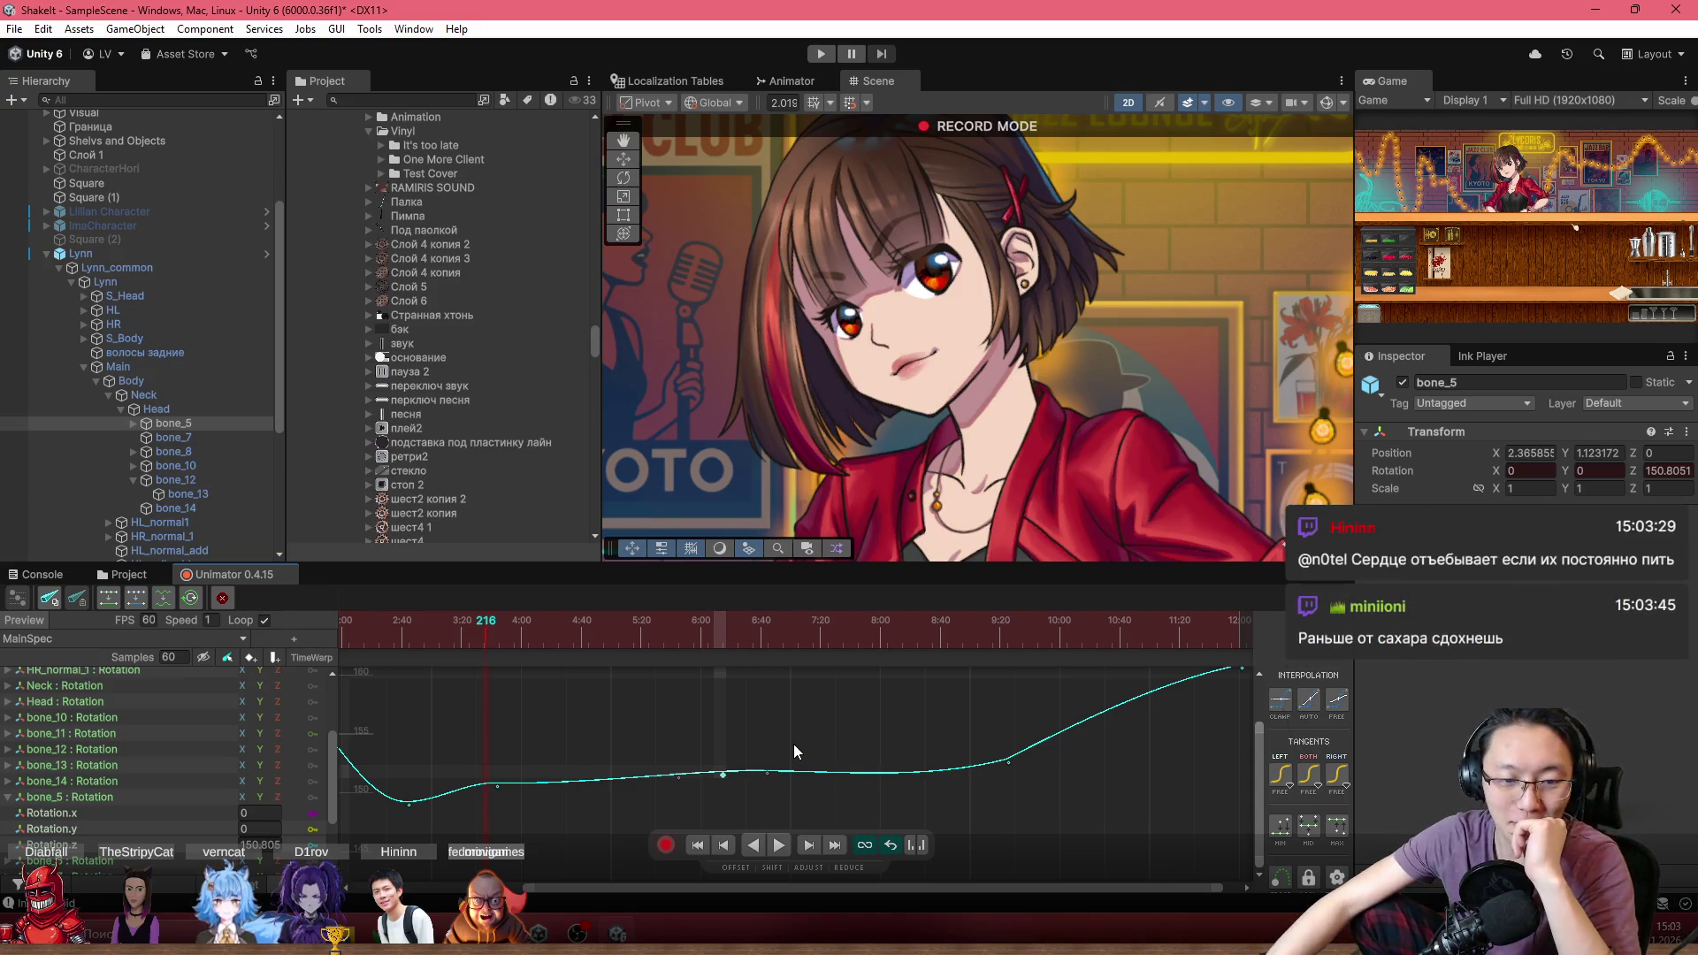
Replay the bone_5 animation from the start to preview the motion
scroll(793, 744, down, 2)
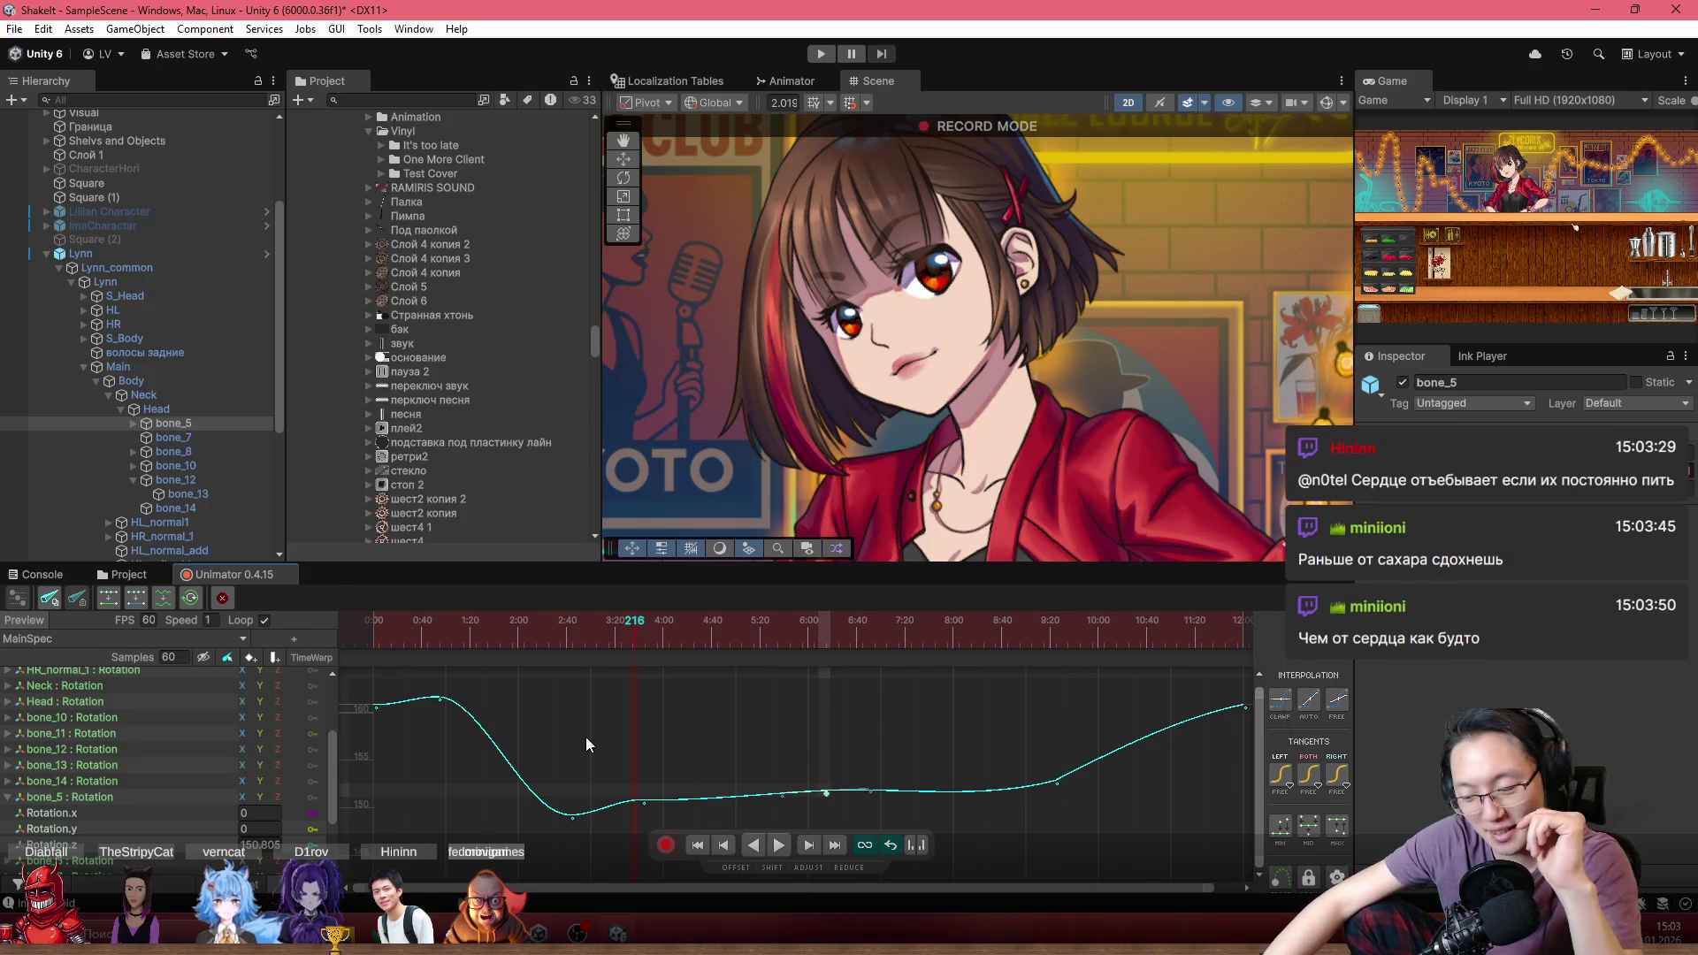
click(372, 624)
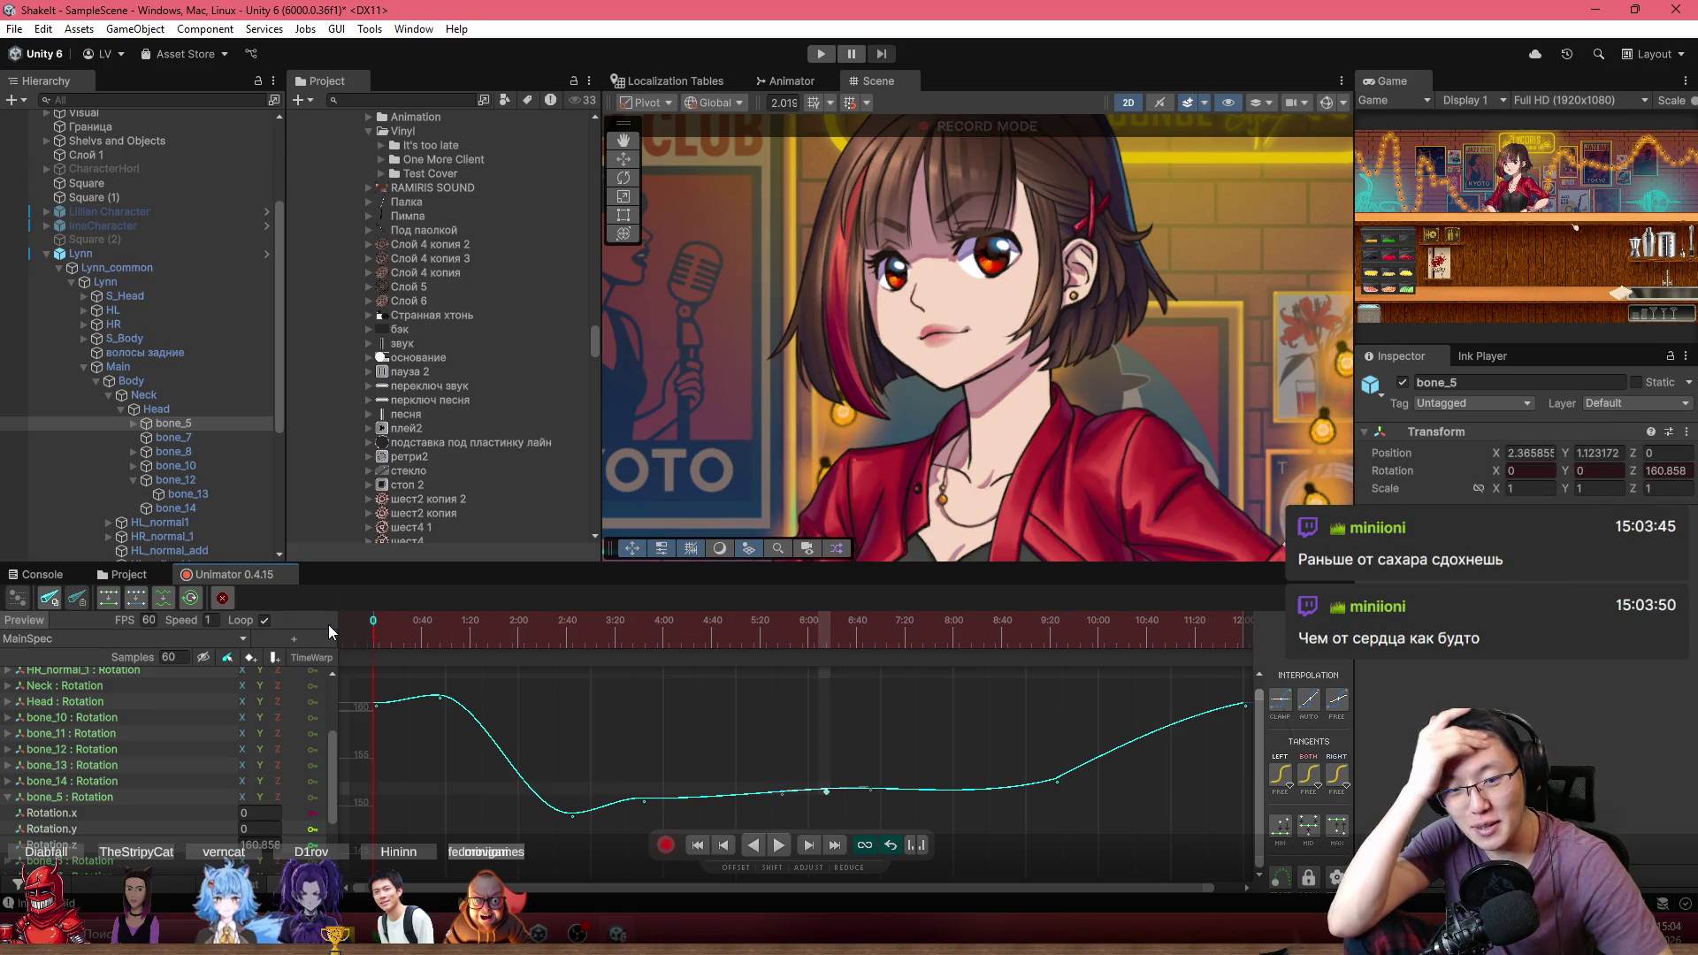
key(space)
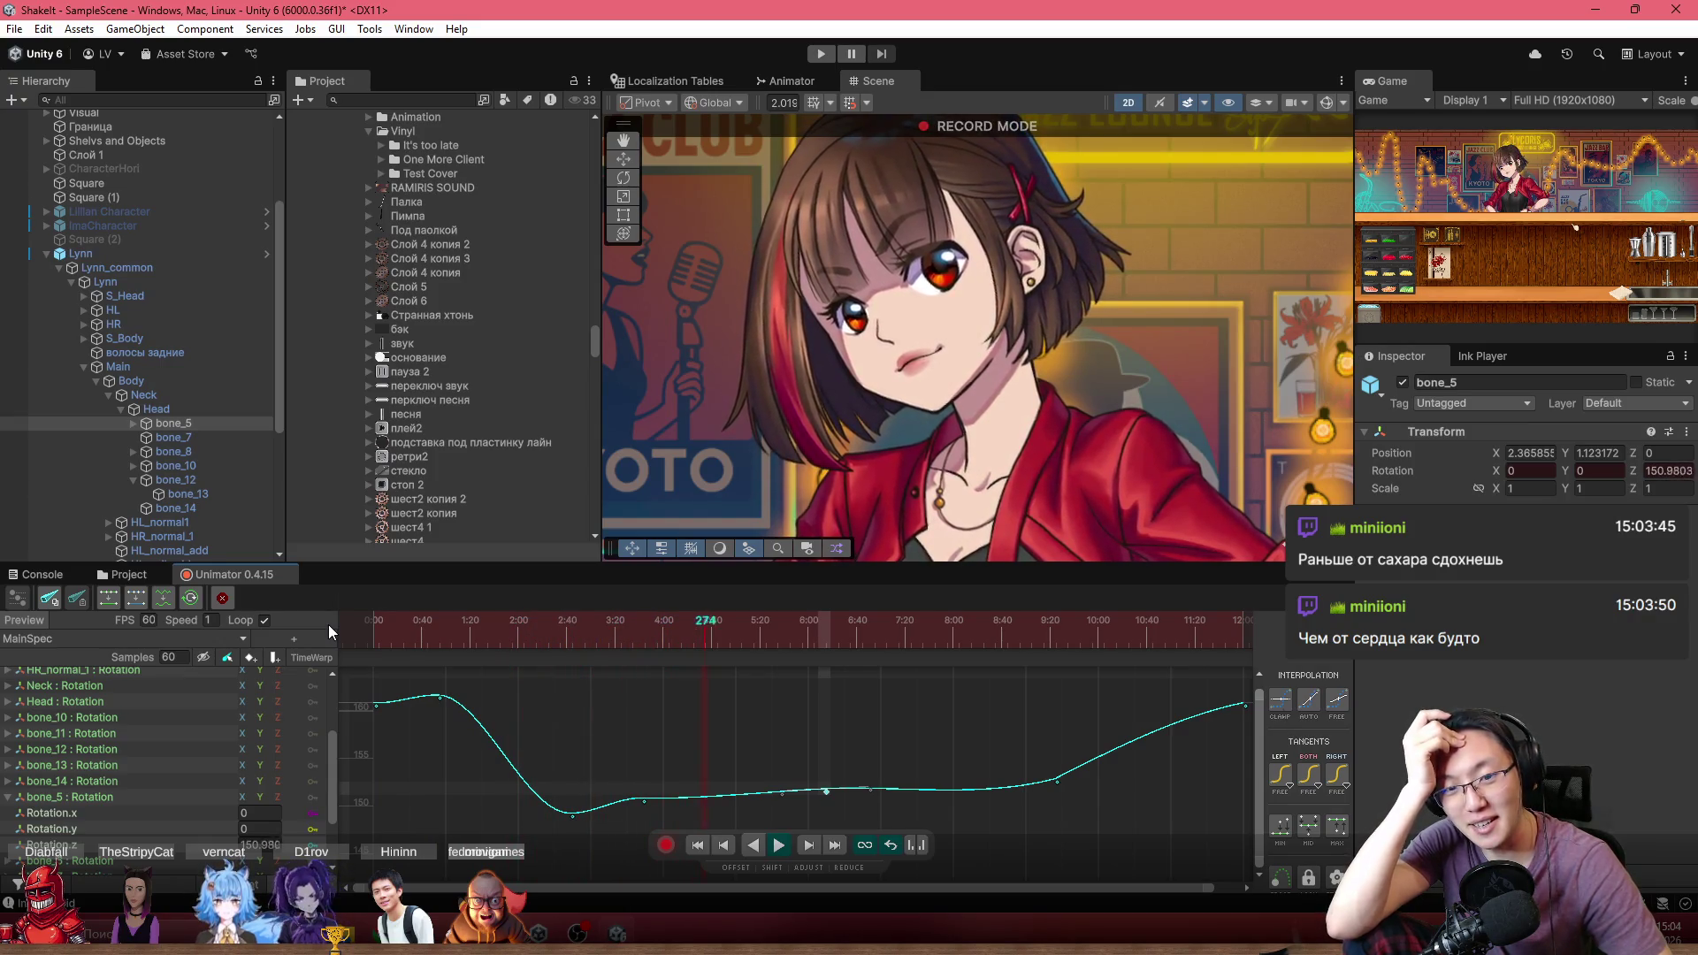
key(space)
Pull down the tangent of the key just after the curve's dip, then fit the curve
scroll(667, 779, up, 2)
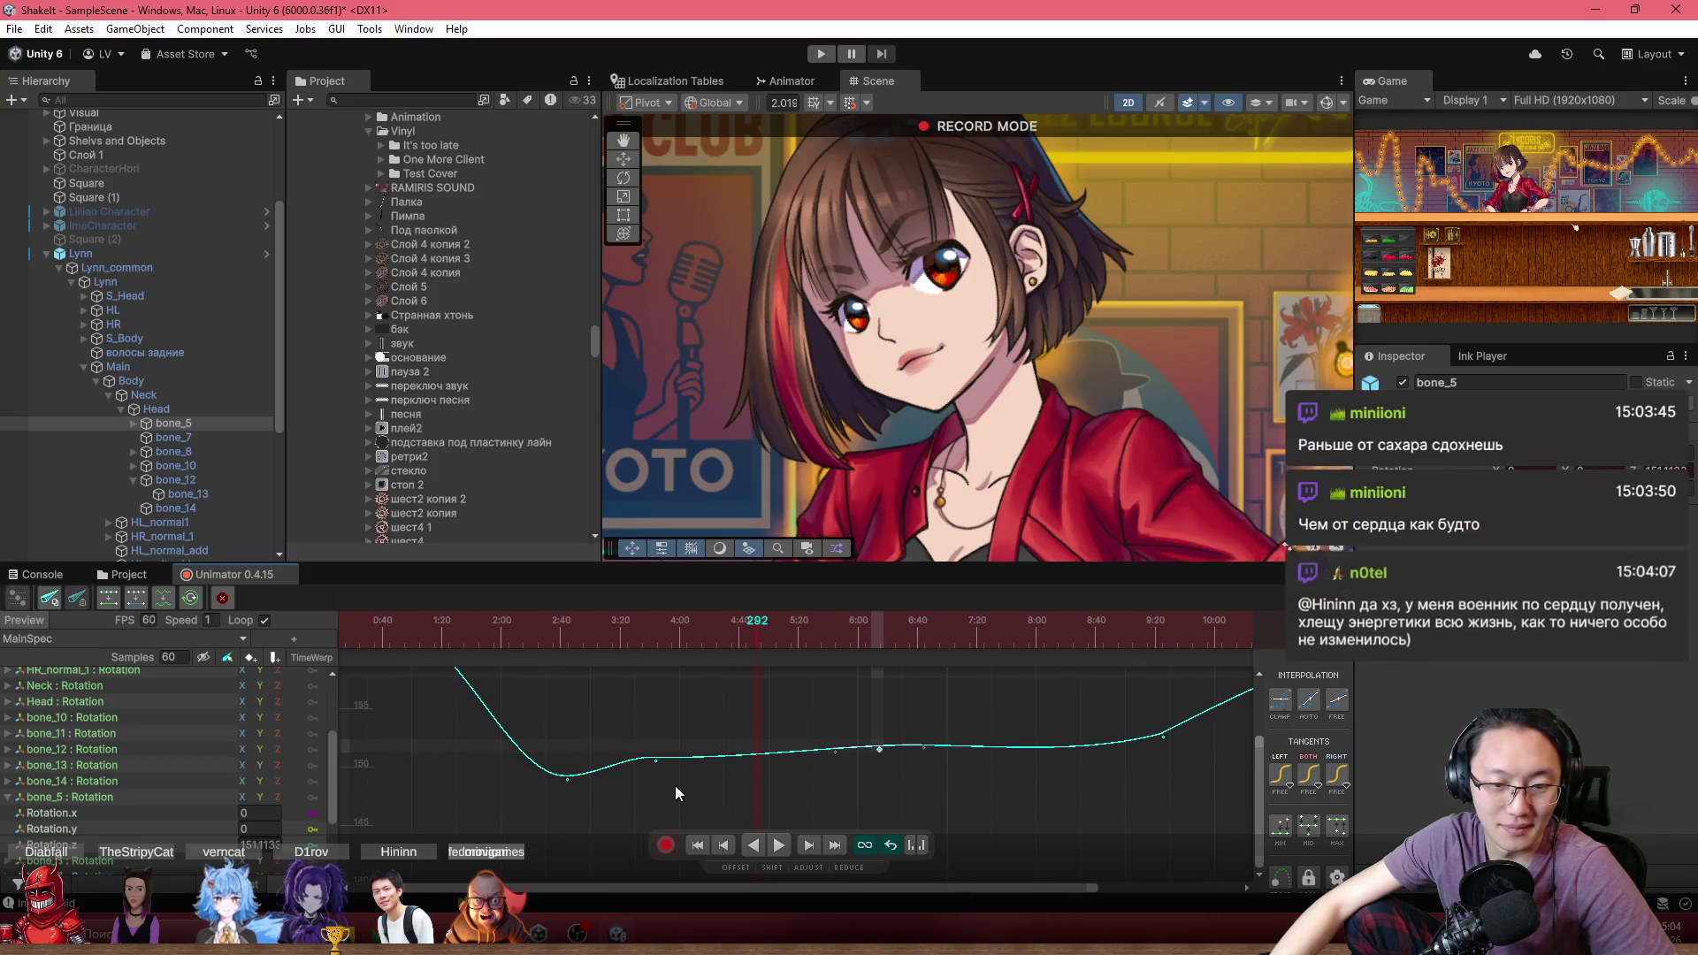
click(656, 760)
drag(695, 761, 717, 768)
key(a)
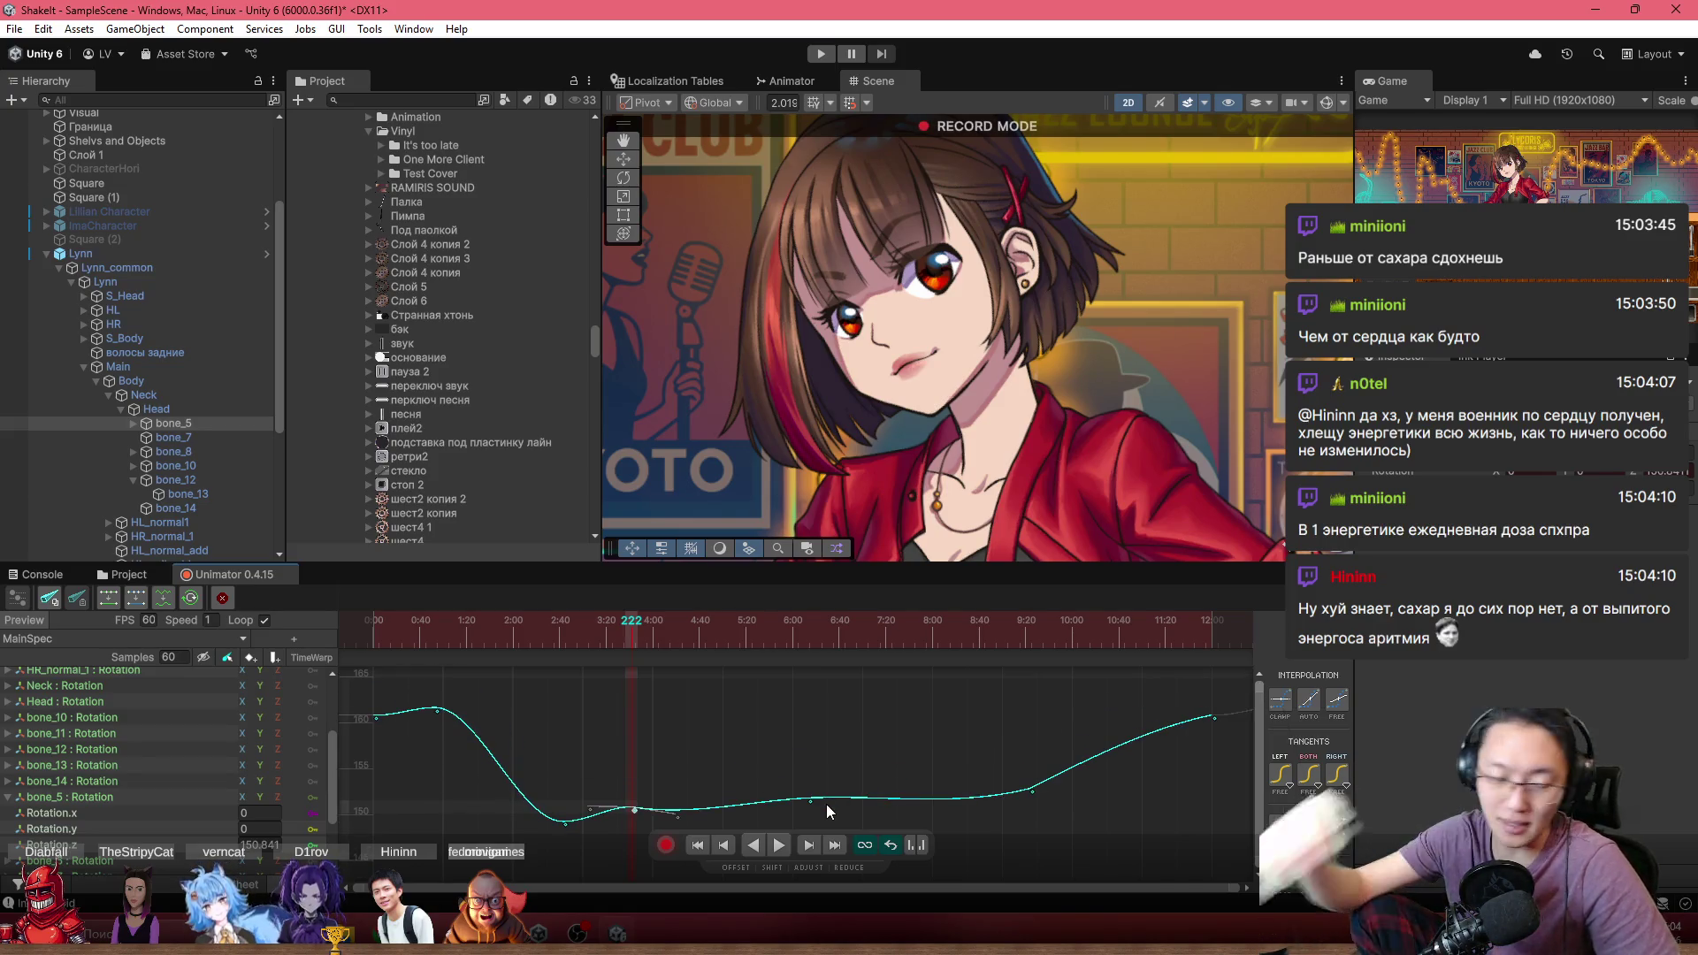
Preview again from frame 0, then flatten the curve after the 3:40 keyframe
drag(443, 625, 372, 624)
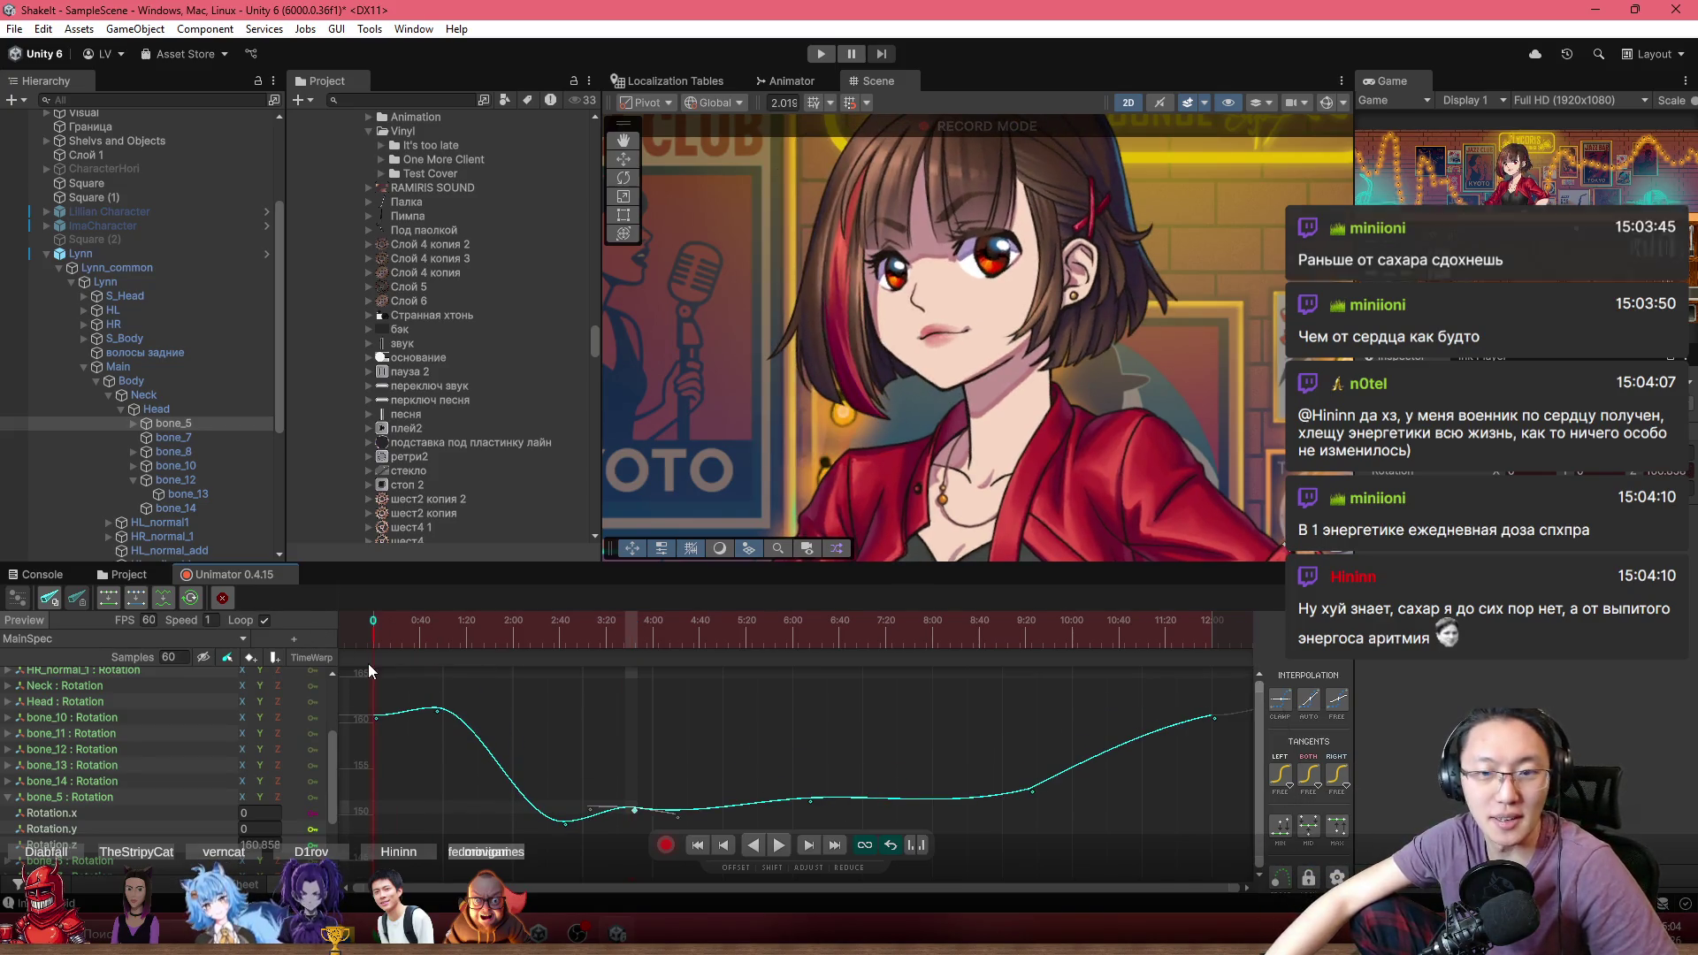
click(478, 624)
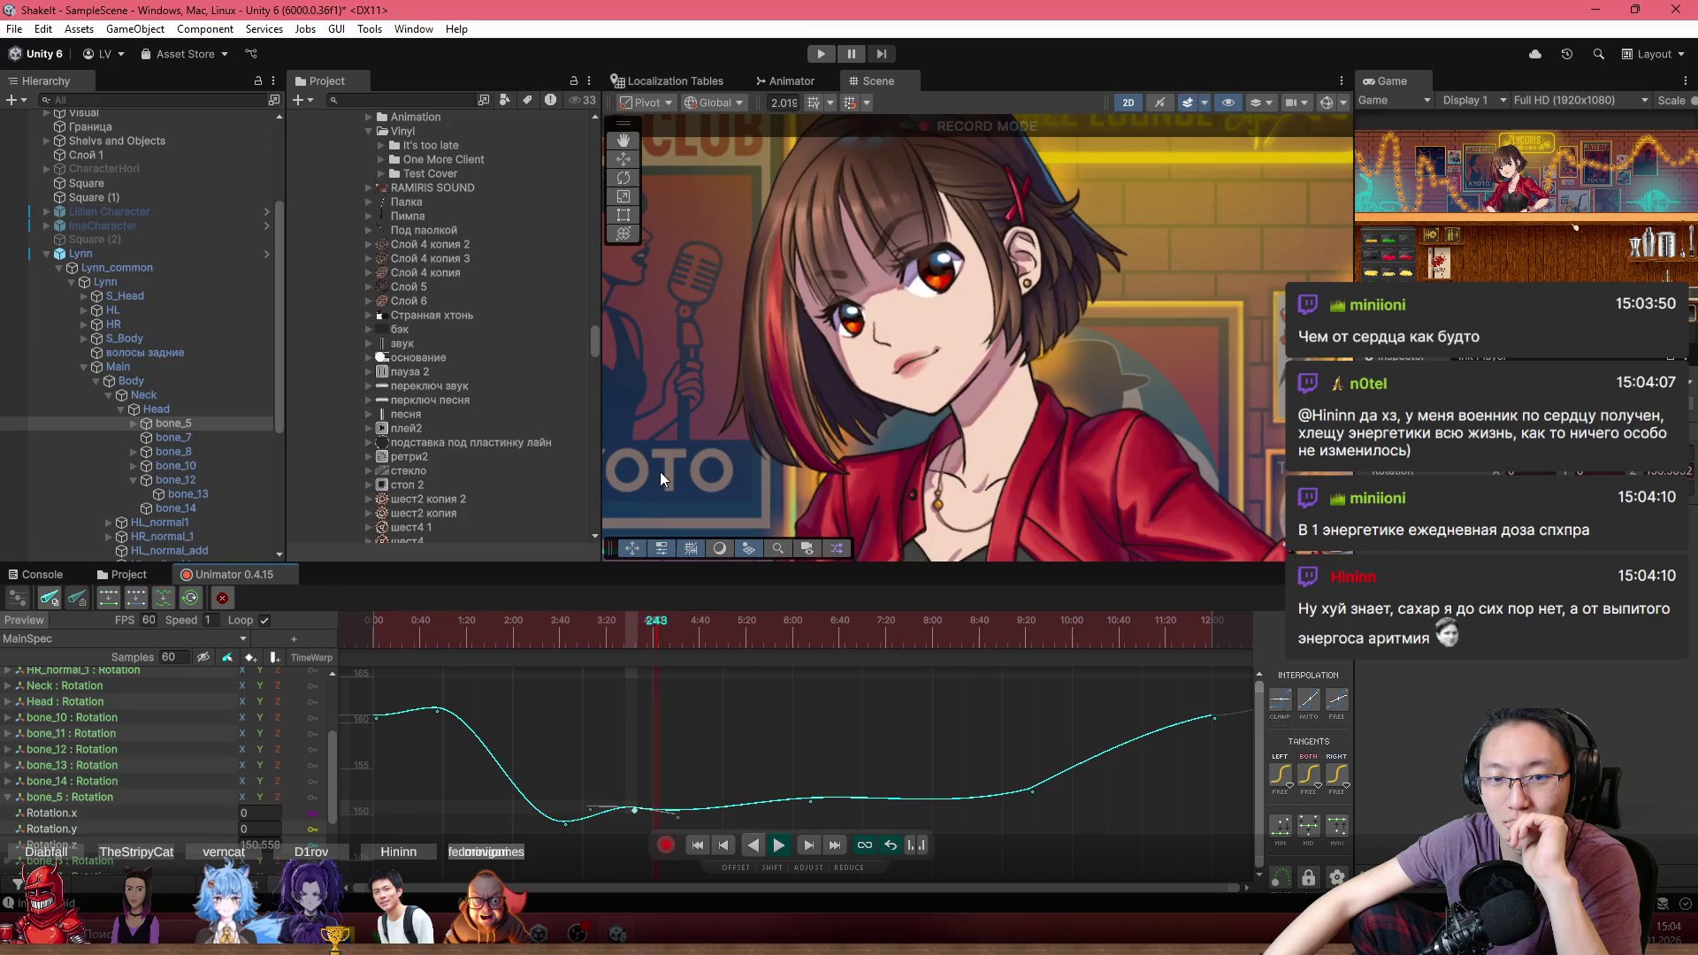
scroll(634, 804, up, 2)
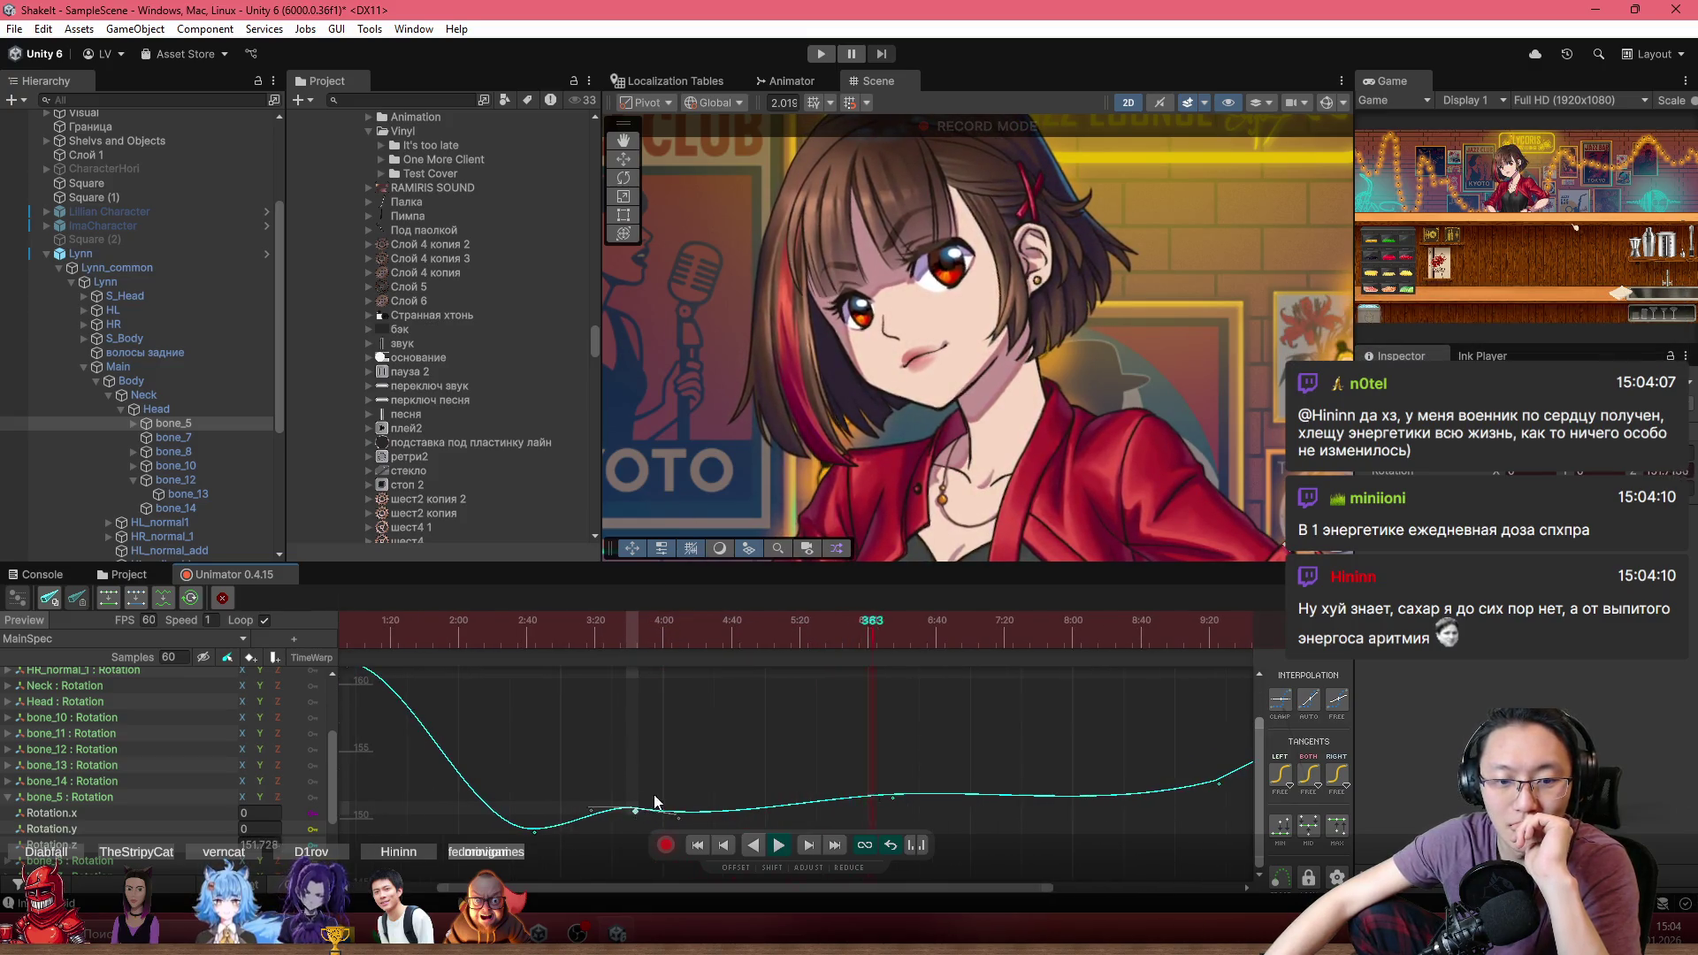
scroll(672, 778, up, 3)
key(space)
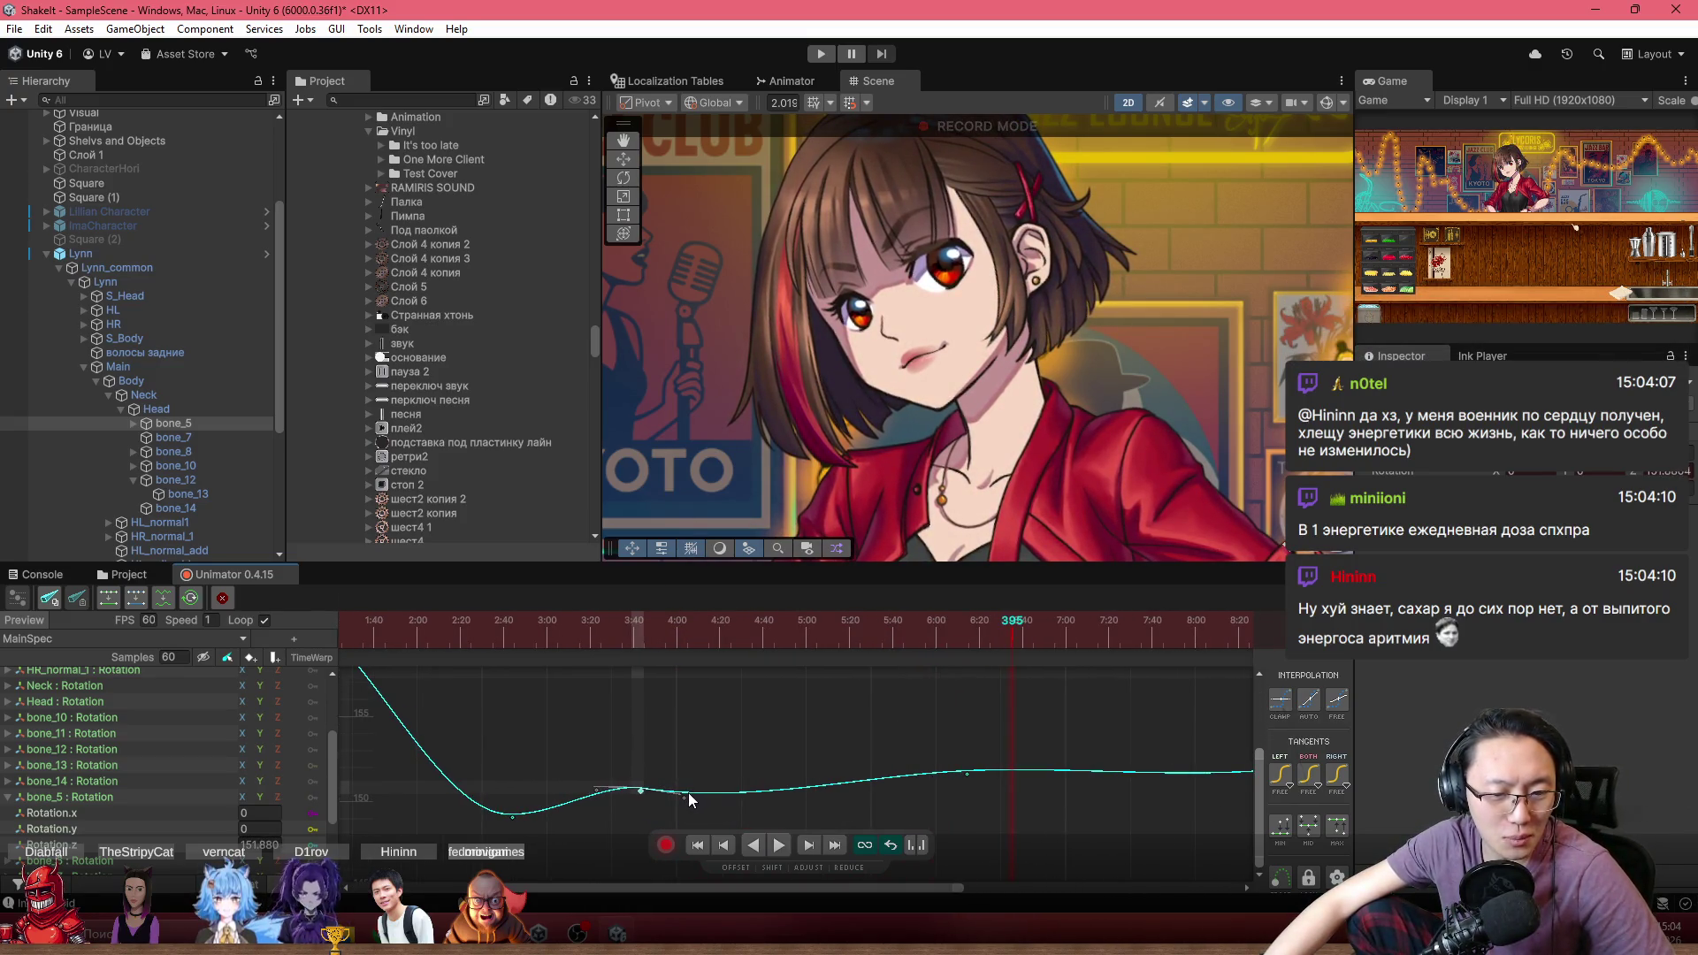
drag(688, 792, 655, 807)
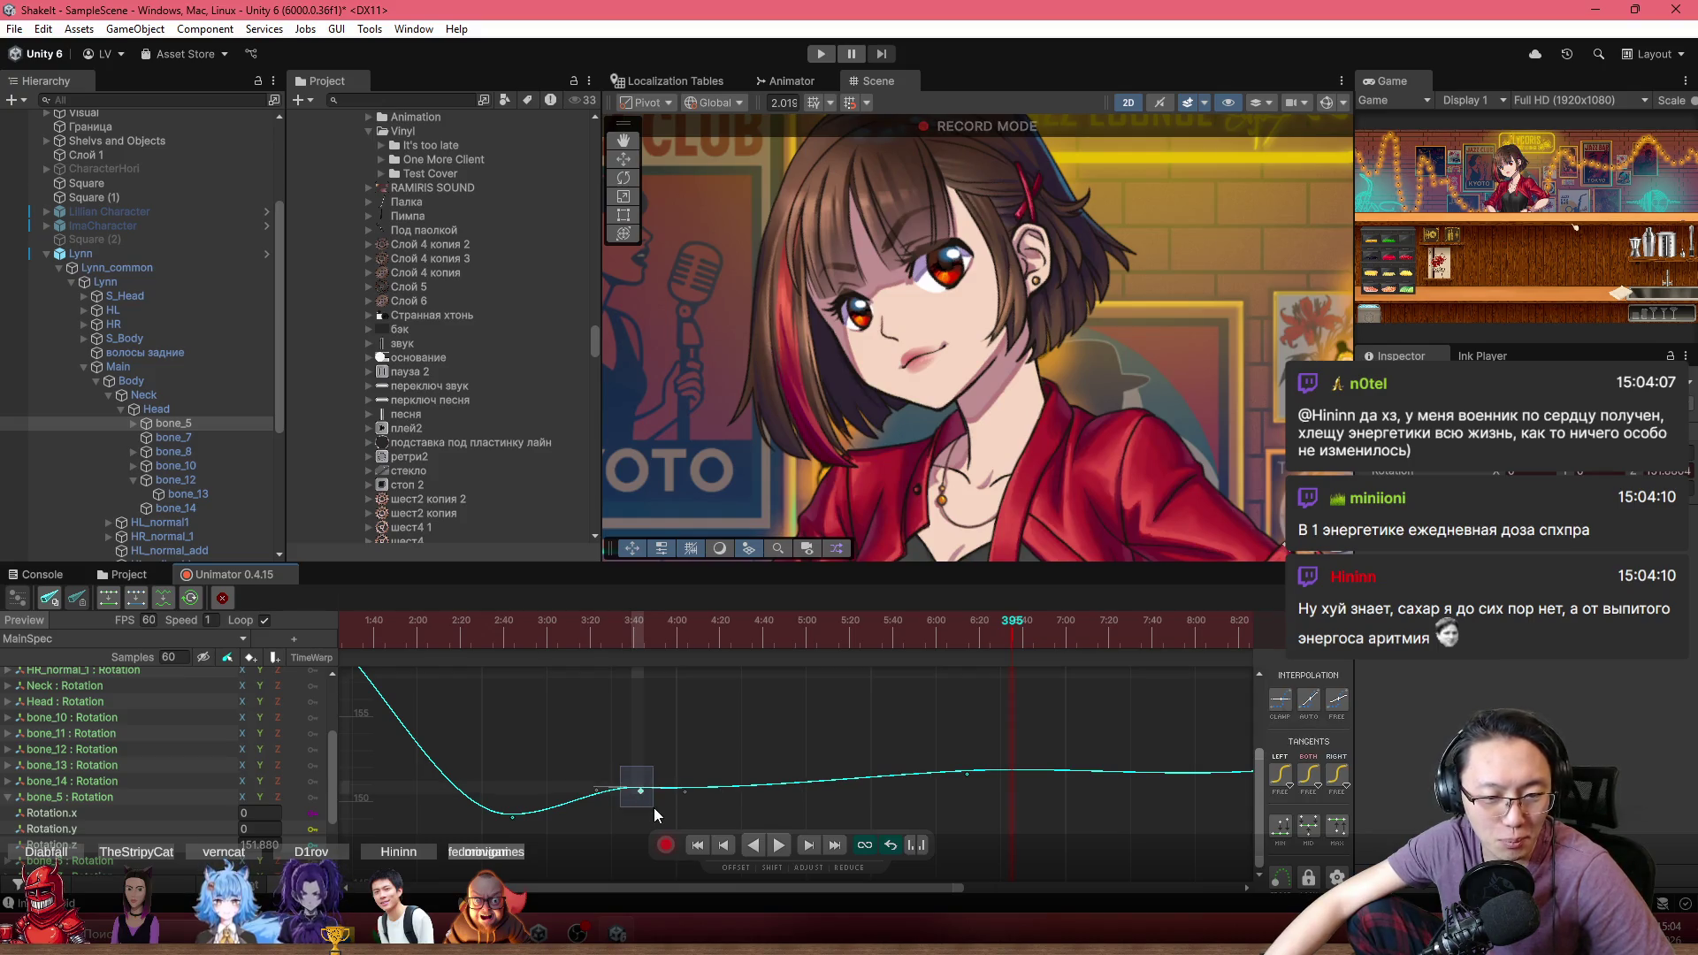
click(730, 752)
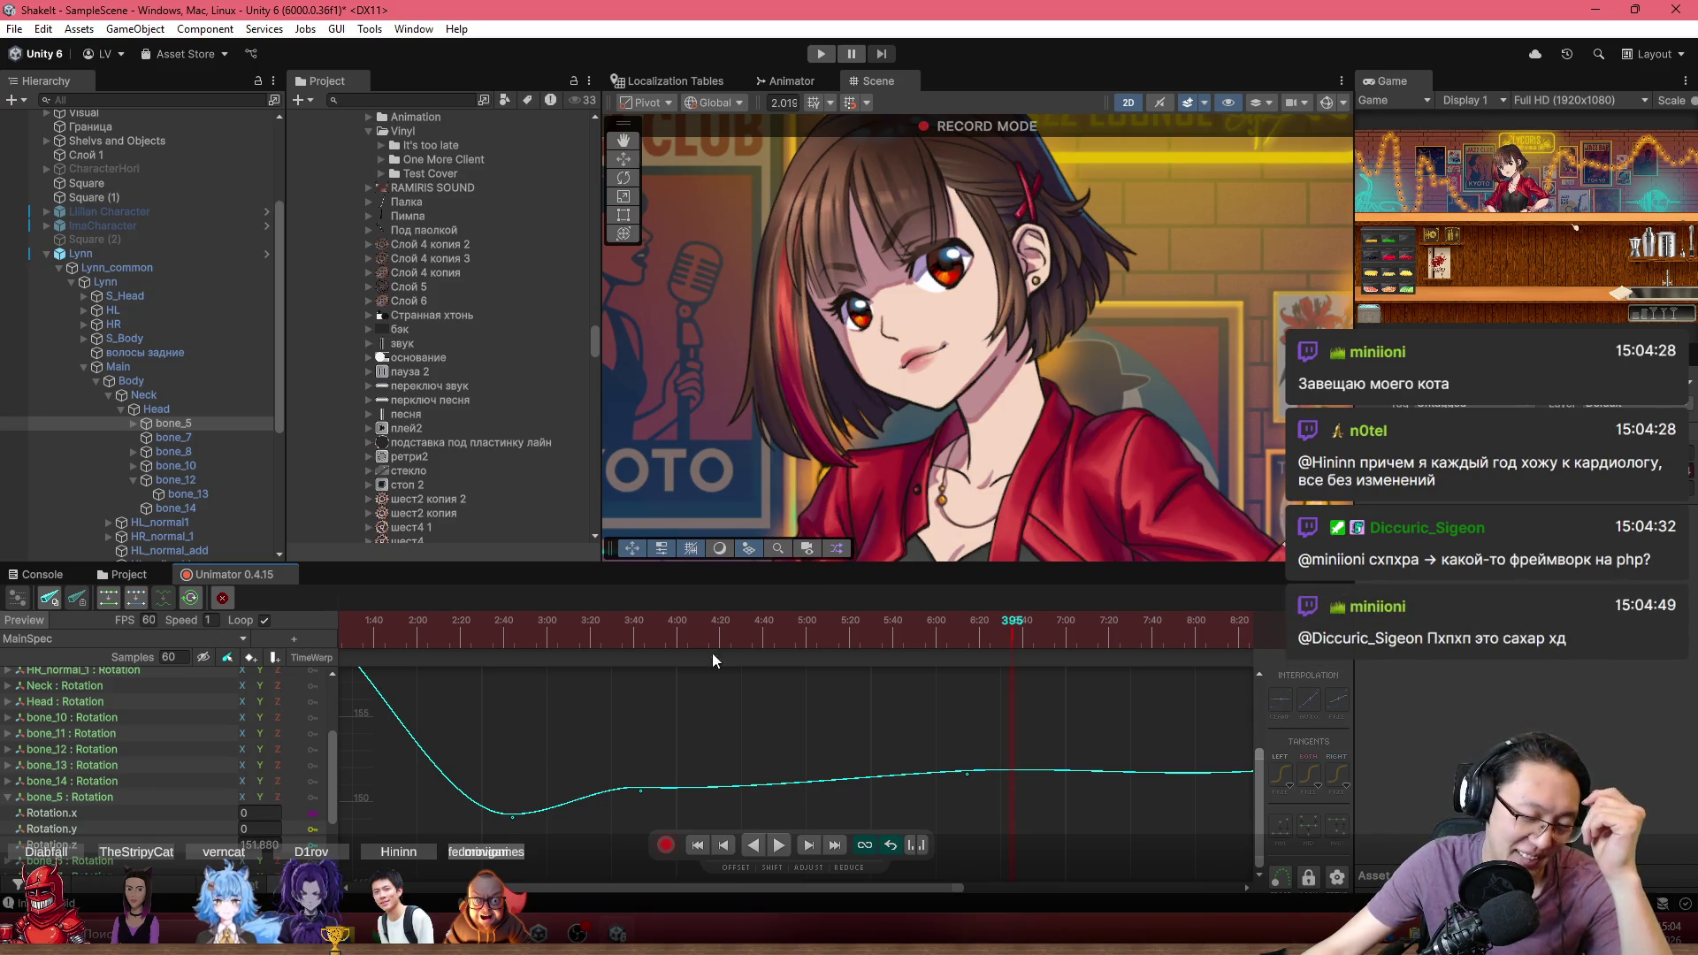
key(f)
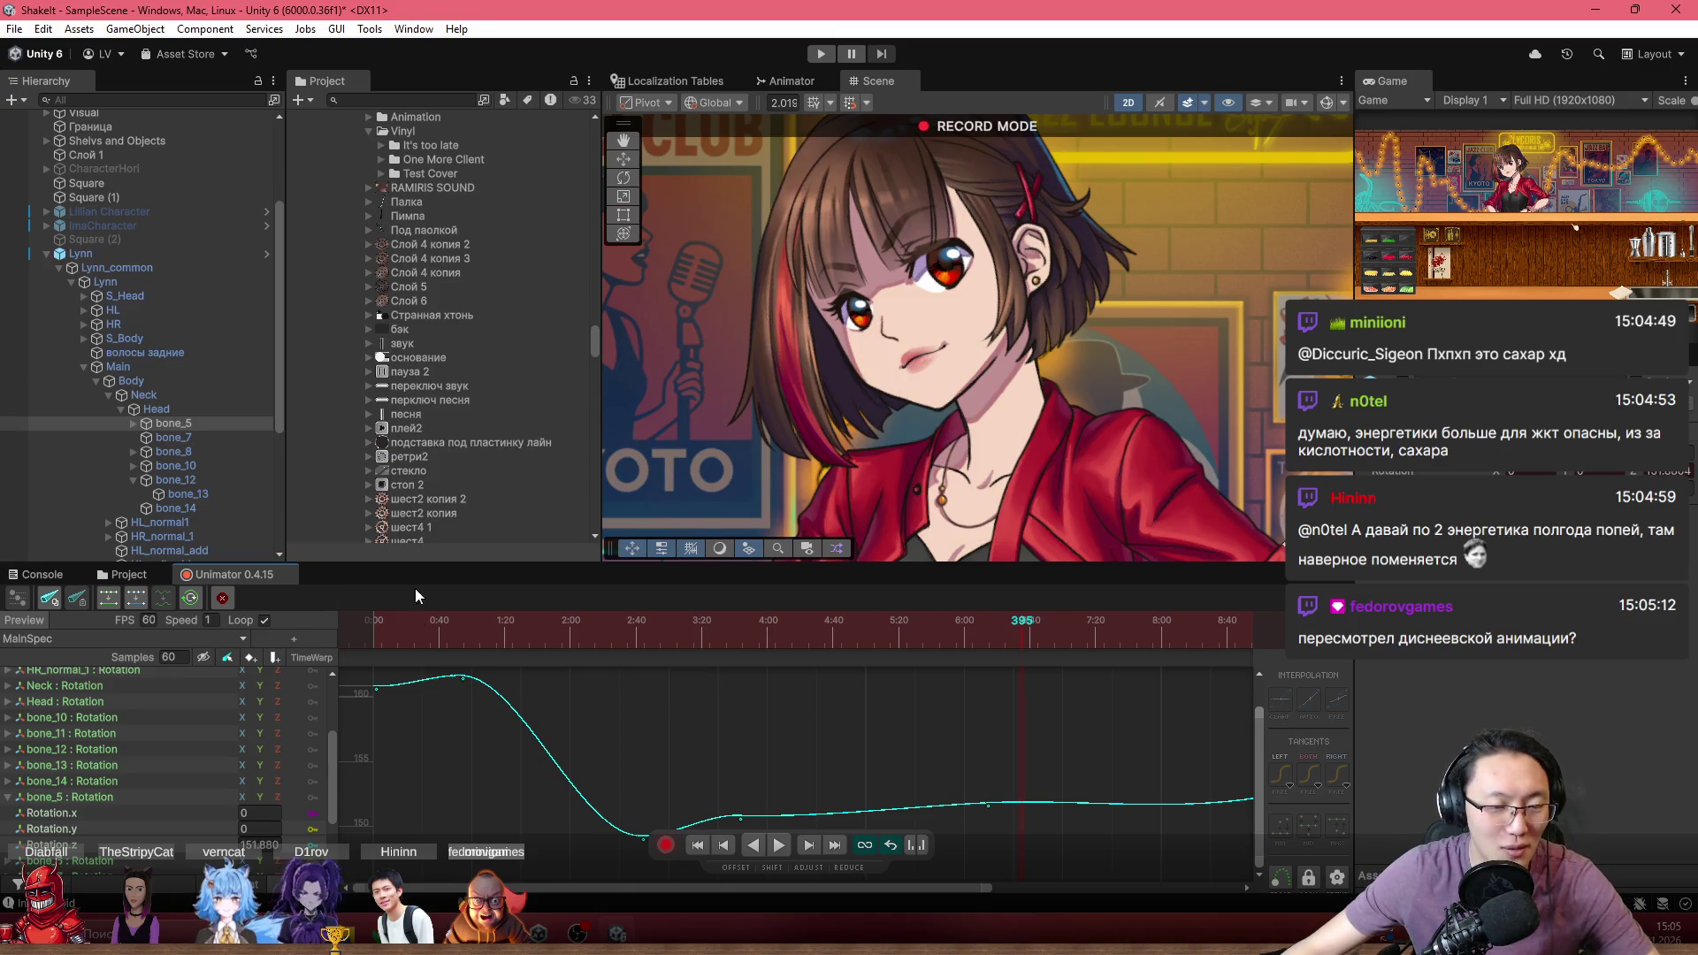
scroll(529, 745, down, 2)
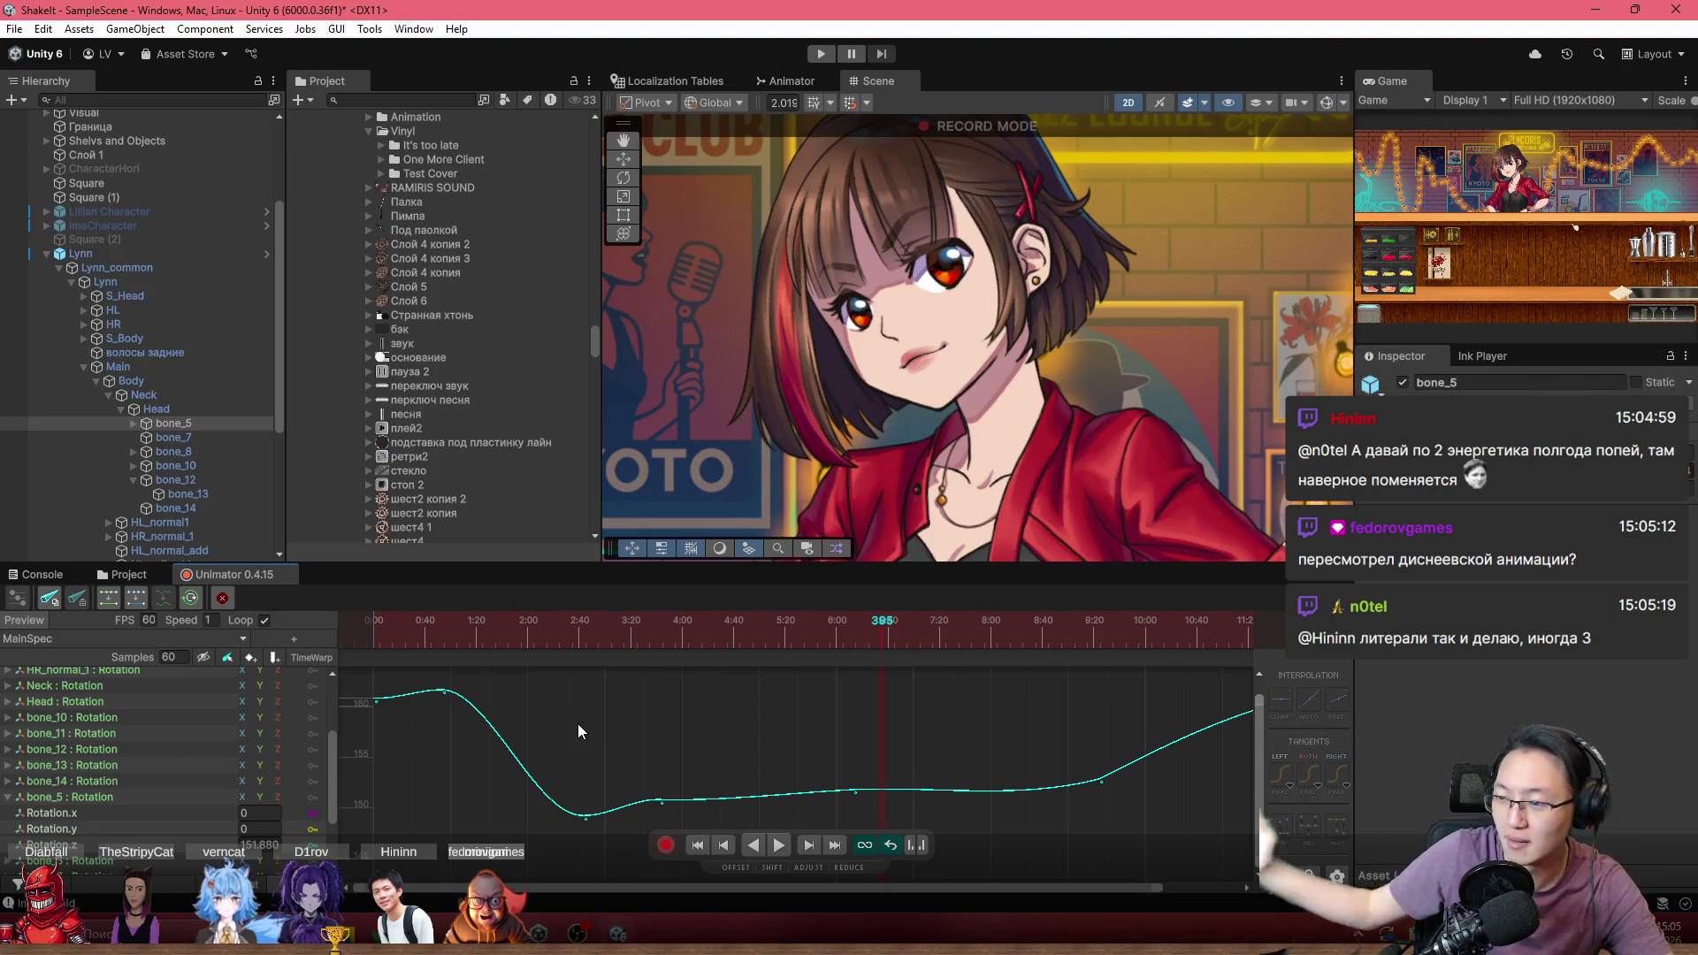
scroll(831, 500, down, 3)
scroll(800, 480, up, 5)
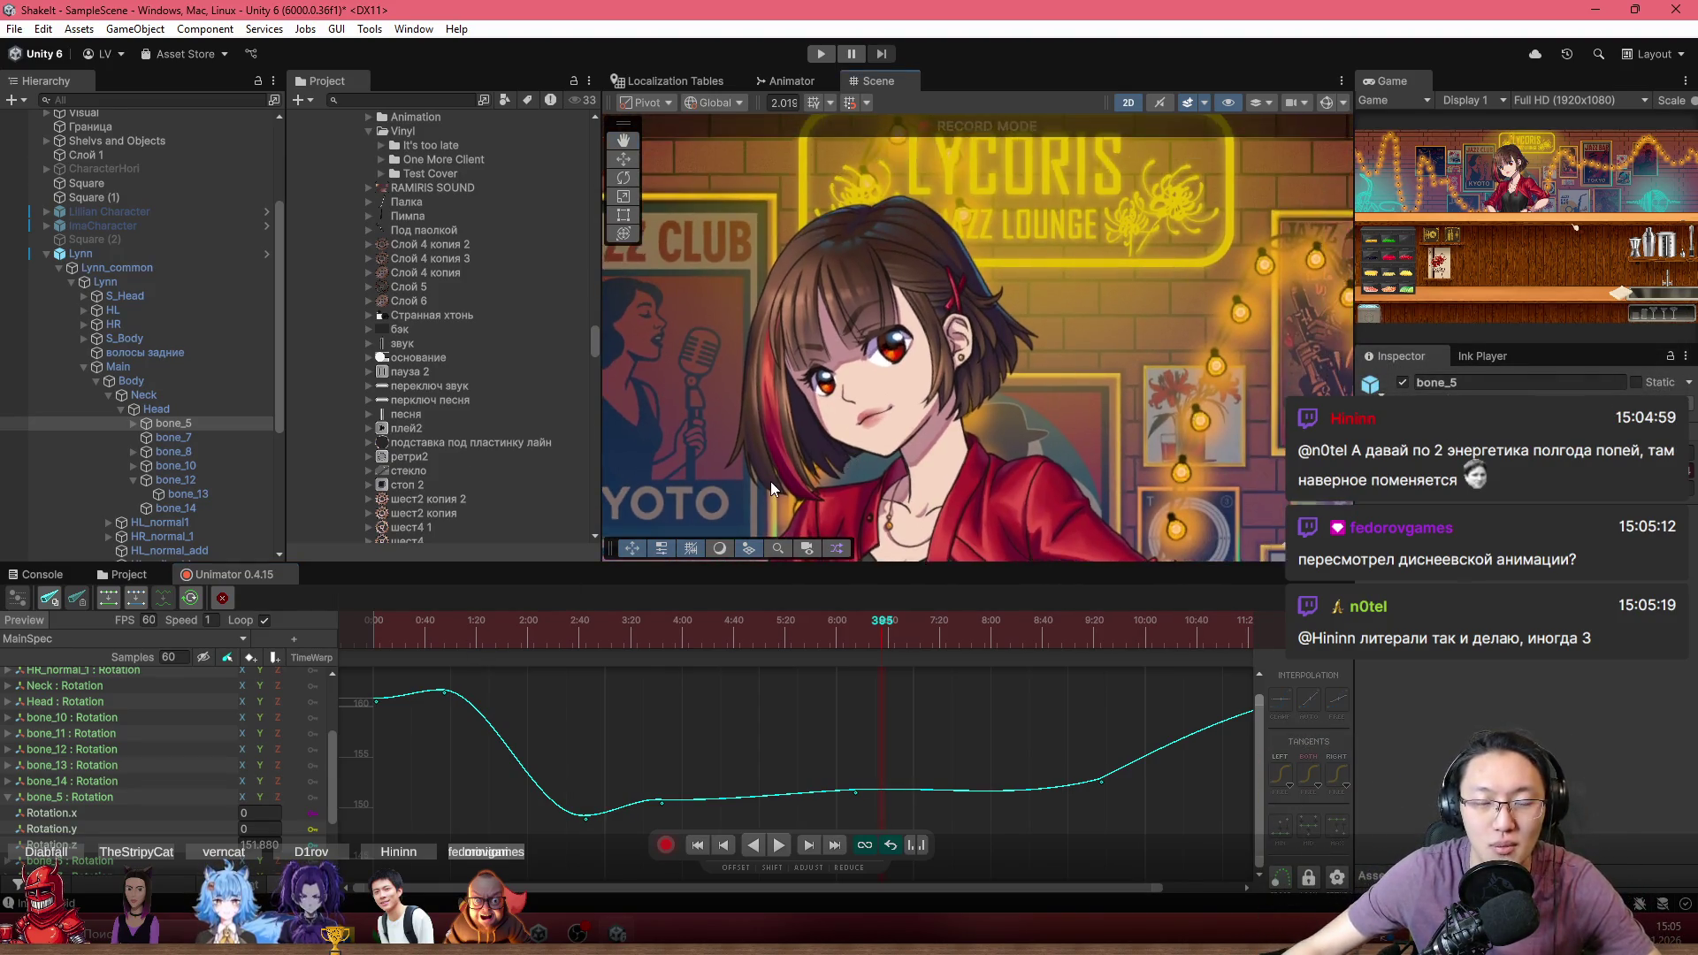
drag(672, 610, 422, 641)
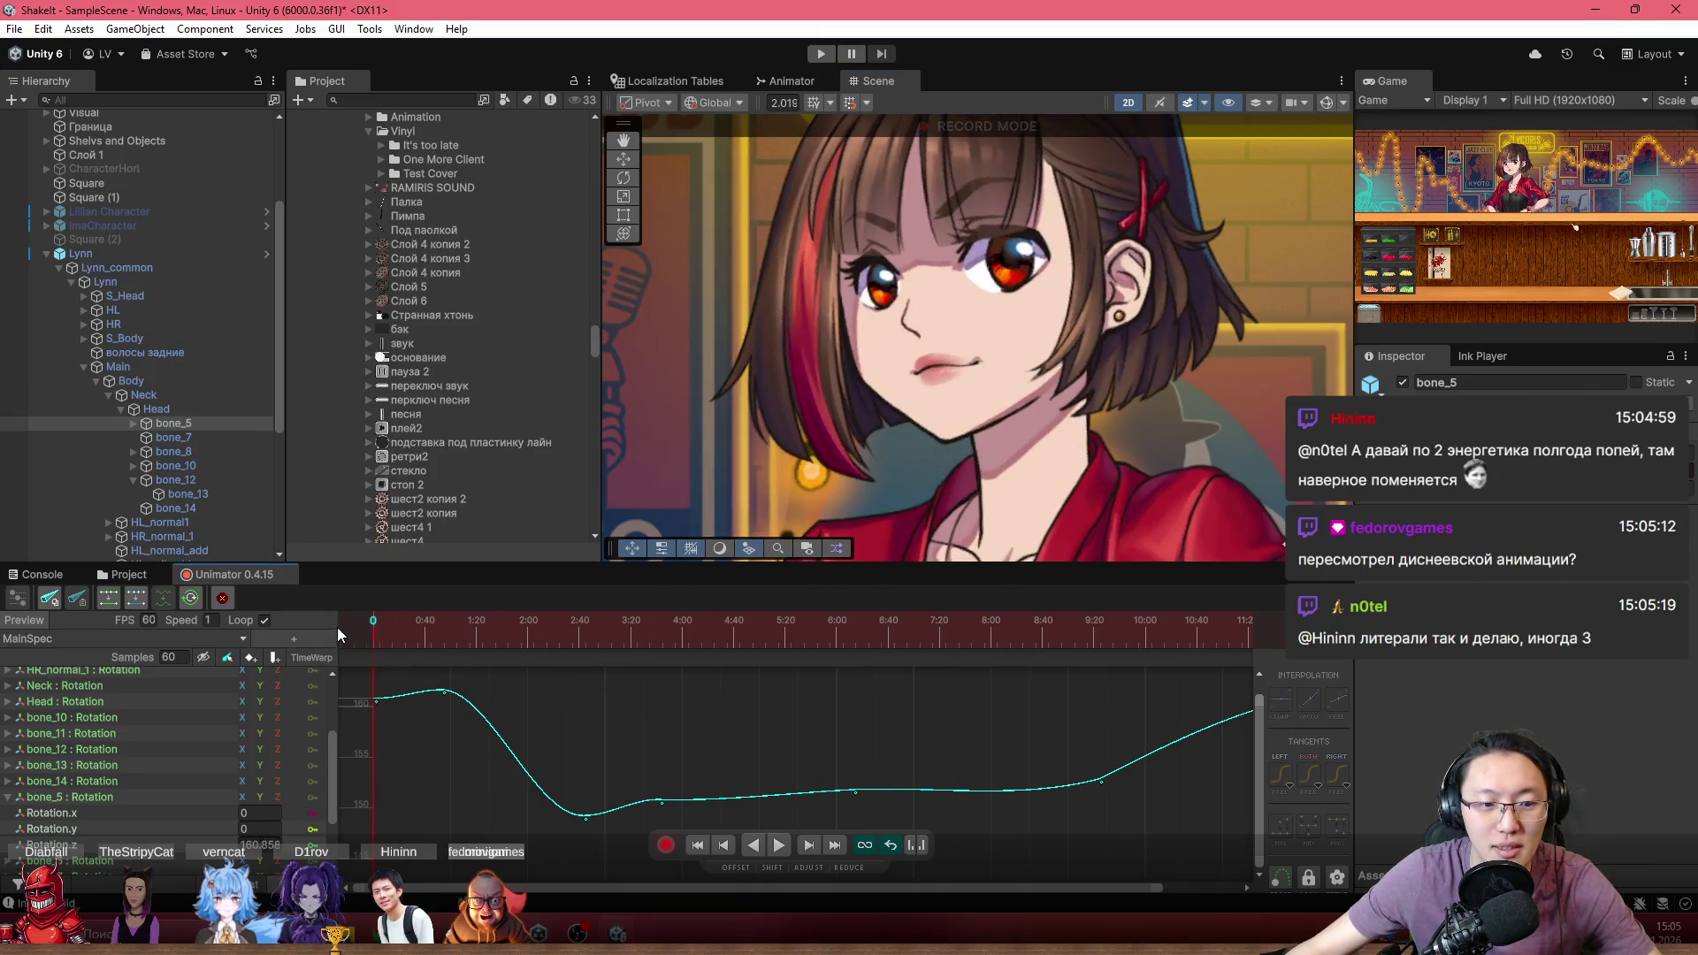
key(space)
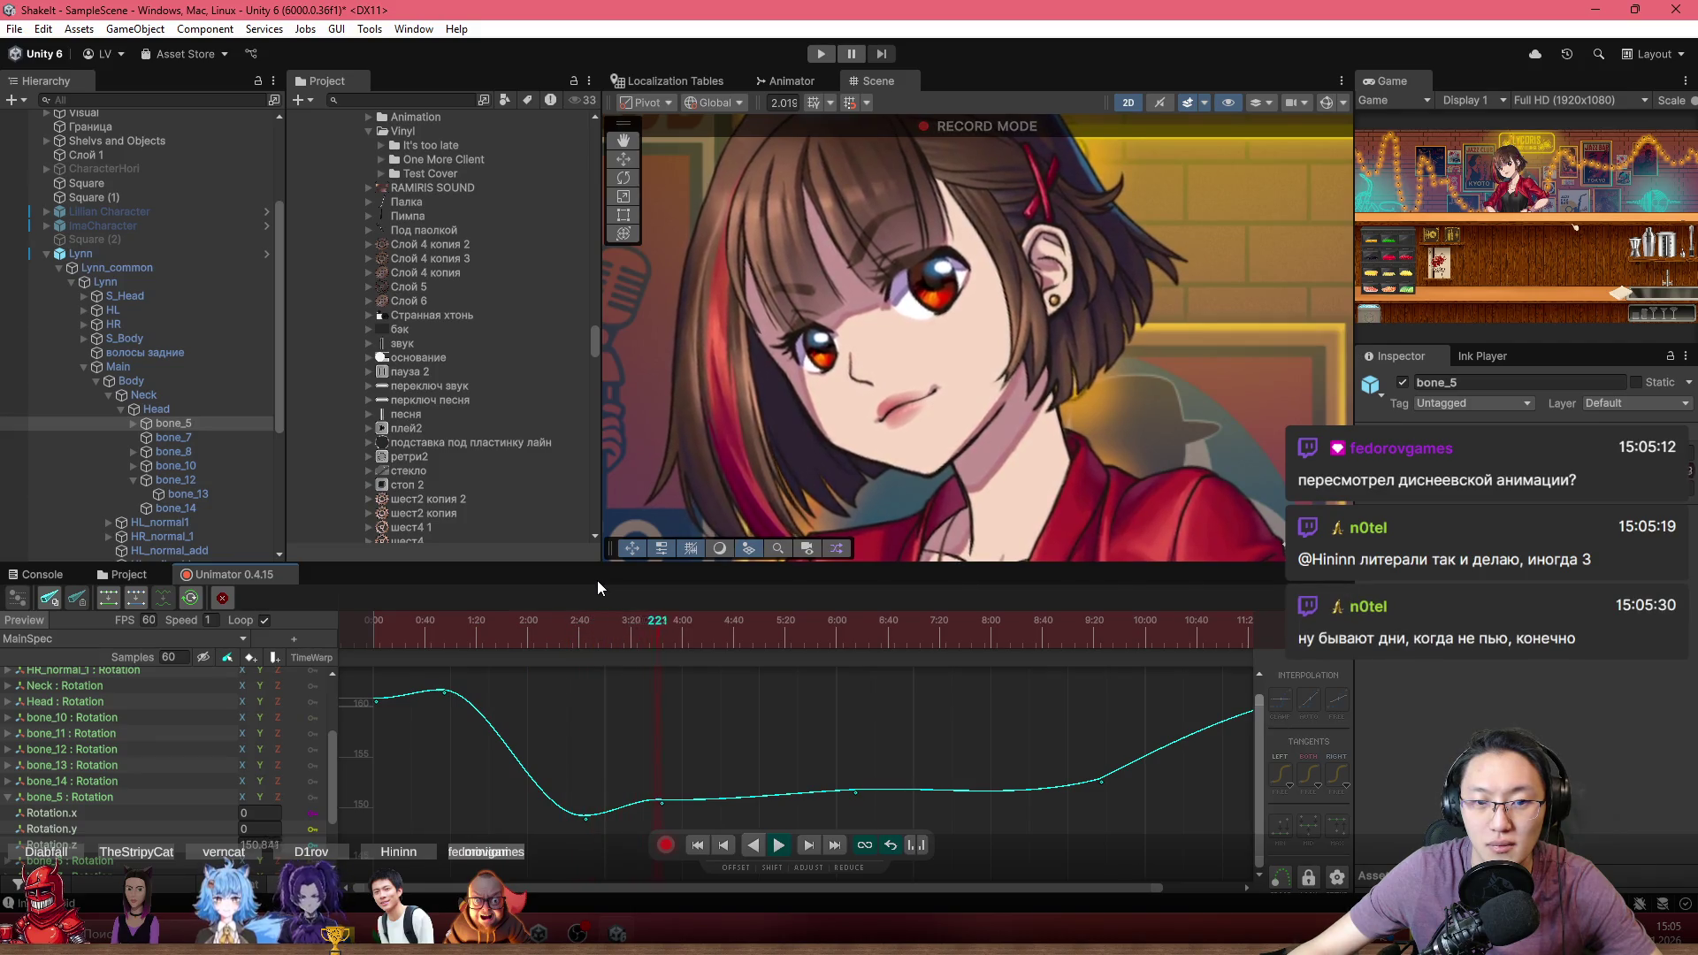
drag(560, 614, 341, 640)
scroll(581, 817, up, 3)
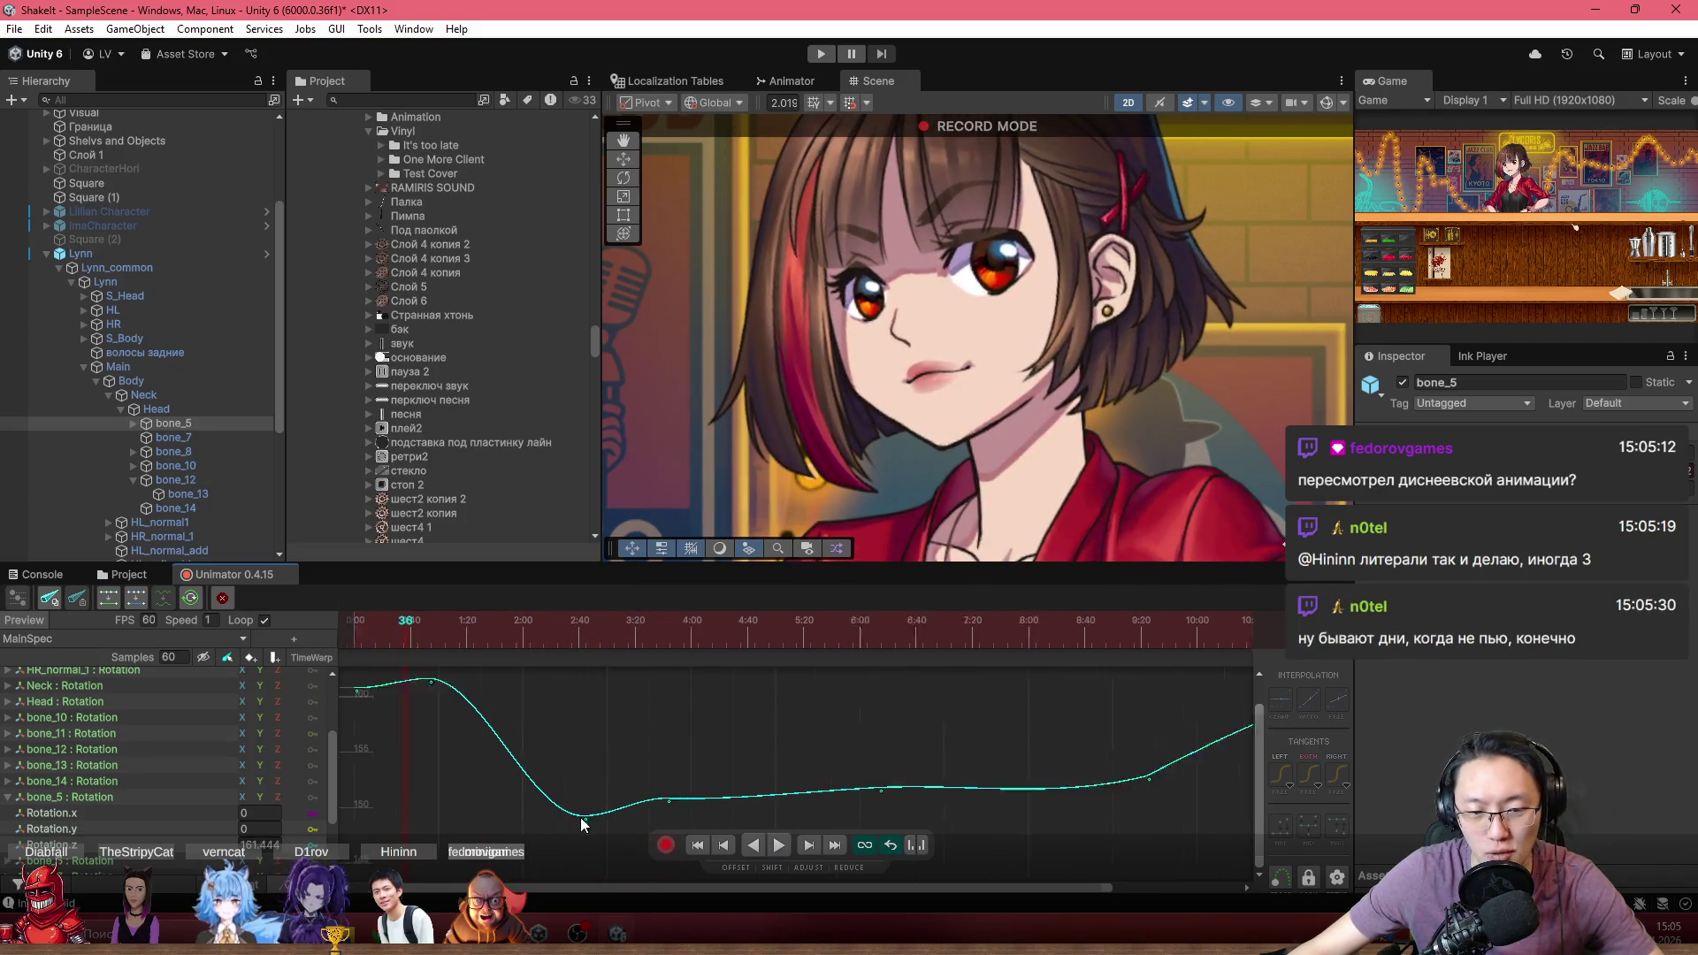
click(583, 816)
drag(540, 717, 585, 827)
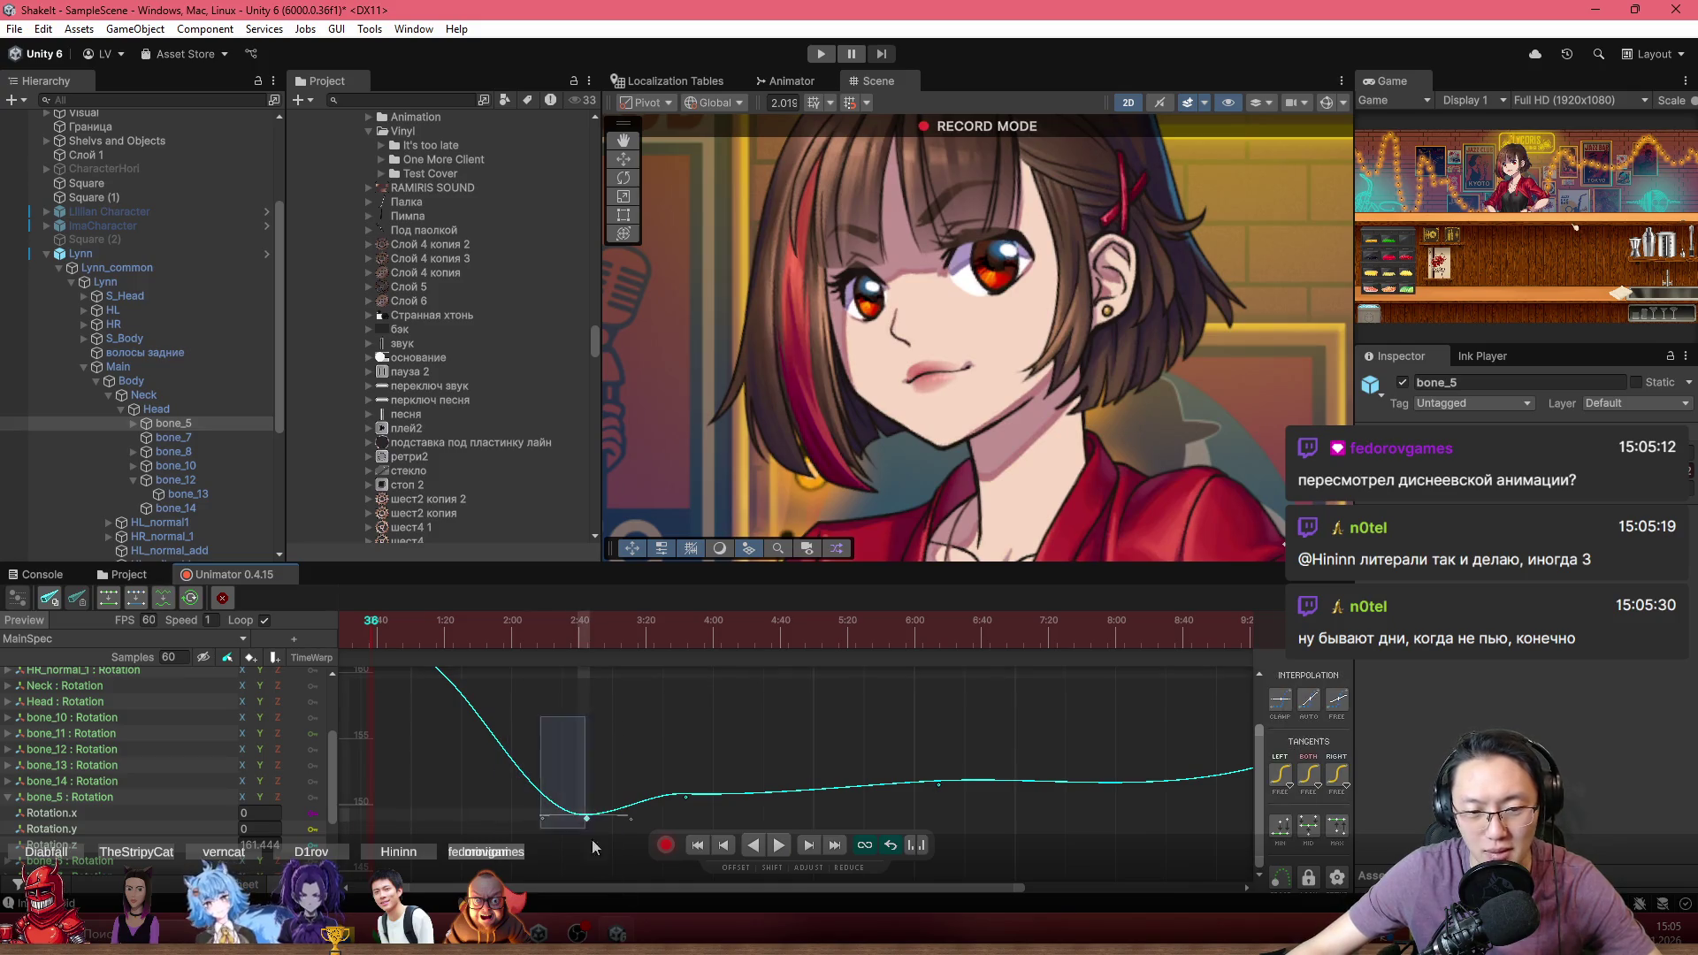
scroll(634, 718, down, 3)
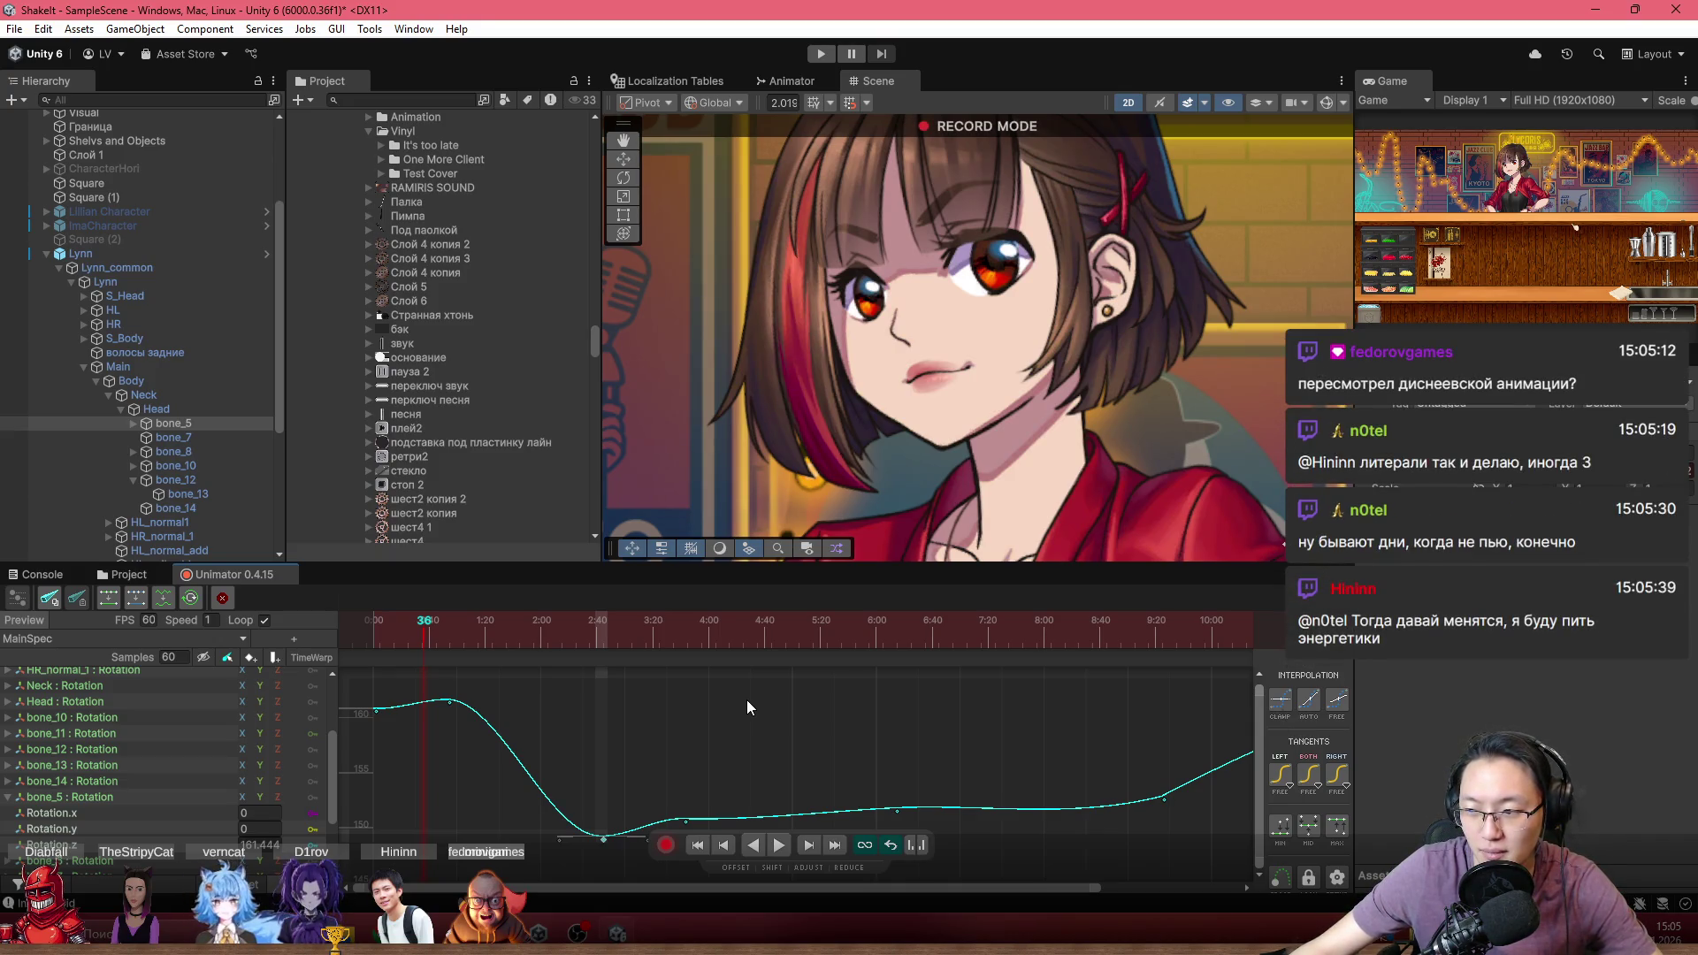
scroll(747, 698, down, 1)
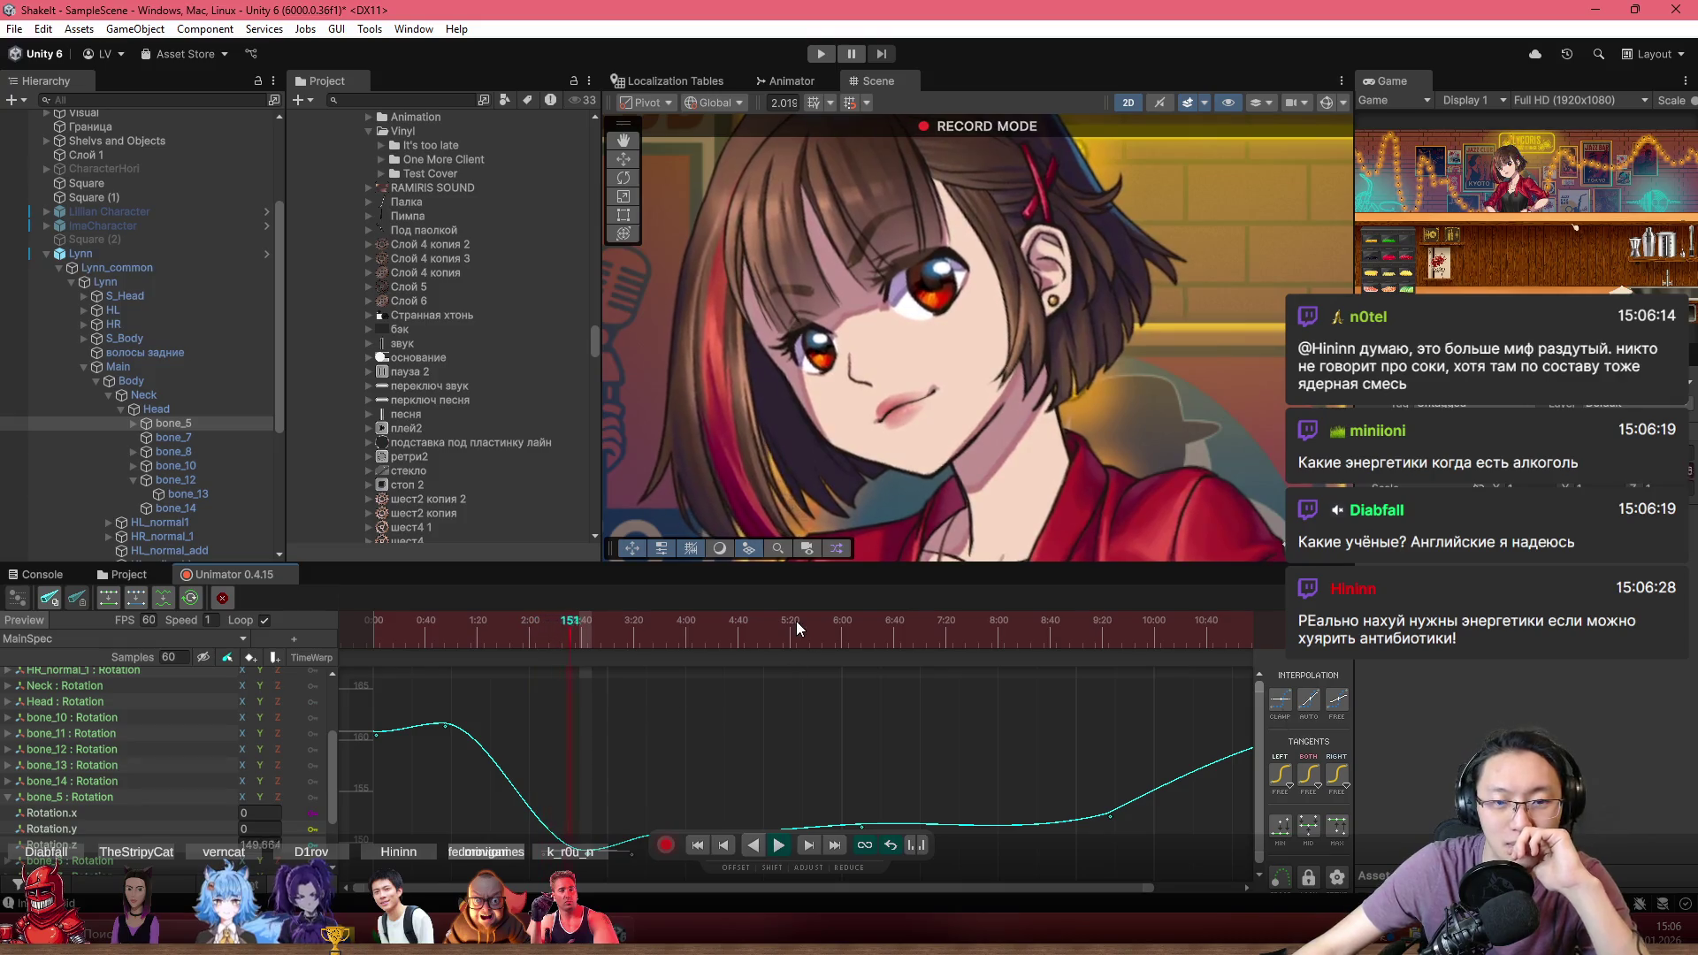
Add a new keyframe on bone_5's rotation curve near 4:30
scroll(692, 698, down, 2)
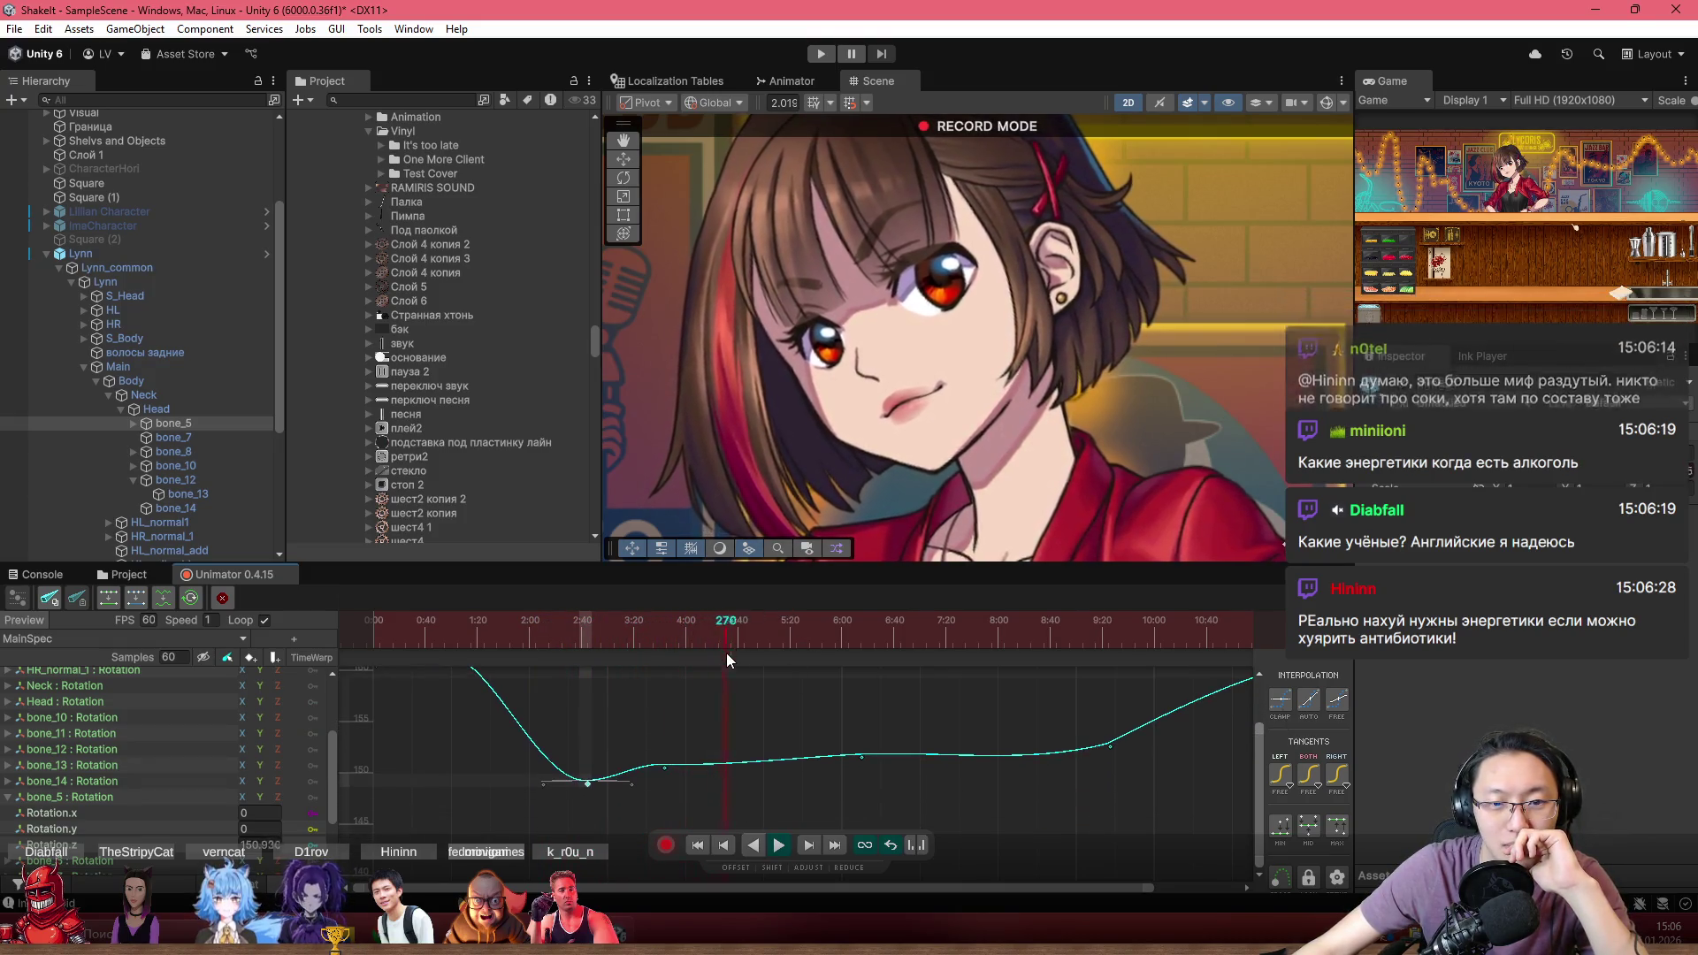
double_click(719, 760)
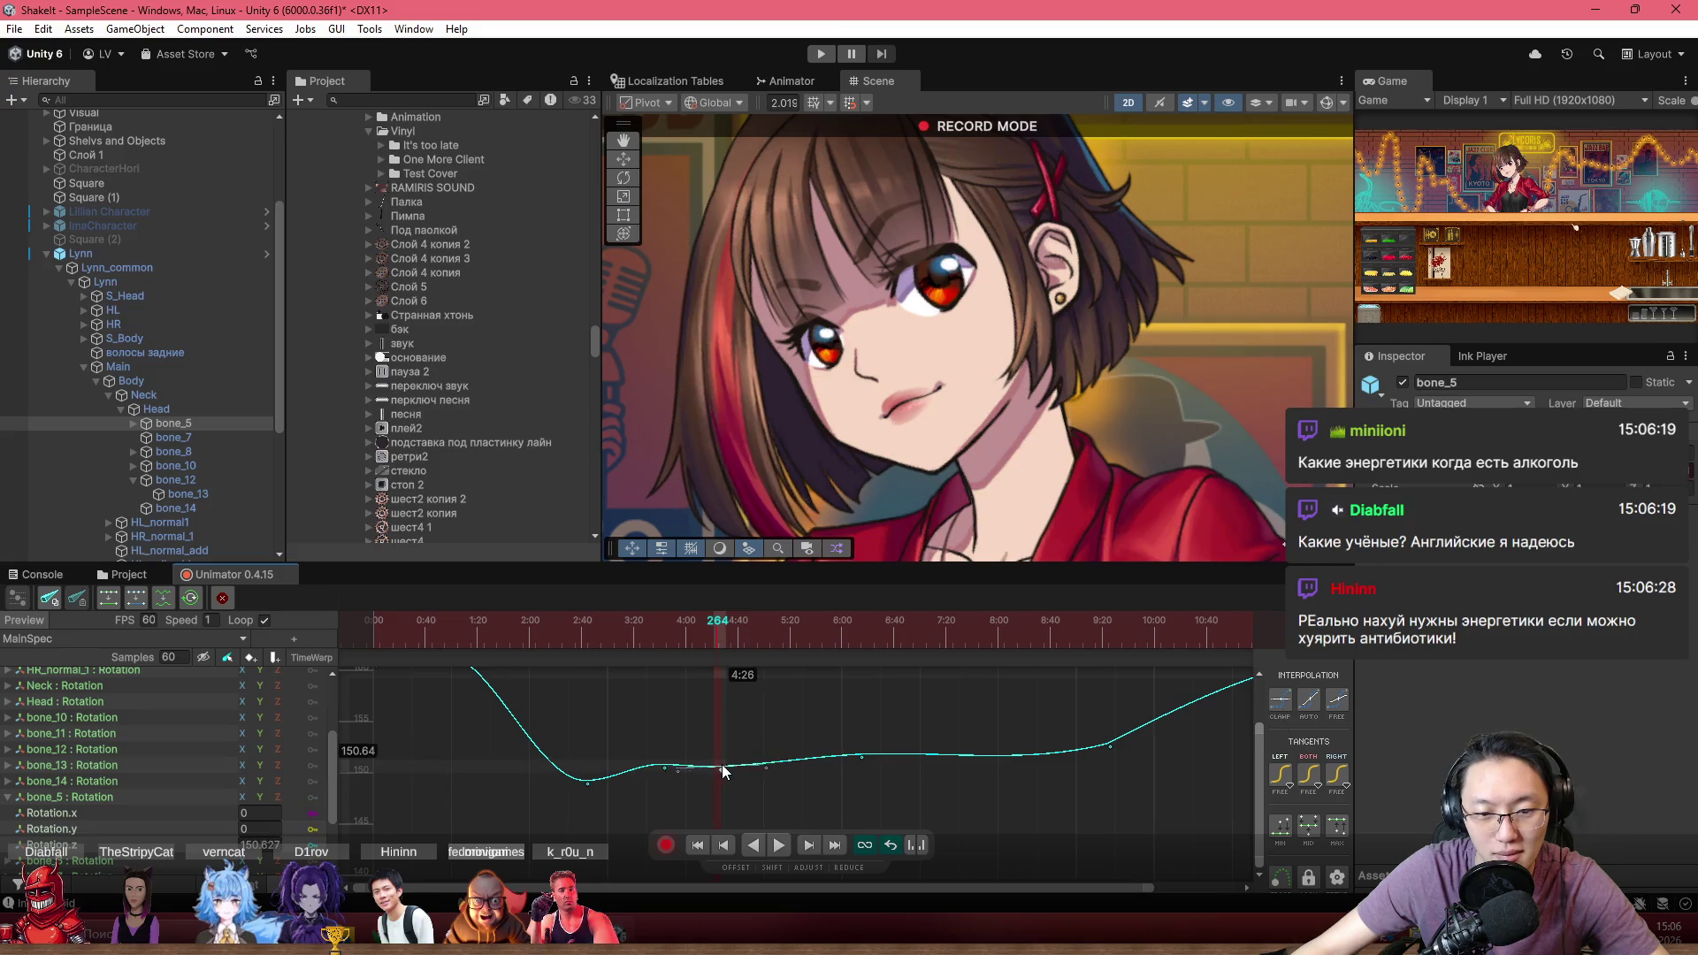
drag(722, 764, 745, 769)
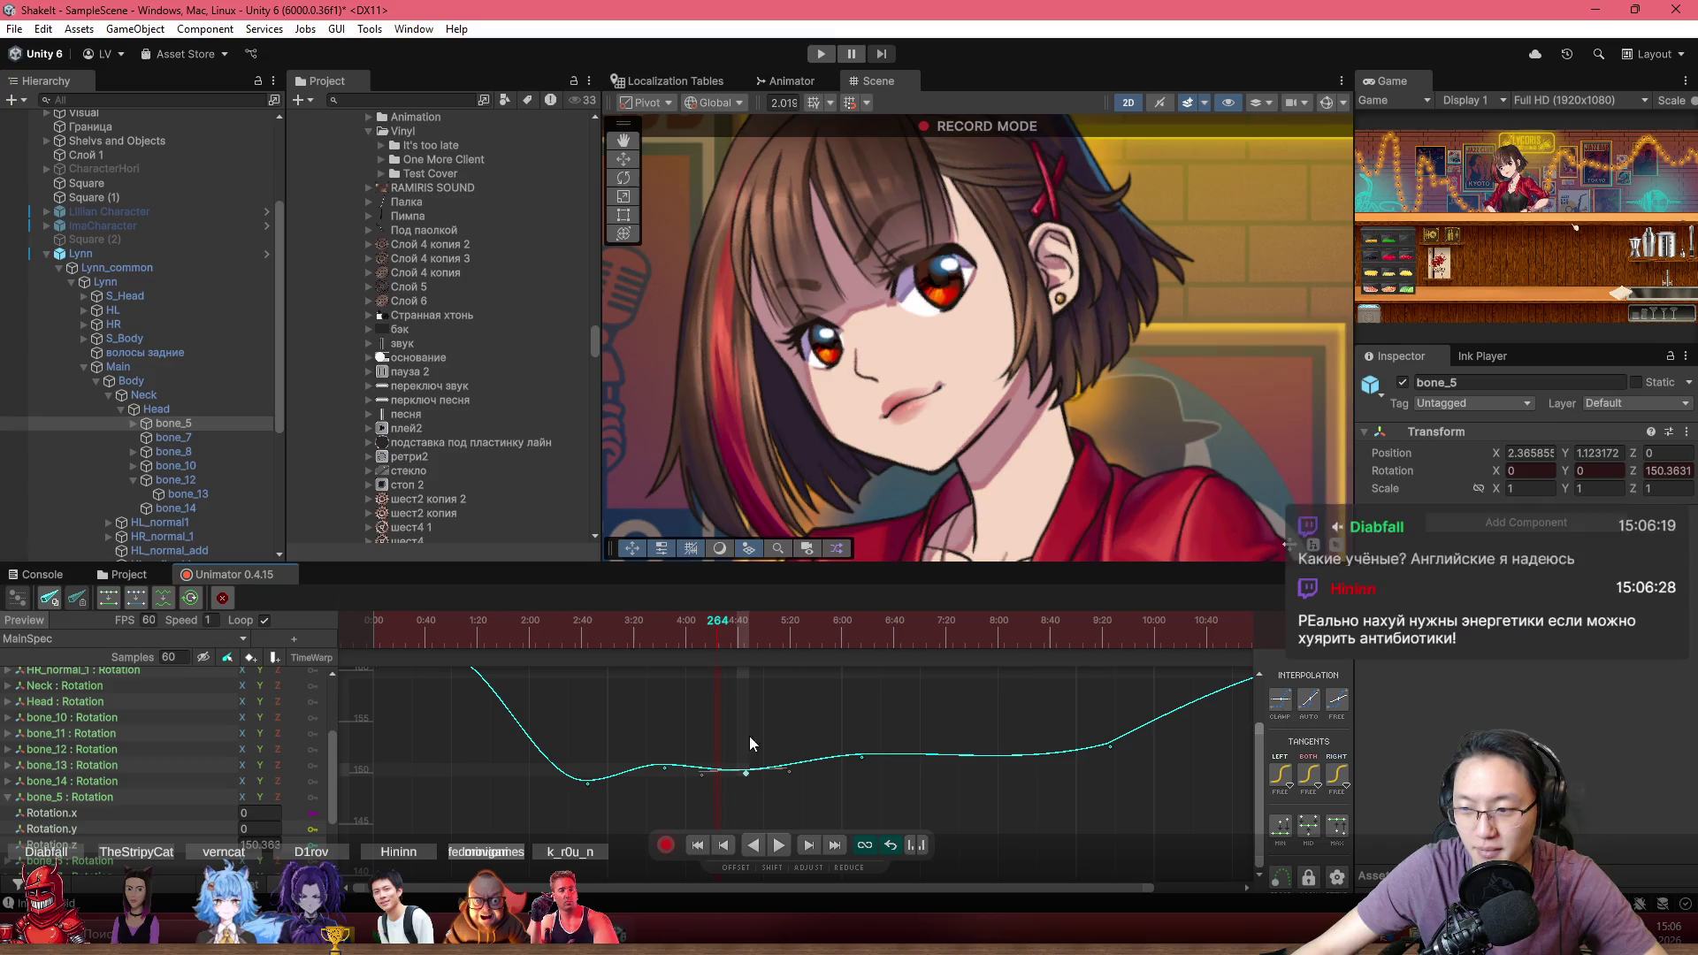
Replay from frame 74 to check the new key, then inspect the 4:15 key
click(469, 635)
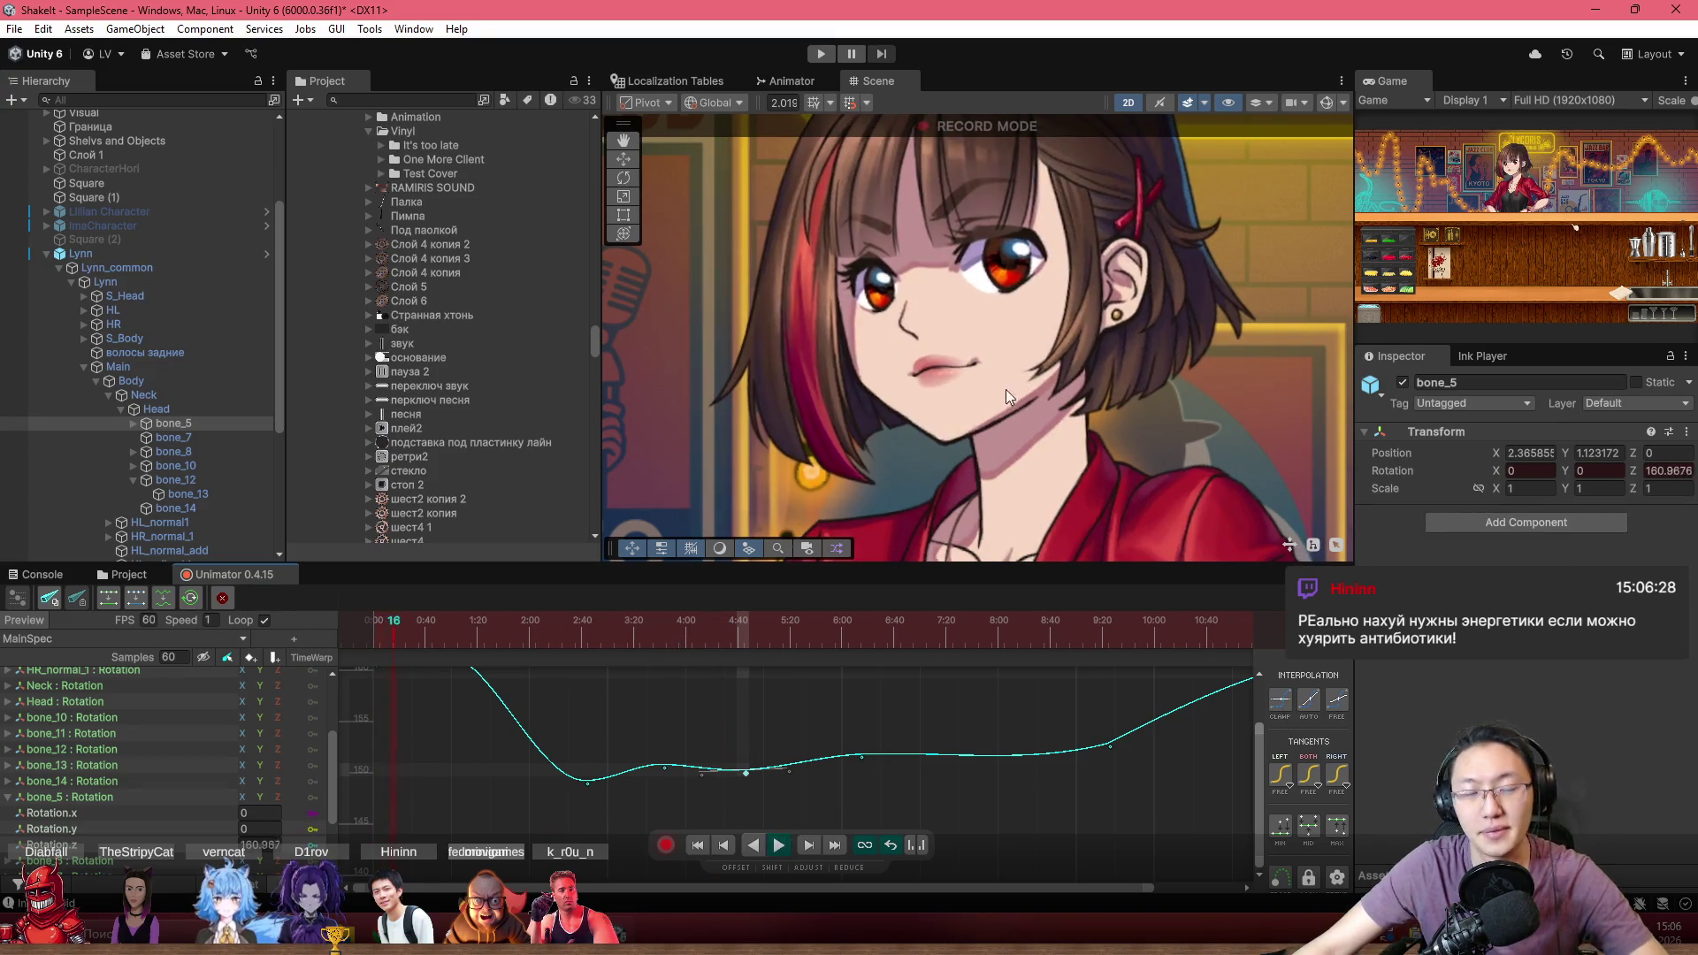
key(space)
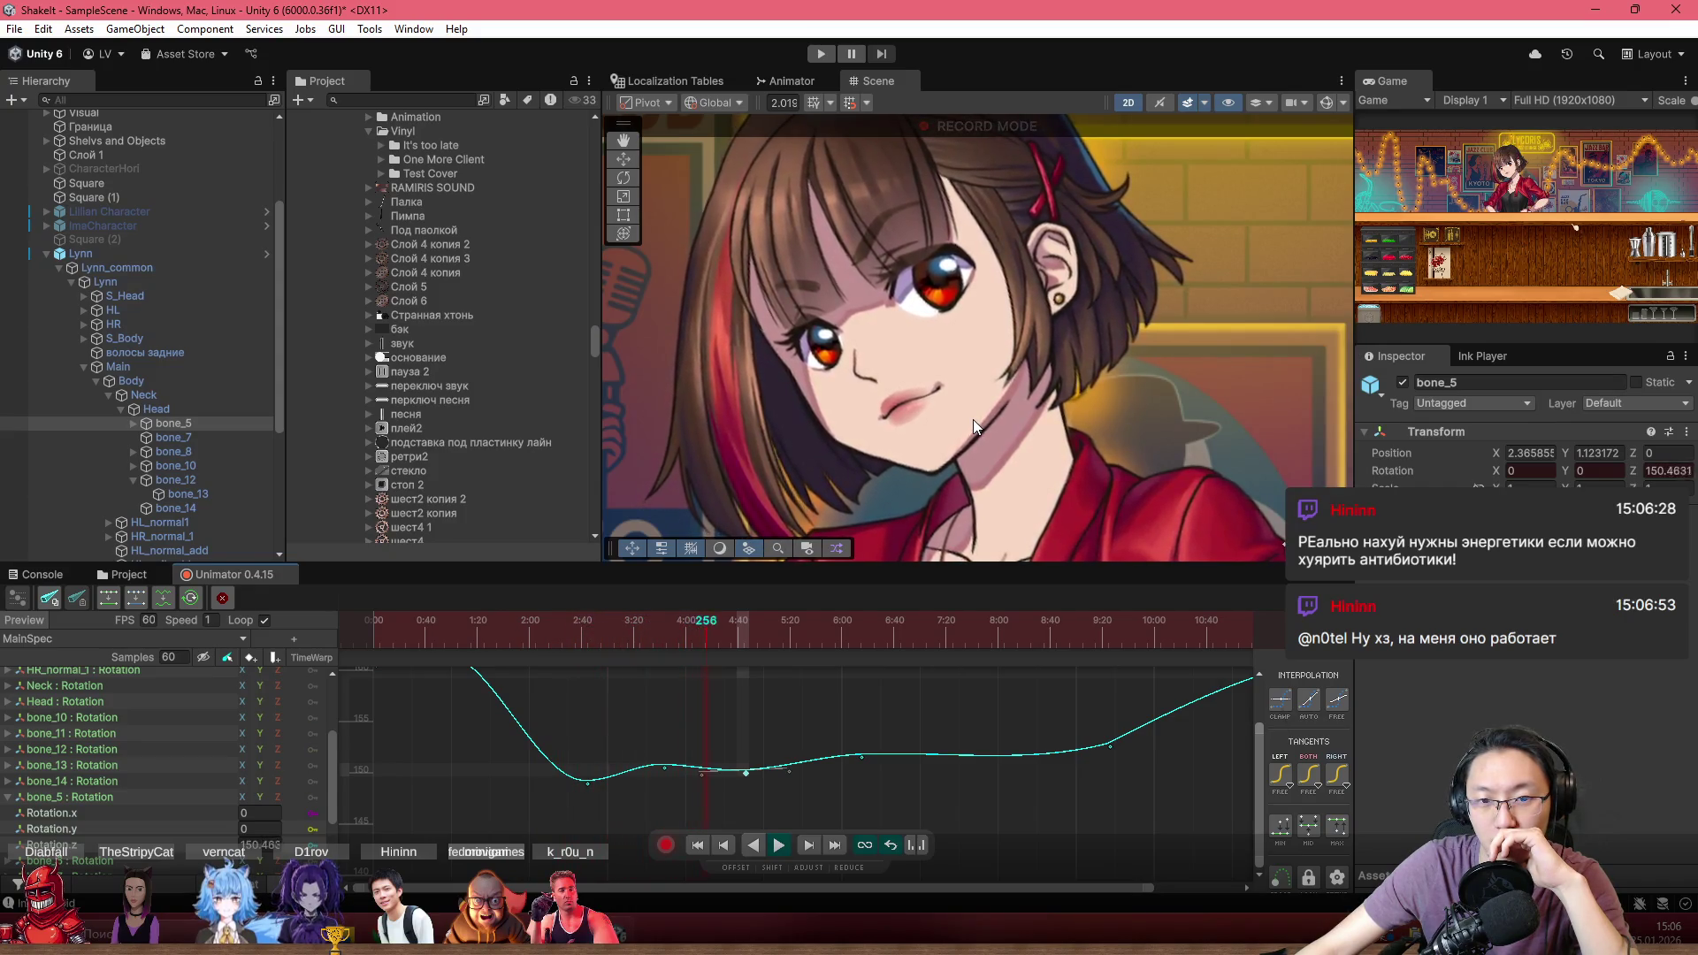
key(space)
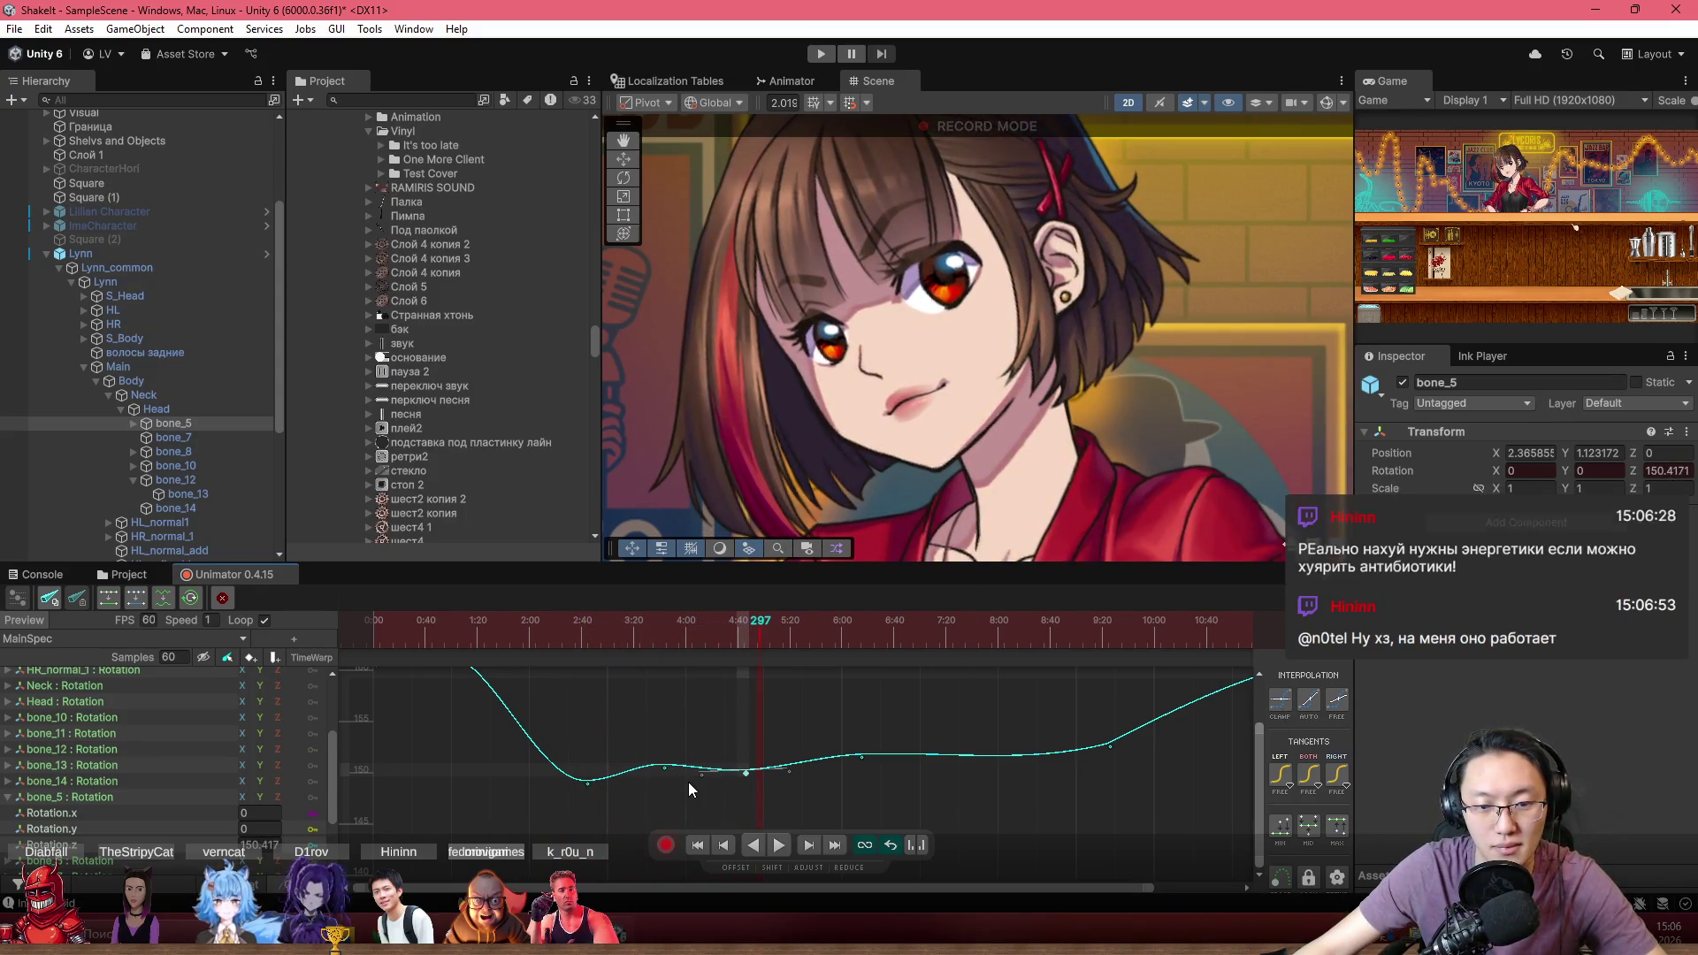
scroll(686, 775, up, 3)
click(689, 758)
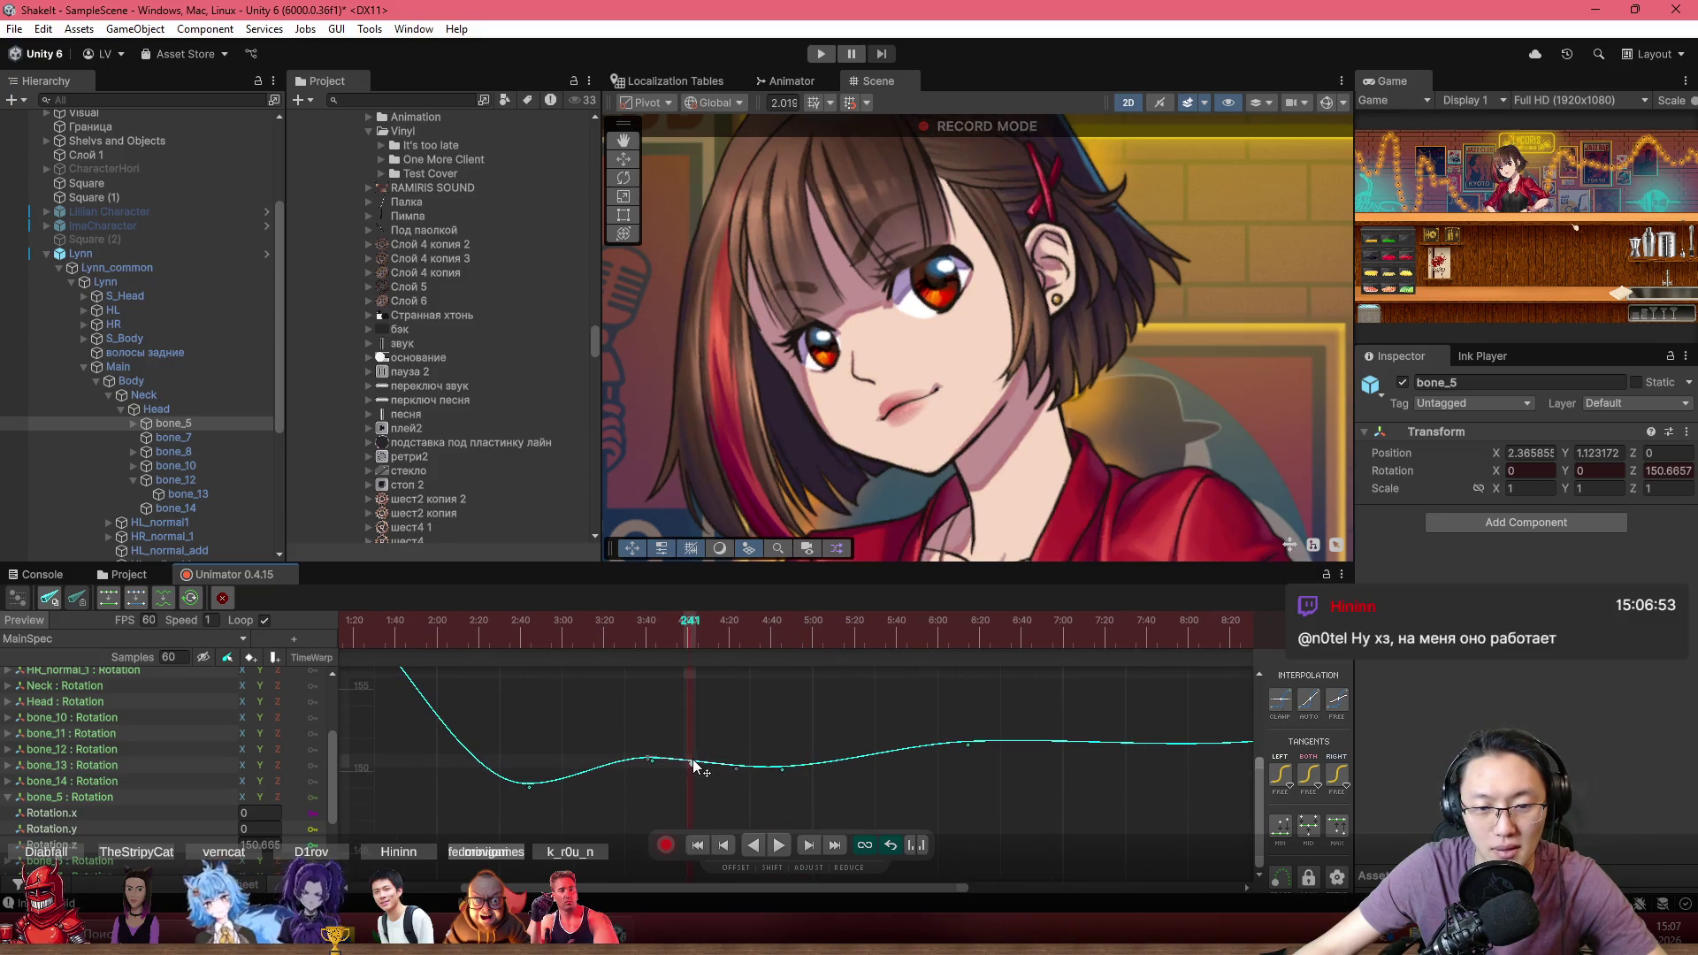
click(720, 760)
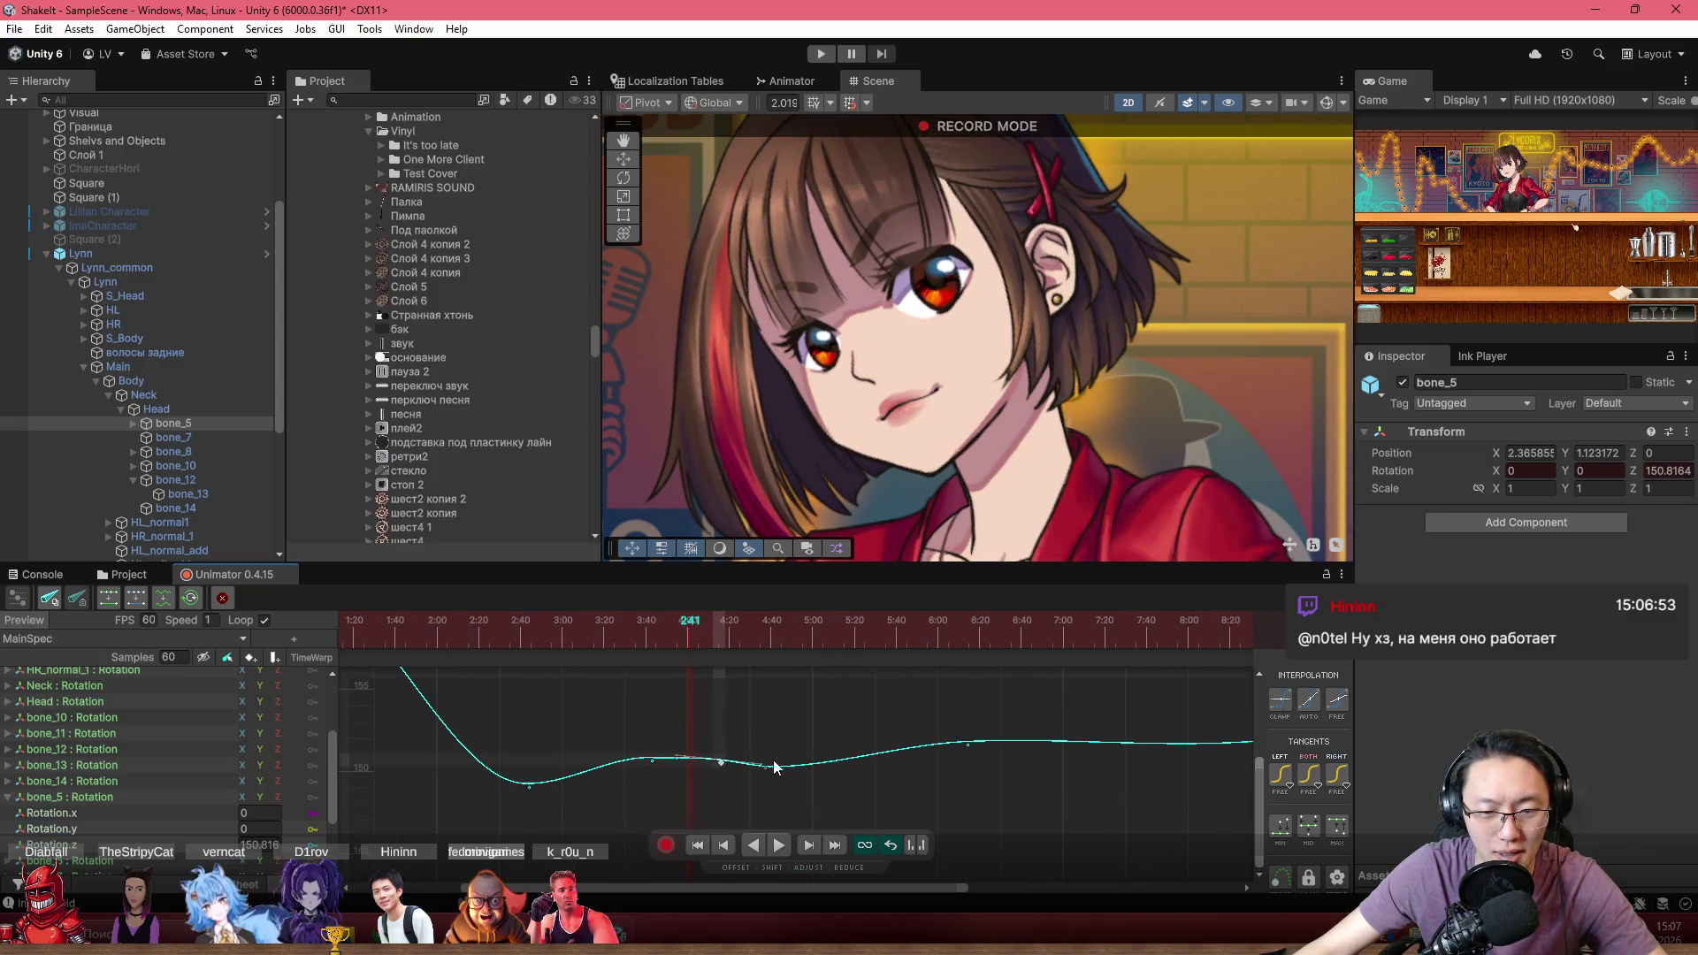
click(830, 794)
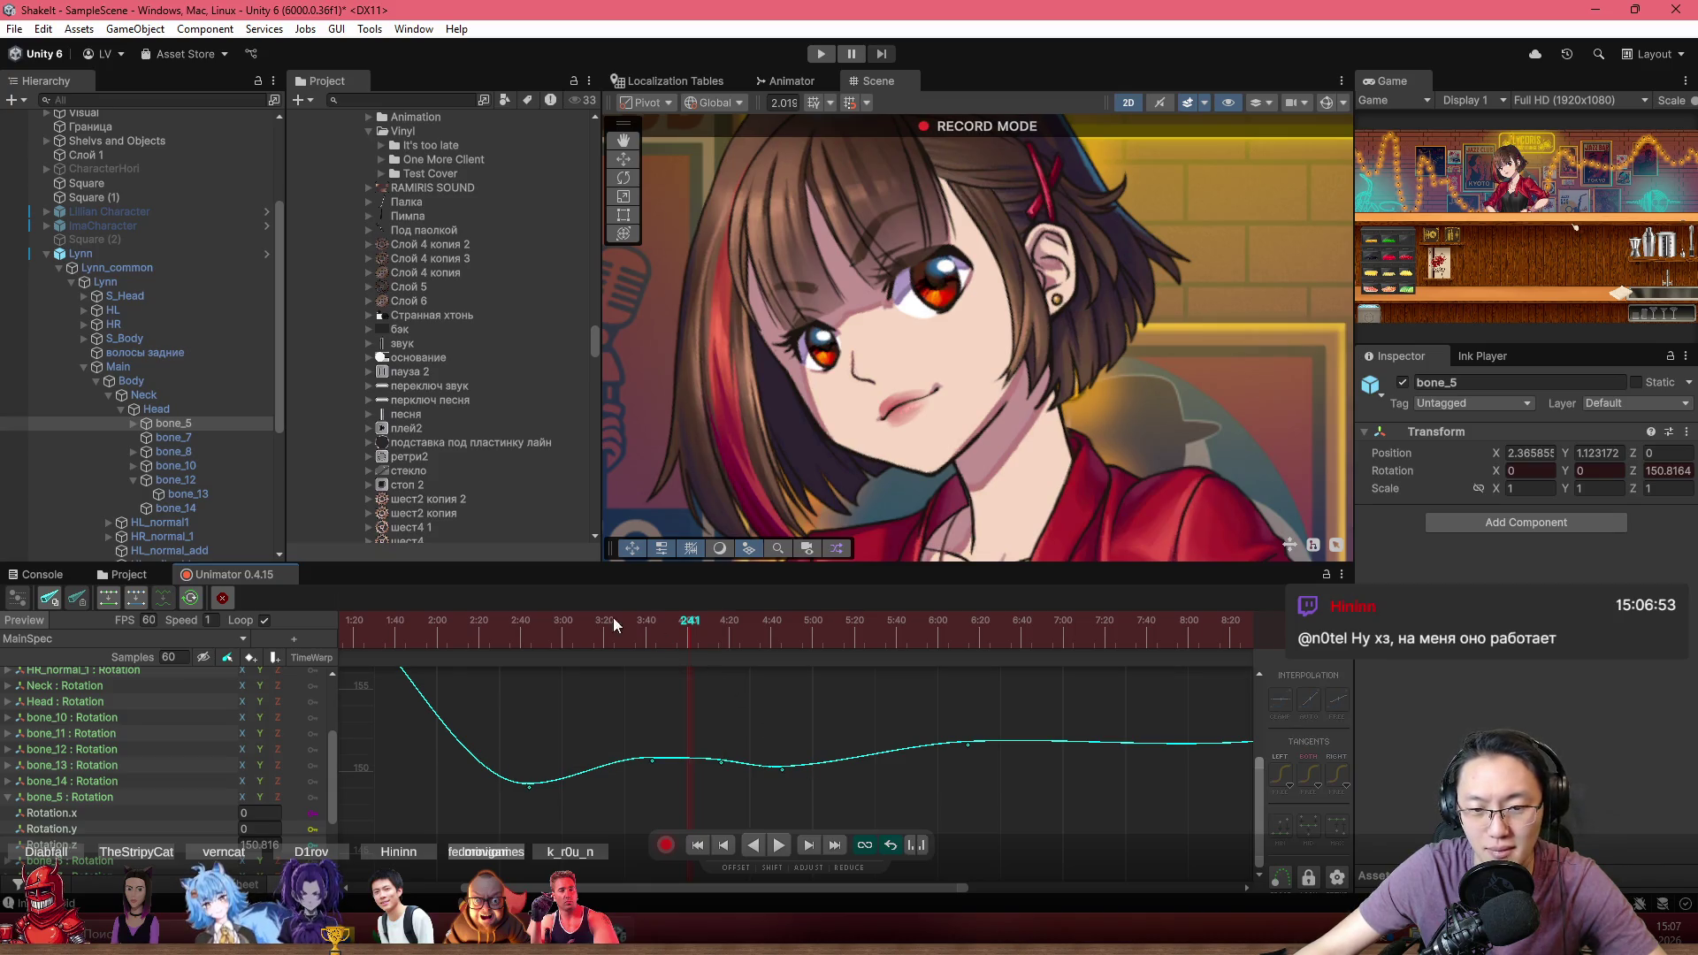
Raise the late peak keyframe near 11:07 and play the head tilt
click(137, 595)
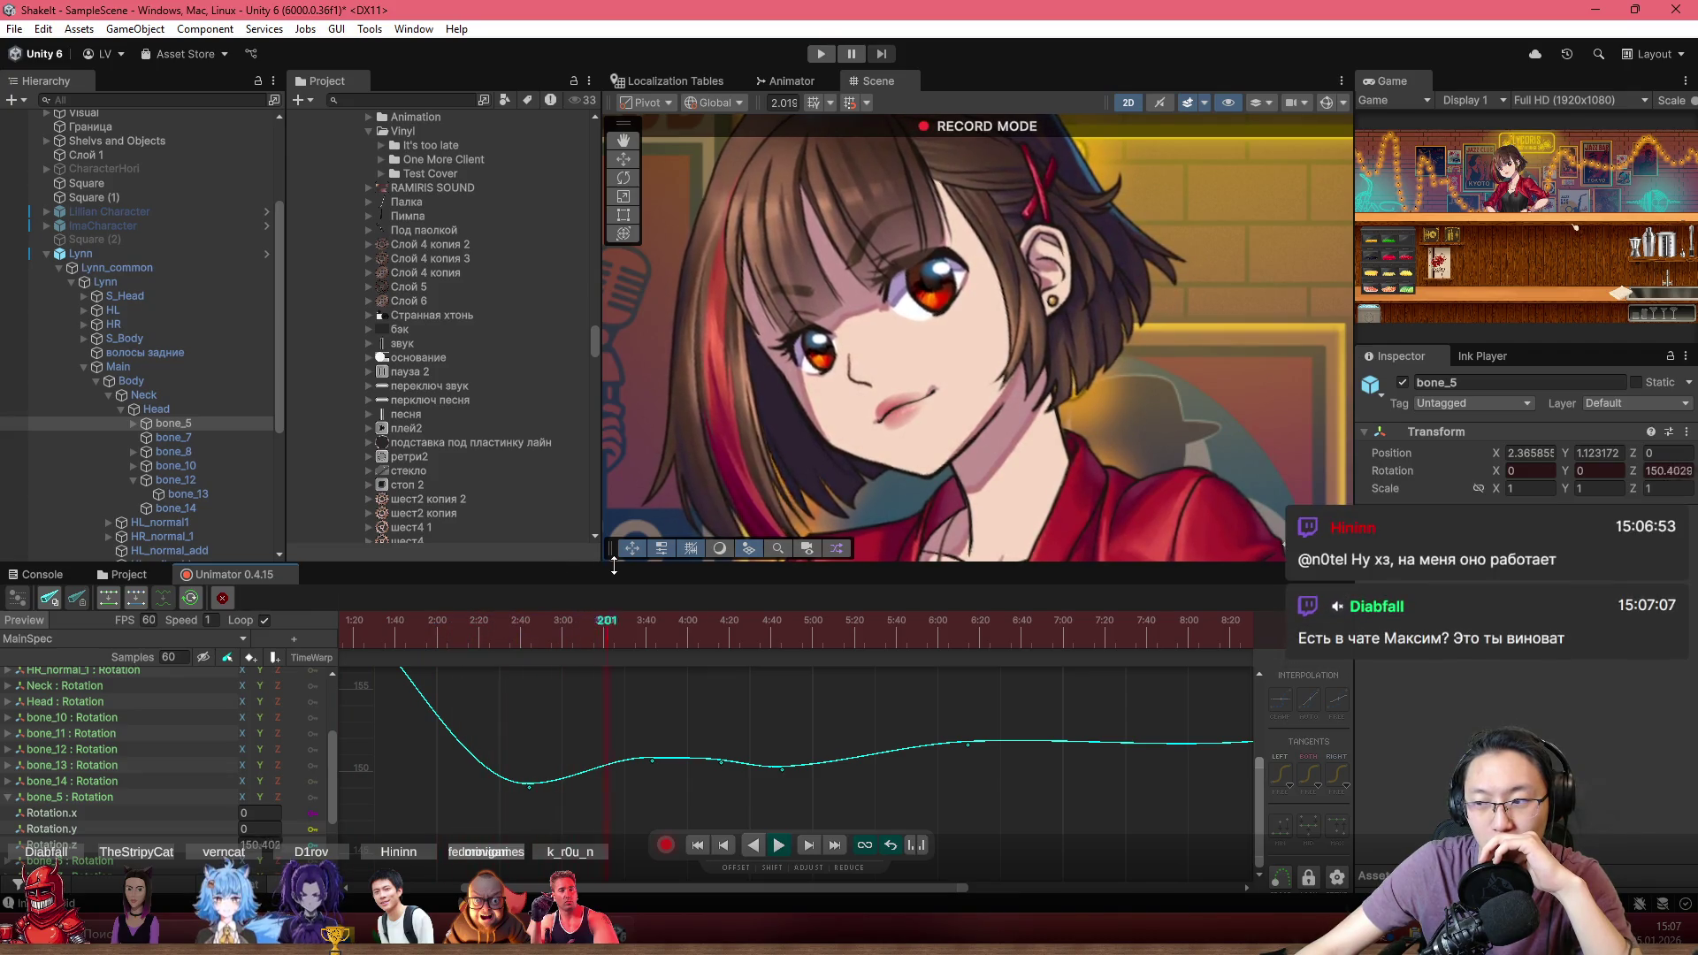
scroll(1069, 709, down, 2)
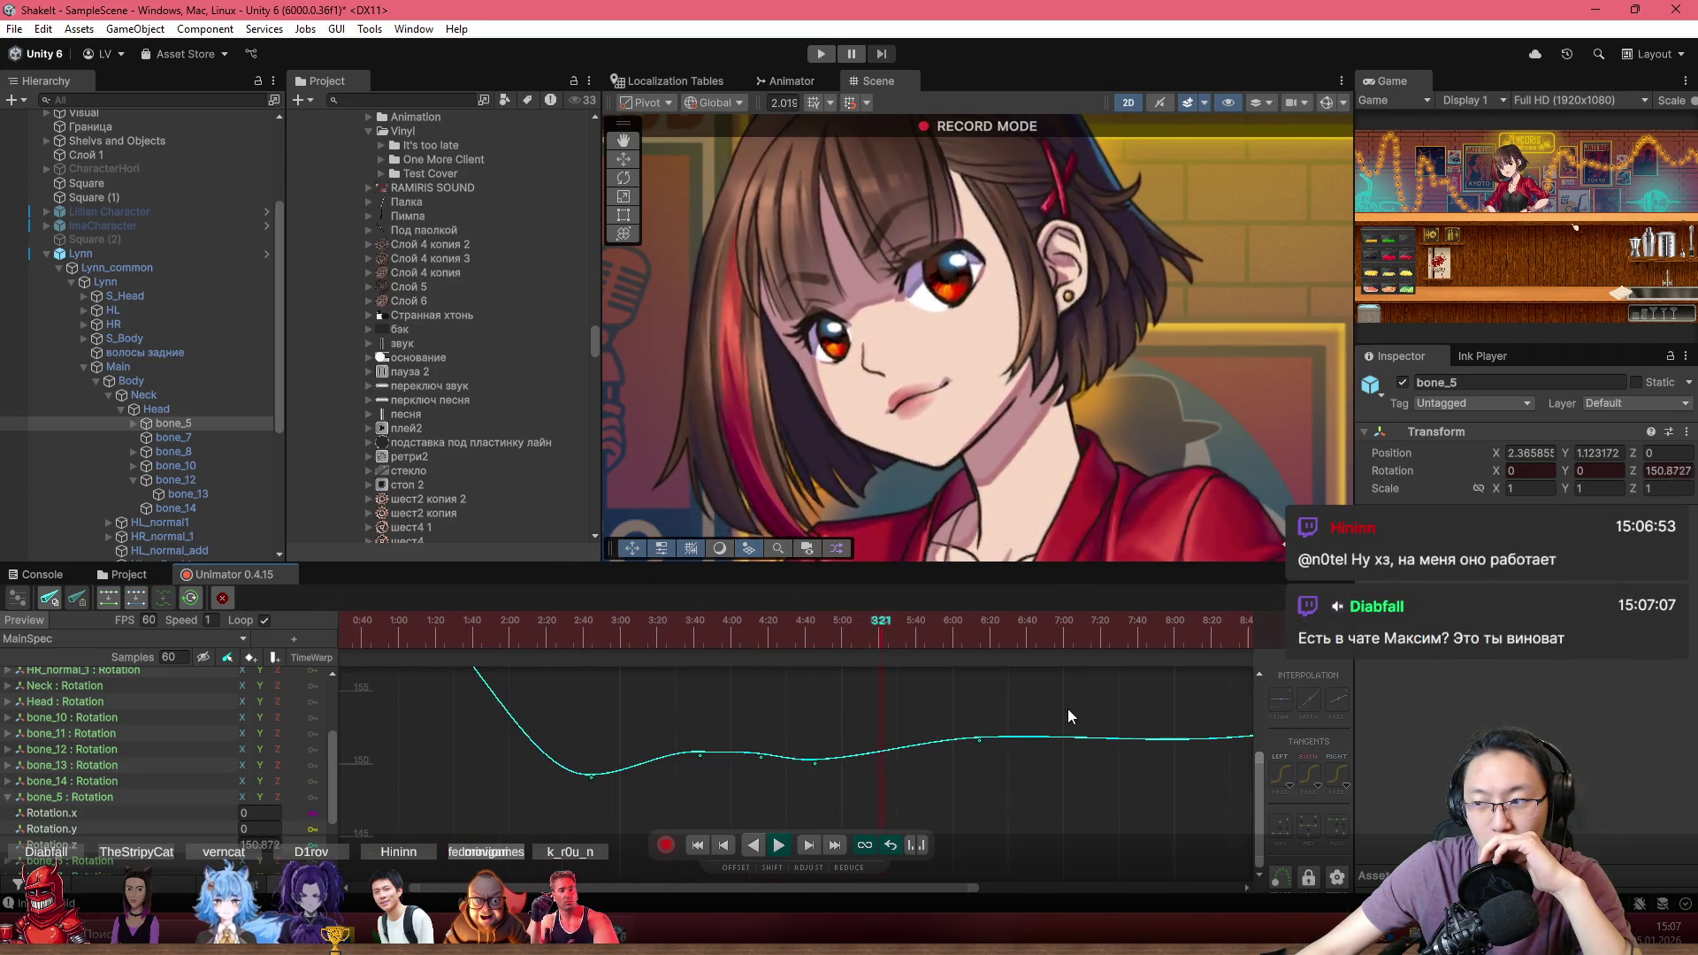
scroll(1017, 716, down, 3)
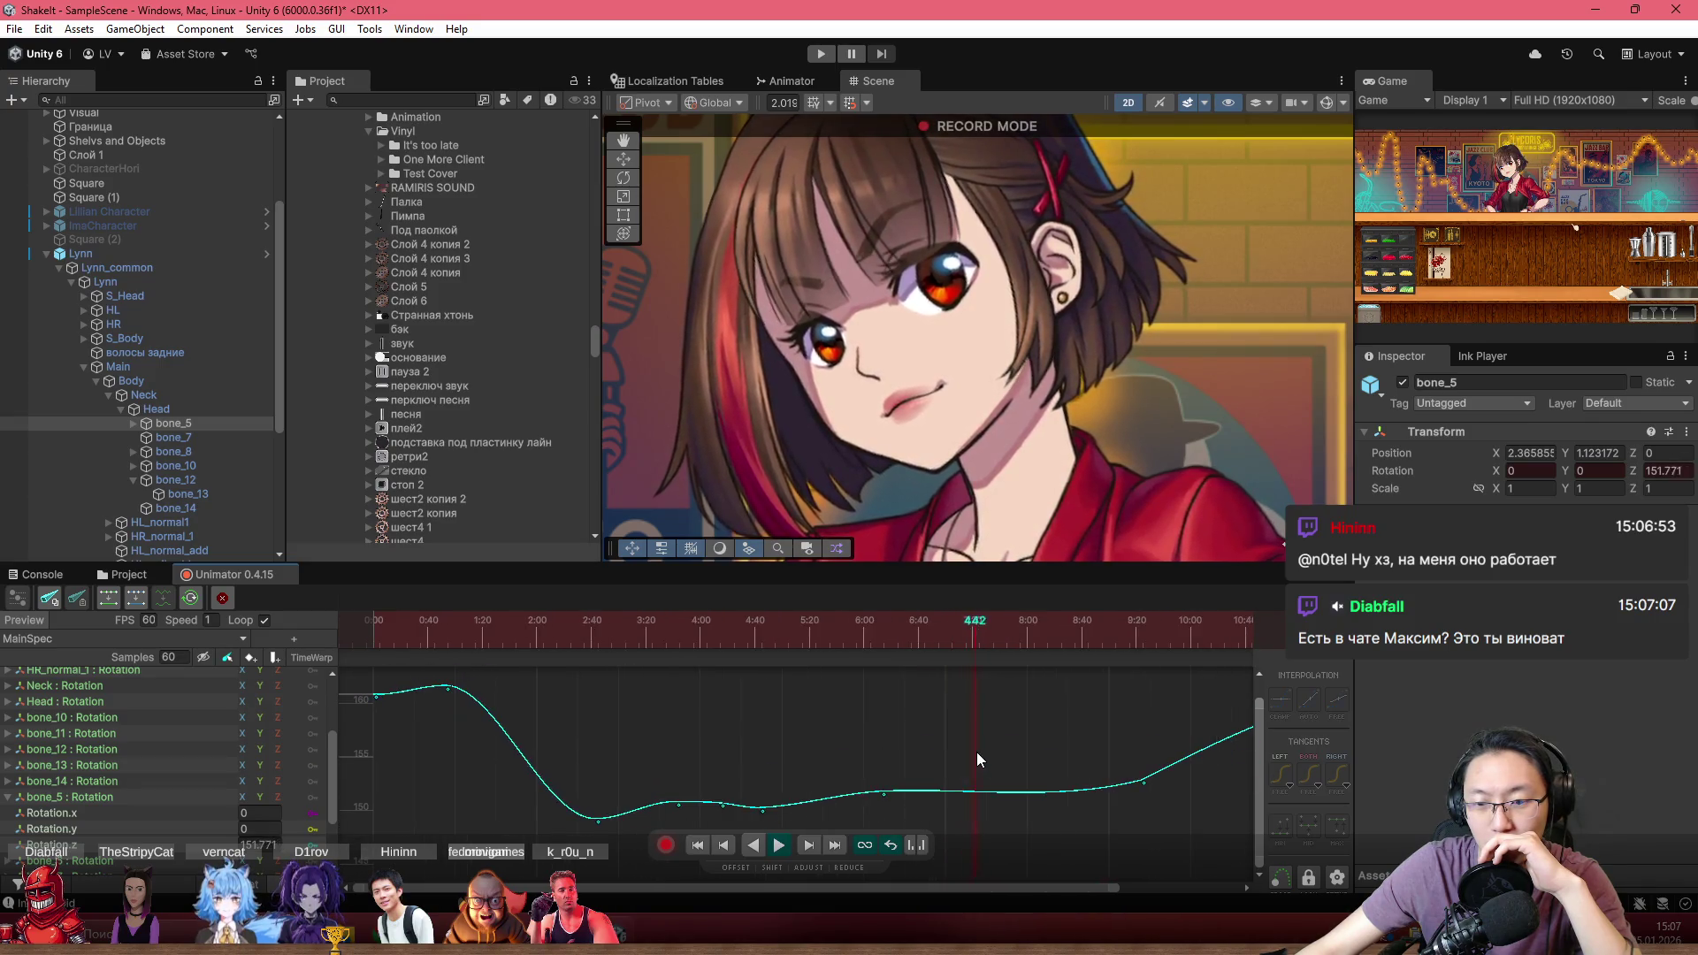
scroll(959, 732, down, 2)
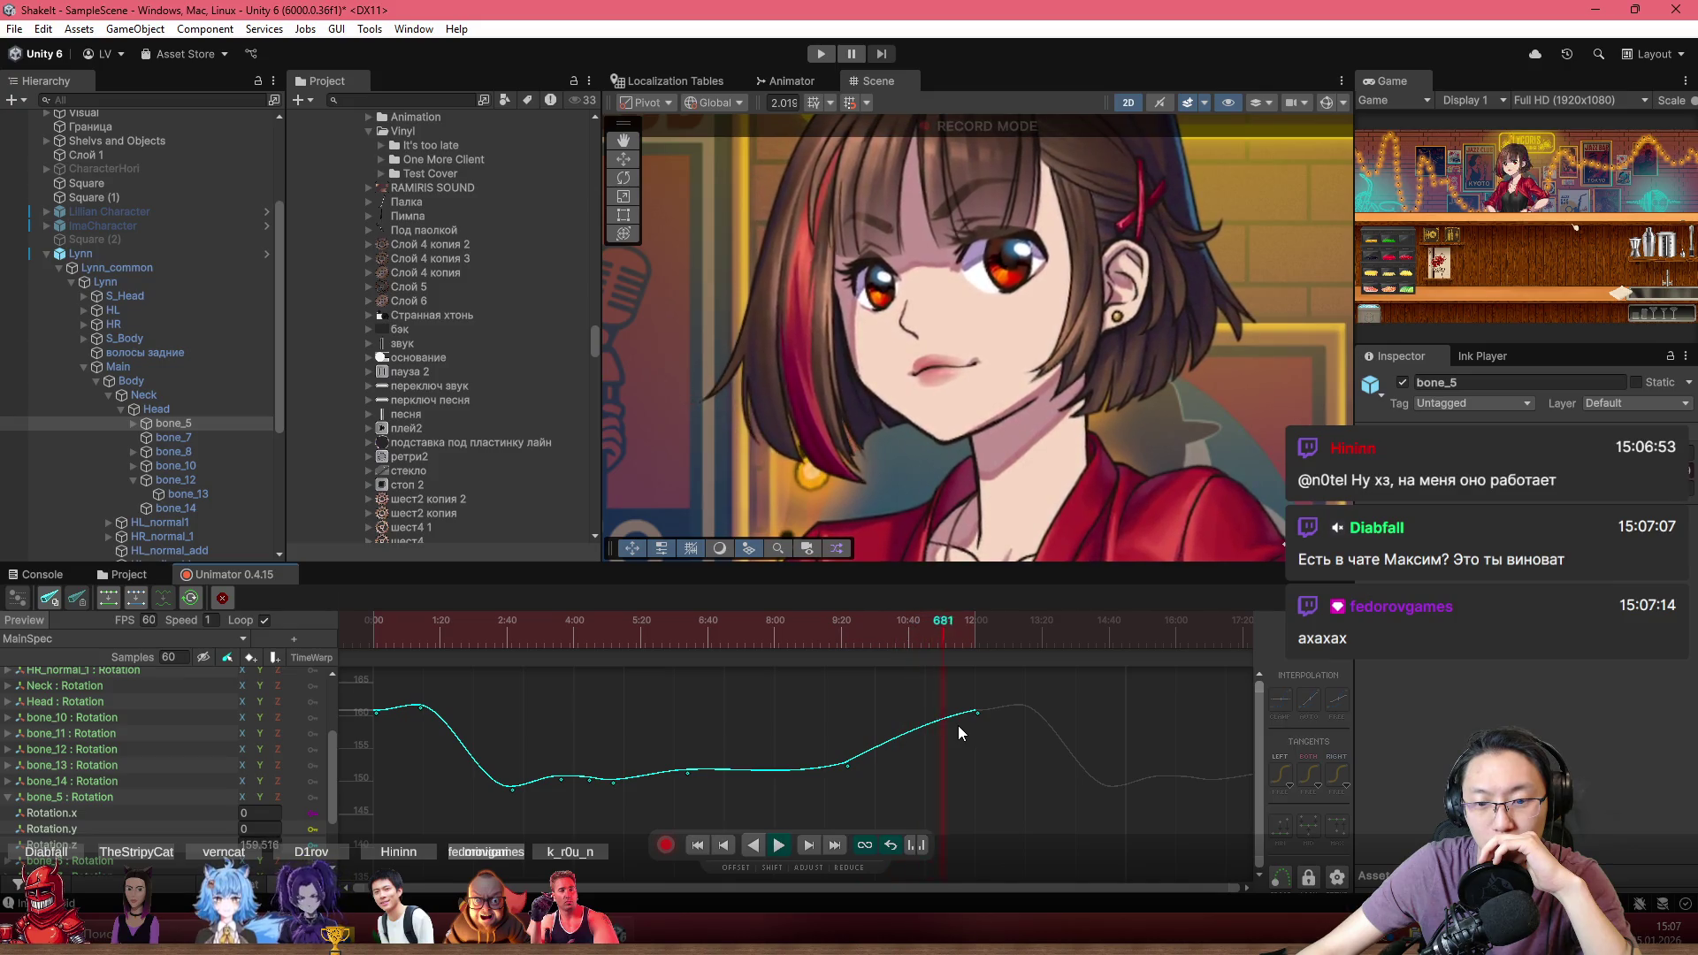
click(886, 629)
click(975, 713)
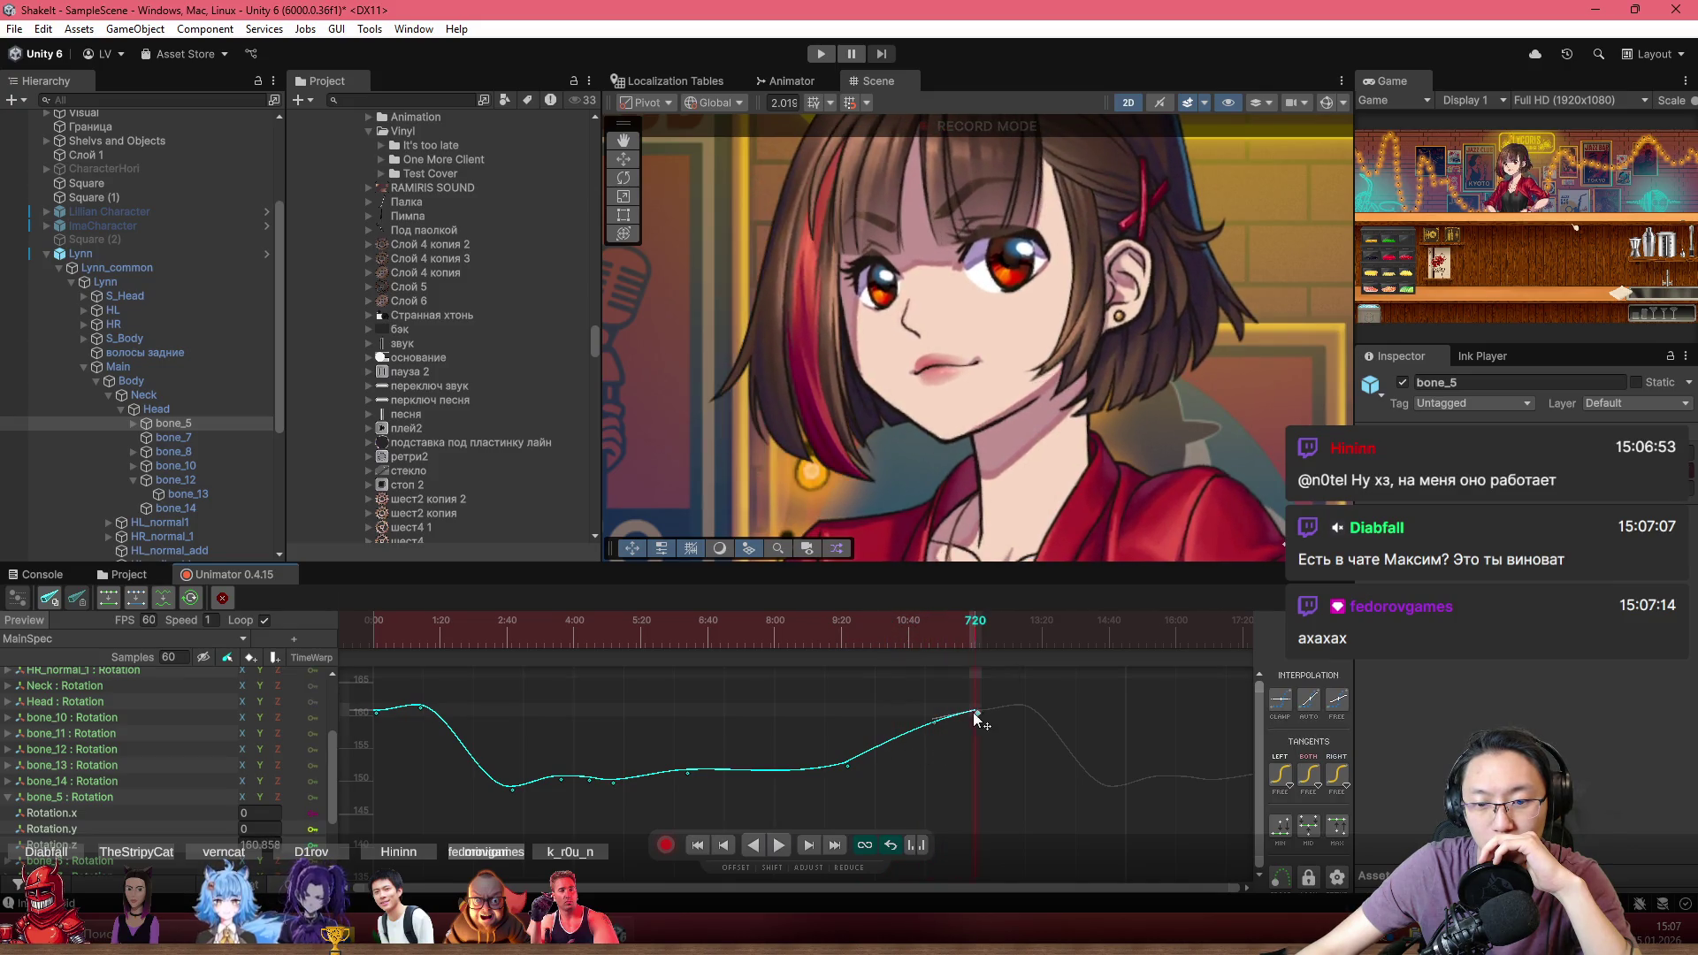
drag(900, 736, 932, 707)
drag(905, 638, 262, 582)
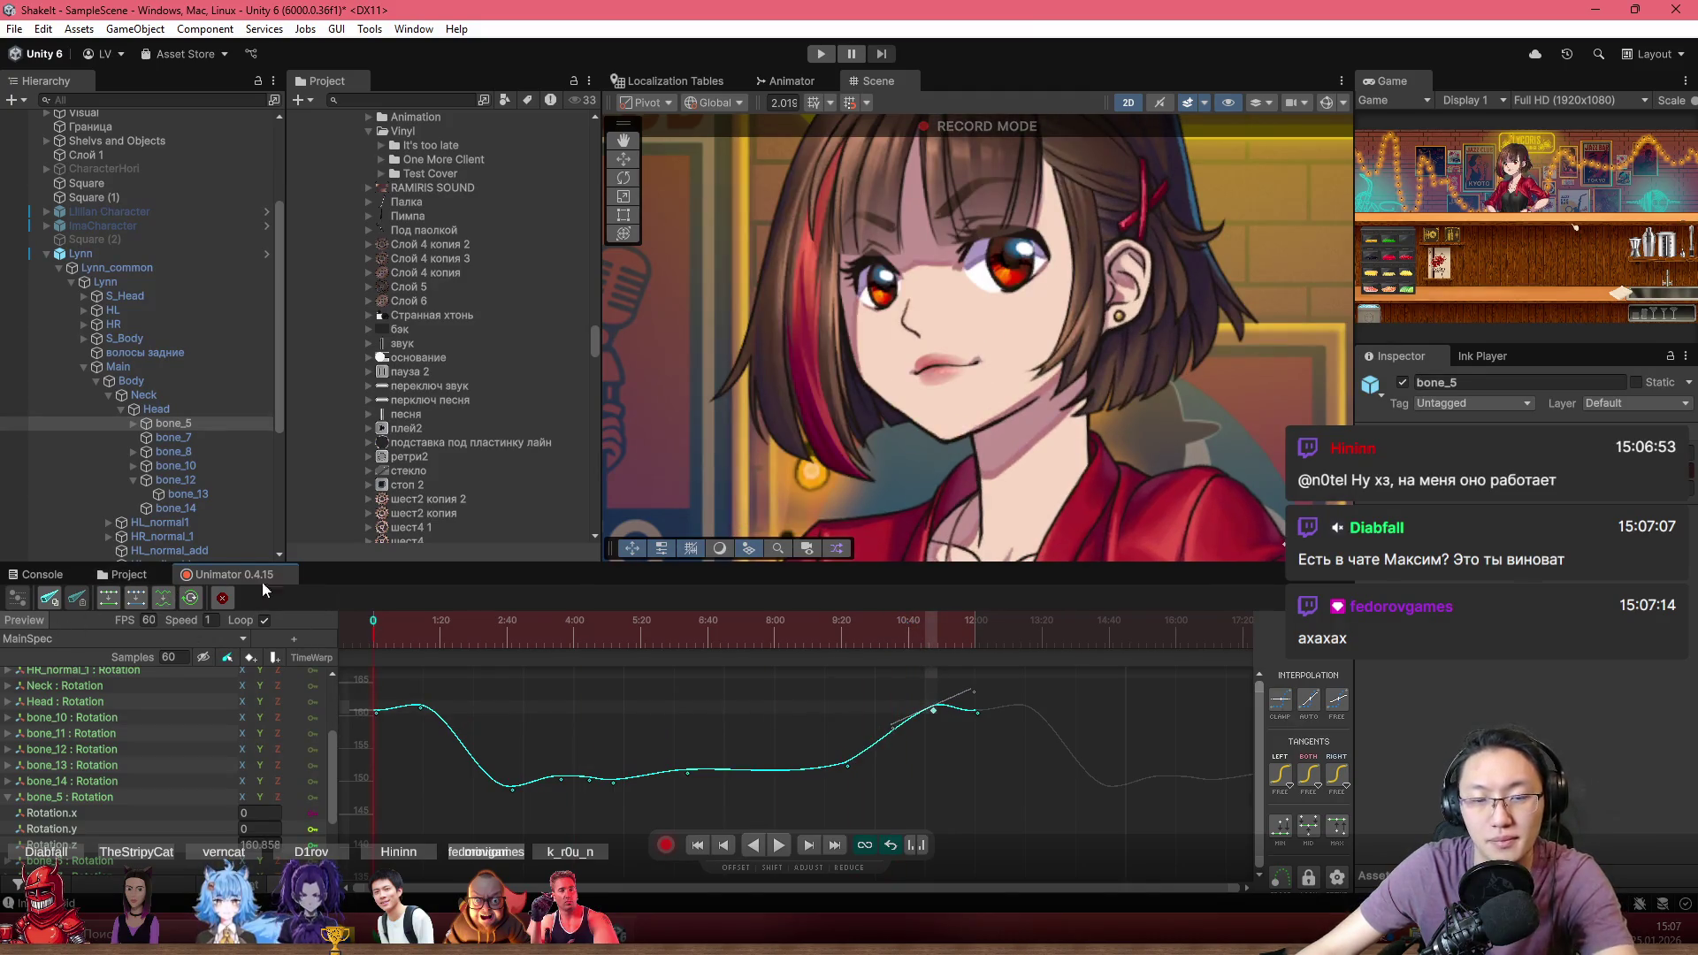
key(space)
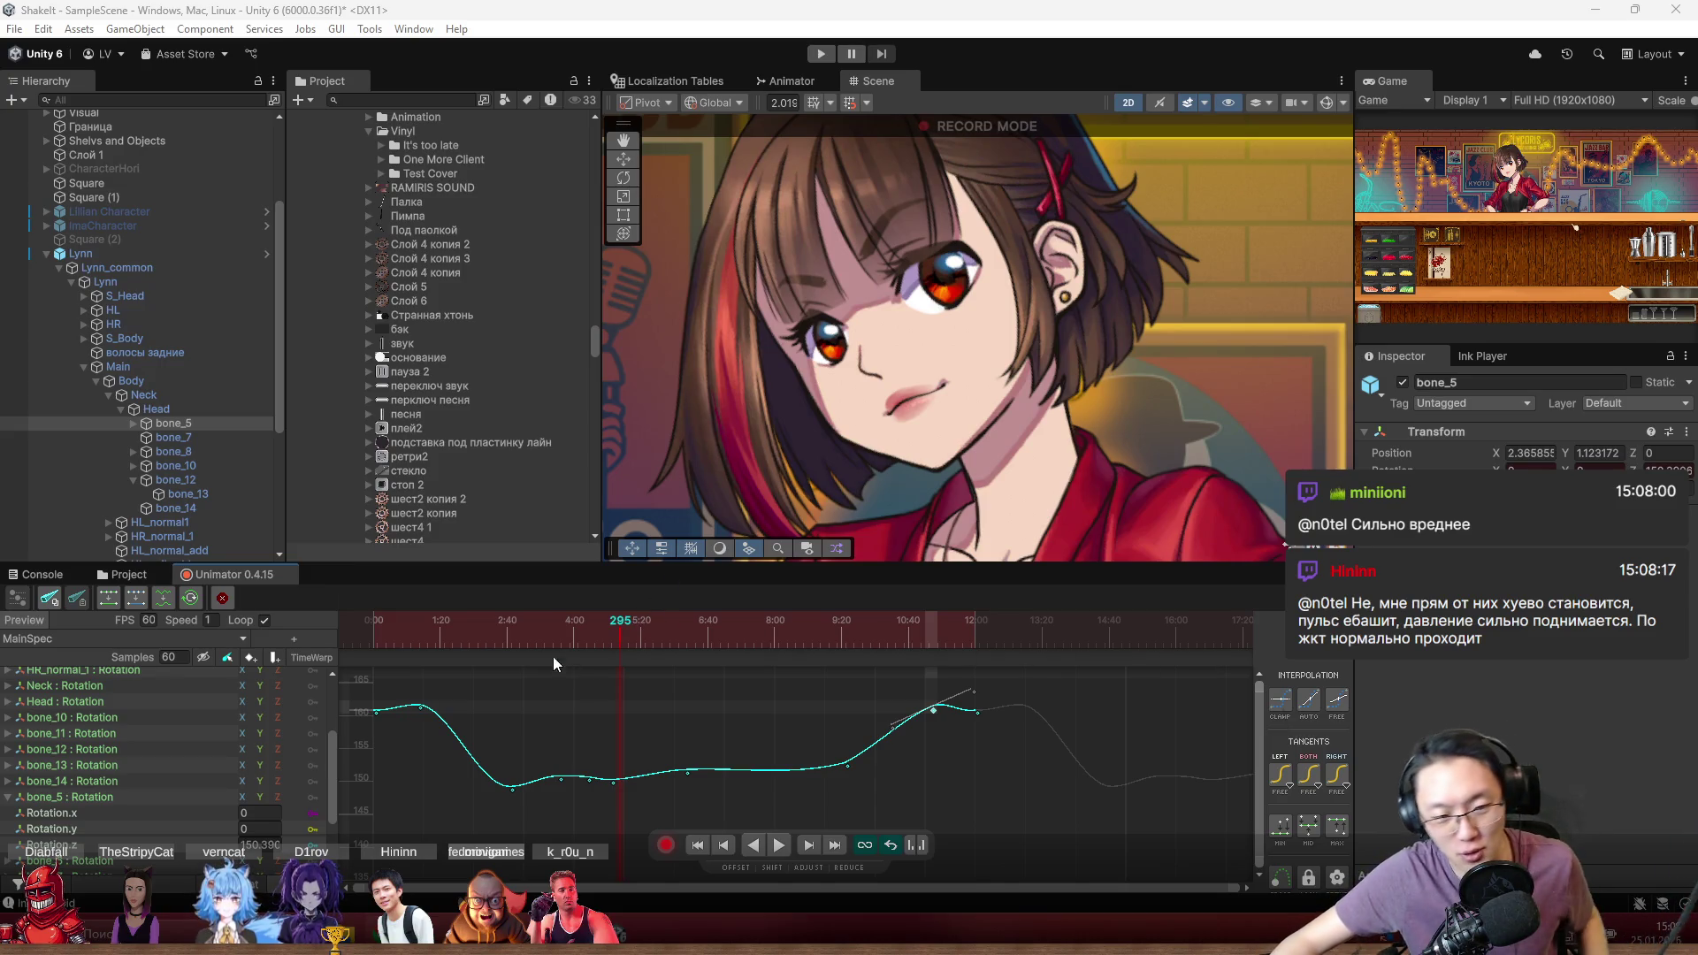
Replay from the first frame, pan to show the microphone, and select the dip keyframe
key(Home)
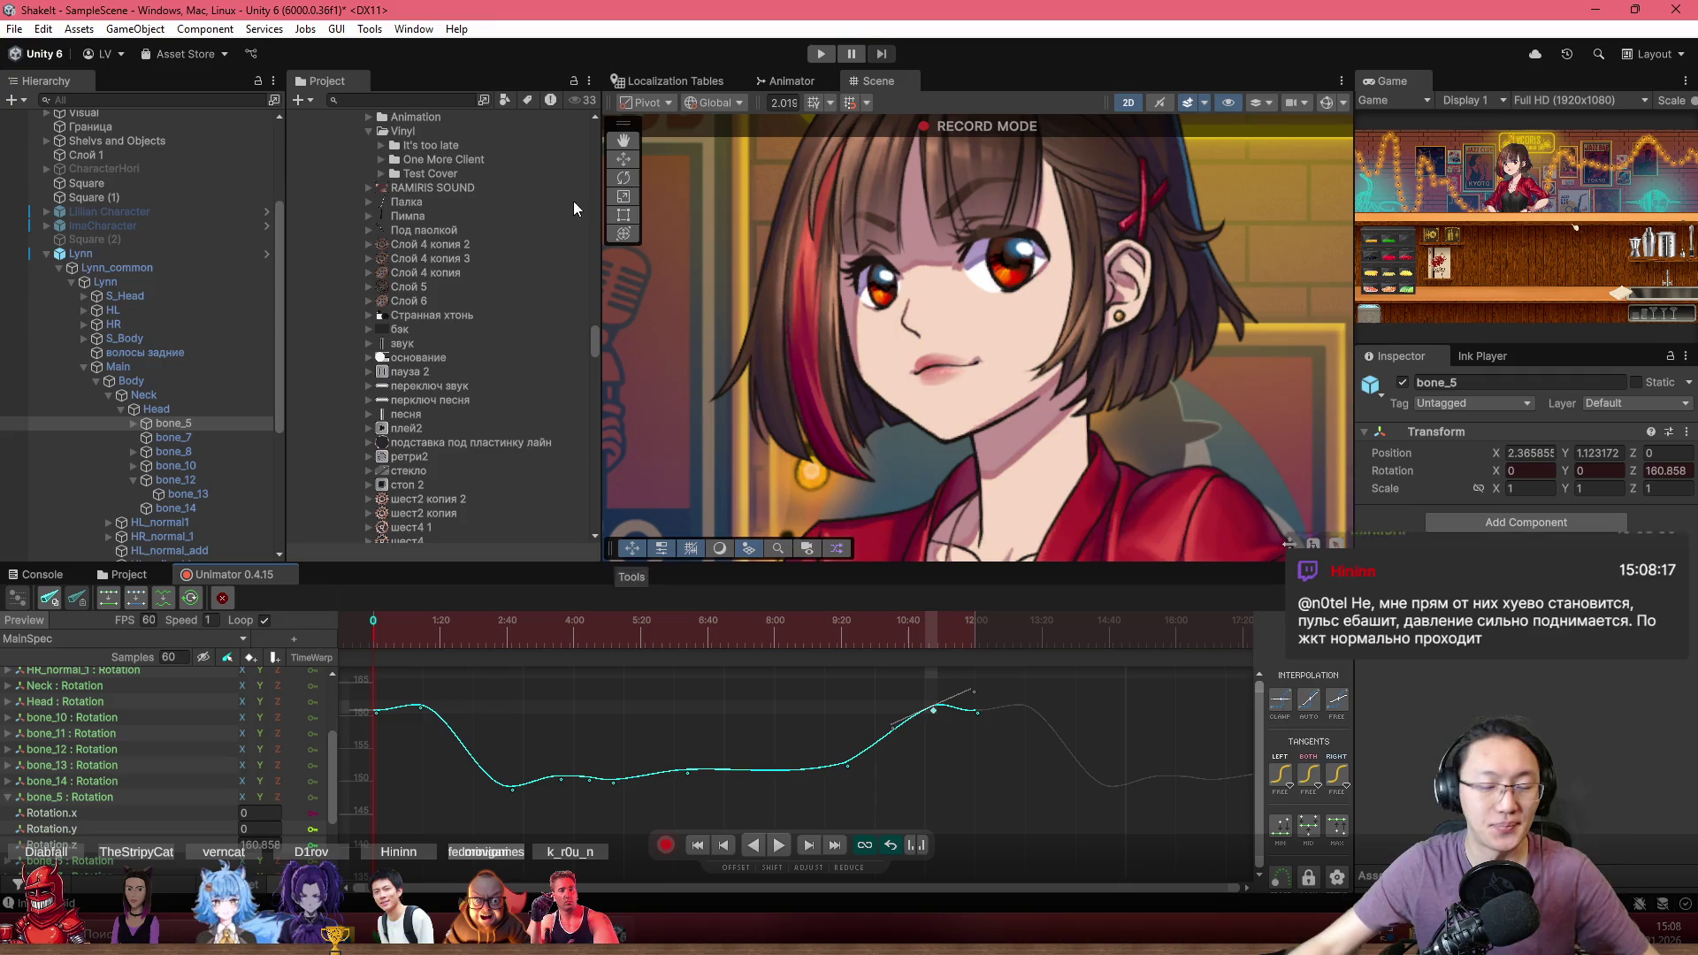
key(space)
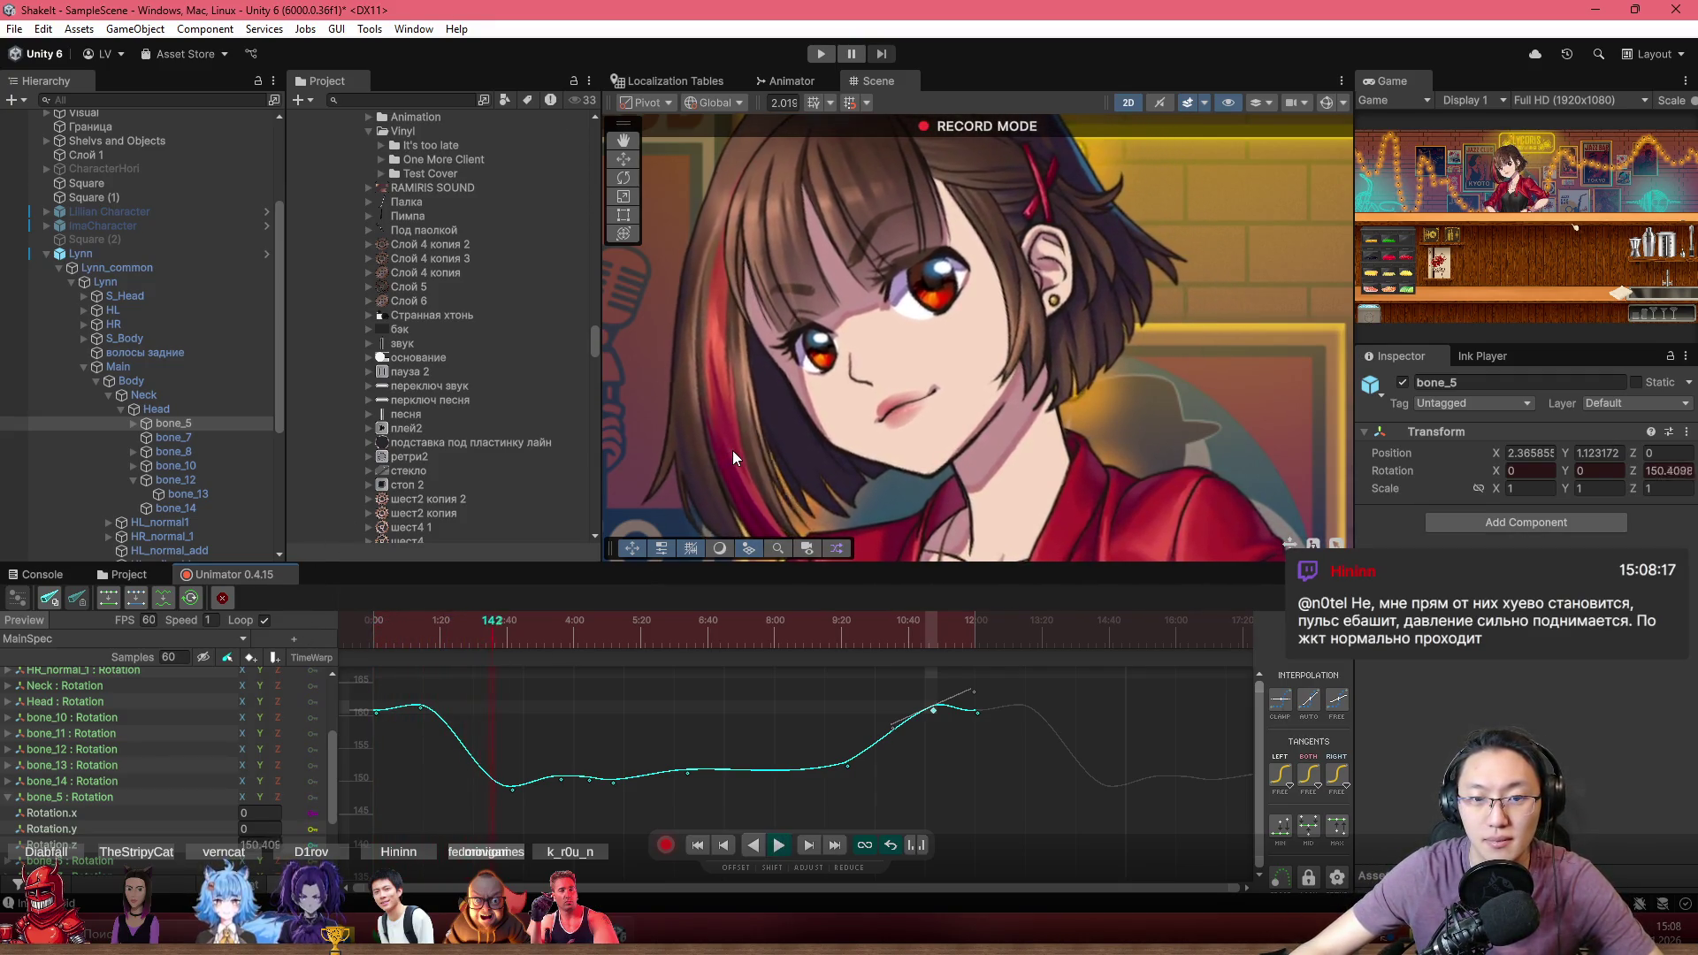
drag(732, 449, 793, 389)
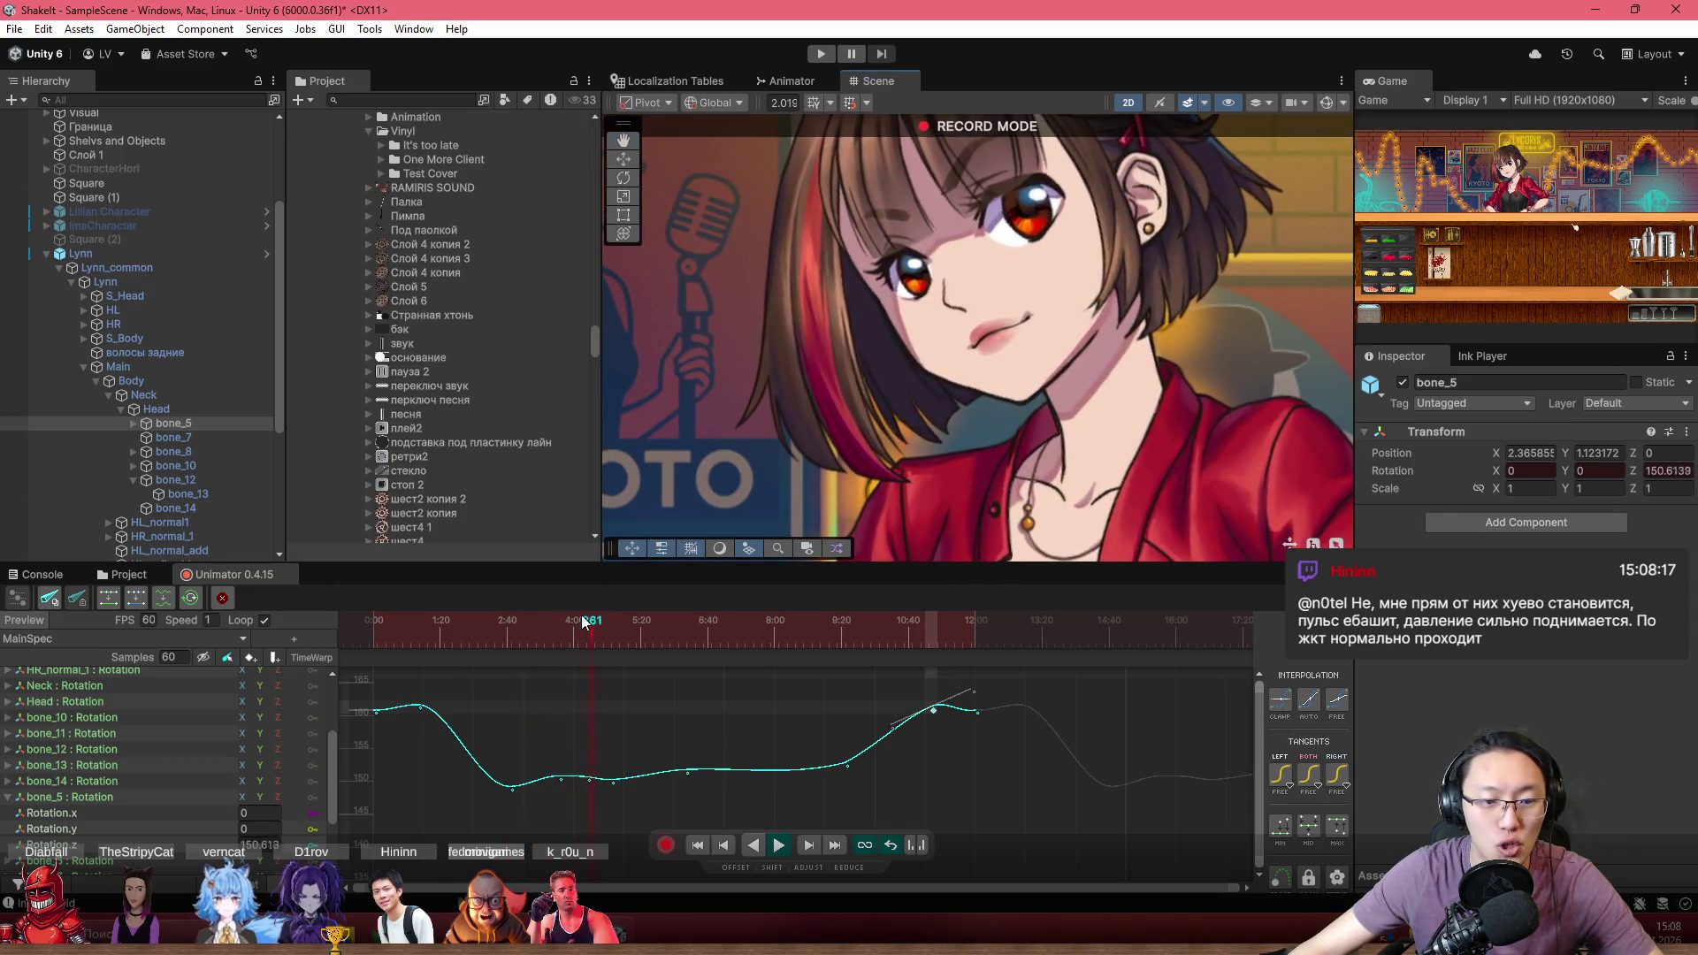
scroll(519, 771, up, 3)
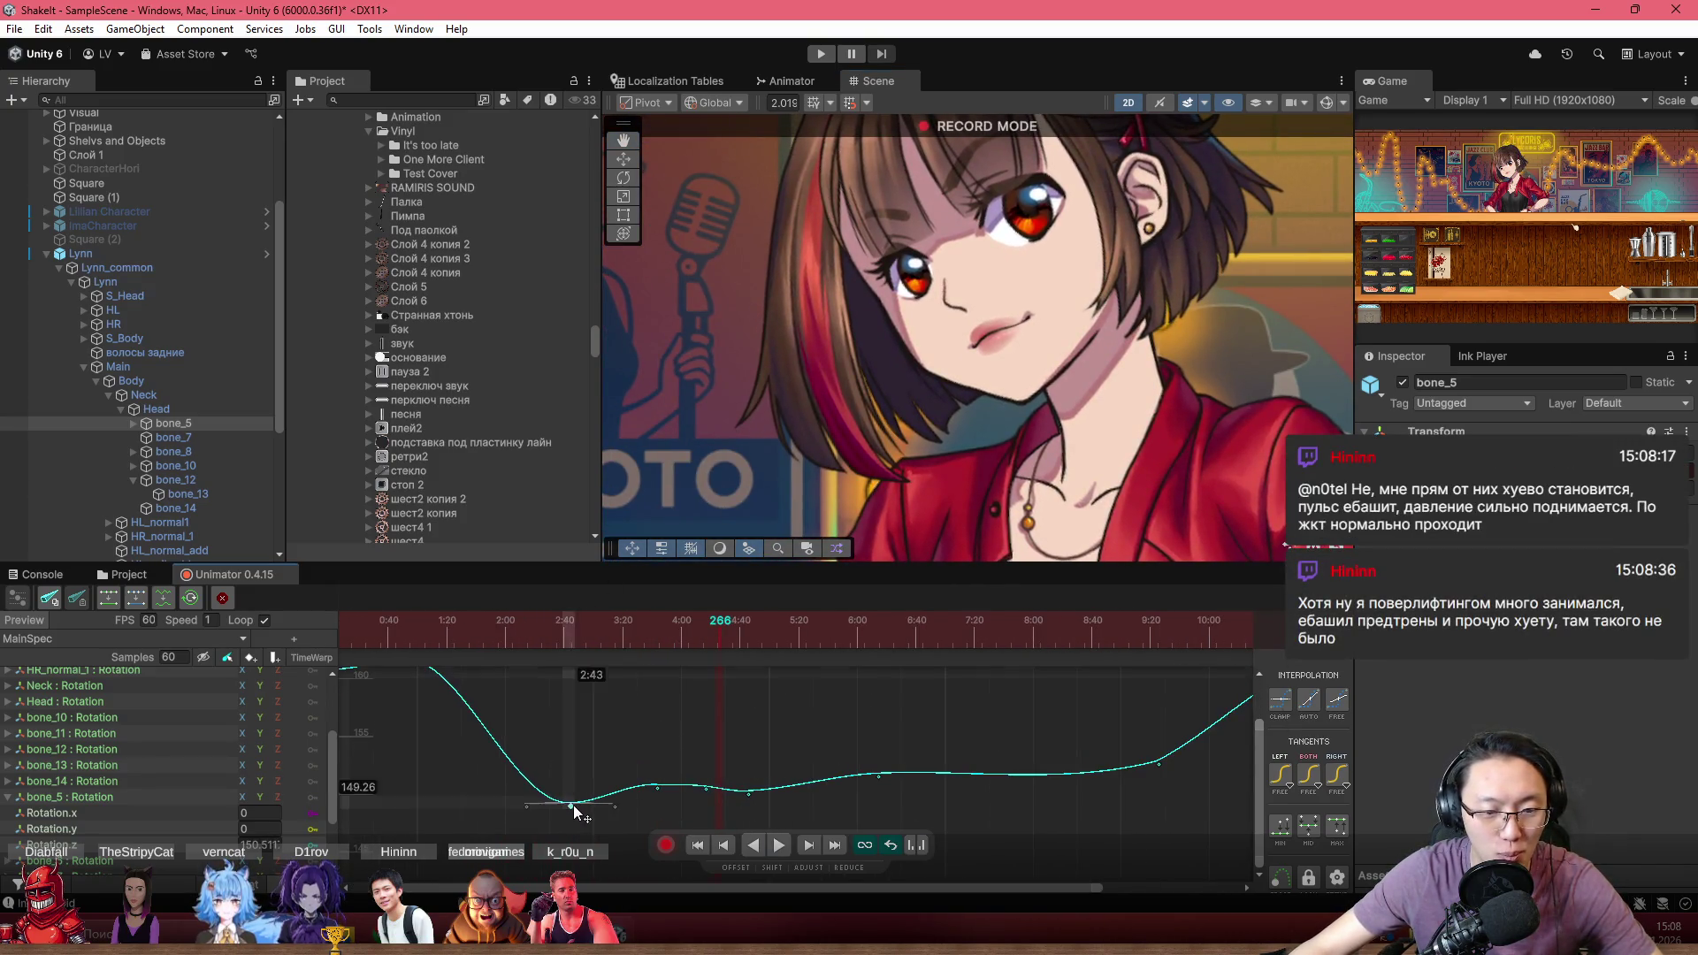
click(572, 805)
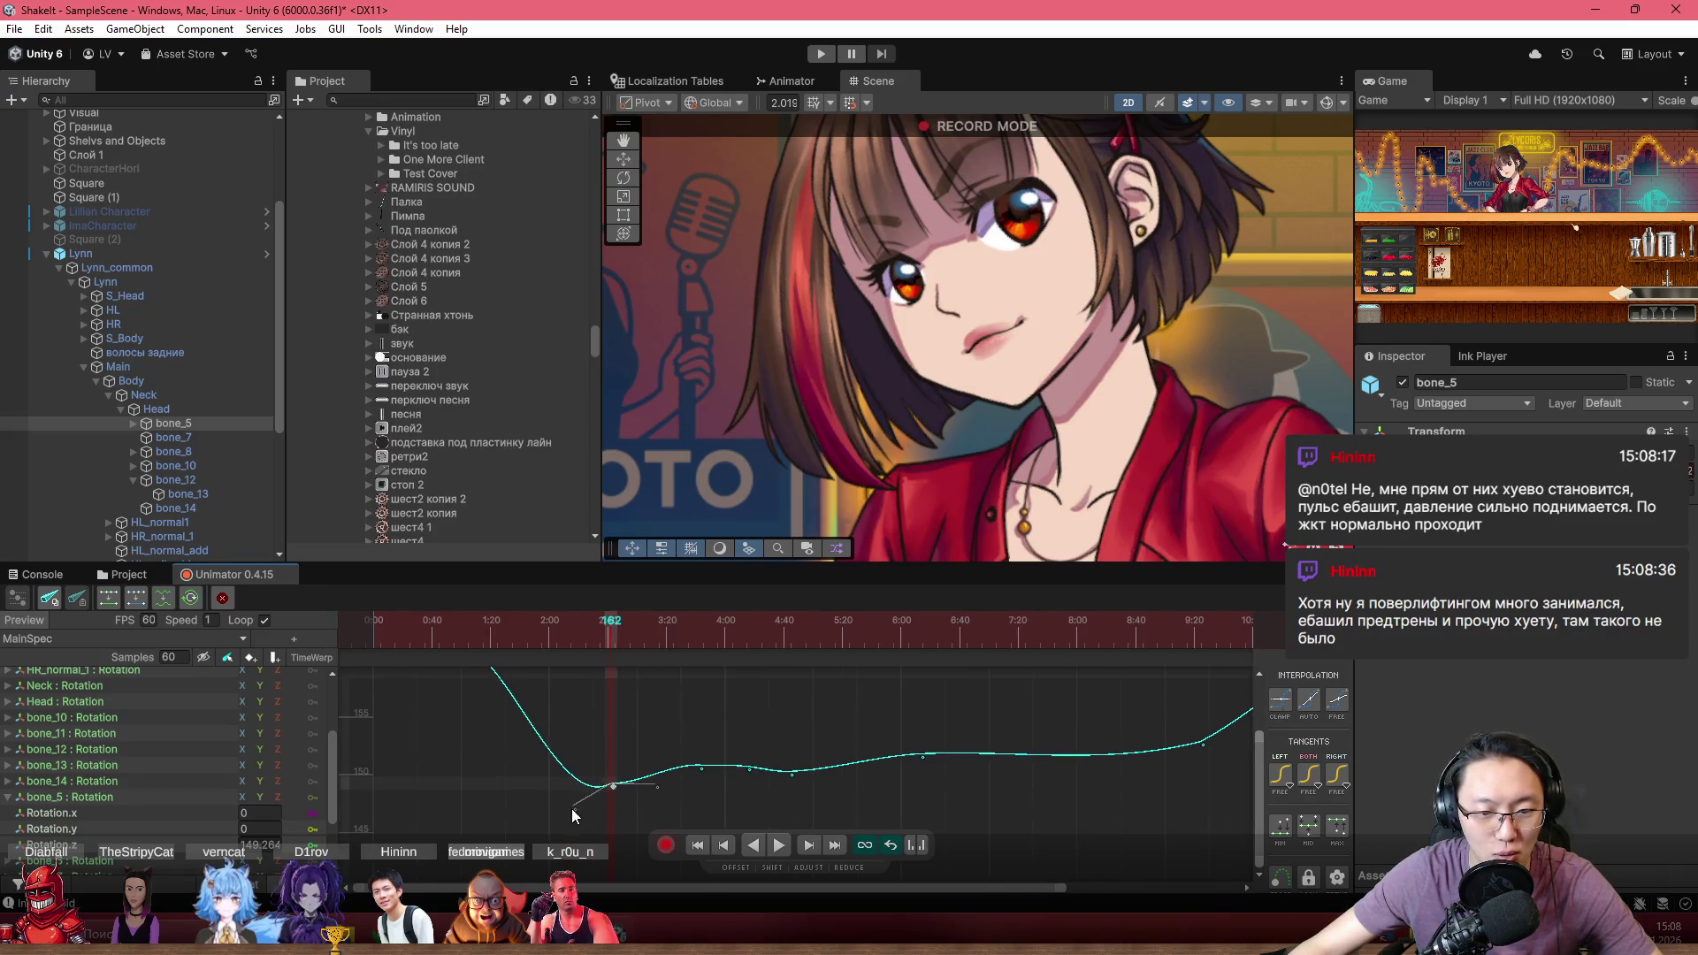
Steepen the fall after the early peak key near frame 53, then replay
scroll(591, 794, up, 4)
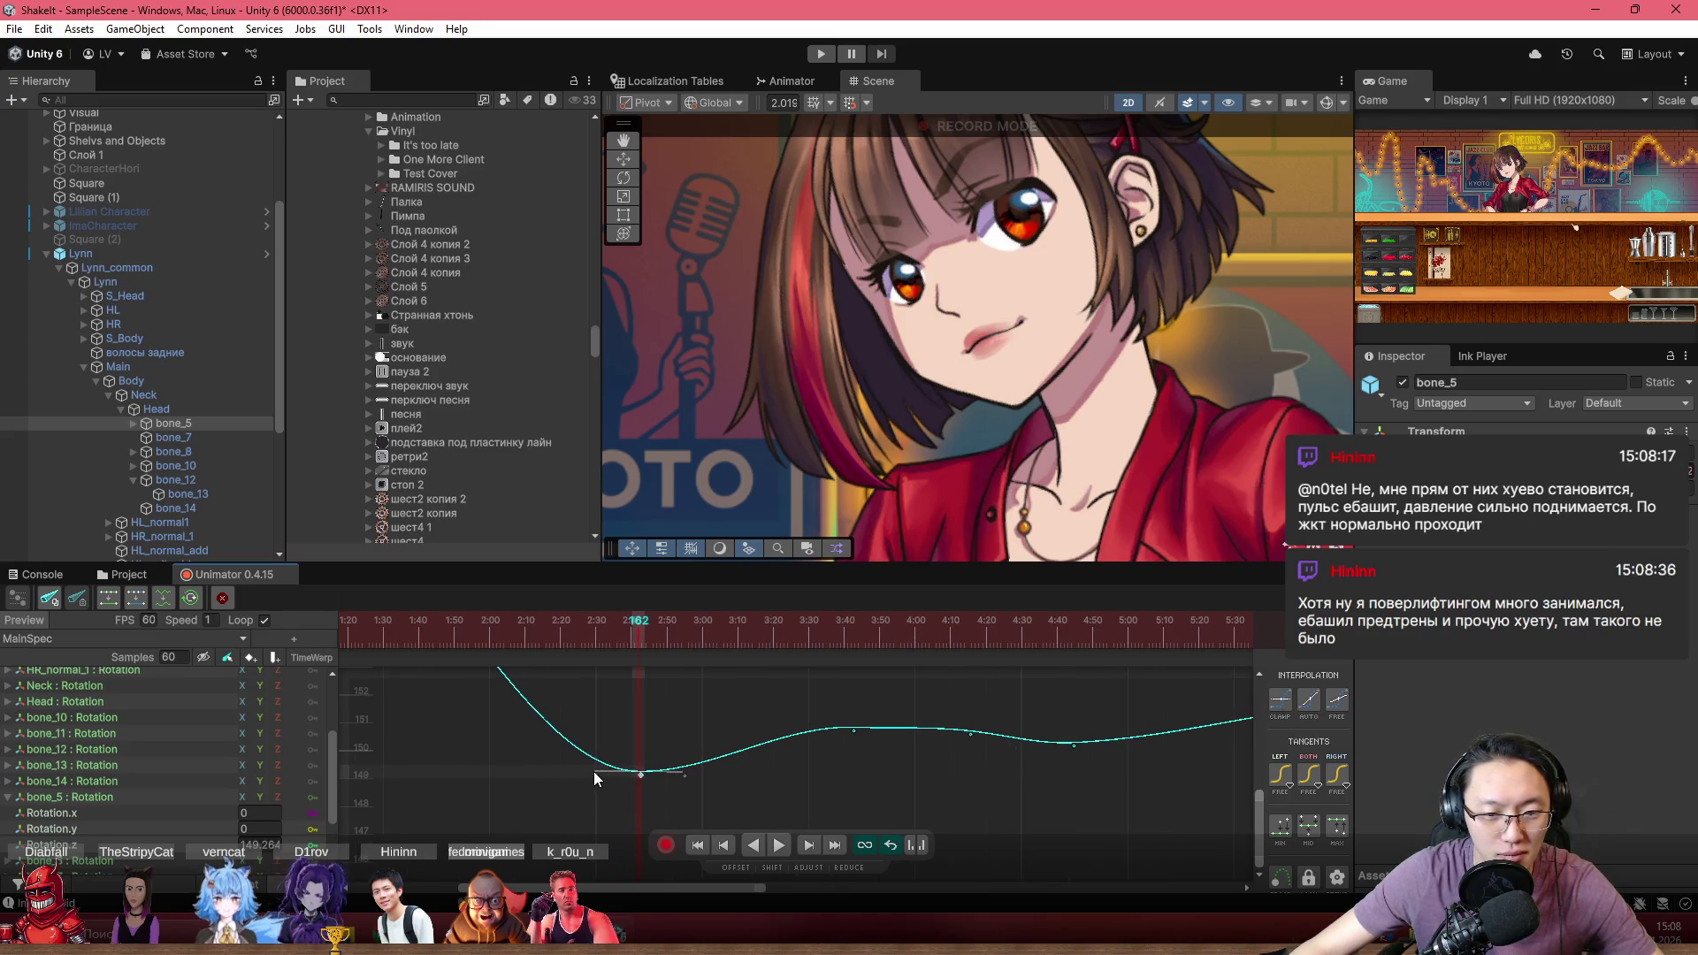
scroll(686, 771, down, 3)
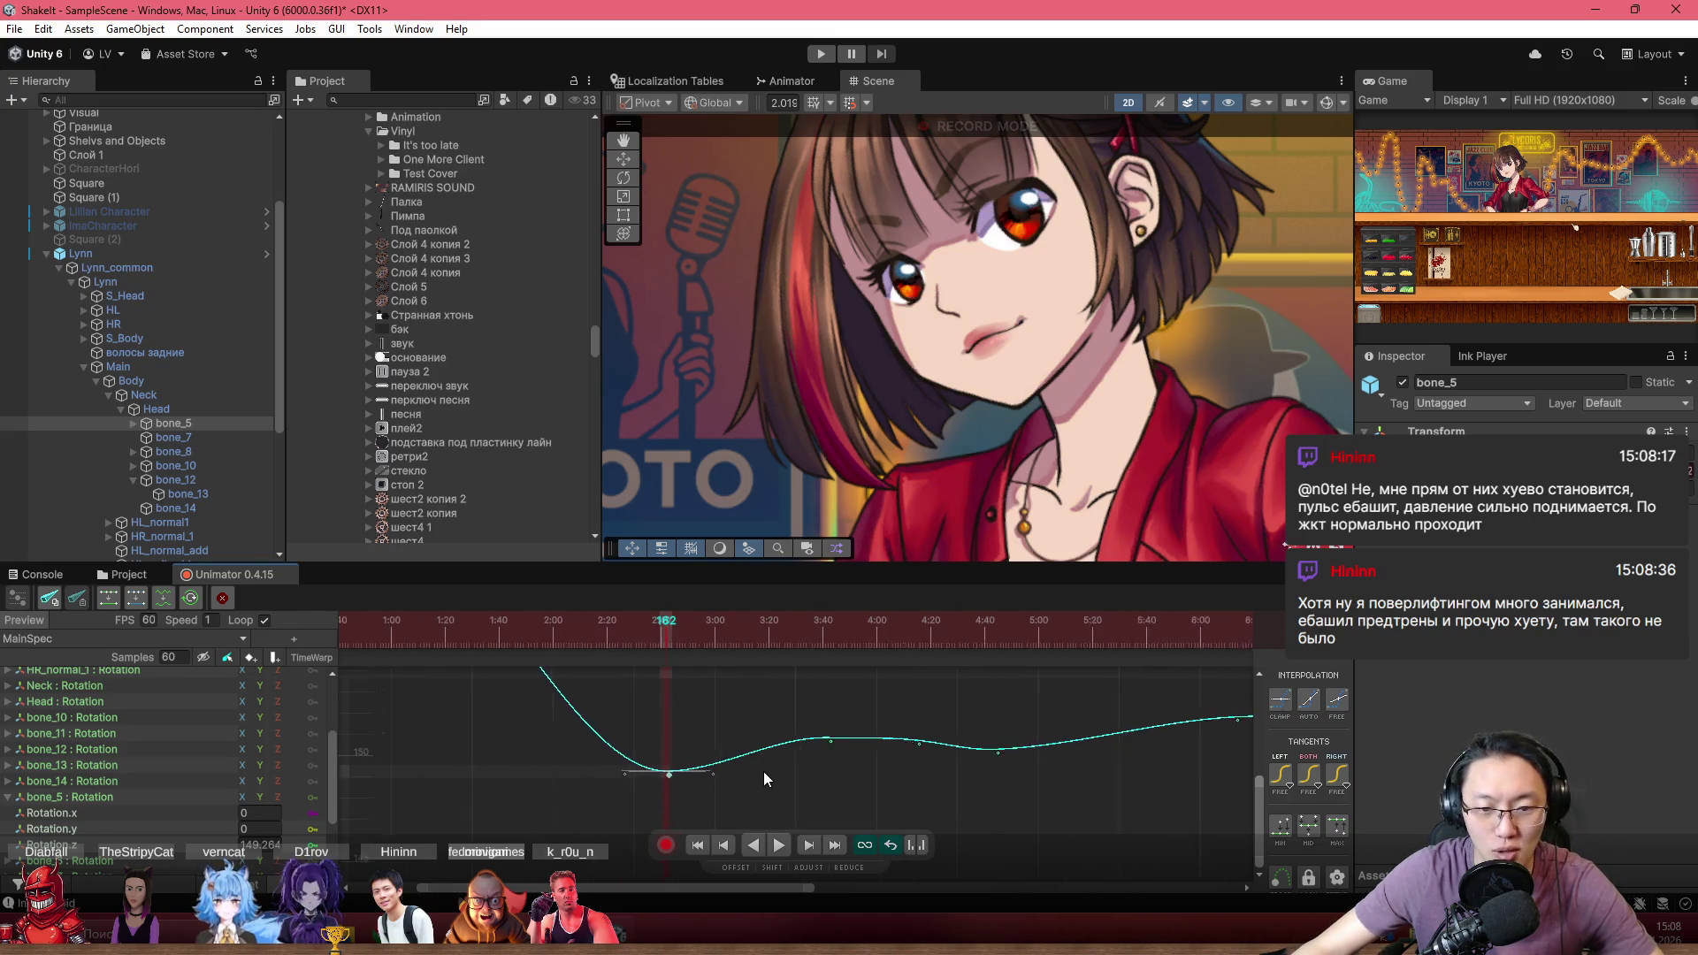
scroll(729, 776, down, 2)
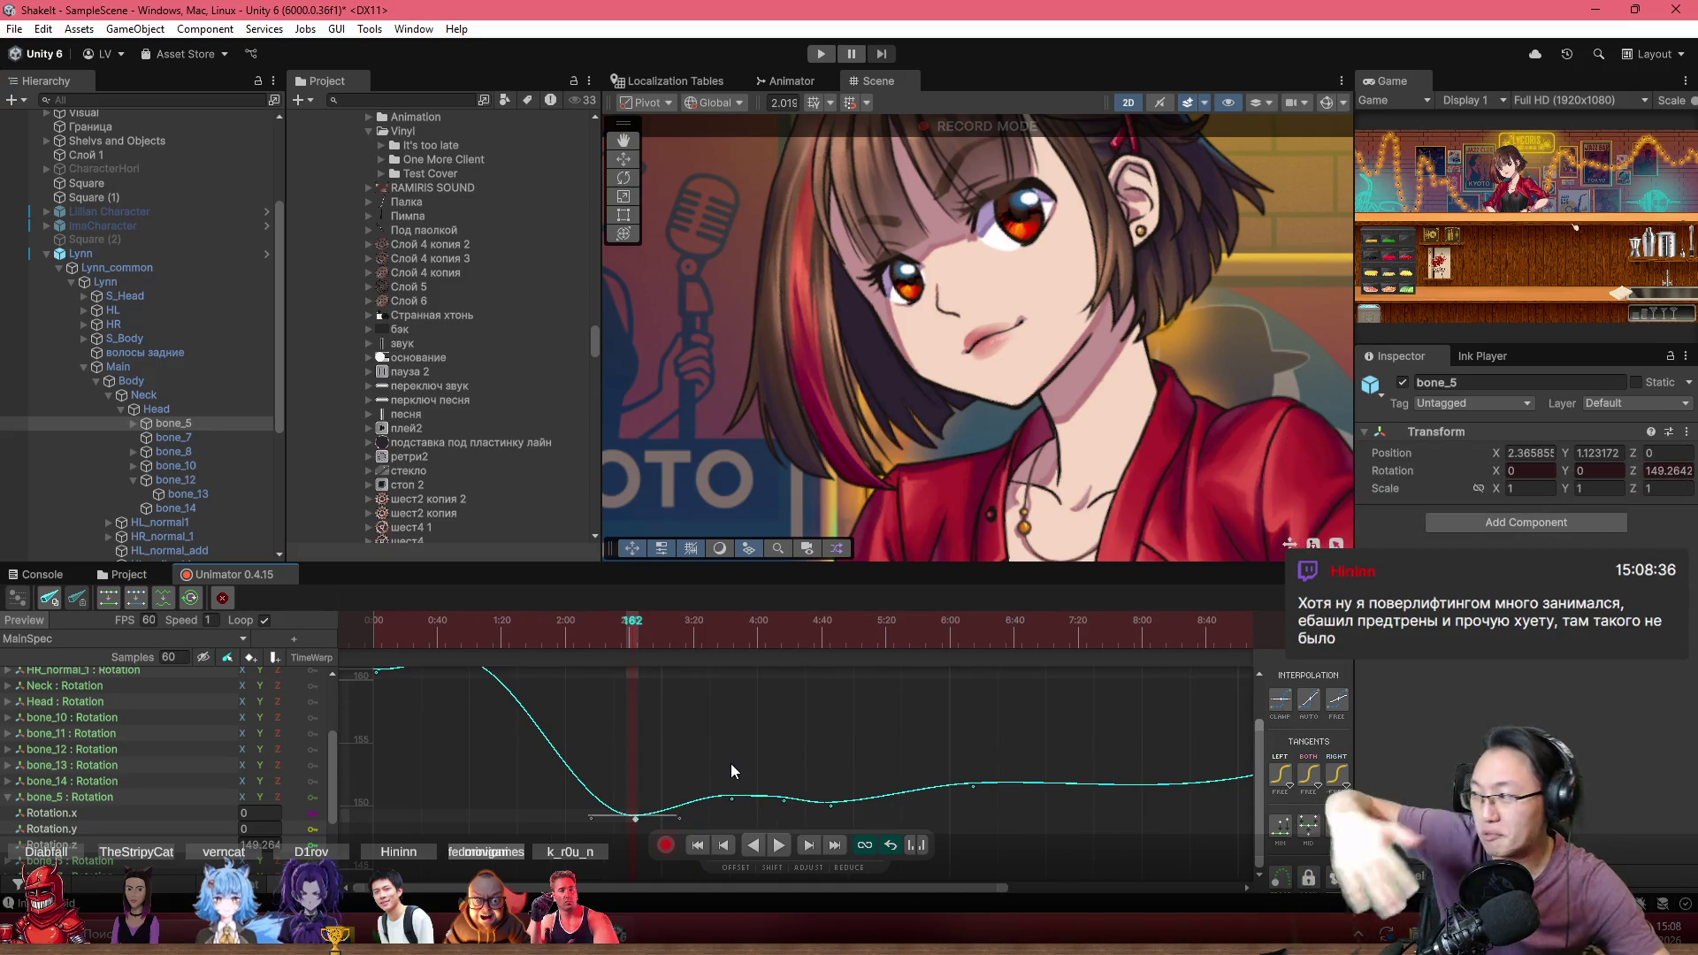
drag(619, 710, 644, 769)
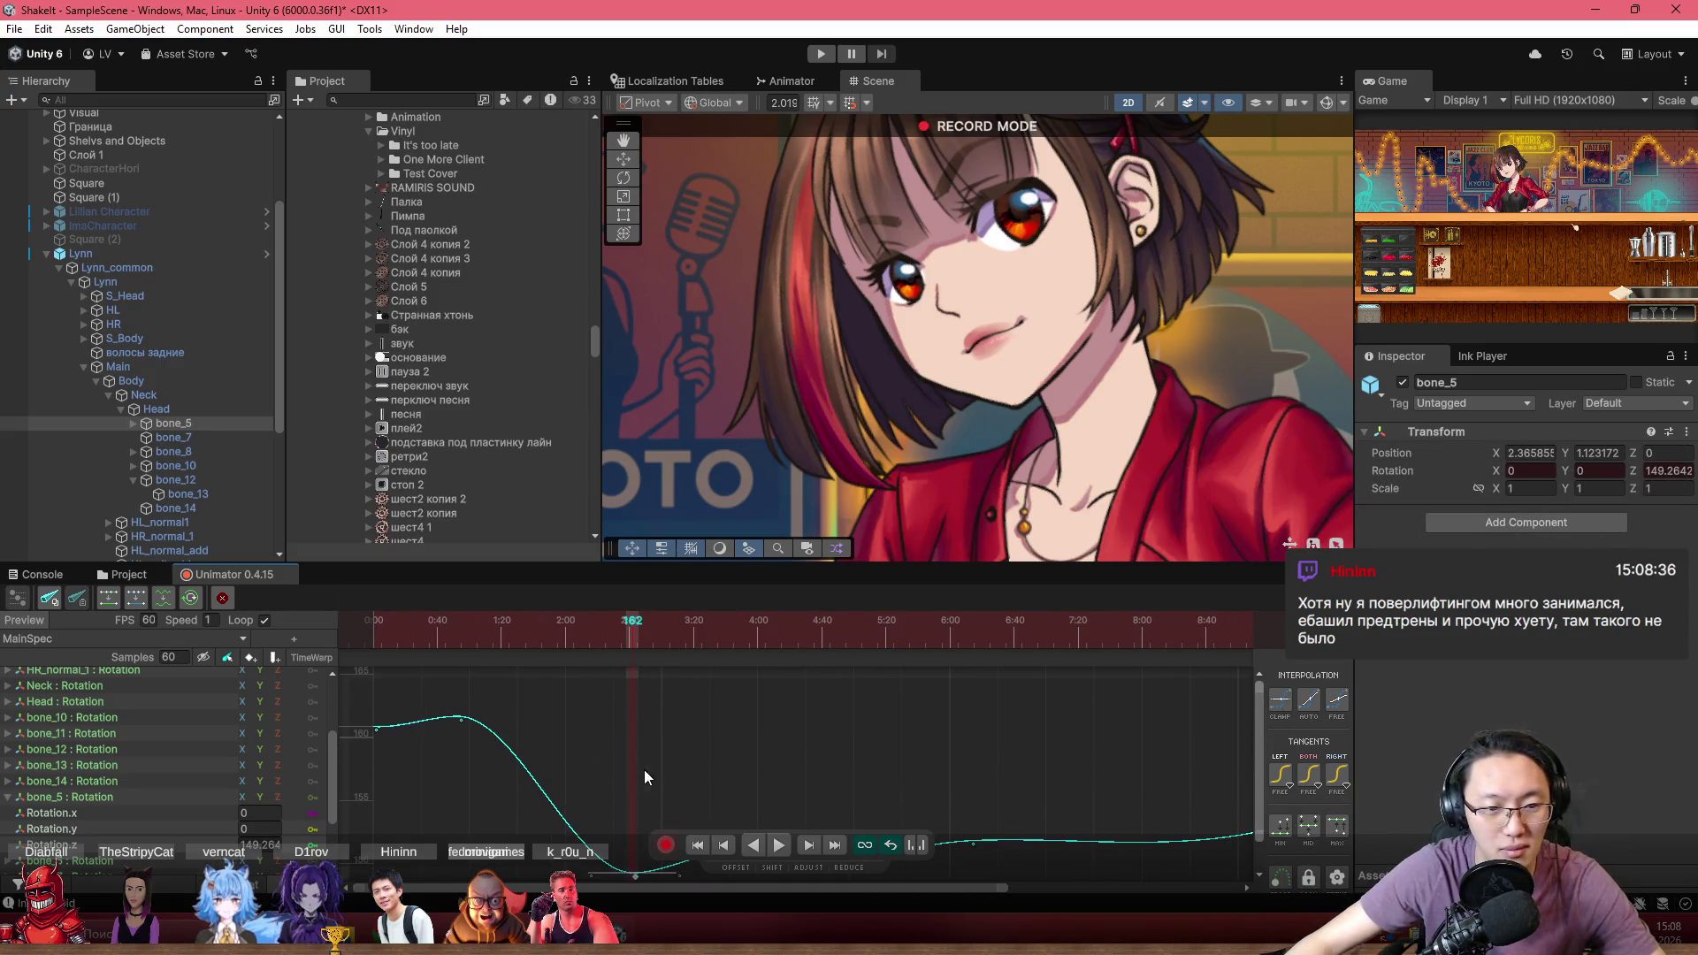
click(462, 720)
drag(500, 719, 505, 738)
click(418, 713)
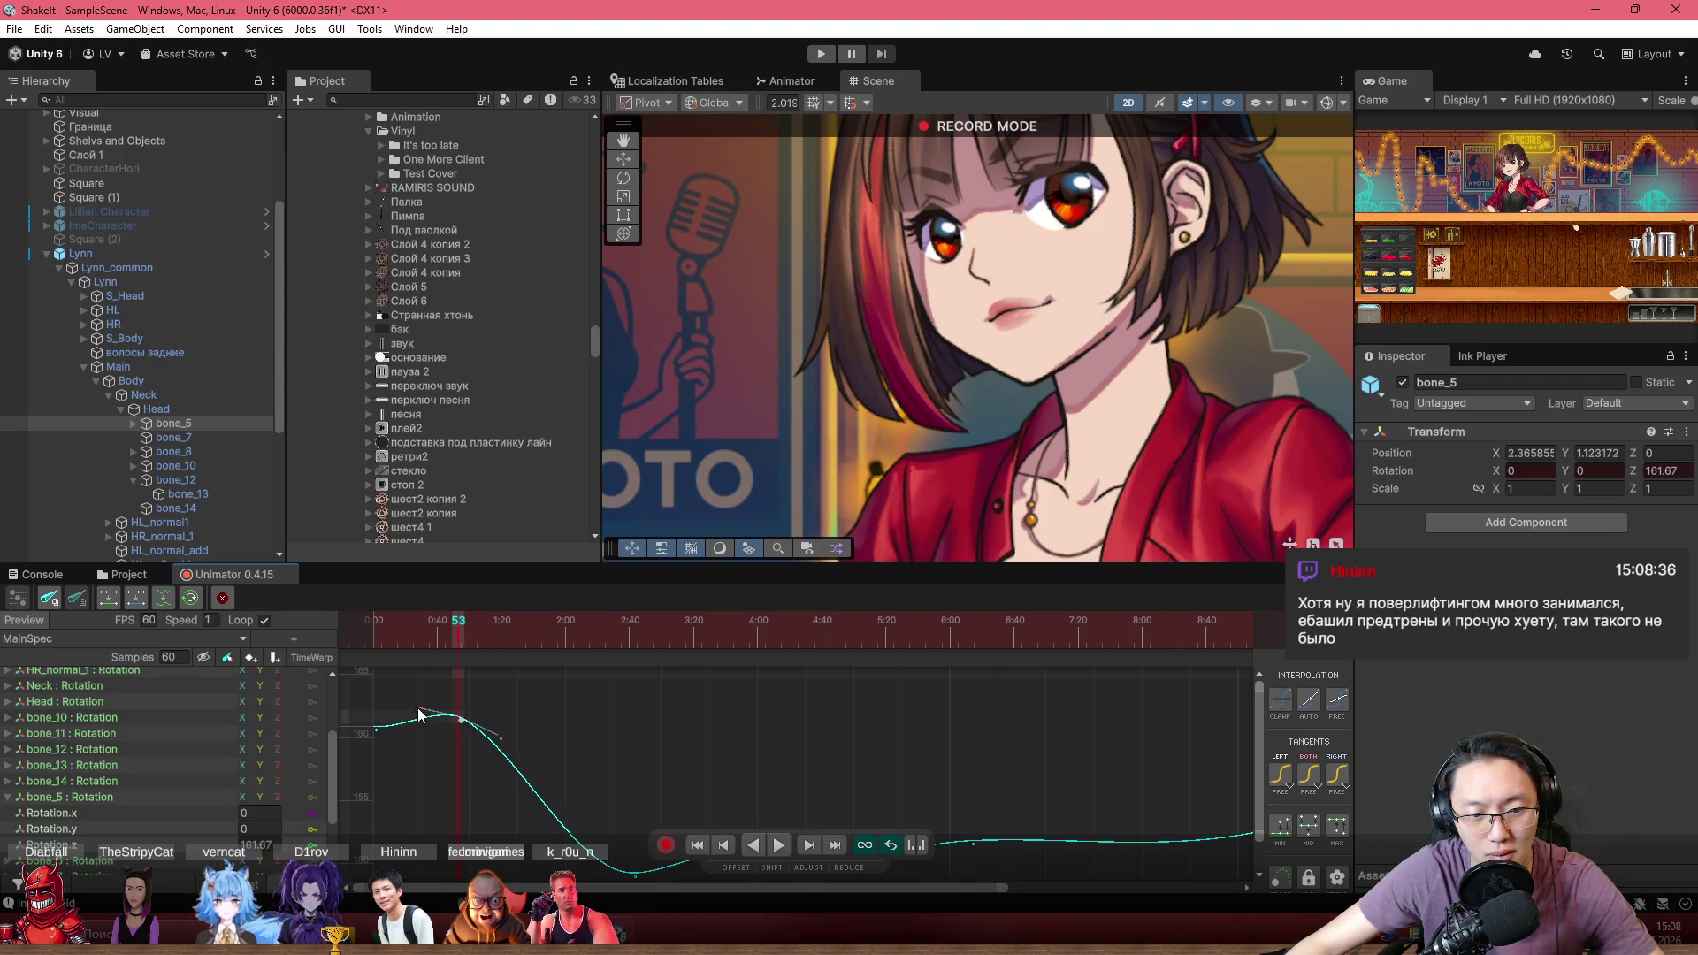
key(space)
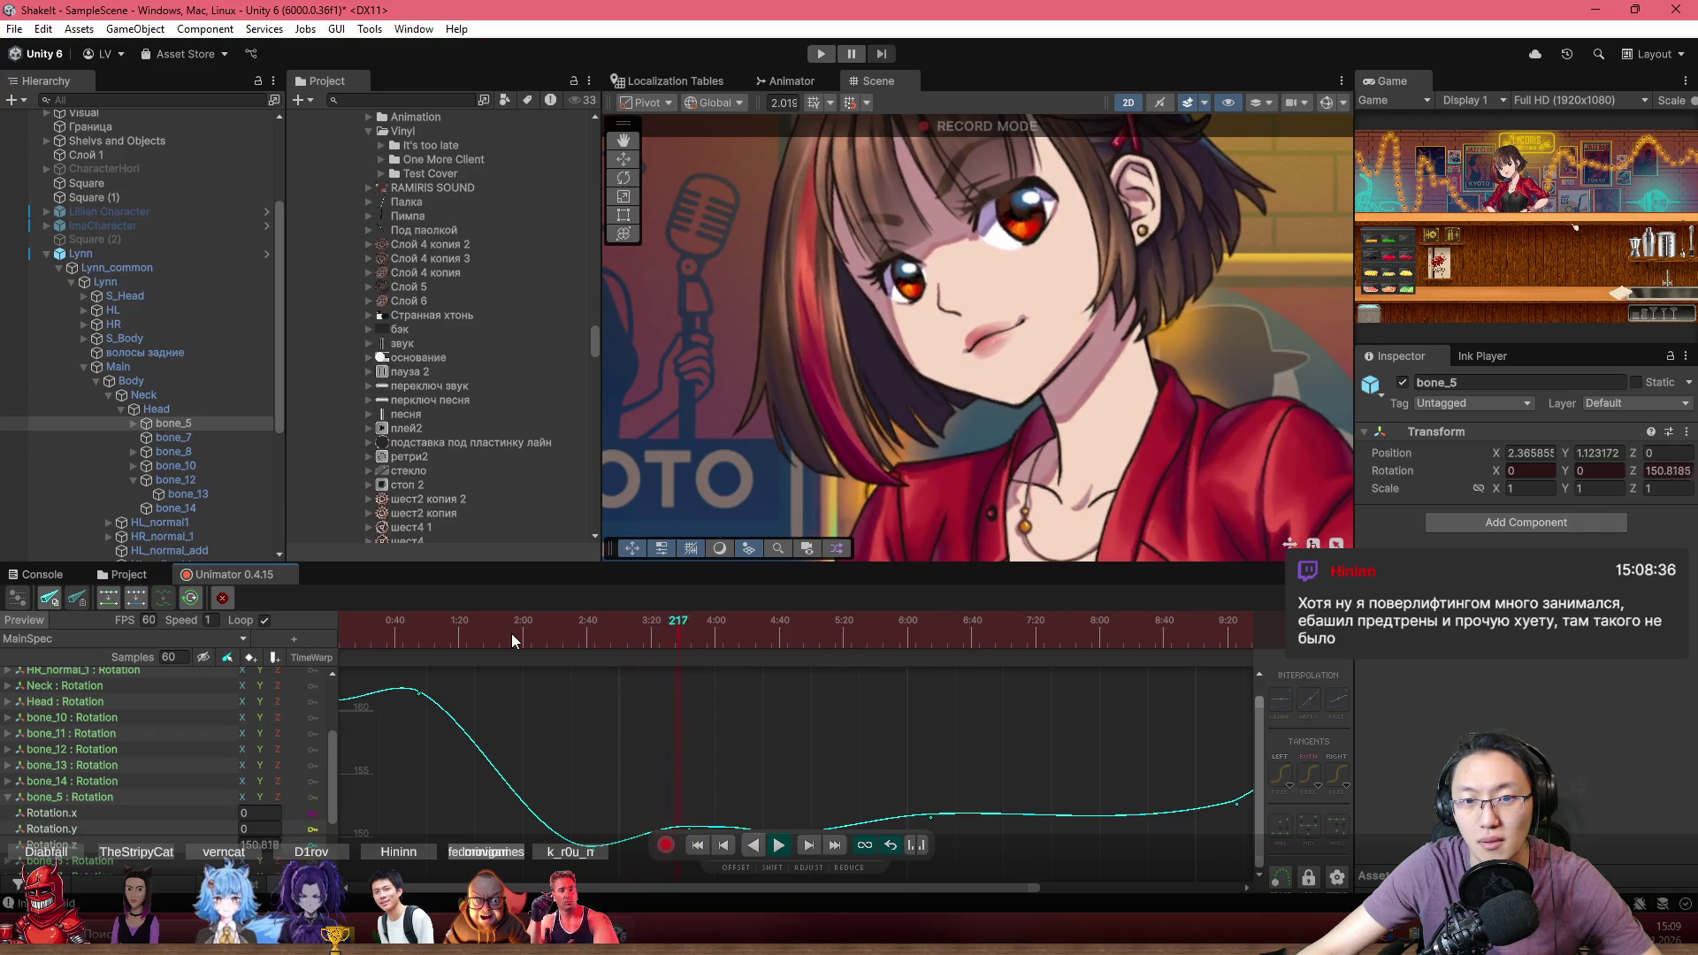
Box-select the middle keys of bone_5's Rotation.z curve and raise them slightly
click(591, 844)
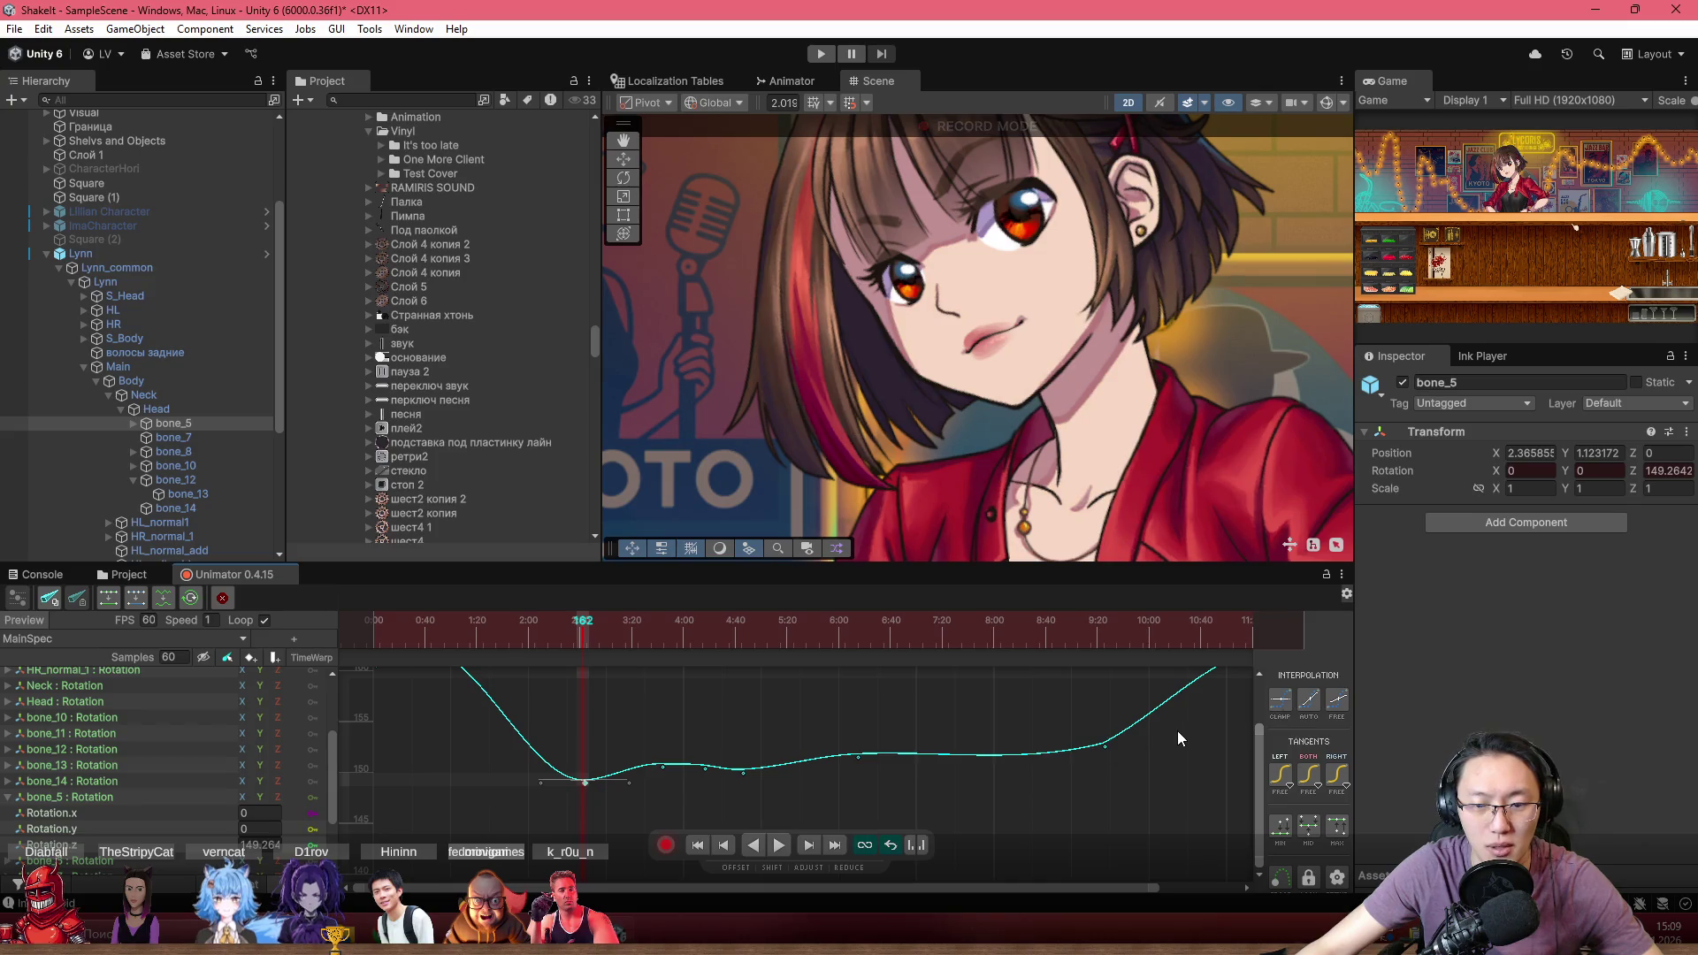
drag(1176, 731, 519, 853)
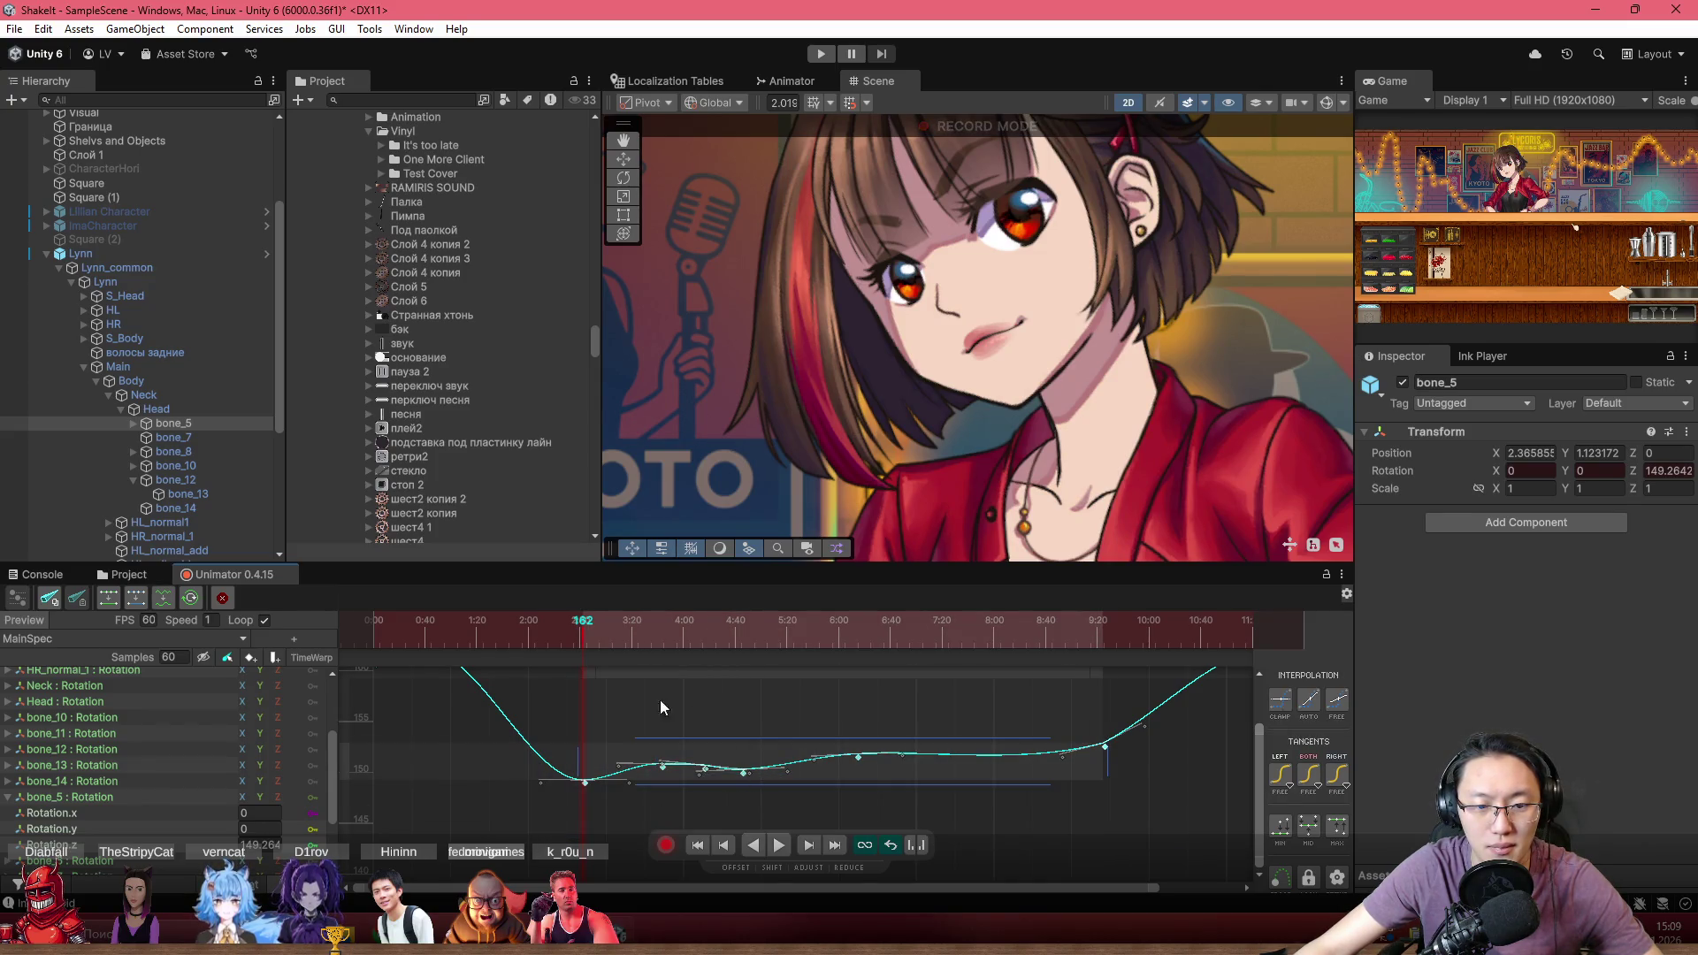
drag(343, 763, 345, 750)
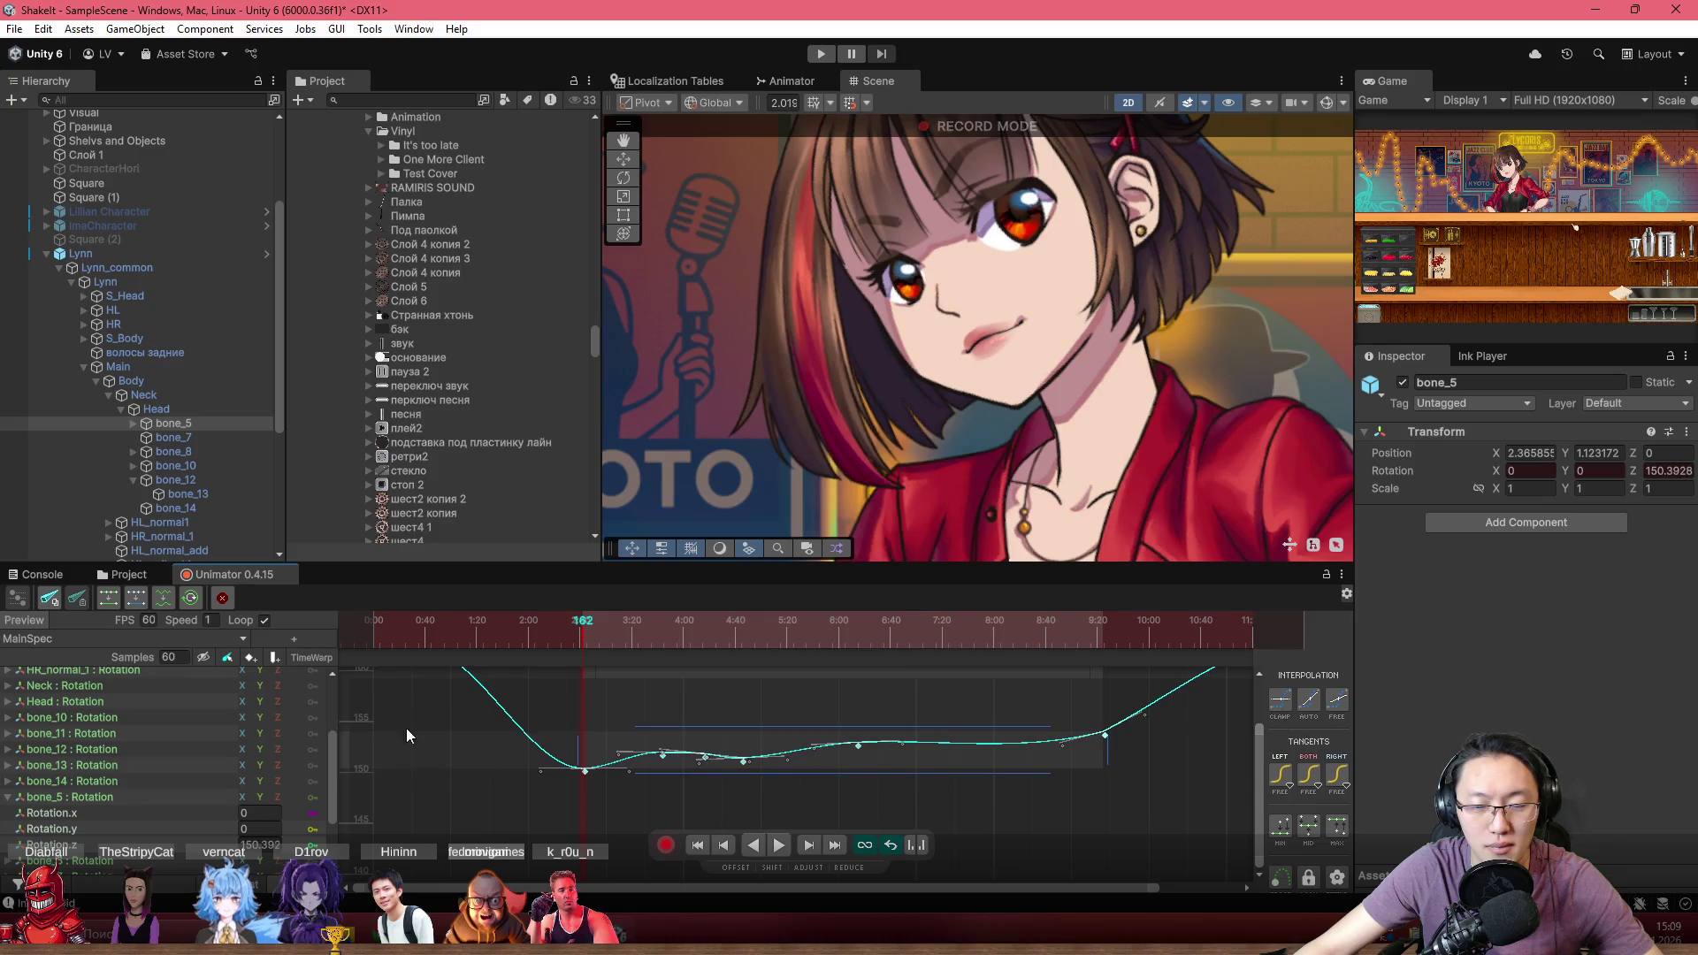
click(576, 747)
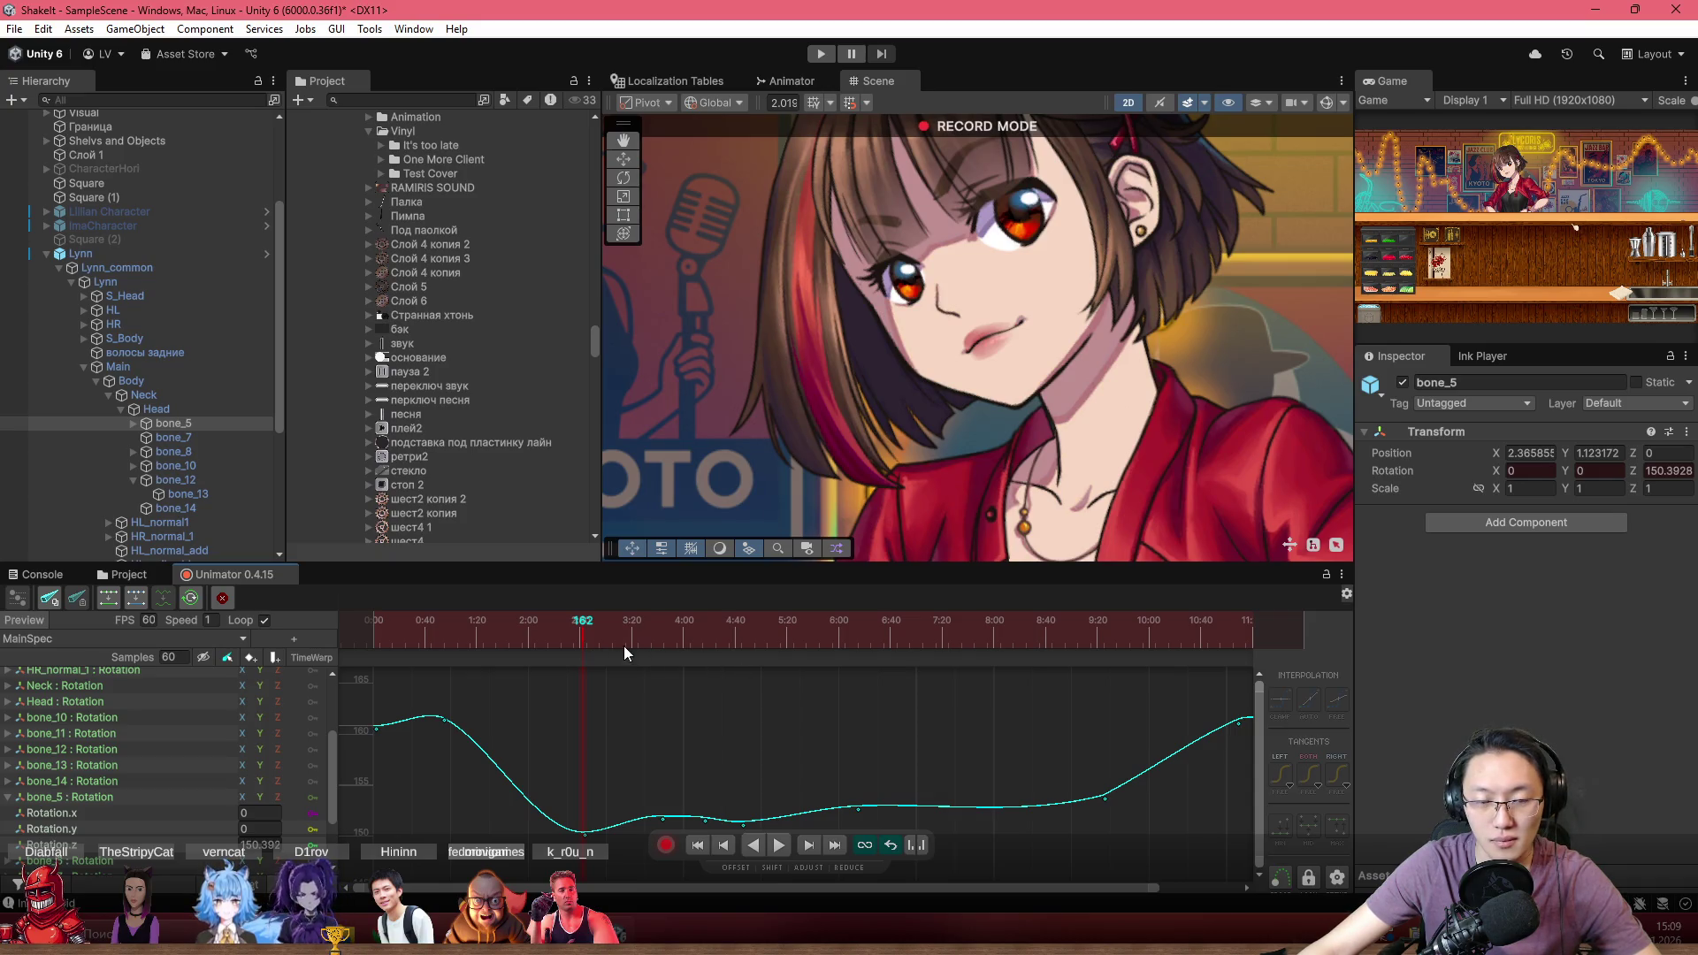
Replay the head tilt from frame 0
drag(624, 645, 269, 645)
key(space)
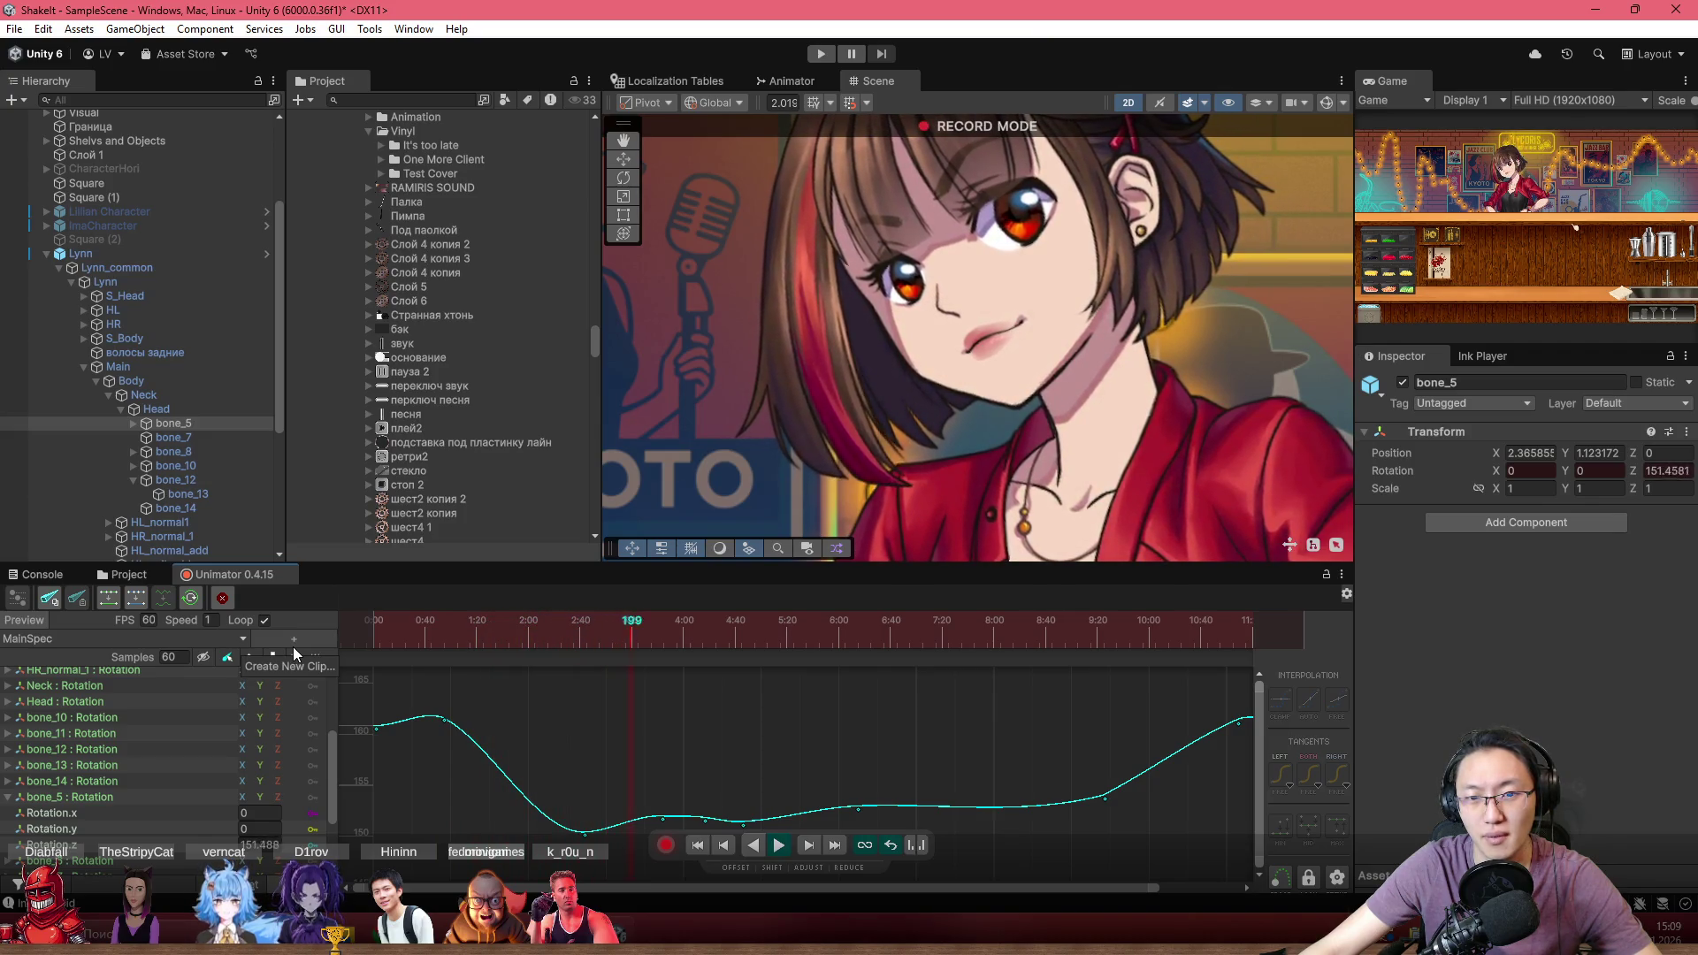
click(570, 649)
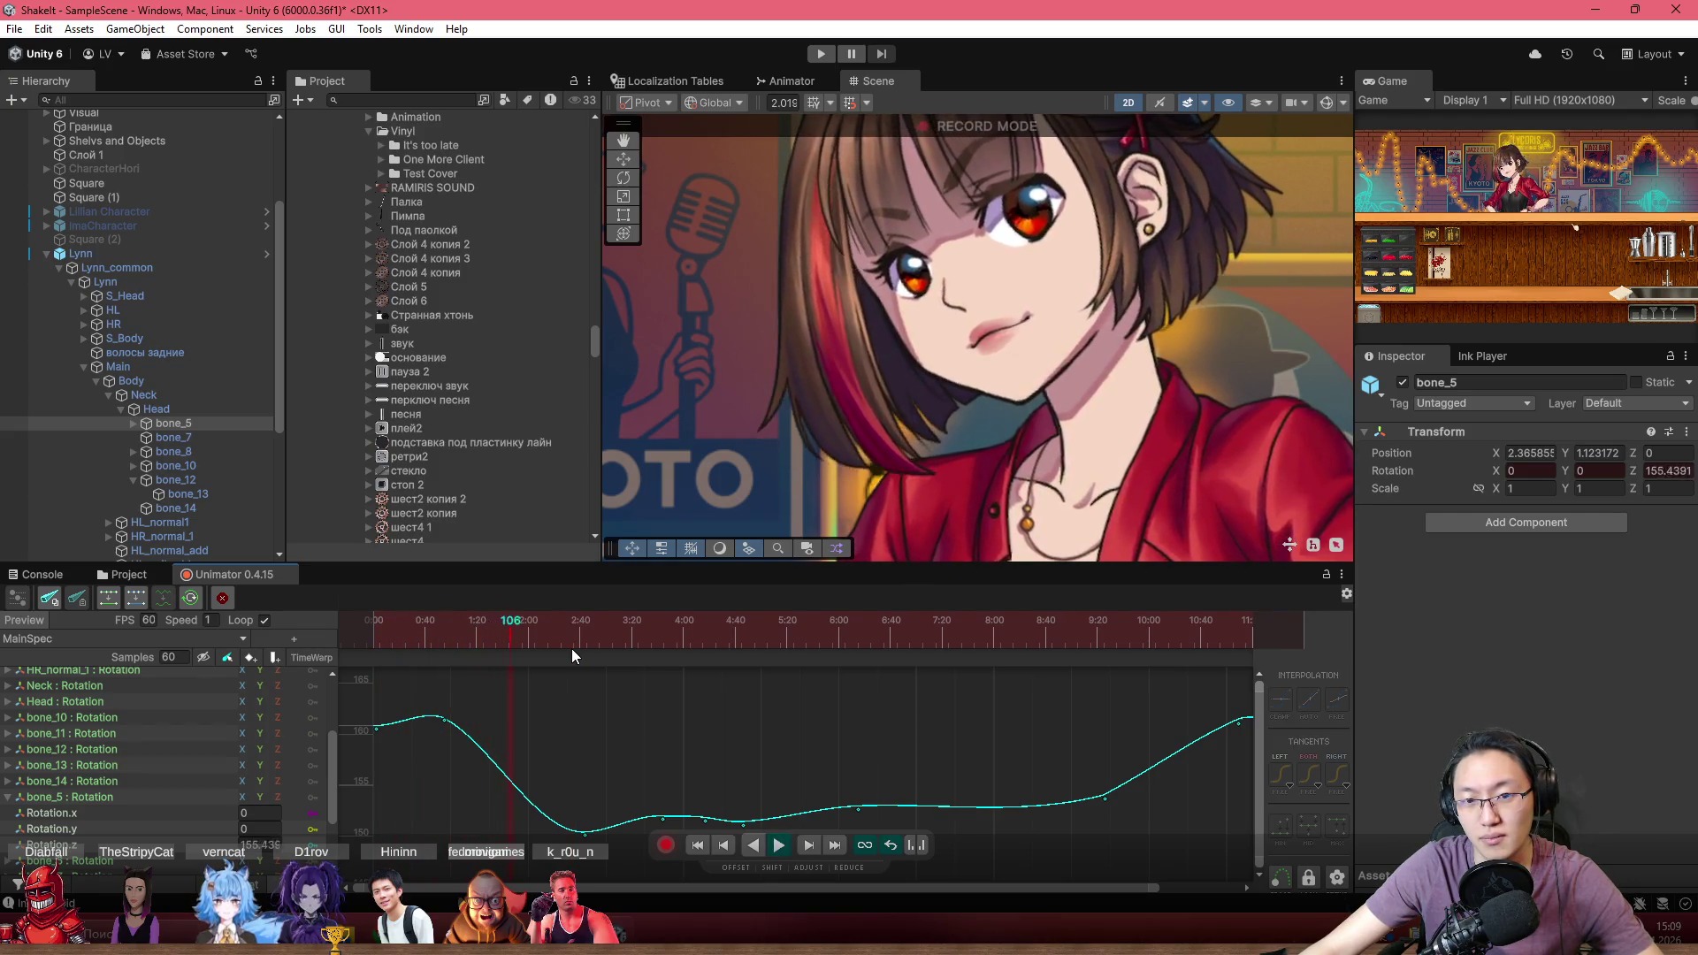
click(569, 651)
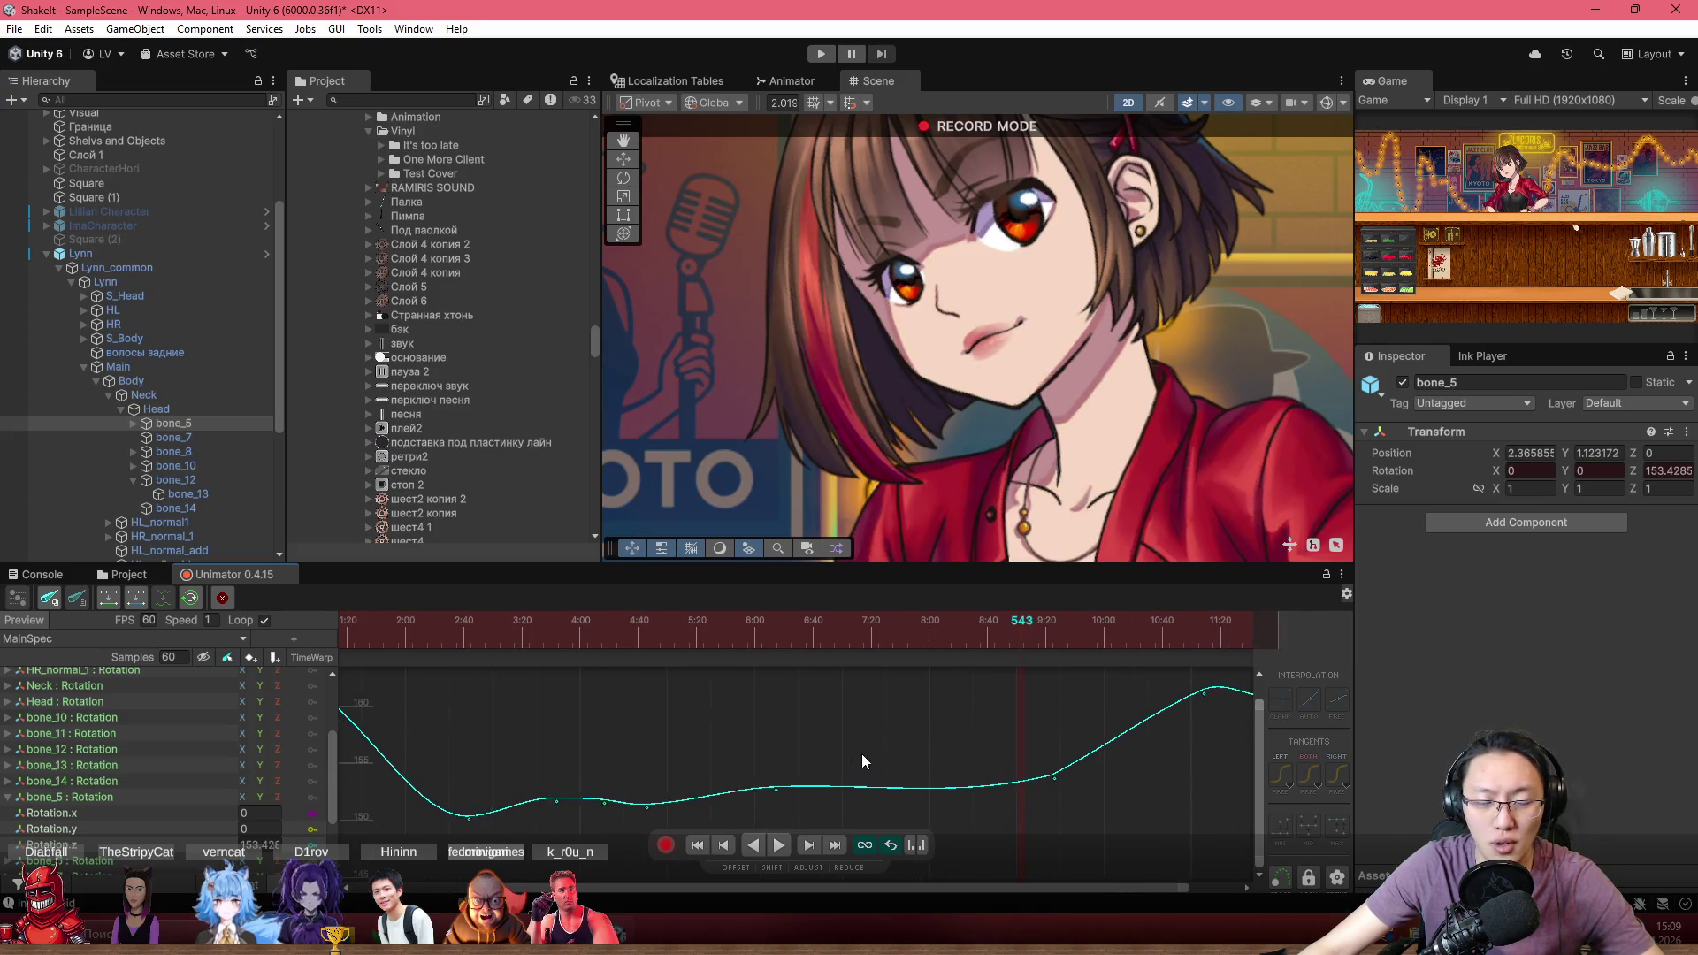
drag(660, 716, 1067, 883)
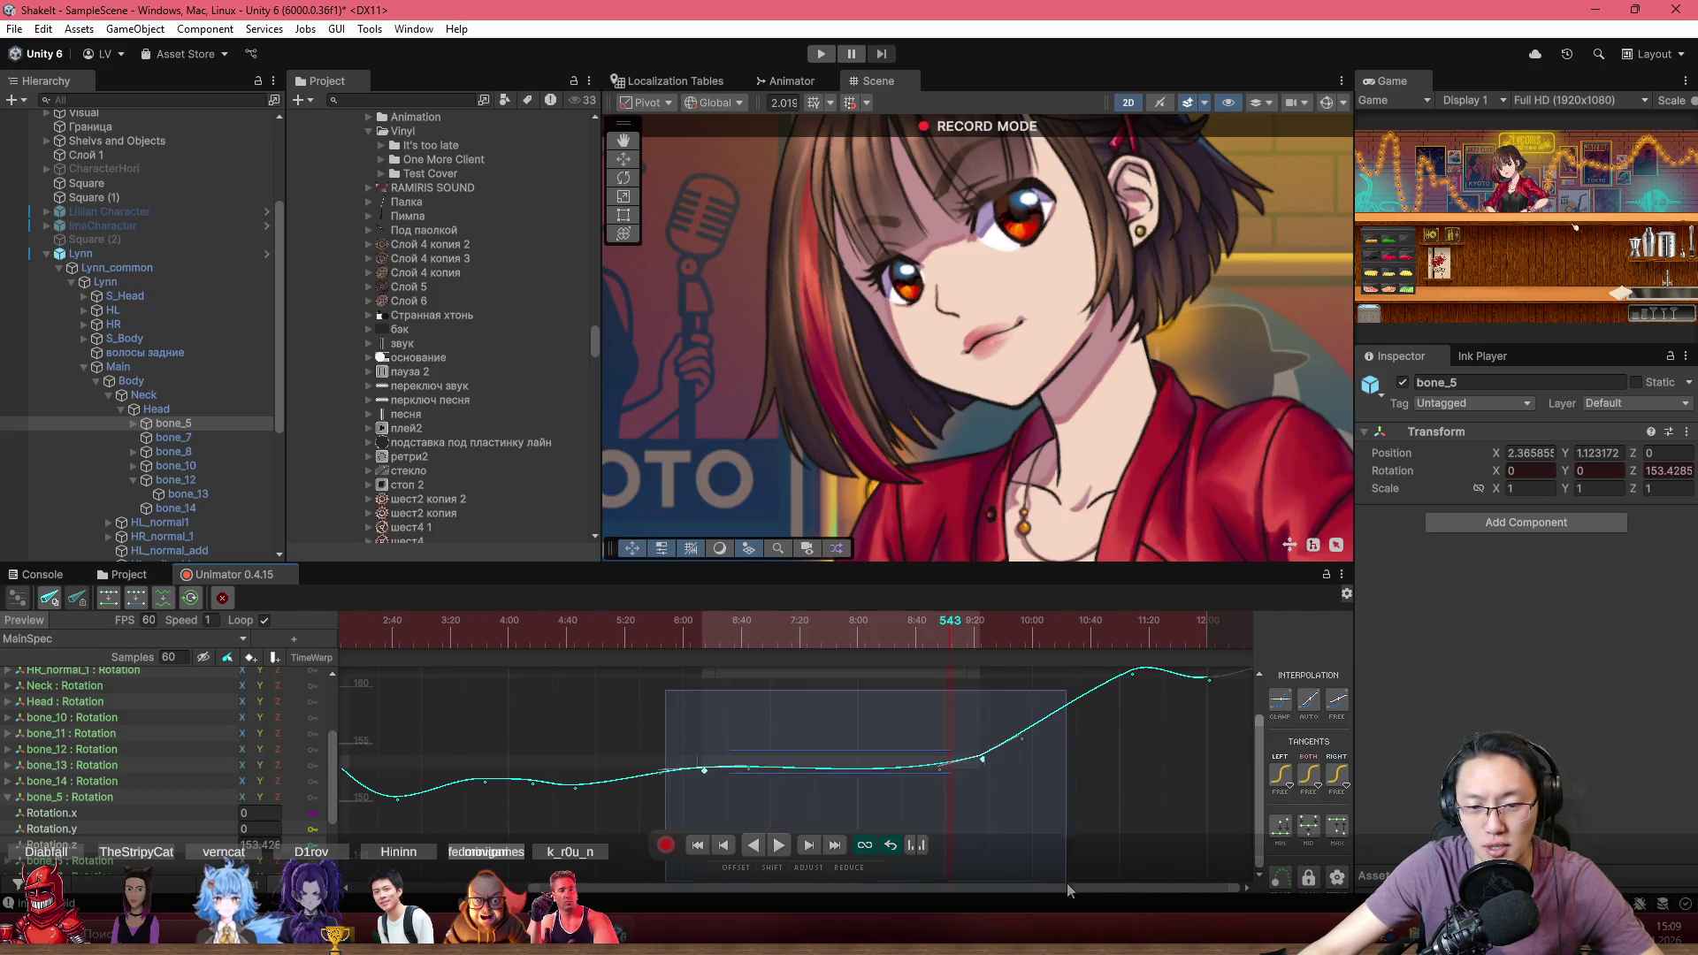
click(1105, 797)
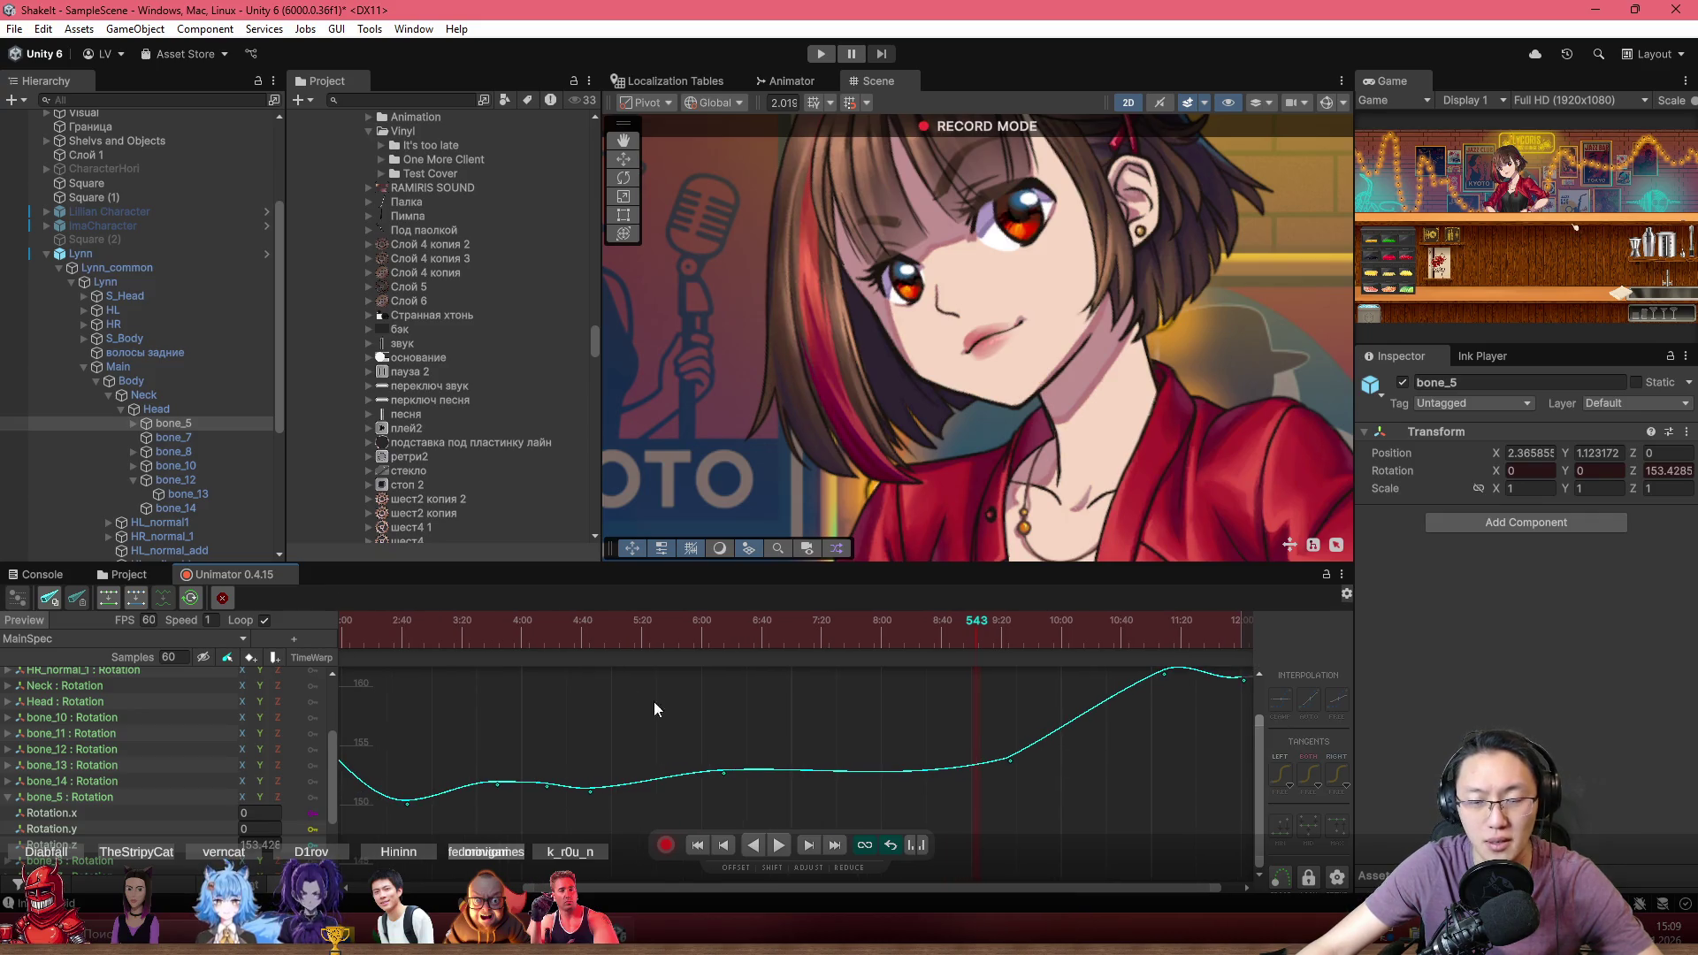
drag(410, 635, 428, 635)
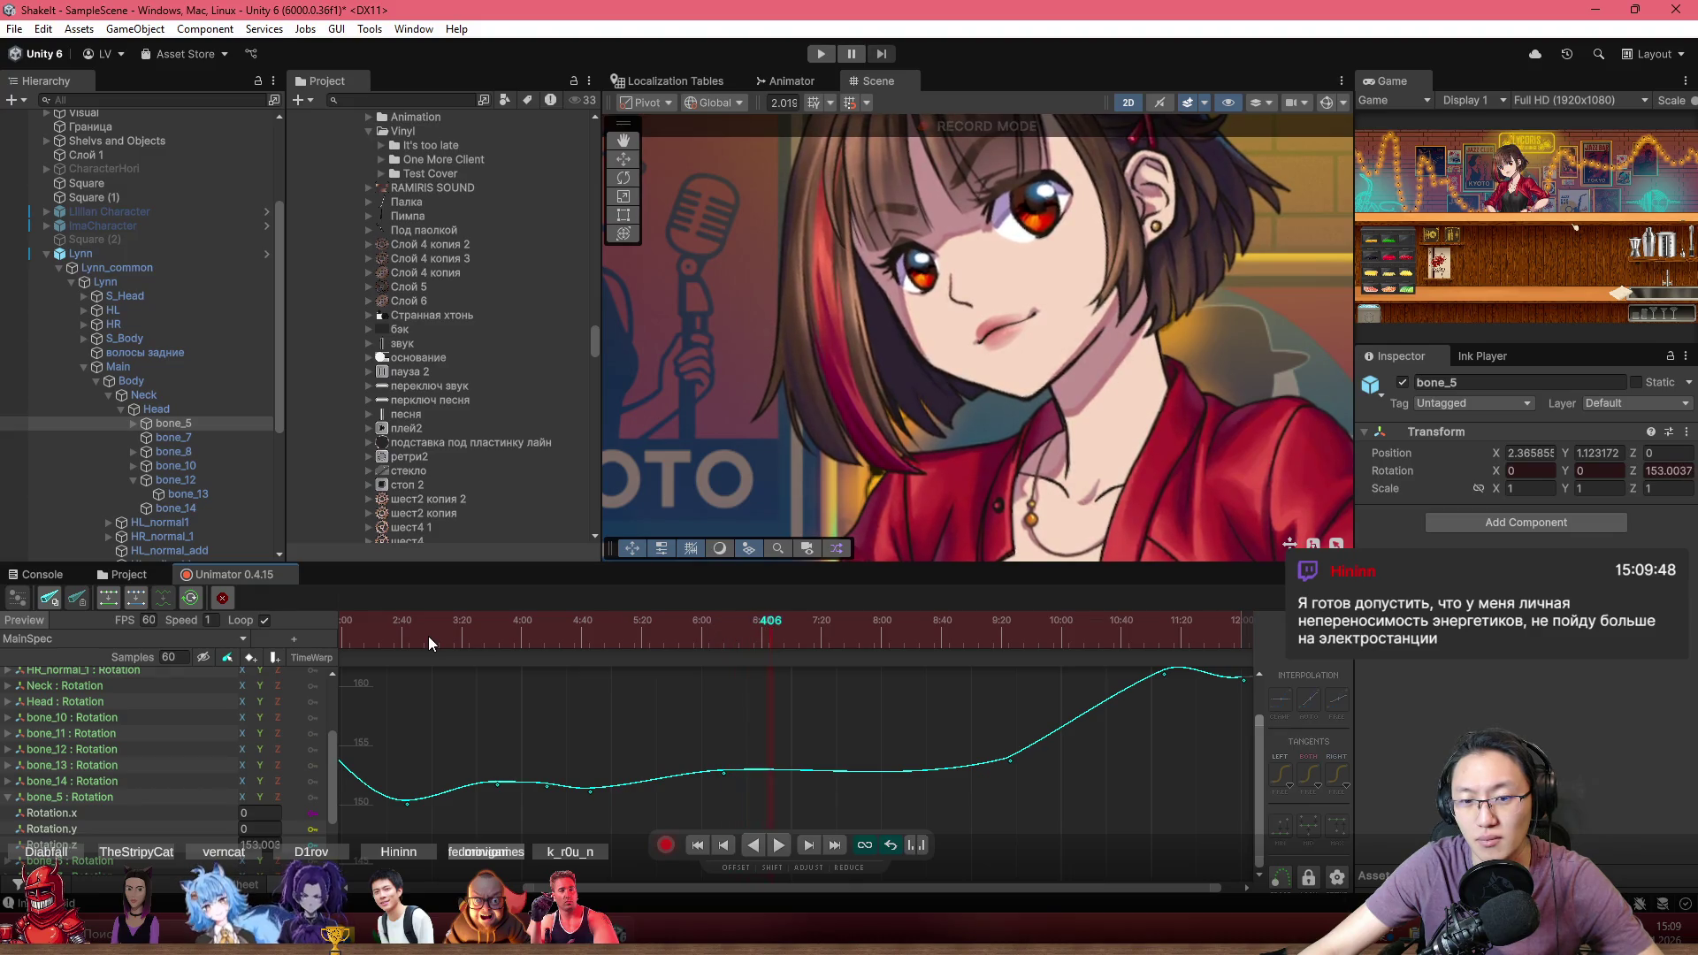
scroll(820, 750, up, 1)
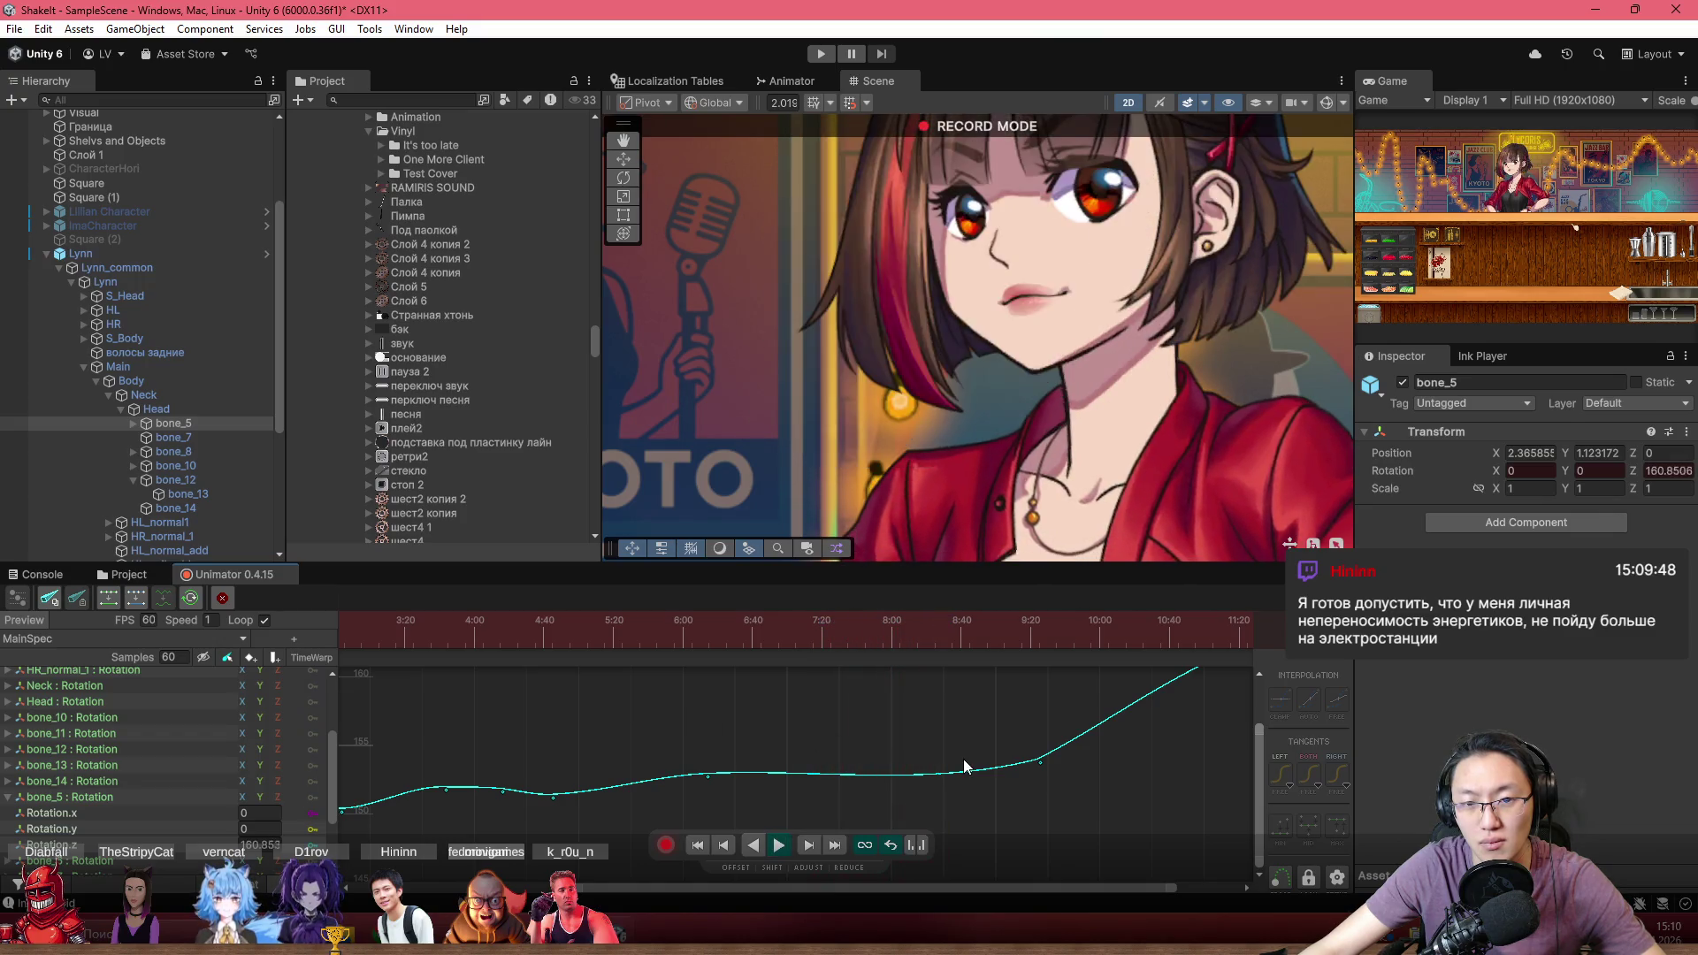
scroll(963, 758, down, 3)
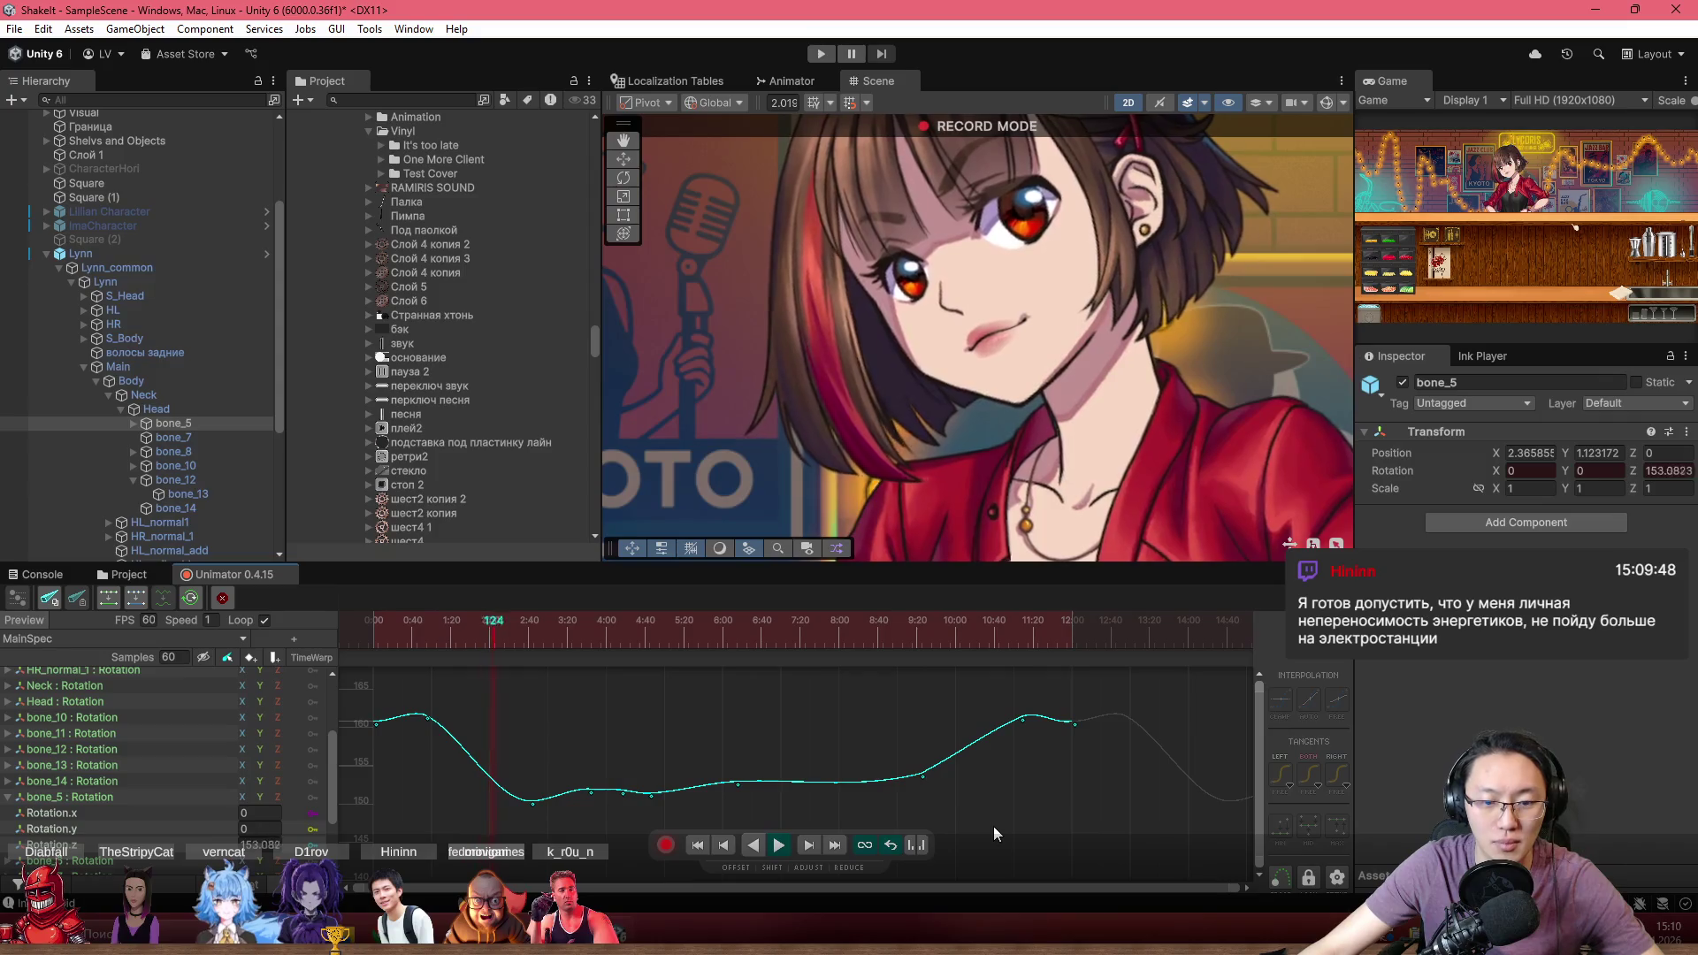
key(space)
mouse_move(819, 649)
mouse_down()
mouse_move(683, 635)
mouse_move(779, 641)
mouse_up()
scroll(814, 752, up, 3)
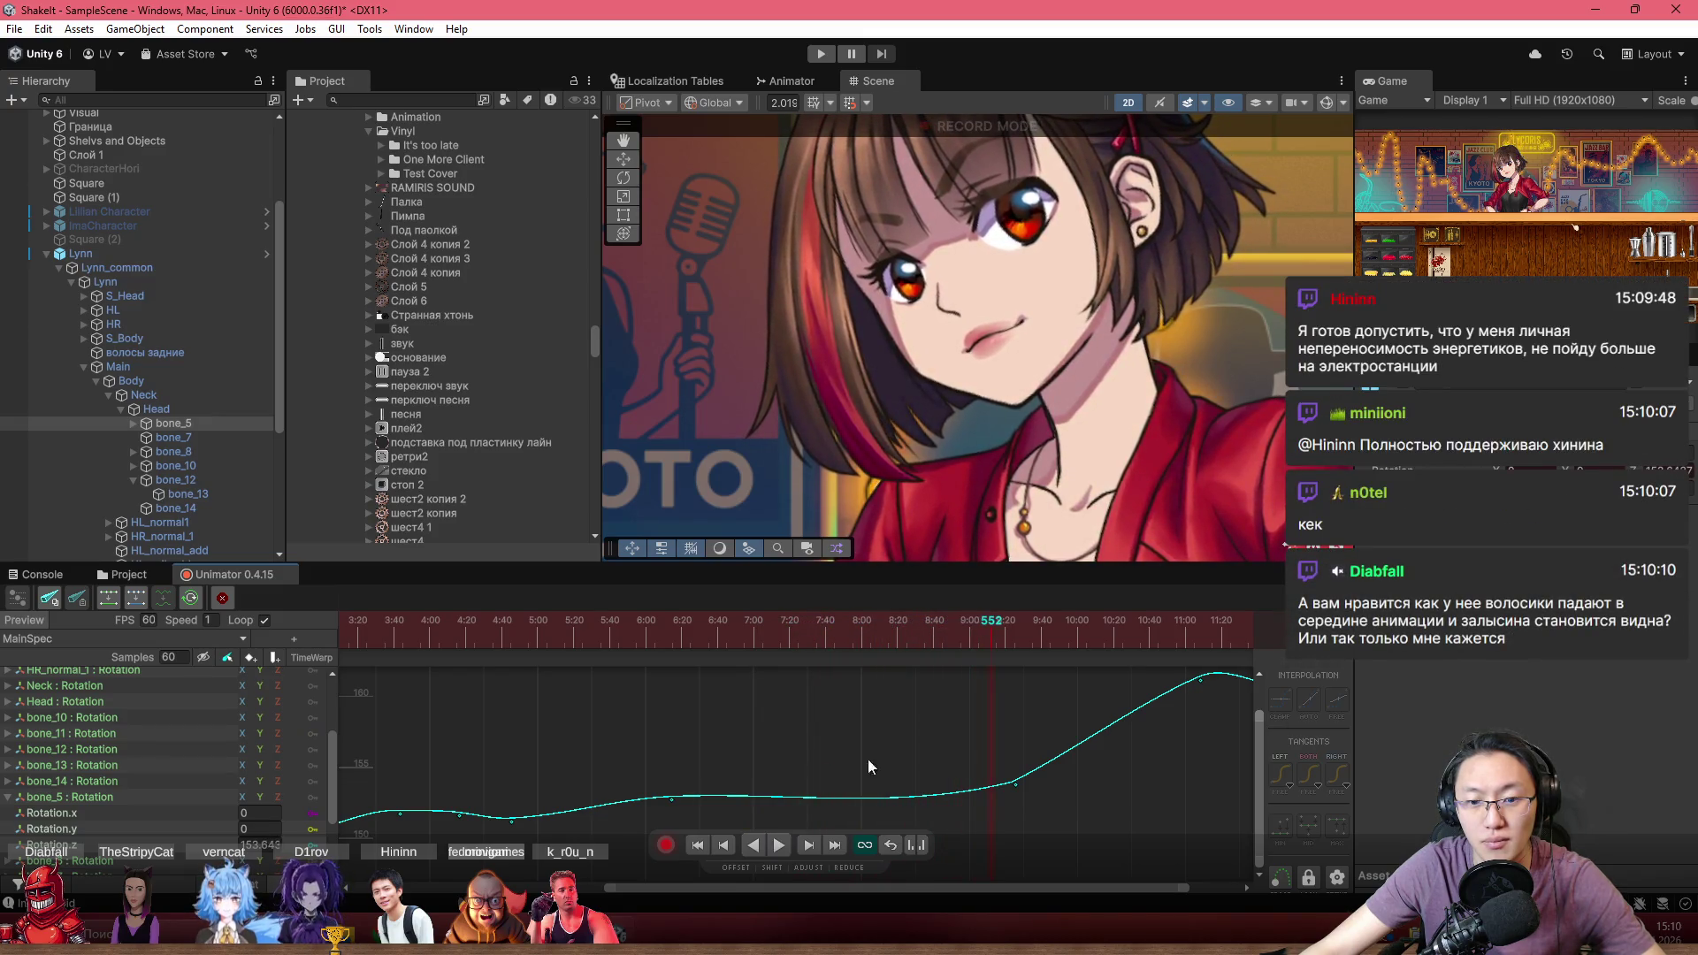
click(395, 638)
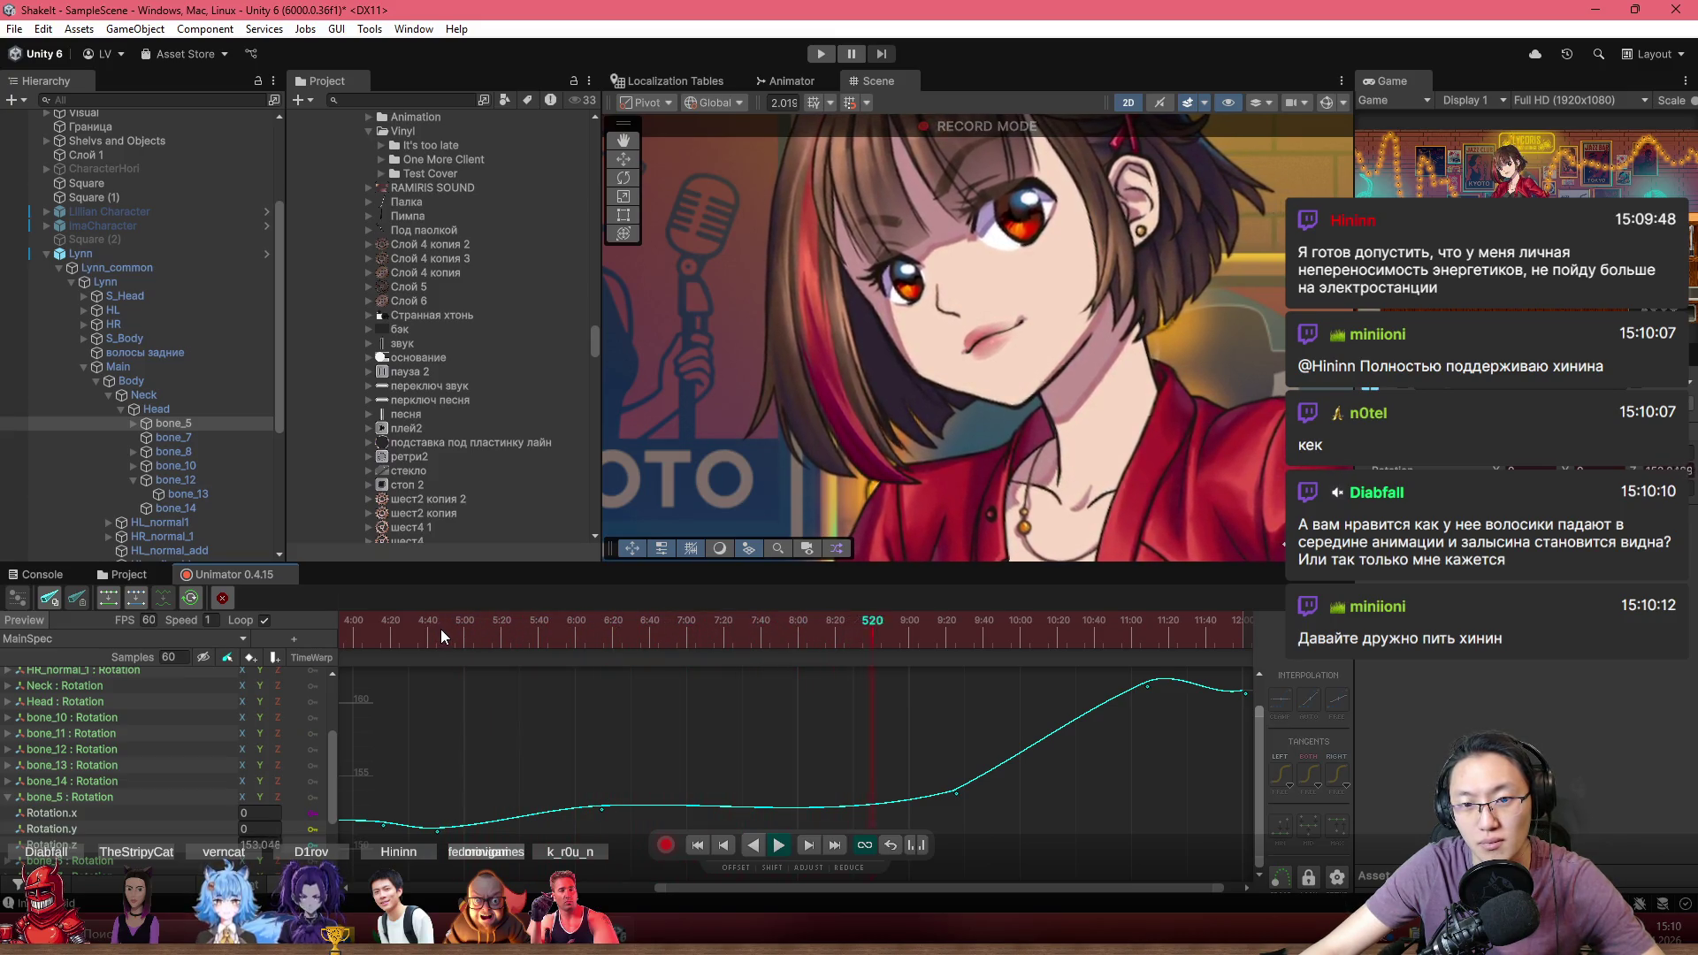
click(741, 627)
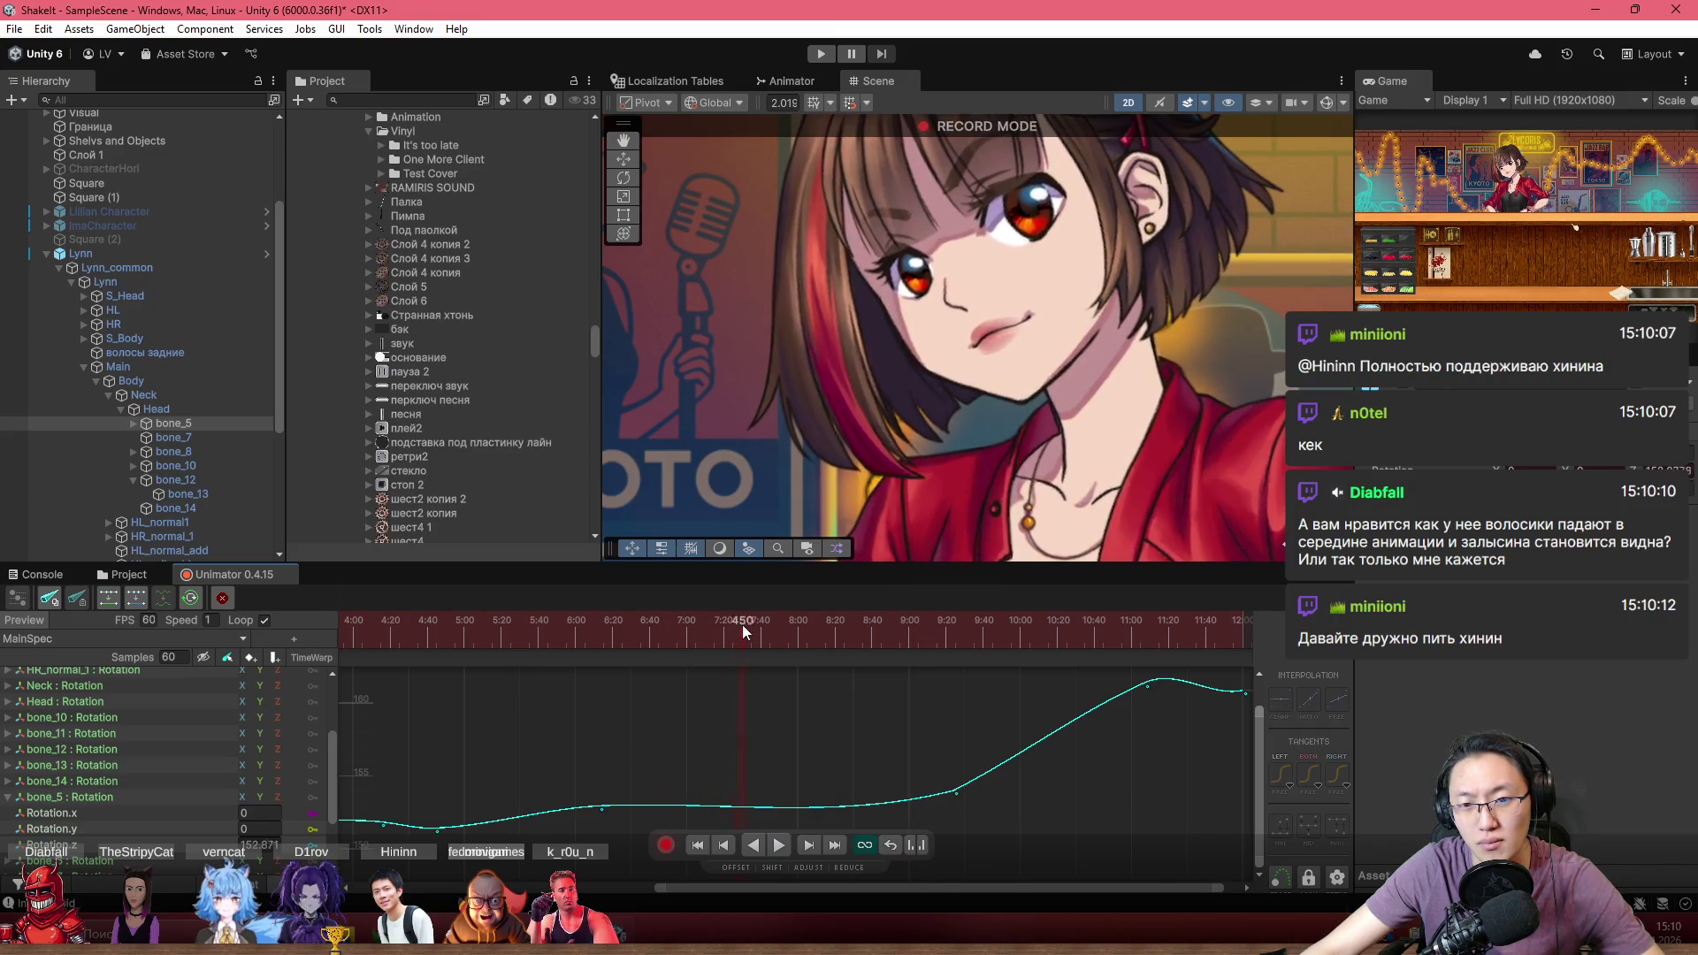
drag(741, 626, 893, 648)
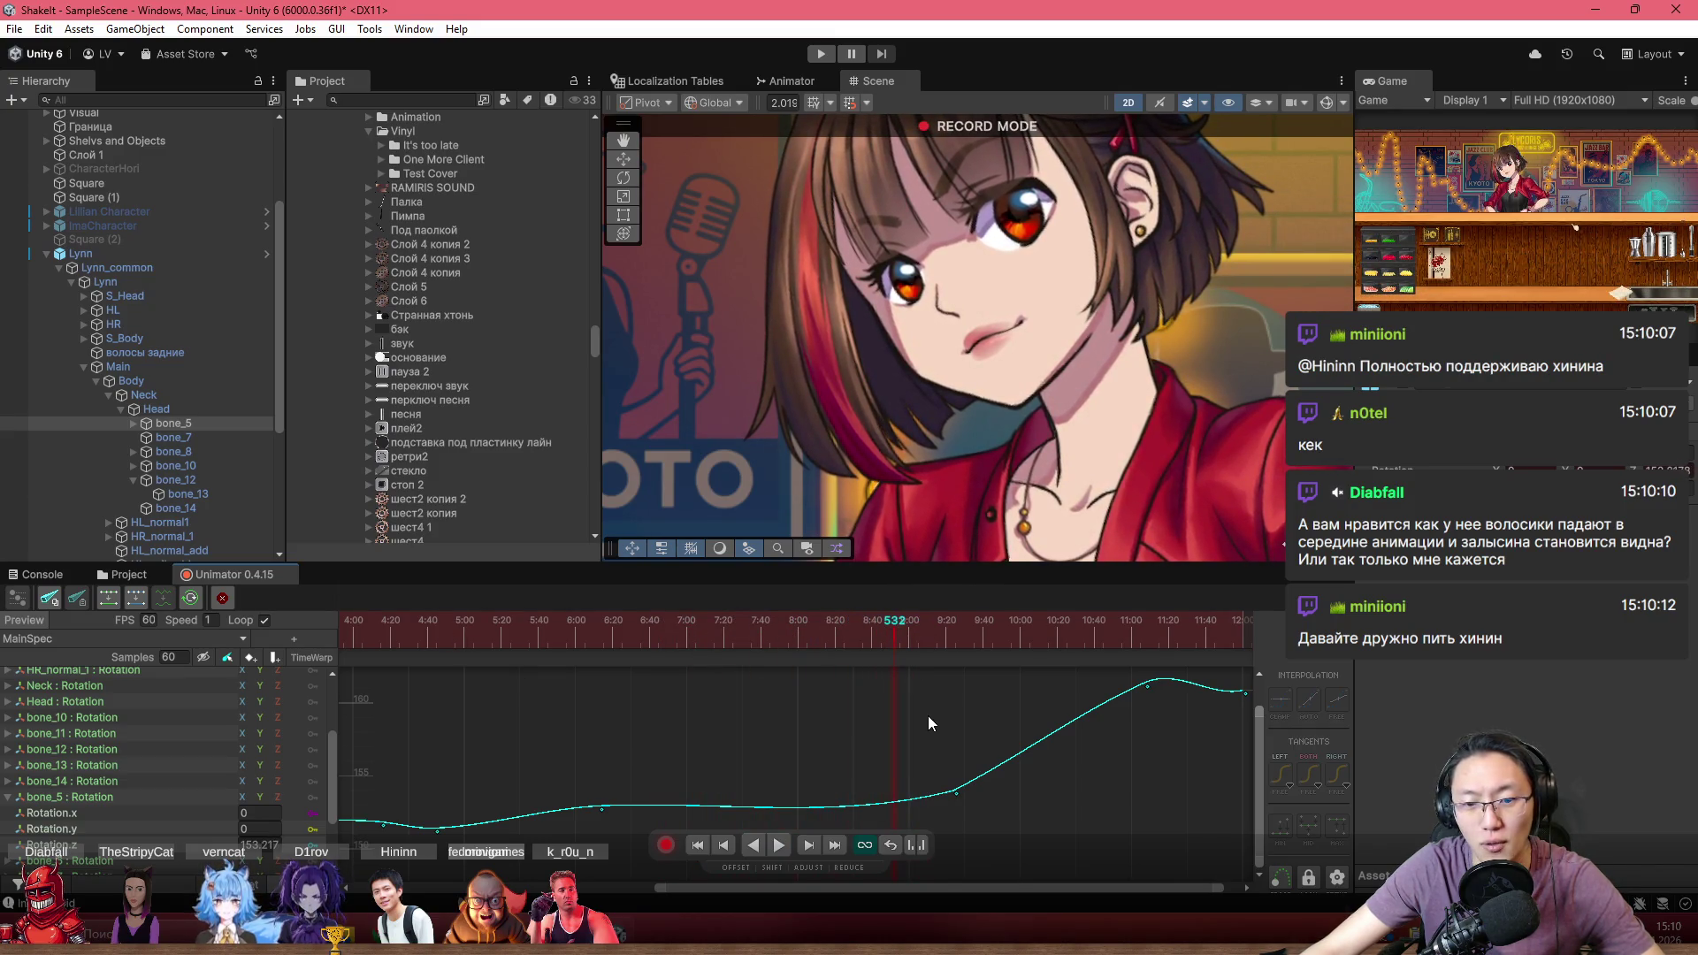
scroll(920, 734, down, 1)
Add a key at frame 530, nudge it to smooth the dip, and preview
double_click(896, 757)
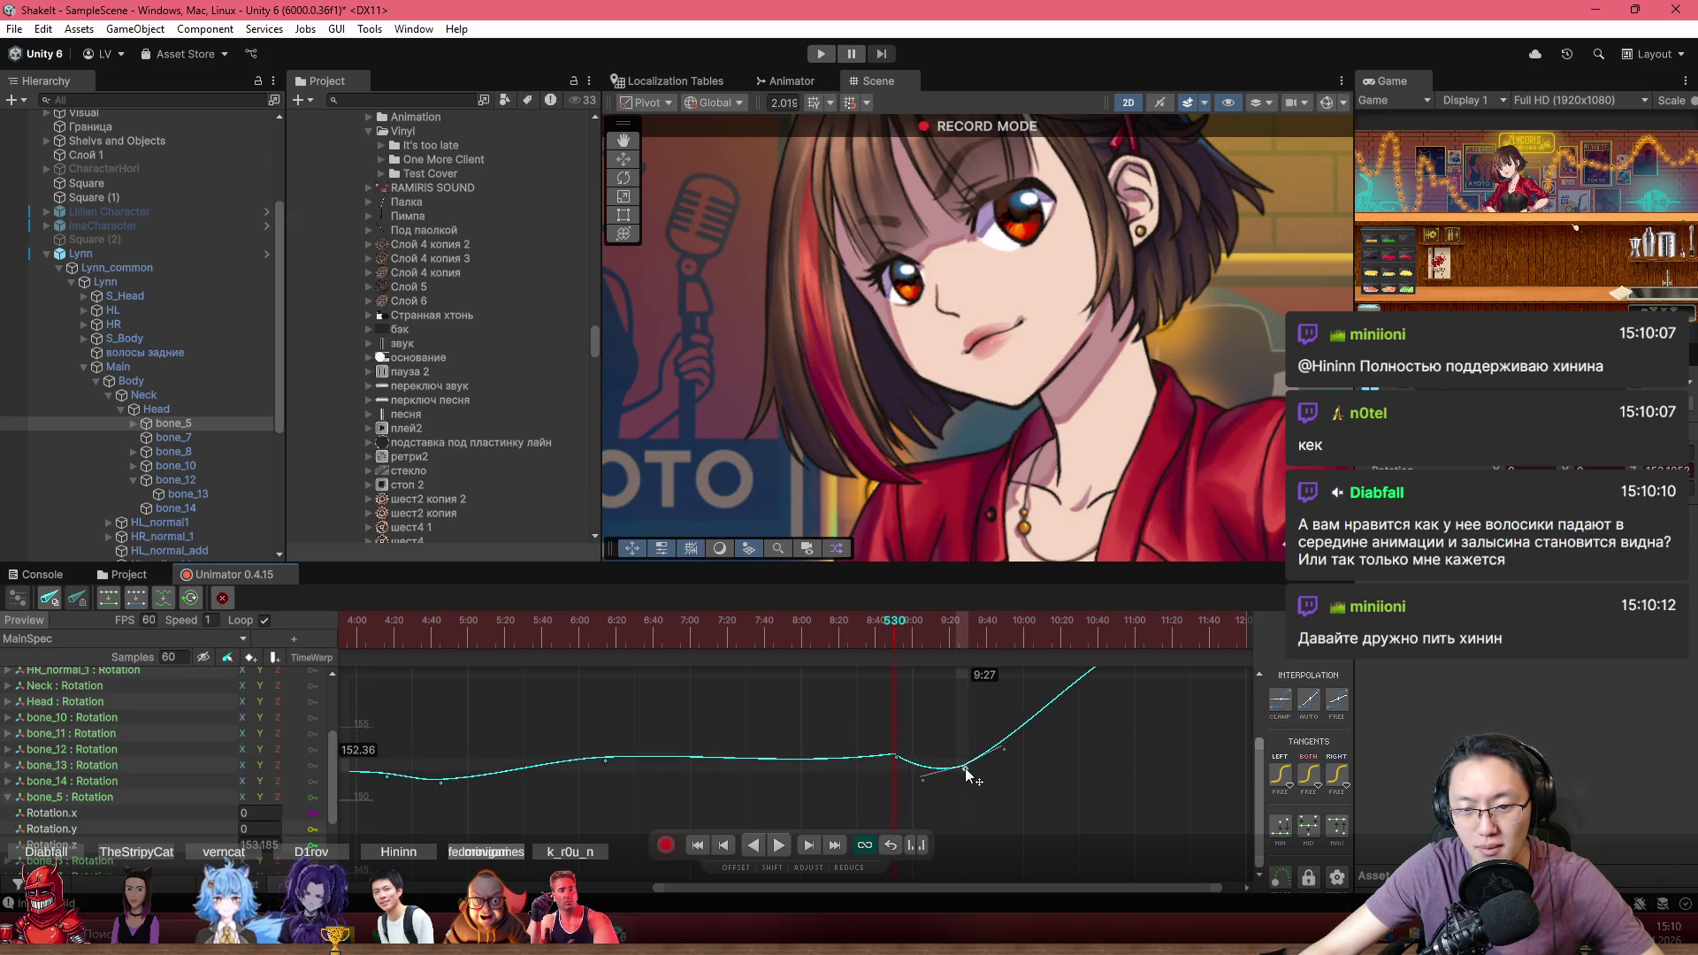
click(895, 756)
scroll(896, 757, up, 2)
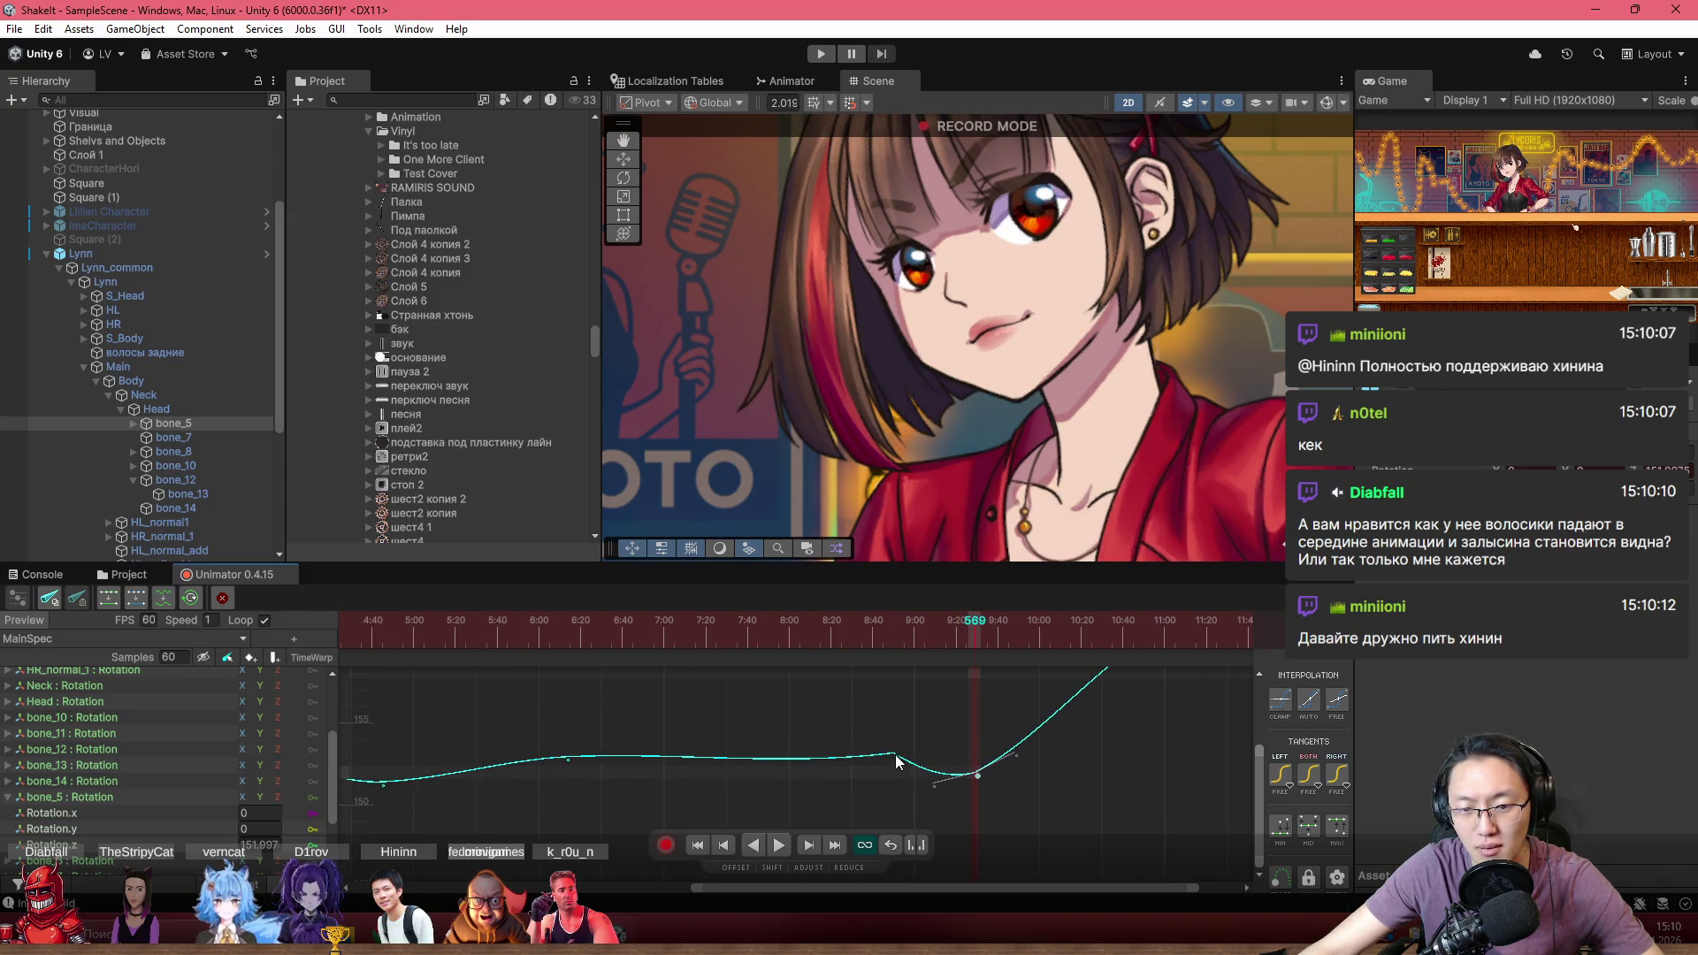
scroll(911, 771, up, 3)
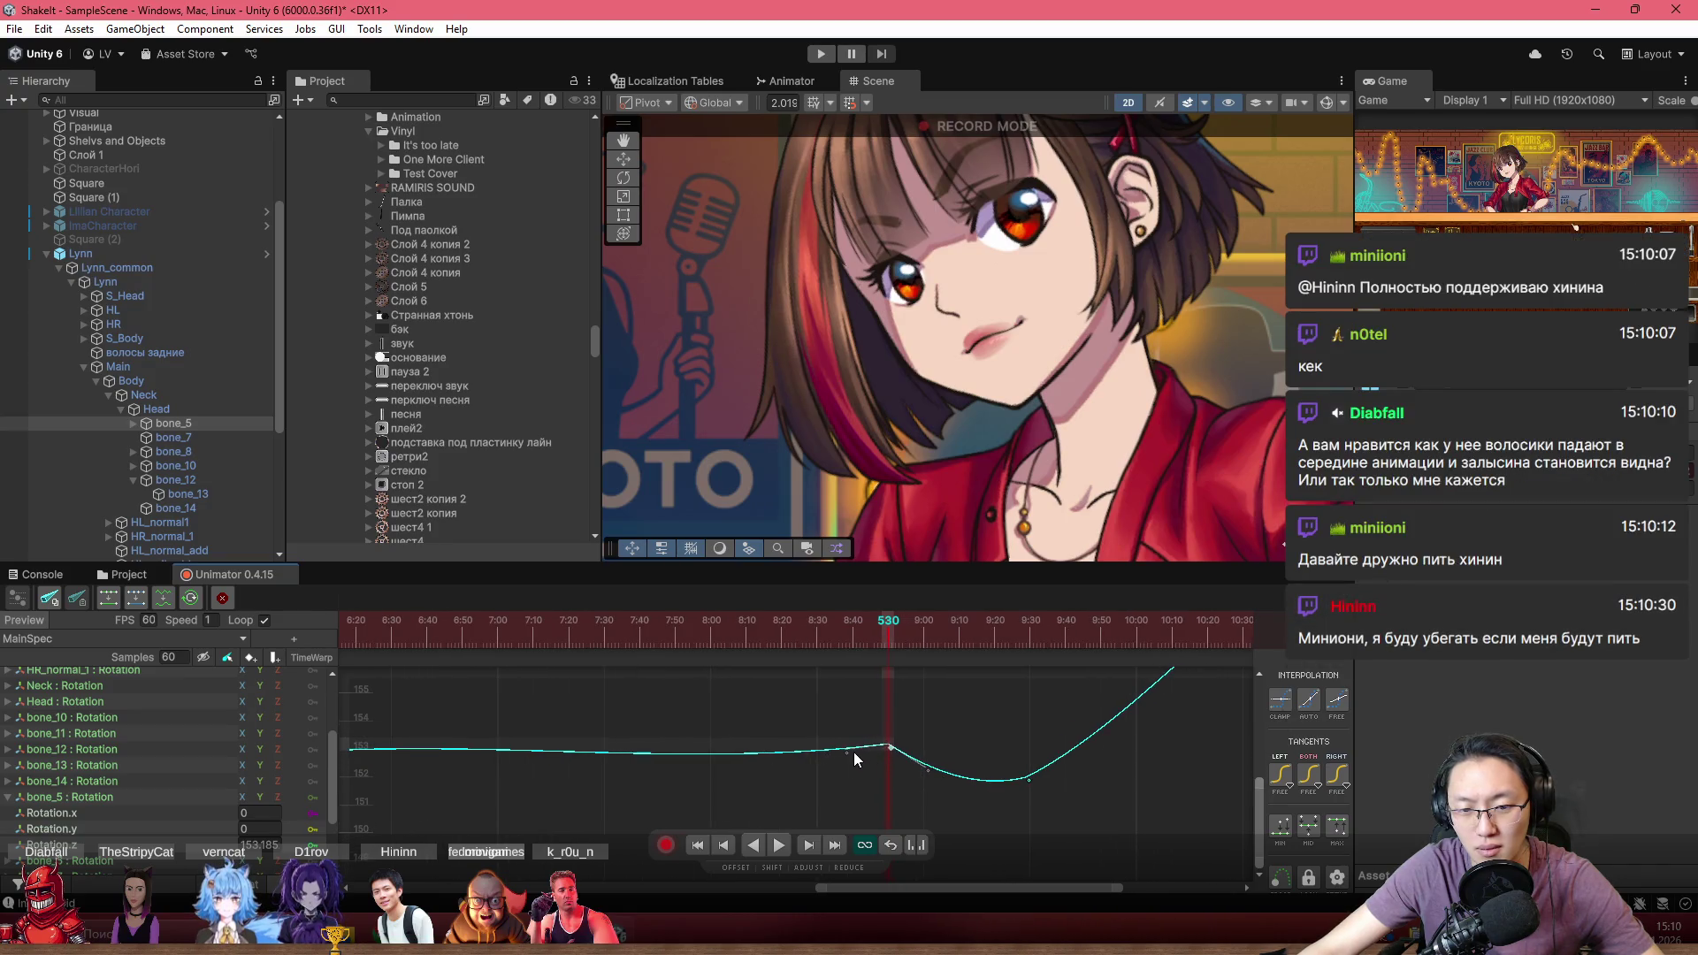
drag(847, 745, 942, 757)
key(space)
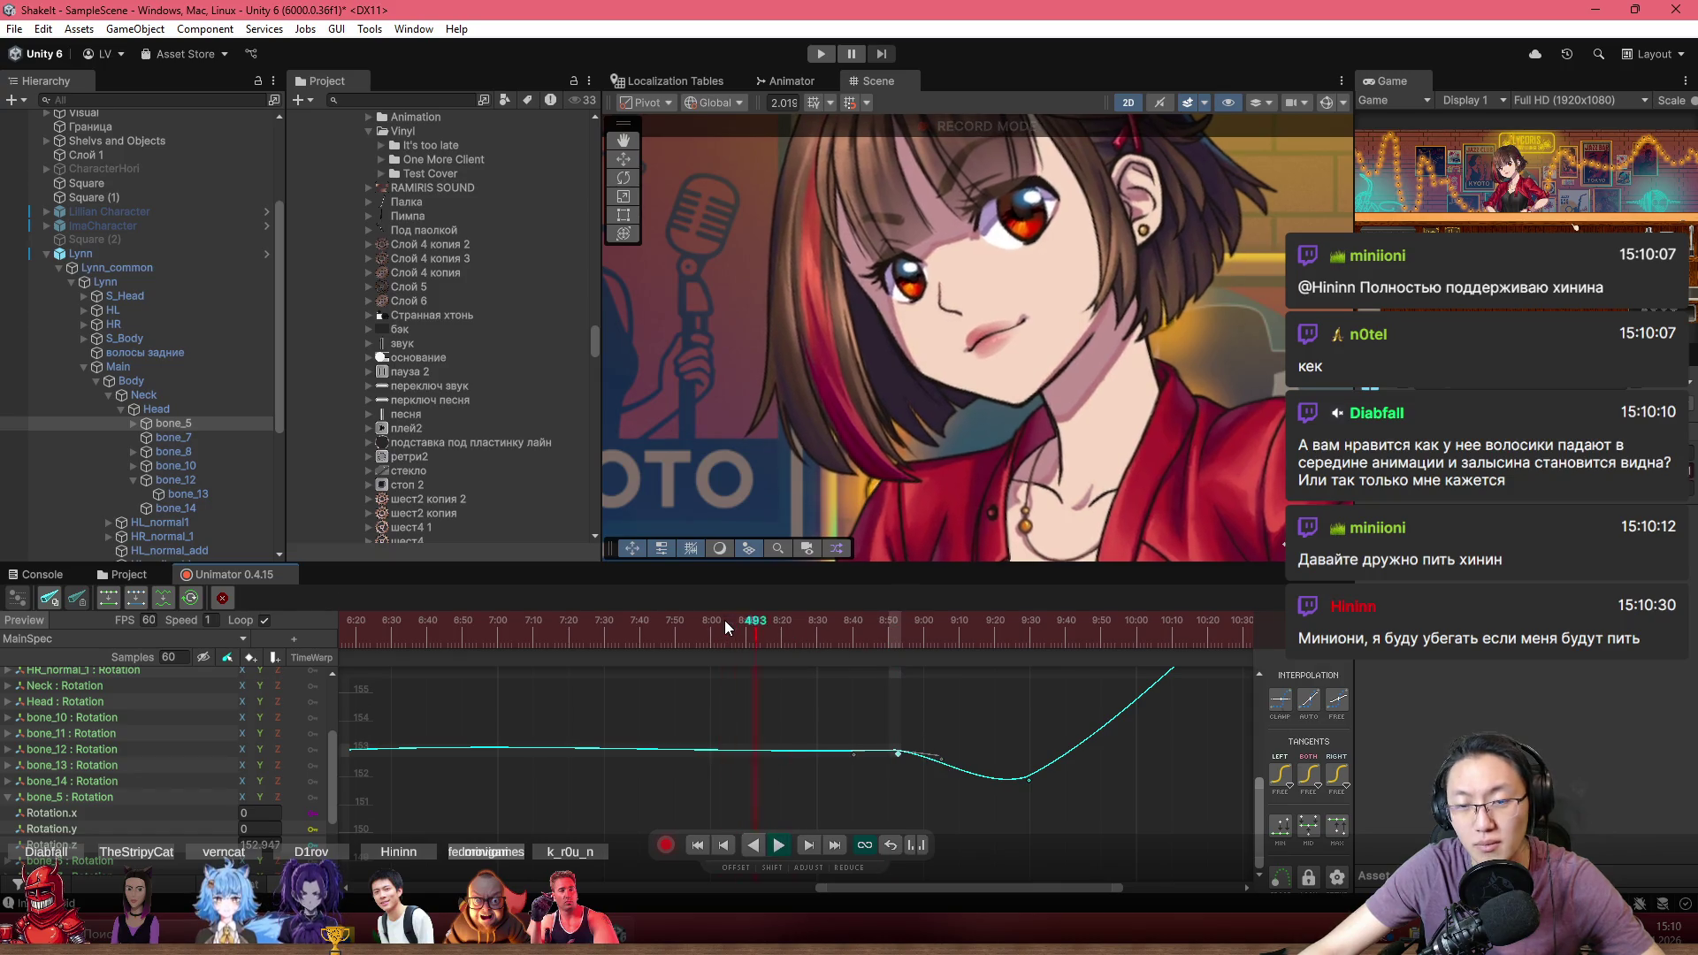
Replay the change from around frame 478, then scrub back to frame 449
click(743, 619)
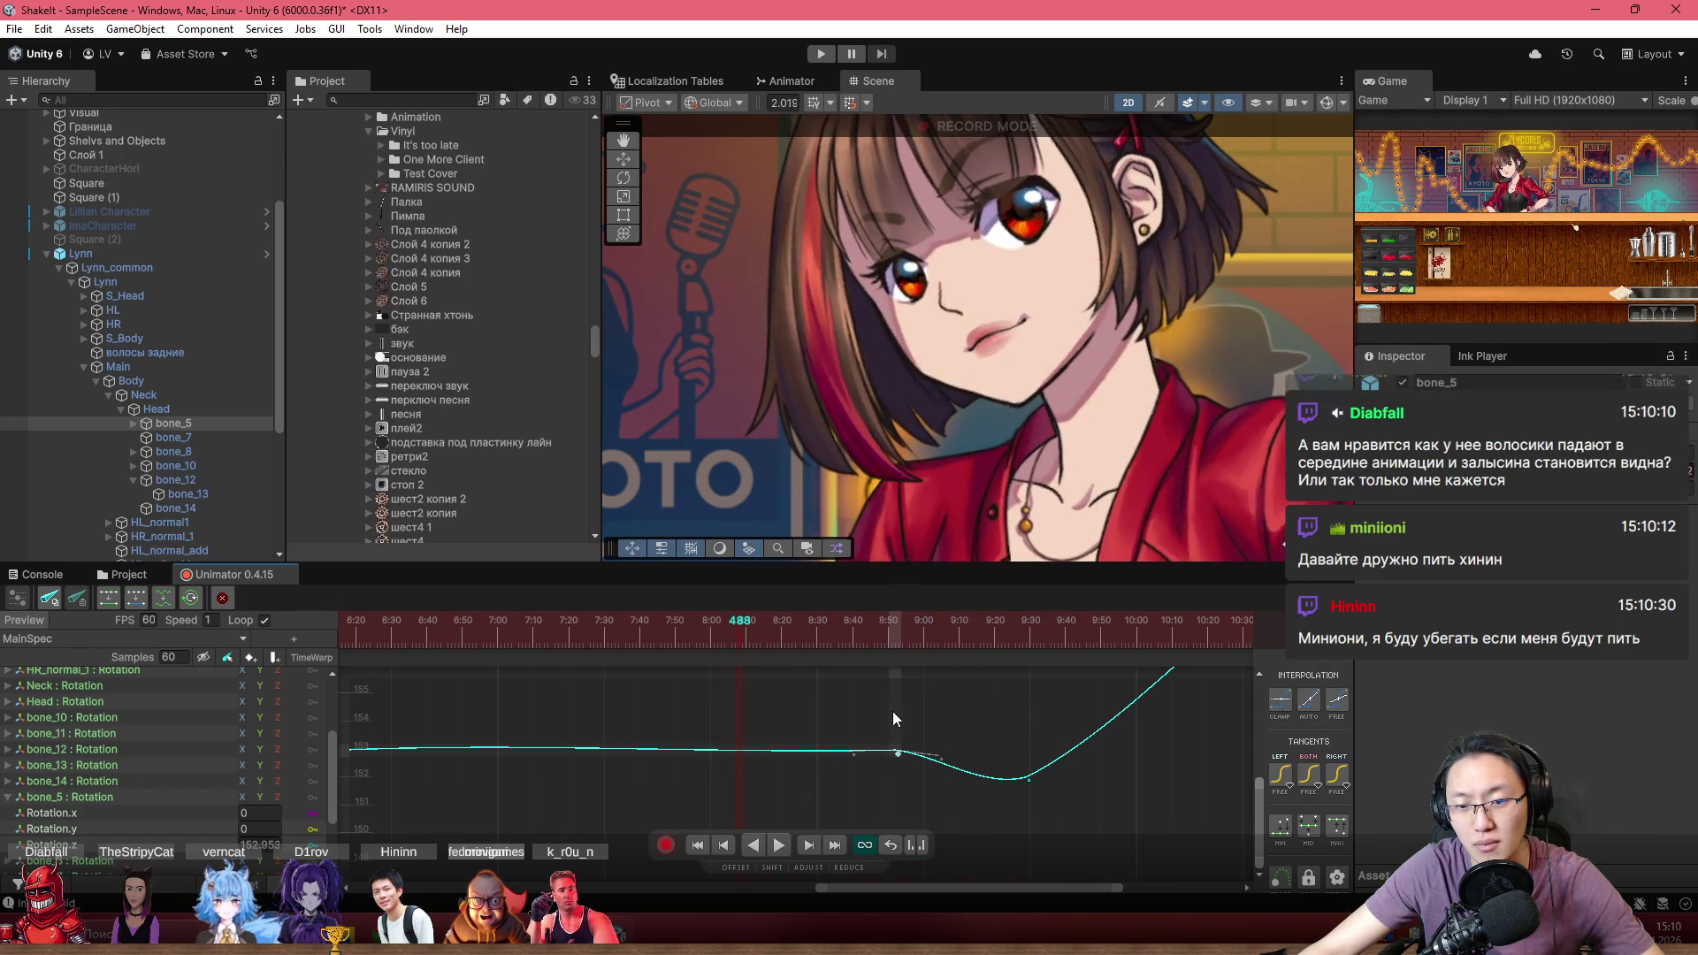
drag(699, 645, 713, 642)
key(space)
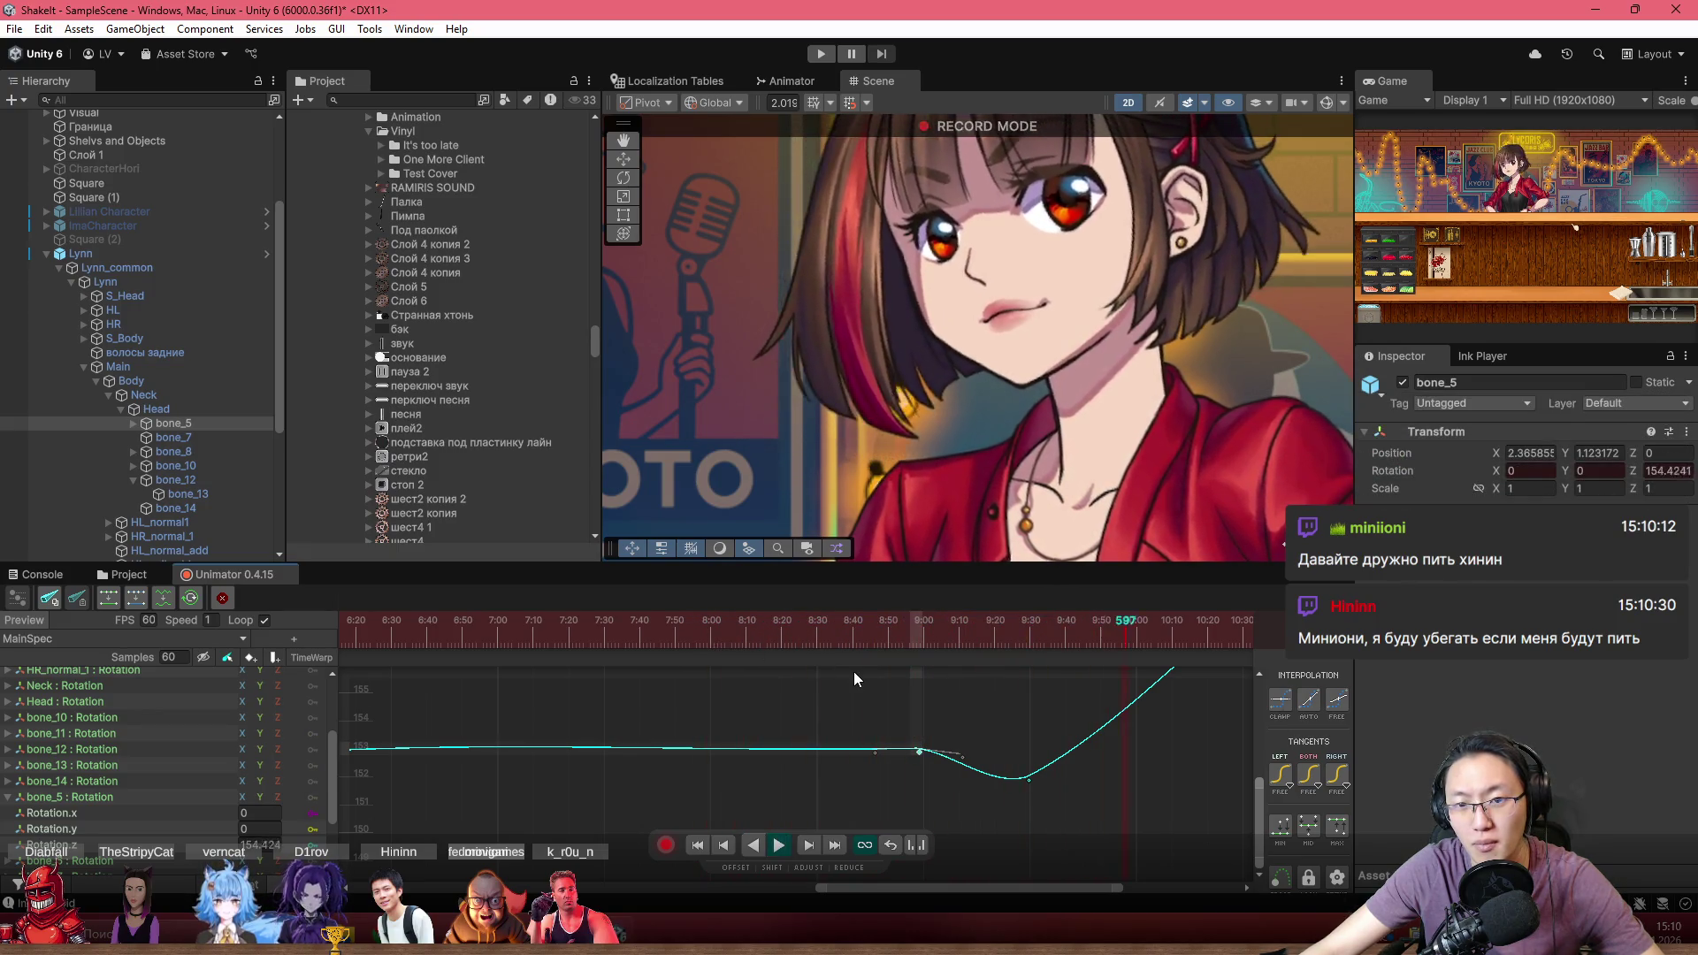
scroll(901, 734, down, 2)
scroll(900, 734, down, 1)
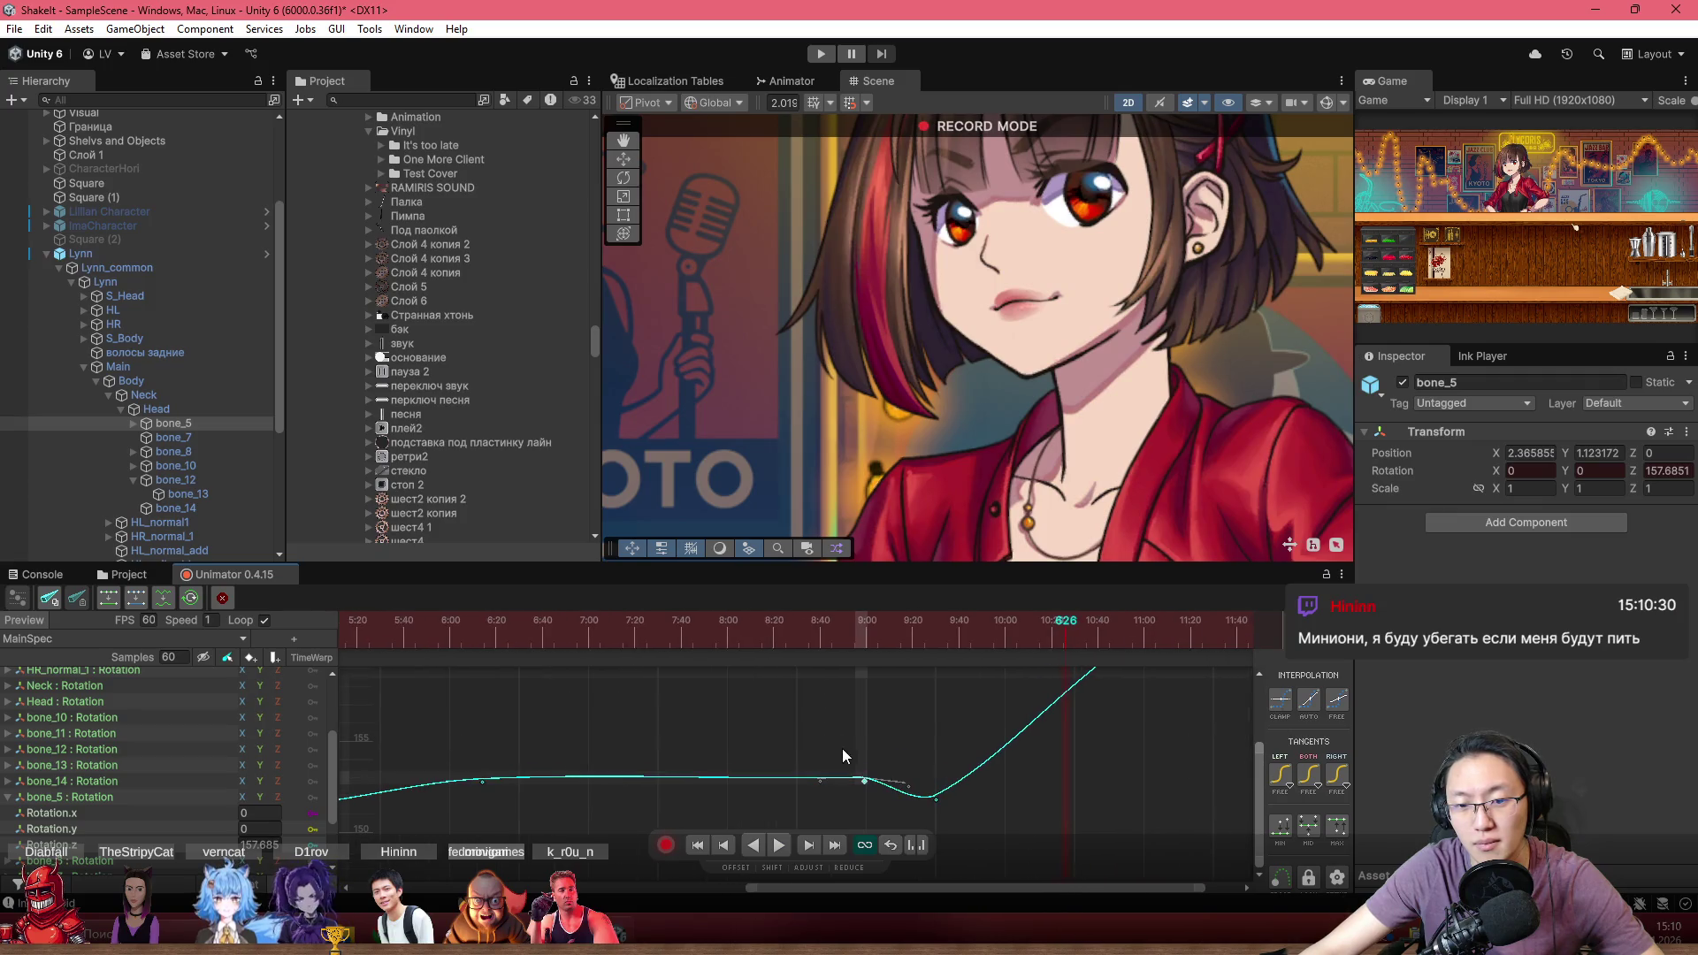
drag(701, 638, 649, 662)
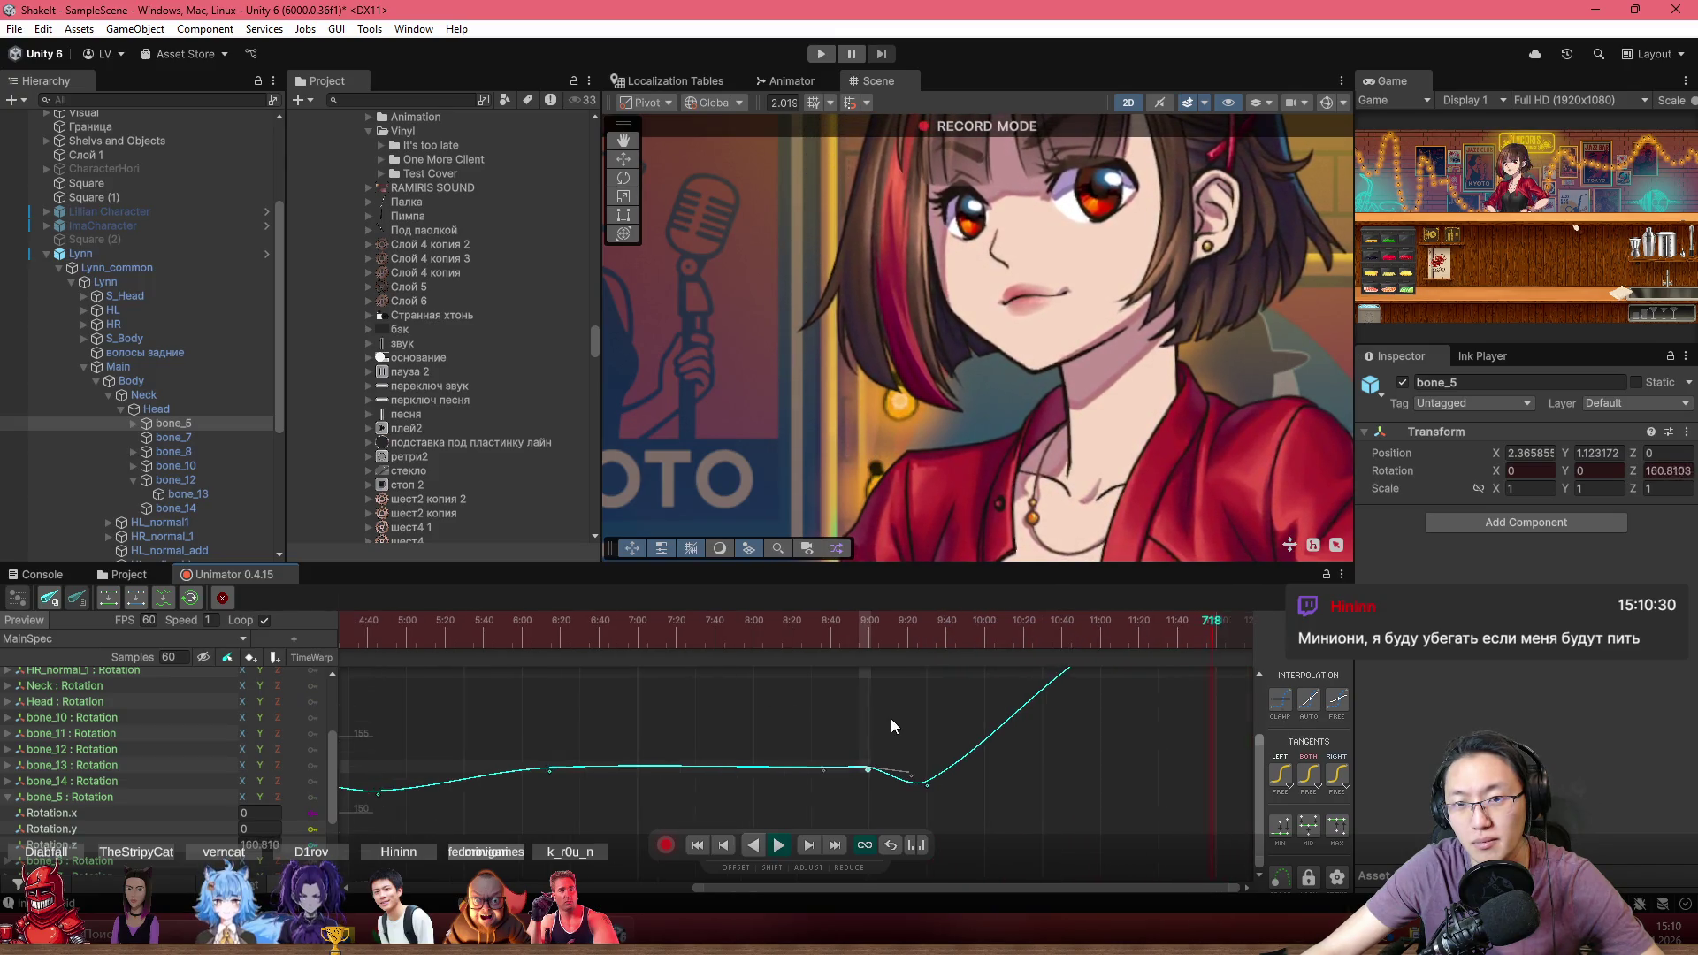
scroll(898, 811, down, 3)
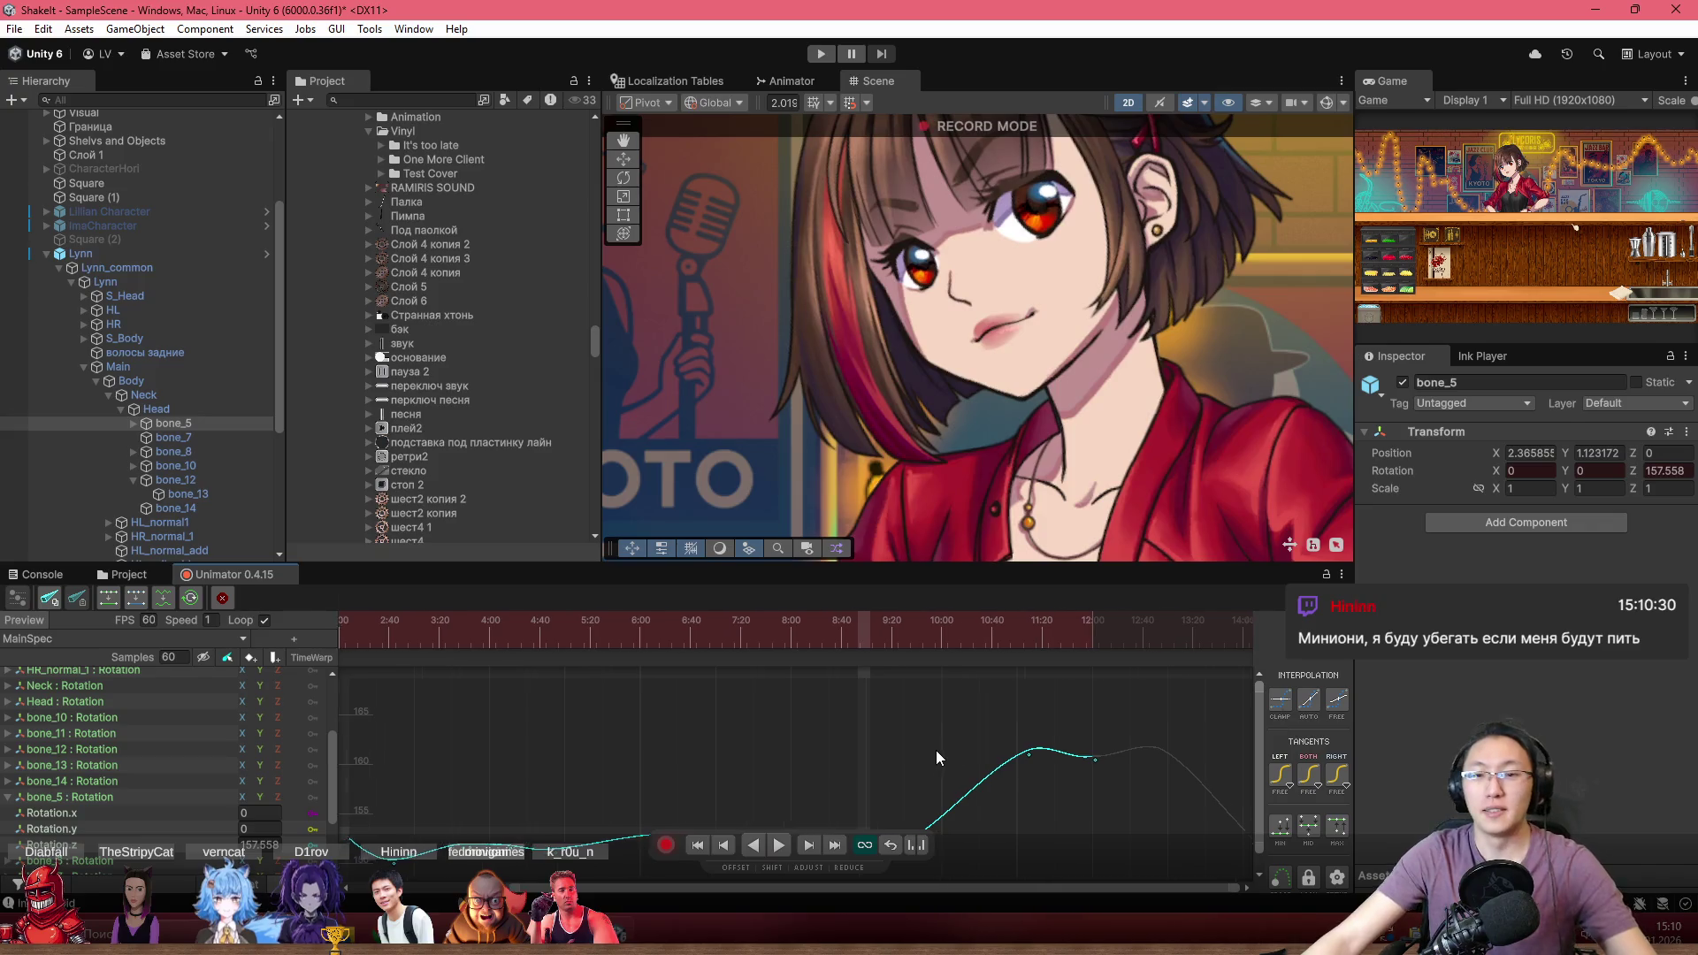
scroll(936, 750, down, 2)
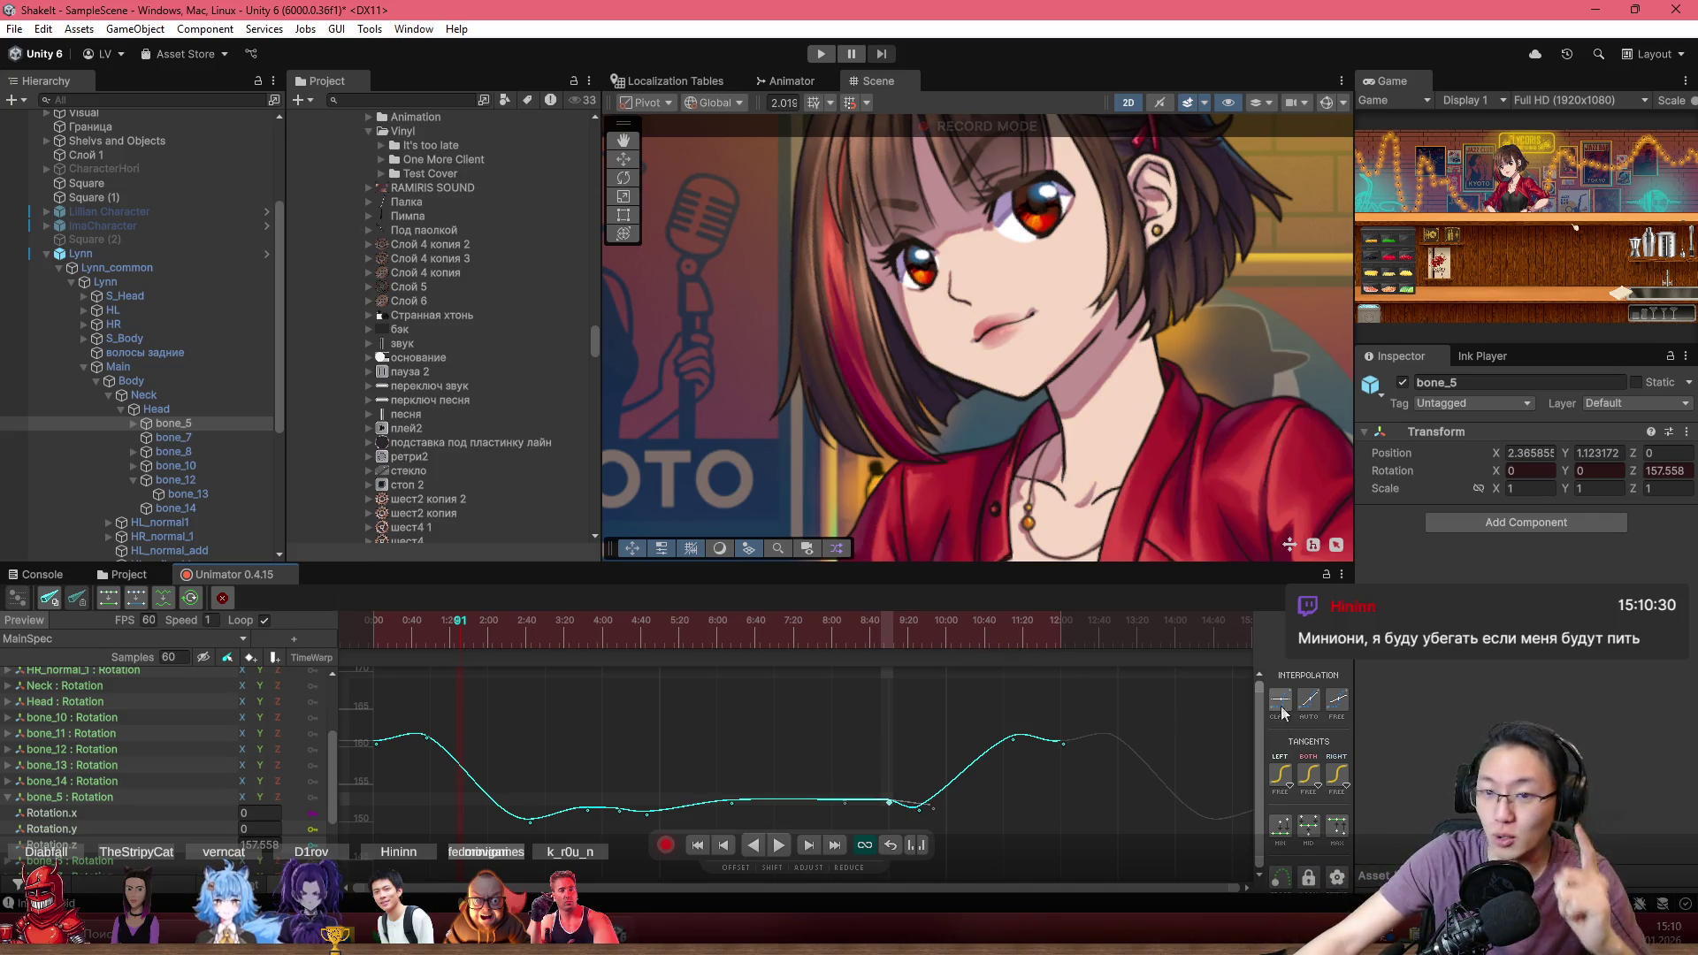
drag(1251, 115, 1233, 193)
click(1331, 100)
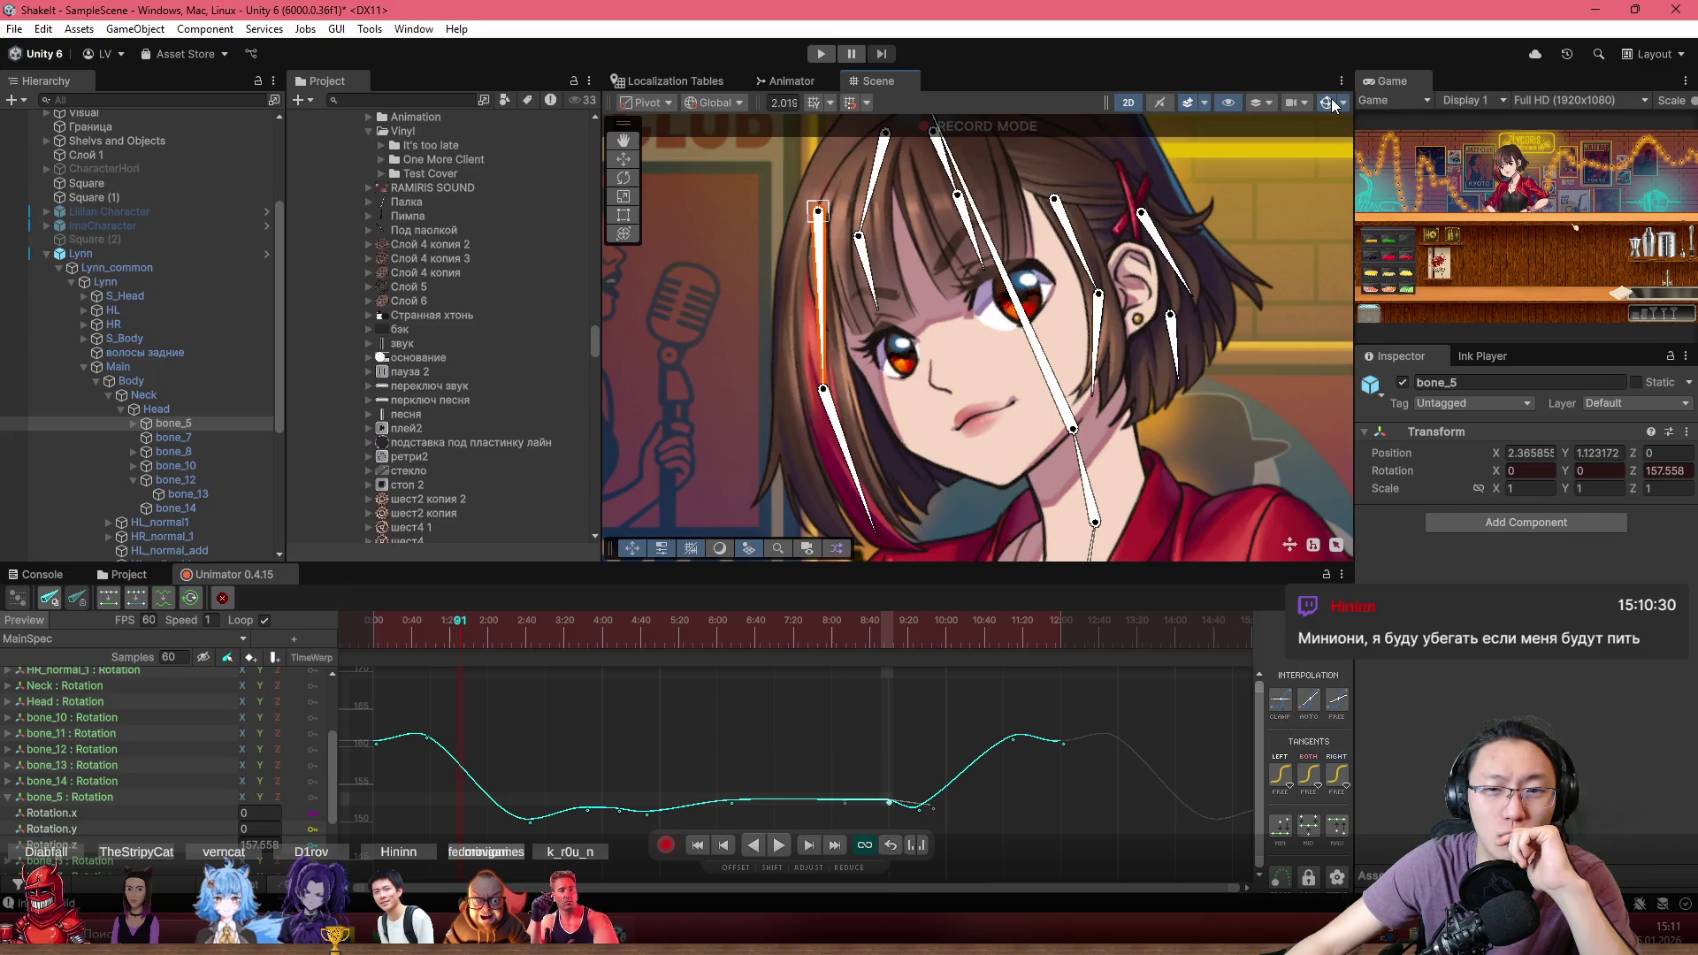
click(1330, 100)
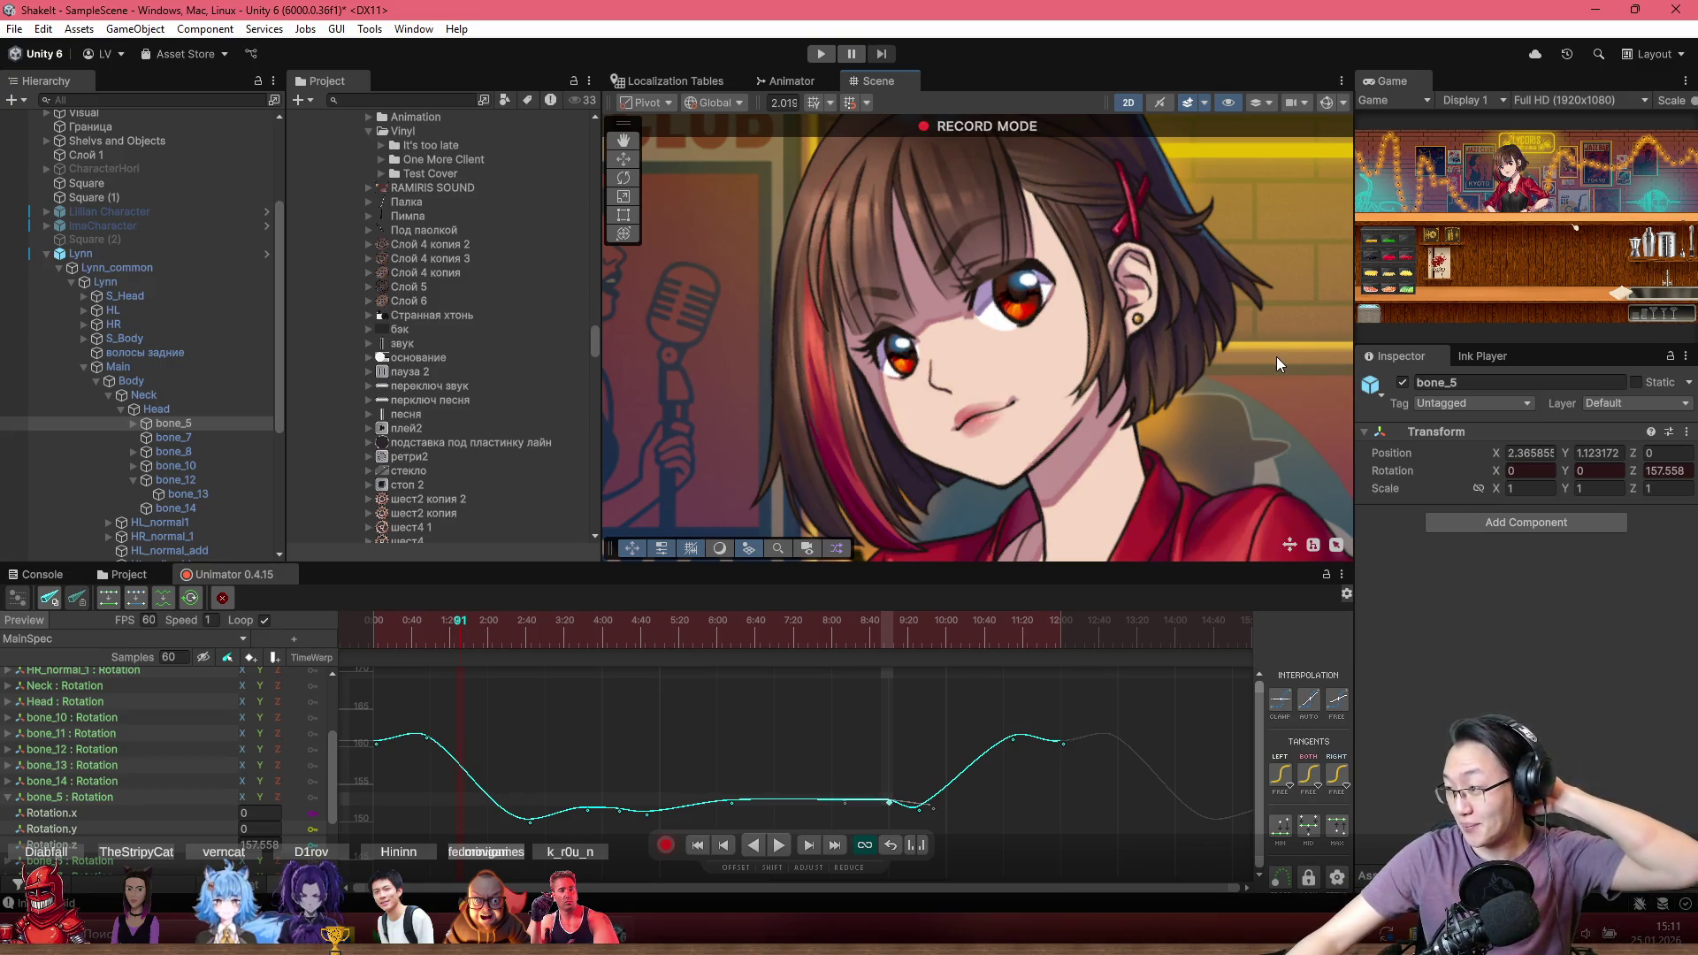
scroll(1249, 287, down, 3)
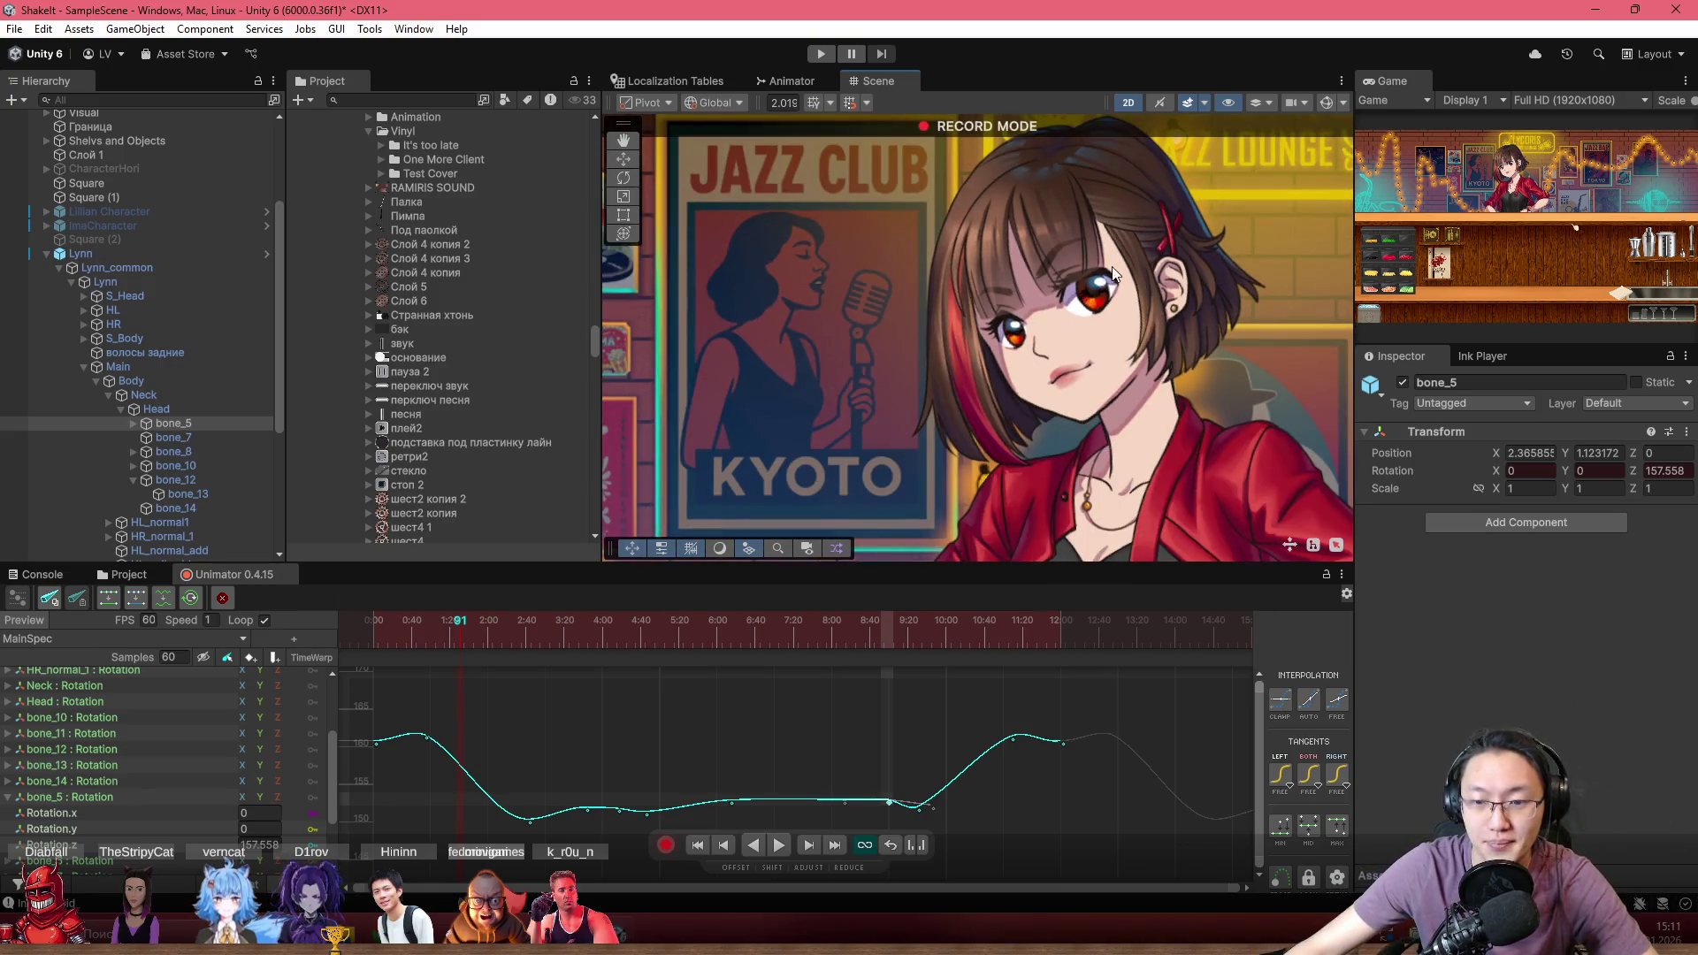
scroll(815, 327, up, 3)
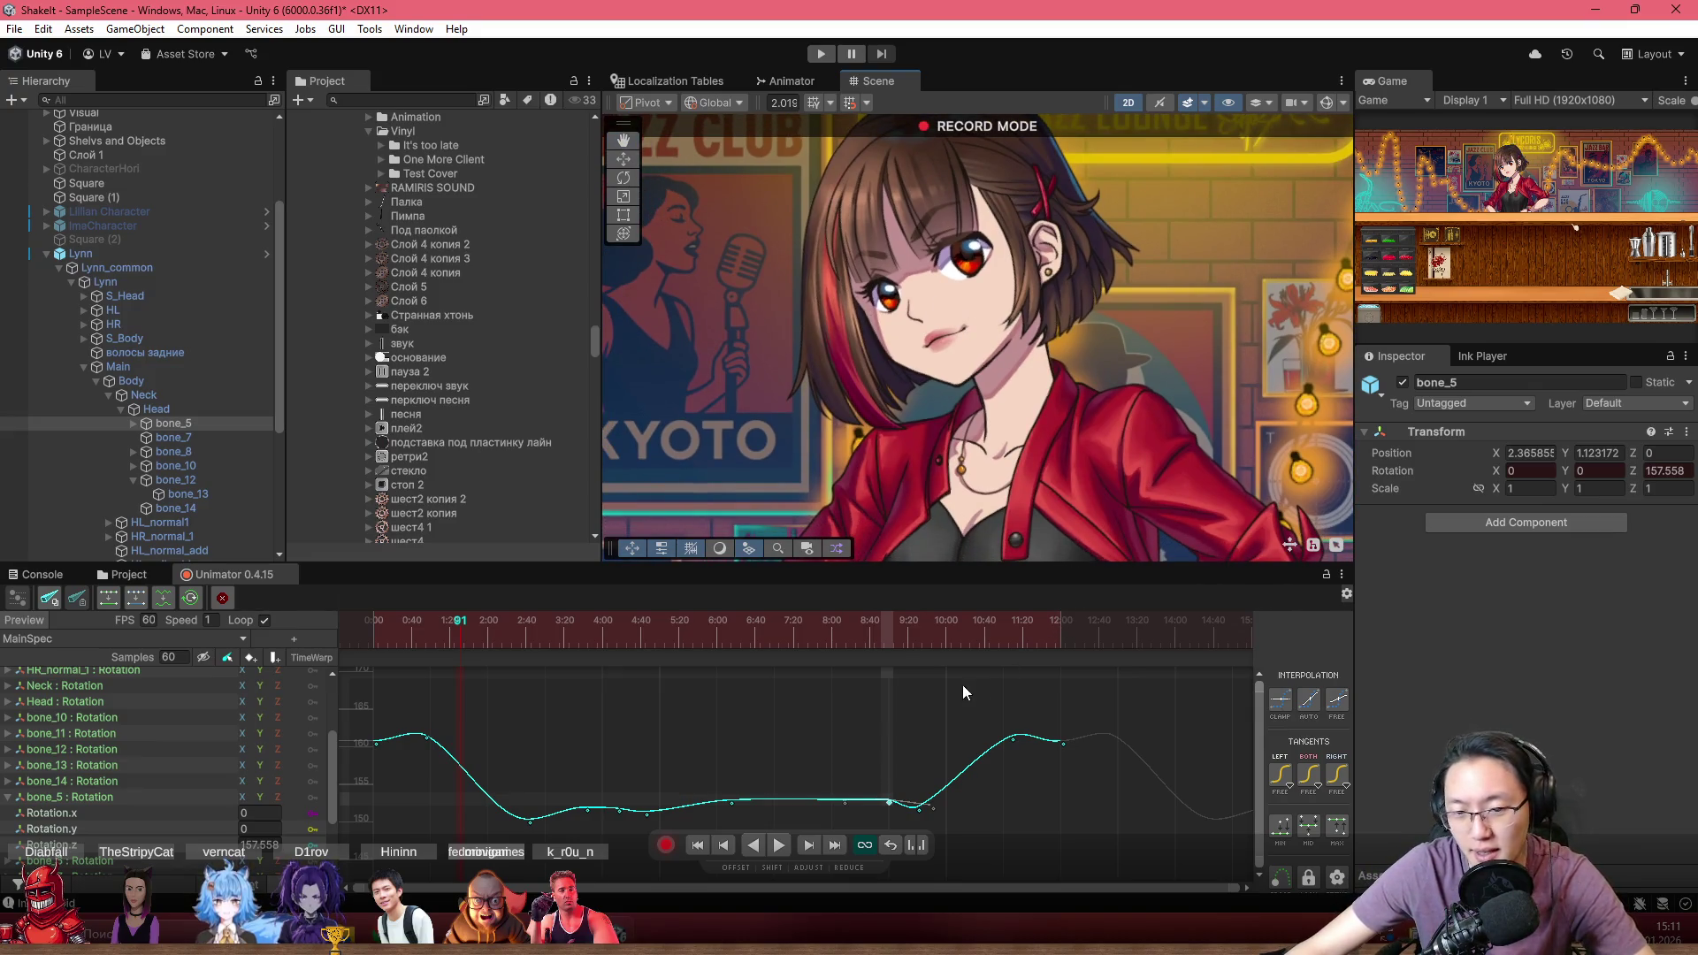
drag(672, 623, 312, 623)
scroll(573, 696, down, 1)
click(440, 629)
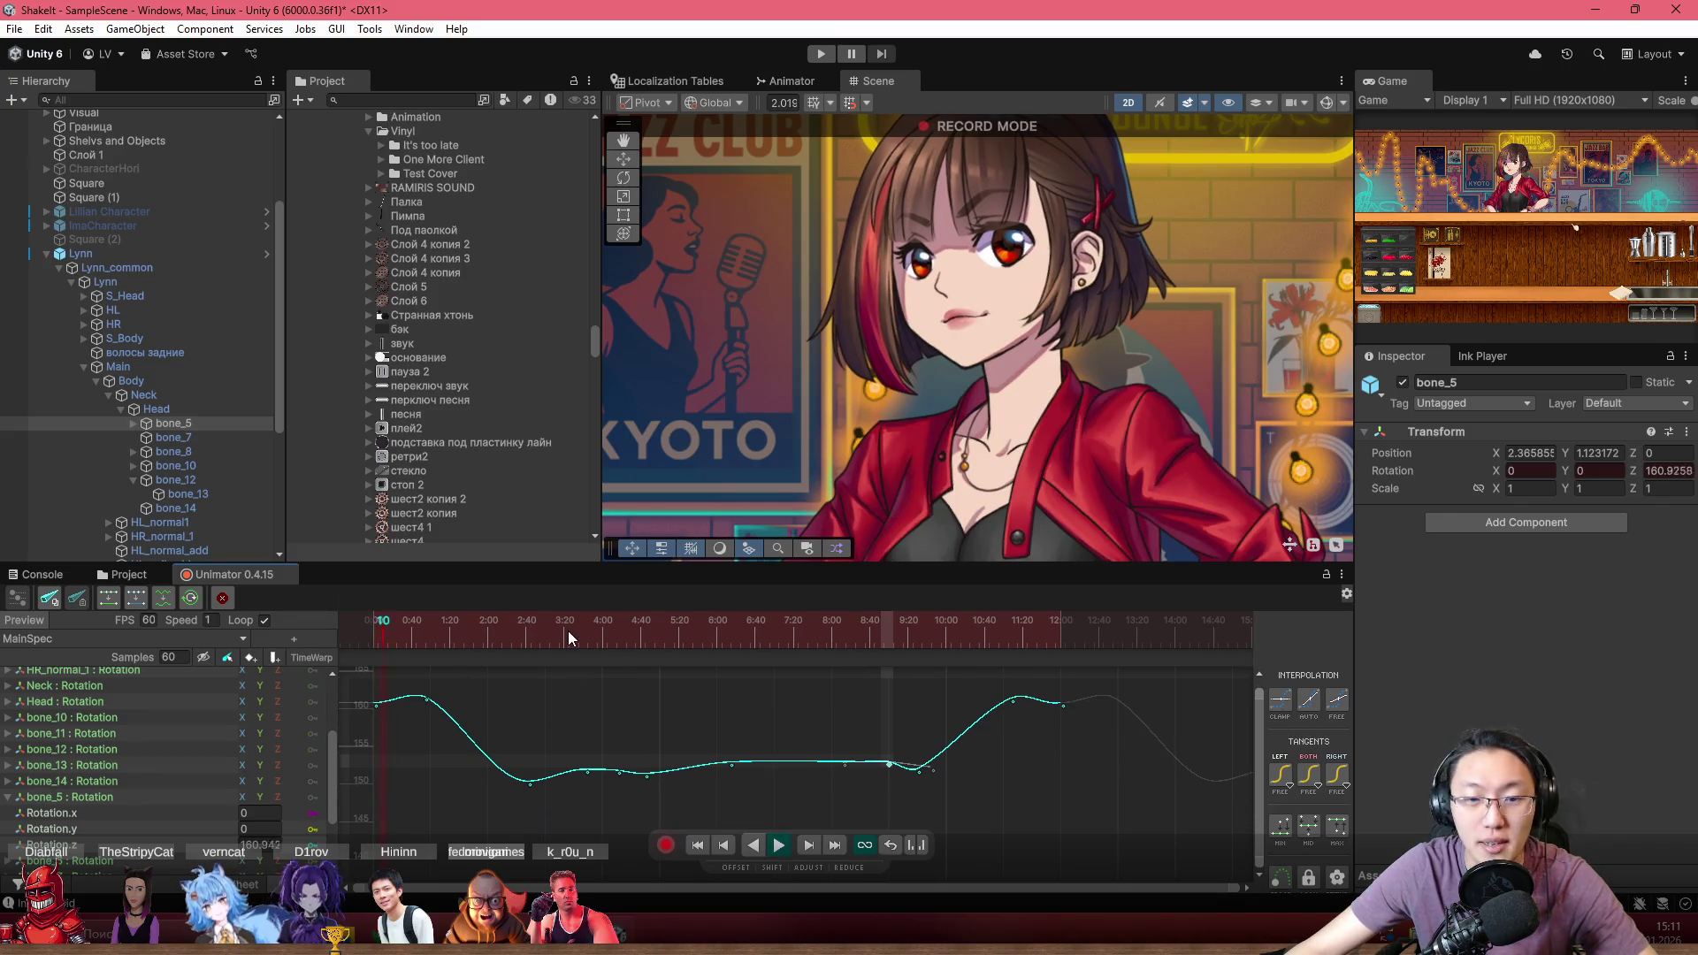
scroll(968, 367, up, 2)
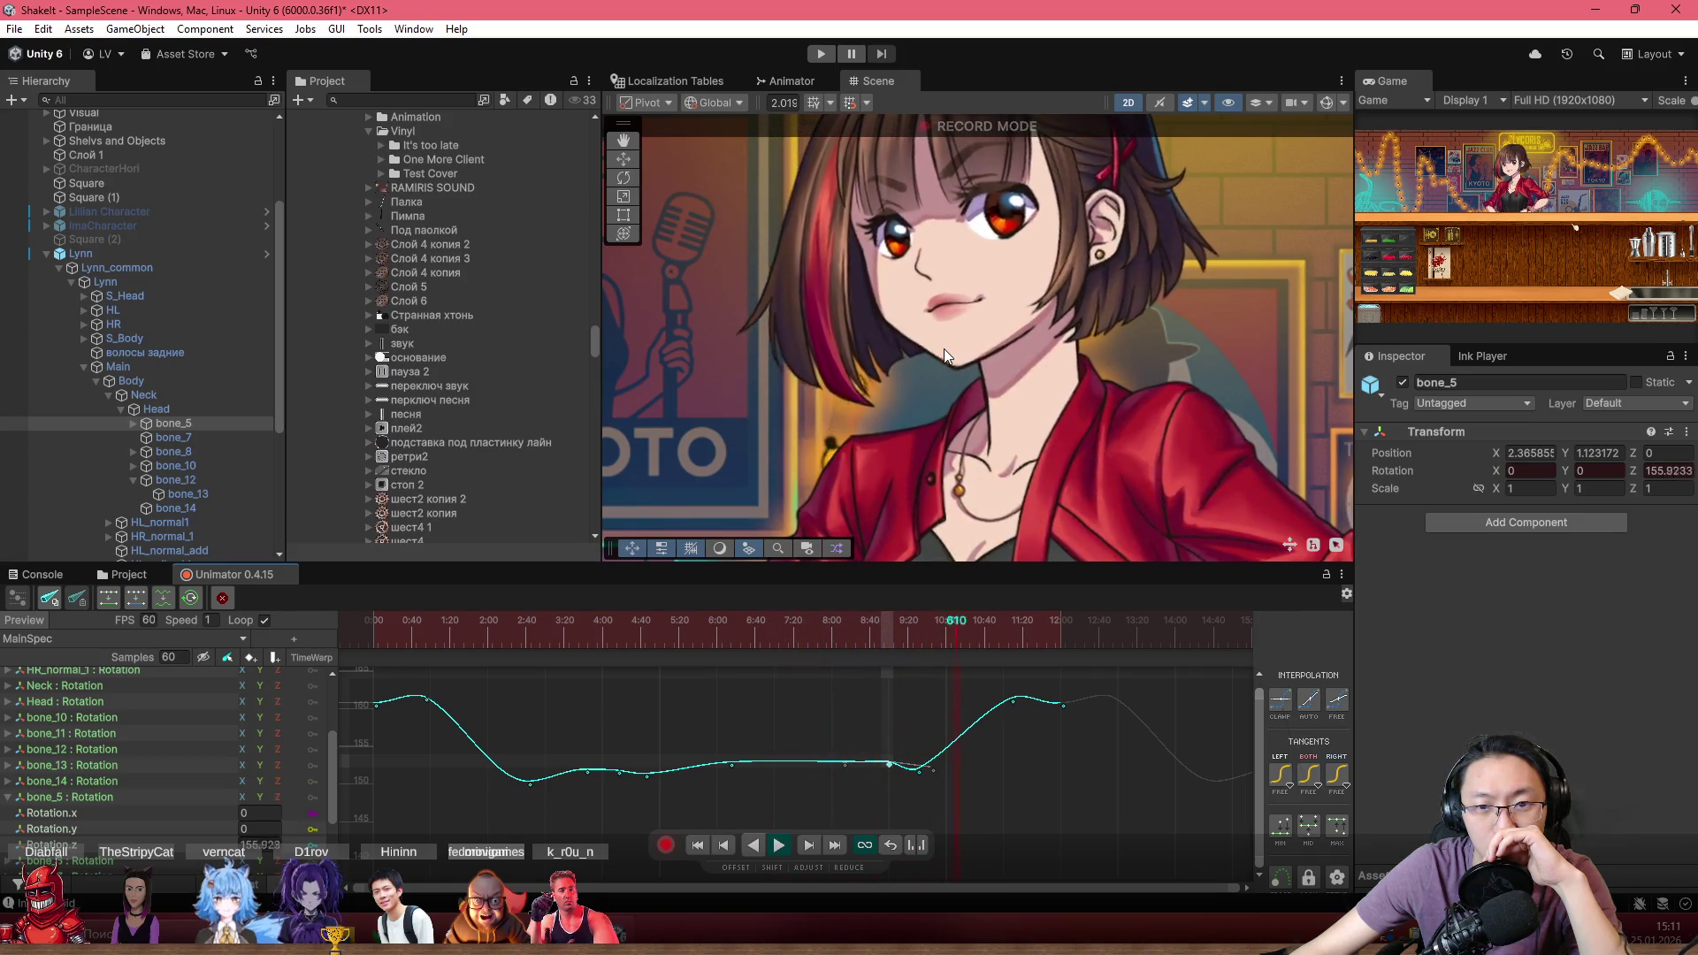
click(911, 631)
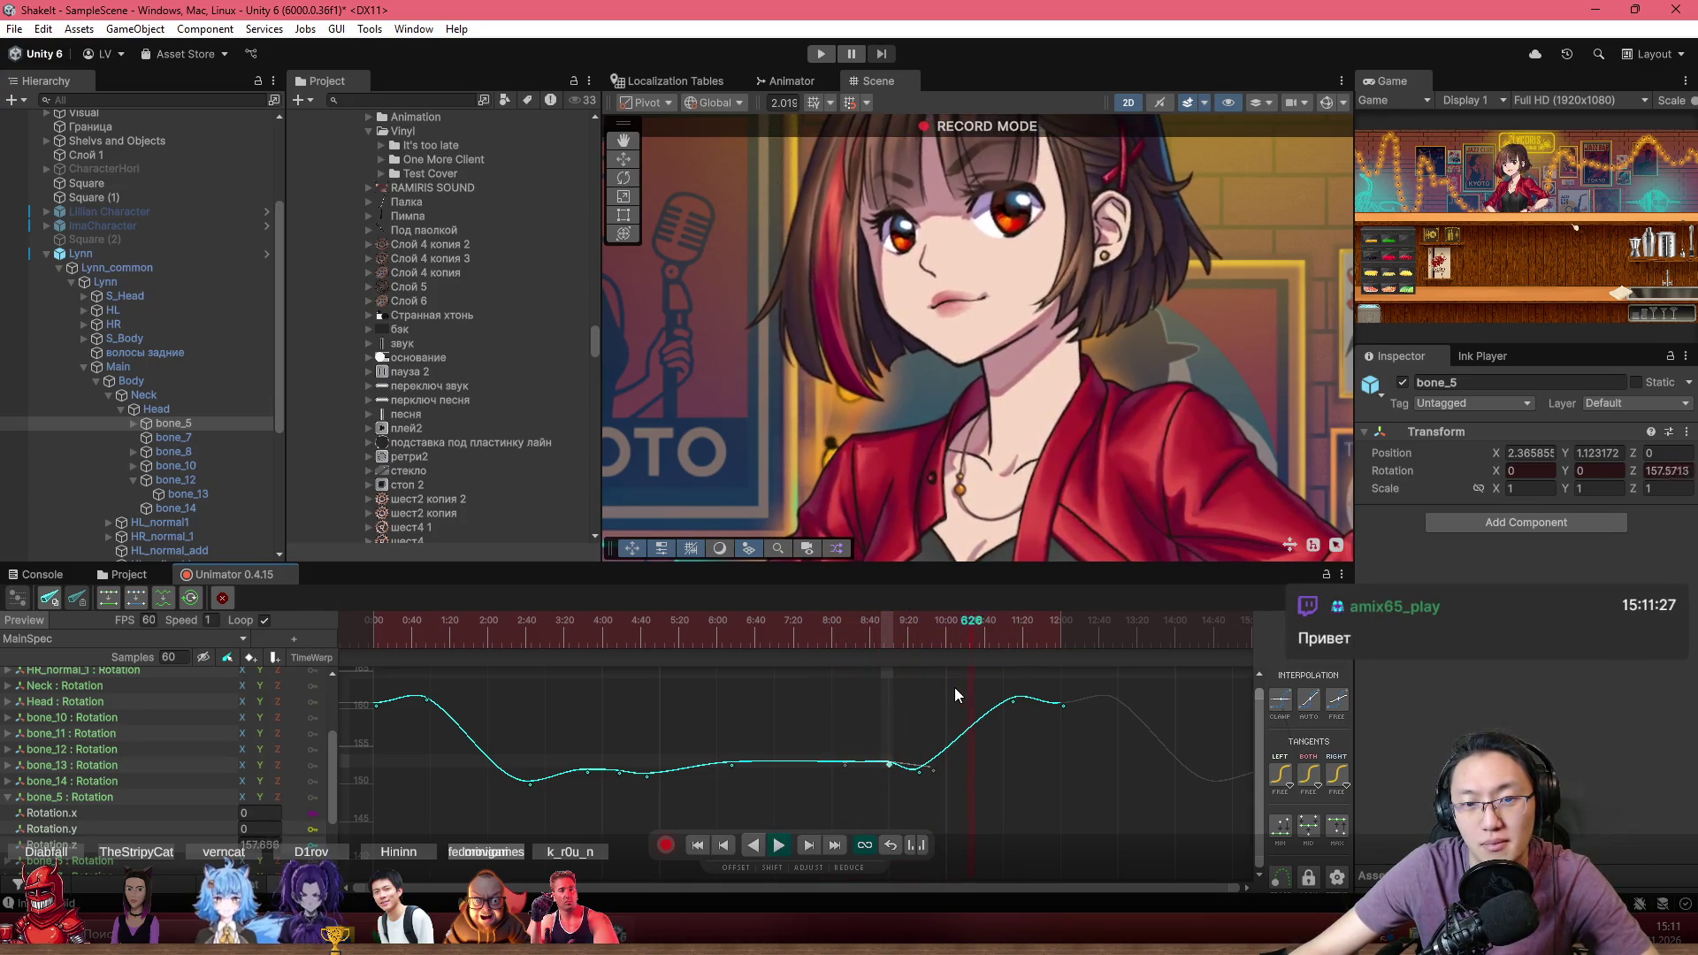
scroll(1013, 702, up, 3)
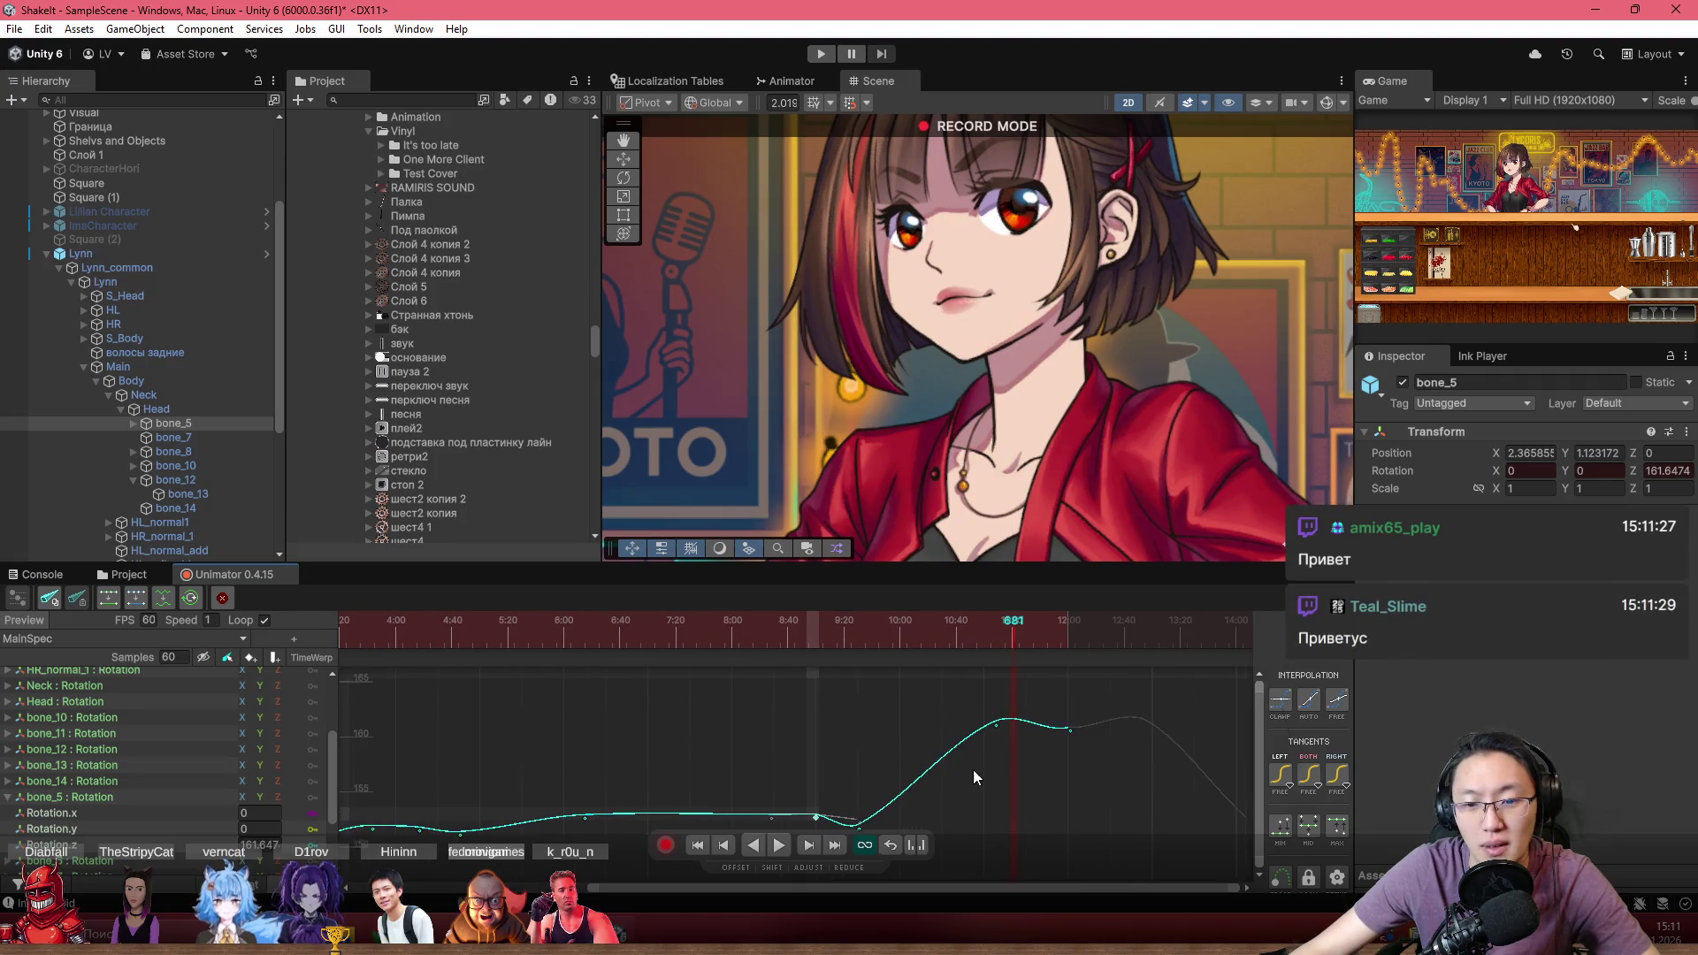
Inspect the peak key at frame 634, then fit the whole rotation curve
click(952, 730)
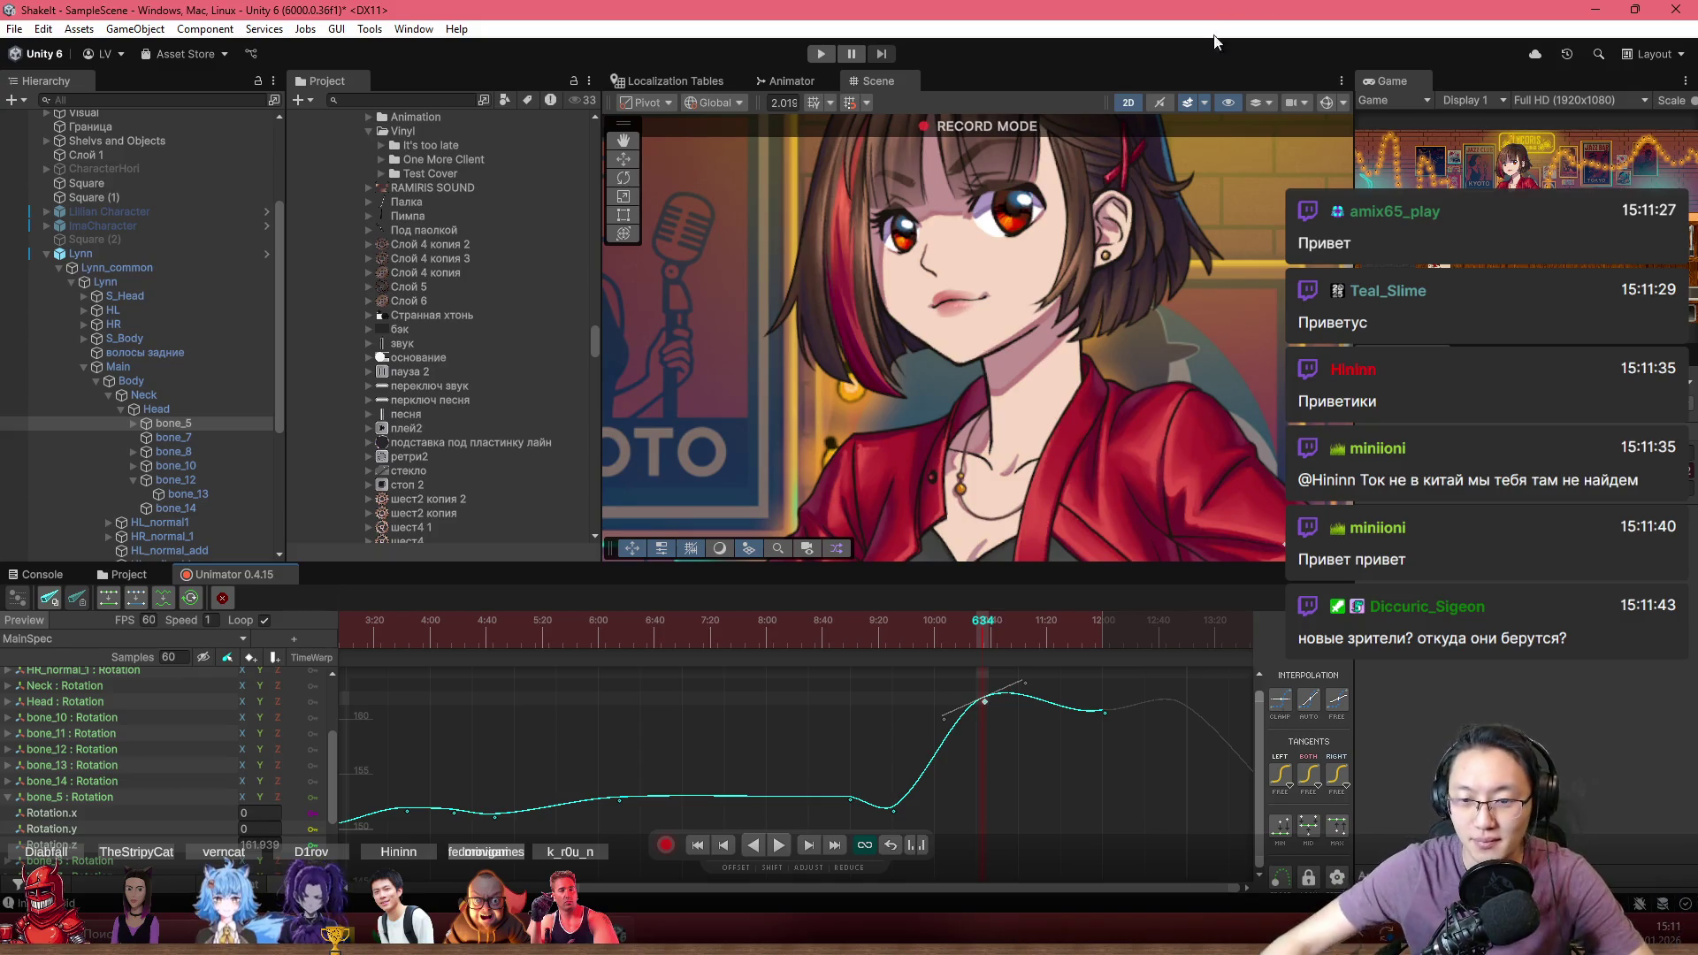
scroll(956, 700, down, 1)
drag(956, 701, 1020, 713)
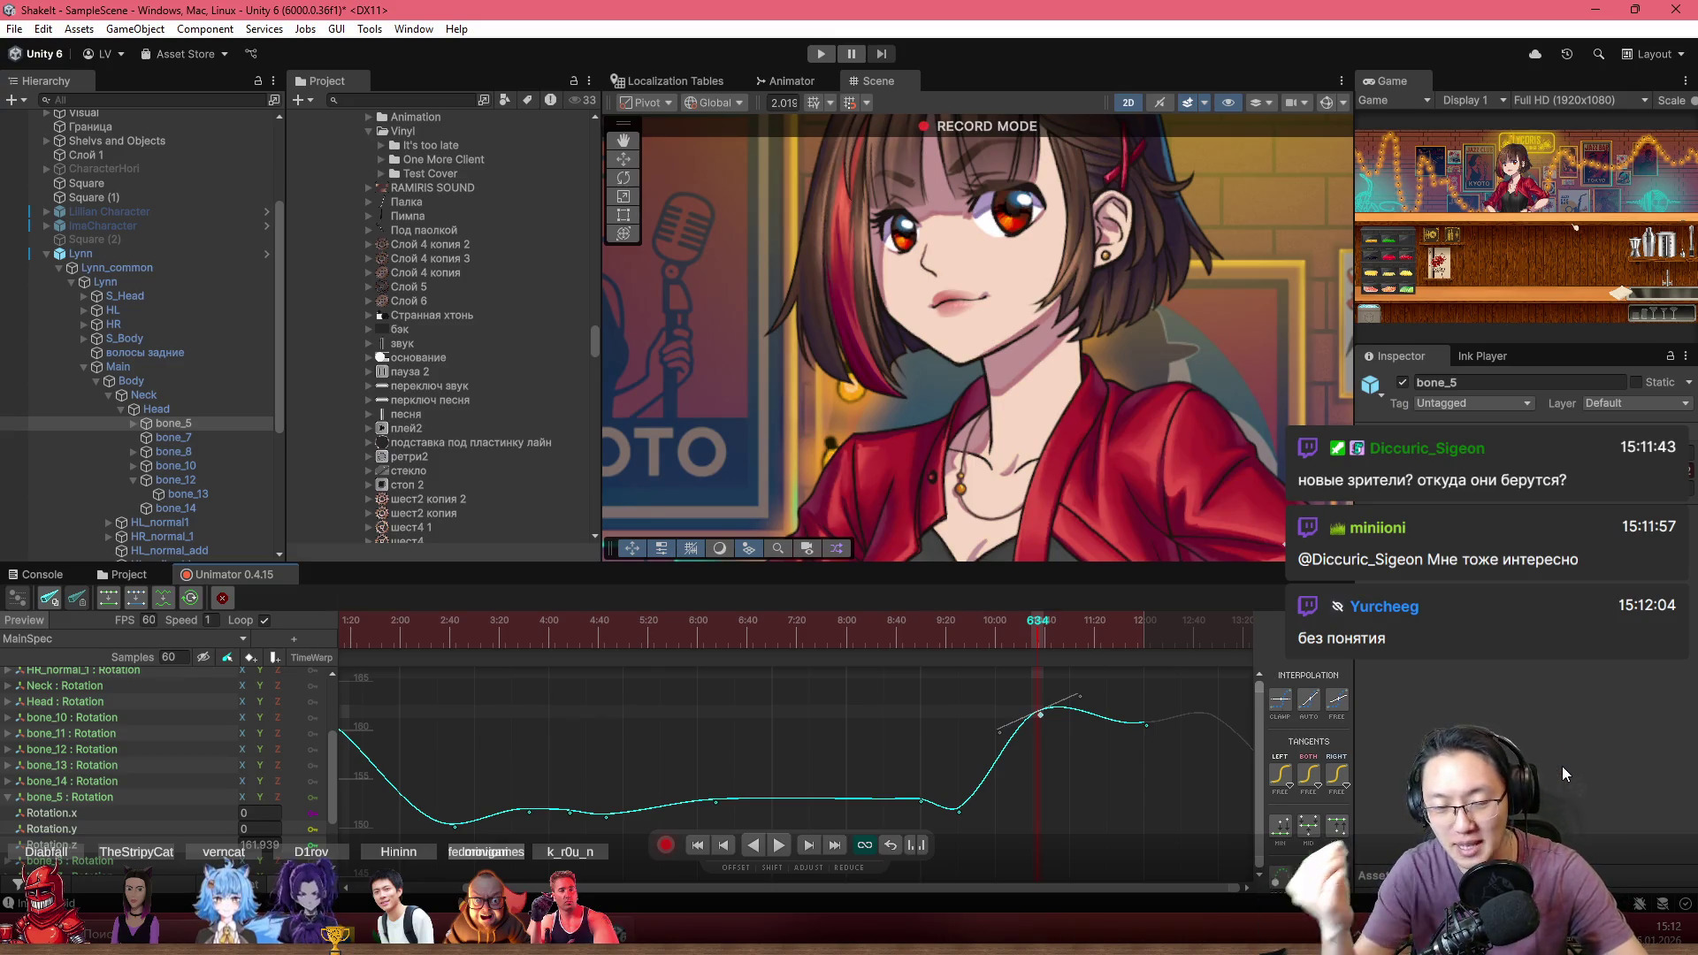
key(a)
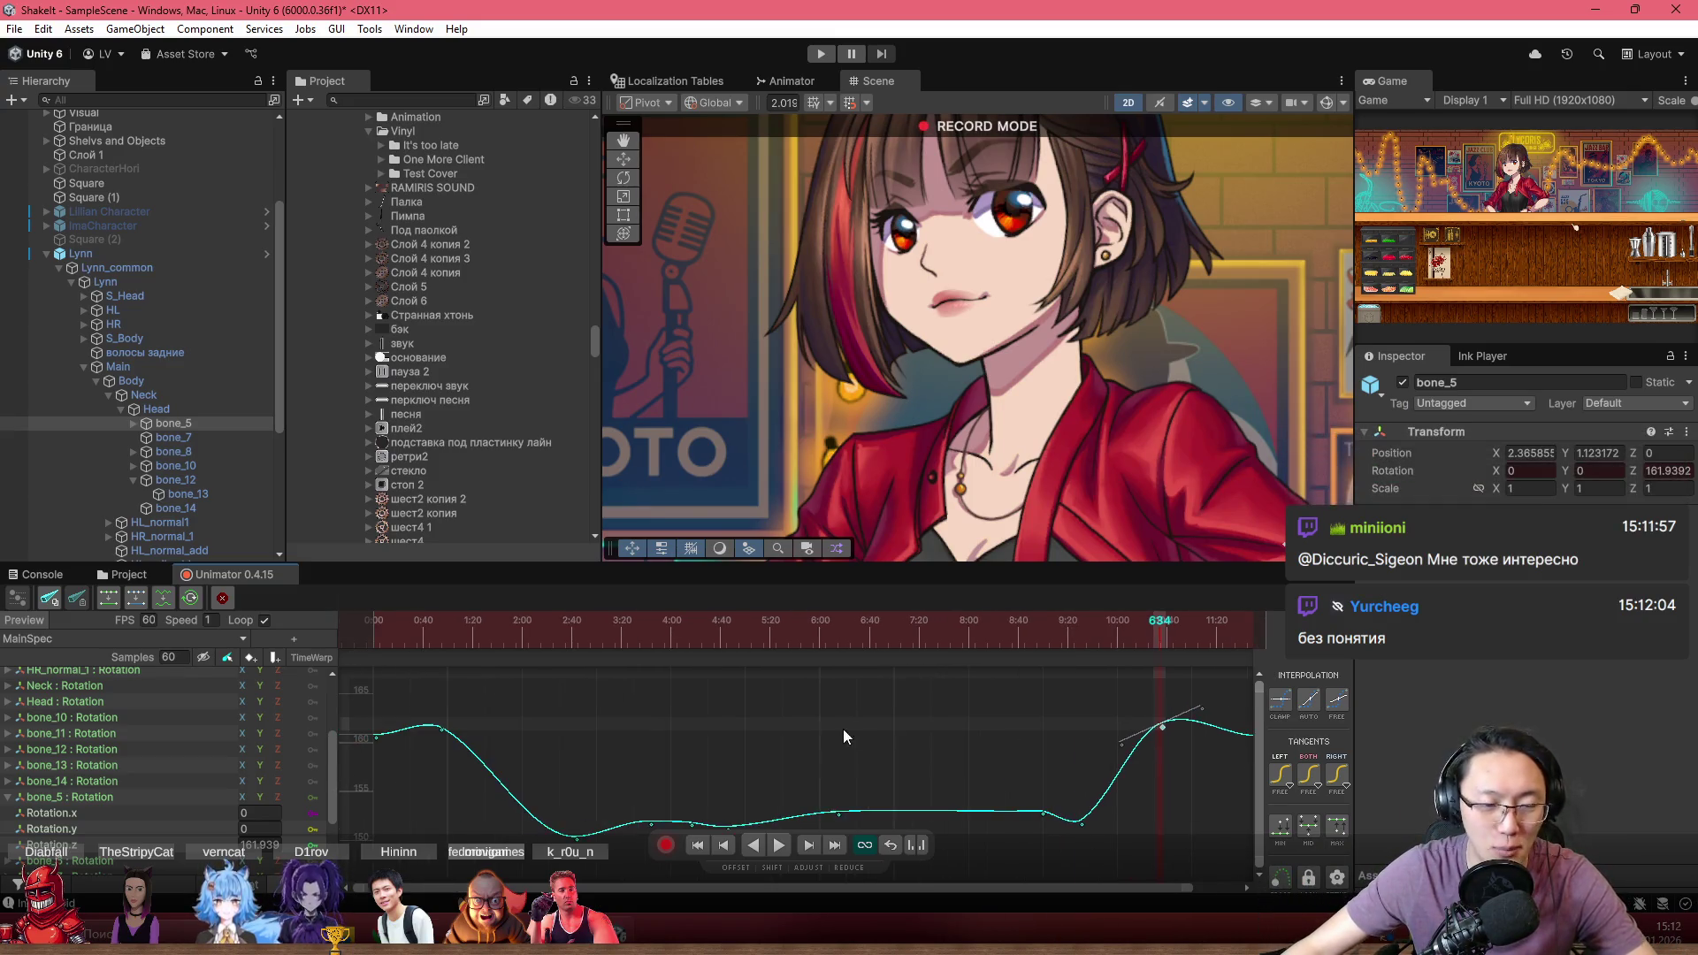
Scrub back to frame 258 and play the animation, jumping to frame 540
drag(501, 639, 397, 624)
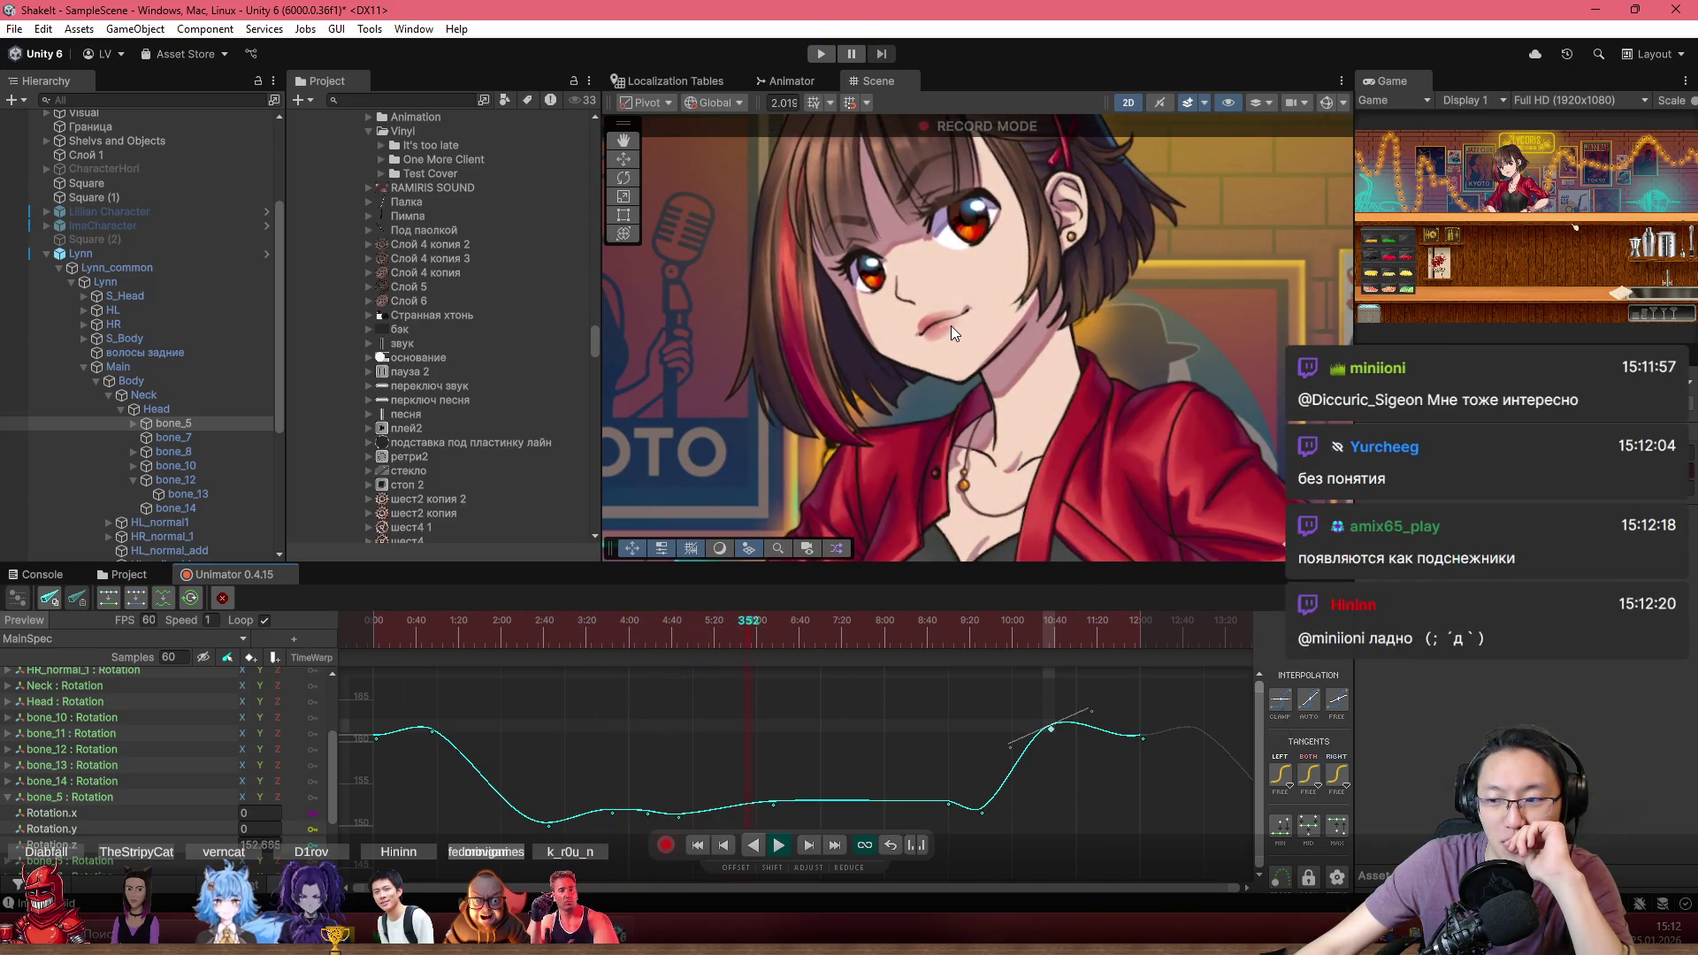
click(763, 643)
mouse_move(760, 651)
mouse_down()
mouse_move(648, 646)
mouse_move(671, 597)
mouse_move(592, 629)
mouse_move(289, 662)
mouse_up()
key(space)
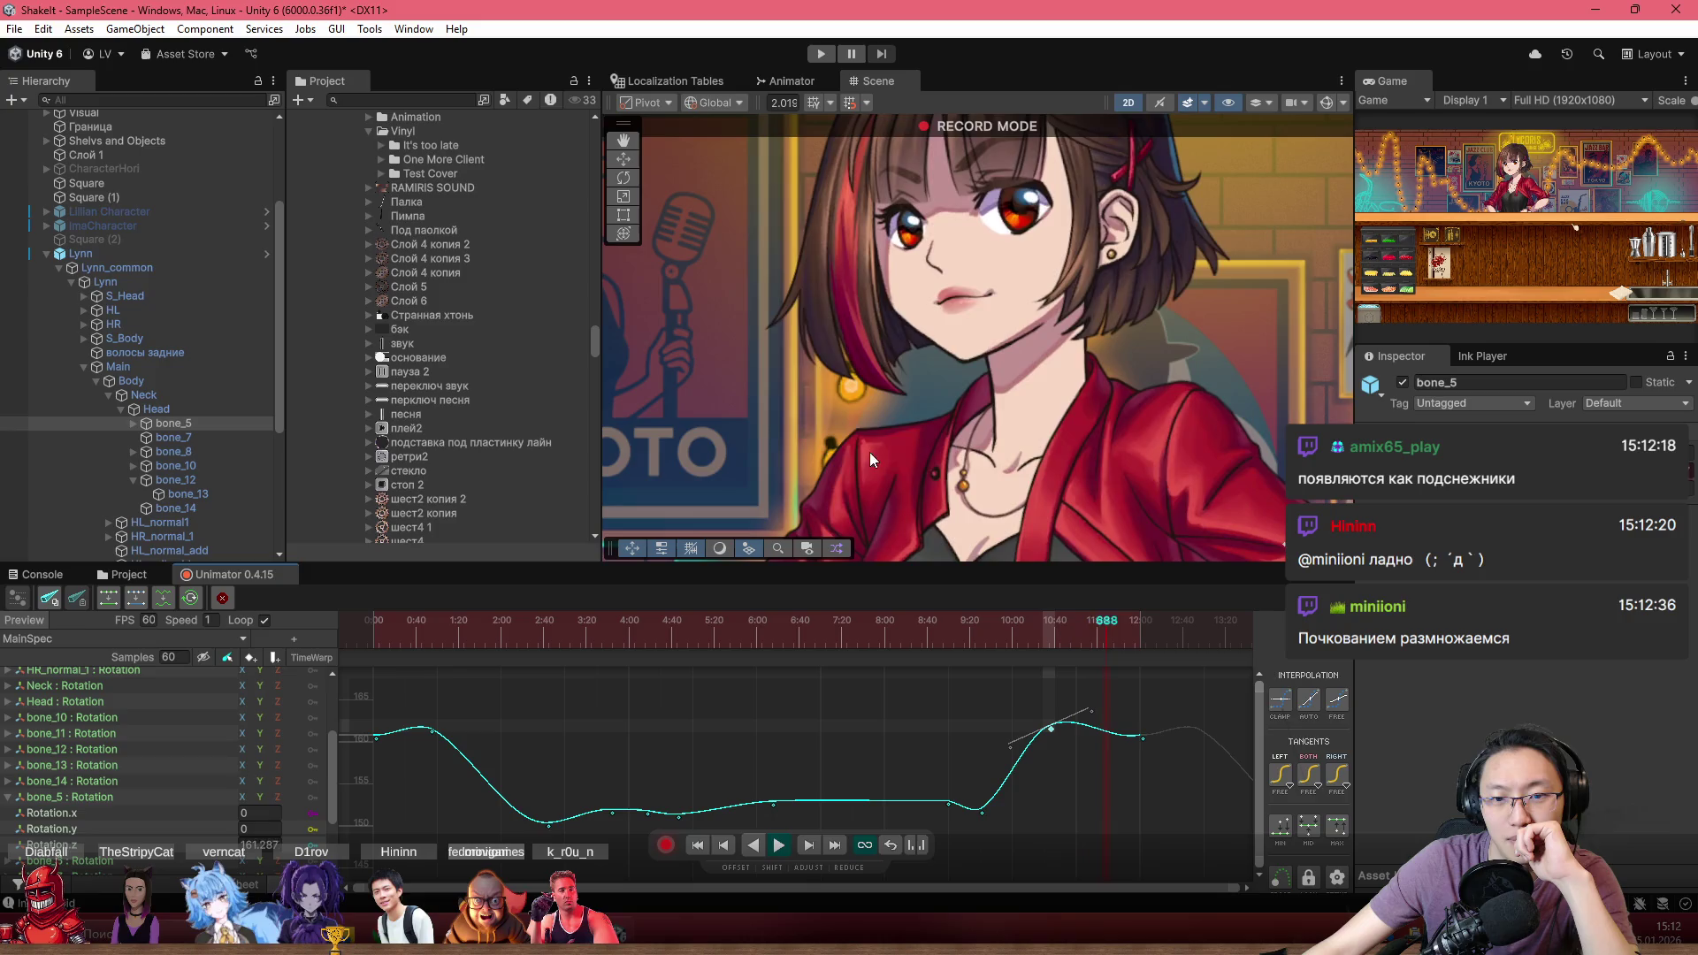
click(945, 621)
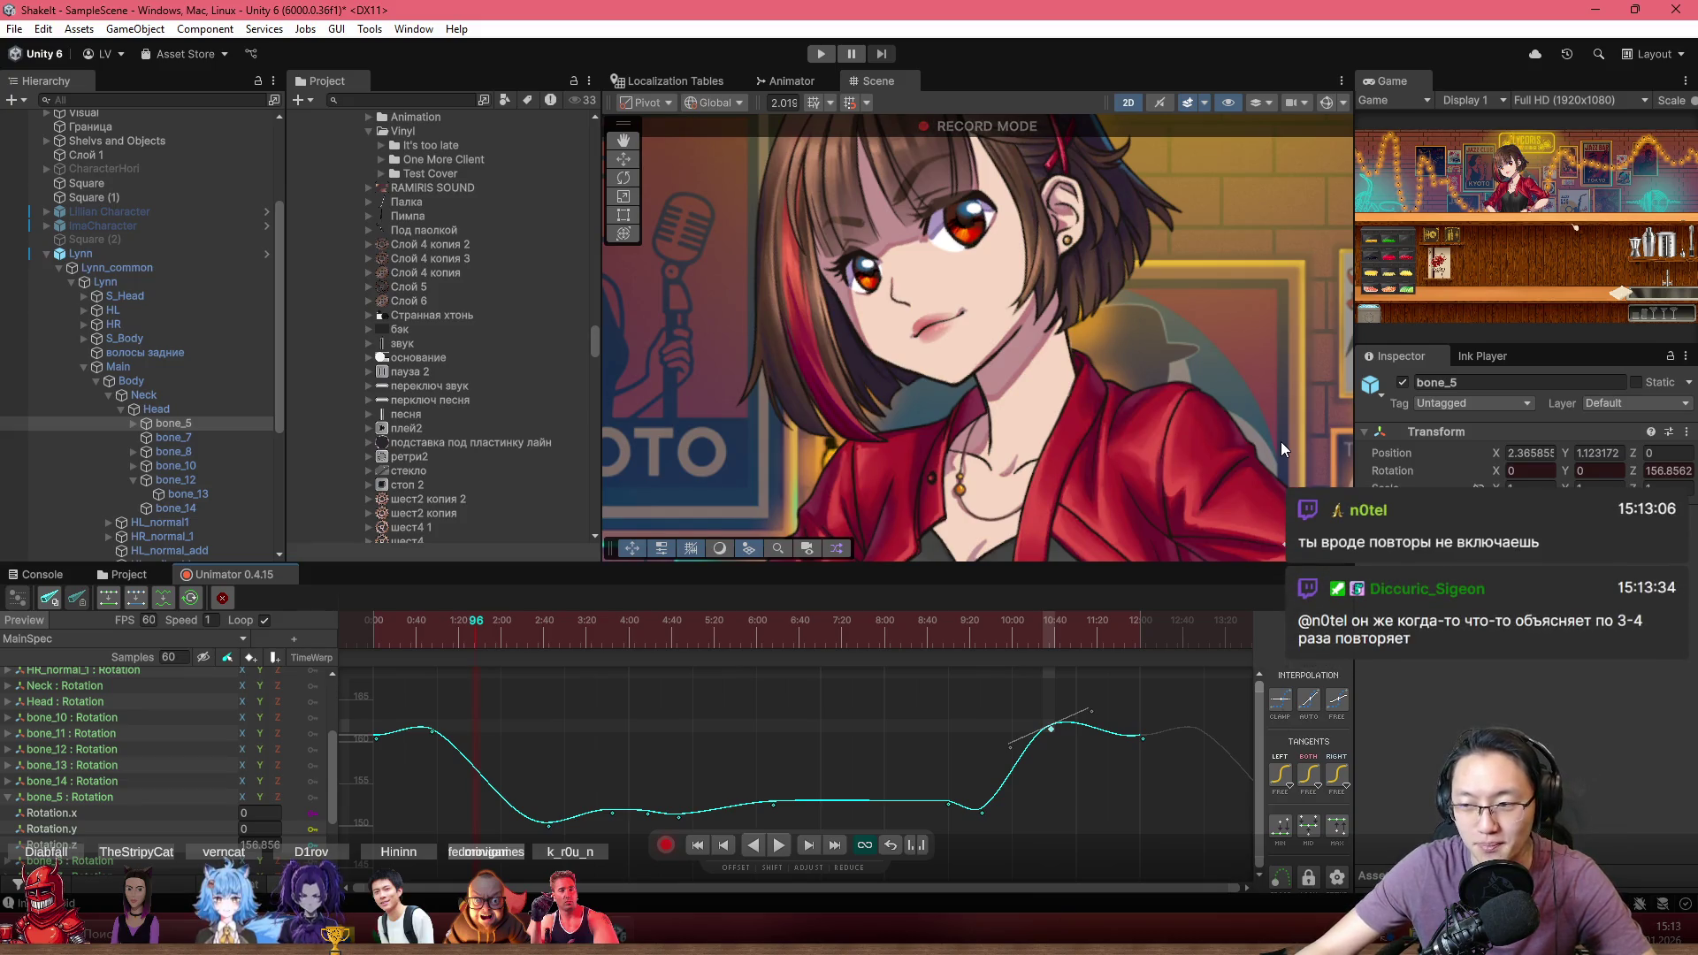
scroll(1042, 432, up, 2)
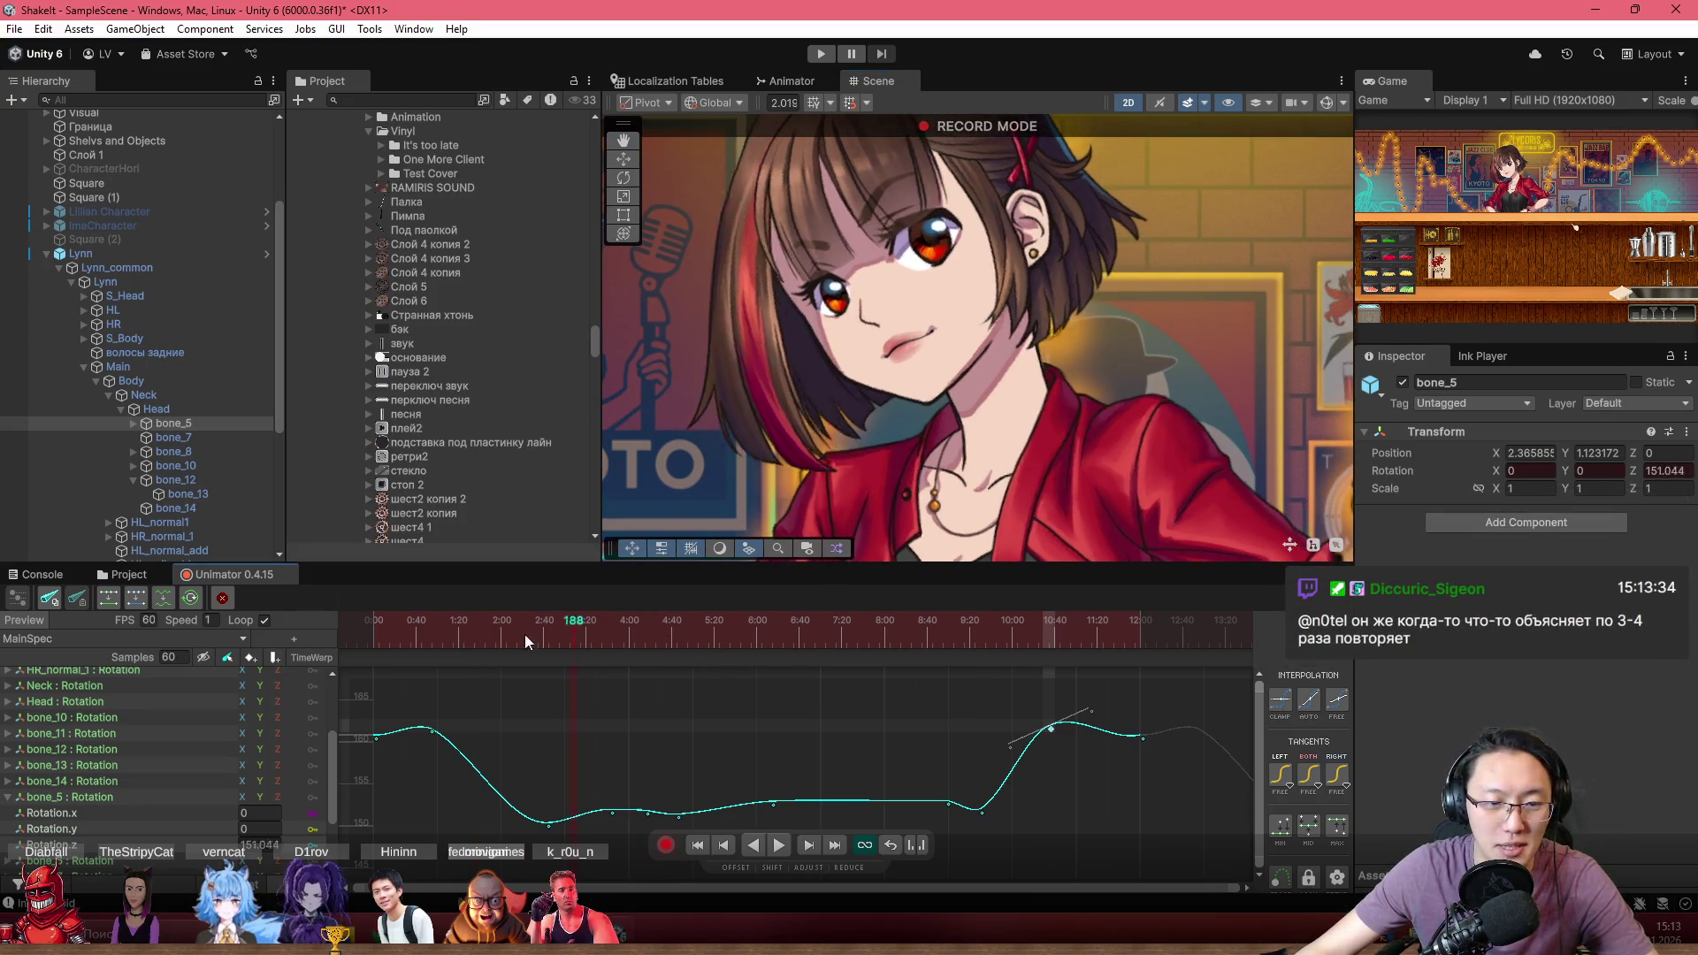
drag(524, 634, 308, 603)
scroll(905, 384, up, 1)
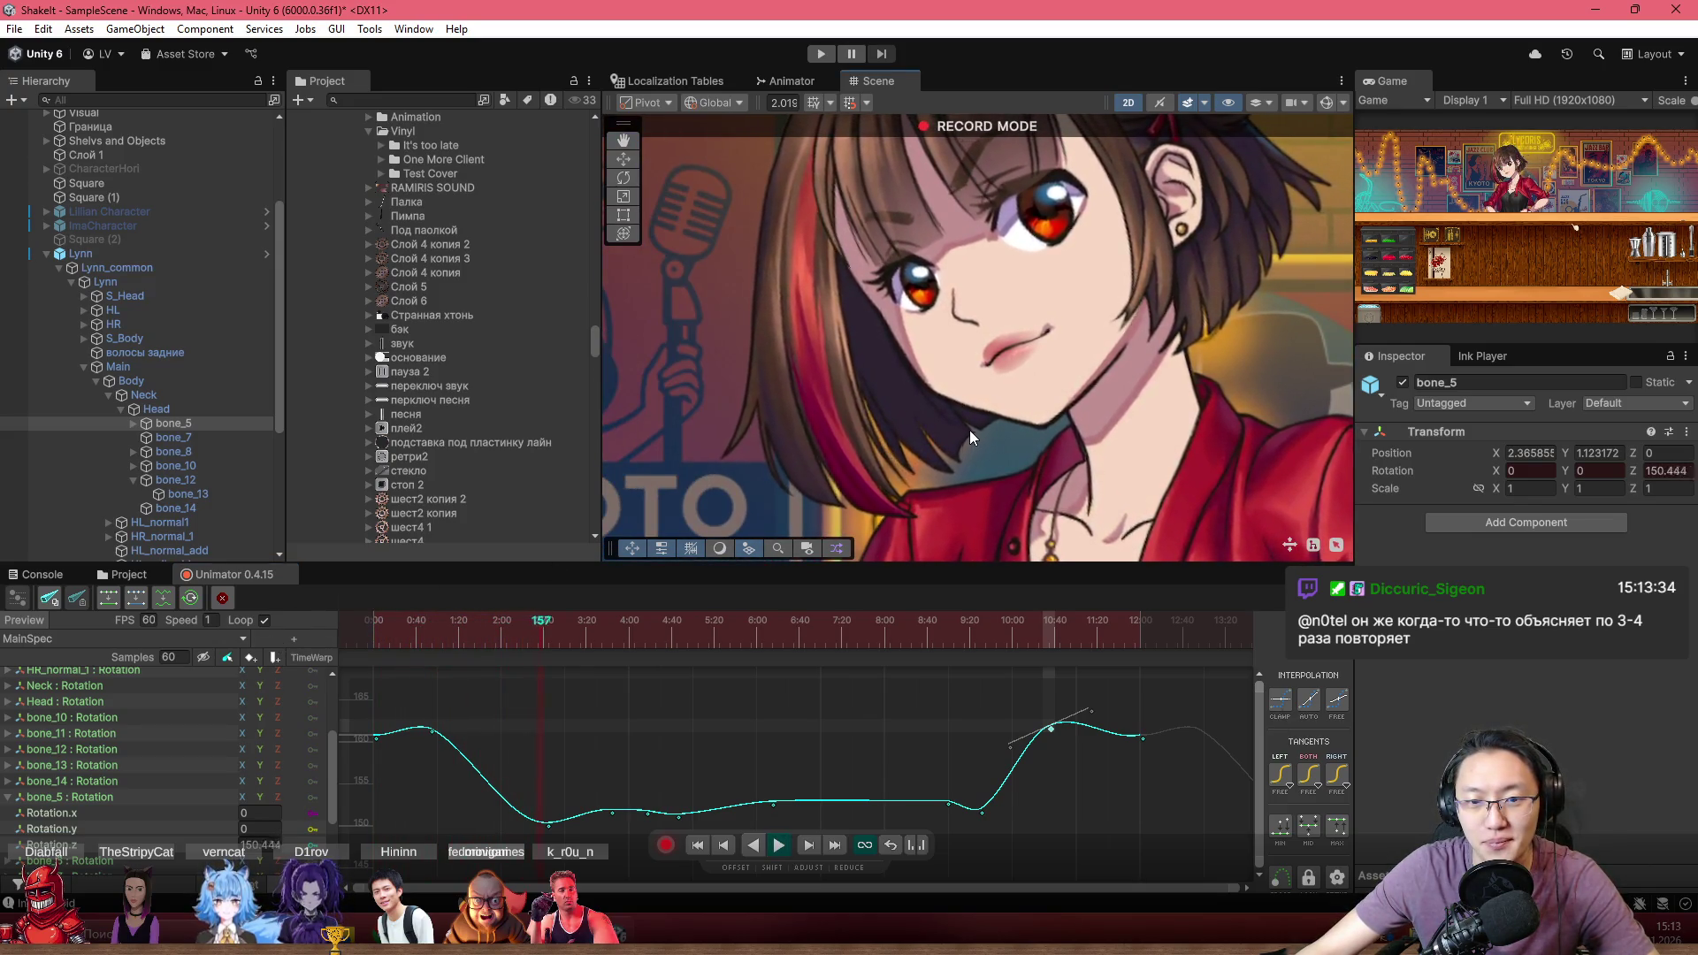
drag(531, 619, 337, 618)
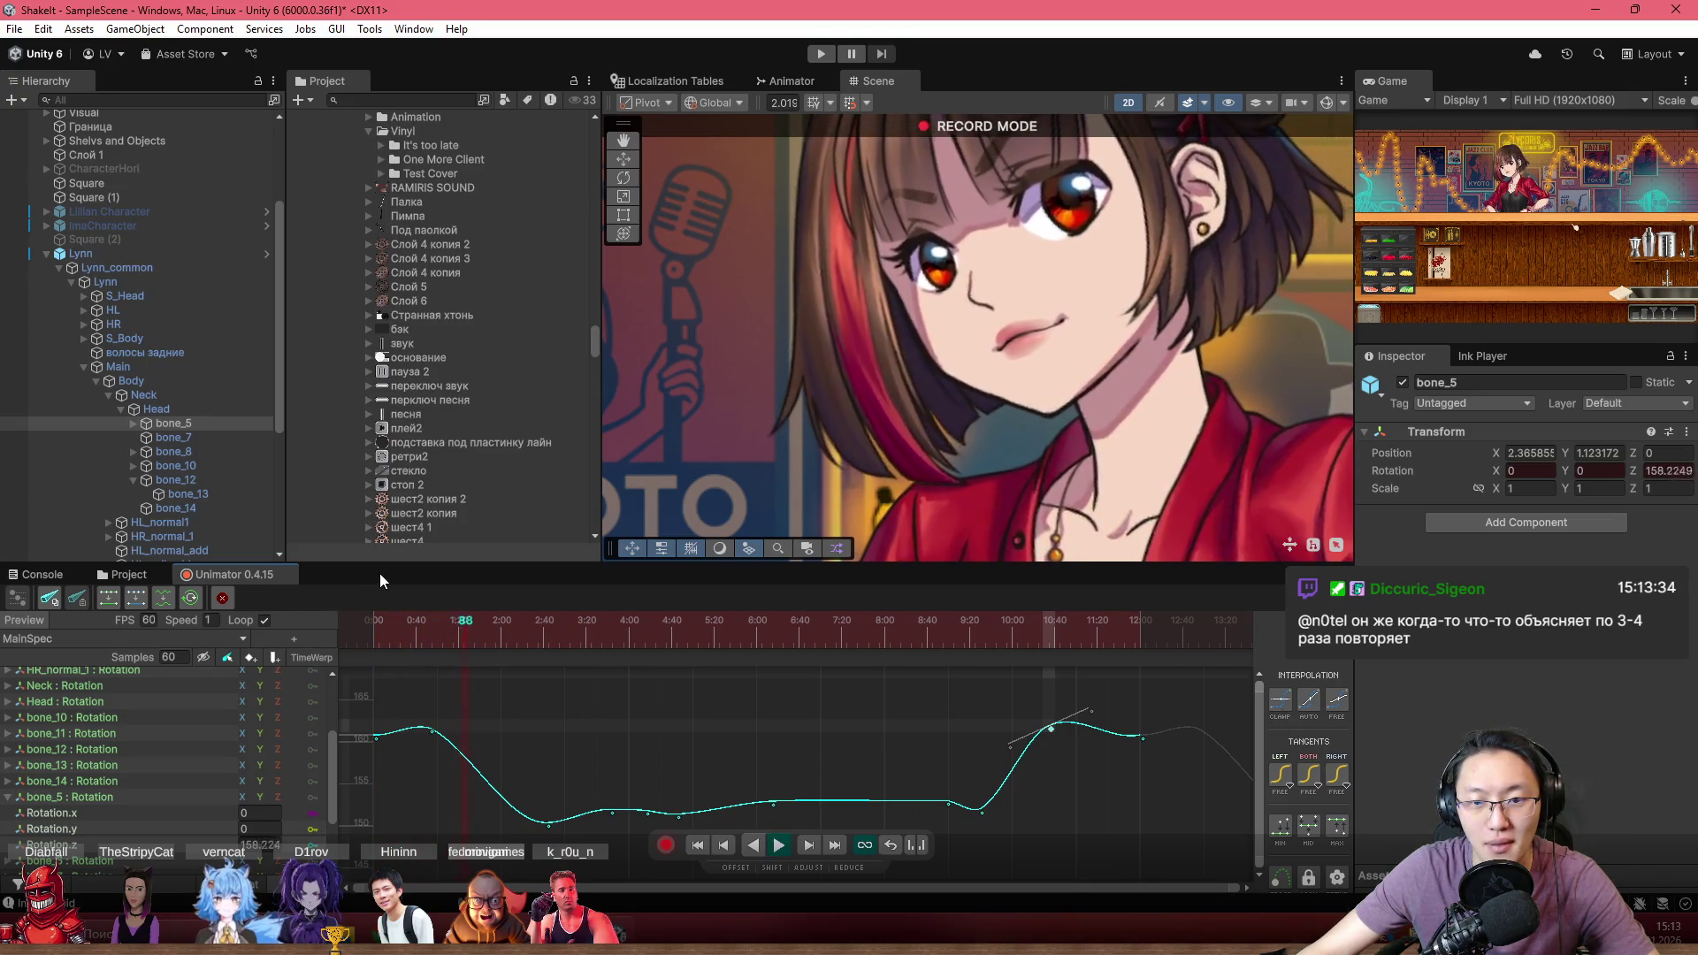
scroll(530, 777, up, 3)
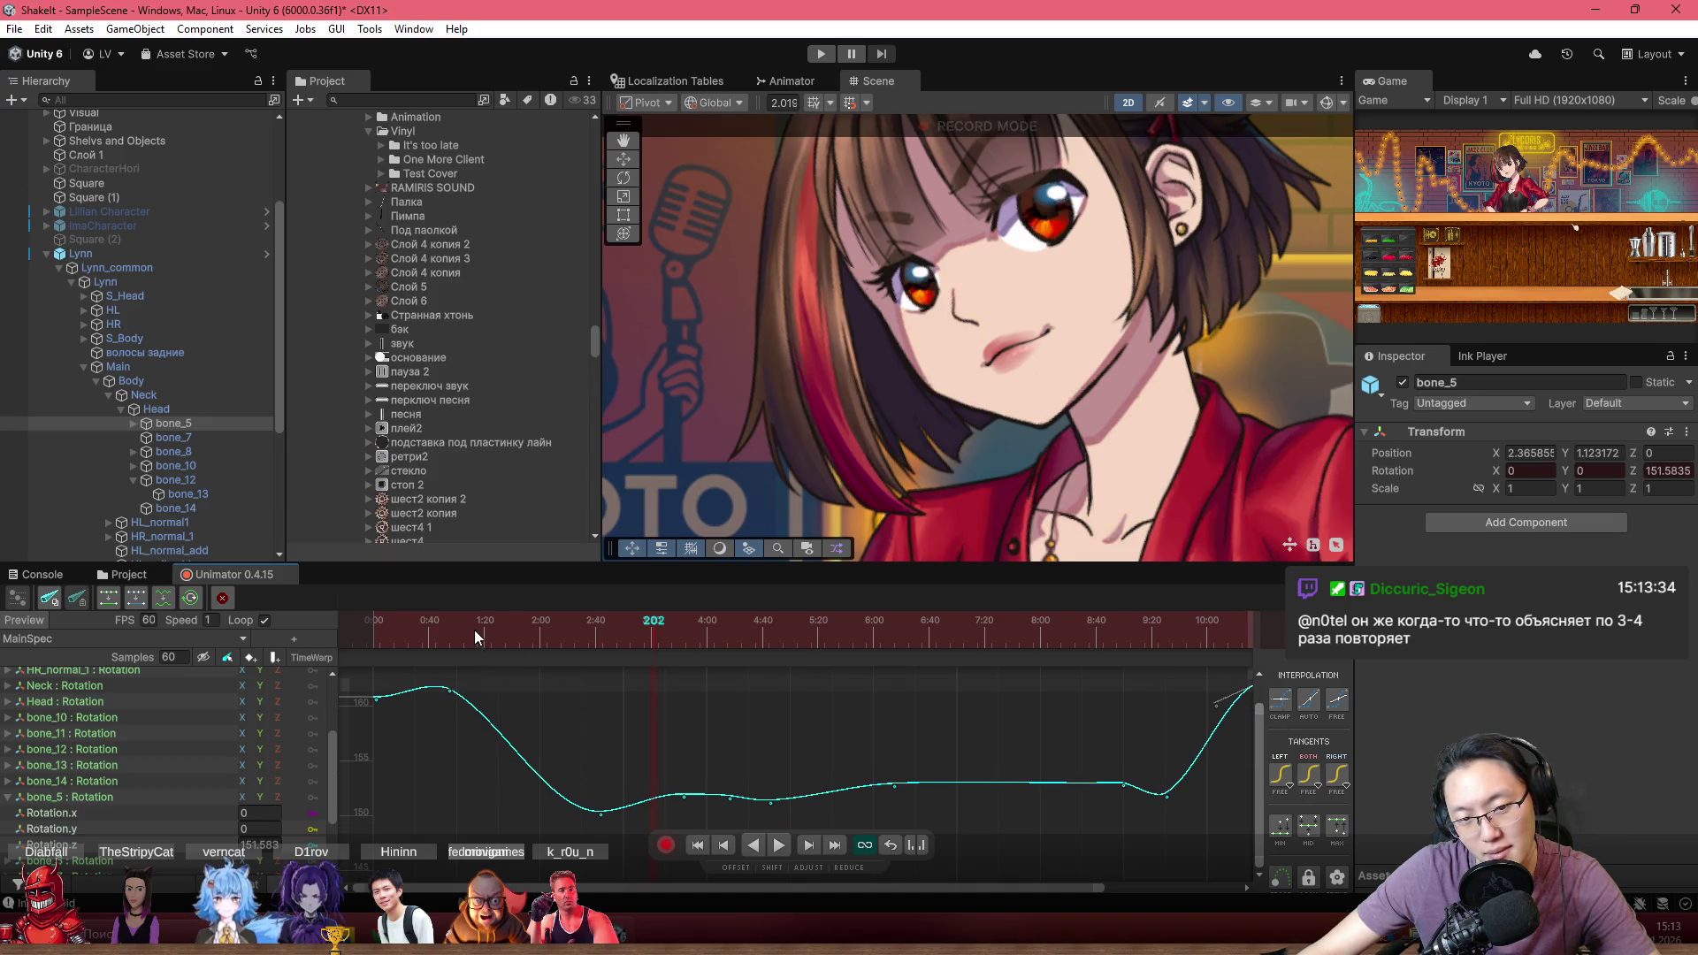
click(519, 616)
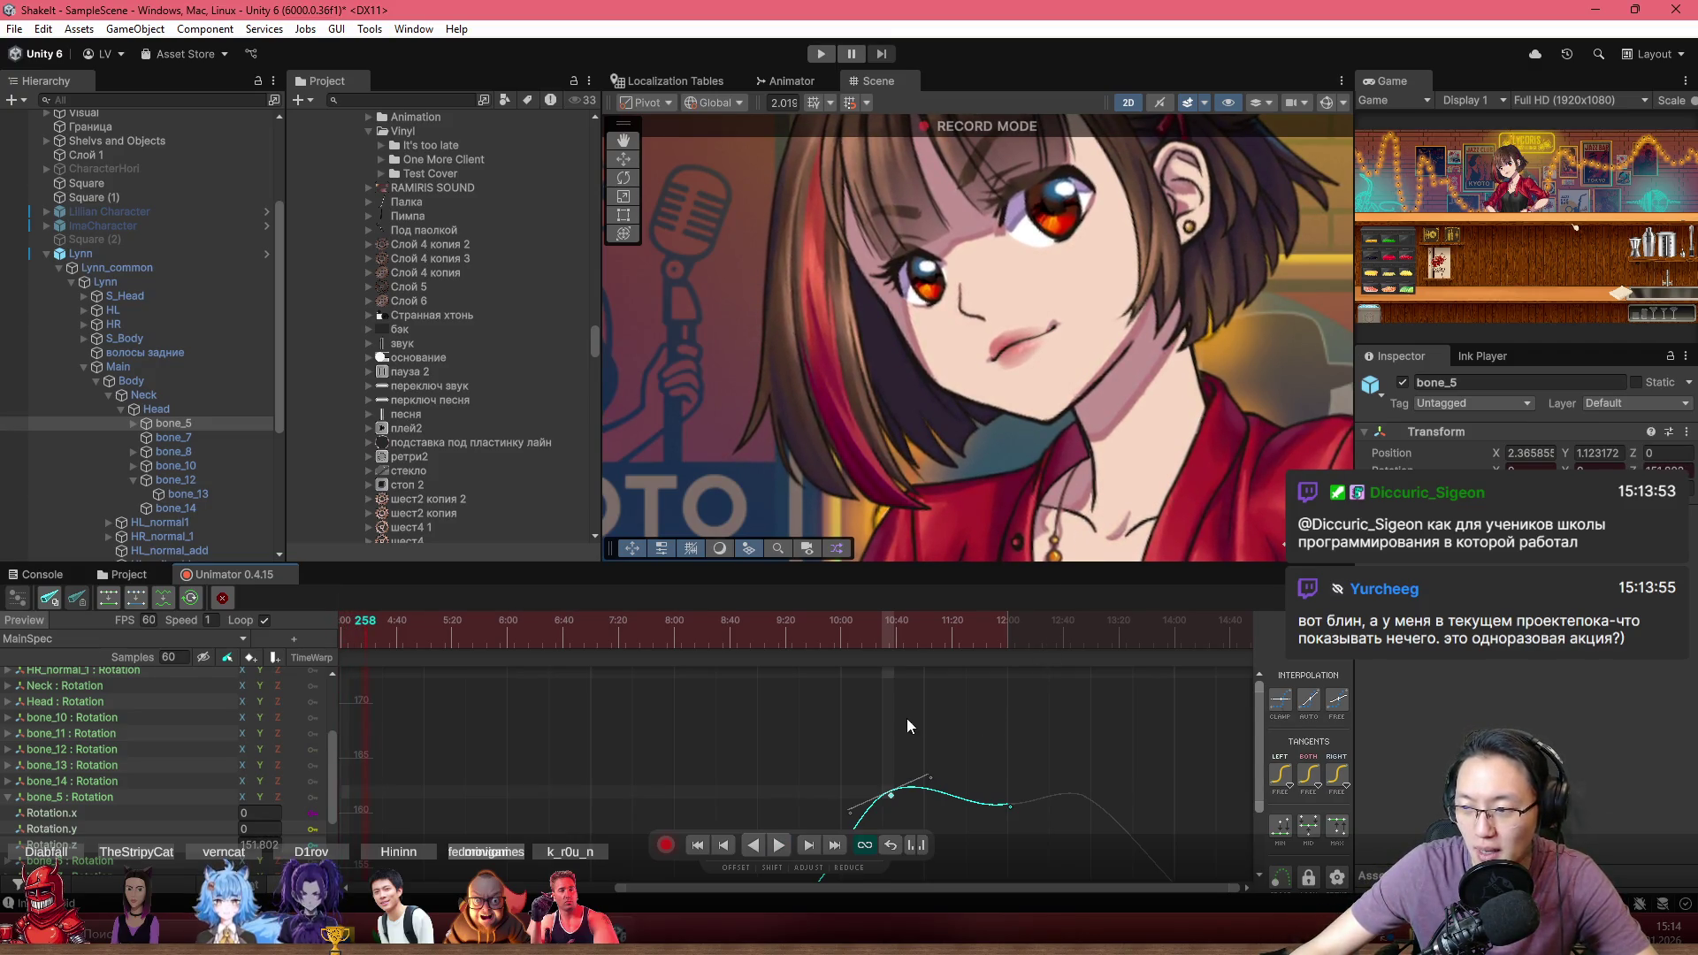
mouse_move(841, 738)
mouse_down()
mouse_move(1000, 722)
mouse_move(1068, 681)
mouse_up()
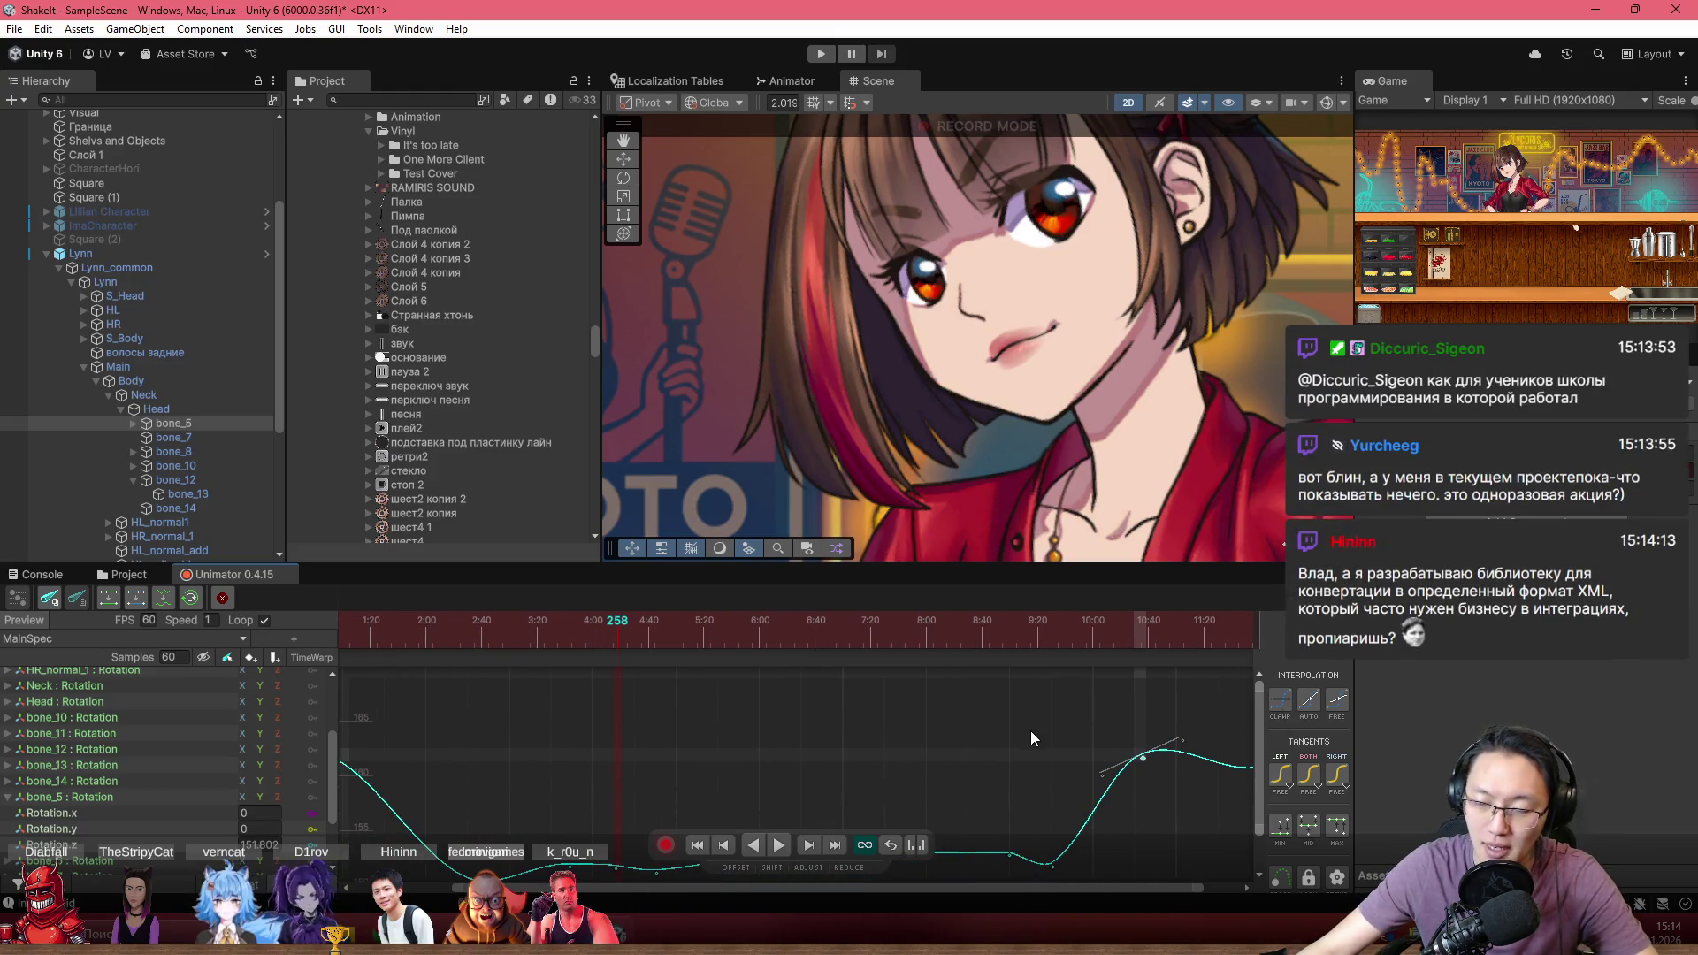
scroll(885, 752, down, 2)
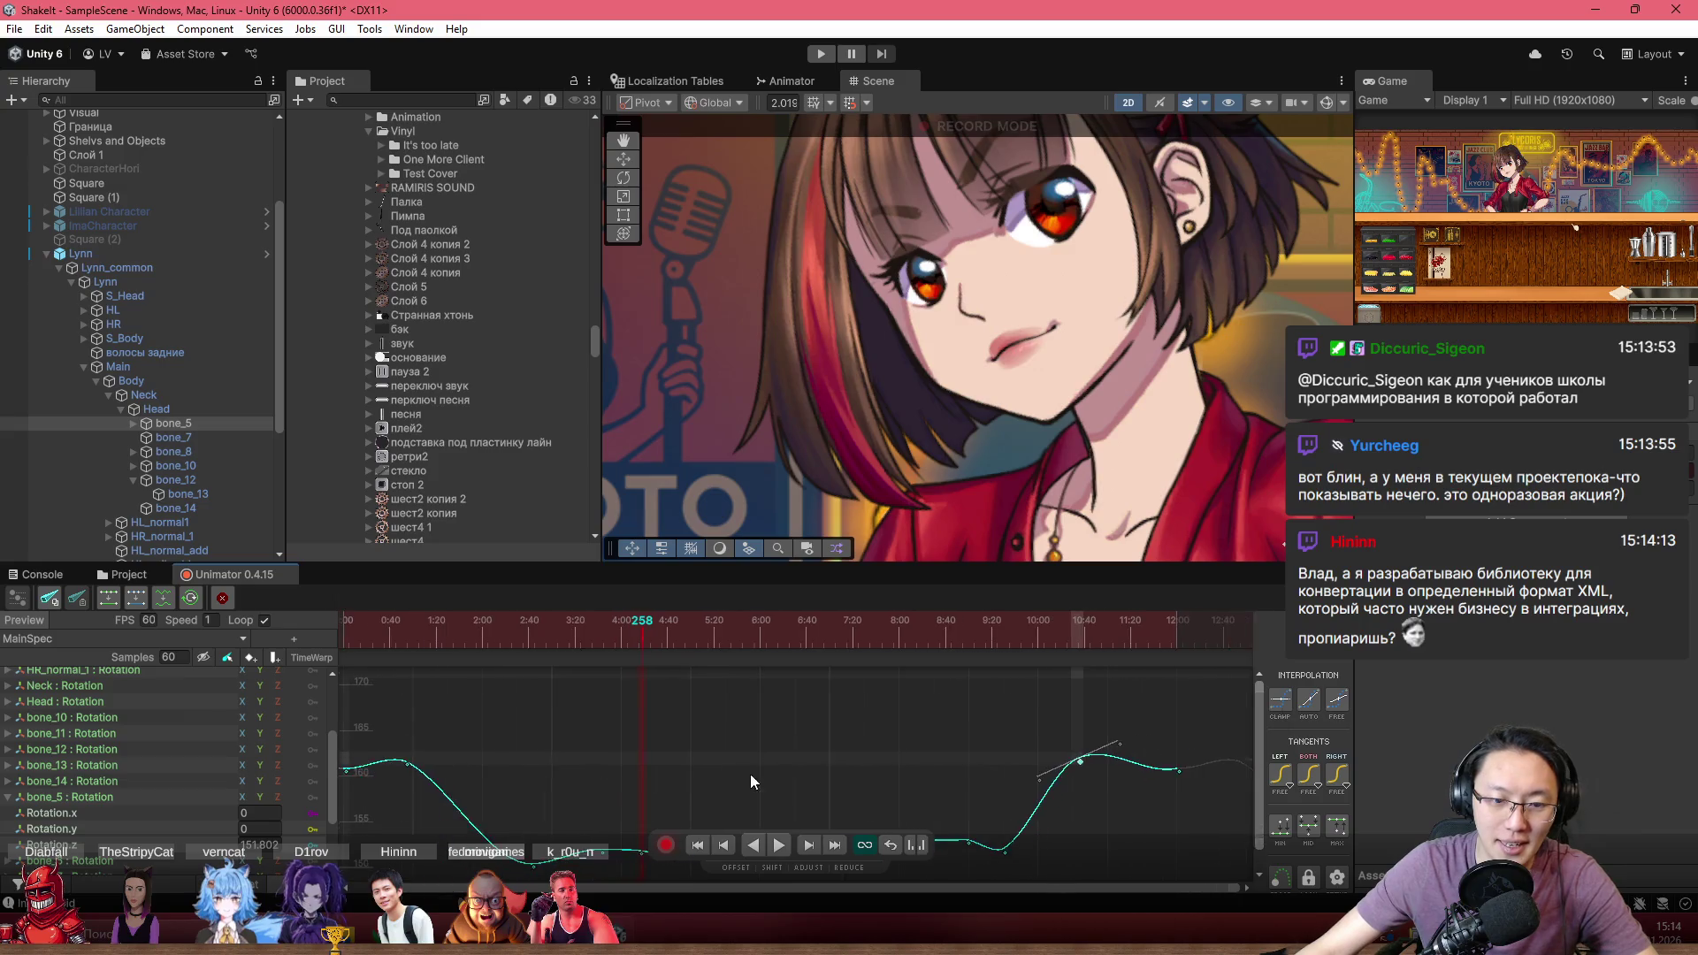
drag(700, 745, 832, 711)
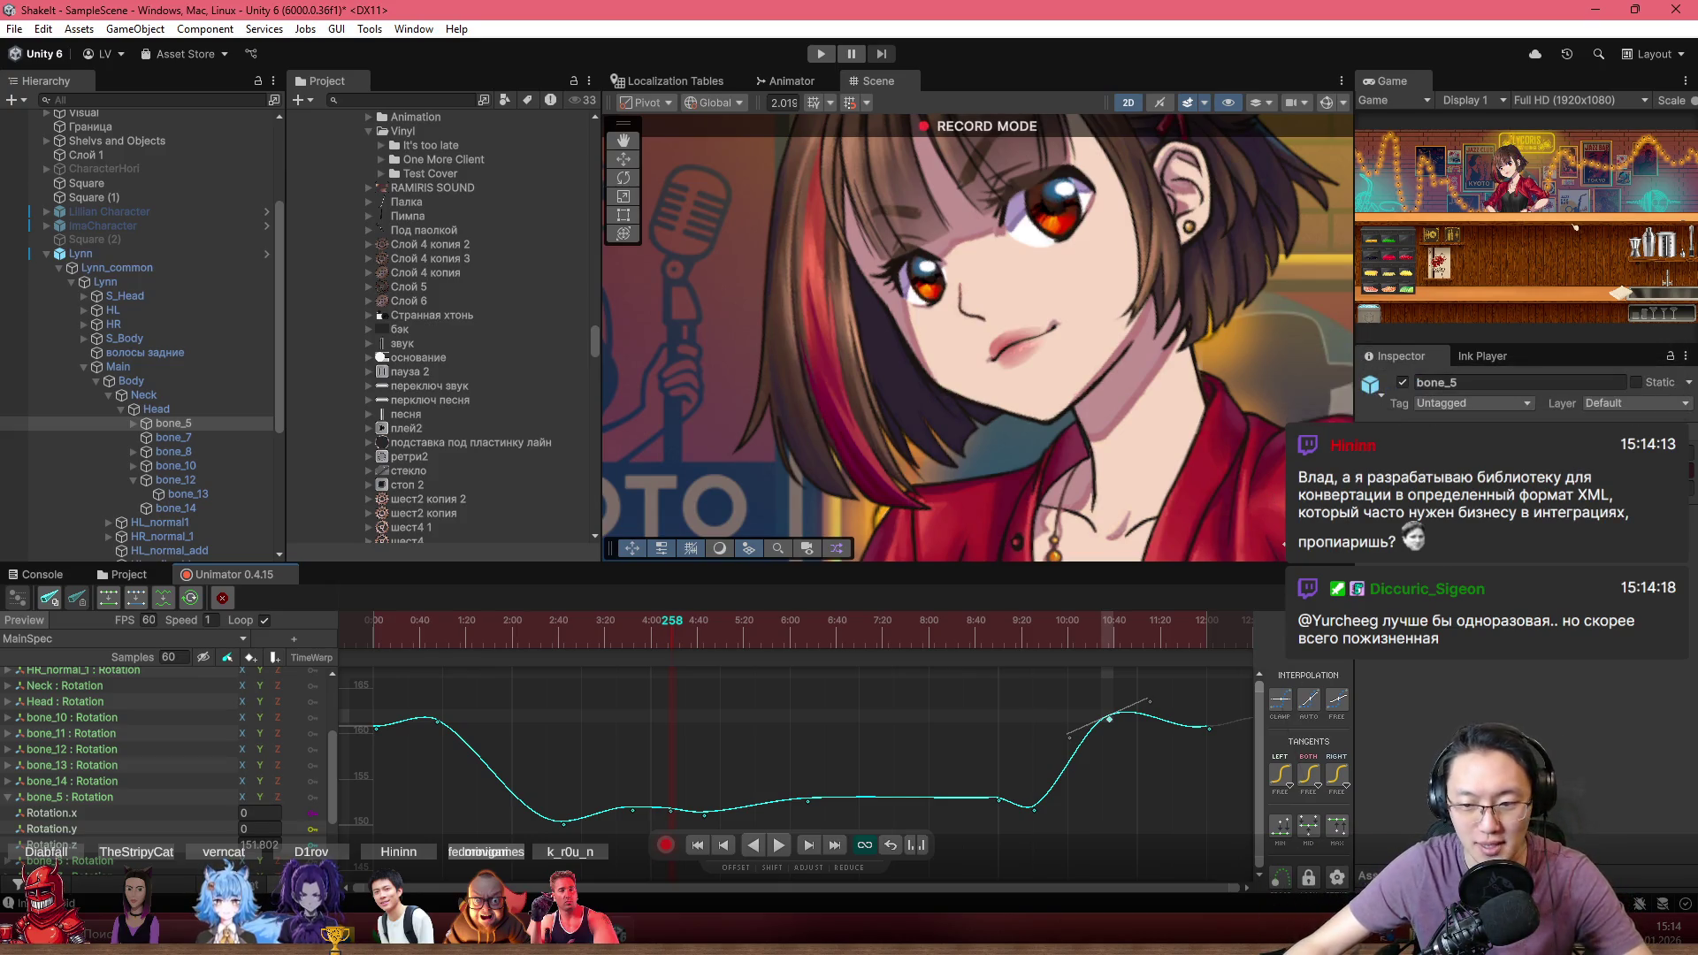
key(alt+Tab)
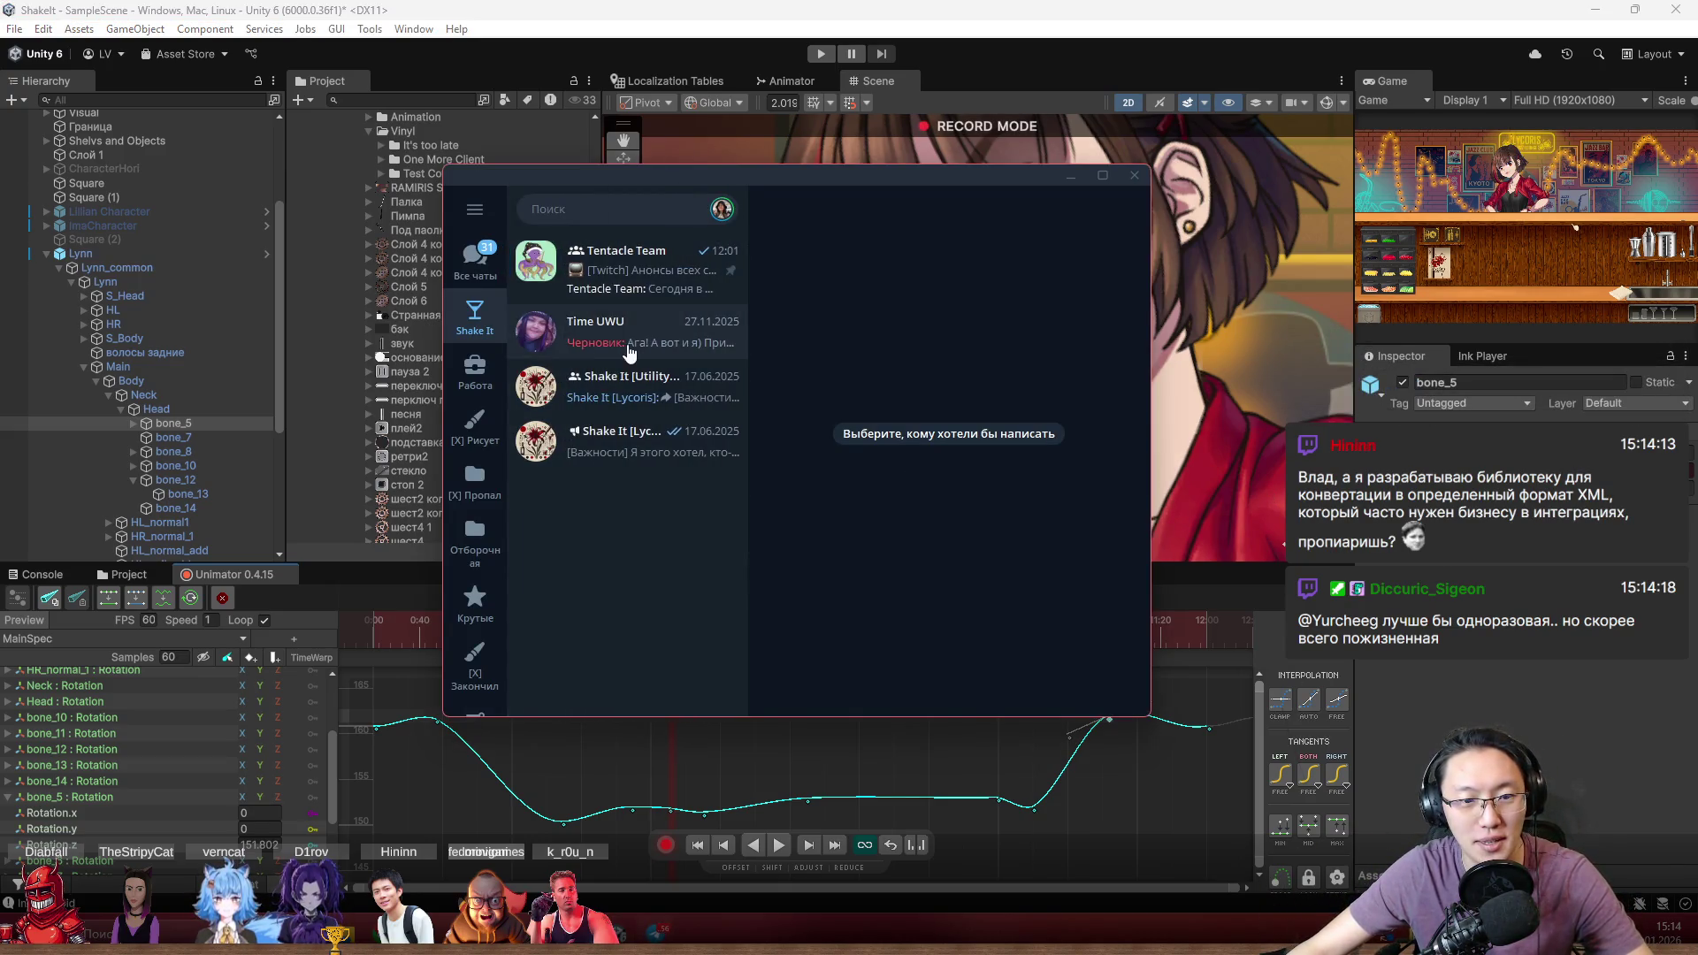
Open the Хвастули topic in the Tentacle Team forum
click(637, 263)
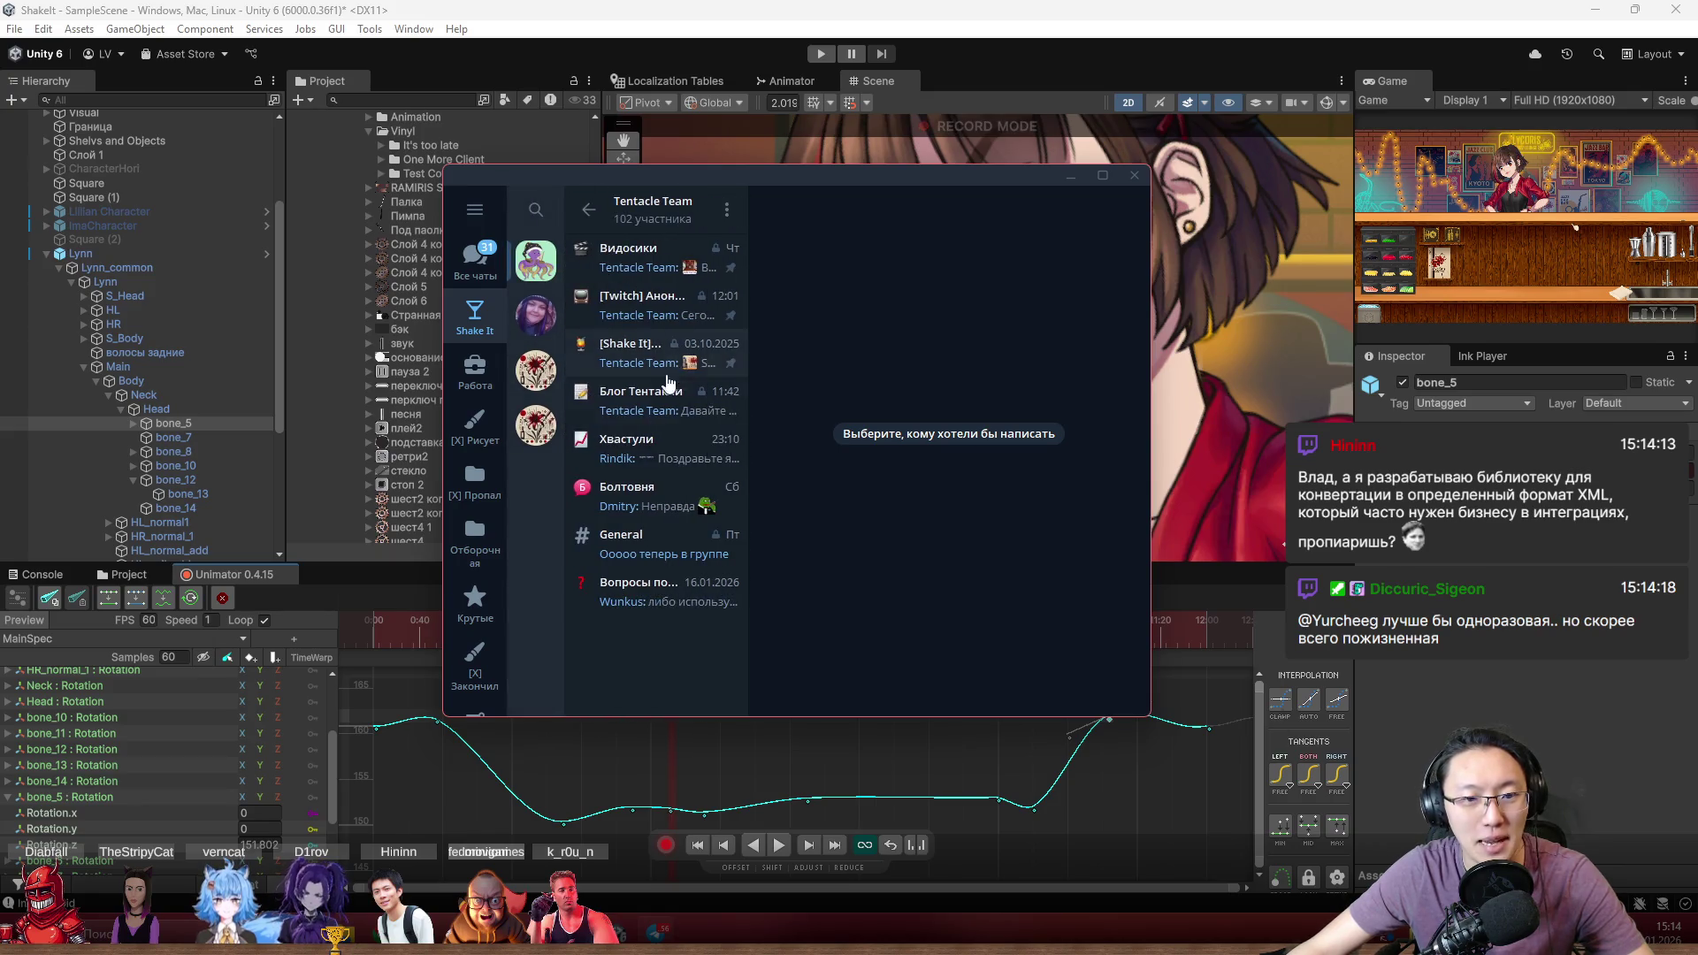
click(656, 447)
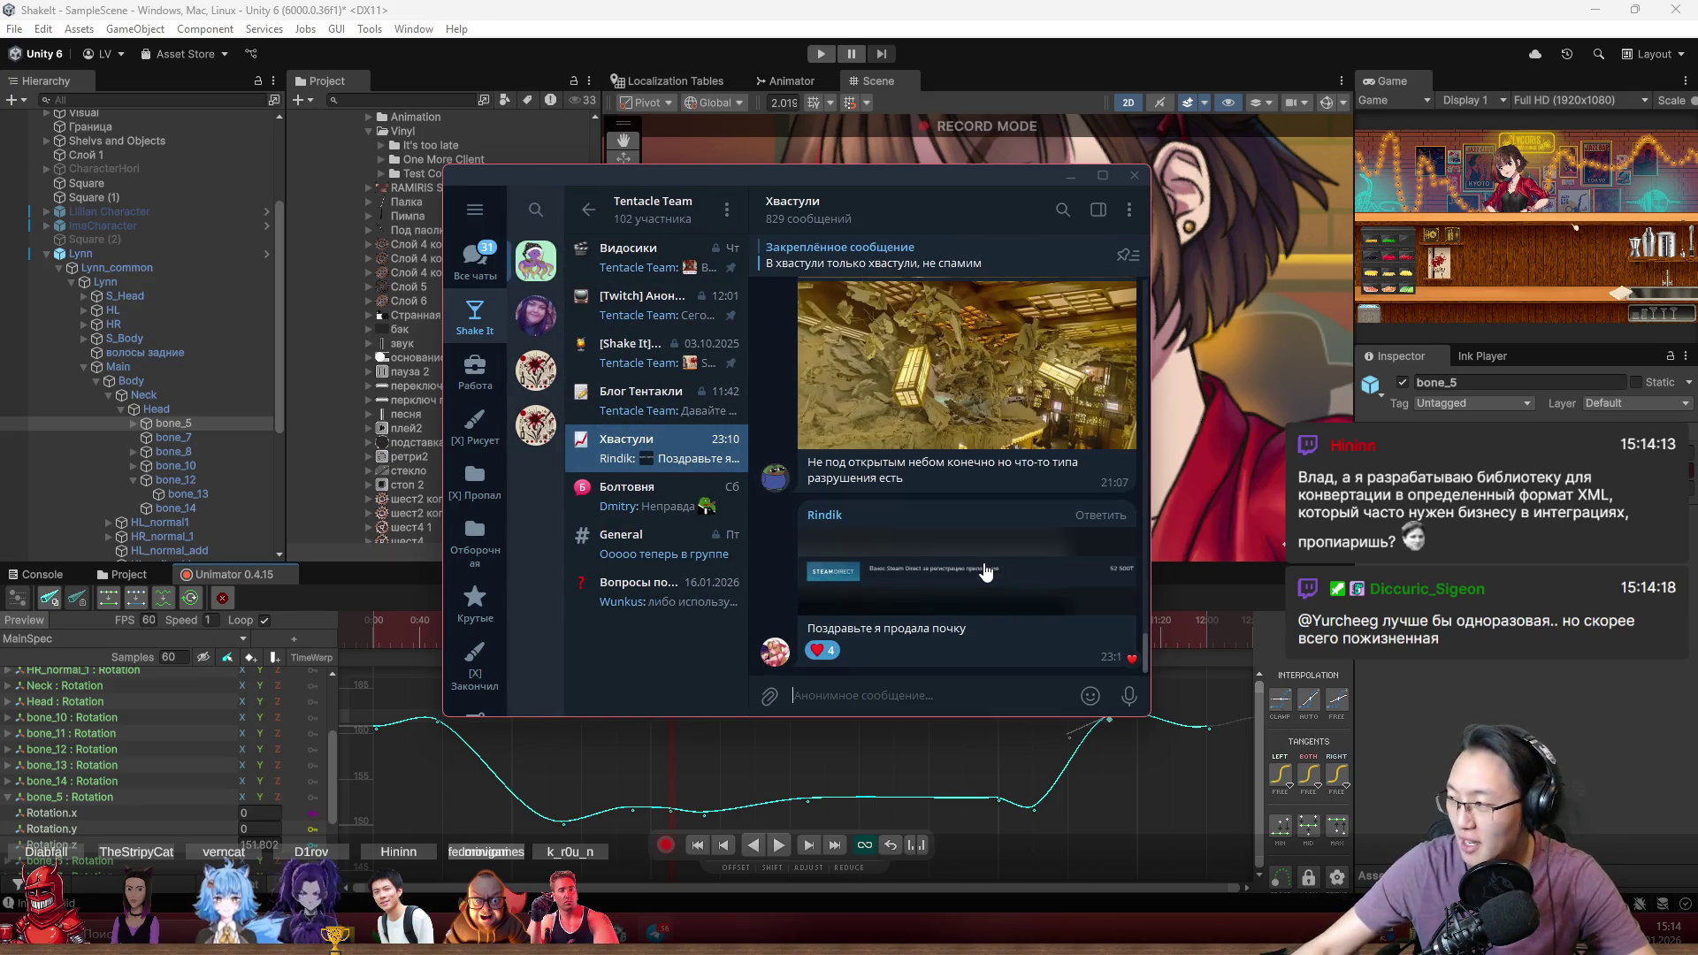
scroll(986, 570, up, 5)
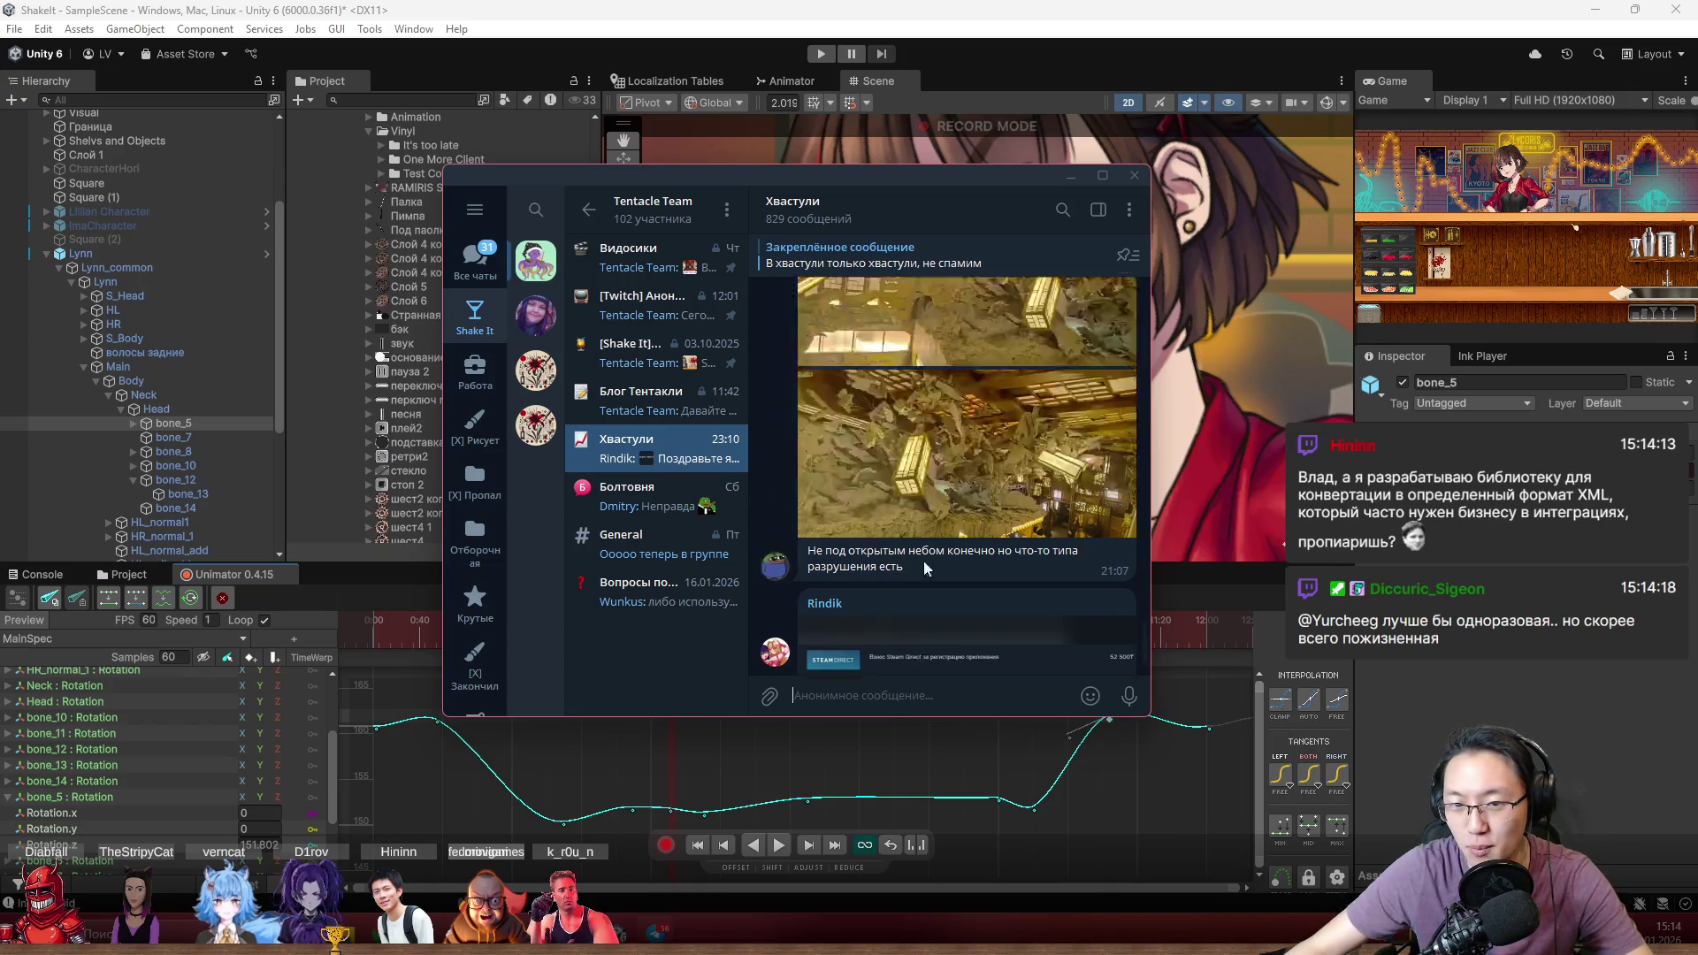
scroll(1003, 552, down, 5)
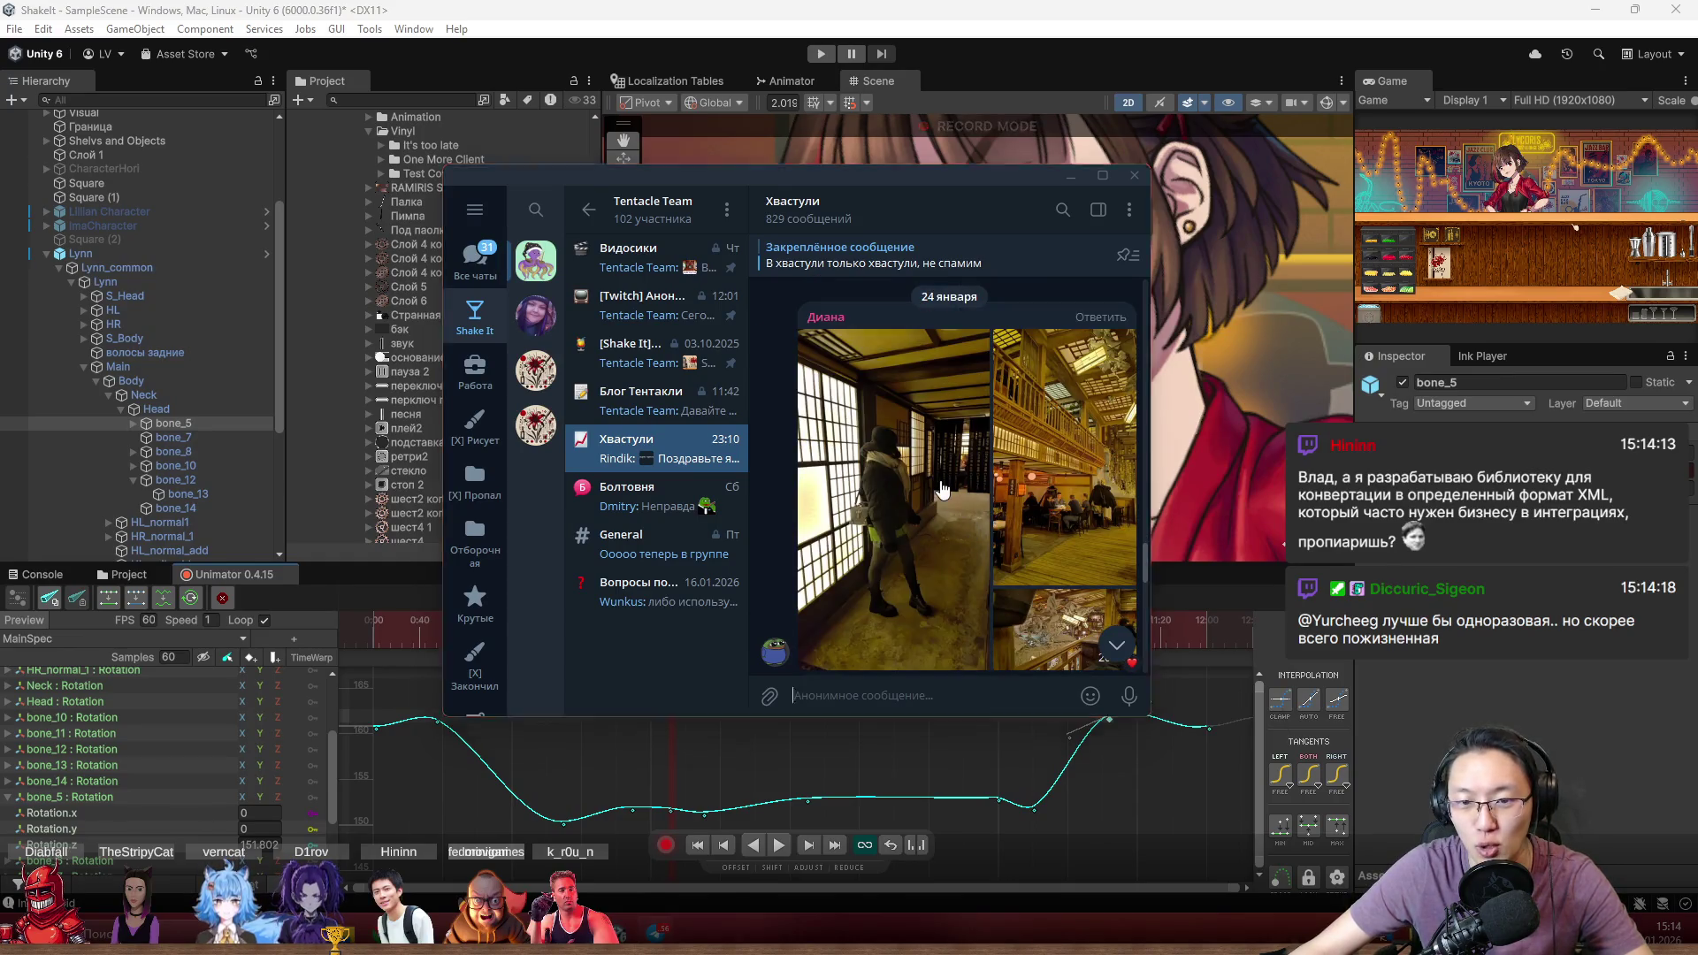
Browse the album photos full screen, then scroll the chat
click(893, 566)
key(Right)
key(Right)
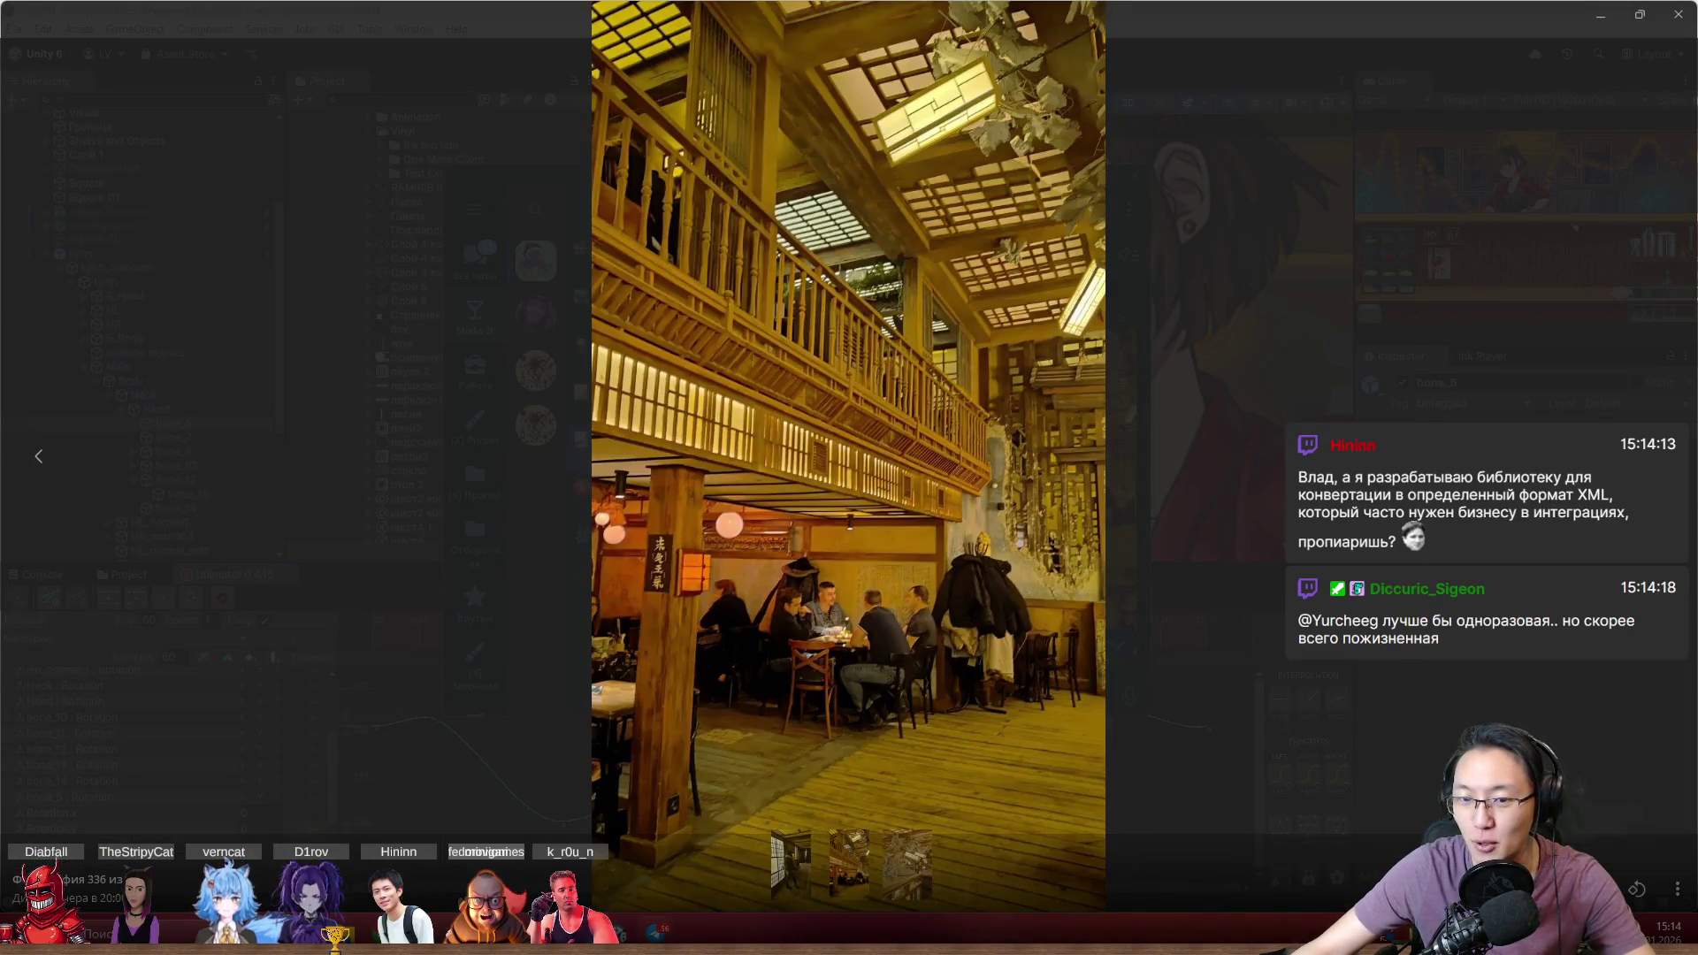
key(Escape)
scroll(955, 467, up, 5)
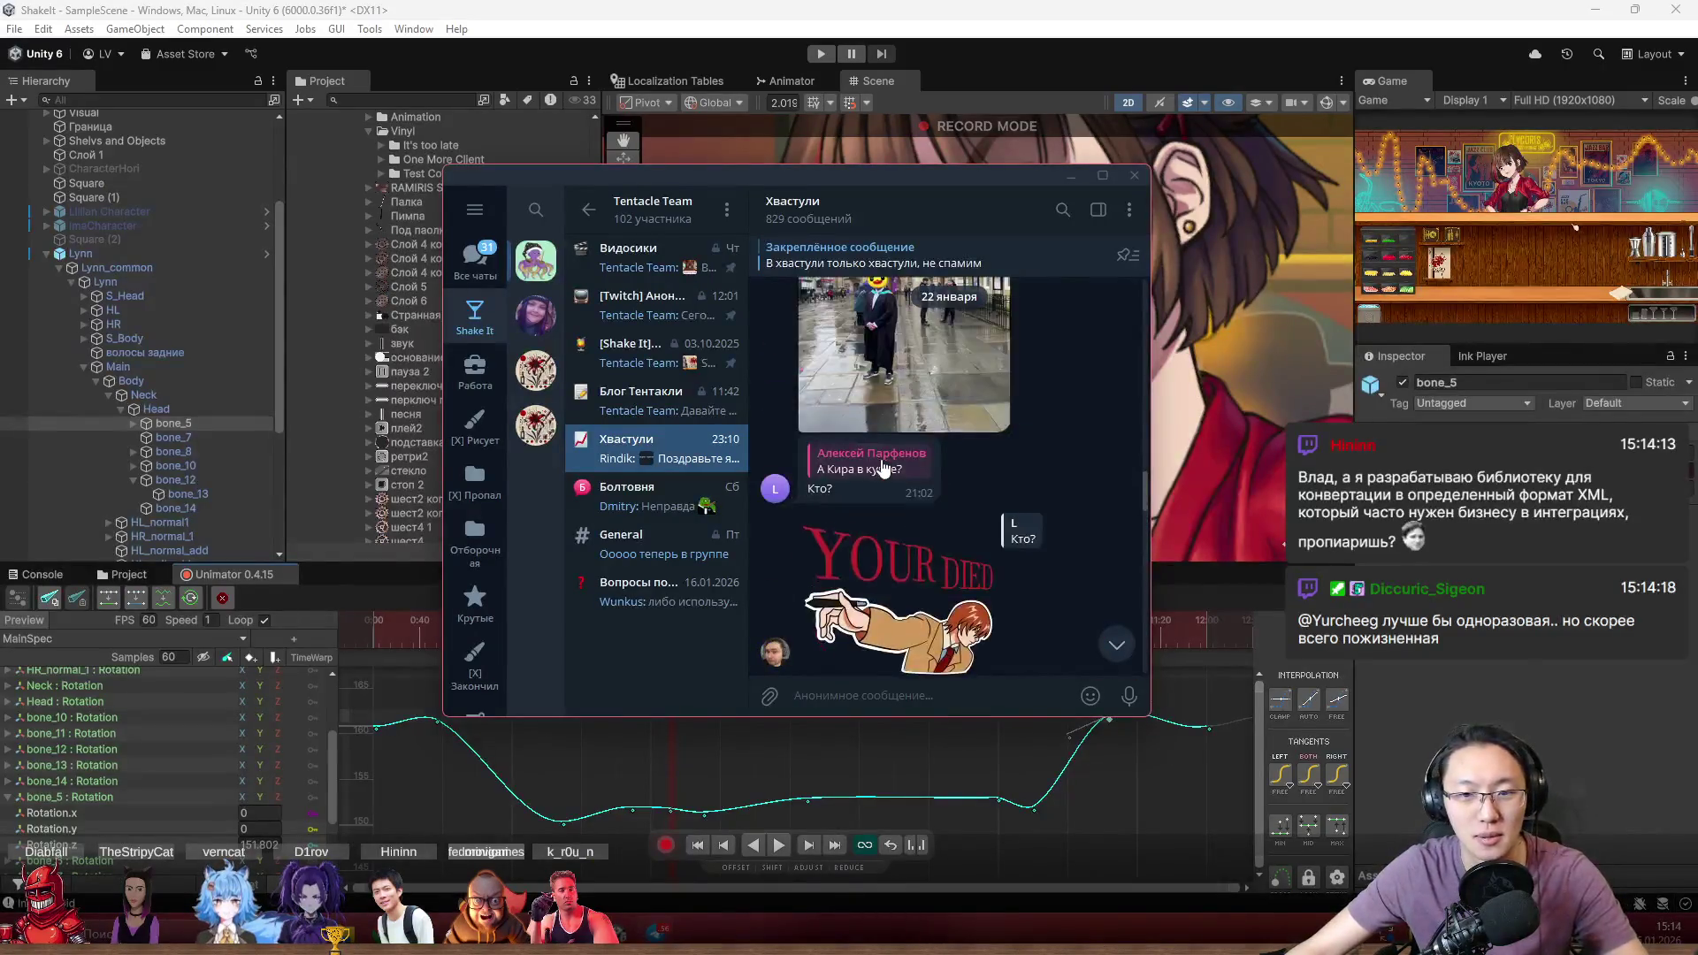
scroll(955, 466, down, 10)
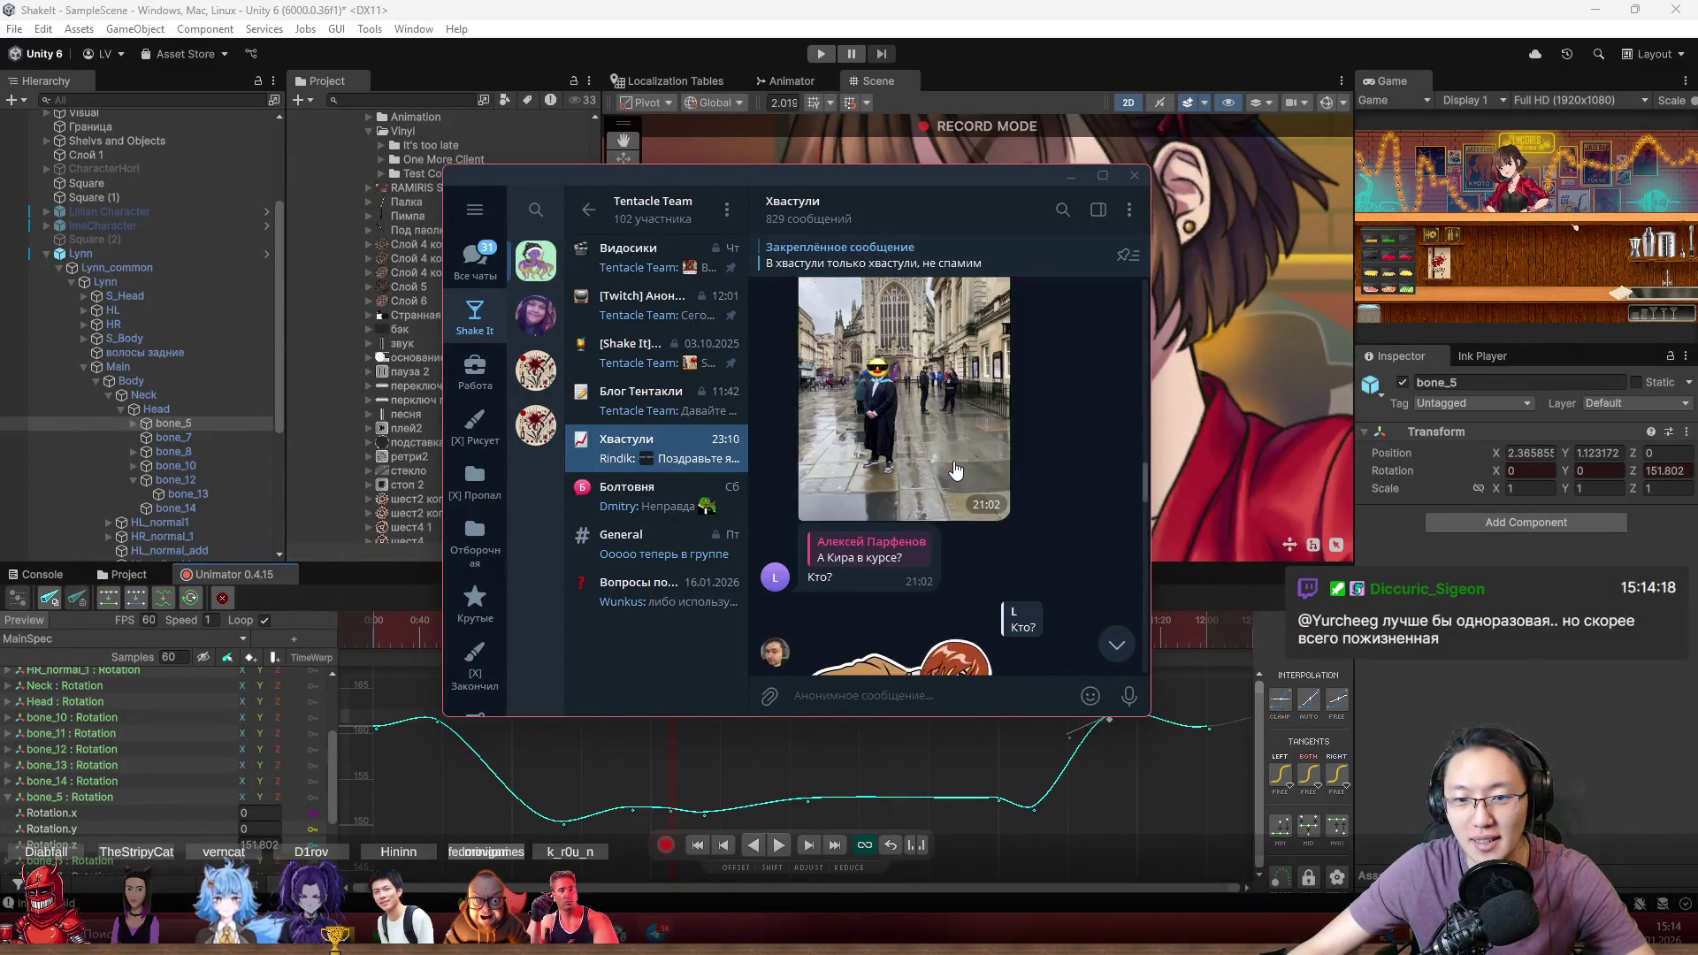
scroll(996, 478, up, 10)
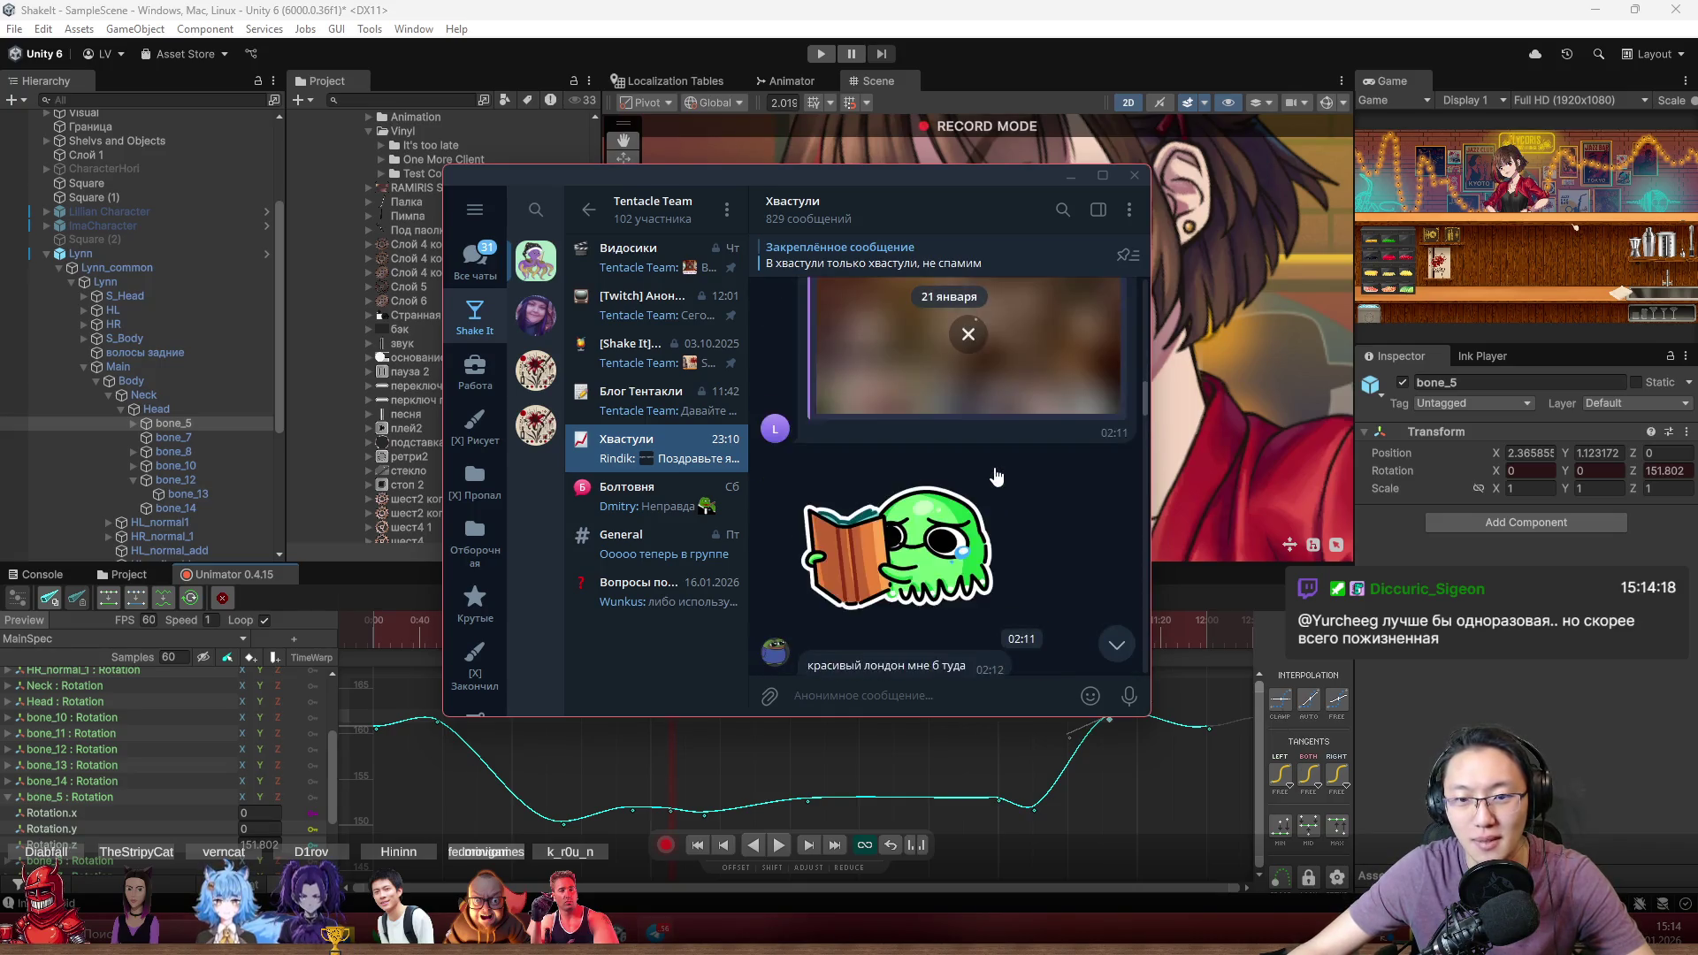
scroll(996, 482, up, 10)
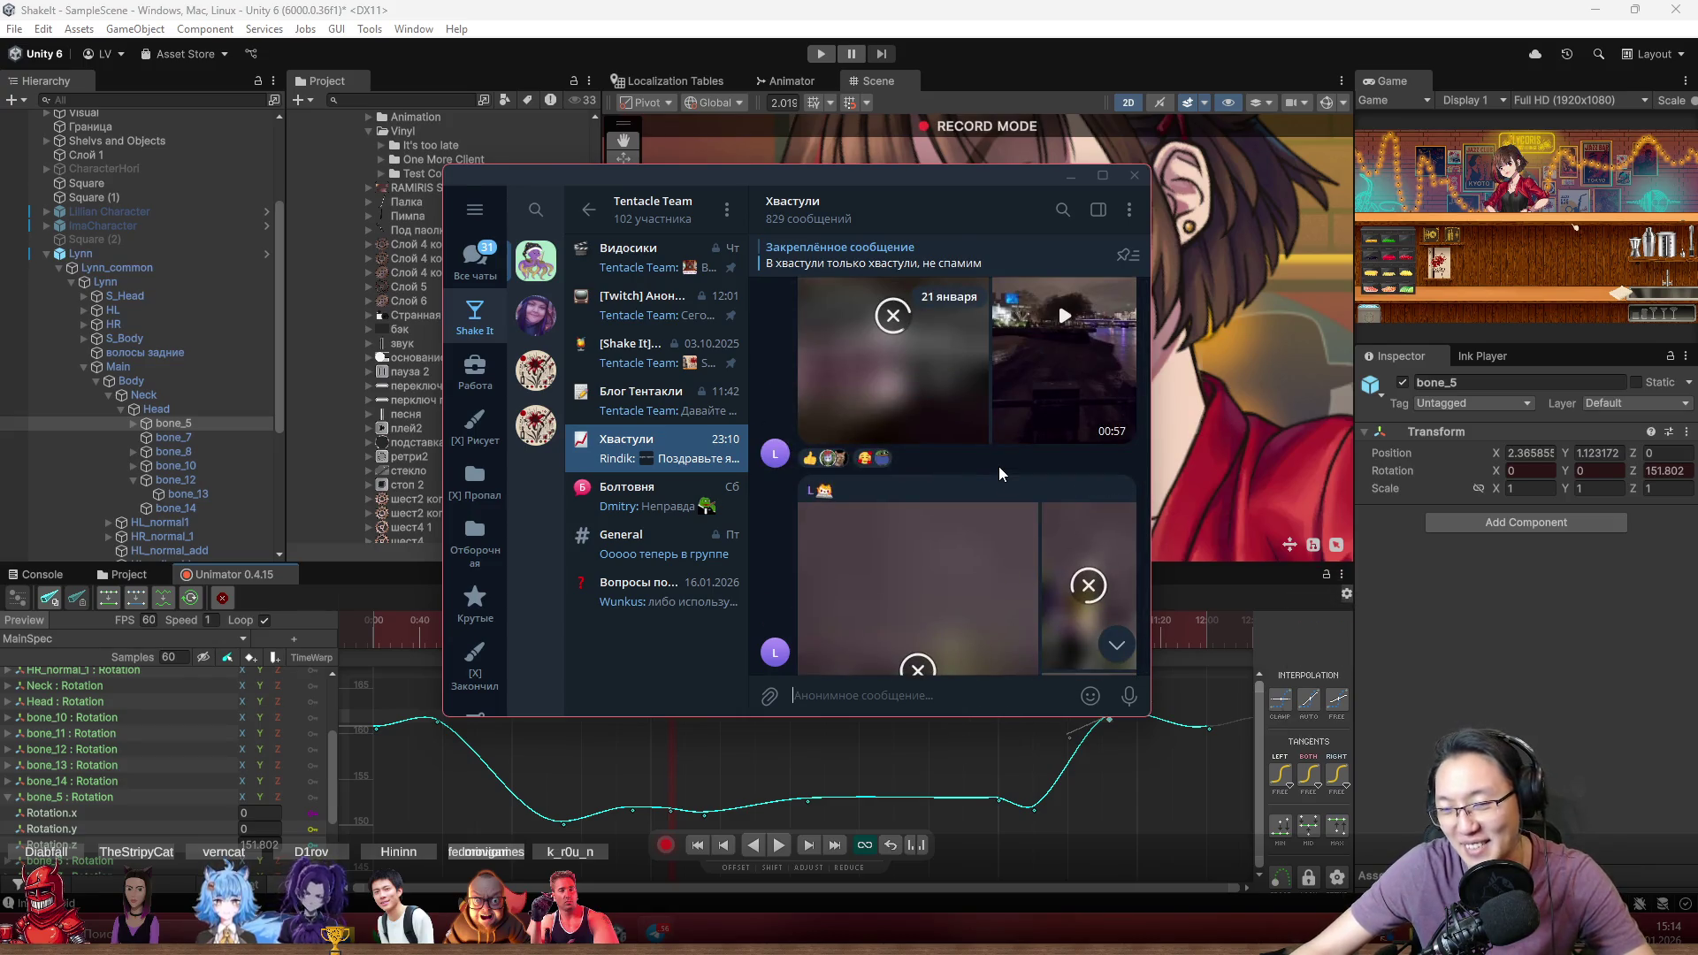
Maximize Telegram and view the фурнитура image full screen
mouse_move(947, 182)
mouse_down()
mouse_move(940, 8)
mouse_move(955, 1)
mouse_up()
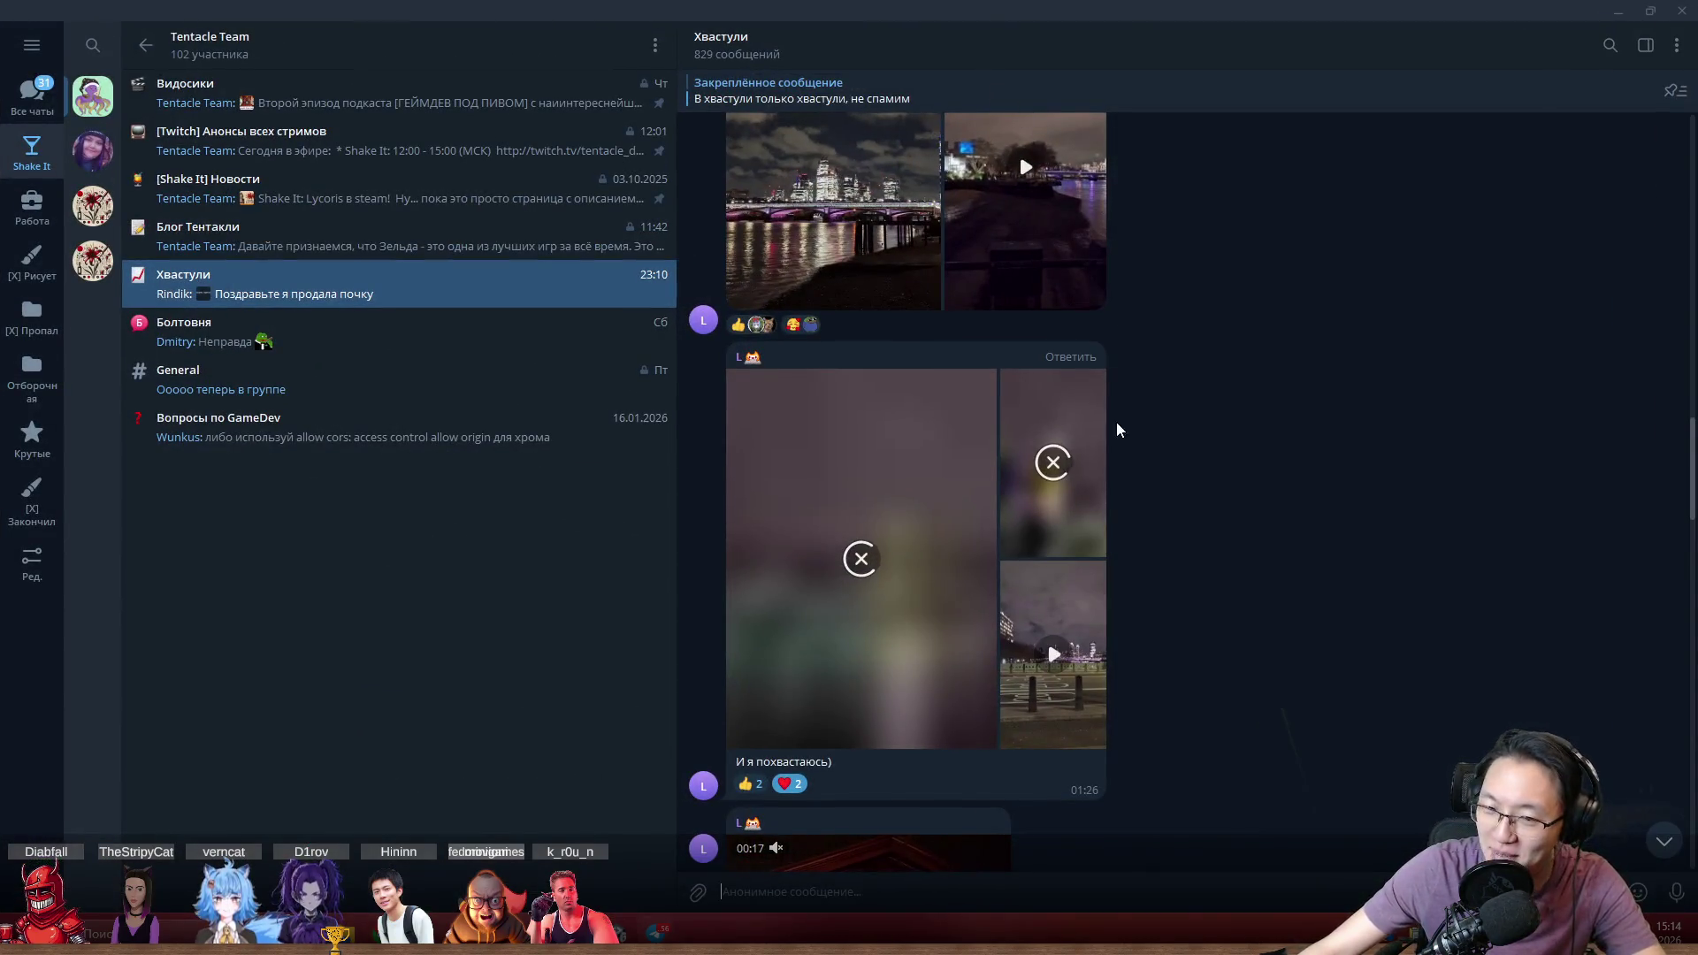
scroll(1096, 566, up, 5)
scroll(1097, 597, up, 4)
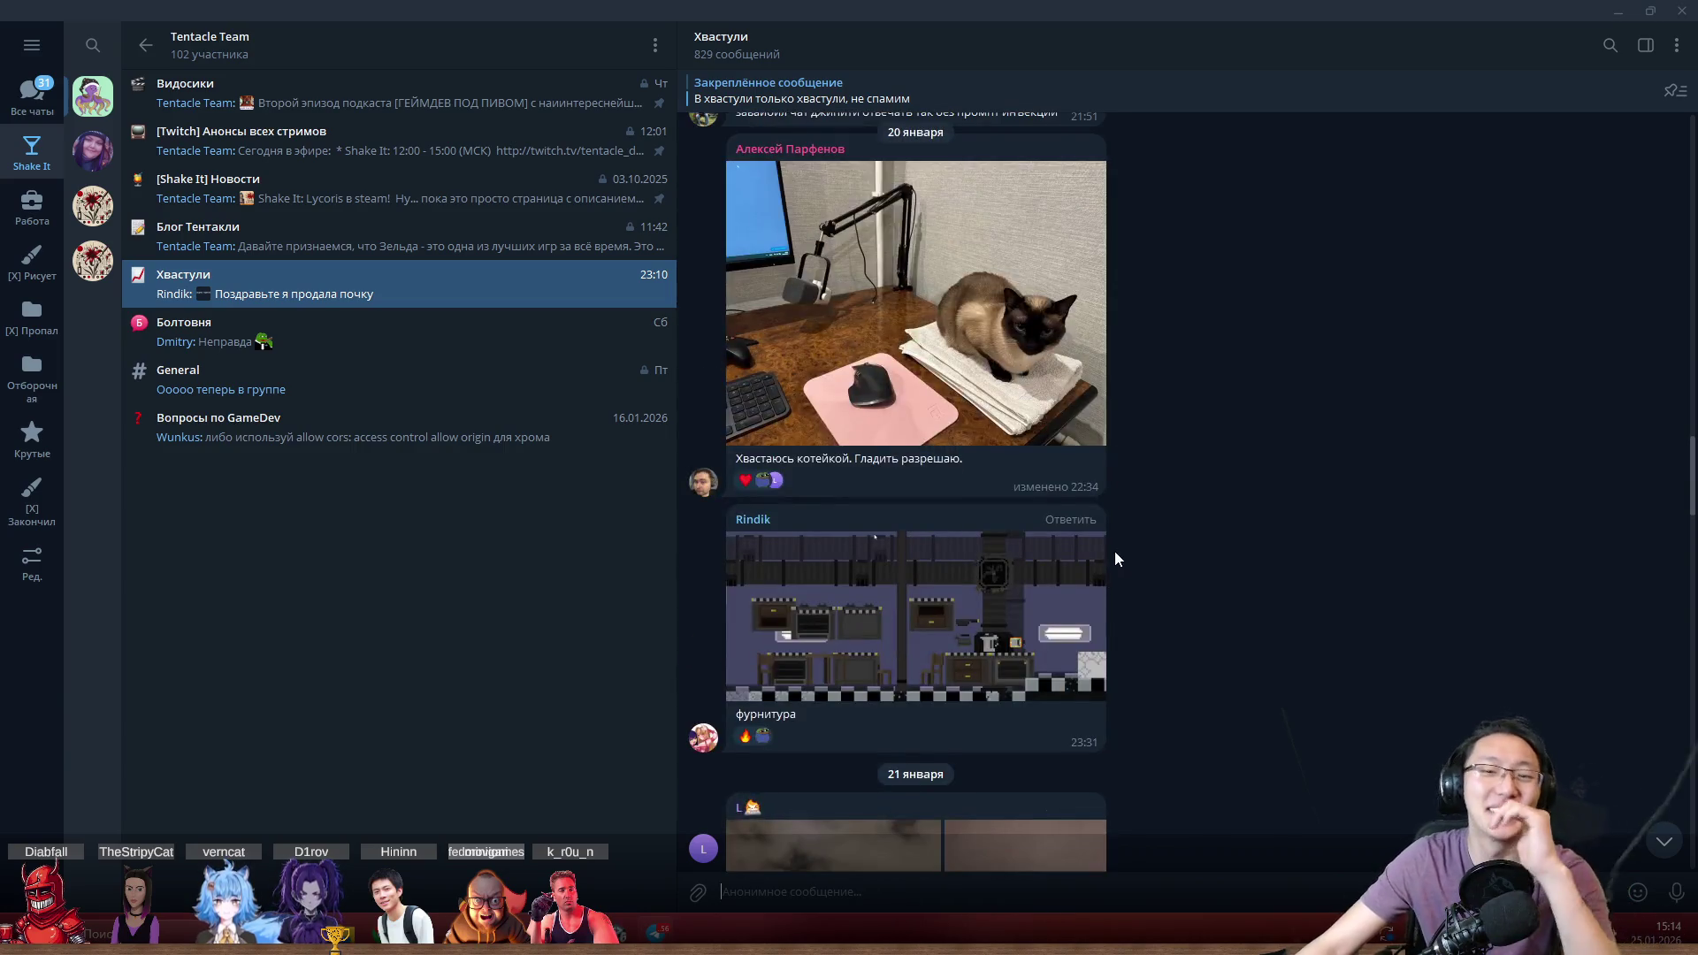
click(1087, 575)
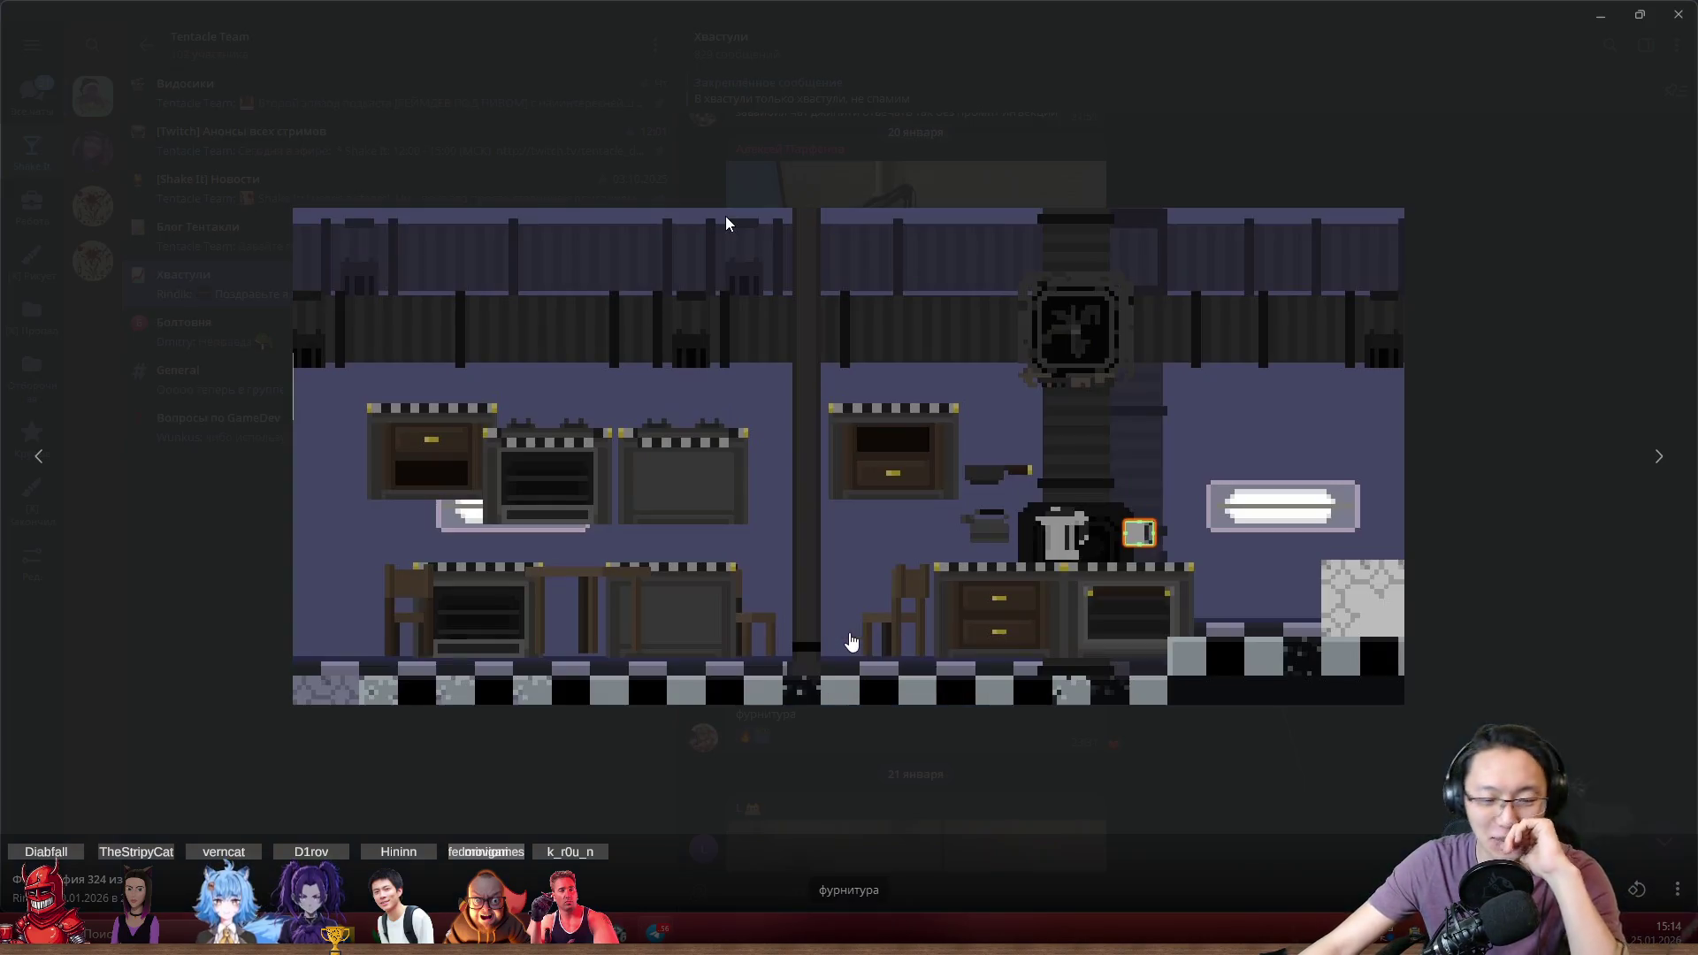
click(1516, 595)
Scroll up and watch the path constraint video full screen
scroll(934, 619, up, 8)
scroll(936, 639, up, 5)
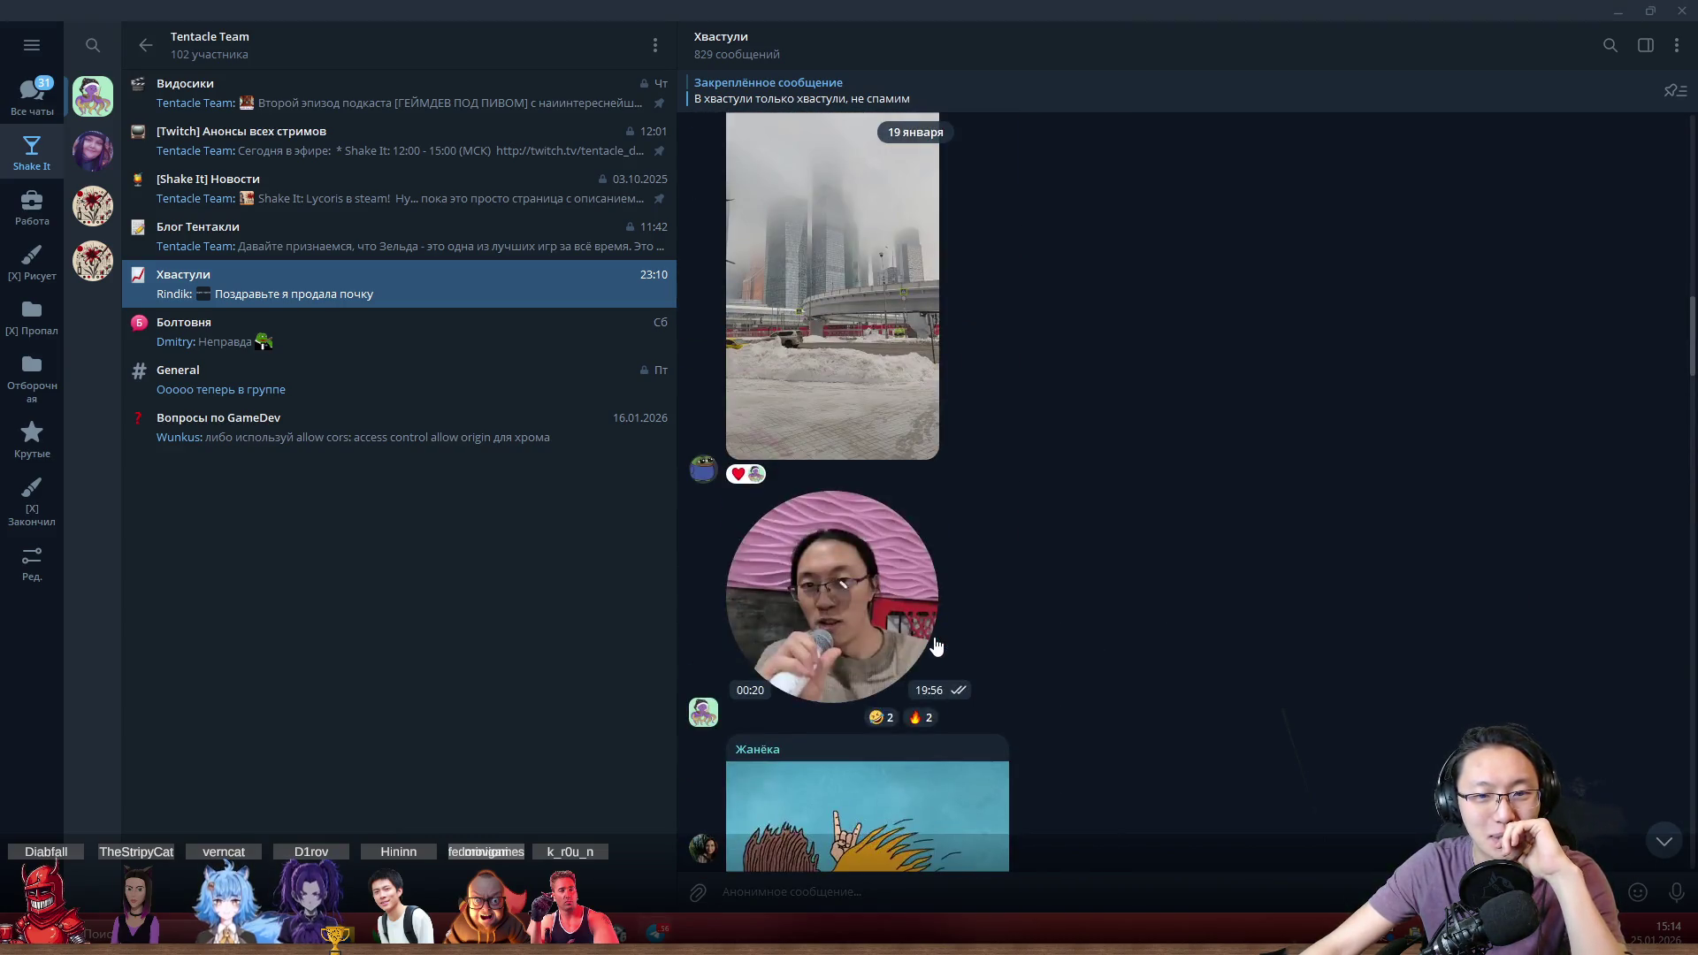
scroll(936, 638, up, 6)
scroll(939, 636, down, 7)
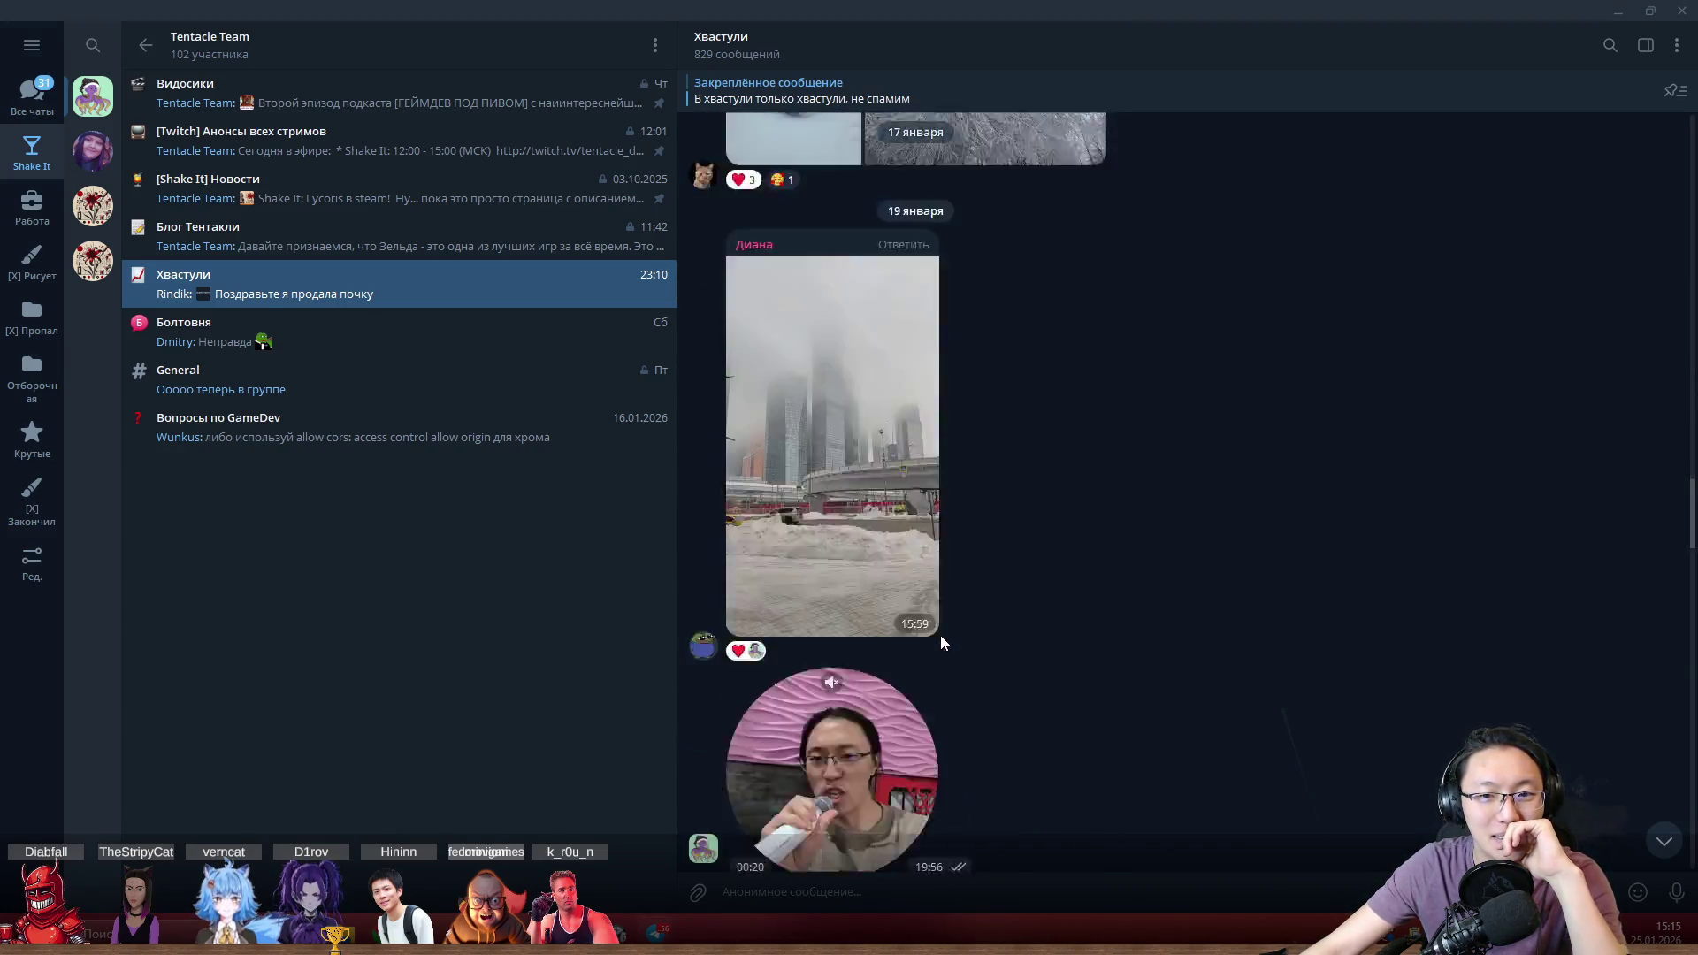
scroll(902, 628, up, 8)
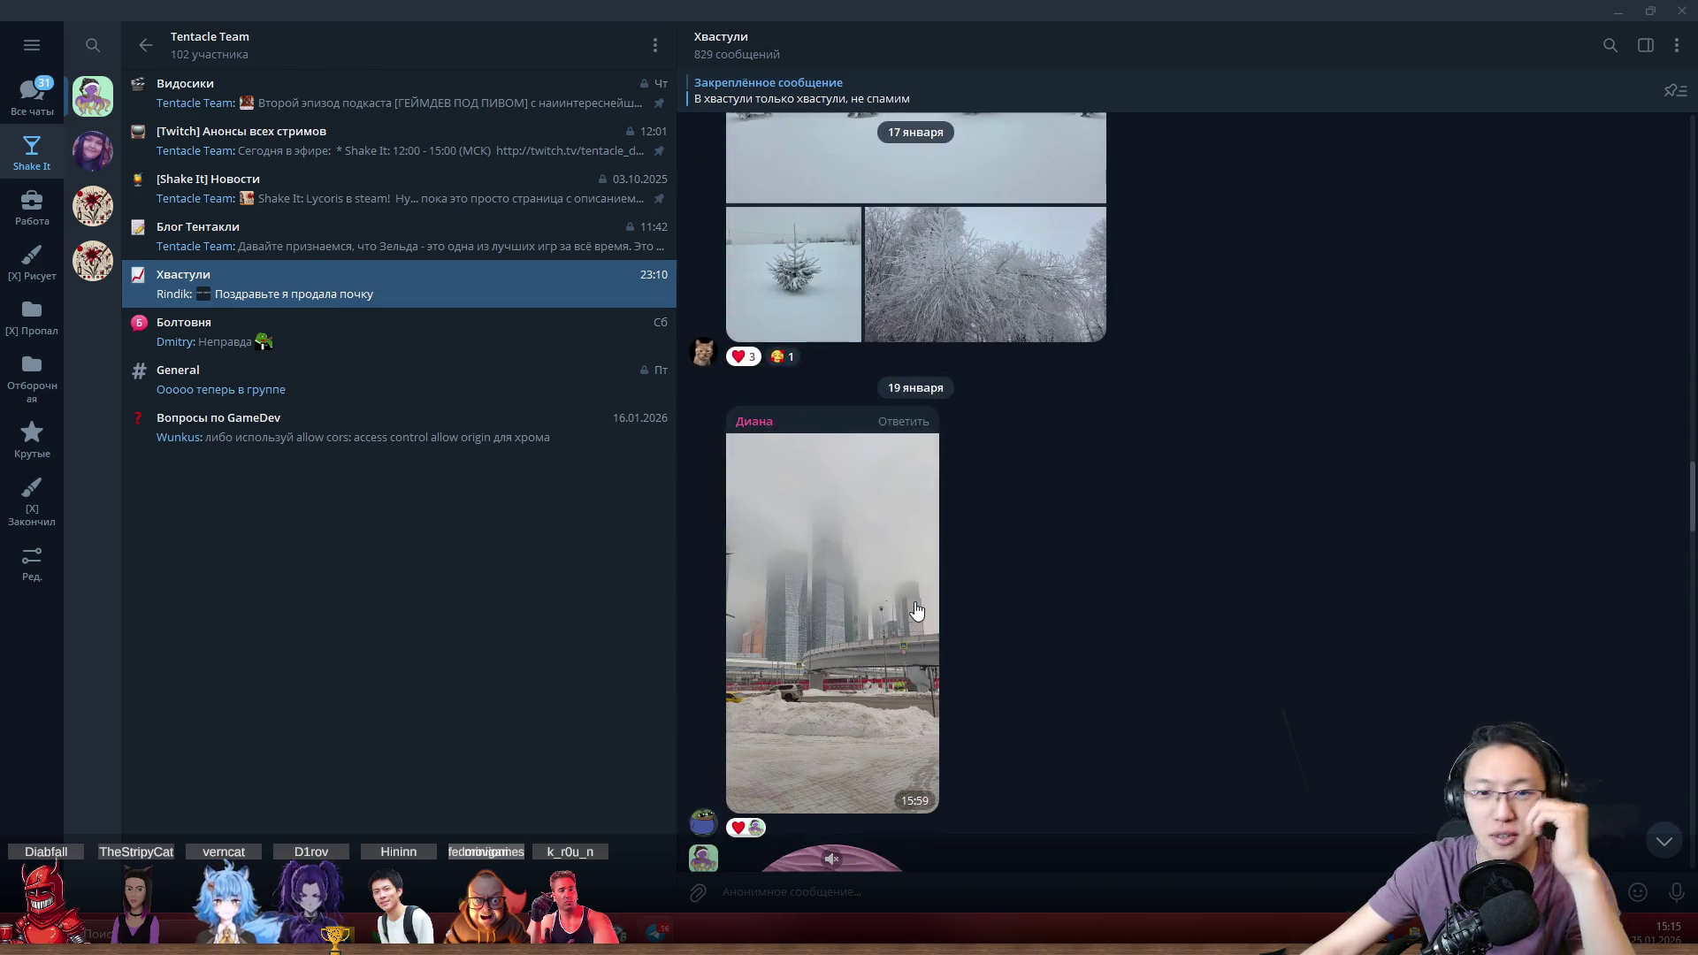
scroll(917, 610, up, 8)
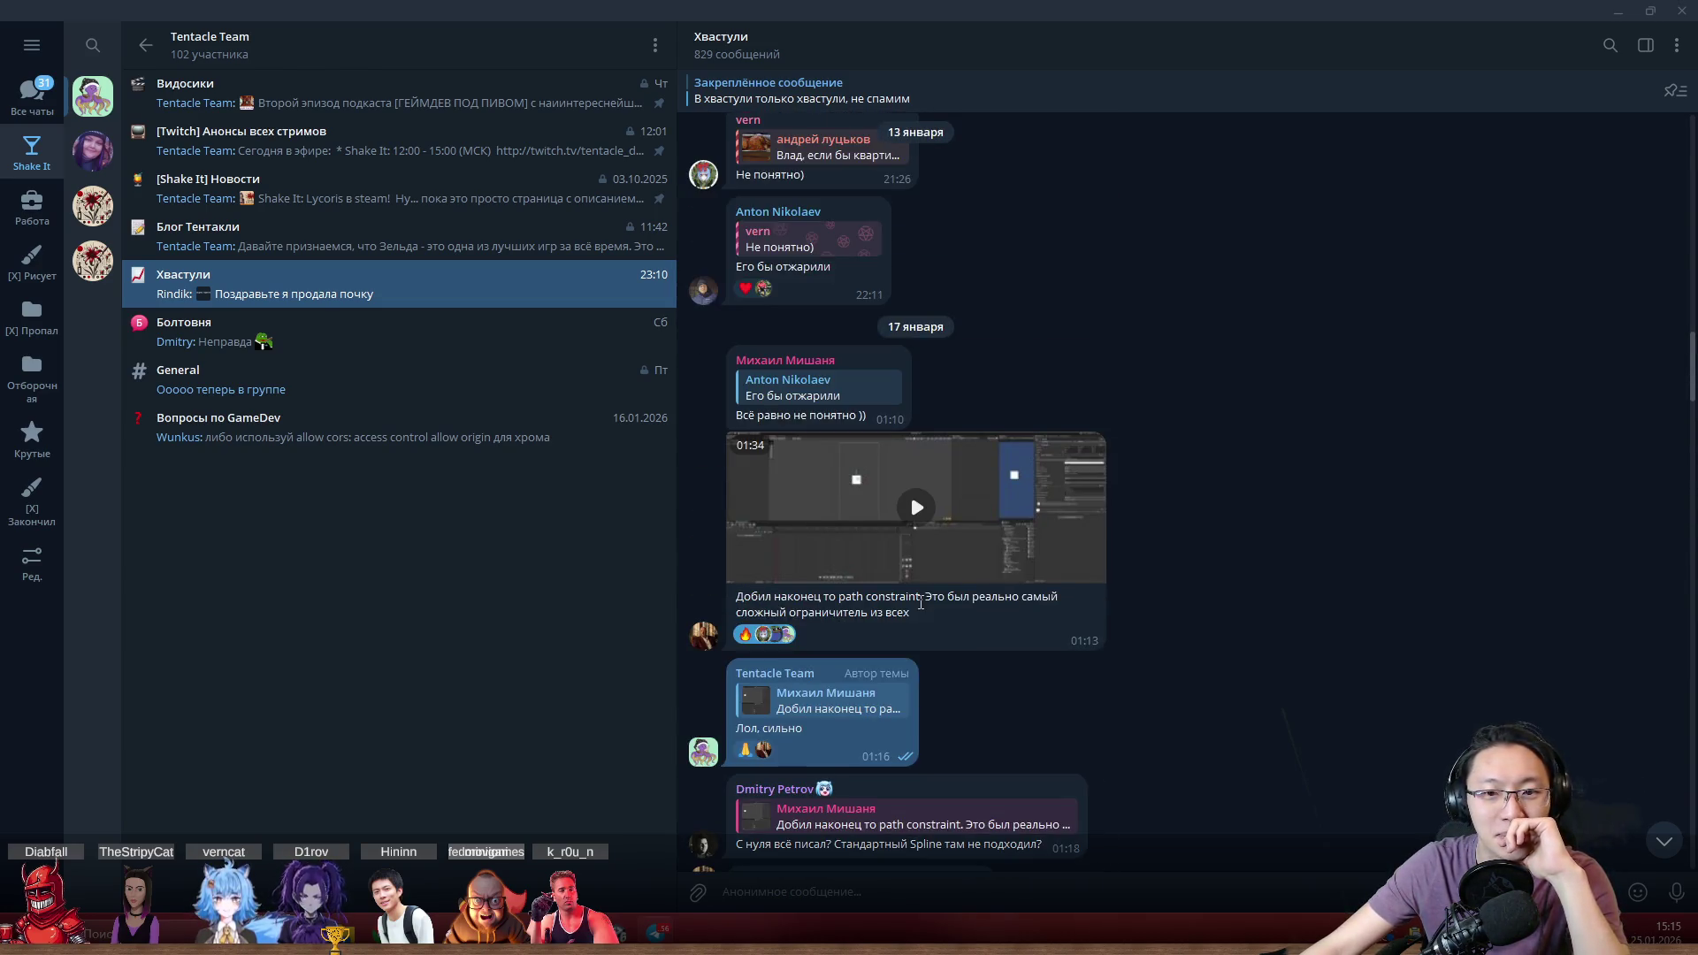
click(1070, 534)
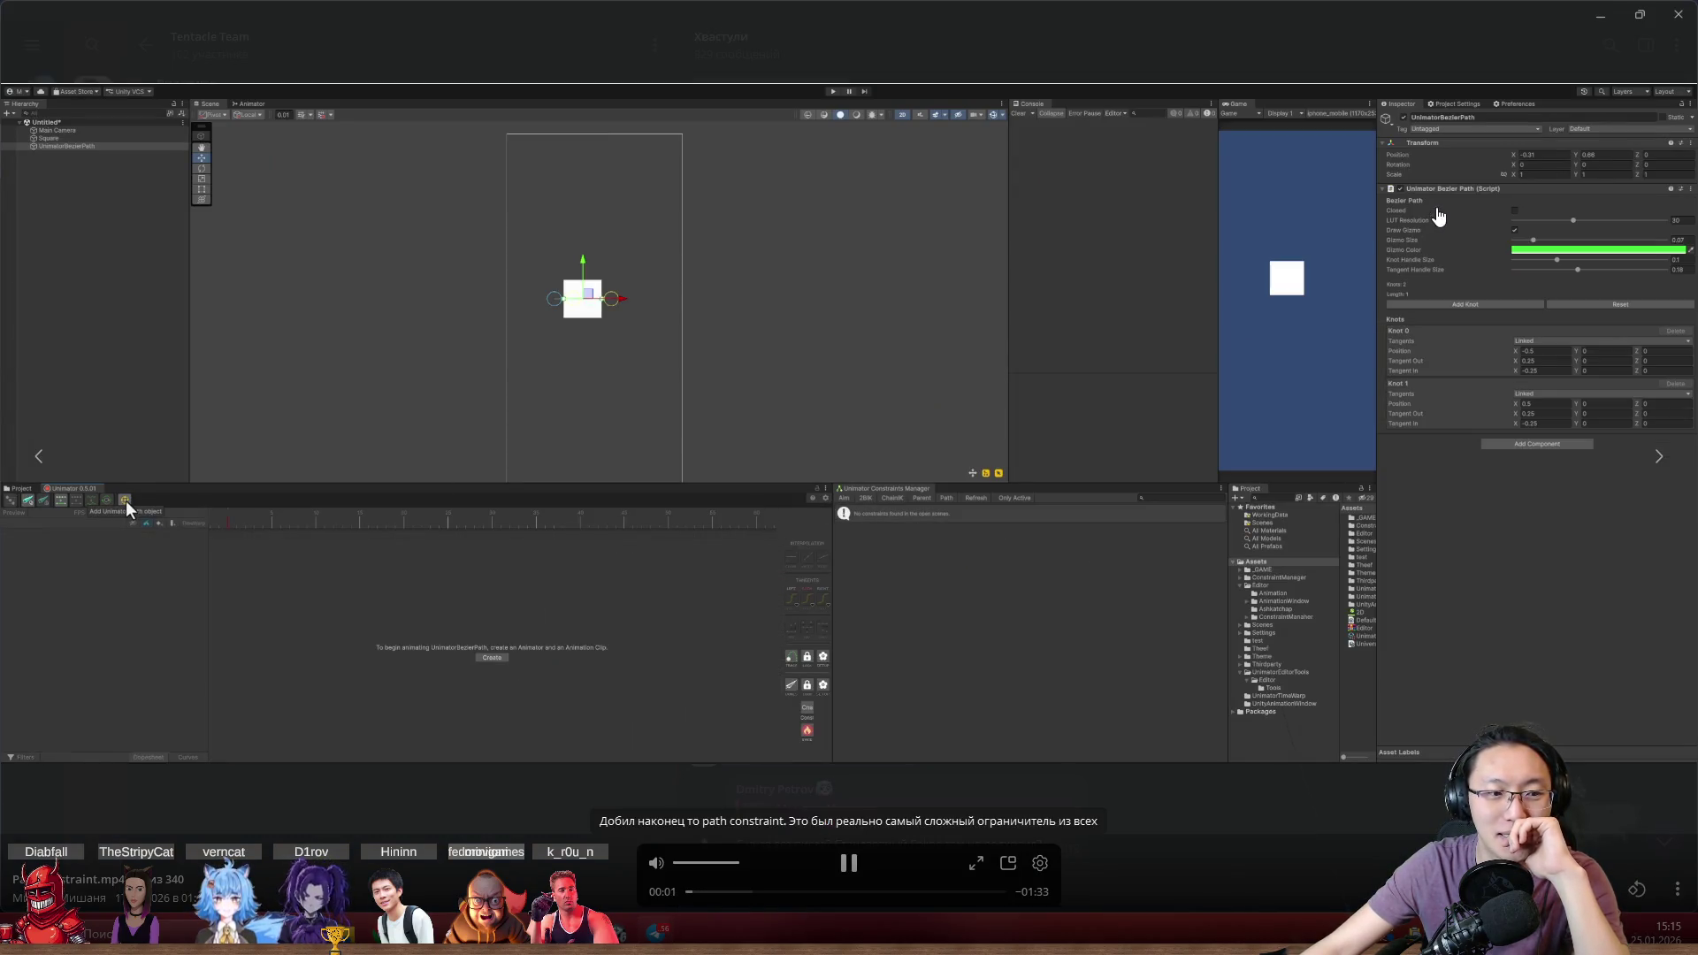
click(1683, 19)
Scroll to the newest messages and restore the Telegram window down
scroll(1017, 442, up, 10)
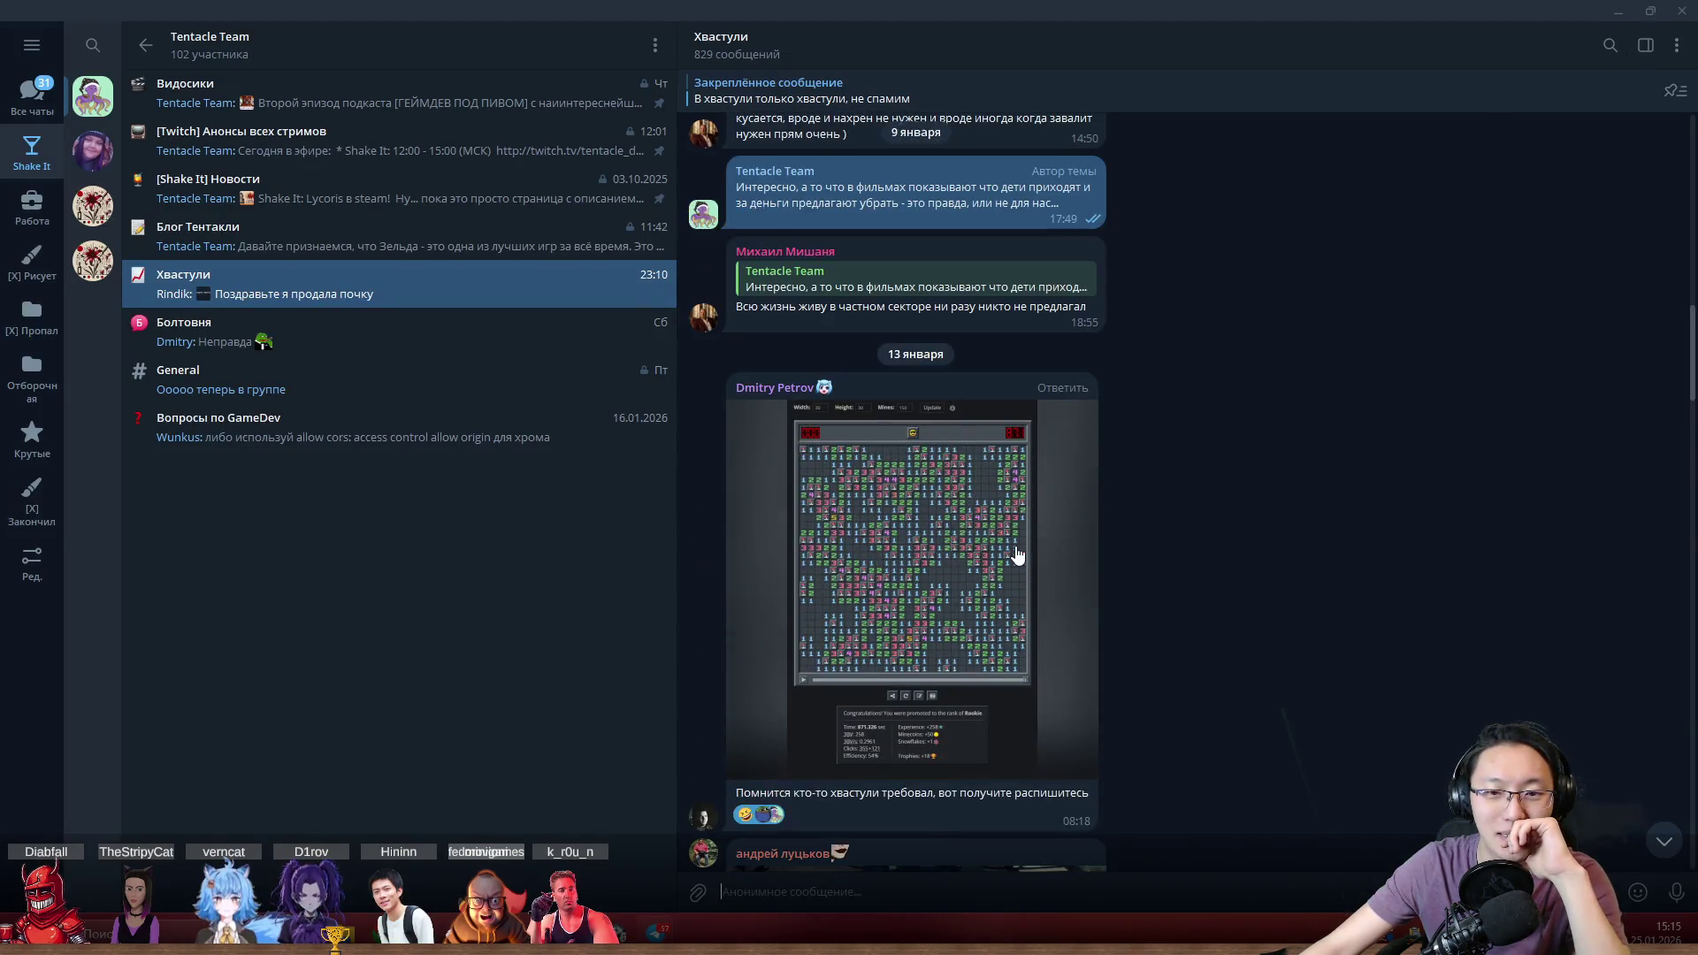
scroll(1017, 555, up, 15)
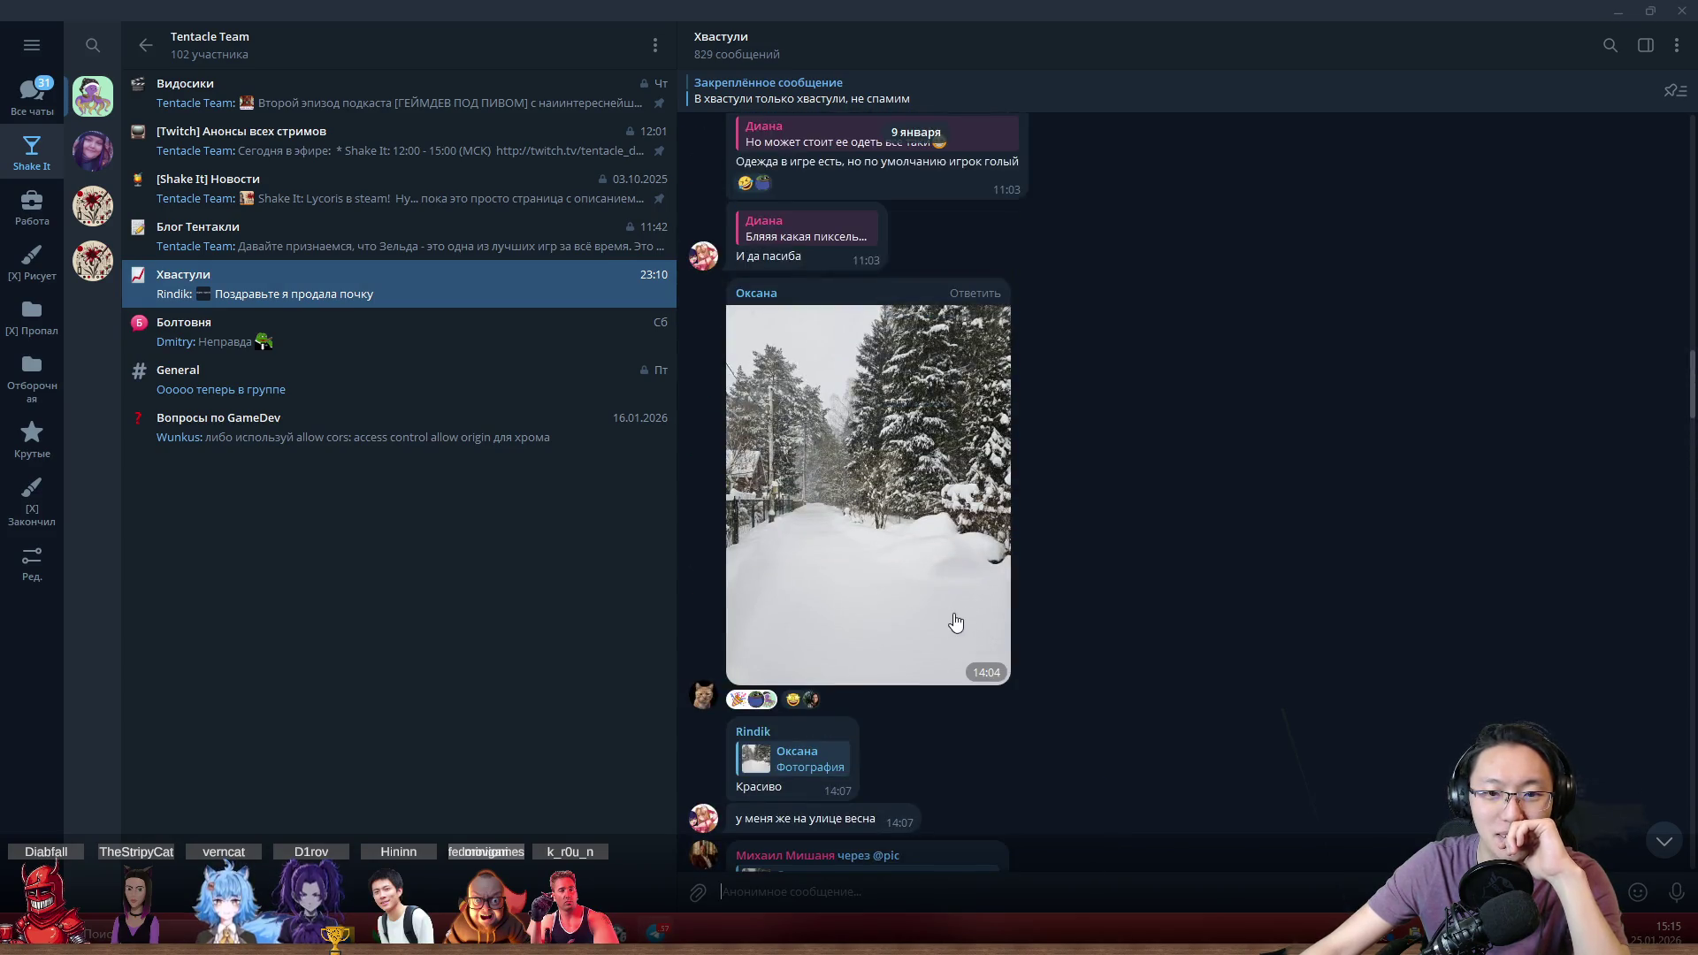
scroll(956, 623, up, 15)
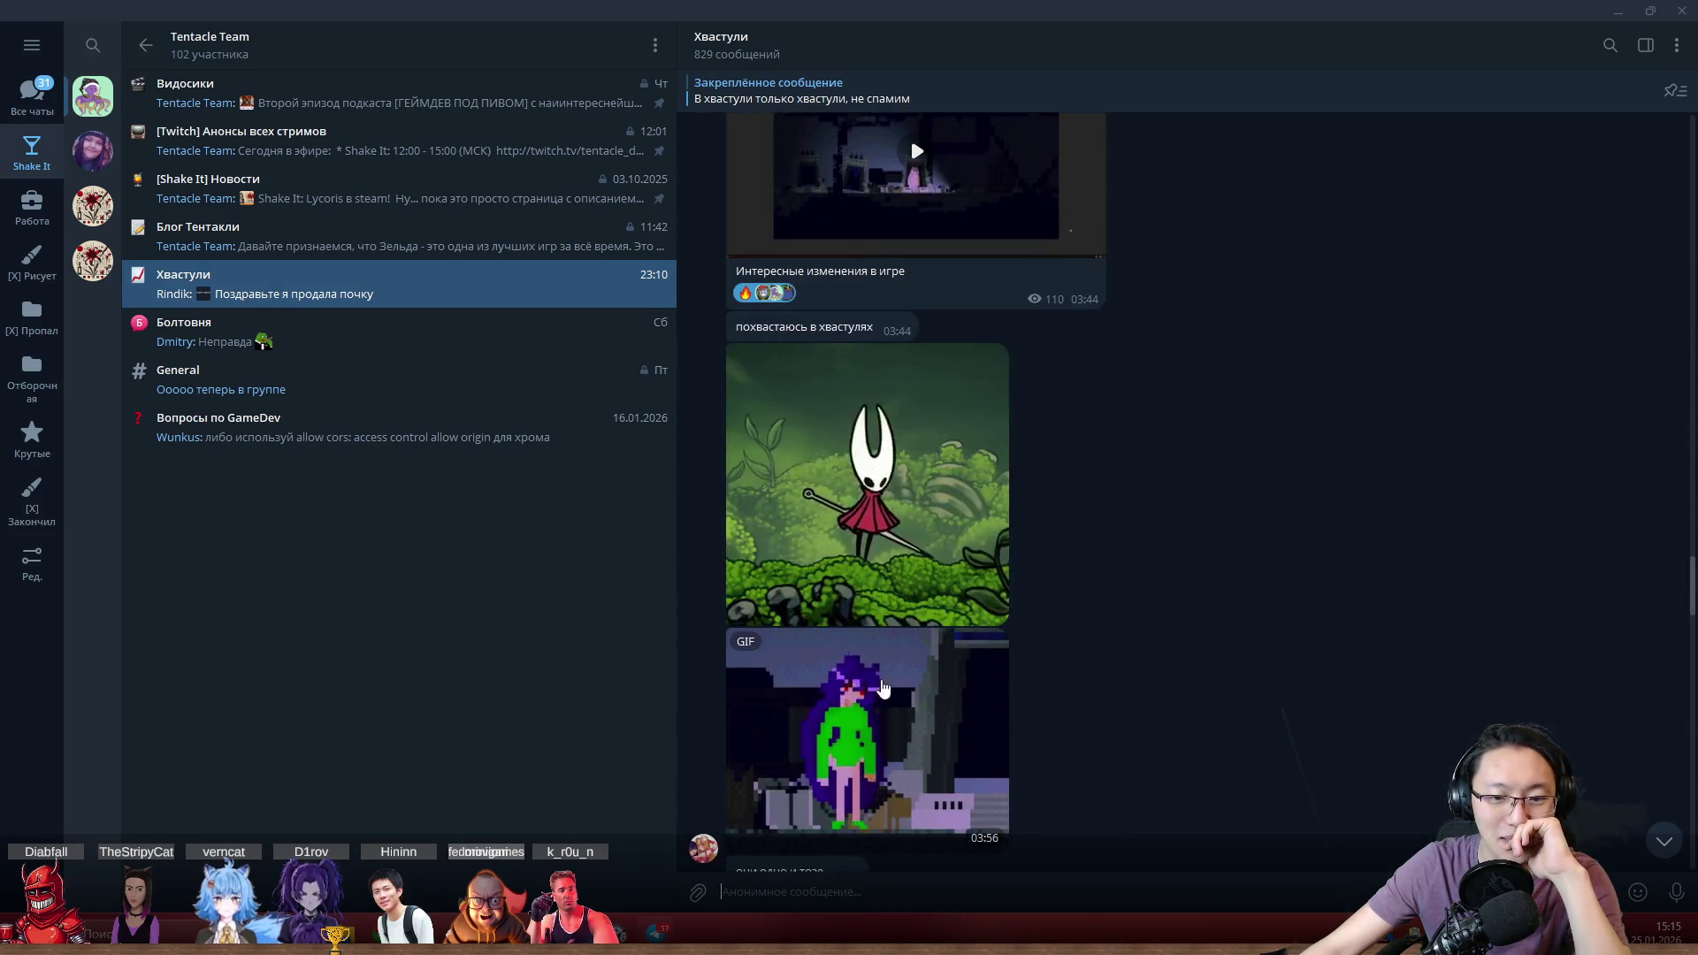
scroll(882, 689, down, 15)
mouse_move(928, 12)
mouse_down()
mouse_move(931, 44)
mouse_move(1142, 220)
mouse_up()
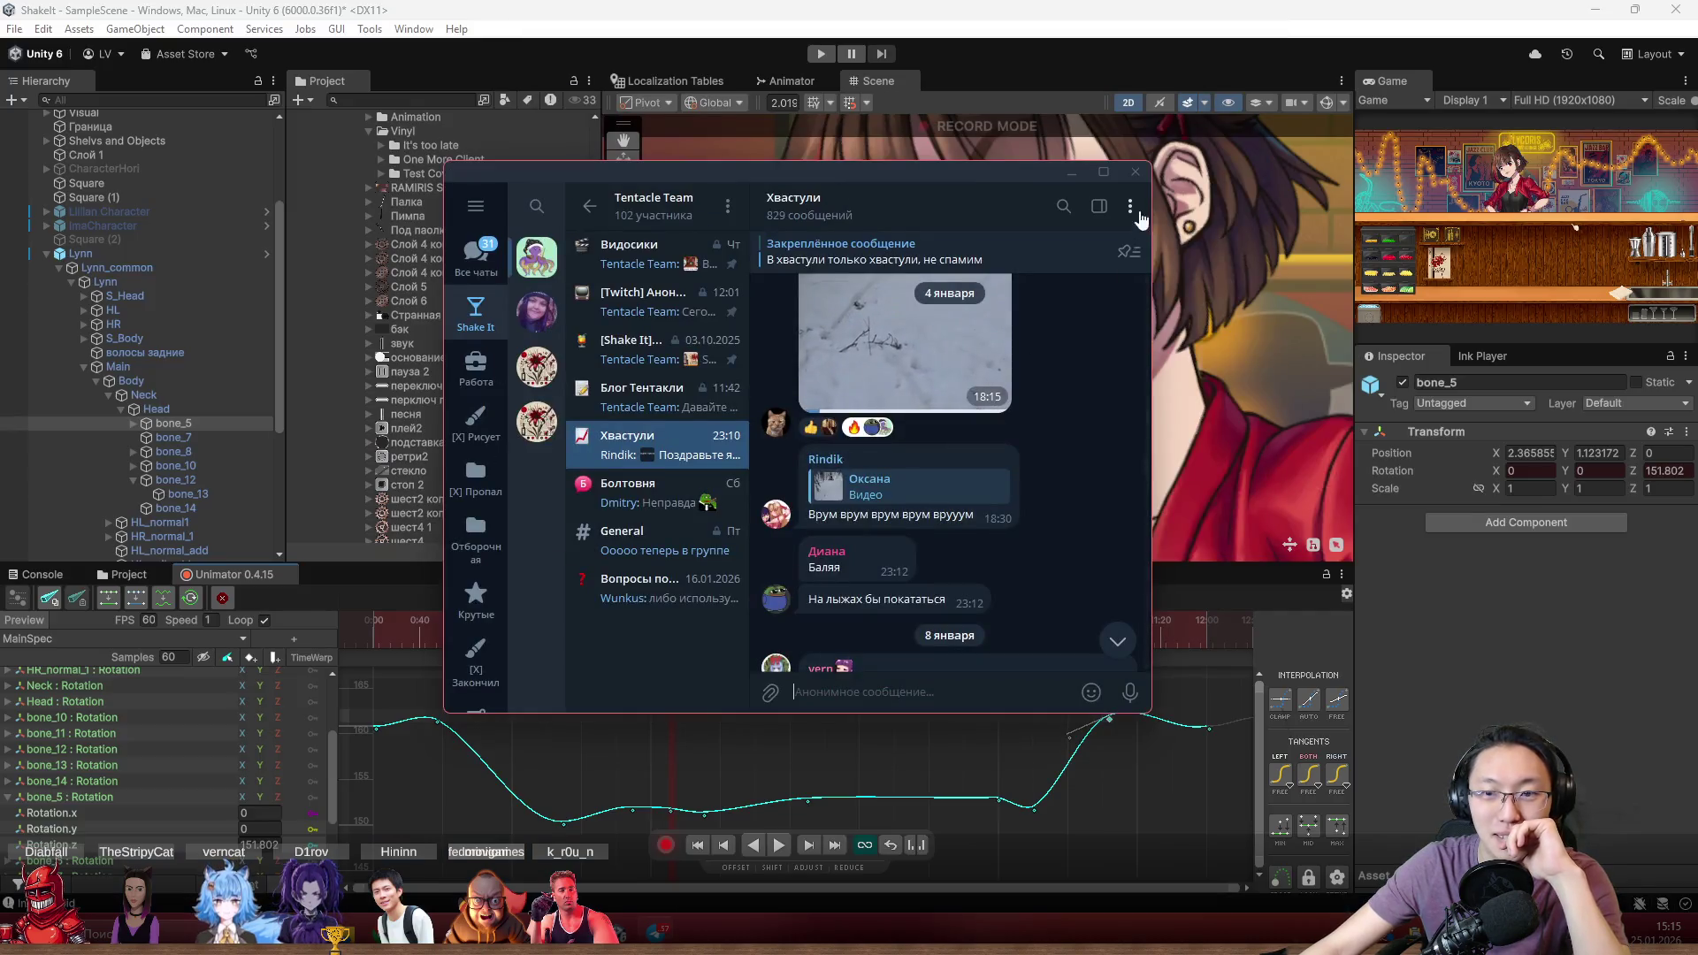
Close Telegram and preview the Unimator animation from the start, replaying the middle
click(1135, 174)
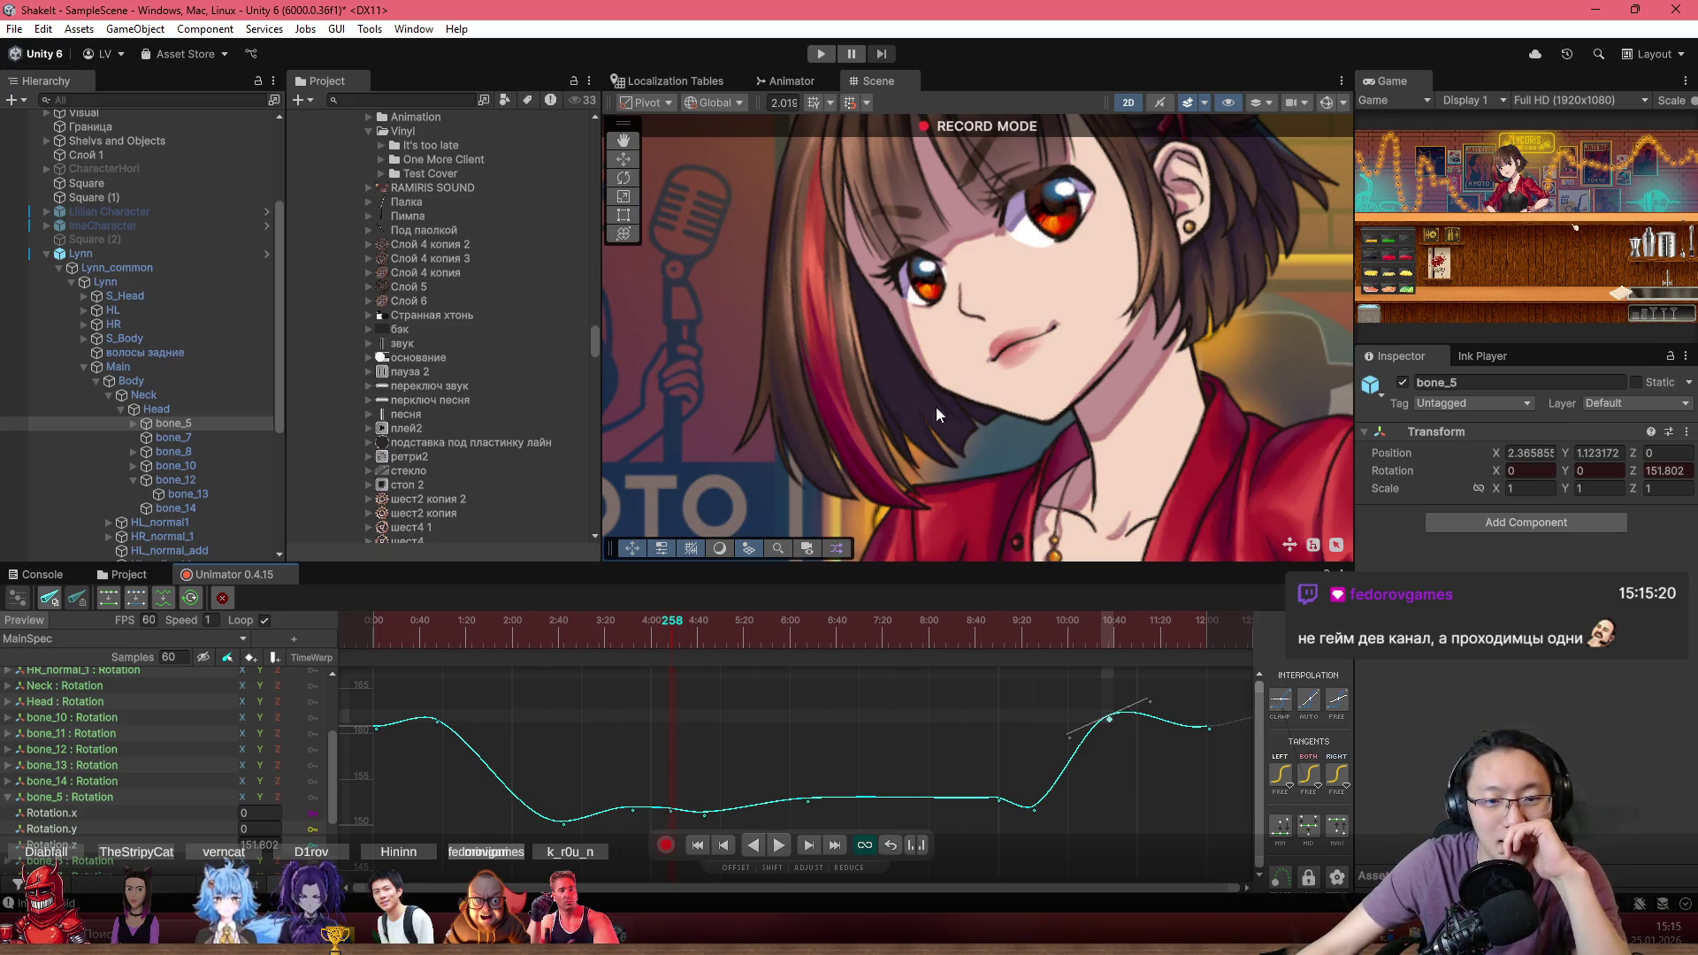
drag(693, 645, 311, 616)
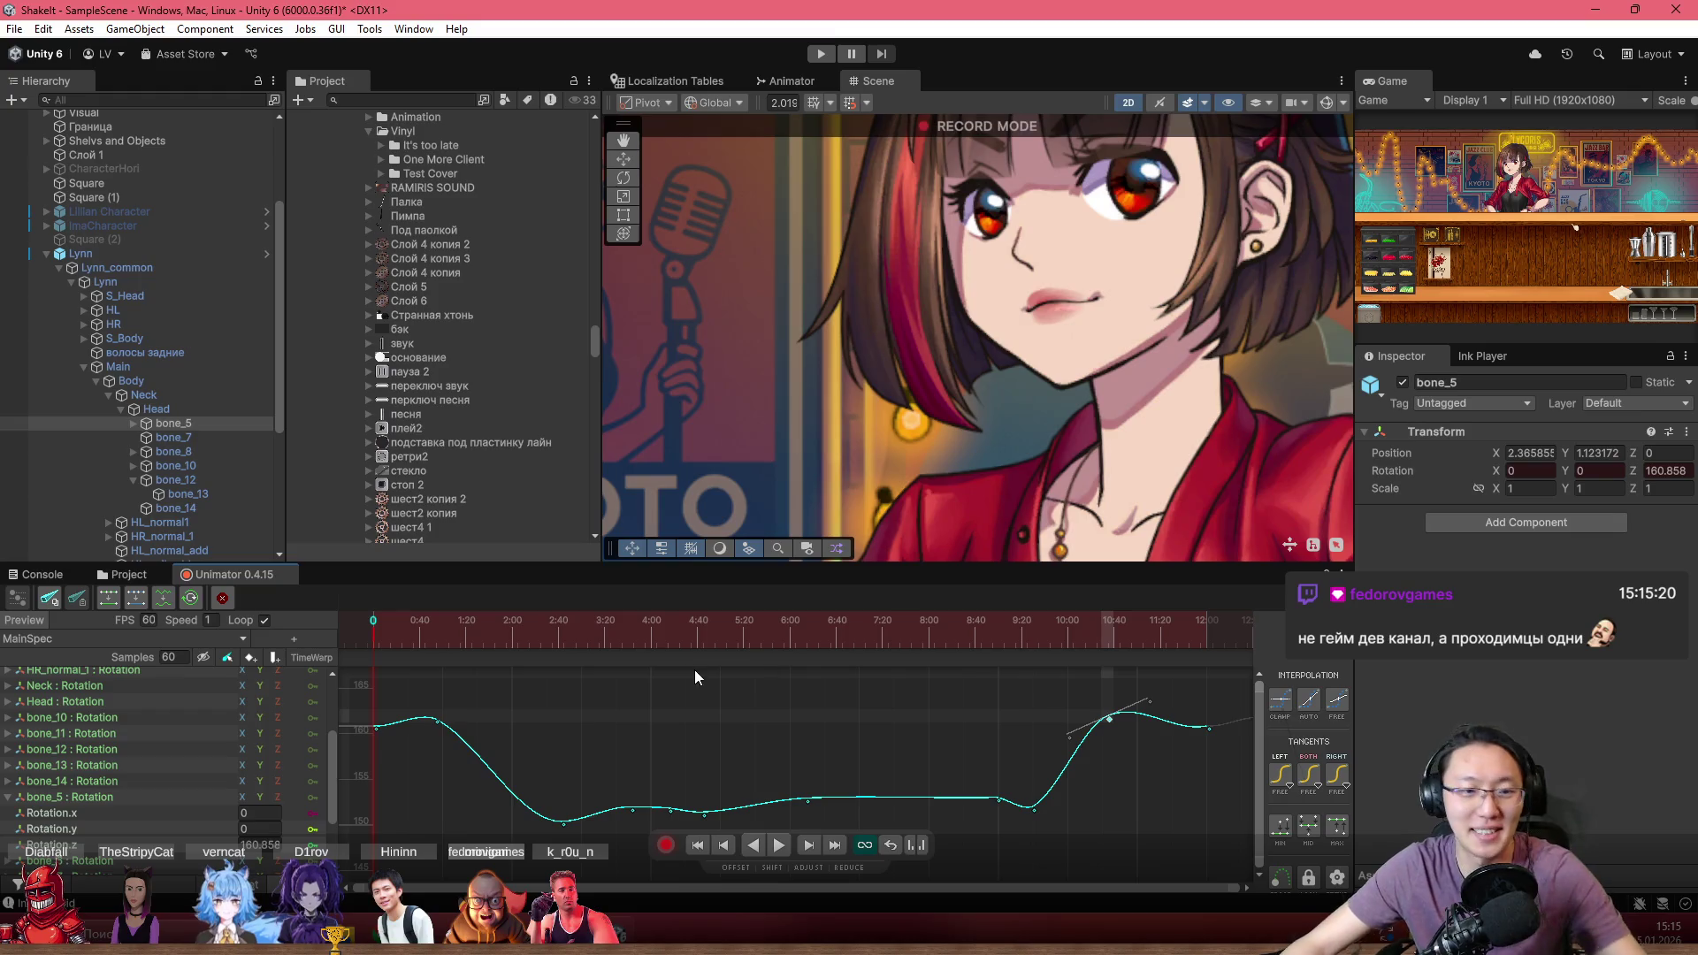
scroll(1021, 418, down, 4)
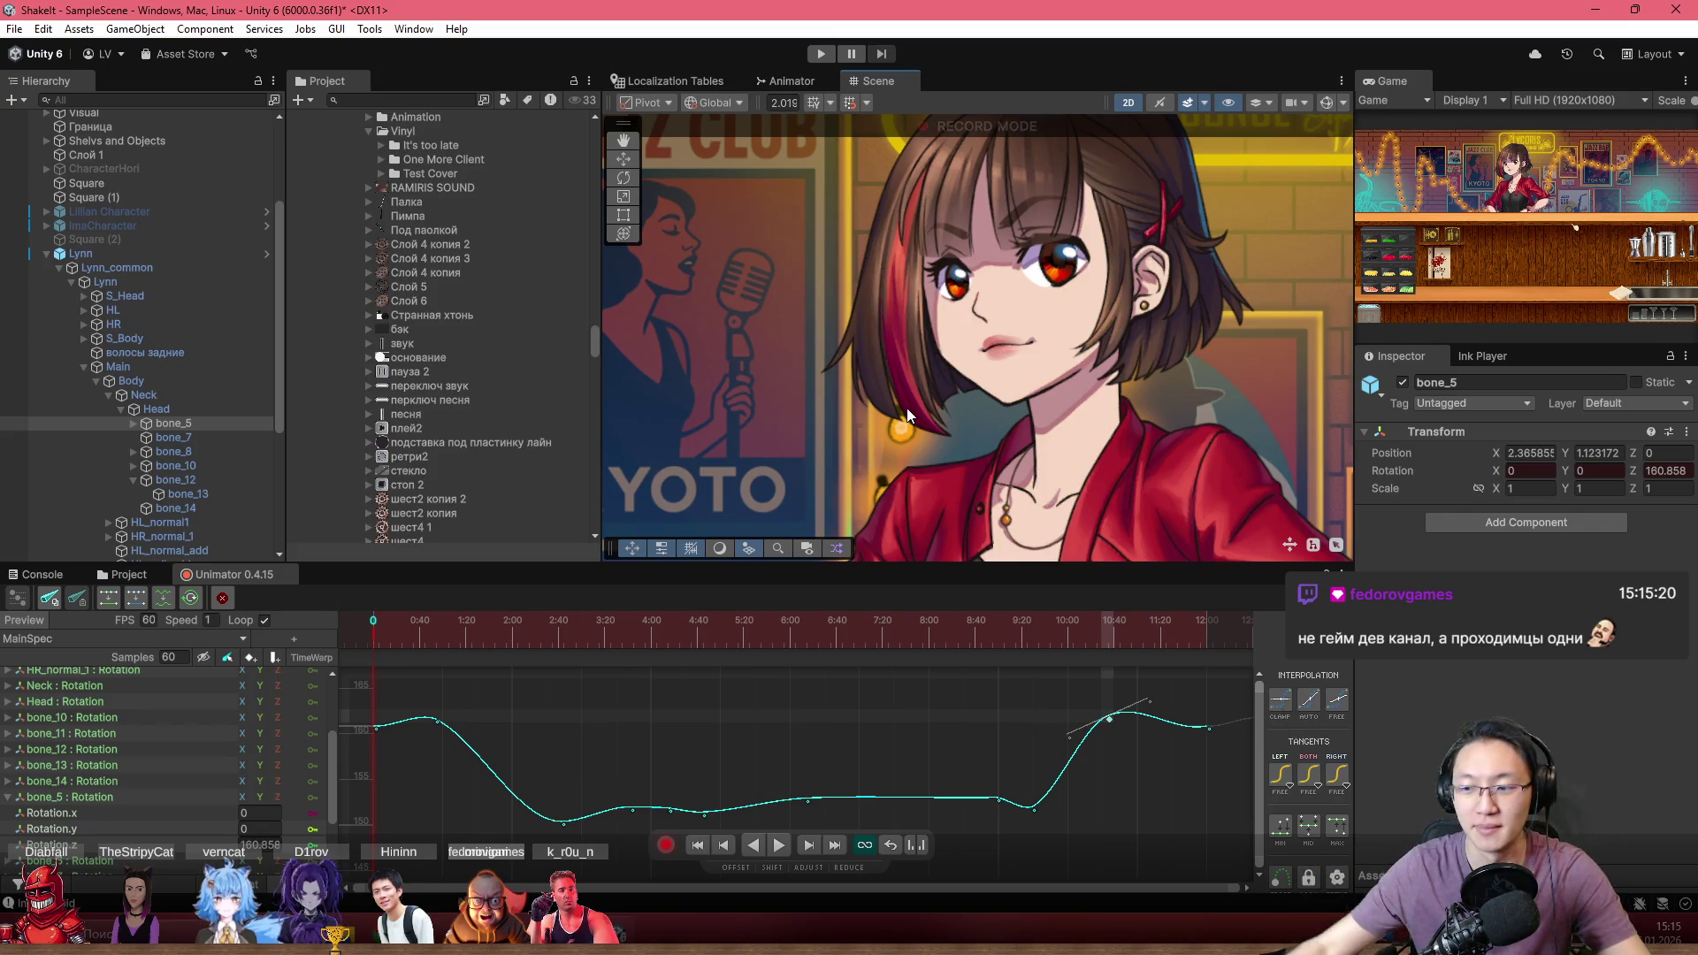
key(space)
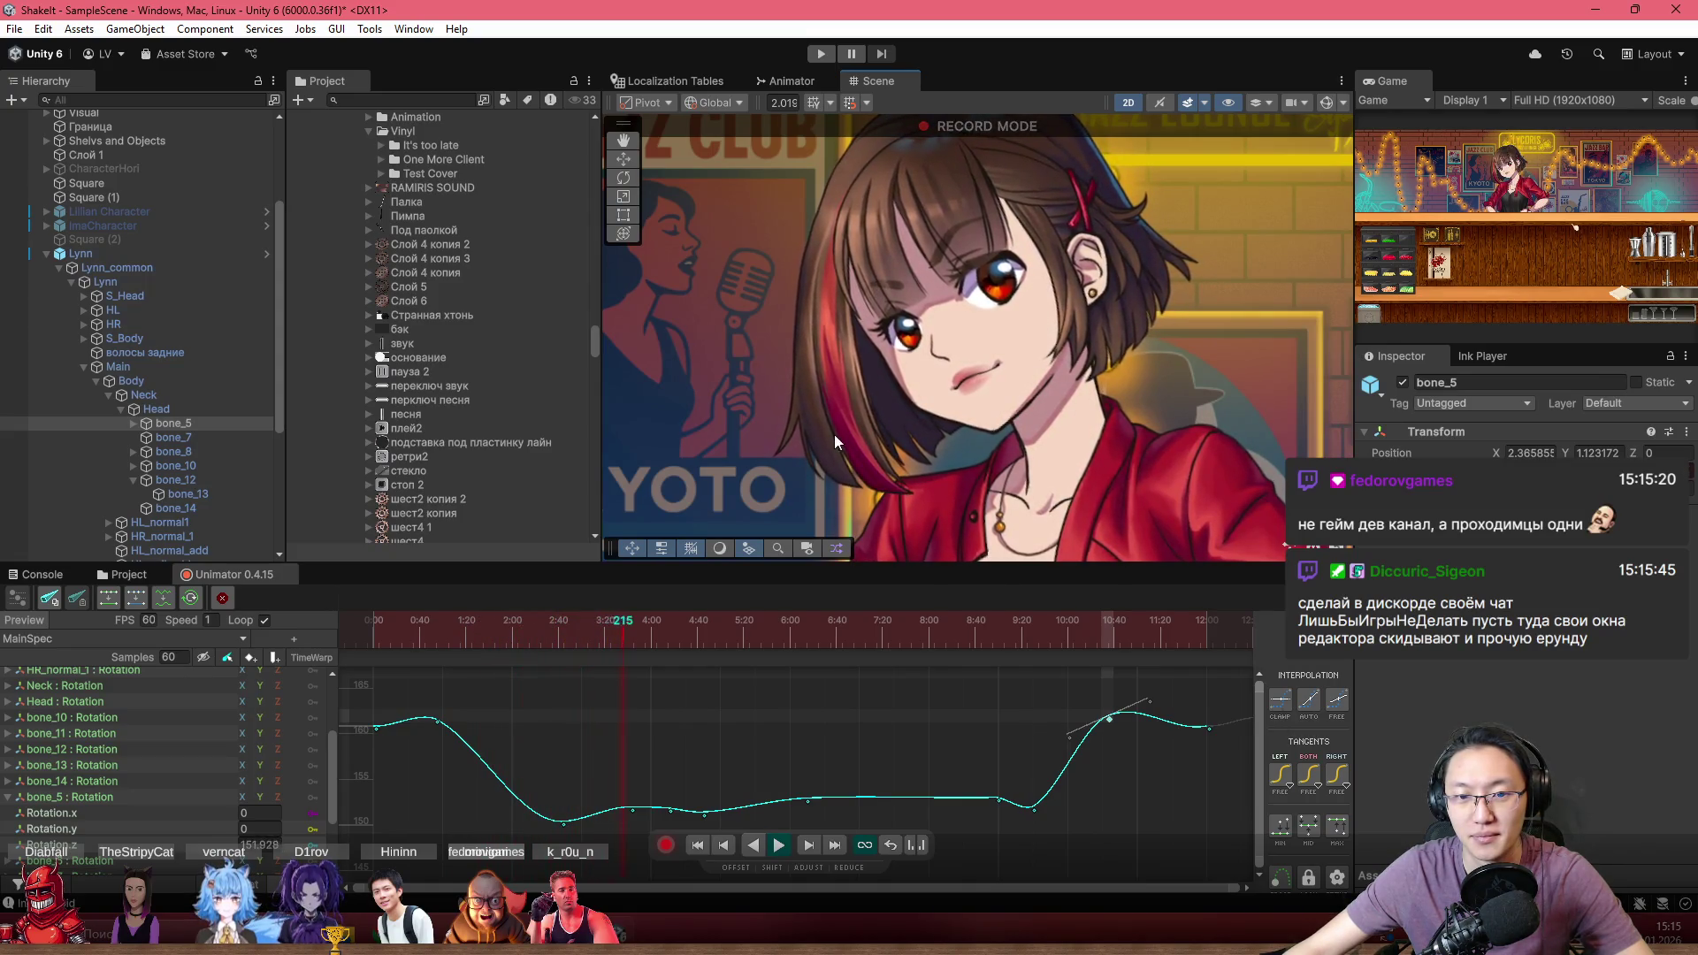
drag(587, 646, 374, 634)
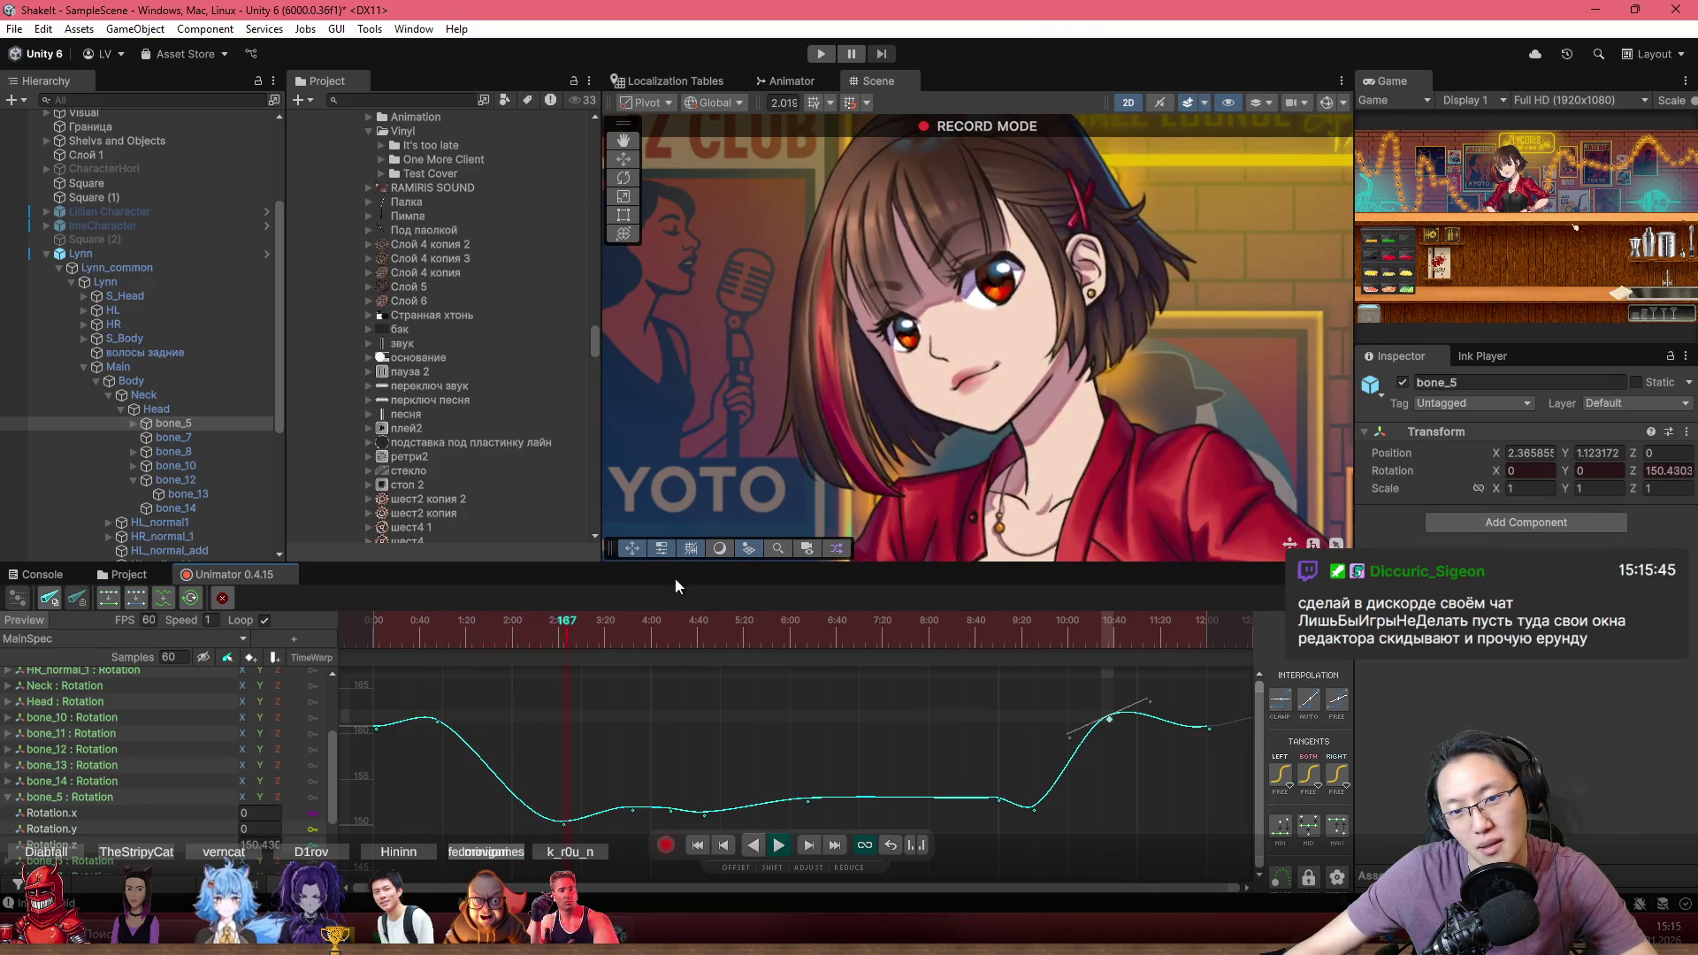
drag(566, 637, 391, 639)
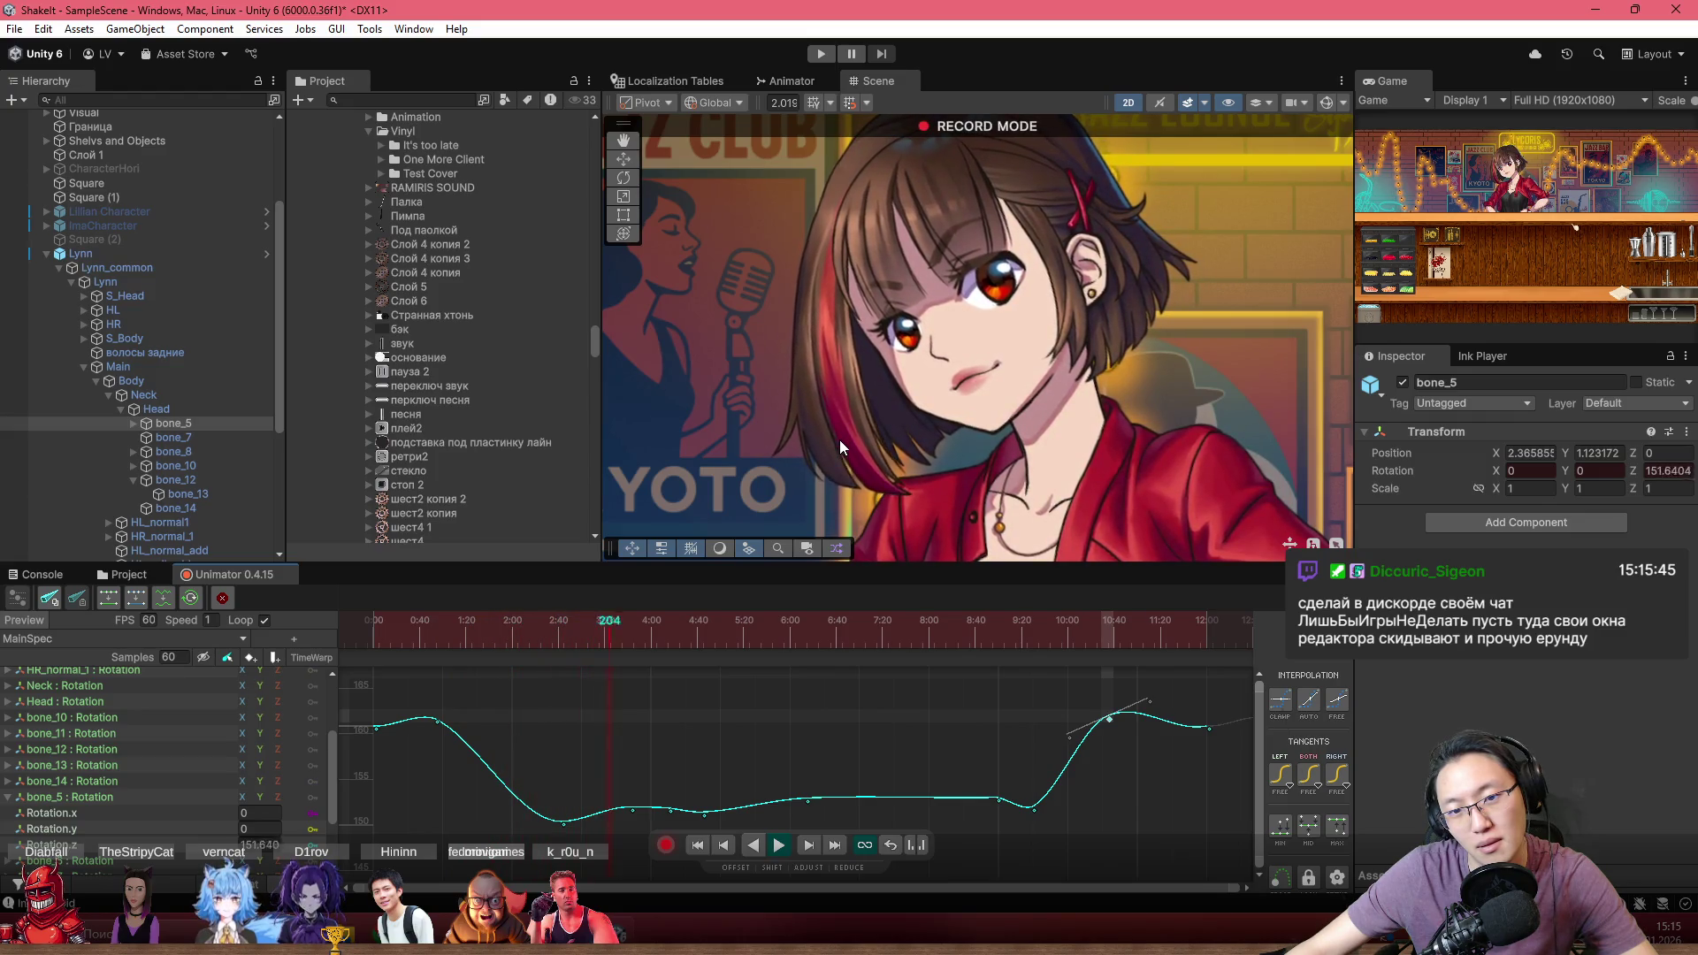
click(559, 639)
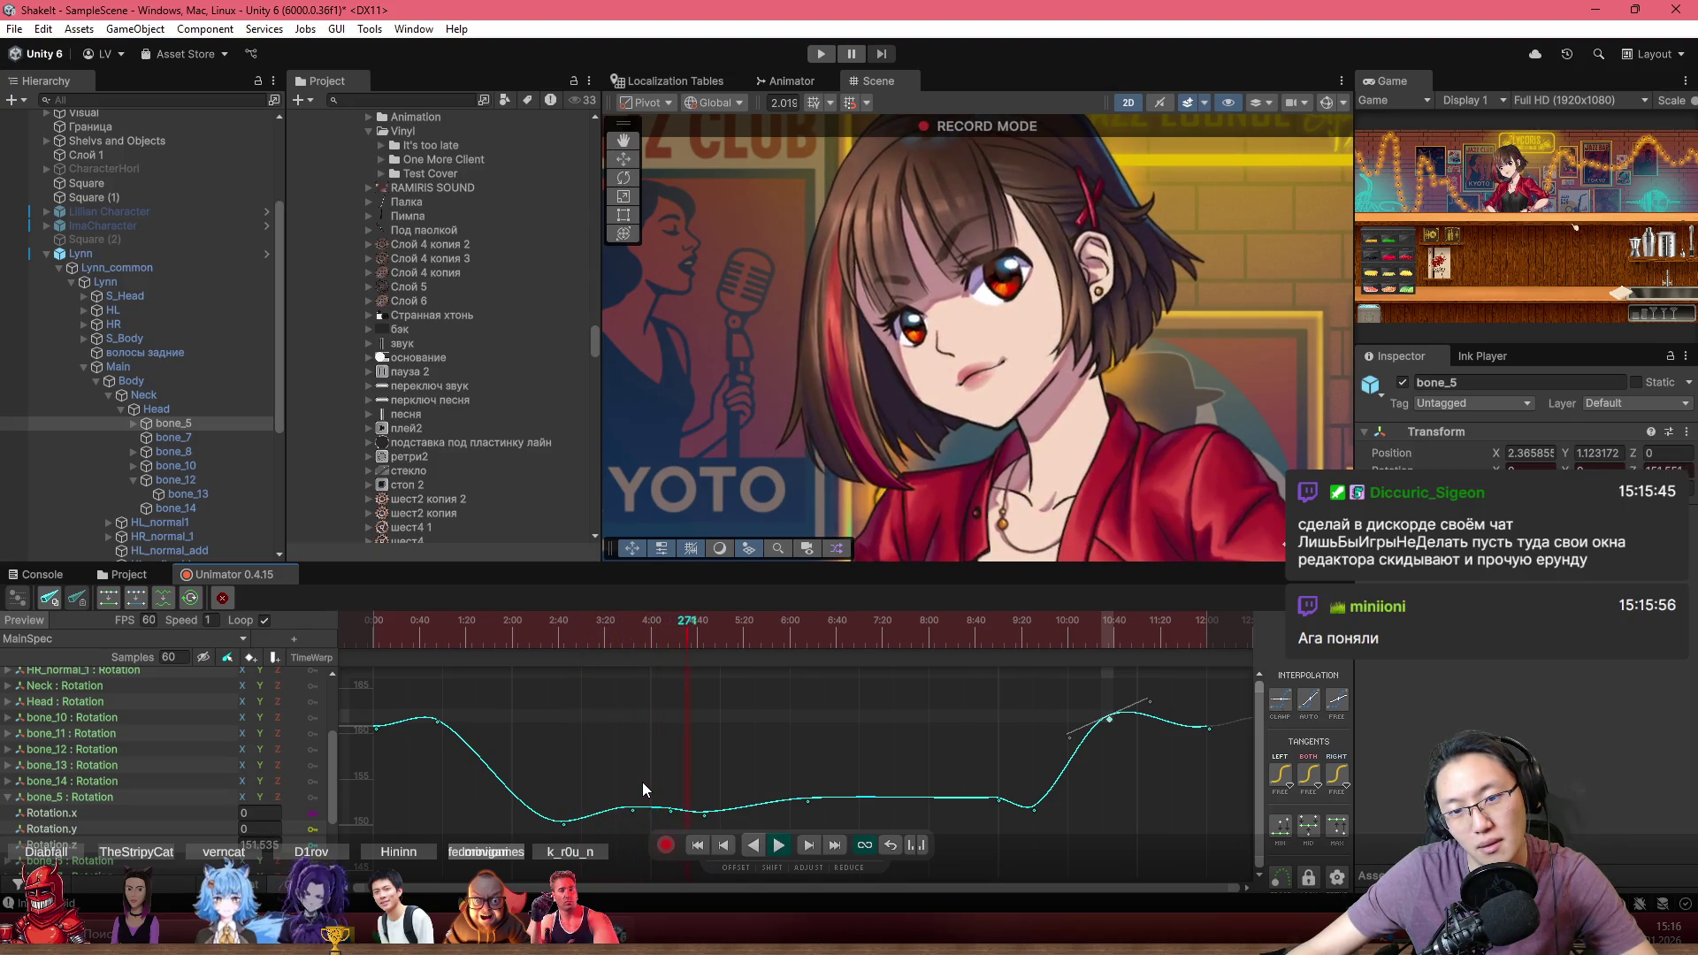
Move the frame-265 keyframe to about 5:00 and nudge a key to Rotation.z 150.621
scroll(651, 831, up, 2)
scroll(663, 818, up, 1)
click(697, 814)
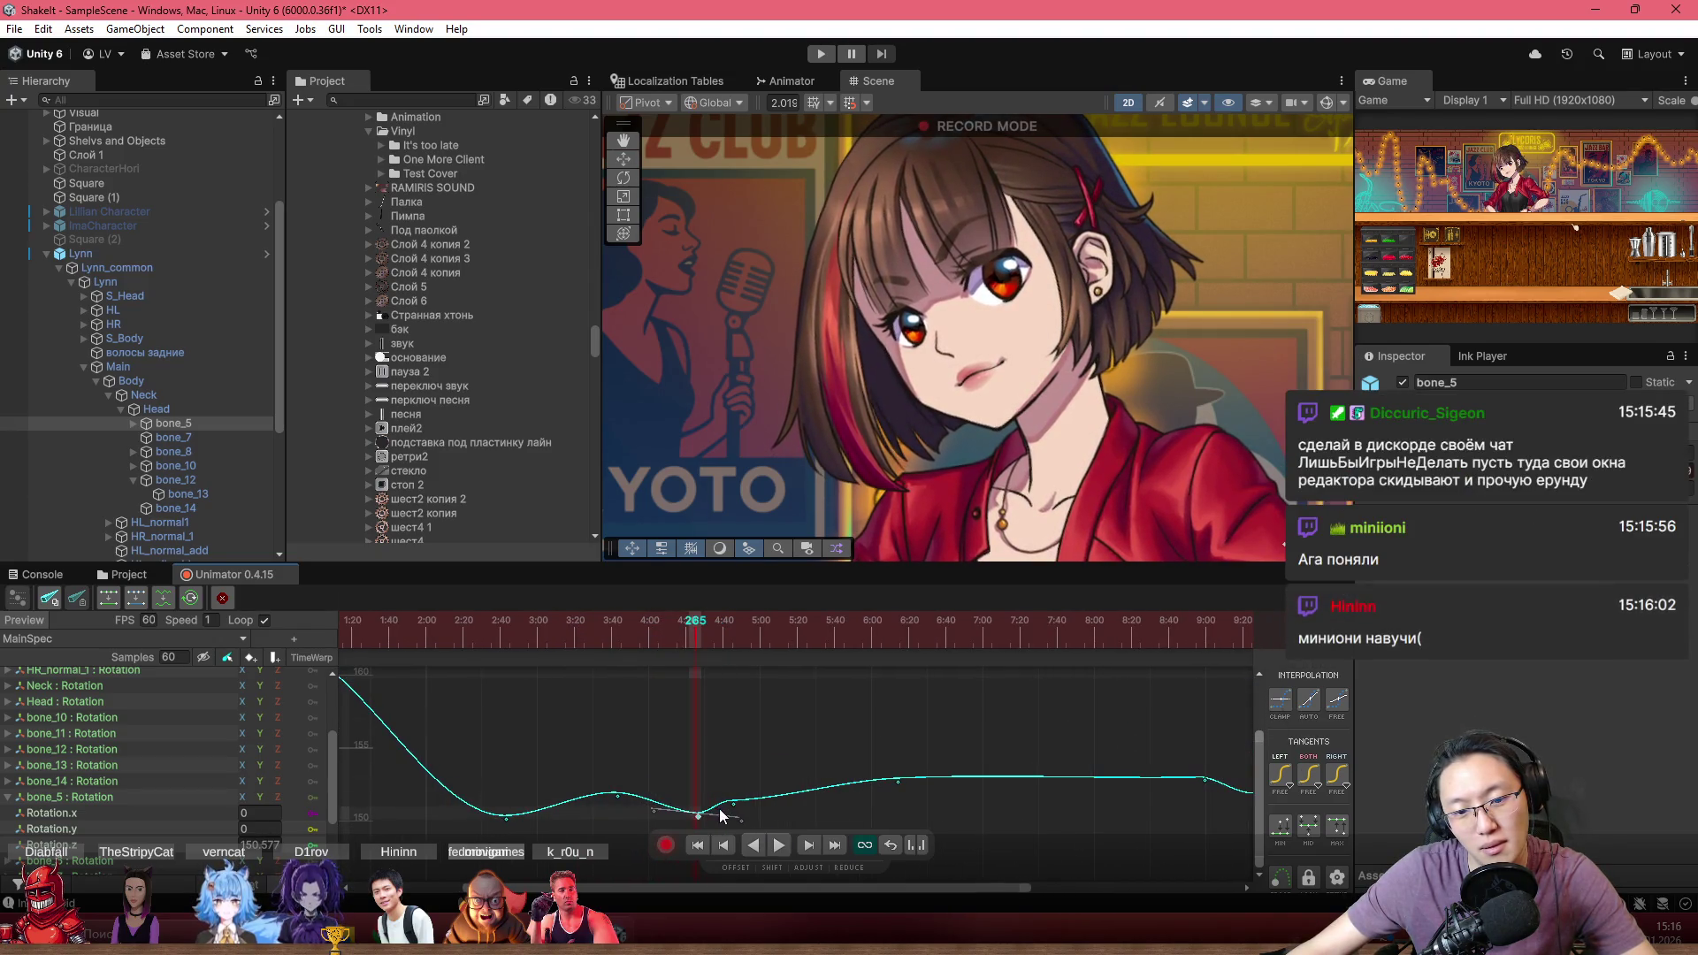
drag(734, 810, 752, 803)
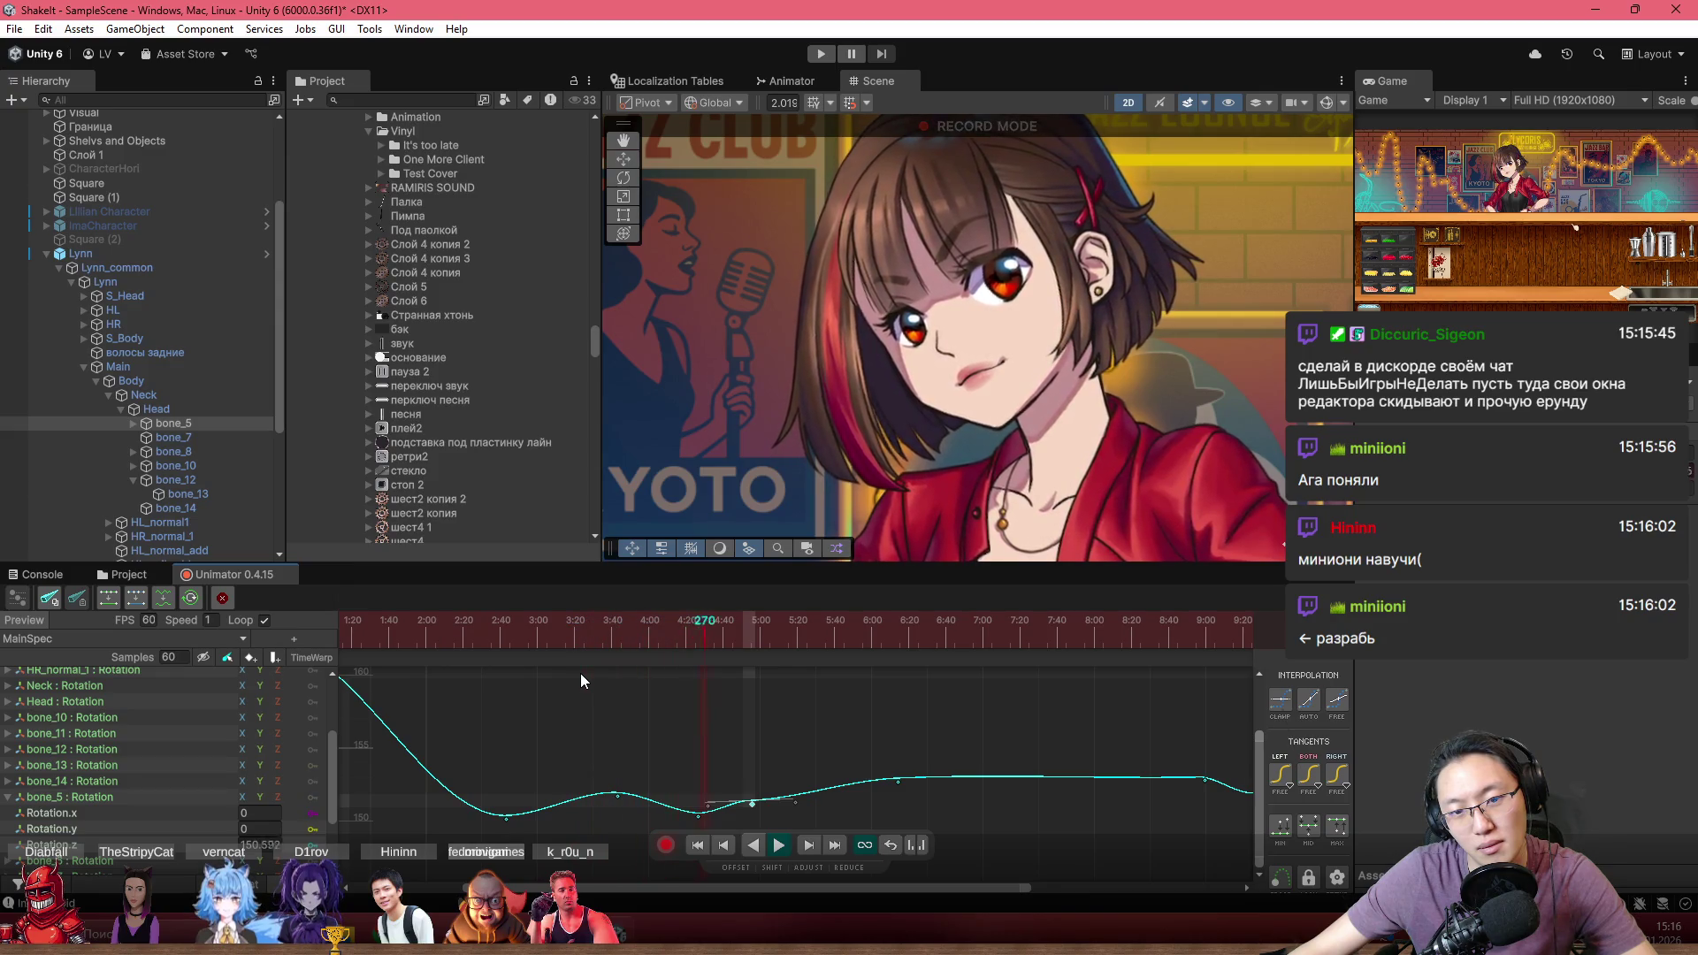
click(709, 810)
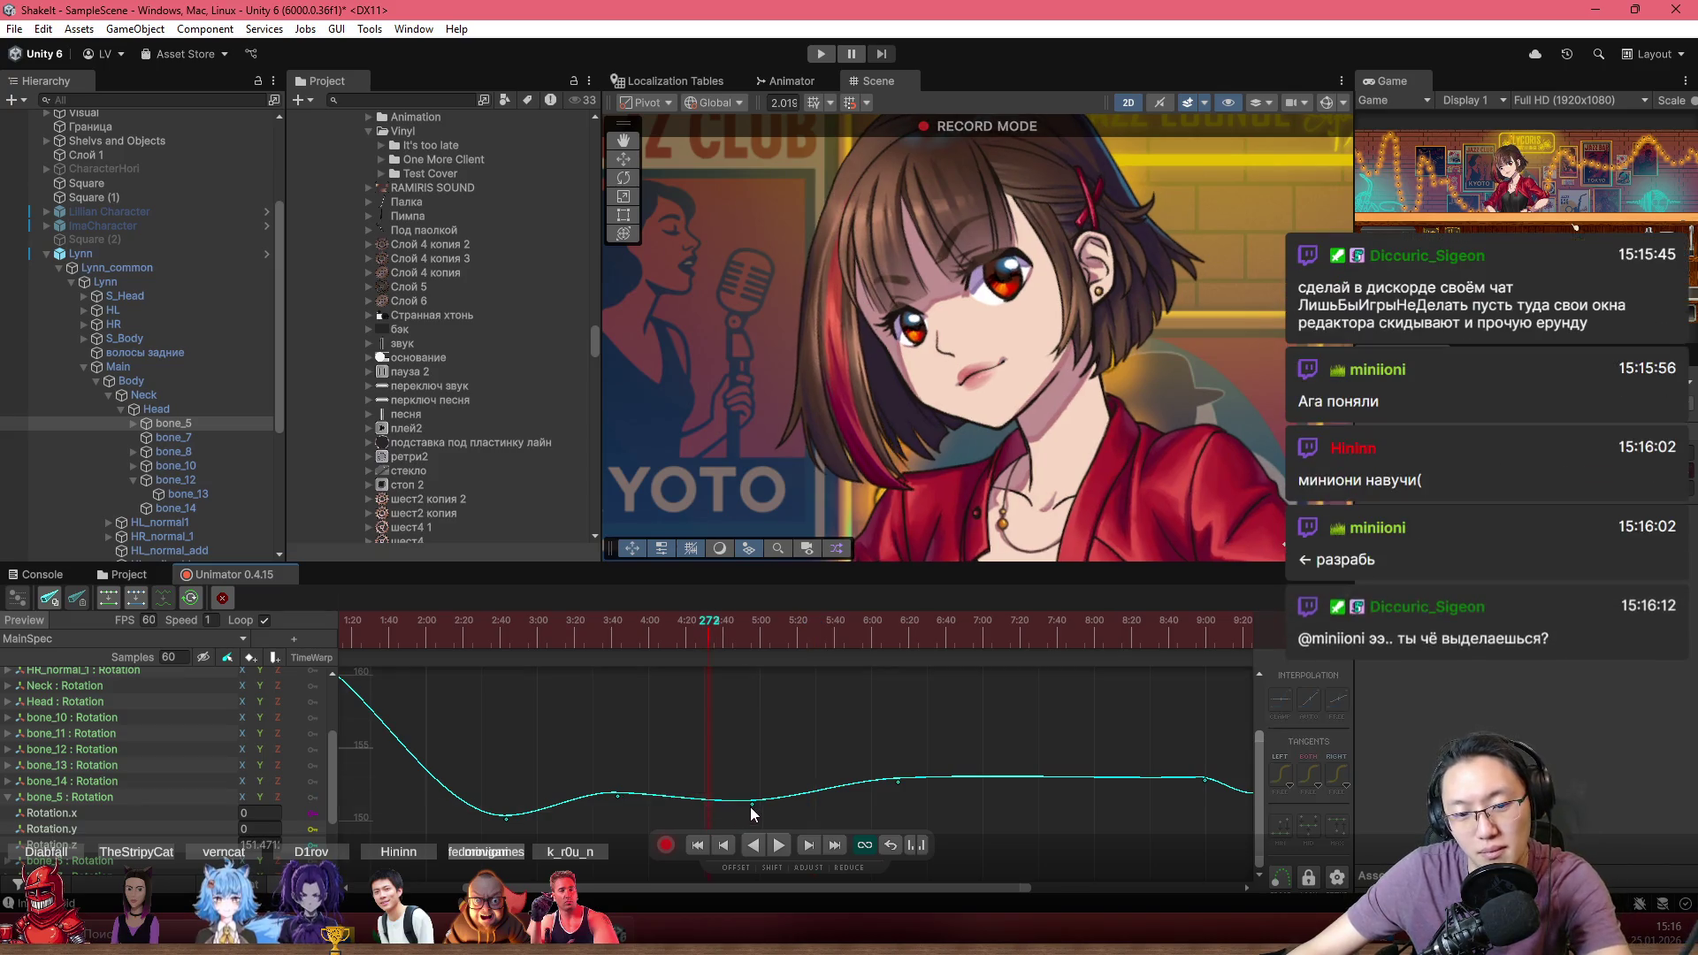
drag(752, 804, 762, 807)
Replay the changed section, then jump back to frame 290
click(530, 625)
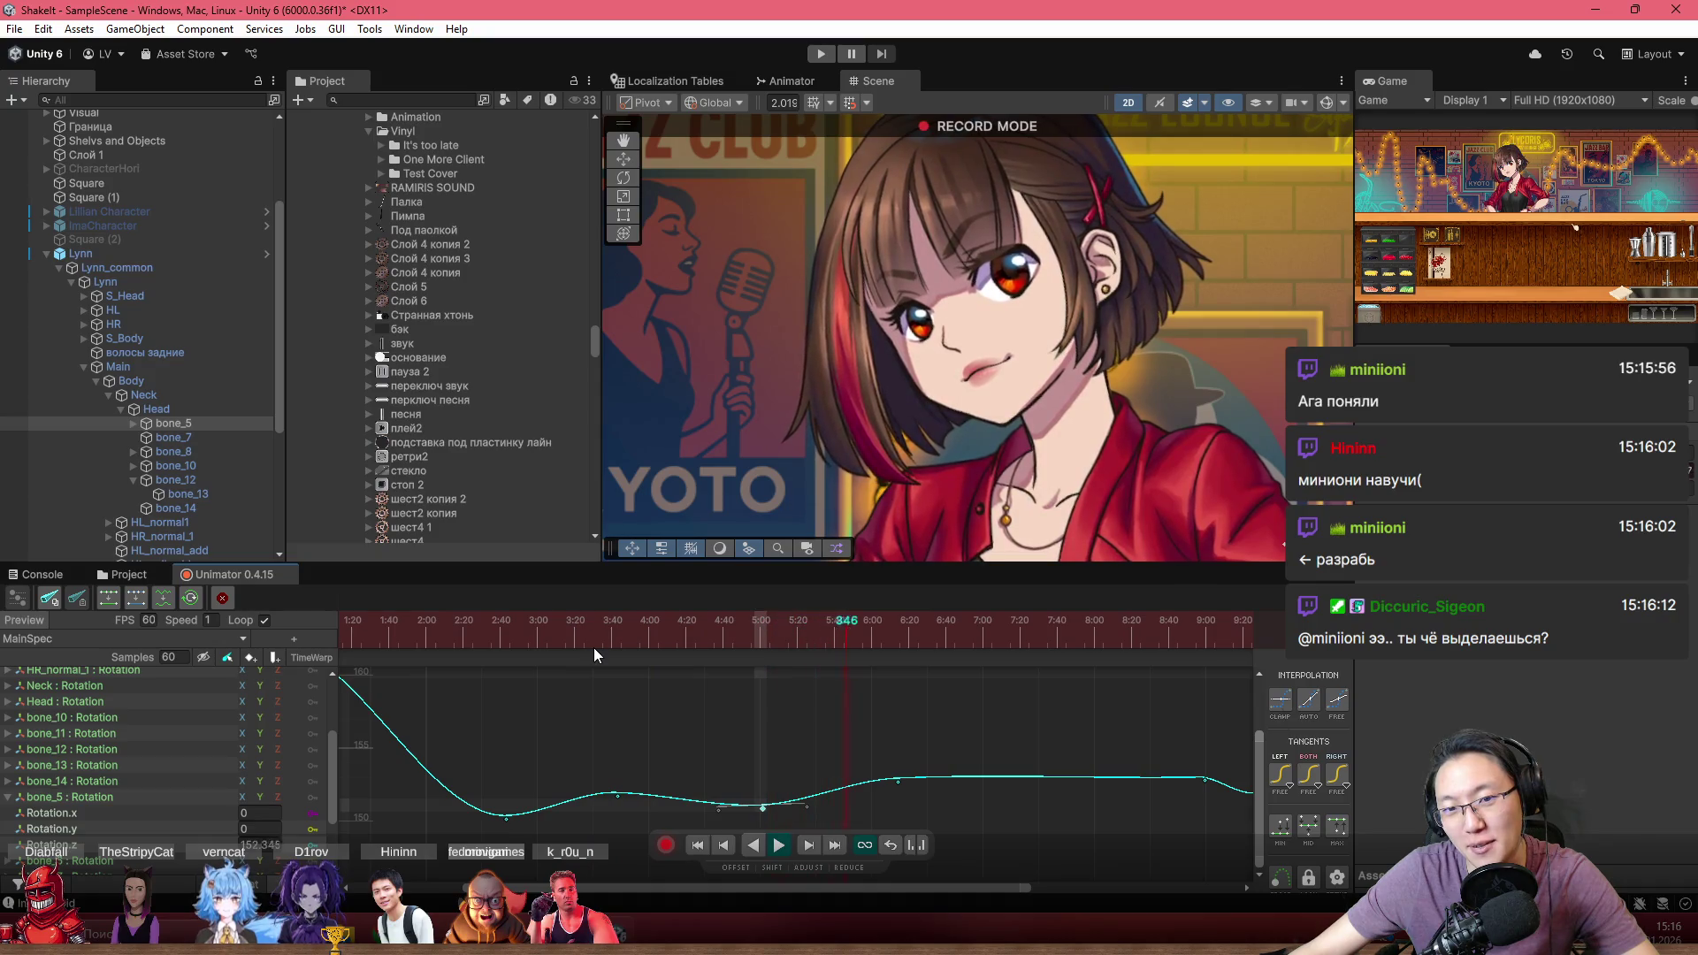
key(space)
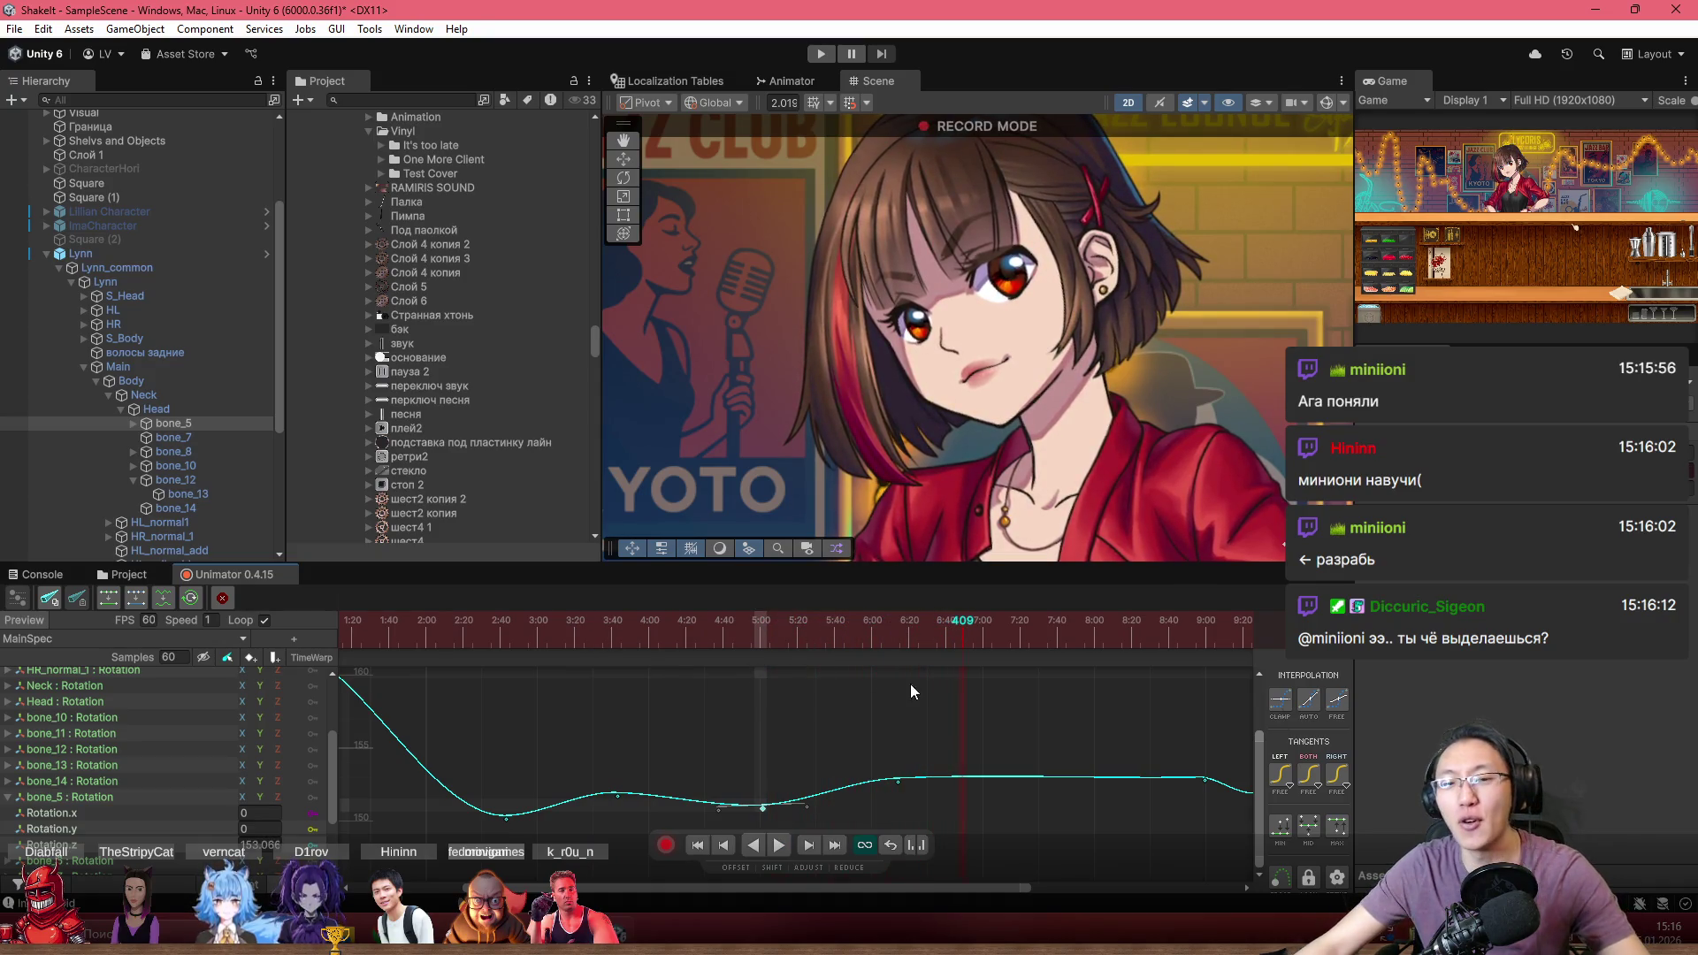
click(744, 633)
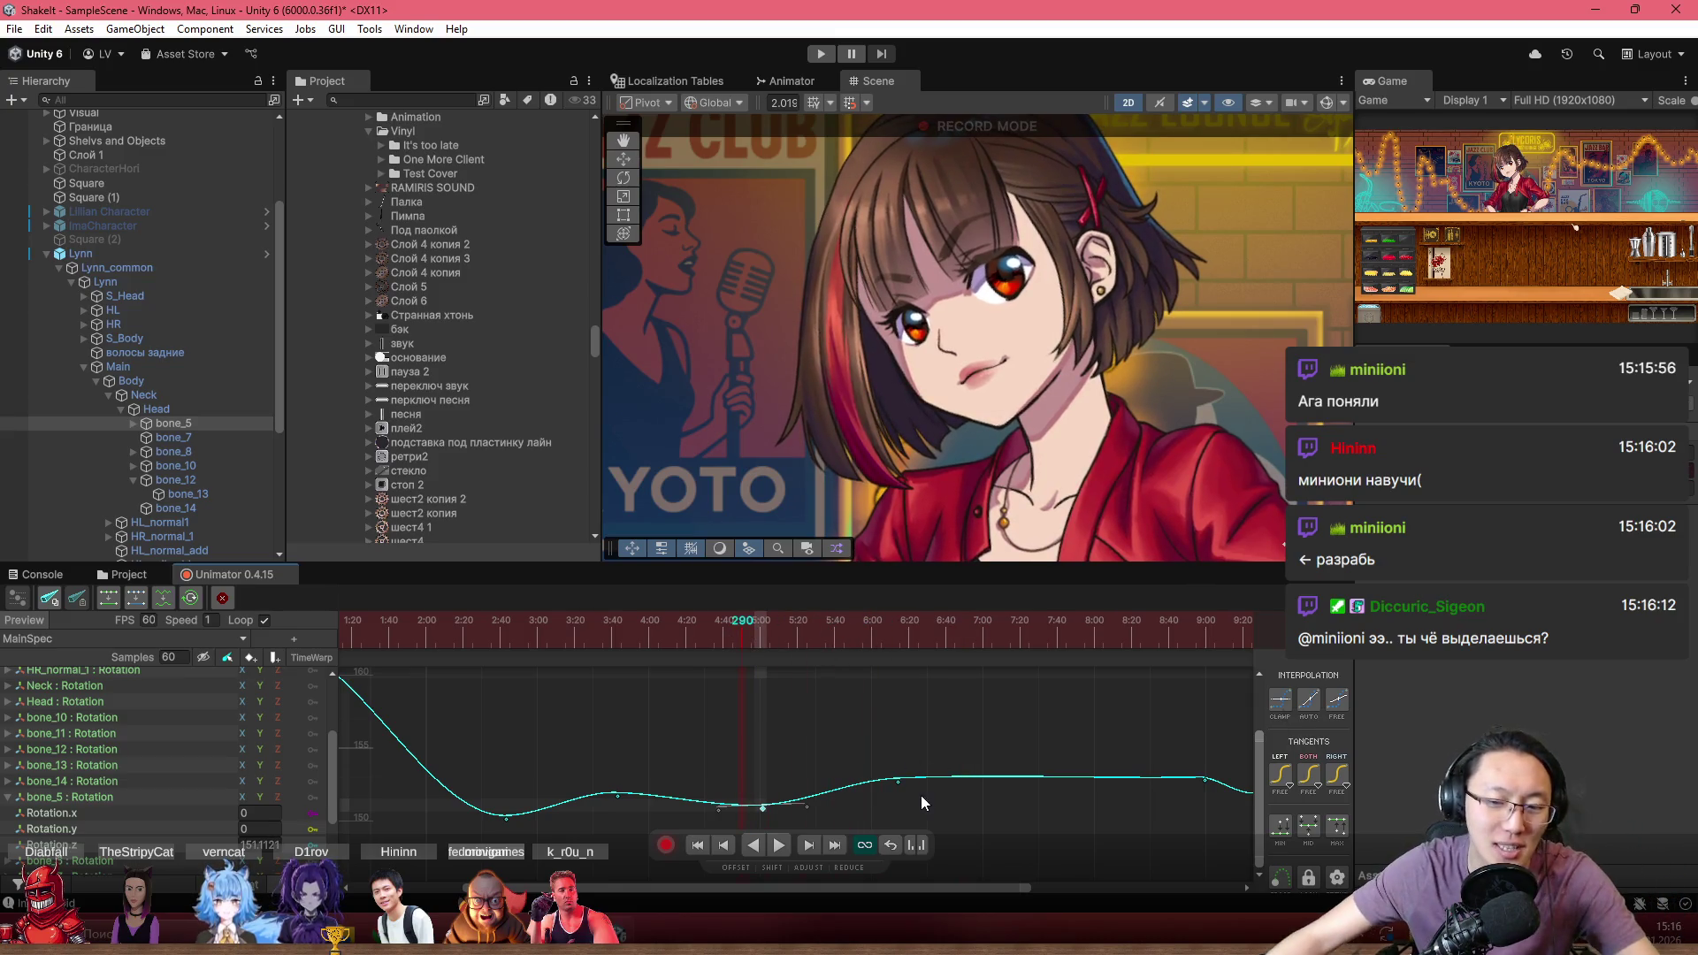
scroll(893, 783, down, 2)
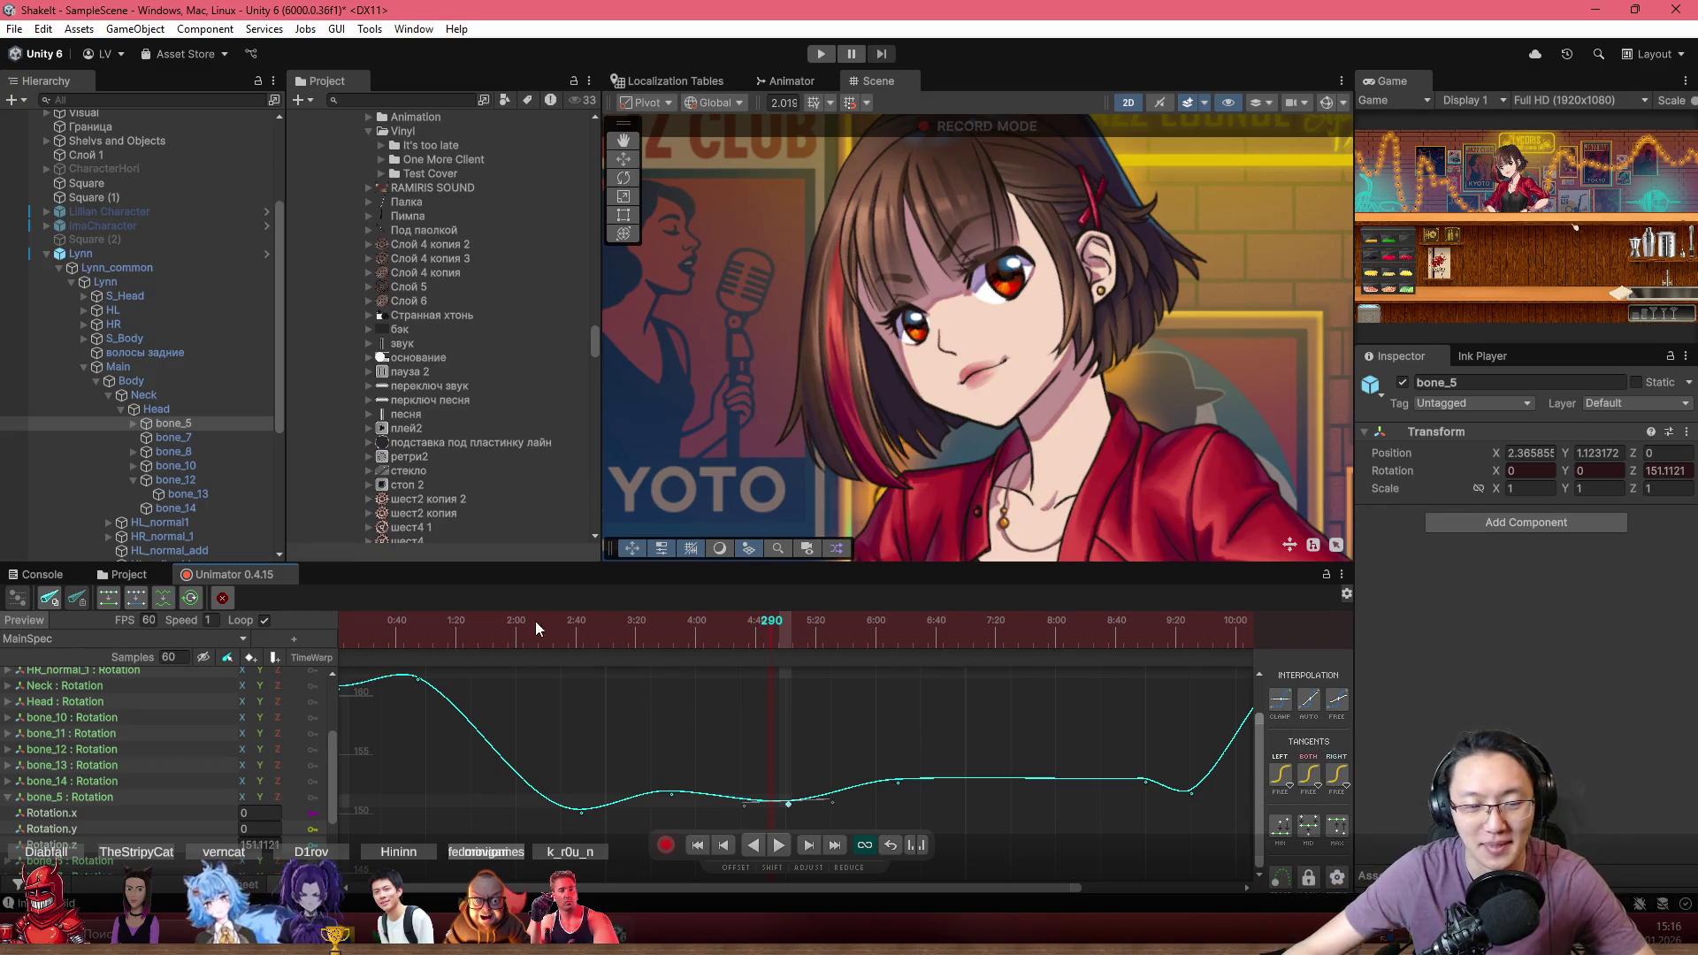
drag(534, 628, 399, 630)
scroll(705, 700, down, 1)
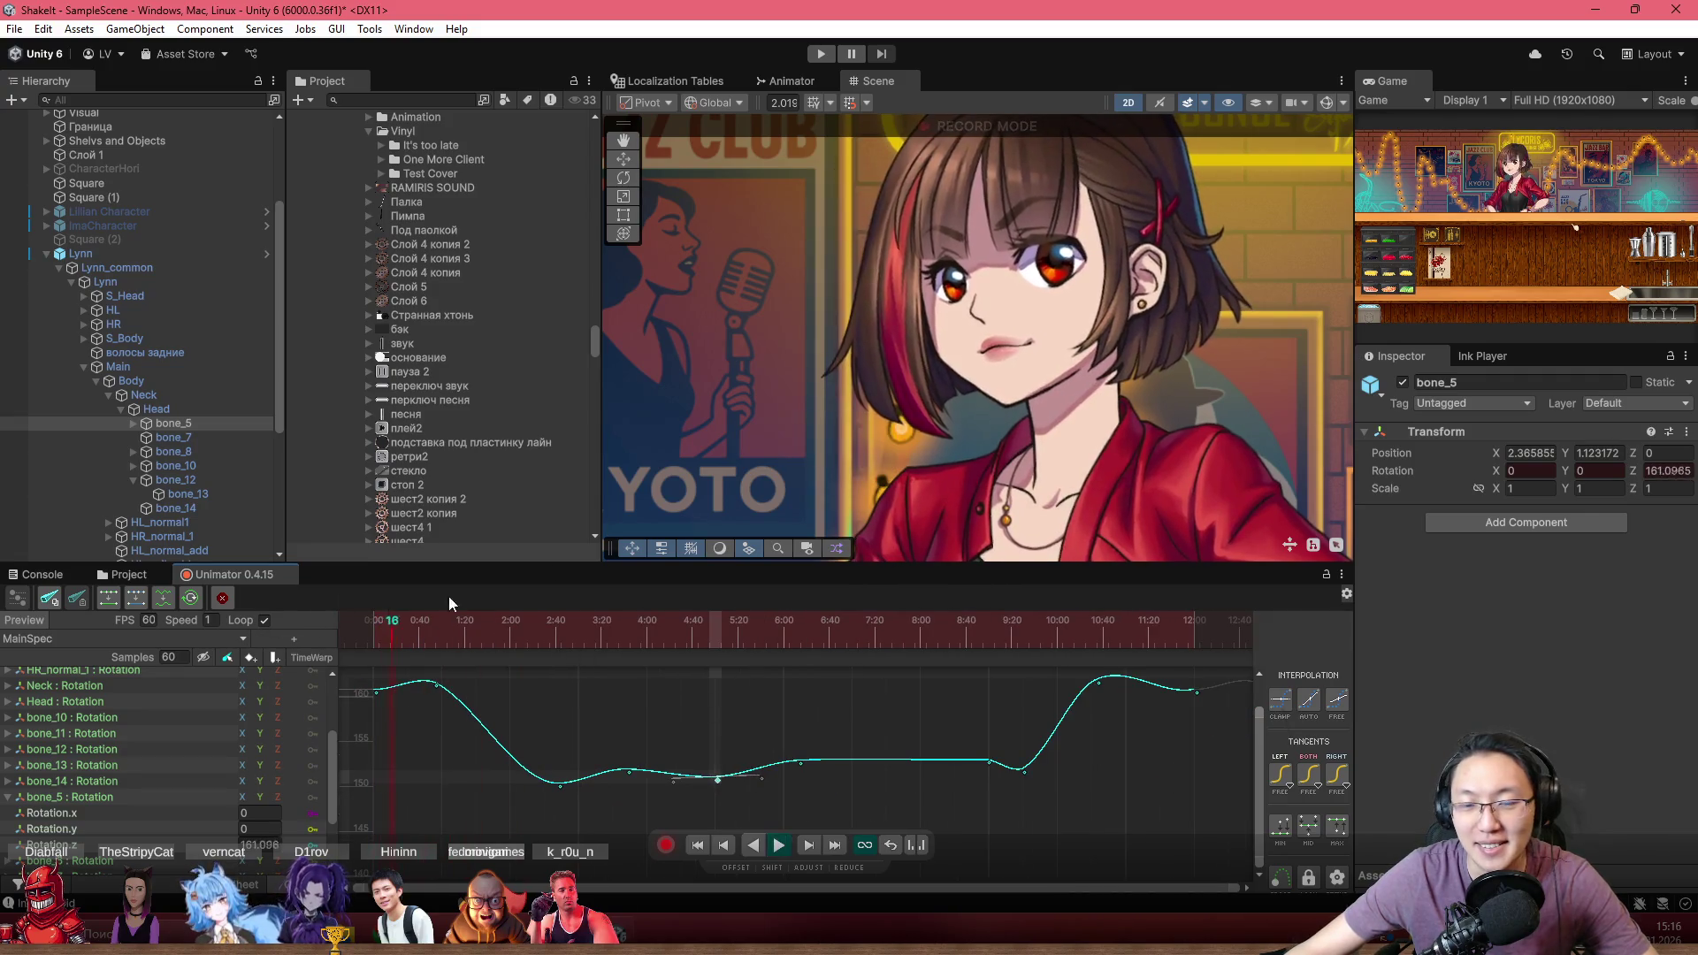
scroll(980, 386, up, 3)
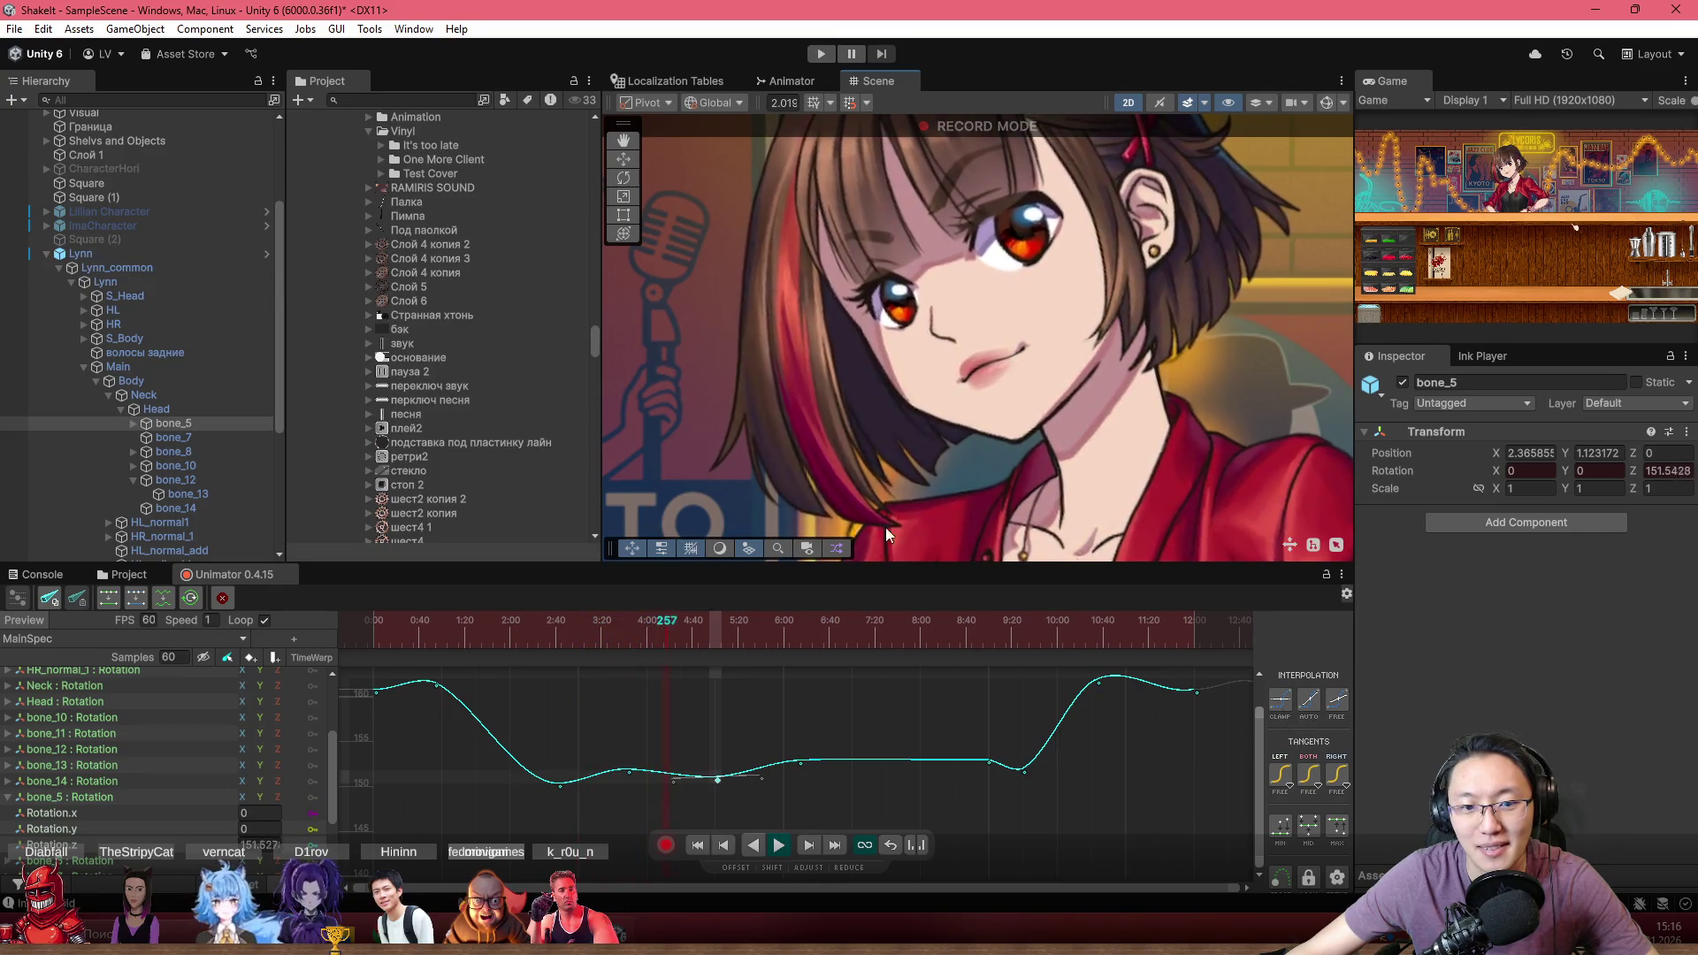
scroll(665, 703, up, 2)
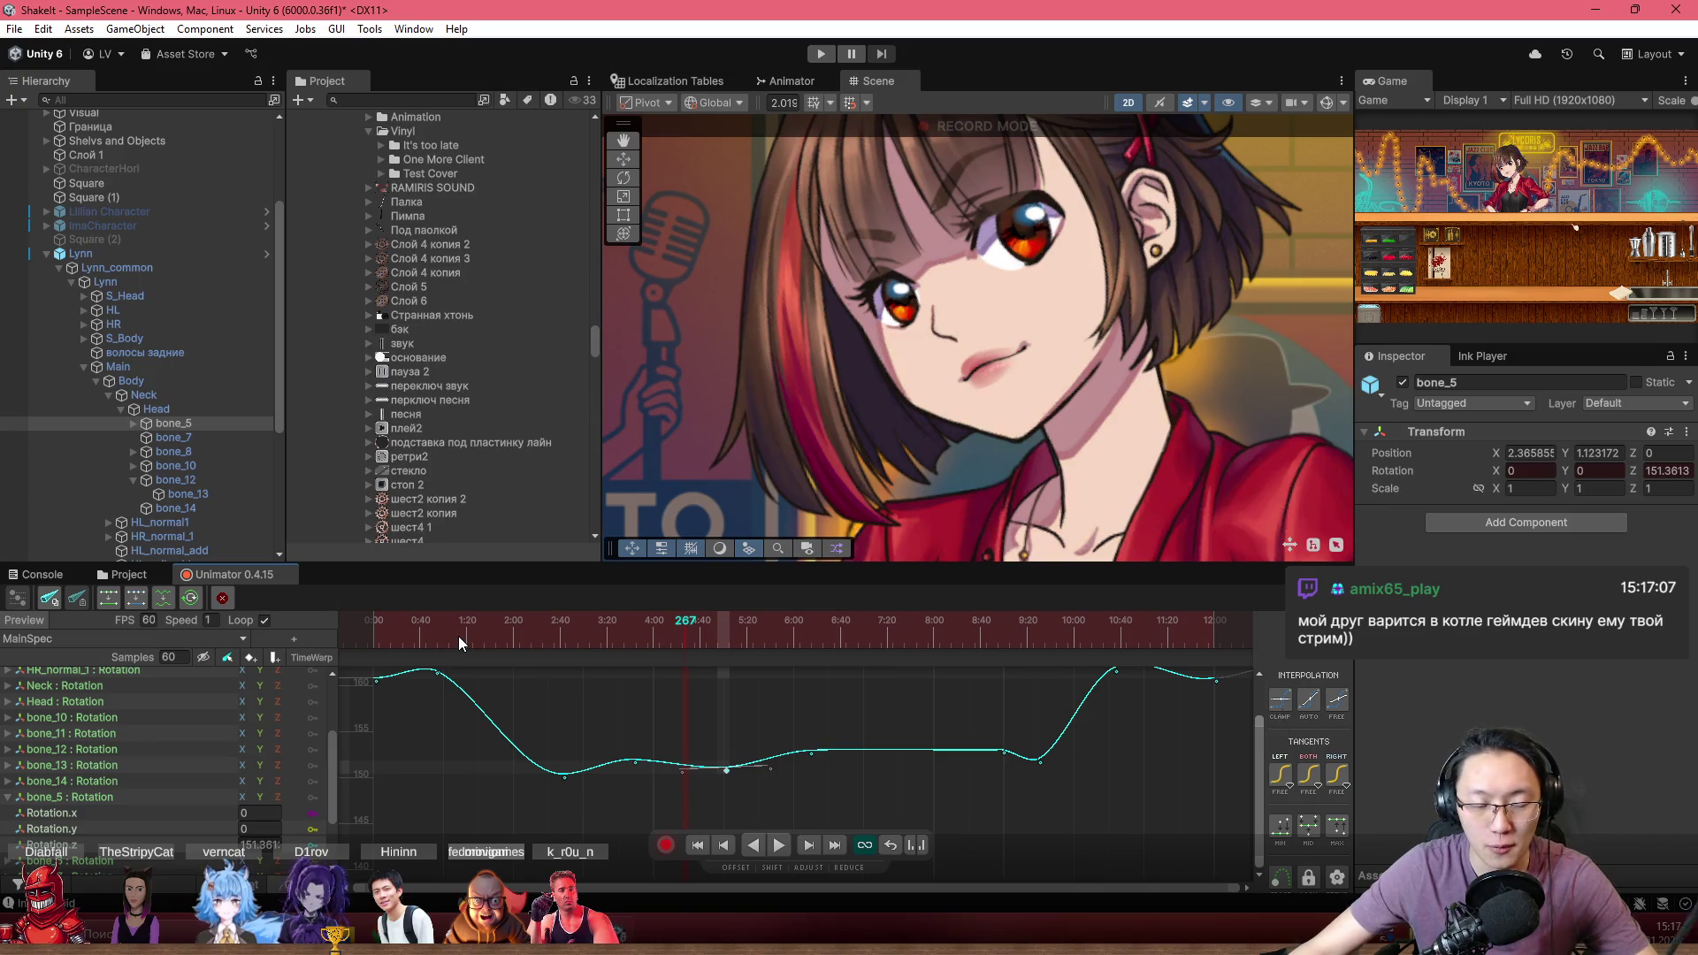
drag(458, 635, 359, 640)
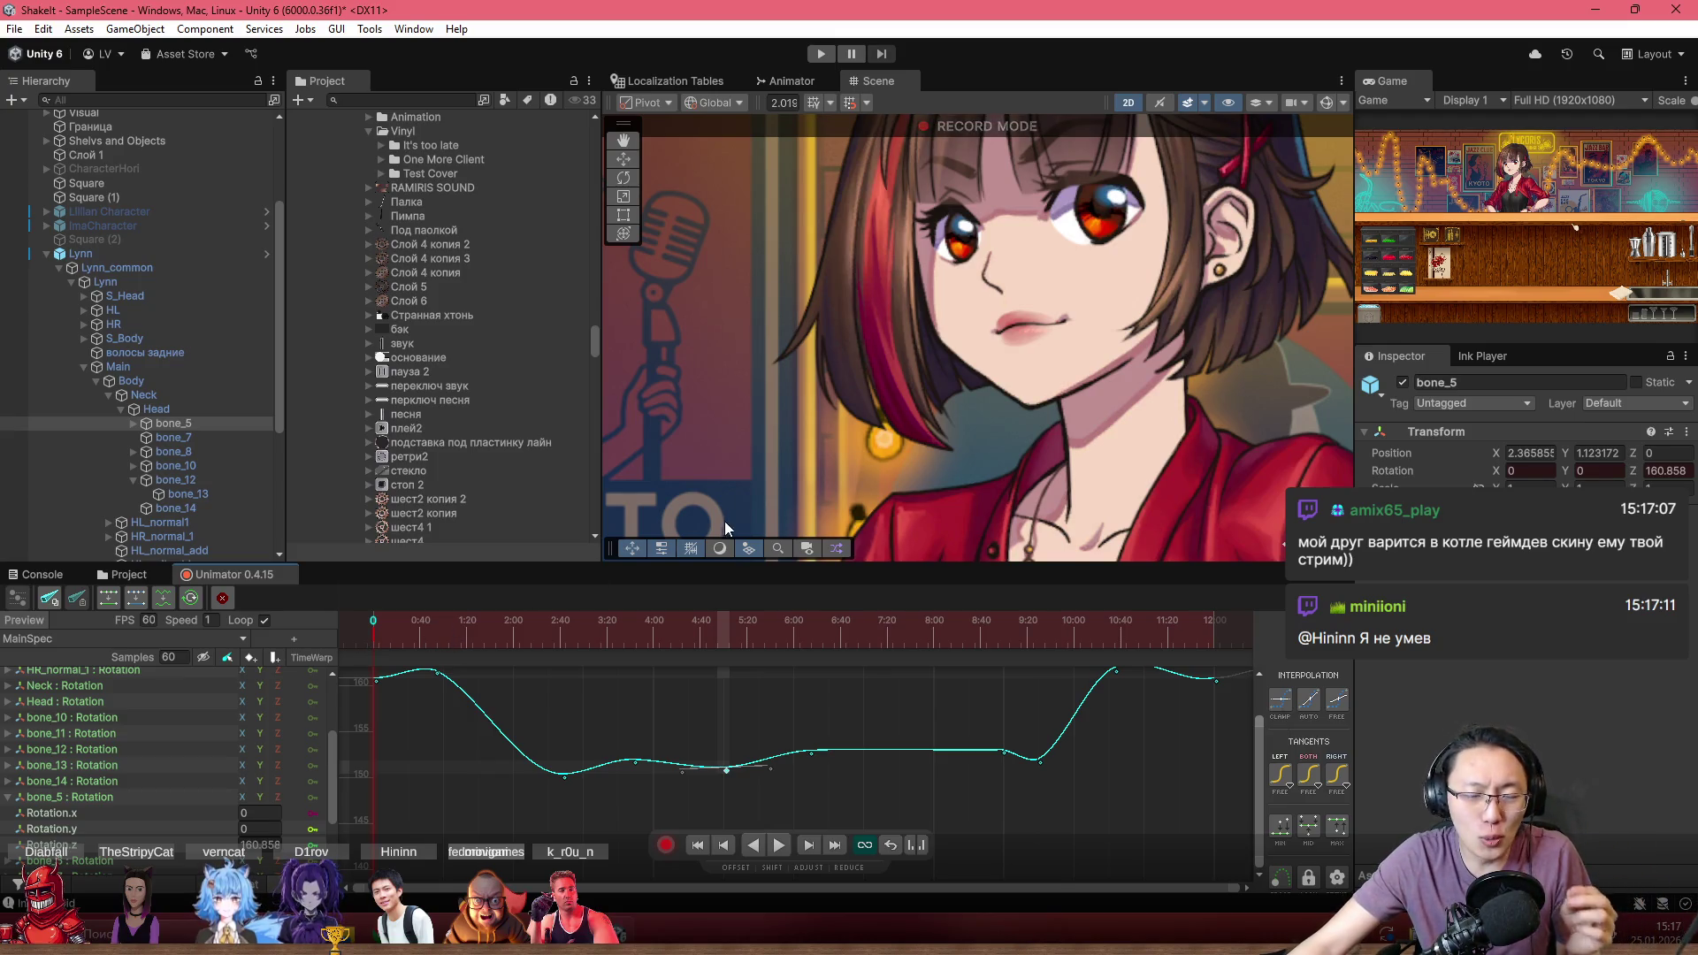
scroll(926, 464, down, 3)
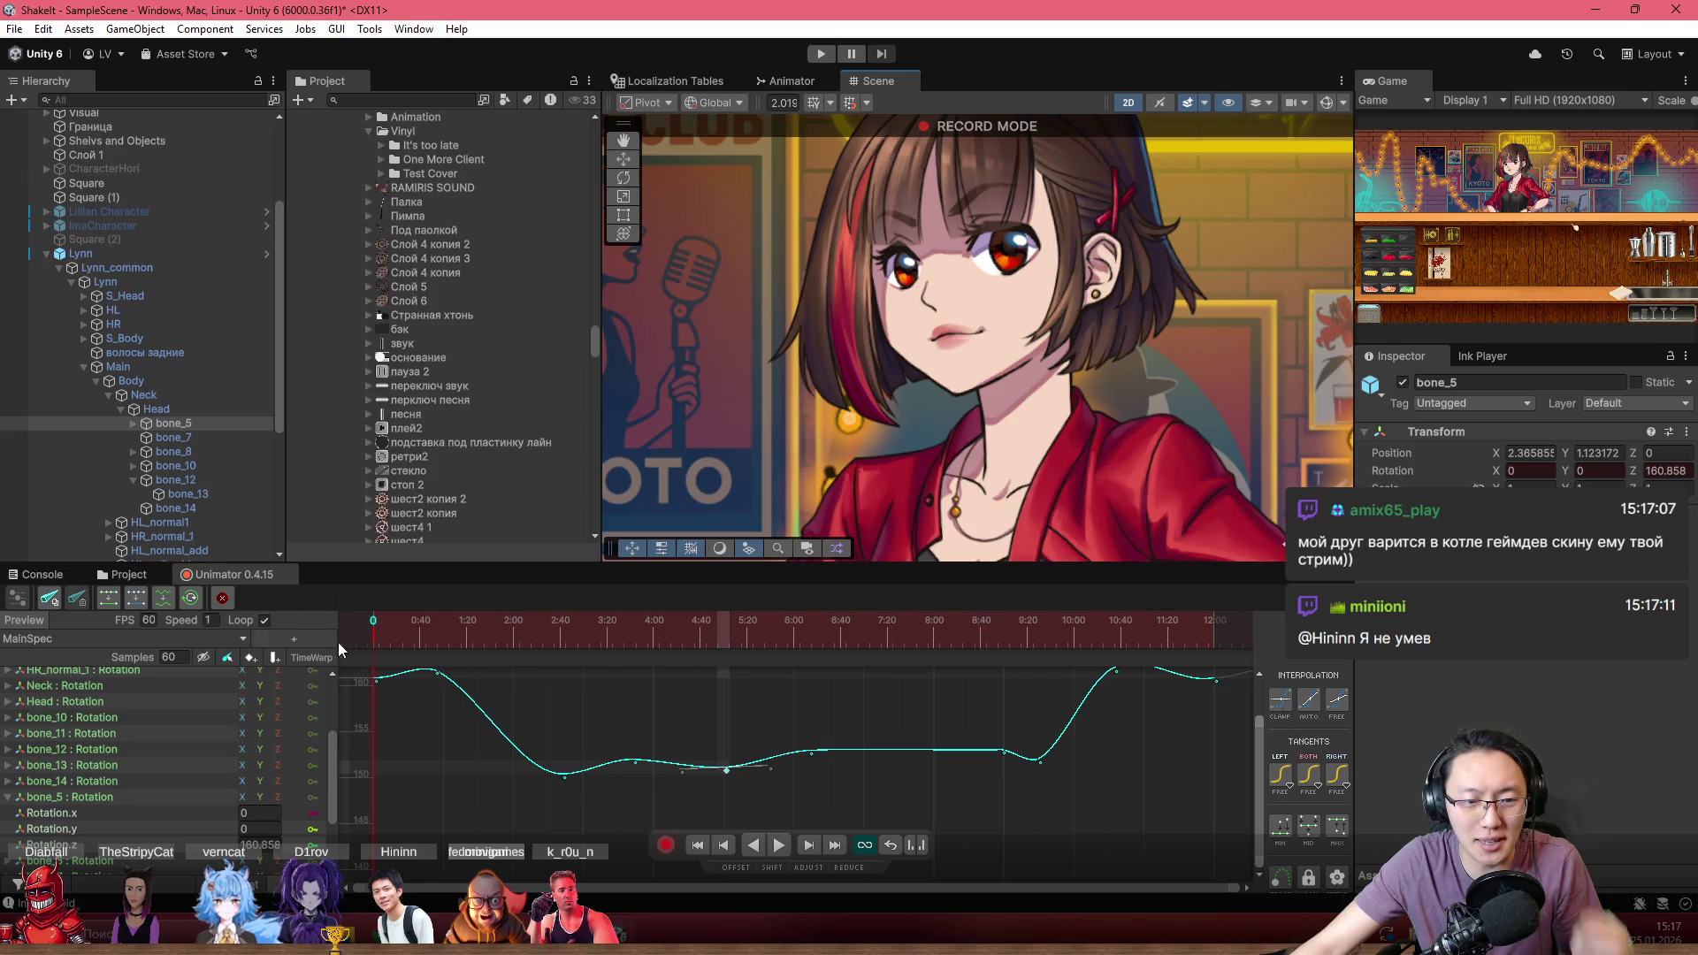
drag(888, 426, 885, 474)
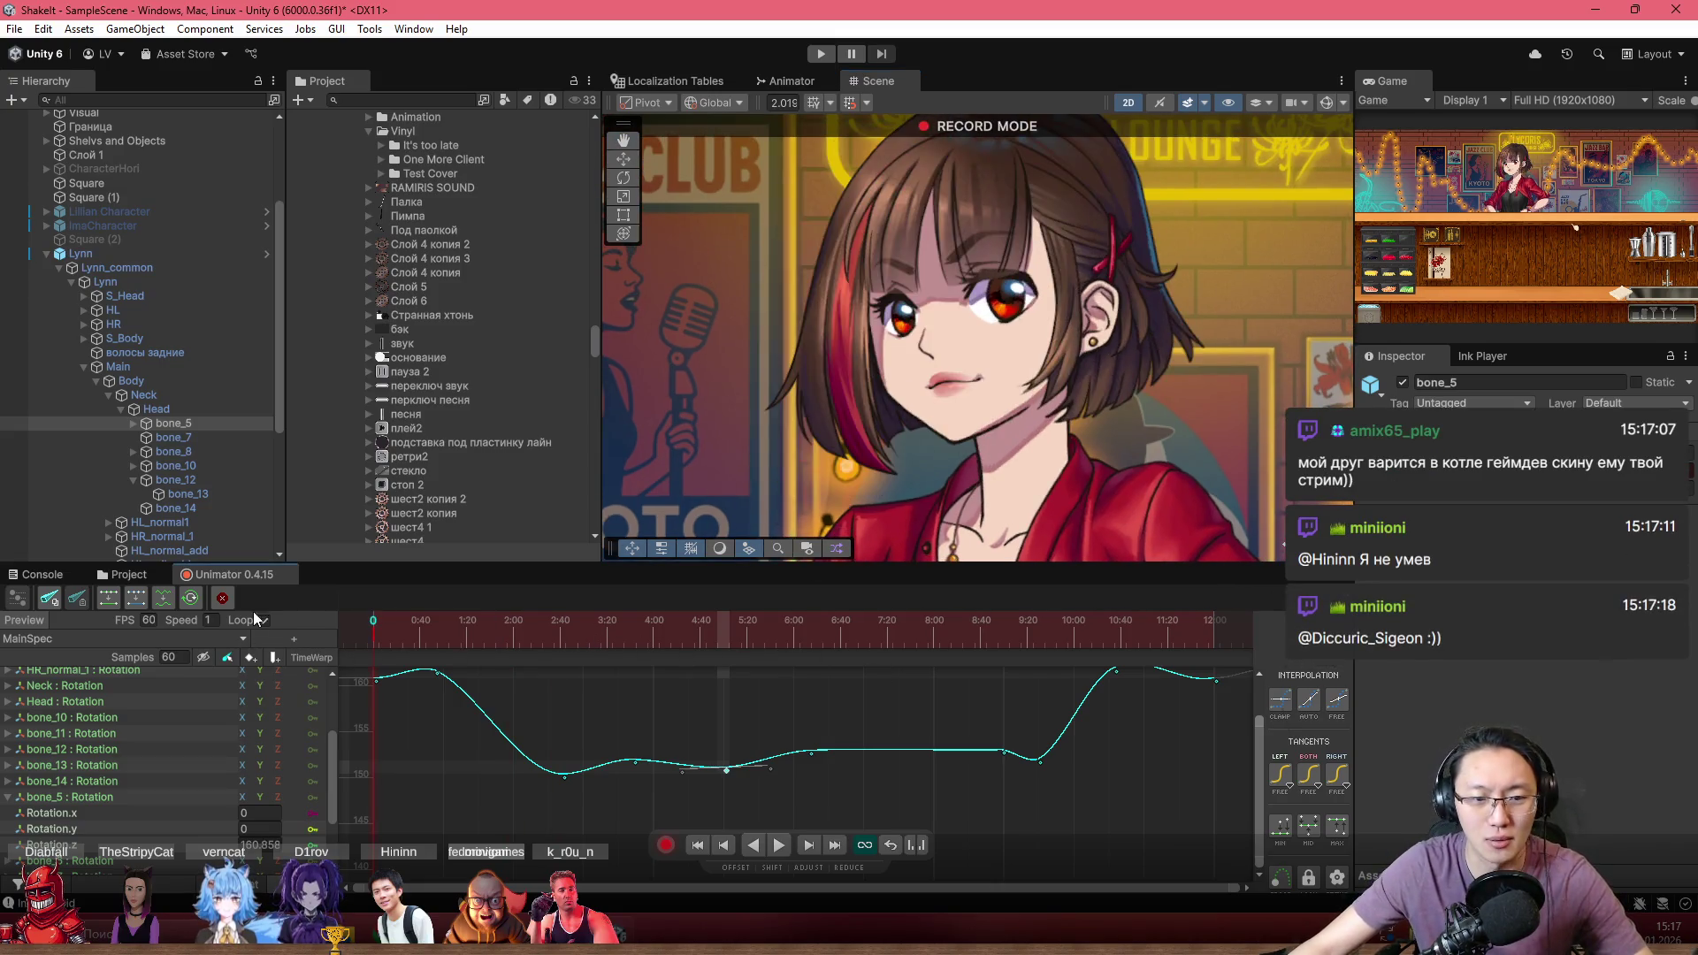
scroll(810, 437, down, 1)
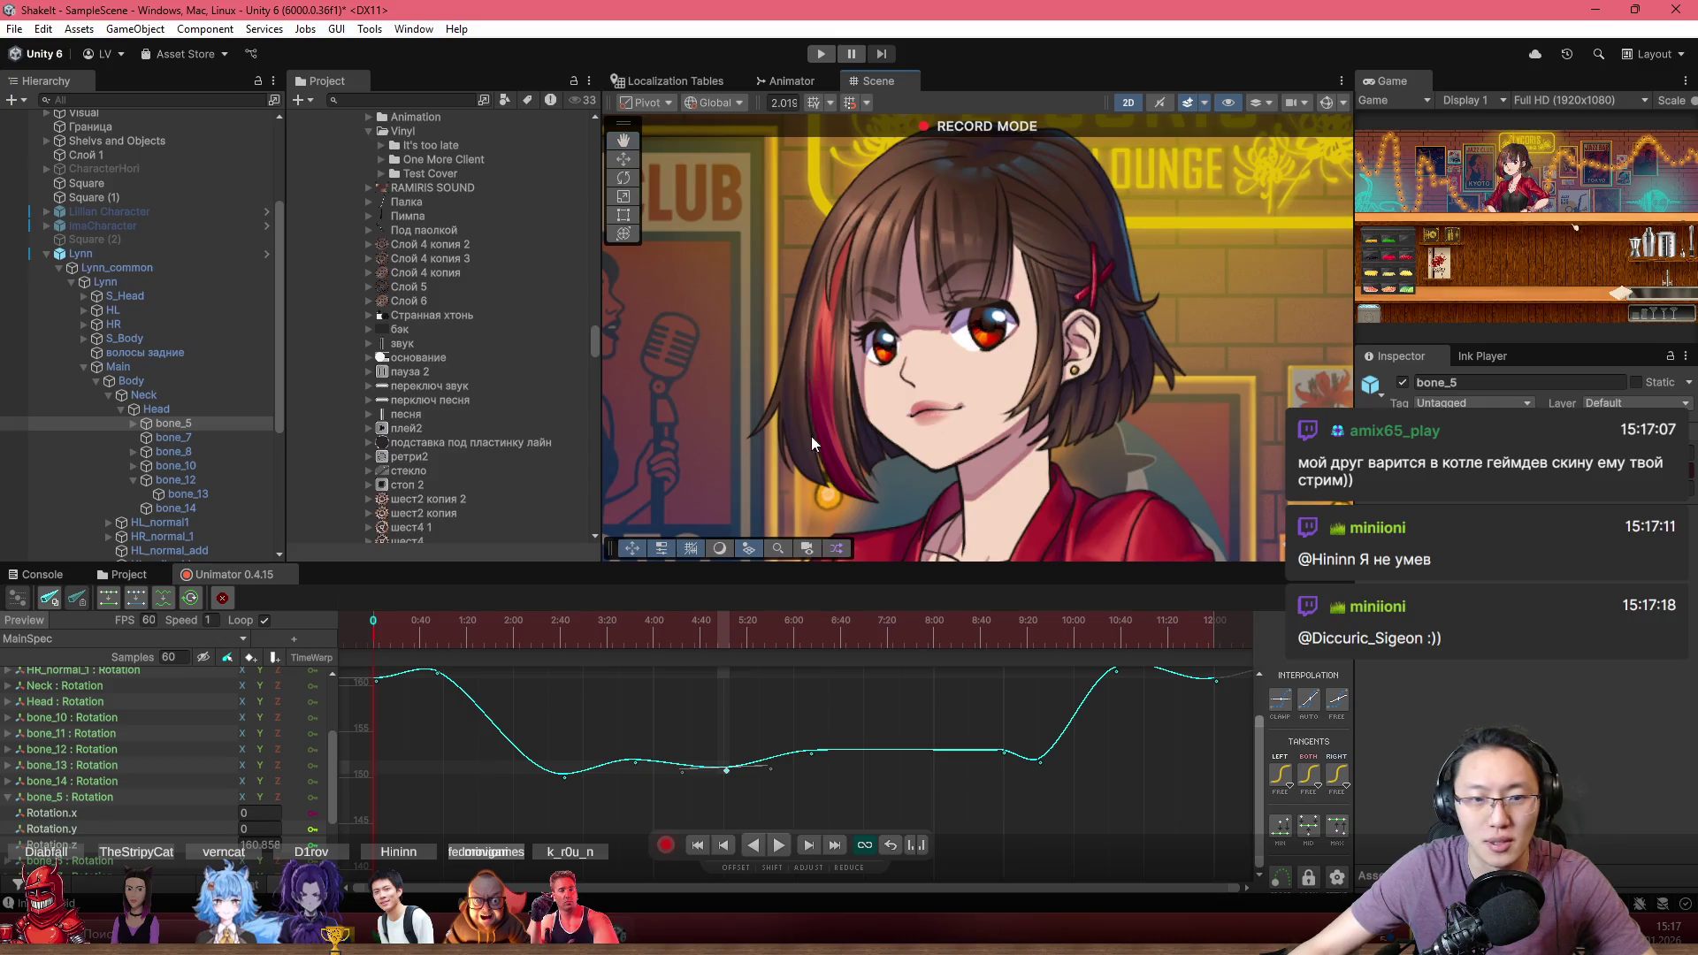
drag(487, 661, 441, 773)
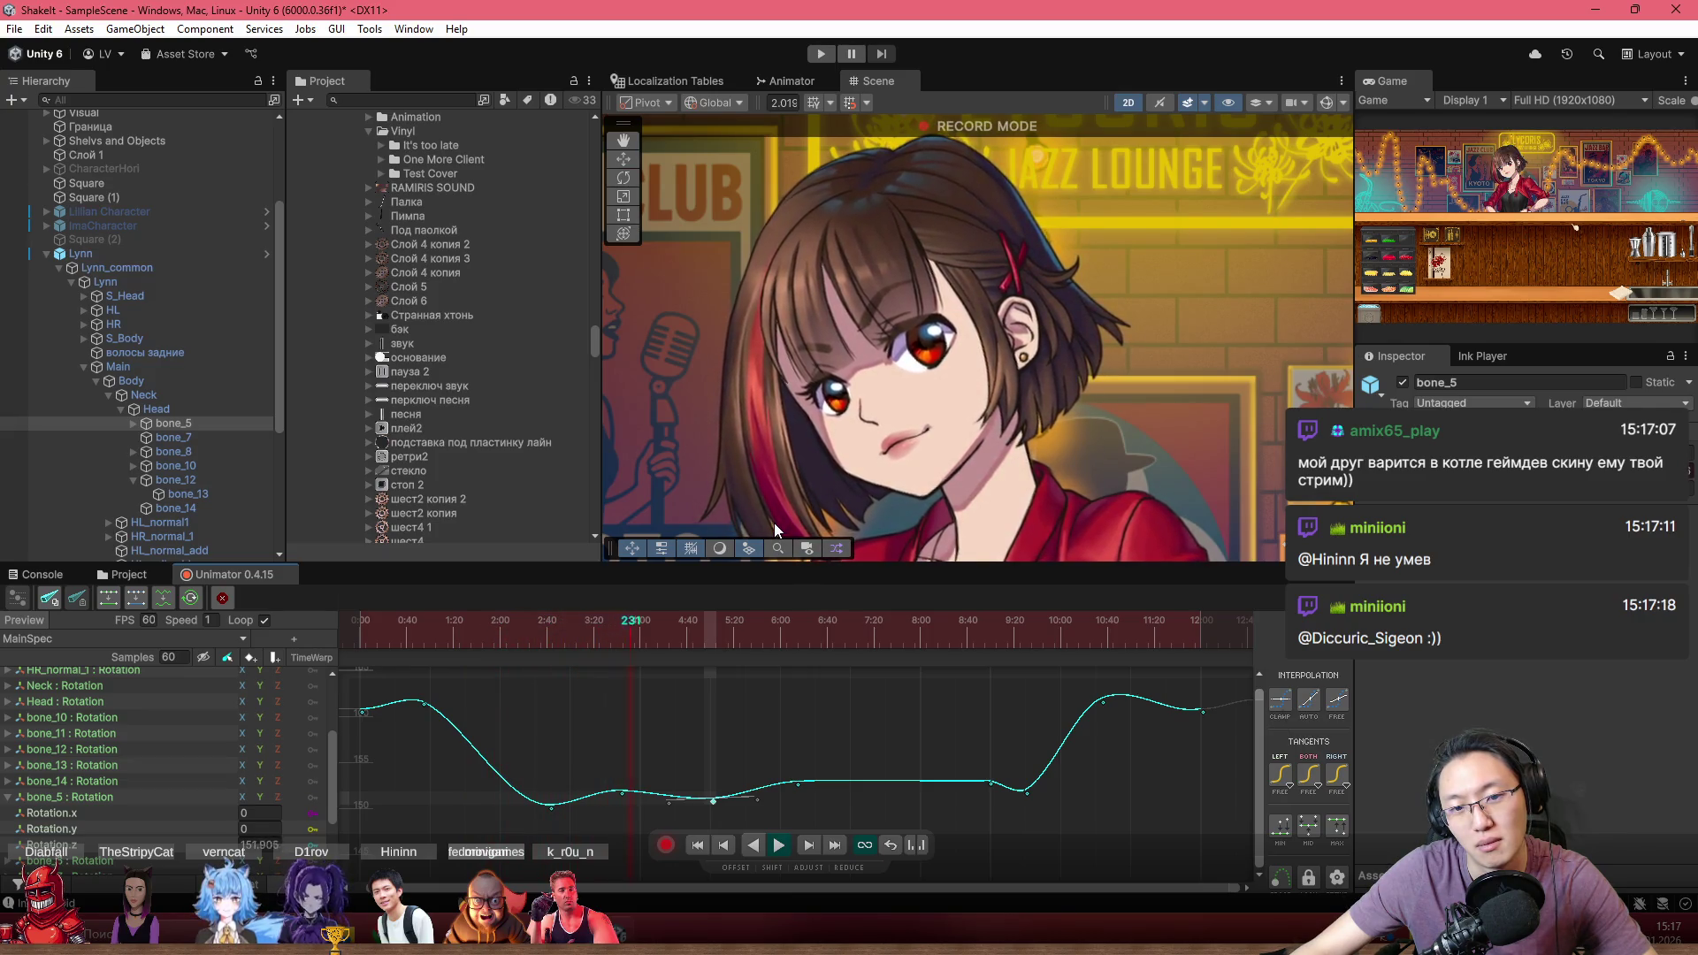
scroll(793, 675, up, 2)
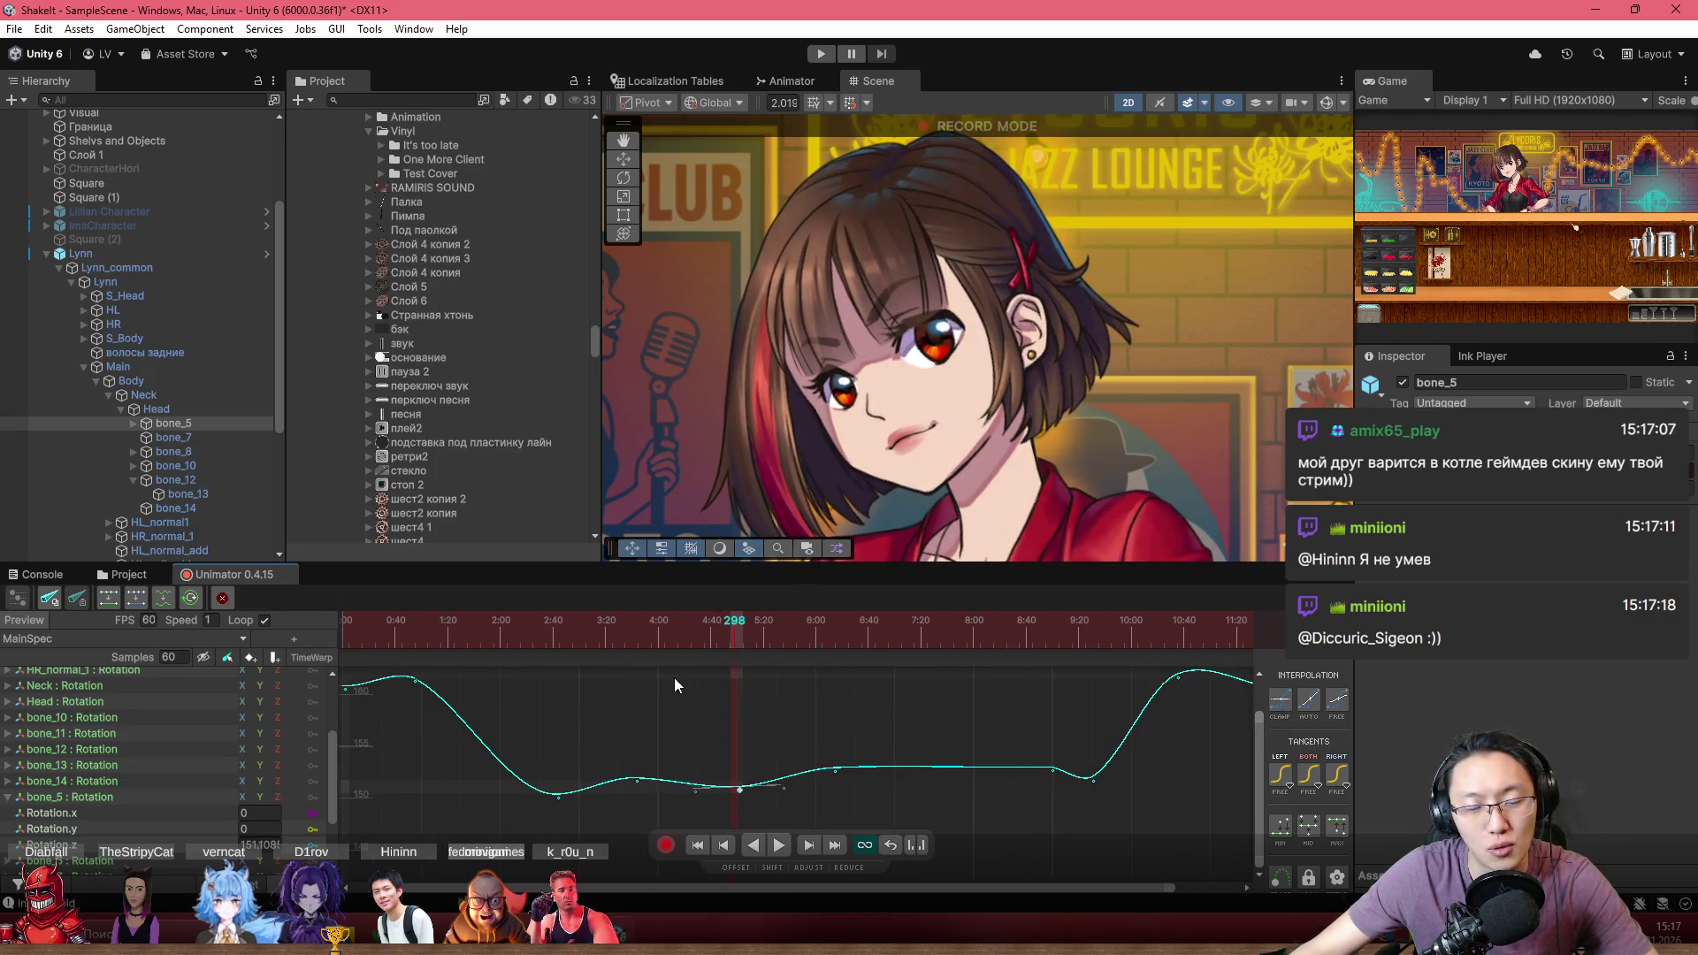
Rewind the MainSpec clip to frame 0, shift the Scene view, and play
key(space)
key(space)
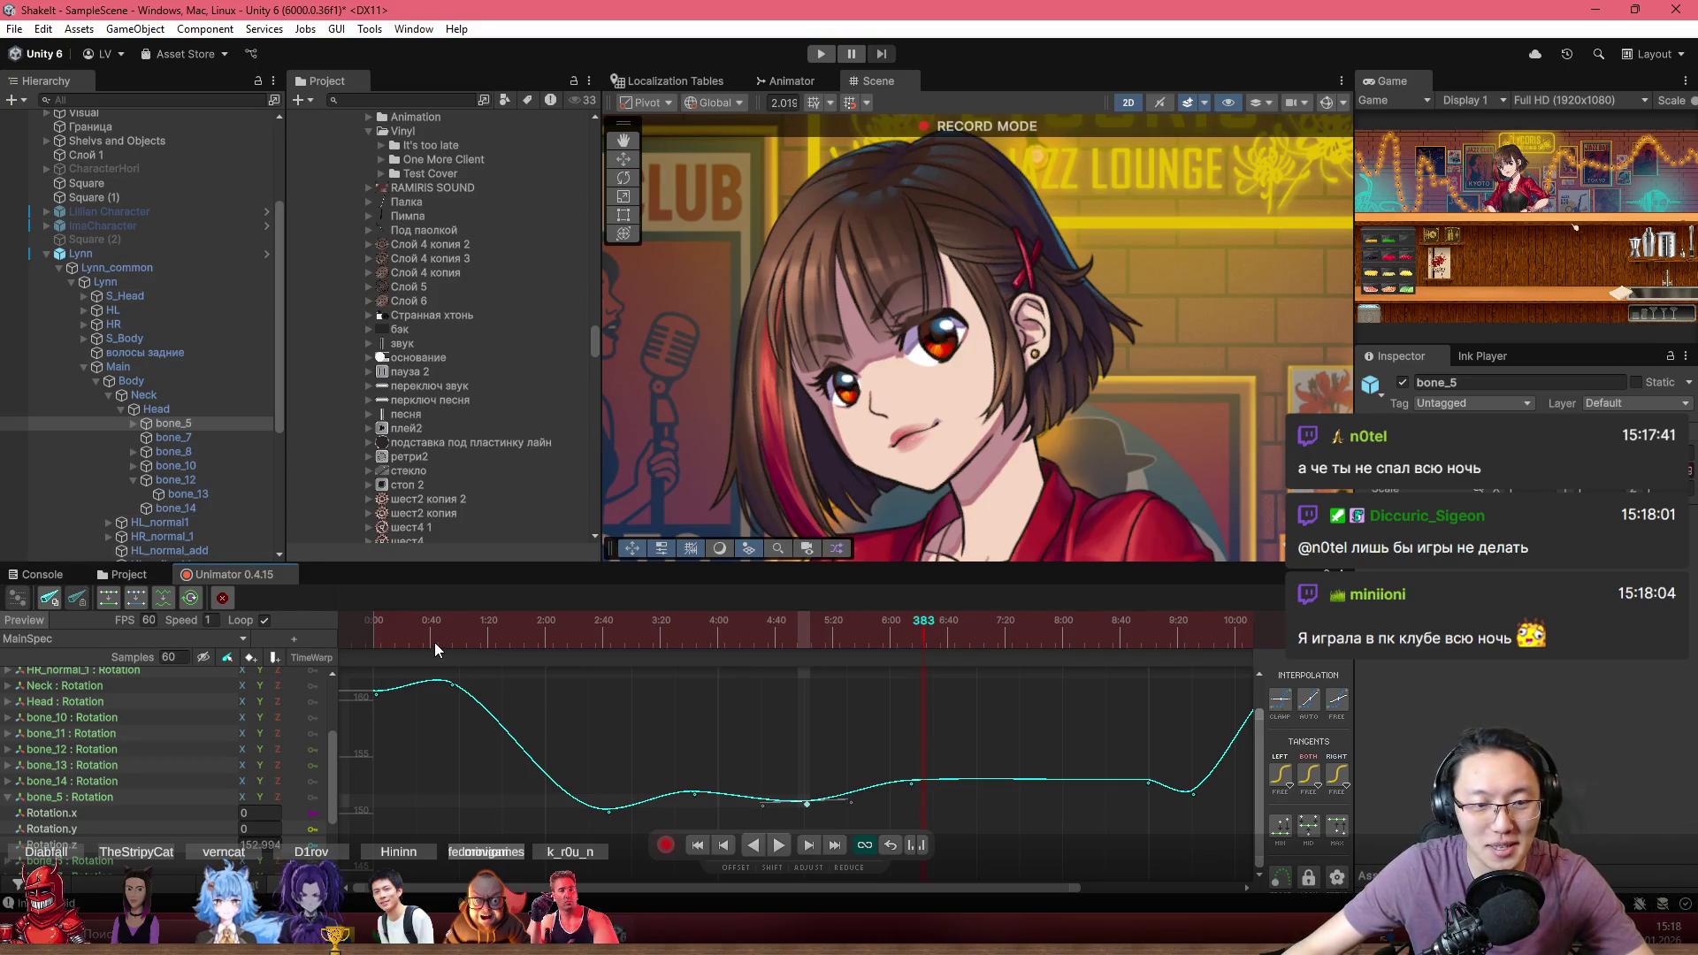
drag(434, 642, 322, 640)
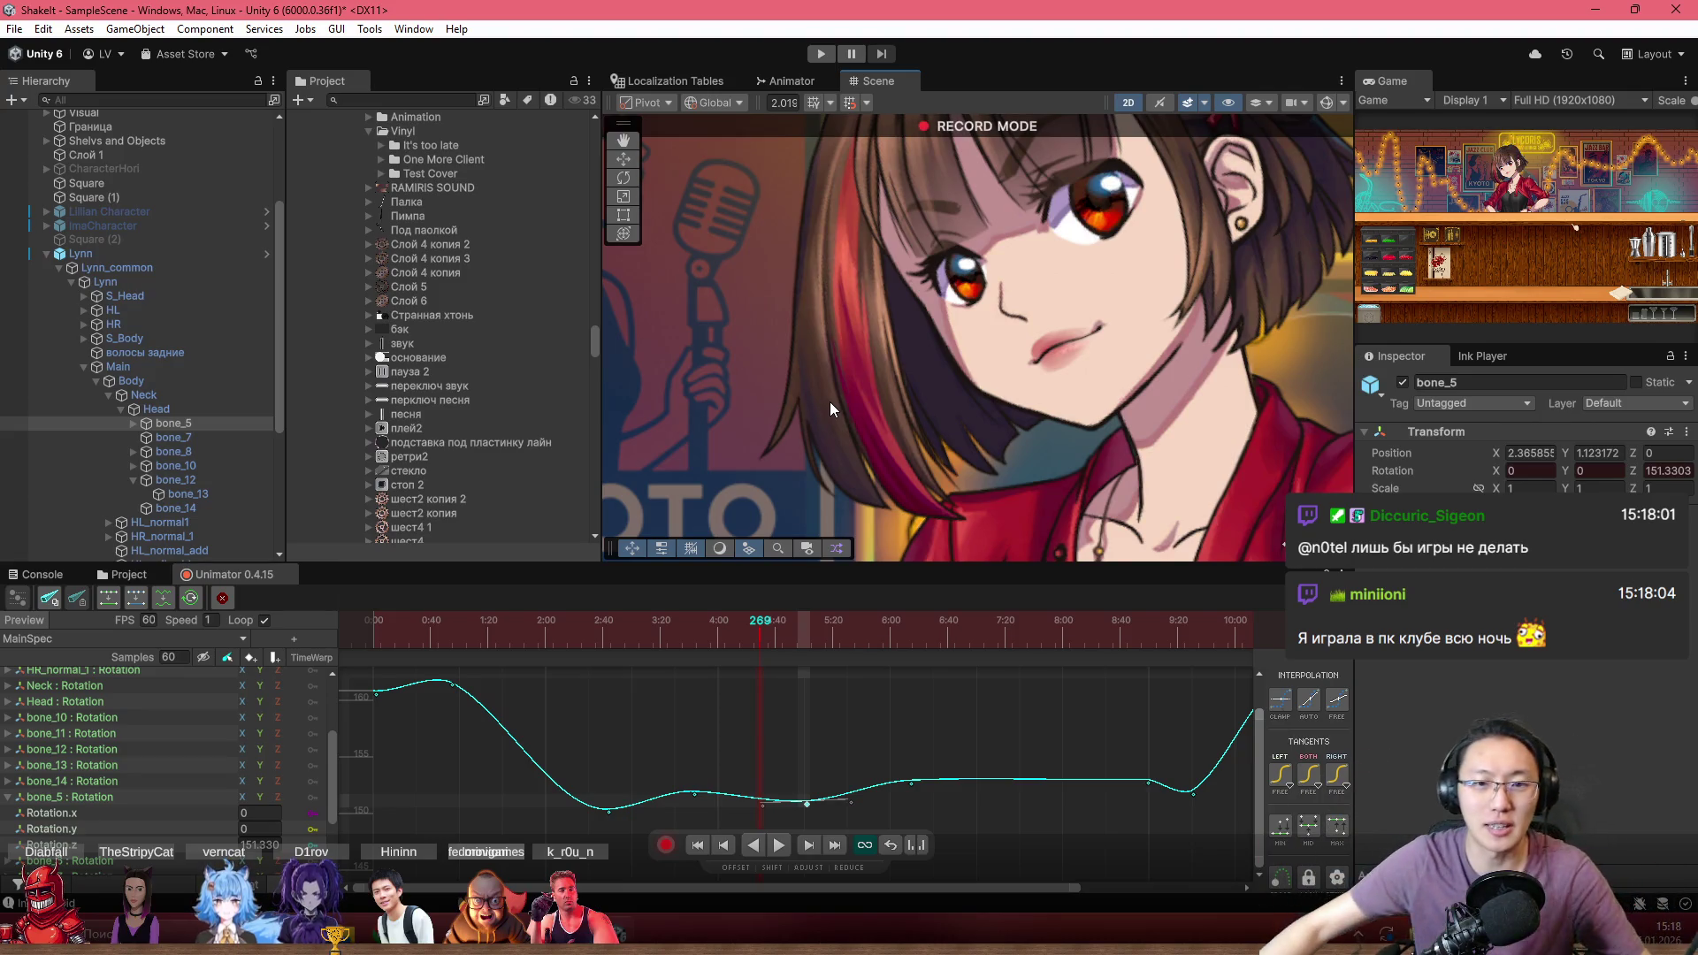
drag(451, 633, 316, 613)
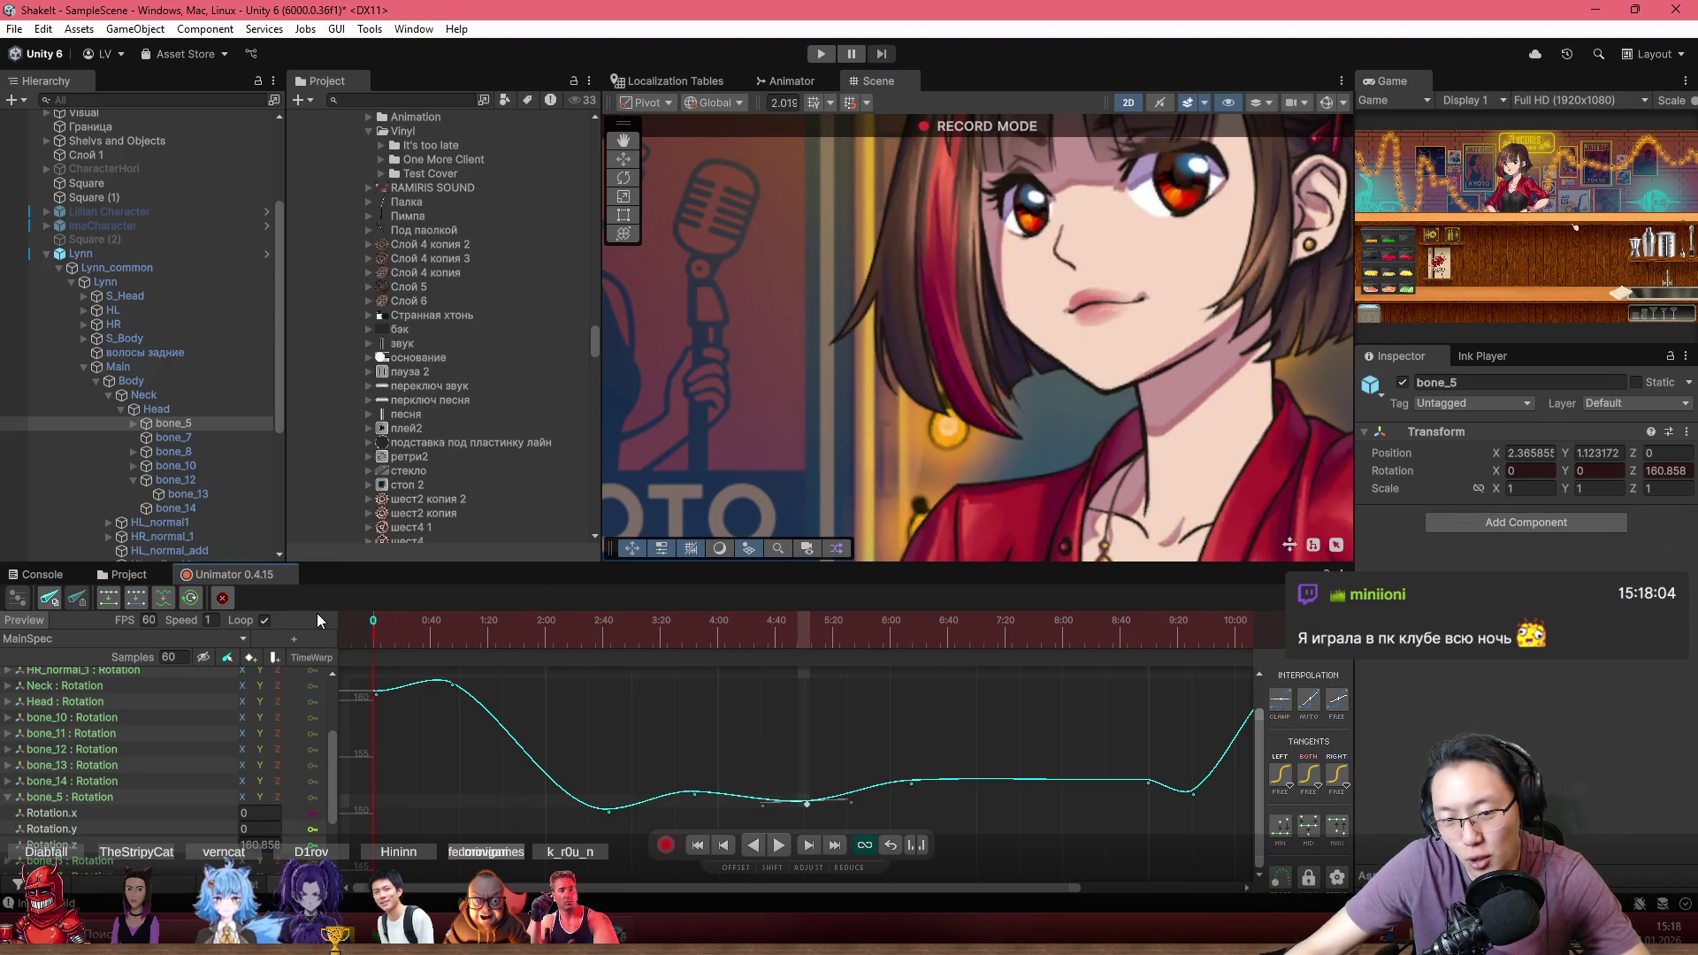
drag(901, 367, 888, 391)
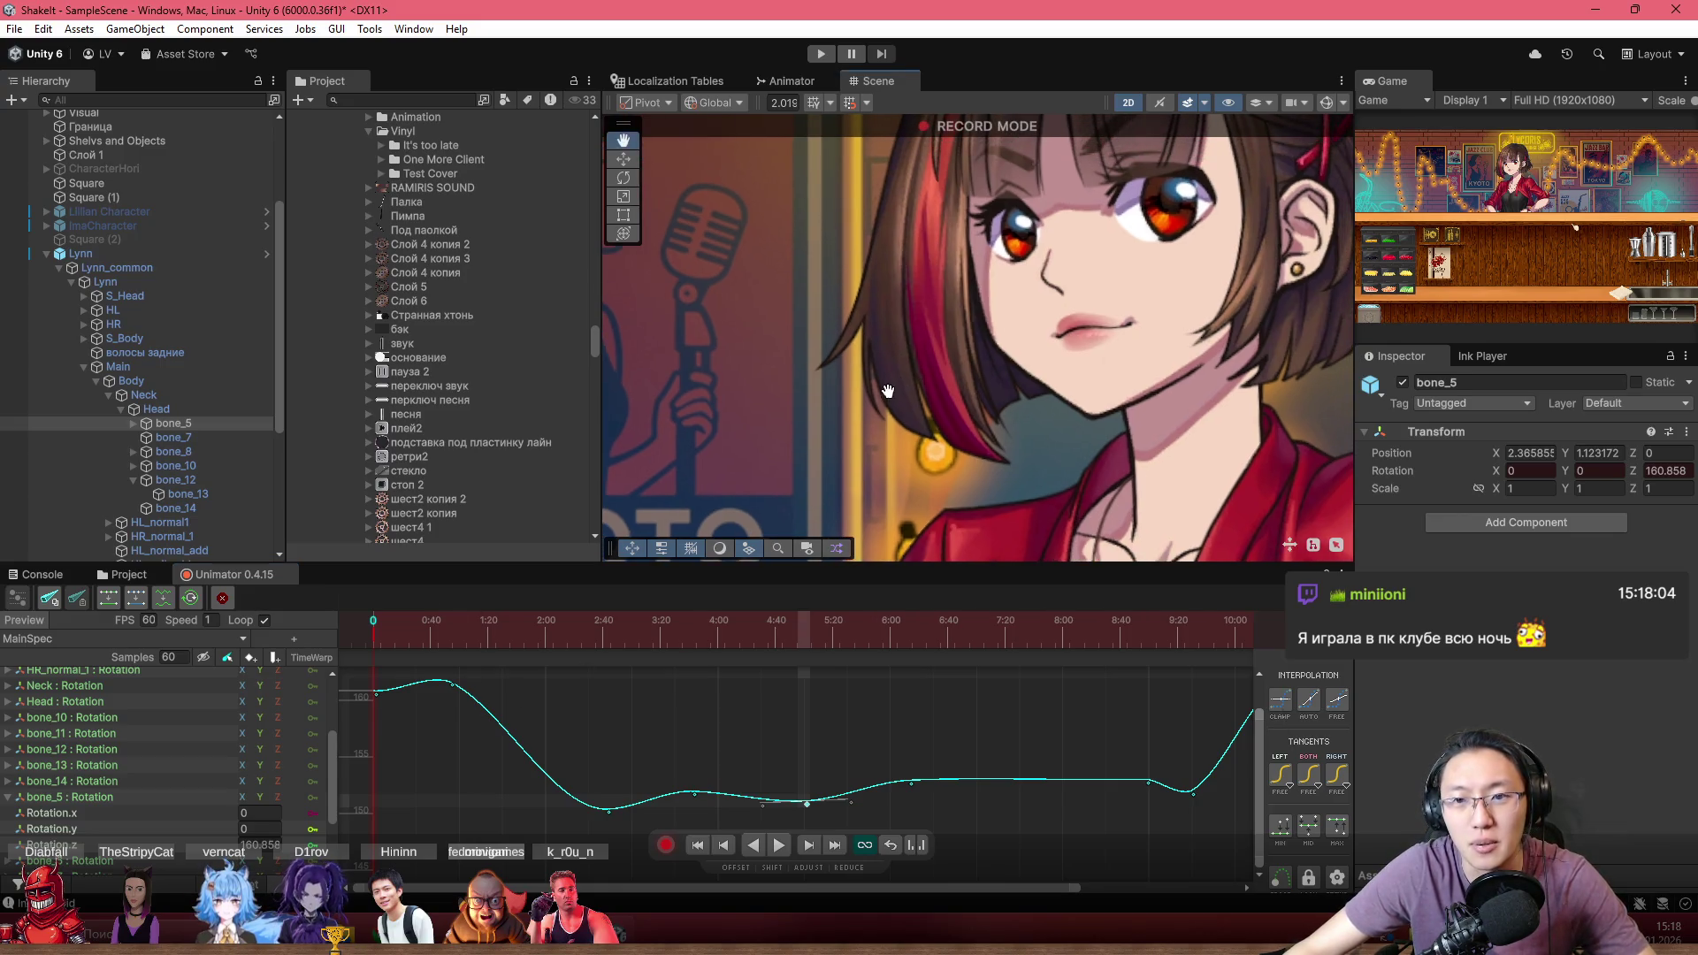
key(space)
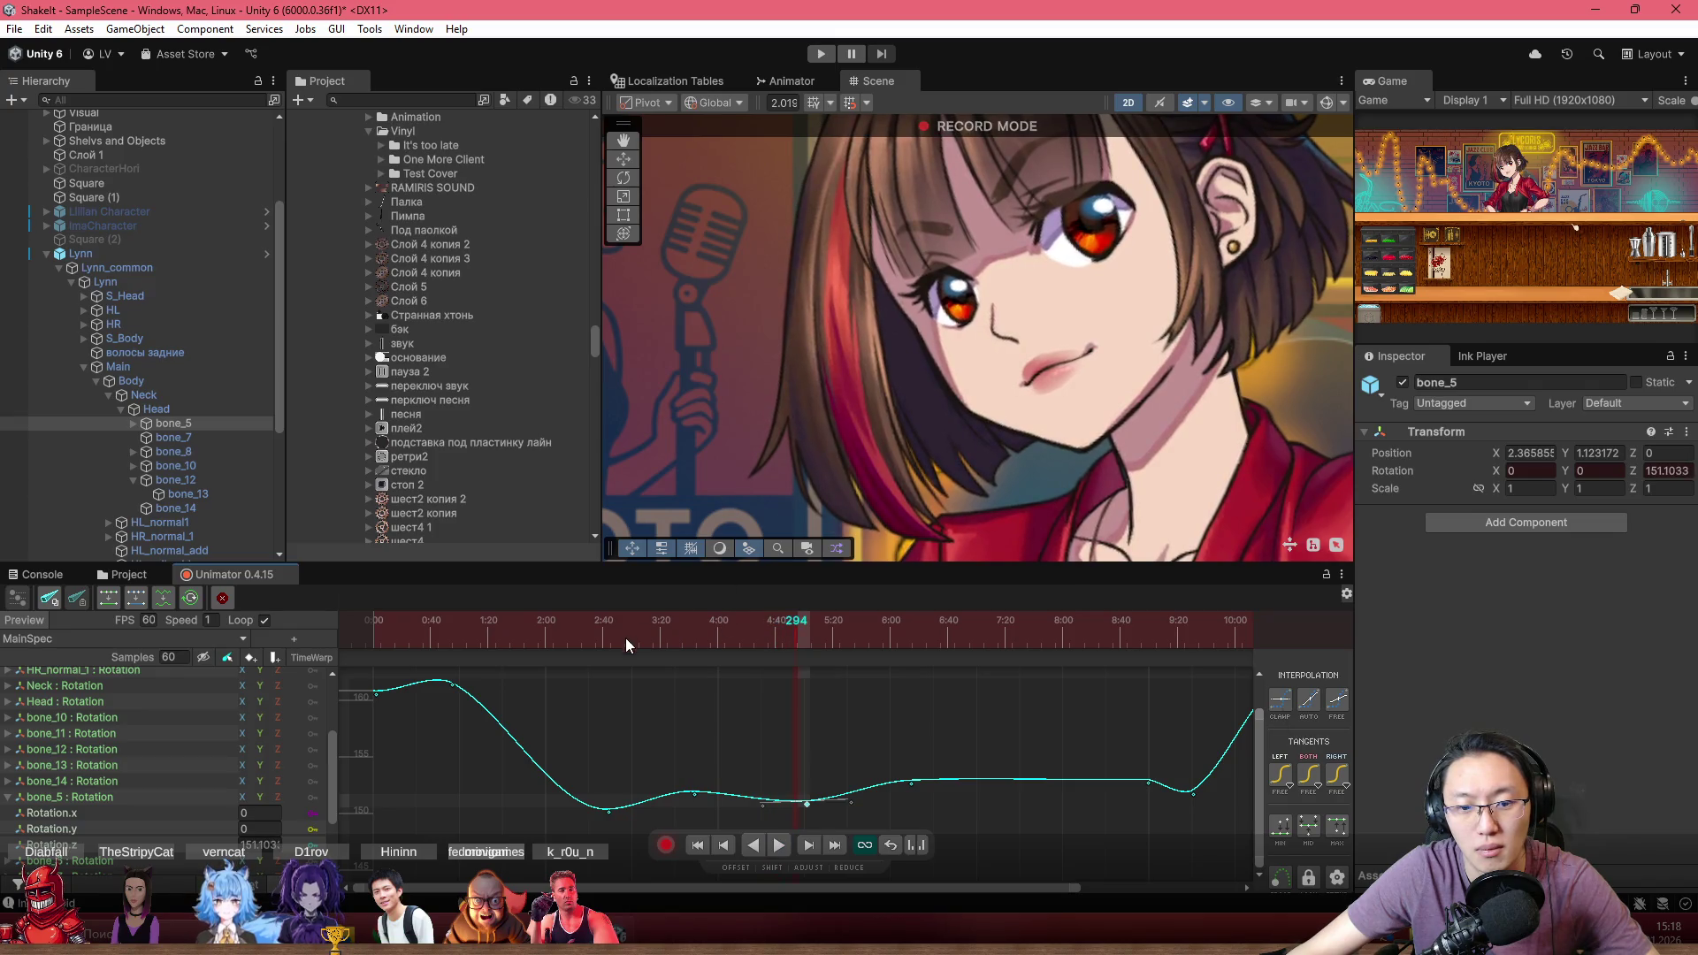
Select a key on bone_5's rotation curve and scrub the playhead through frames 73, 491 and 566
click(696, 796)
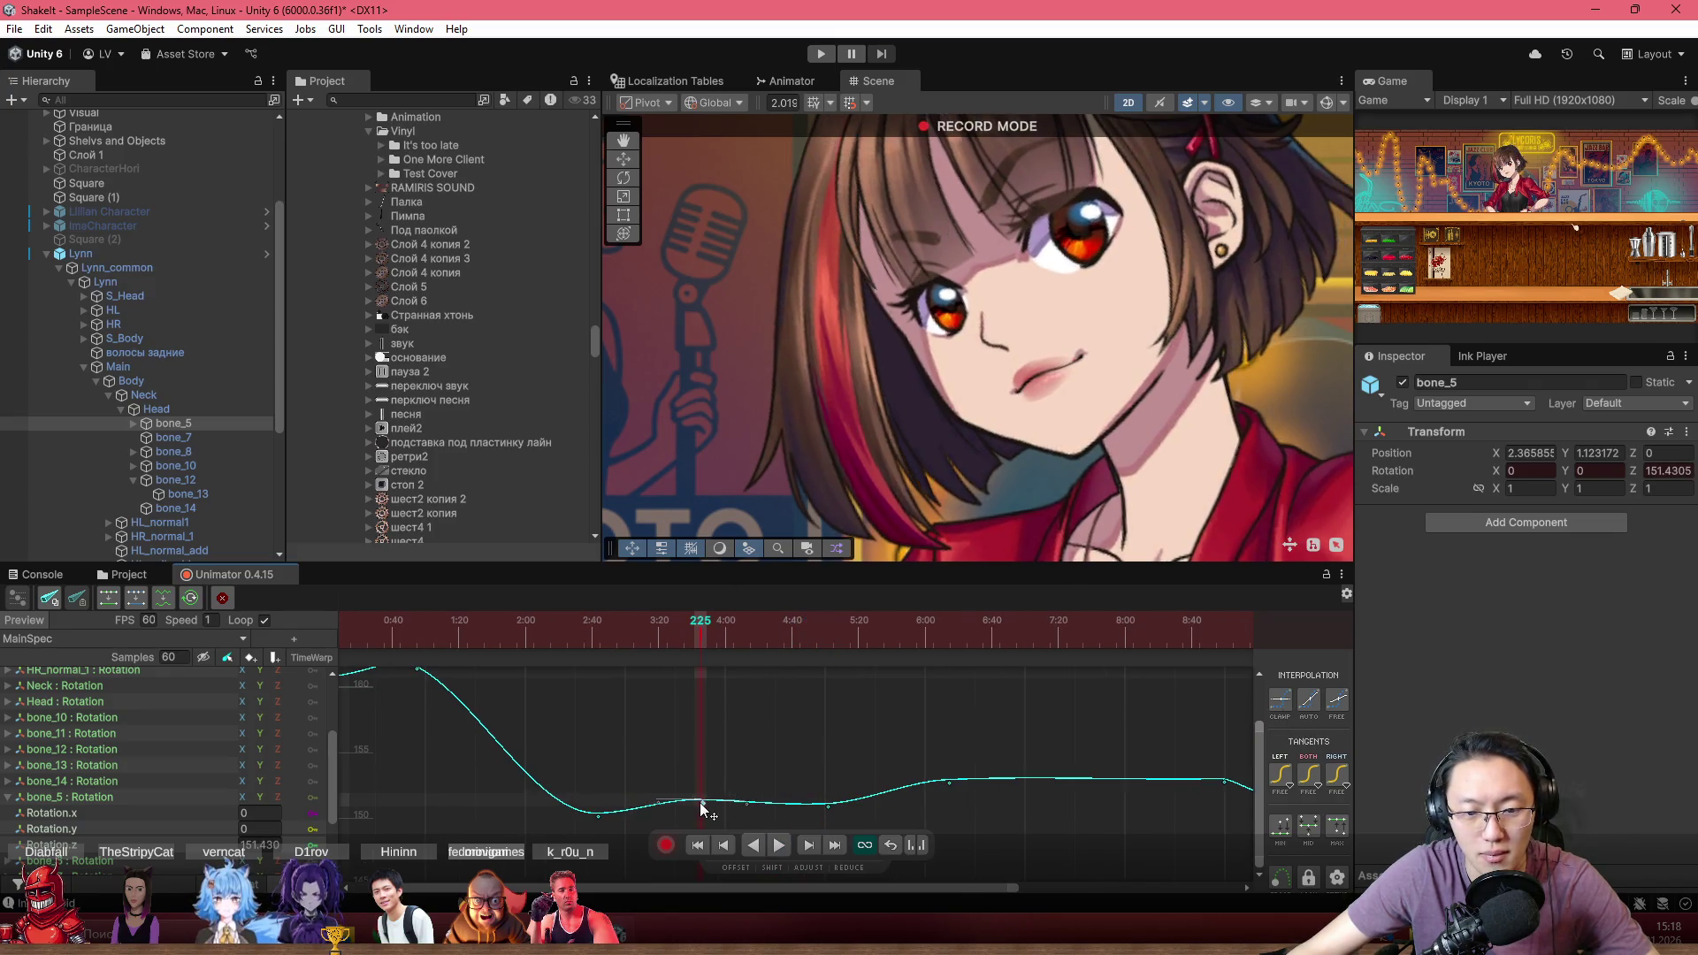
click(480, 620)
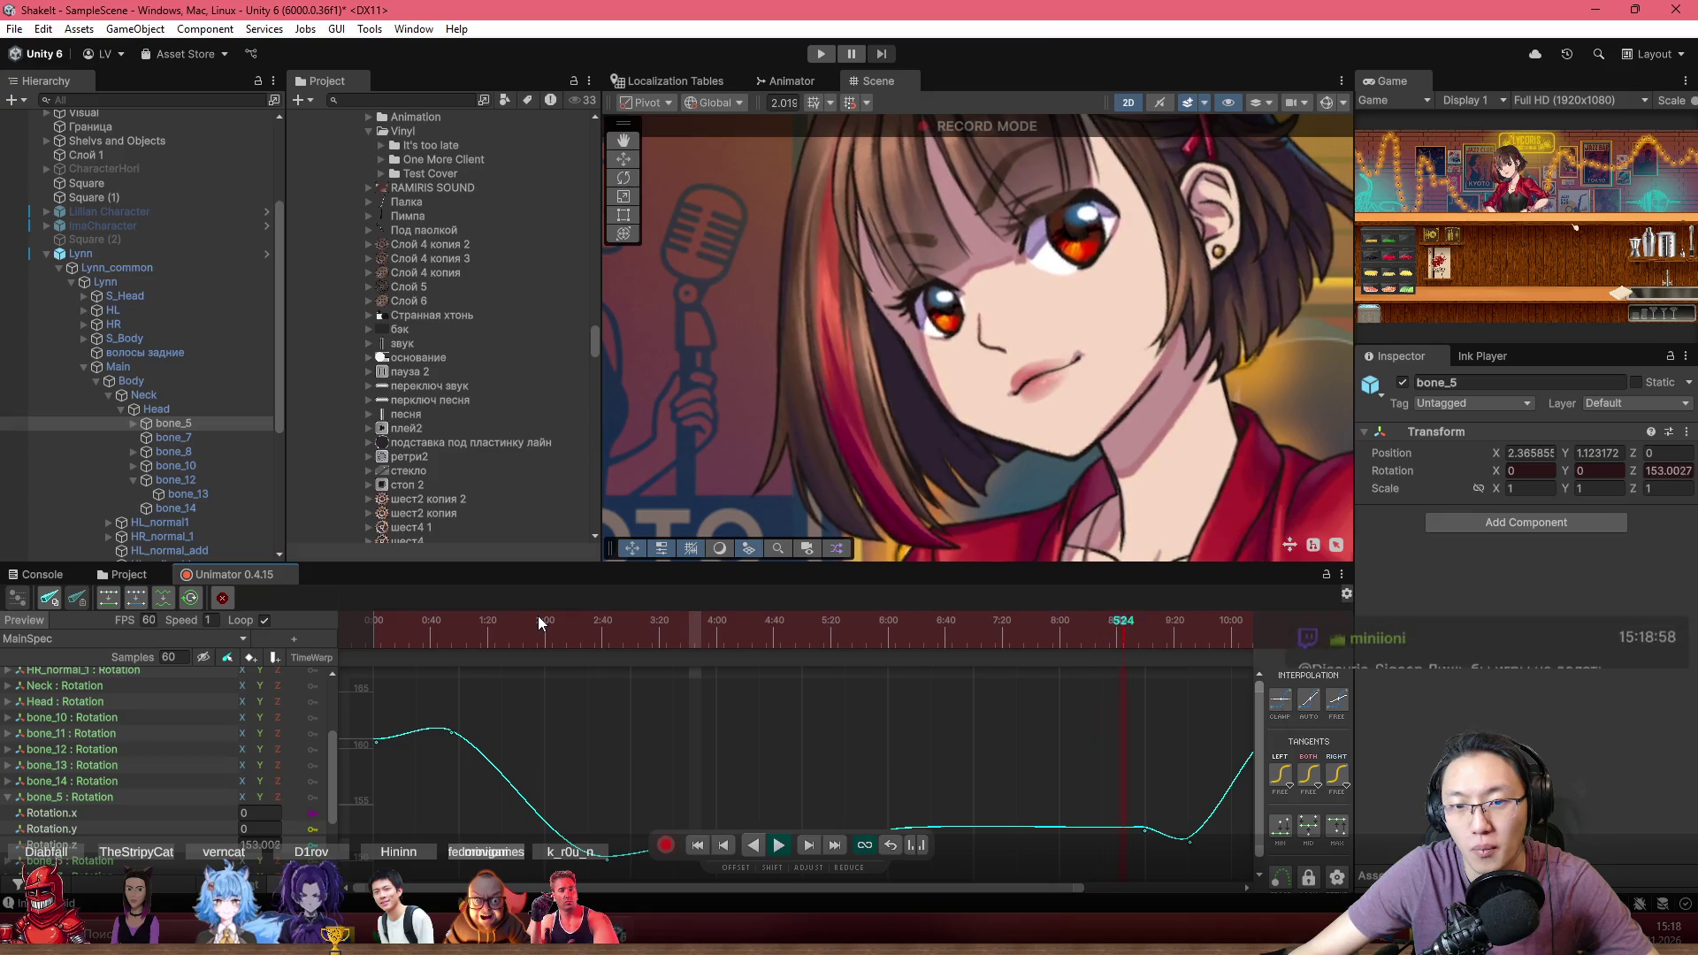
click(856, 620)
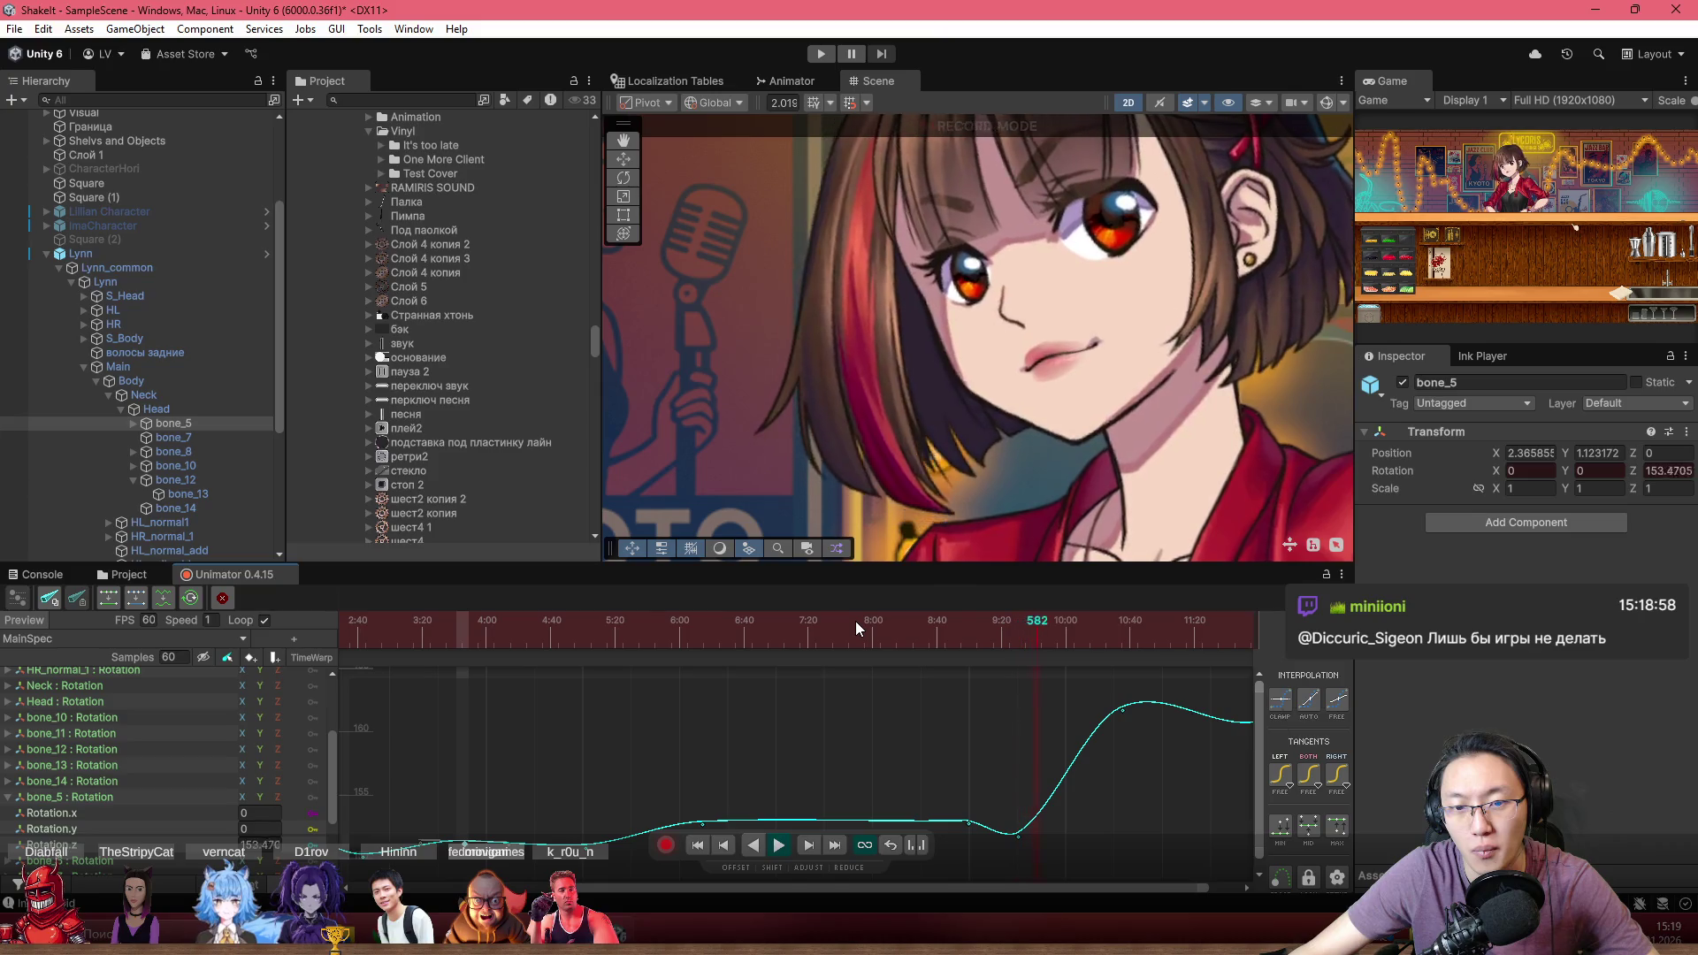
drag(914, 642, 1218, 648)
Add a key near frame 681 and lower it to 180.1374 so the curve dips
scroll(987, 719, up, 1)
double_click(1103, 715)
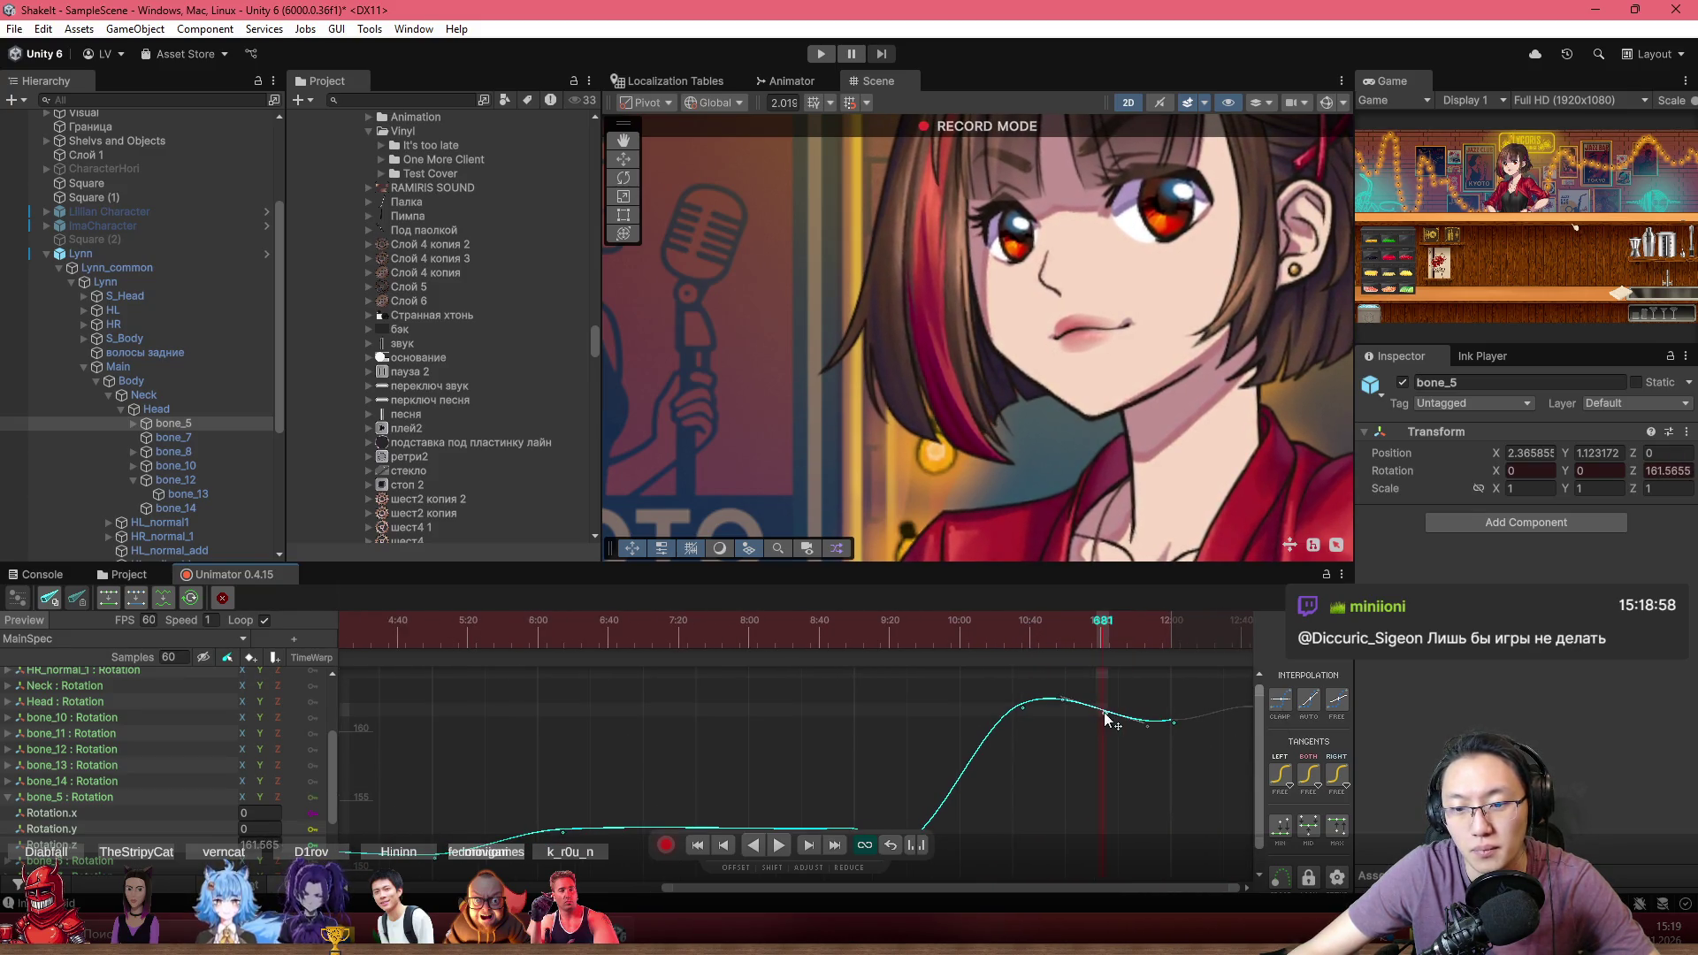
drag(1104, 713, 1095, 730)
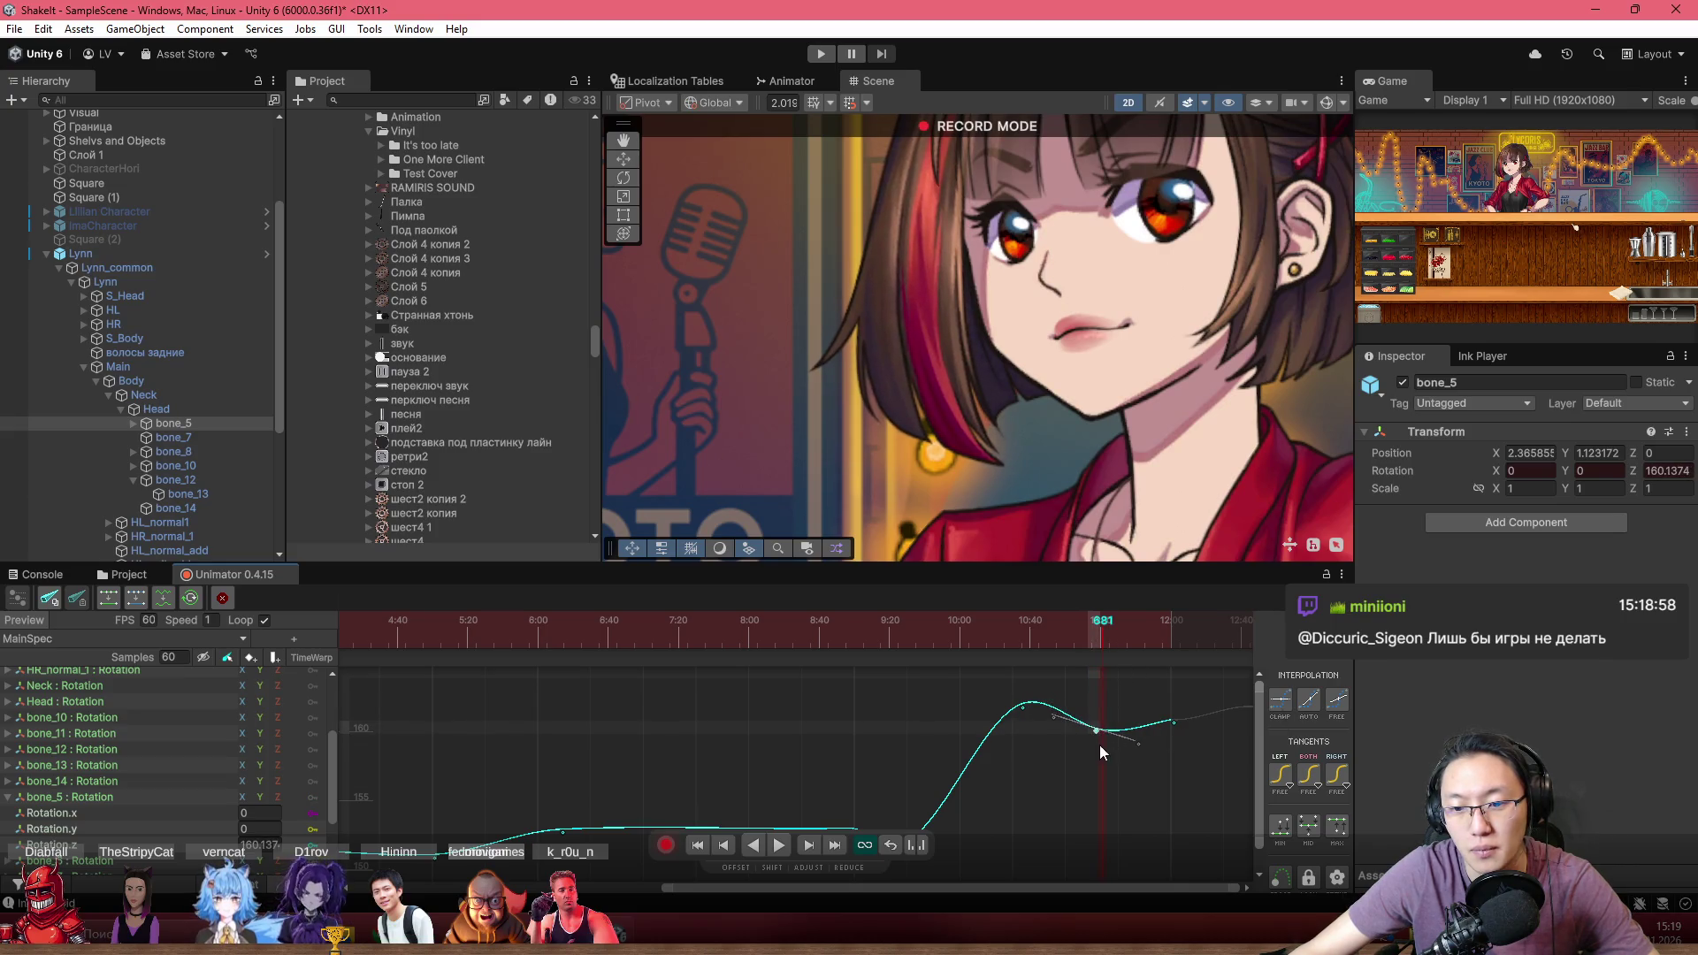
scroll(1088, 744, down, 2)
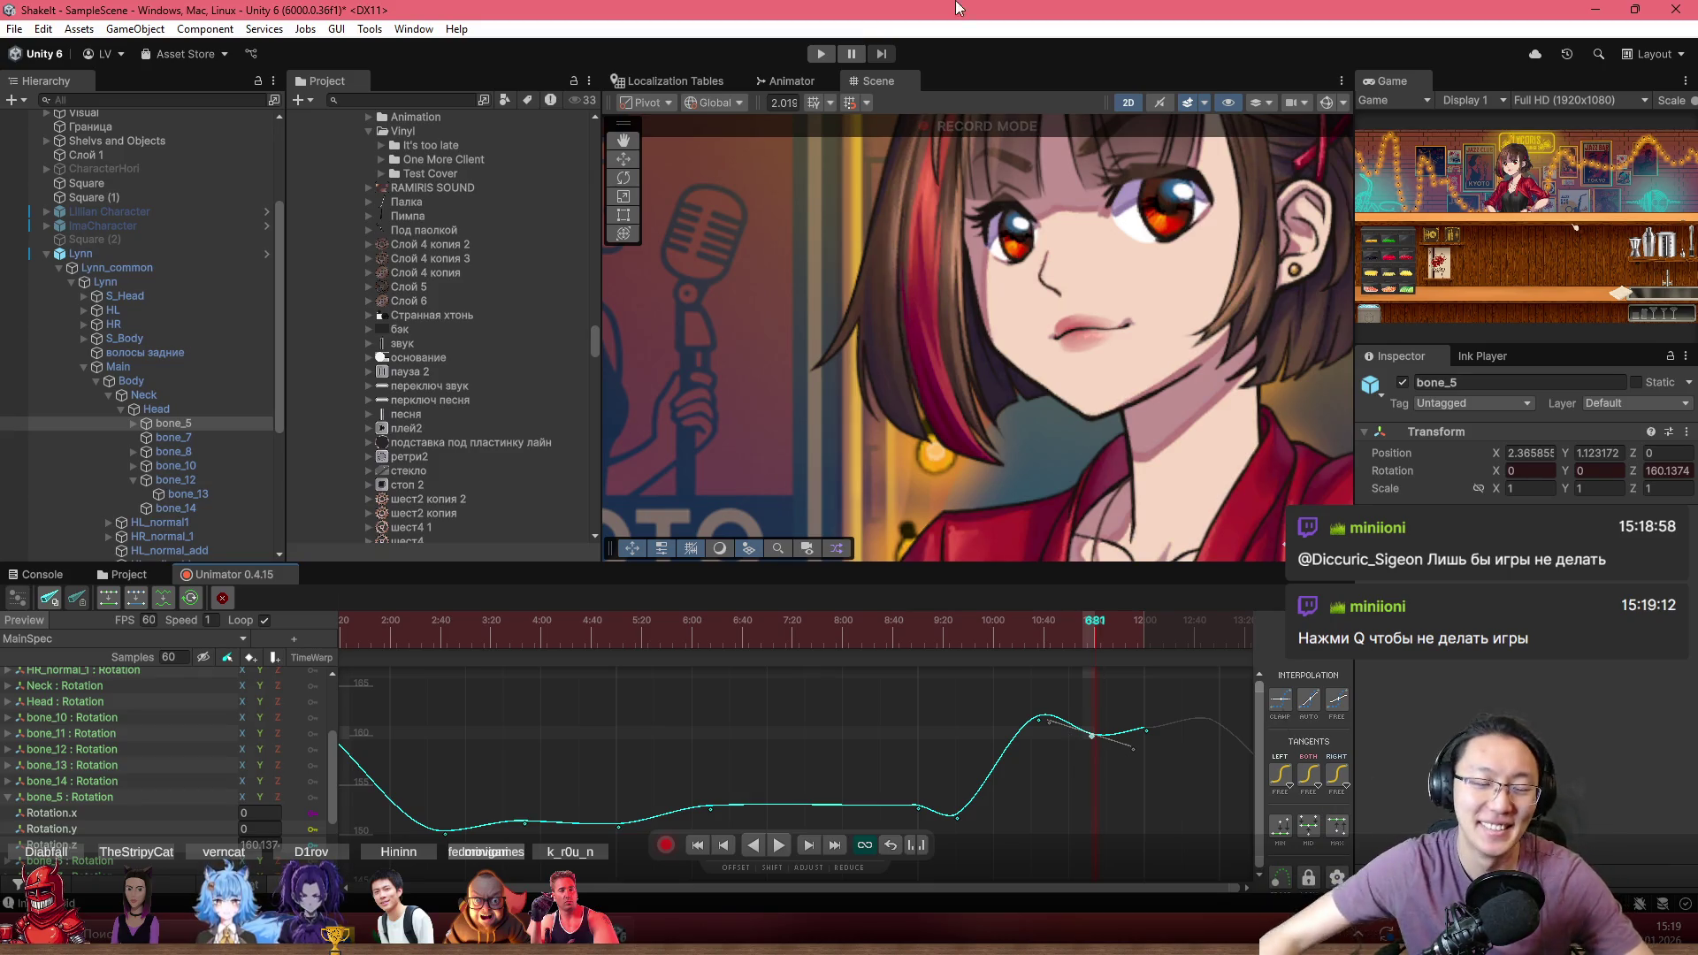
scroll(685, 760, down, 3)
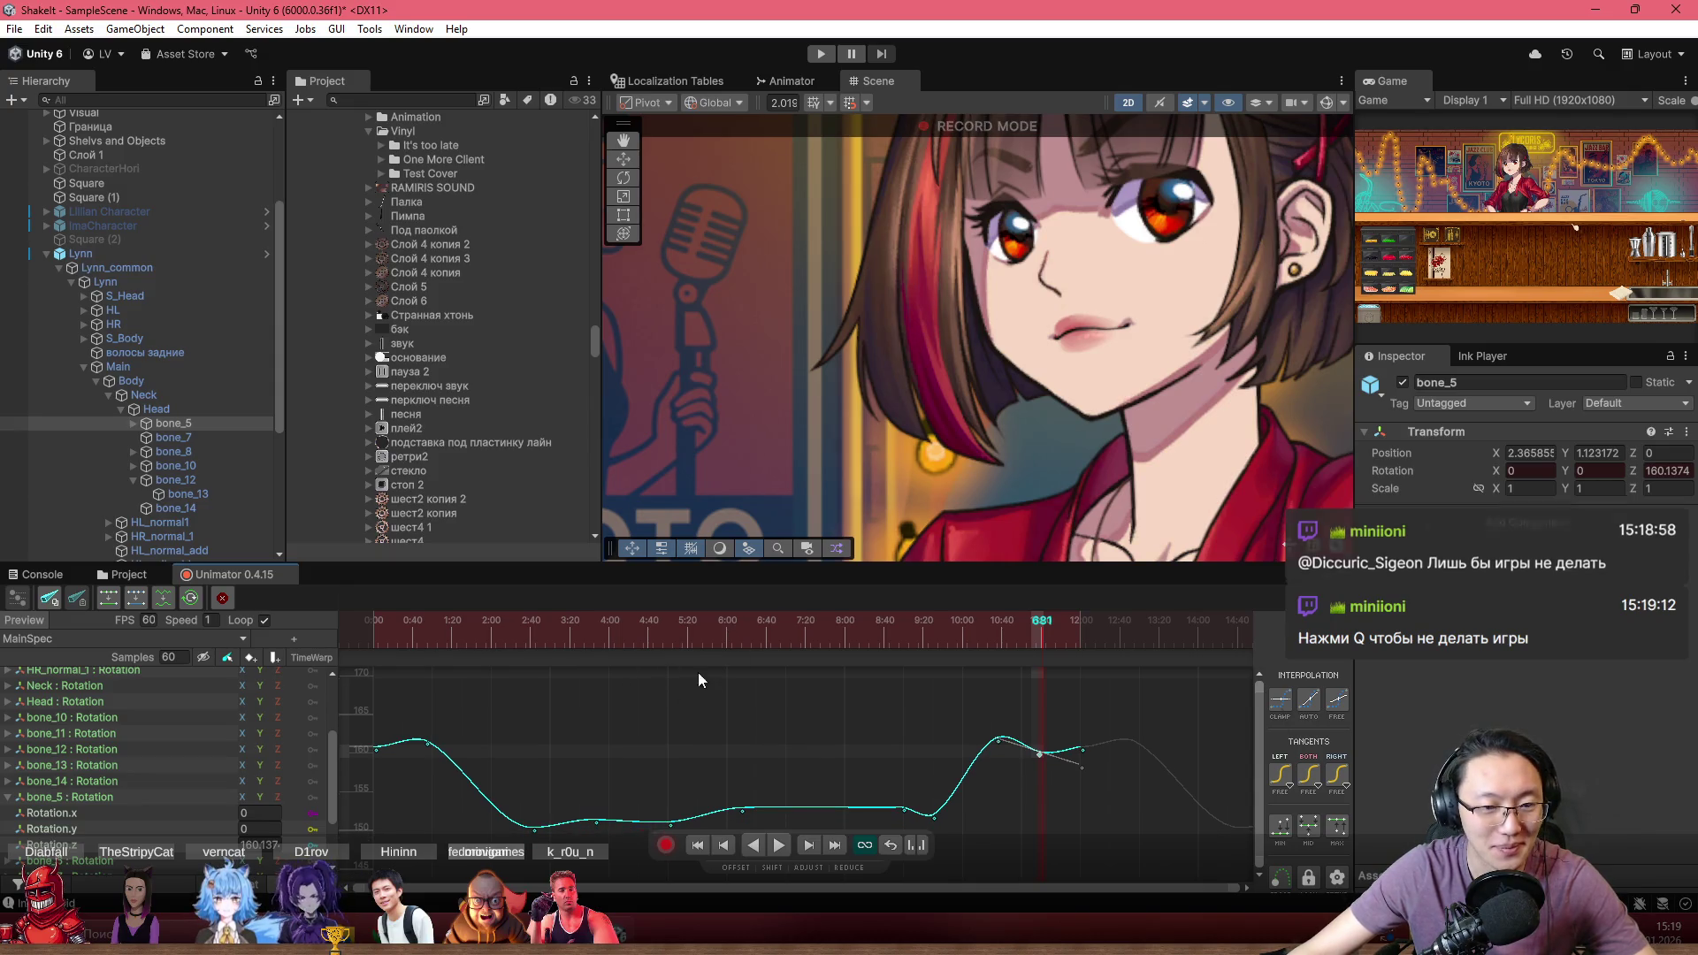
click(453, 639)
click(454, 639)
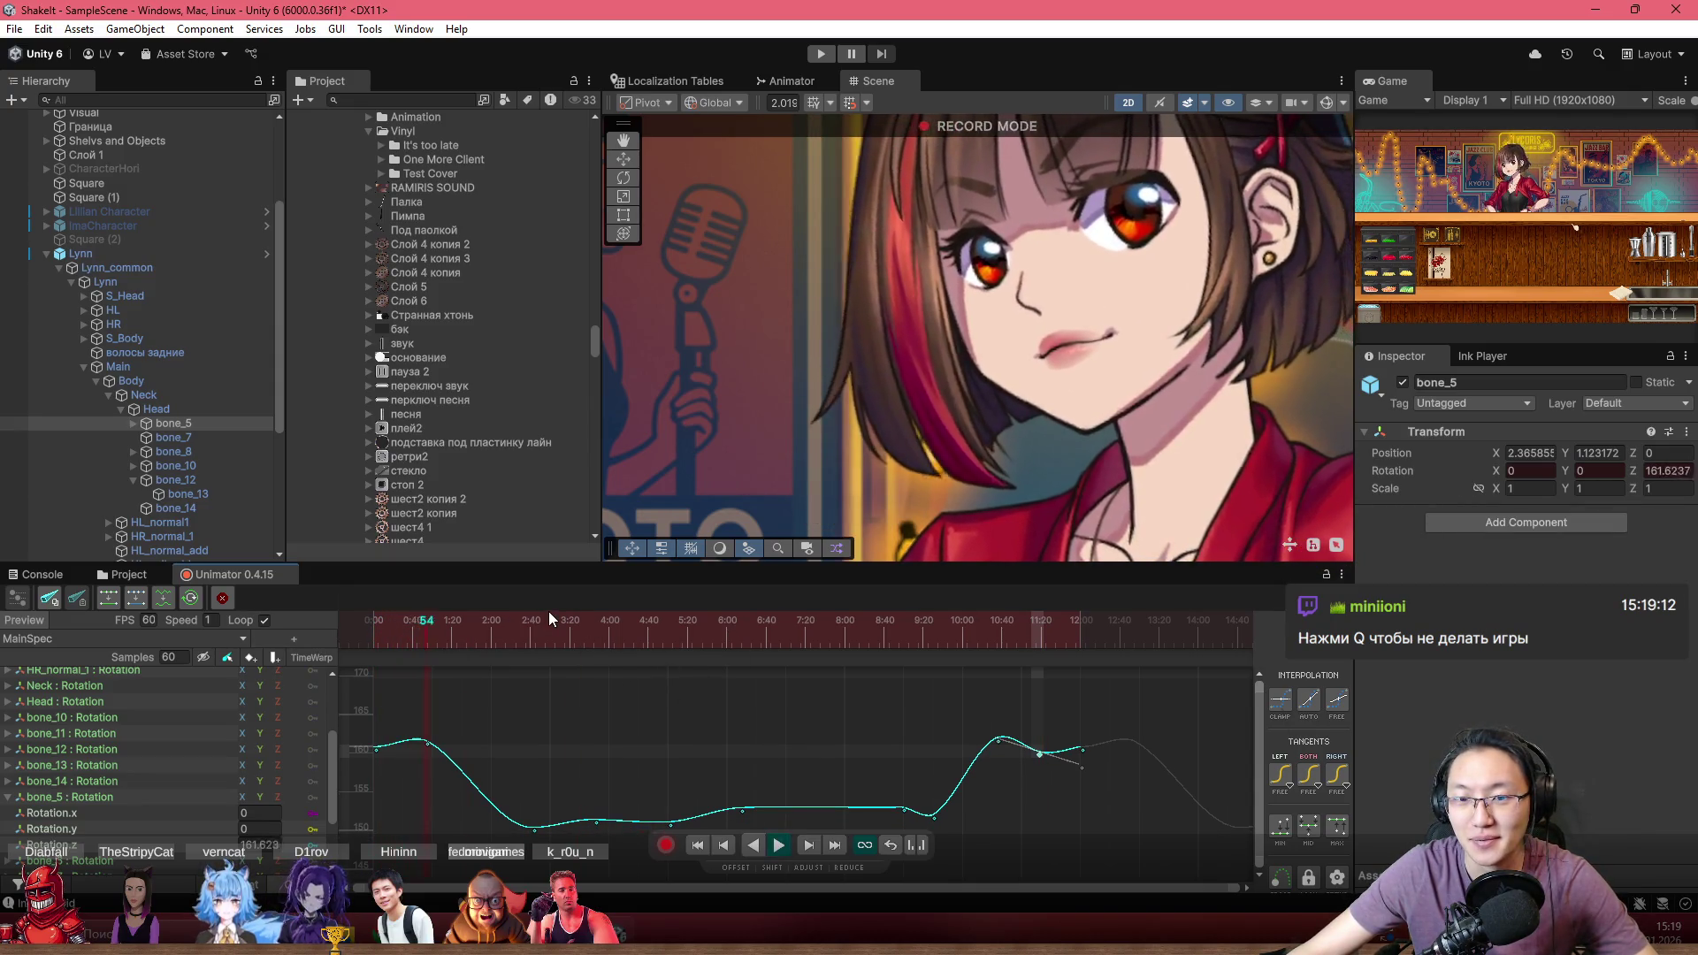
drag(548, 612, 572, 598)
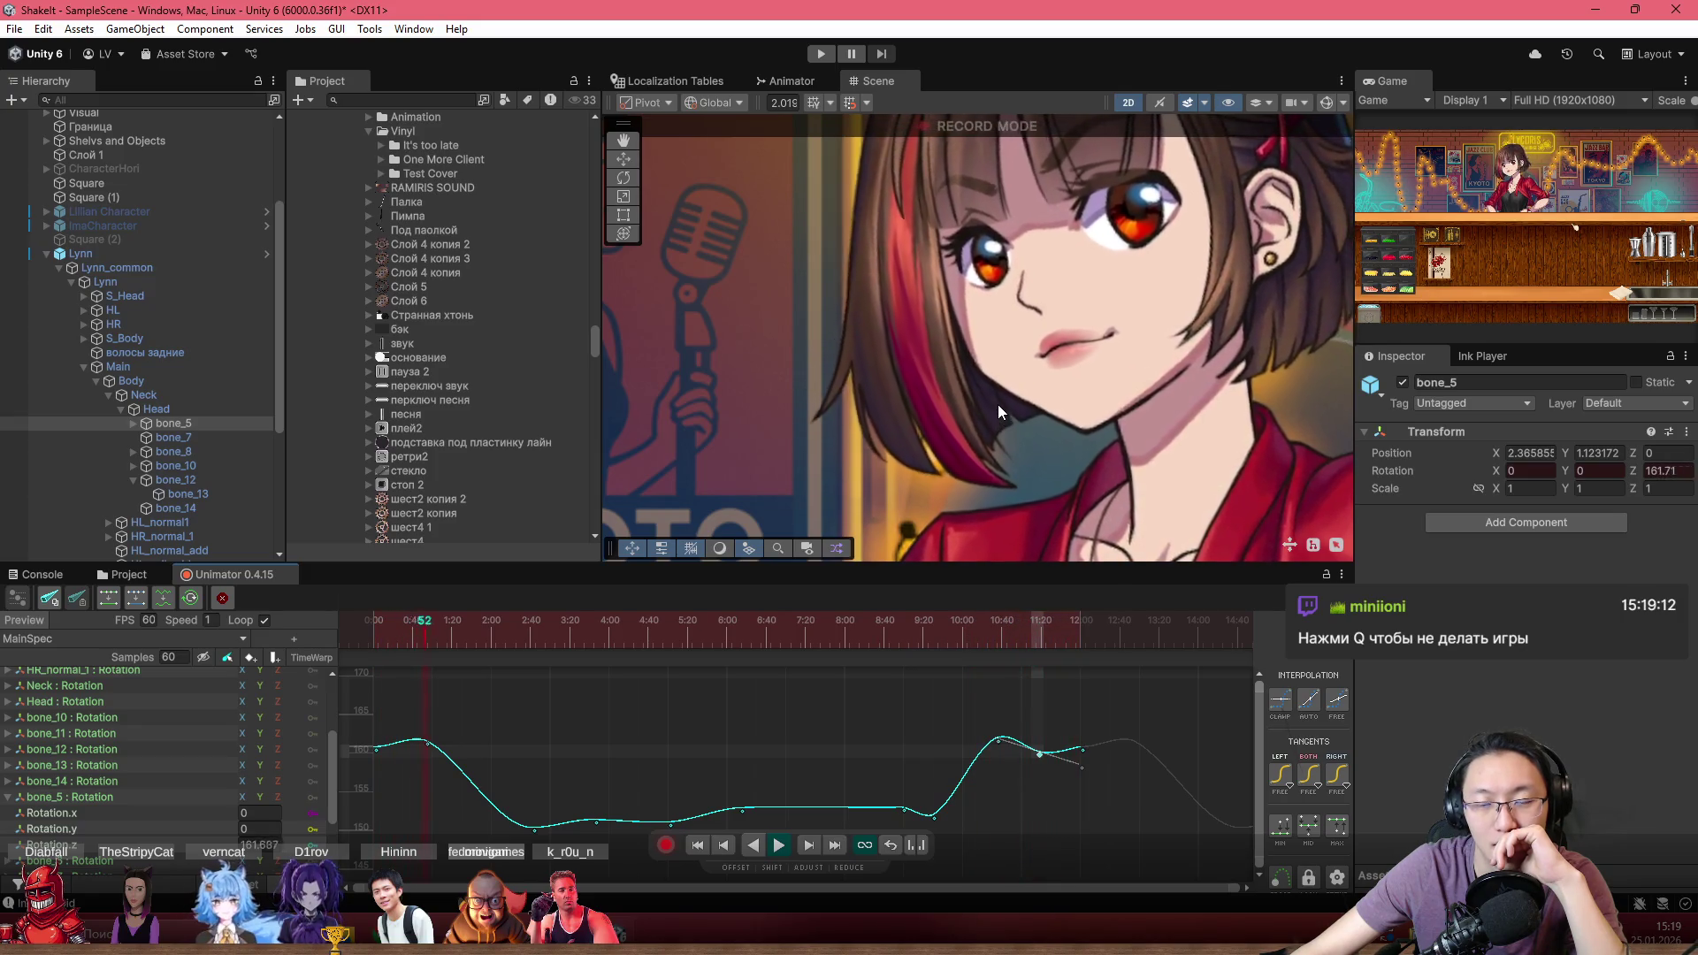
scroll(995, 416, down, 5)
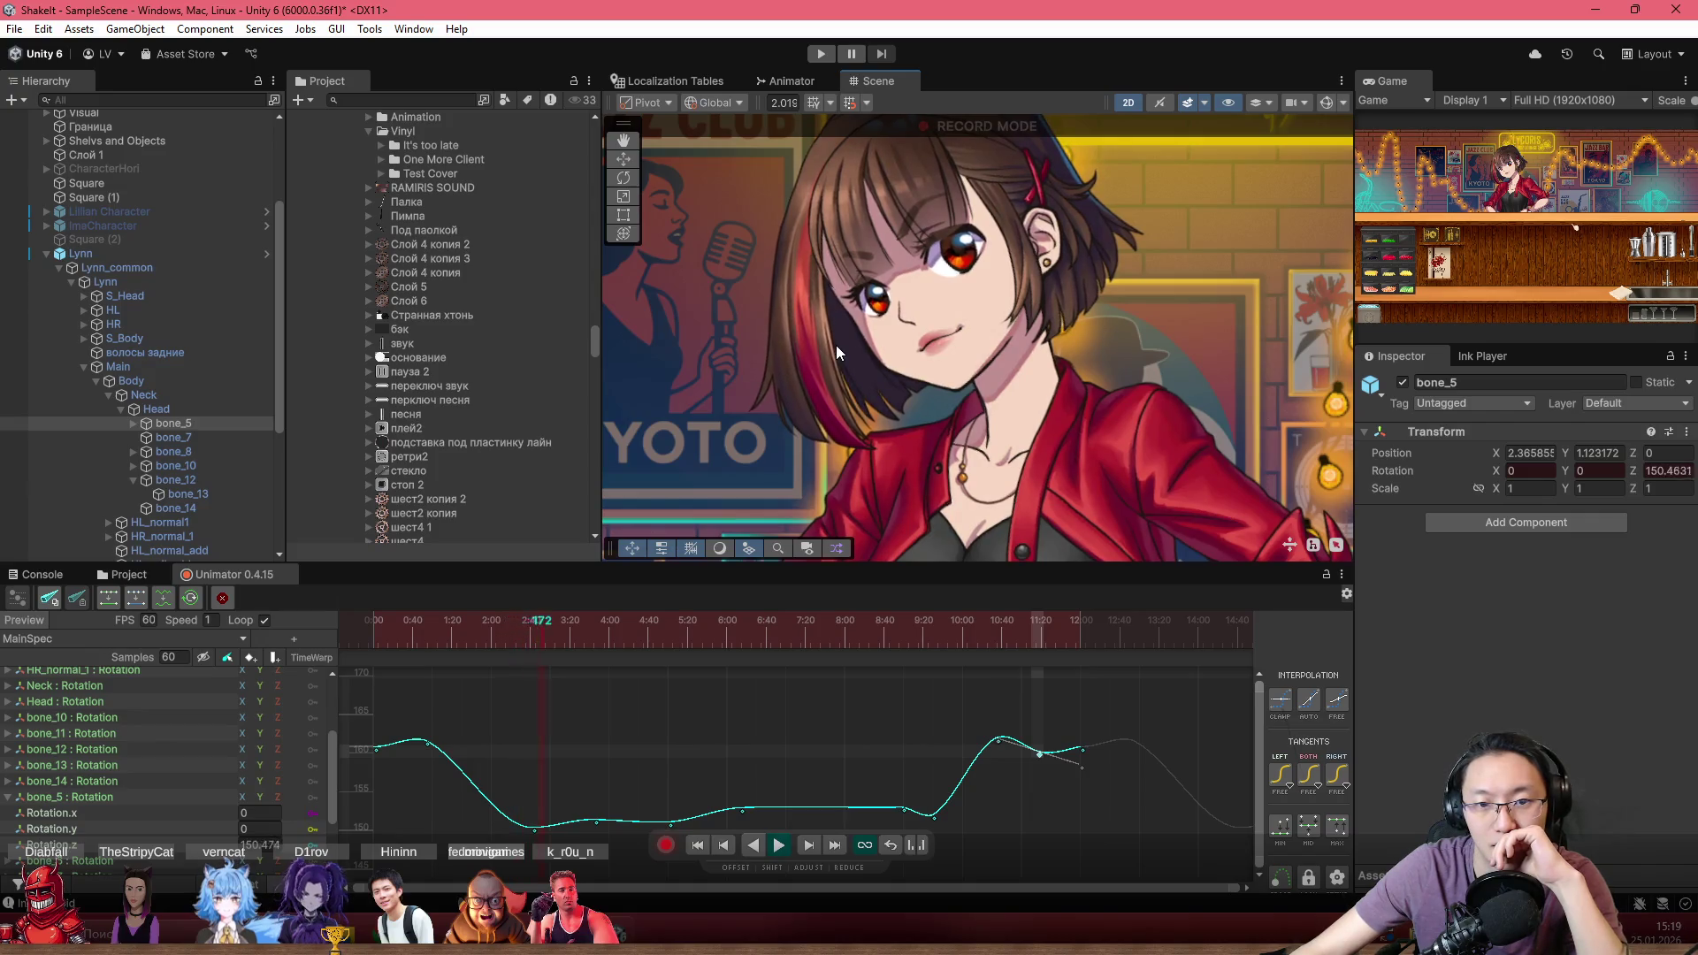
Stop the Unimator preview and return the playhead to frame 0
scroll(836, 345, down, 5)
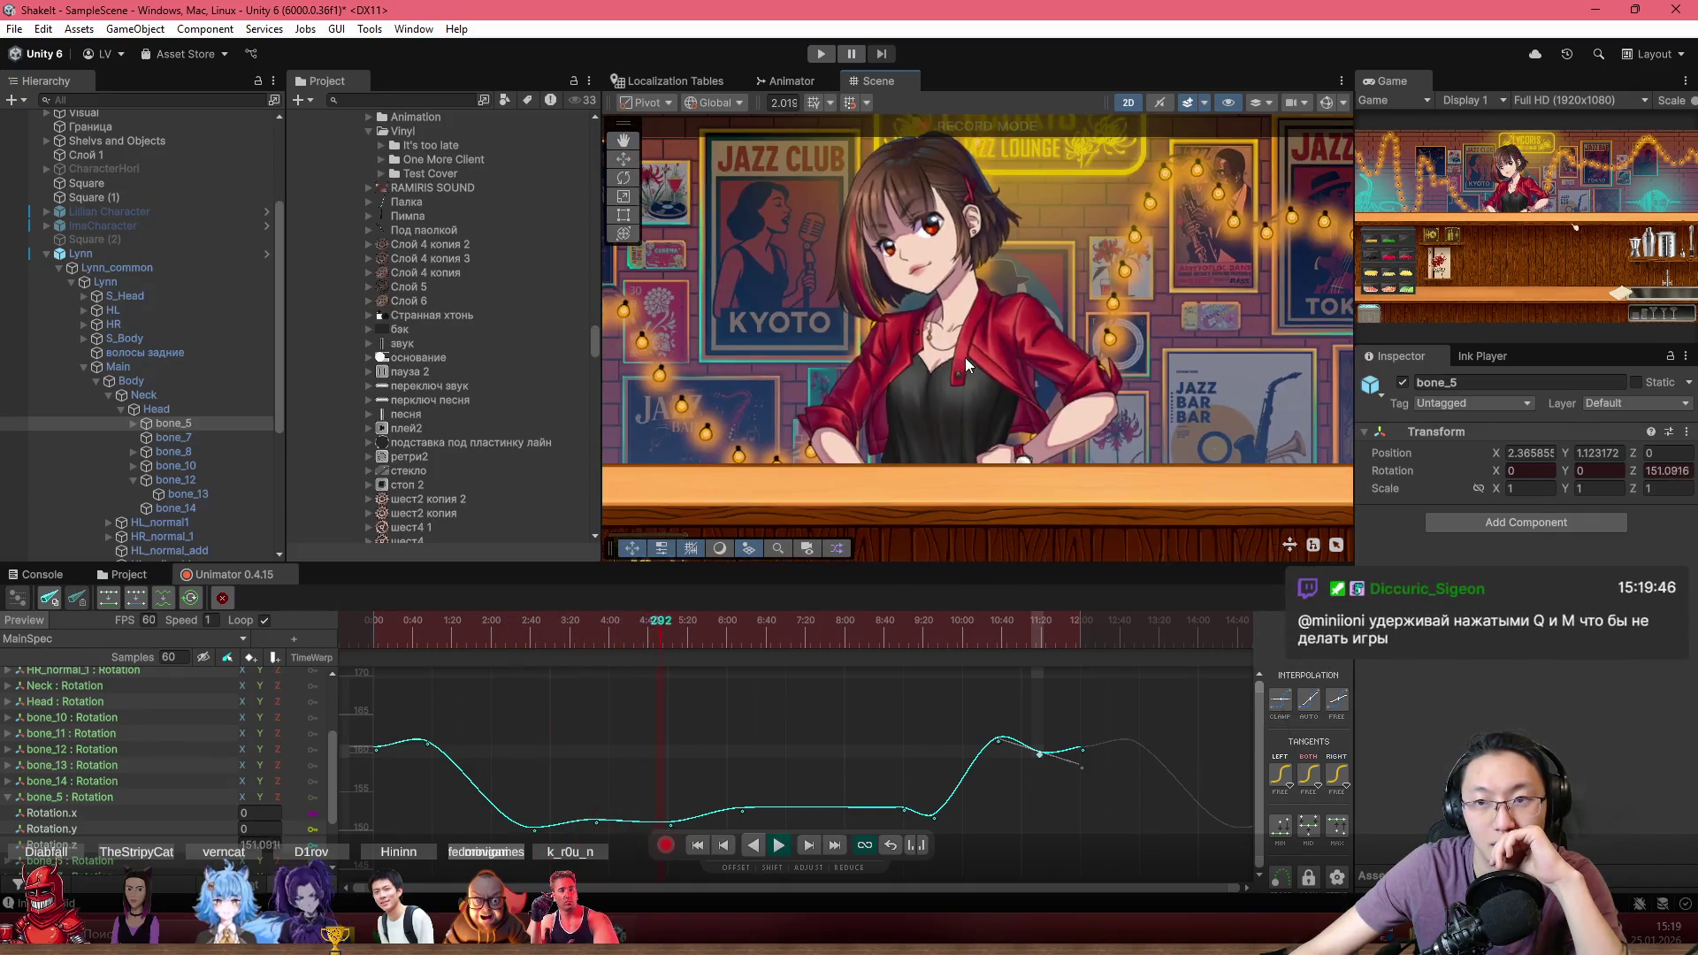
scroll(925, 262, down, 2)
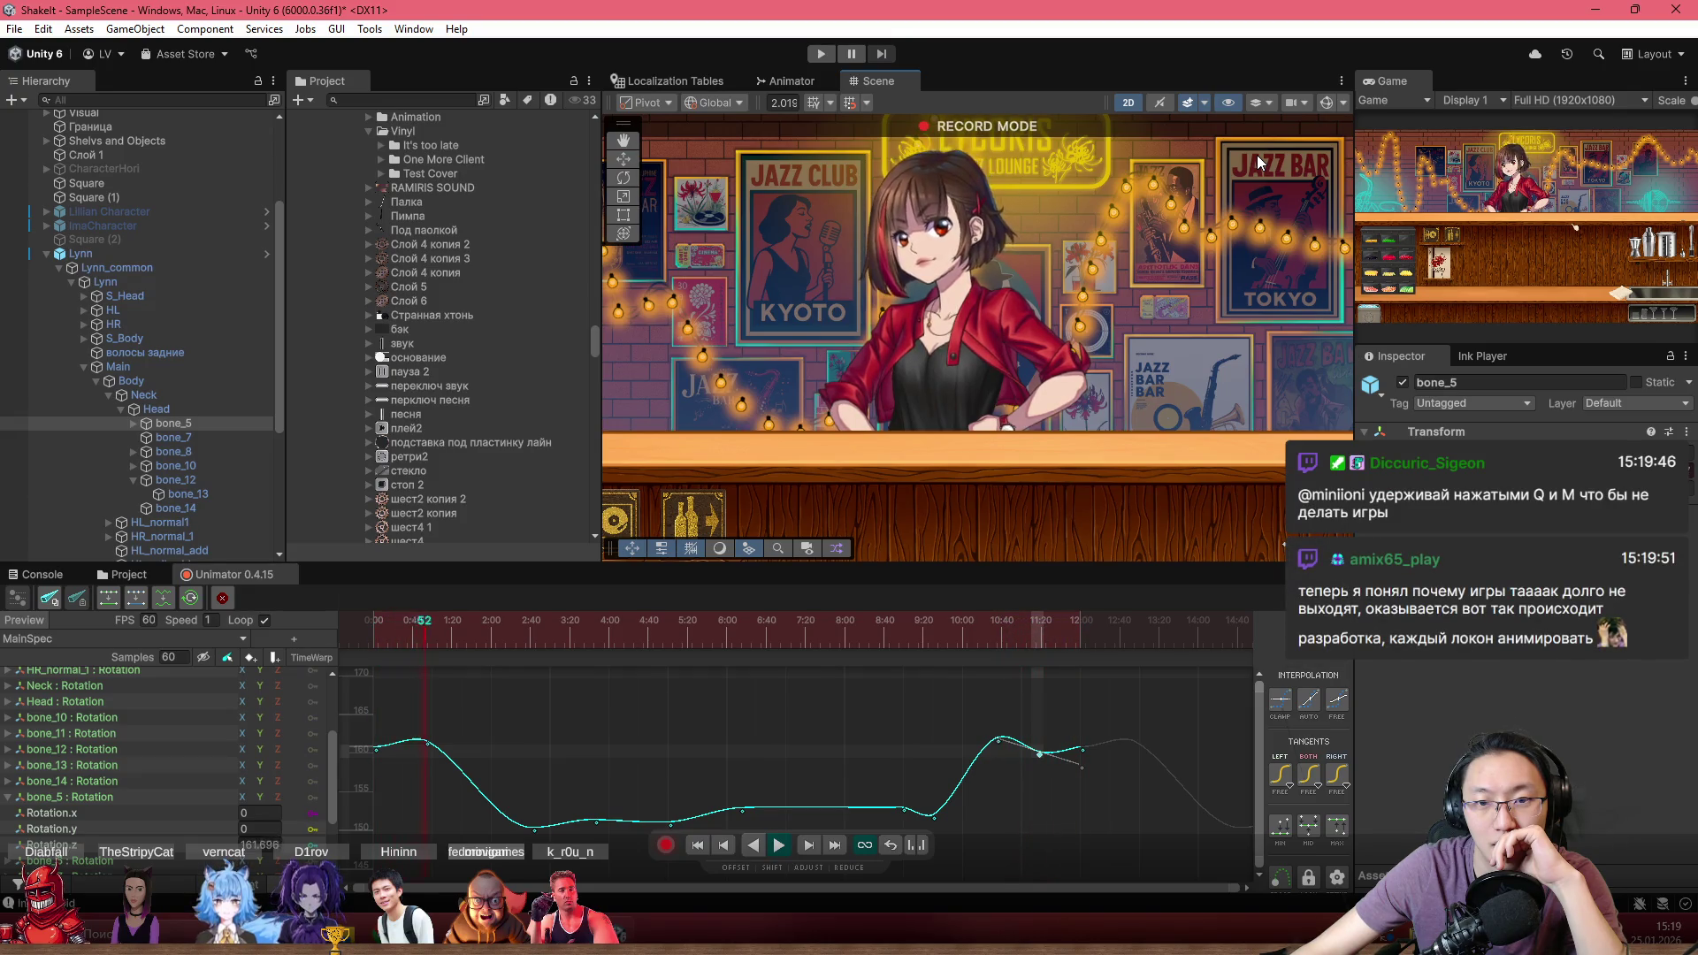
drag(459, 621, 355, 634)
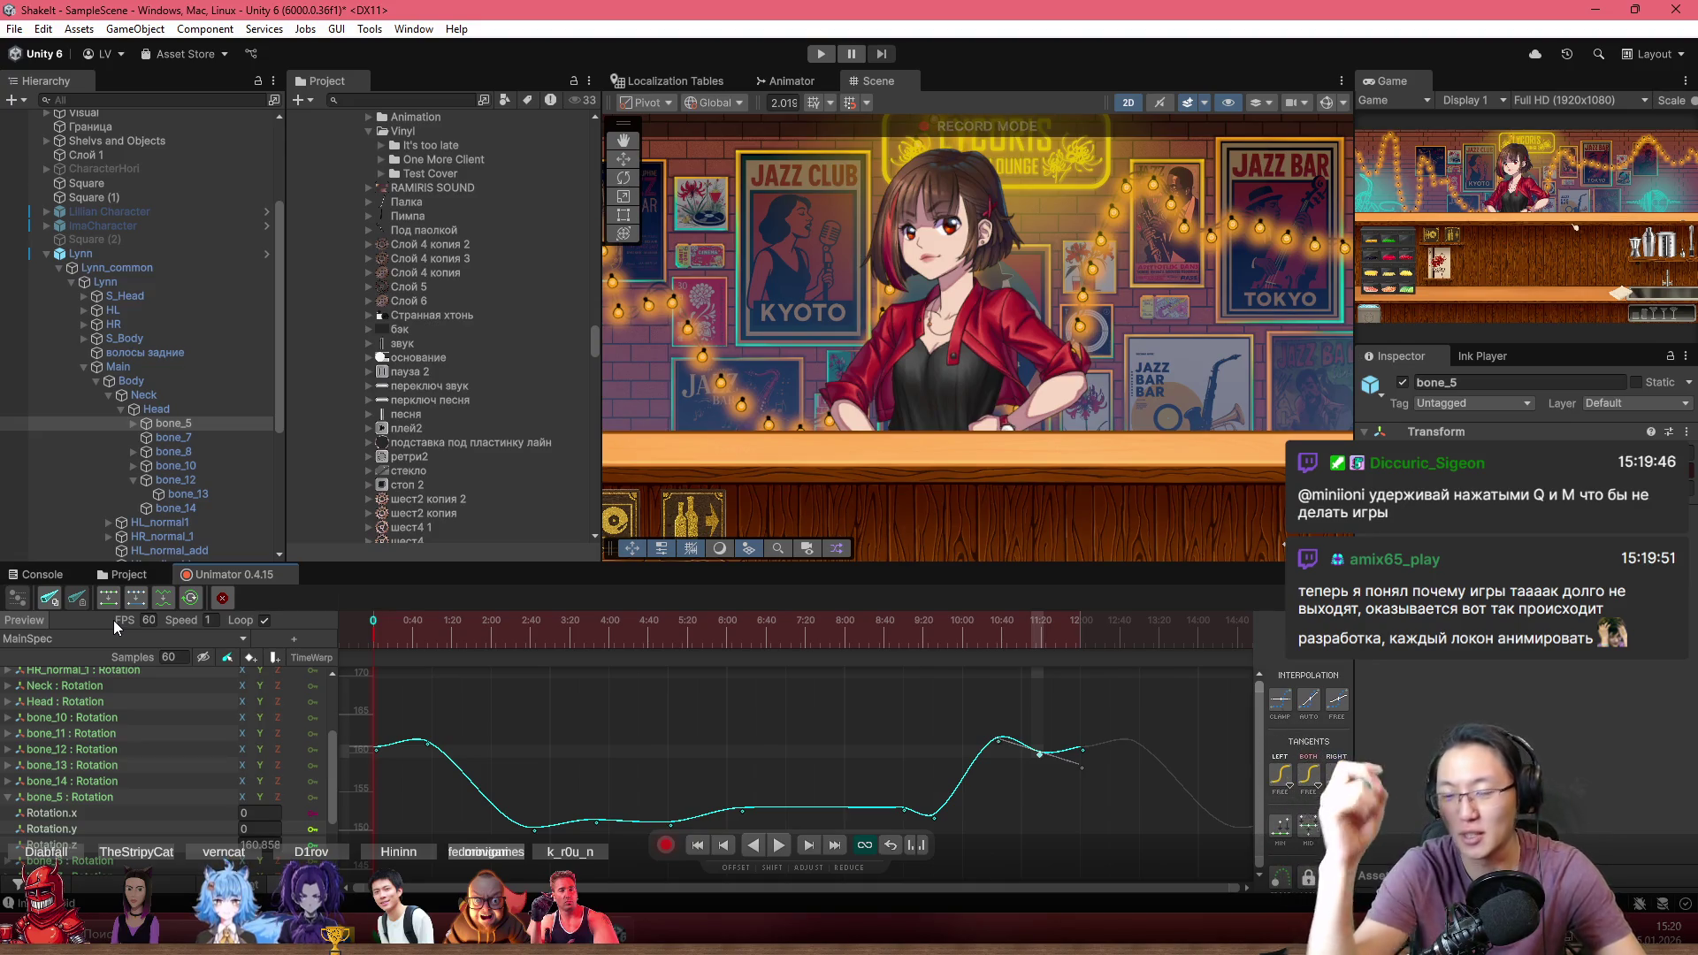
Turn on the Scene view Gizmos so Lynn's bones show over her
scroll(1188, 249, down, 2)
scroll(1188, 248, up, 4)
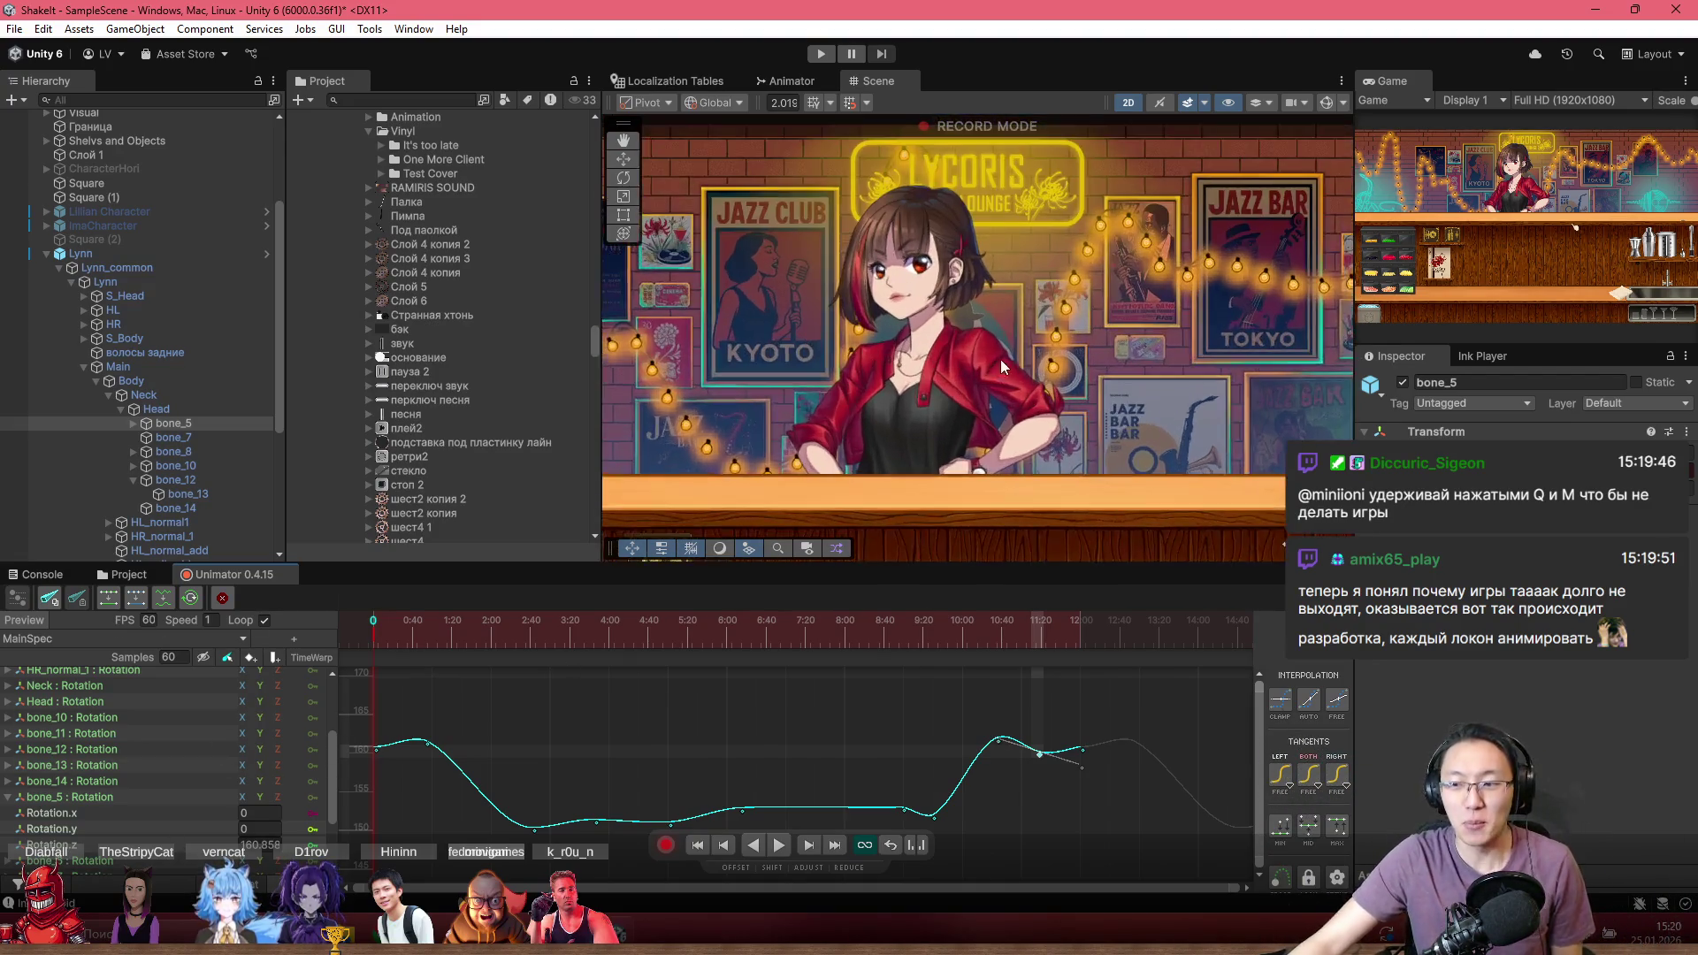
click(1326, 102)
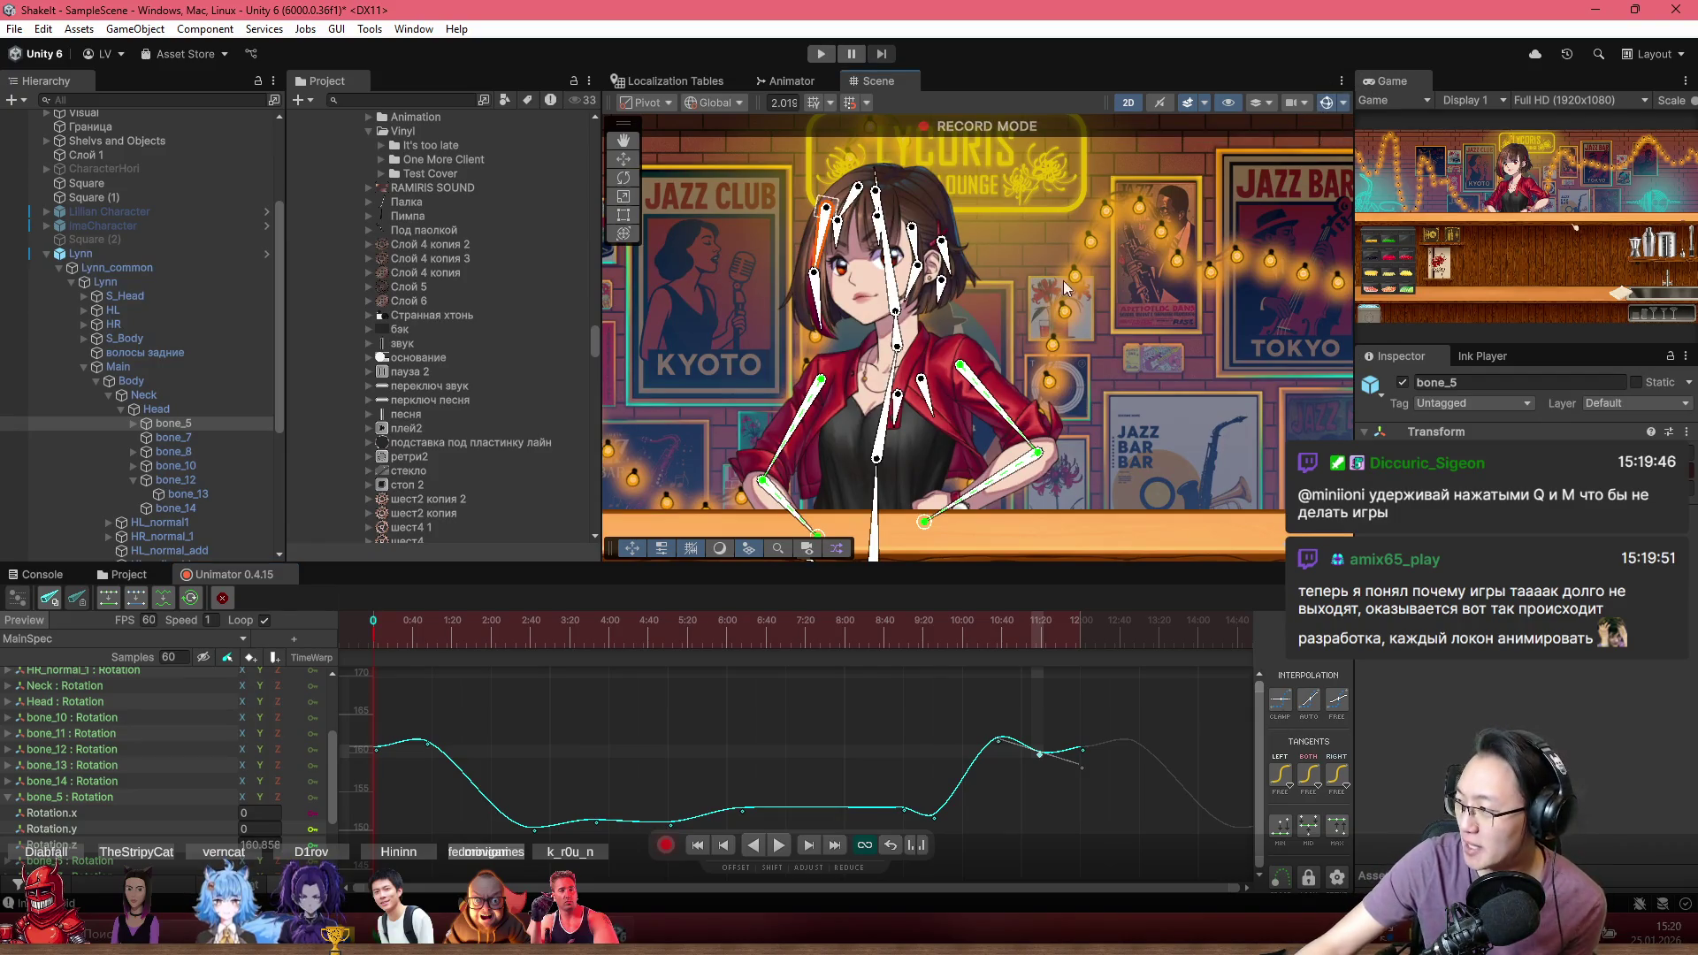
scroll(835, 343, up, 2)
scroll(991, 301, up, 1)
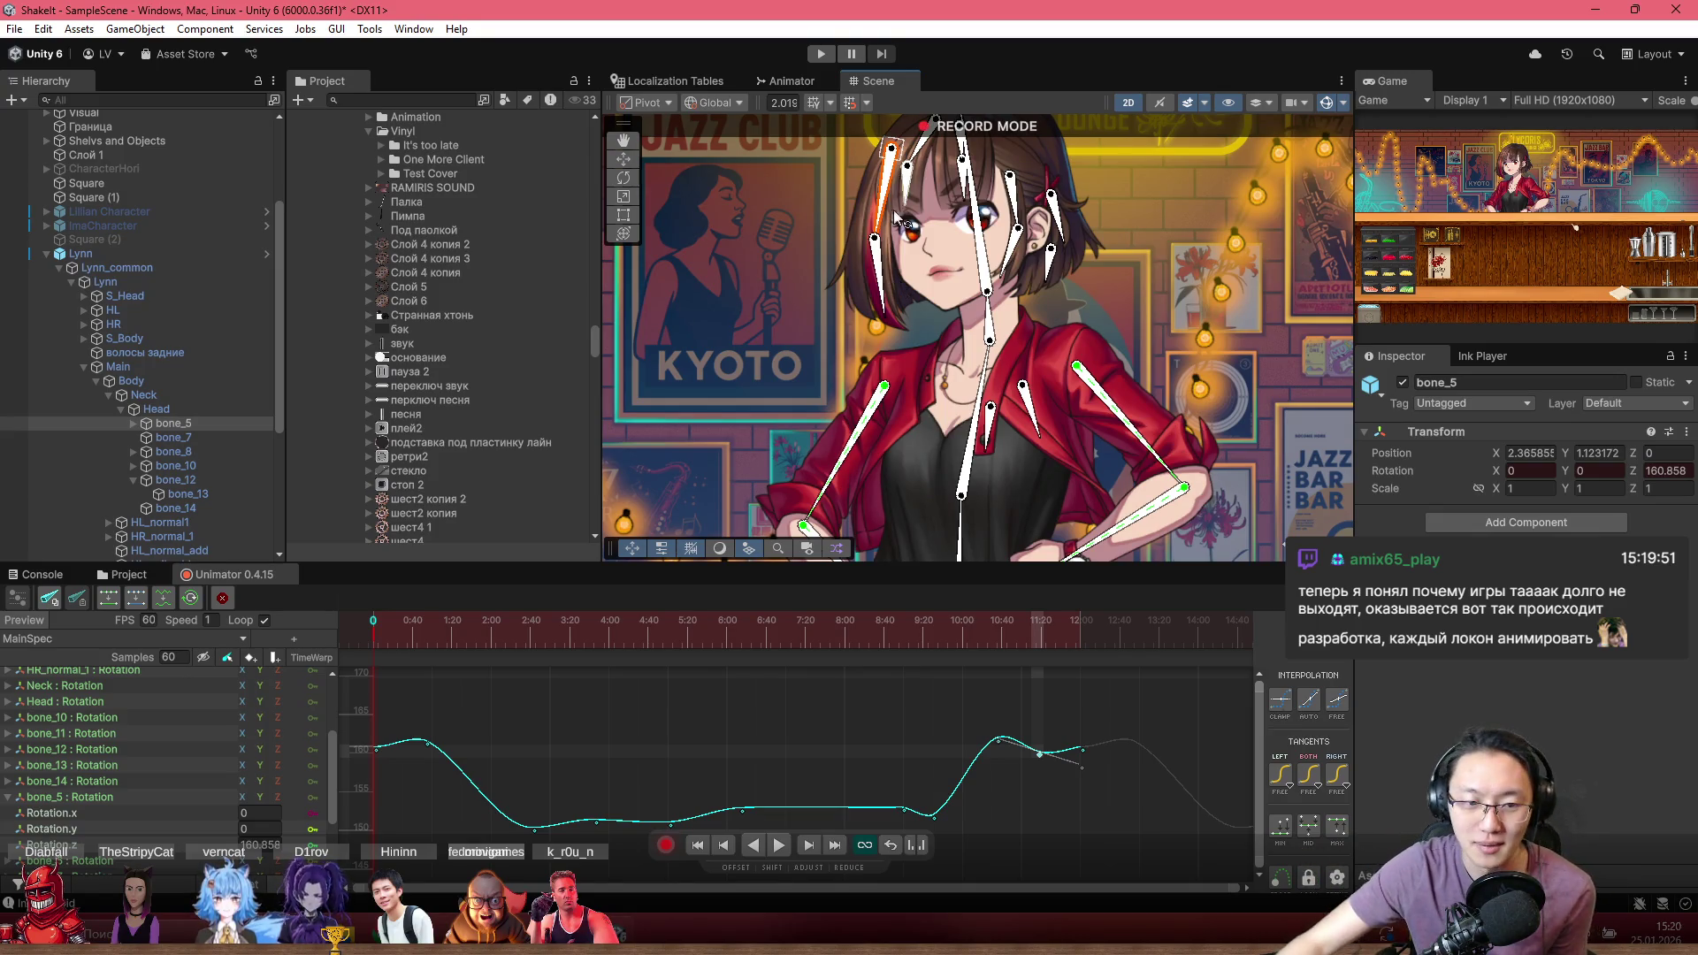
In the Project browser, go through _GAME > Animations > Characters to Nonna's animation folder
click(124, 574)
scroll(885, 354, down, 2)
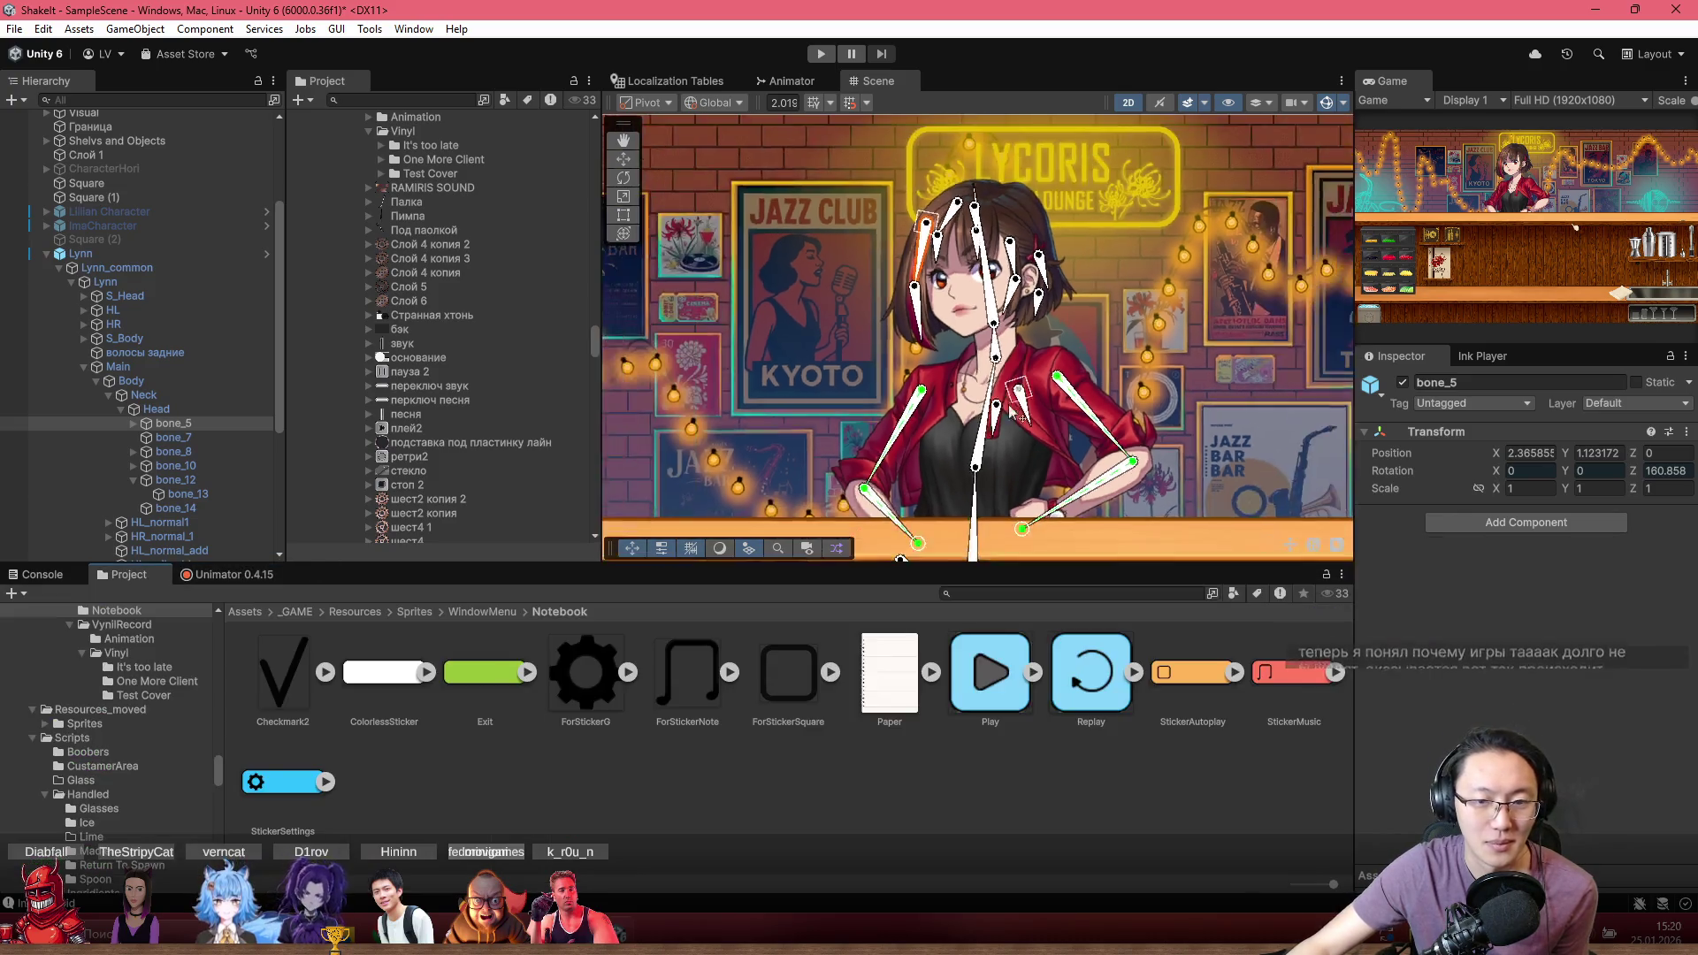
mouse_move(1132, 443)
mouse_down()
mouse_move(627, 442)
mouse_move(736, 415)
mouse_up()
click(305, 612)
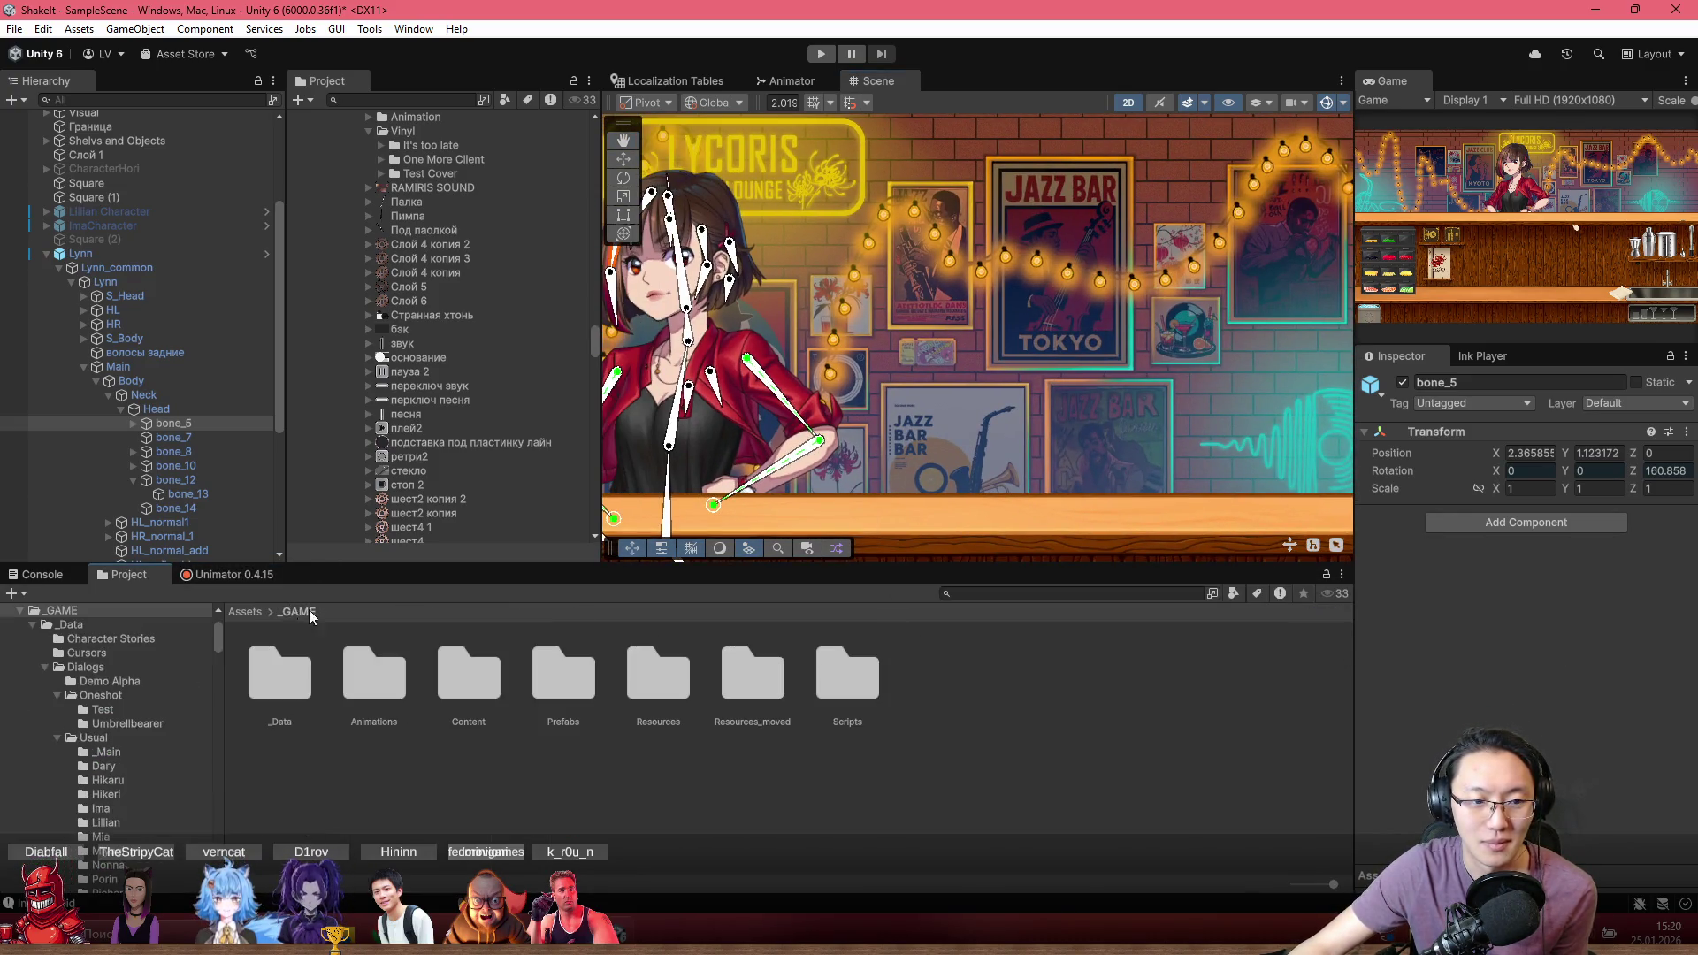
double_click(370, 696)
double_click(382, 690)
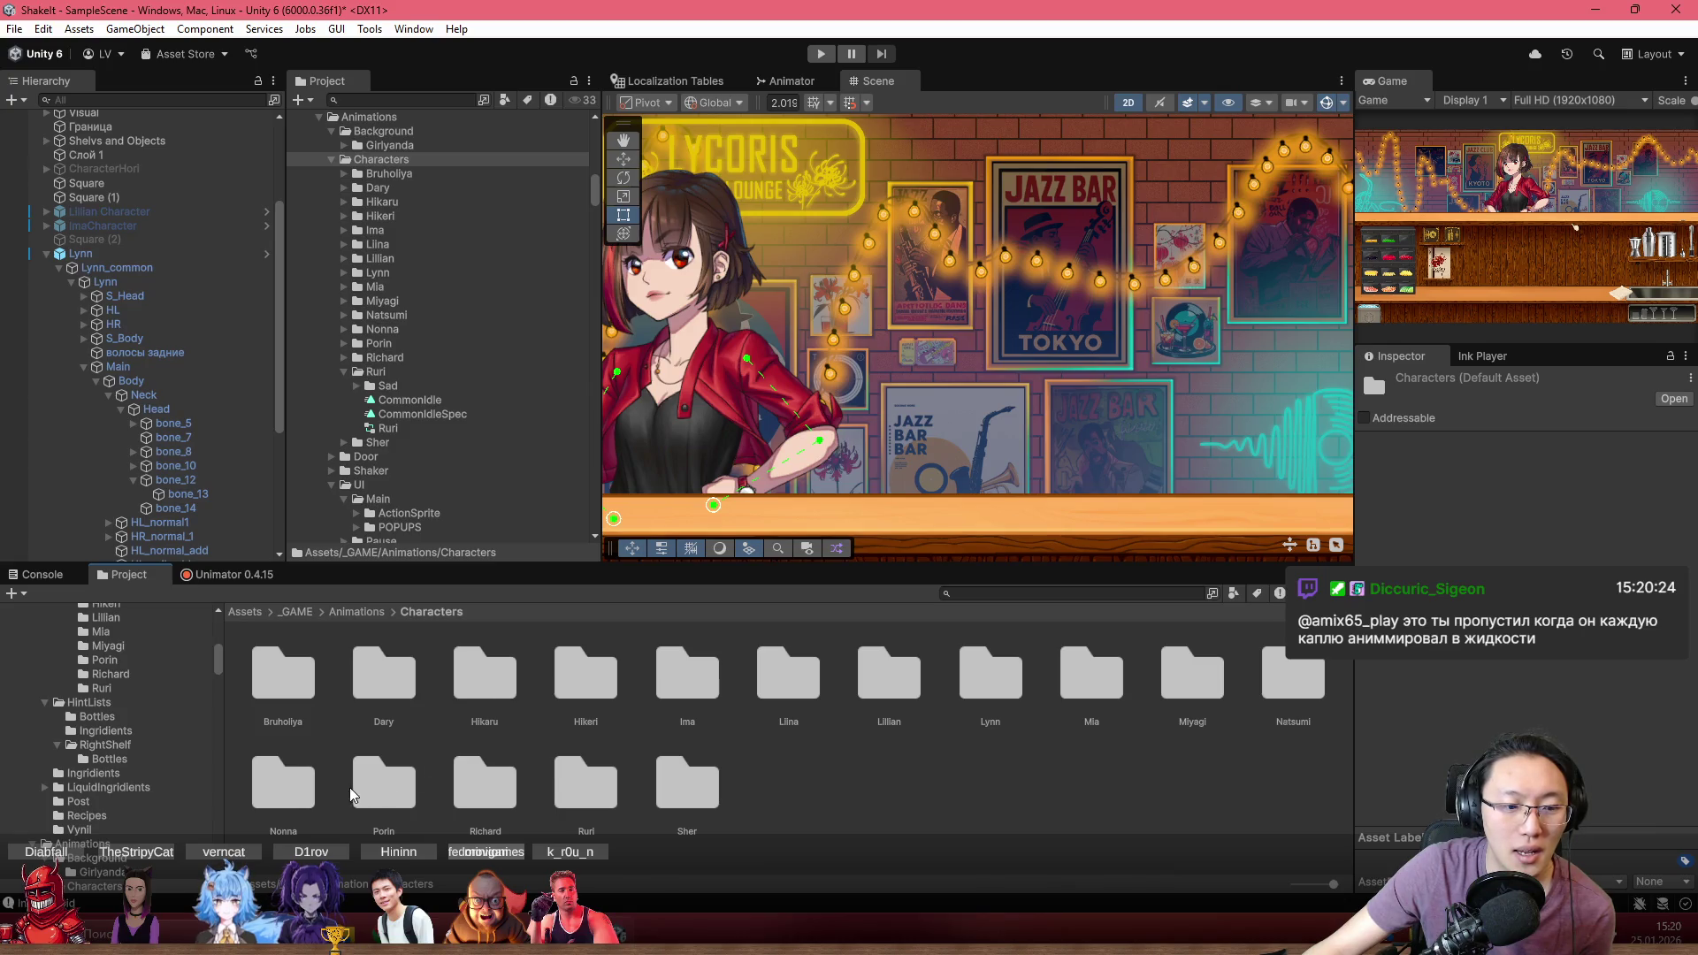
double_click(301, 798)
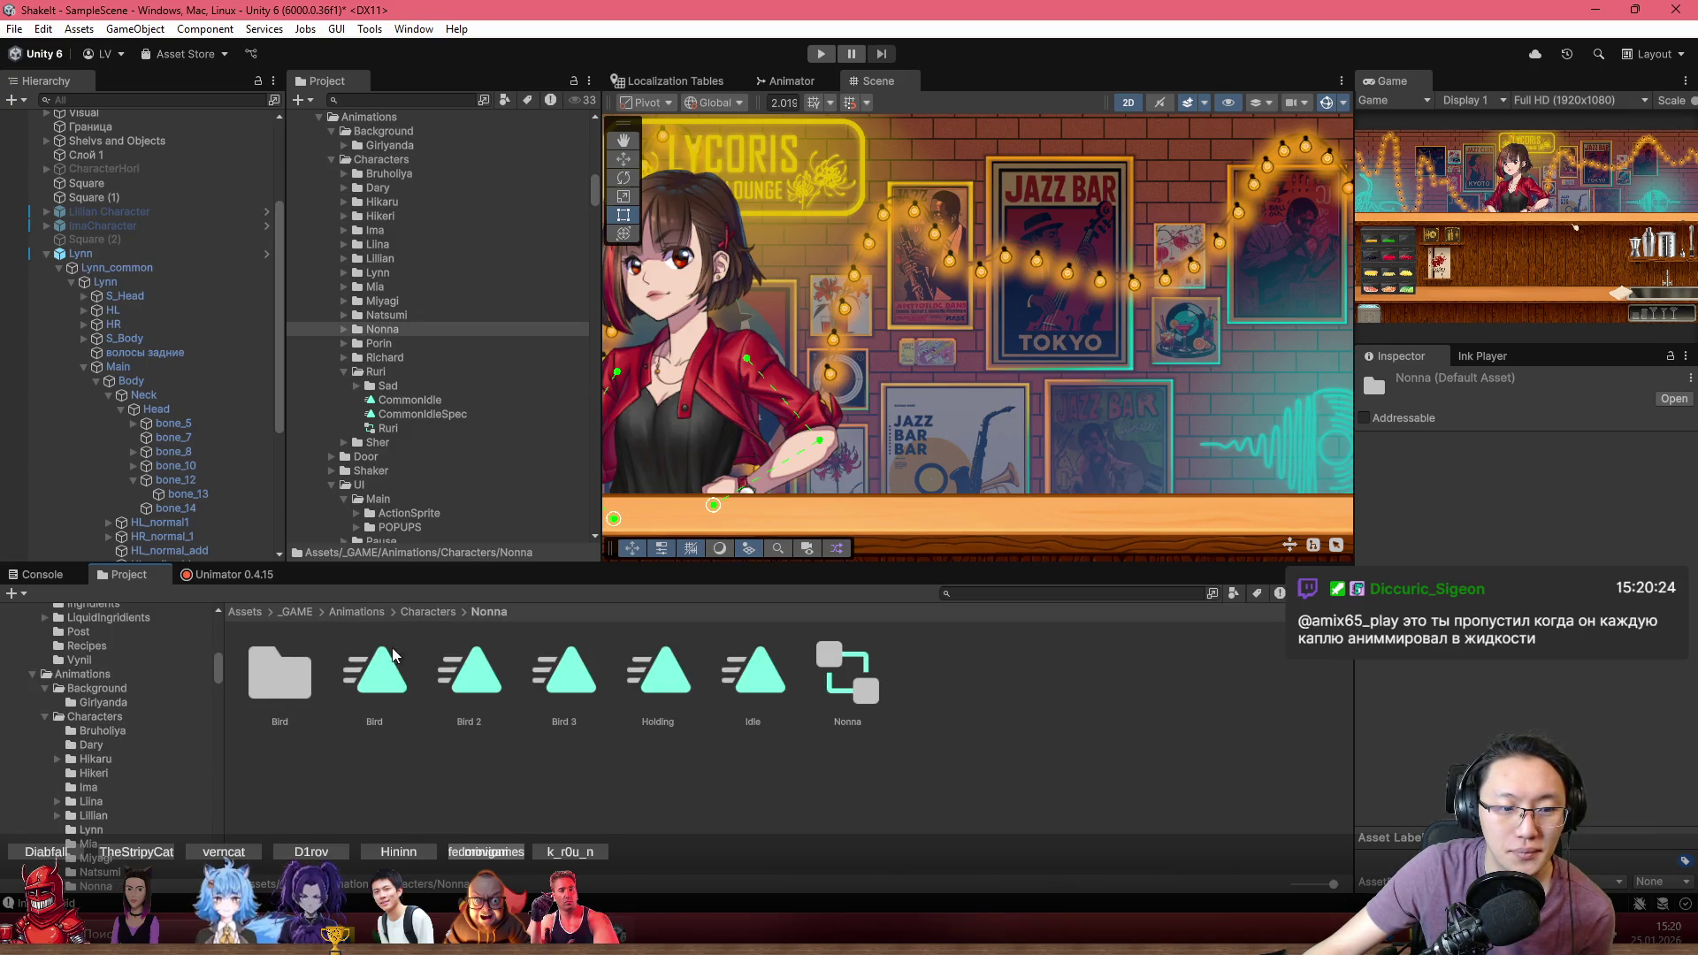
Go to Resources > Sprites > Characters > Nonna and drag the Nonna prefab into the scene
click(297, 612)
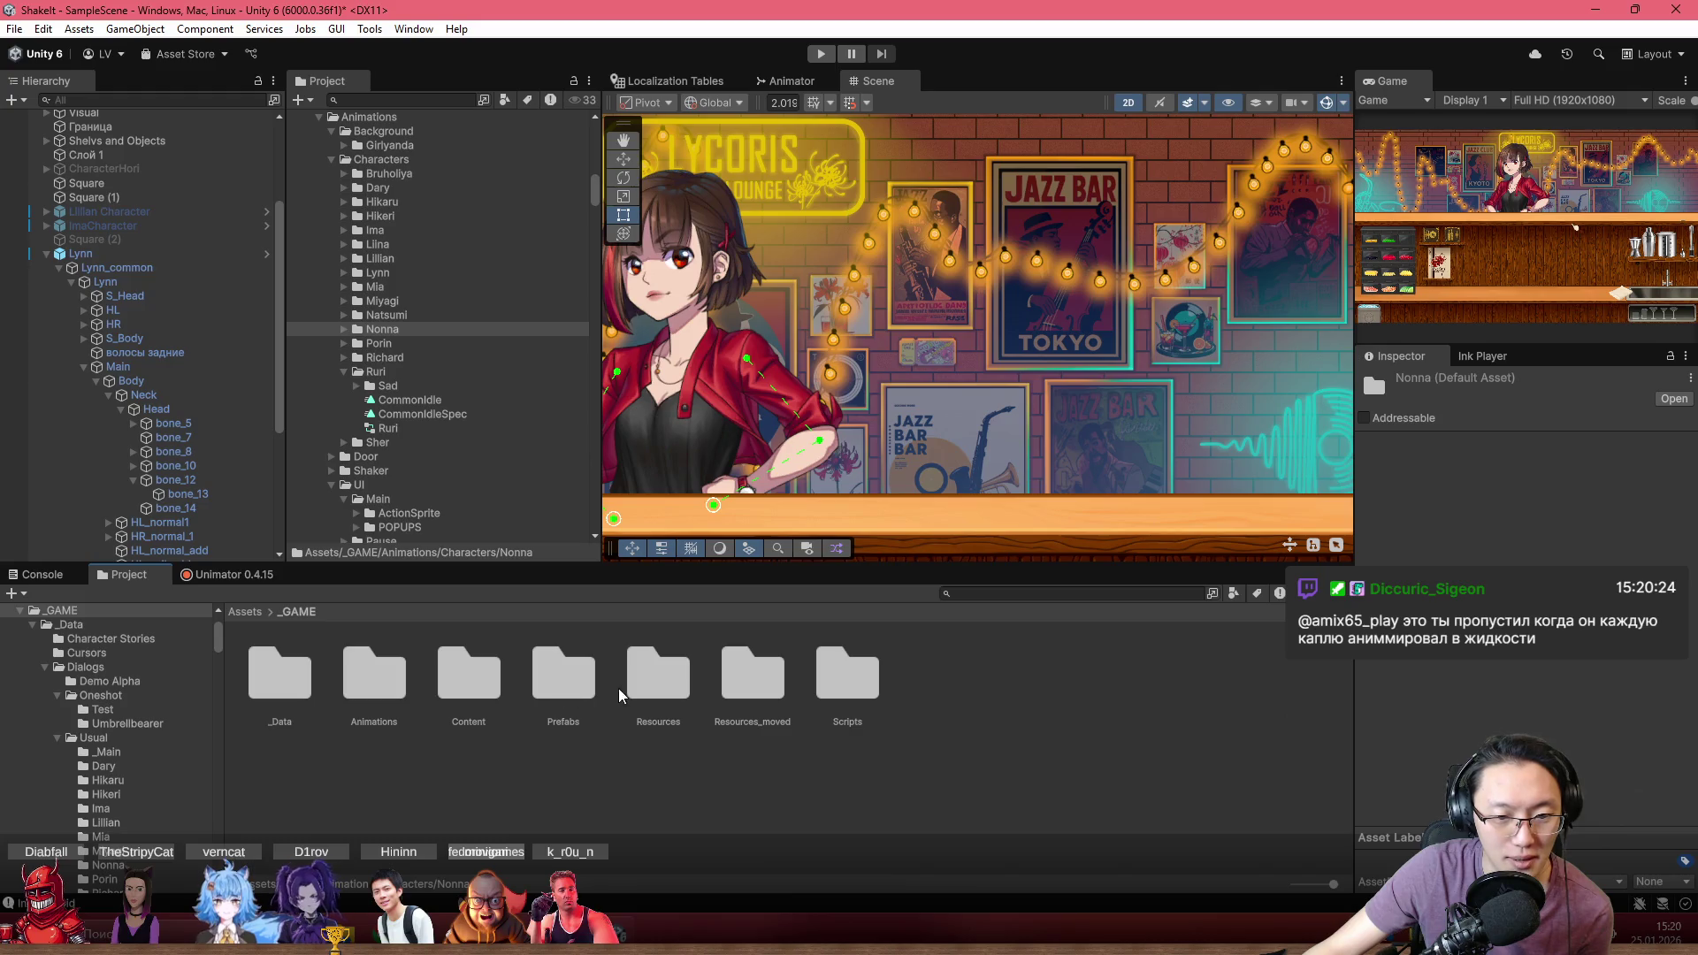
double_click(656, 690)
double_click(380, 696)
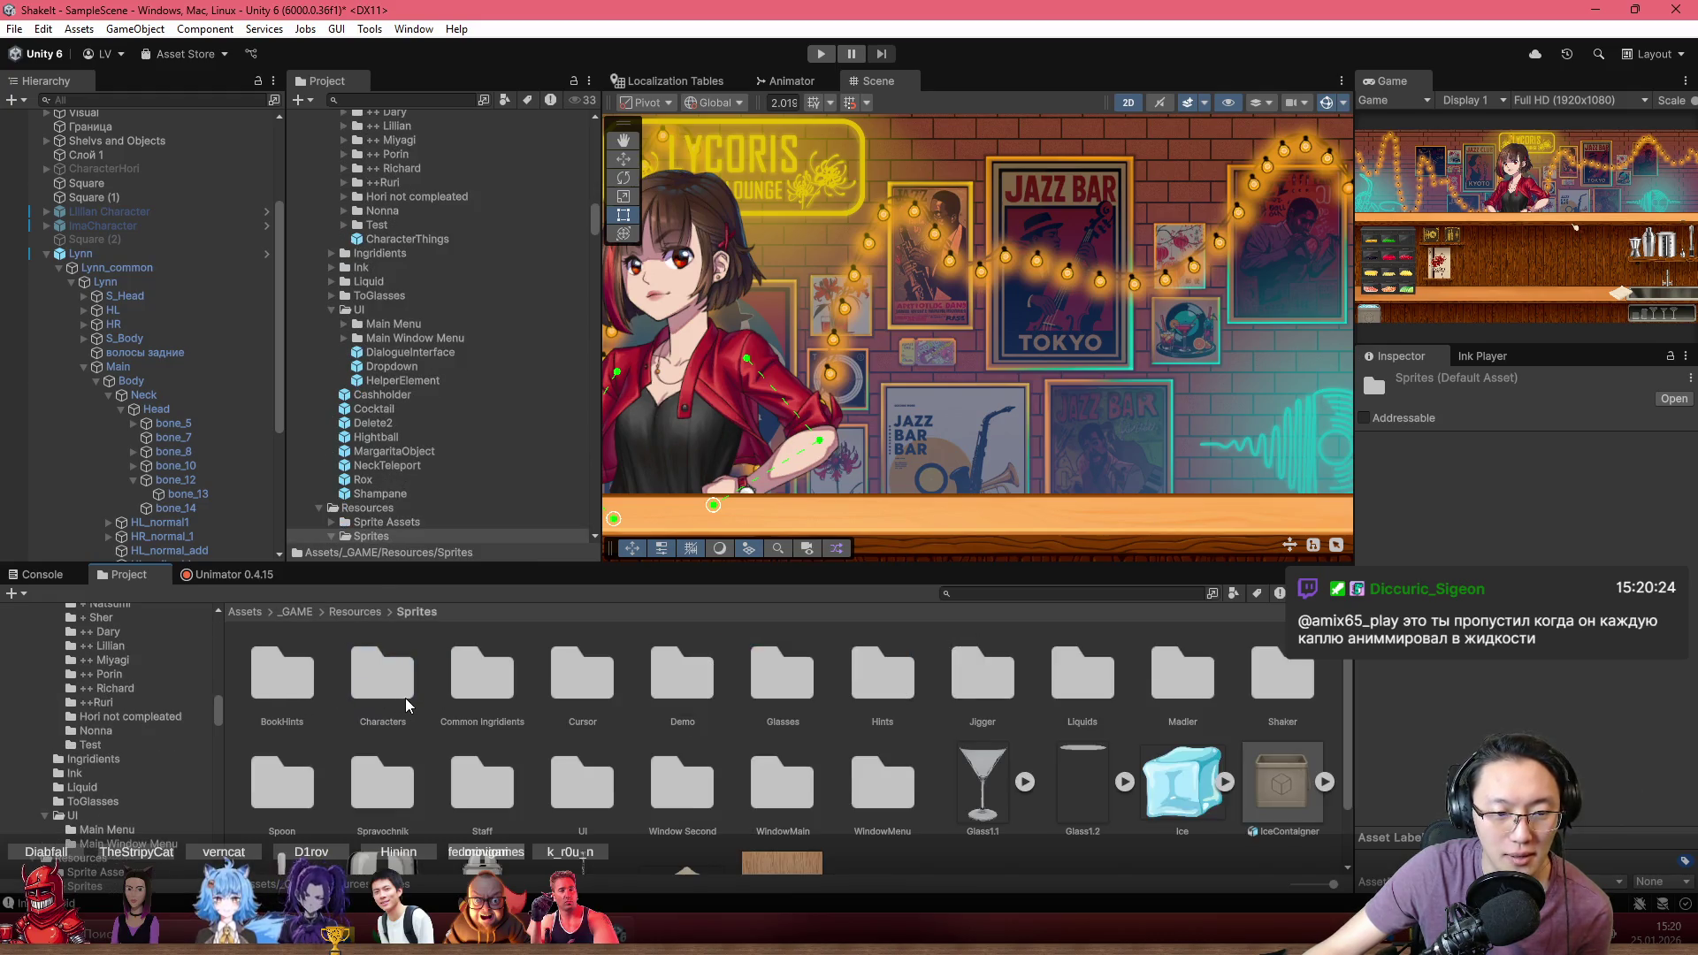
double_click(408, 705)
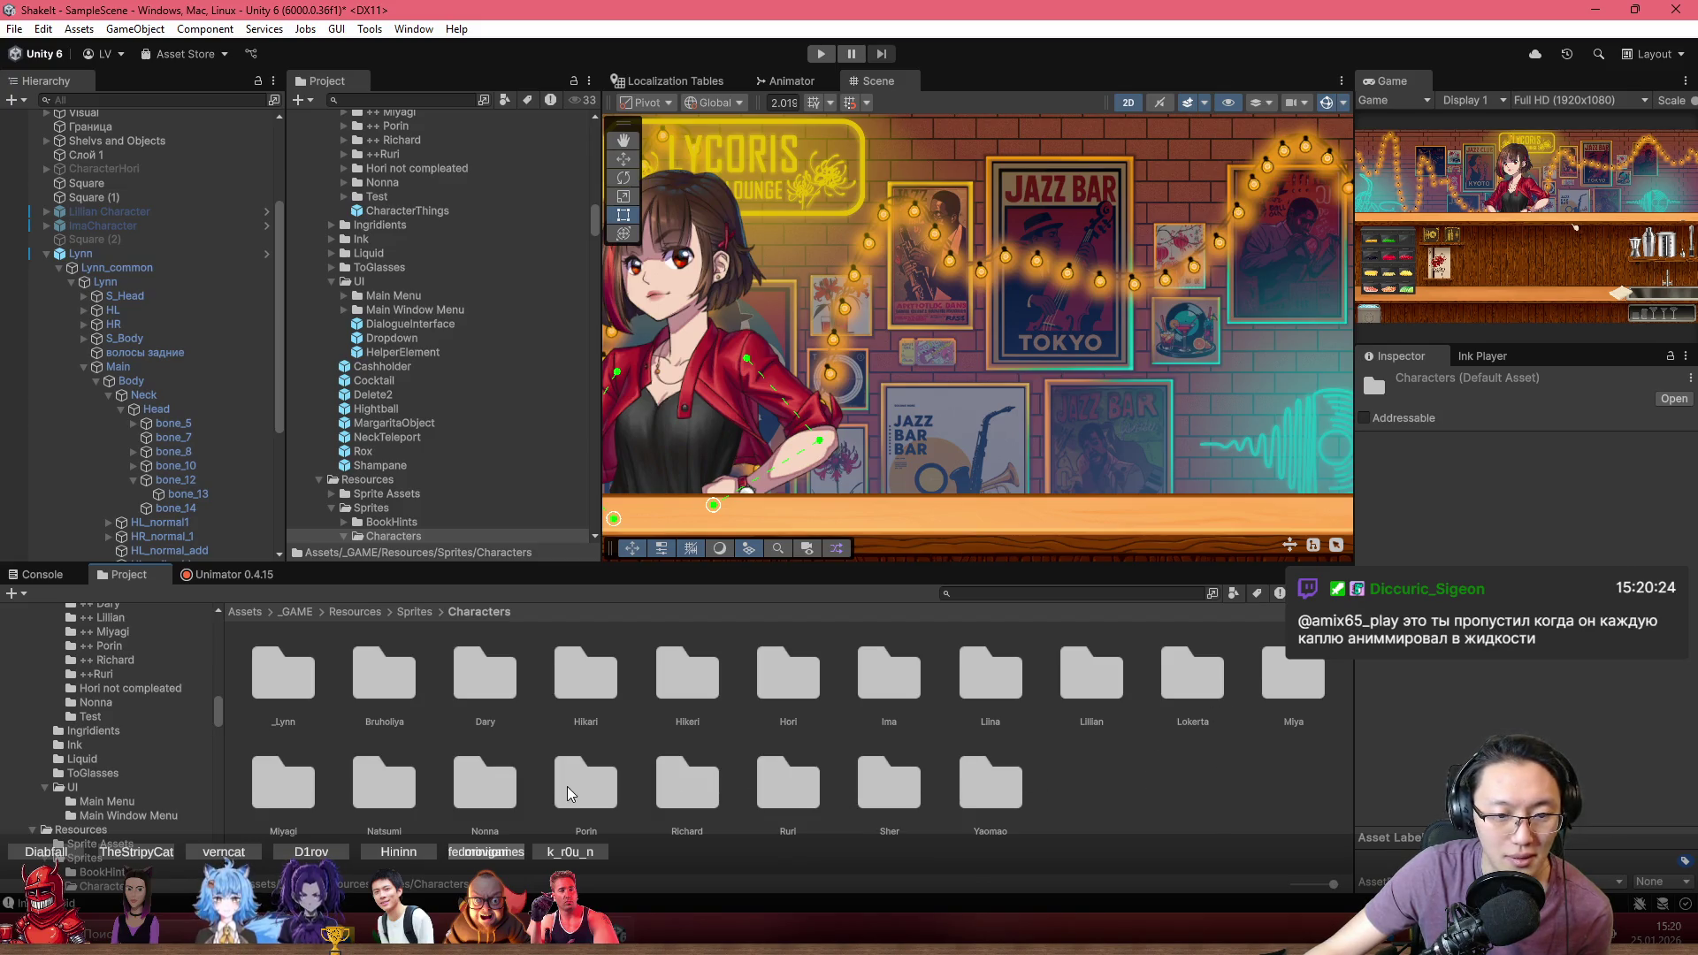
double_click(494, 803)
mouse_move(469, 676)
mouse_down()
mouse_move(807, 576)
mouse_move(996, 595)
mouse_move(1002, 546)
mouse_up()
Frame Nonna in the Scene view and inspect her bones bone_27 and bone_1
key(f)
scroll(1046, 239, up, 6)
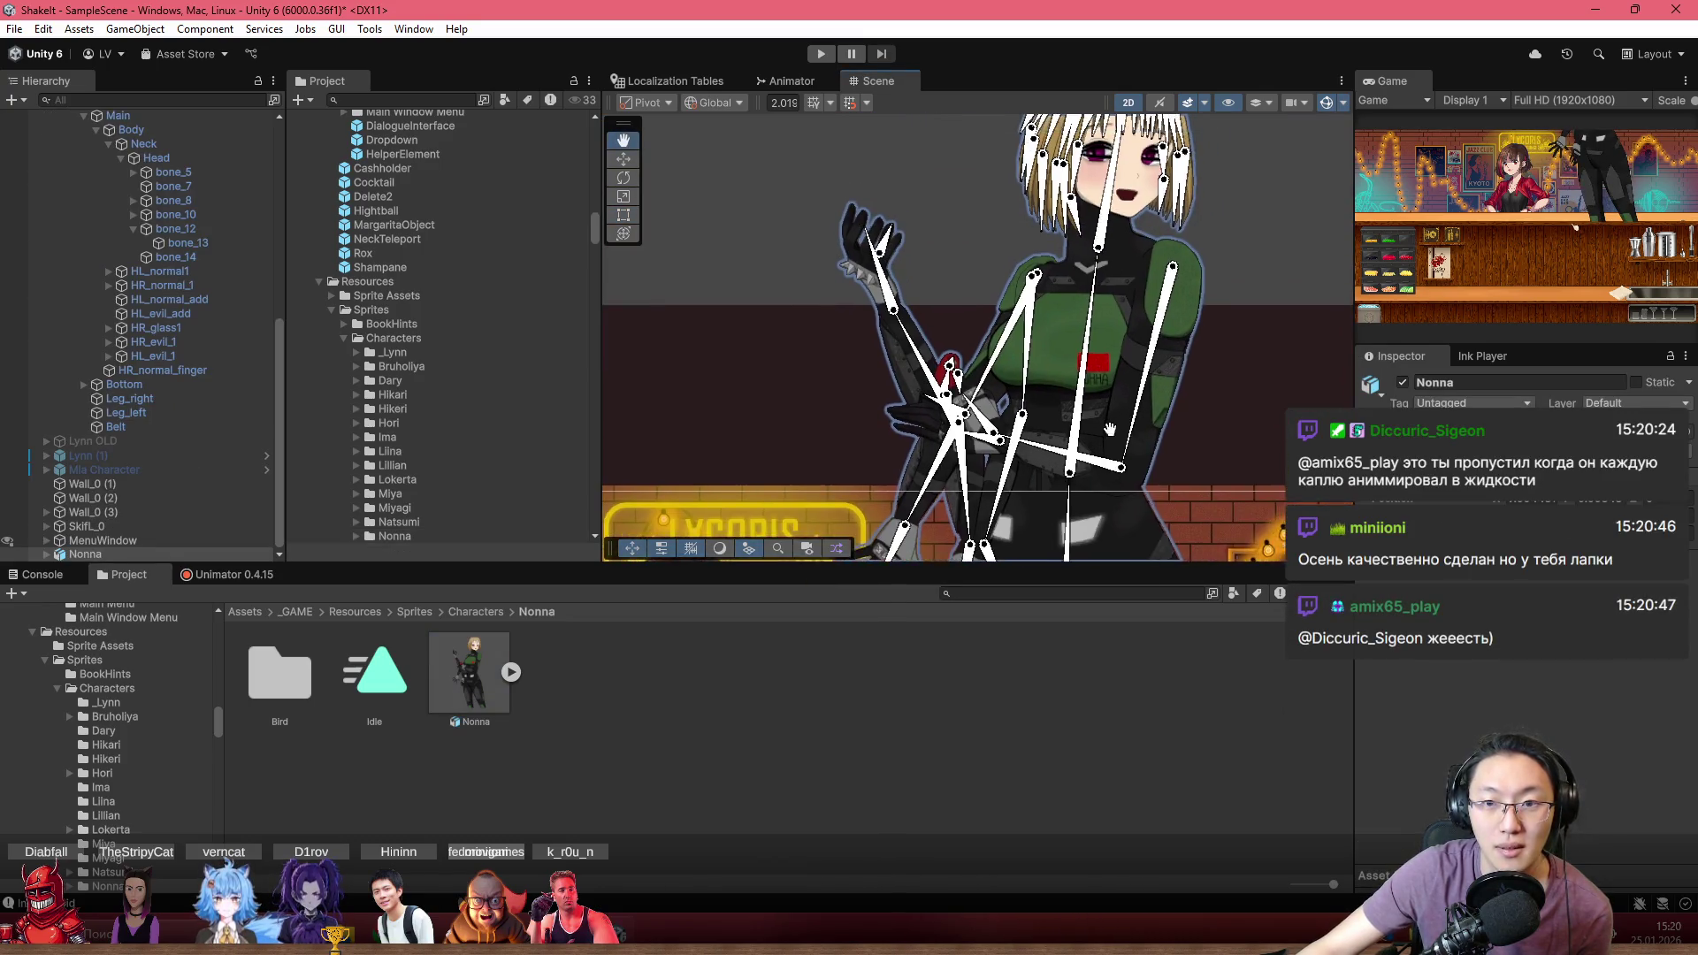
scroll(1052, 240, up, 3)
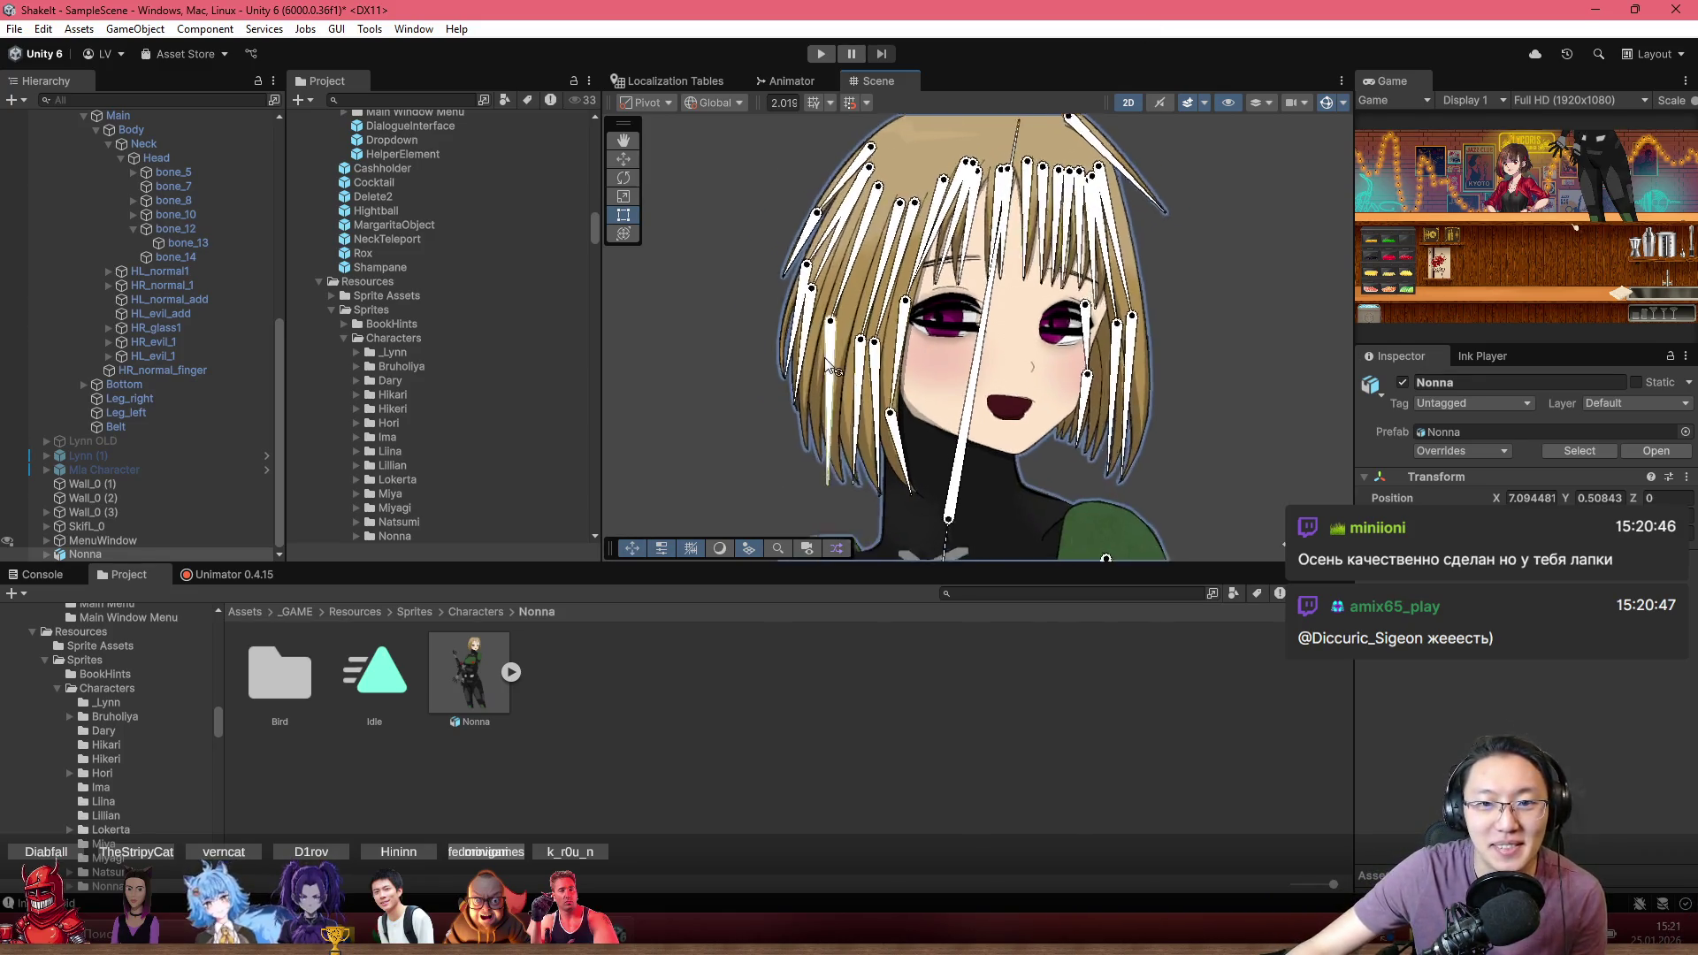
click(893, 424)
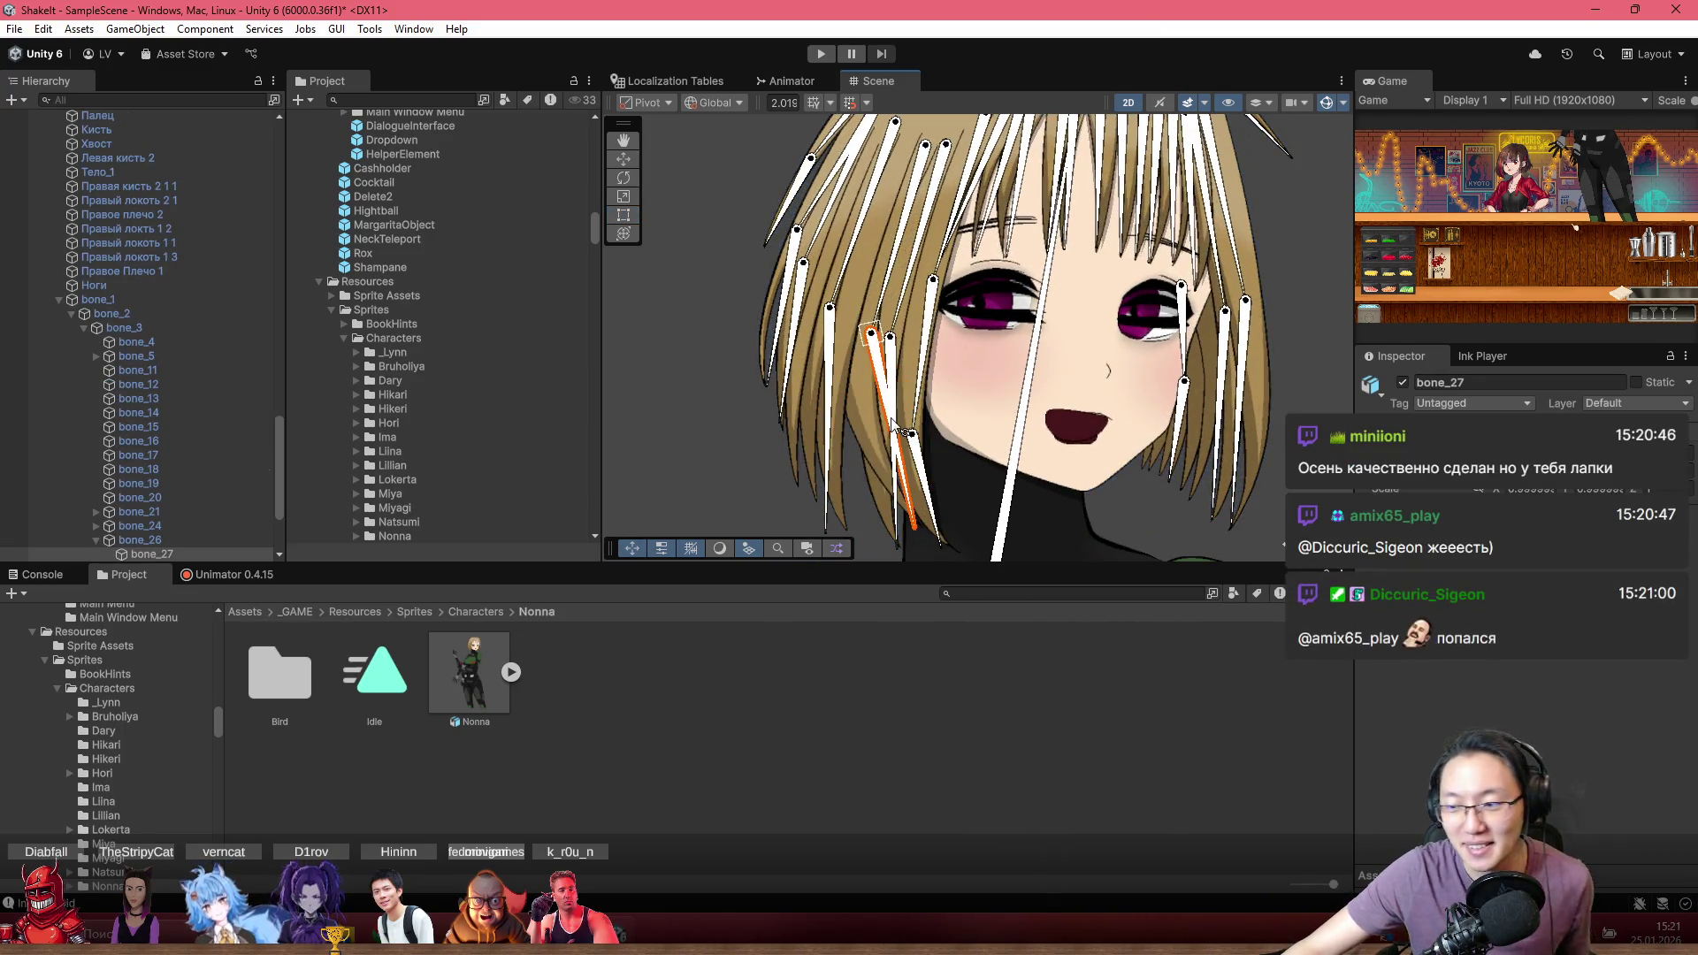
click(1031, 430)
scroll(1037, 425, down, 3)
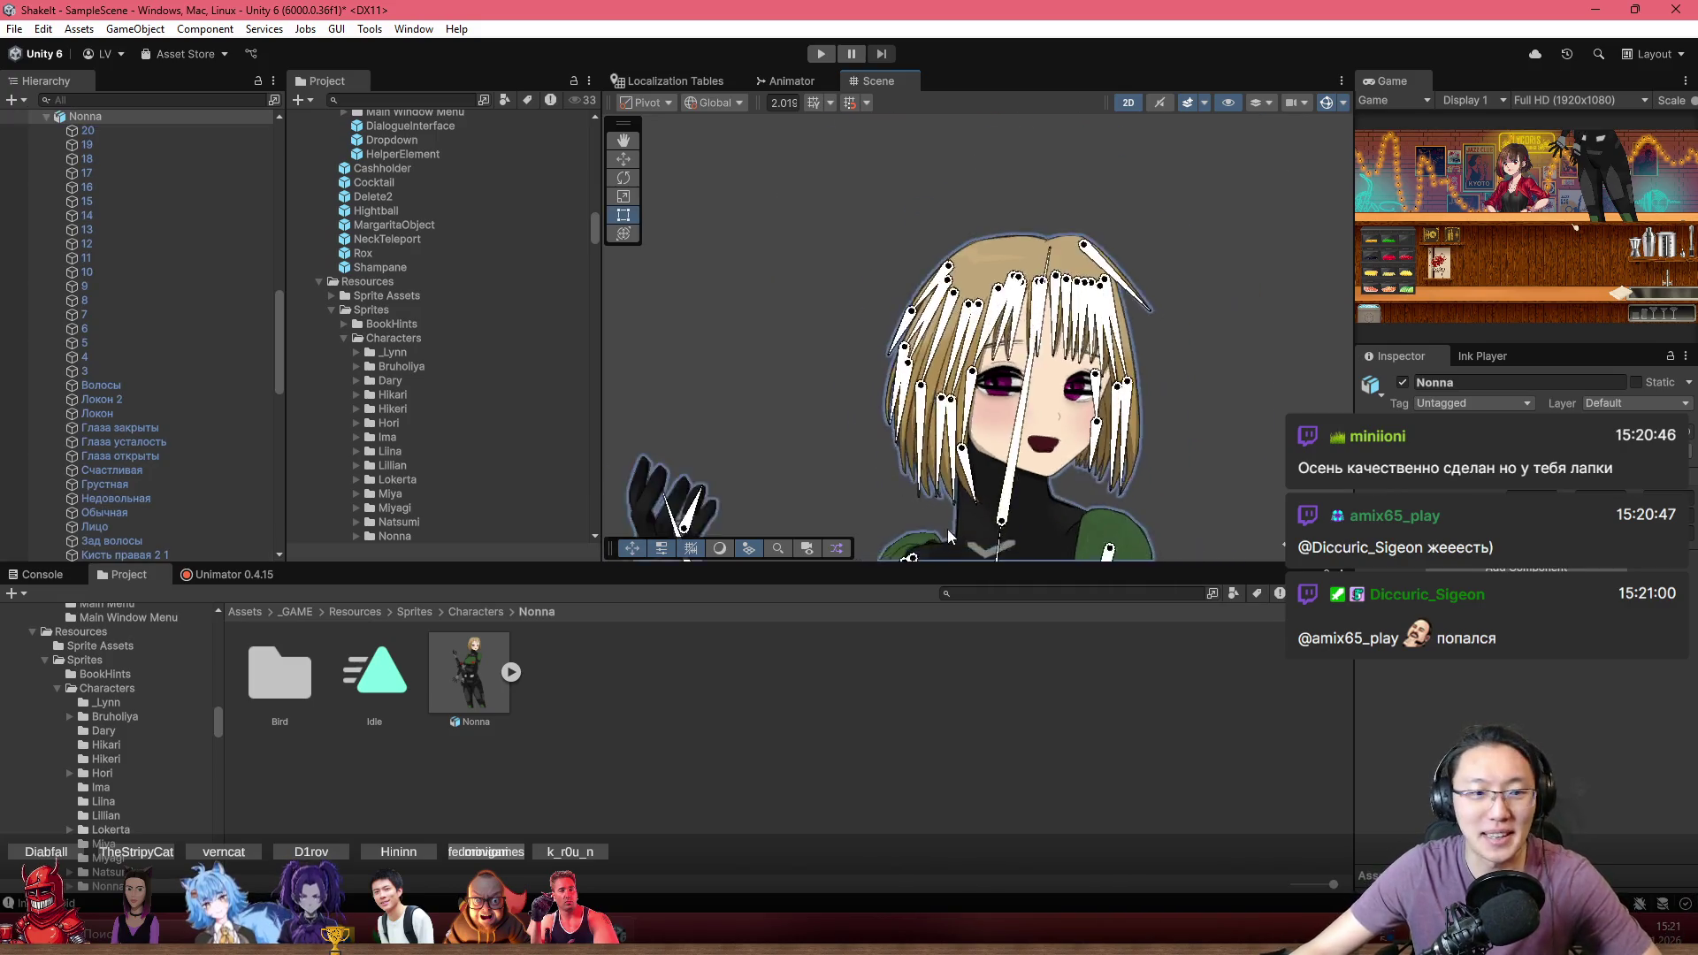
scroll(949, 535, down, 3)
click(910, 347)
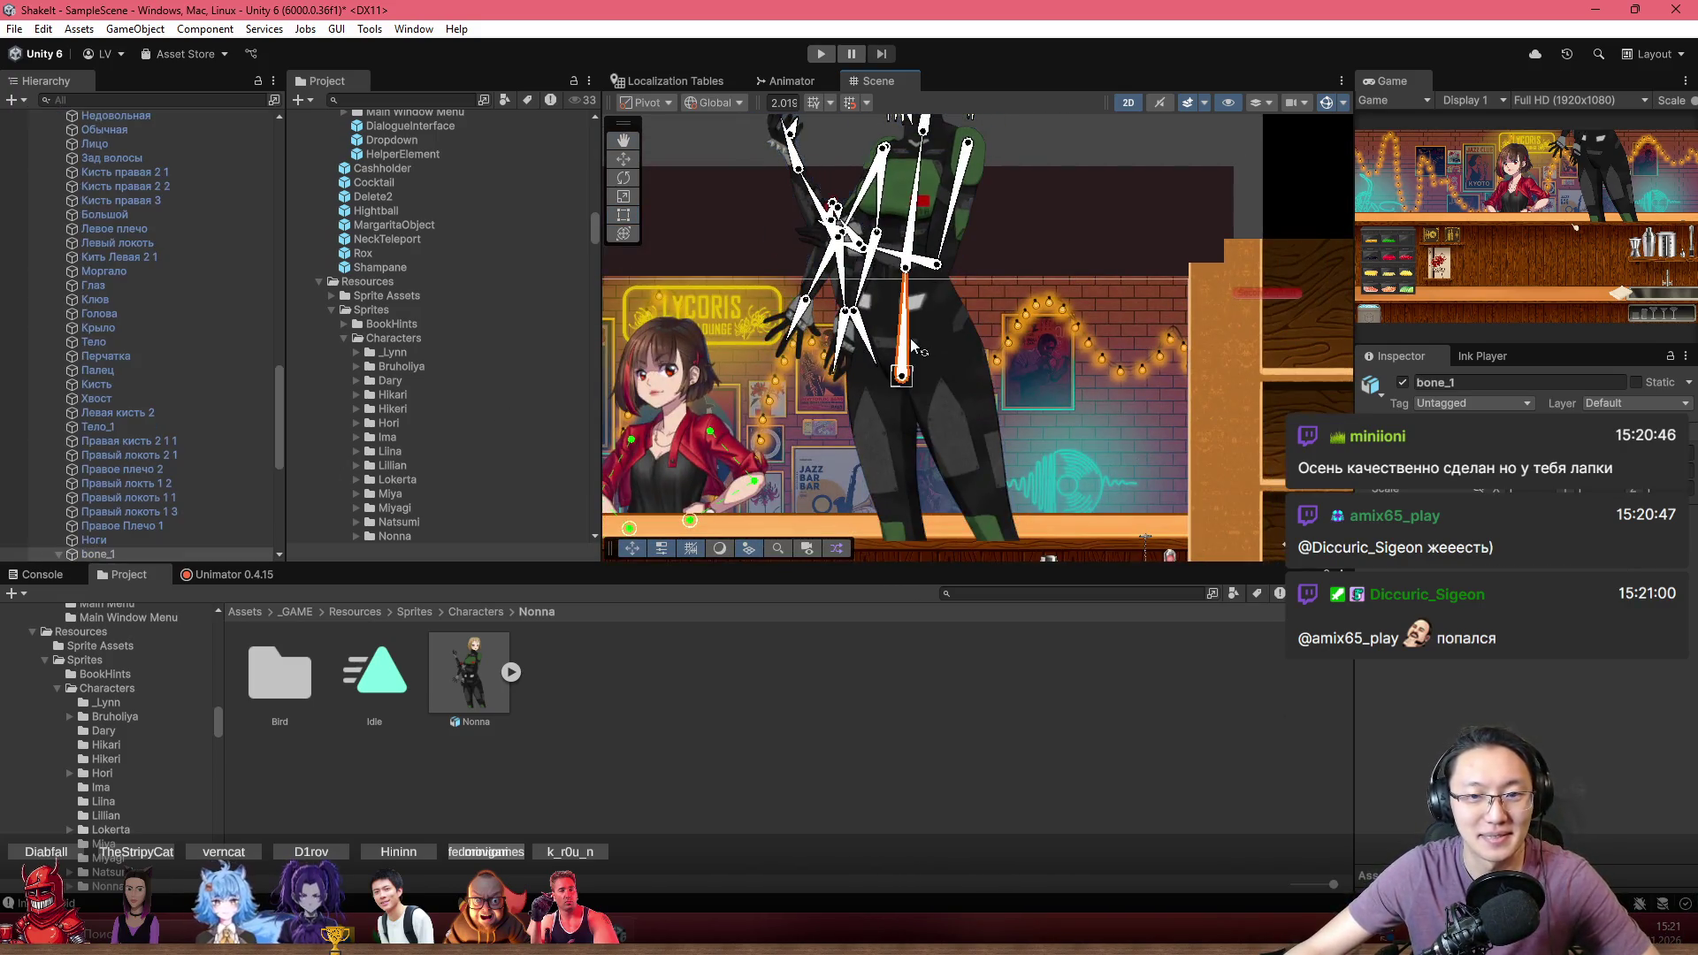
scroll(147, 470, up, 15)
Select the Nonna character in the Hierarchy and delete it from the scene
click(129, 370)
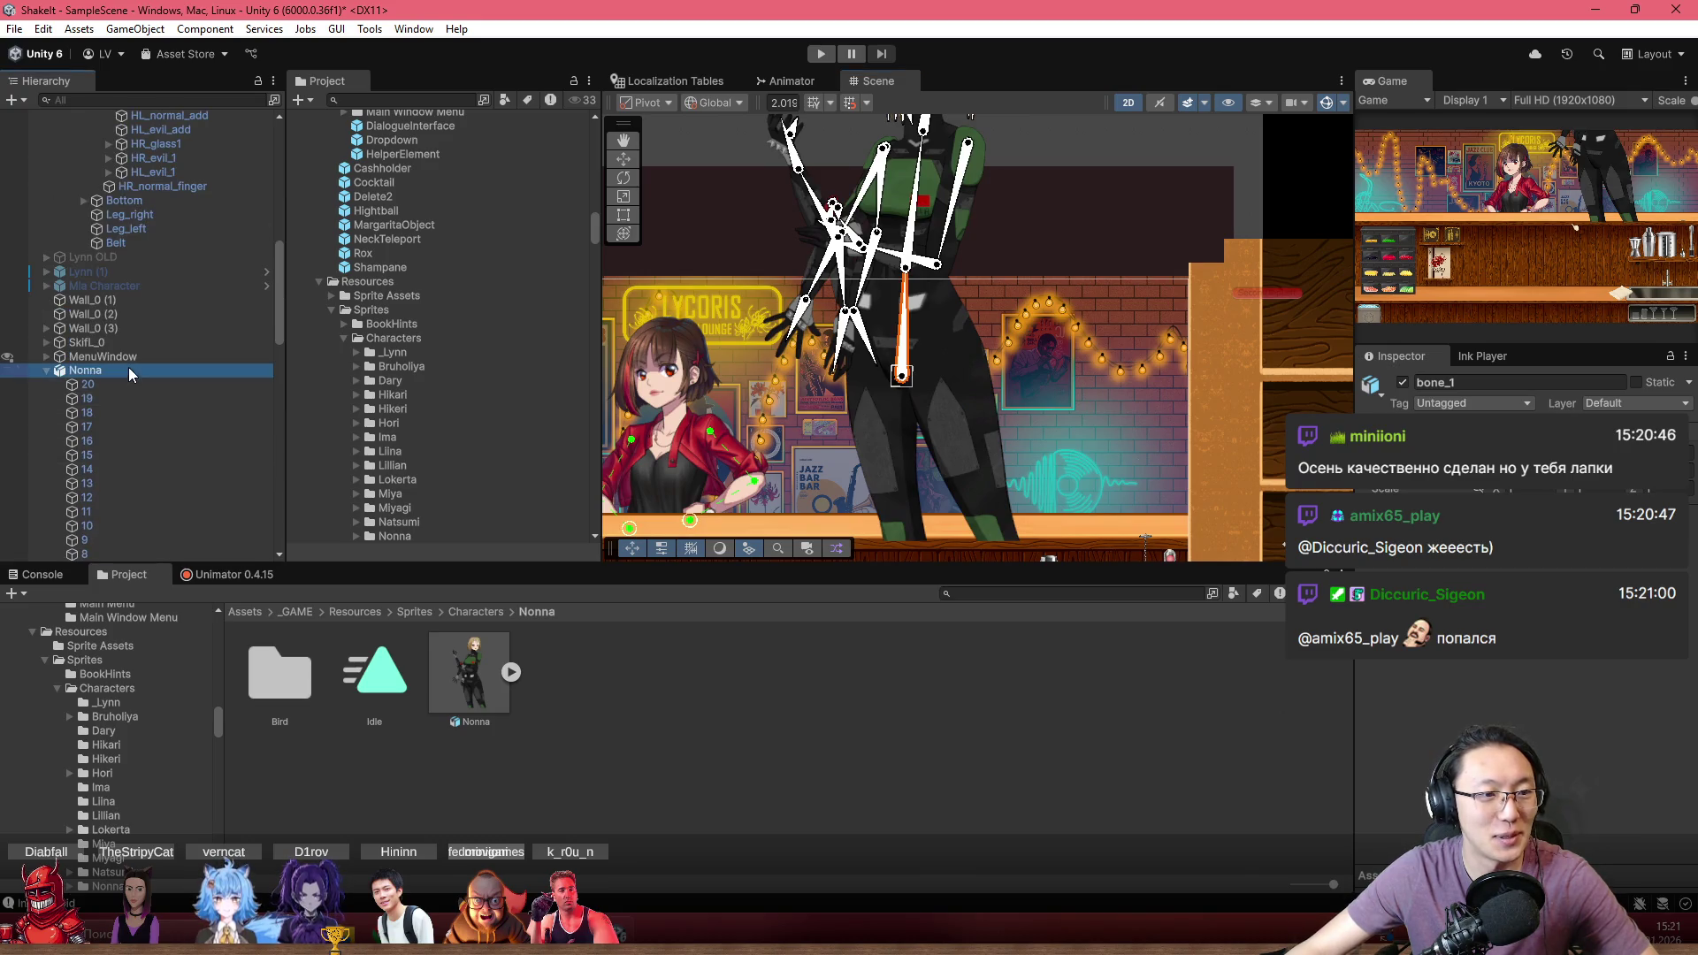
key(Delete)
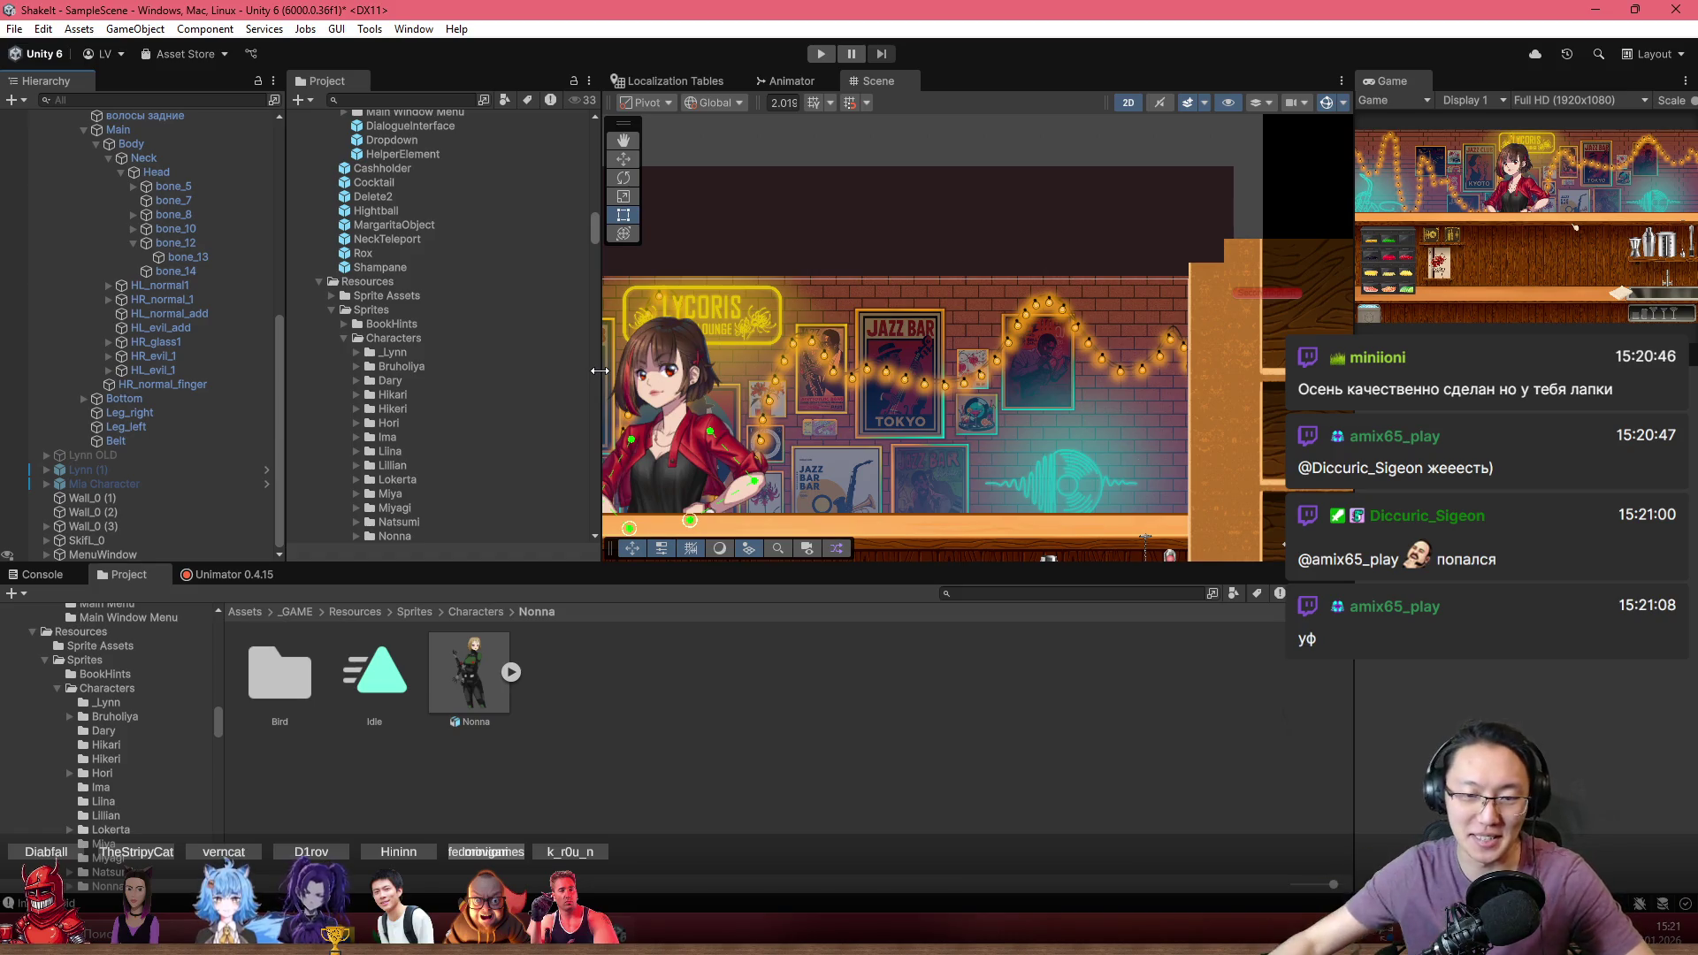
scroll(716, 446, up, 6)
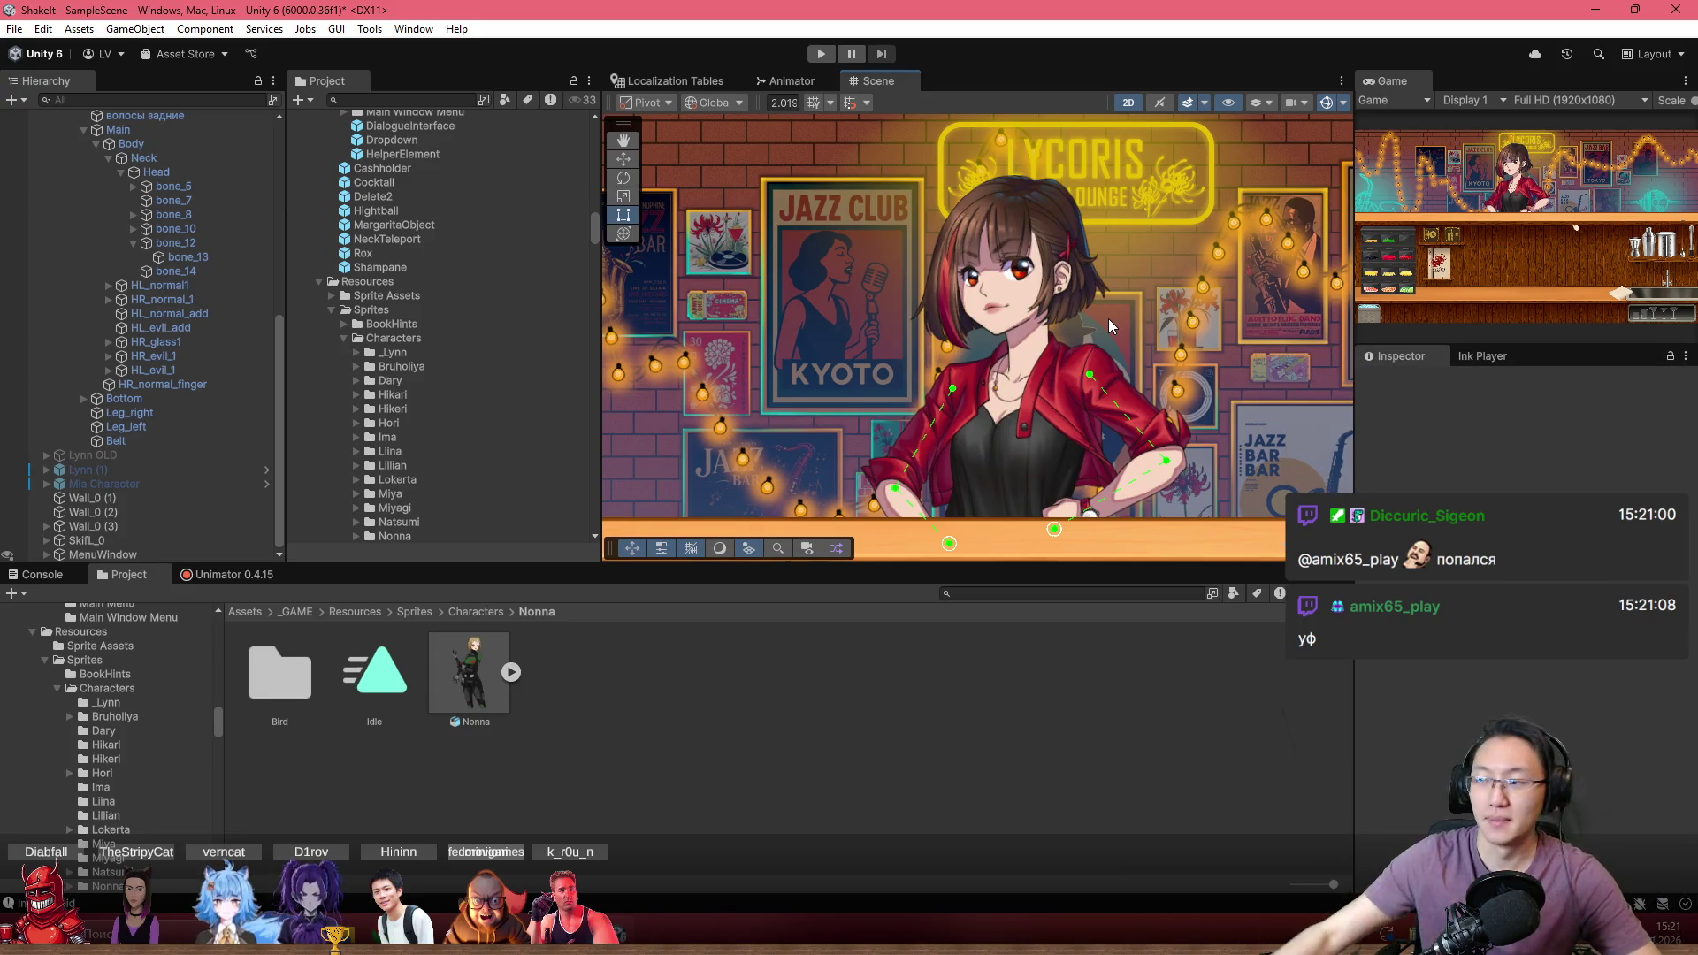
scroll(1123, 268, up, 4)
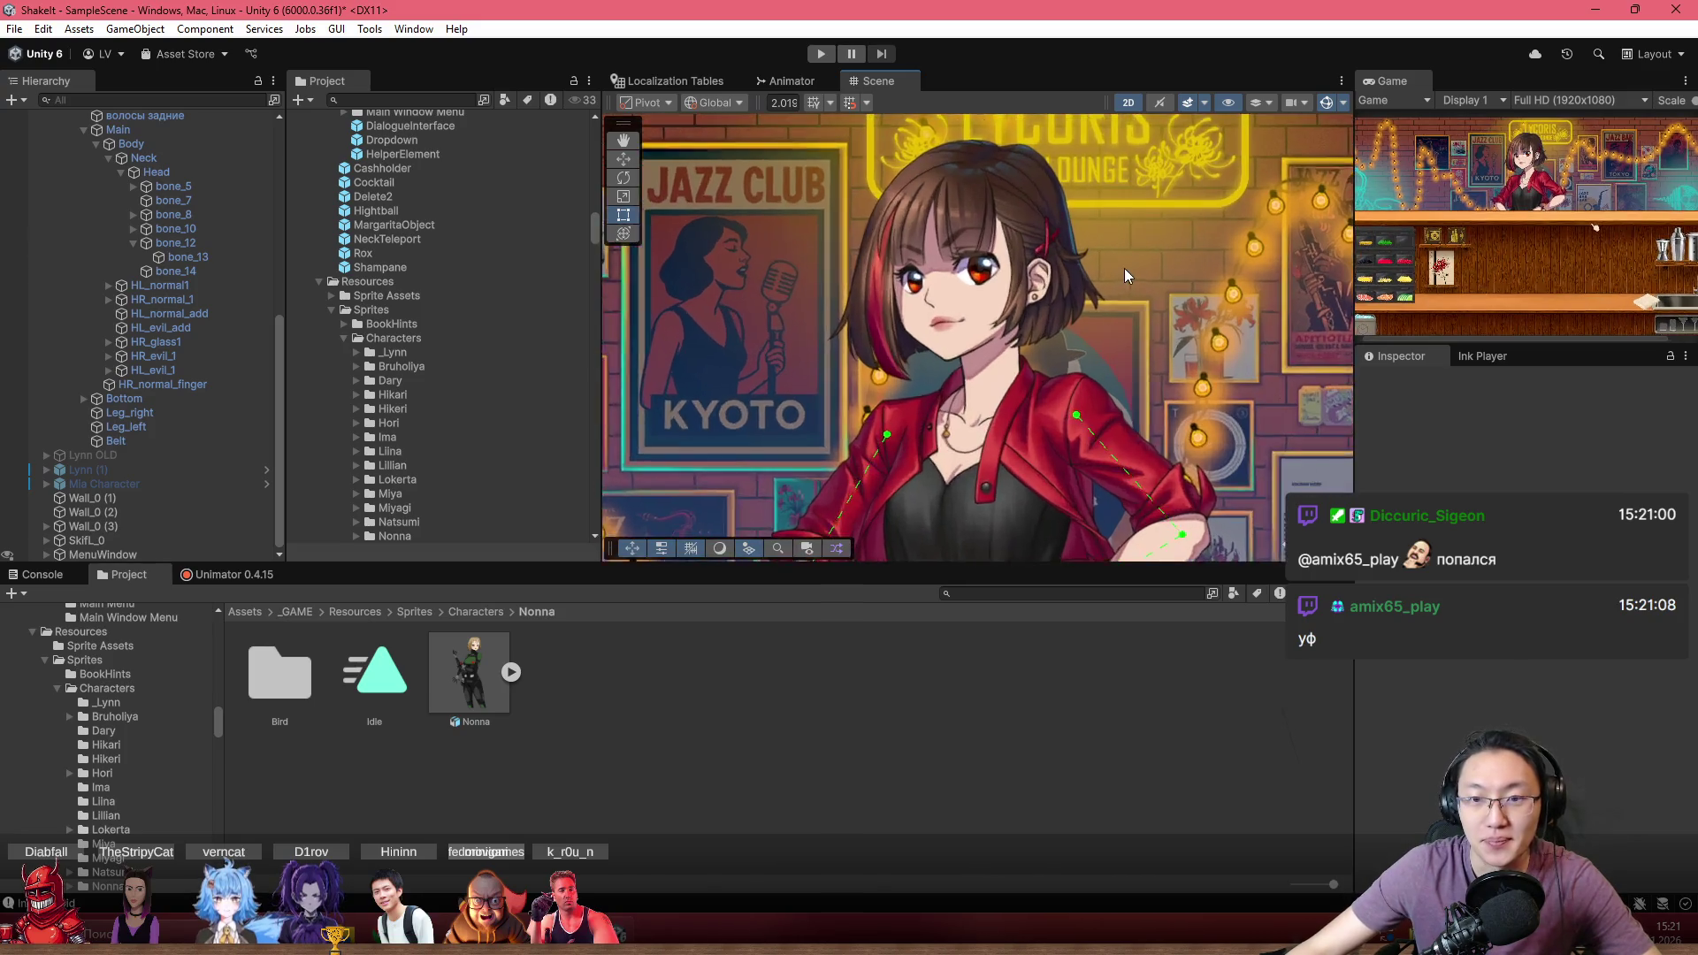
Show Lynn's Unimator curves, opening and closing the animation chooser without changing the MainSpec clip
click(228, 574)
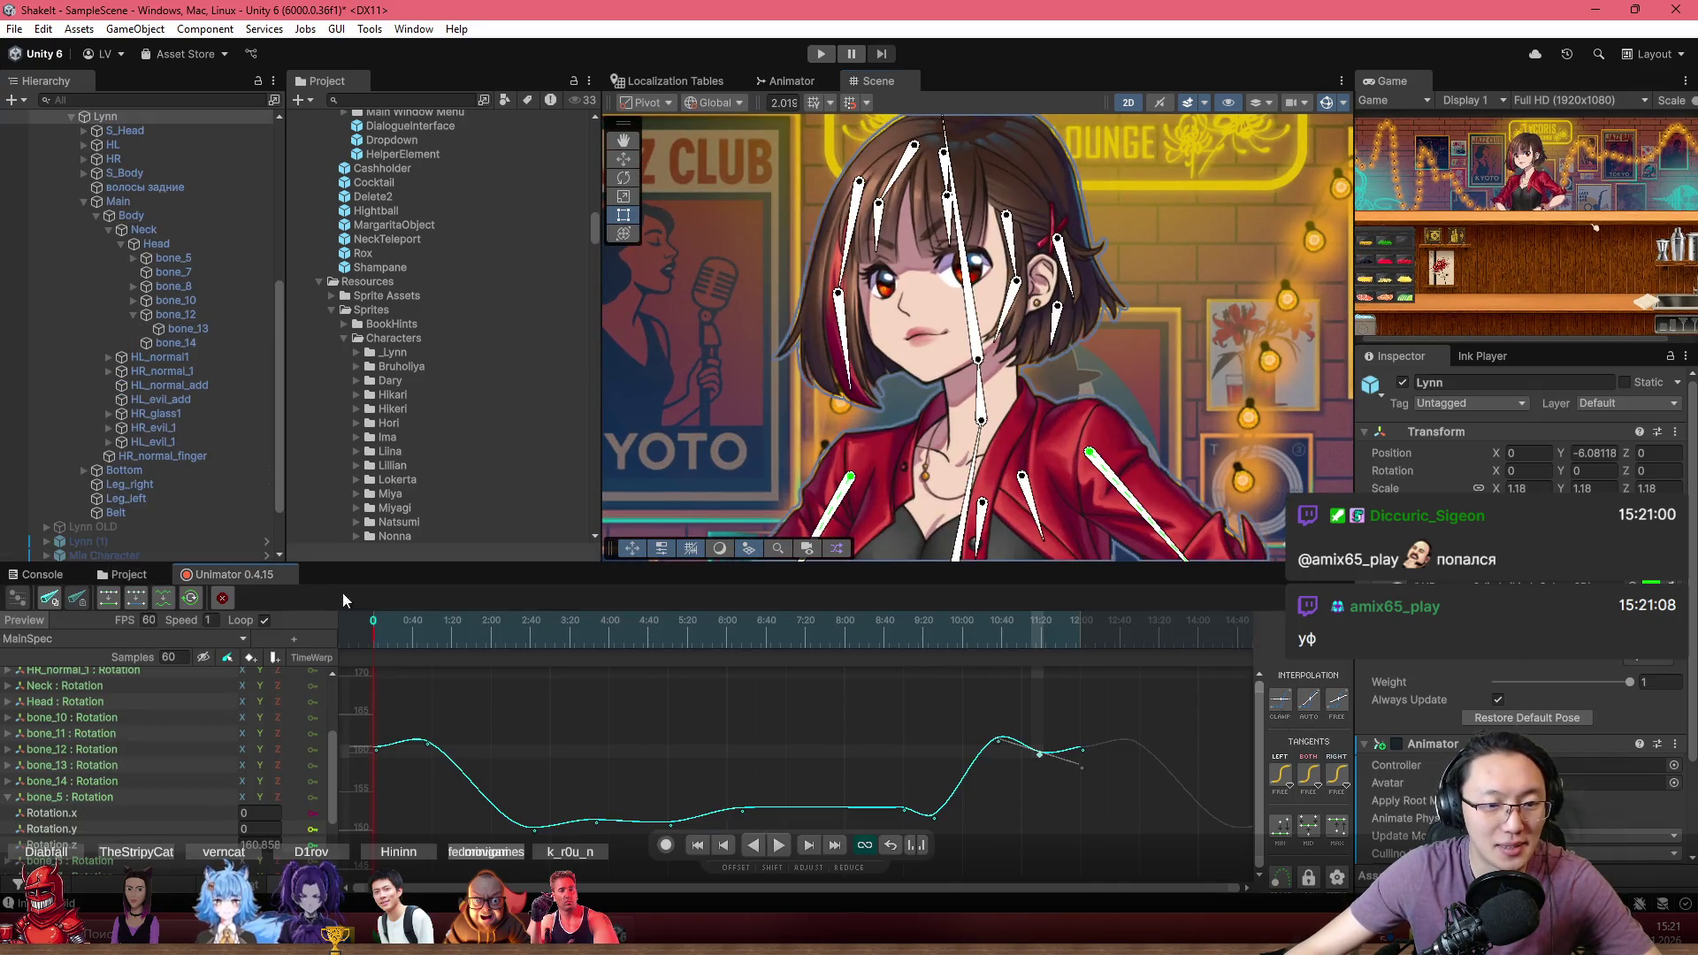
click(83, 639)
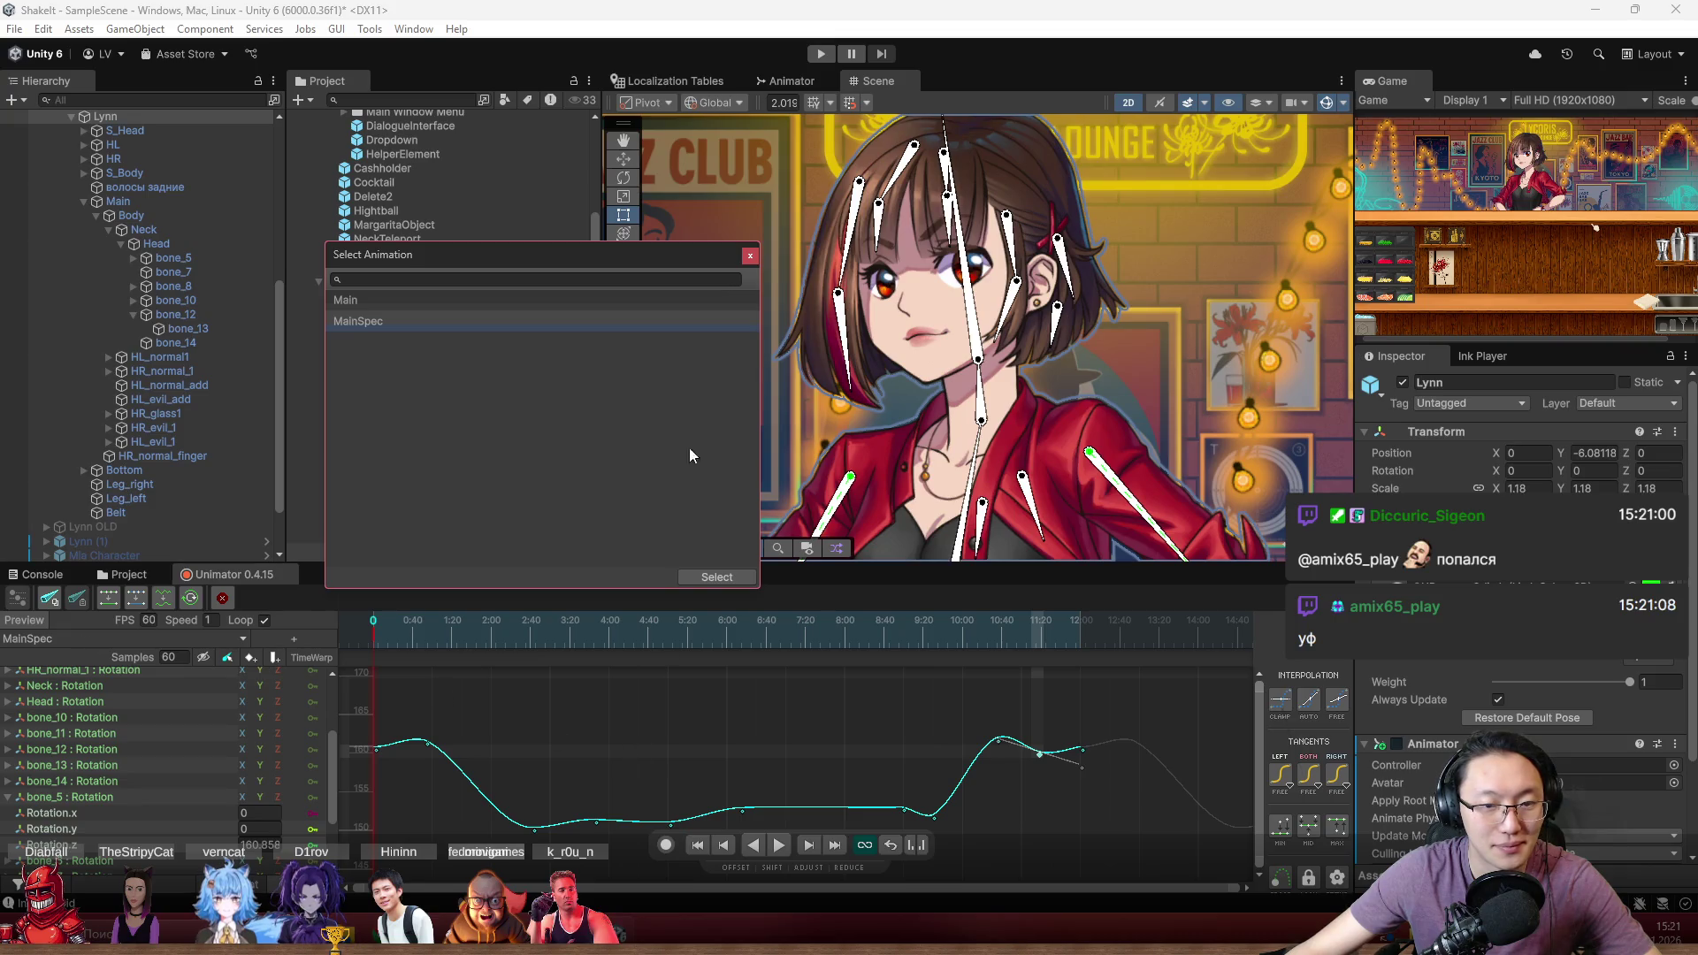
click(748, 258)
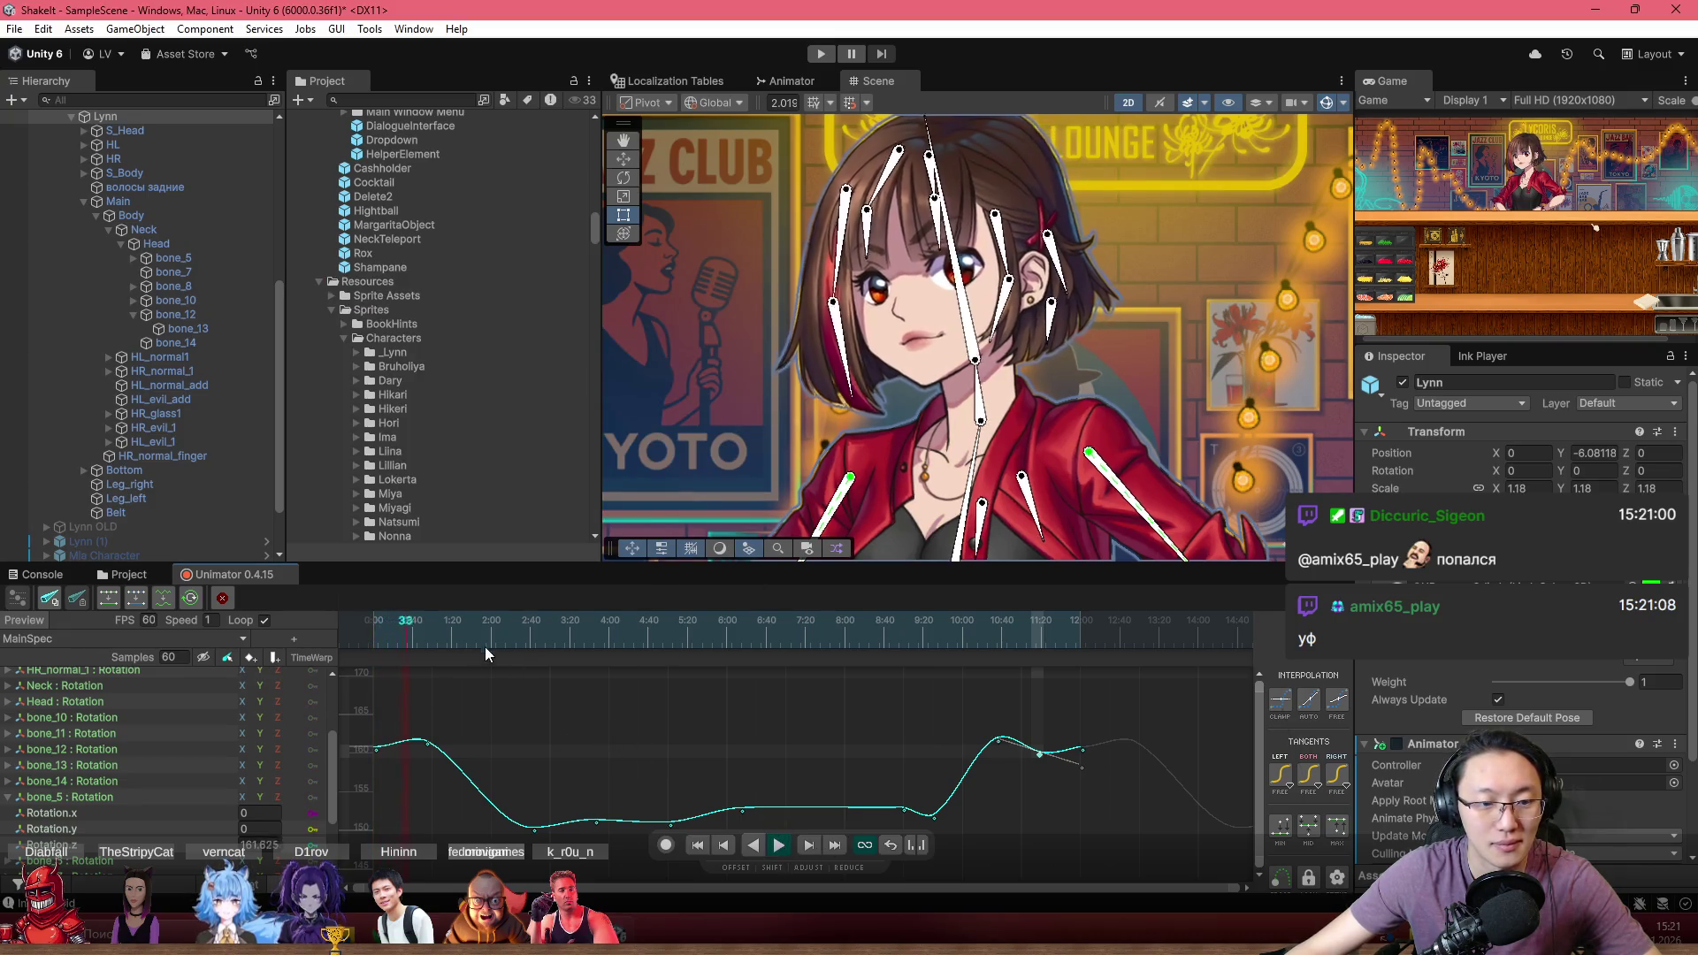
Turn on record mode and move the playhead back to an earlier frame
click(666, 845)
scroll(1007, 319, up, 3)
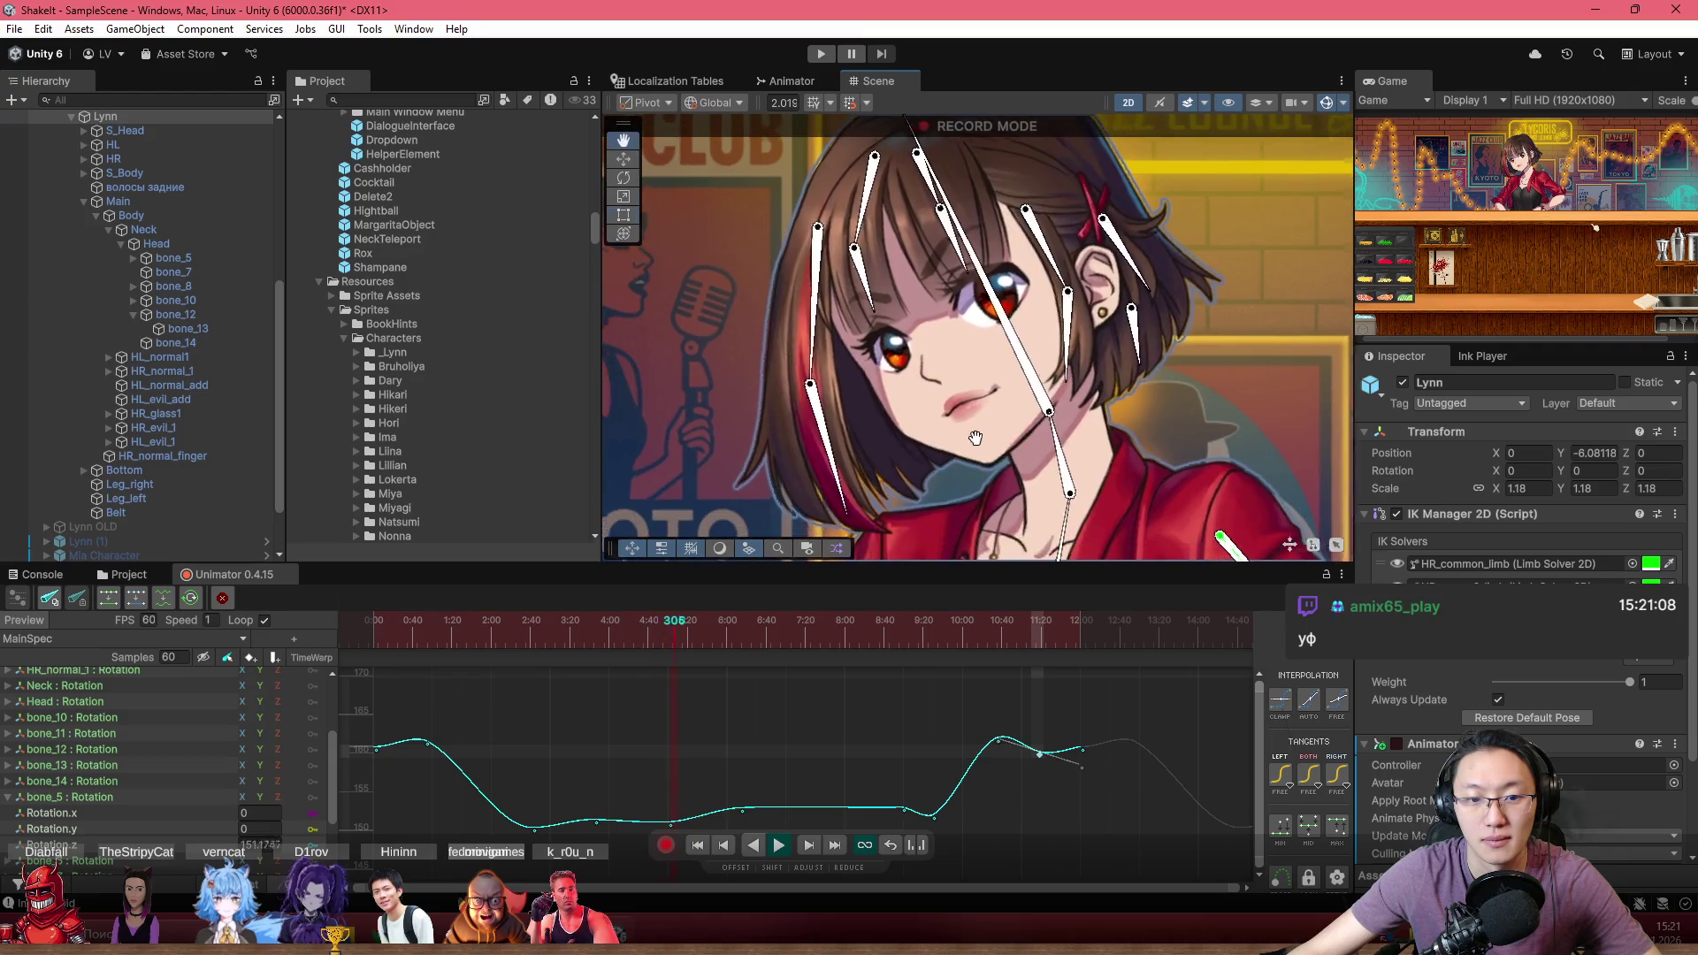
click(477, 628)
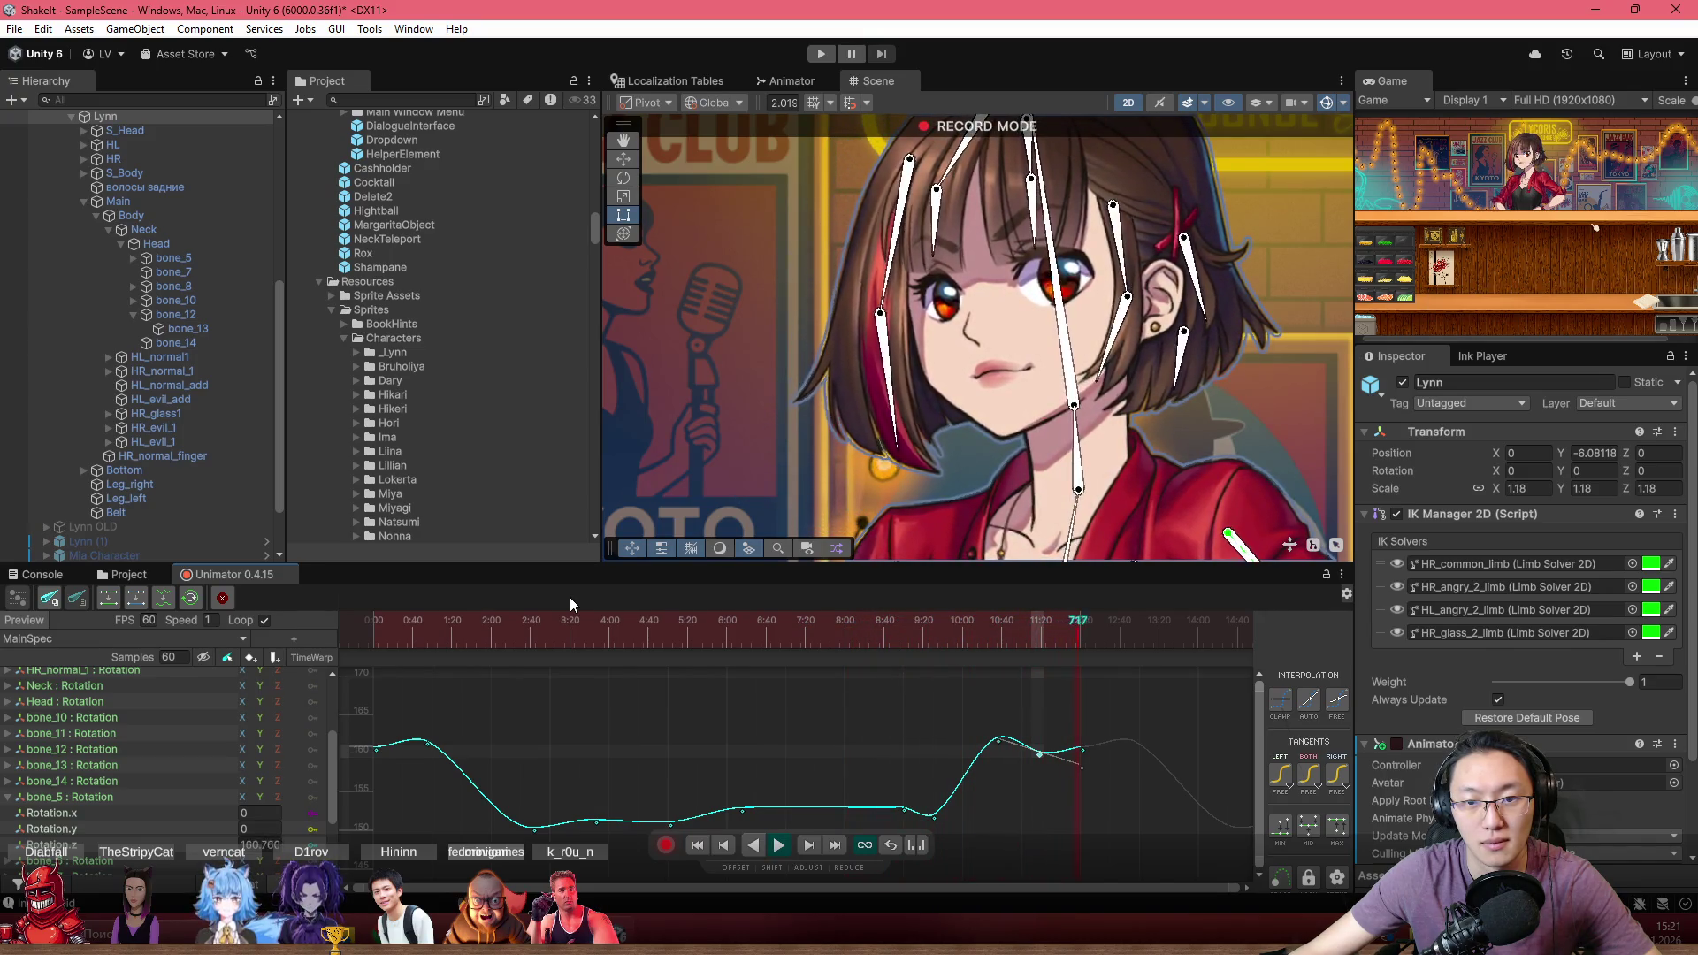
Hide the bone gizmos in the Scene view while the animation previews
scroll(871, 686, down, 2)
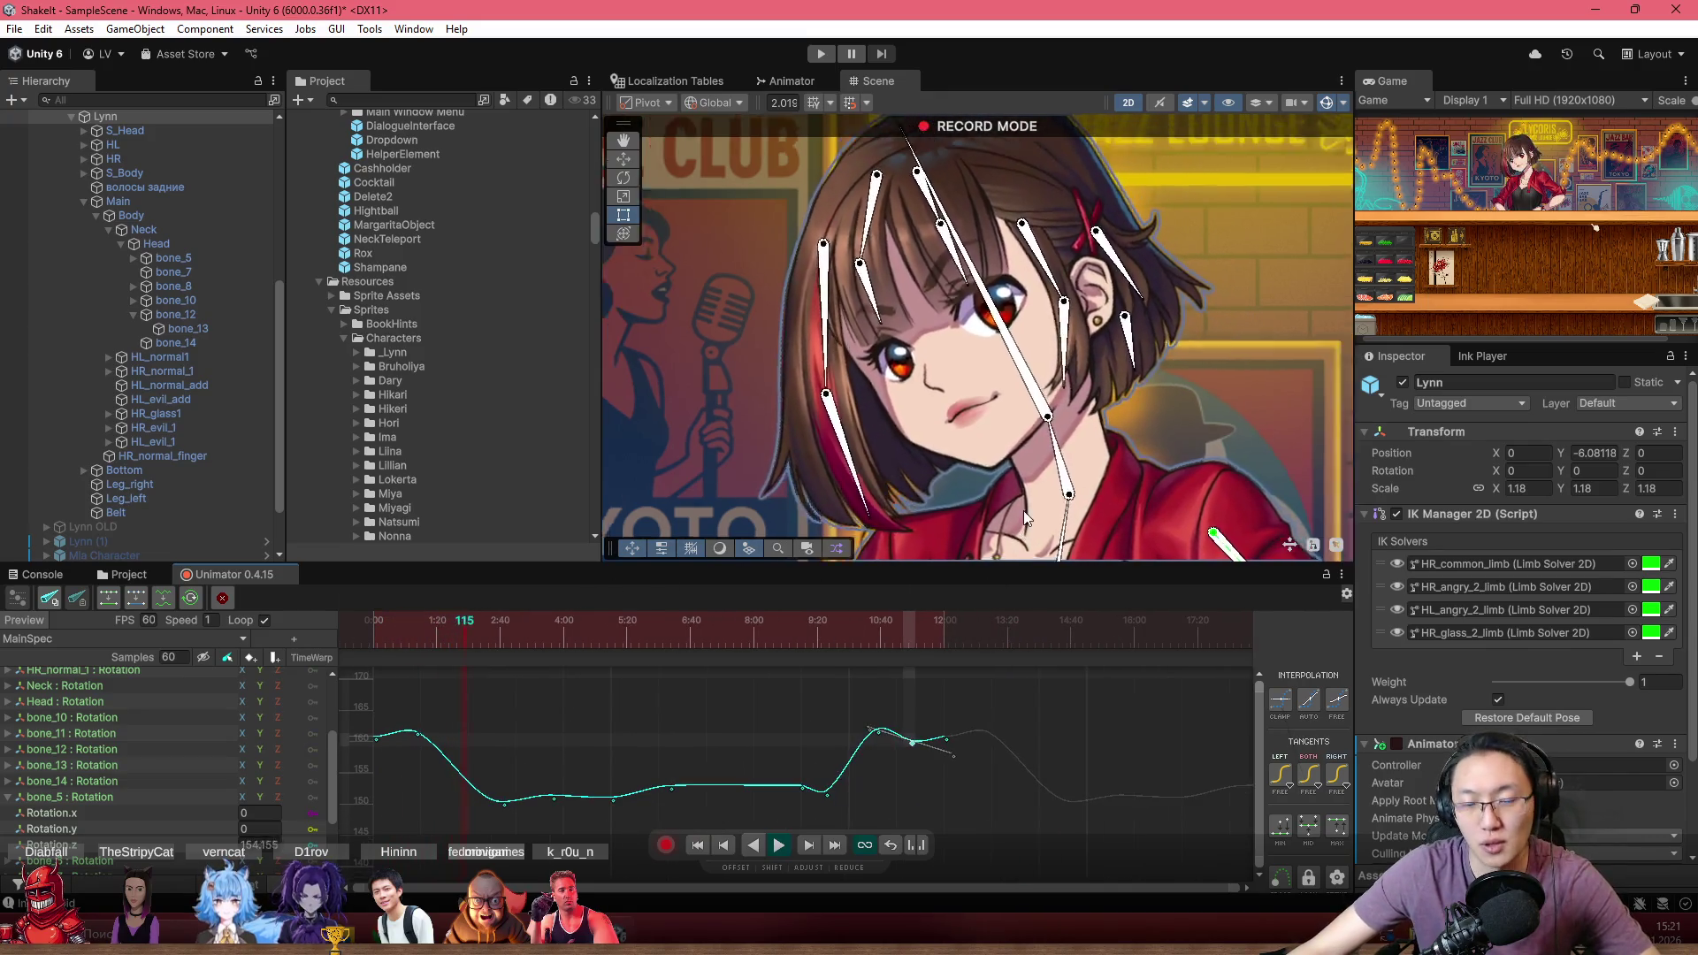
scroll(1023, 511, down, 3)
click(1330, 102)
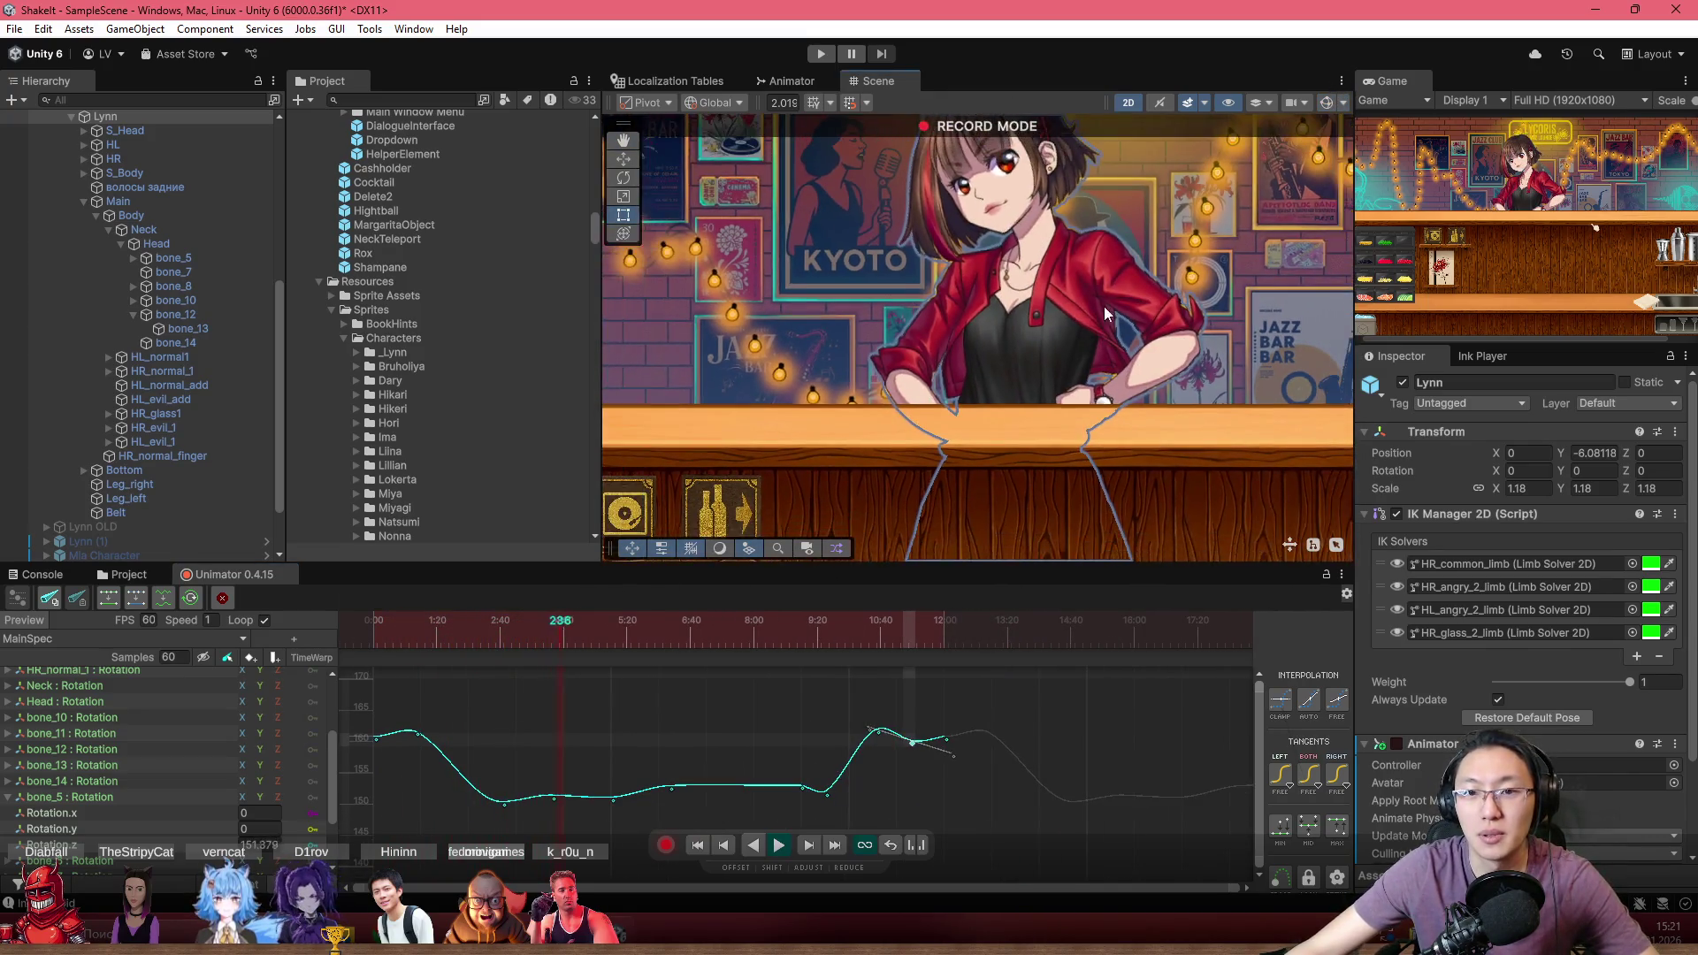
scroll(1103, 306, up, 2)
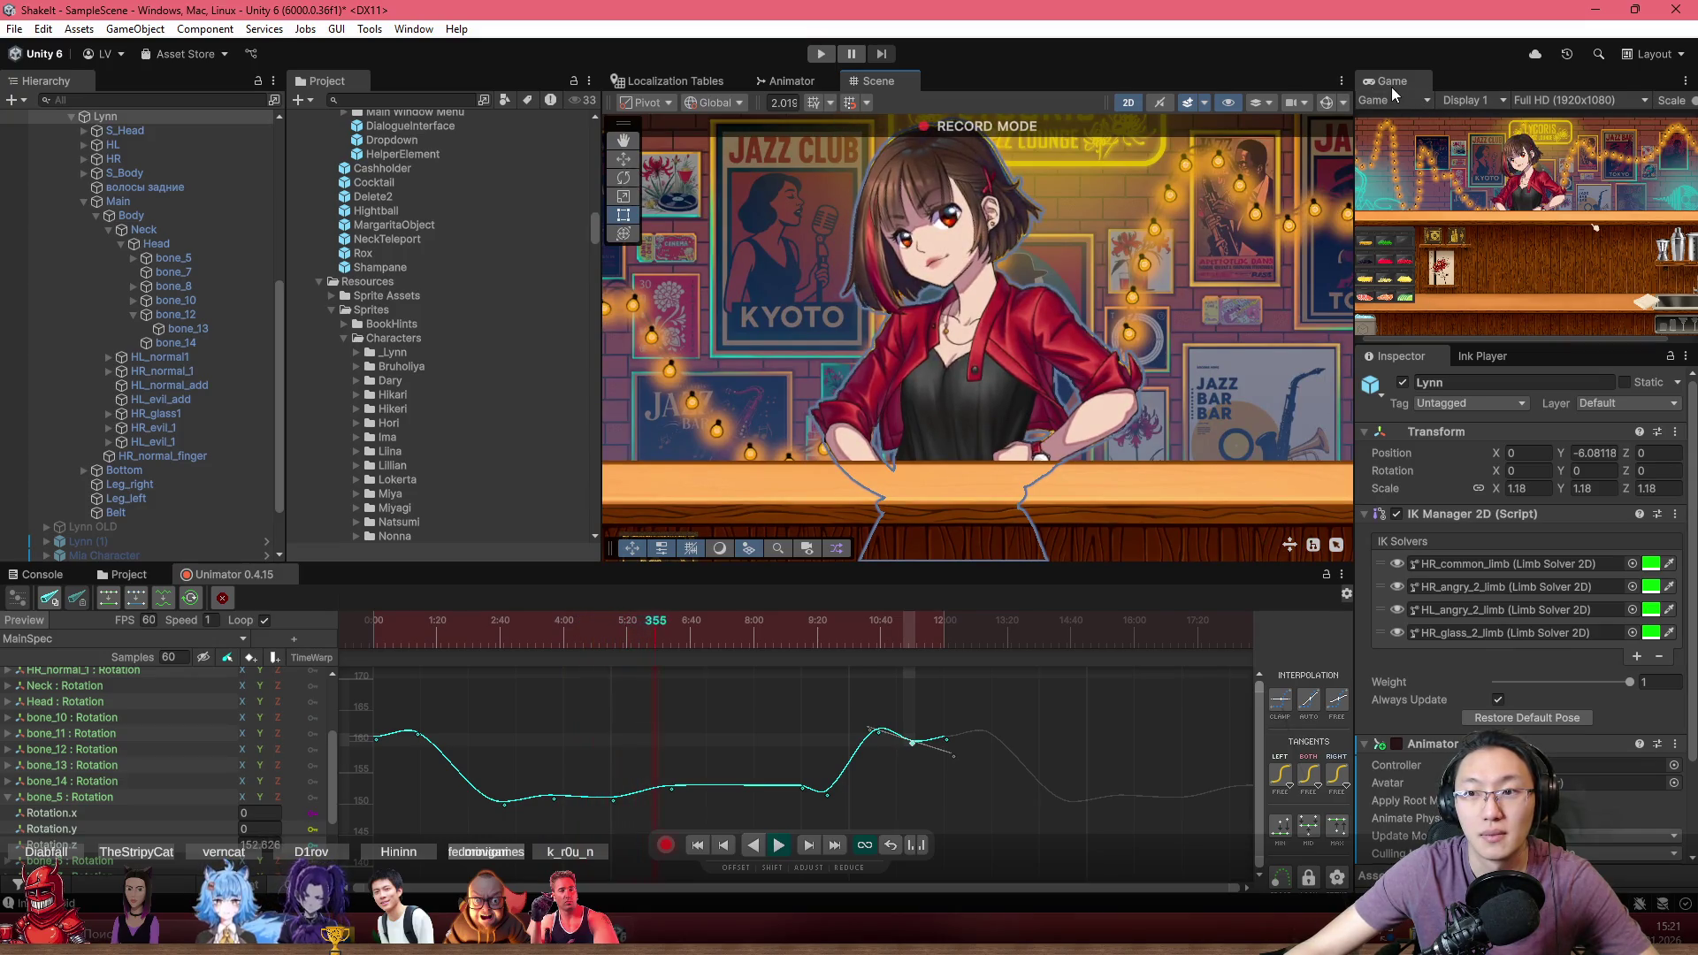
Zoom the Scene view onto Lynn's face and turn the bone gizmos back on
drag(1055, 313, 1042, 364)
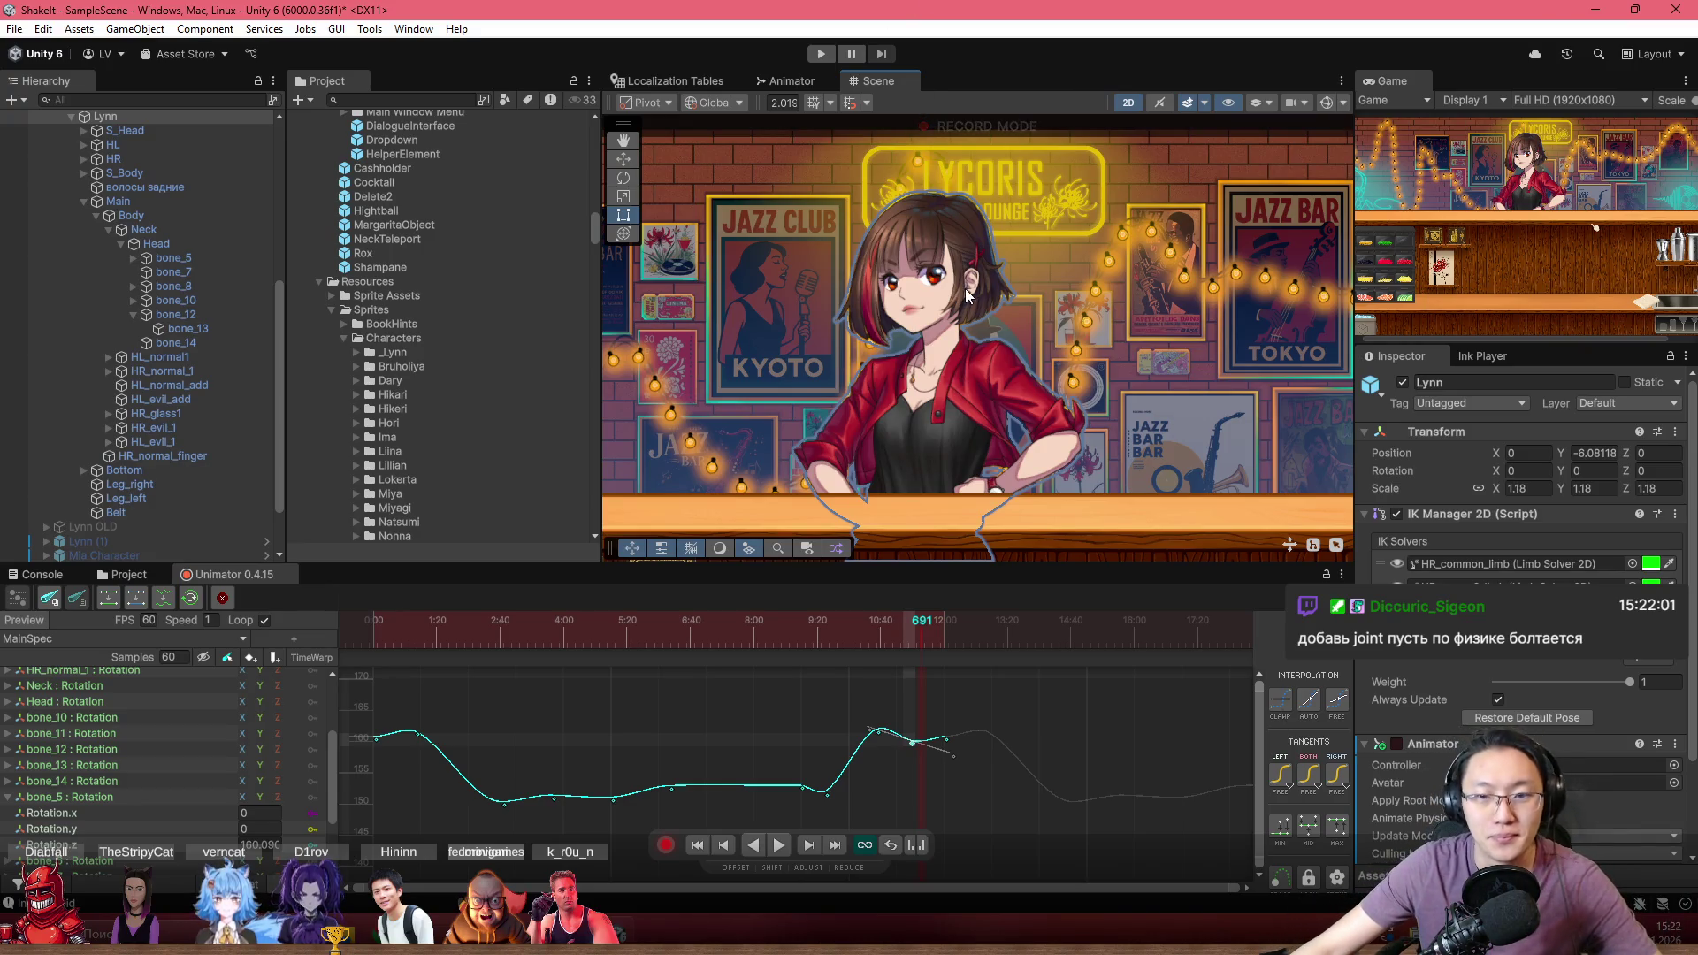
scroll(964, 340, up, 4)
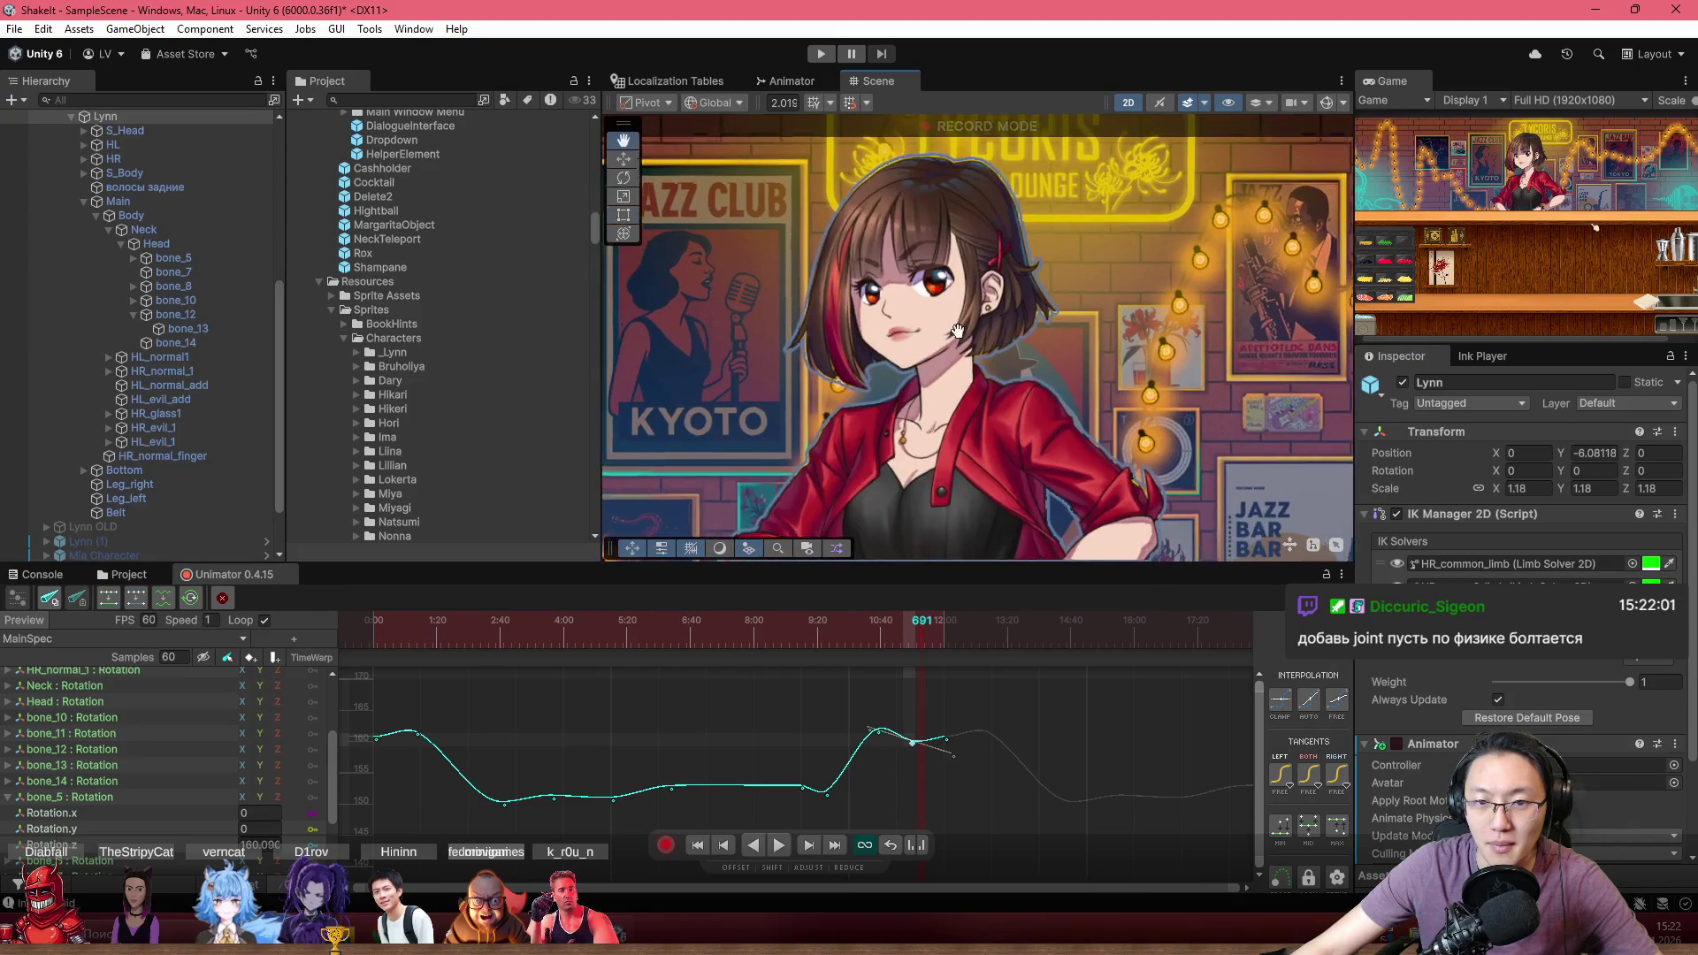
scroll(994, 354, up, 3)
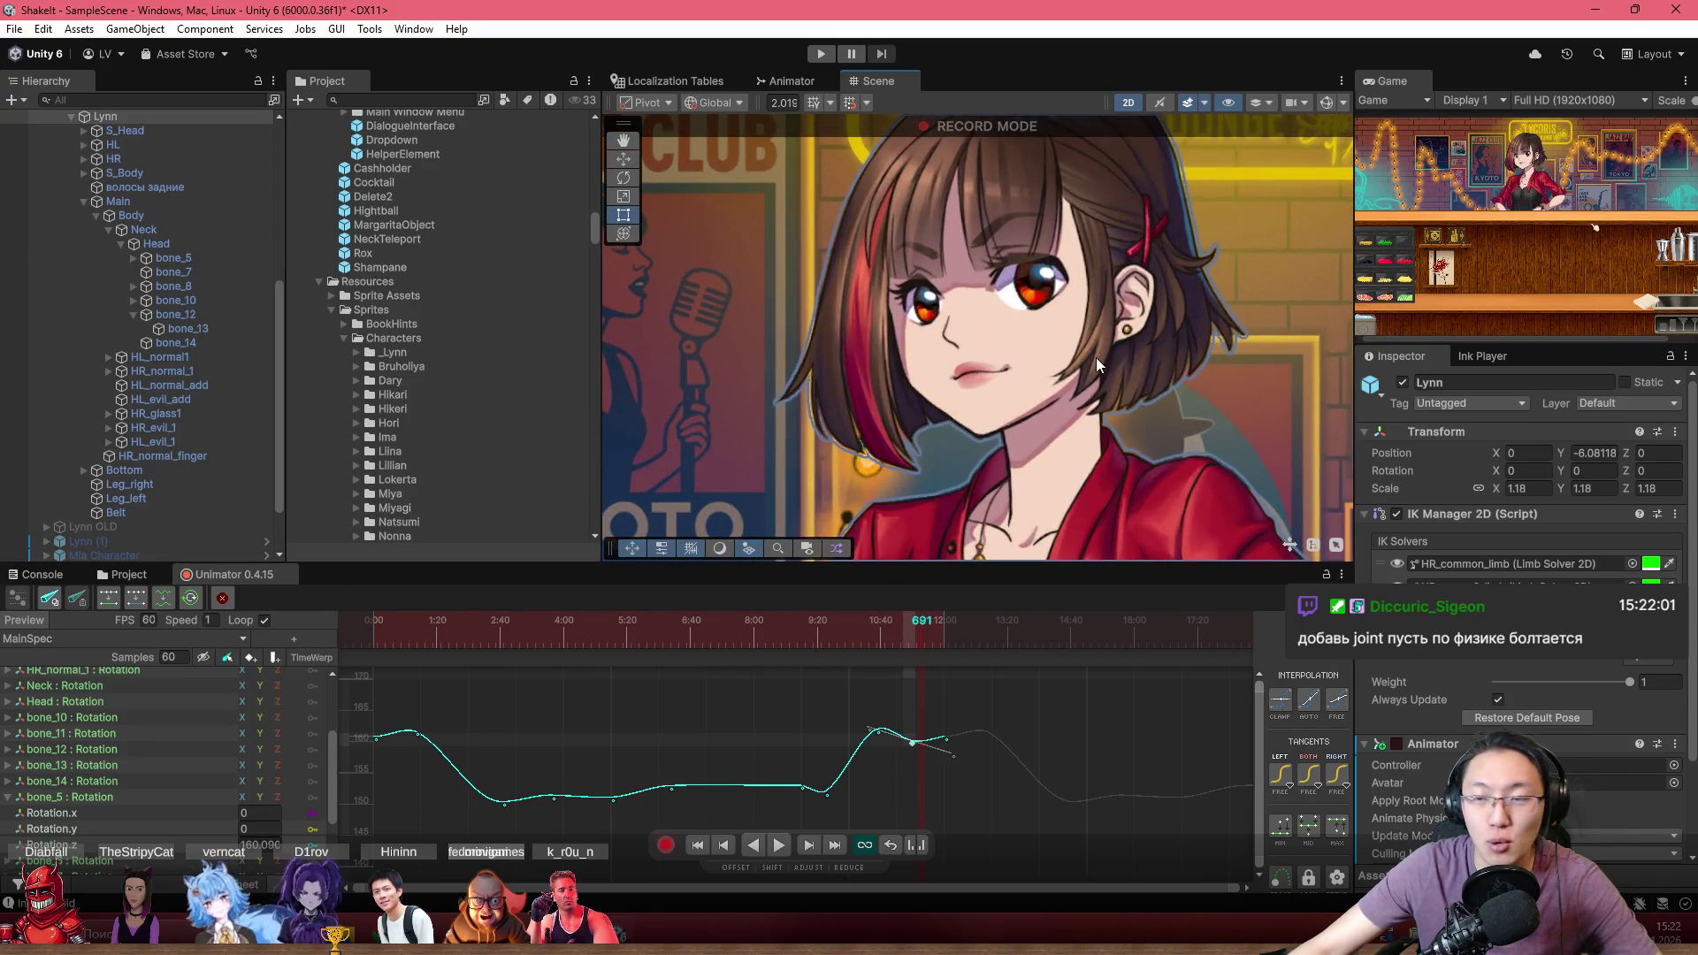
click(1326, 102)
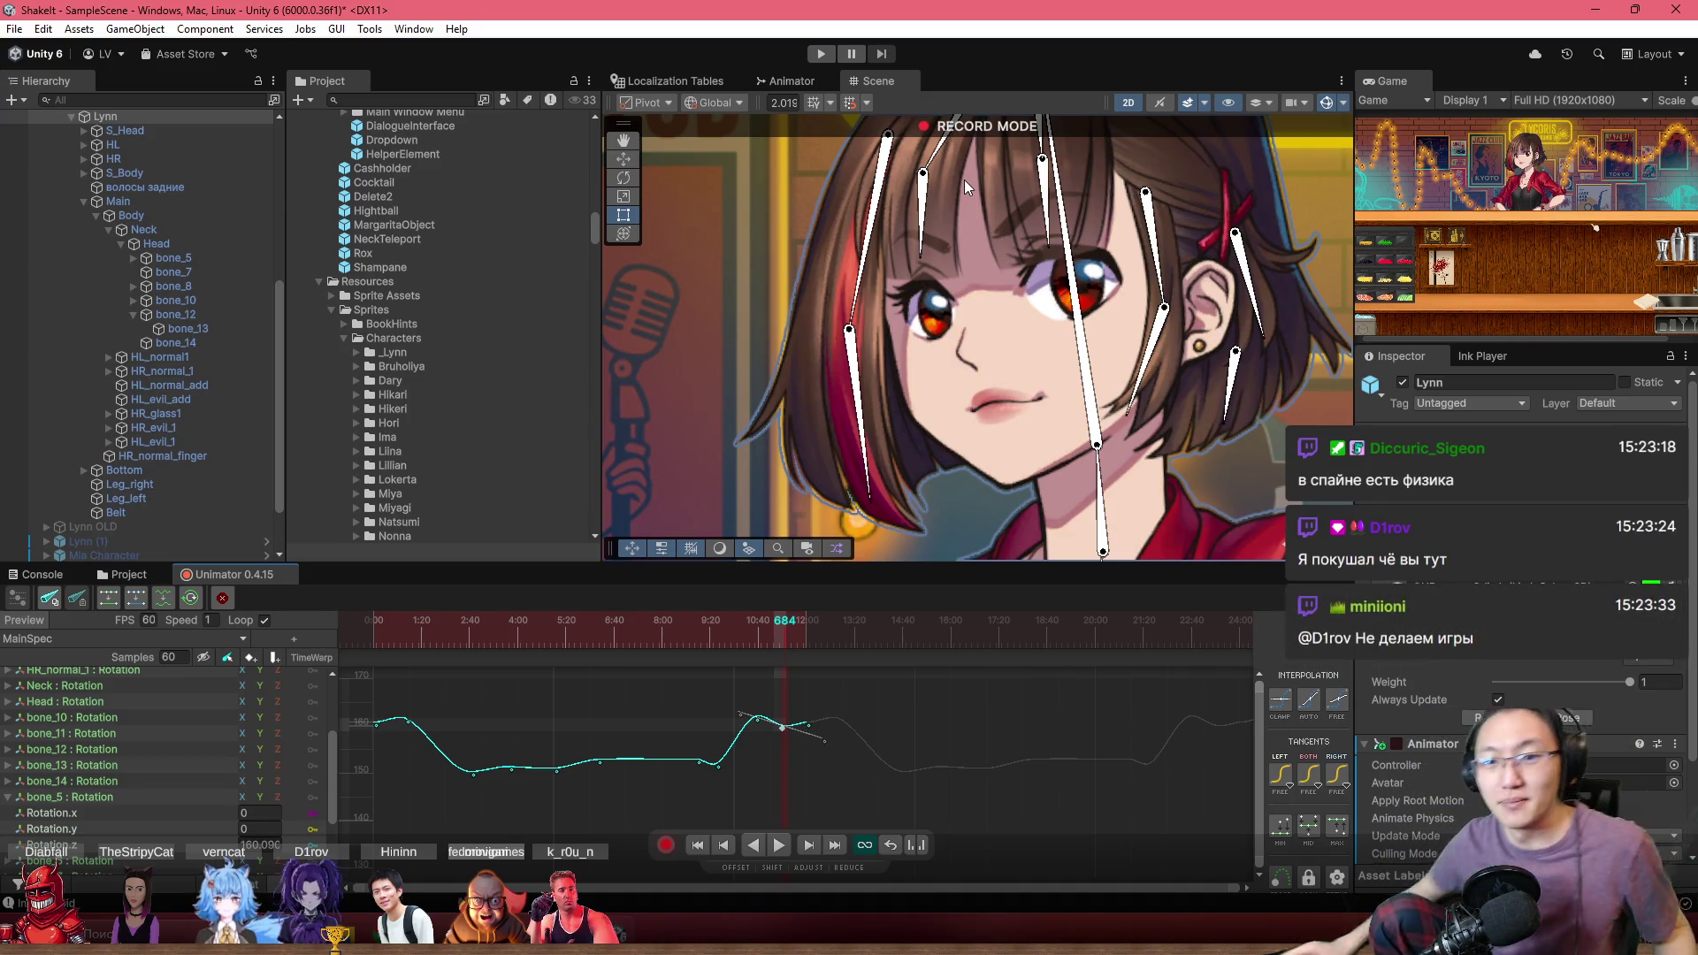
Rewind to frame 0, hide the gizmos, play the MainSpec preview, then turn record mode off
drag(736, 442, 629, 529)
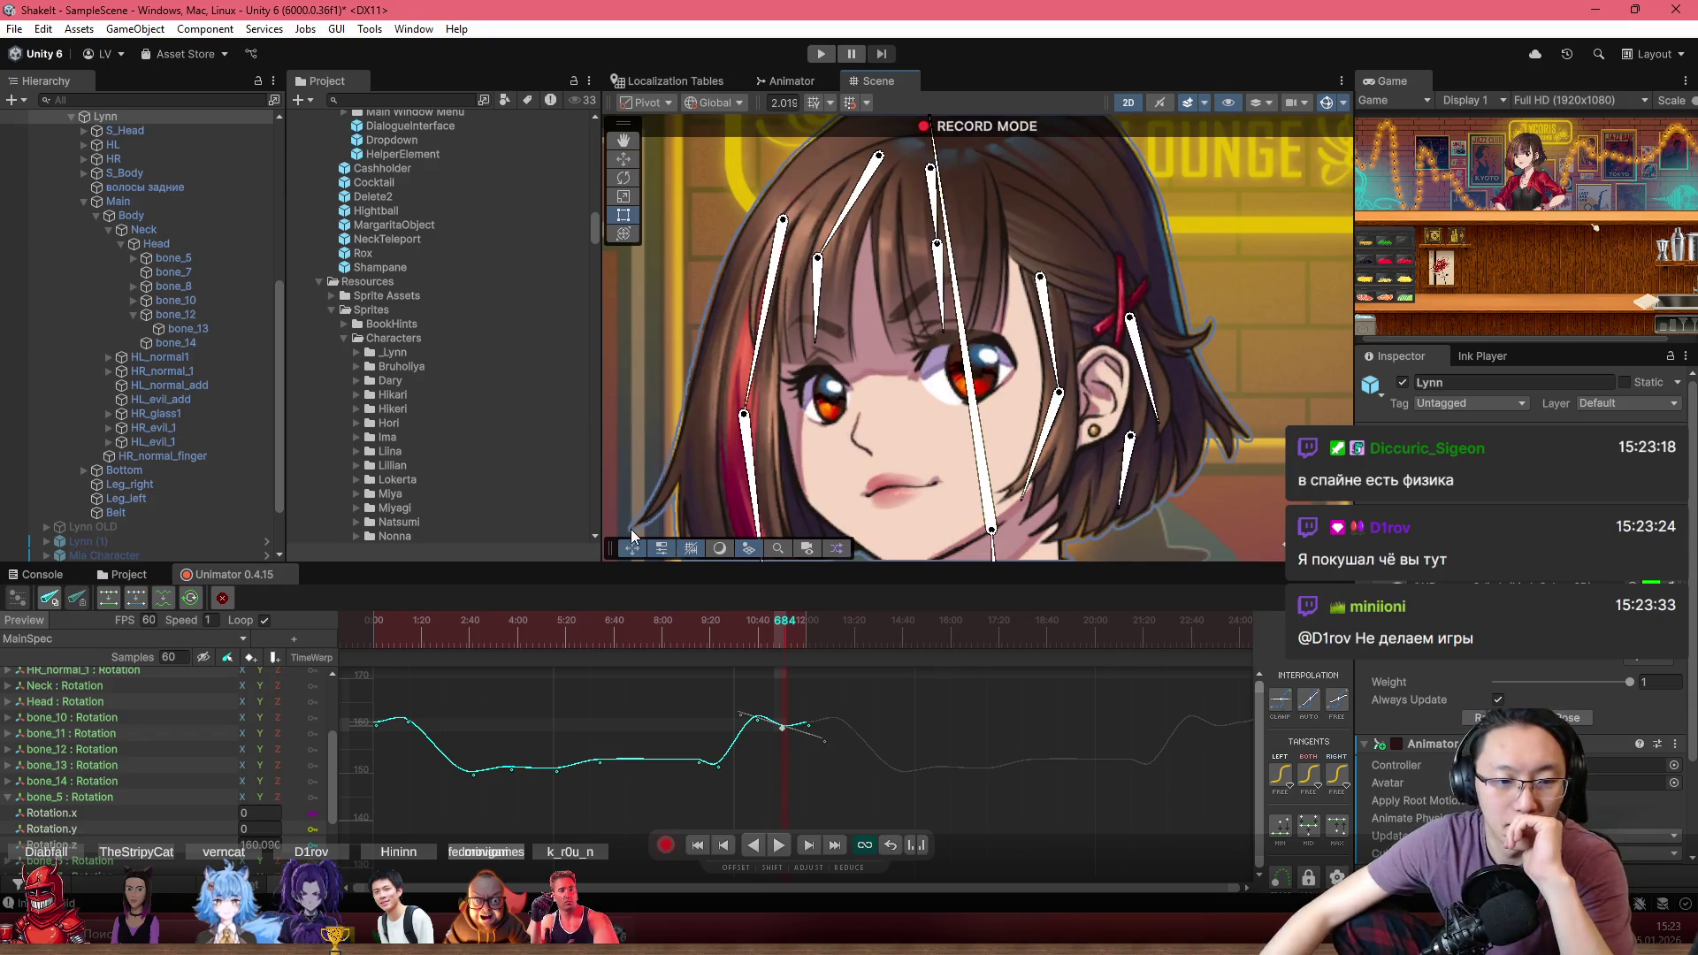
scroll(1033, 364, down, 5)
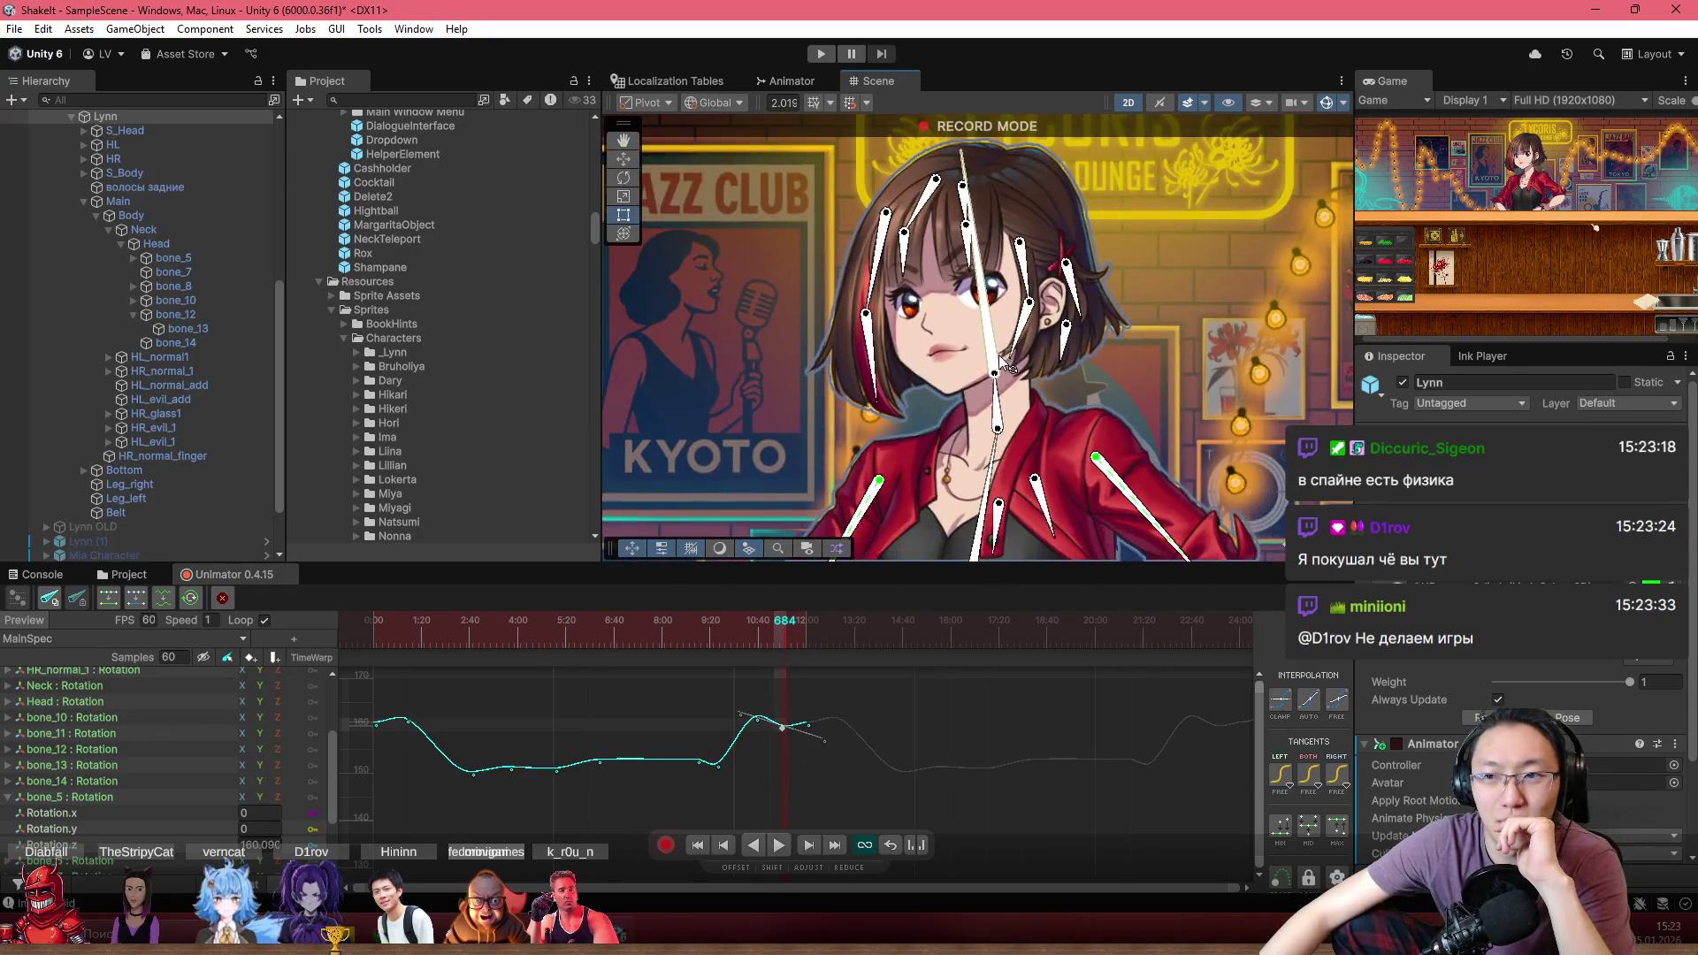
drag(1033, 365, 988, 322)
click(372, 623)
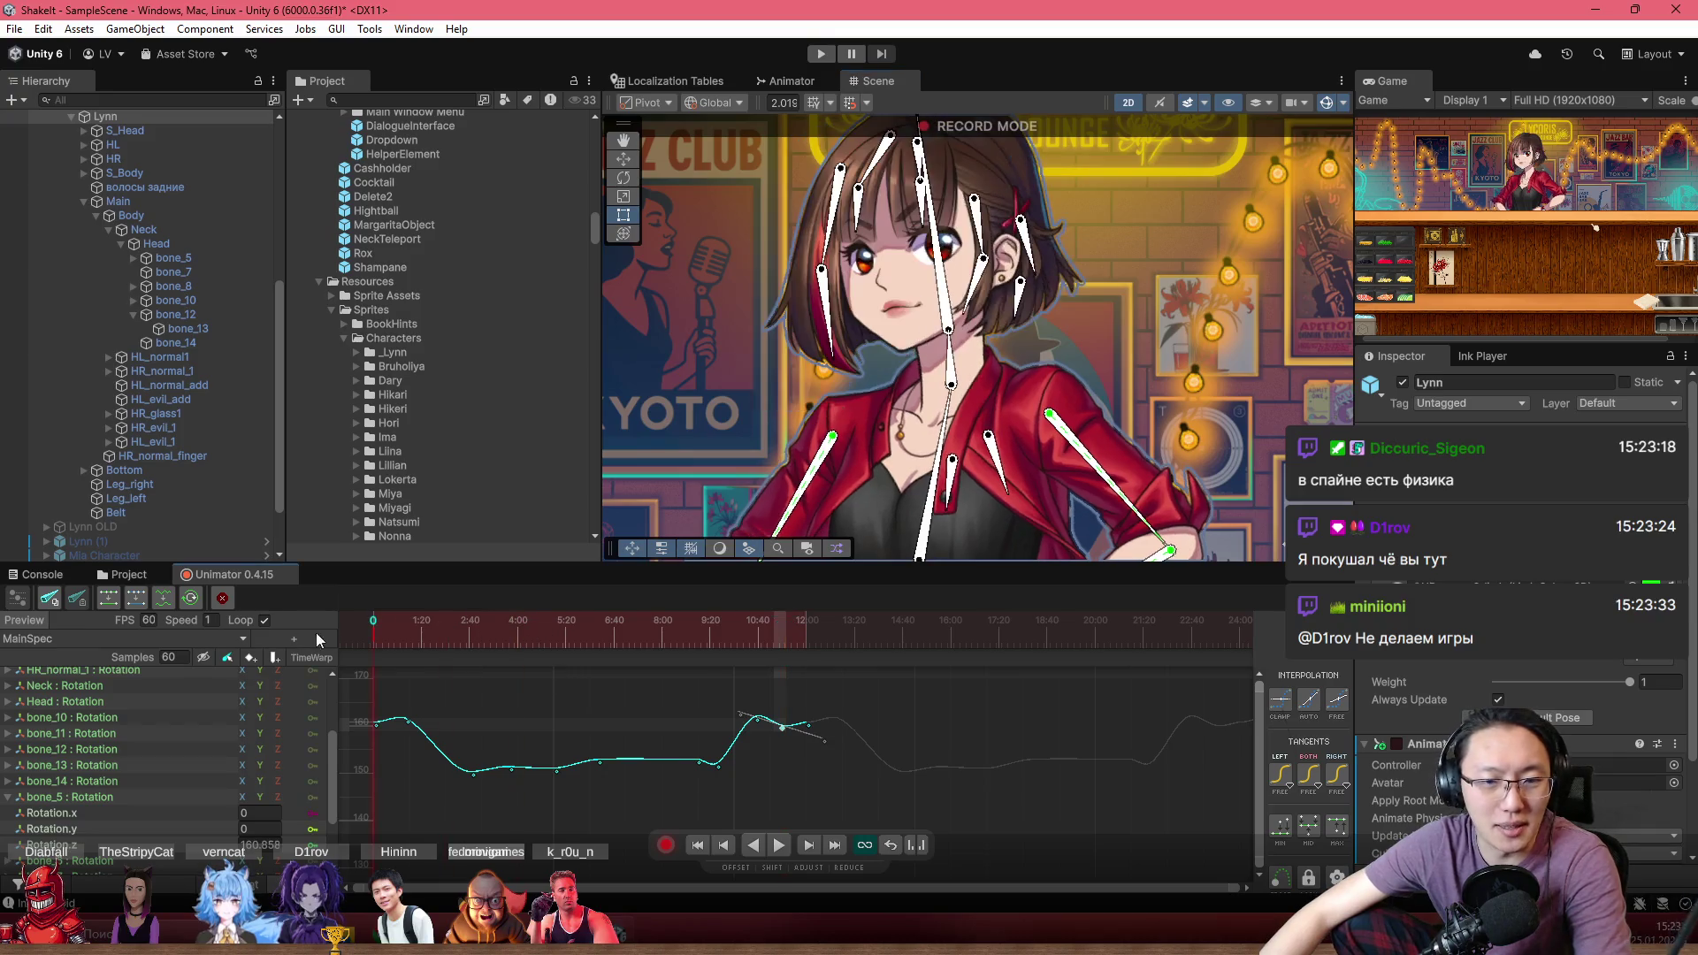
click(1325, 103)
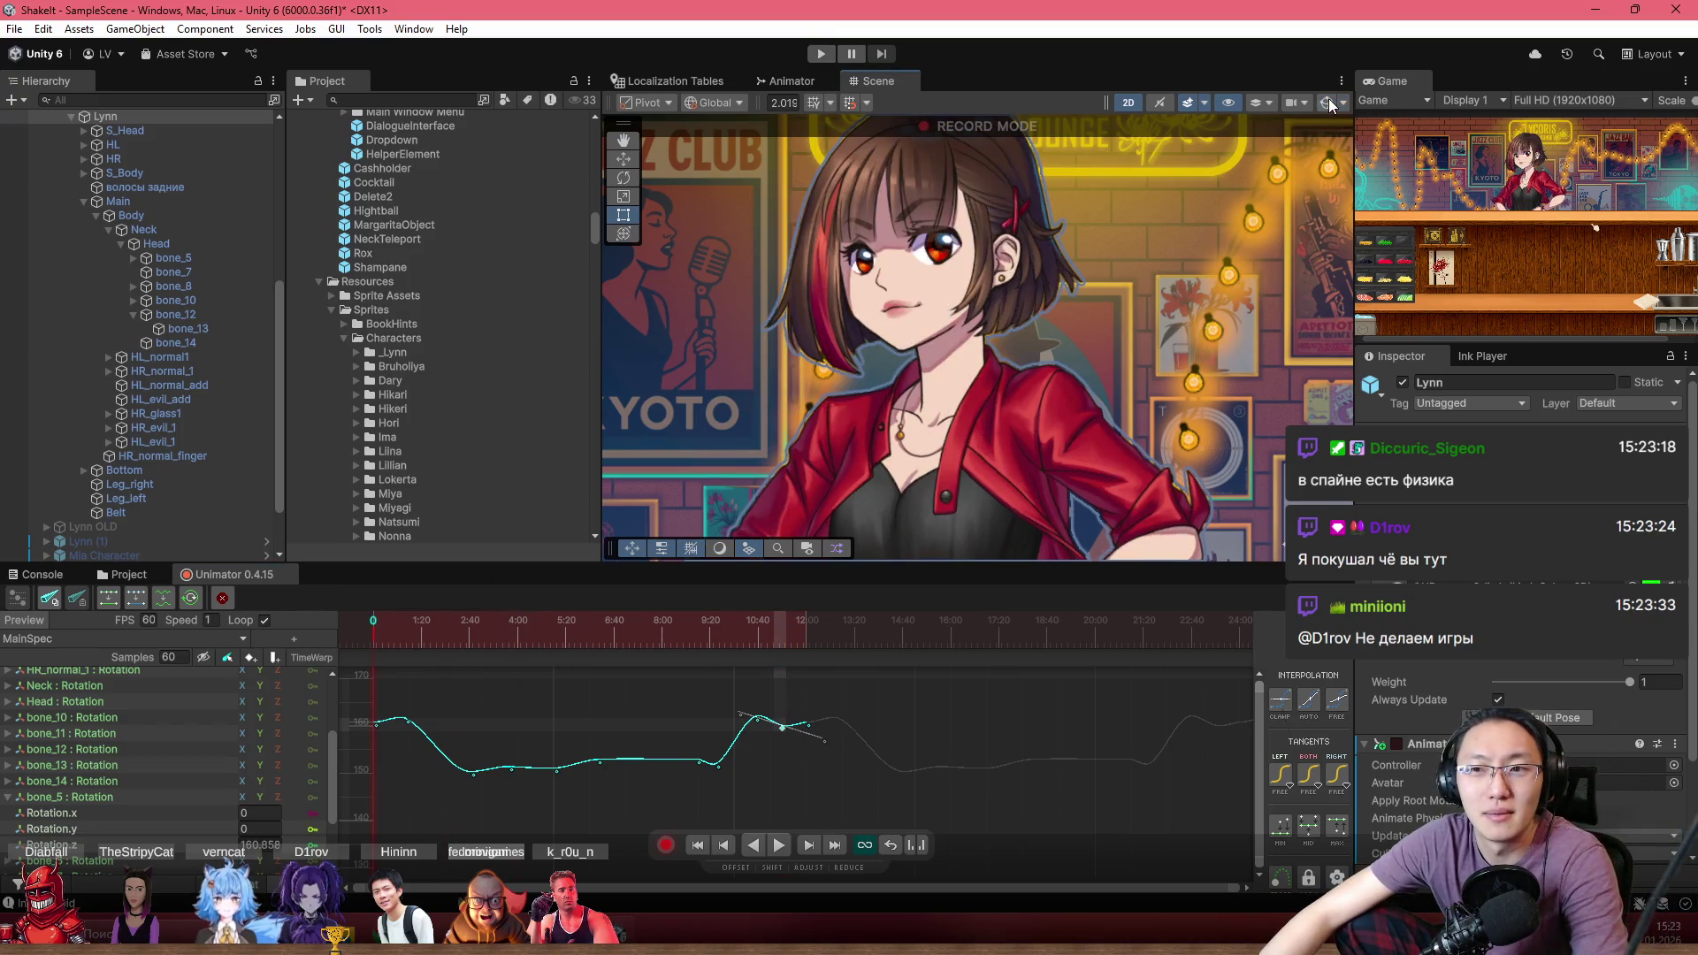
click(149, 605)
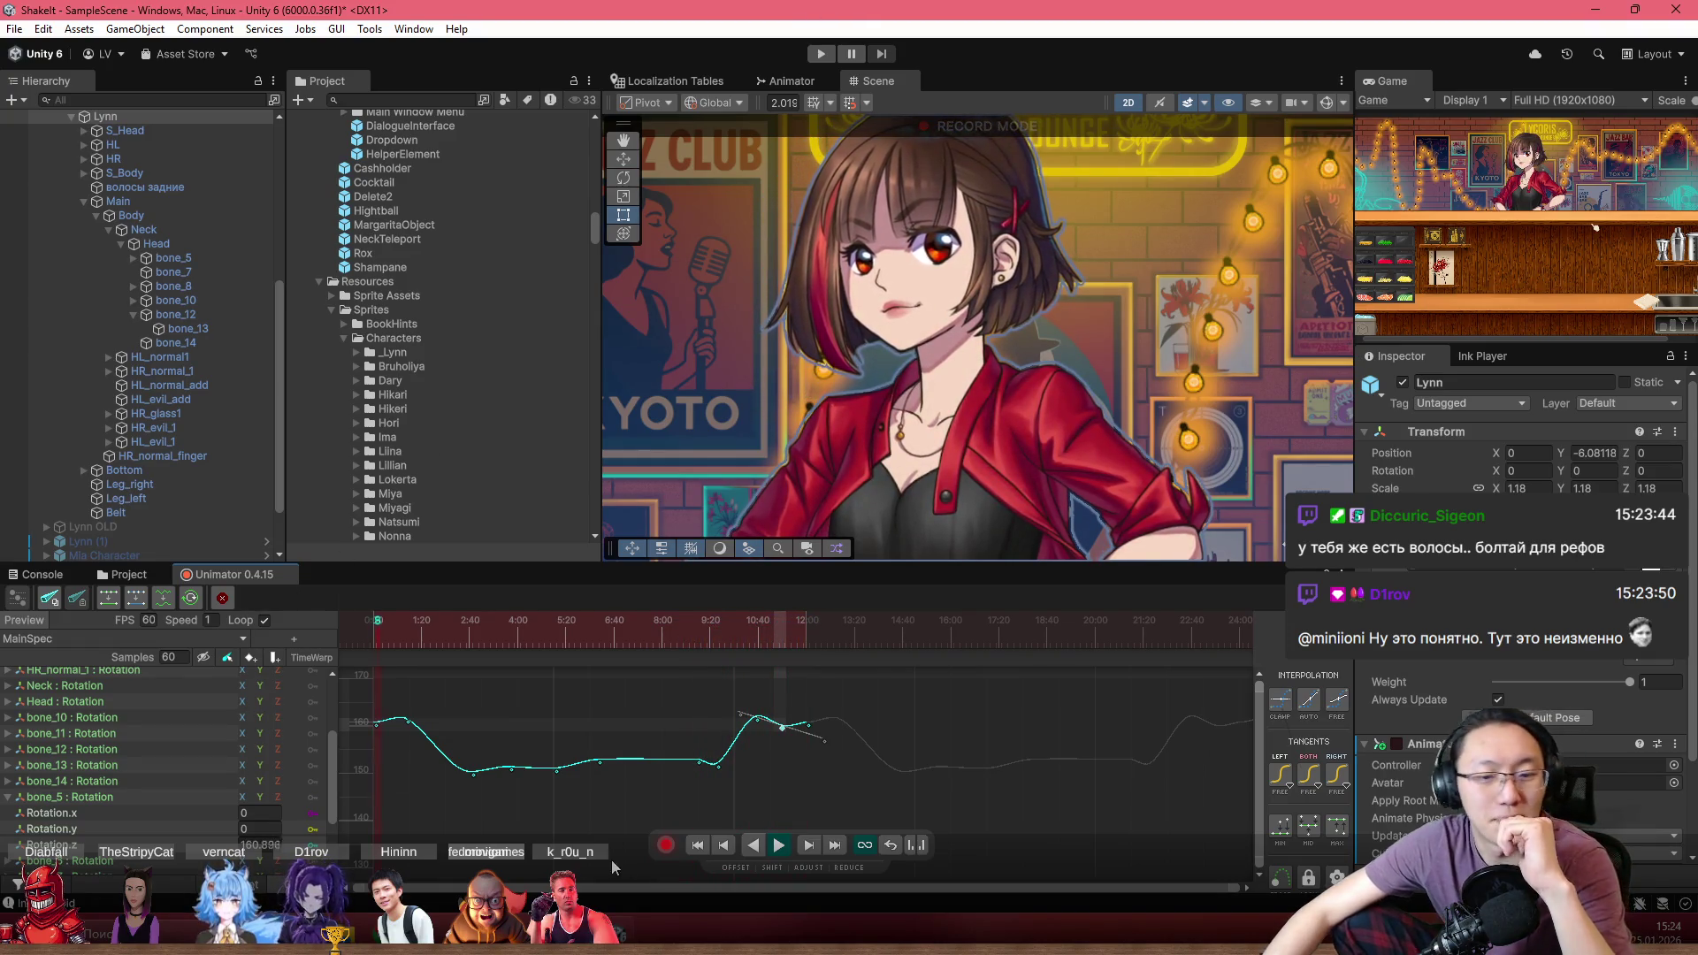
click(666, 845)
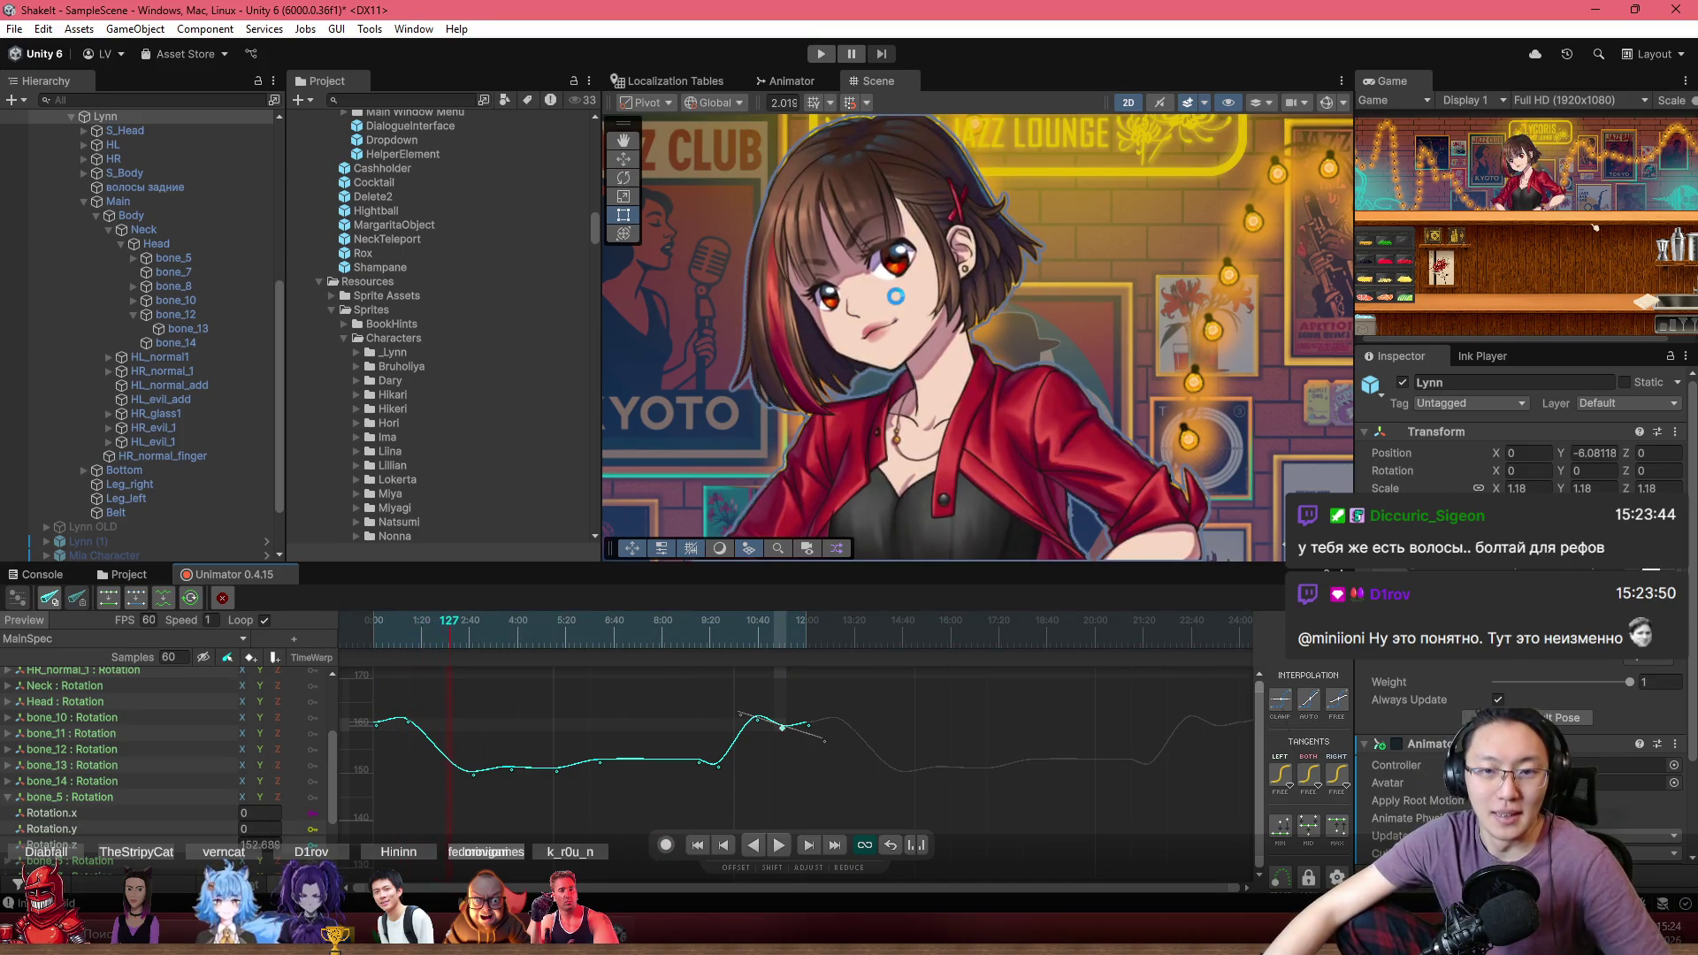
Select Lynn's mouth sprite рот_6 and open its sprite sheet in the Sprite Editor from the Inspector
click(124, 574)
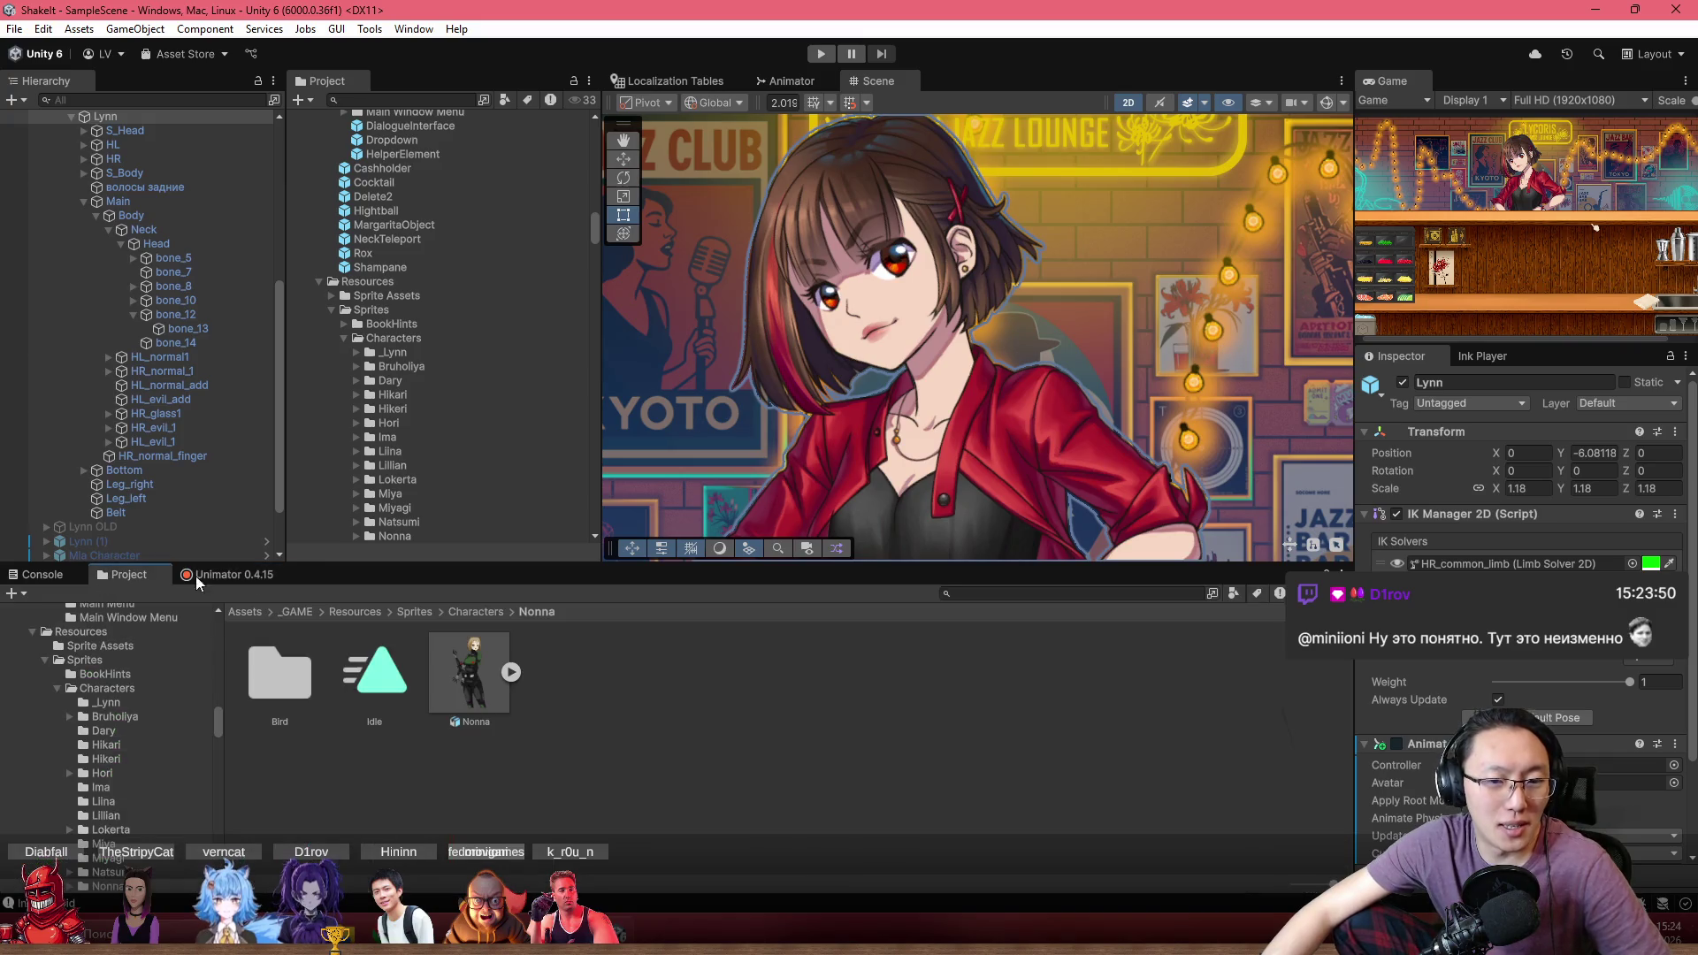
click(934, 320)
click(874, 327)
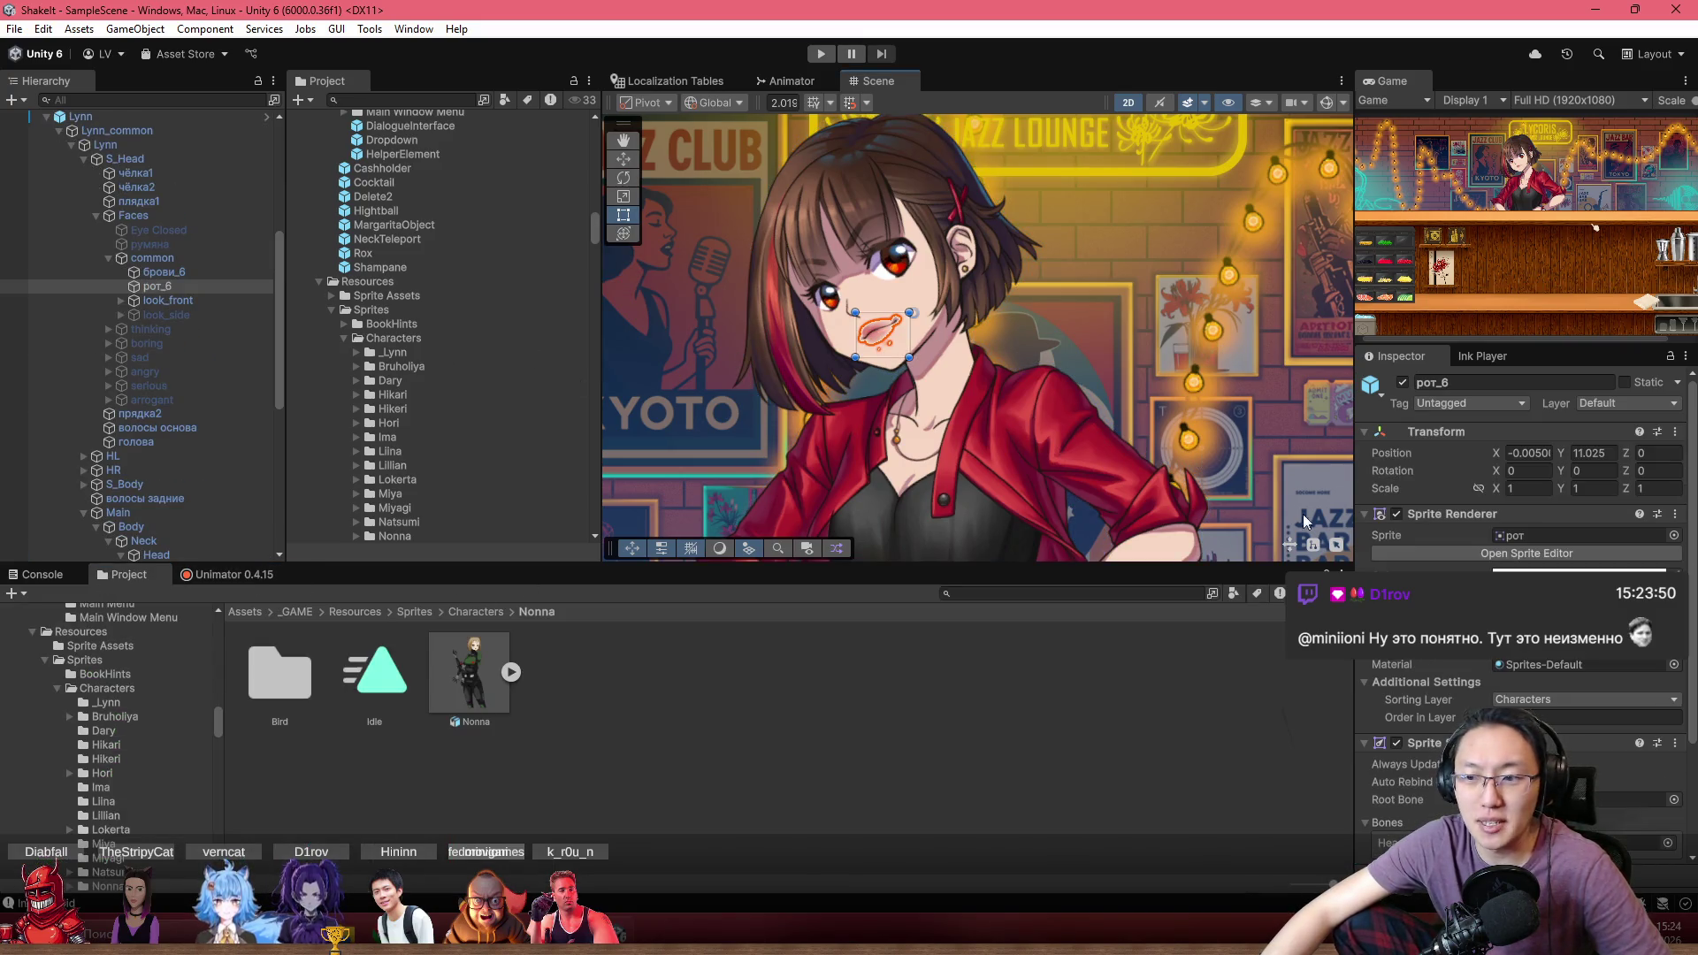
click(1557, 535)
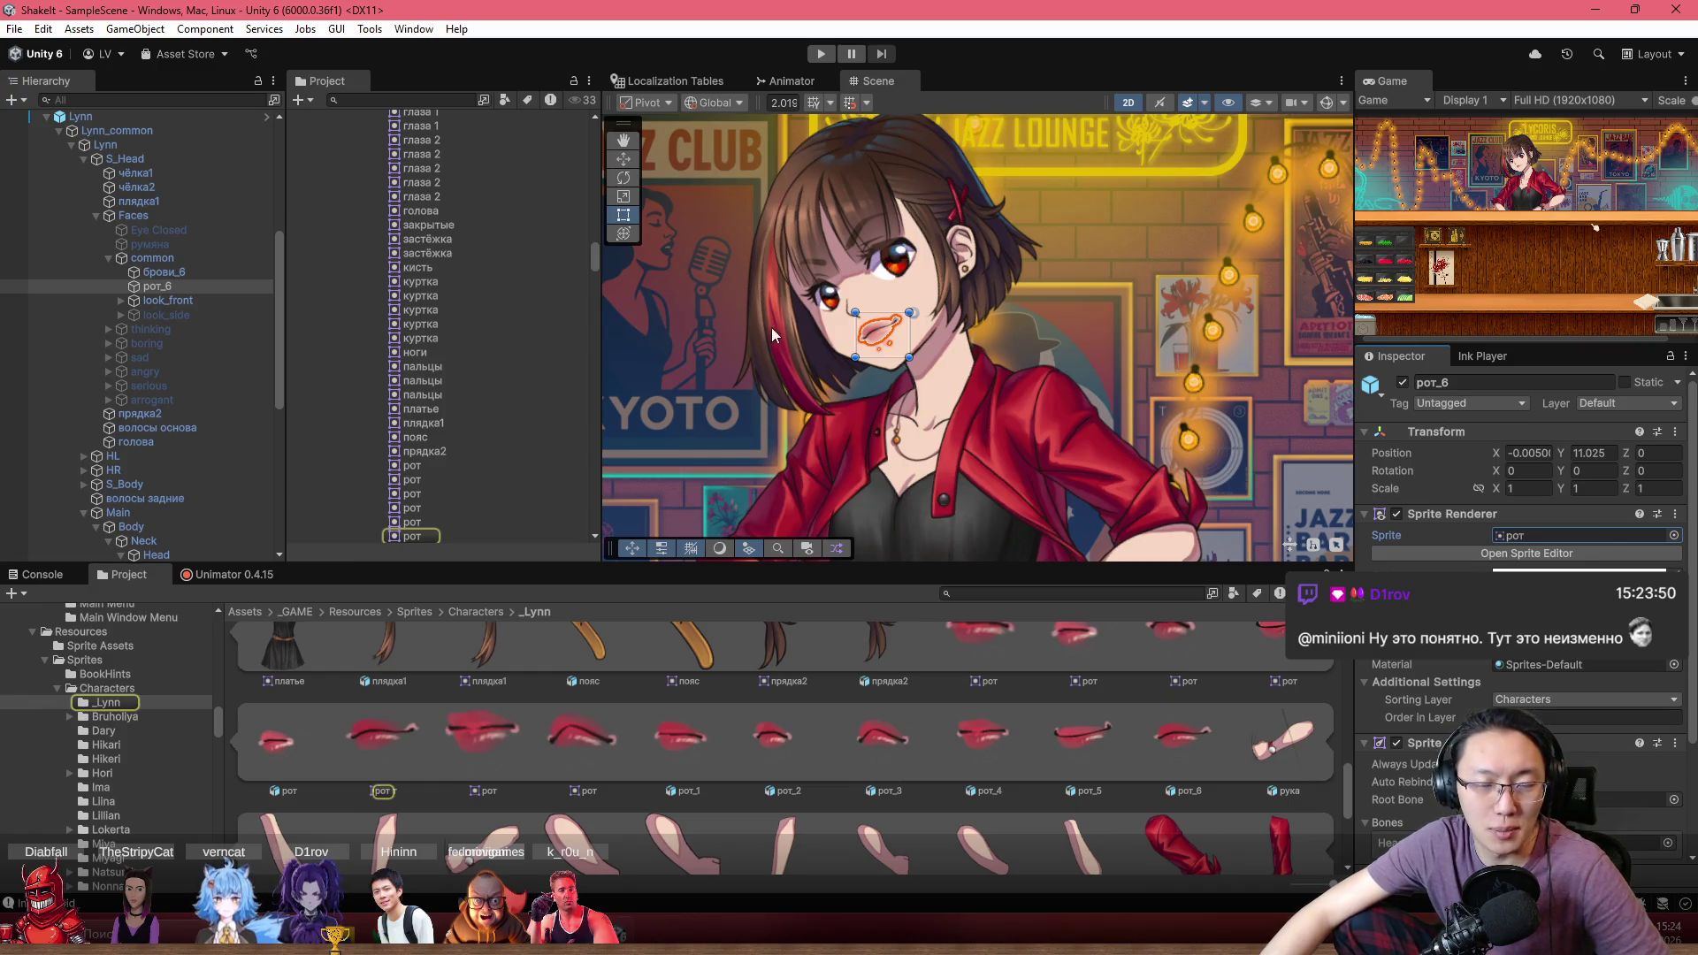
scroll(846, 378, up, 3)
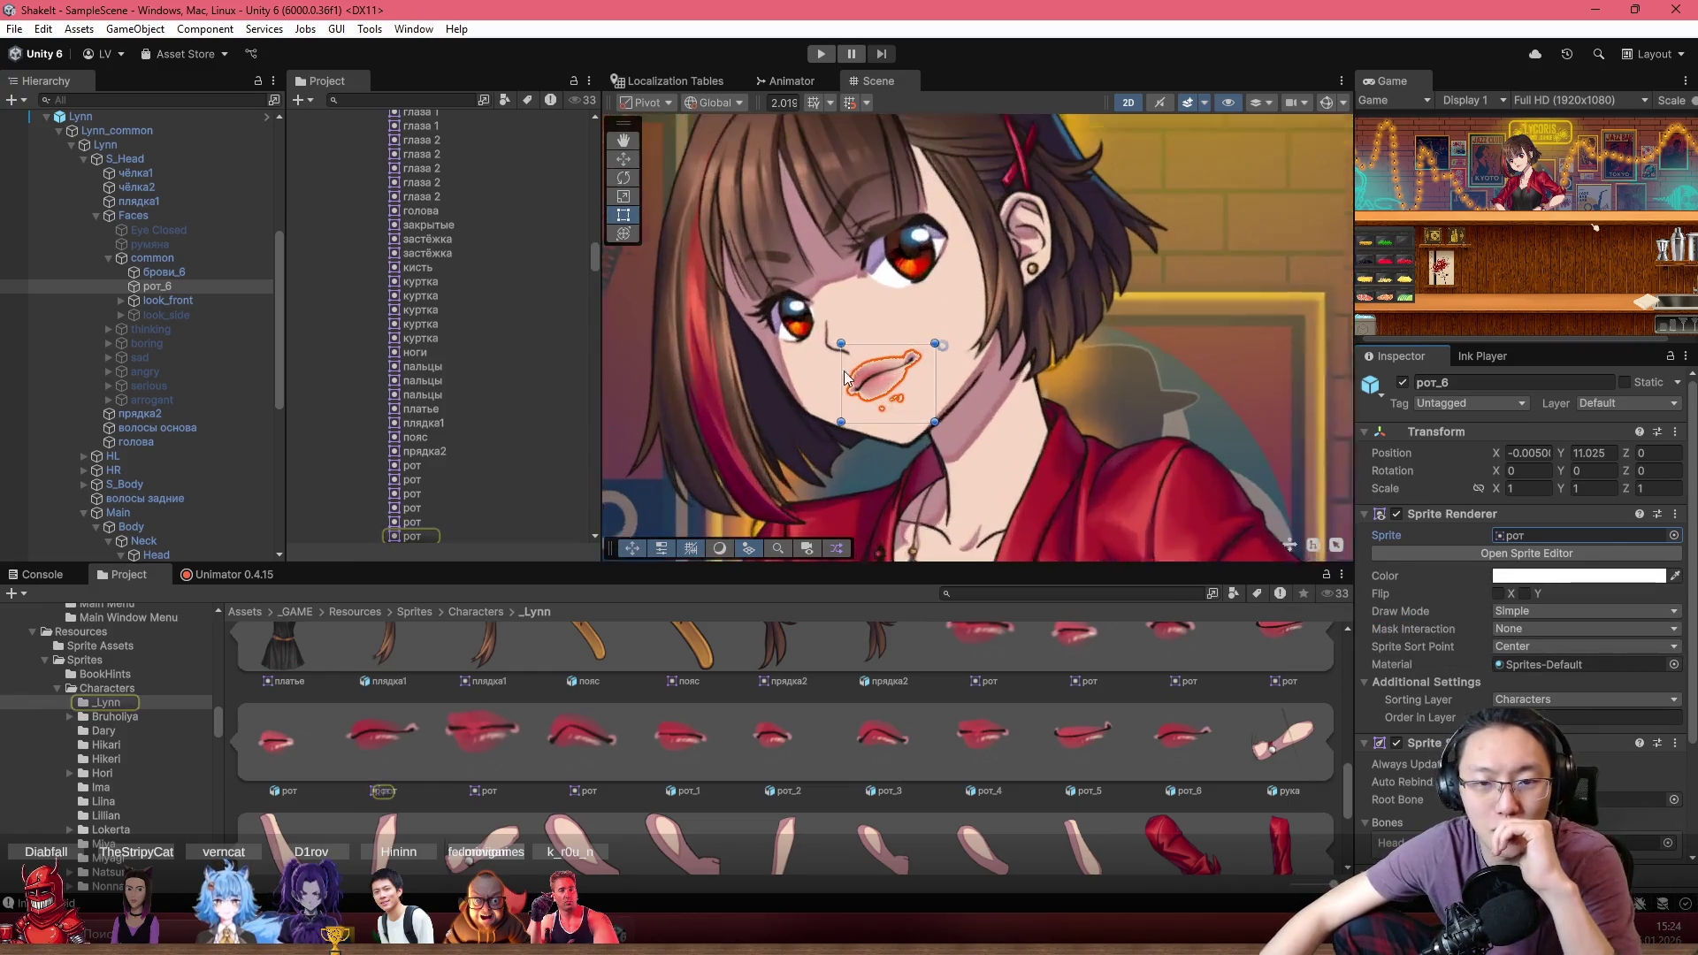
scroll(831, 377, up, 2)
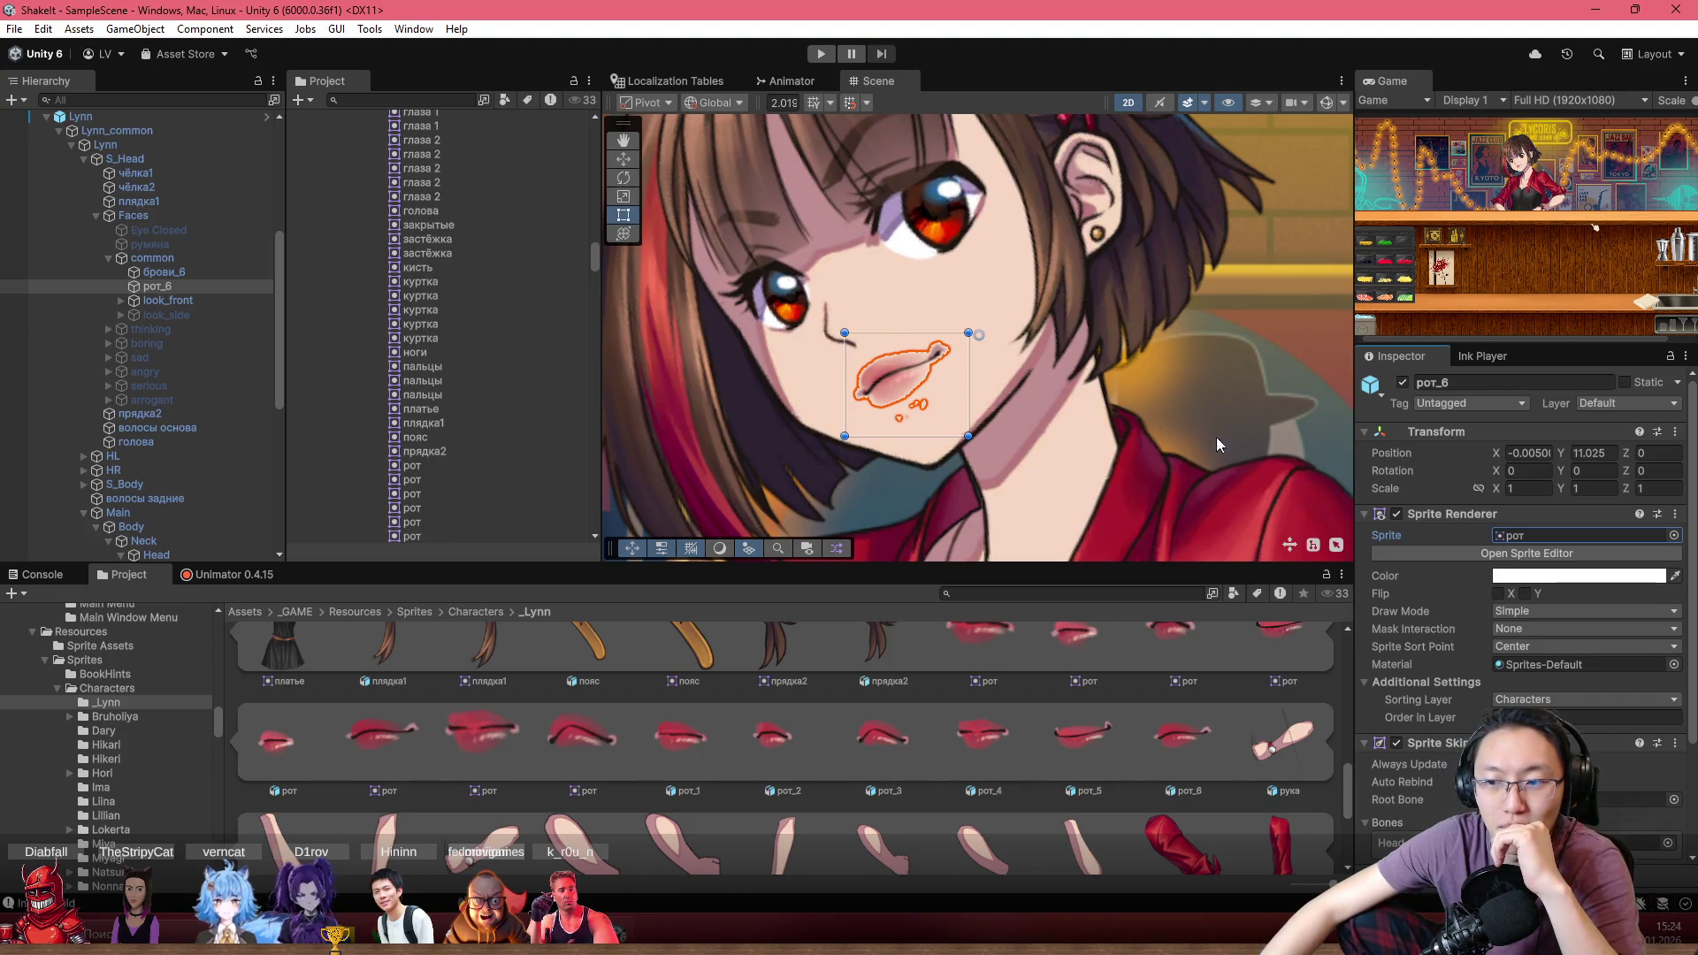
scroll(1087, 428, down, 4)
click(1552, 548)
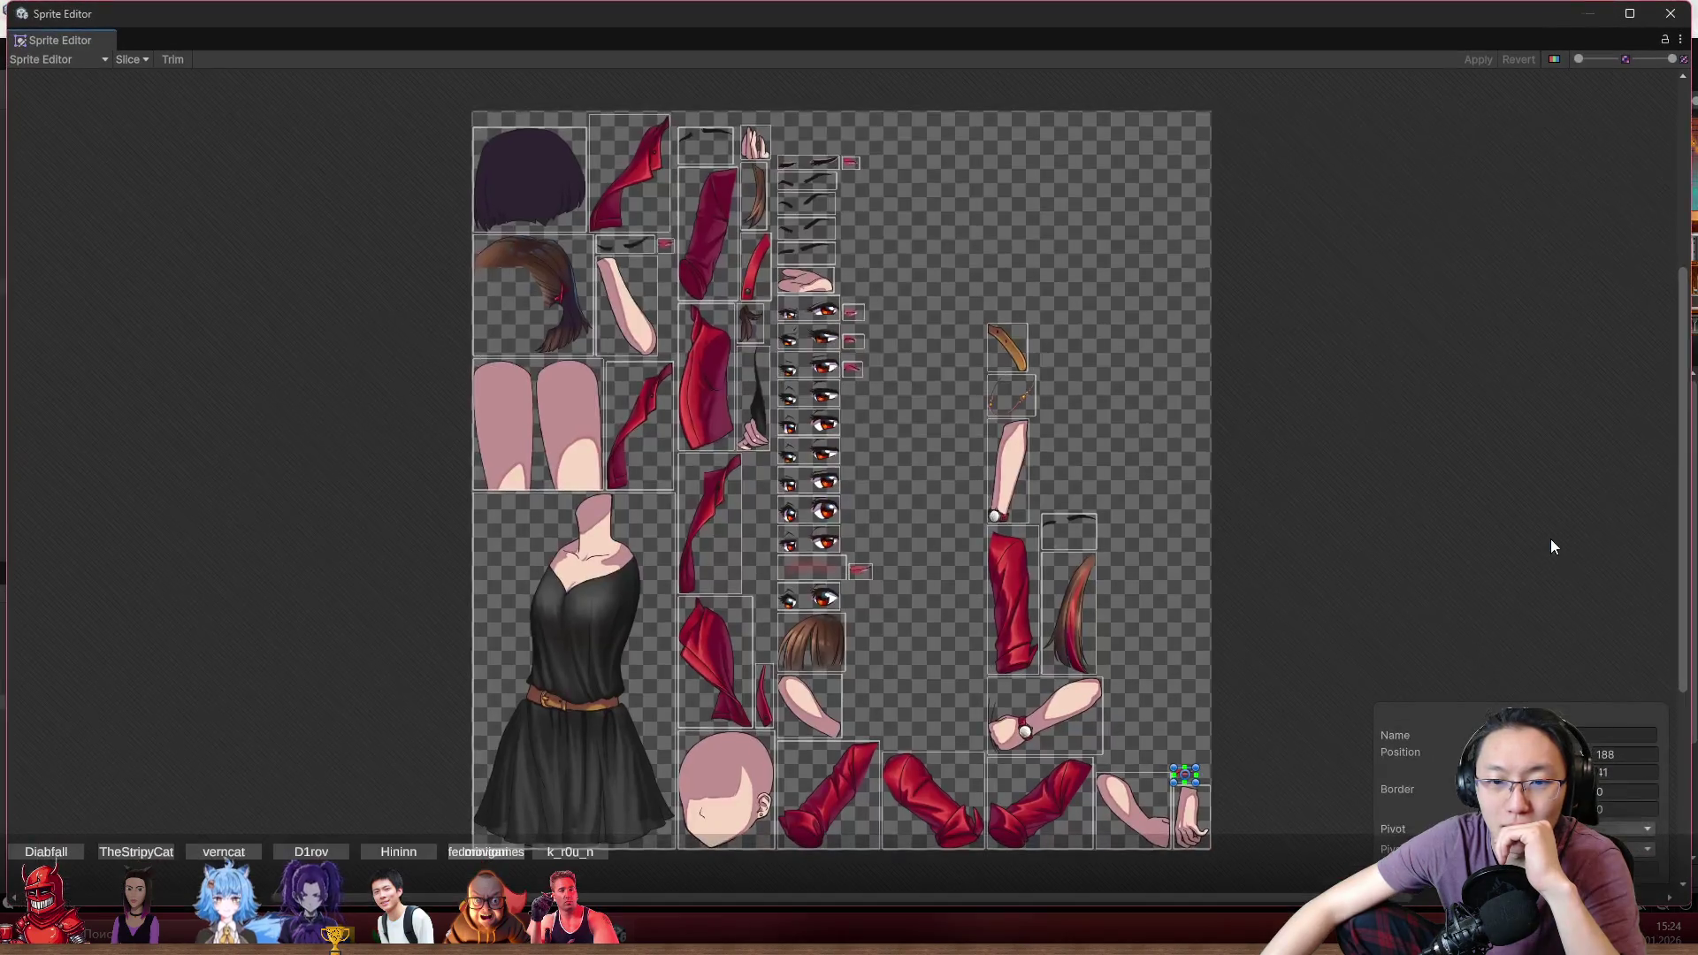
Switch the Sprite Editor to the Skinning Editor and select the front-hair sprite
click(65, 61)
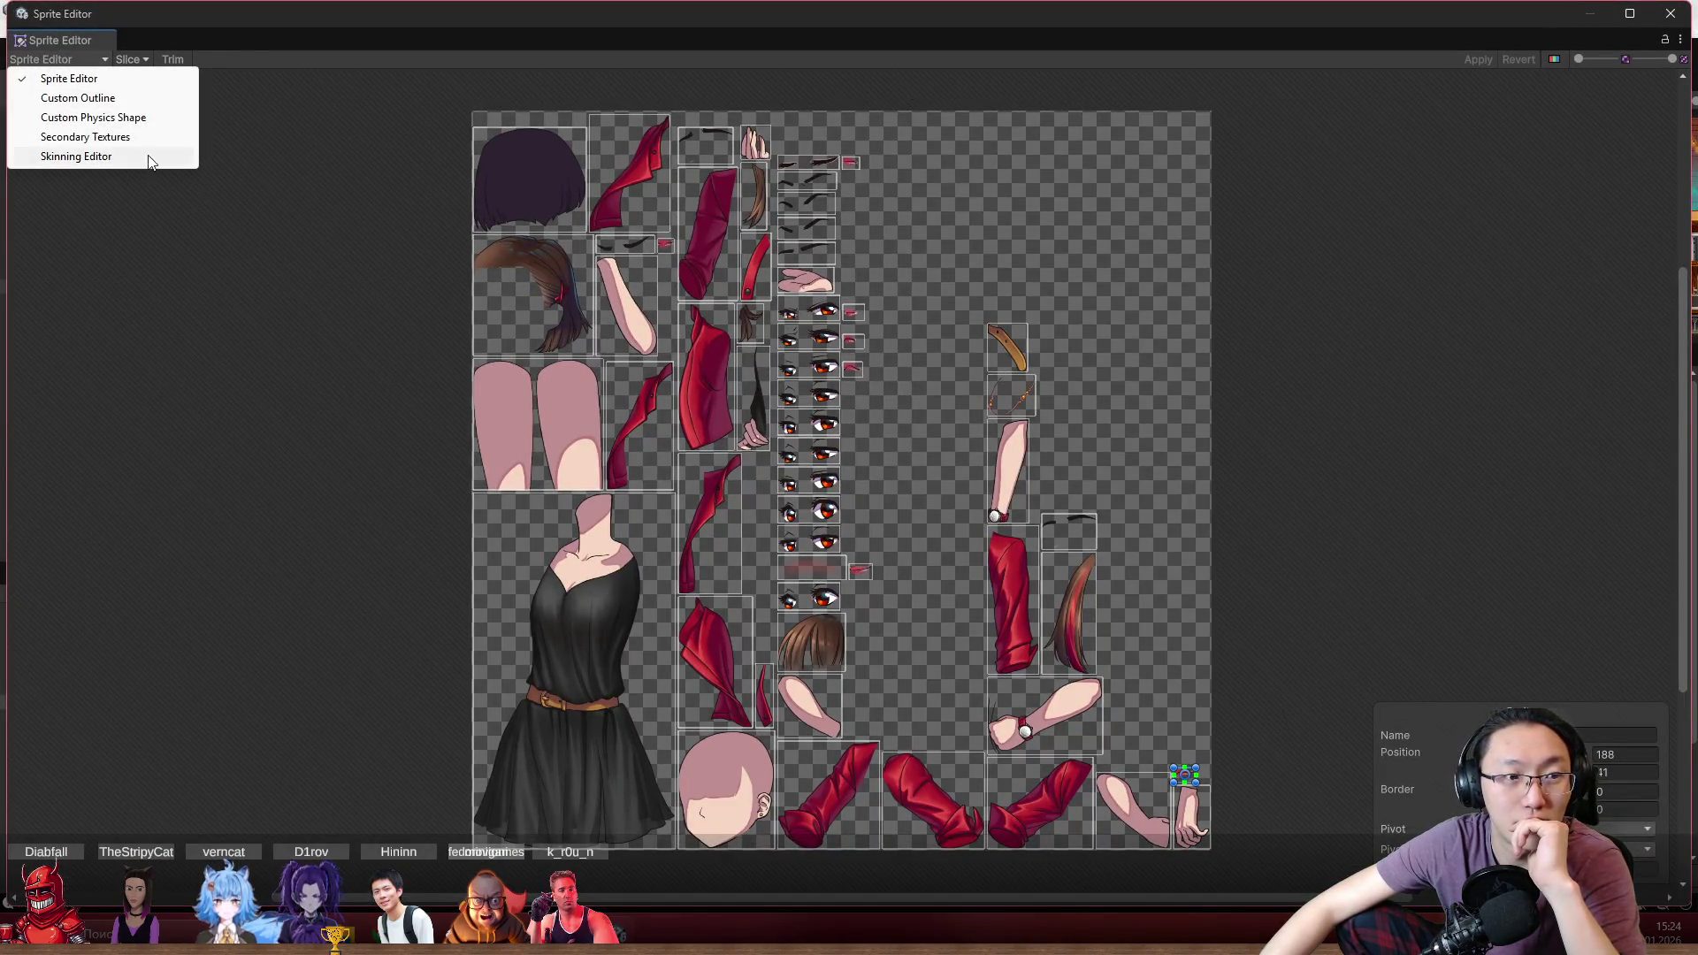
click(329, 188)
scroll(825, 251, up, 5)
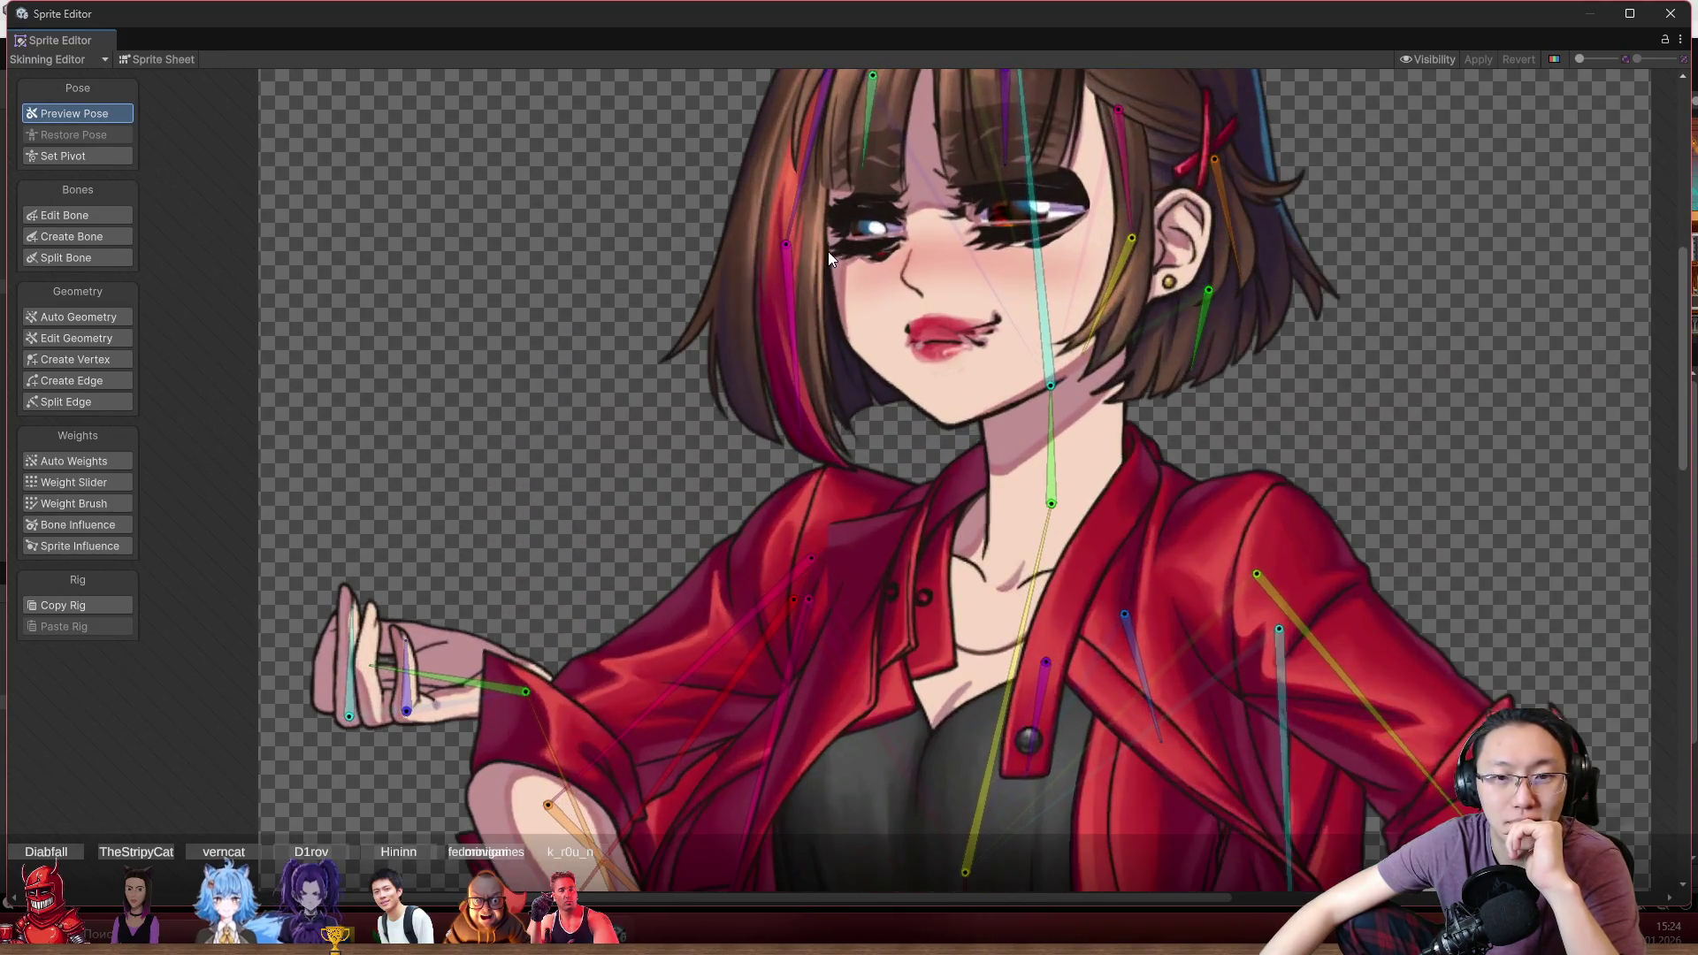
scroll(859, 344, up, 2)
click(863, 395)
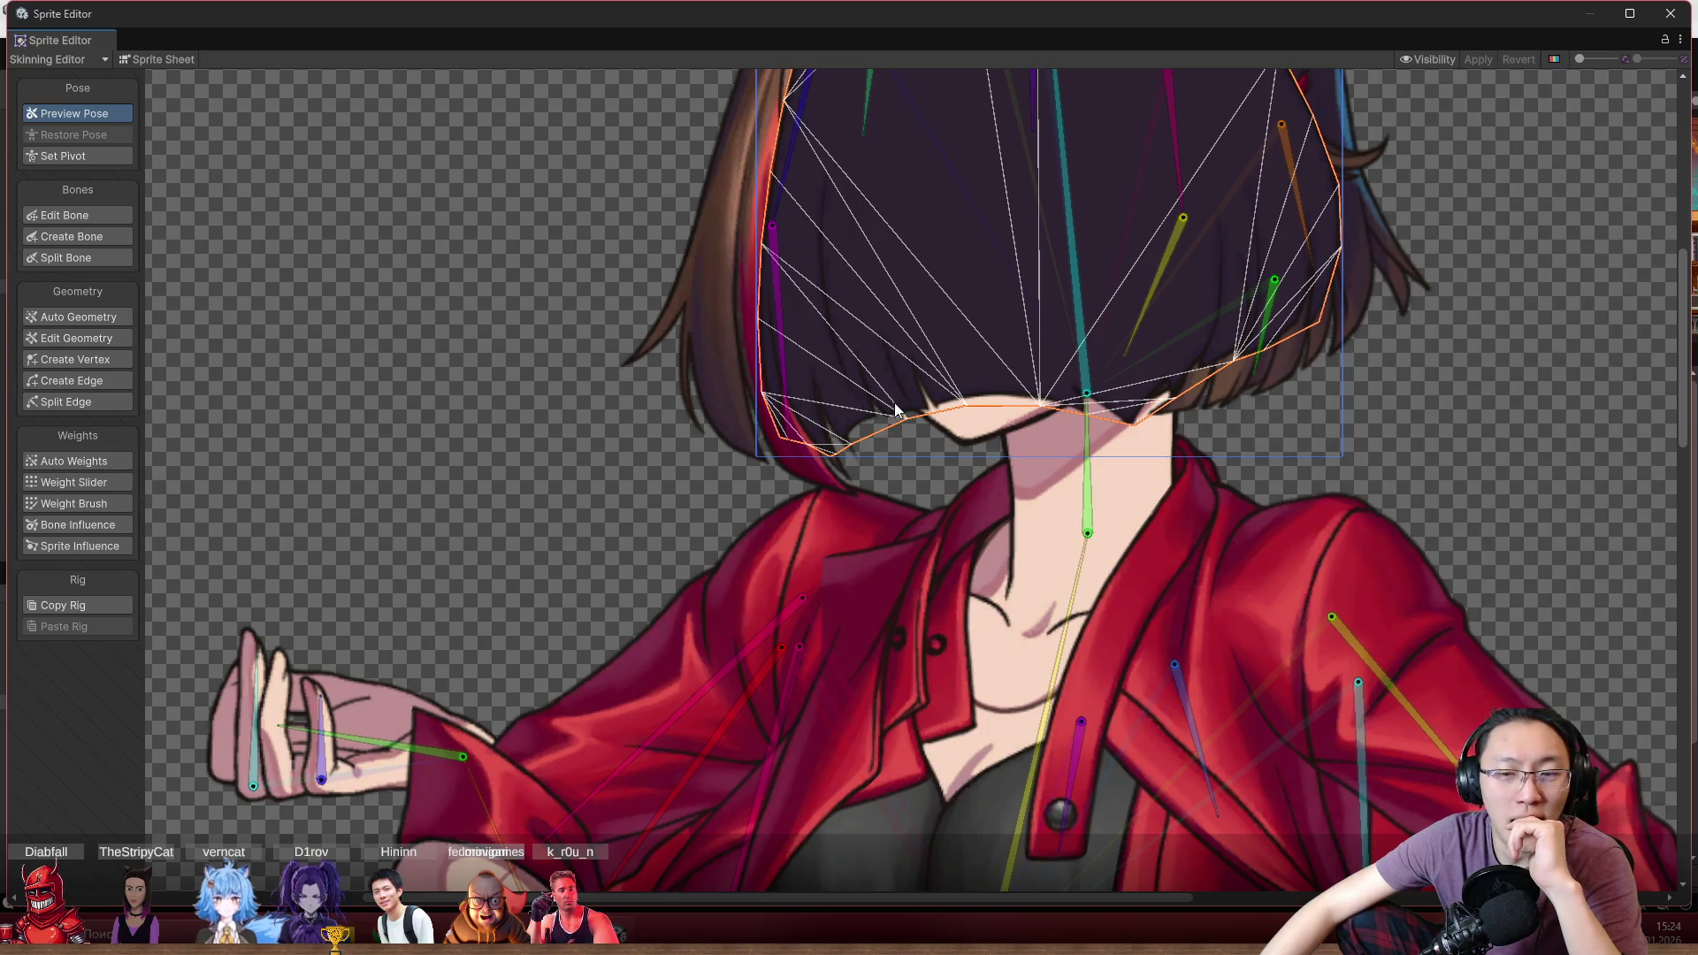
drag(852, 238, 690, 492)
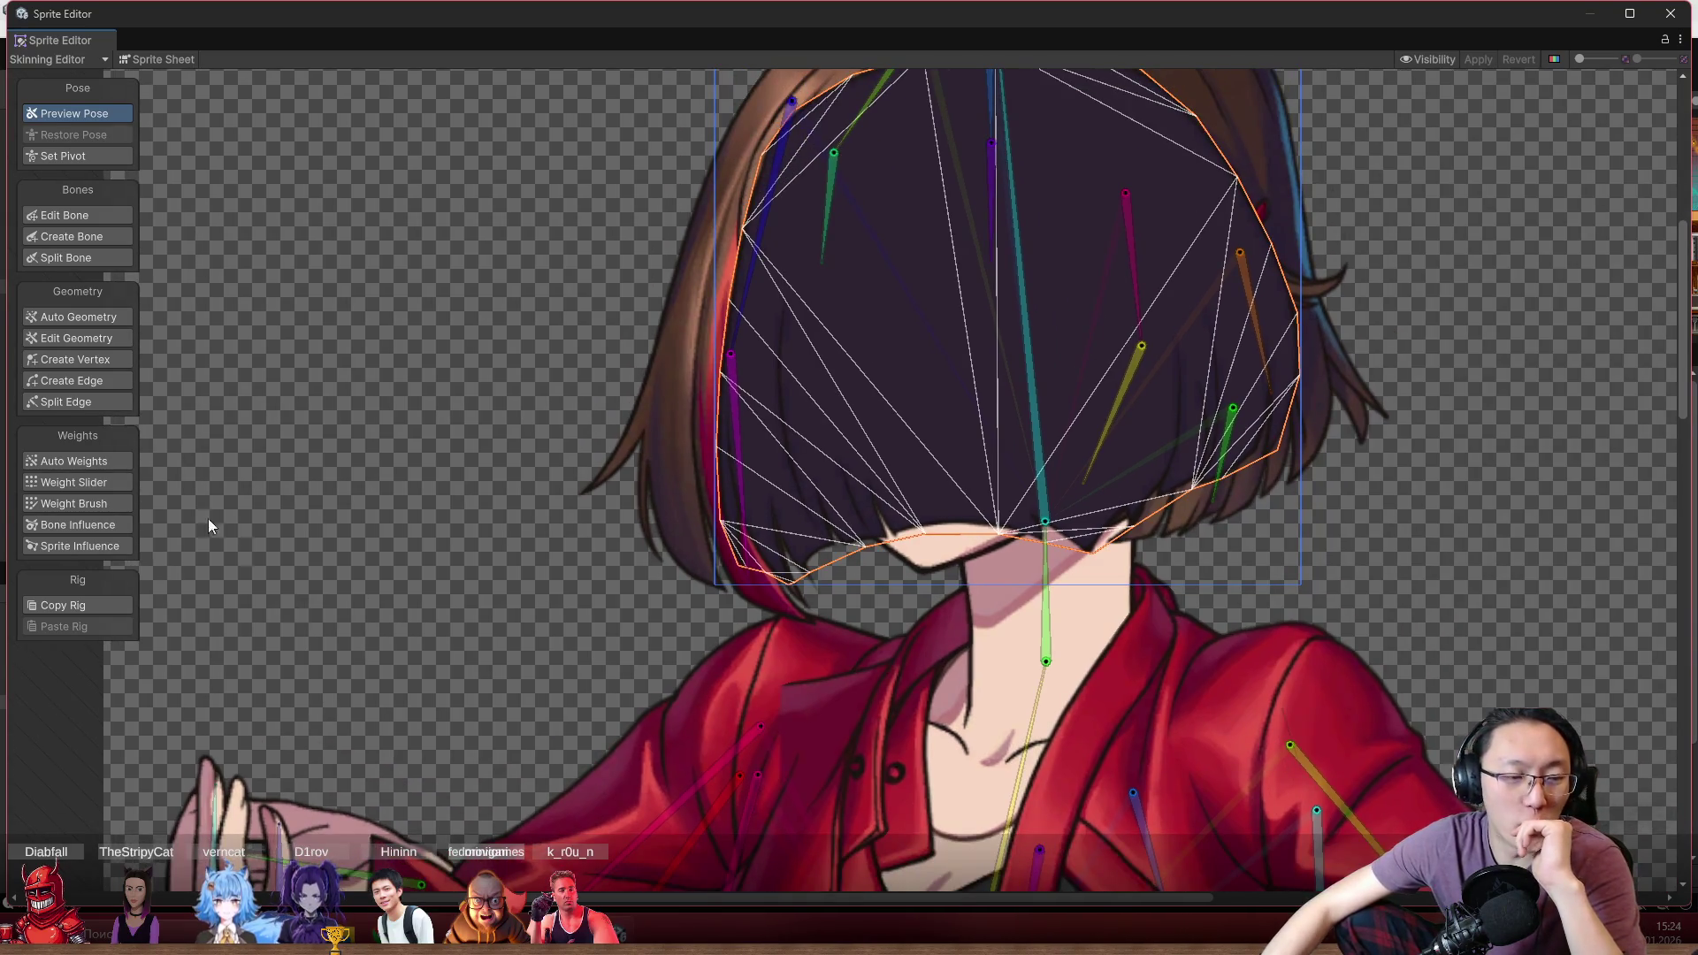
Create a blue bone running down the left side of the front hair
click(103, 237)
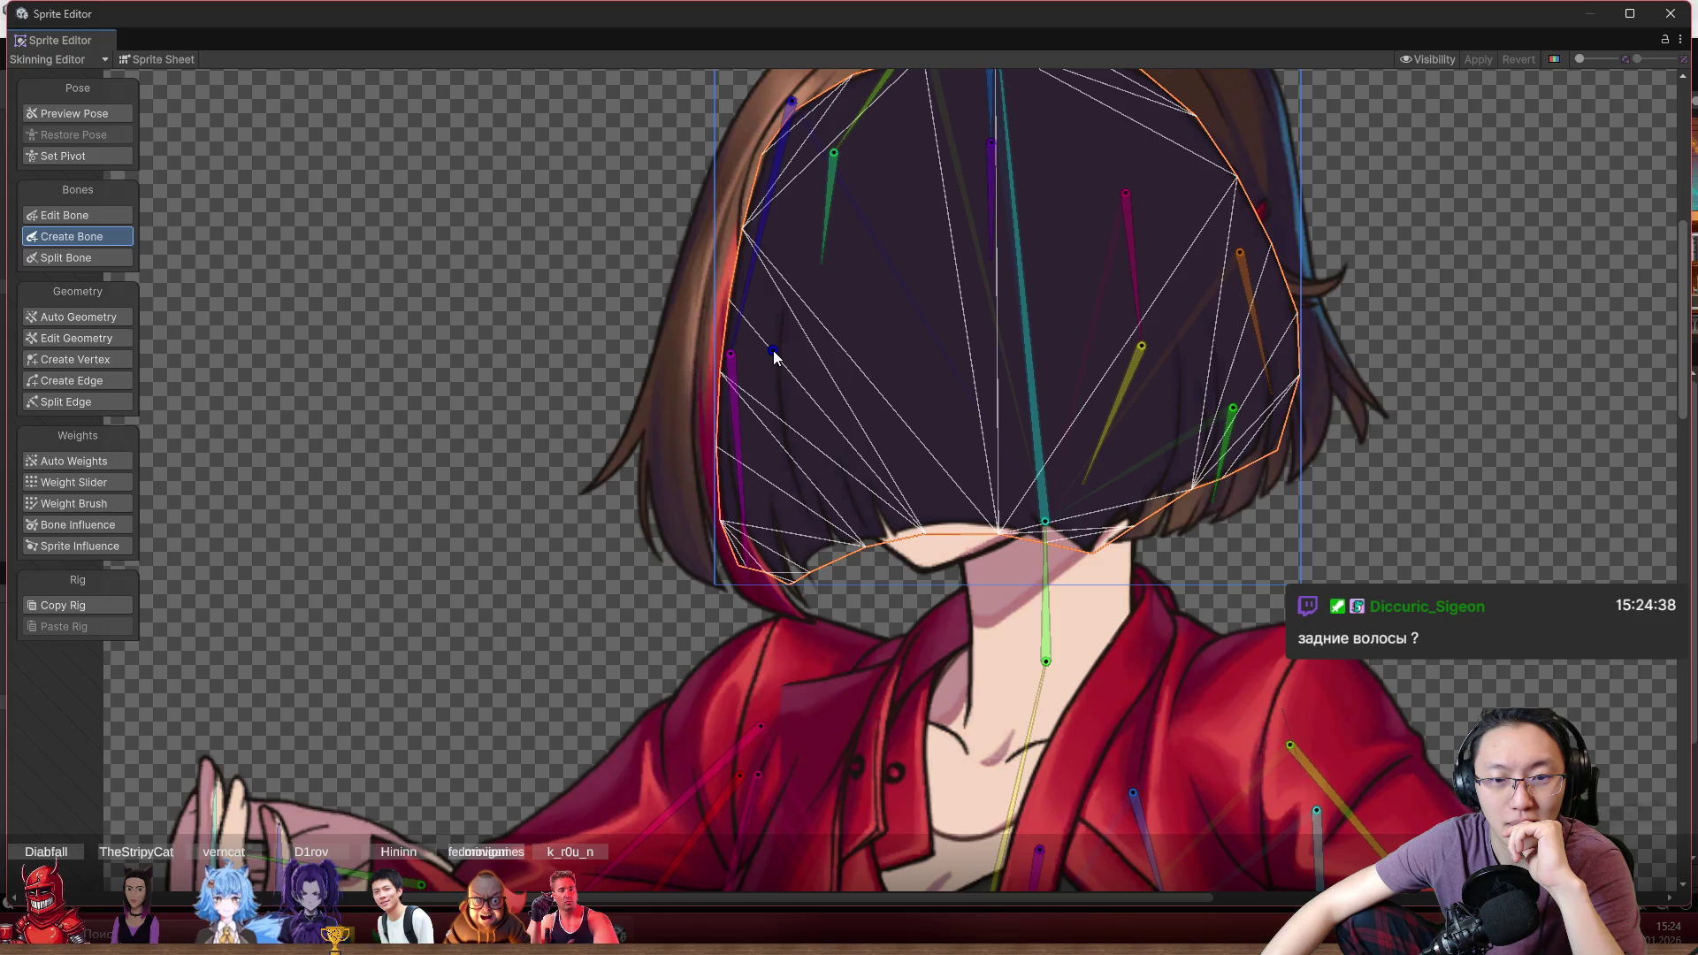
click(819, 585)
scroll(931, 461, down, 5)
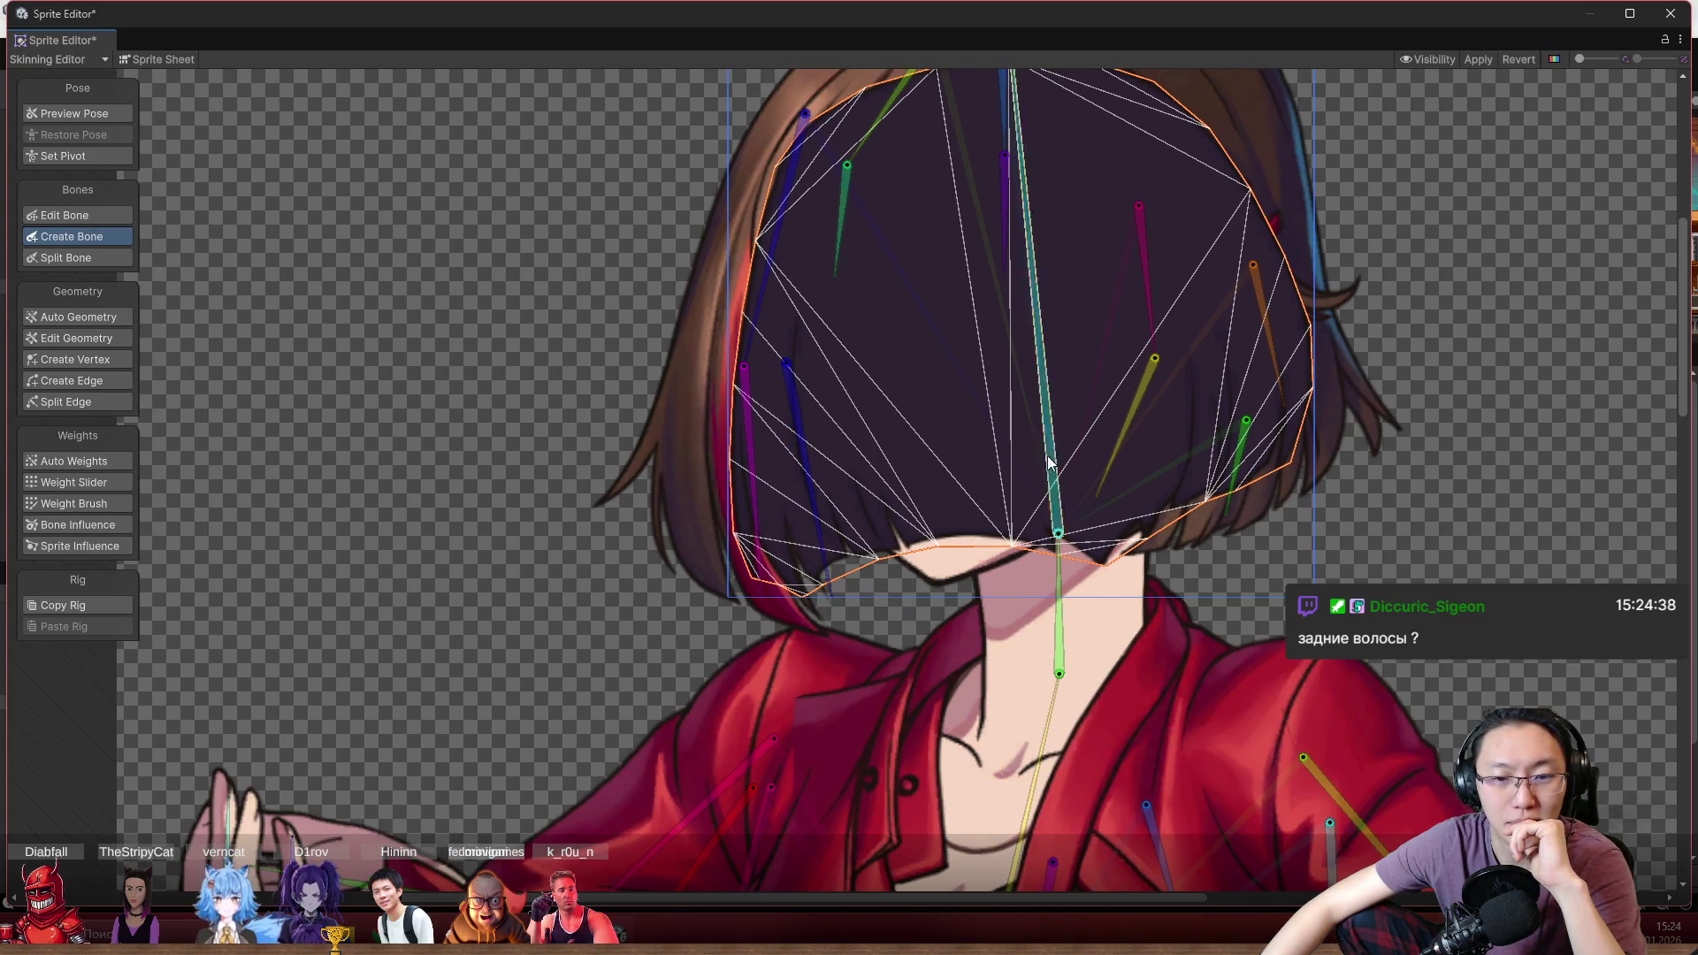
scroll(931, 460, up, 5)
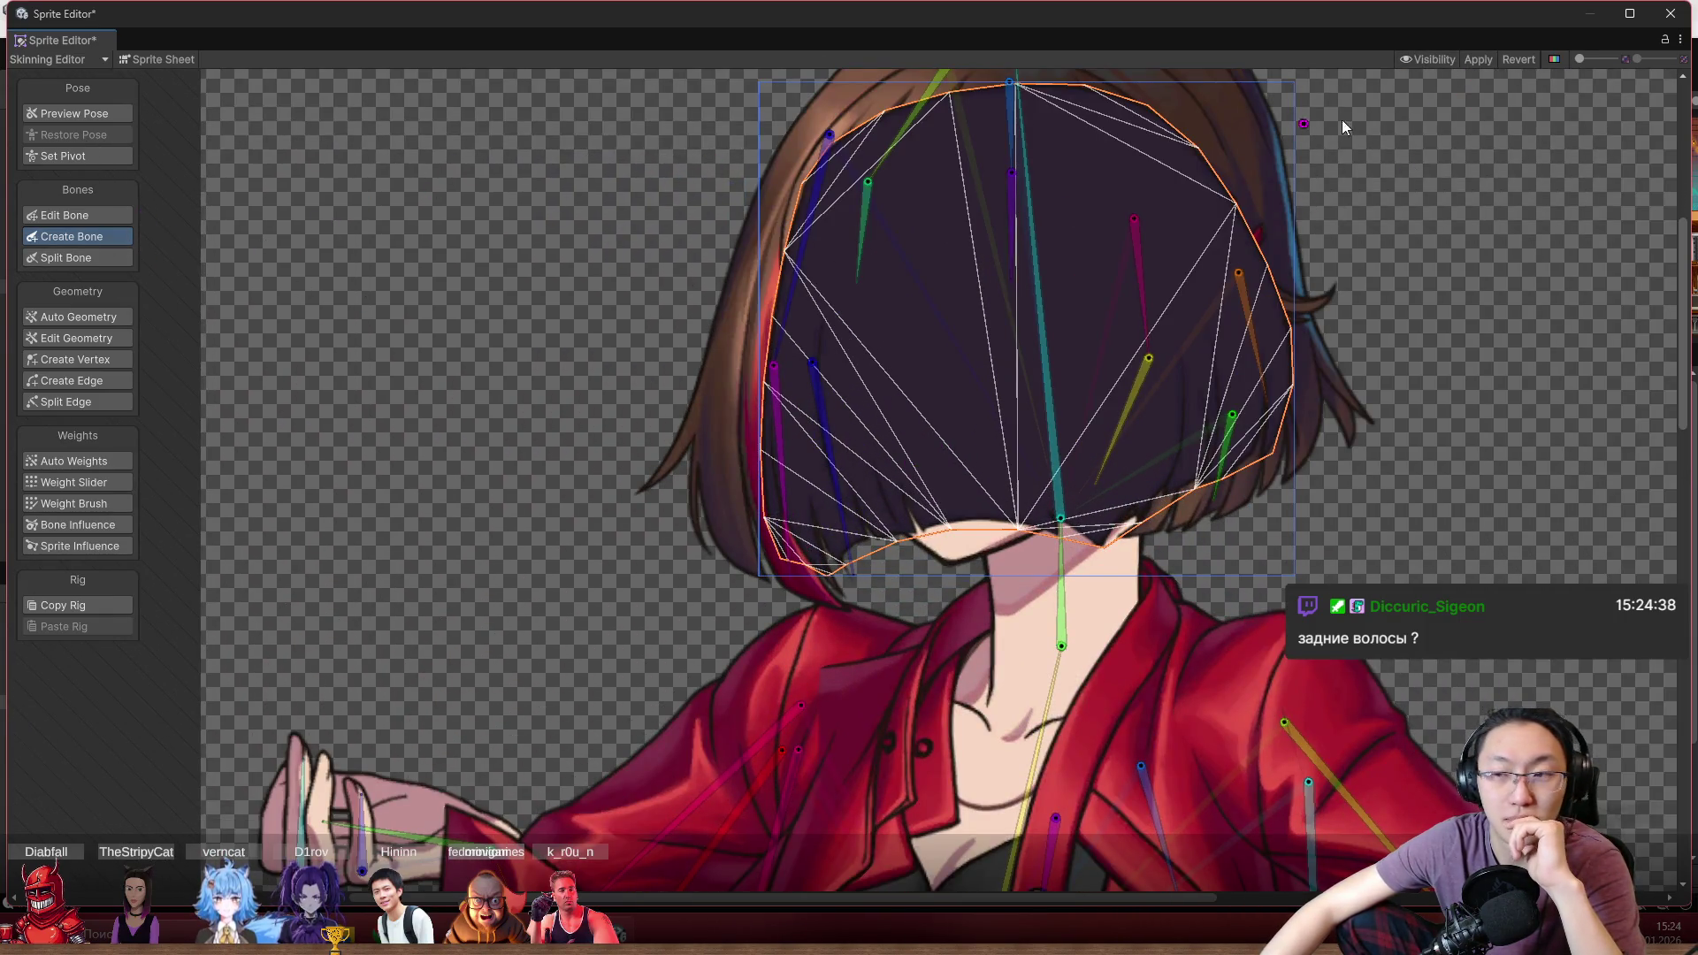
click(1432, 60)
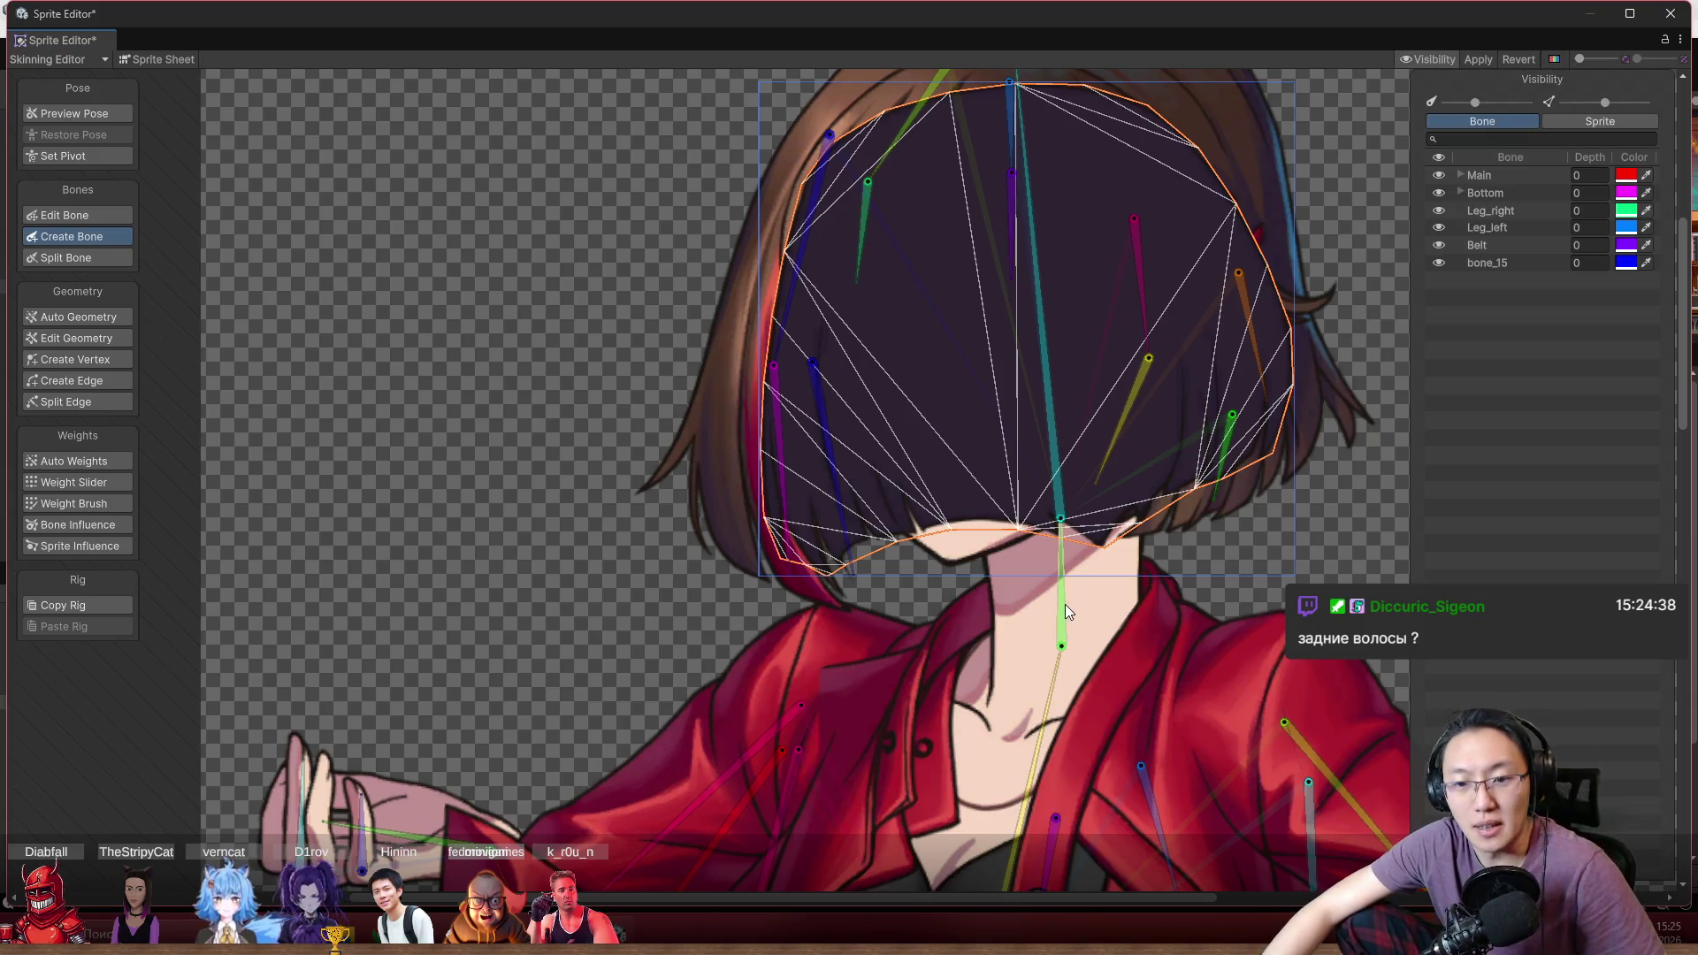
key(shift+p)
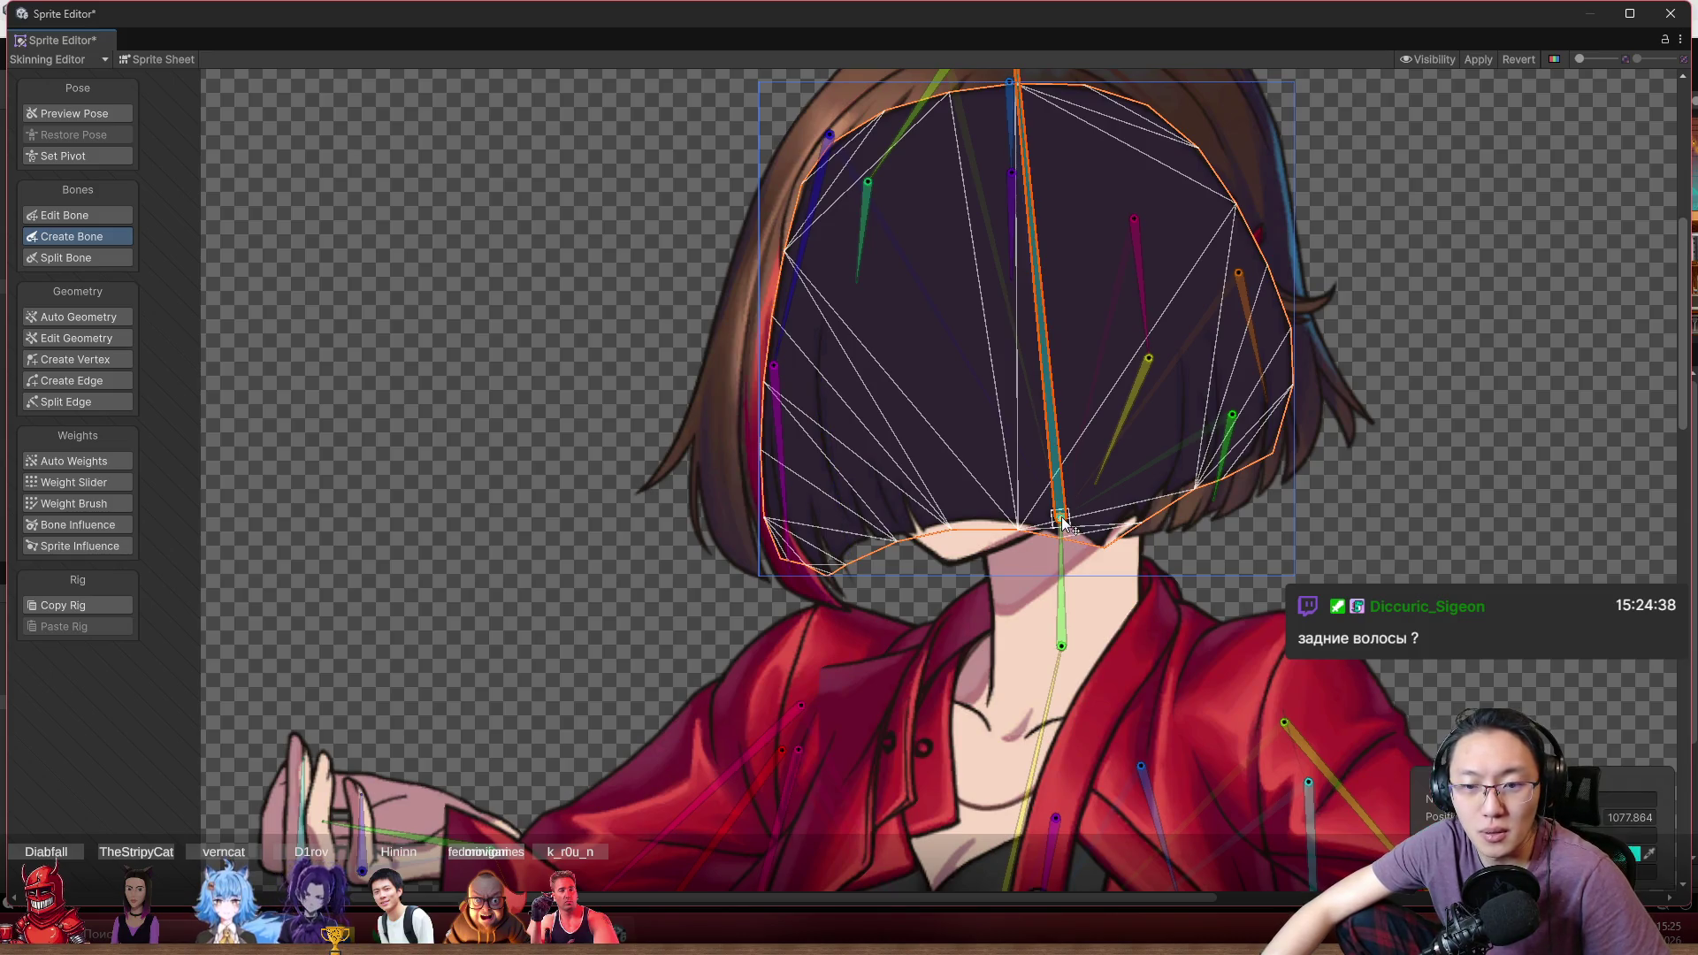
scroll(845, 373, up, 3)
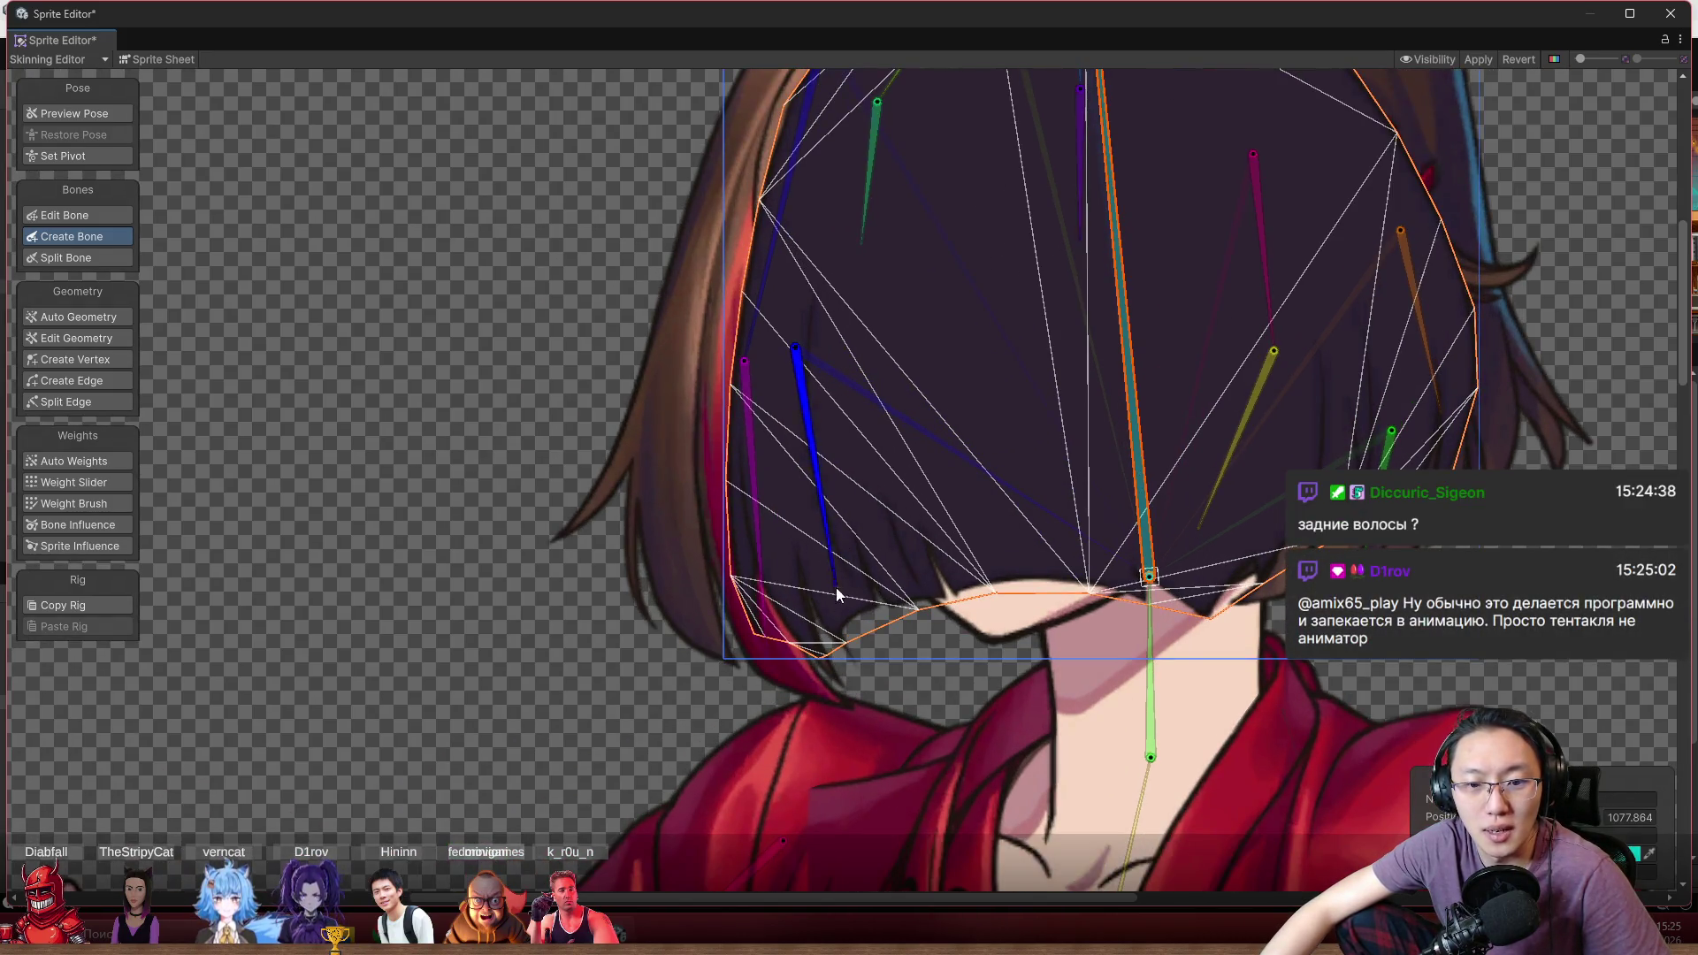
click(845, 646)
Cancel an unfinished extra bone and nudge the left blue bone's tip slightly down
click(978, 491)
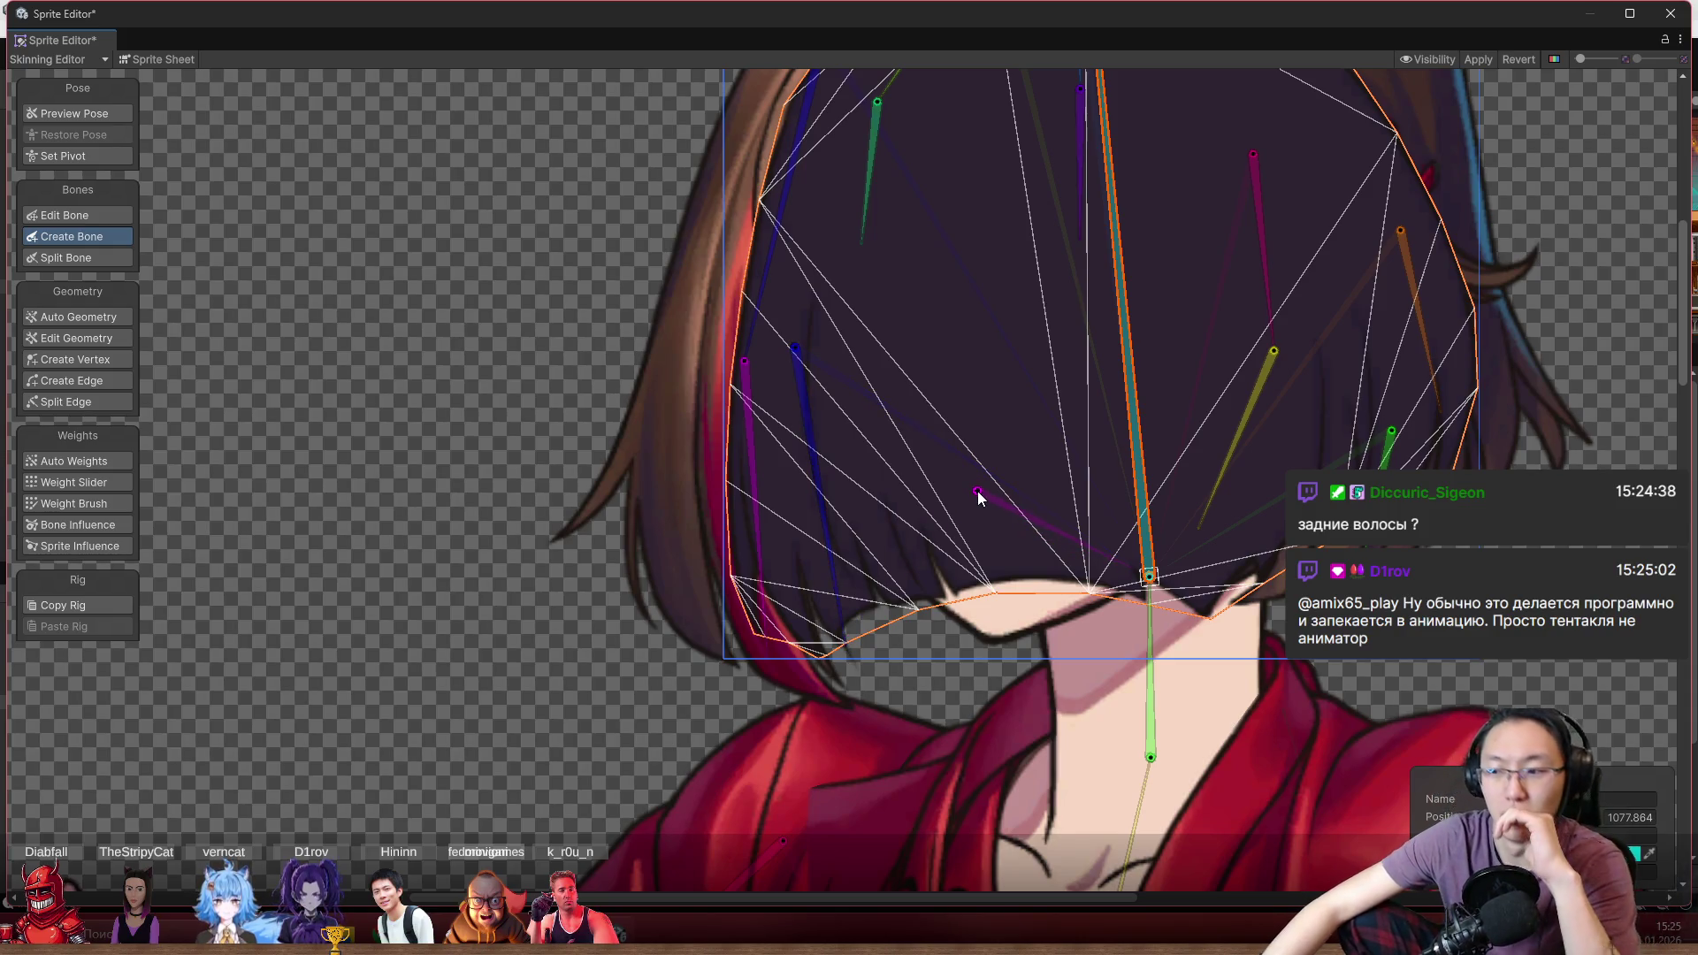
right_click(978, 484)
click(796, 348)
drag(796, 347, 807, 389)
scroll(807, 389, down, 3)
scroll(782, 439, up, 4)
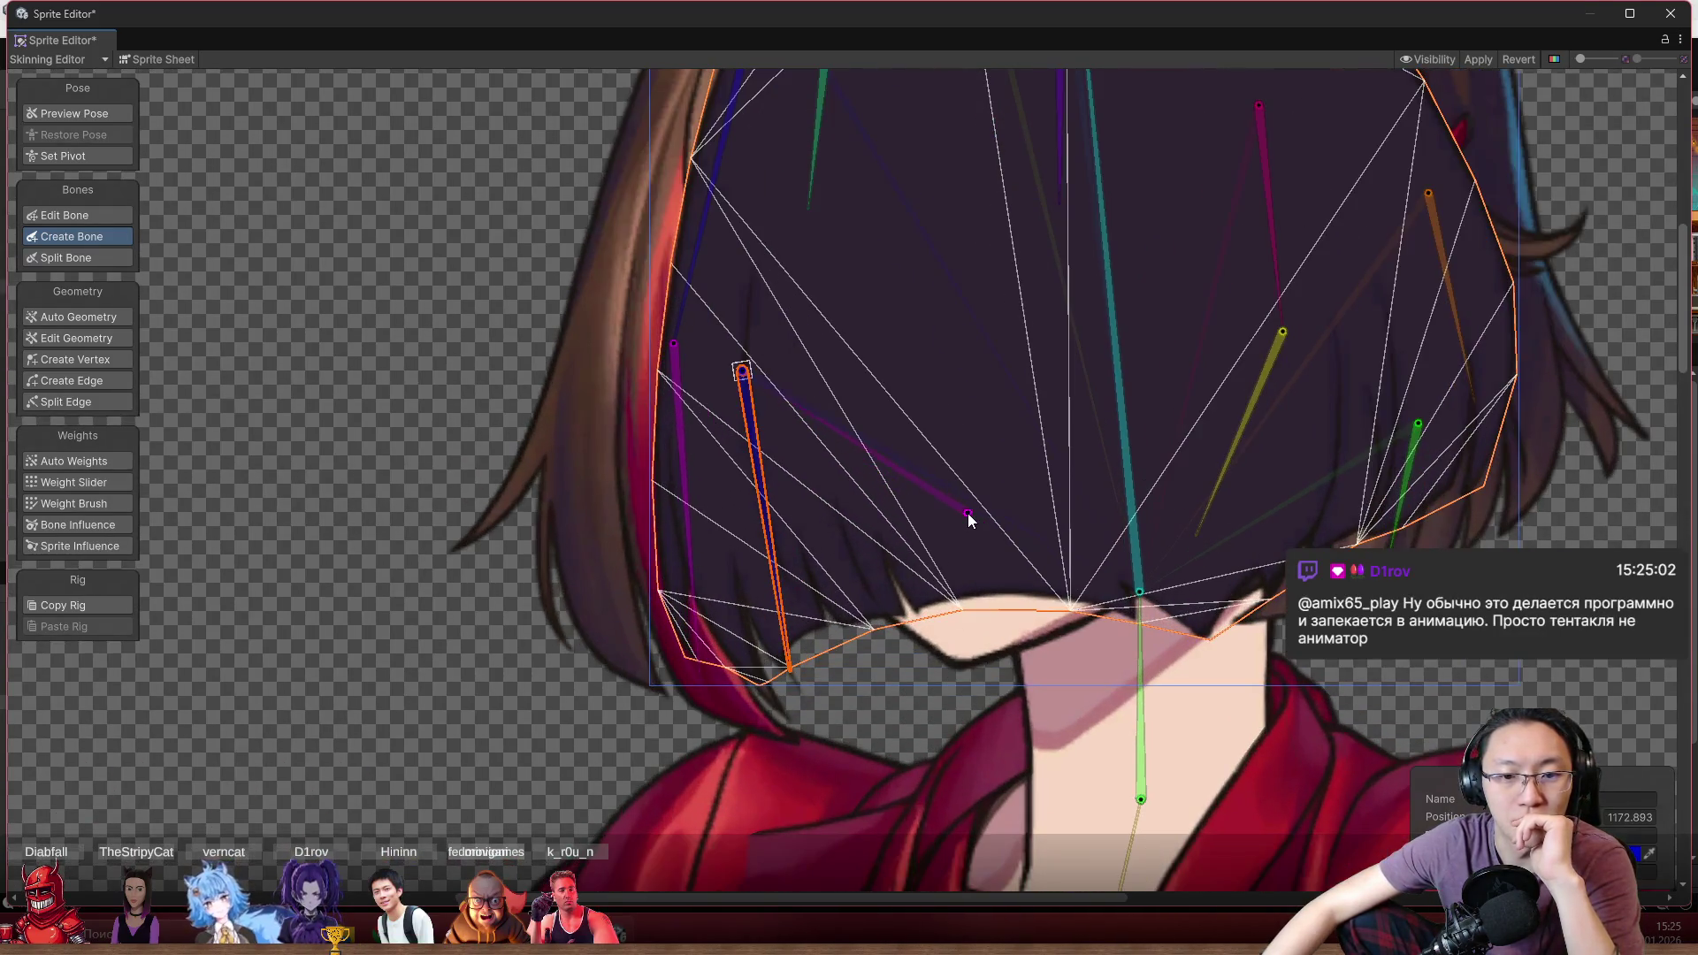
click(117, 358)
scroll(907, 479, up, 3)
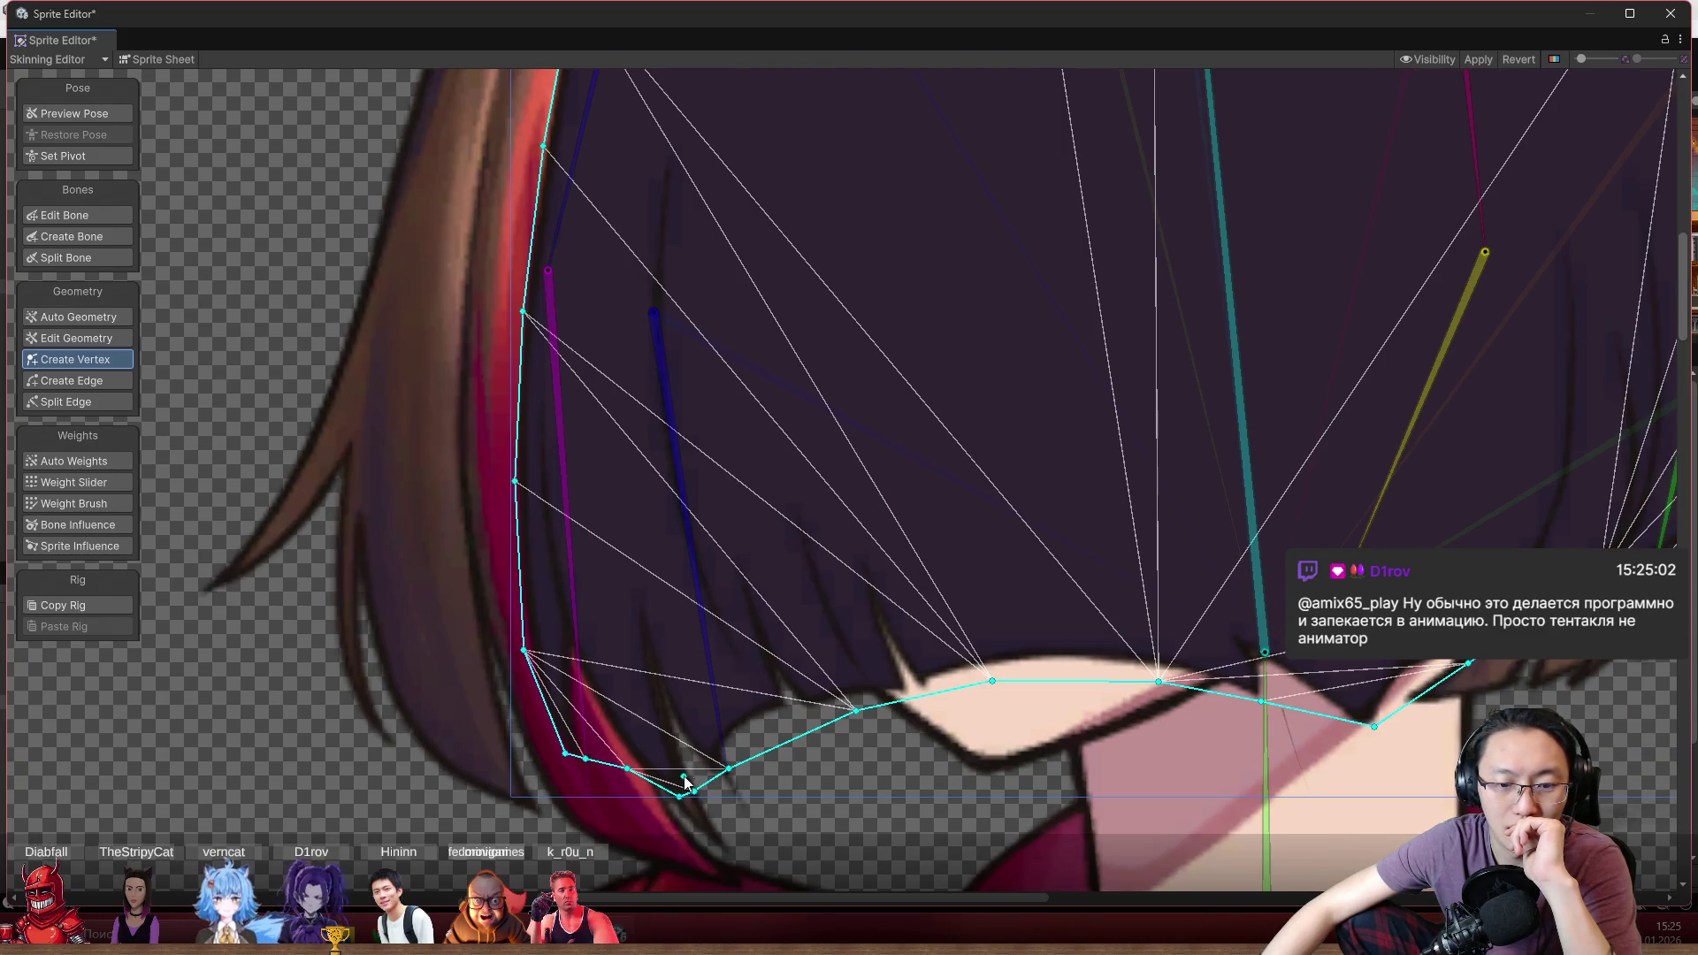
Add three columns of vertices up the left hair strands, from bottom to top
click(650, 622)
click(630, 493)
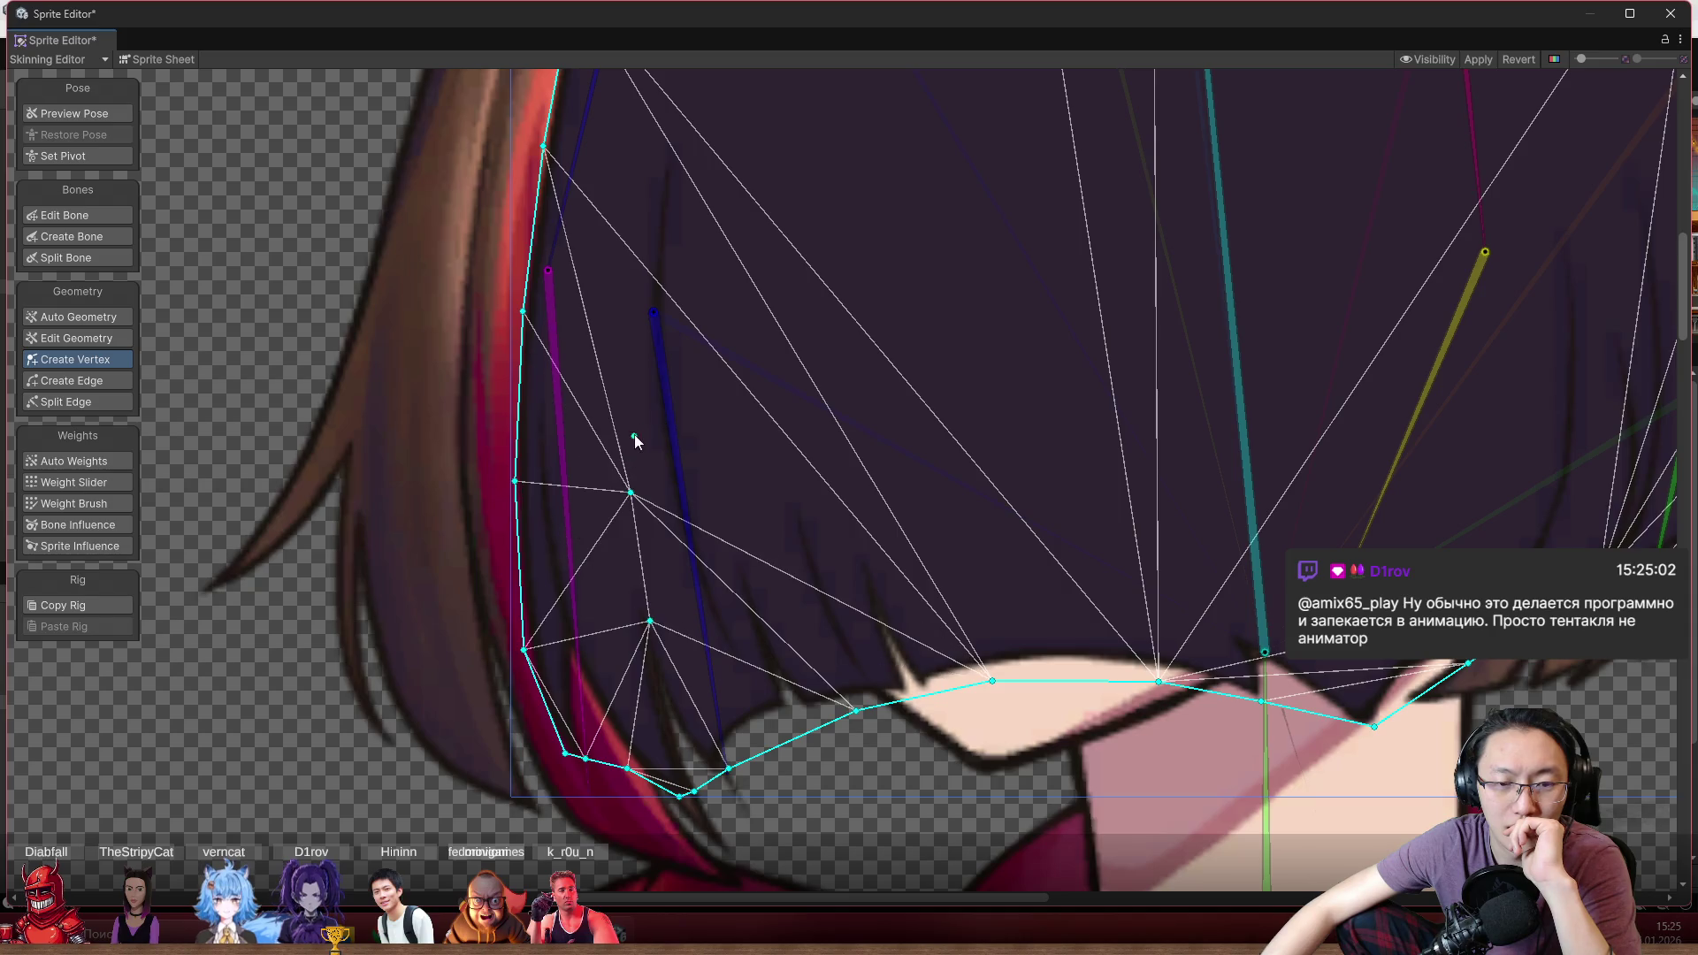
click(622, 303)
click(637, 177)
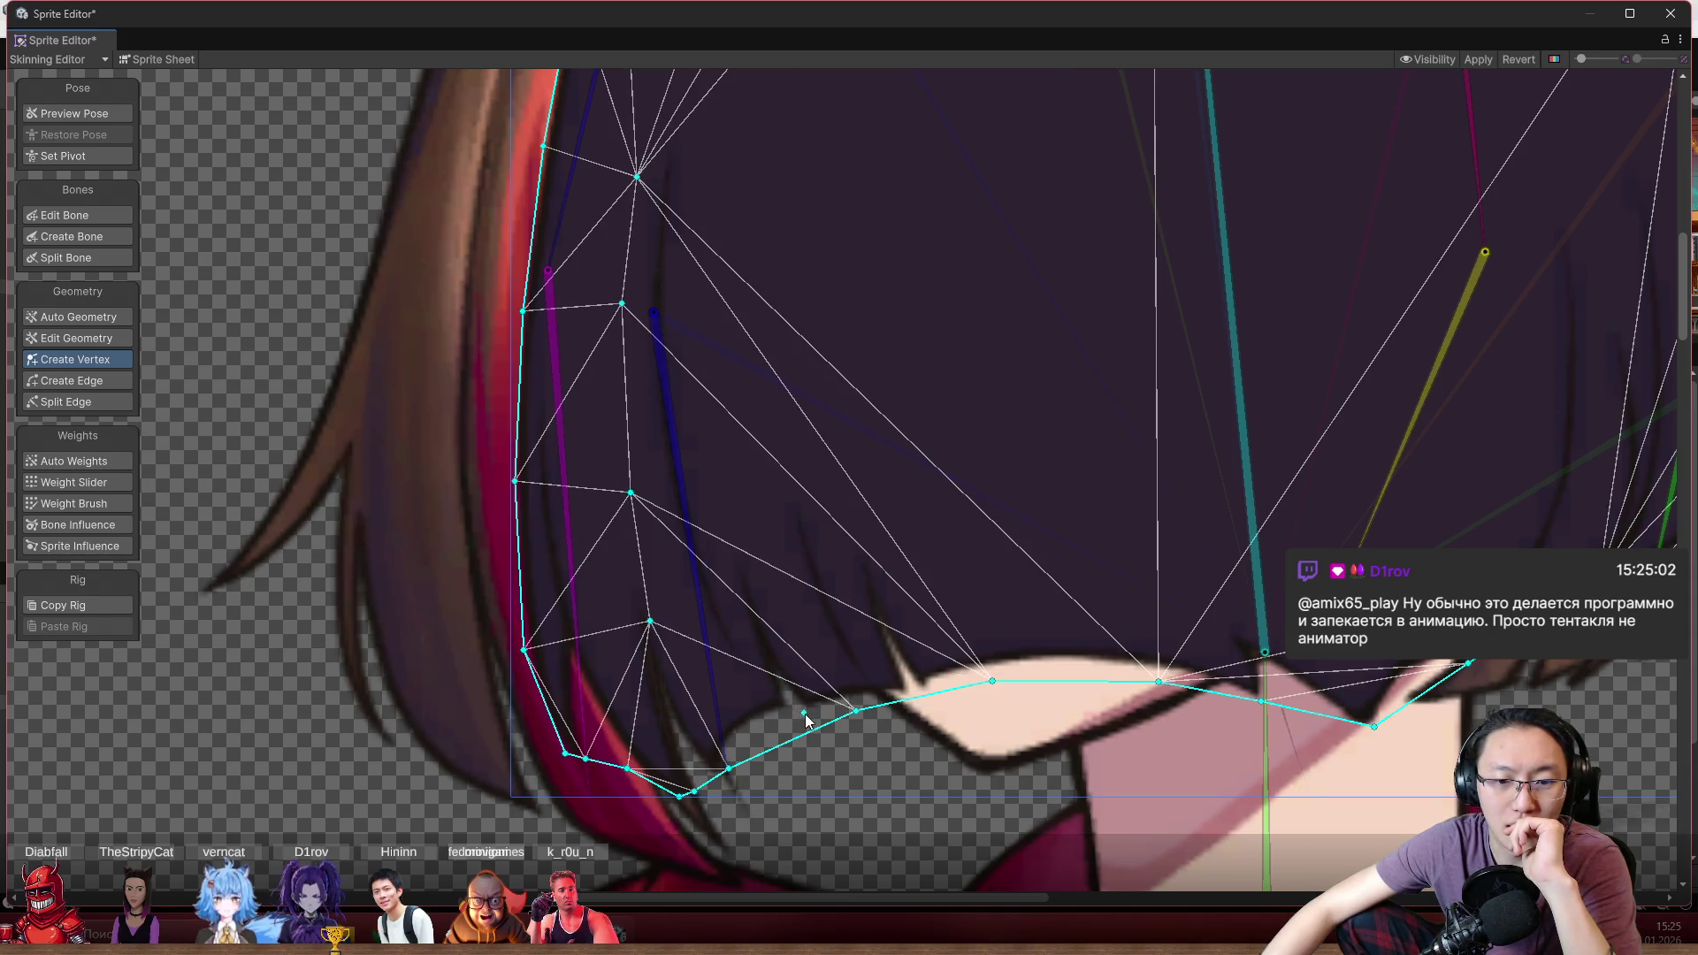
click(768, 646)
click(745, 521)
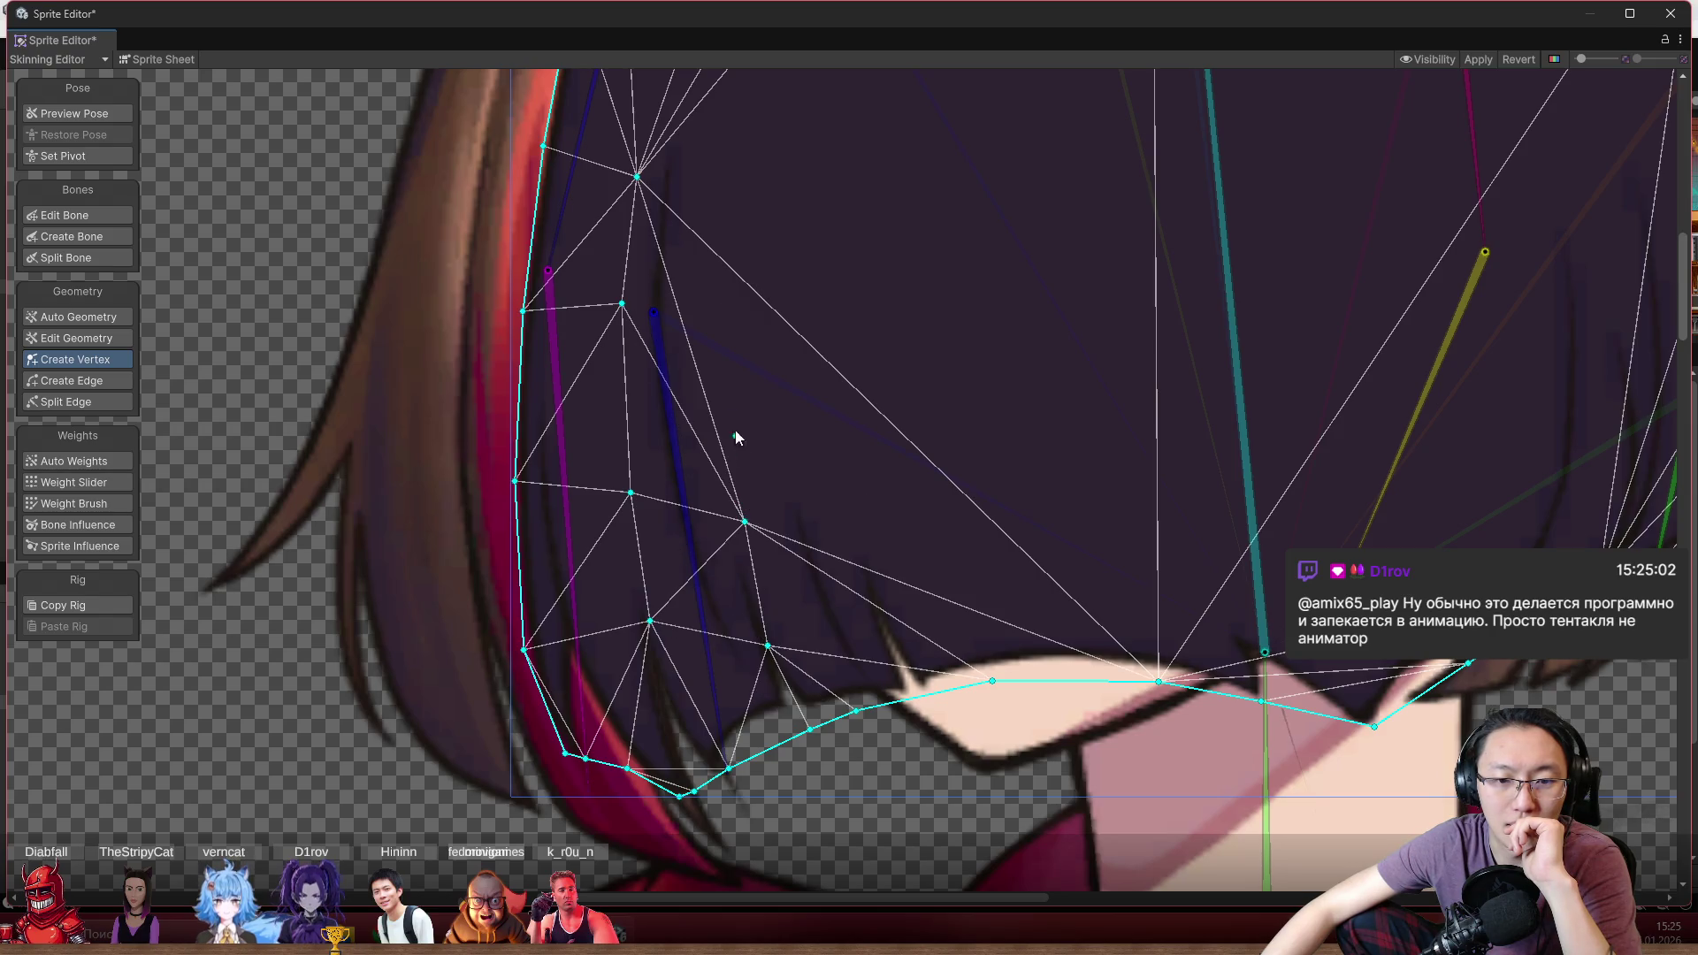
click(723, 335)
click(728, 264)
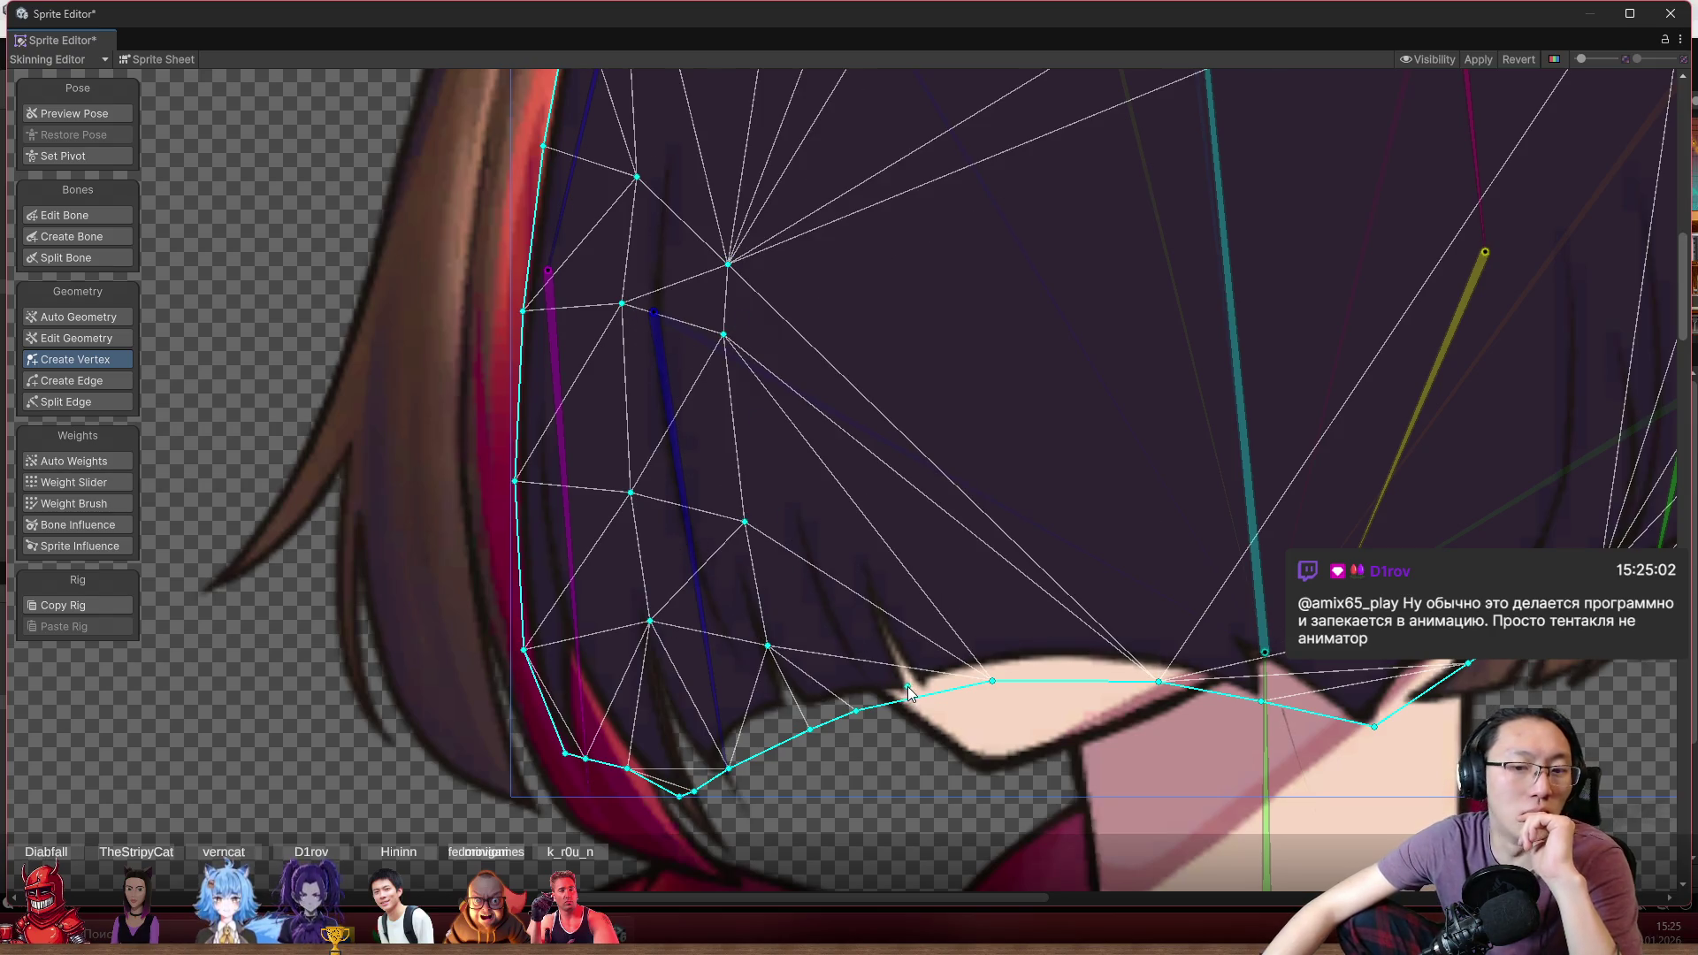
click(873, 556)
click(830, 380)
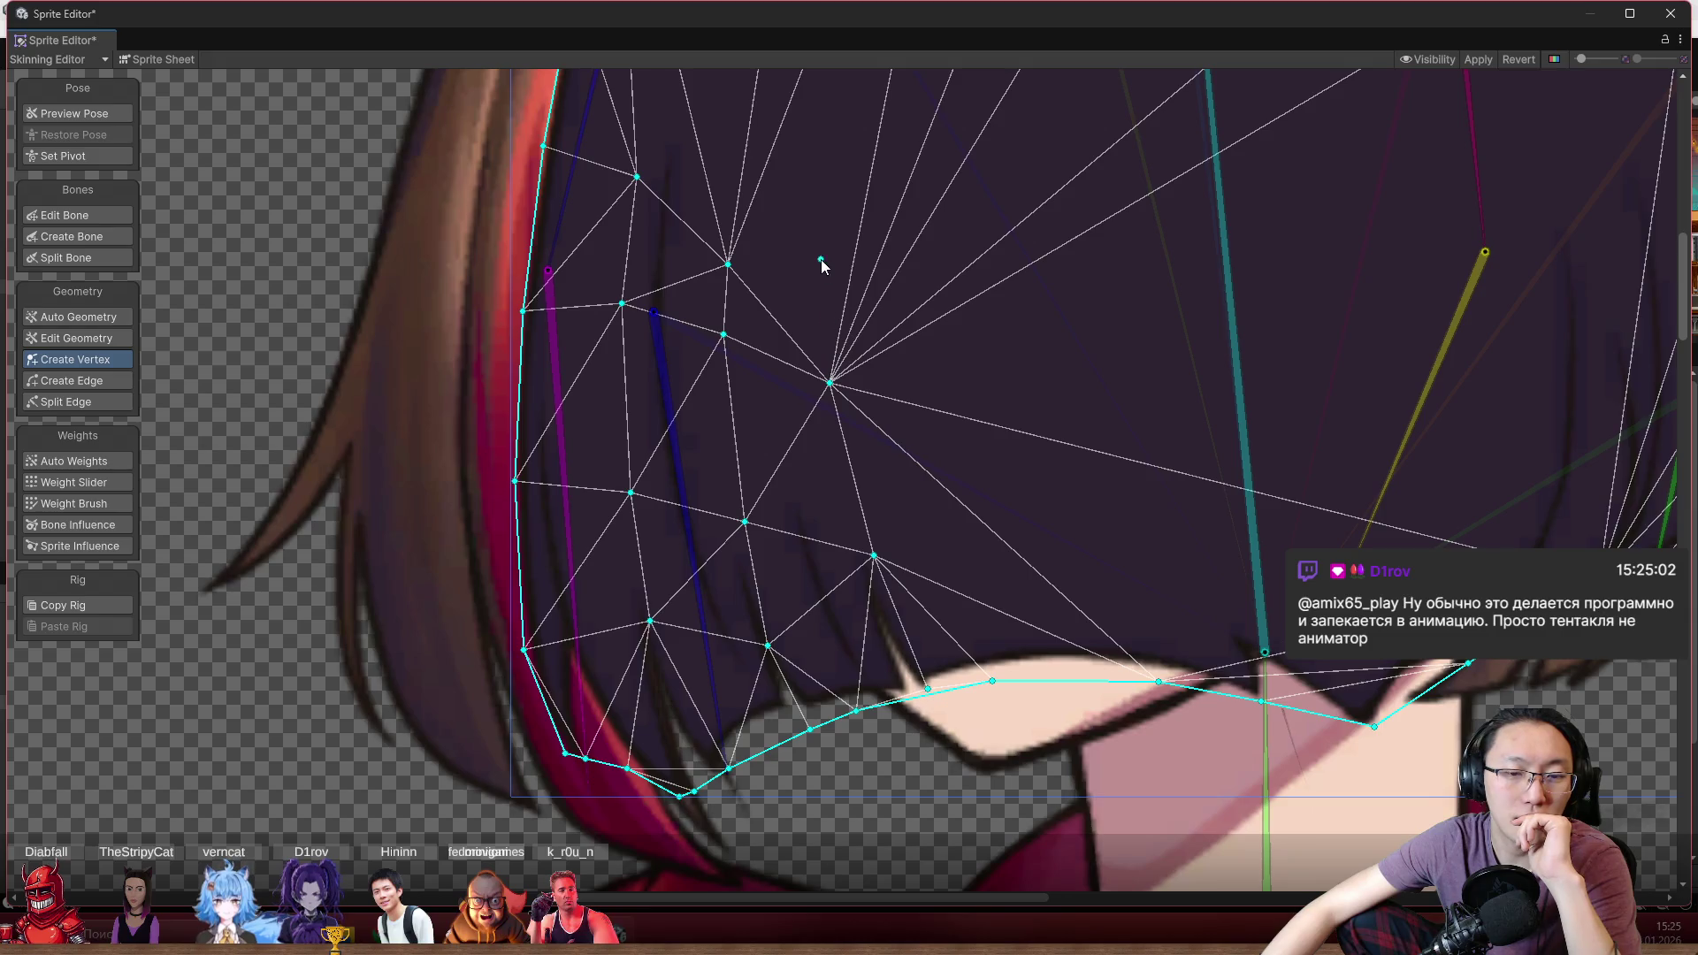
click(820, 259)
Add a central vertex, shift it down-left, and add another in the left hair
scroll(819, 350, down, 2)
scroll(781, 291, up, 3)
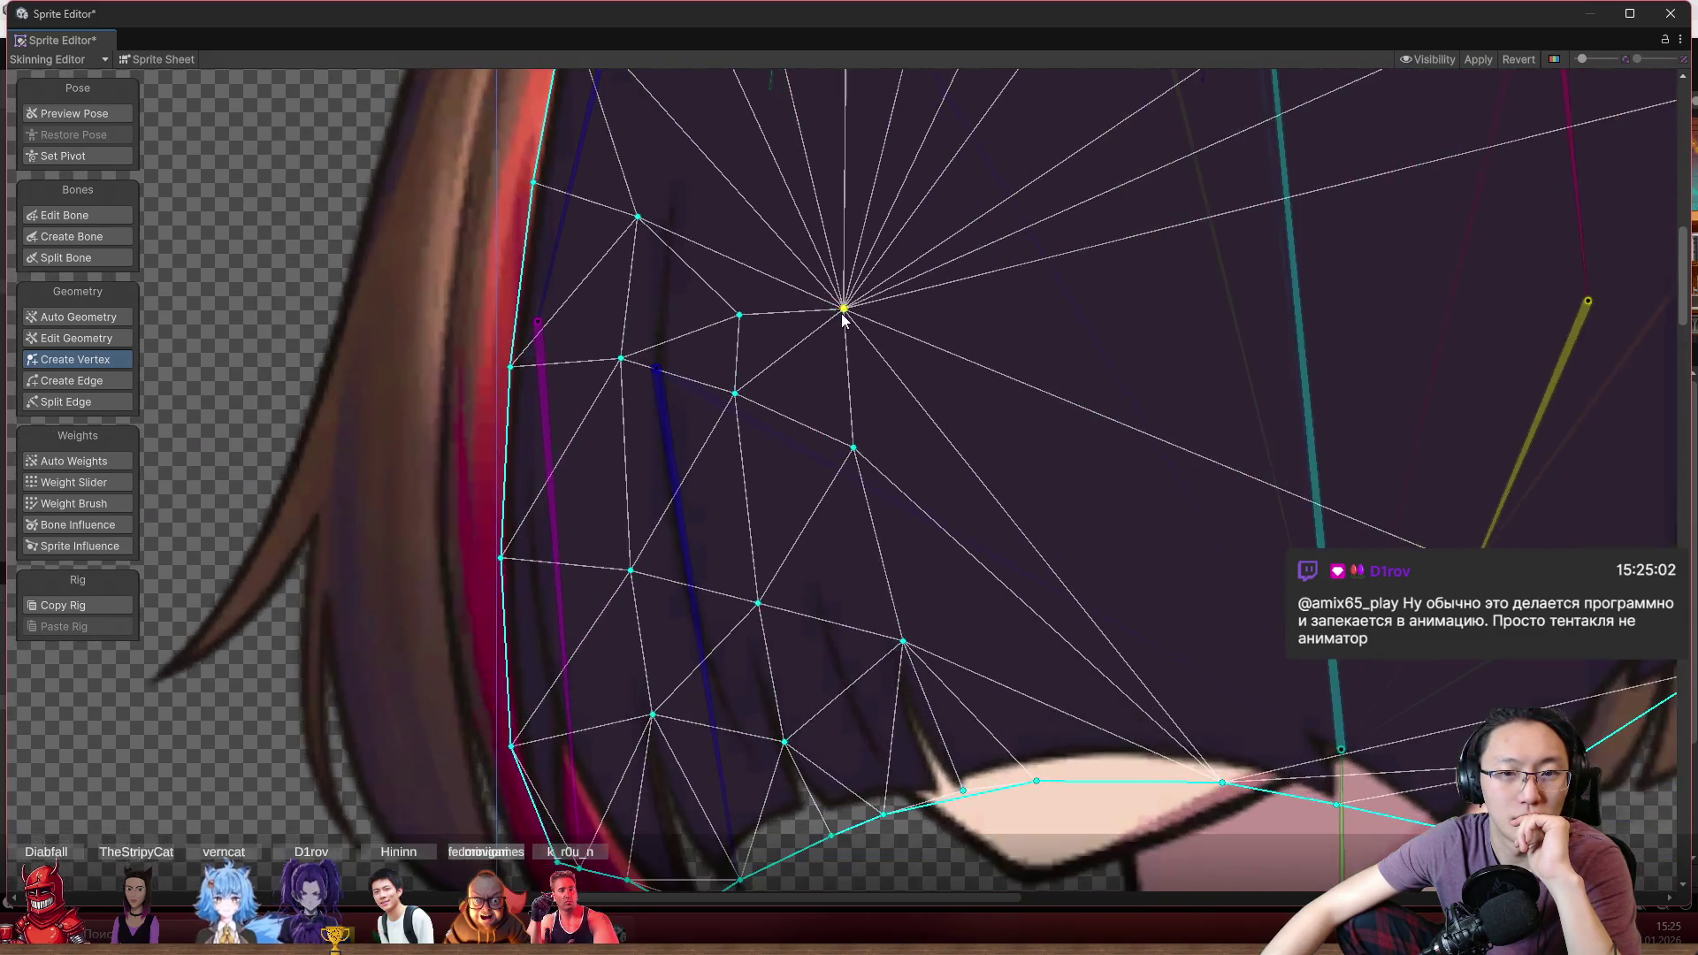
scroll(849, 300, down, 4)
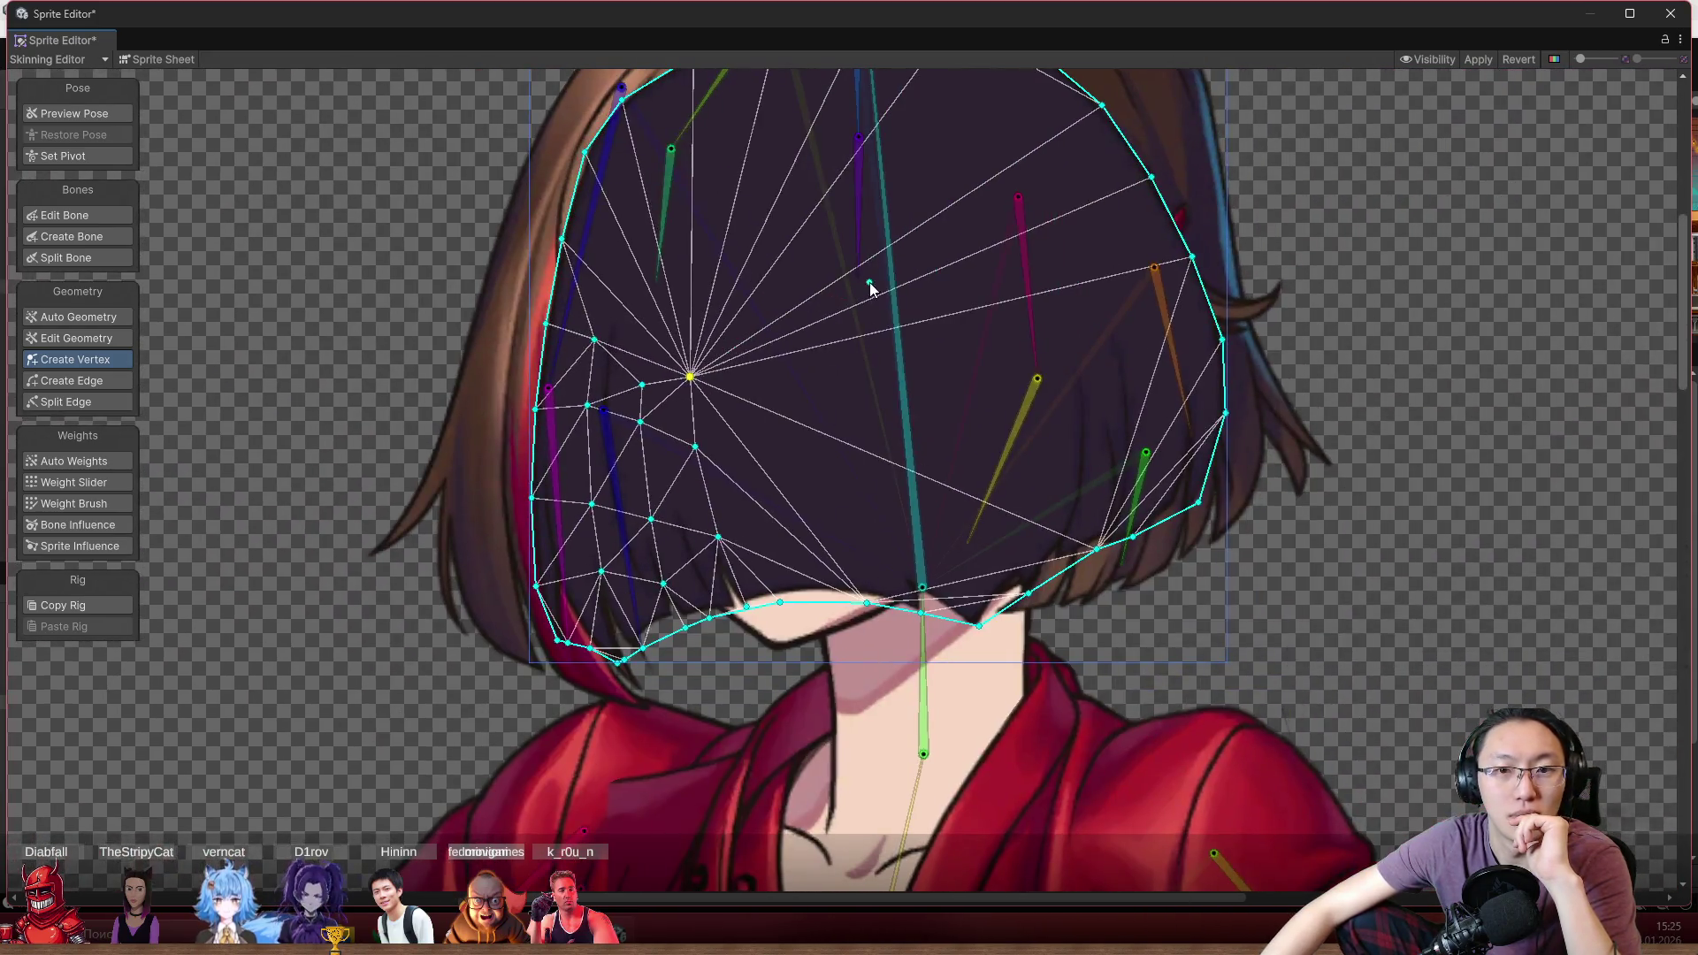
click(883, 276)
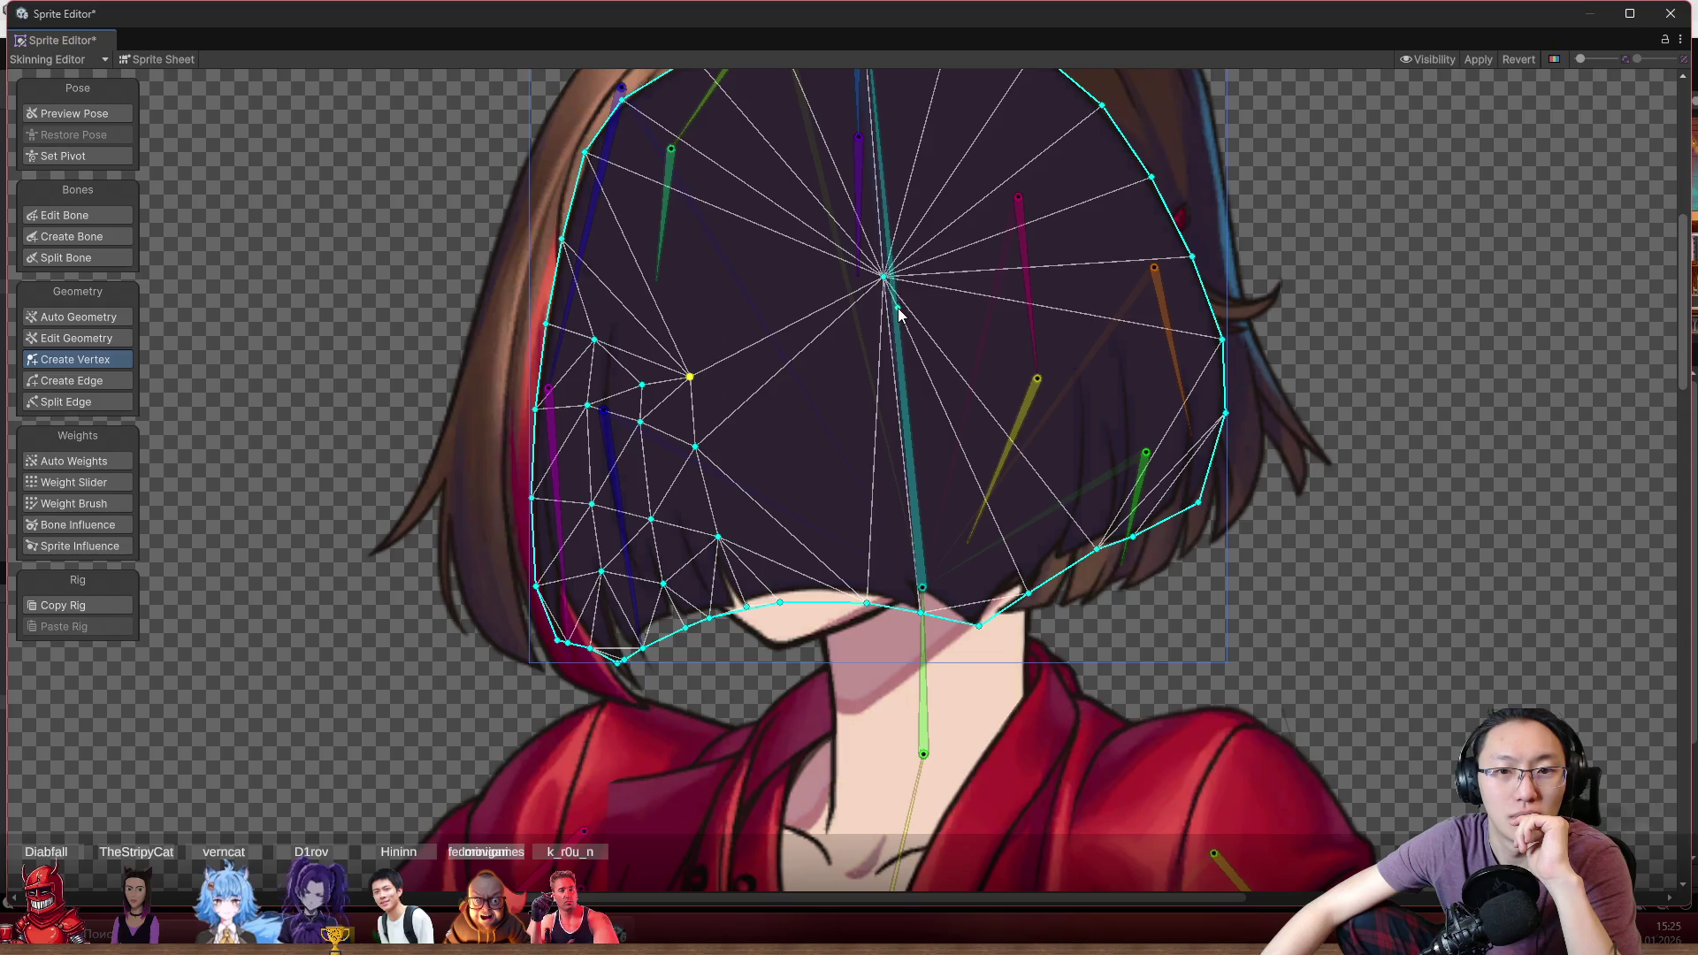
drag(885, 282, 856, 298)
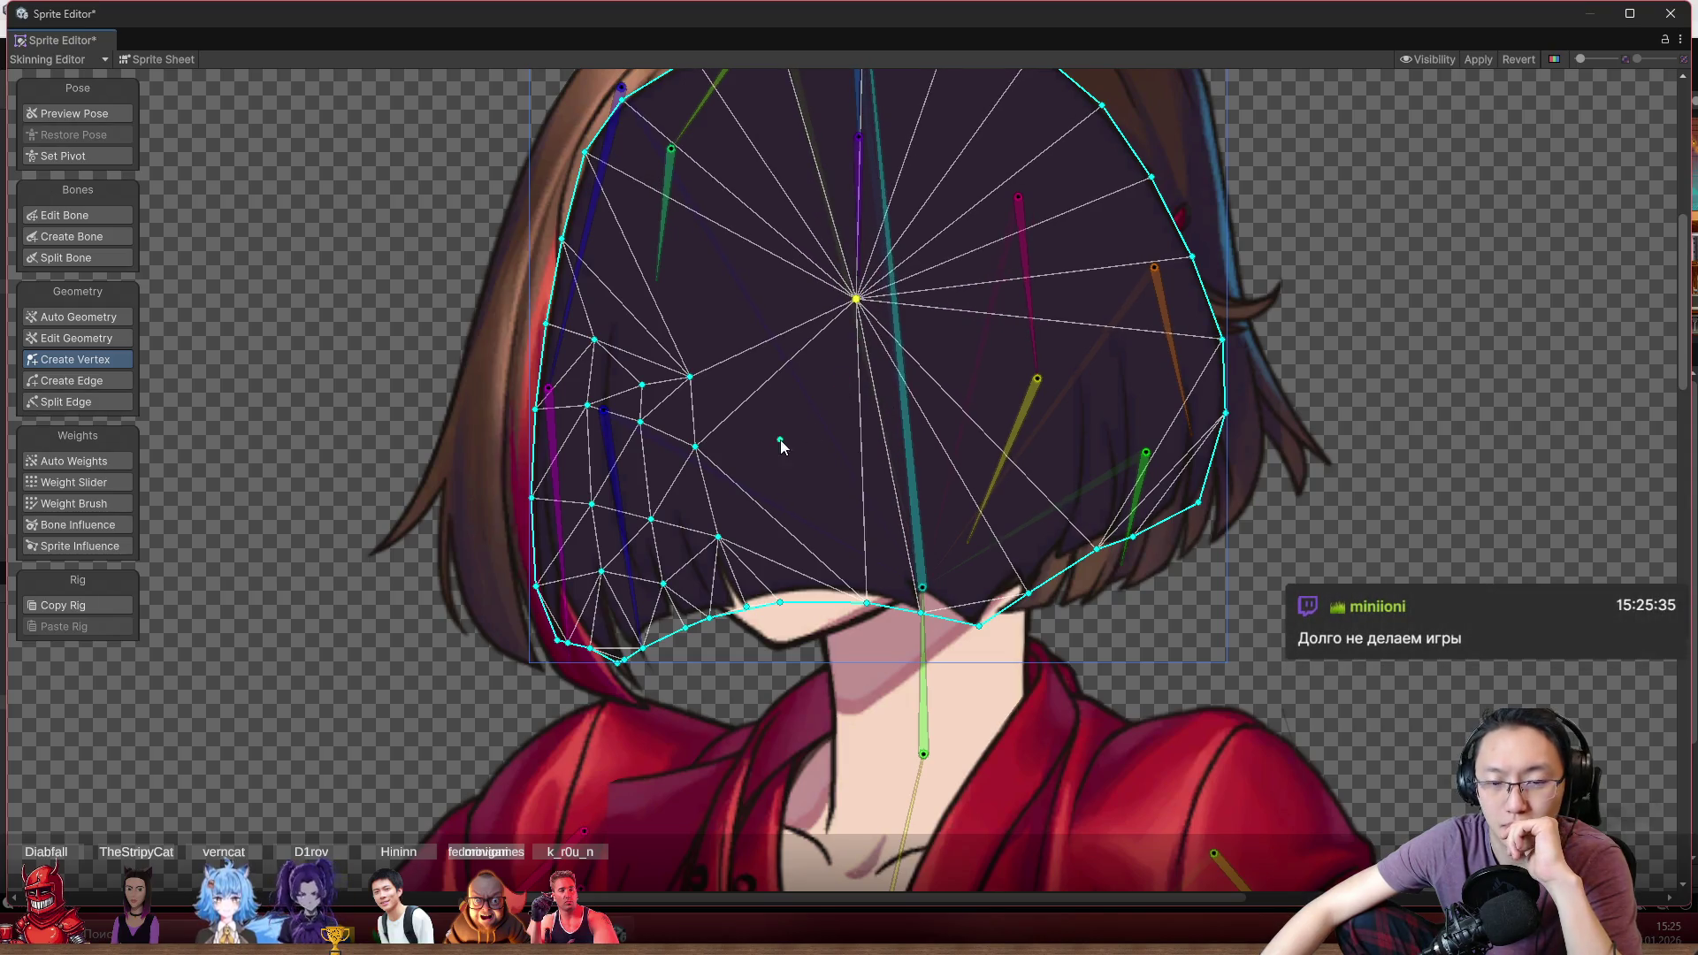
drag(781, 443, 809, 417)
click(814, 426)
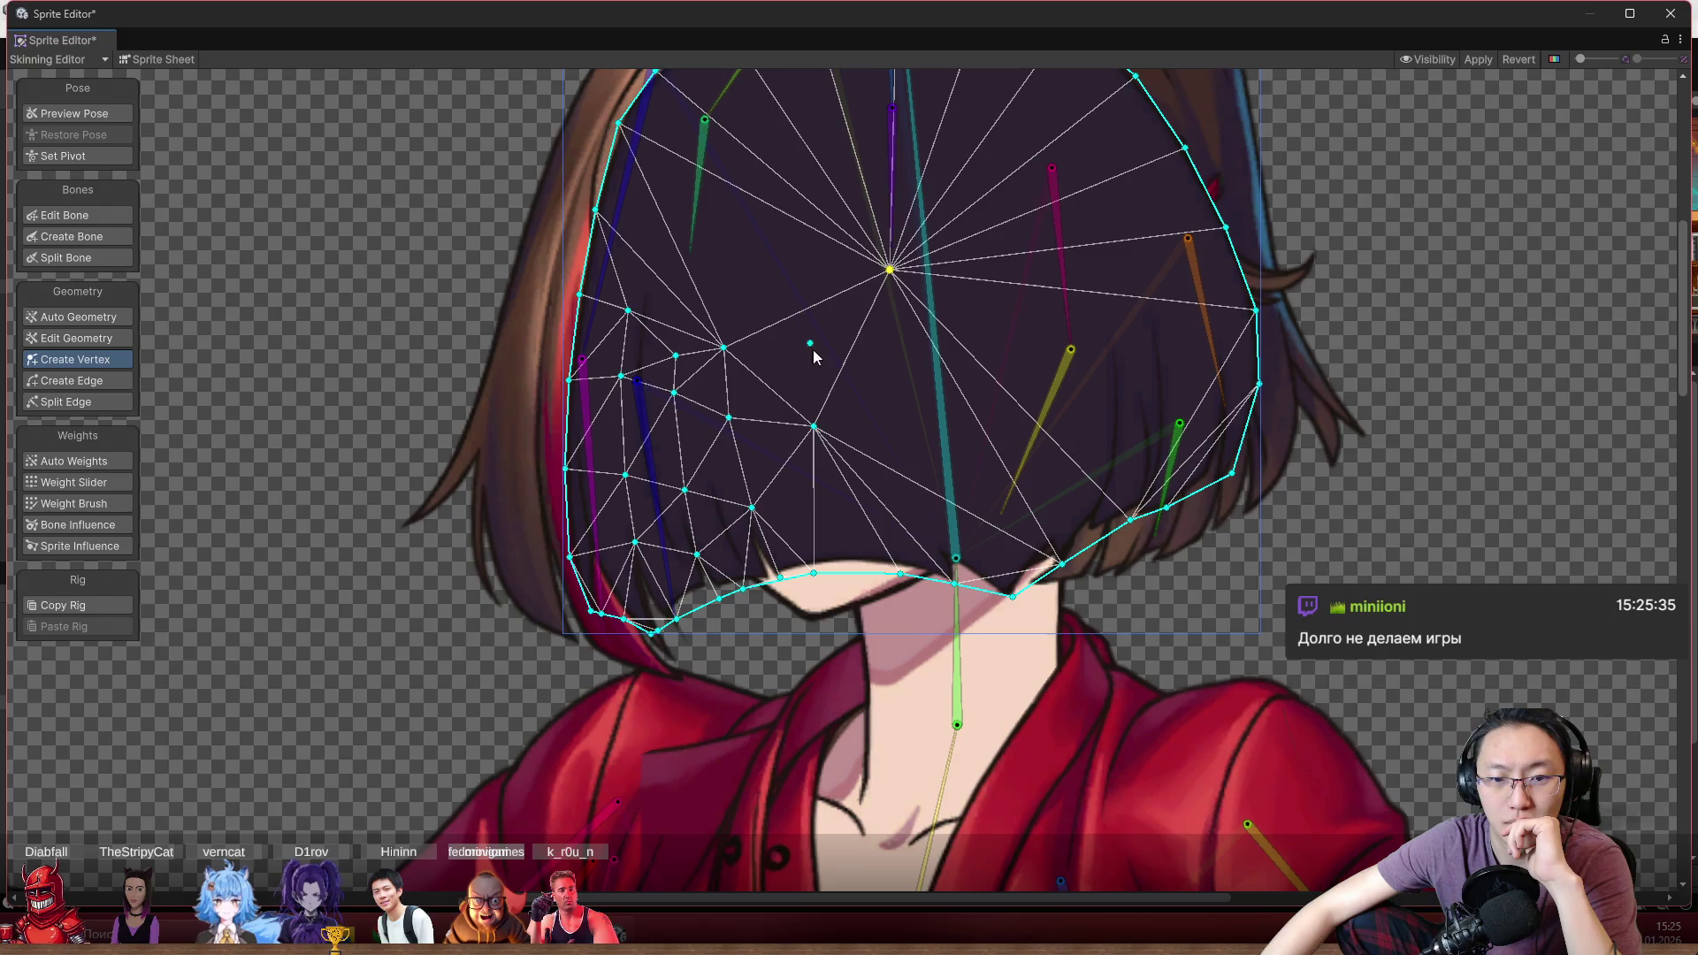
Drag several hair-mesh vertices to reshape the triangles and the lower-left boundary
scroll(814, 356, up, 5)
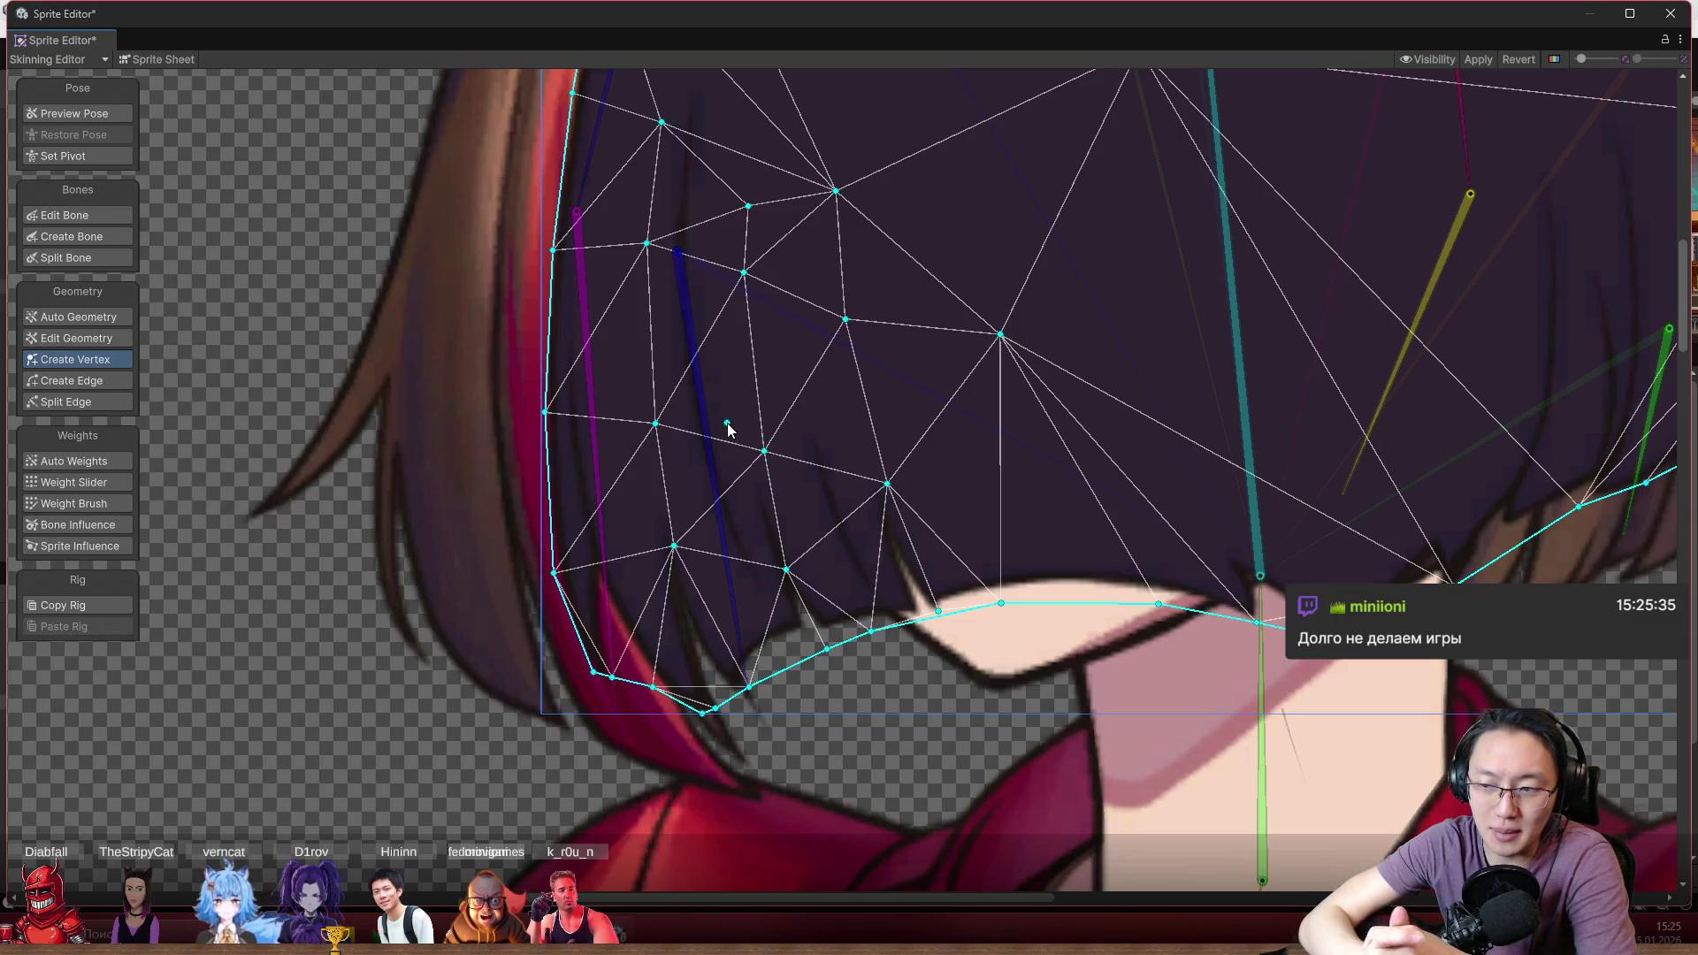
scroll(796, 309, down, 5)
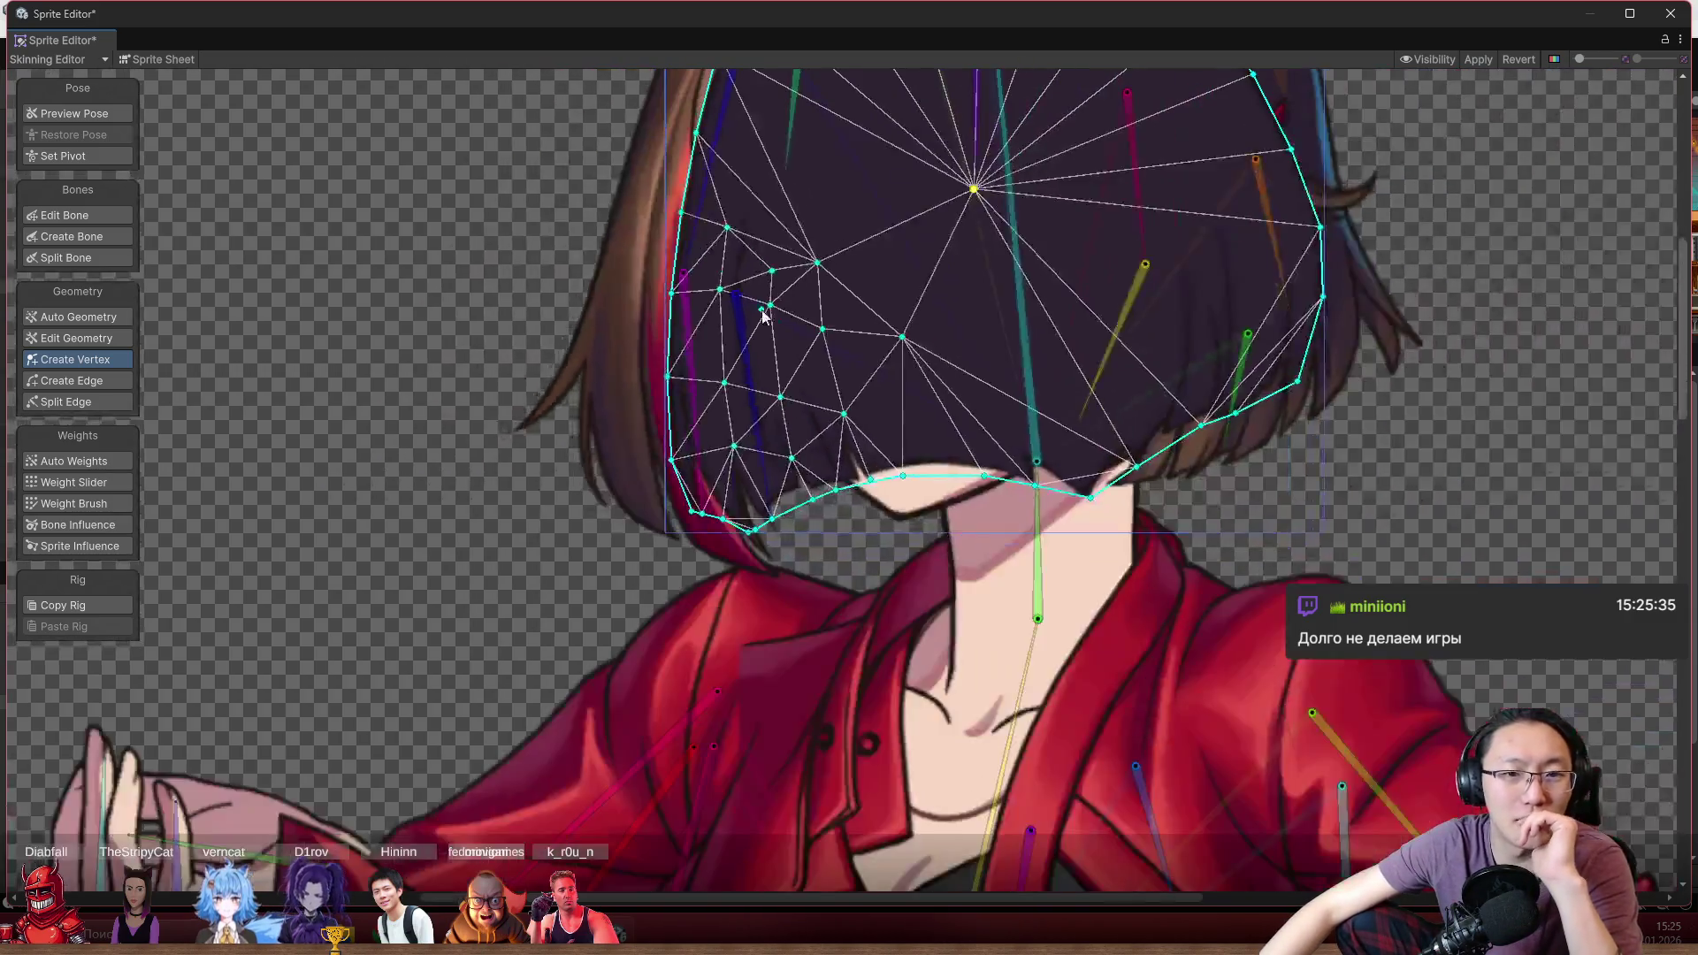
scroll(770, 354, up, 5)
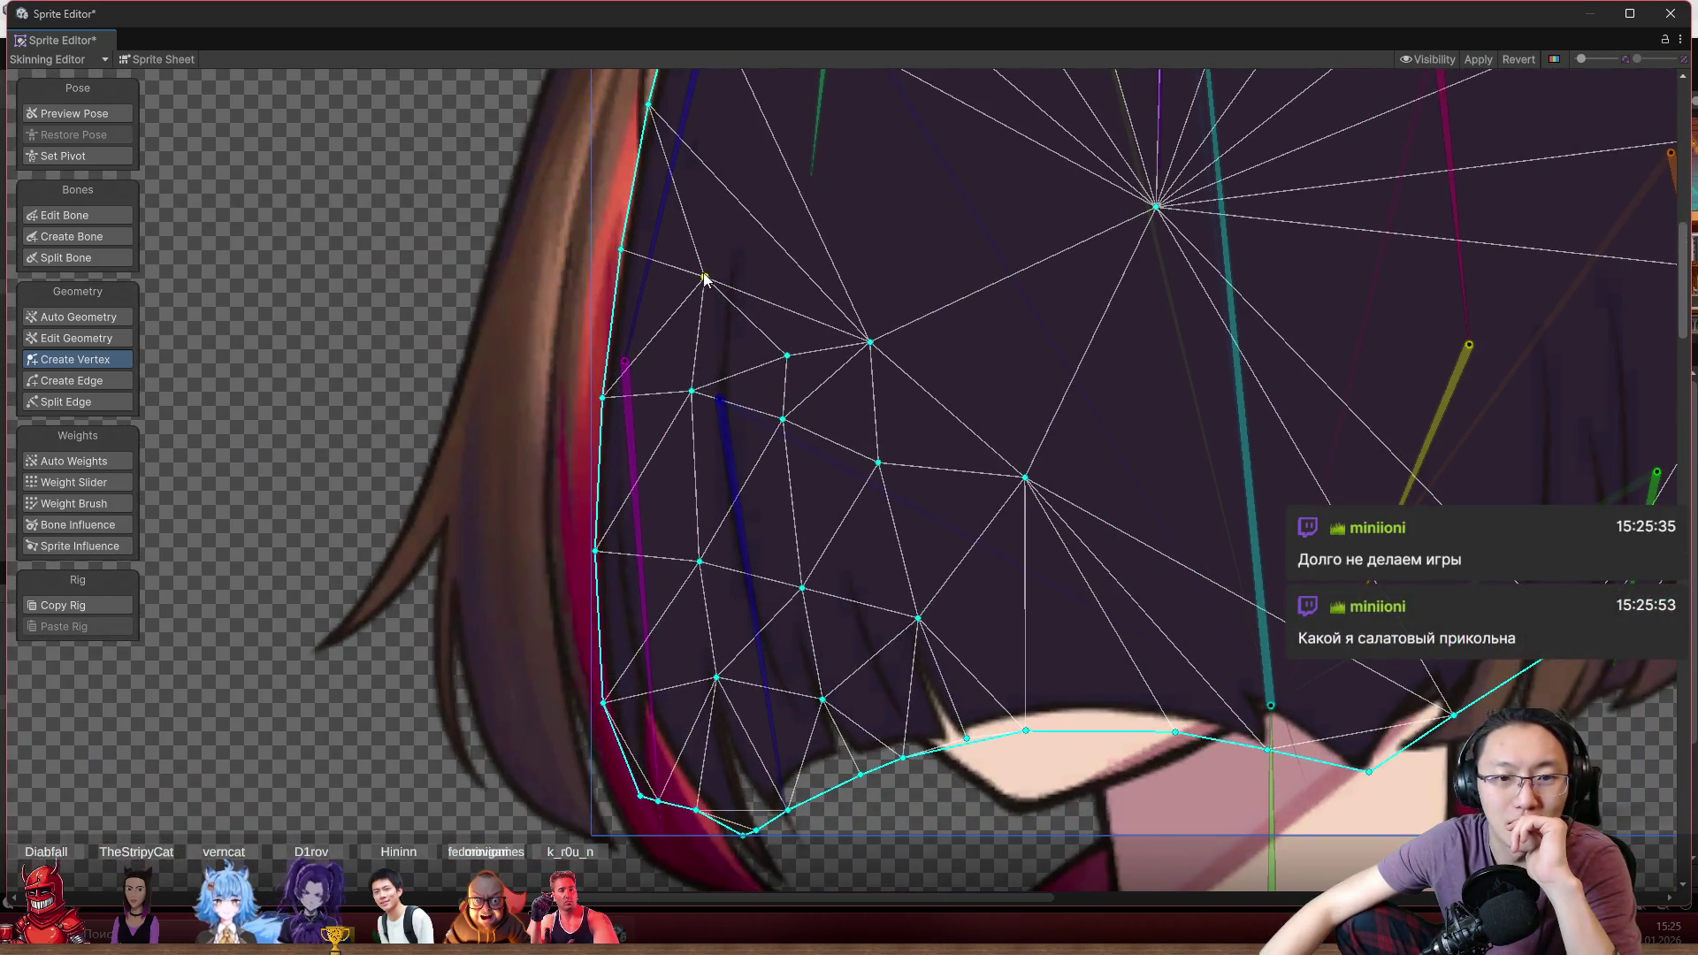
drag(704, 277, 703, 268)
drag(787, 358, 791, 297)
scroll(831, 389, down, 3)
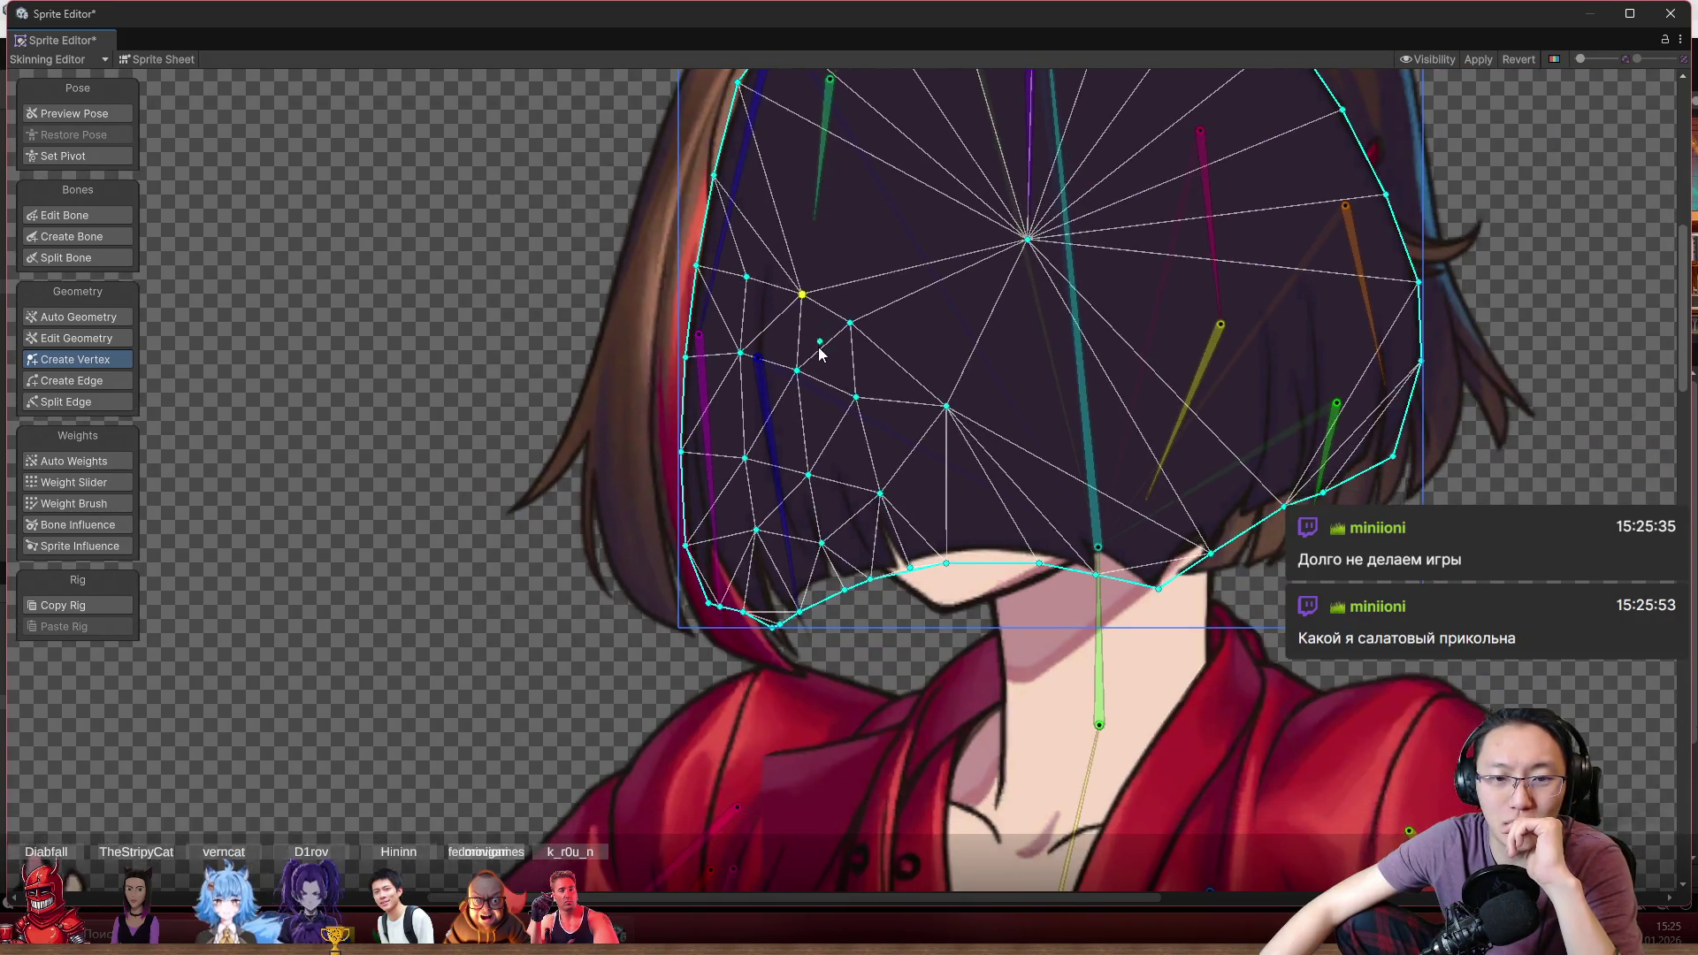
scroll(714, 655, up, 4)
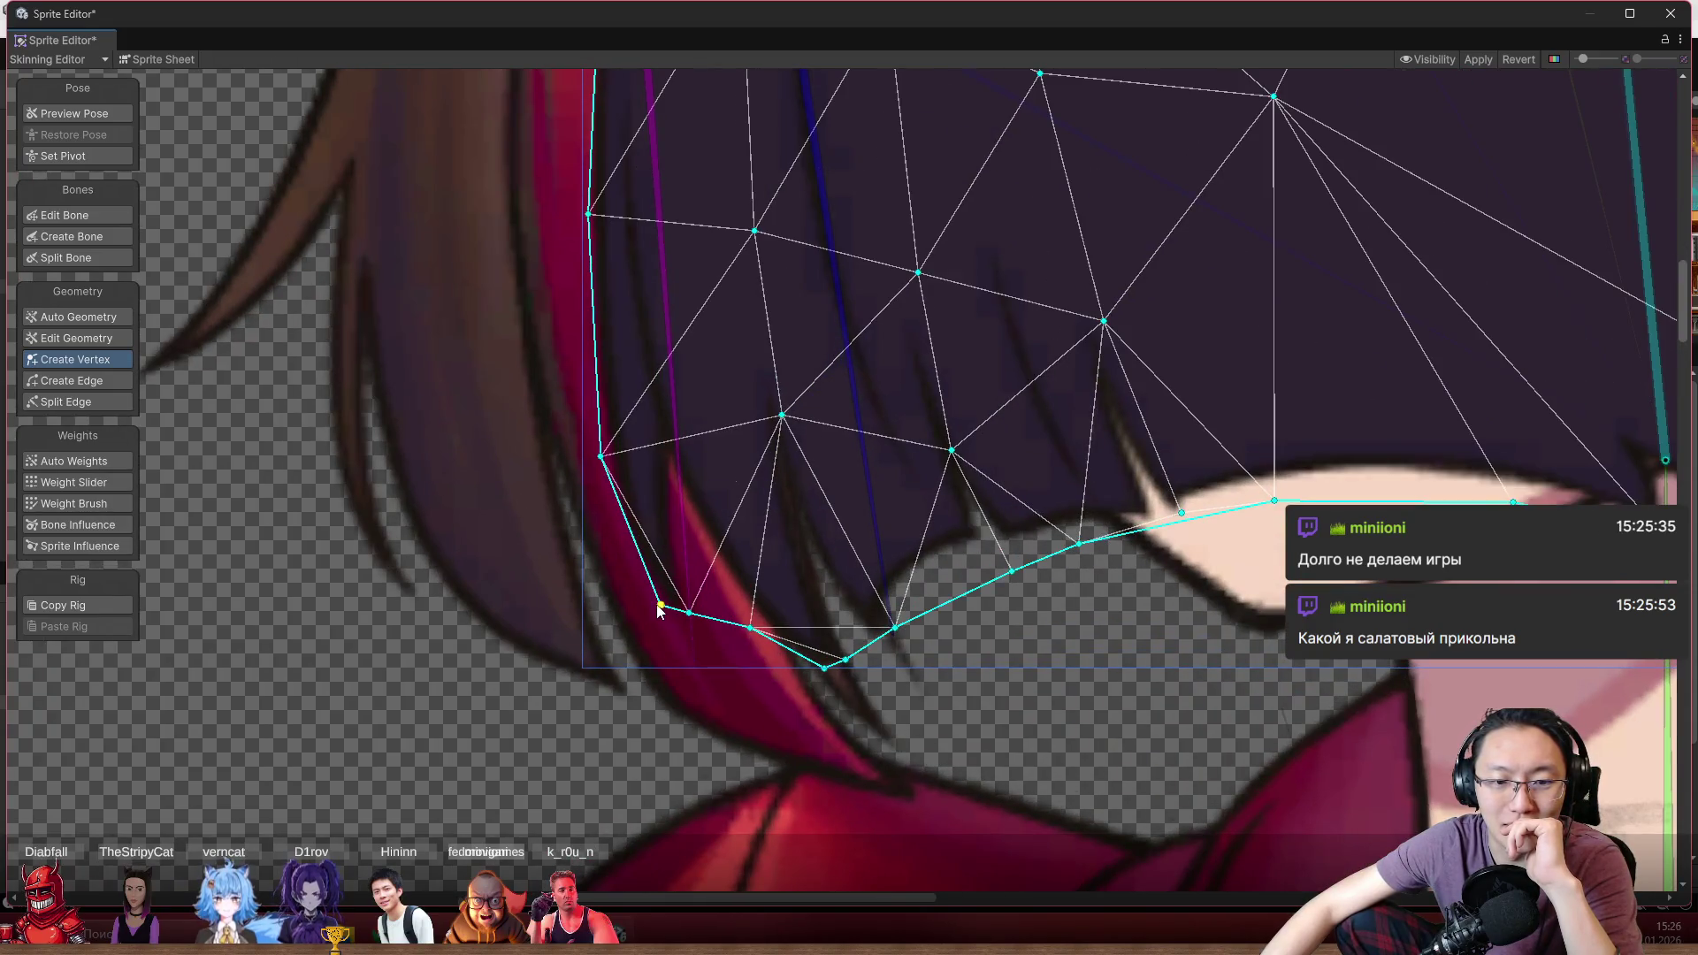
mouse_move(659, 608)
mouse_down()
mouse_move(626, 586)
mouse_move(676, 639)
mouse_move(807, 672)
mouse_move(884, 672)
mouse_move(902, 630)
mouse_move(941, 644)
mouse_move(935, 613)
mouse_up()
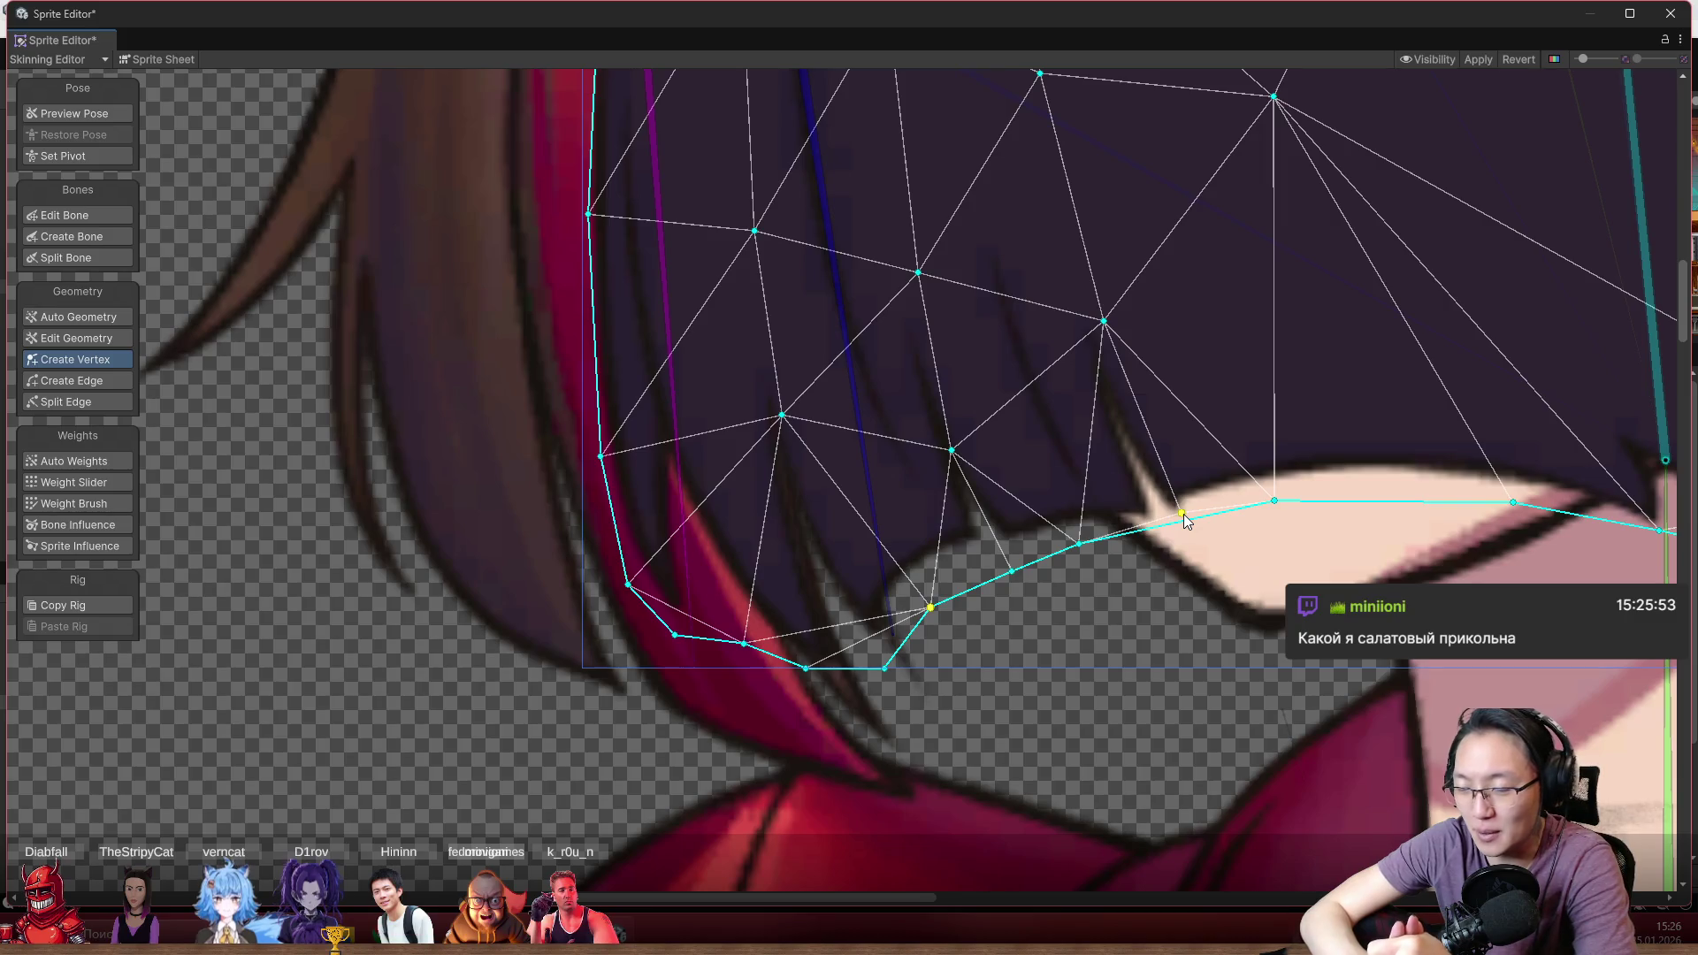
Add a vertex on the lower hair edge, recenter the mesh, and show its bone weights
click(1246, 492)
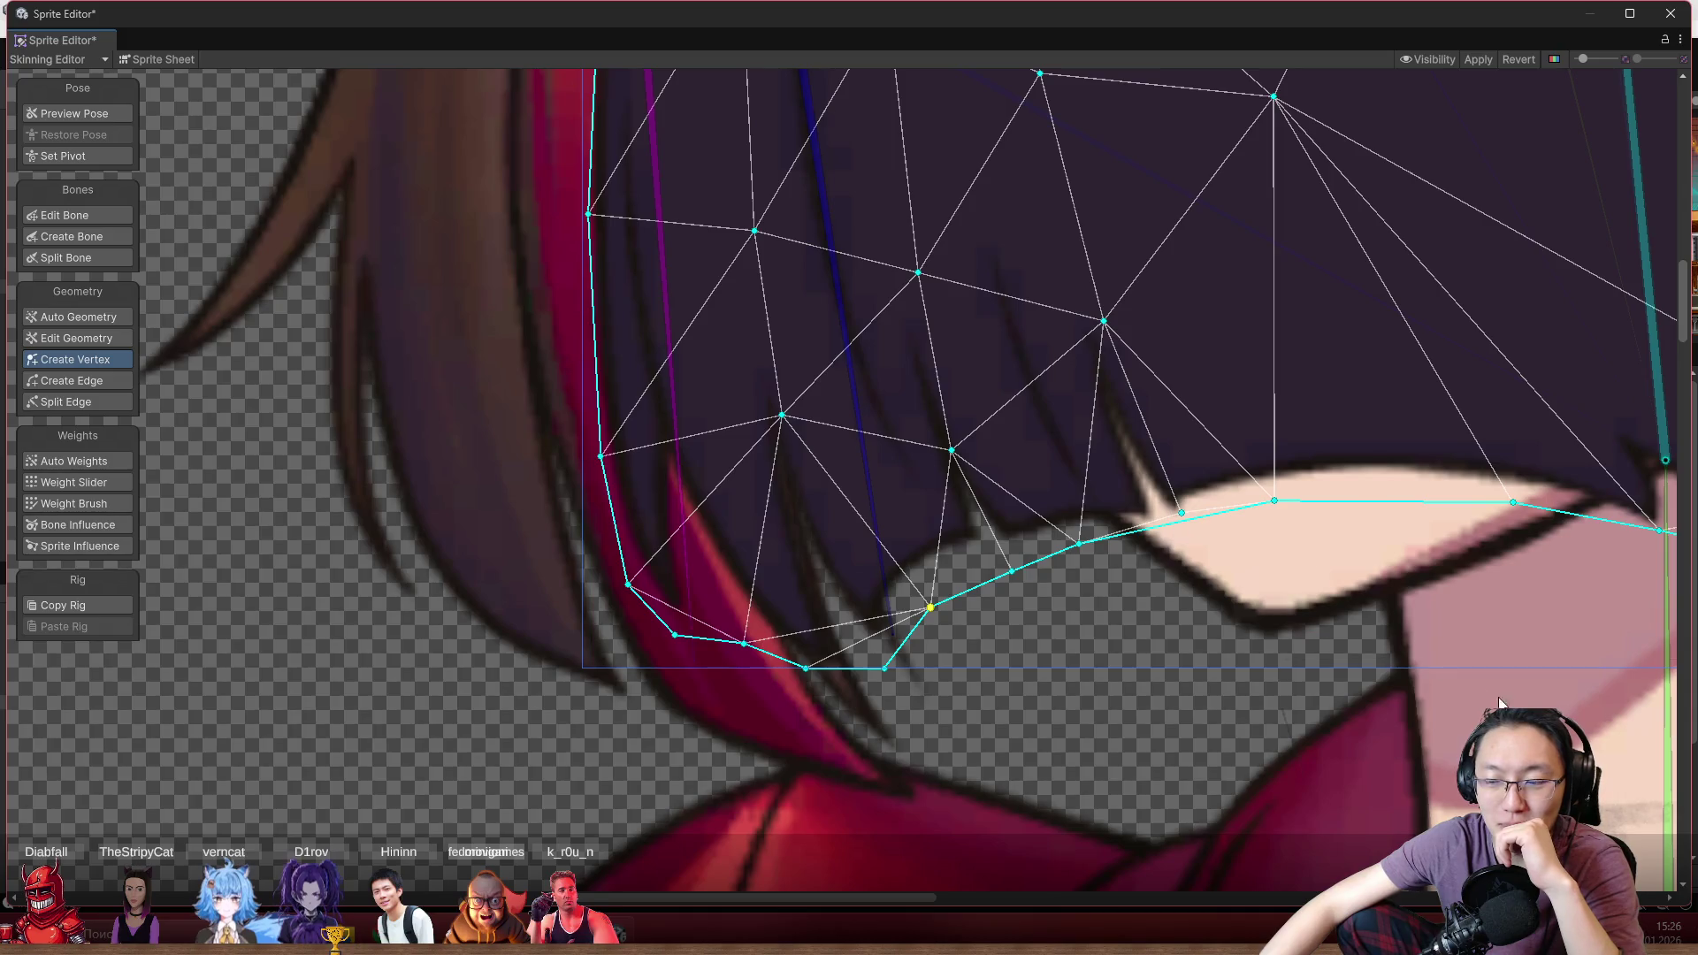
scroll(816, 557, down, 4)
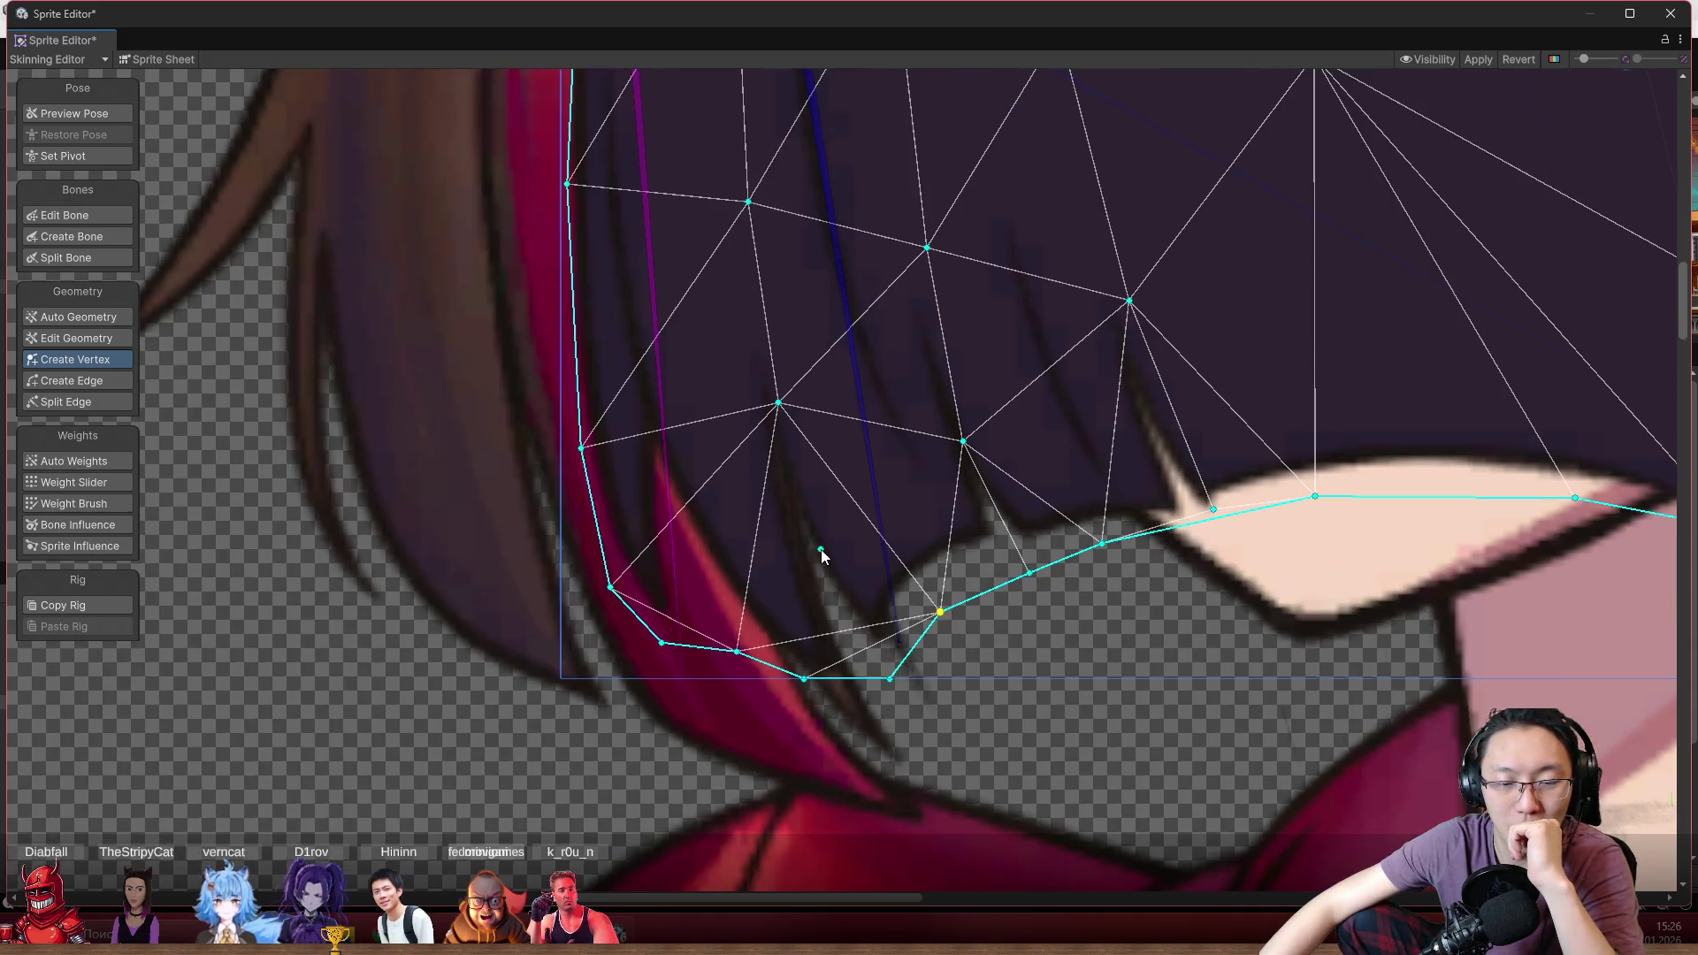
scroll(829, 548, up, 4)
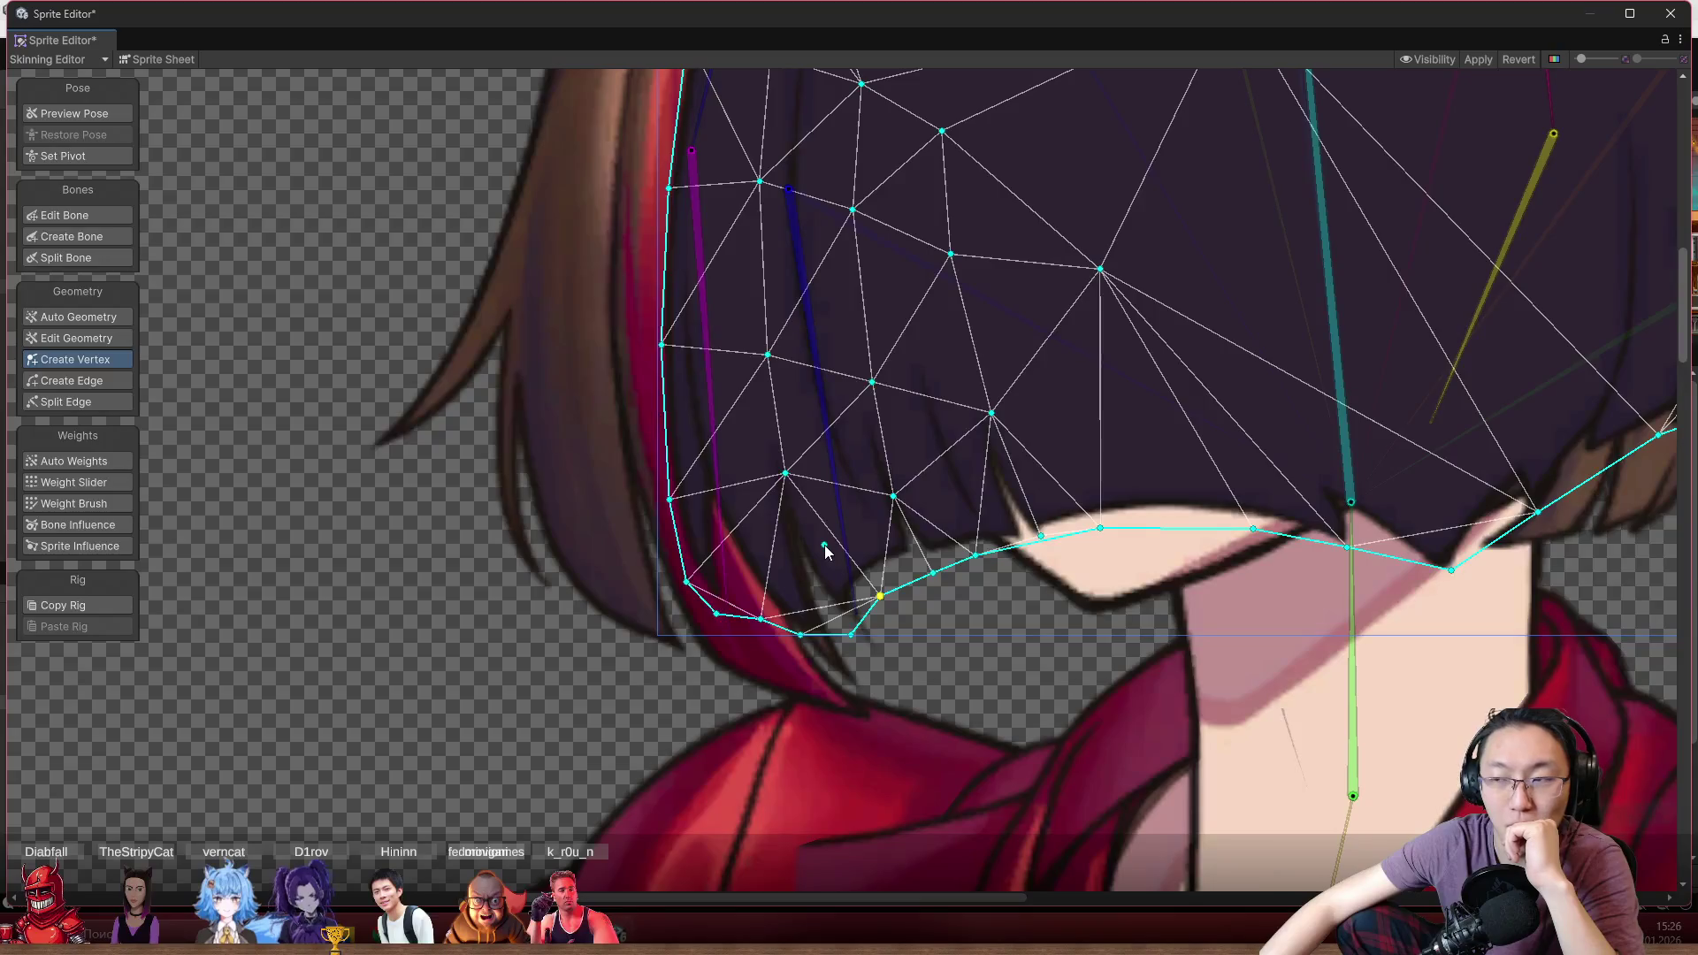
drag(812, 543, 727, 624)
scroll(622, 531, up, 3)
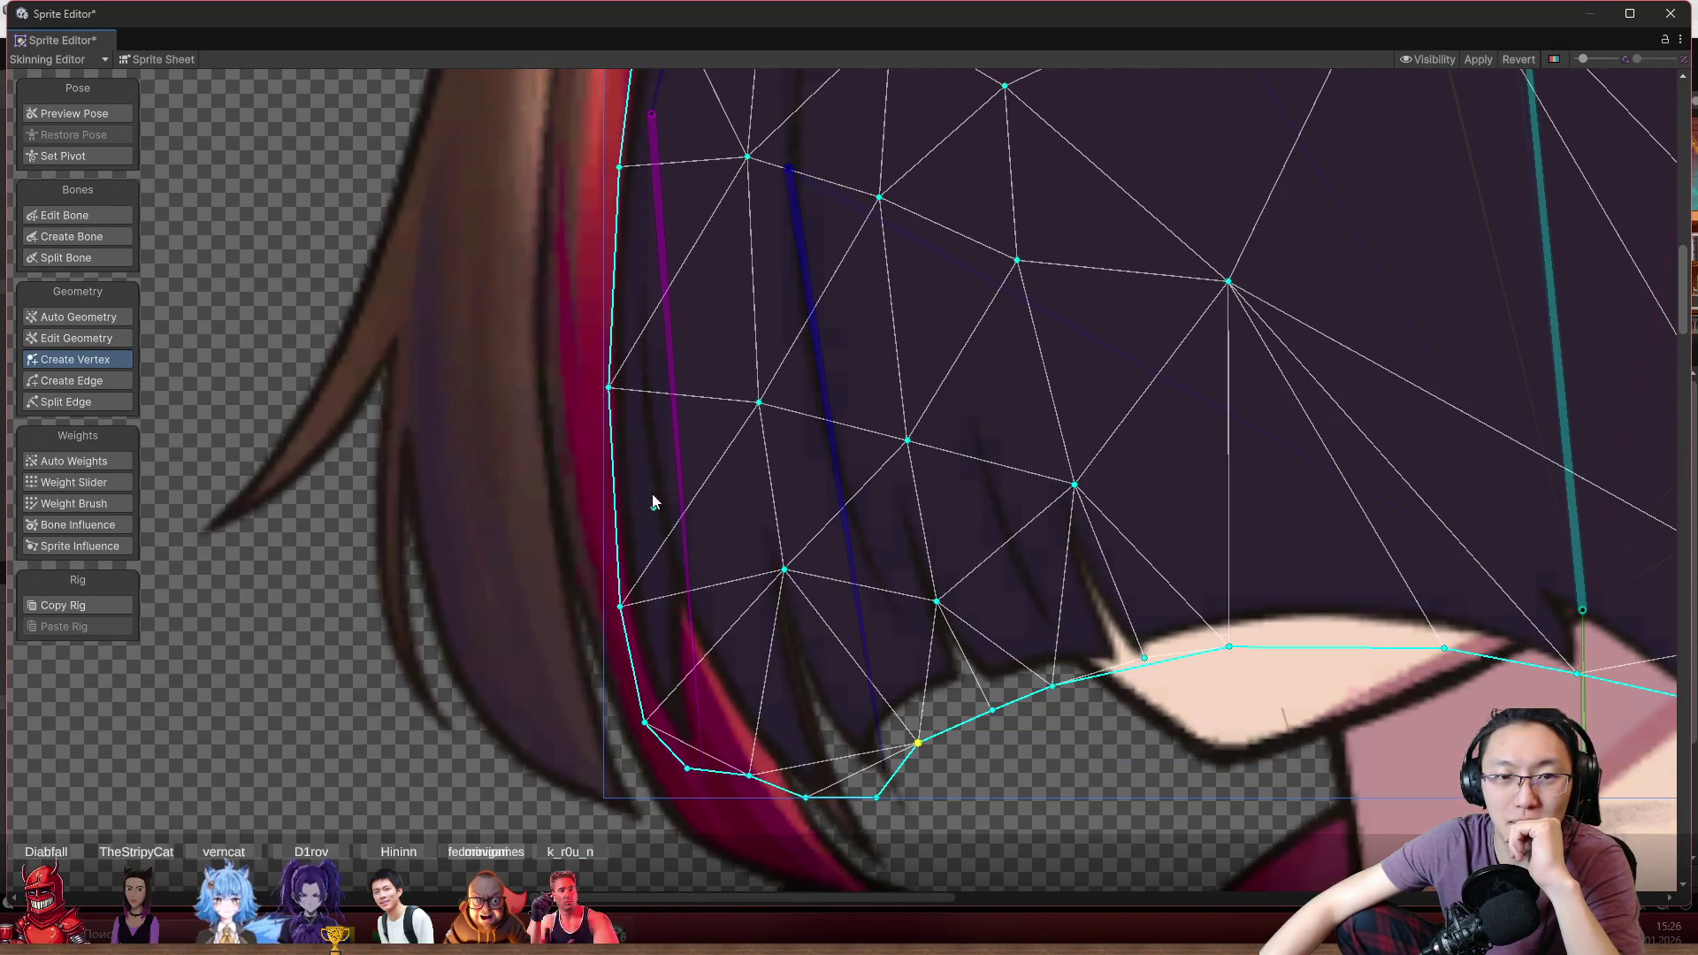
drag(652, 502, 640, 694)
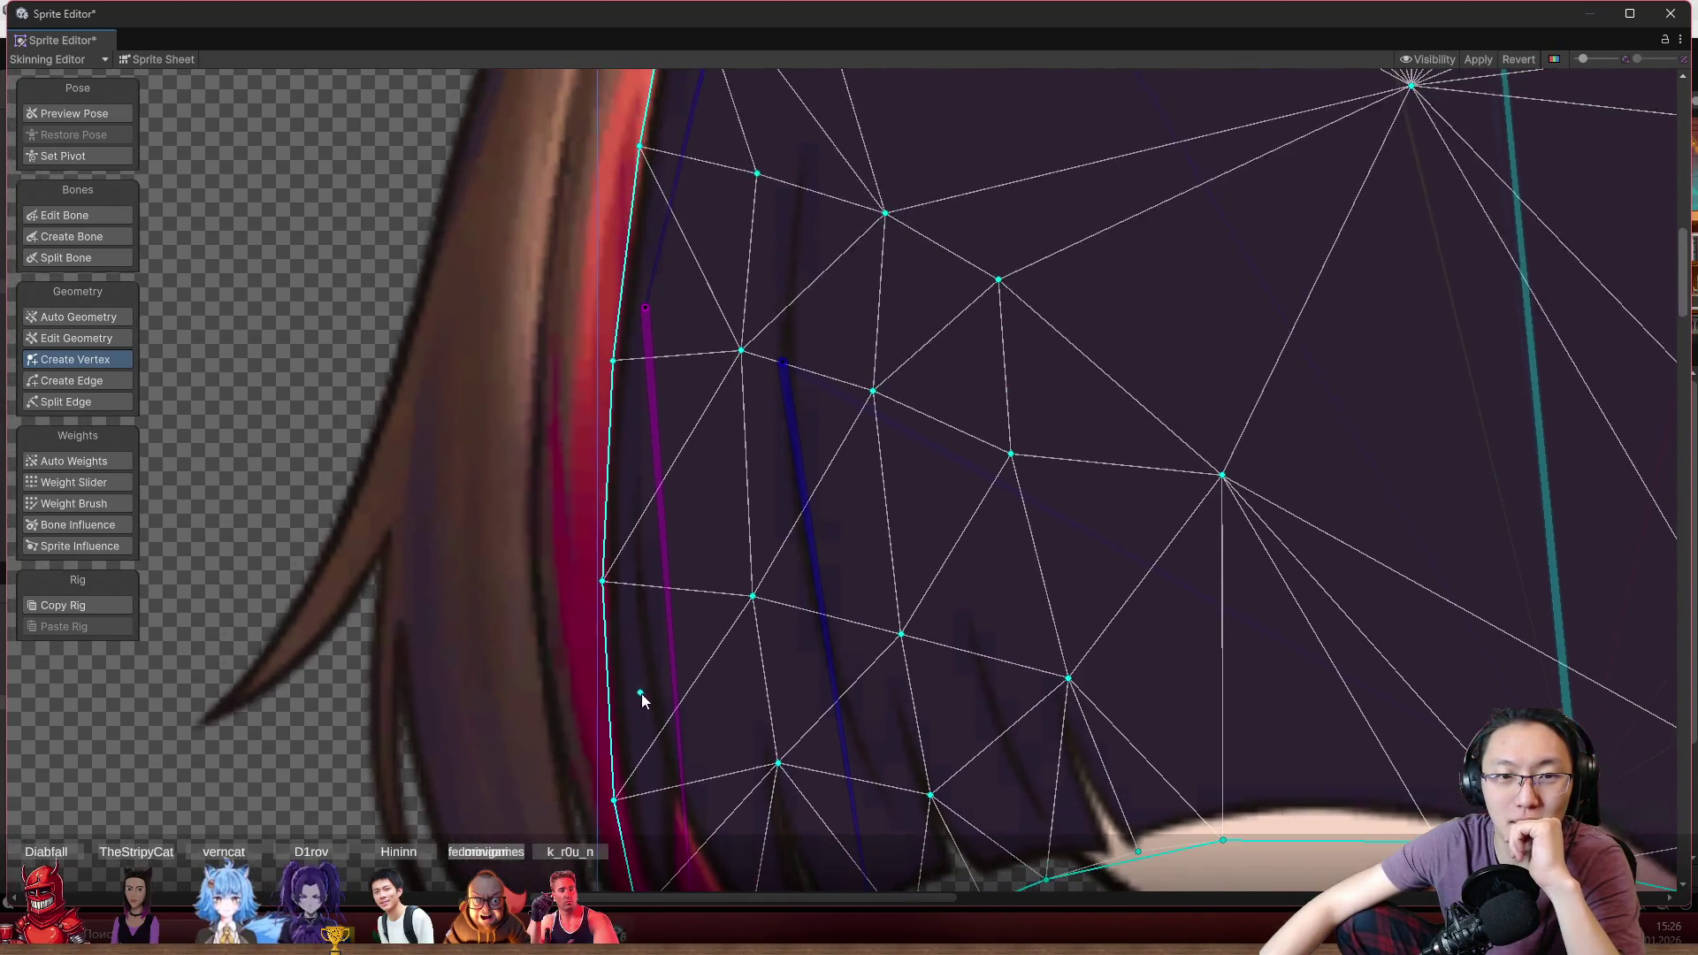
scroll(692, 460, down, 3)
mouse_move(822, 502)
mouse_down()
mouse_move(747, 493)
mouse_move(750, 448)
mouse_up()
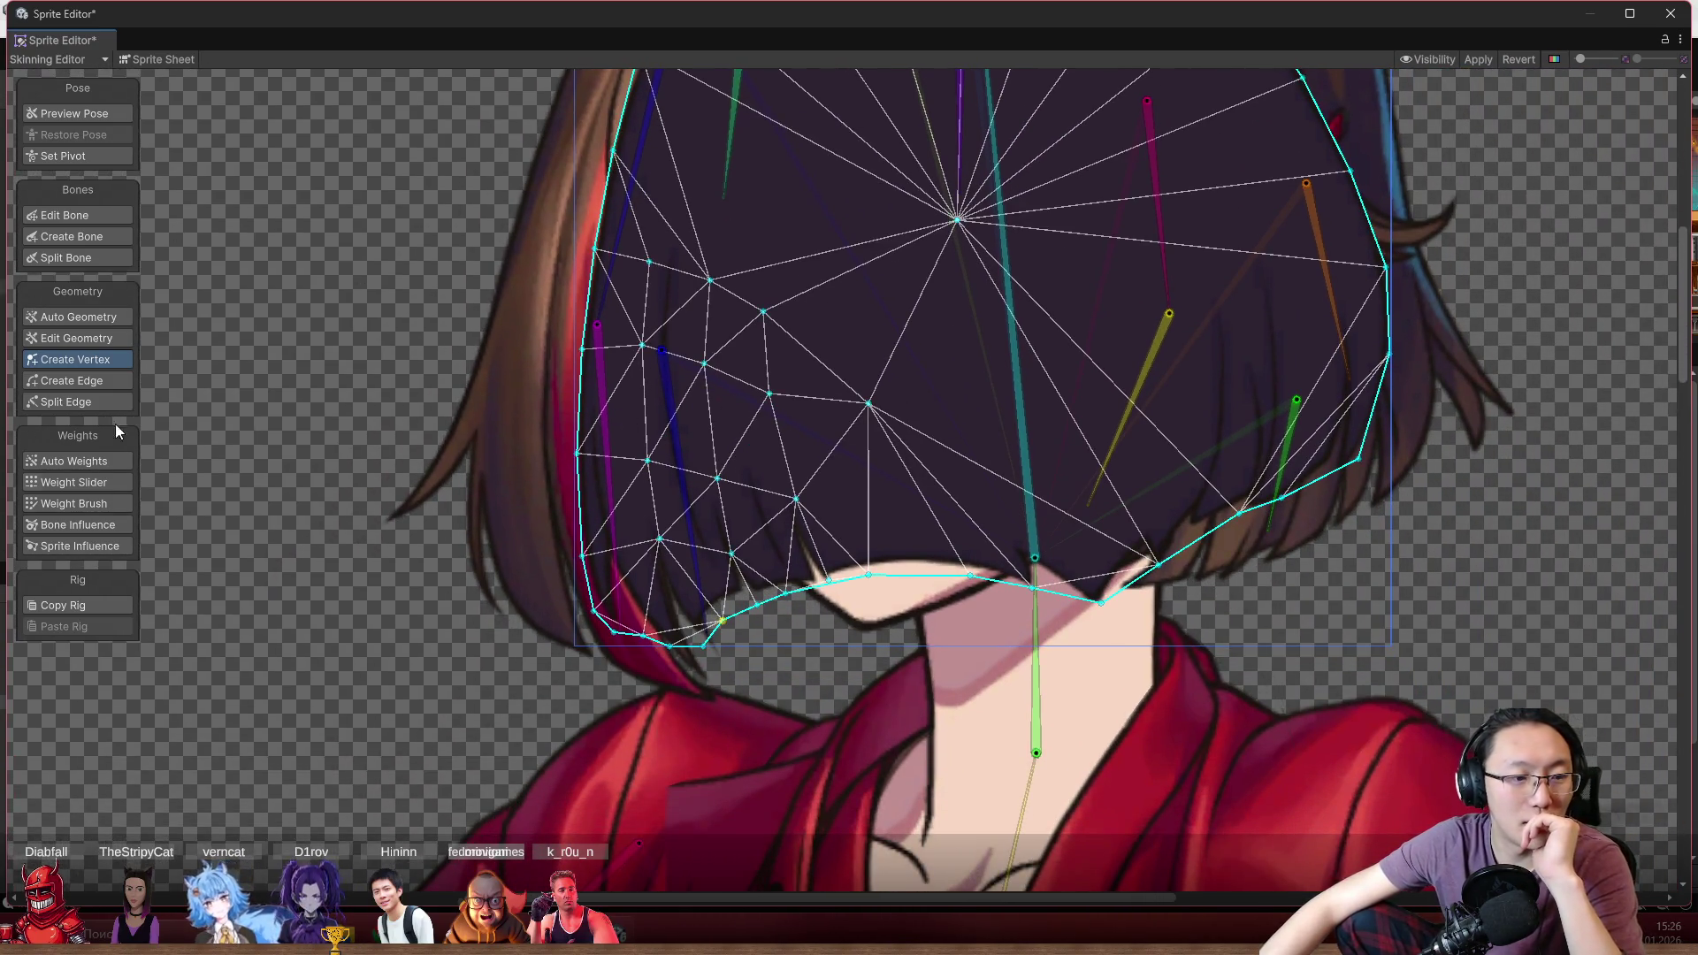
click(90, 489)
scroll(784, 453, up, 2)
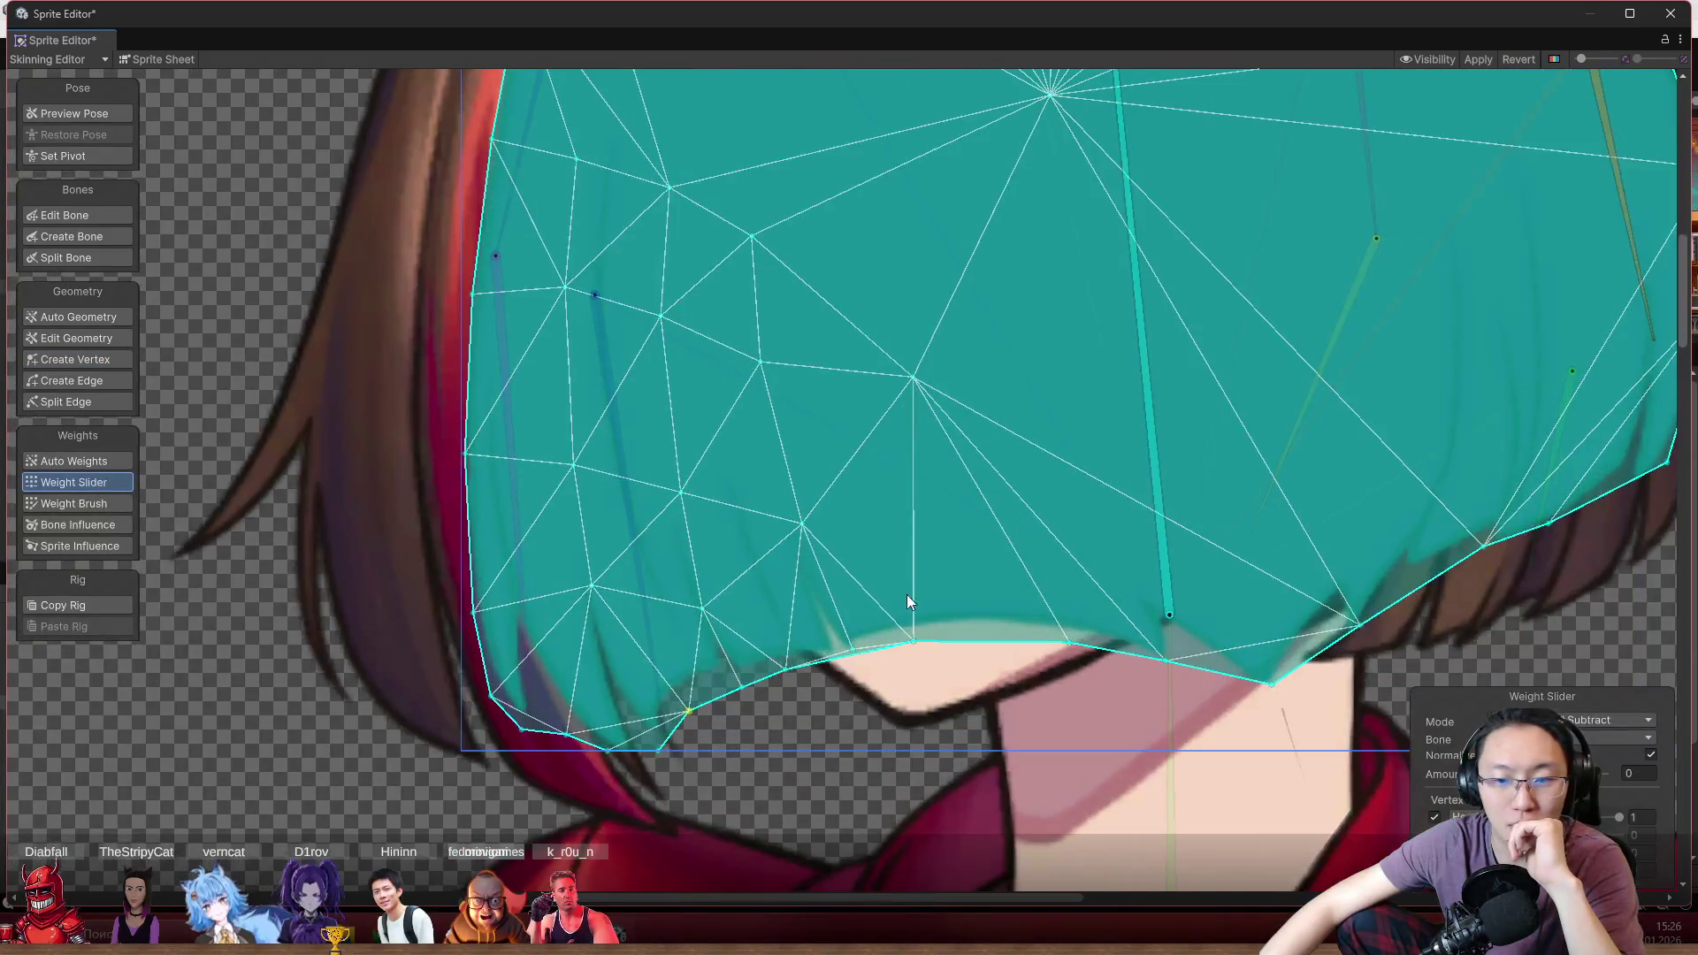
Paint the left hair strands onto their hair bones with the Weight Brush, bending each bone to test
click(89, 503)
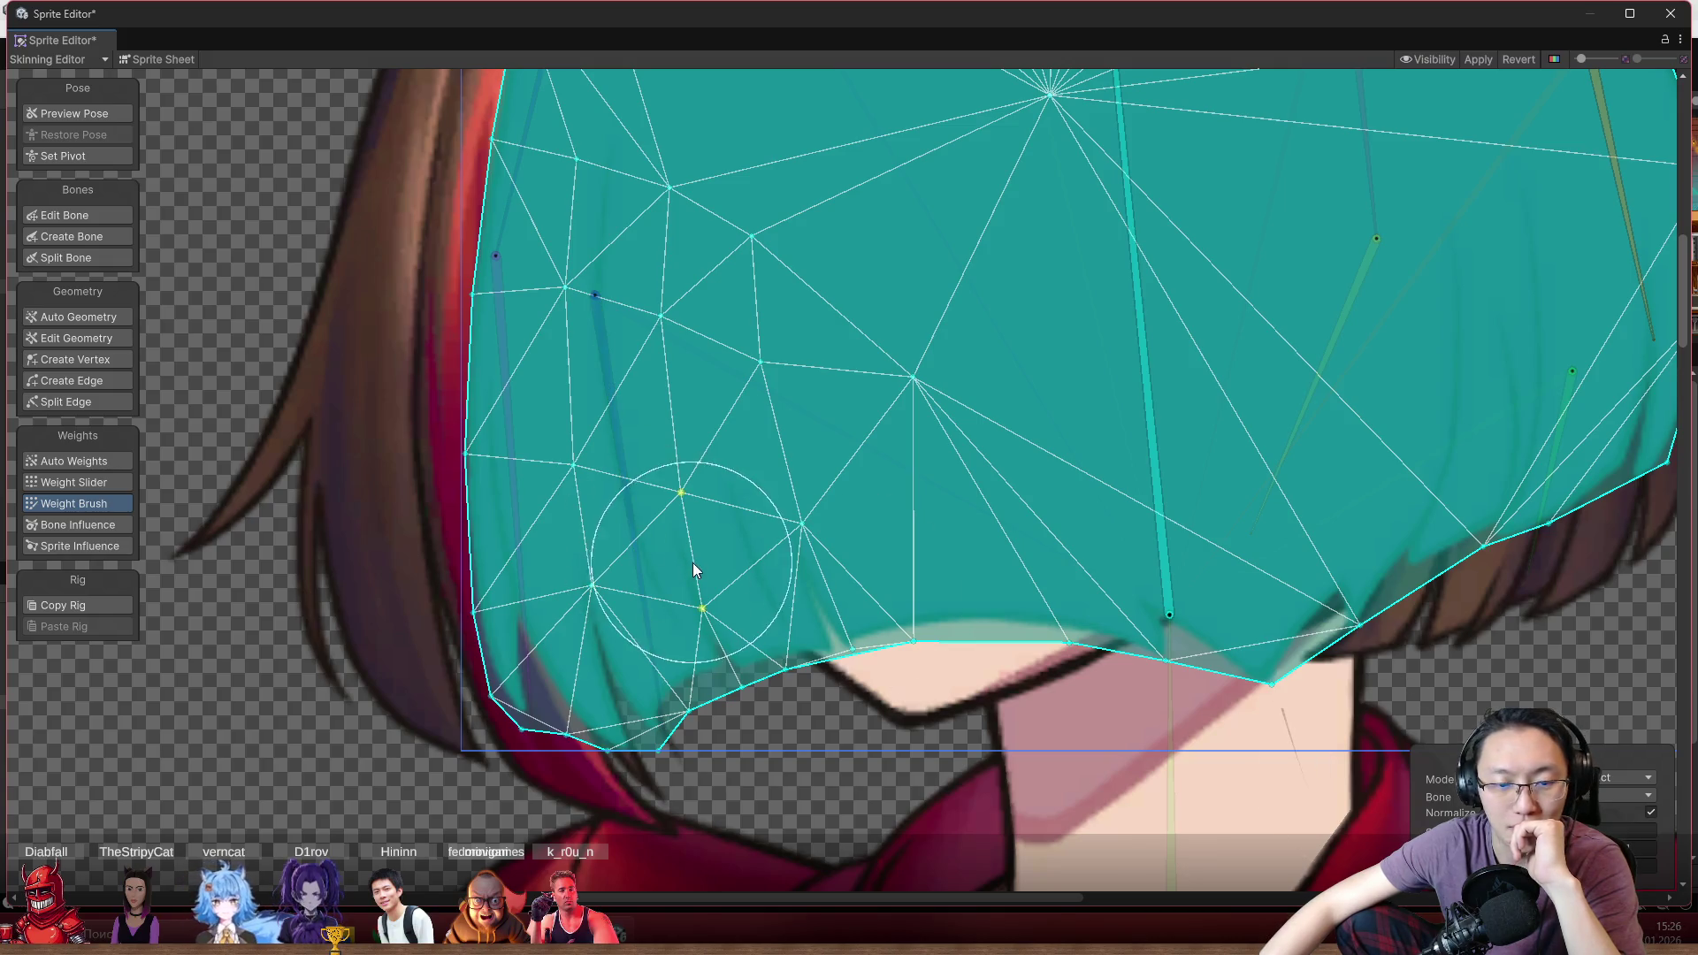
click(652, 557)
mouse_move(746, 800)
mouse_down()
mouse_move(854, 835)
mouse_move(390, 334)
mouse_up()
drag(637, 530, 725, 663)
click(531, 601)
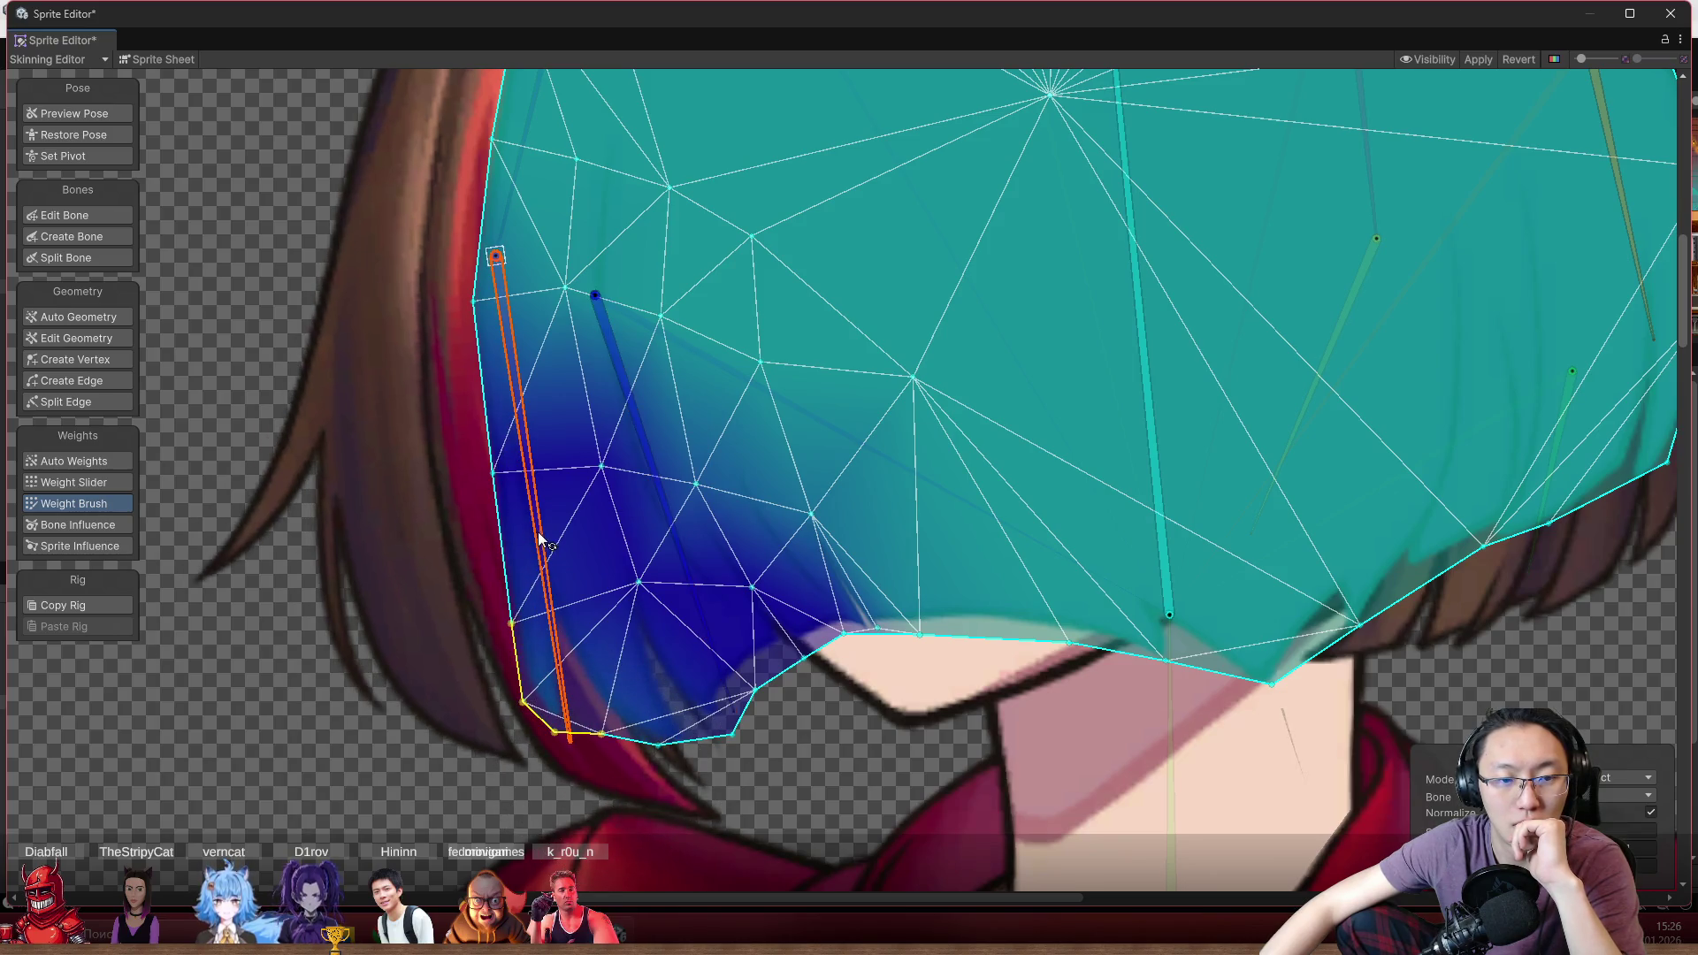
drag(538, 532, 437, 534)
click(652, 502)
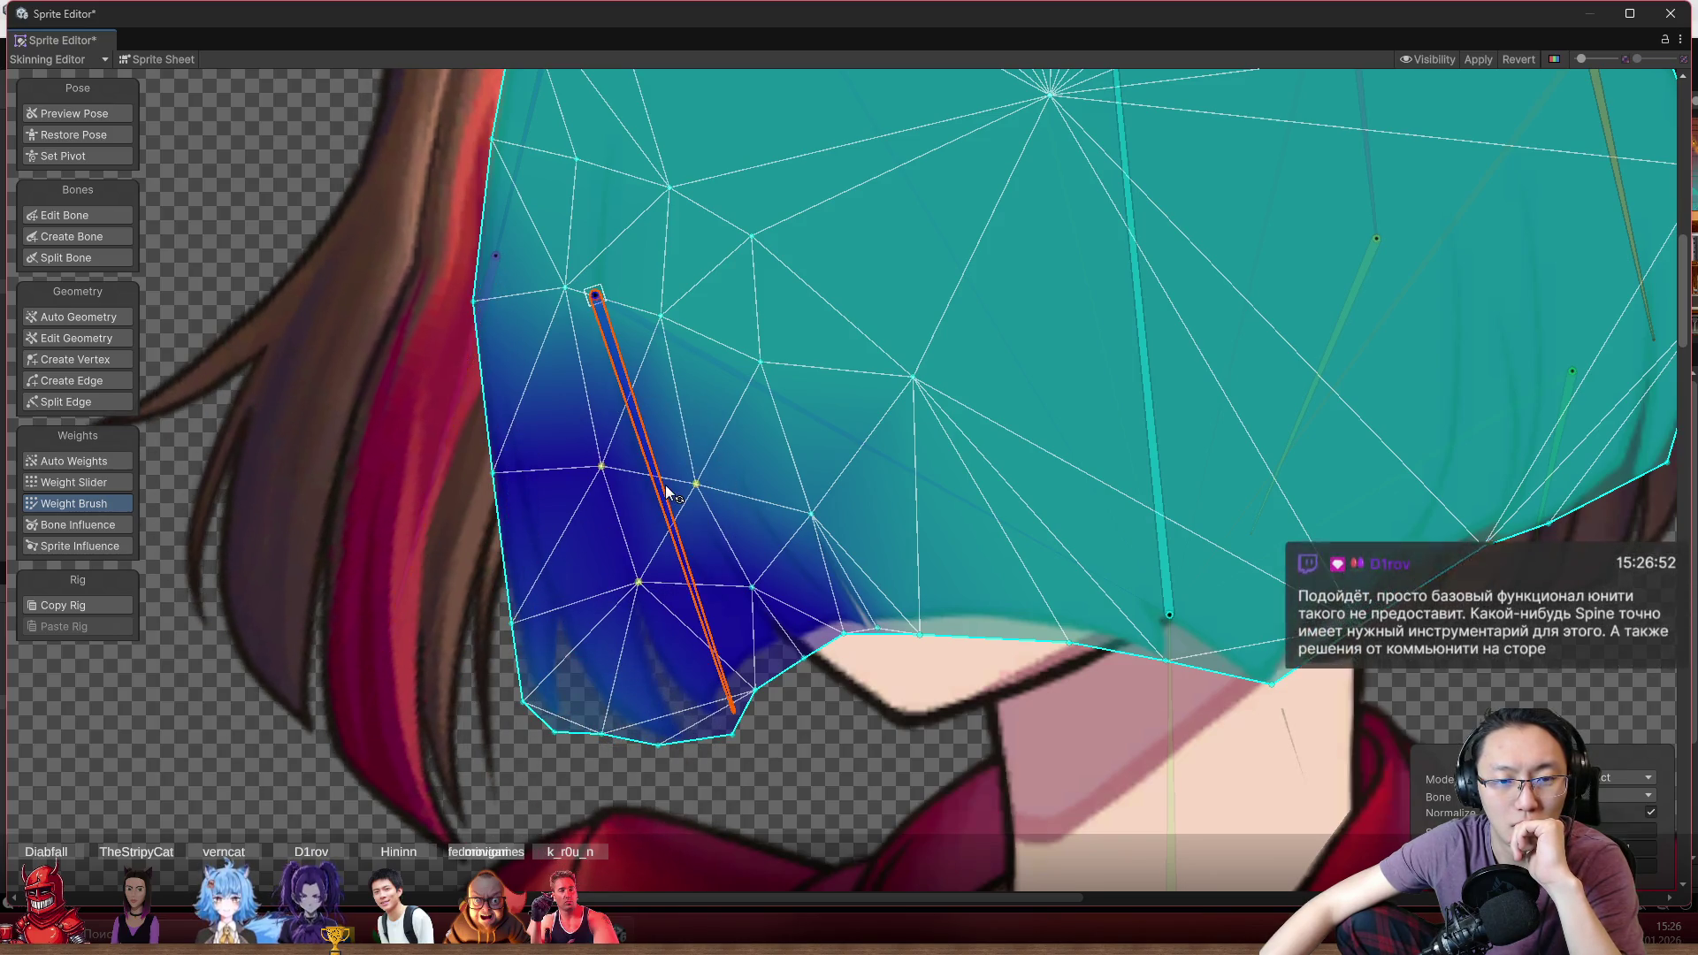
mouse_move(691, 625)
mouse_down()
mouse_move(653, 645)
mouse_move(709, 660)
mouse_move(652, 677)
mouse_move(715, 663)
mouse_up()
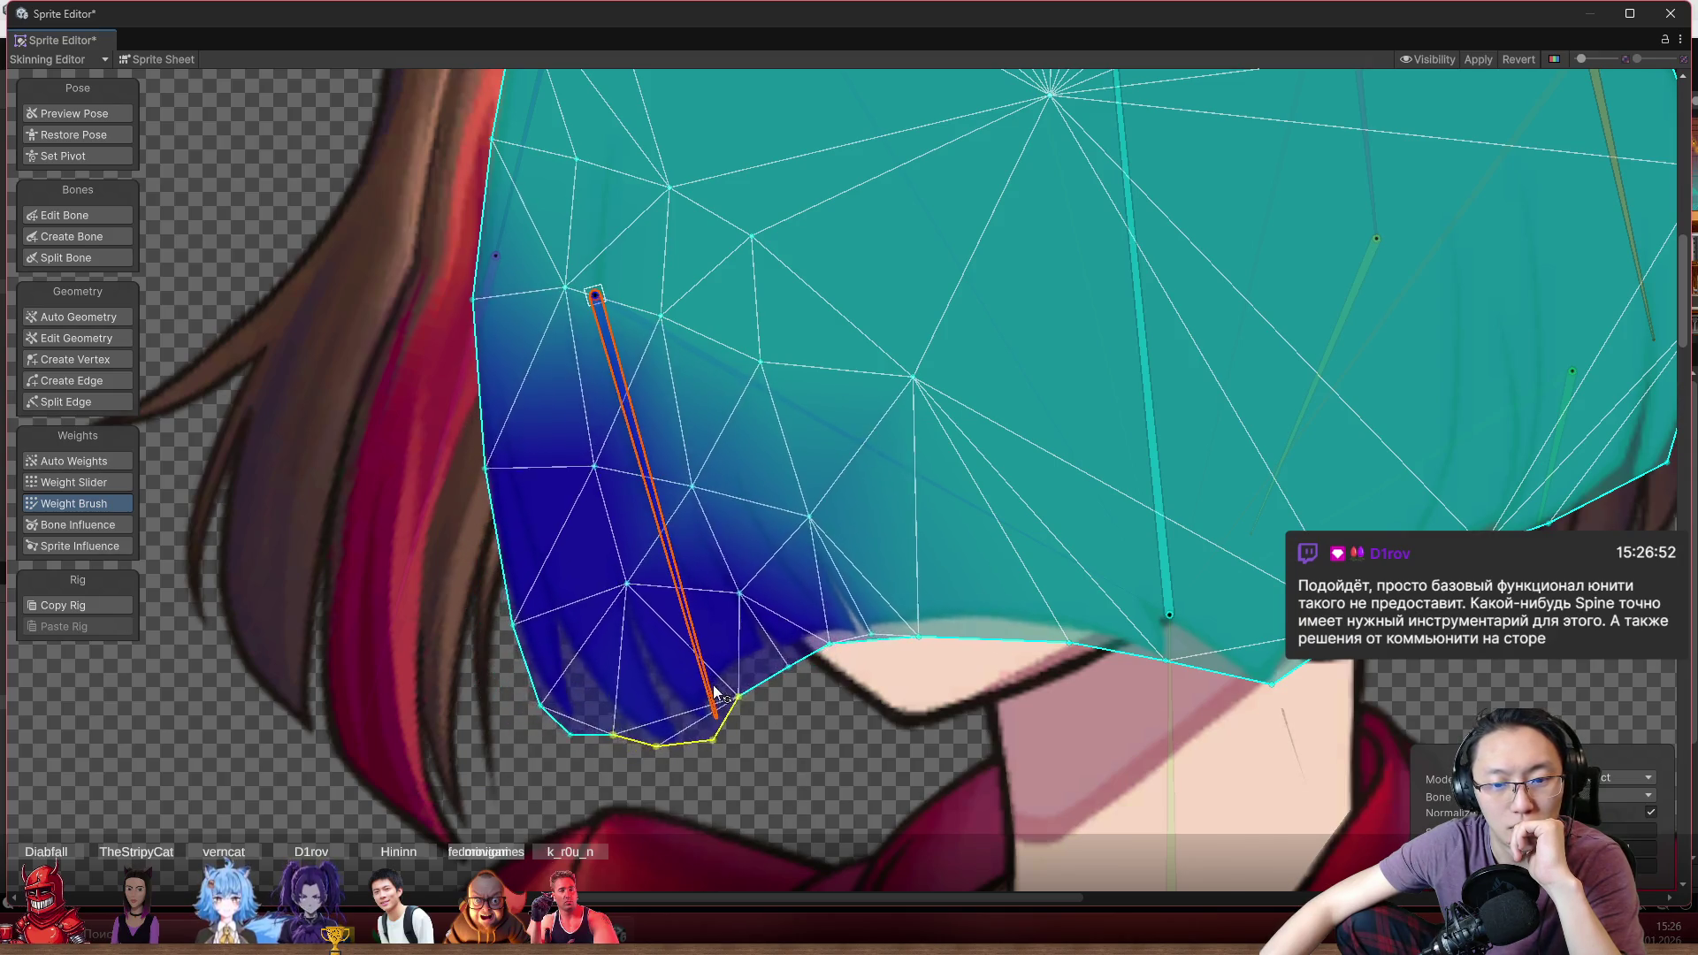
Switch the brush Mode to Shrink and refine the blue weight area along the hair's lower edge
click(1602, 778)
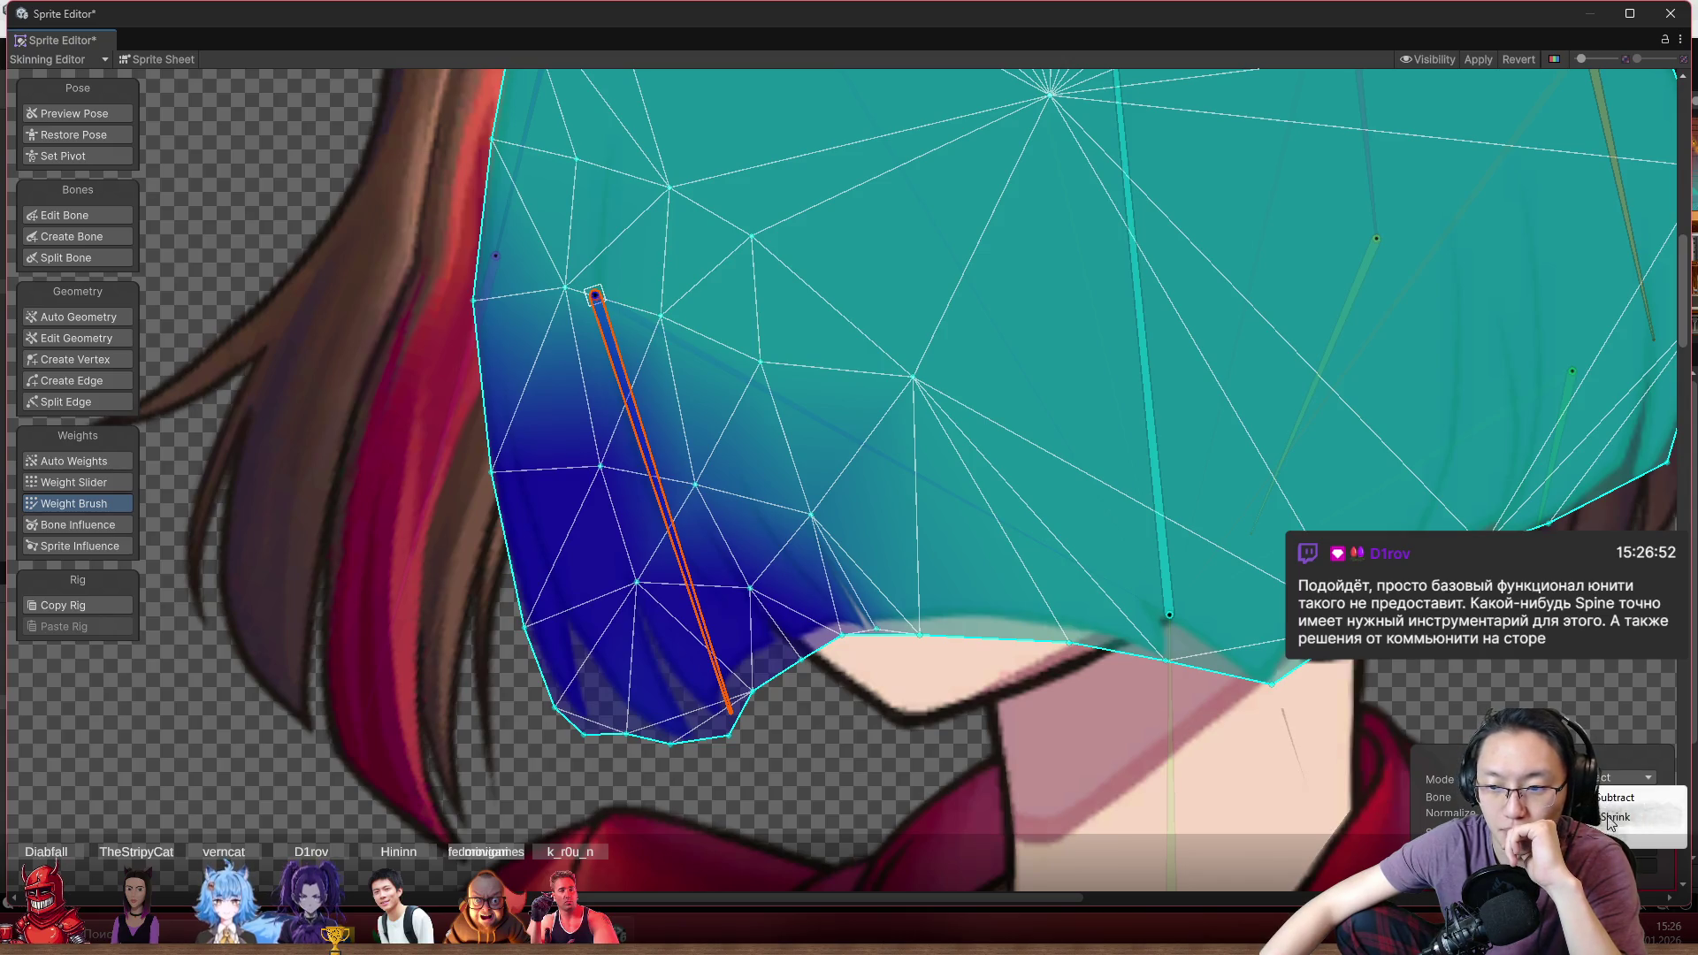
click(1618, 816)
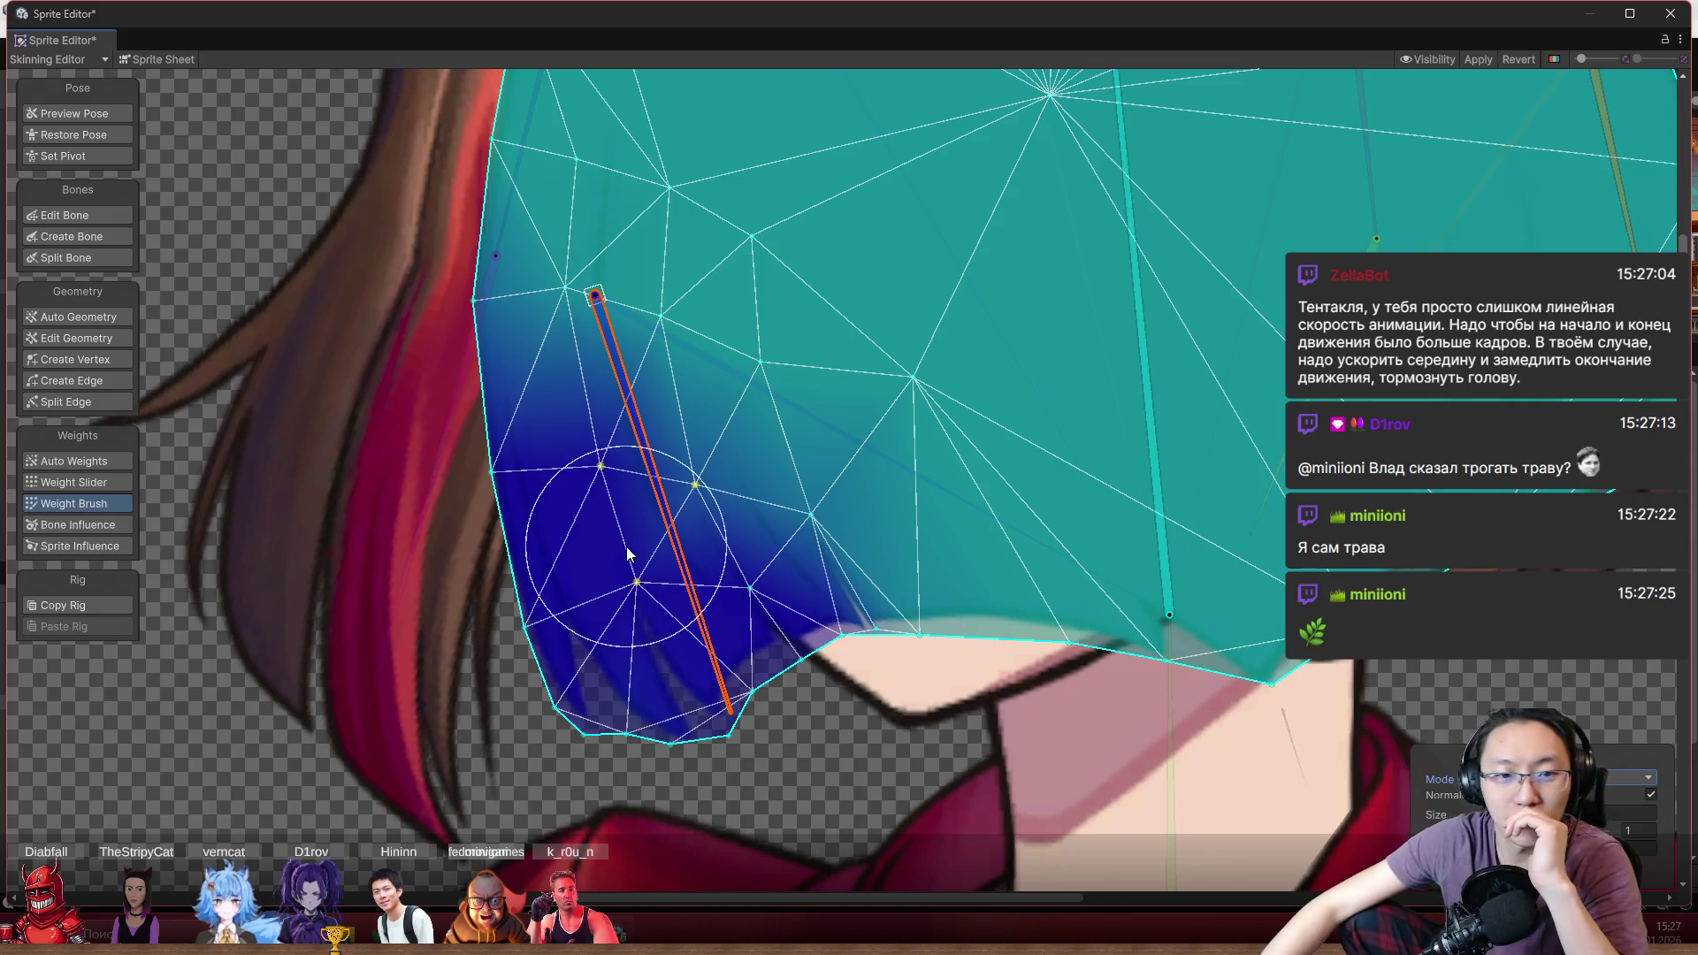
drag(638, 506, 694, 538)
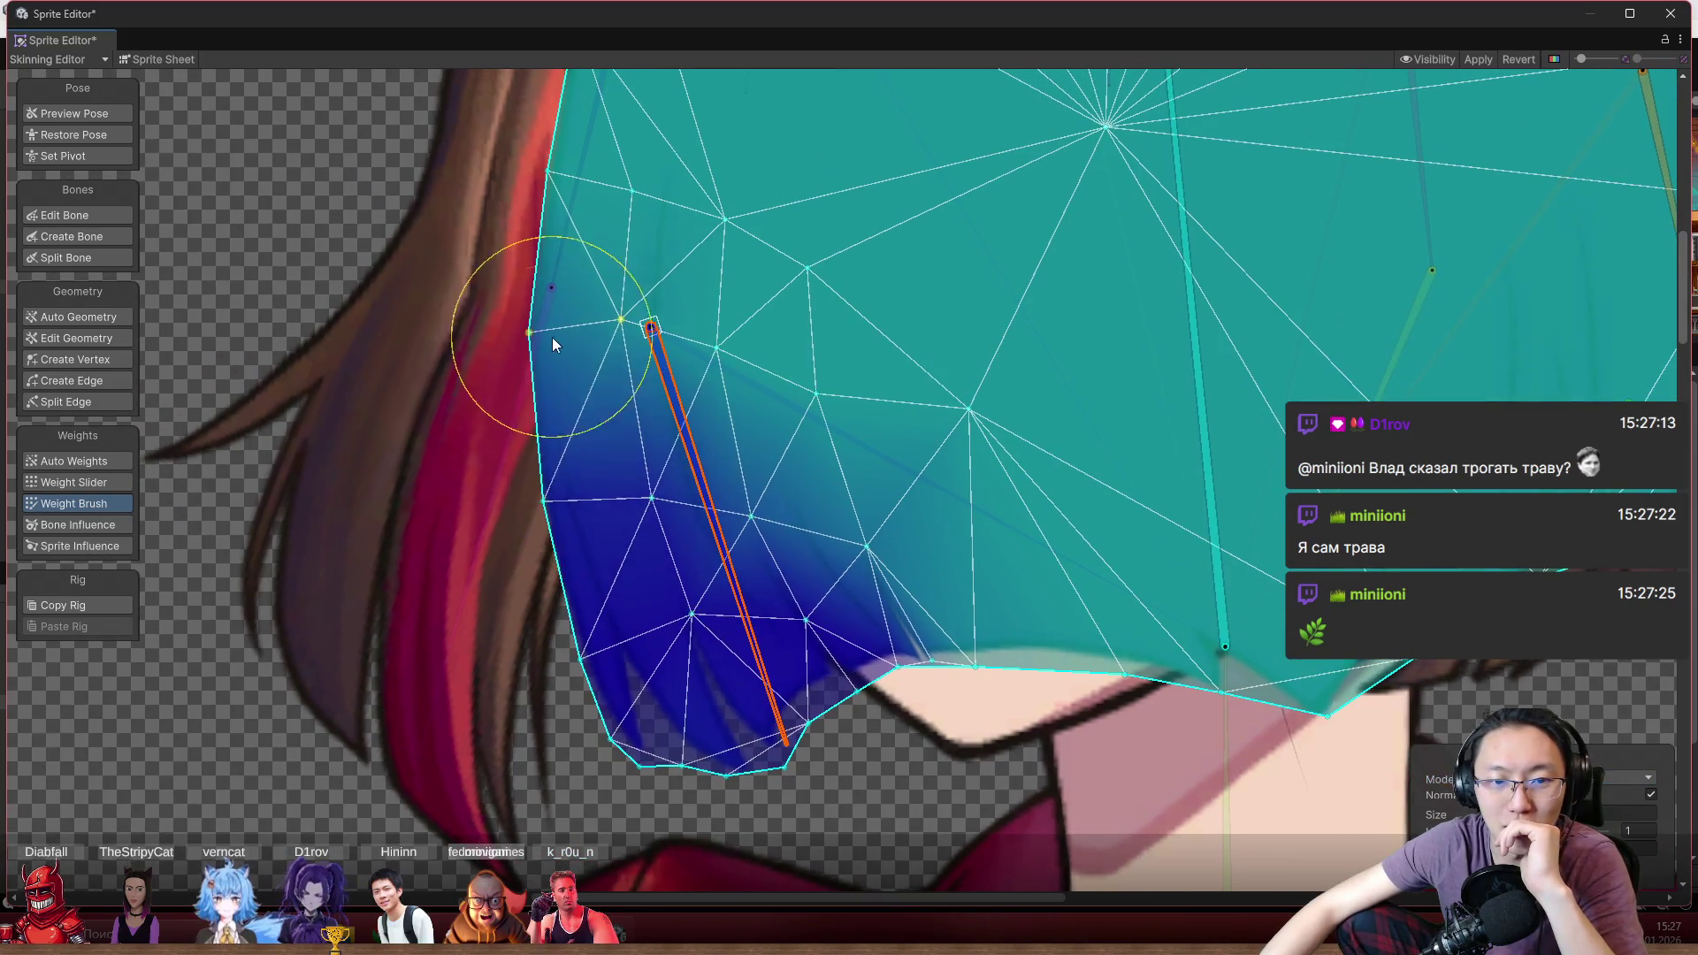
mouse_move(694, 740)
mouse_down()
mouse_move(655, 619)
mouse_move(919, 746)
mouse_move(779, 699)
mouse_move(785, 580)
mouse_move(694, 478)
mouse_move(783, 512)
mouse_move(595, 333)
mouse_move(800, 698)
mouse_move(846, 690)
mouse_move(700, 729)
mouse_move(783, 759)
mouse_move(777, 549)
mouse_move(840, 682)
mouse_move(710, 623)
mouse_move(820, 565)
mouse_up()
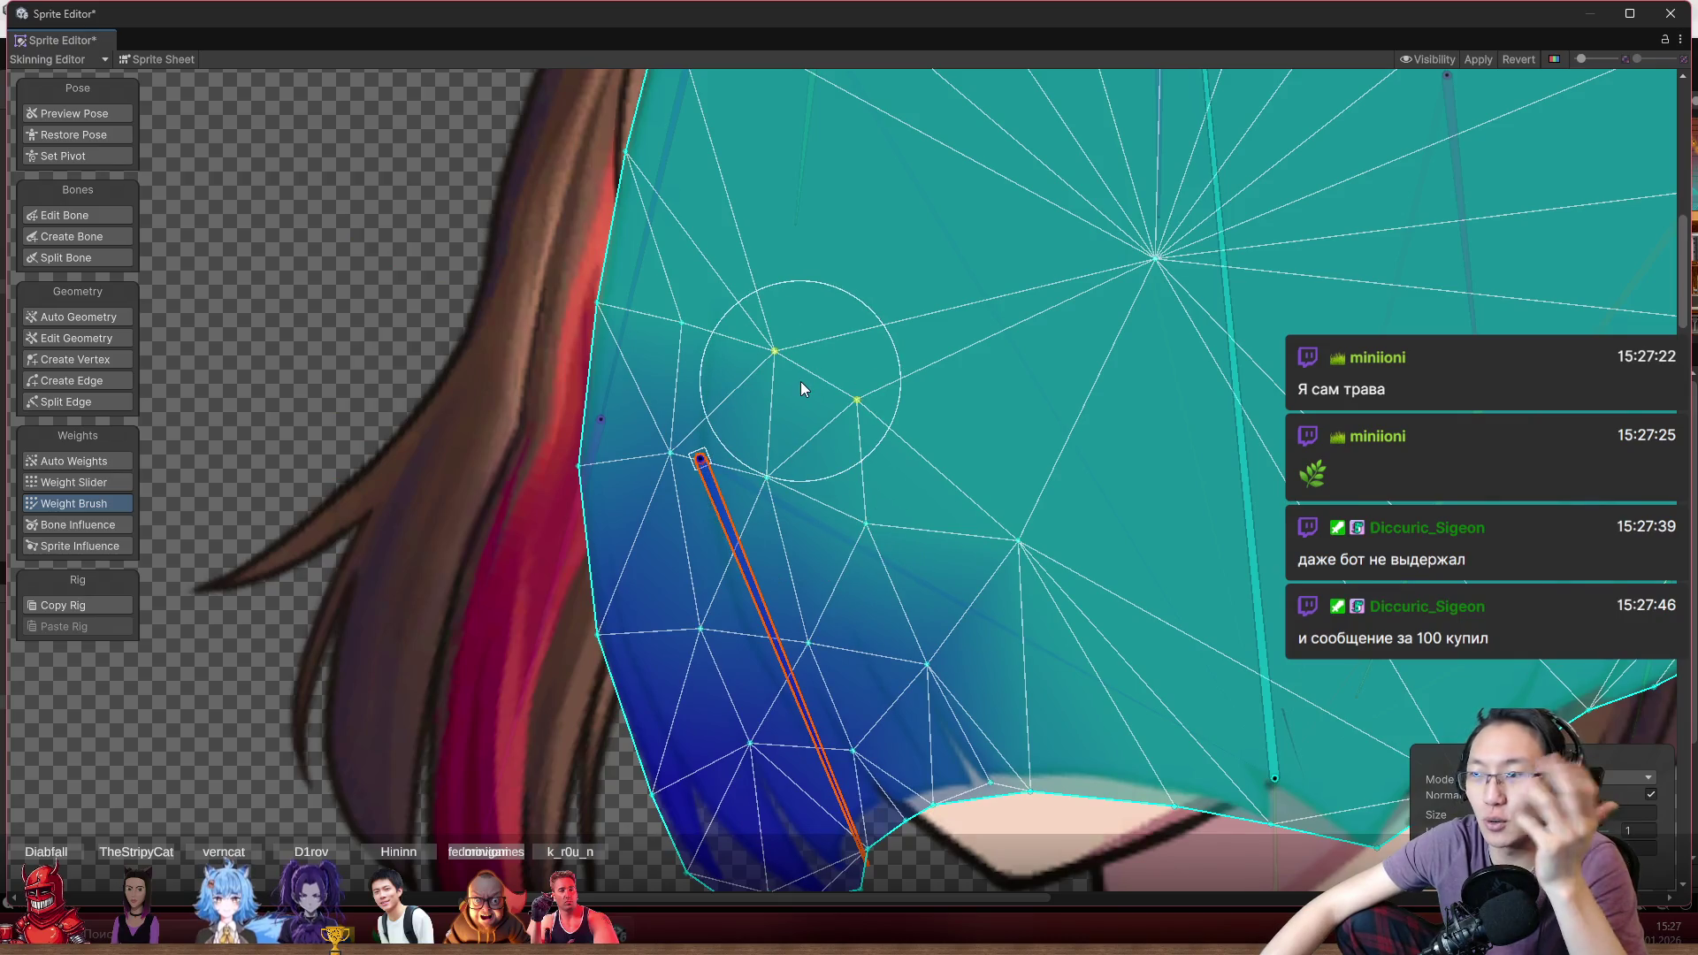
scroll(904, 612, down, 2)
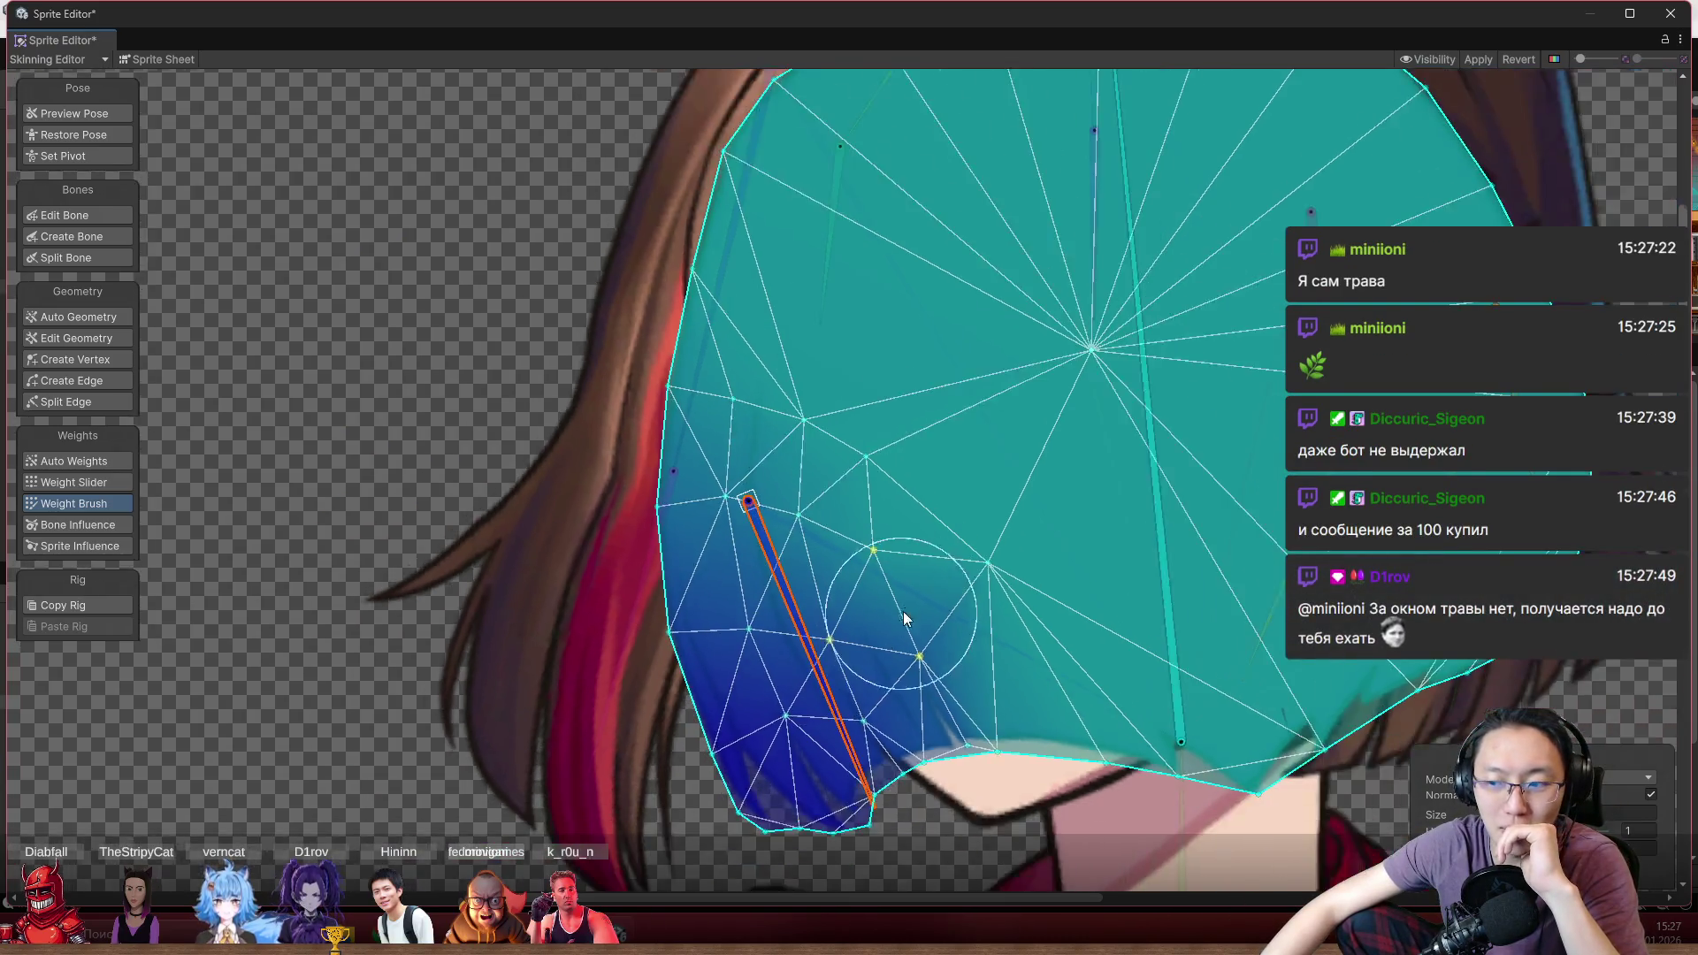
scroll(835, 469, up, 2)
mouse_move(793, 560)
mouse_down()
mouse_move(729, 651)
mouse_move(886, 670)
mouse_move(580, 650)
mouse_move(570, 621)
mouse_move(826, 672)
mouse_move(753, 692)
mouse_move(833, 693)
mouse_move(792, 703)
mouse_up()
scroll(911, 642, down, 2)
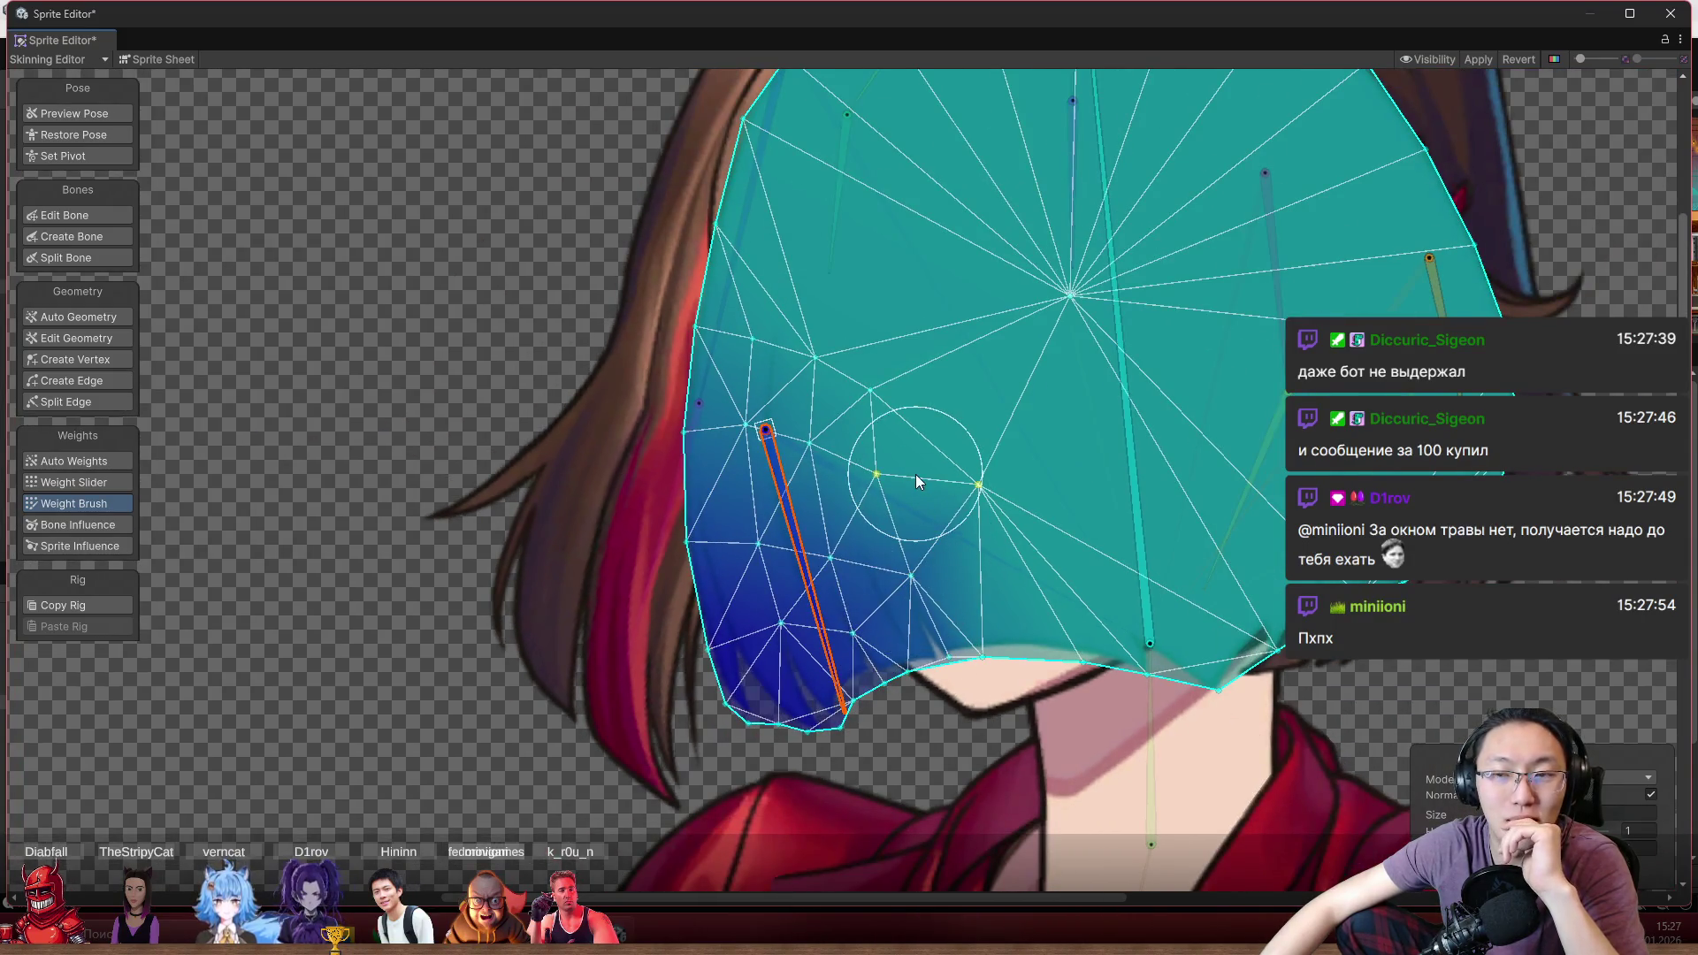
Apply the rig changes, select Head_15 in the Visibility bone list, and close the Sprite Editor
click(1477, 60)
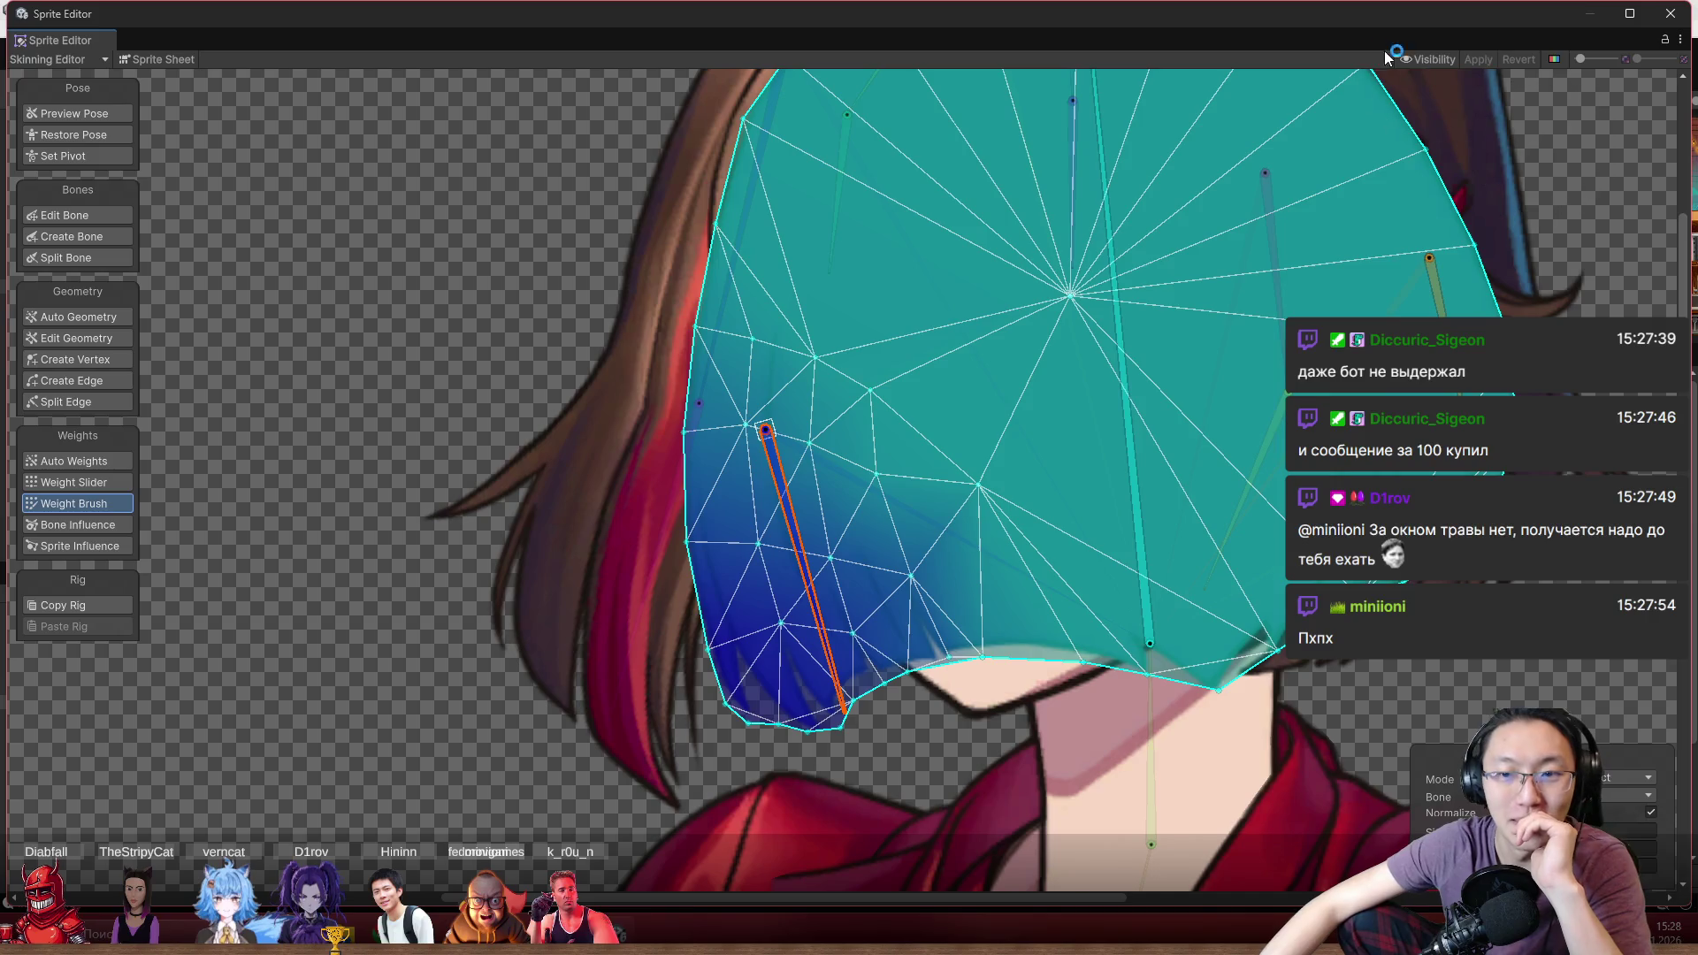
click(1436, 58)
click(1545, 368)
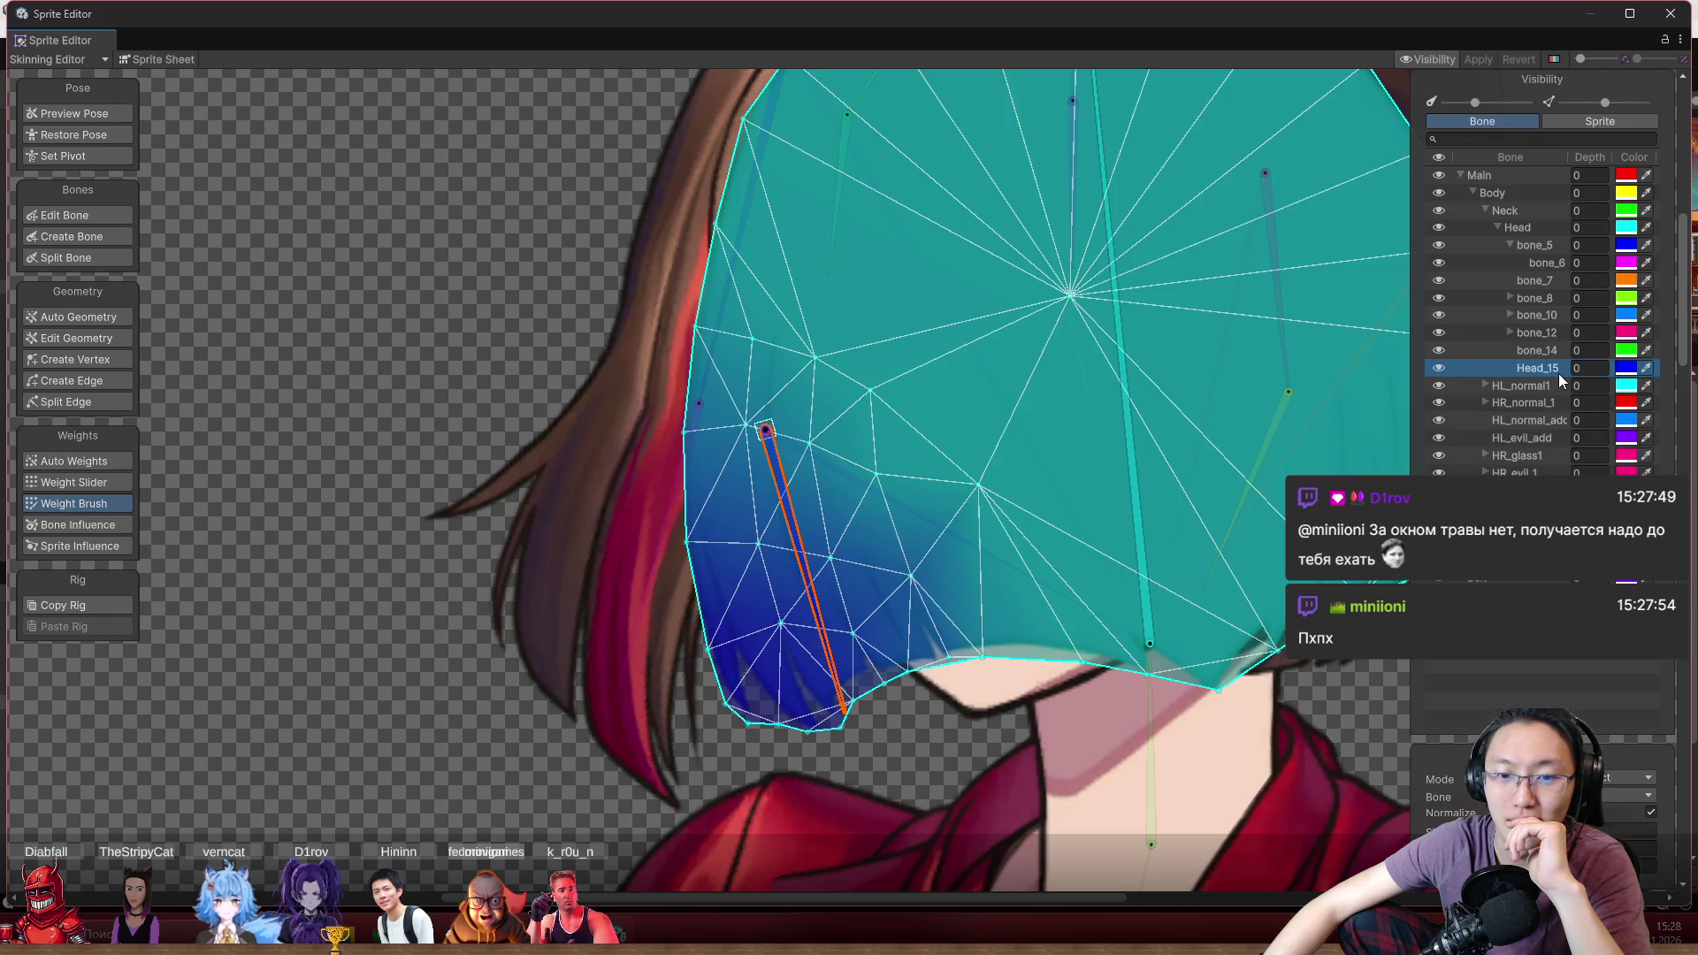
click(1673, 15)
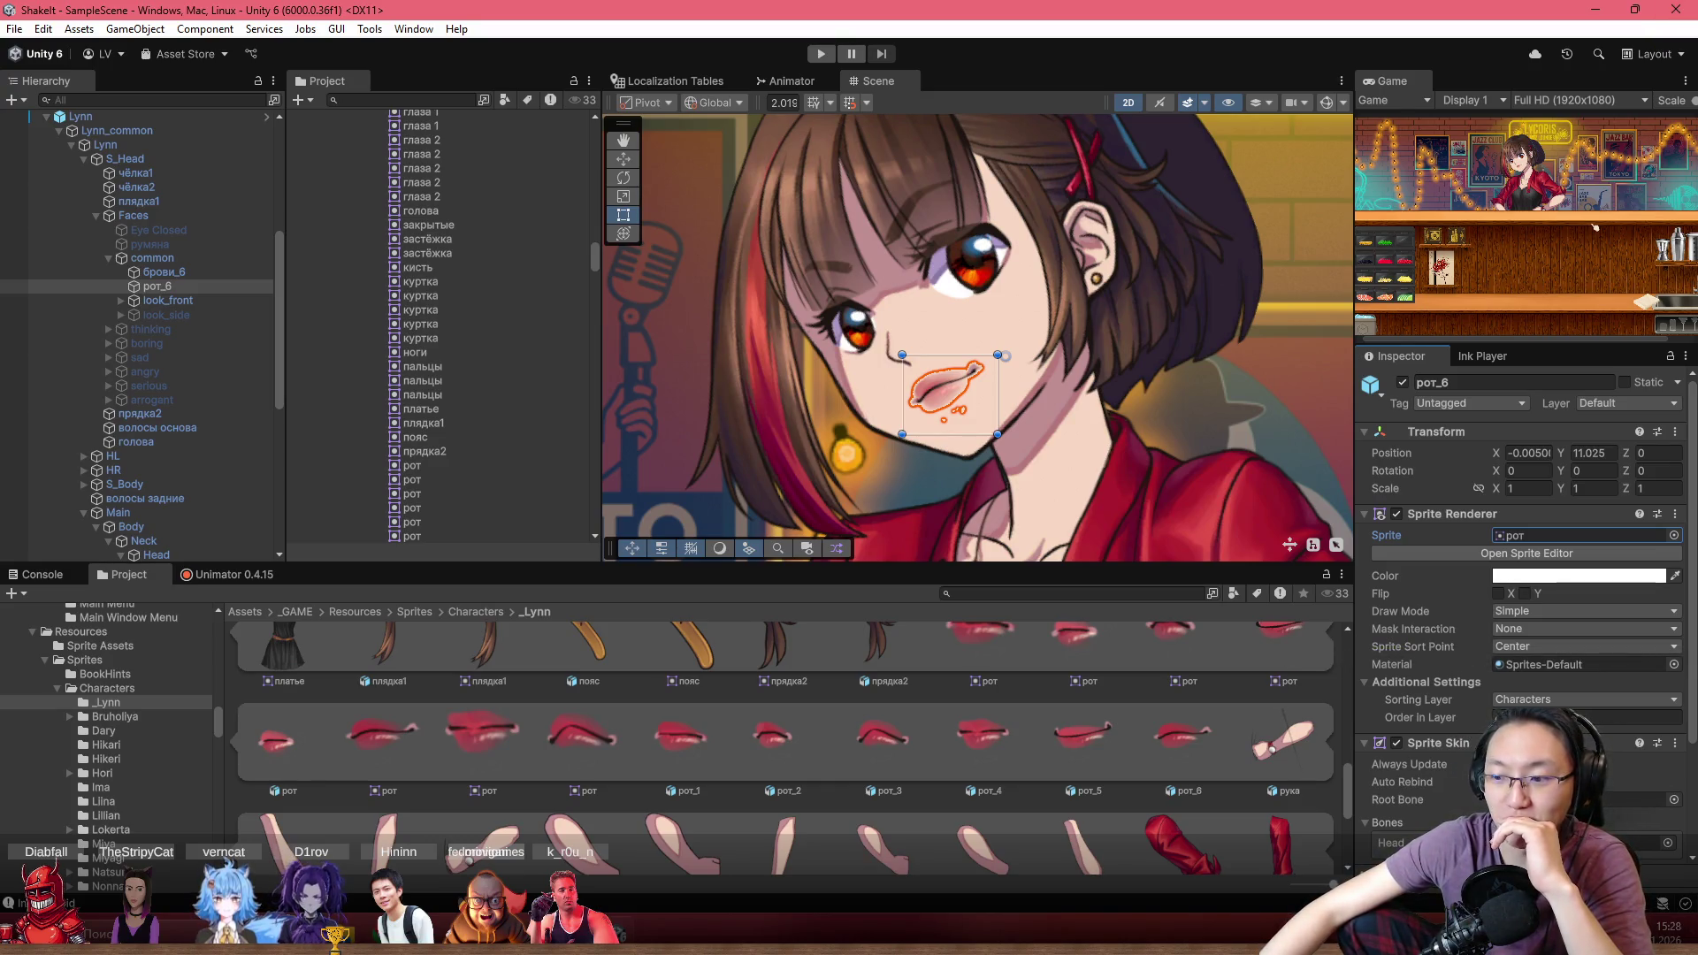
Select волосы задние and tick Auto Rebind on its Sprite Skin so Head_15 joins its bones
scroll(1139, 268, up, 2)
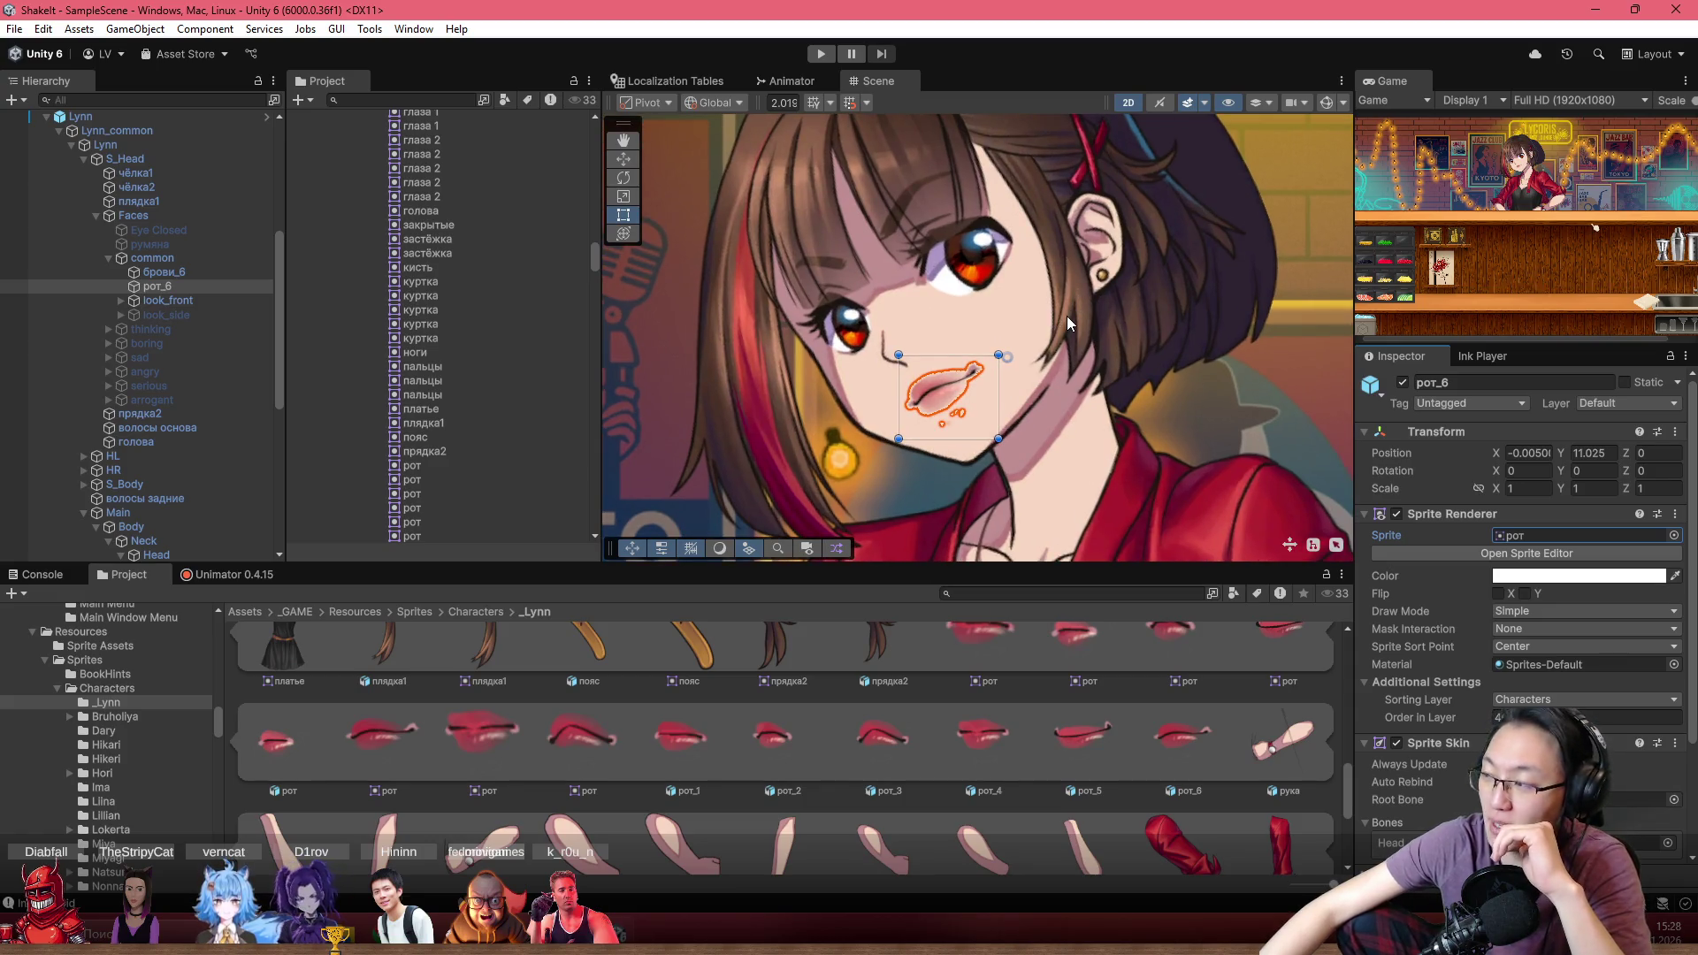
scroll(922, 343, up, 2)
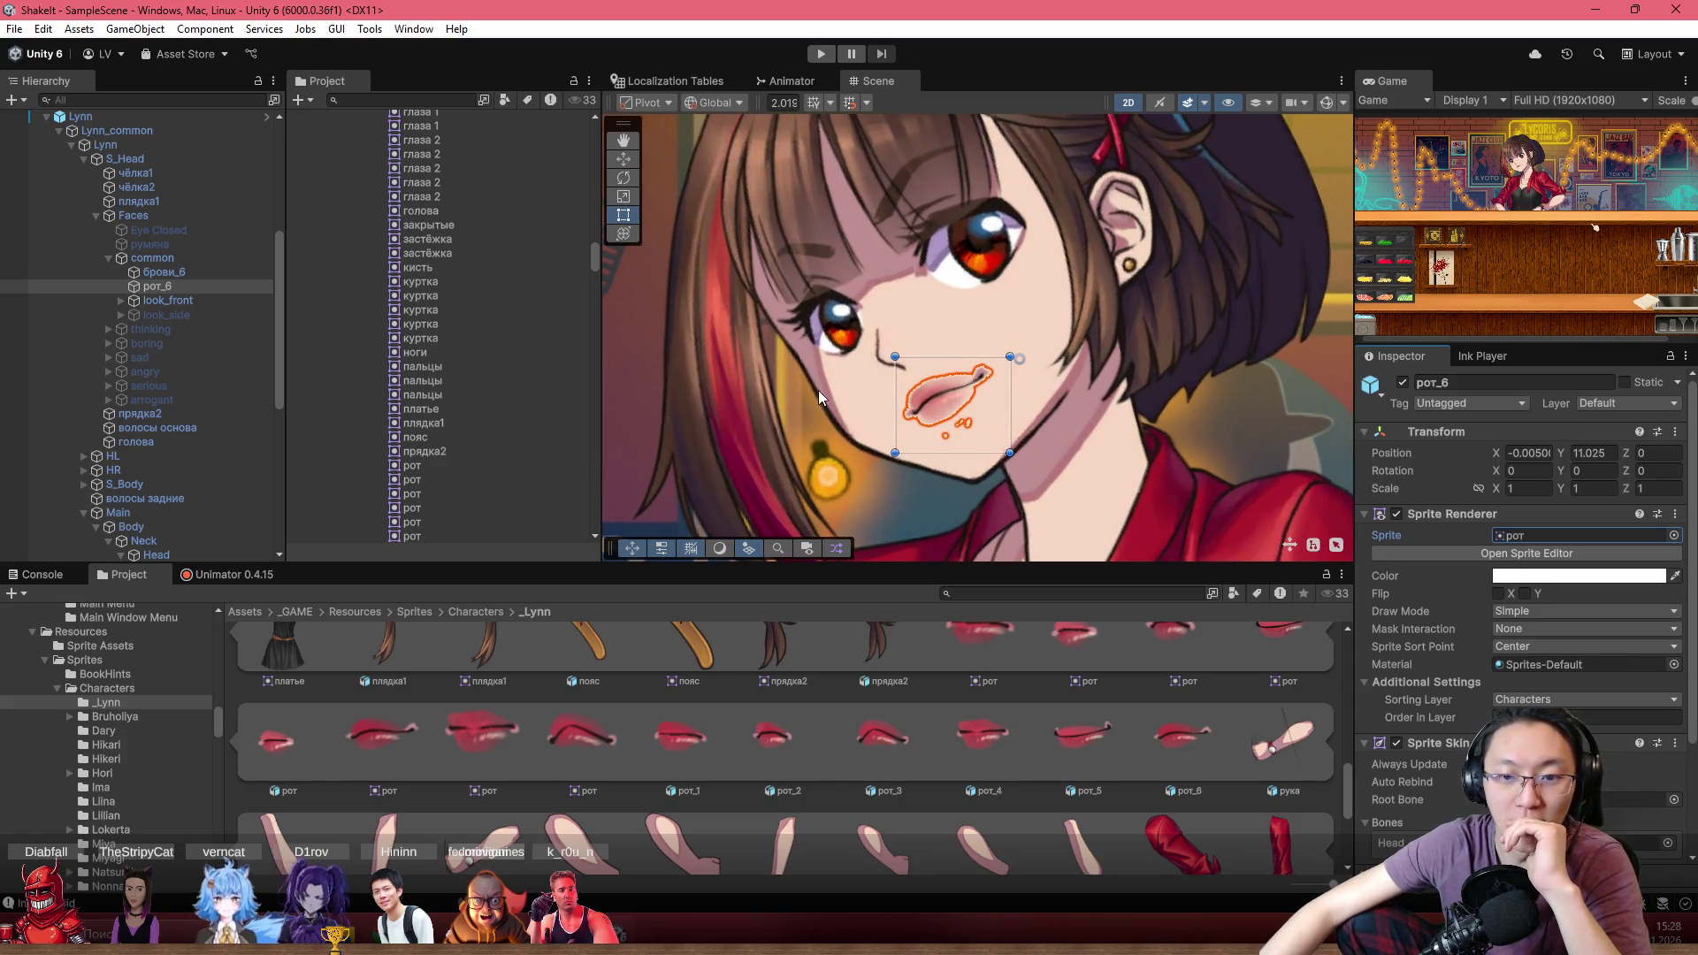
scroll(927, 474, down, 2)
scroll(1111, 448, down, 2)
scroll(1088, 416, down, 3)
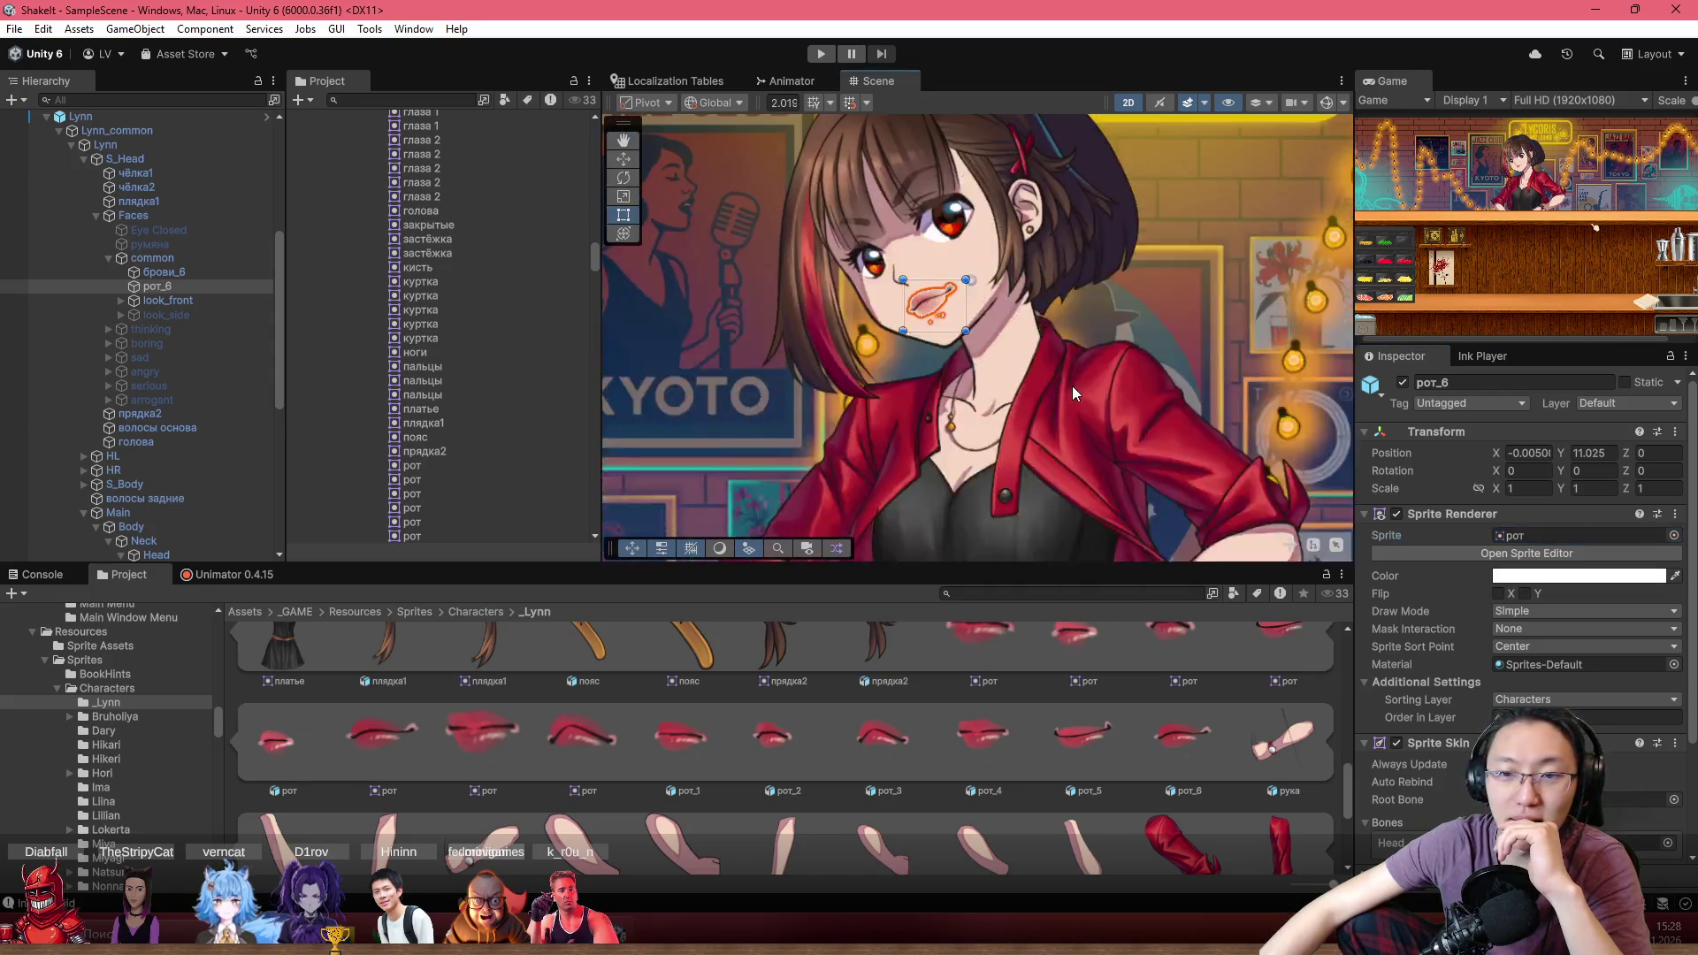
click(1095, 250)
click(1102, 242)
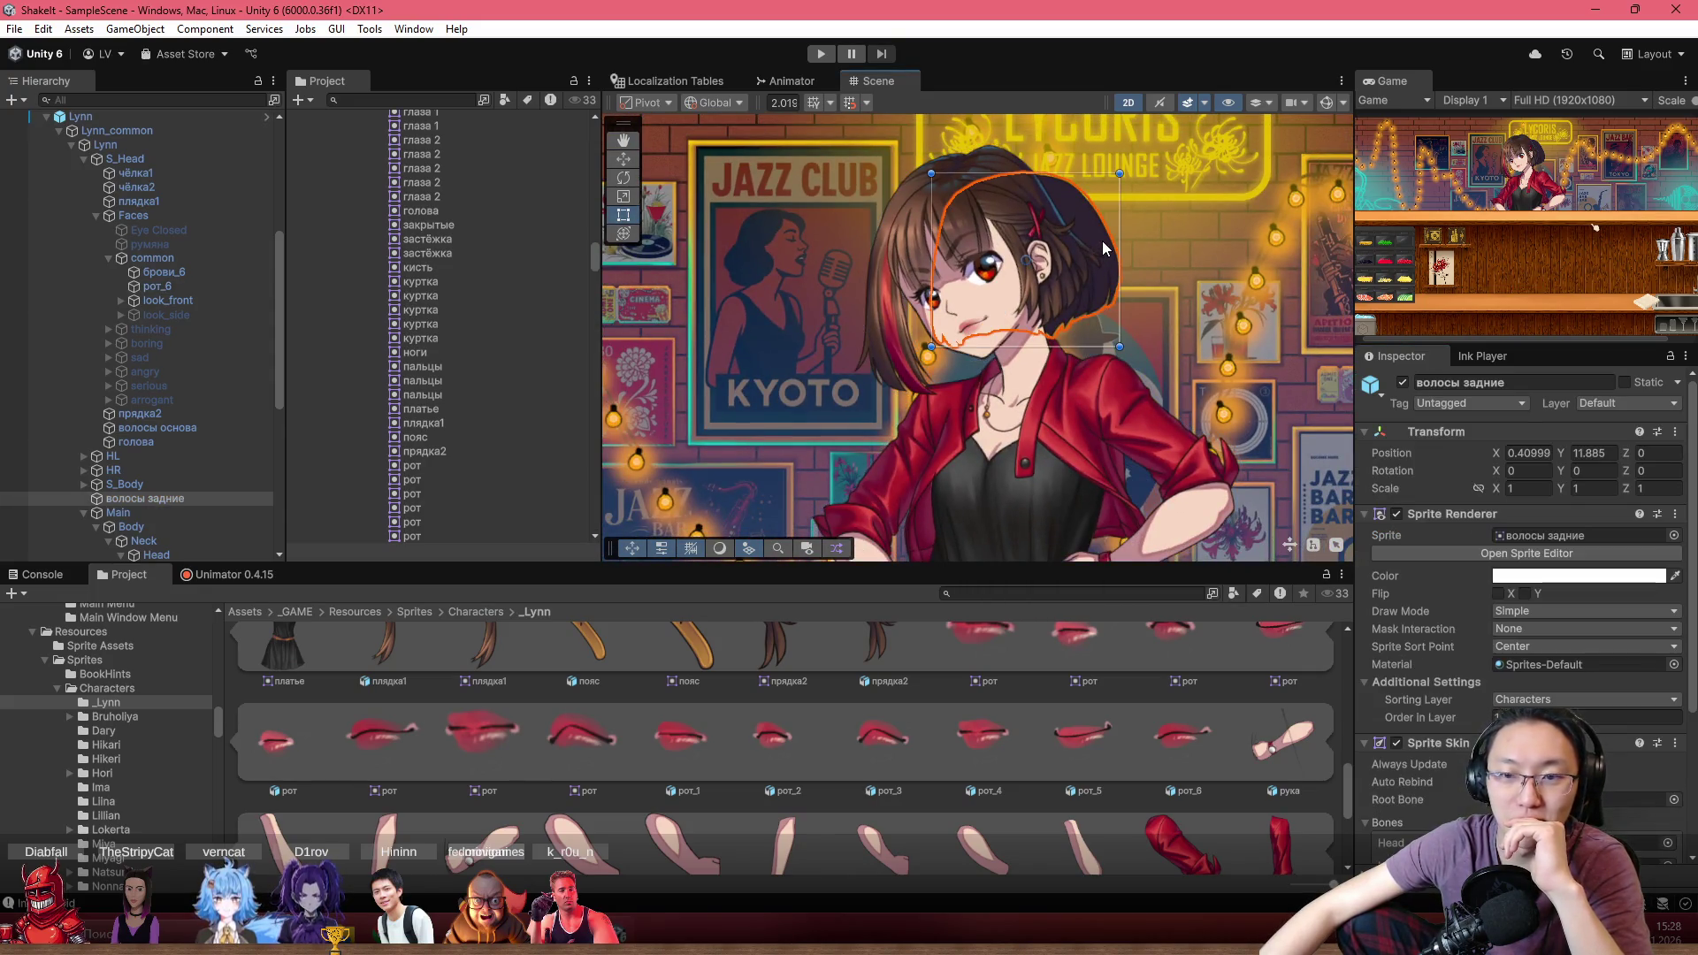
scroll(1113, 301, up, 3)
scroll(1504, 606, down, 5)
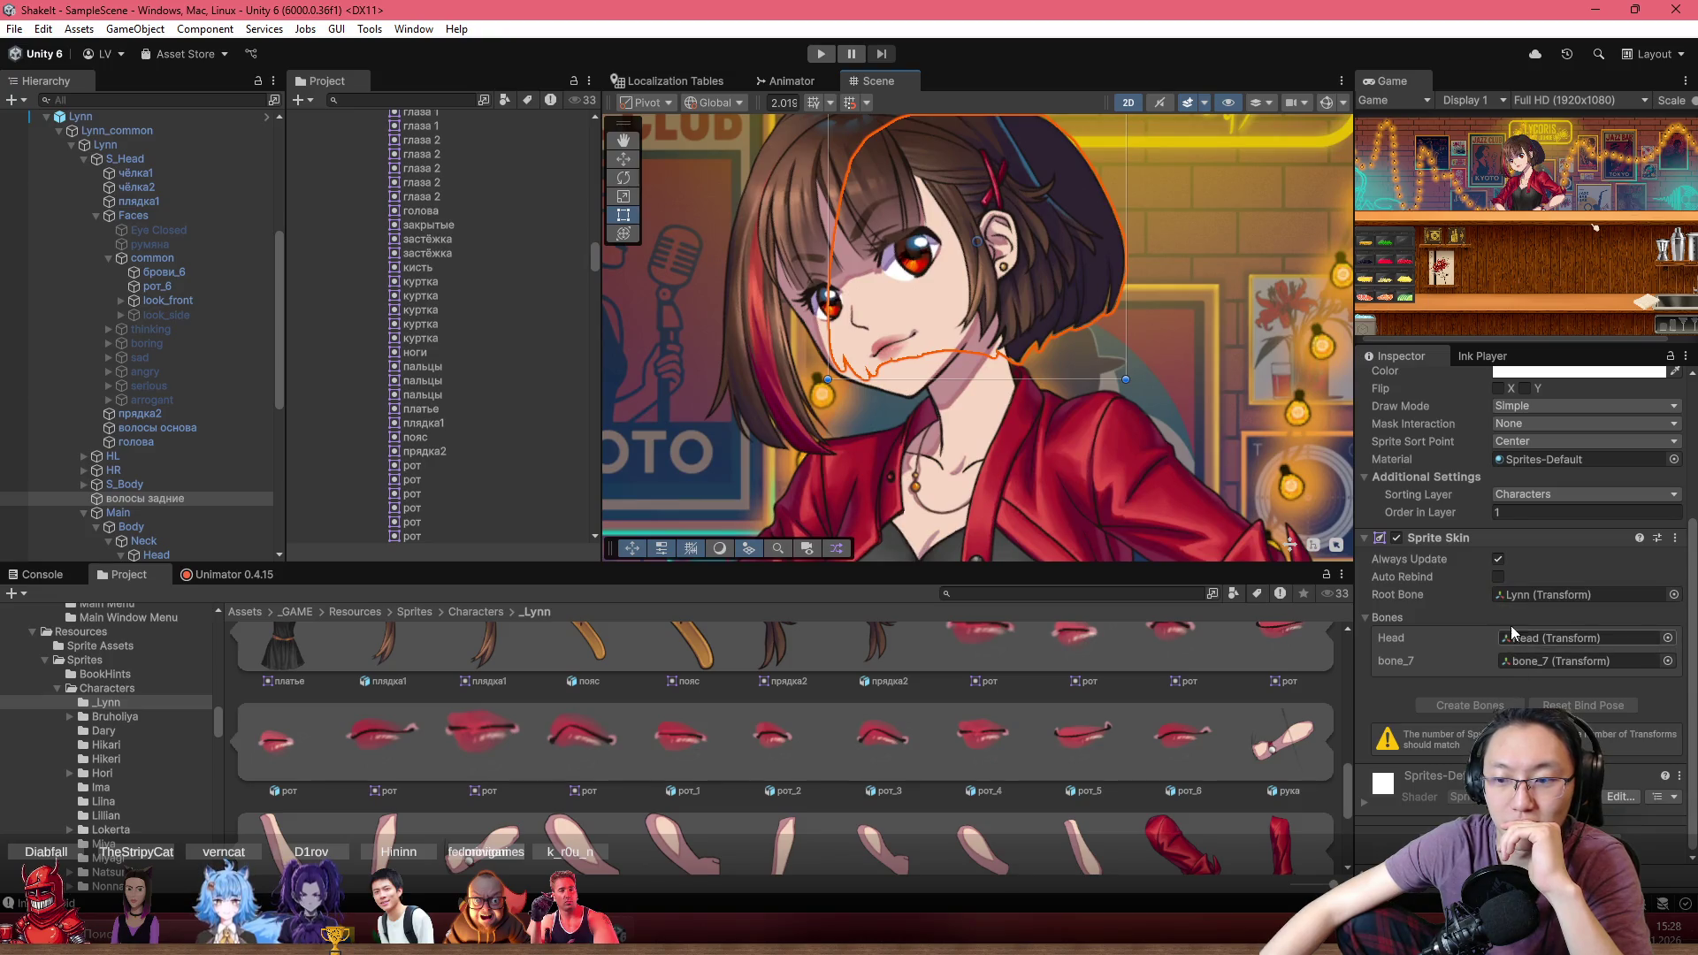
click(1500, 575)
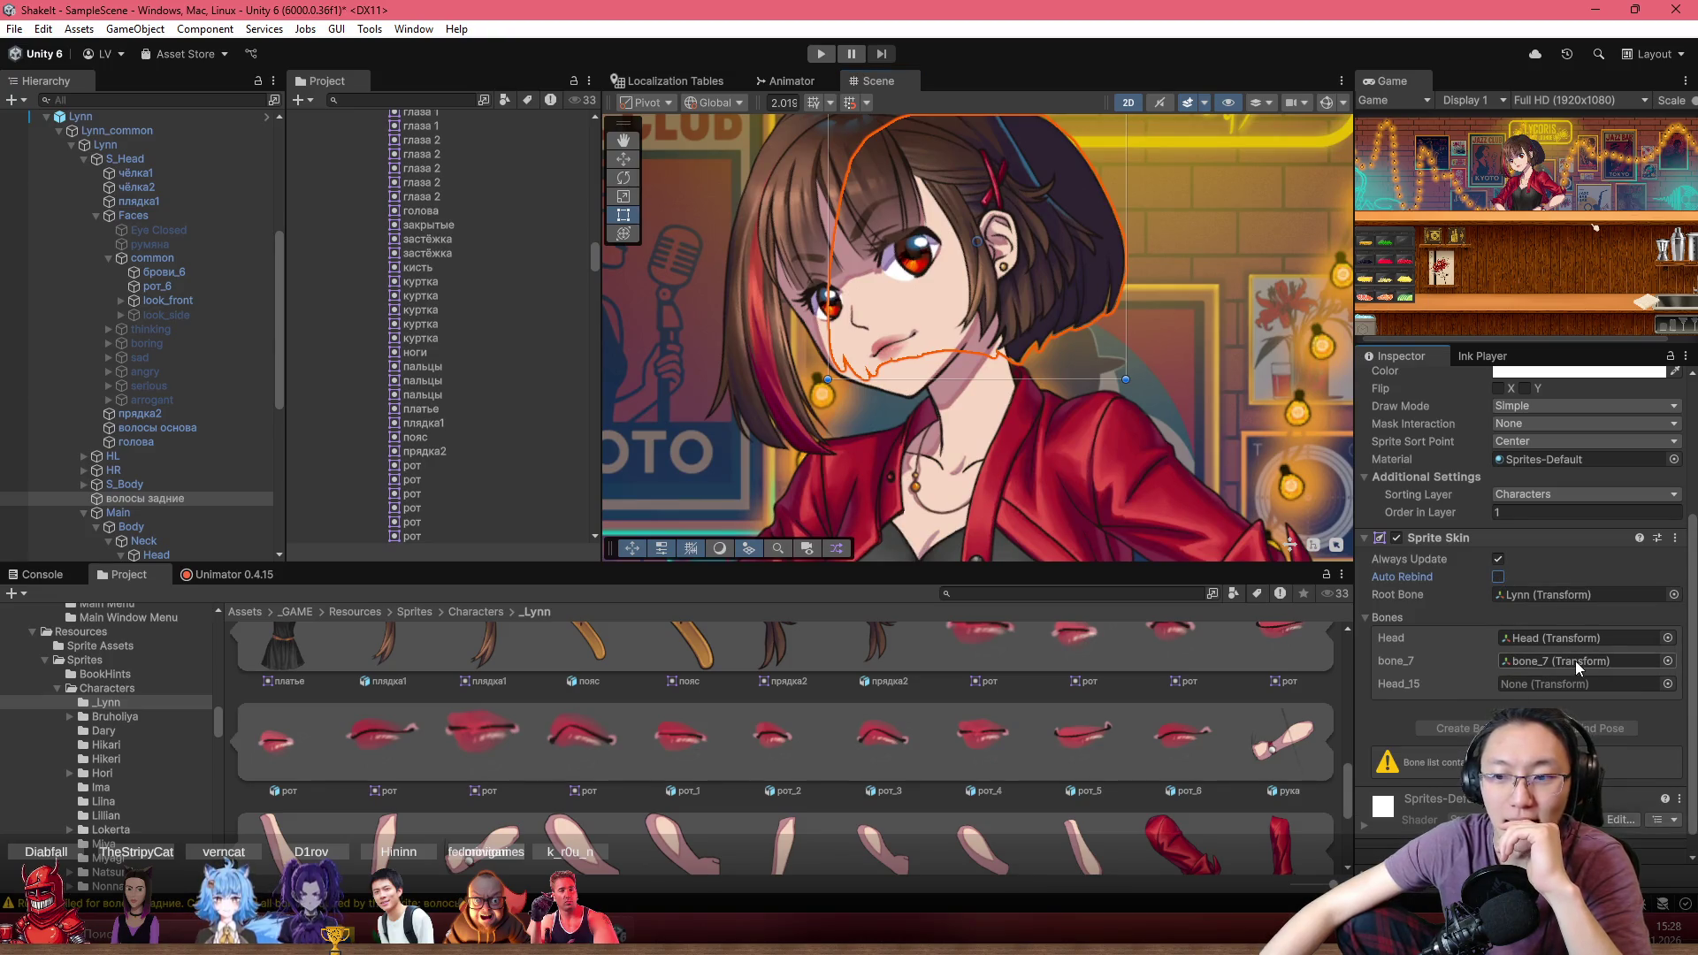
scroll(210, 427, down, 8)
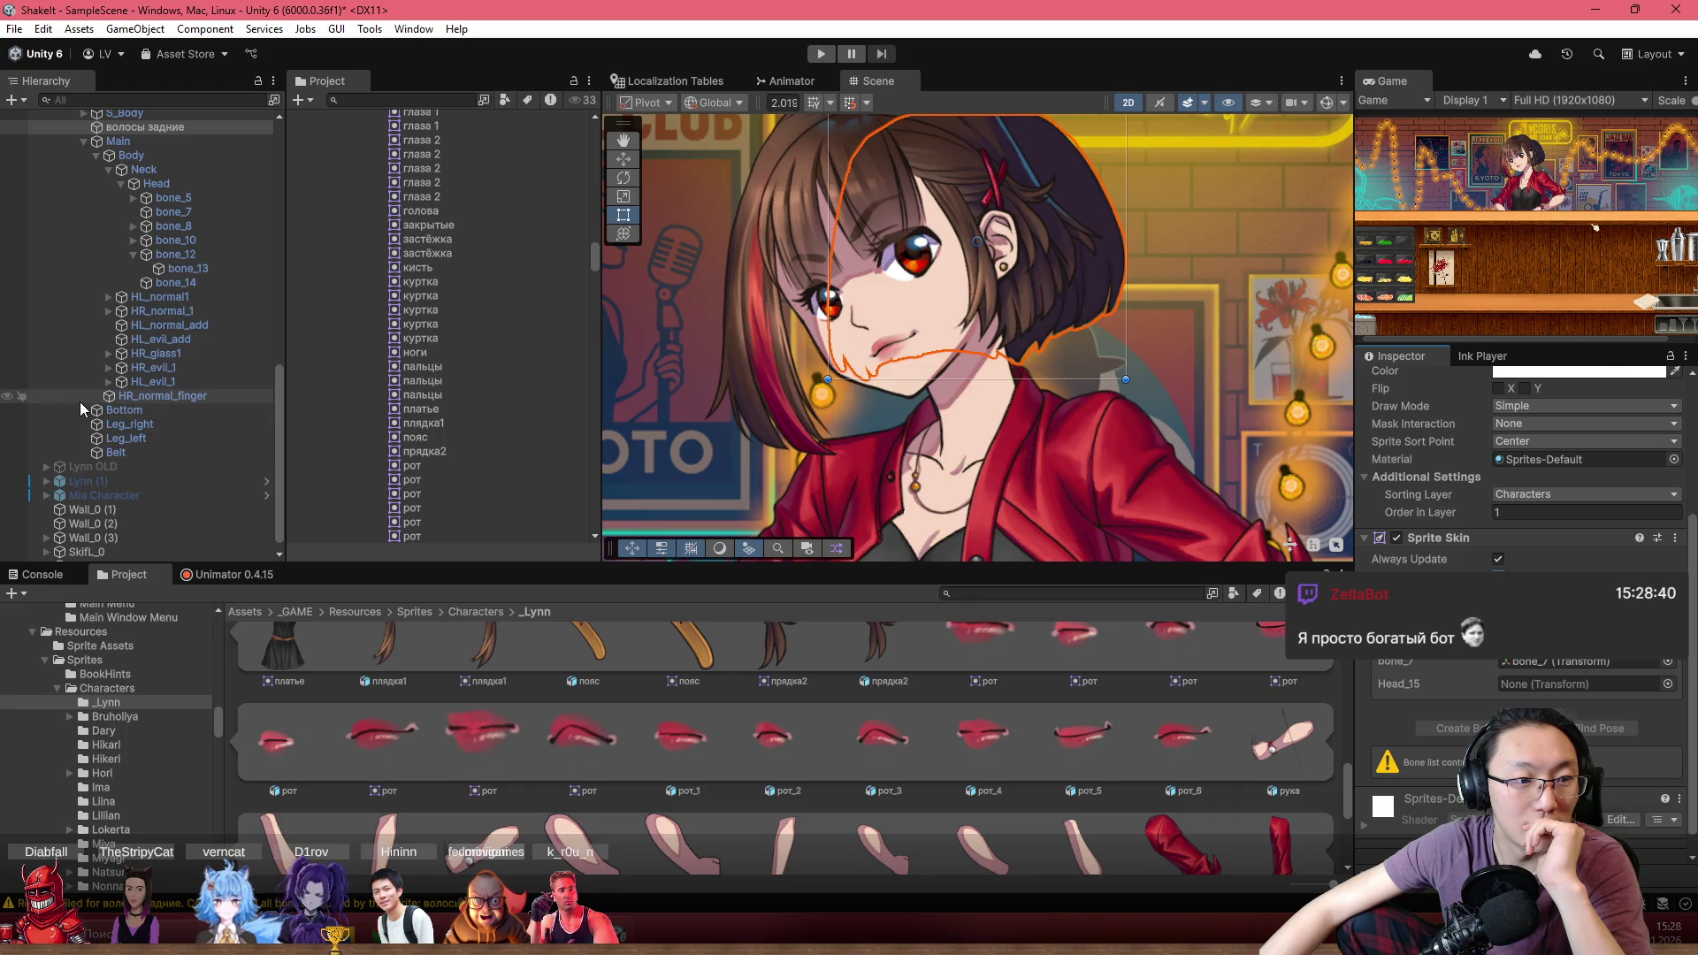
drag(820, 372, 846, 449)
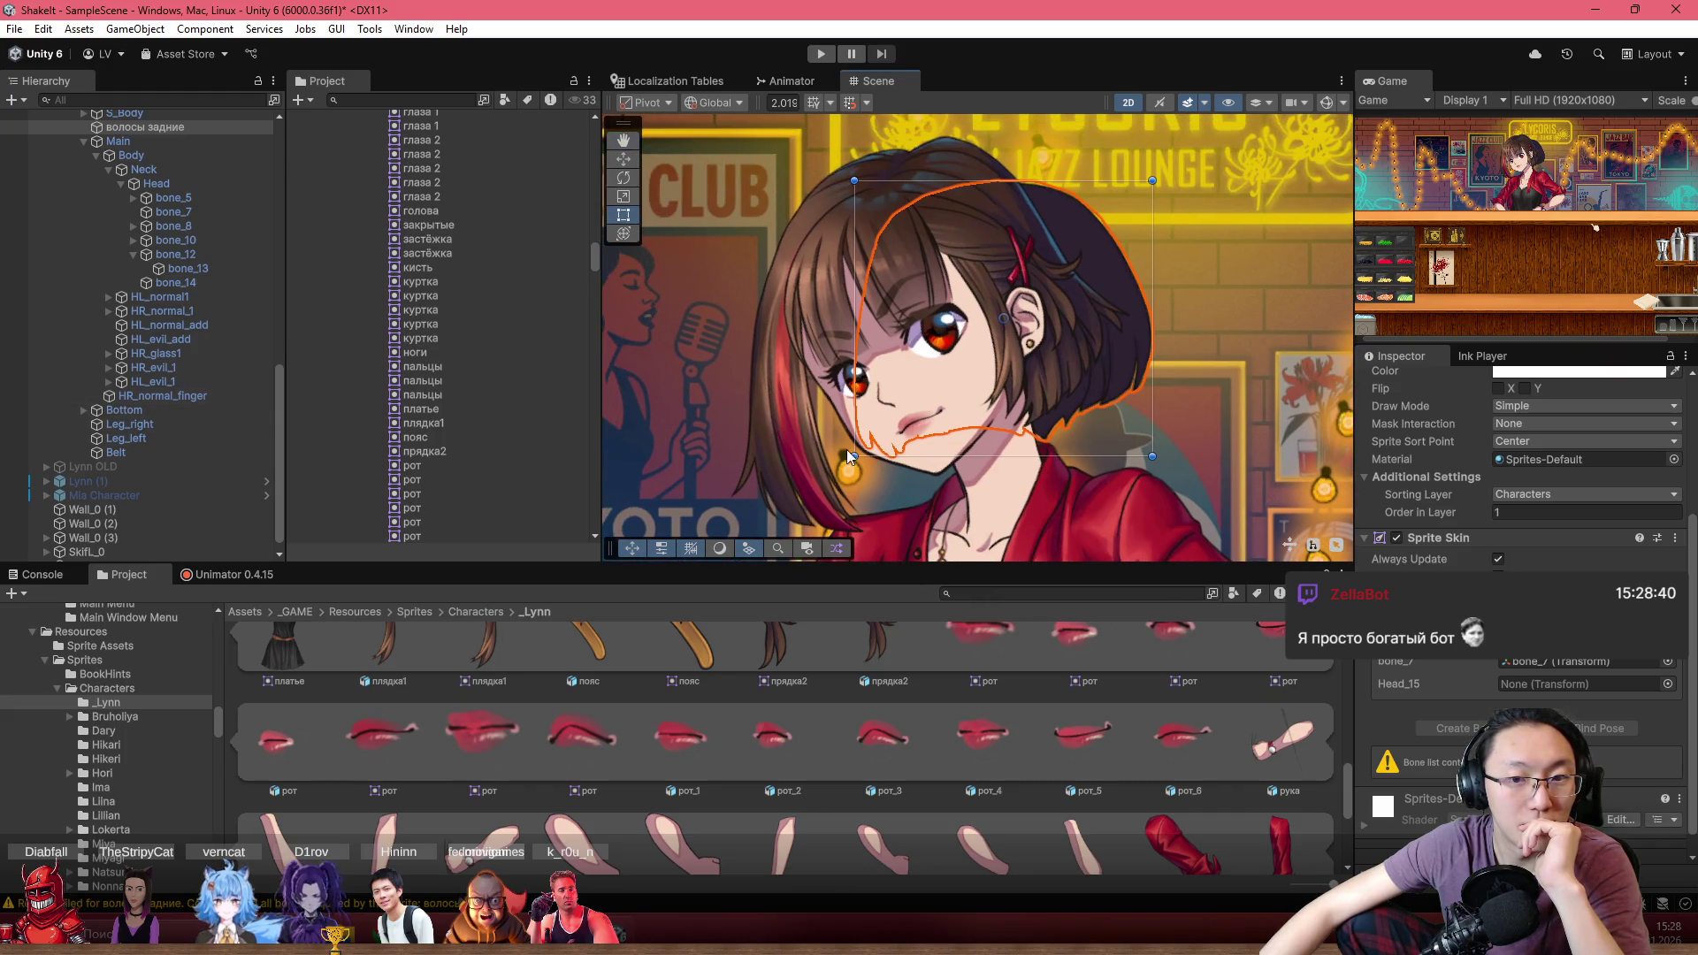
Turn on bone gizmos and zoom out to view the whole rigged Lynn in the bar scene
click(1326, 104)
scroll(826, 413, up, 2)
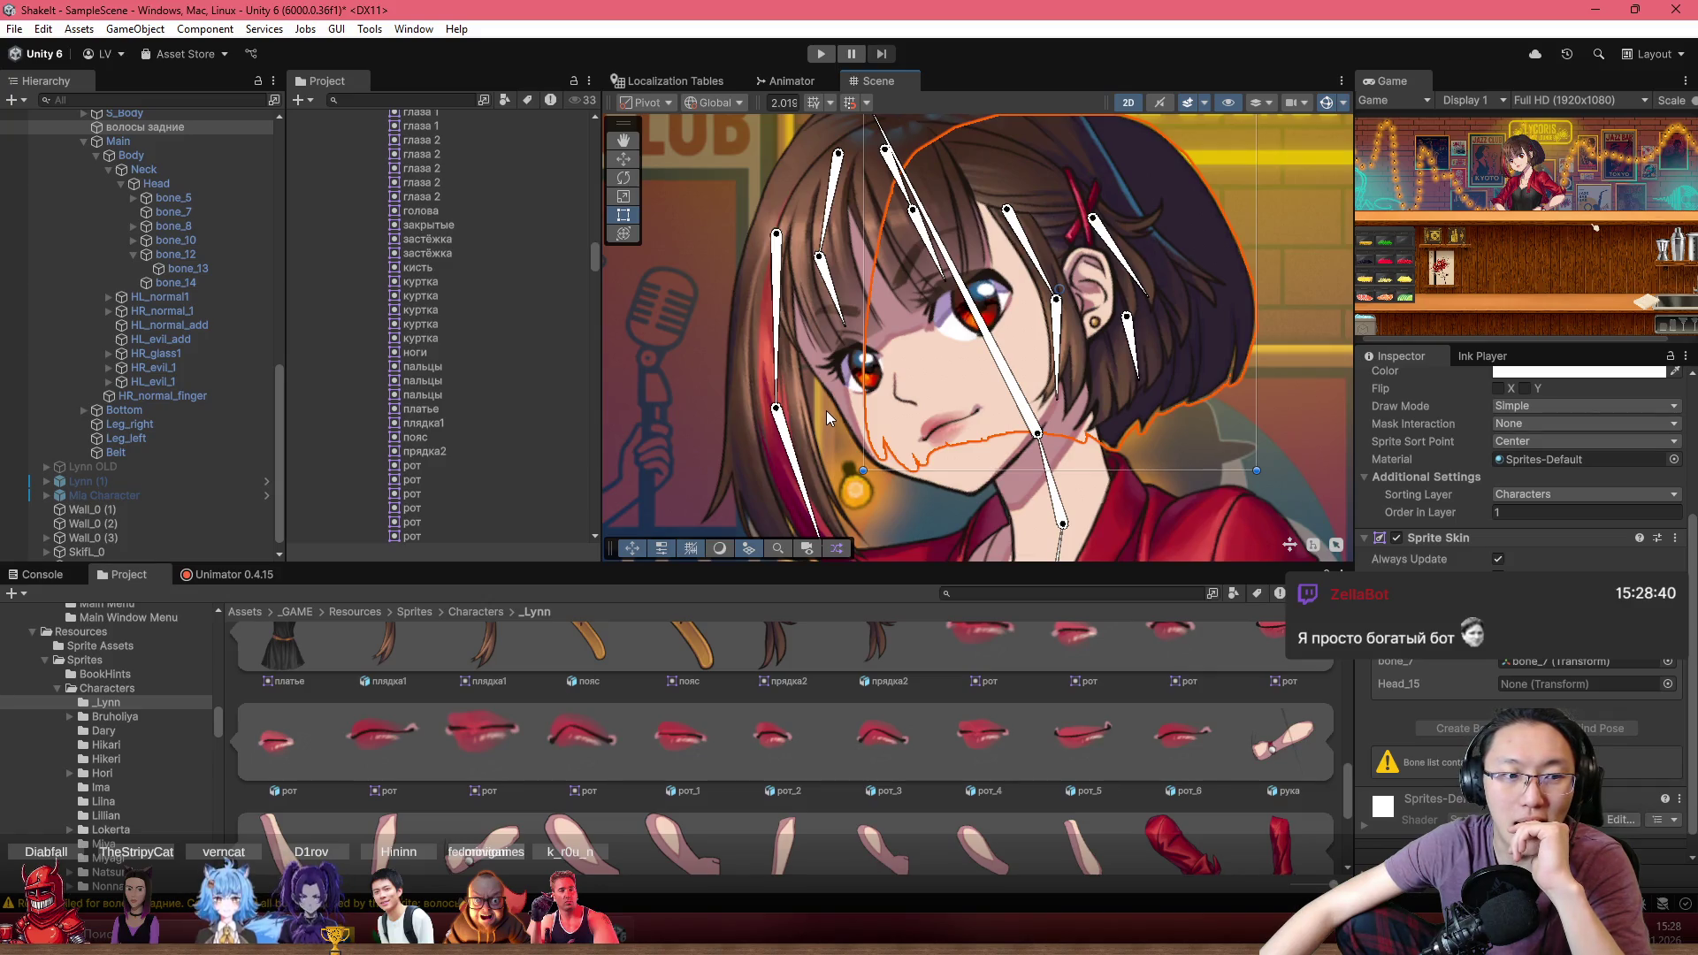
scroll(135, 376, up, 6)
scroll(134, 376, up, 5)
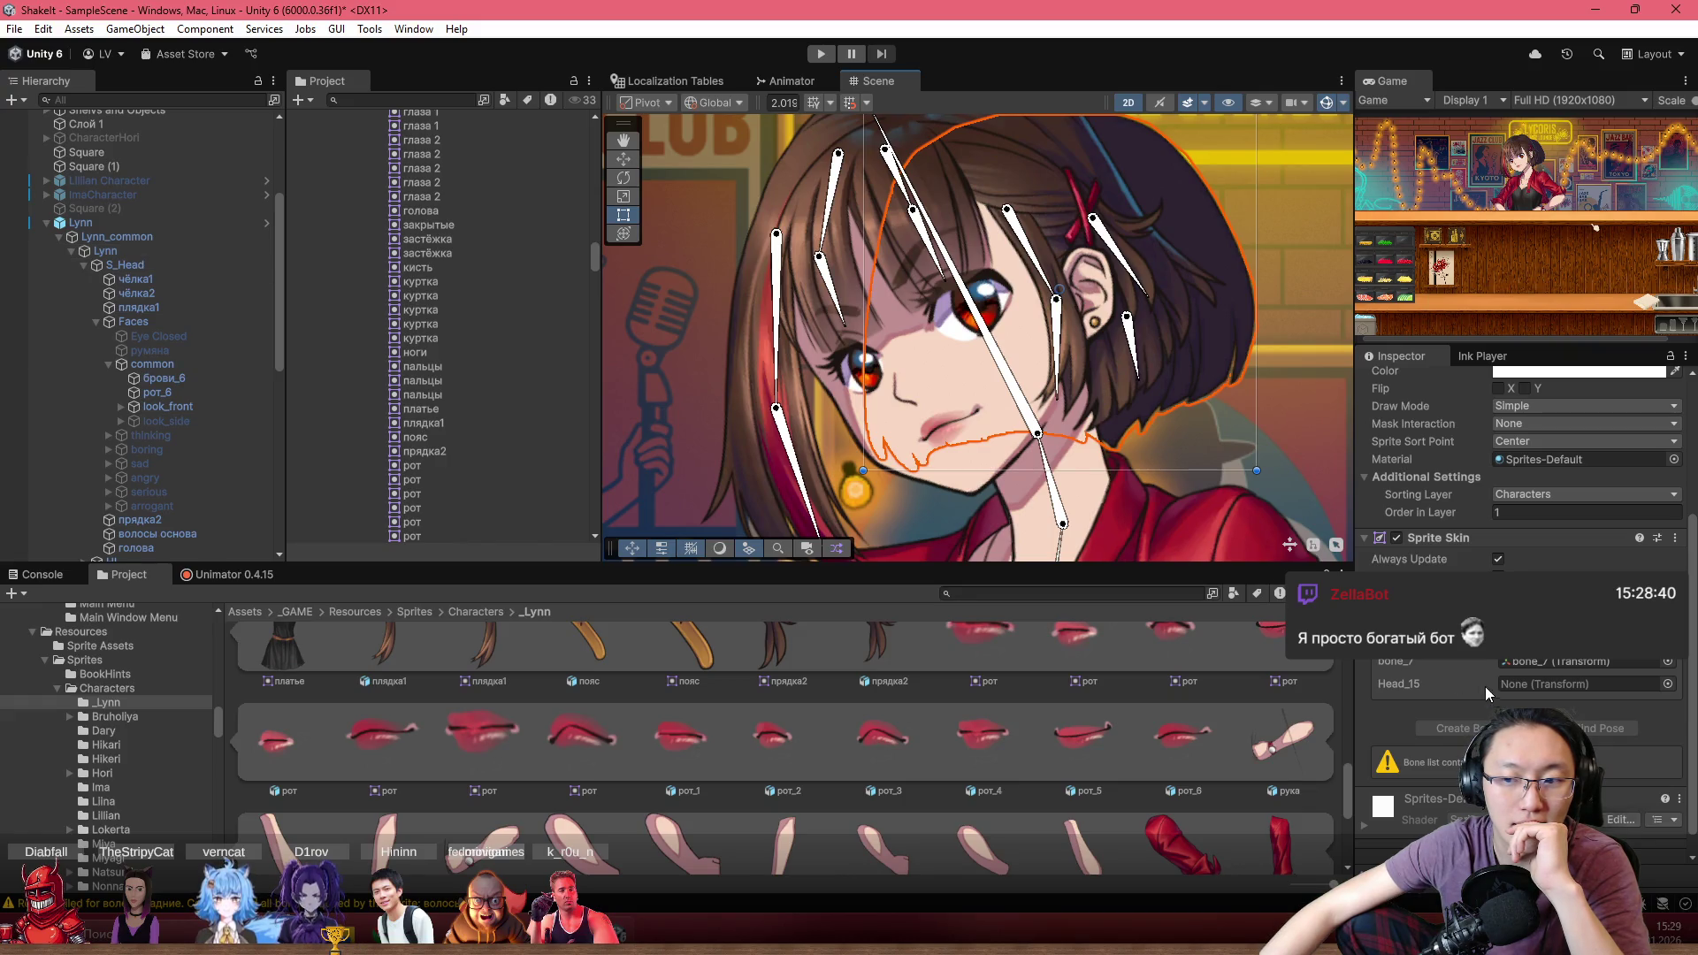
scroll(138, 446, down, 5)
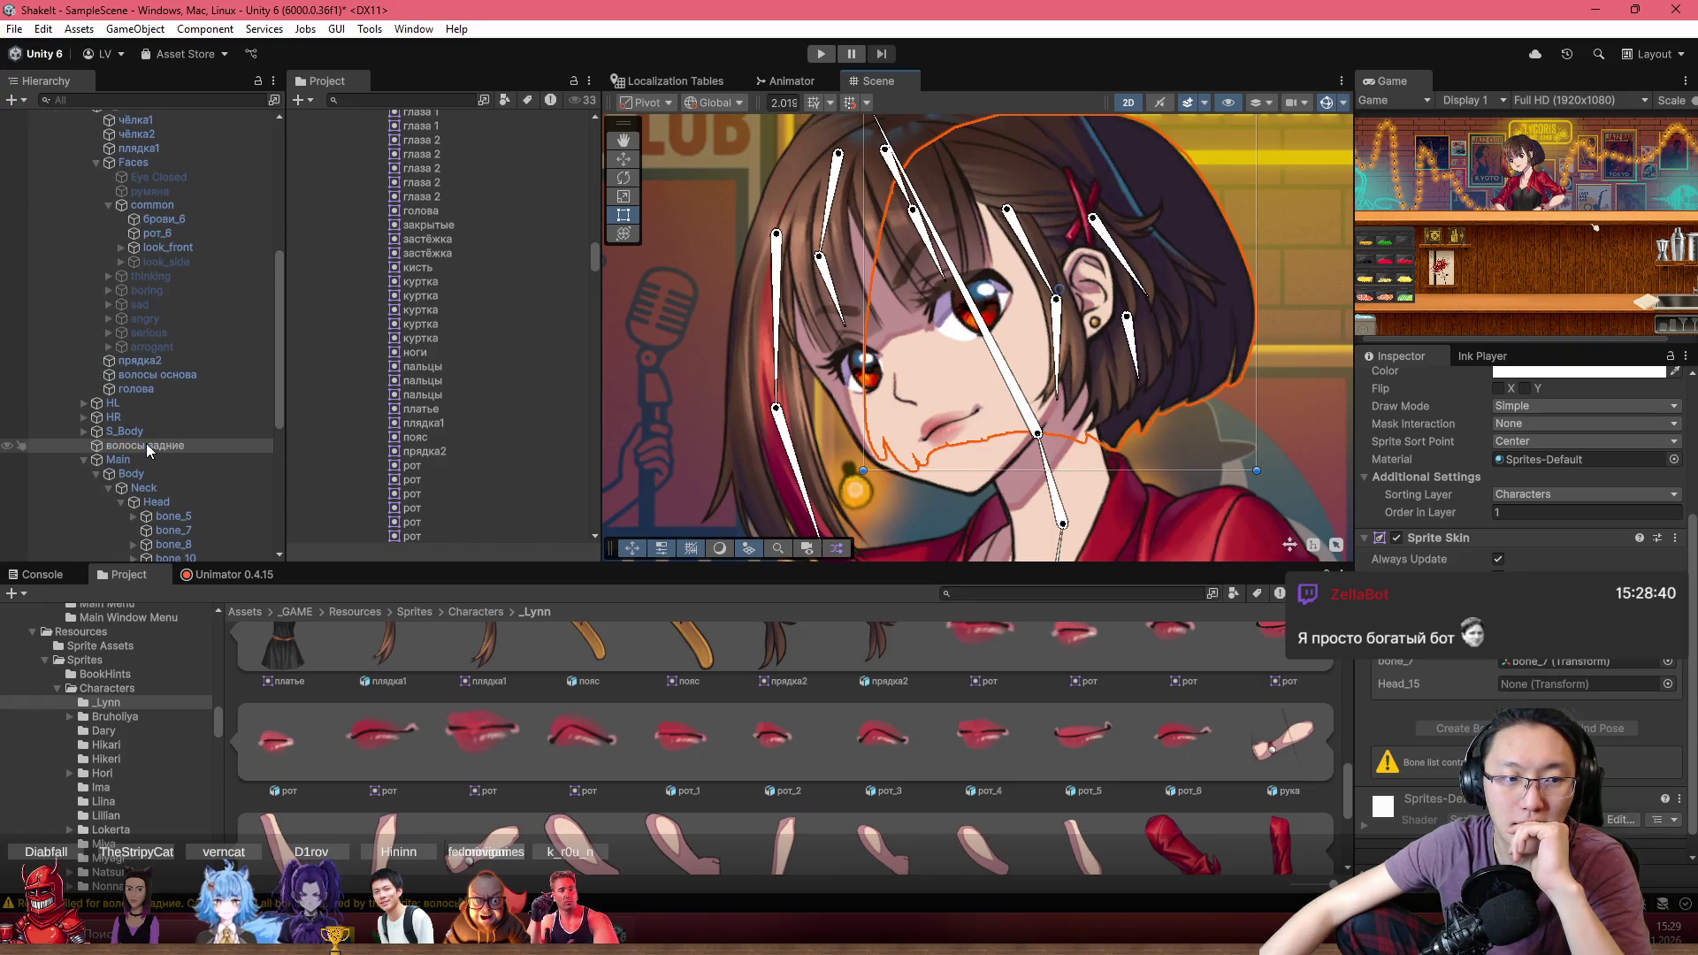
scroll(189, 469, down, 2)
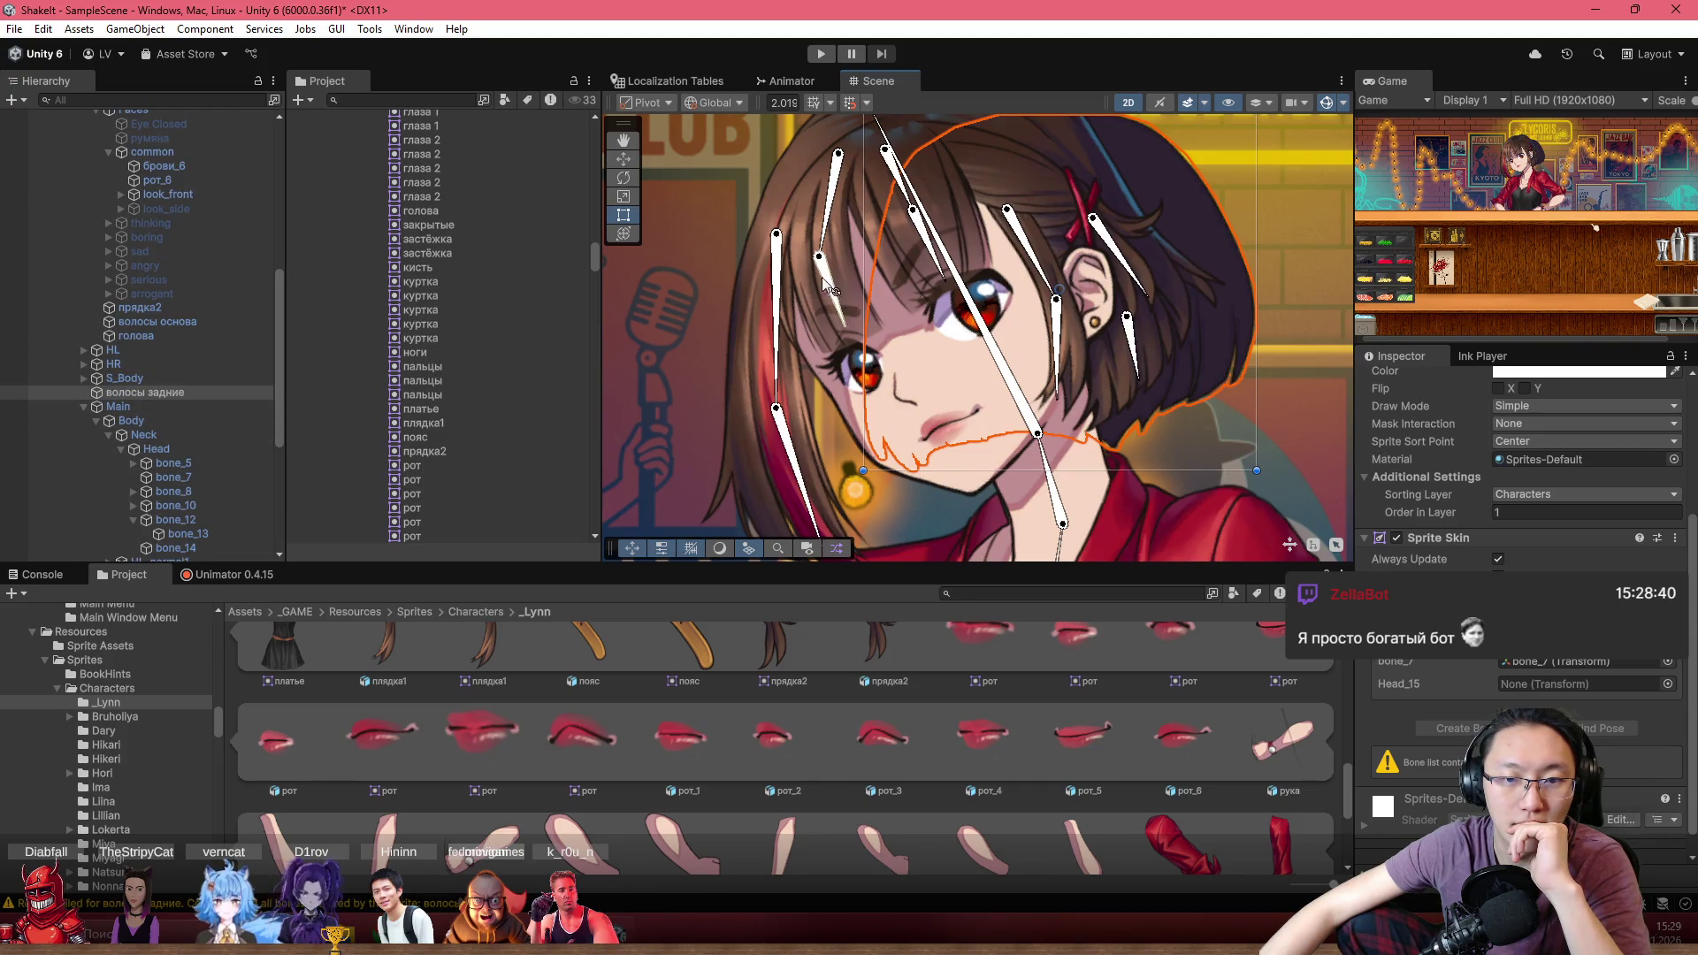
scroll(796, 454, down, 6)
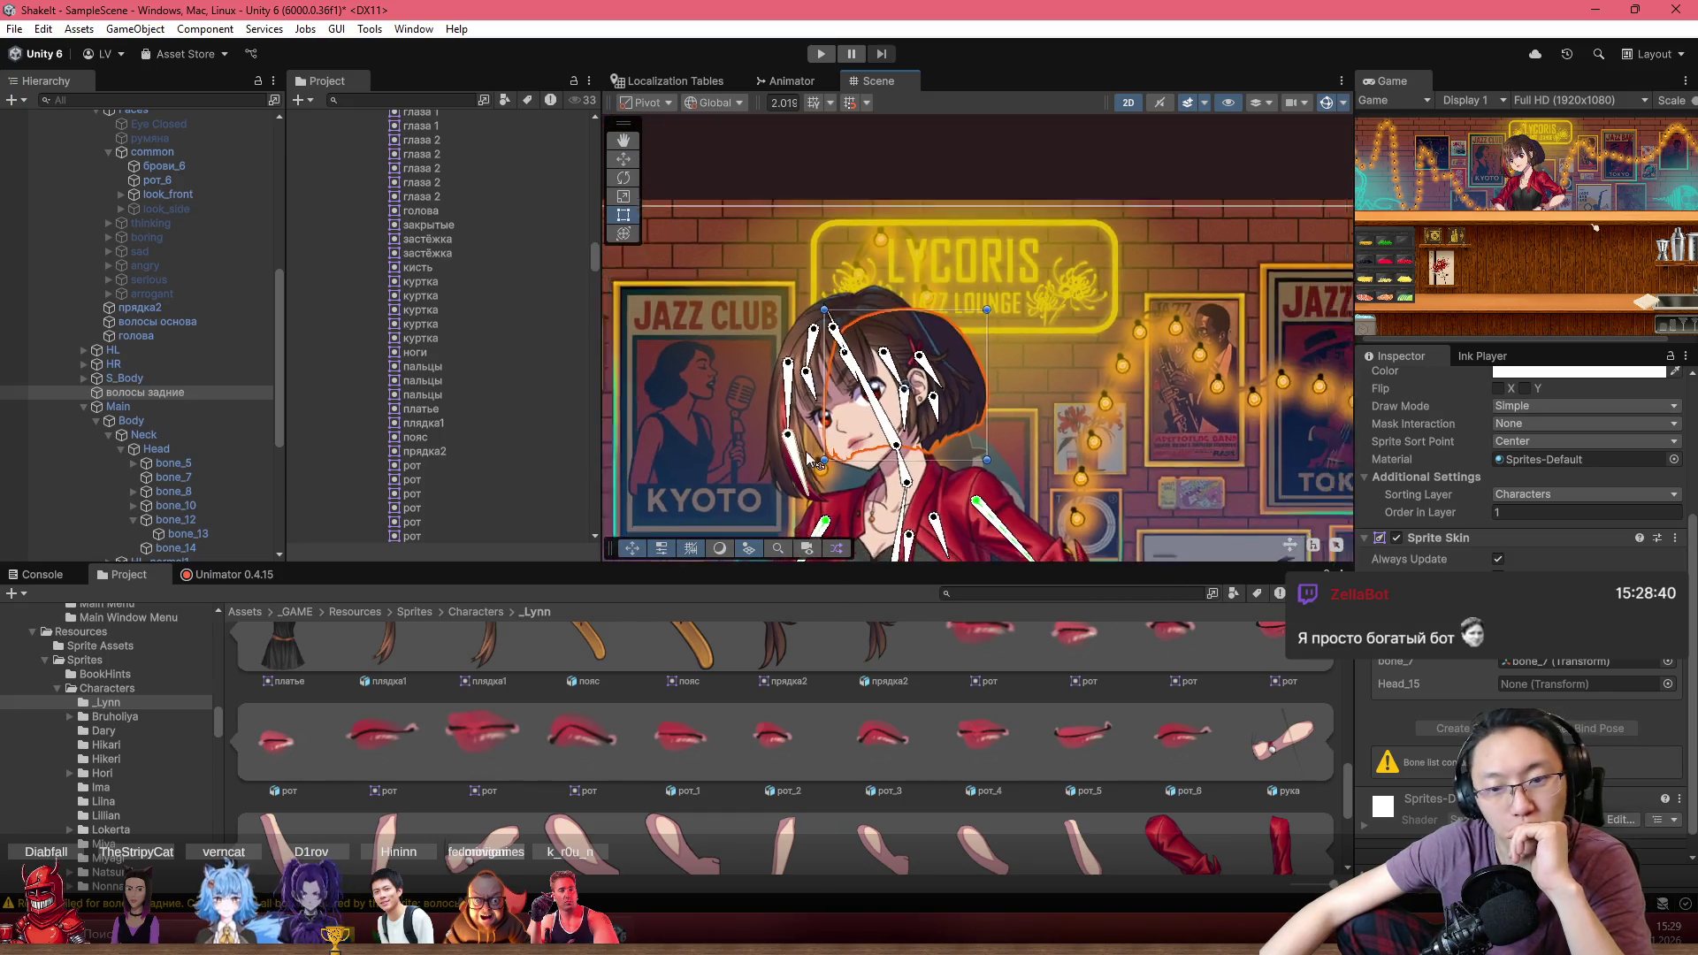
scroll(805, 451, down, 3)
scroll(805, 451, down, 3)
scroll(604, 676, up, 3)
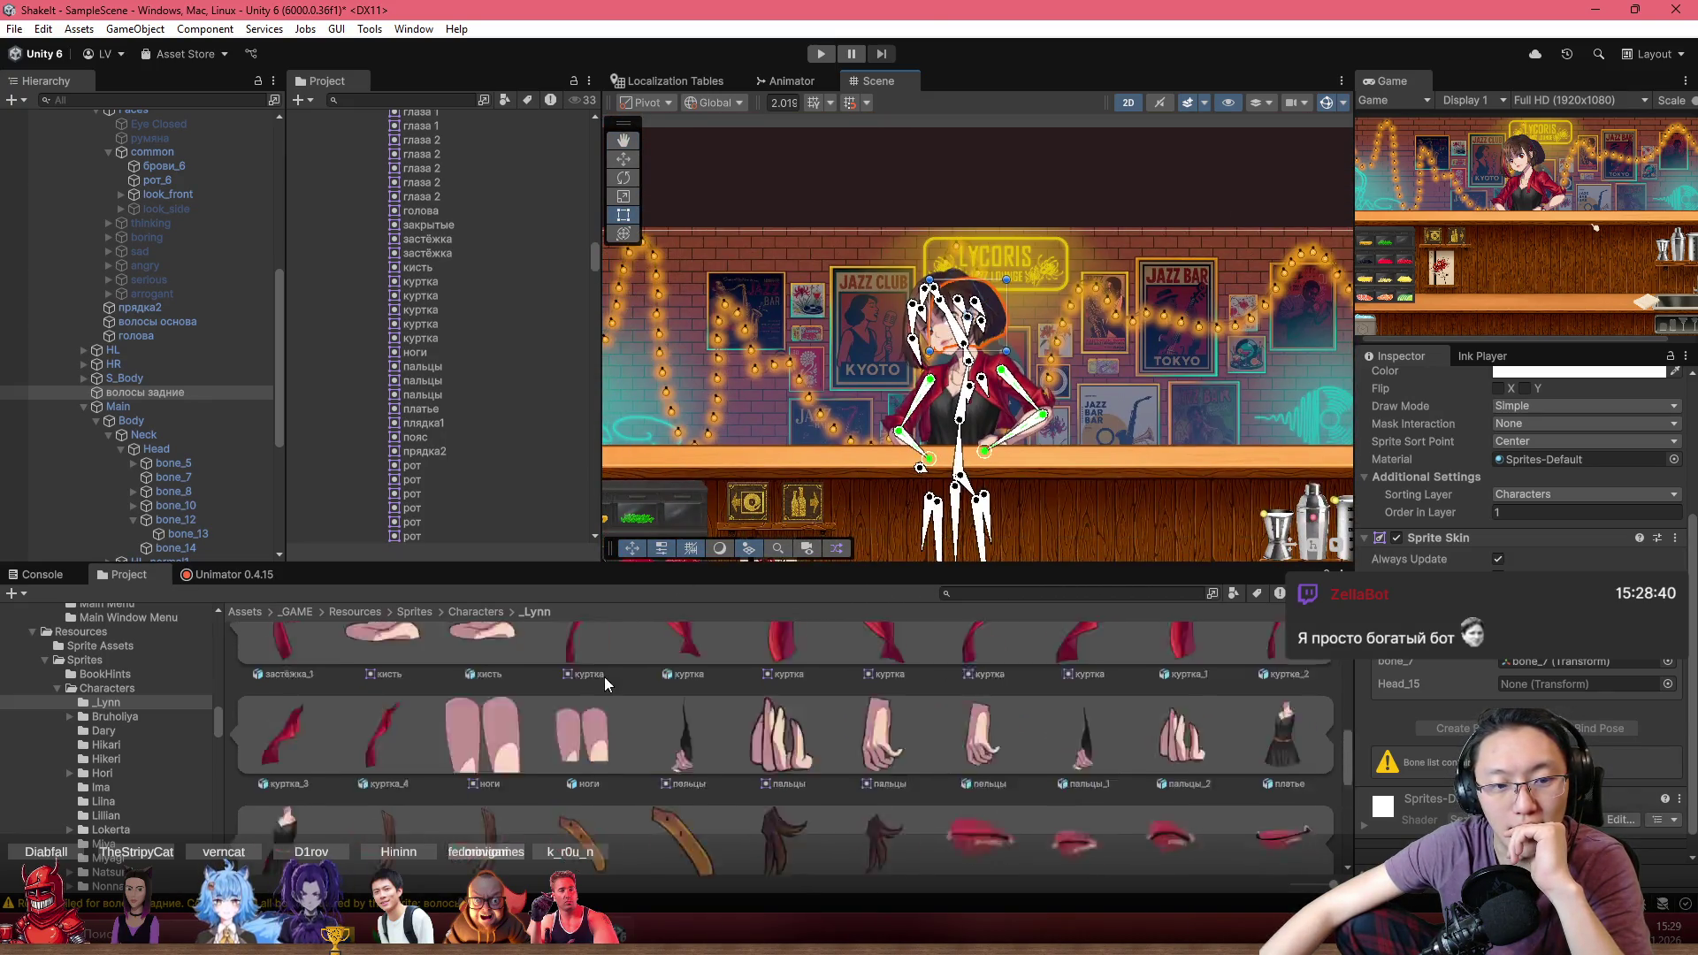
scroll(604, 677, up, 5)
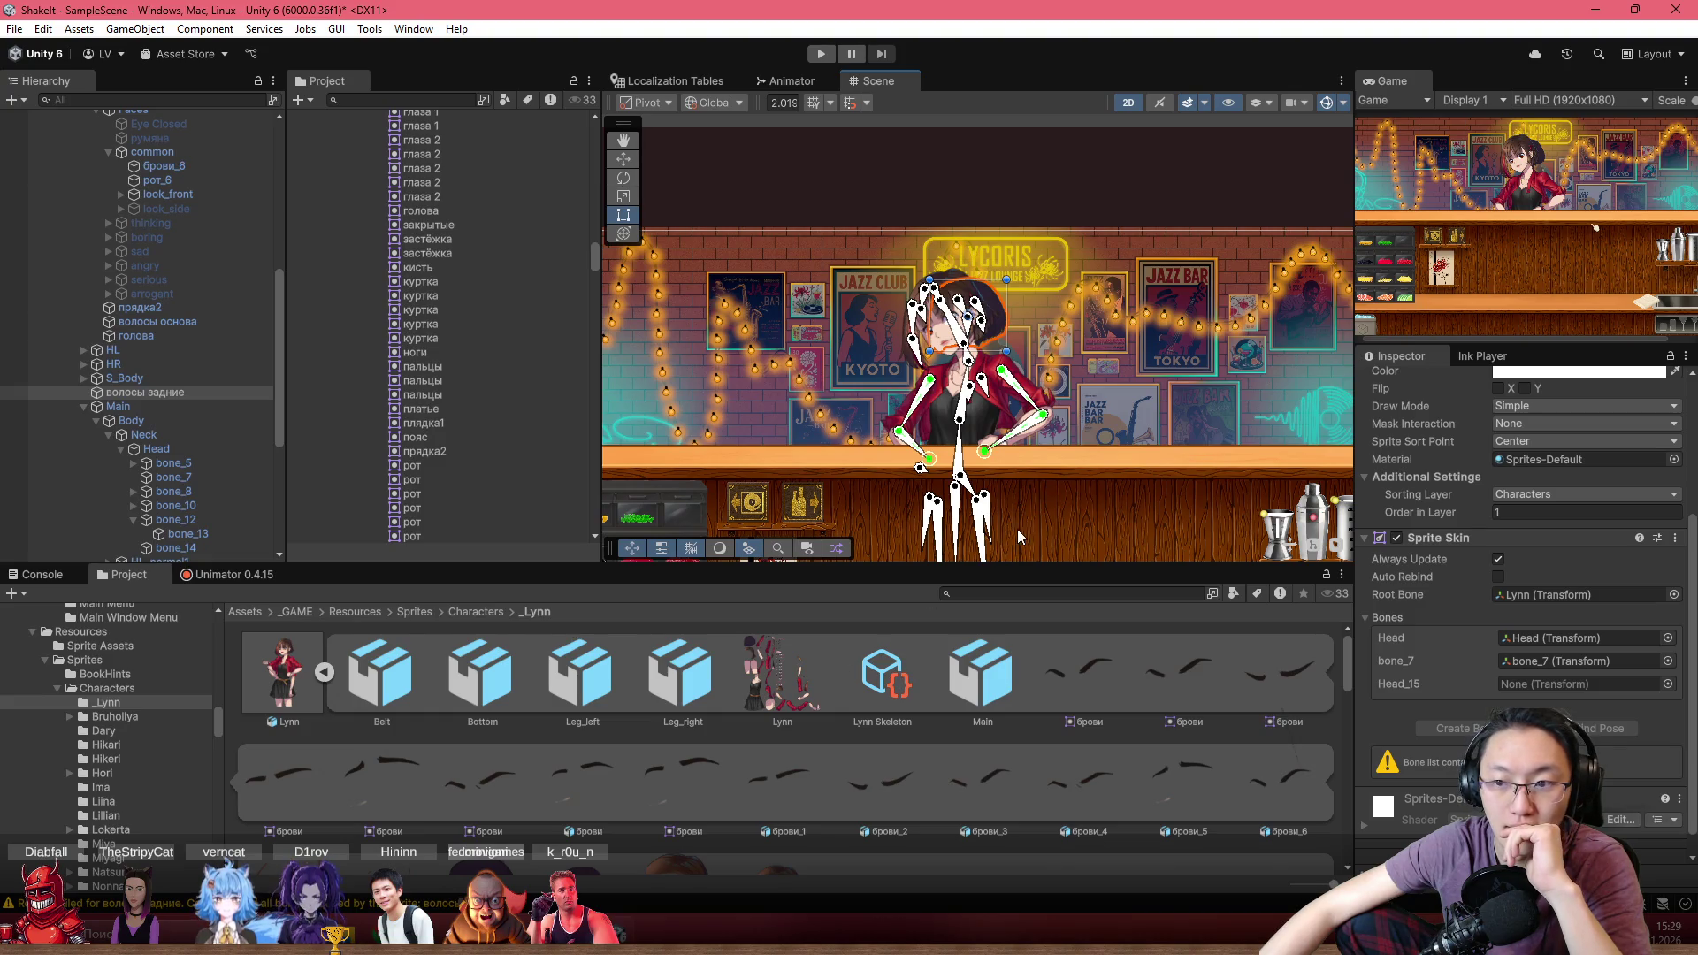
scroll(1433, 611, up, 3)
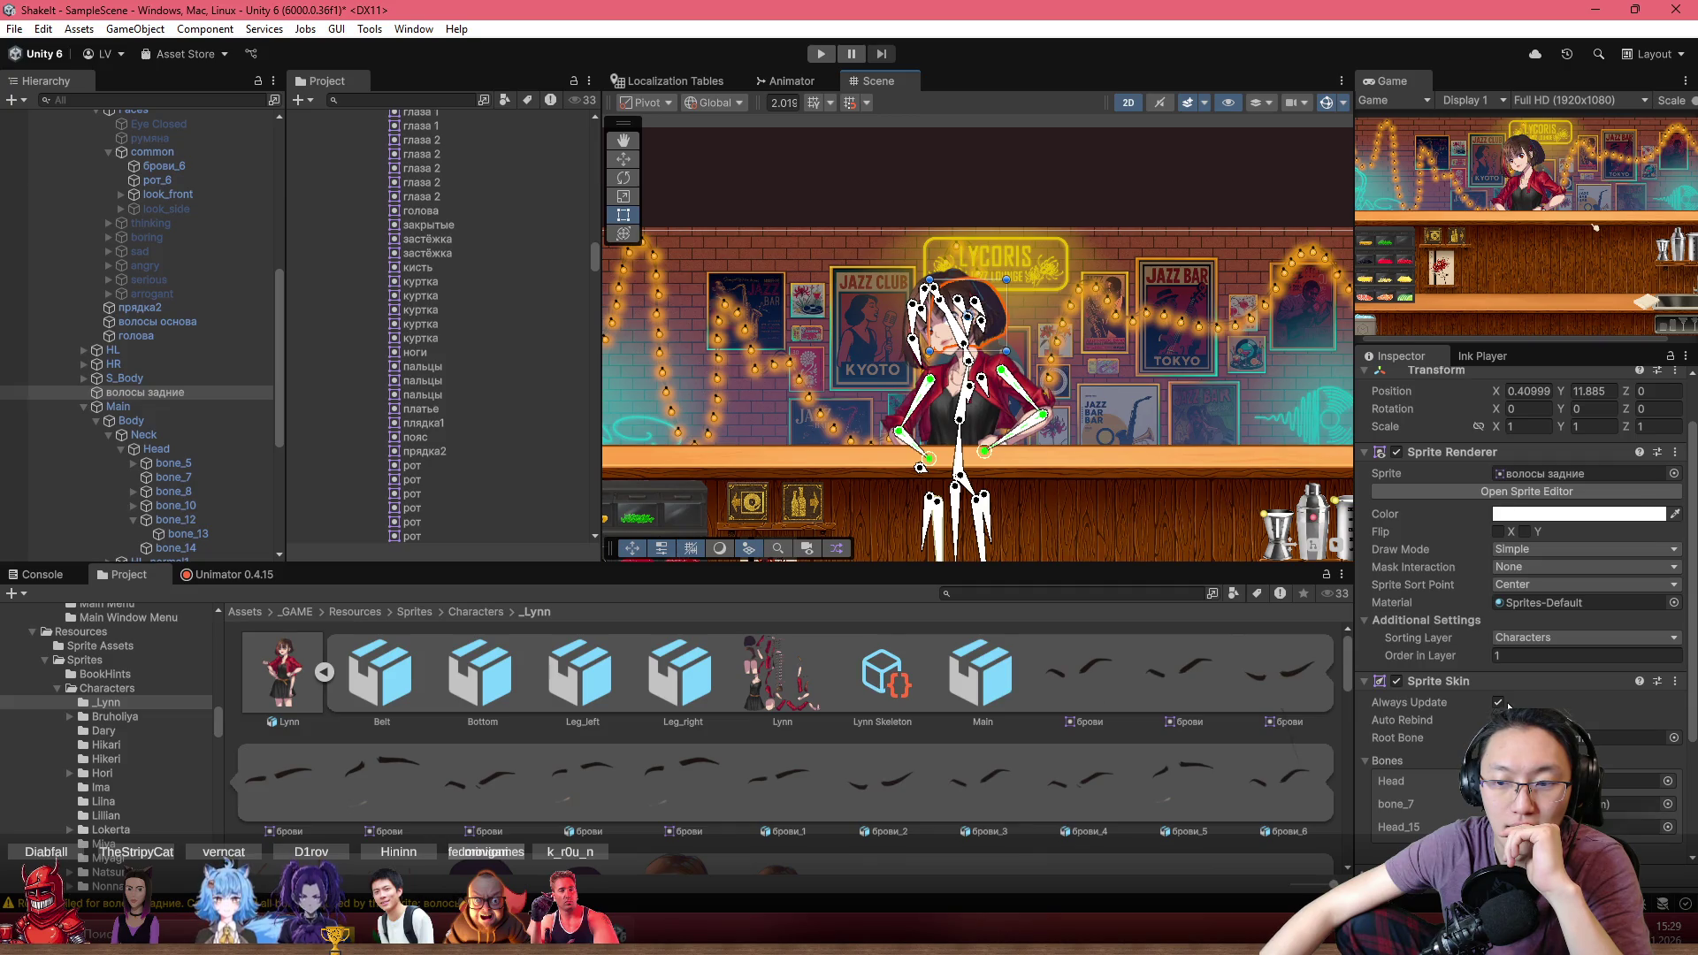
scroll(178, 431, down, 5)
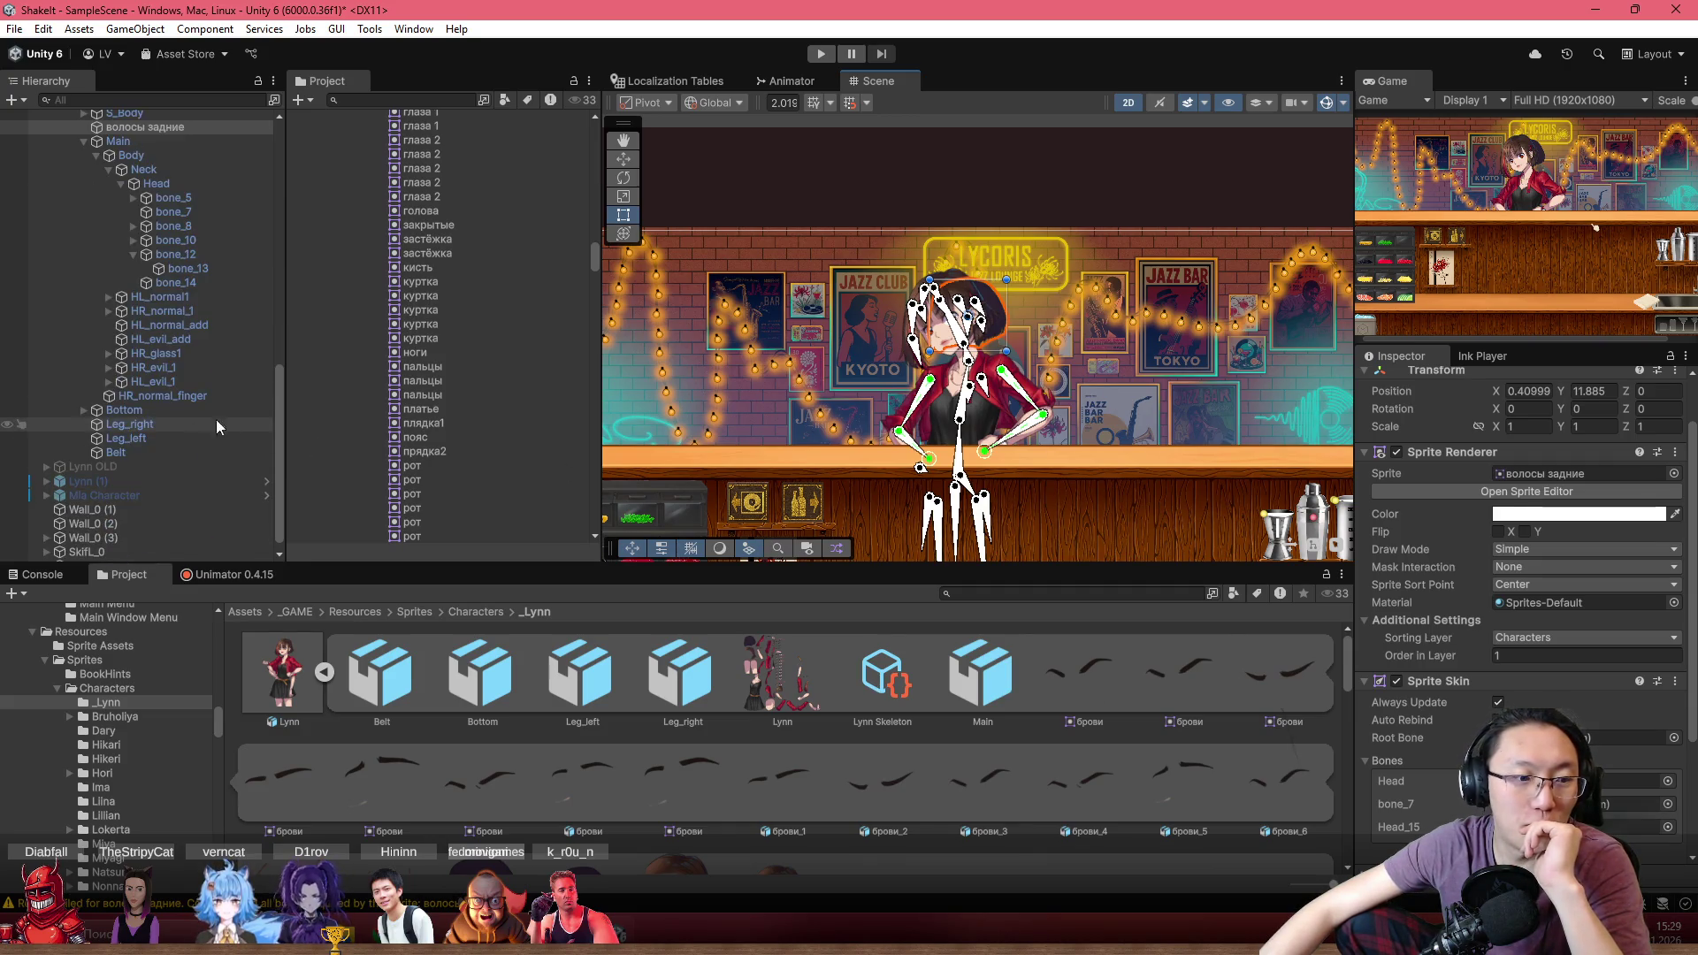
scroll(204, 423, up, 10)
Review the Lynn root's character scripts, then select the inner Lynn object with the IK Manager 2D
click(179, 385)
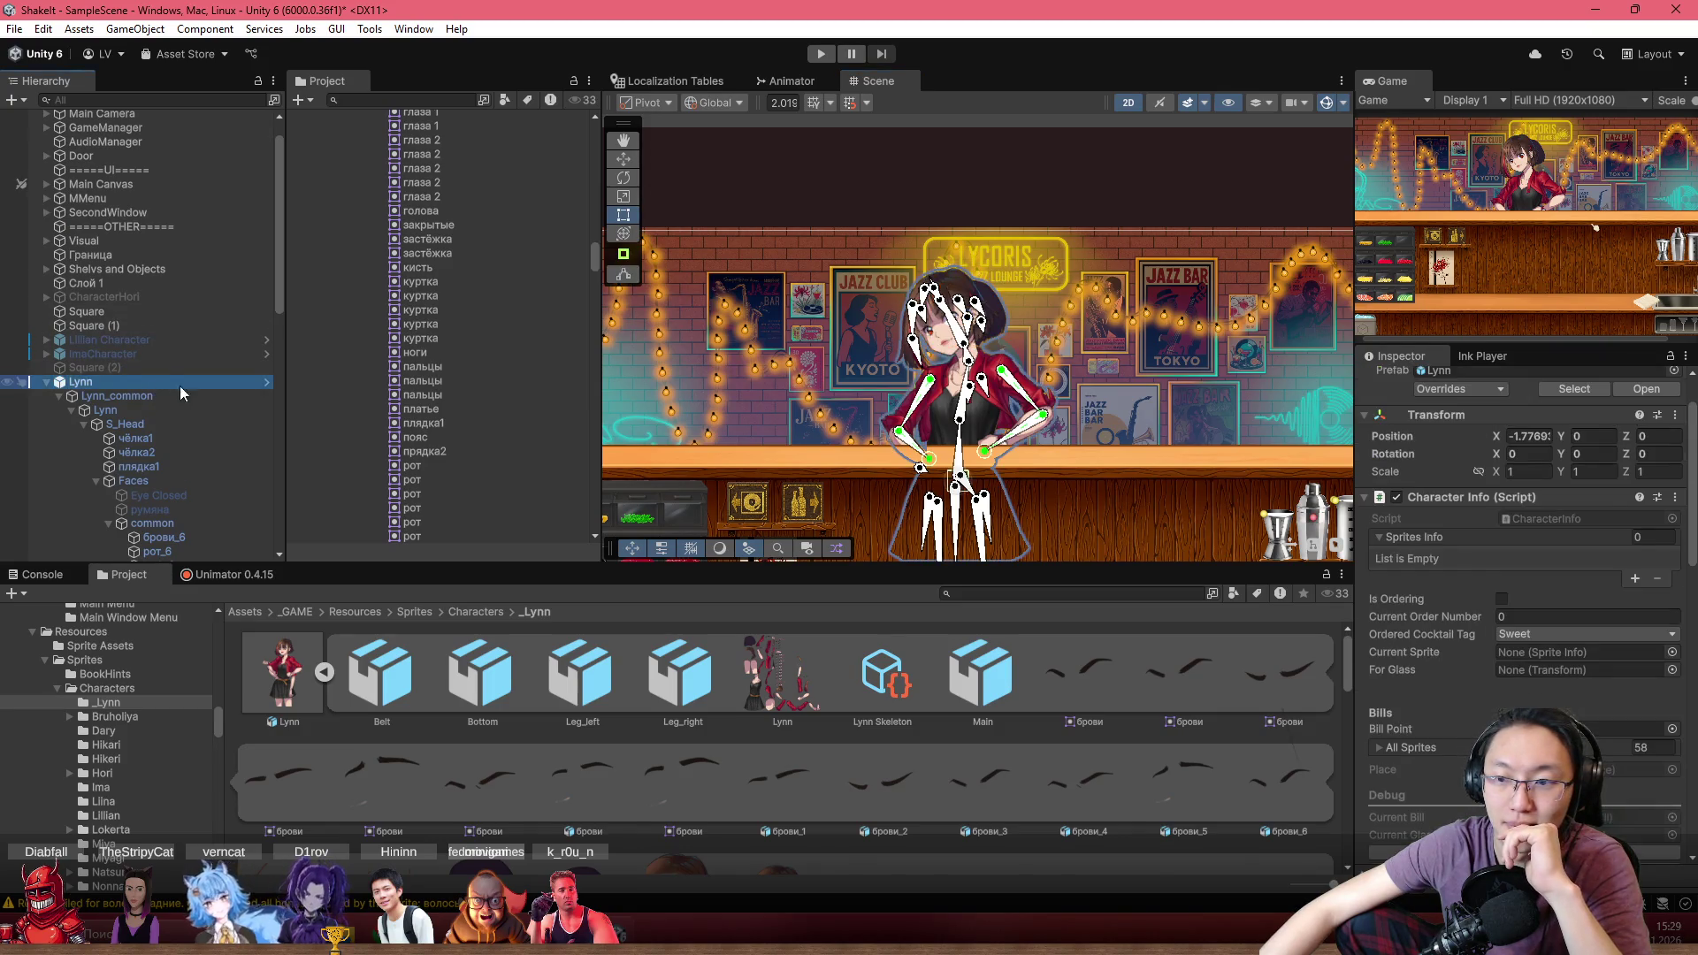
scroll(1558, 549, down, 7)
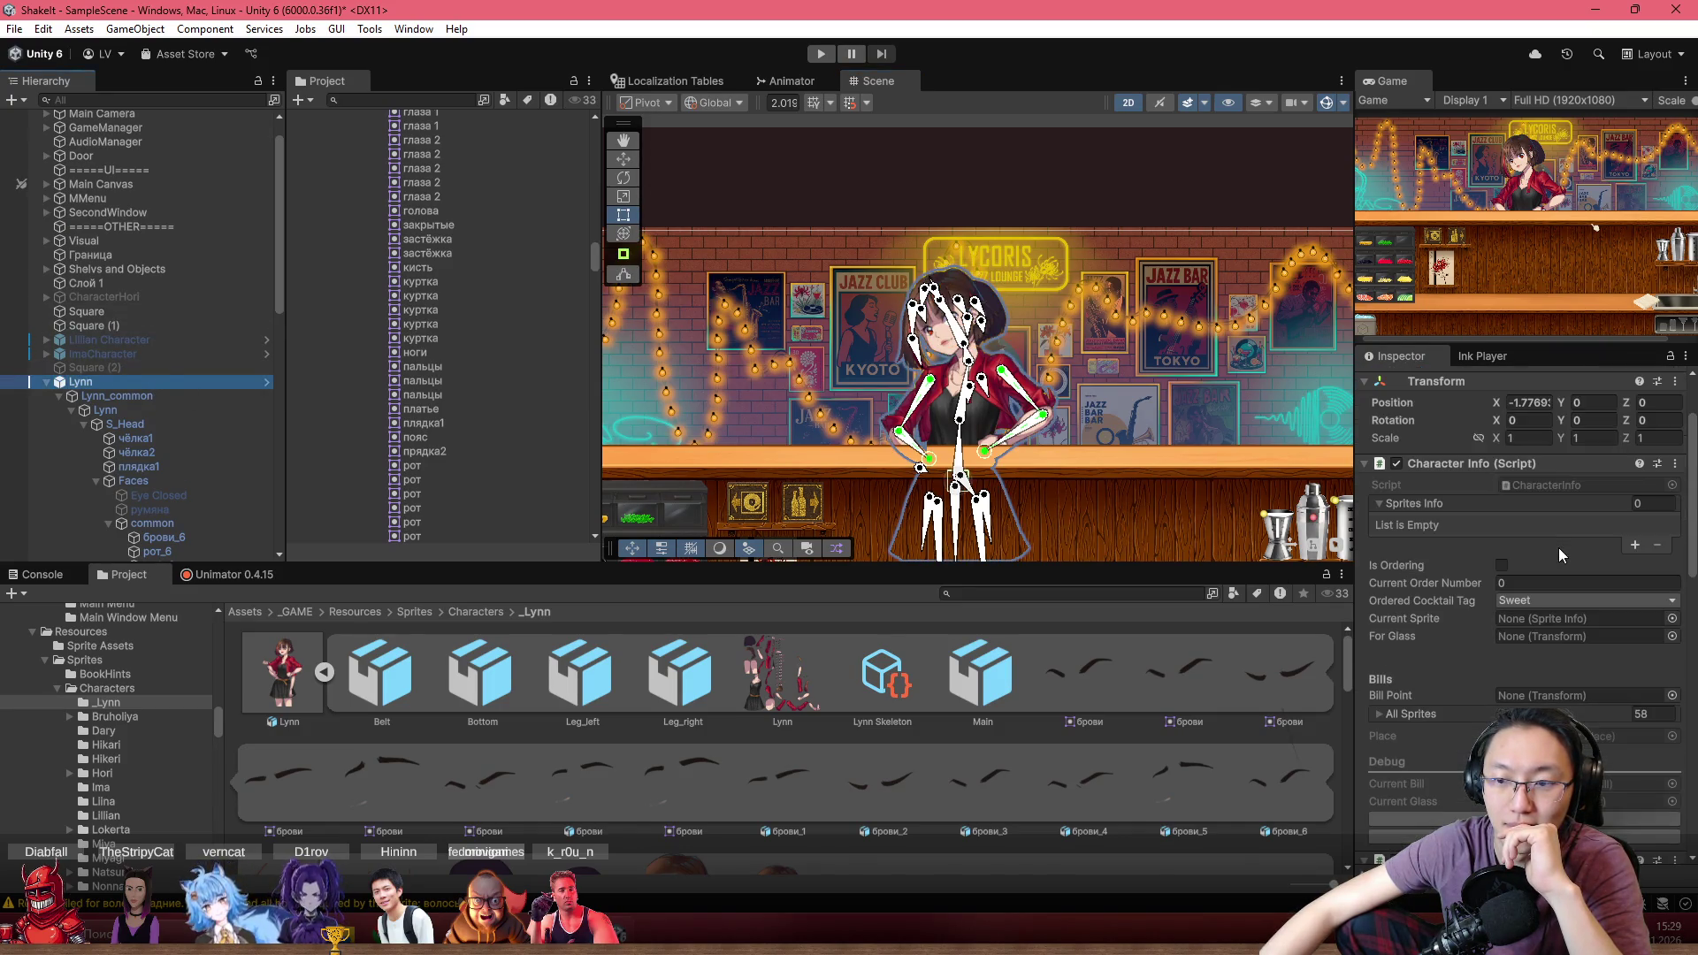
scroll(1559, 548, down, 10)
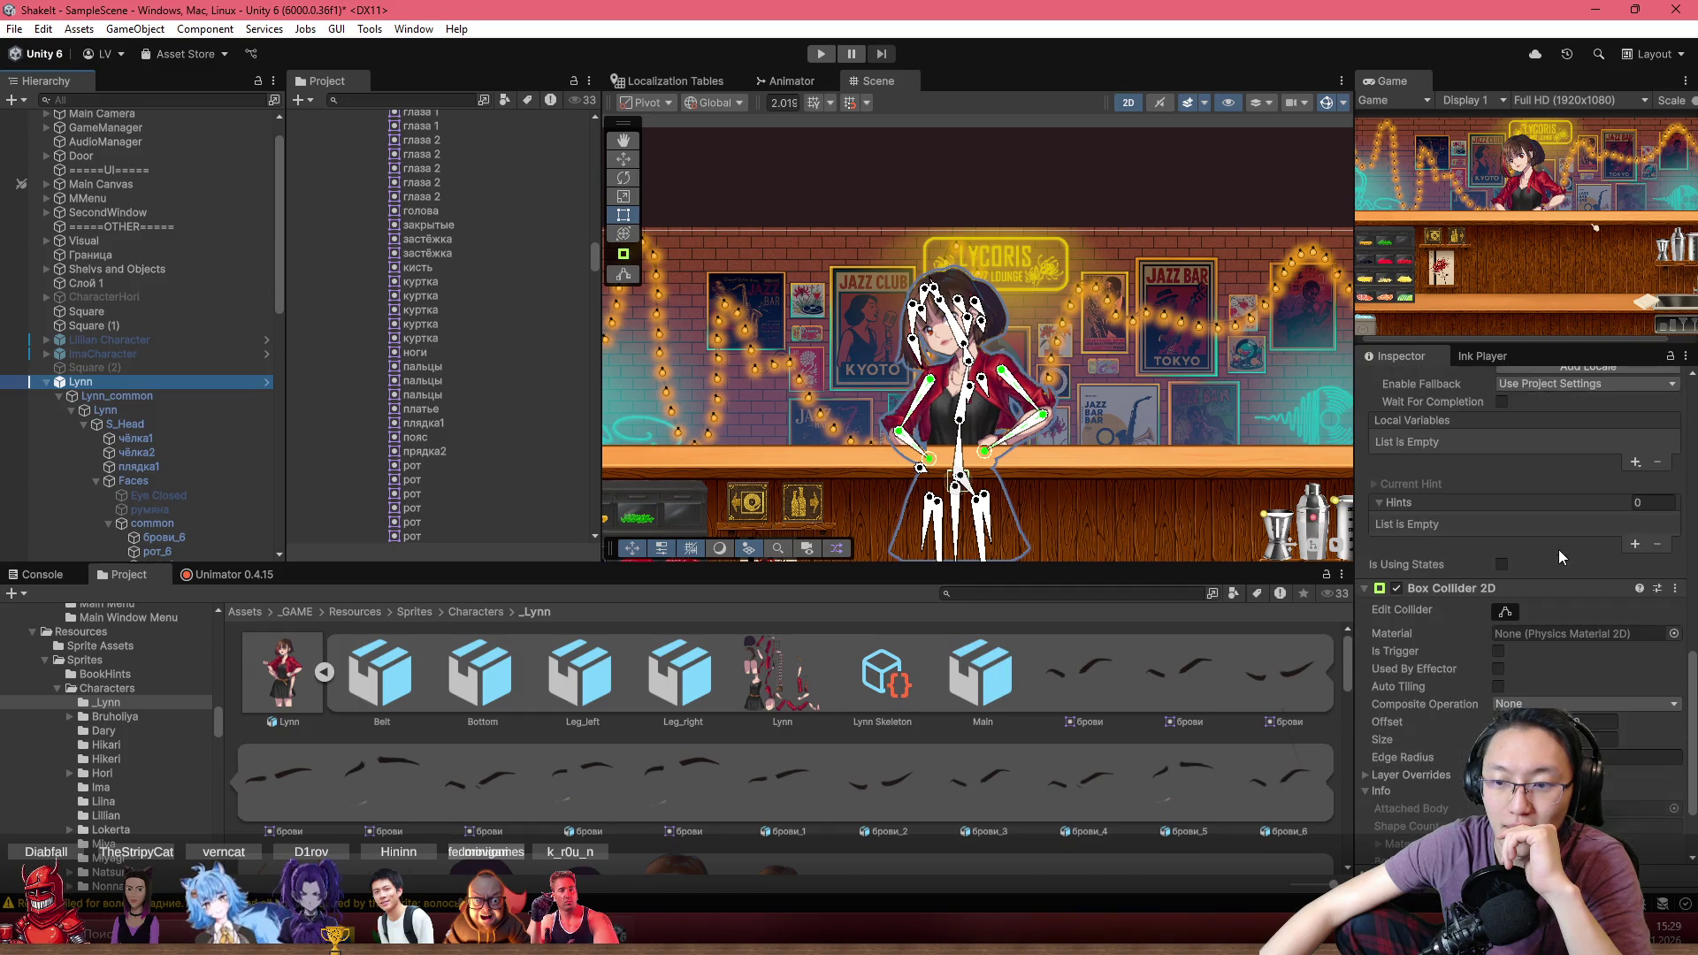
scroll(1558, 549, up, 15)
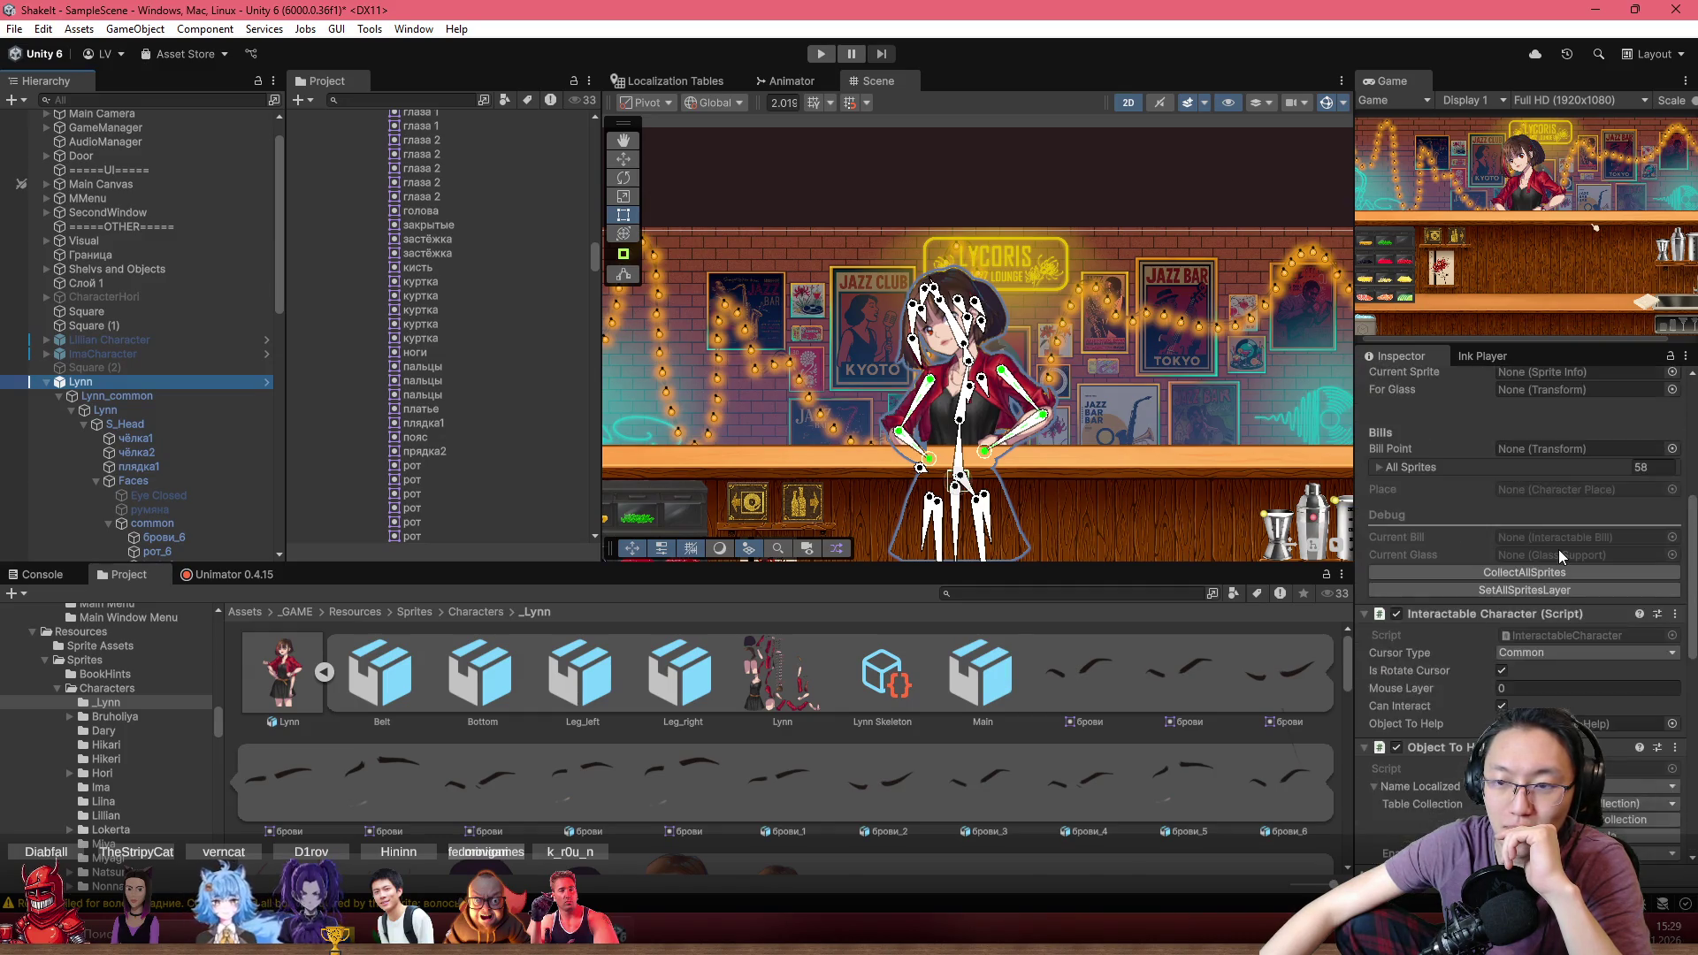
scroll(989, 395, up, 5)
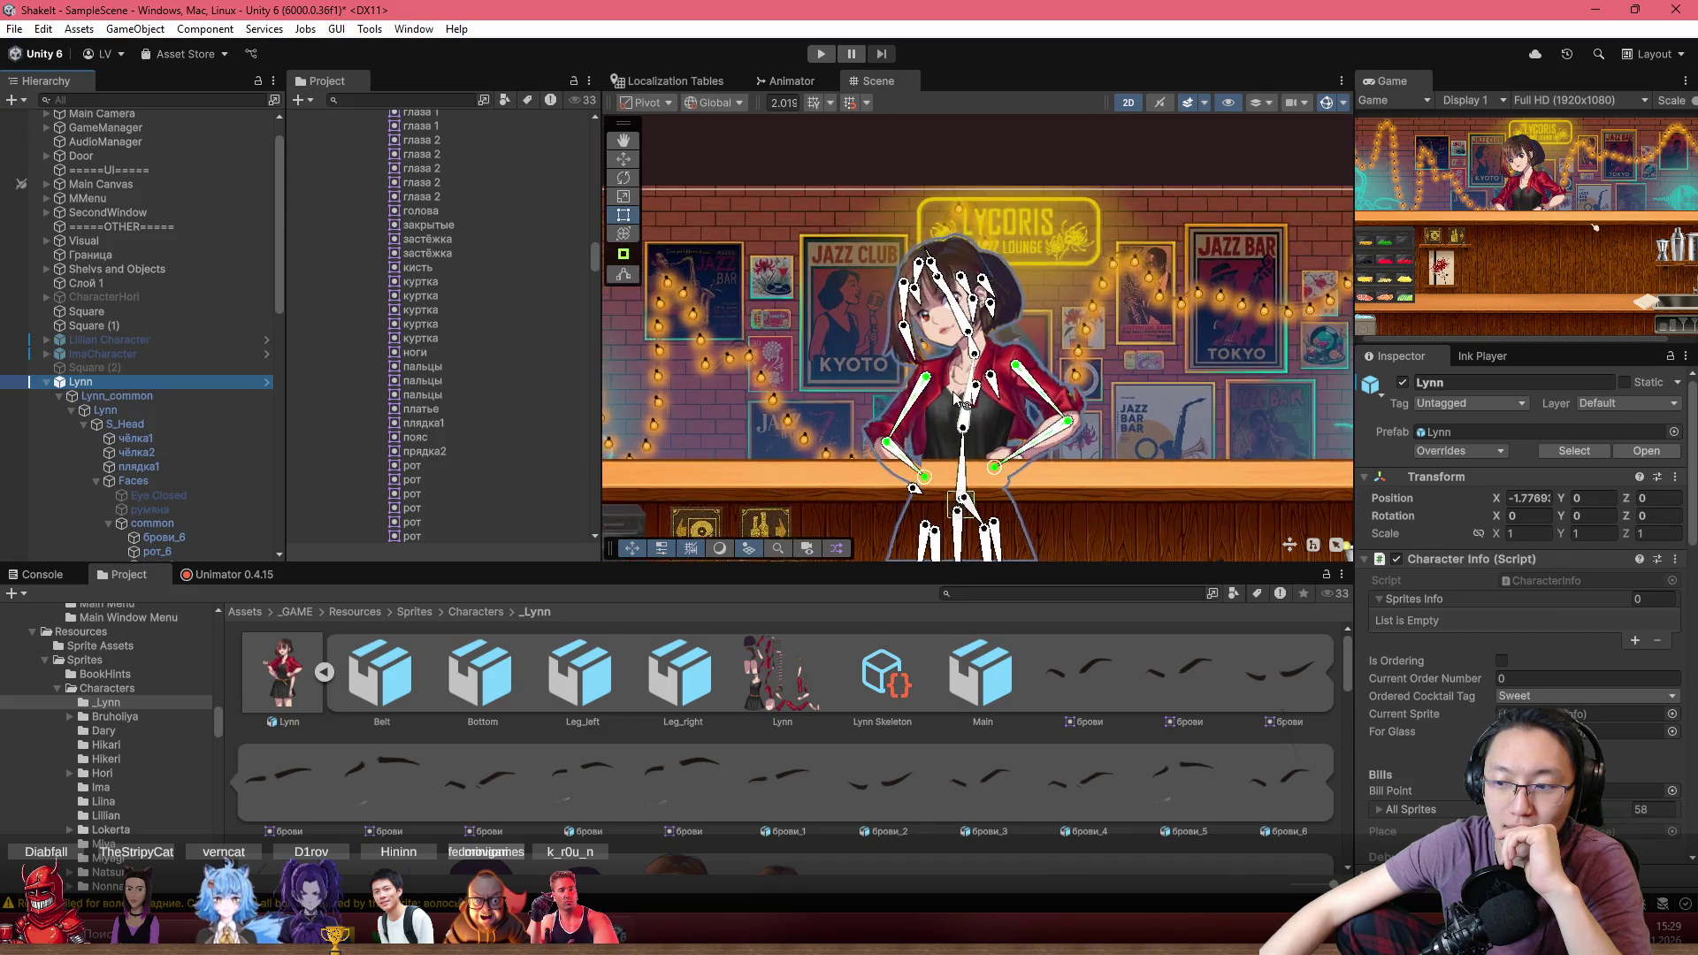
scroll(990, 392, up, 2)
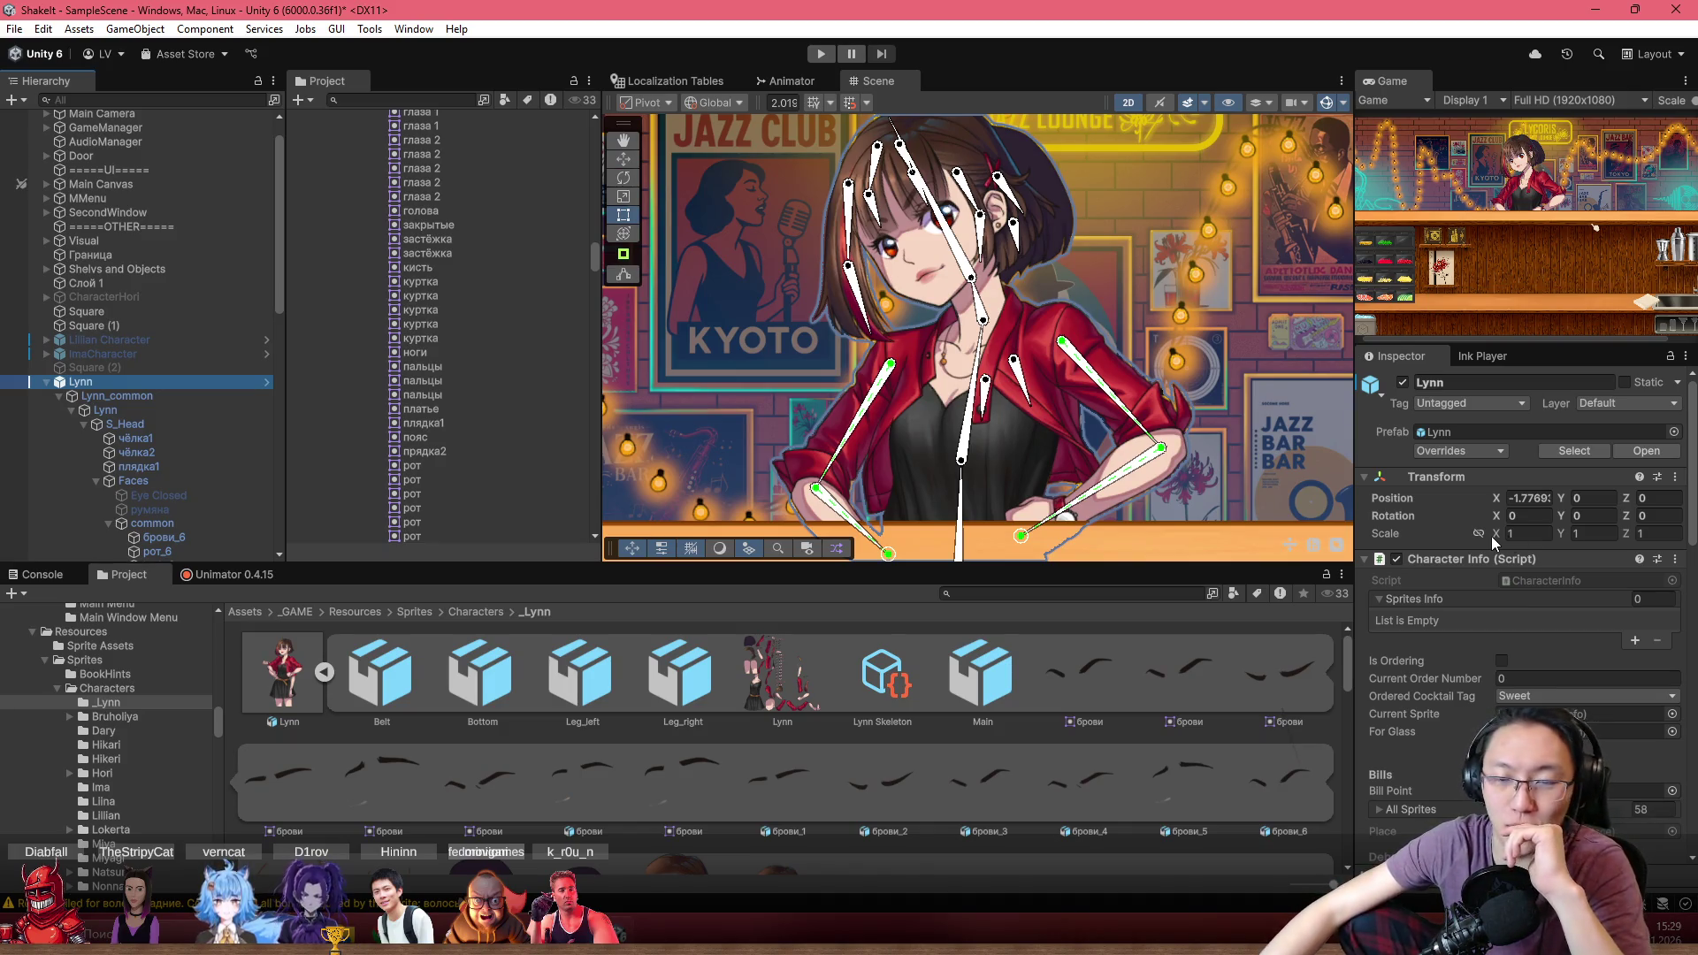
scroll(1569, 584, down, 3)
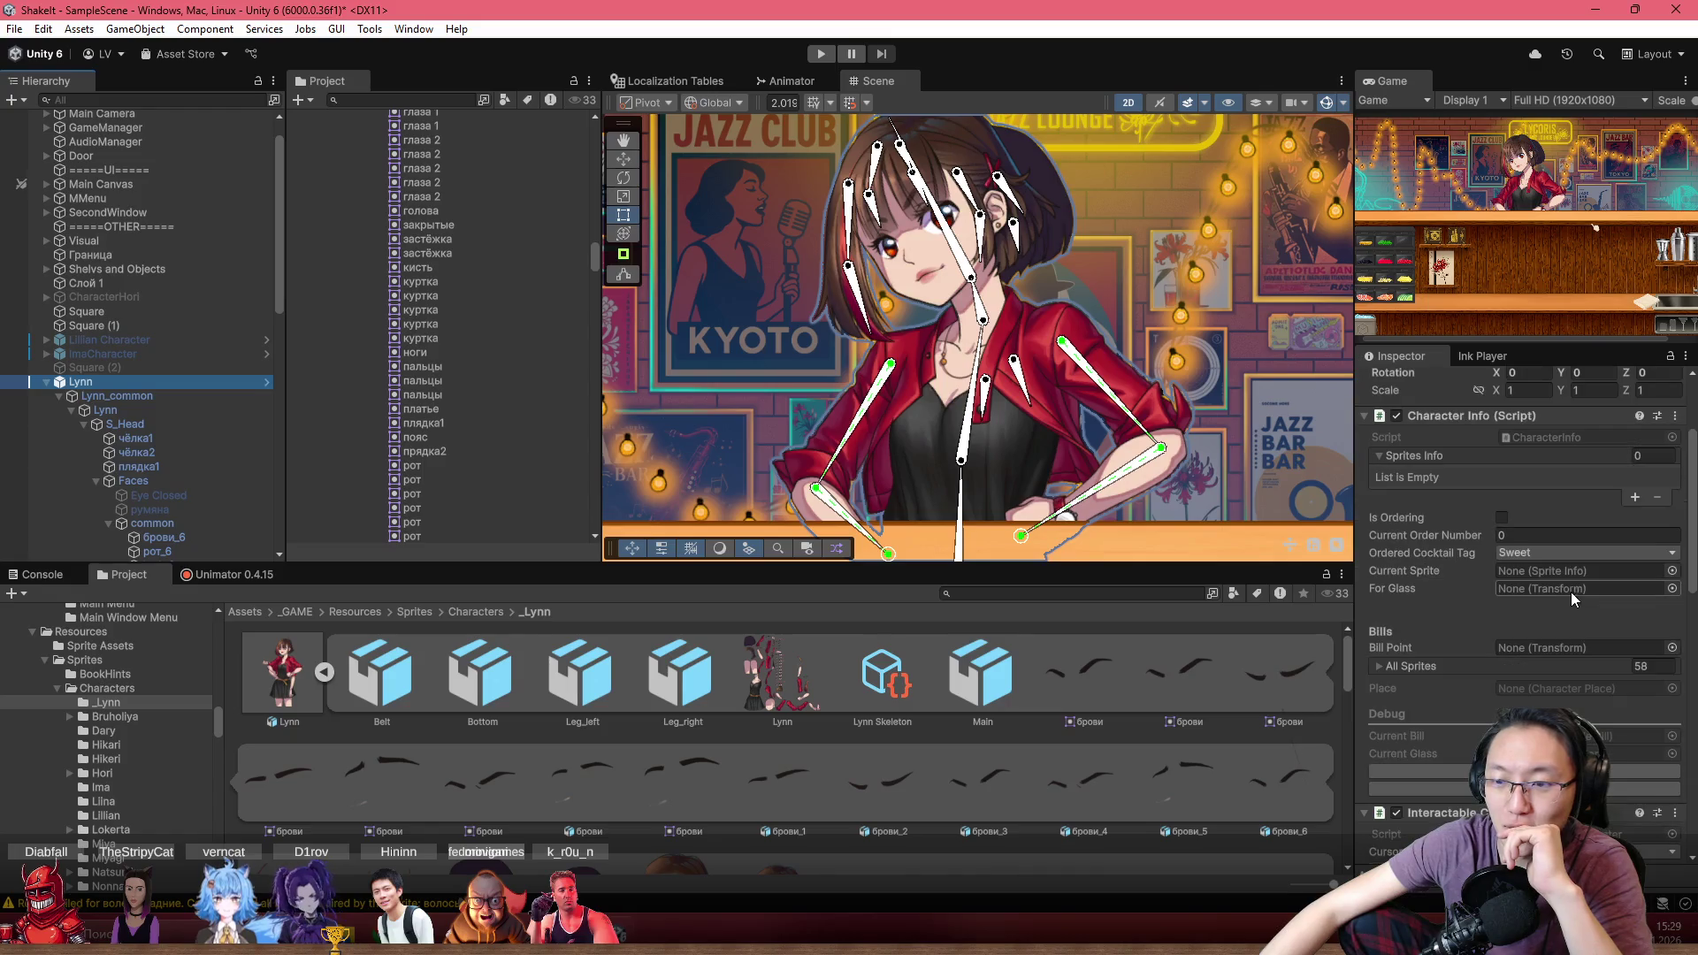
scroll(1519, 570, down, 4)
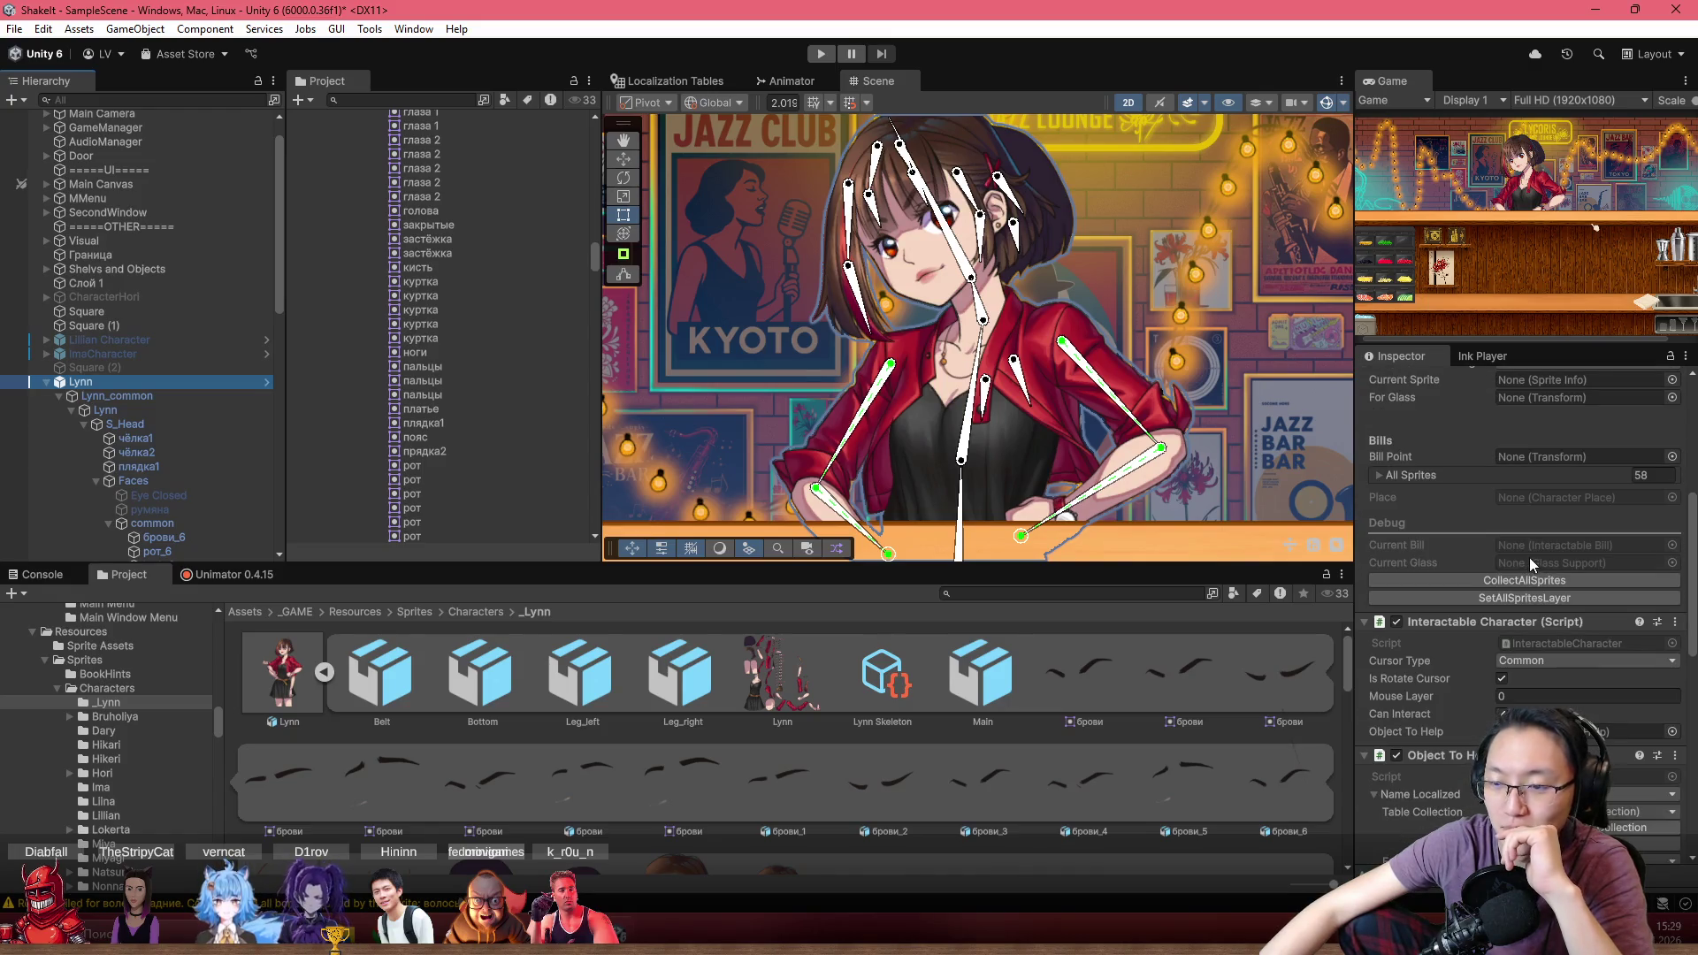
scroll(1533, 556, down, 3)
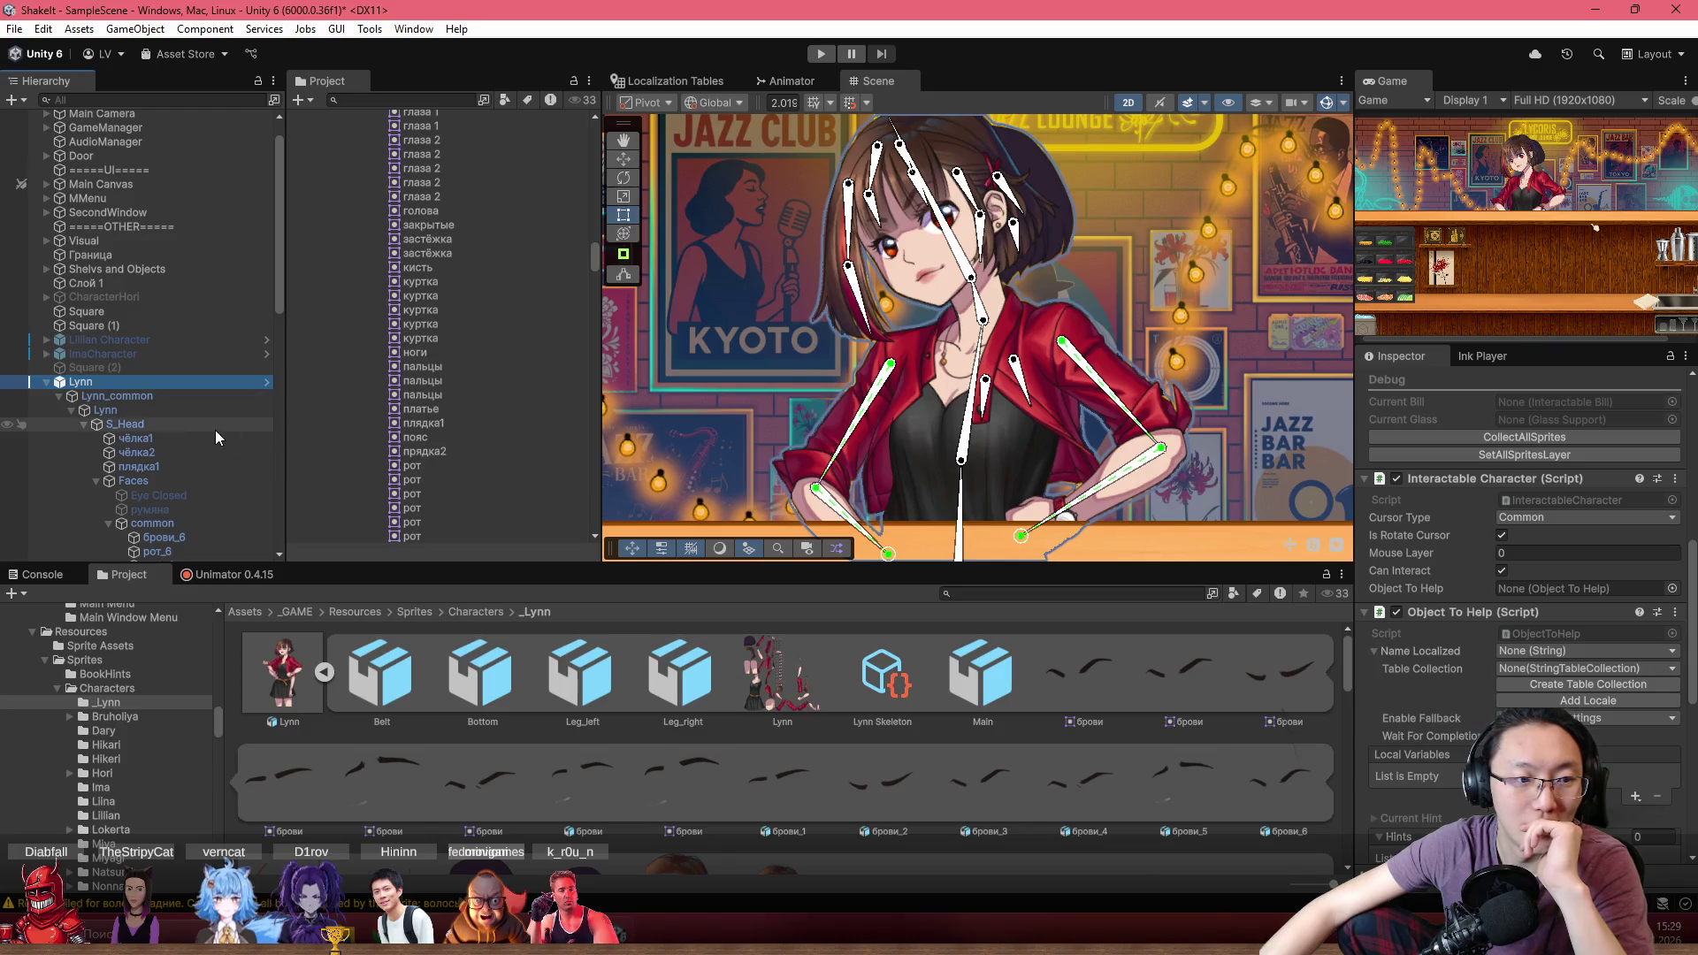
click(111, 409)
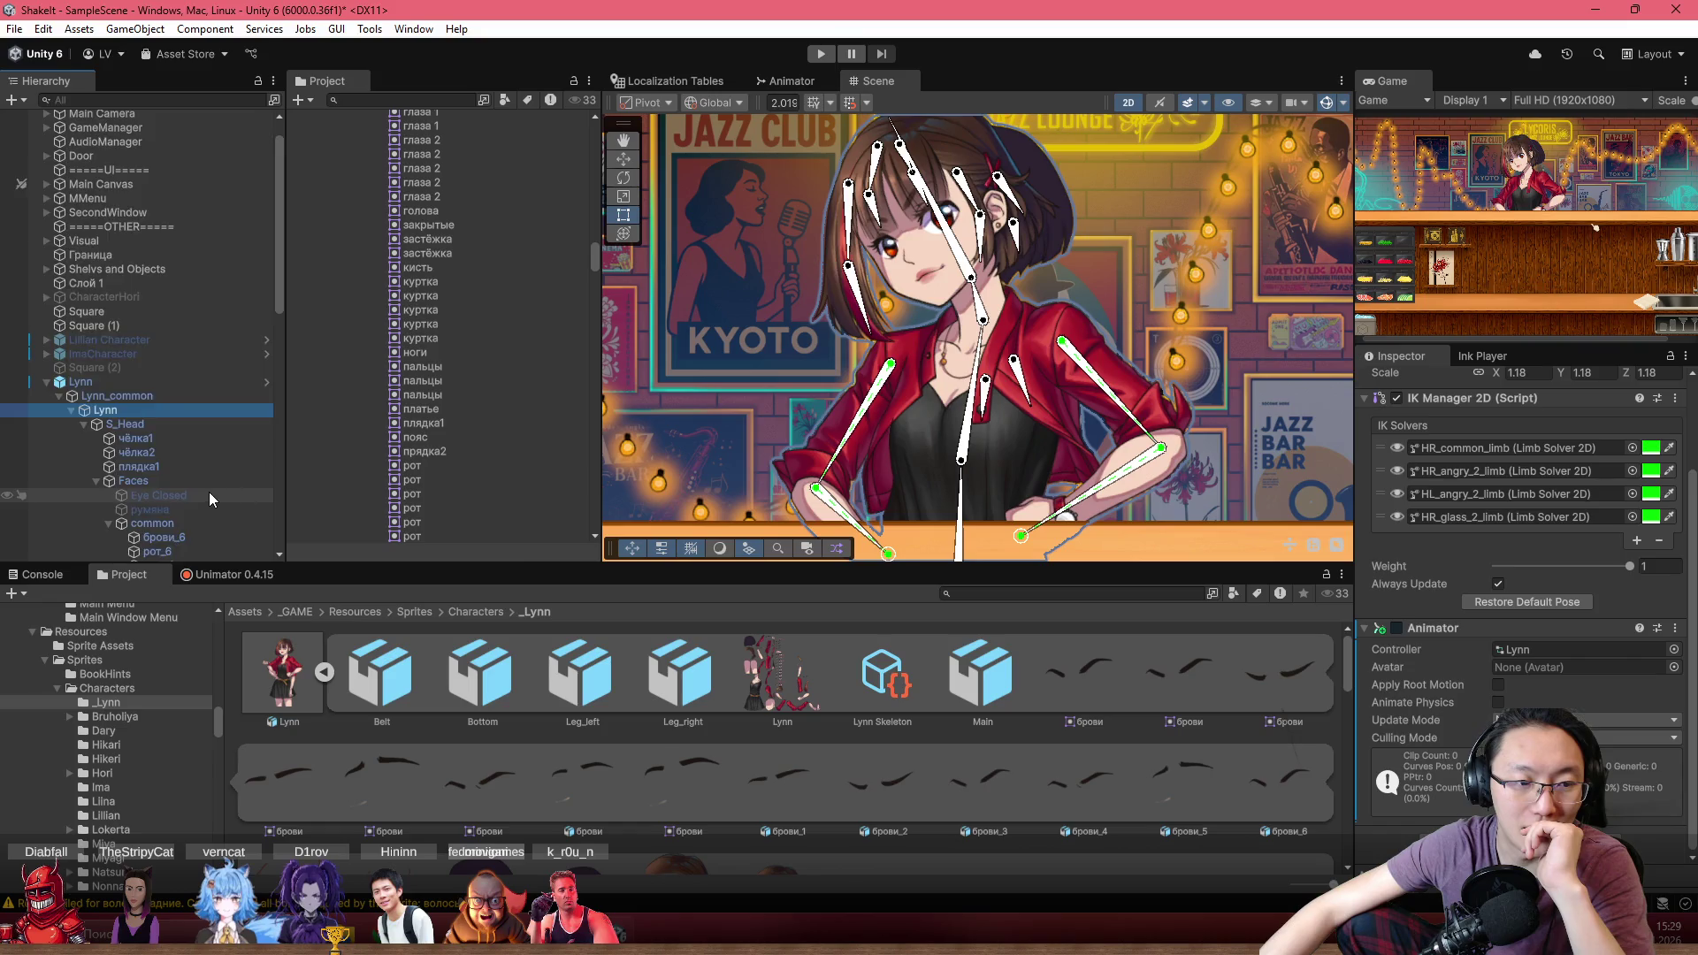
Drag bone_14 beside Lynn's ear down-right to test the hair, undo it, and select the back hair
scroll(209, 492, down, 10)
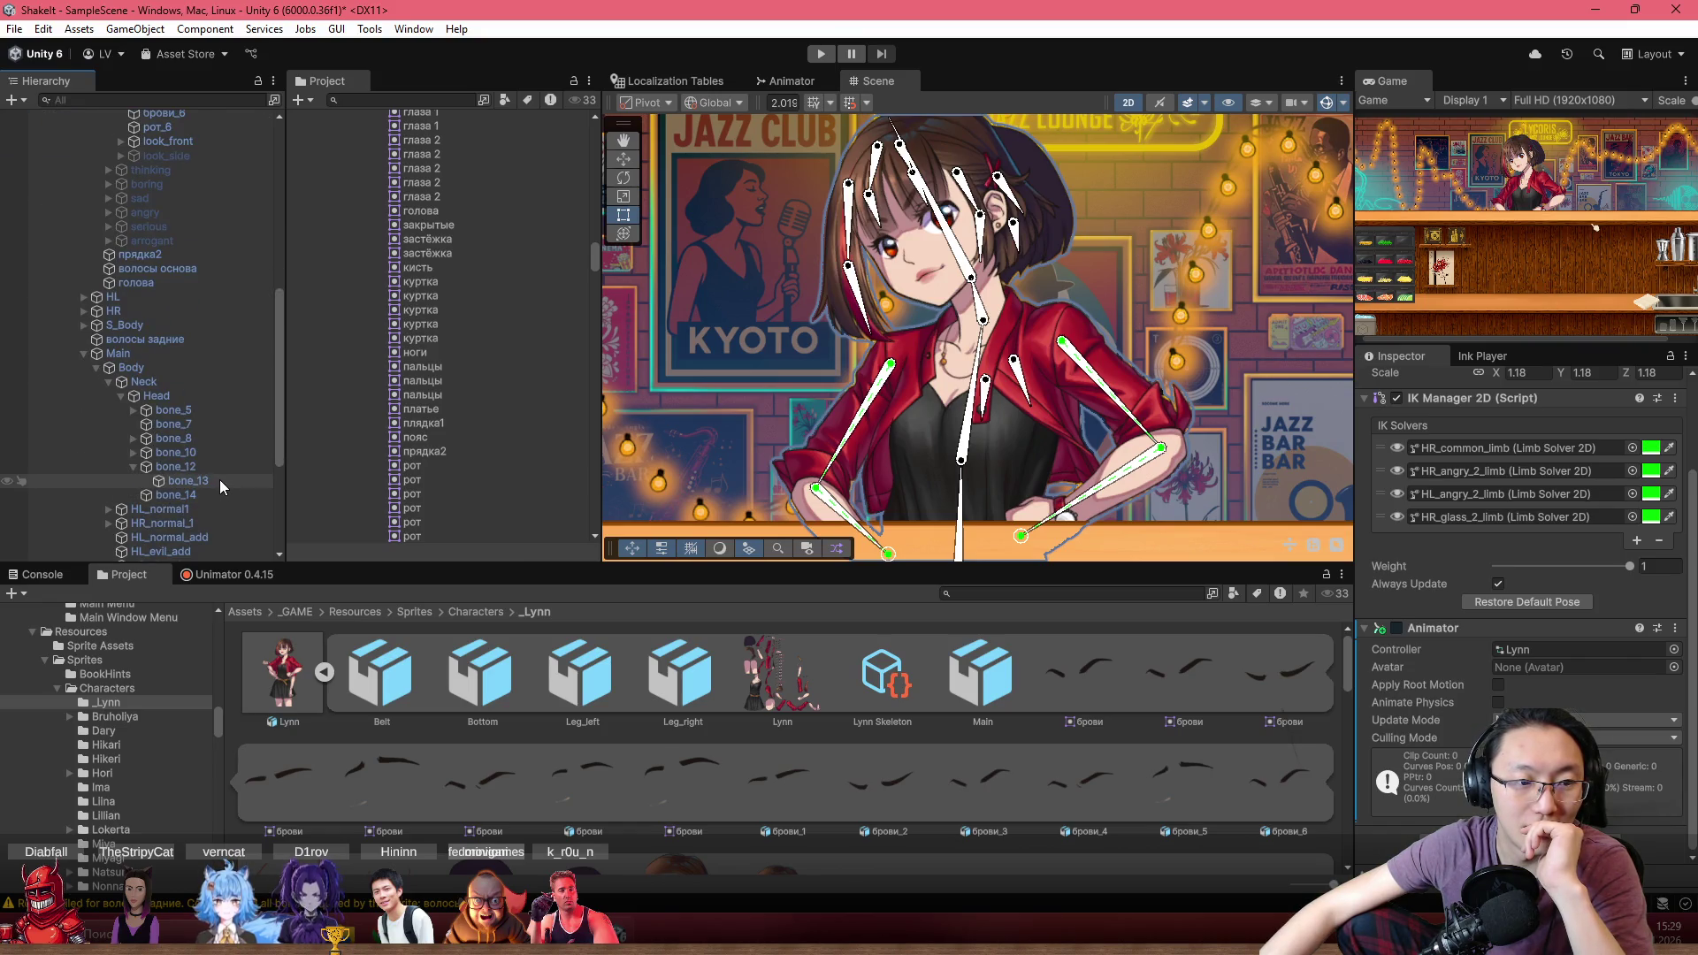
scroll(216, 481, down, 2)
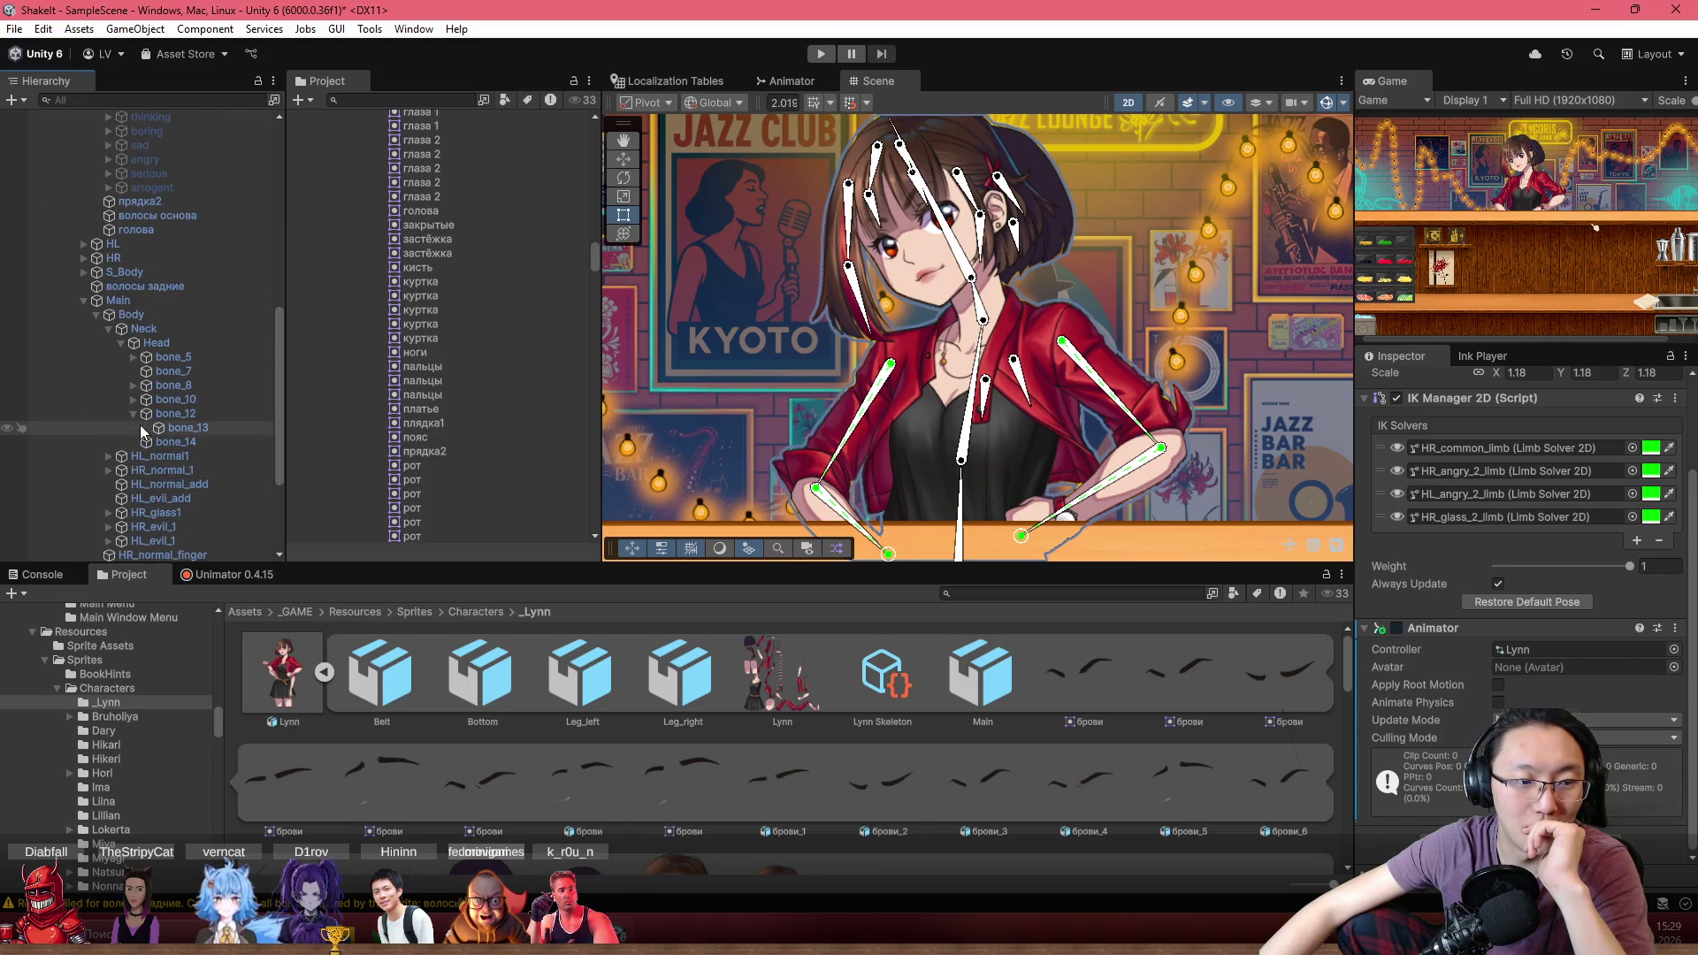
scroll(902, 283, up, 5)
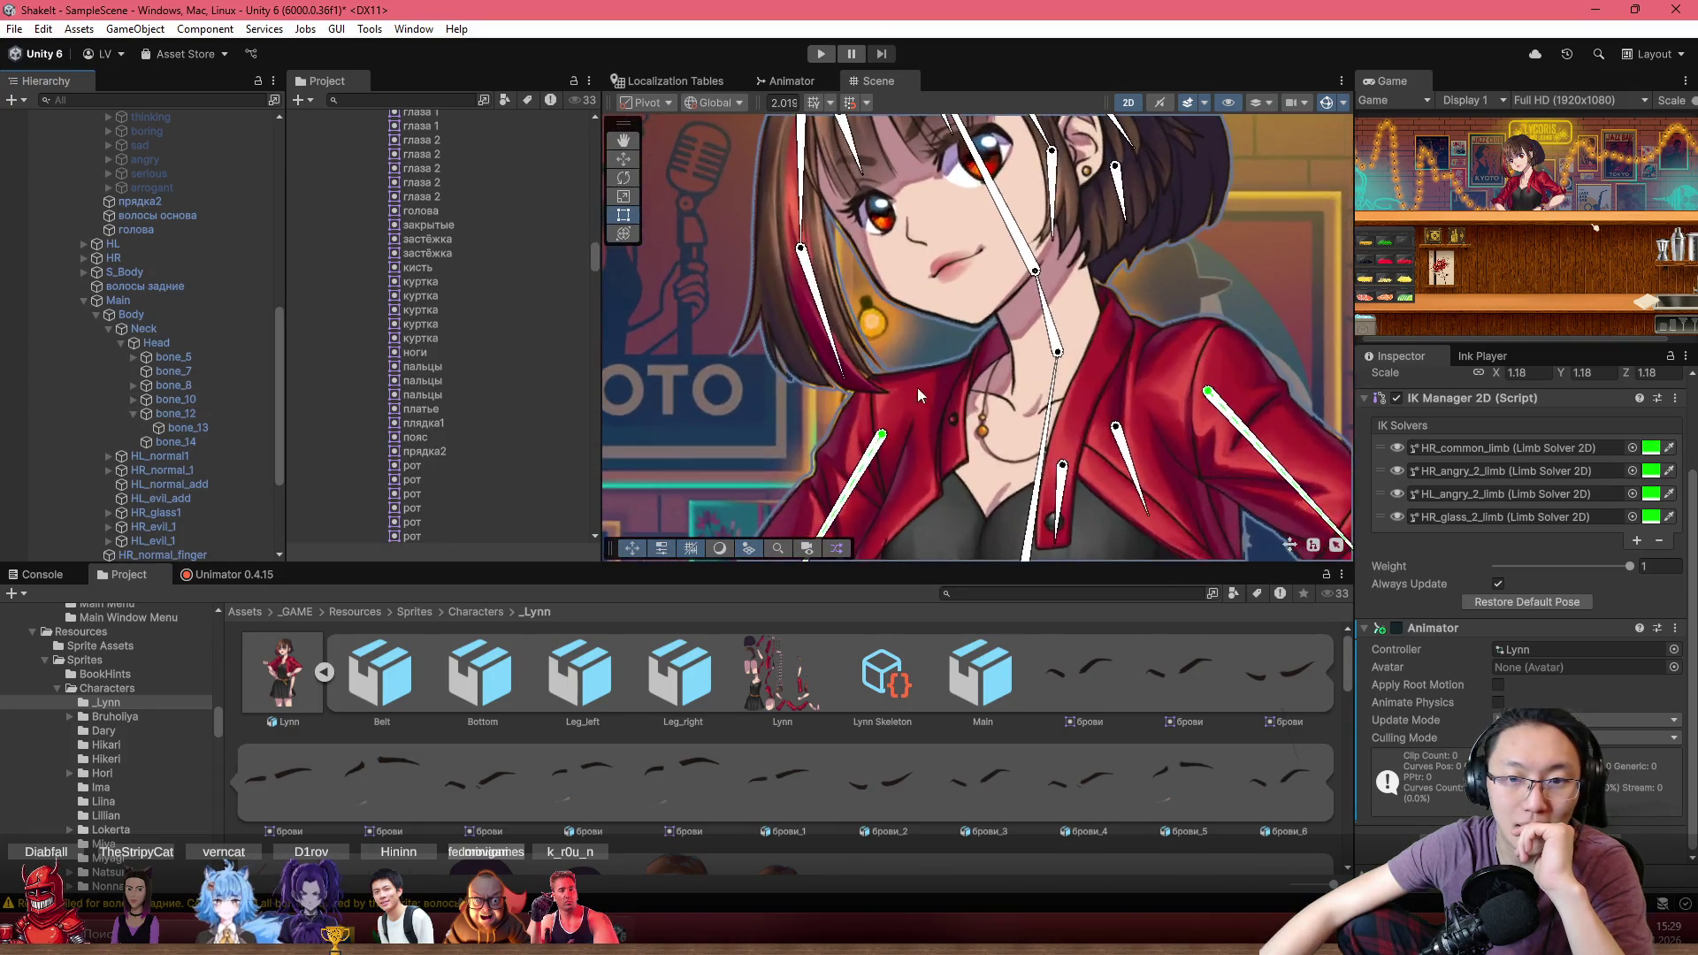
drag(943, 460, 915, 274)
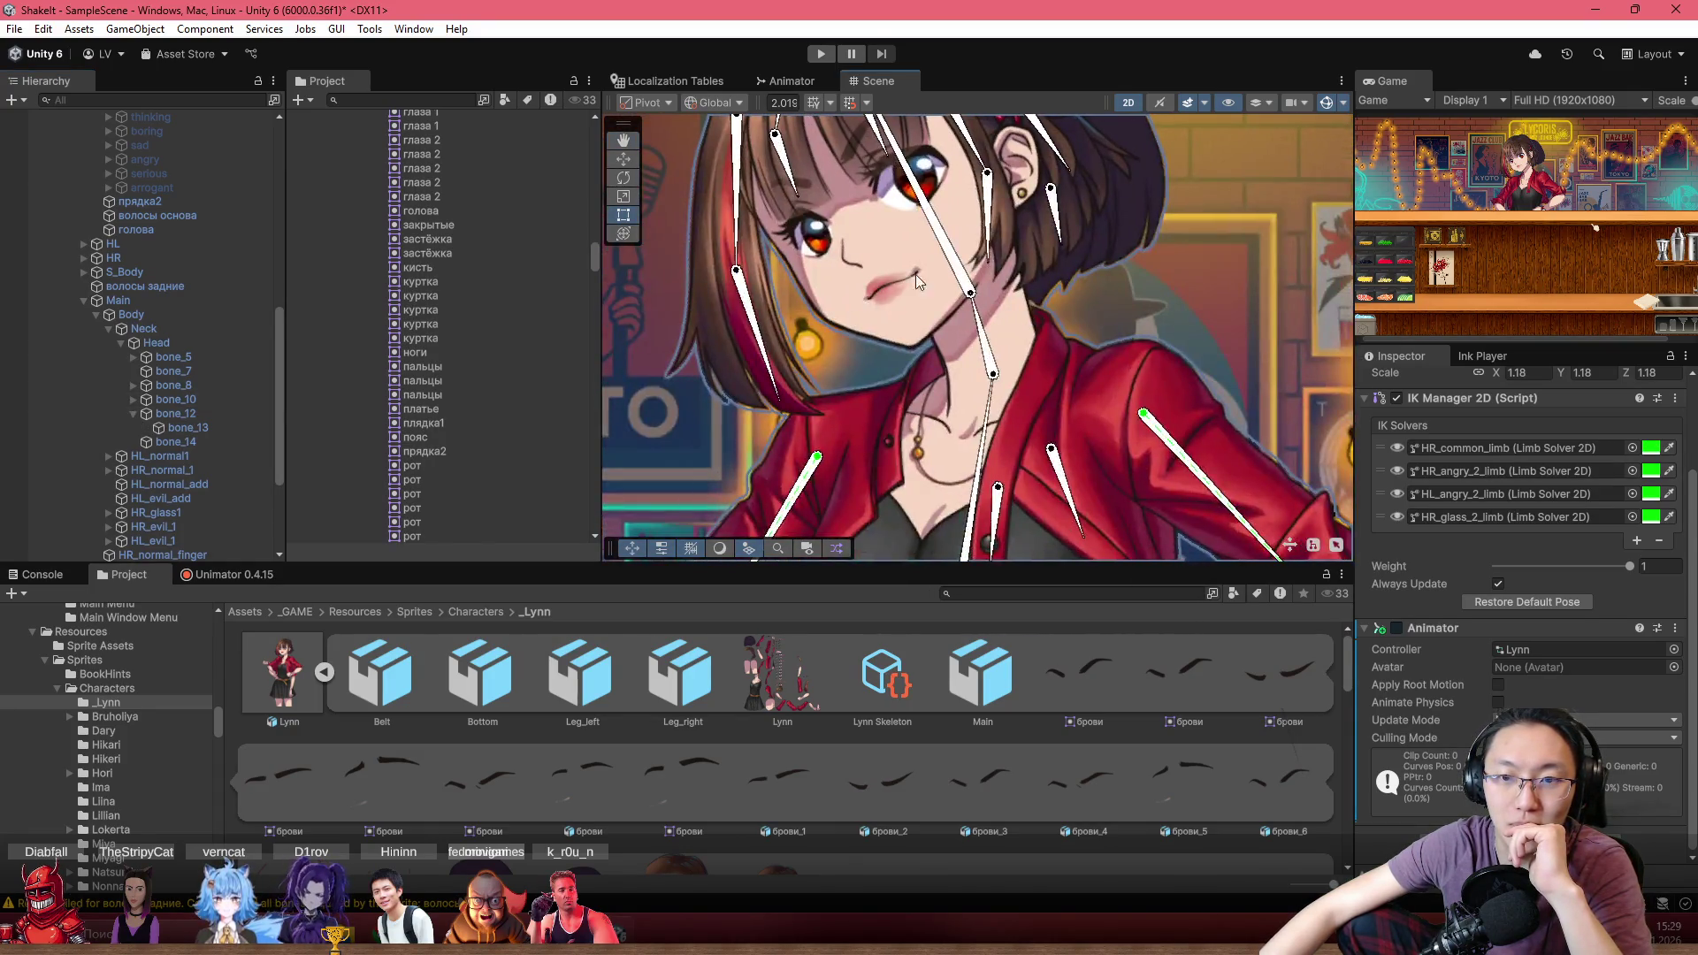
click(1051, 204)
drag(1058, 198, 1162, 283)
key(ctrl+z)
click(1152, 182)
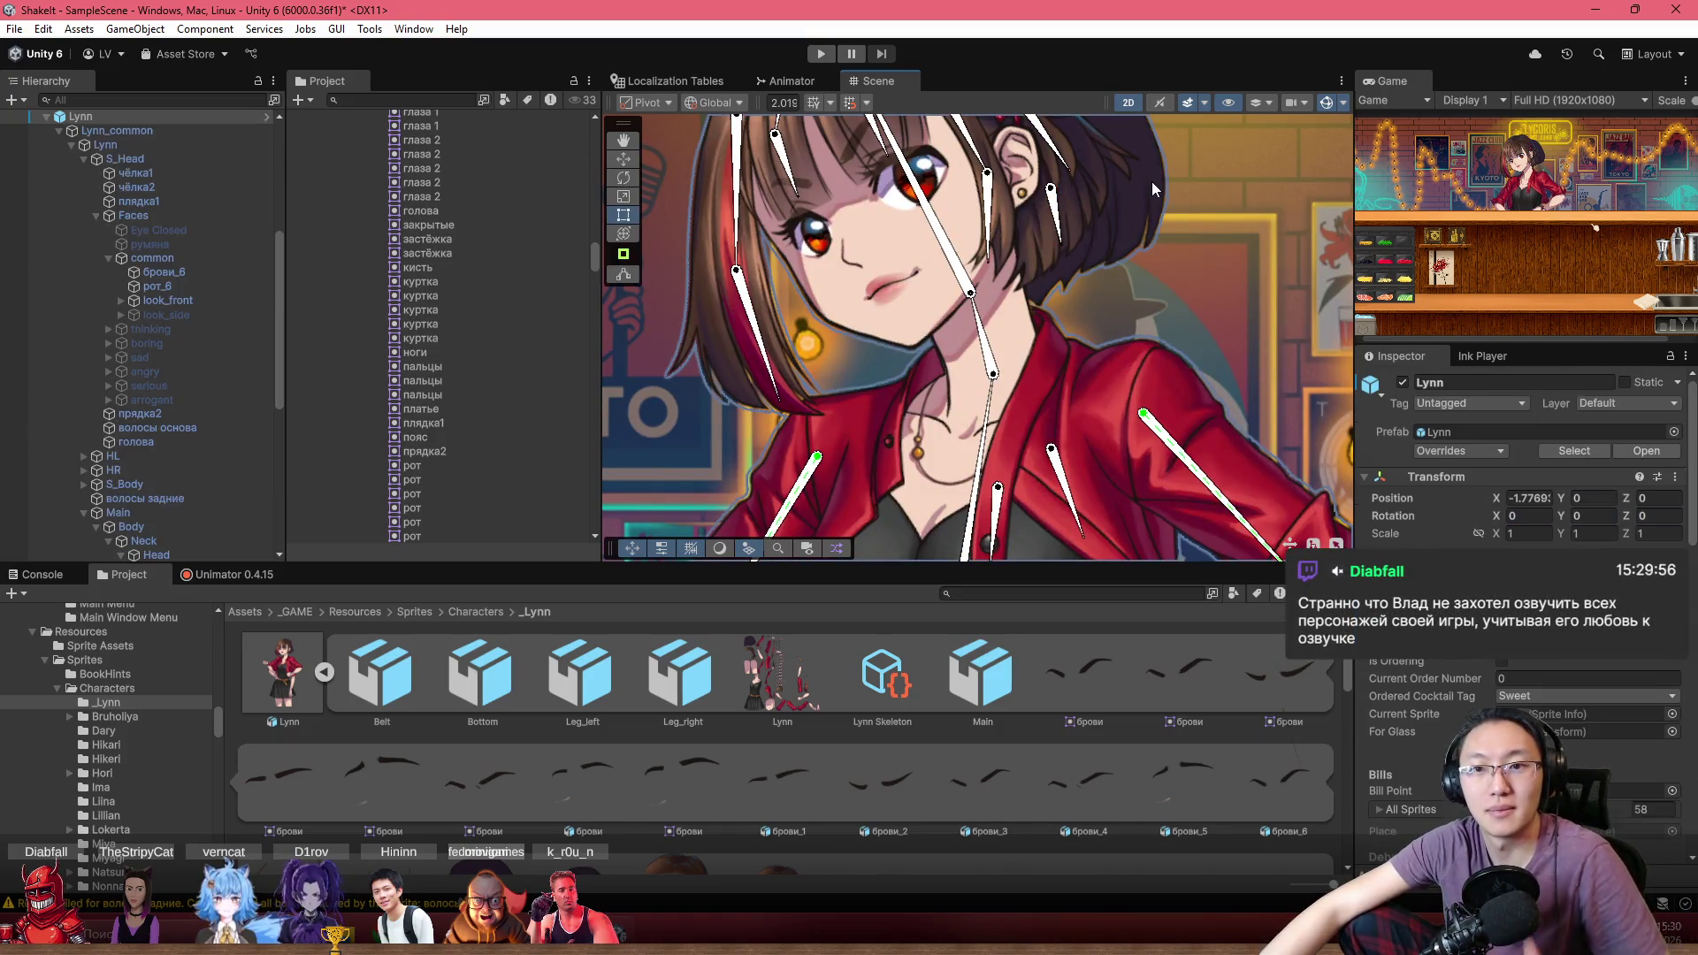
scroll(984, 414, down, 5)
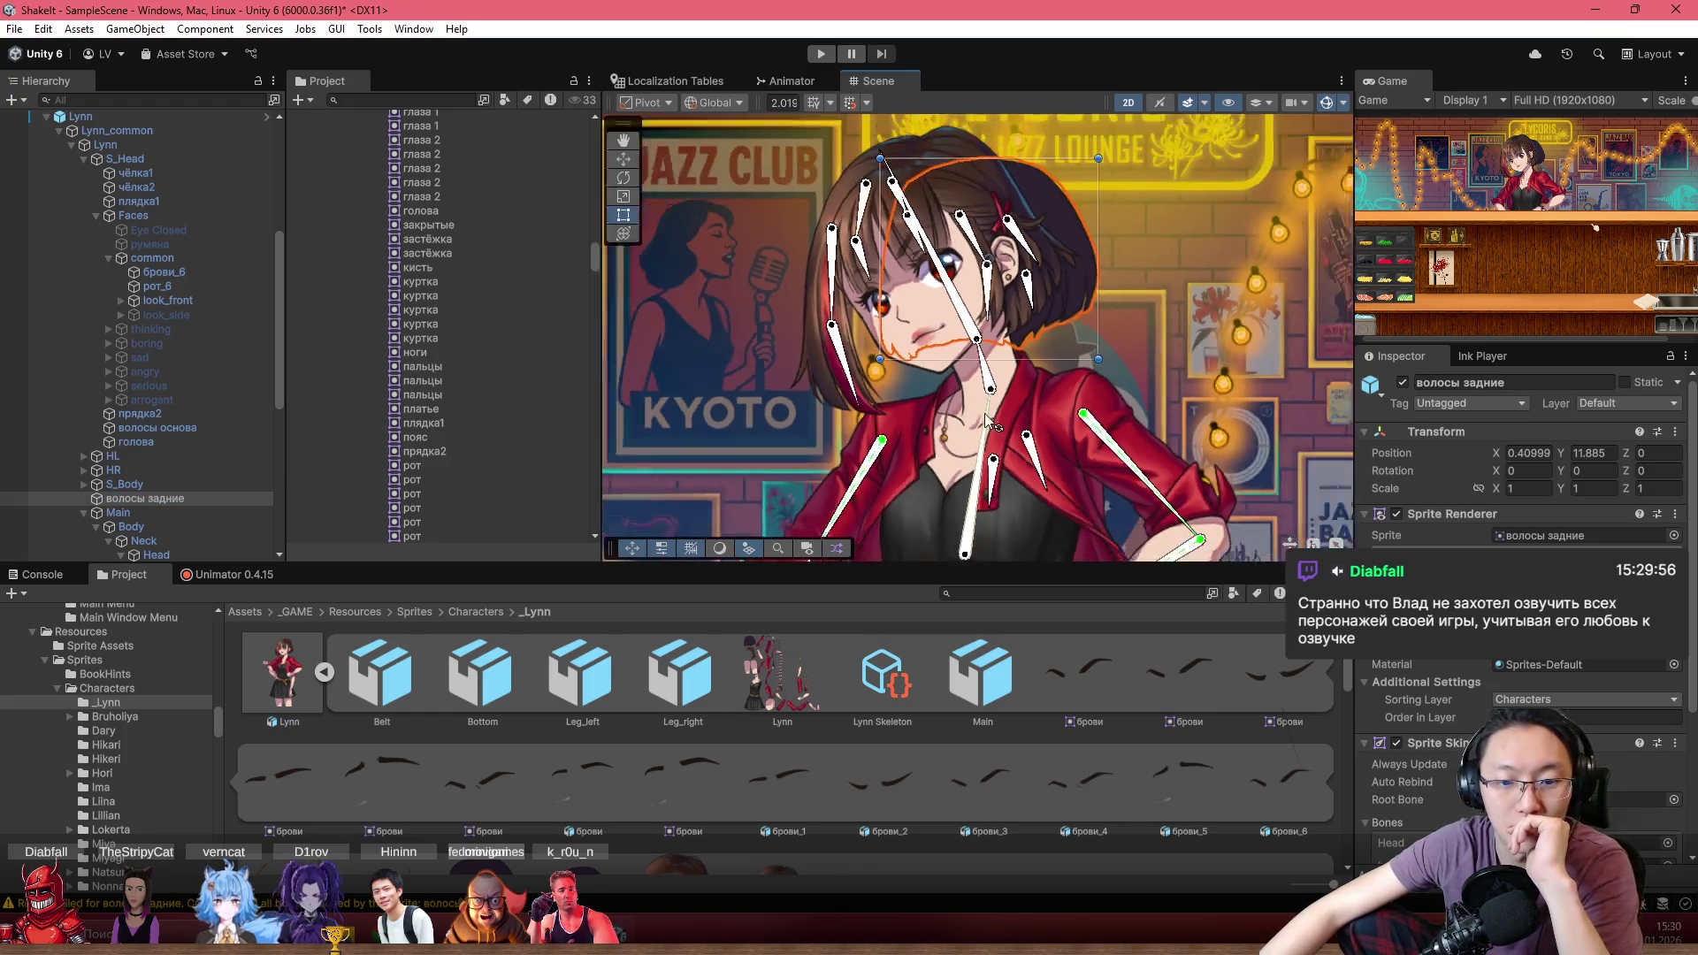
Select Lynn and switch the bottom panel to the Unimator timeline
scroll(199, 413, up, 5)
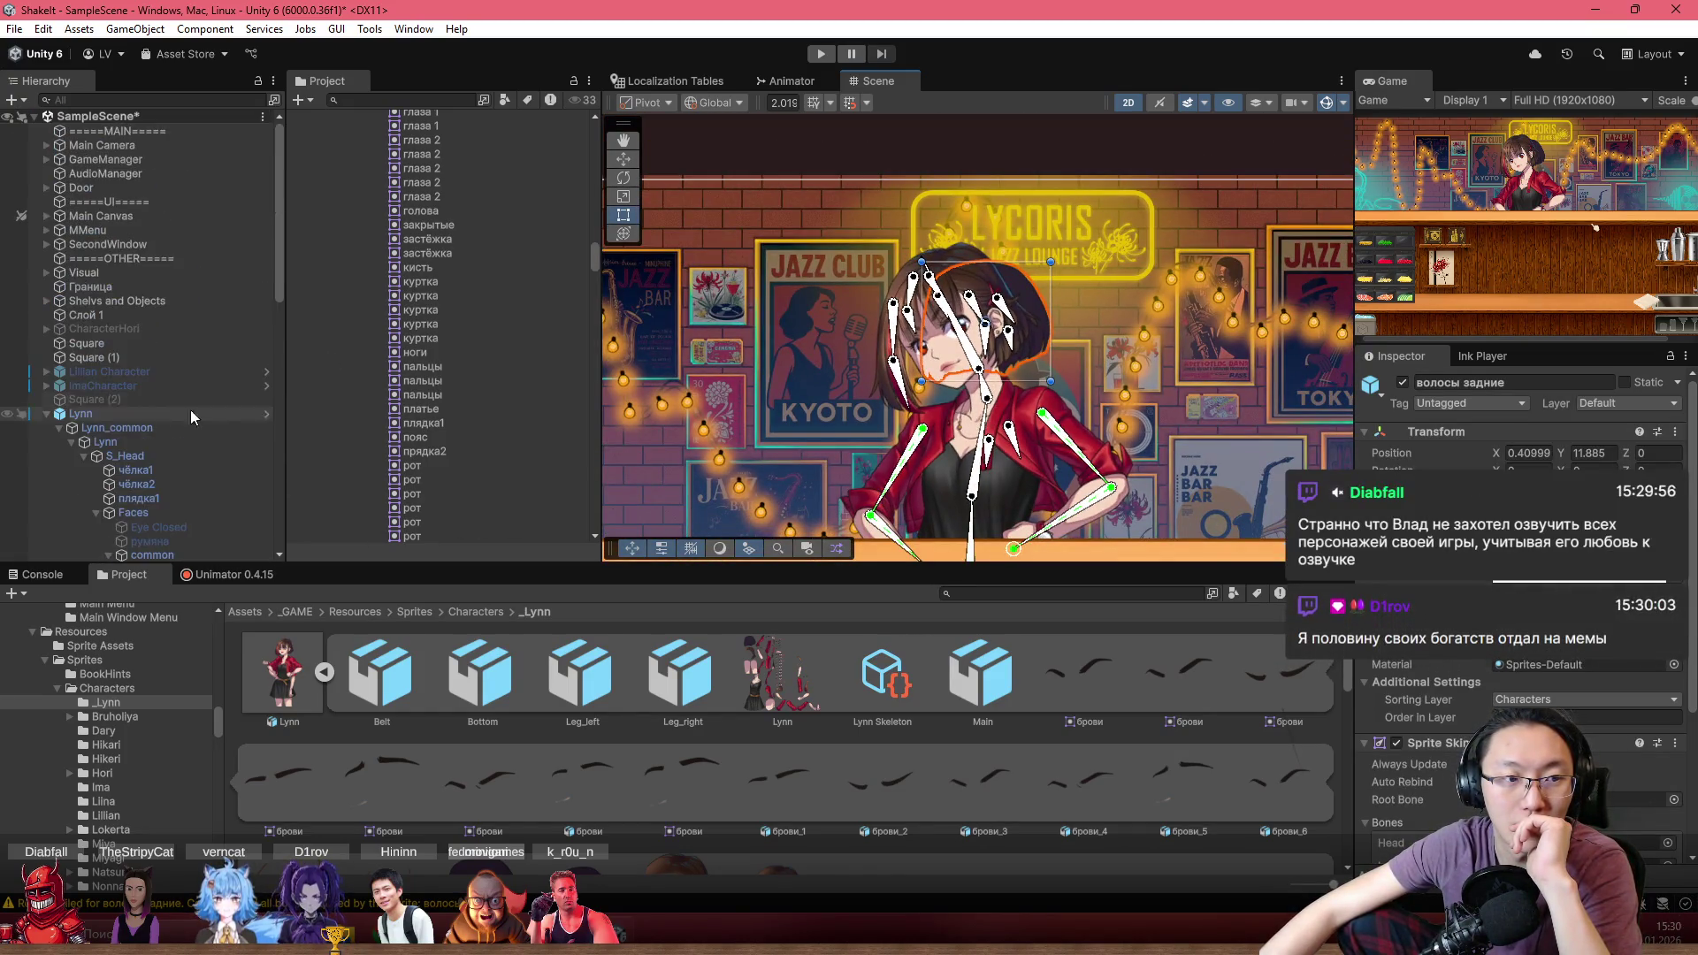
click(173, 285)
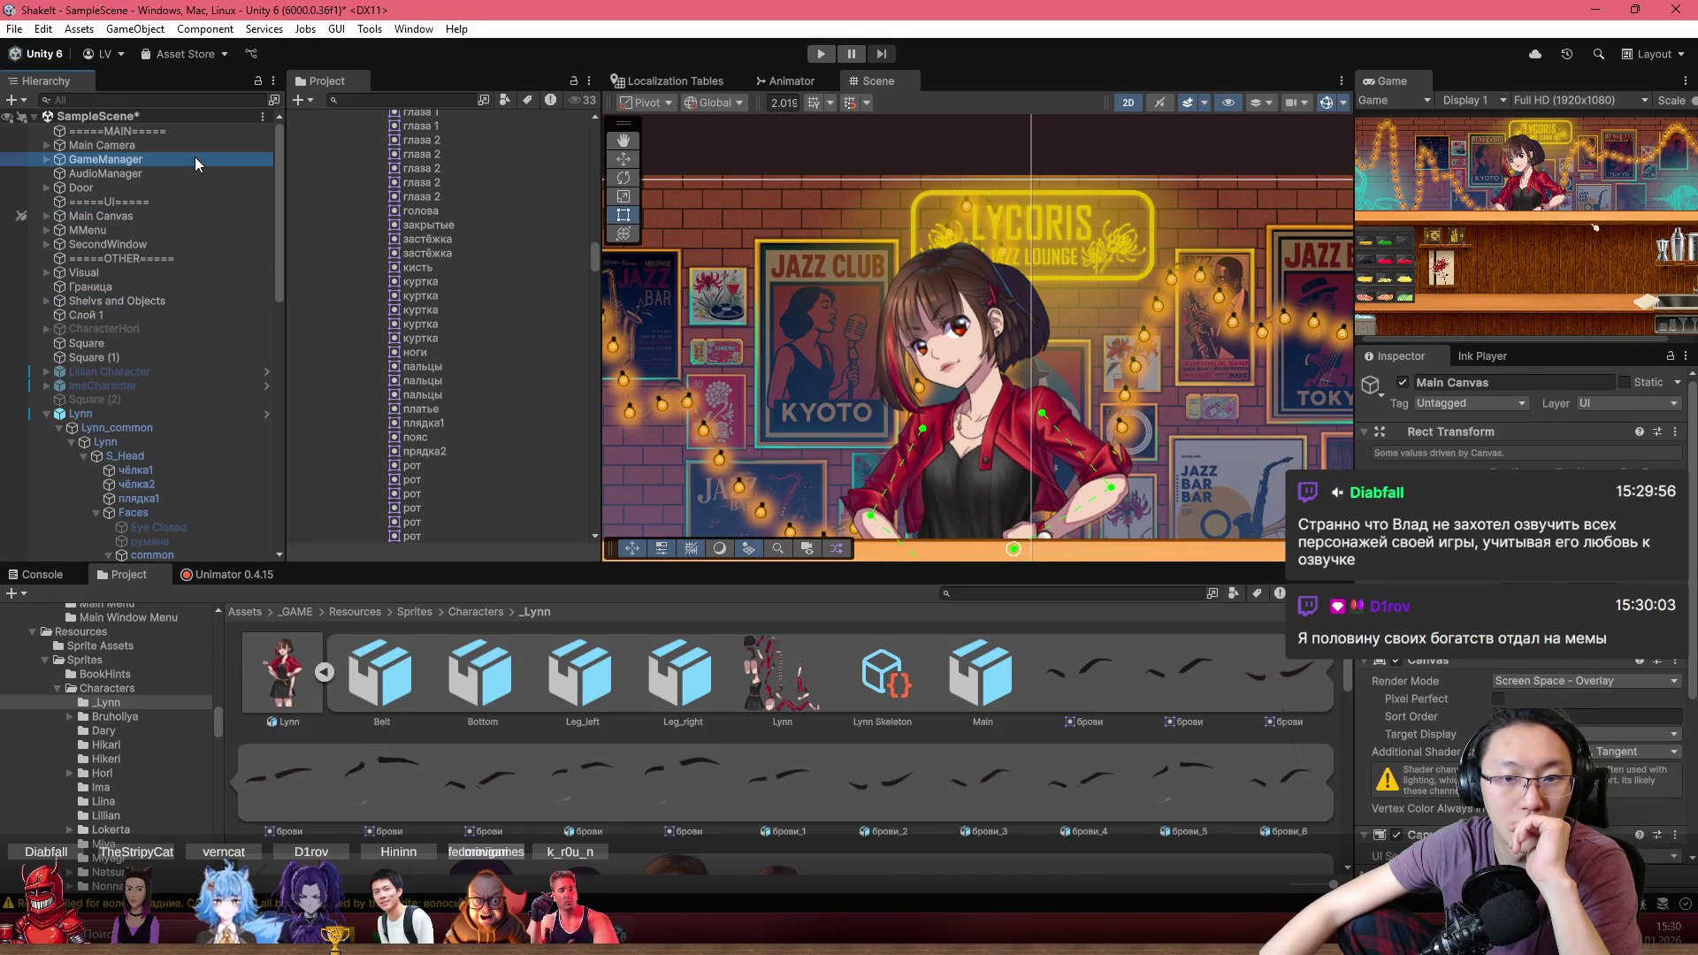
click(1022, 345)
scroll(966, 326, down, 2)
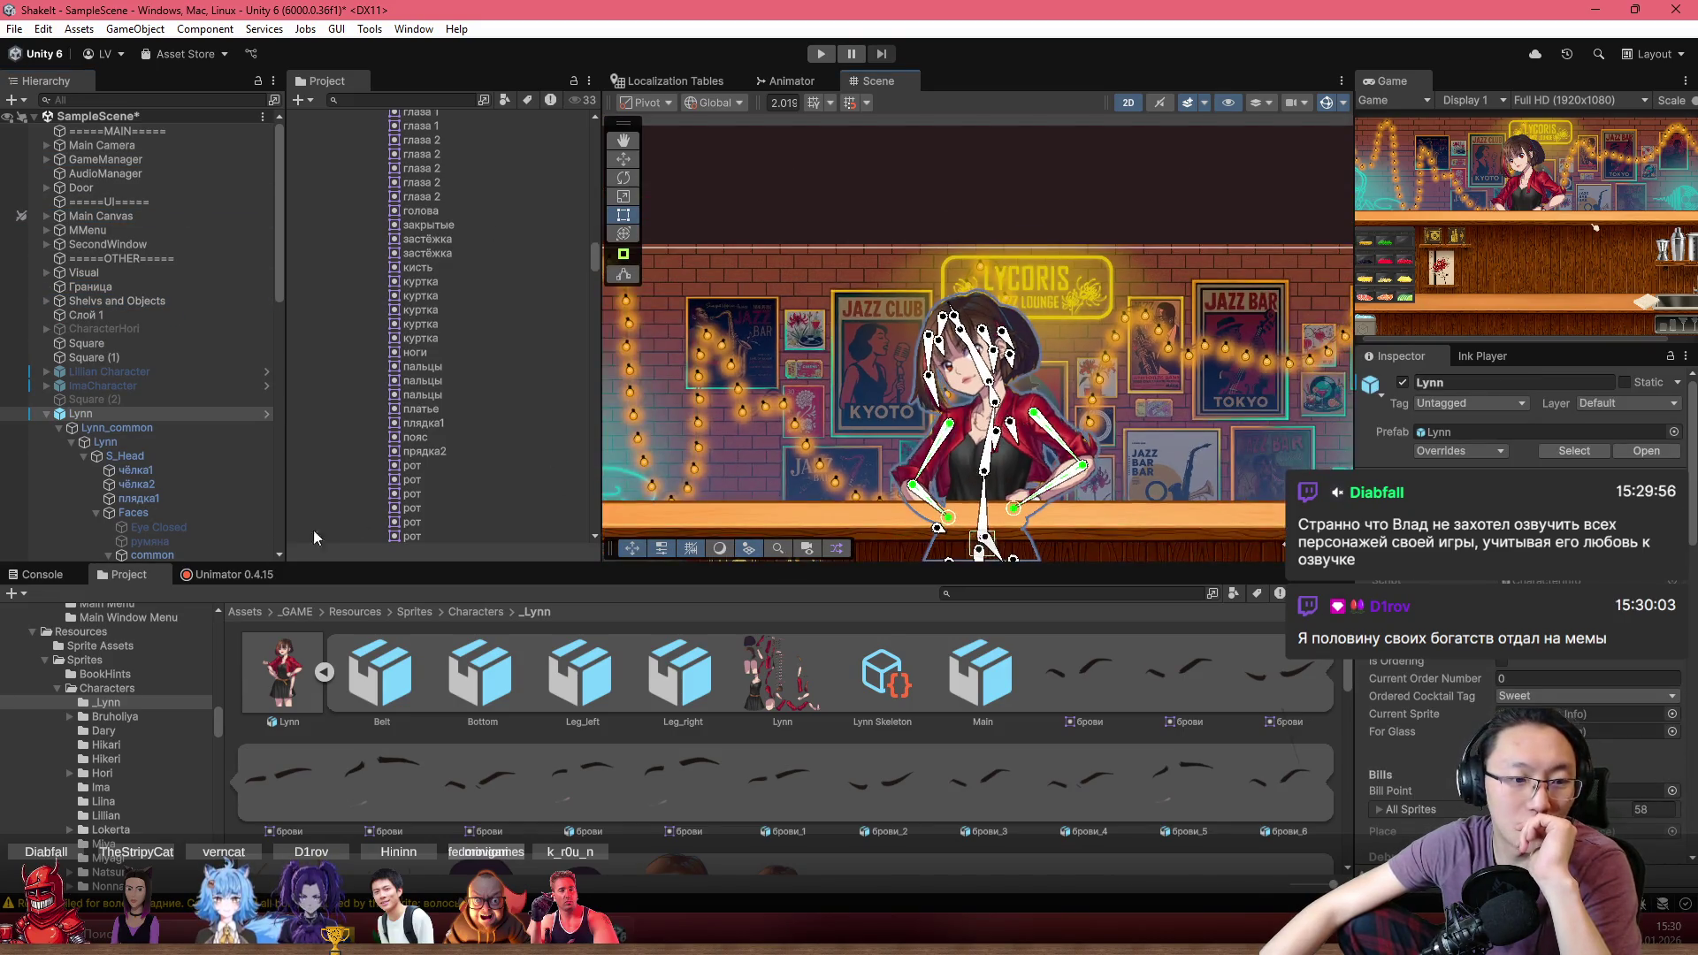
click(230, 575)
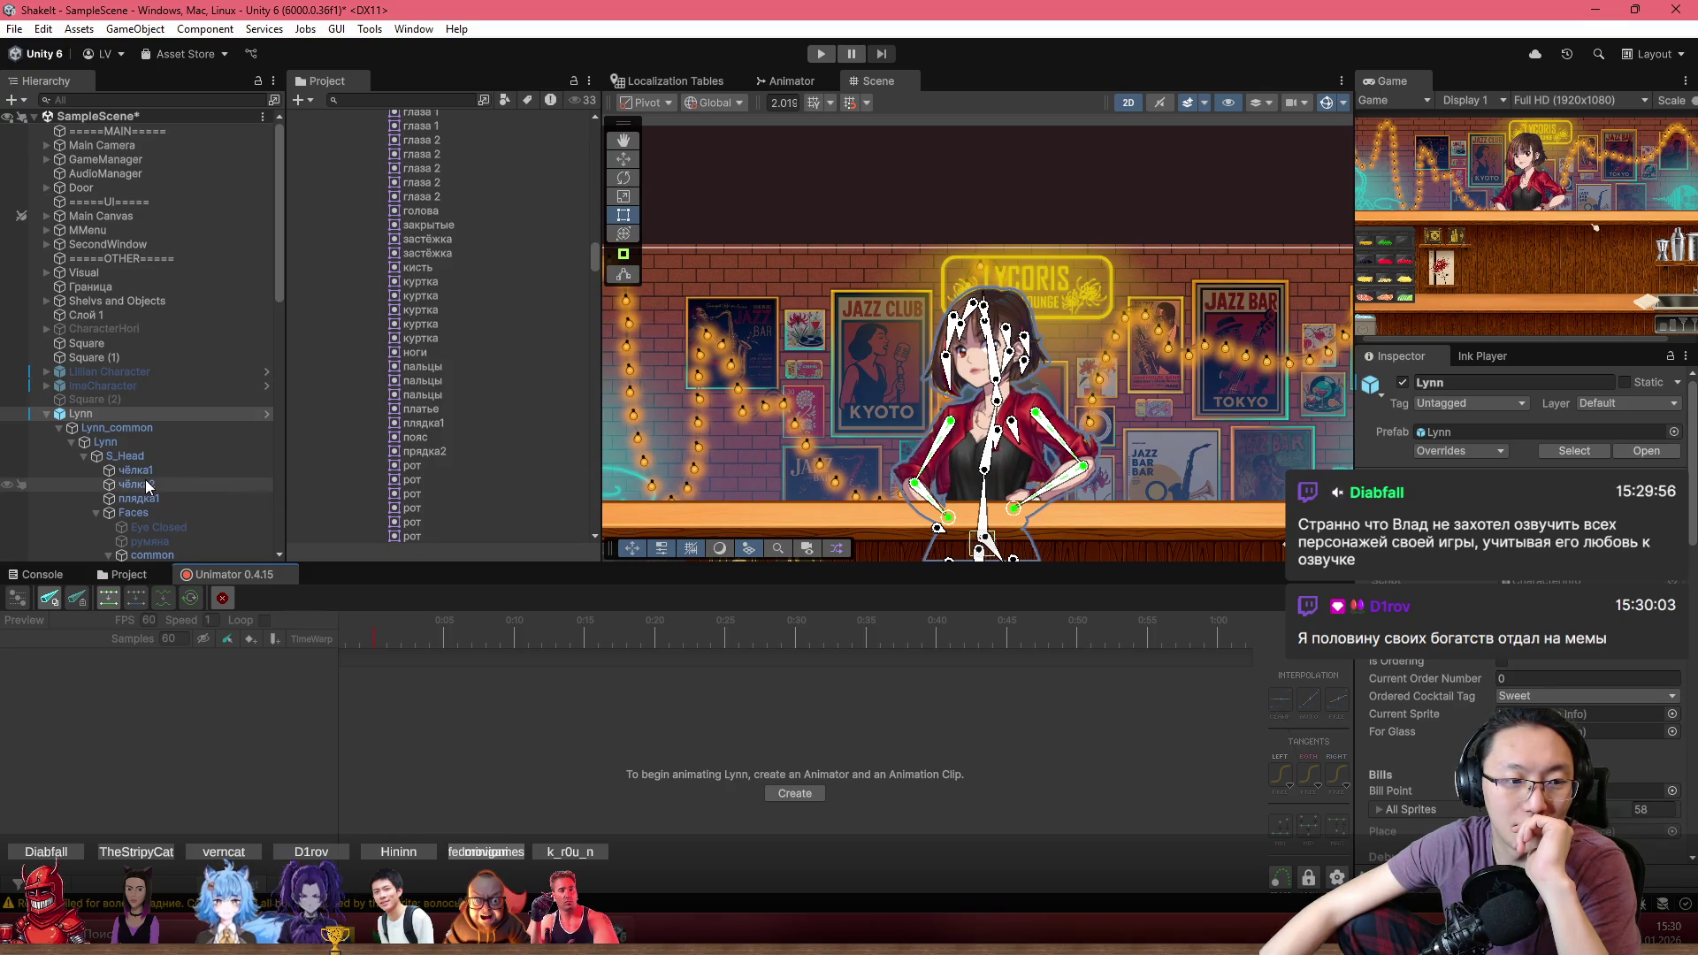
Select bone_6 and Square (1), then select Lillian Character and zoom the Scene in
click(948, 361)
click(948, 361)
click(1005, 173)
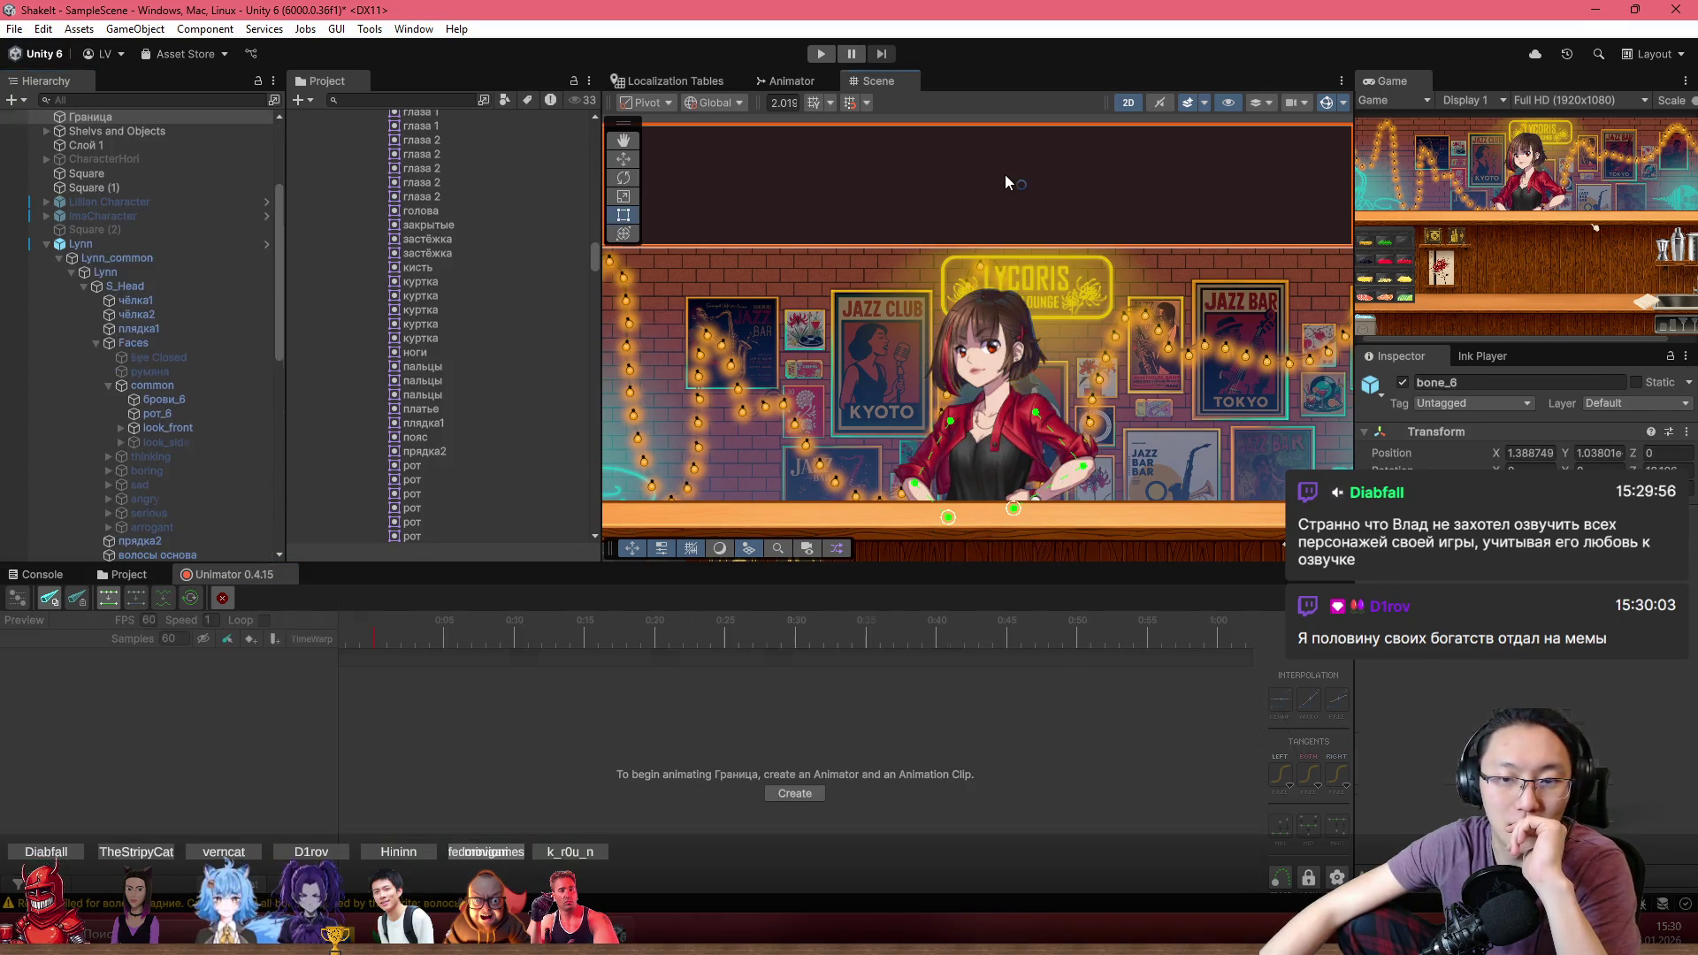
click(182, 201)
scroll(988, 411, up, 2)
scroll(987, 415, up, 4)
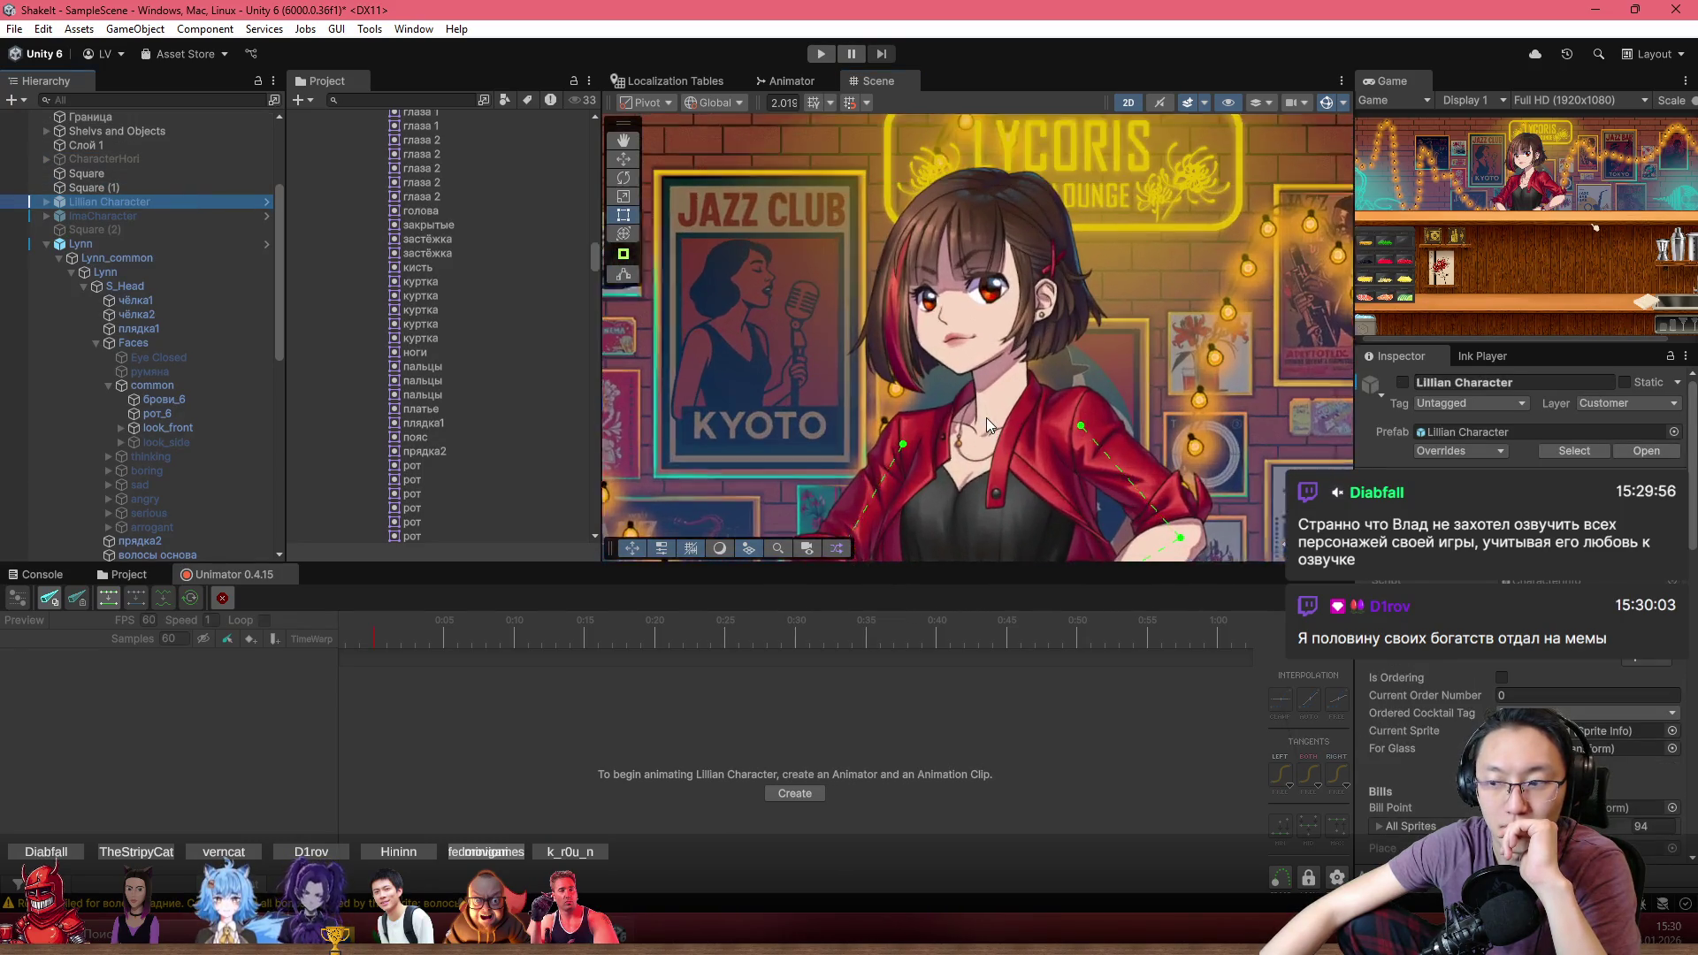
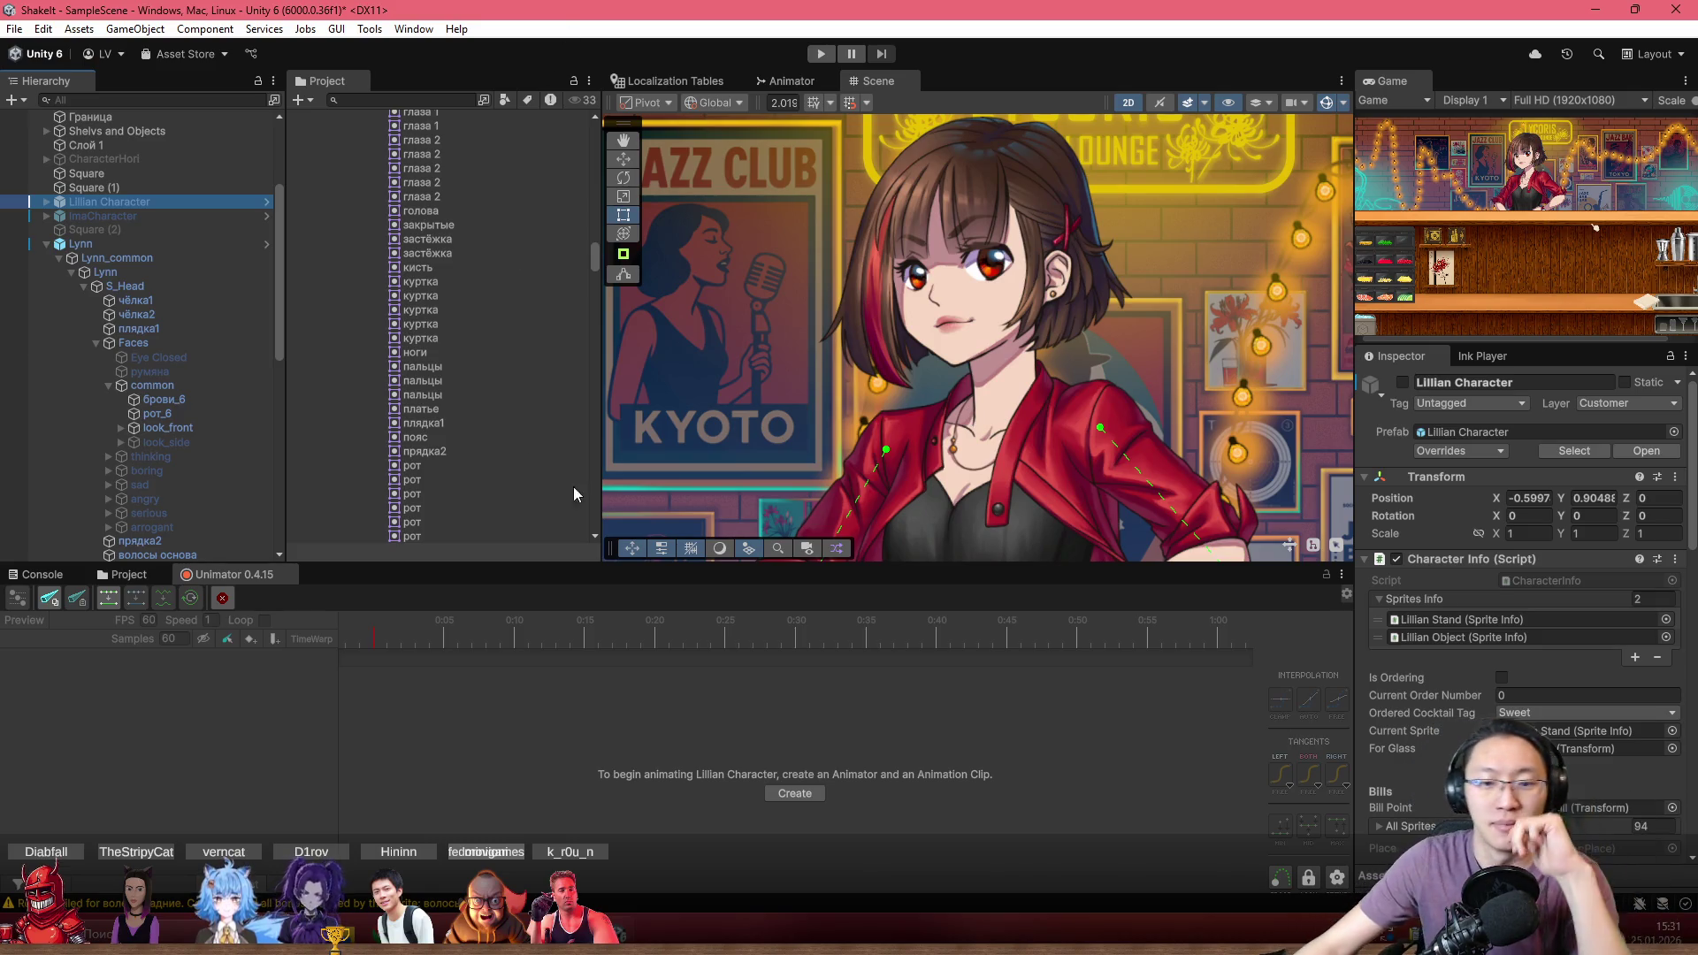
Select Lynn in the Scene view to display her bone rig, zooming in and back out
drag(1059, 481, 938, 368)
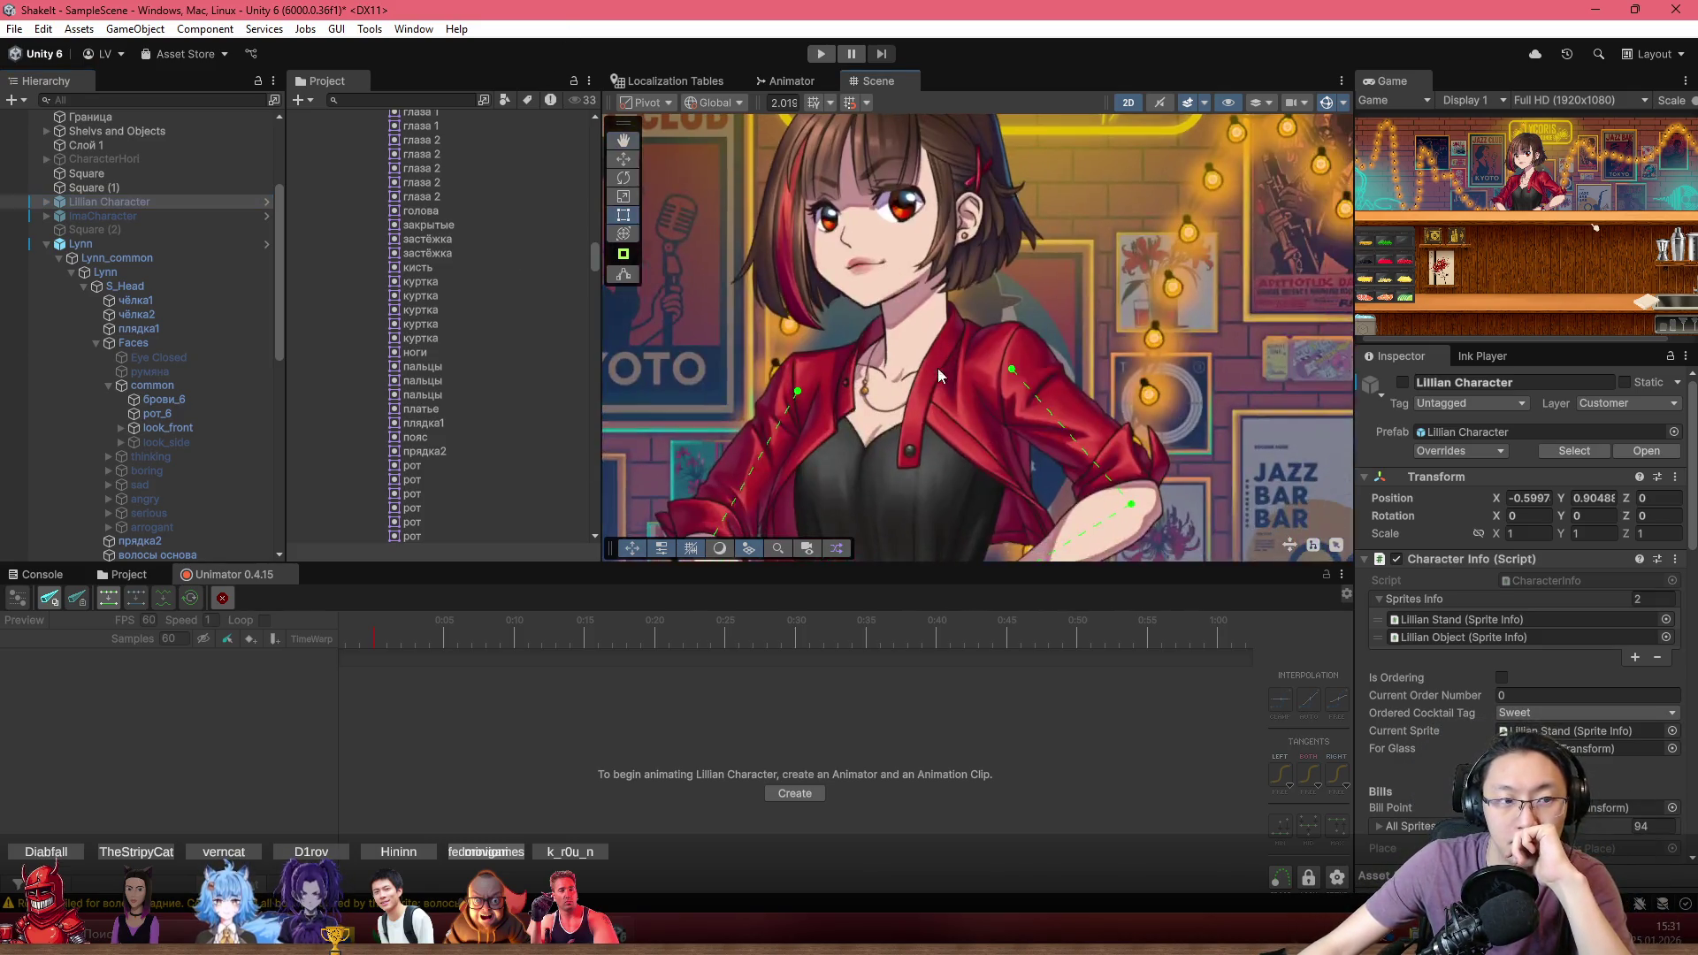
click(923, 274)
scroll(852, 244, up, 1)
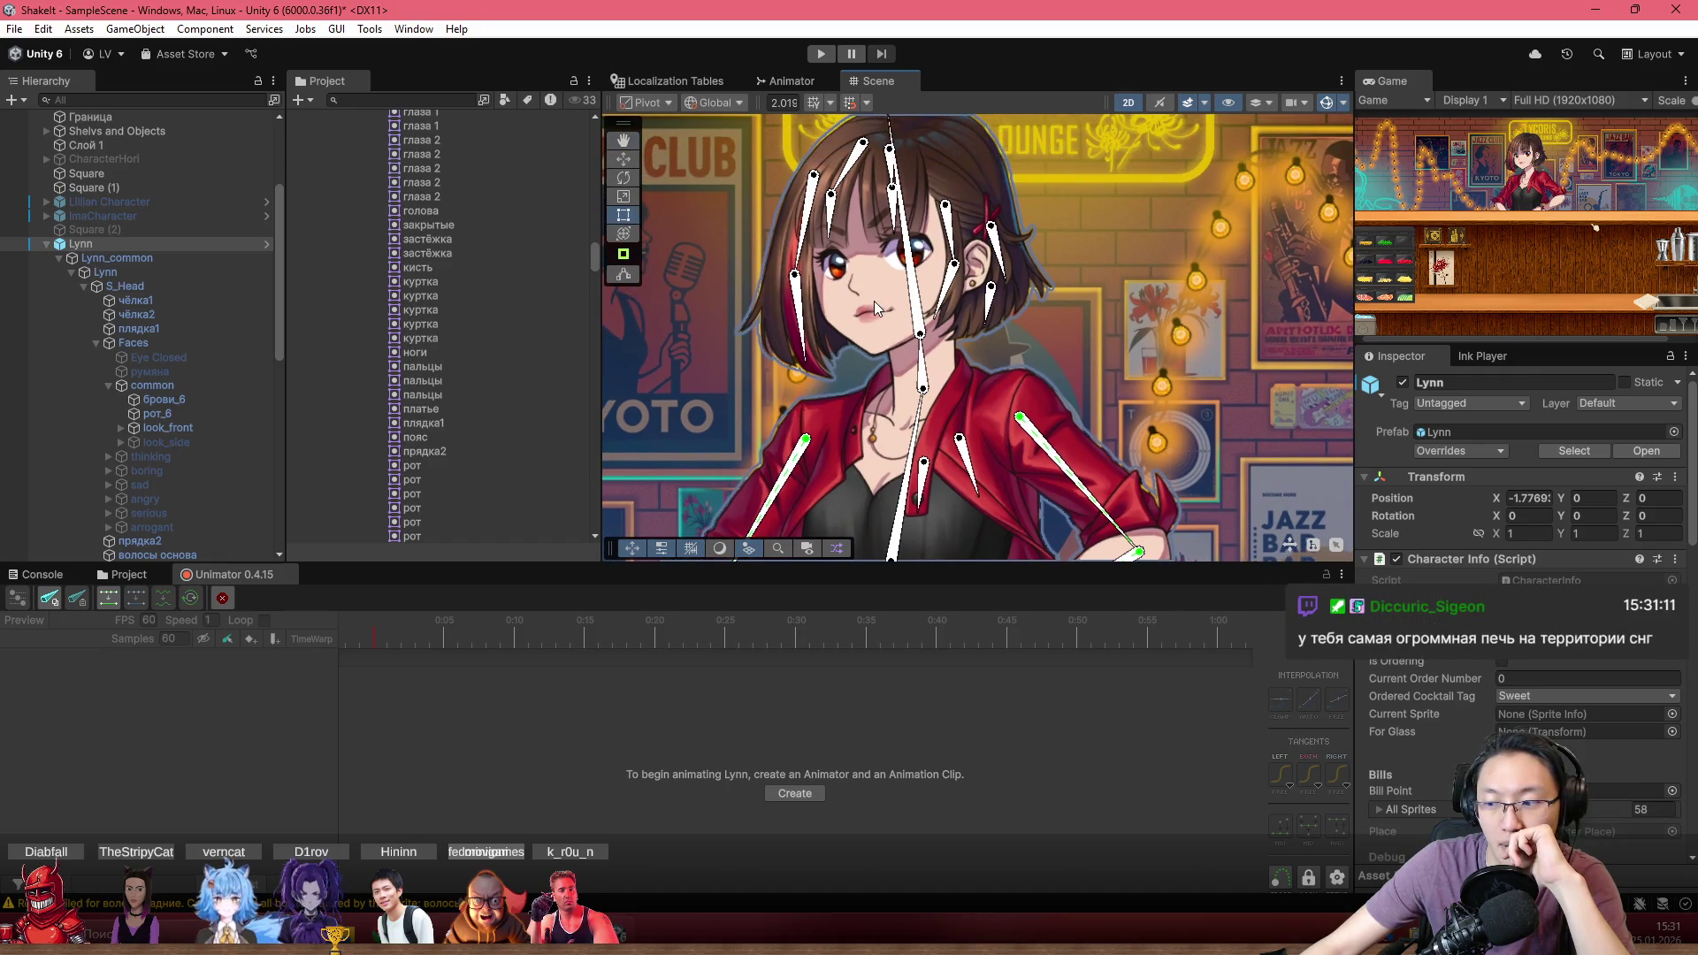
scroll(874, 300, up, 1)
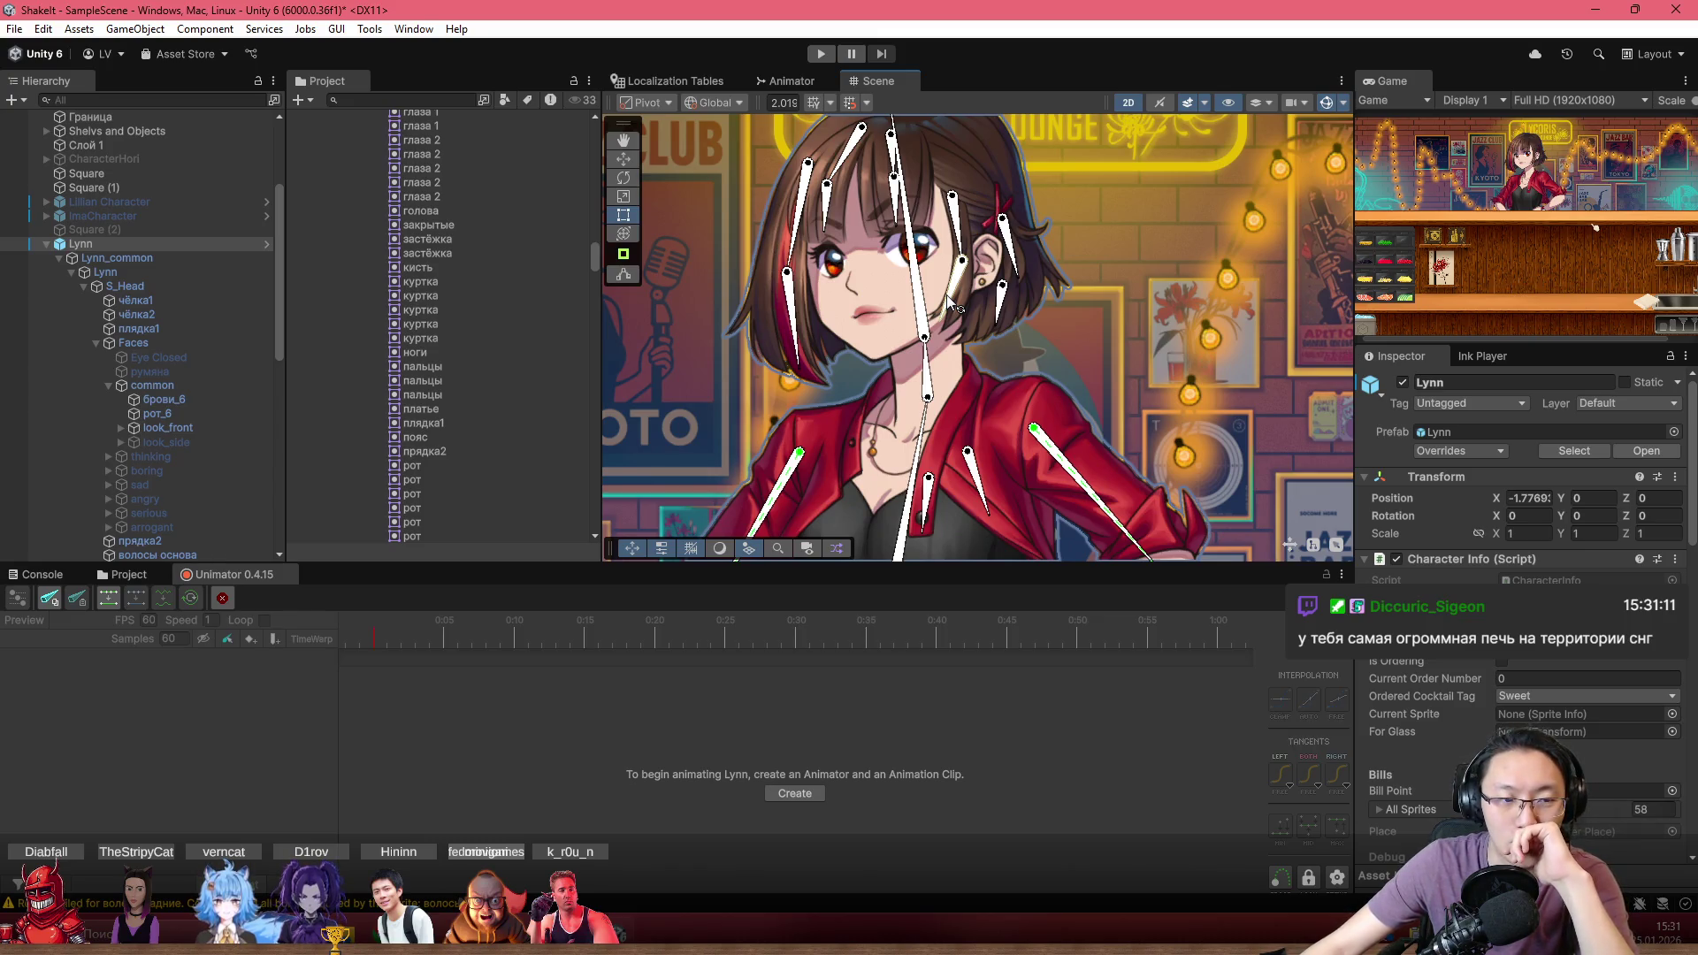
scroll(893, 269, up, 2)
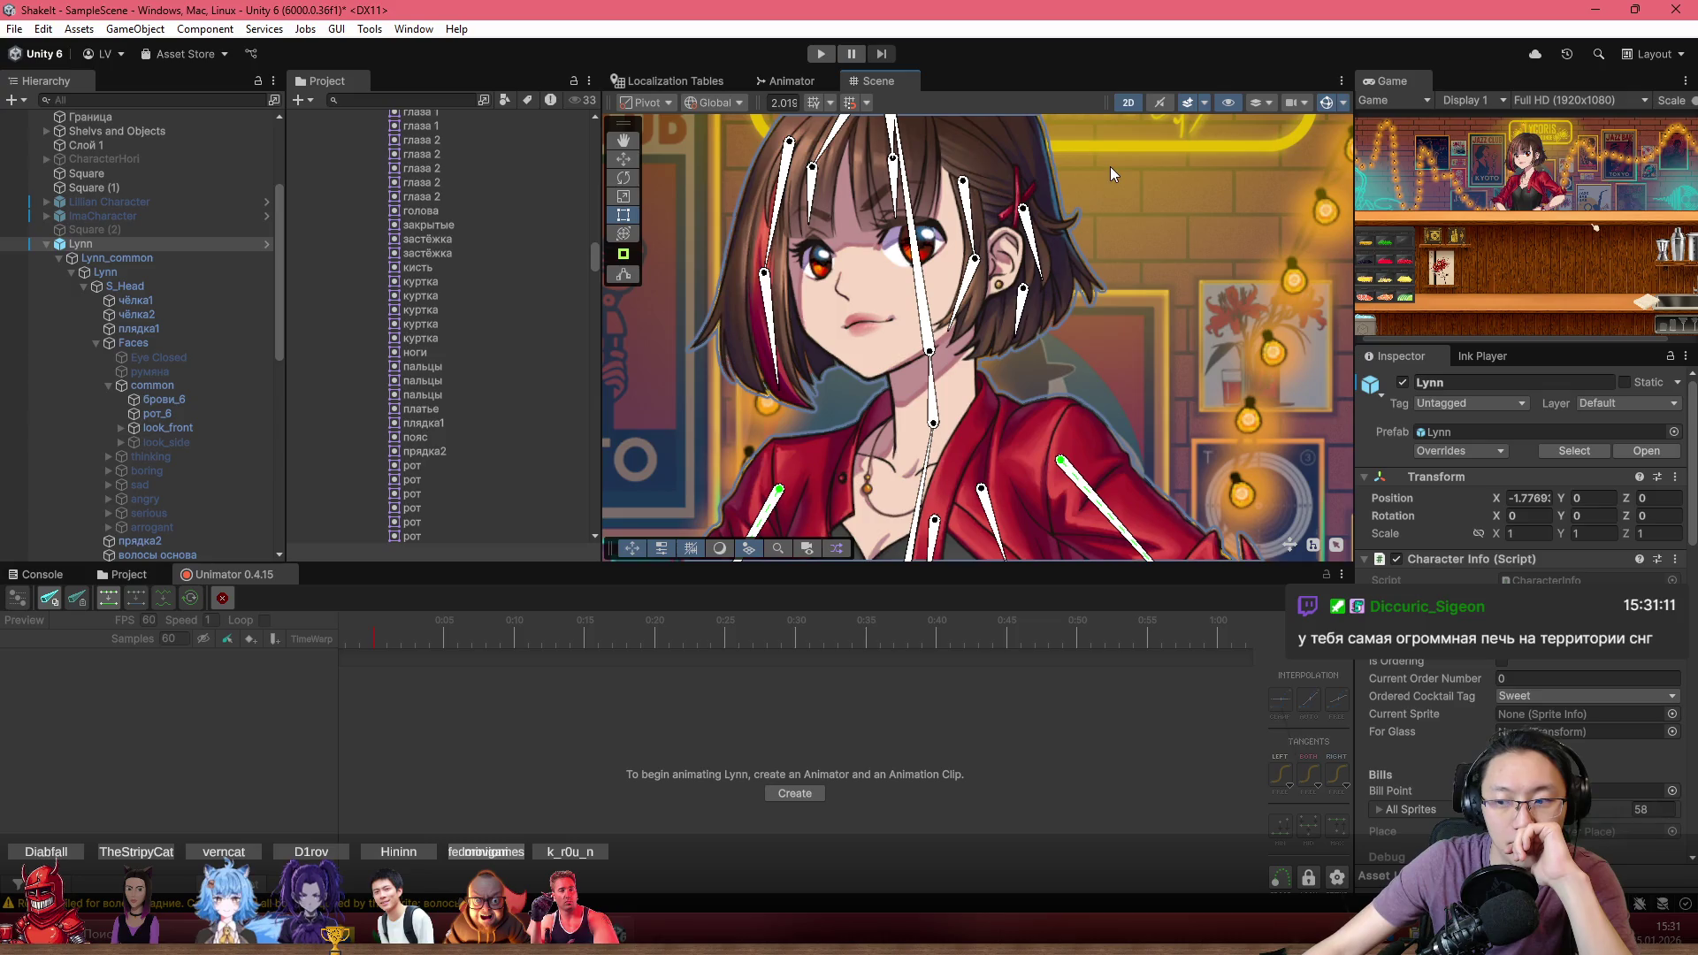
scroll(1080, 391, down, 2)
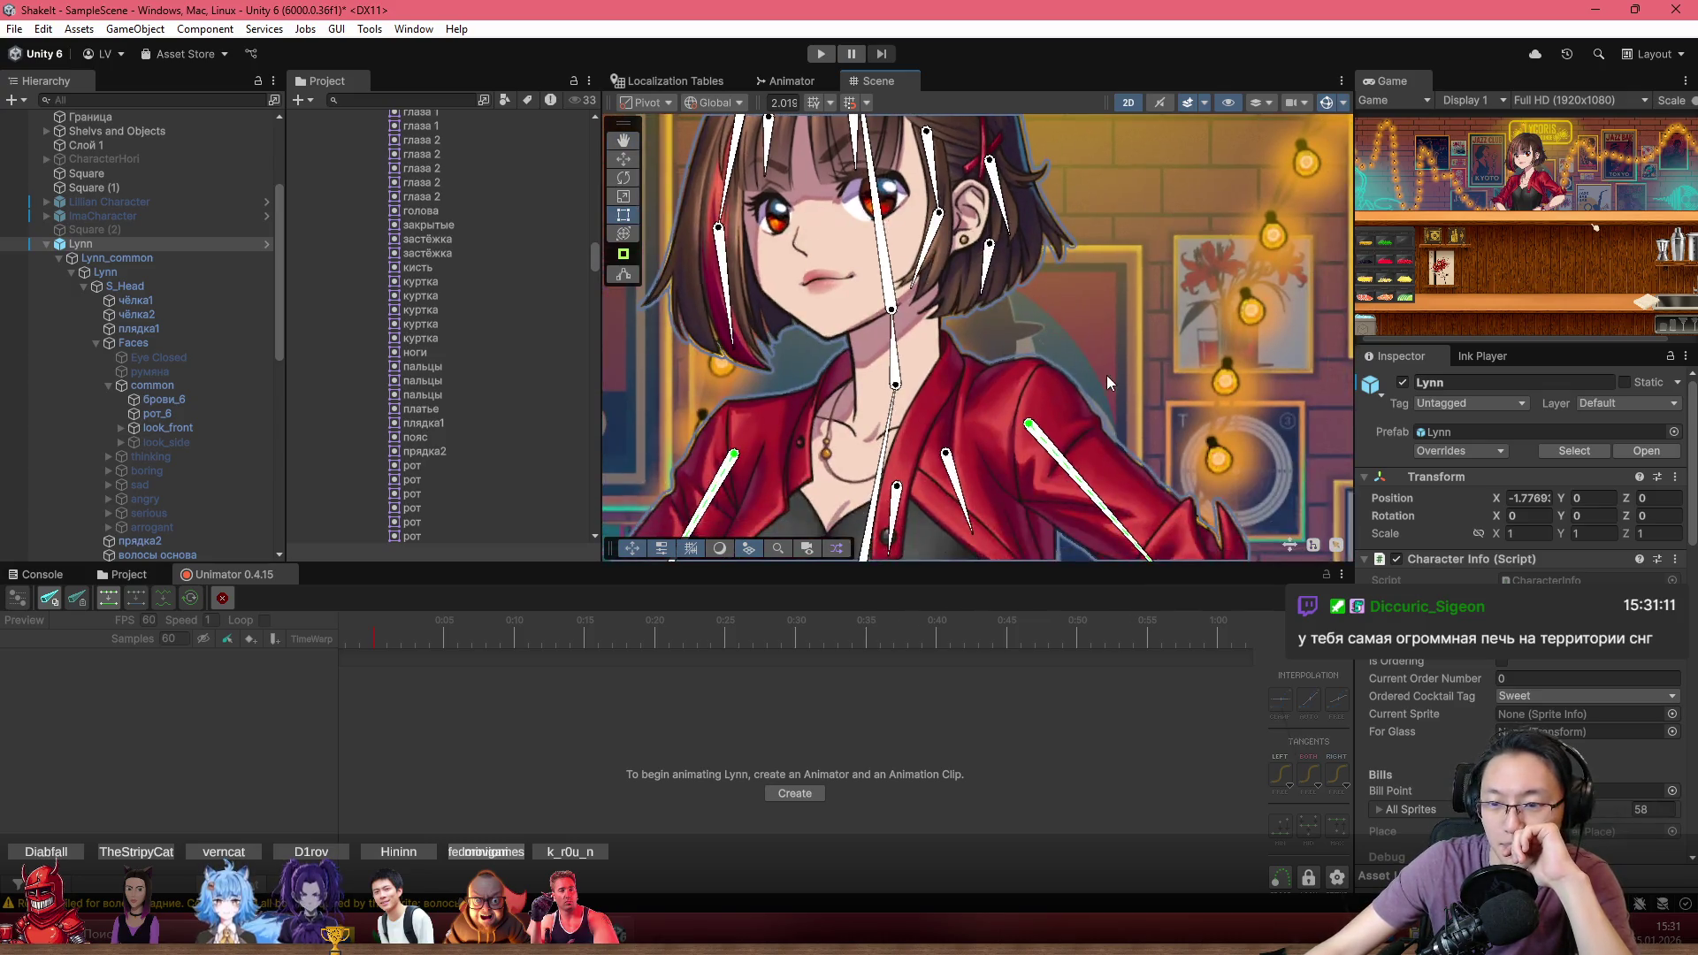
scroll(911, 297, down, 1)
scroll(990, 373, down, 1)
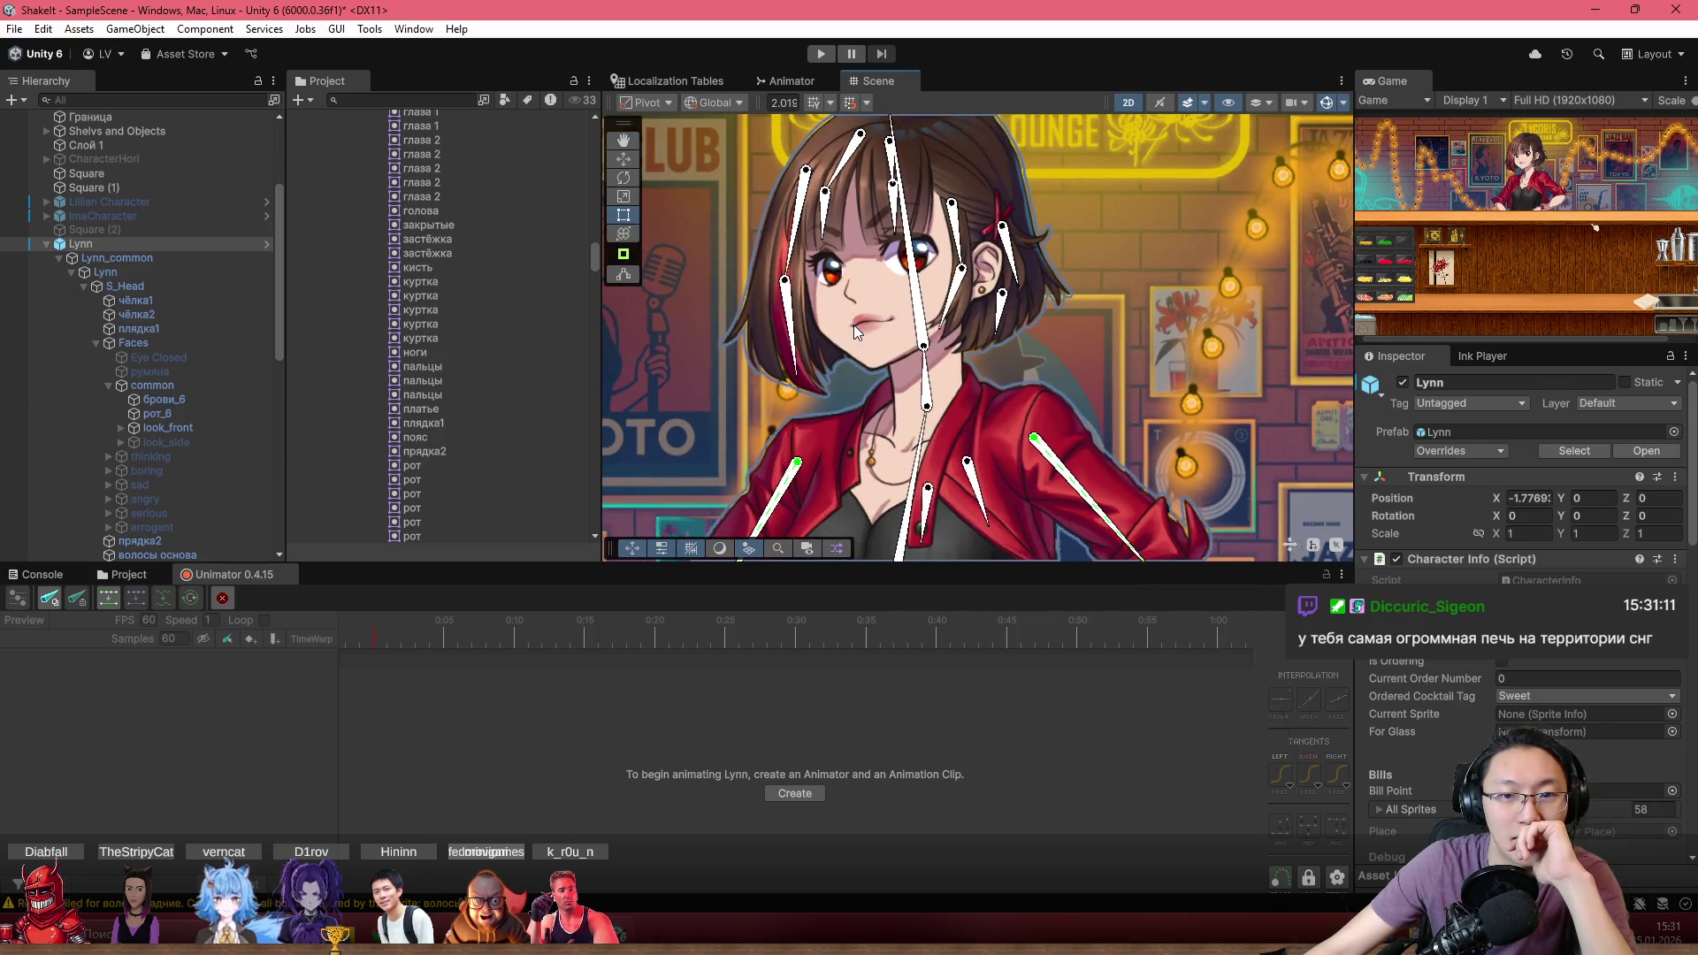
scroll(853, 326, down, 1)
Place a second Lynn prefab instance, Lynn (2), from the _Lynn folder into the scene and frame it
click(124, 574)
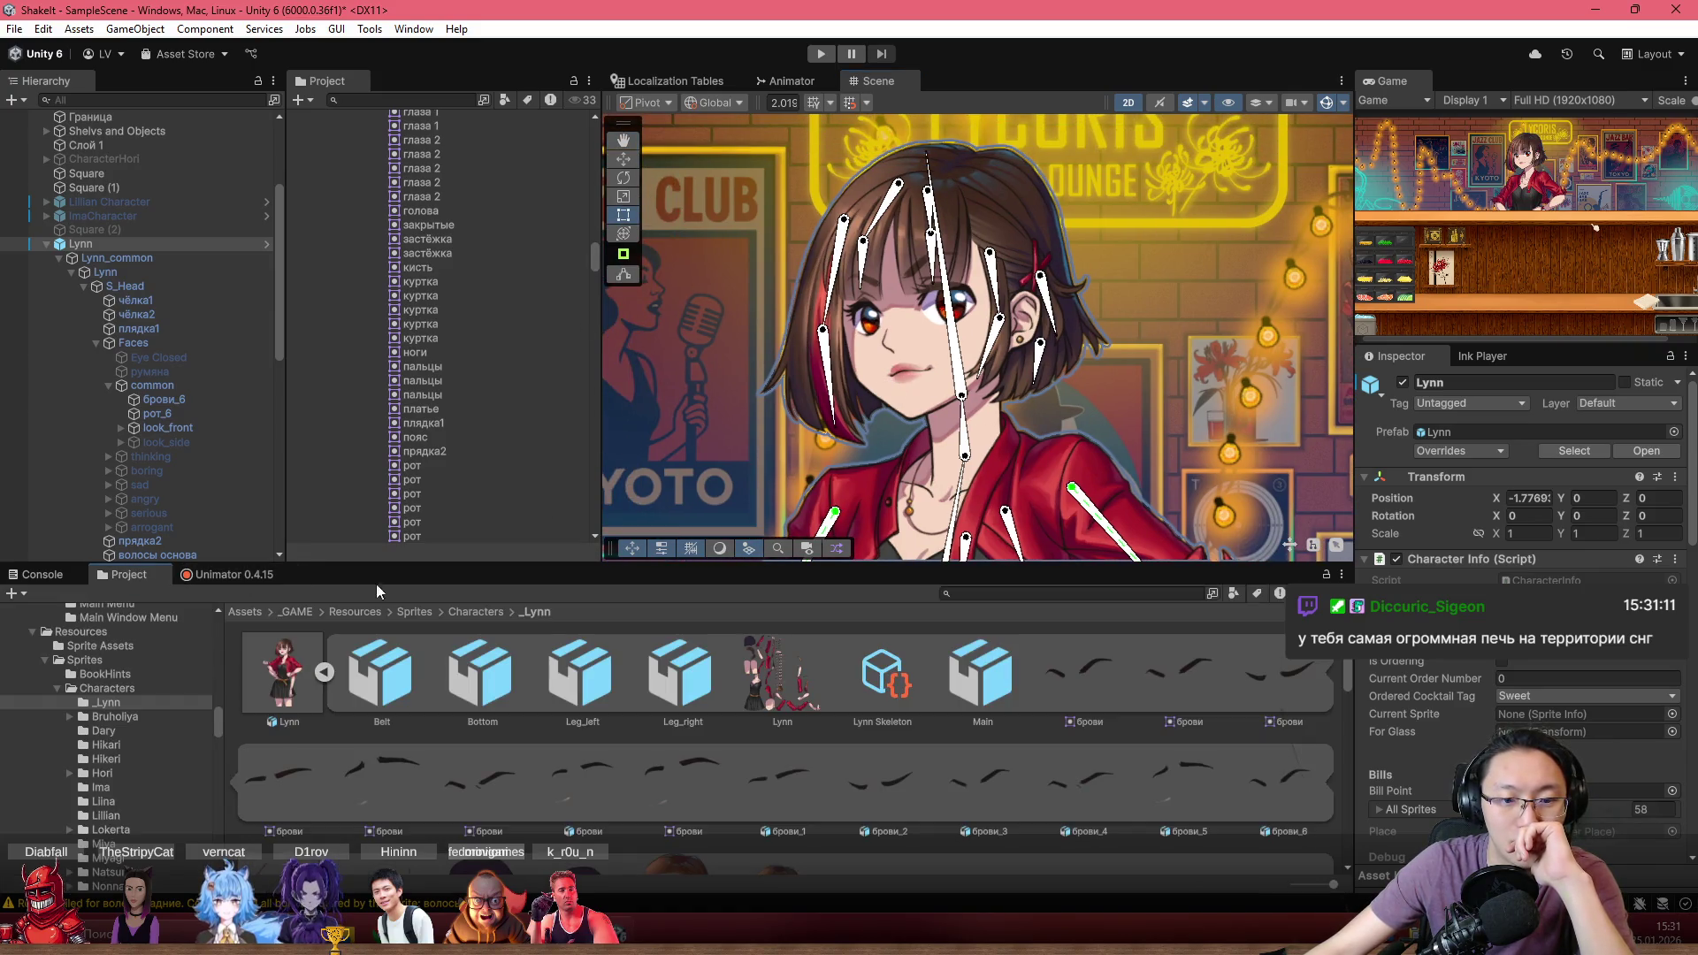
click(325, 677)
key(f)
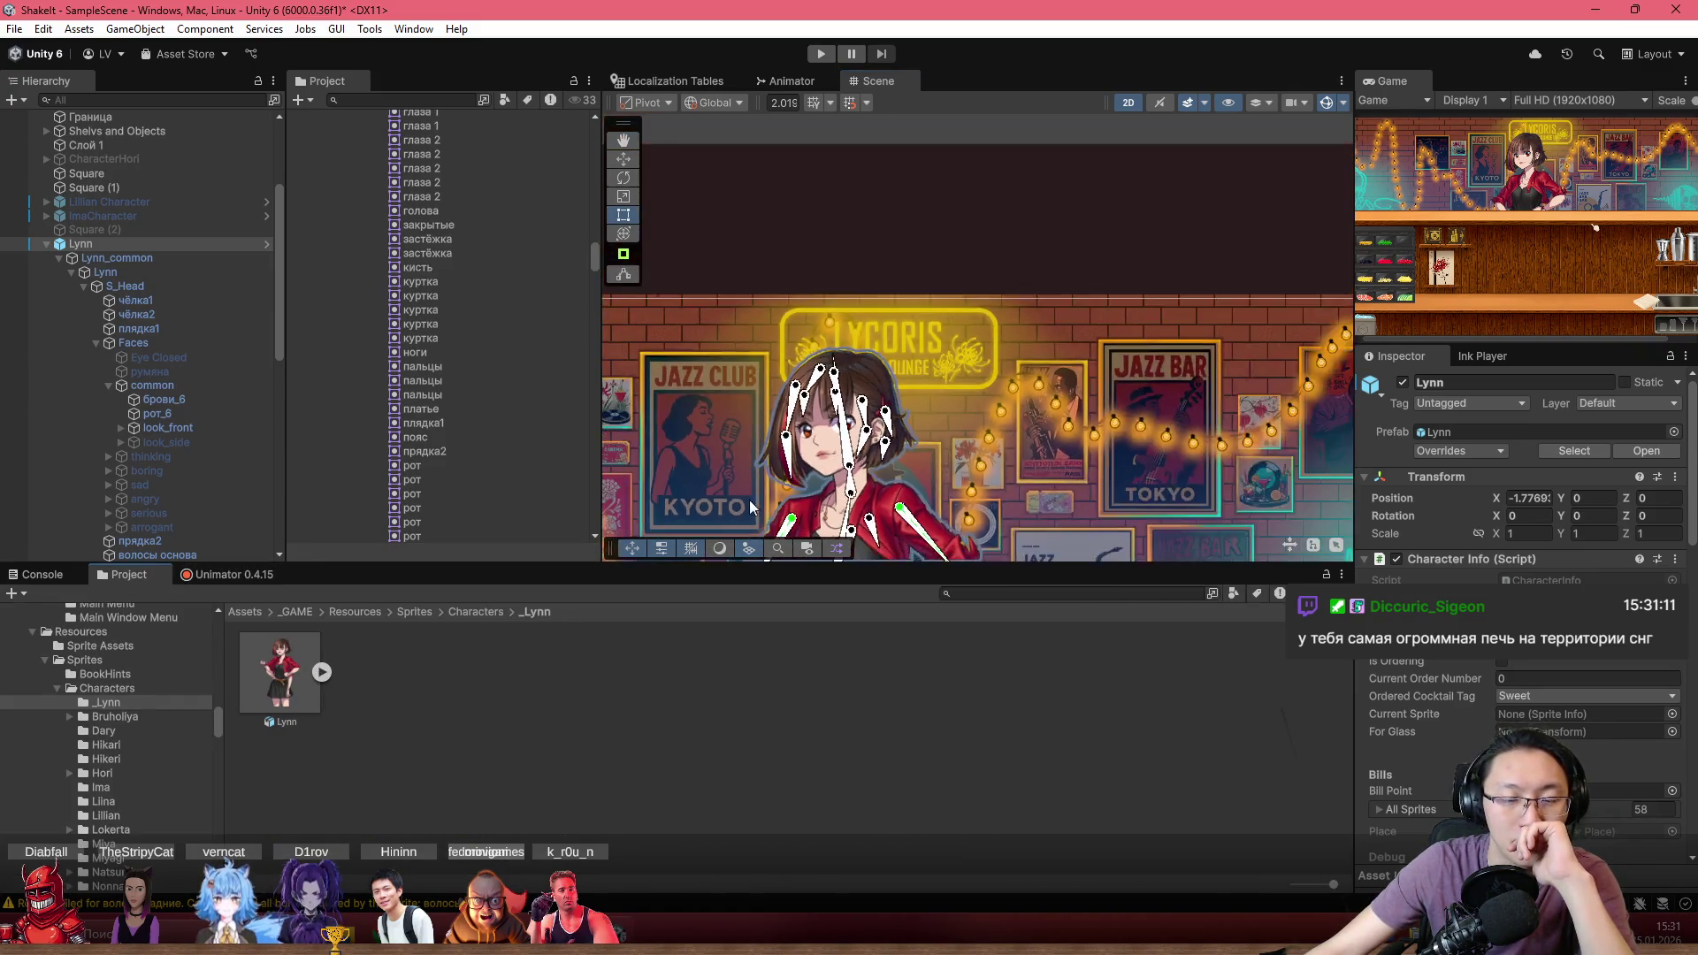
click(281, 662)
drag(282, 661, 835, 192)
key(f)
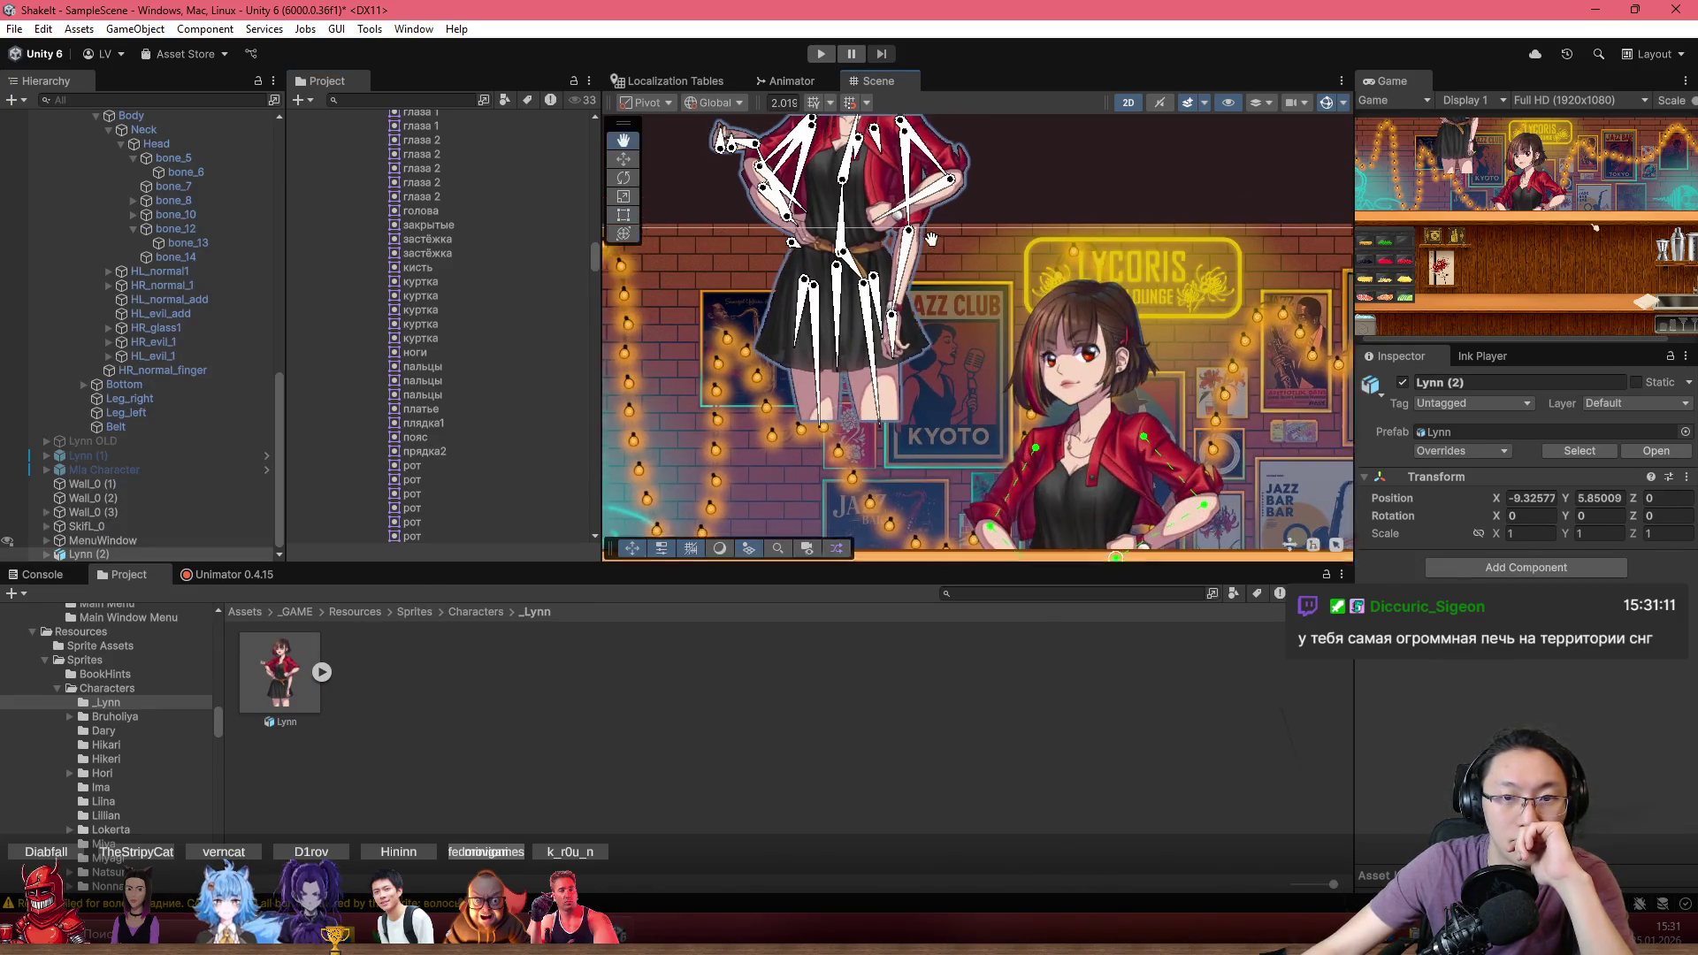
scroll(835, 192, up, 5)
Select the Head_15 bone, the Lynn character and the Head bone to inspect the head rig
click(768, 212)
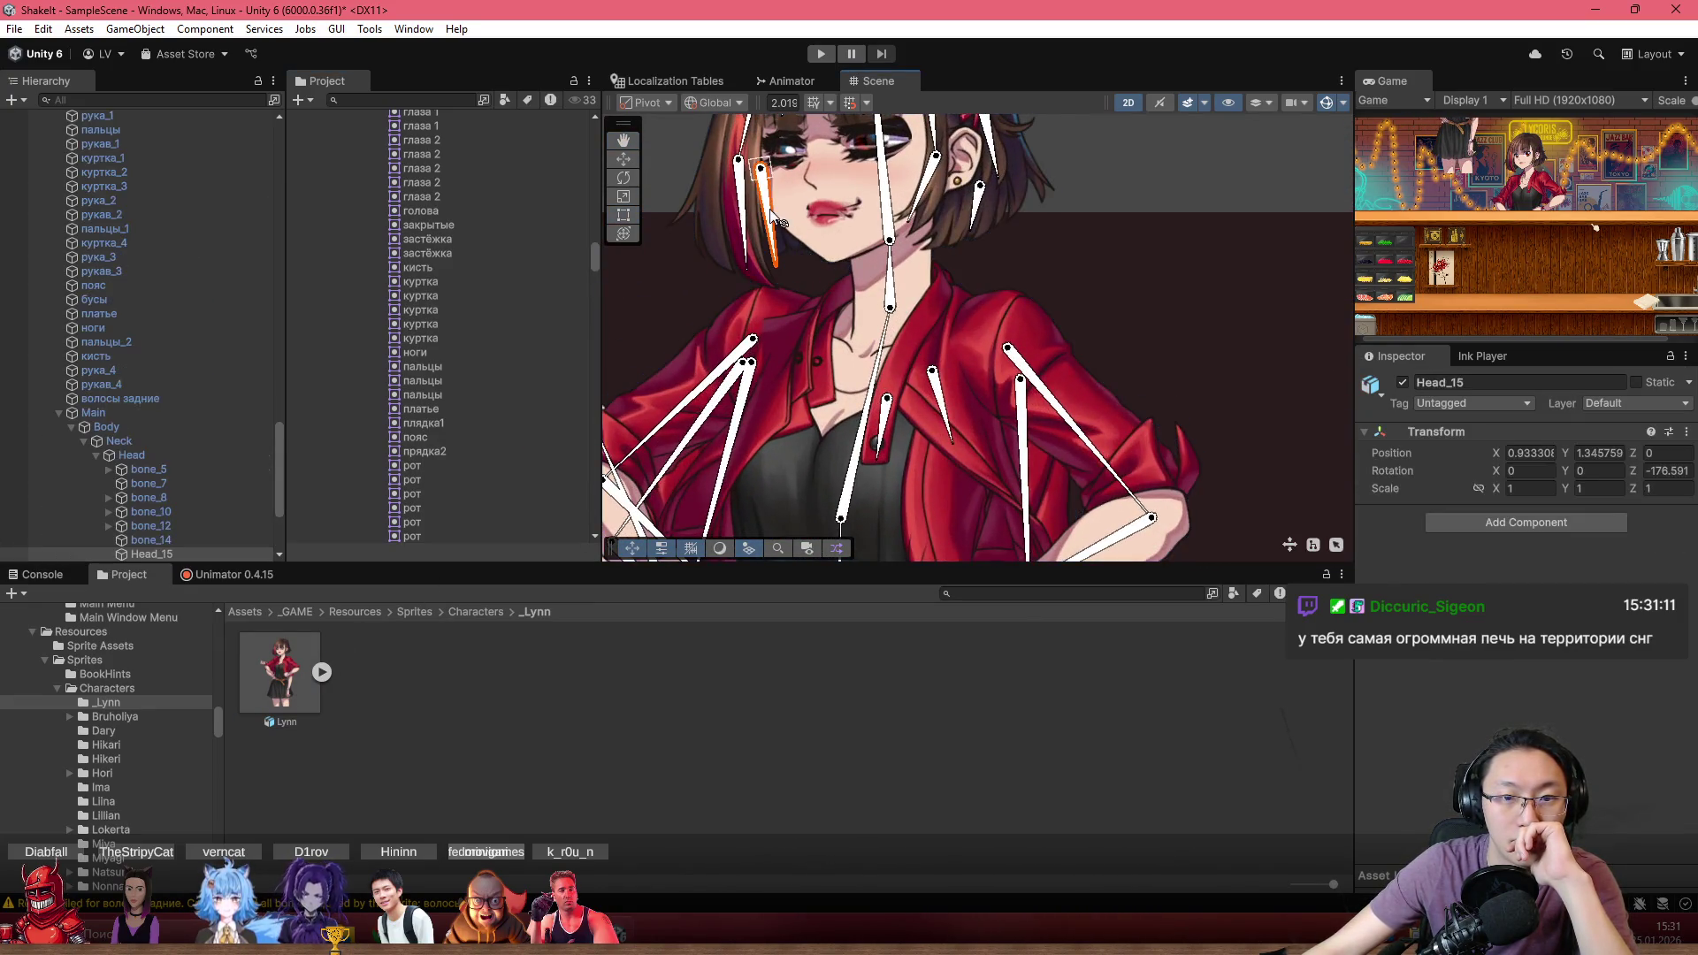
click(151, 552)
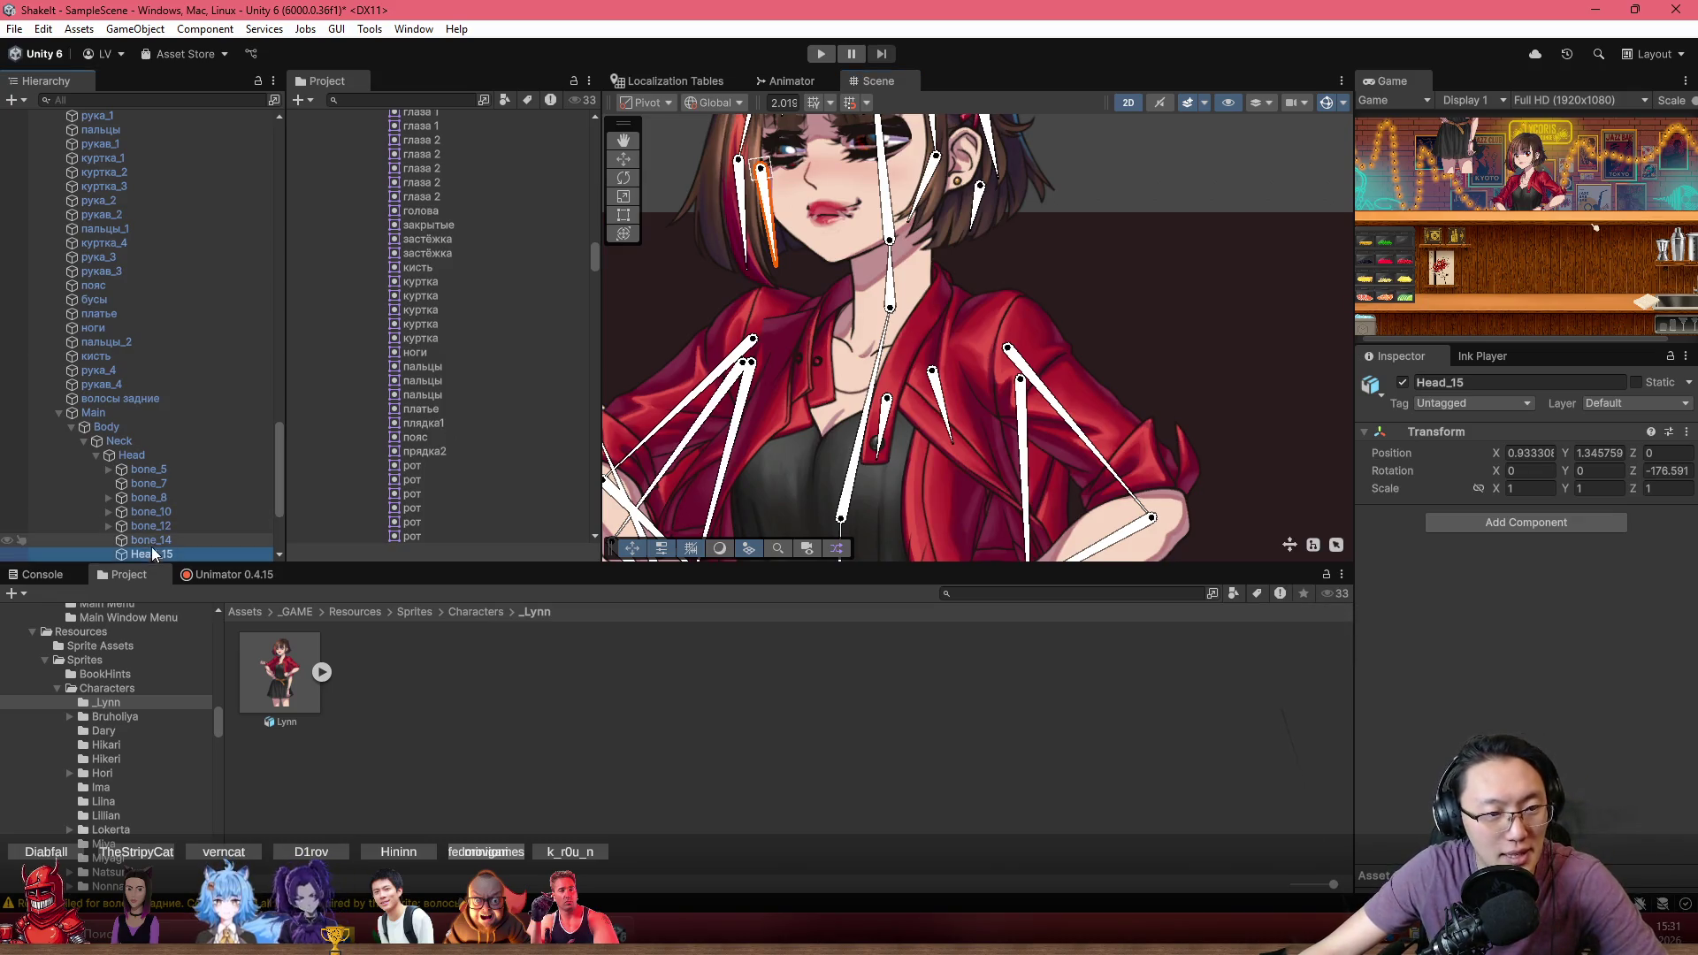
scroll(862, 448, down, 3)
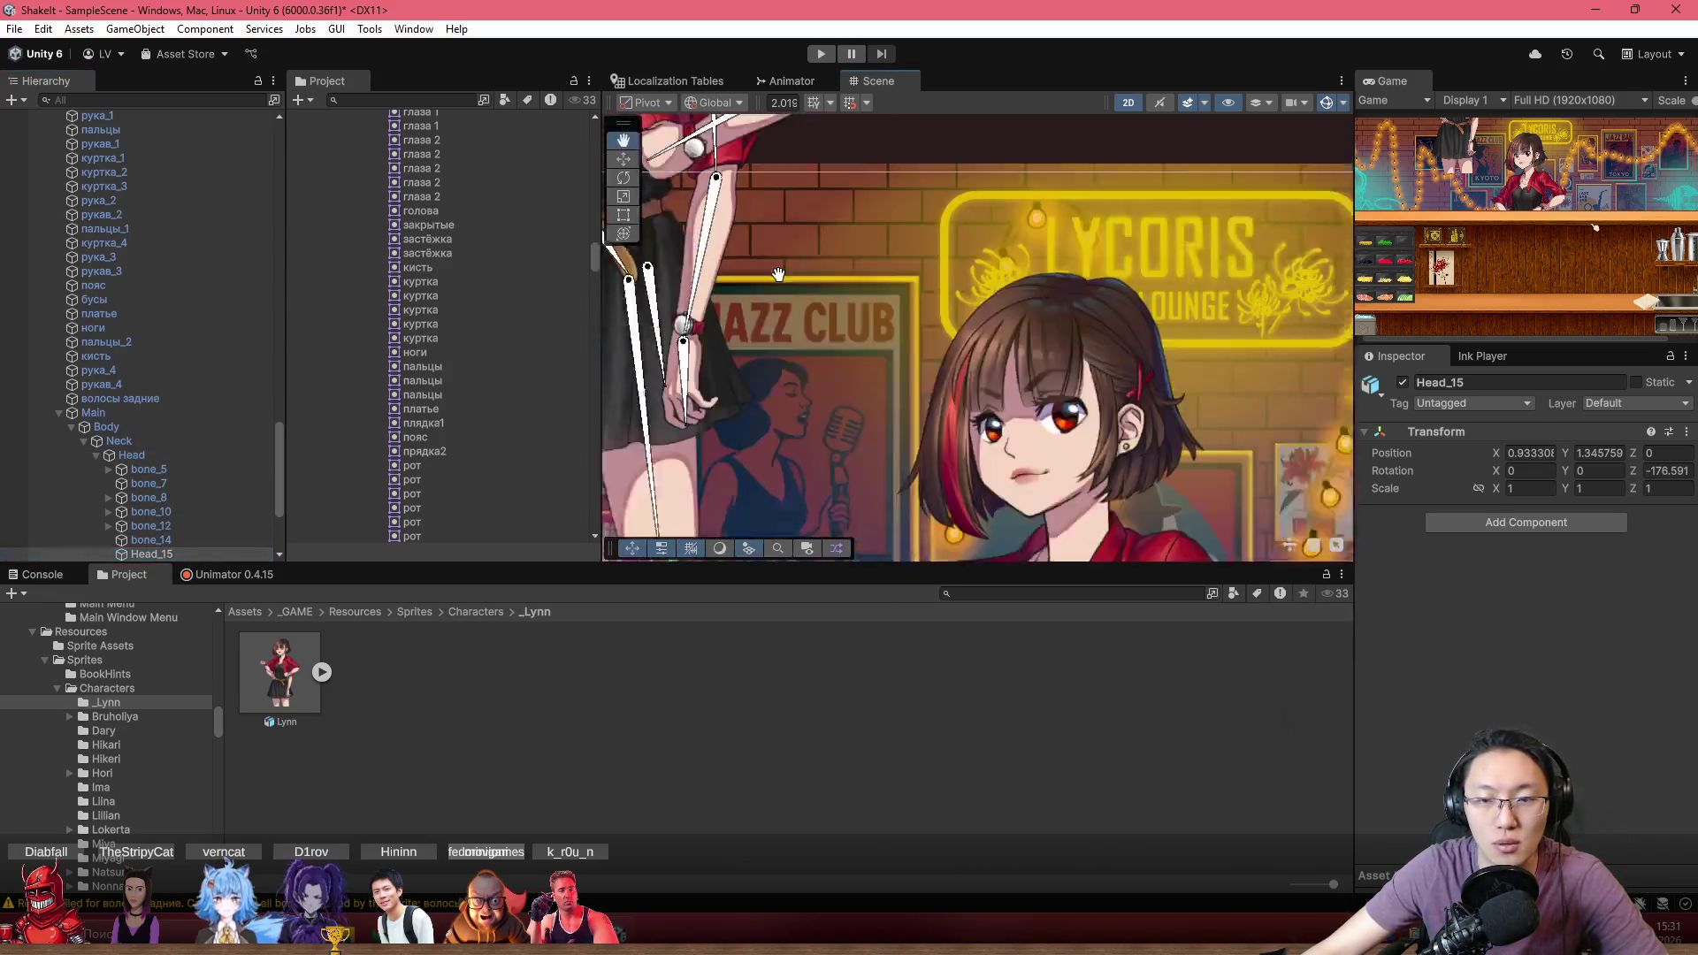
click(911, 355)
scroll(911, 356, up, 1)
click(963, 300)
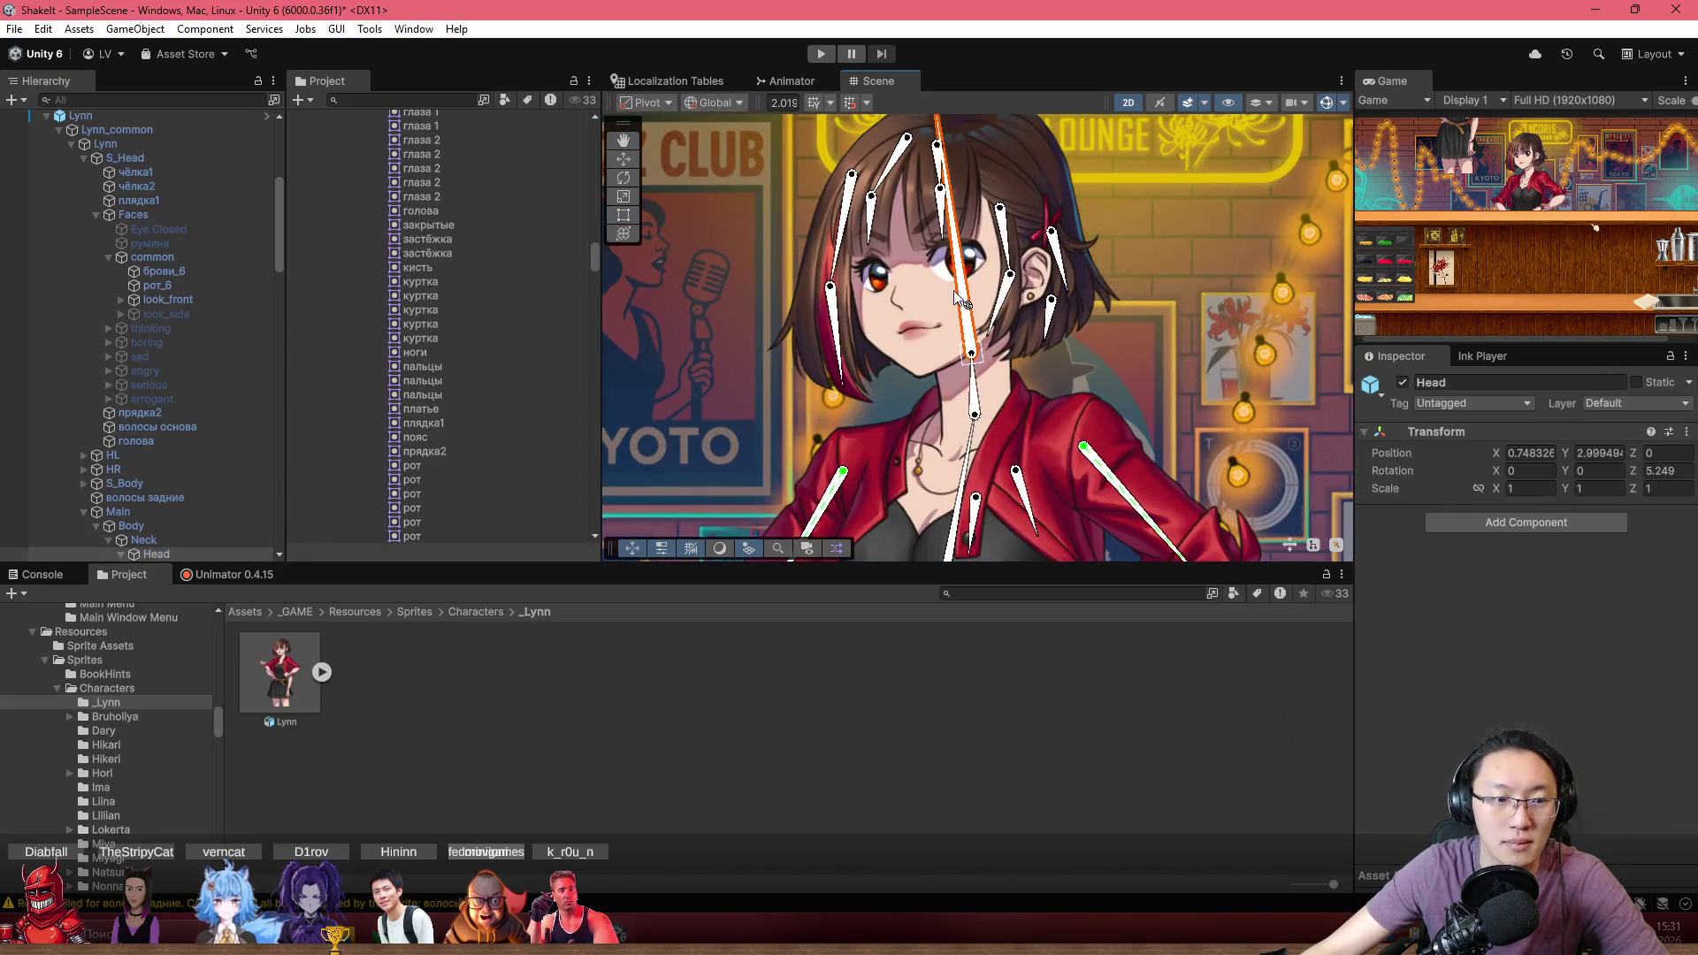
scroll(198, 232, up, 3)
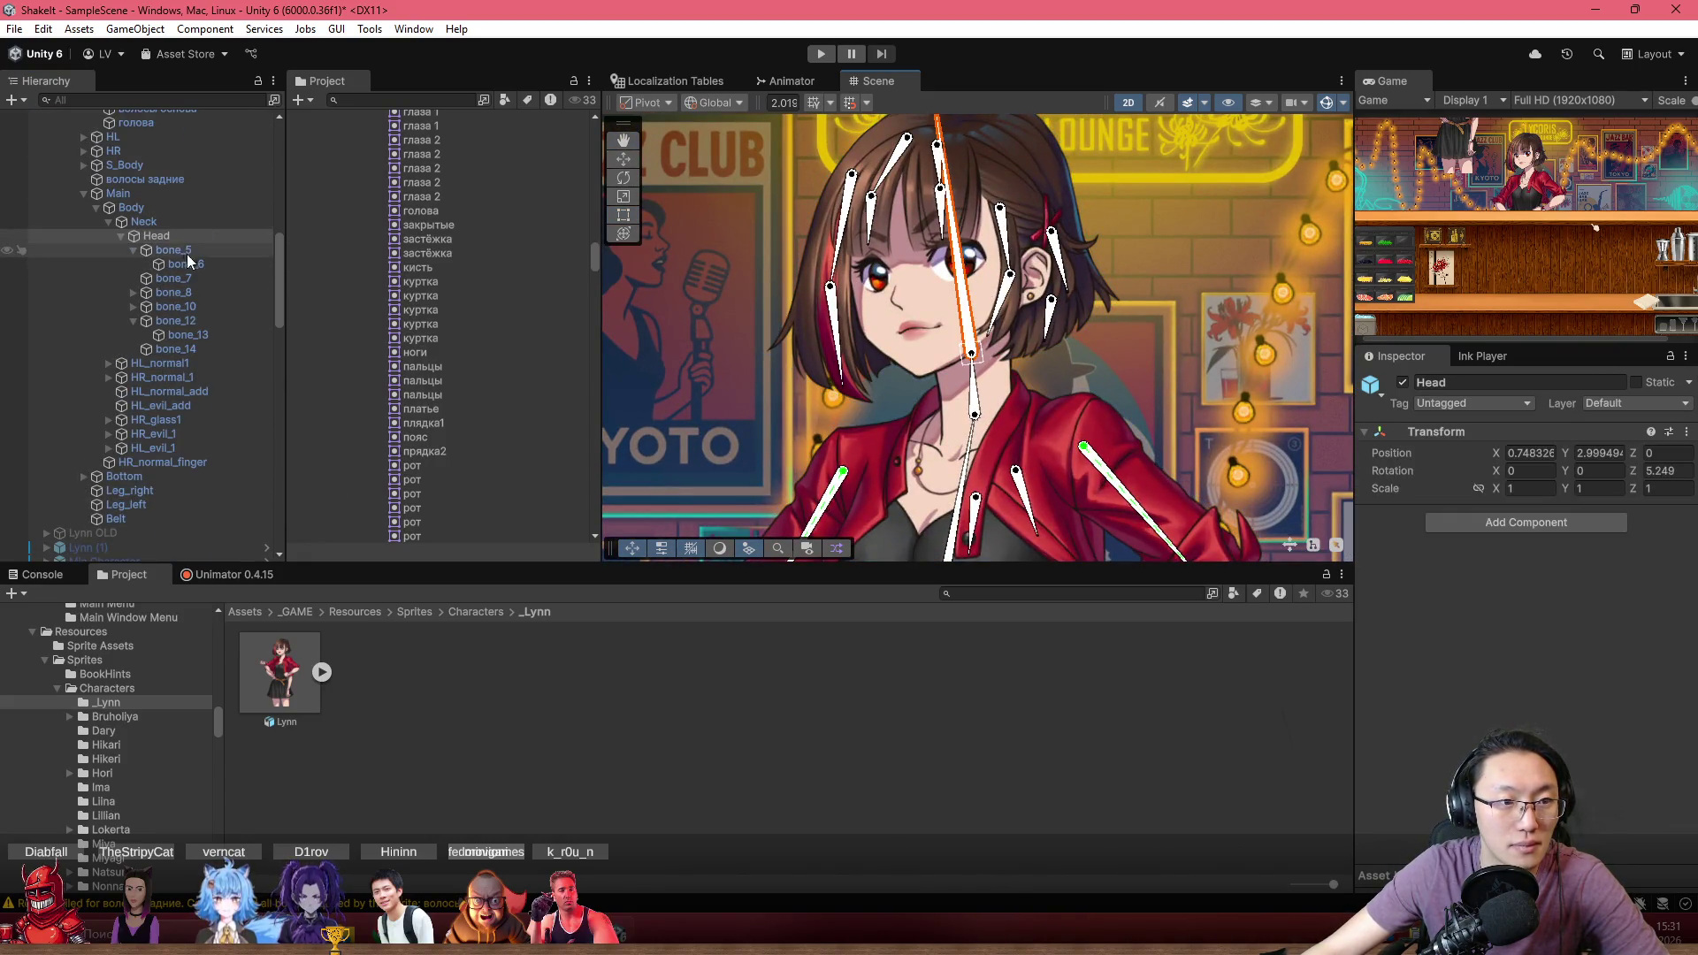
Try duplicating Head_15 under bone_14, then undo the added bone
click(173, 350)
key(ctrl+d)
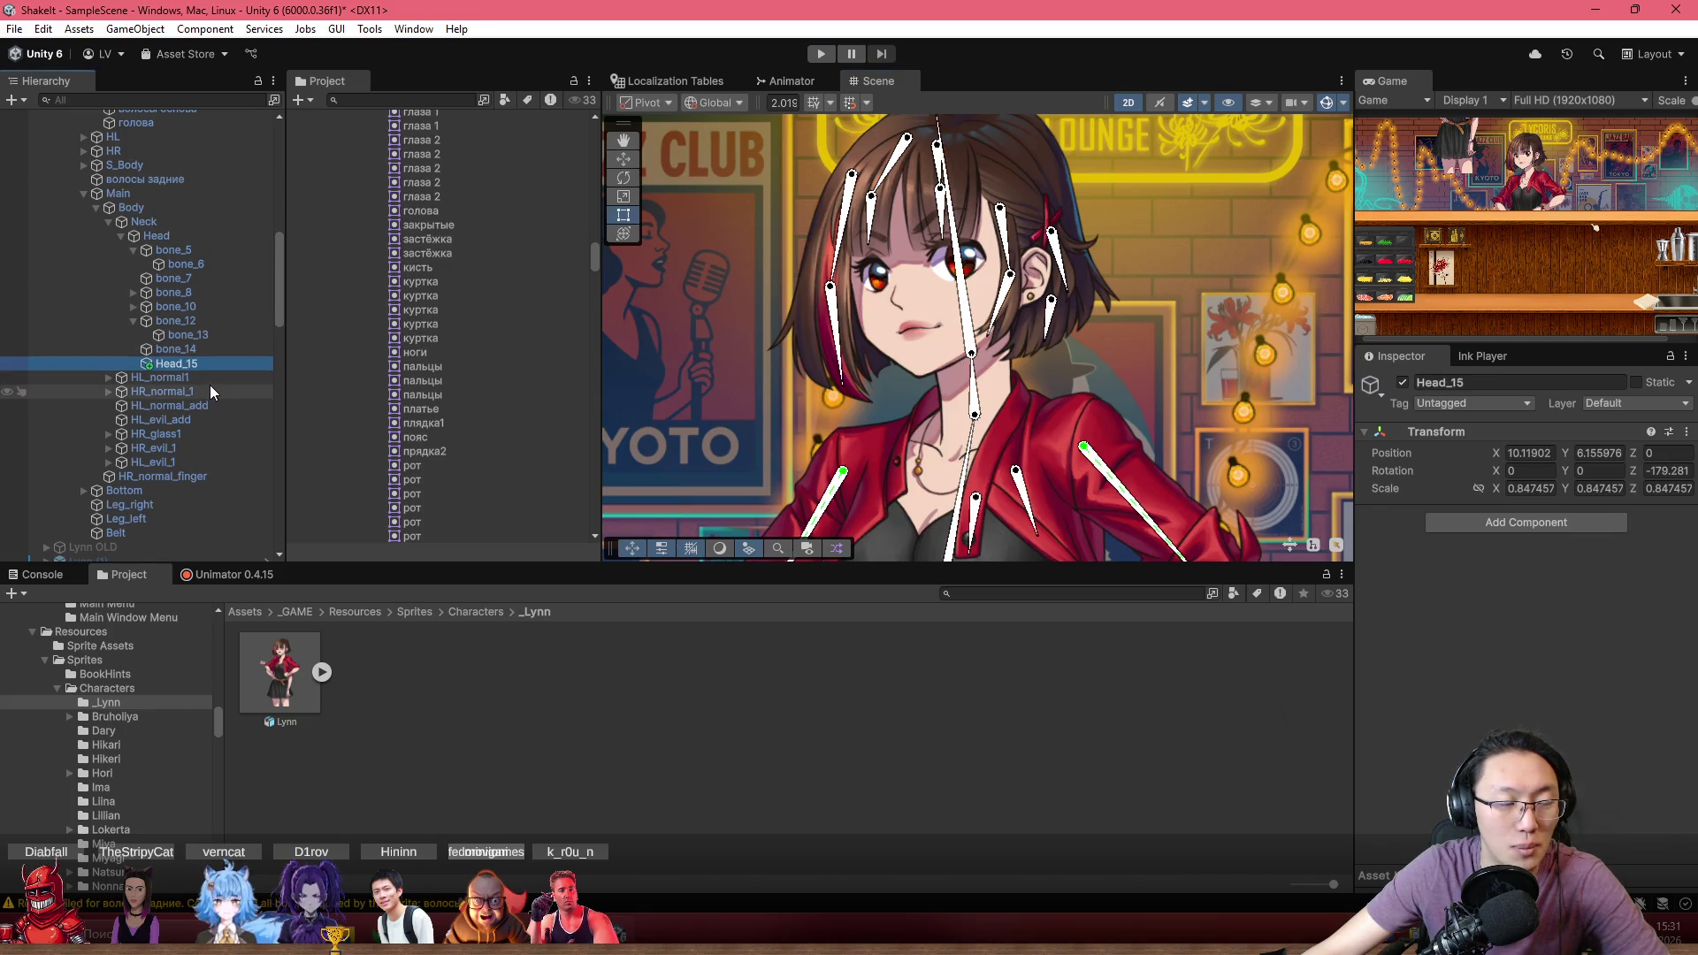
scroll(189, 369, up, 3)
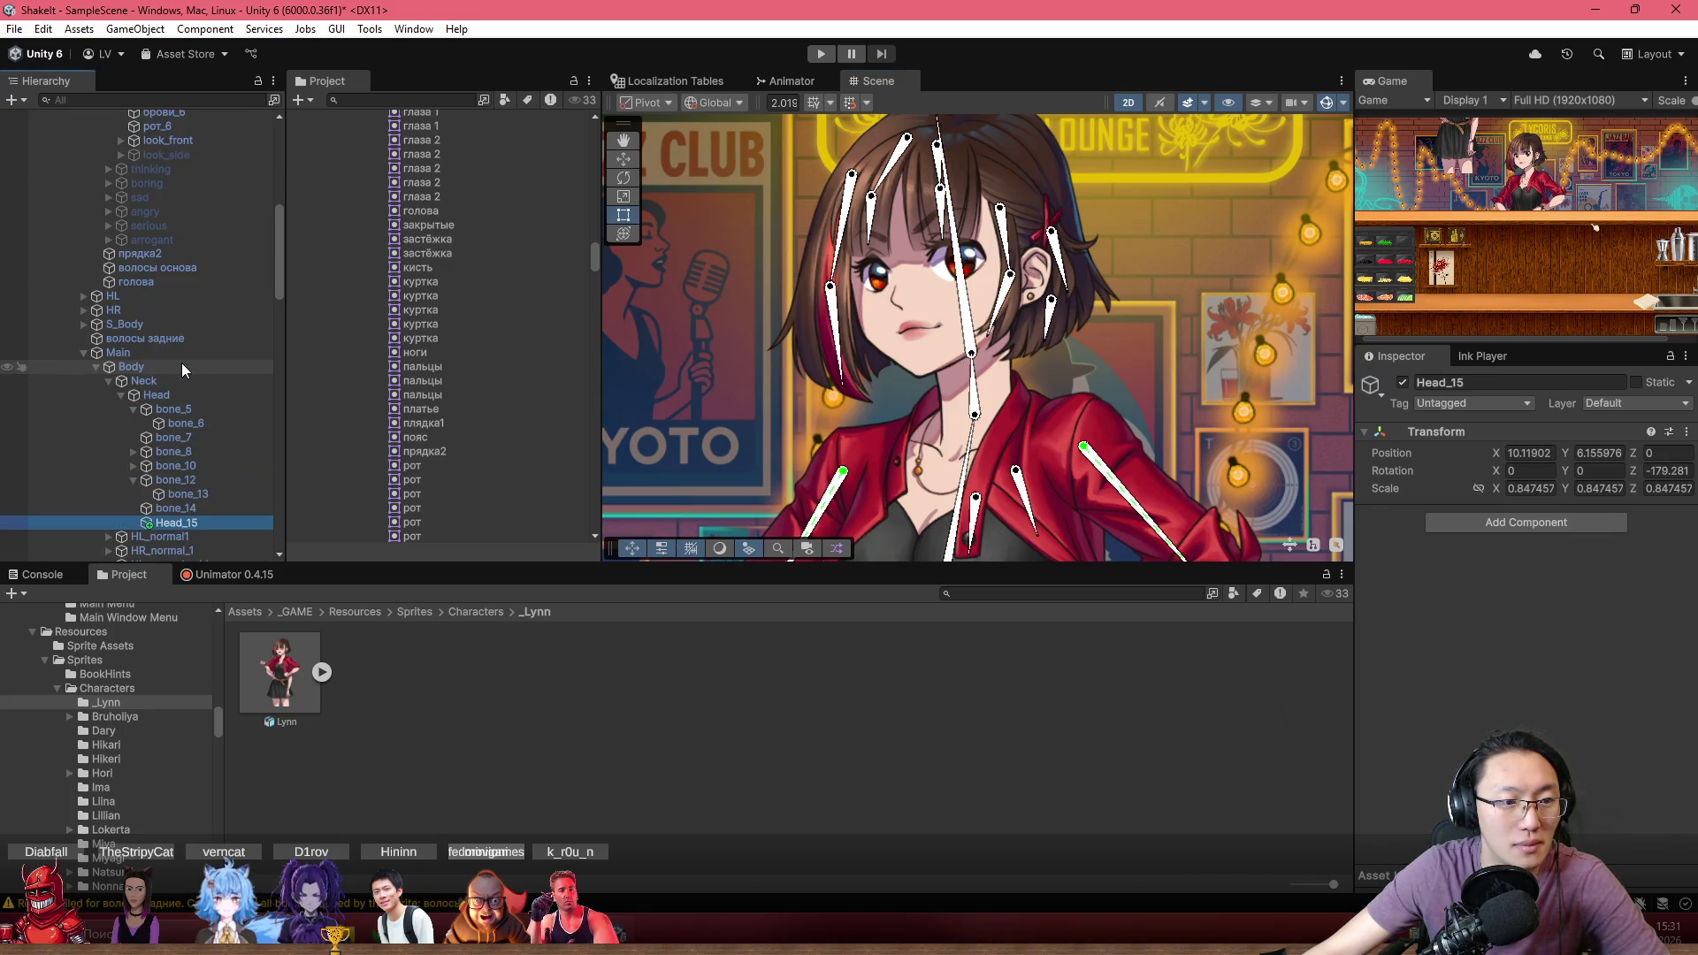
key(ctrl+z)
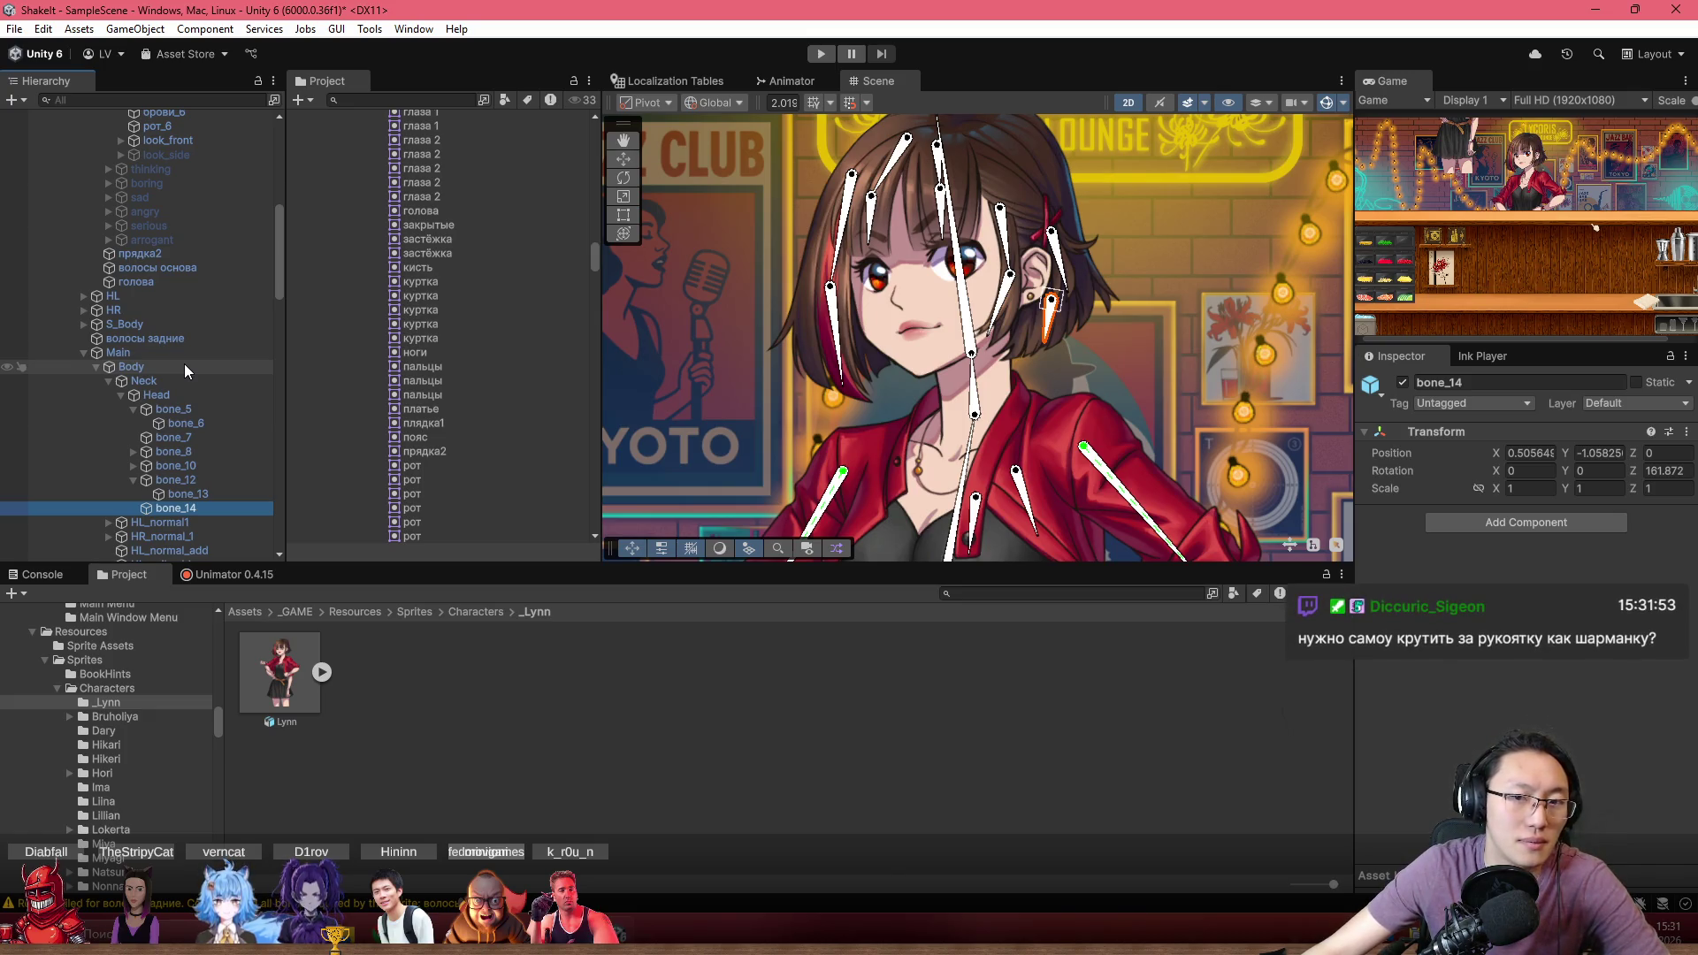
key(ctrl+y)
double_click(156, 522)
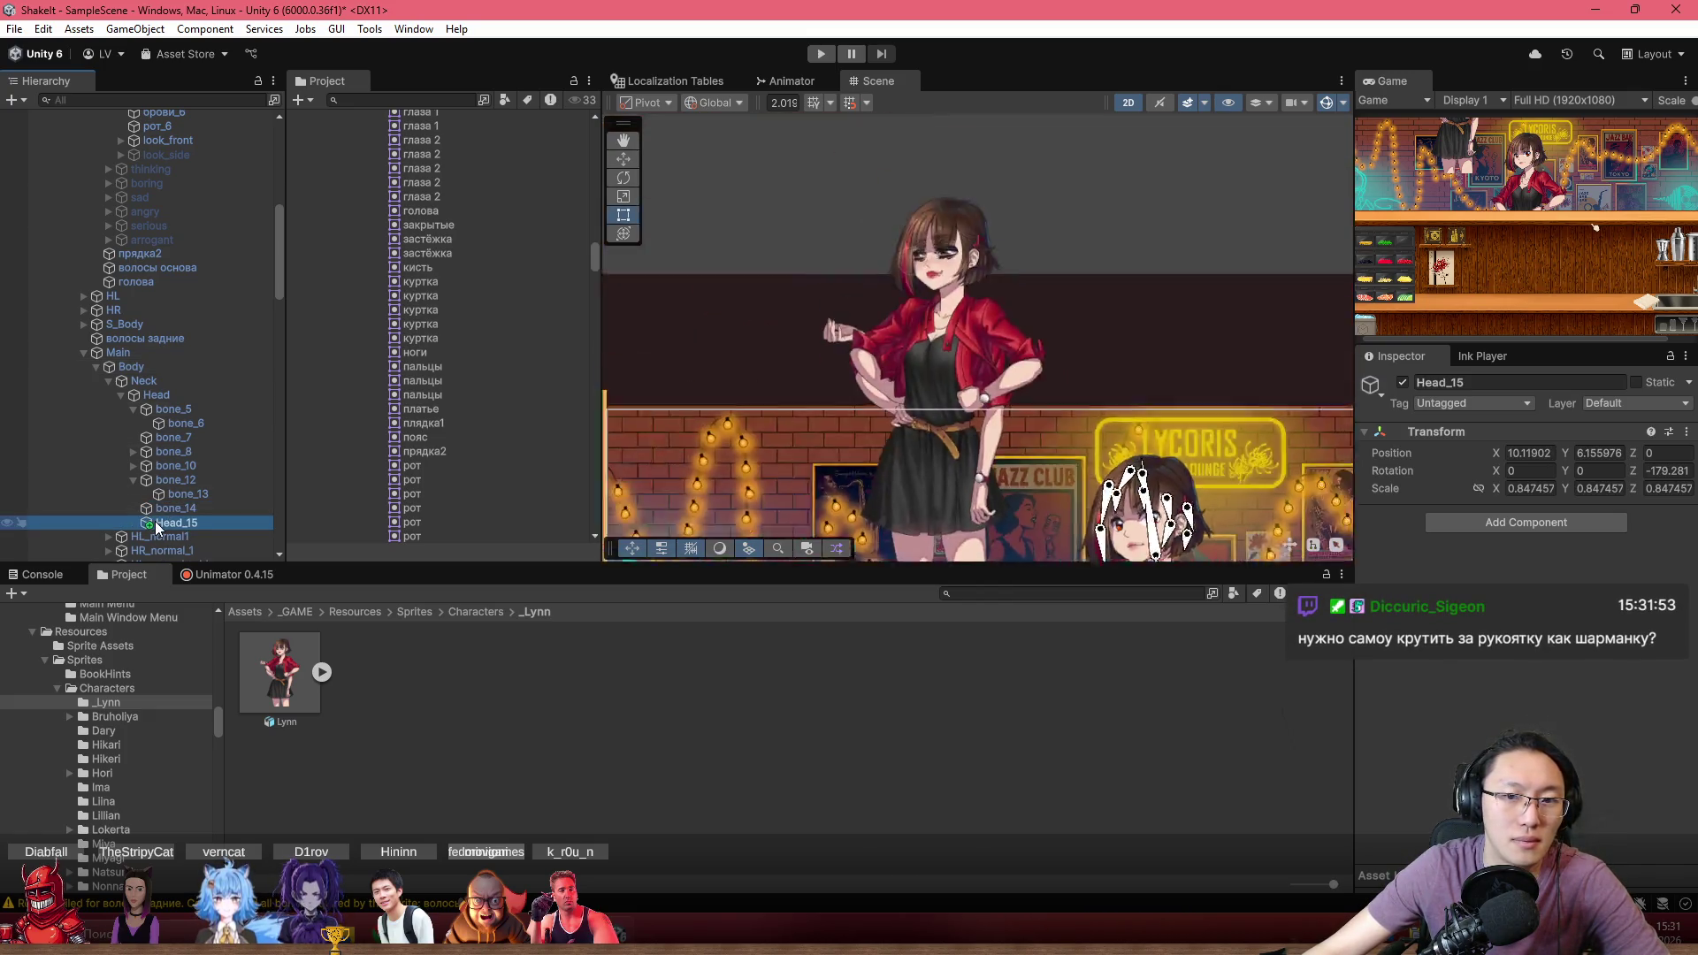
drag(904, 491, 750, 329)
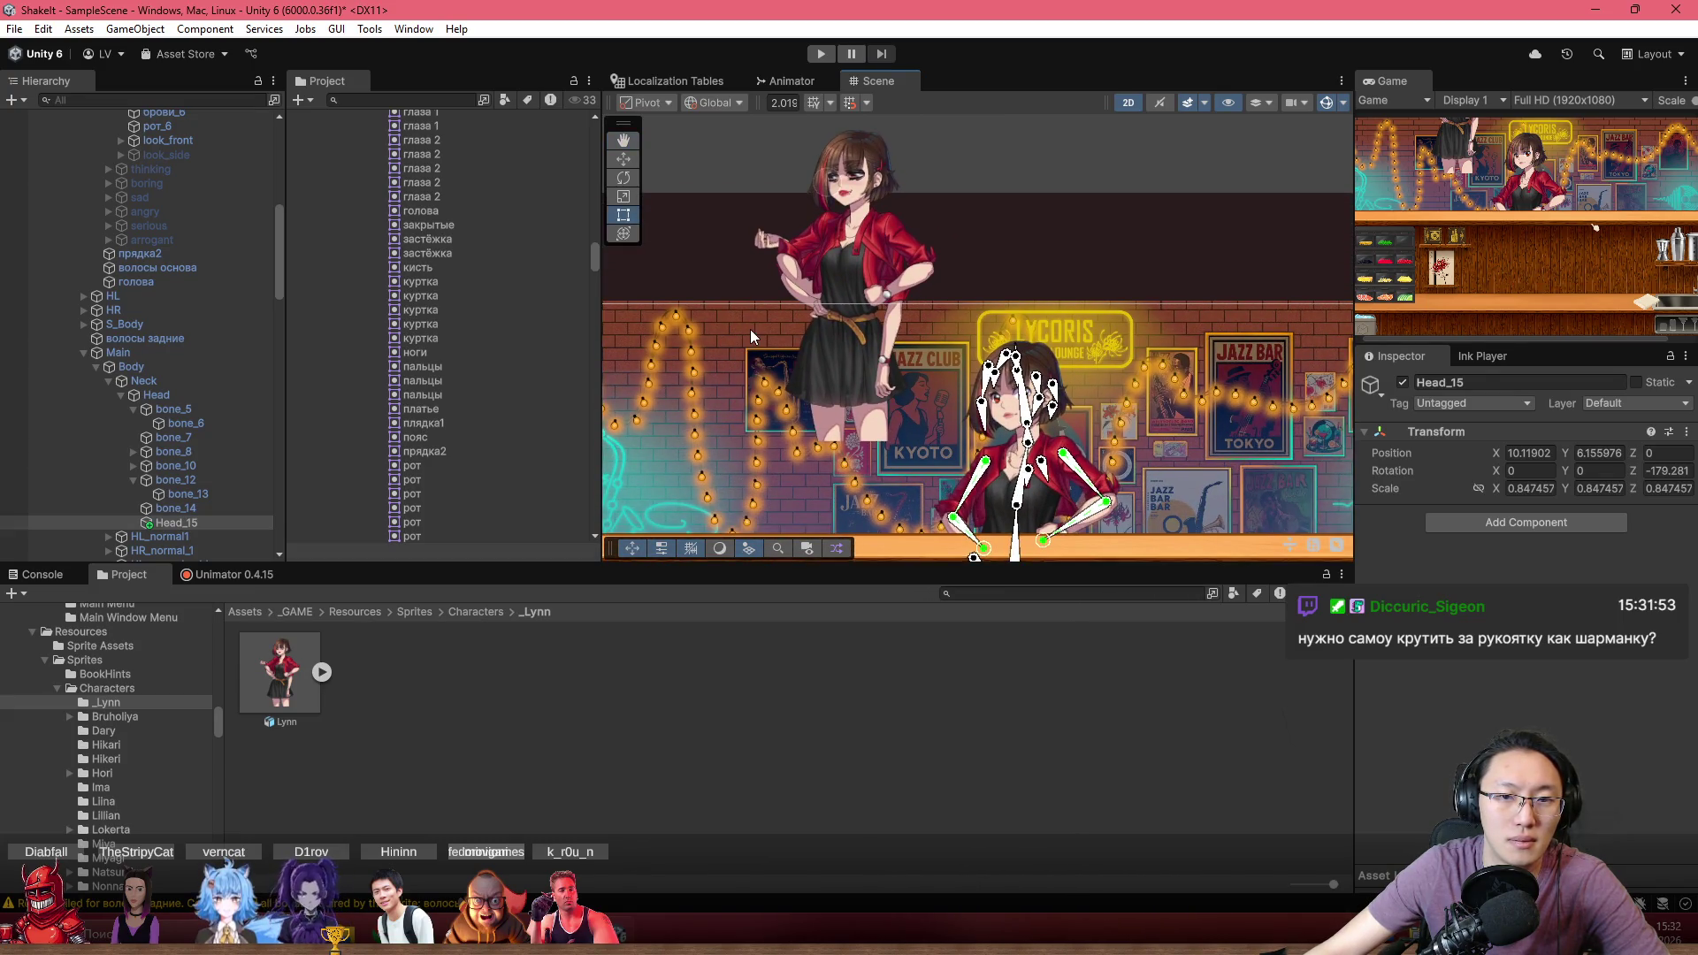
key(ctrl+z)
scroll(1070, 455, up, 2)
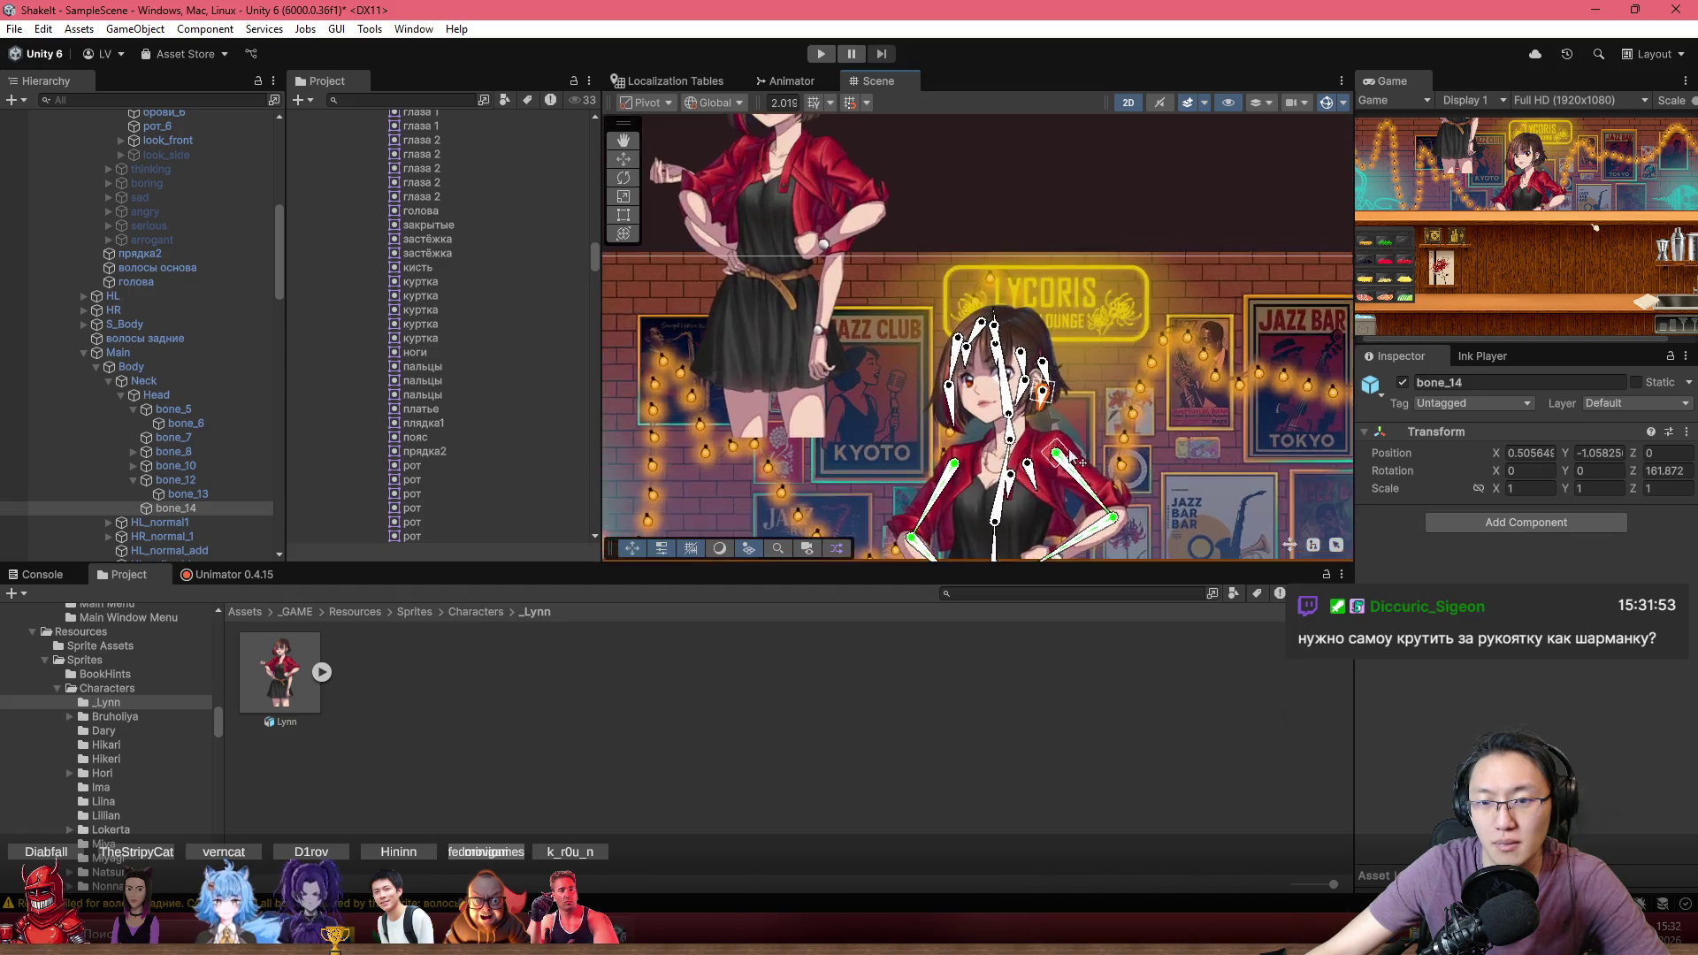
scroll(1044, 434, up, 2)
scroll(228, 337, up, 5)
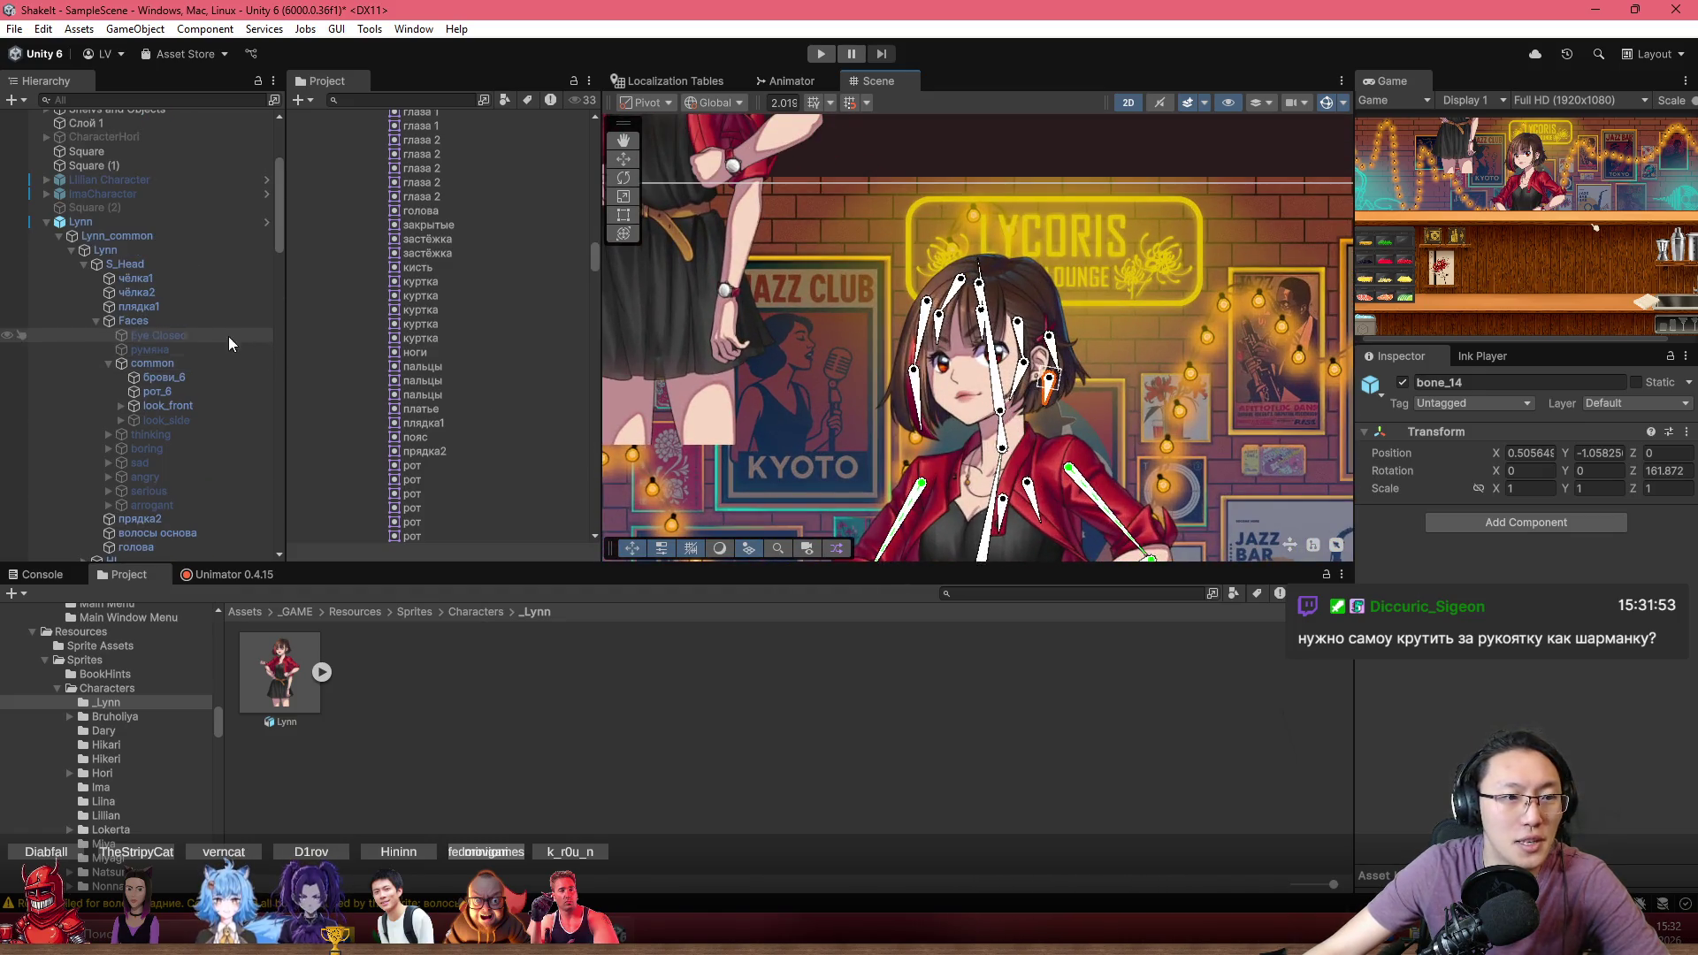
Parent Head_15 as a child of bone_14 in the Lynn rig hierarchy
click(167, 251)
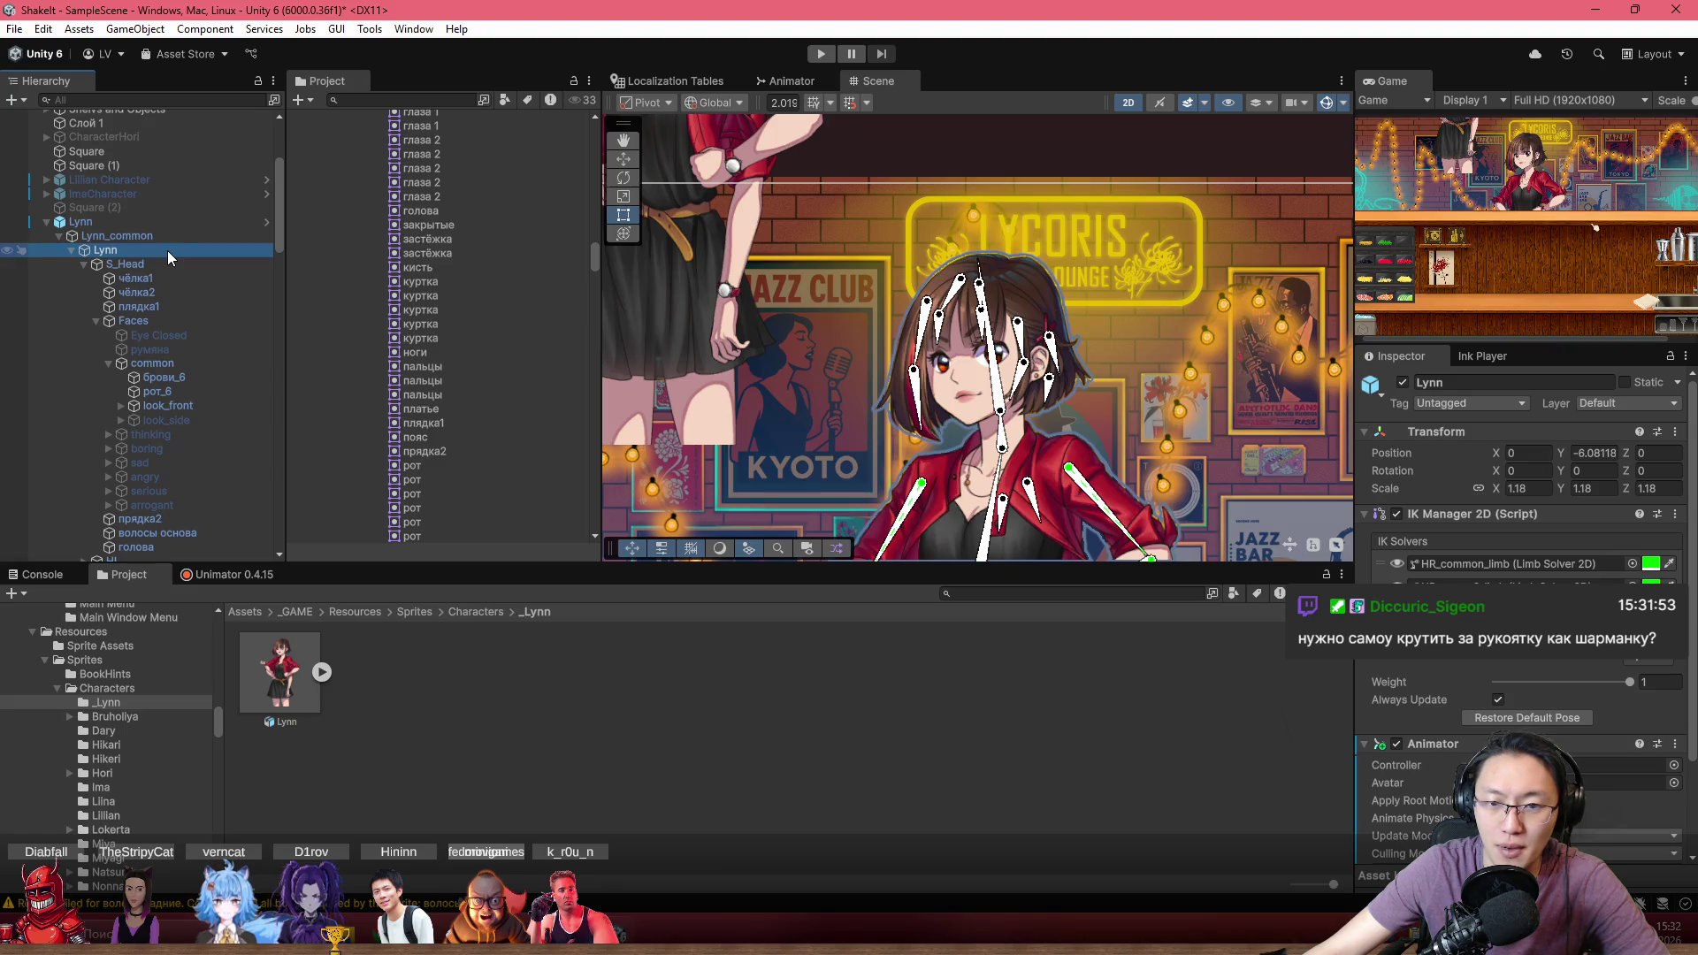
scroll(168, 326, down, 8)
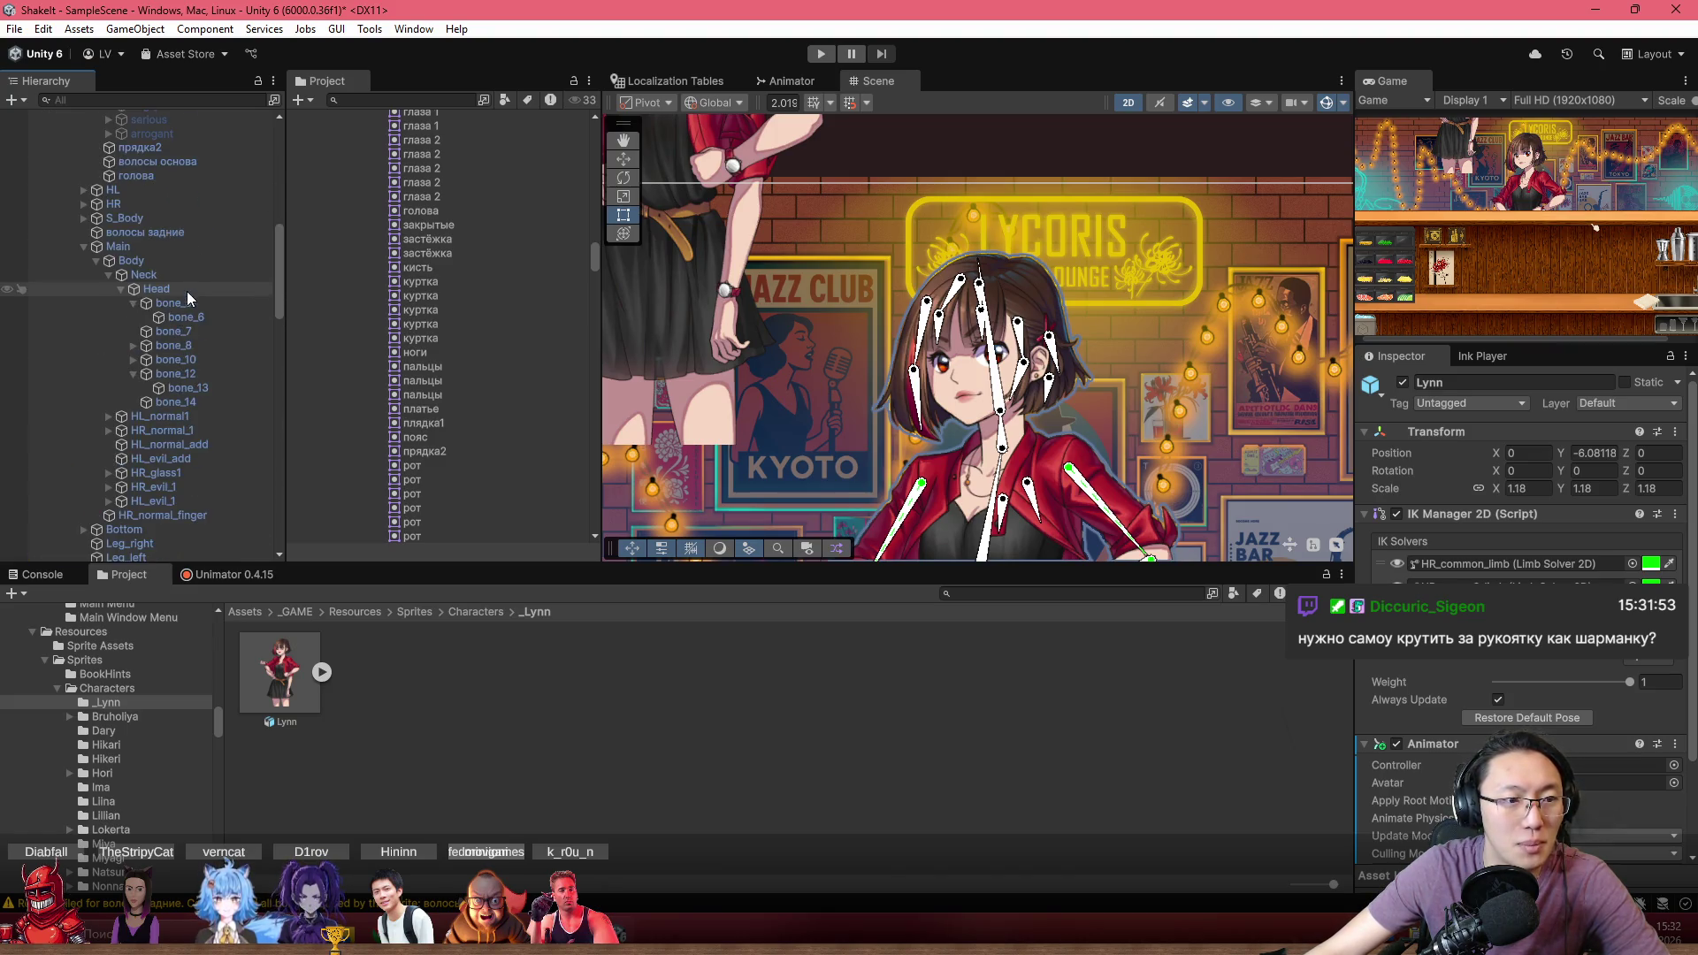
click(191, 402)
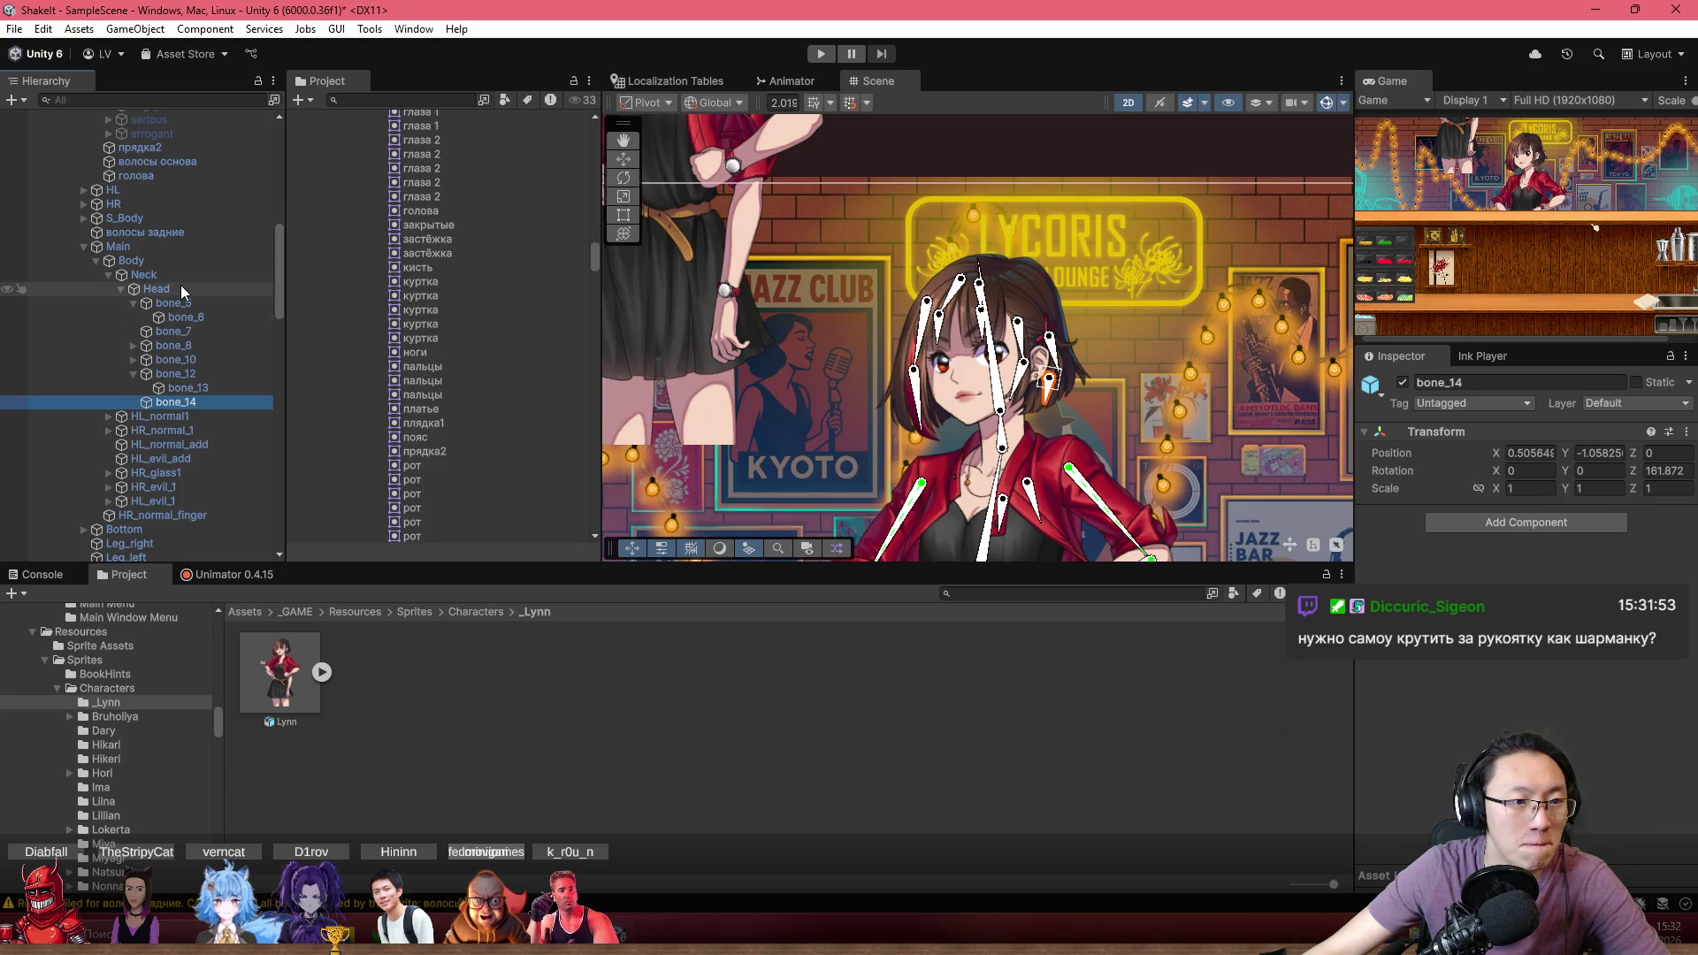
drag(180, 289, 198, 407)
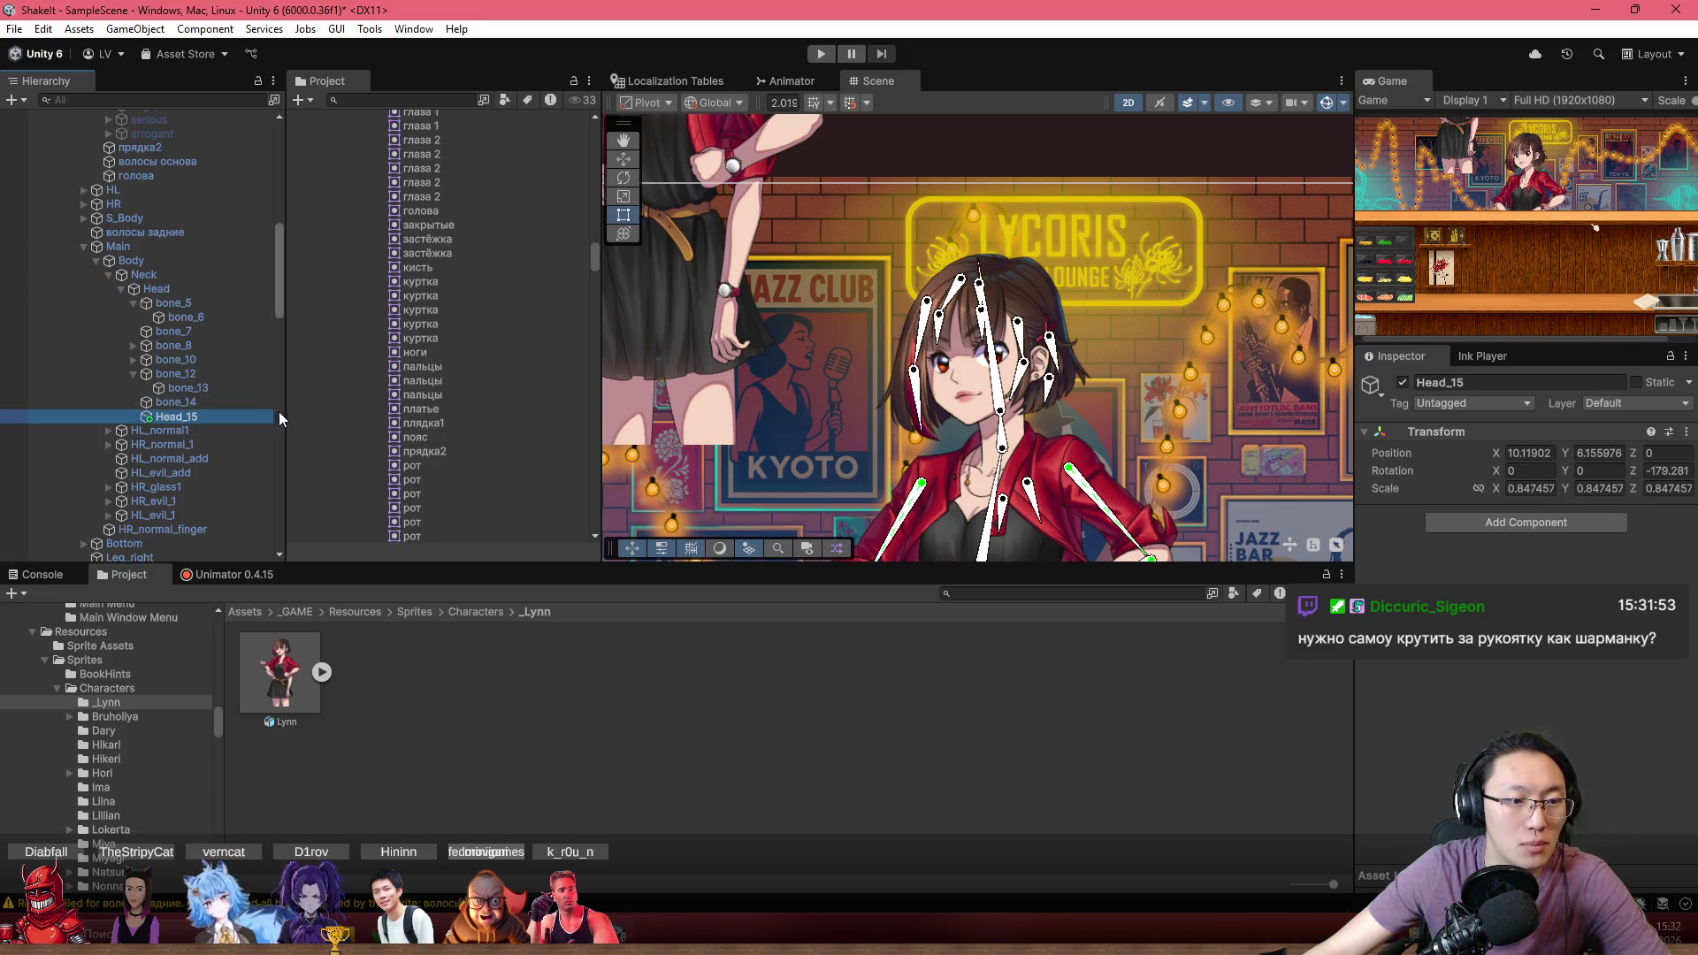
scroll(911, 372, down, 1)
mouse_move(879, 332)
mouse_down()
mouse_move(899, 434)
mouse_move(949, 479)
mouse_up()
scroll(237, 341, up, 5)
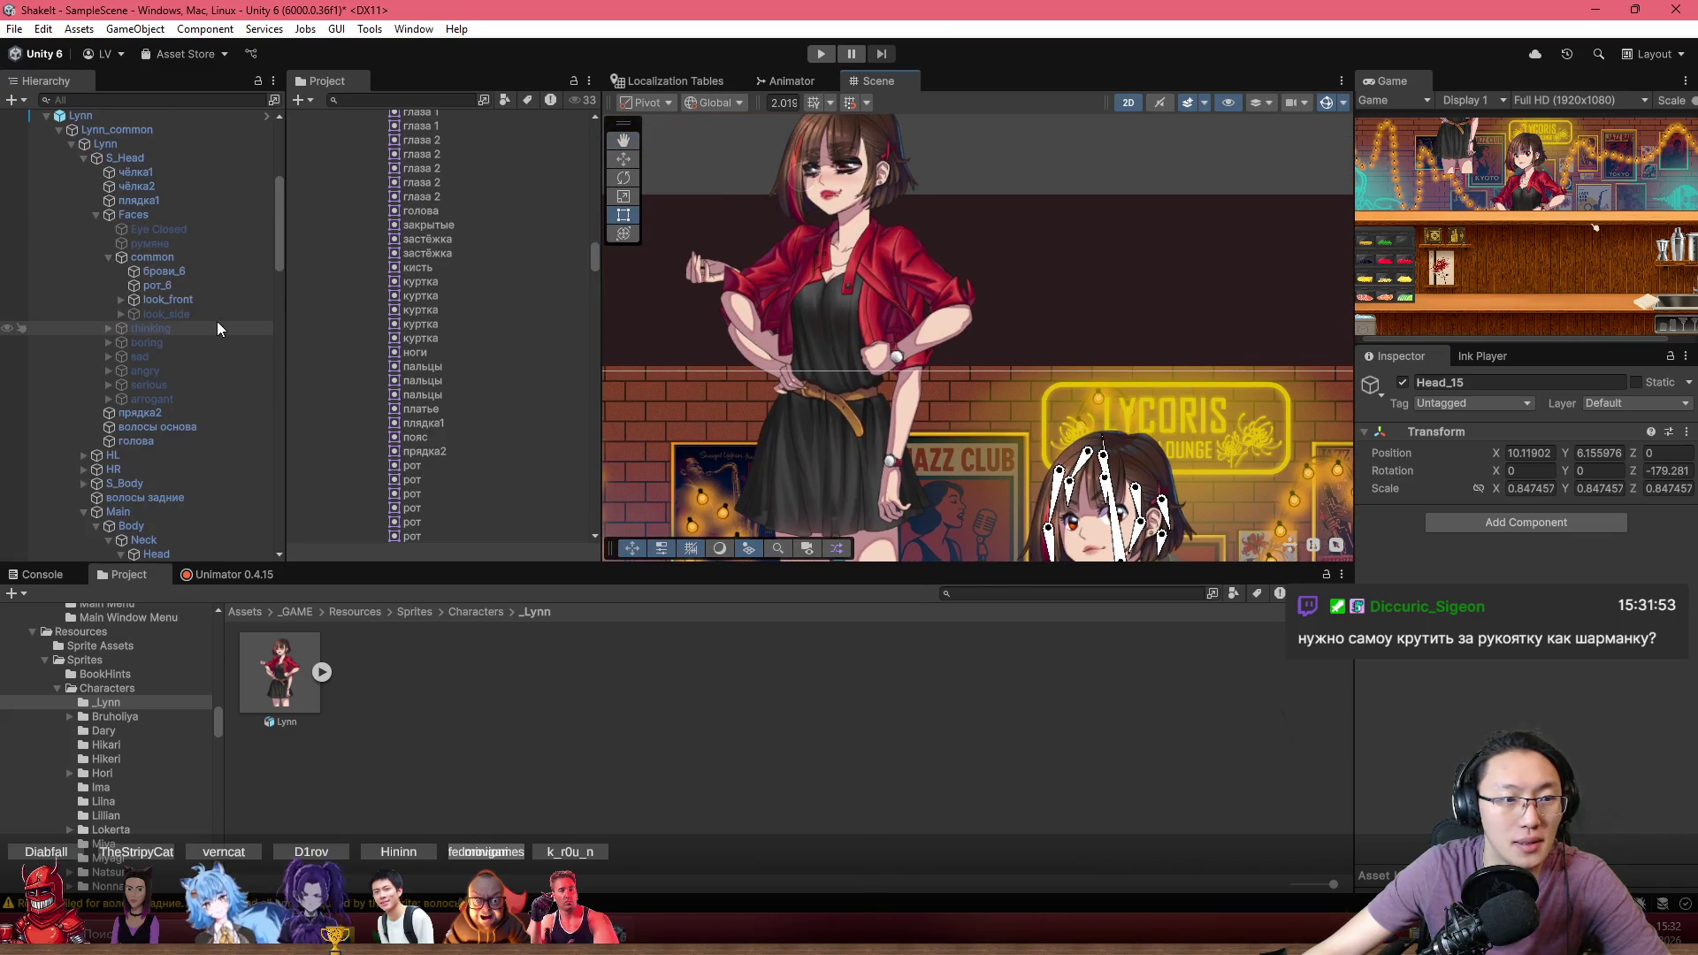
scroll(796, 230, up, 5)
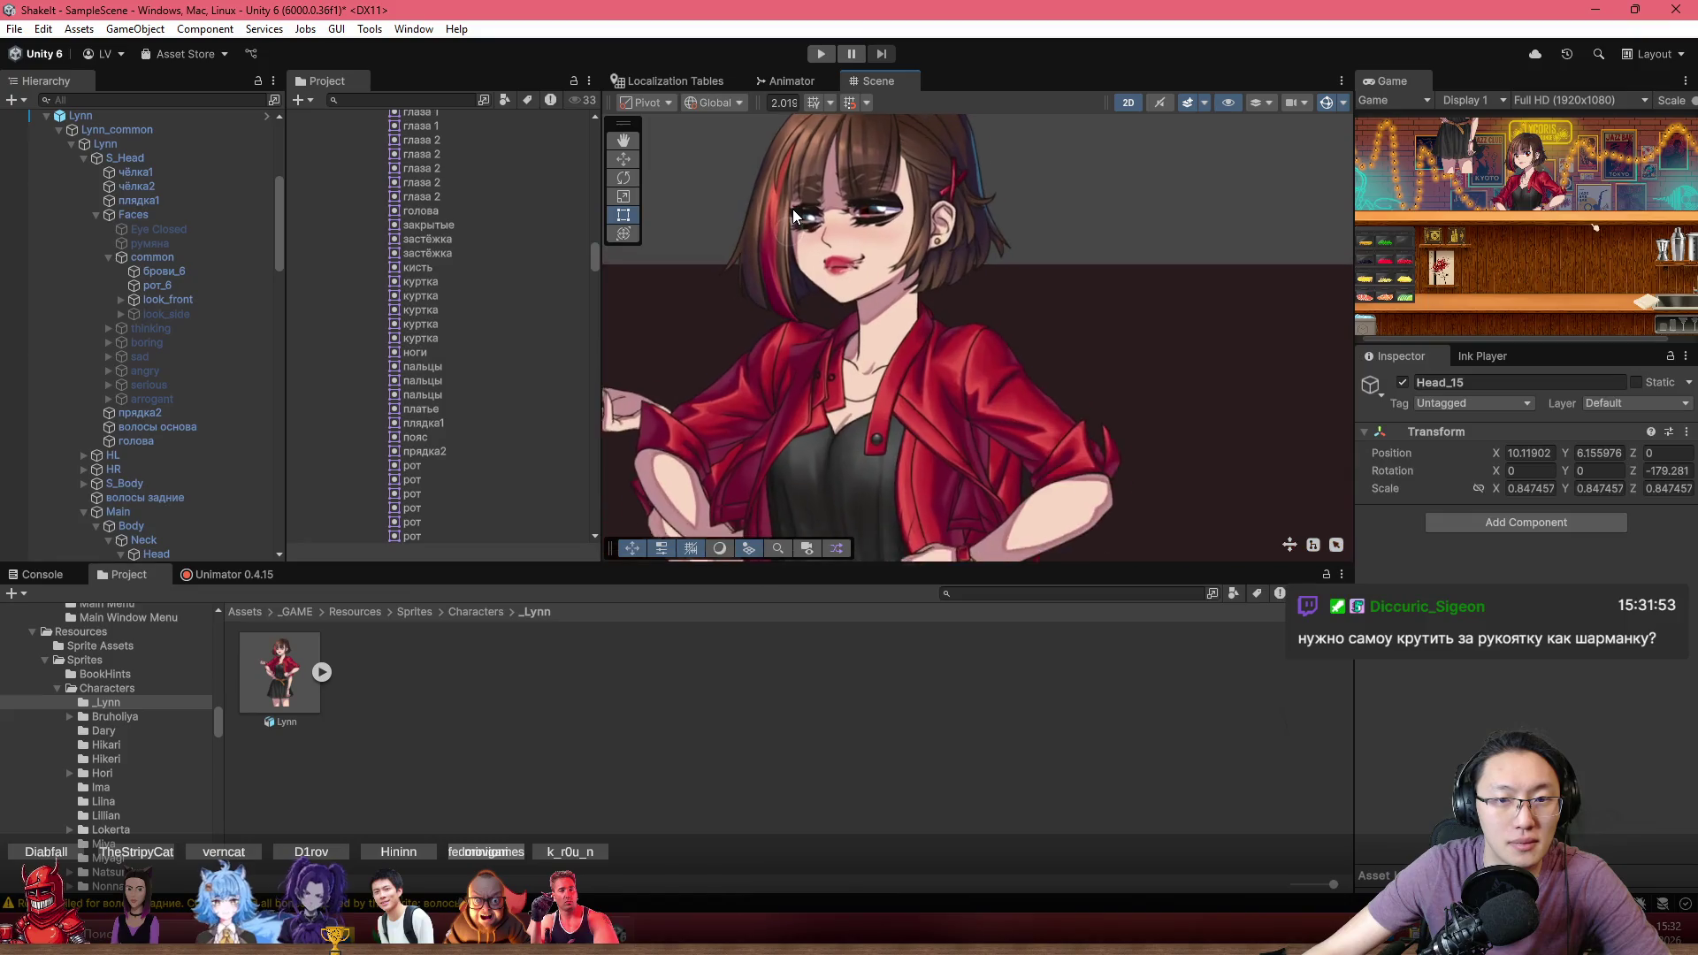
scroll(583, 337, down, 10)
scroll(208, 343, up, 6)
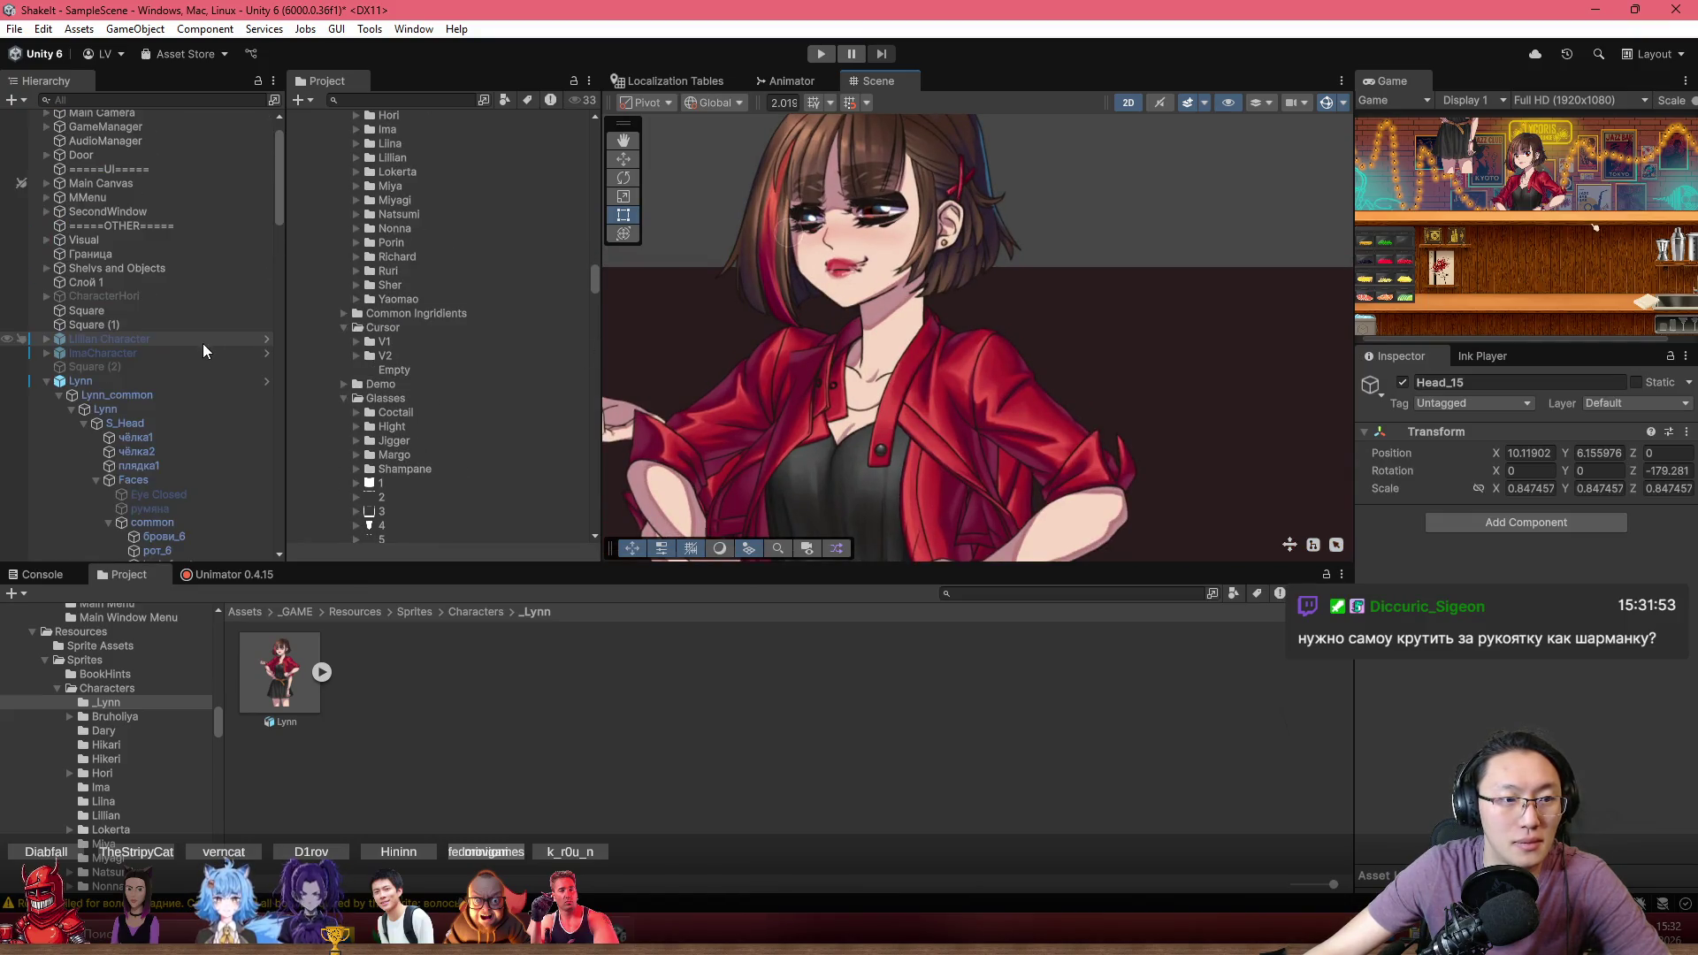
scroll(203, 343, down, 3)
Expand Lynn (2)'s bones, select its Head_15 bone and frame it in the scene
click(168, 274)
scroll(894, 384, down, 1)
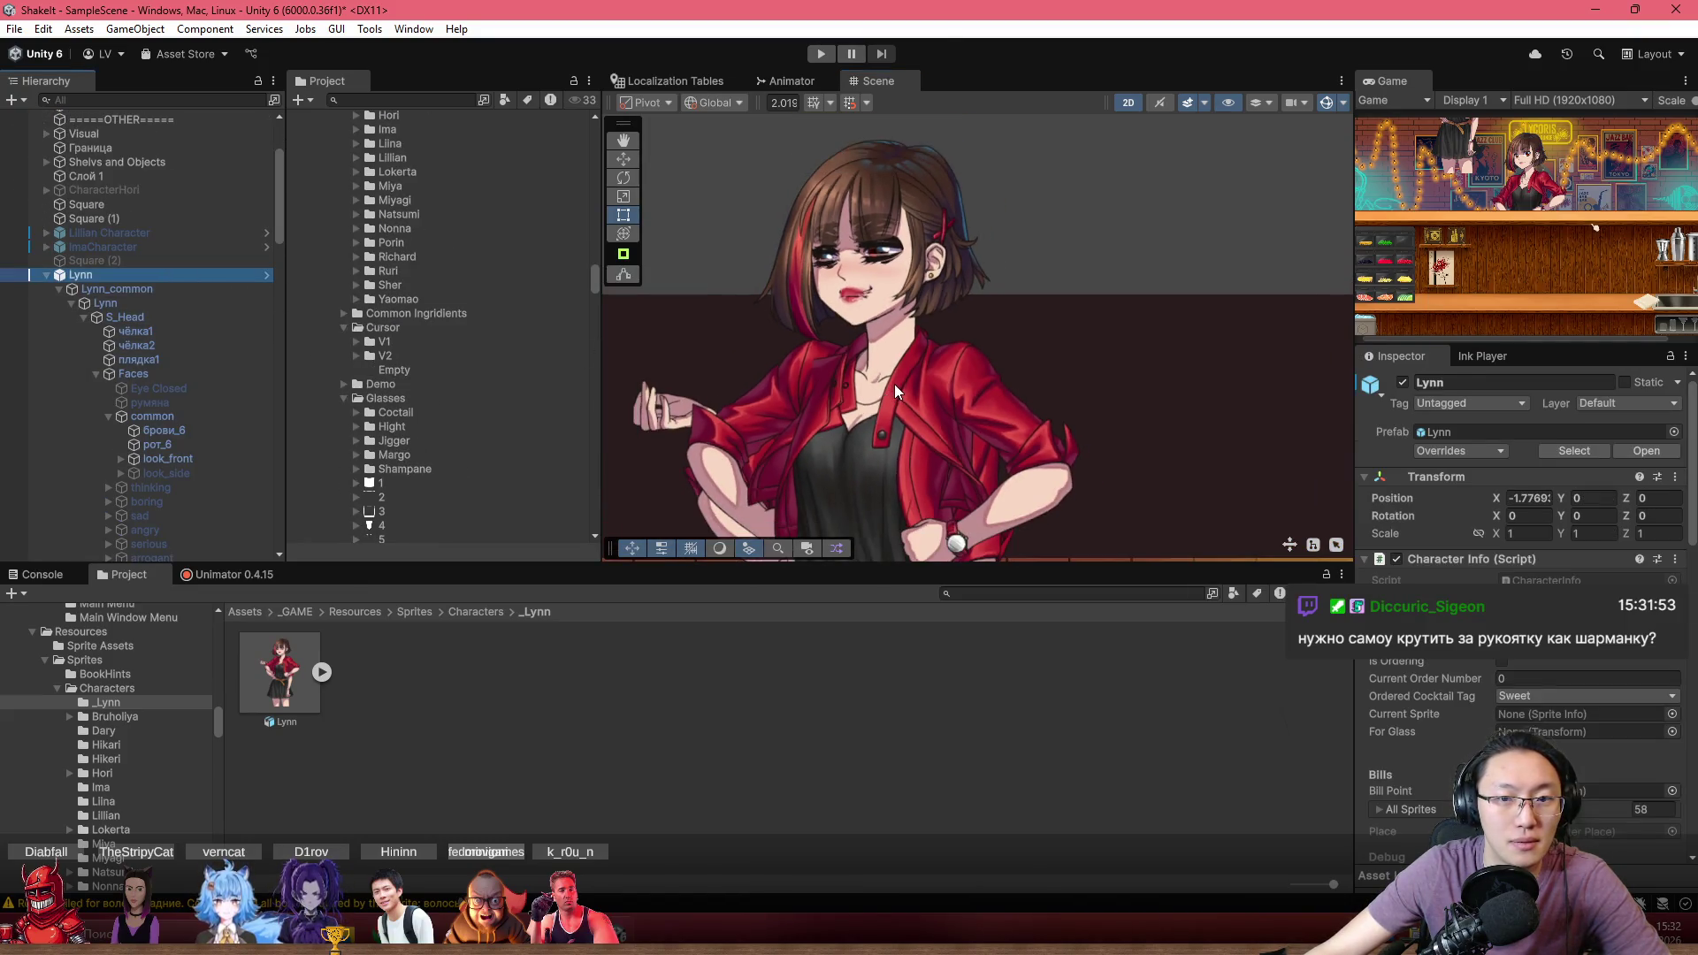
click(894, 384)
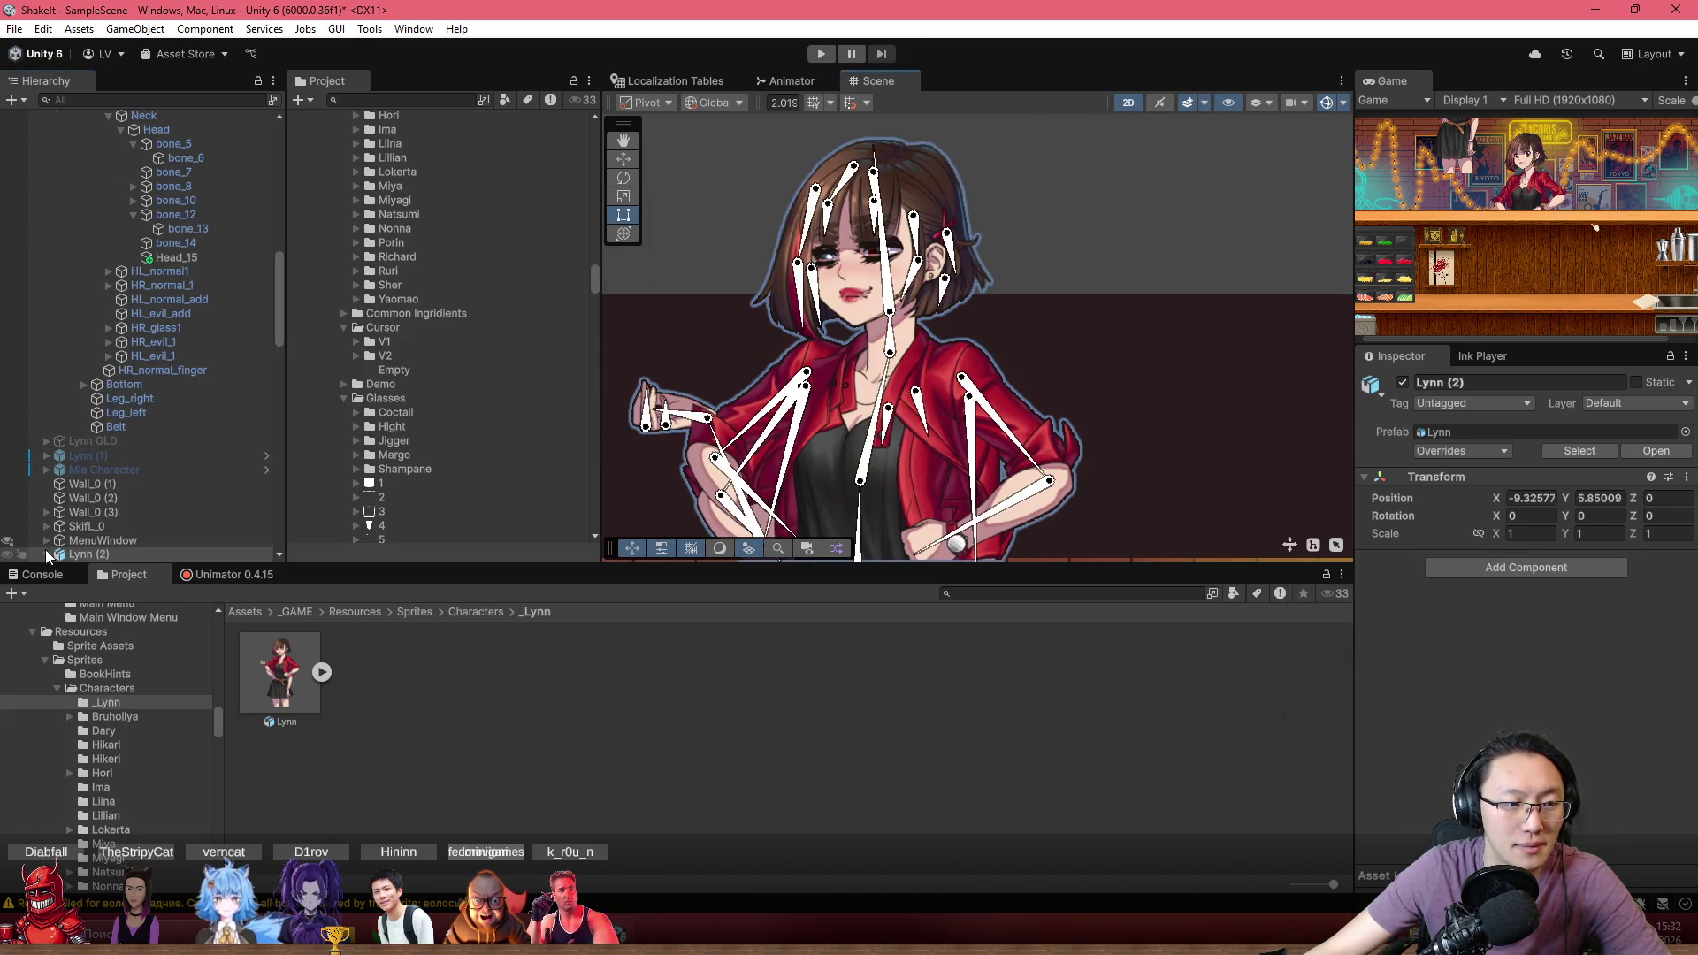
click(46, 553)
scroll(210, 375, down, 3)
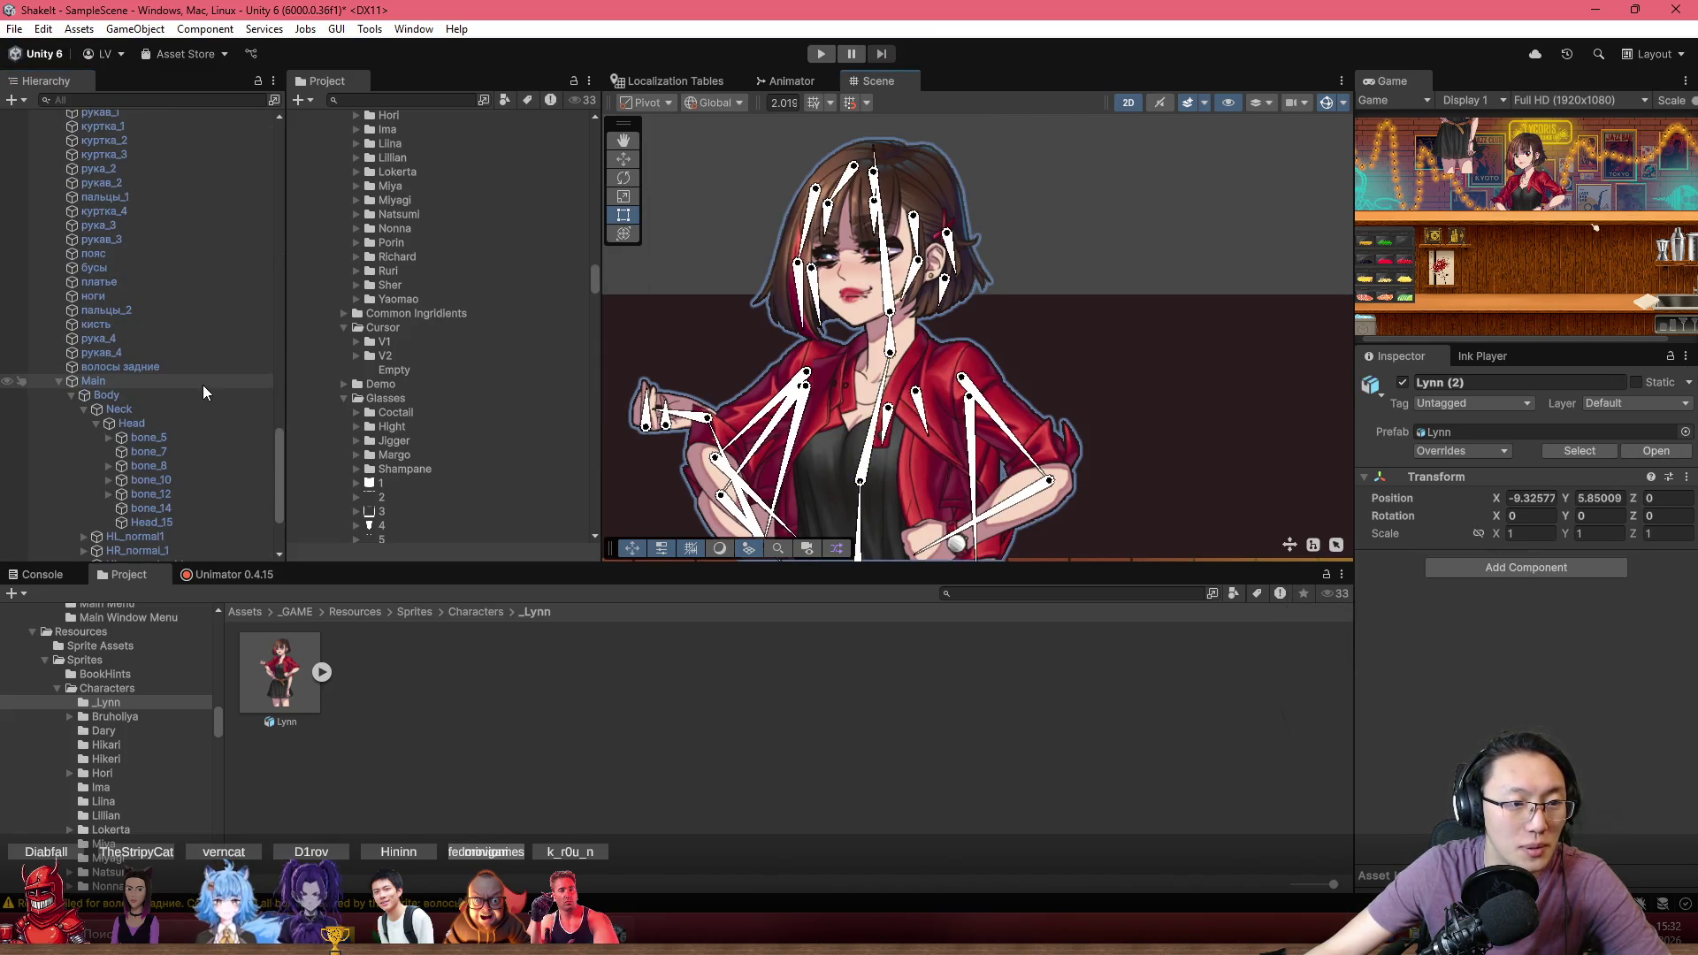
scroll(203, 385, down, 3)
click(199, 469)
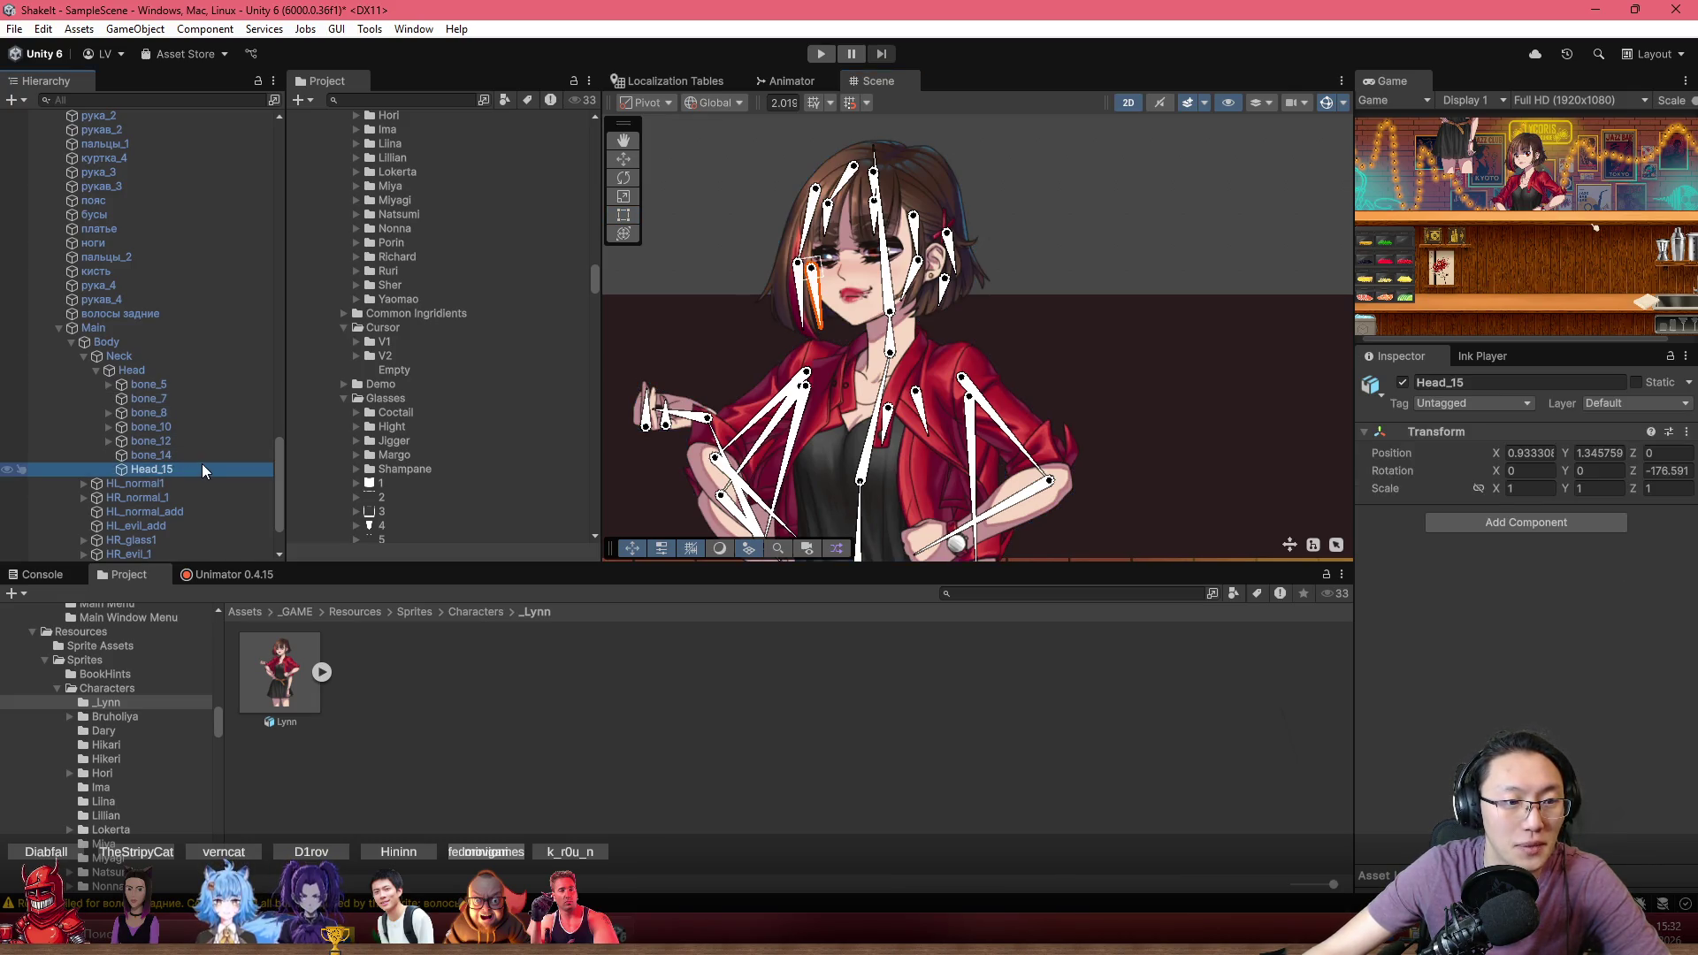
key(f)
scroll(828, 322, up, 2)
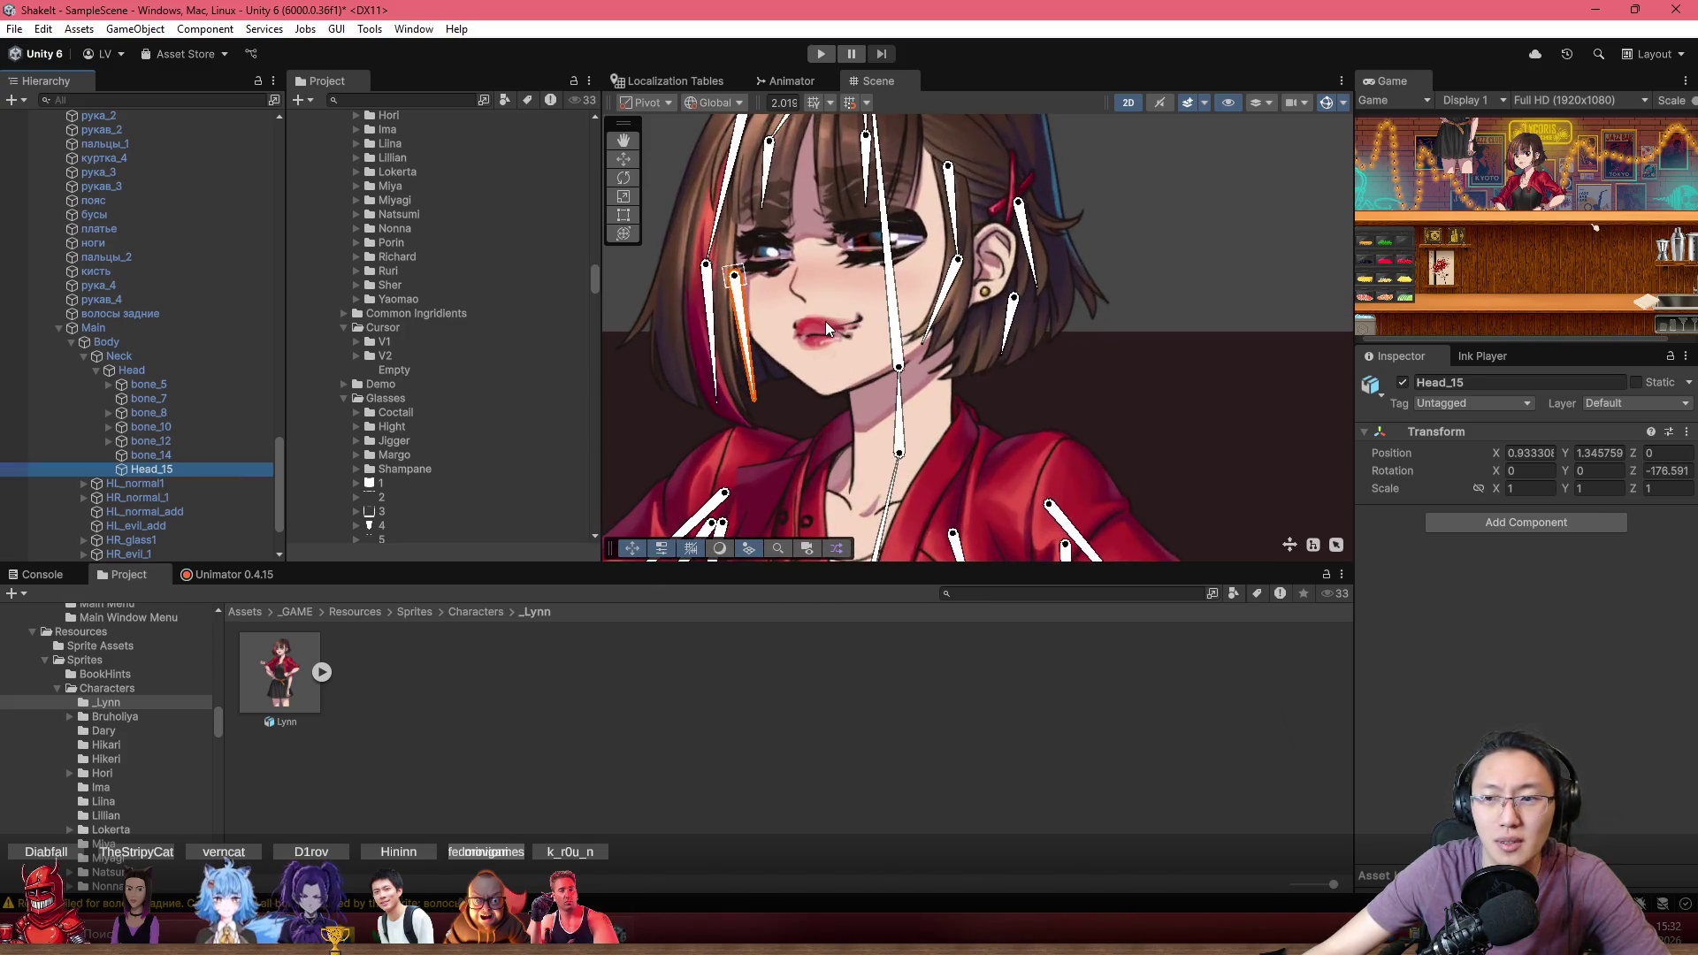
Copy the first Head_15 bone's Transform position
right_click(1556, 440)
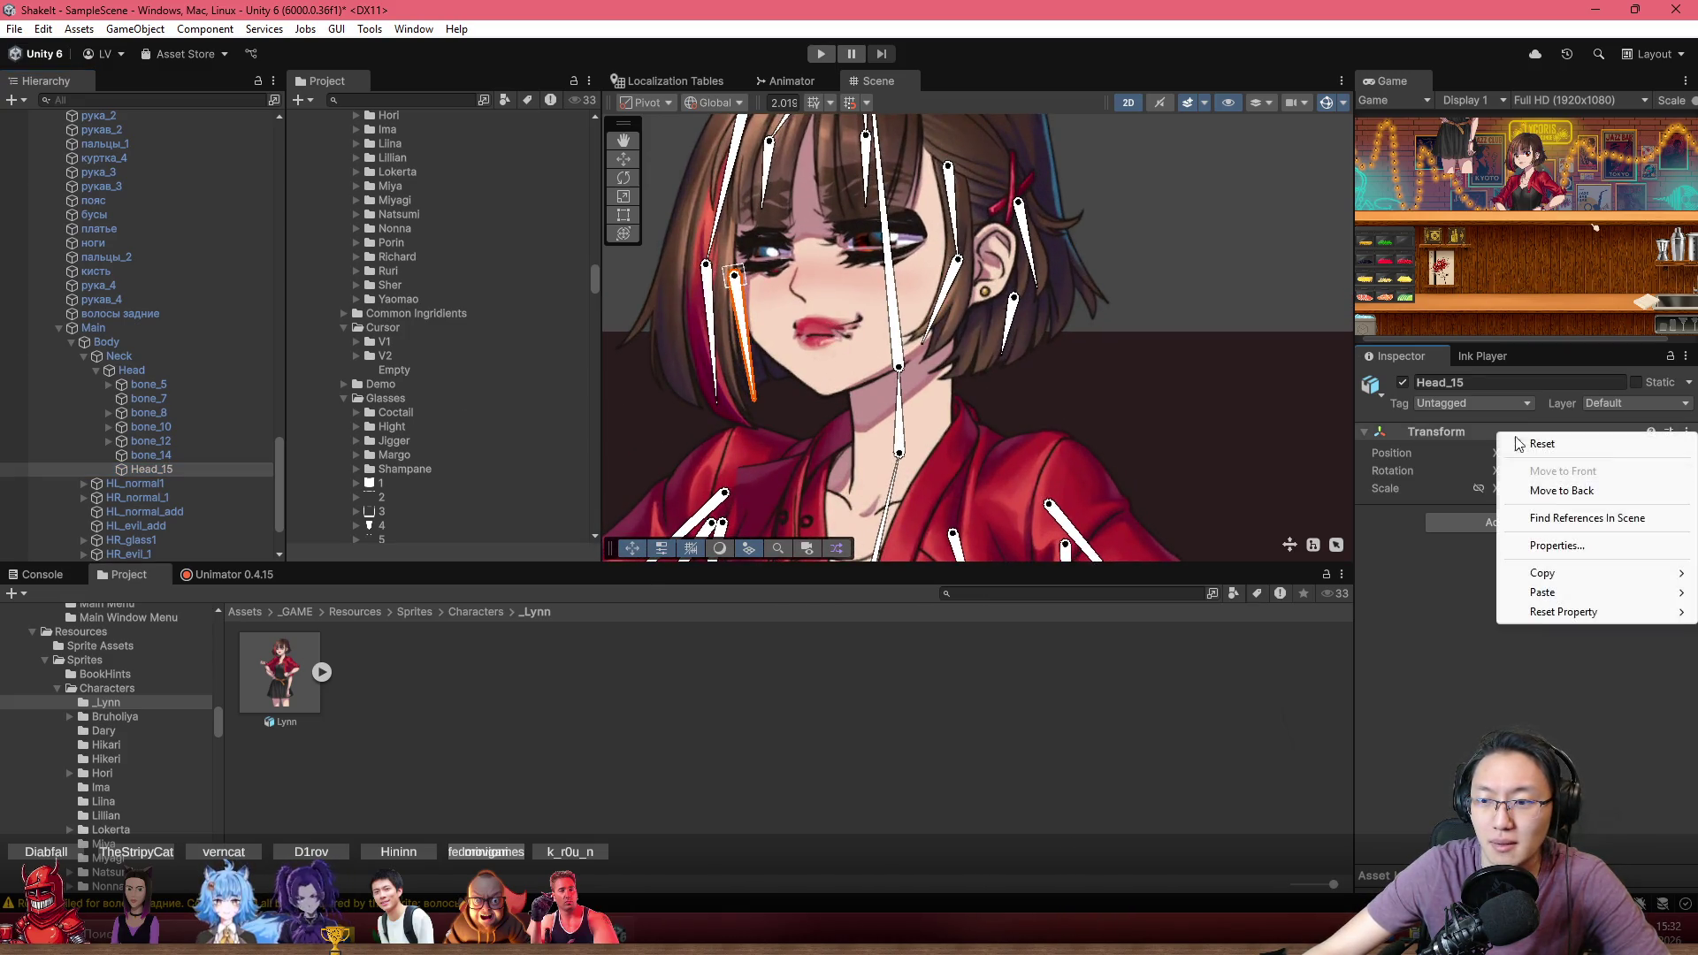
mouse_move(1569, 573)
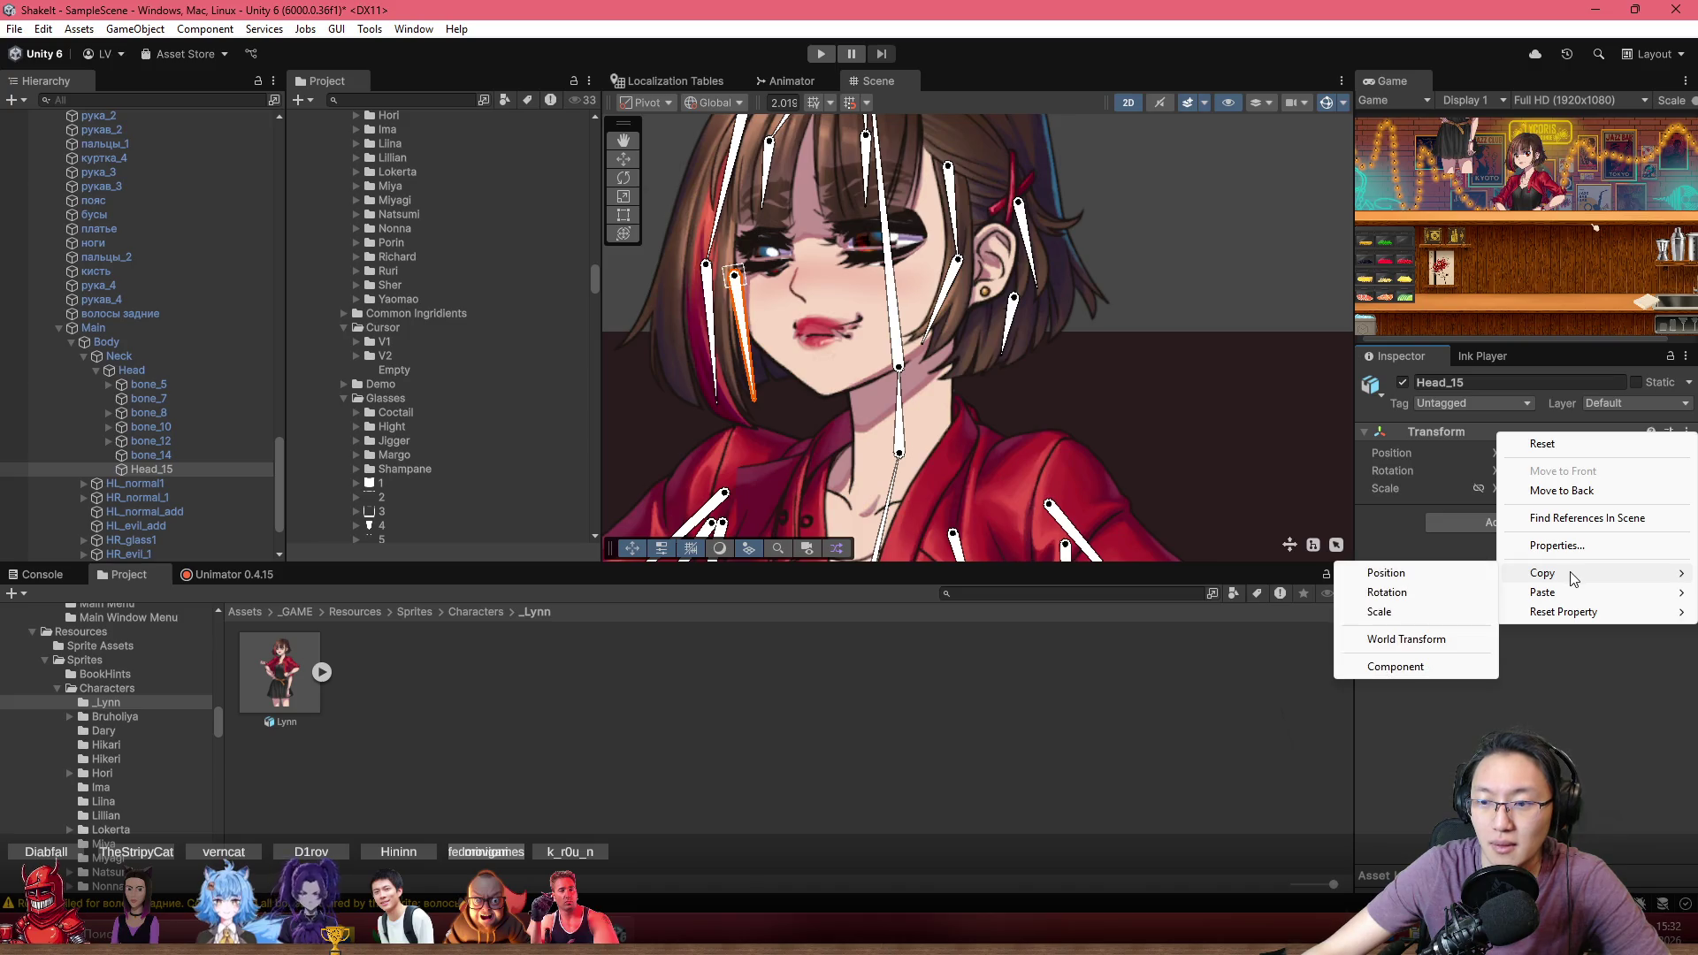
click(1386, 573)
drag(1150, 495, 943, 332)
key(f)
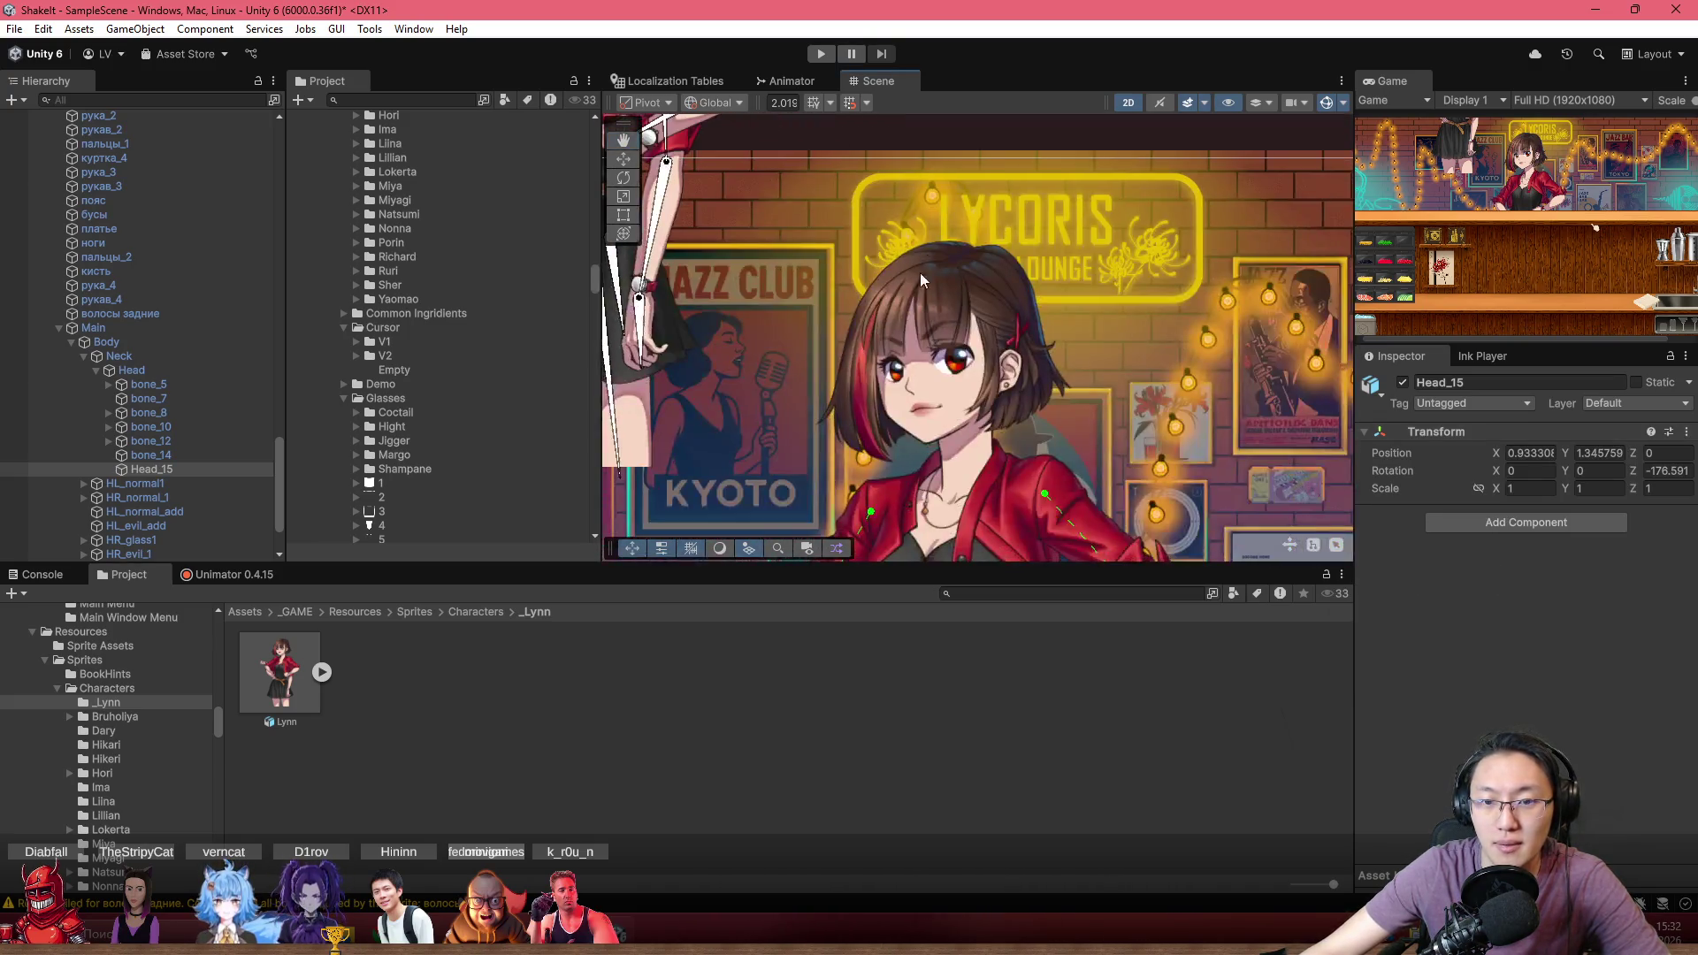
scroll(172, 459, down, 2)
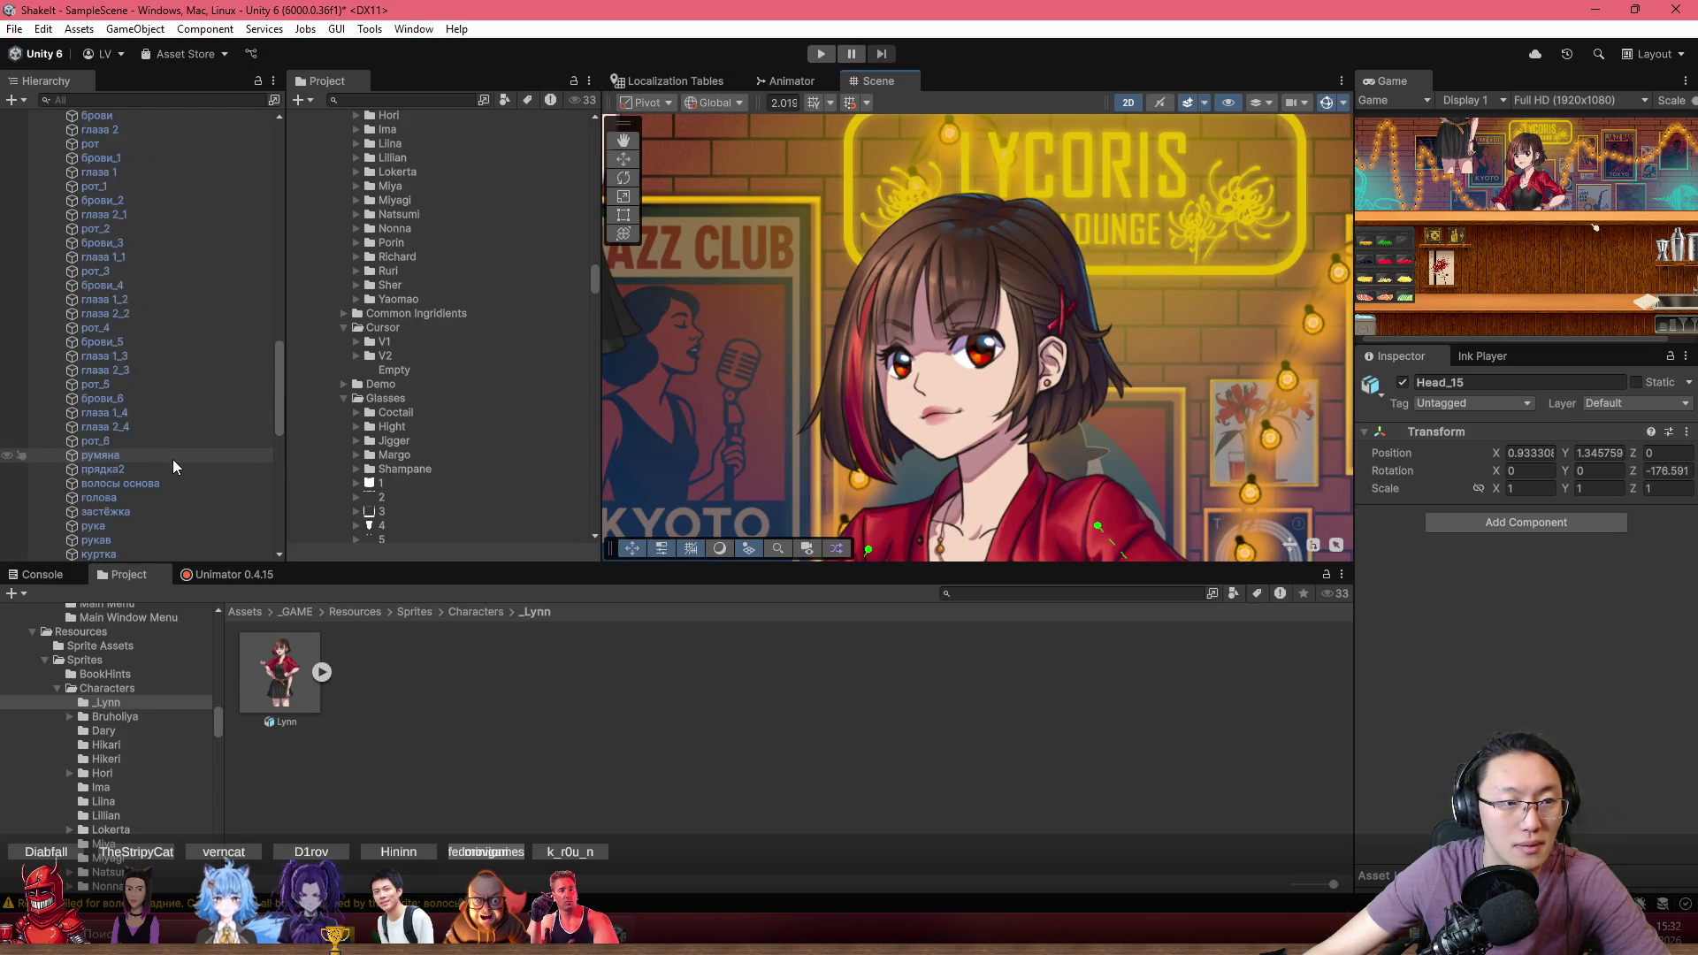
Paste the copied position onto the other character's Head_15 bone
click(183, 333)
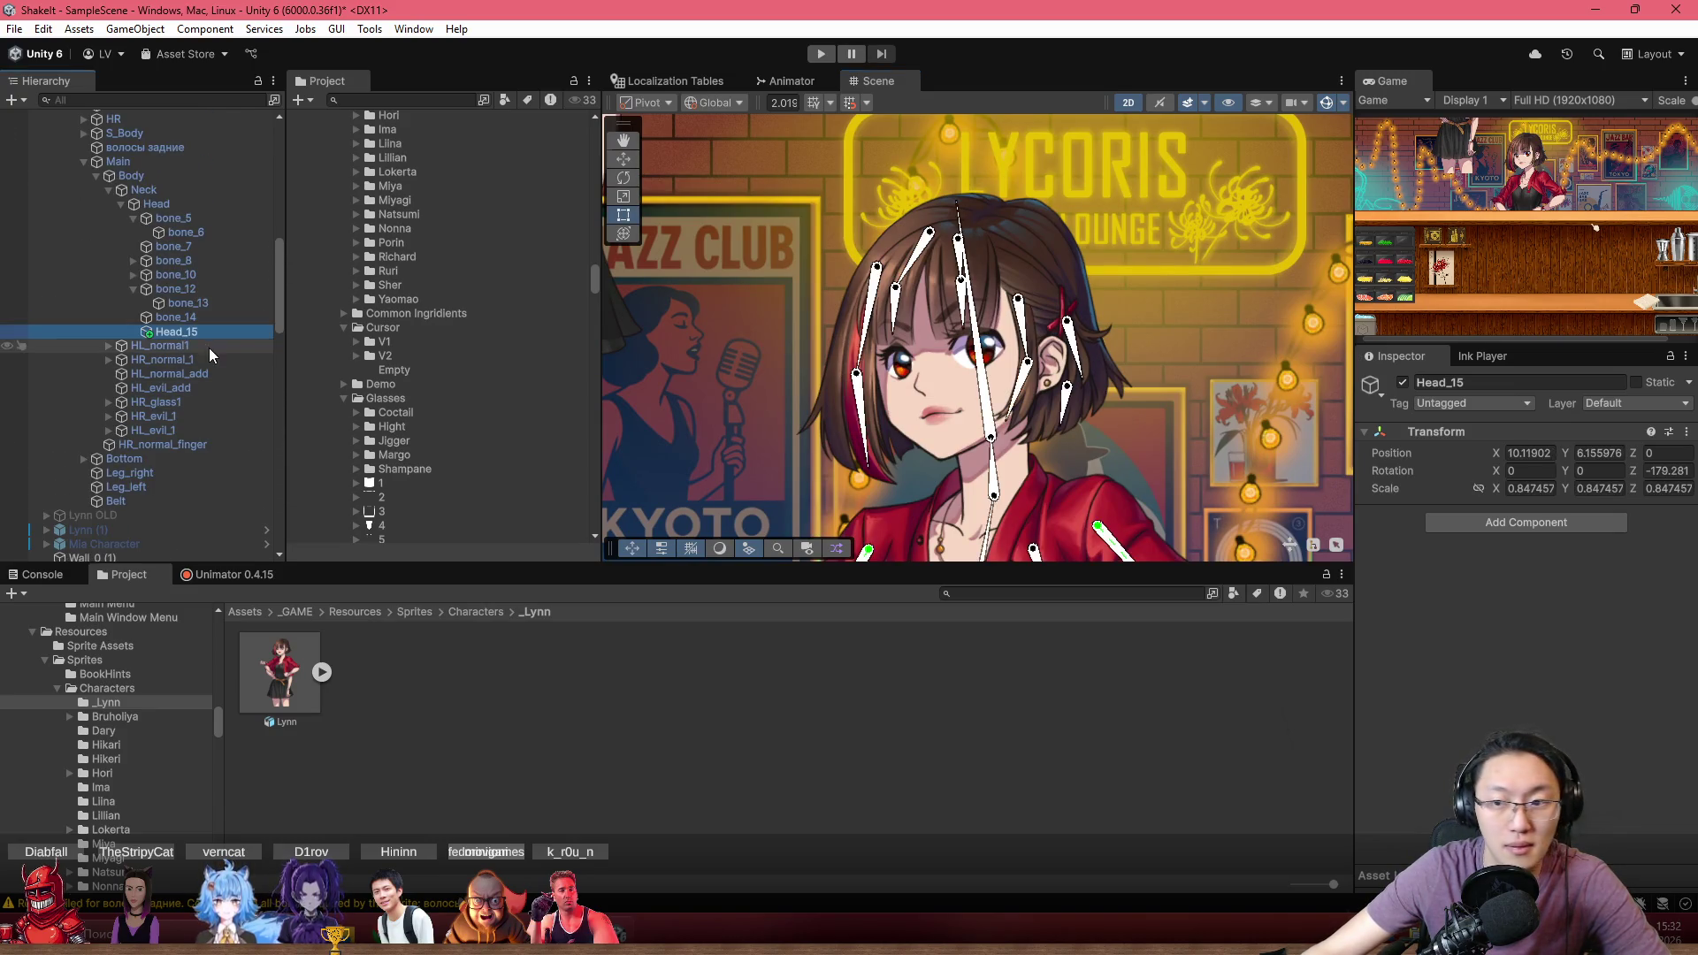
right_click(1468, 433)
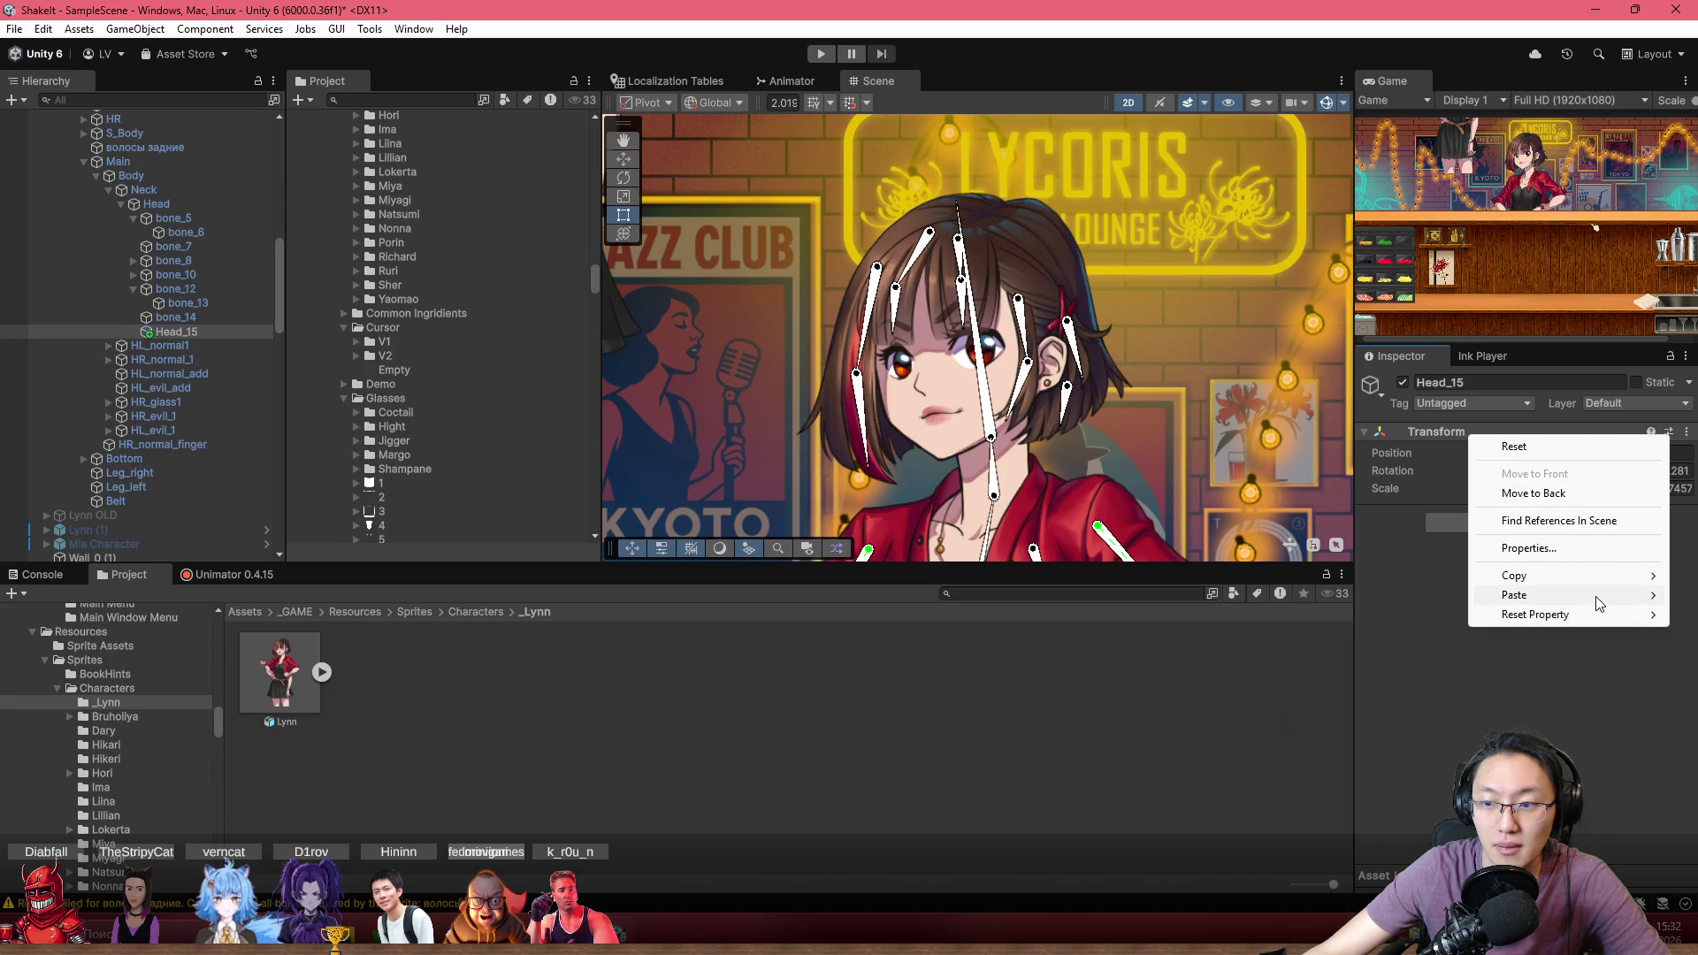
mouse_move(1592, 595)
click(1440, 596)
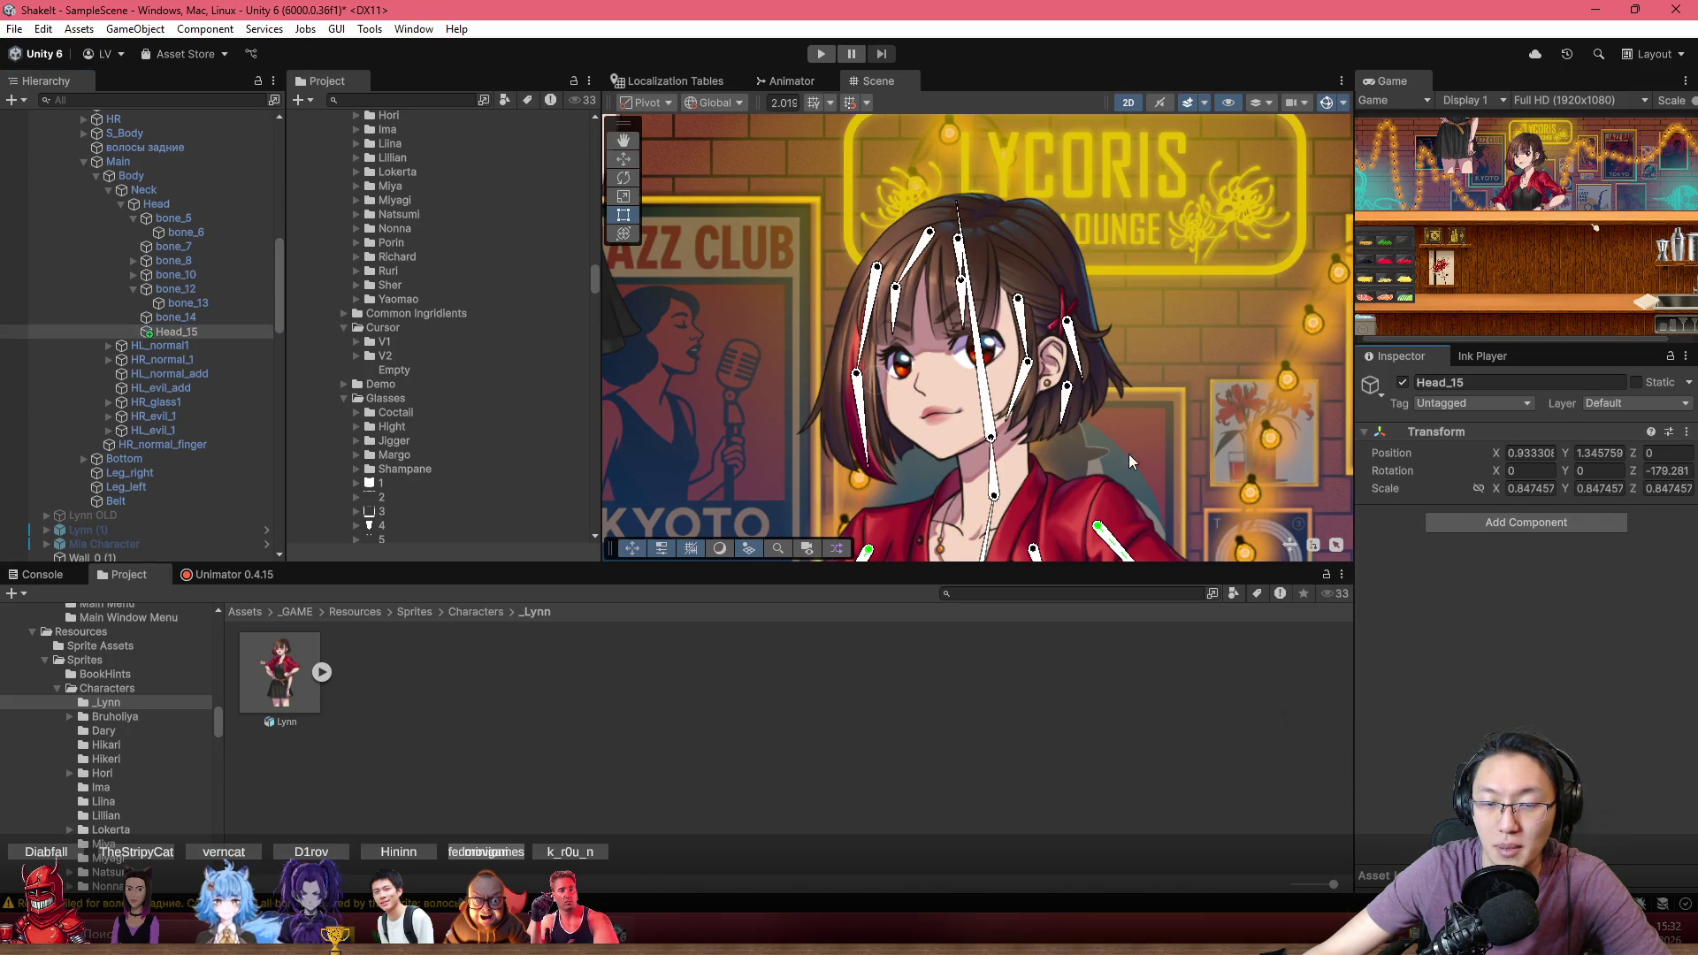
scroll(955, 415, up, 3)
scroll(849, 354, up, 2)
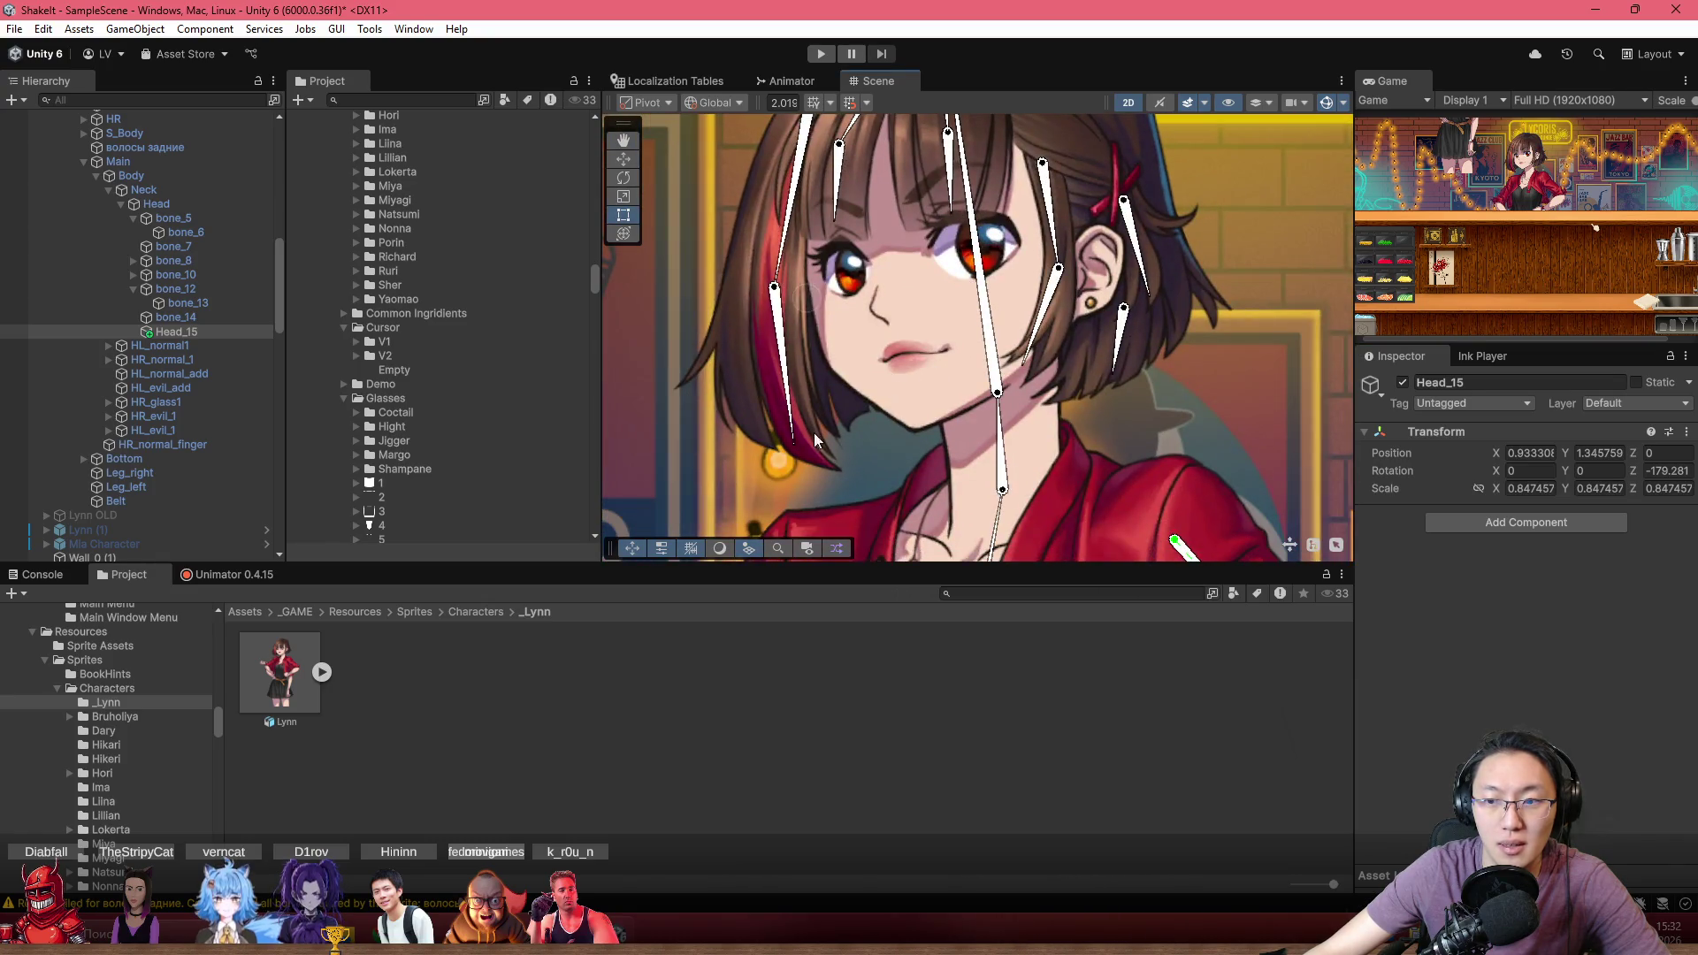
Check bone_14, Head_15, Main, Head and bone_13 in the Hierarchy
click(172, 318)
click(164, 333)
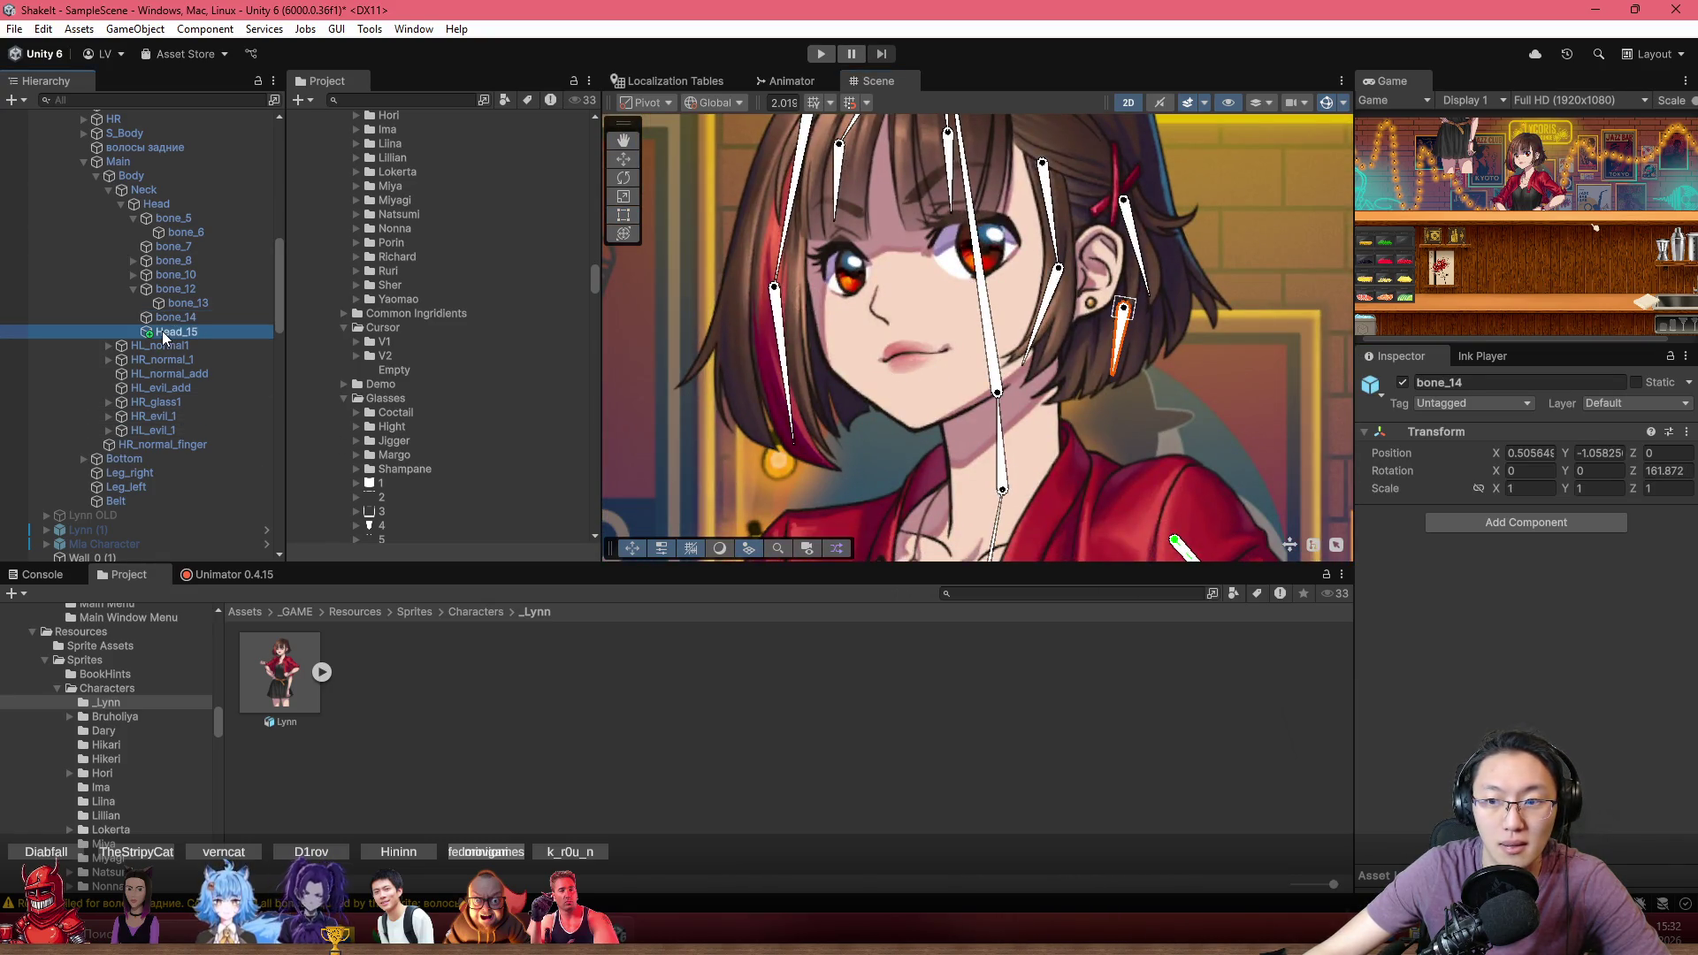
drag(164, 334, 168, 336)
scroll(163, 336, up, 5)
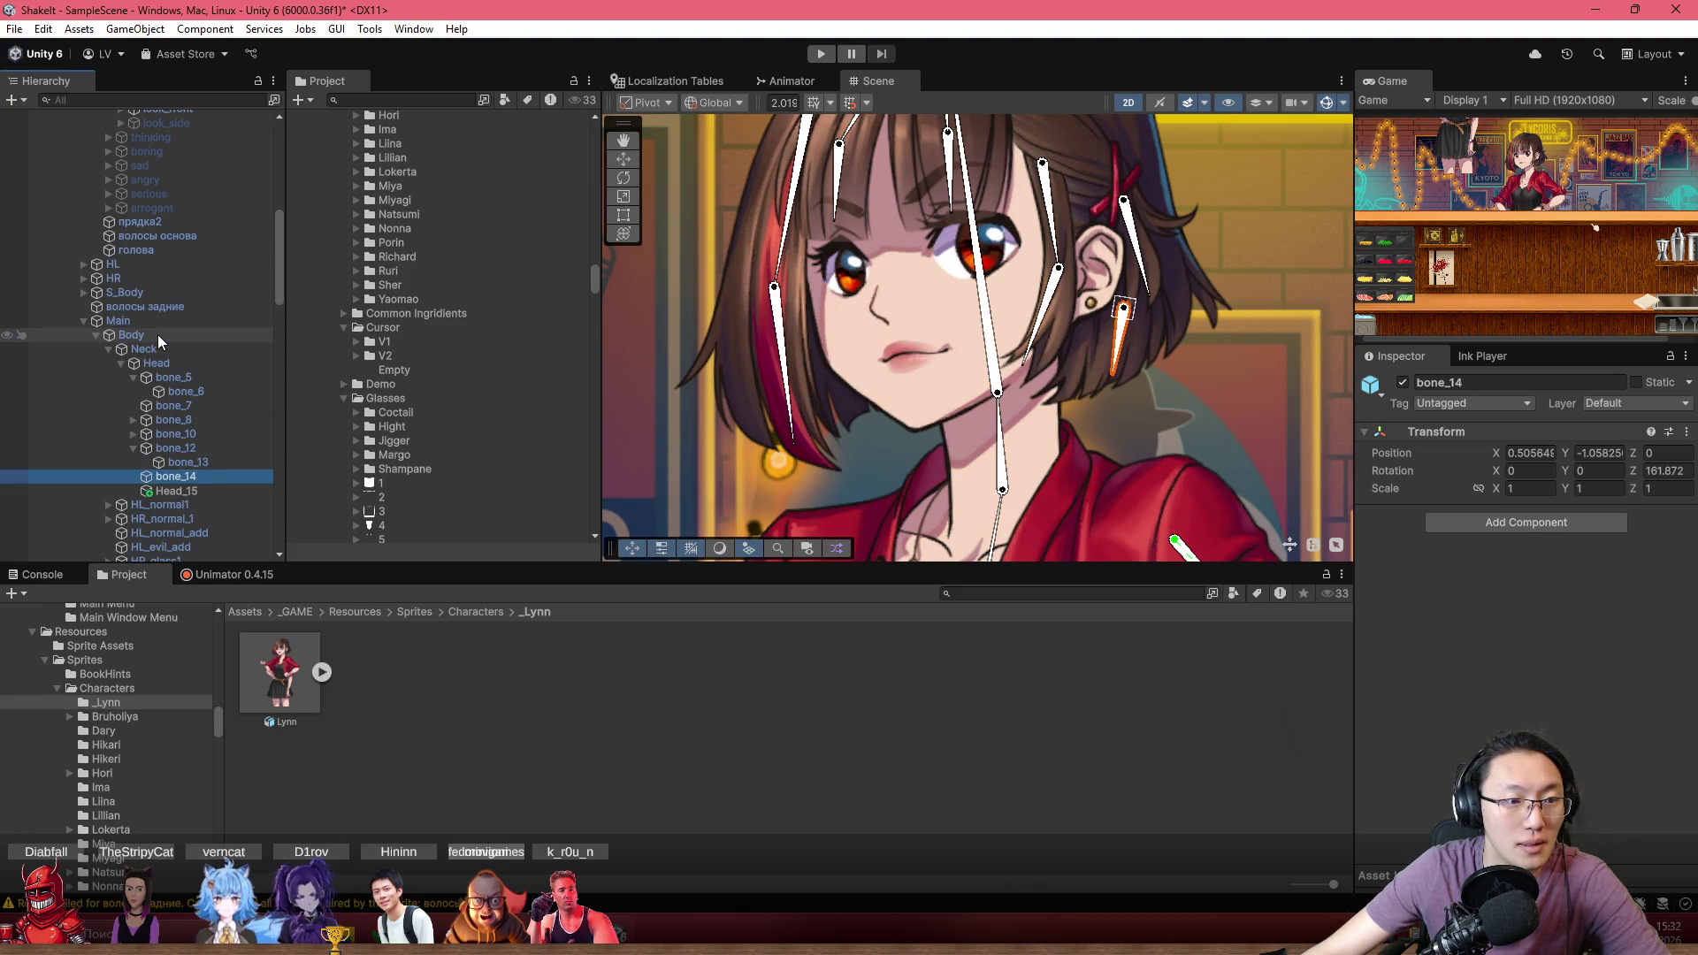
click(161, 322)
click(171, 363)
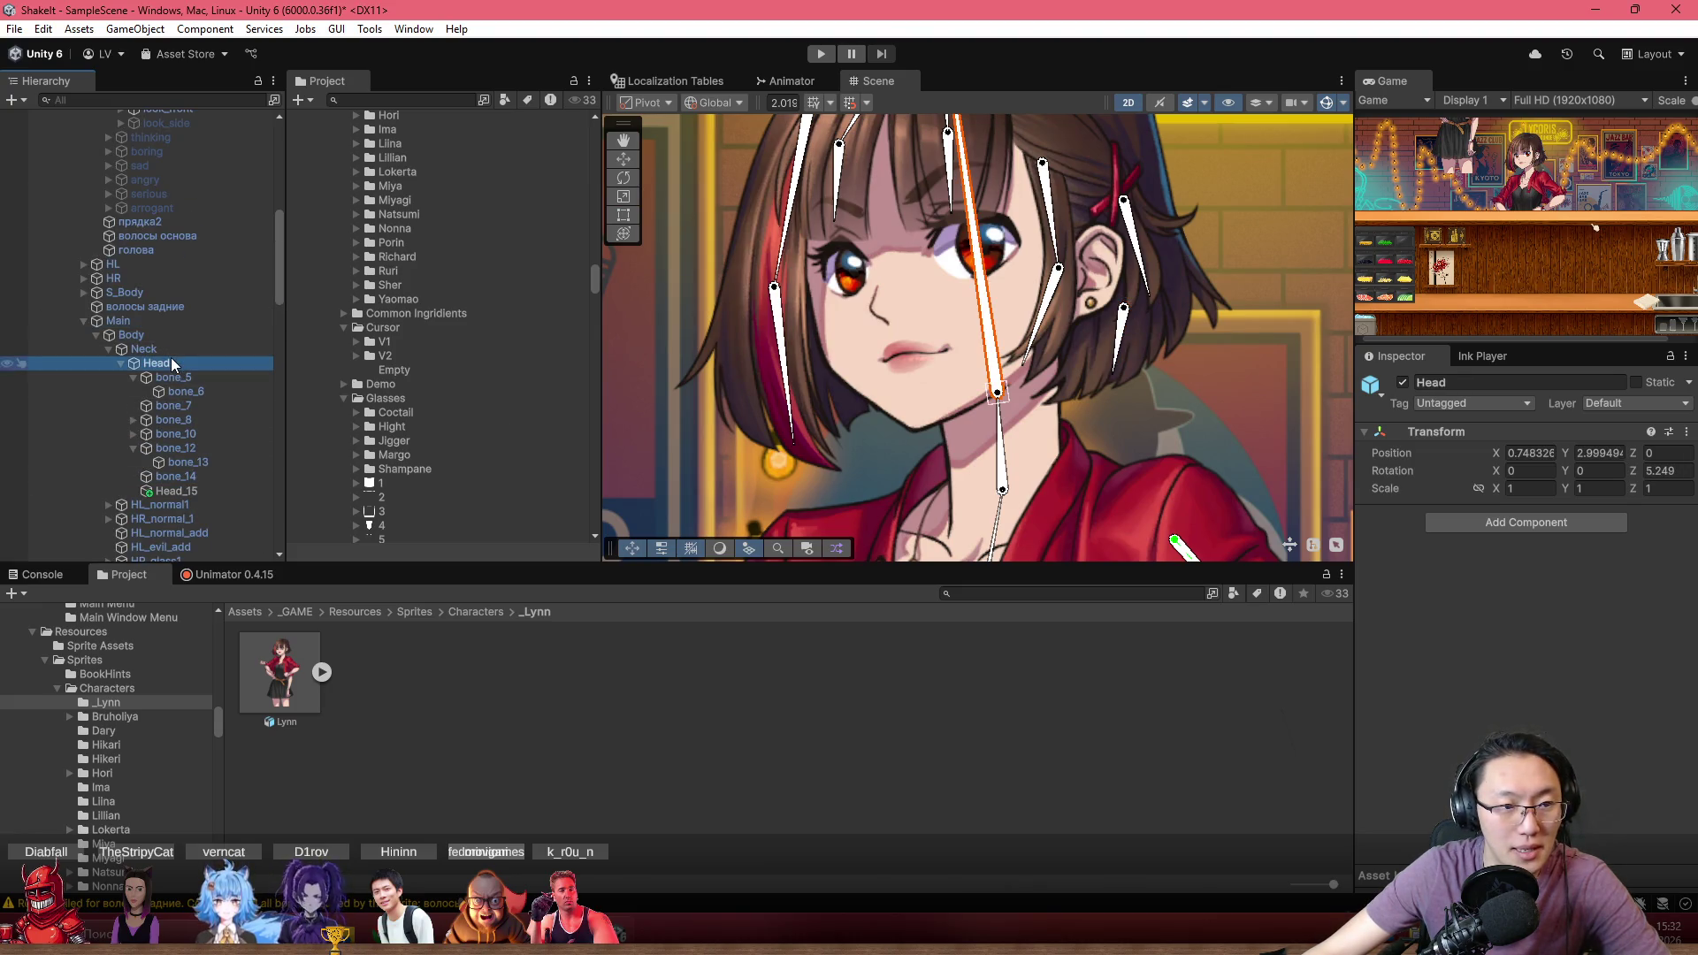
scroll(168, 415, down, 3)
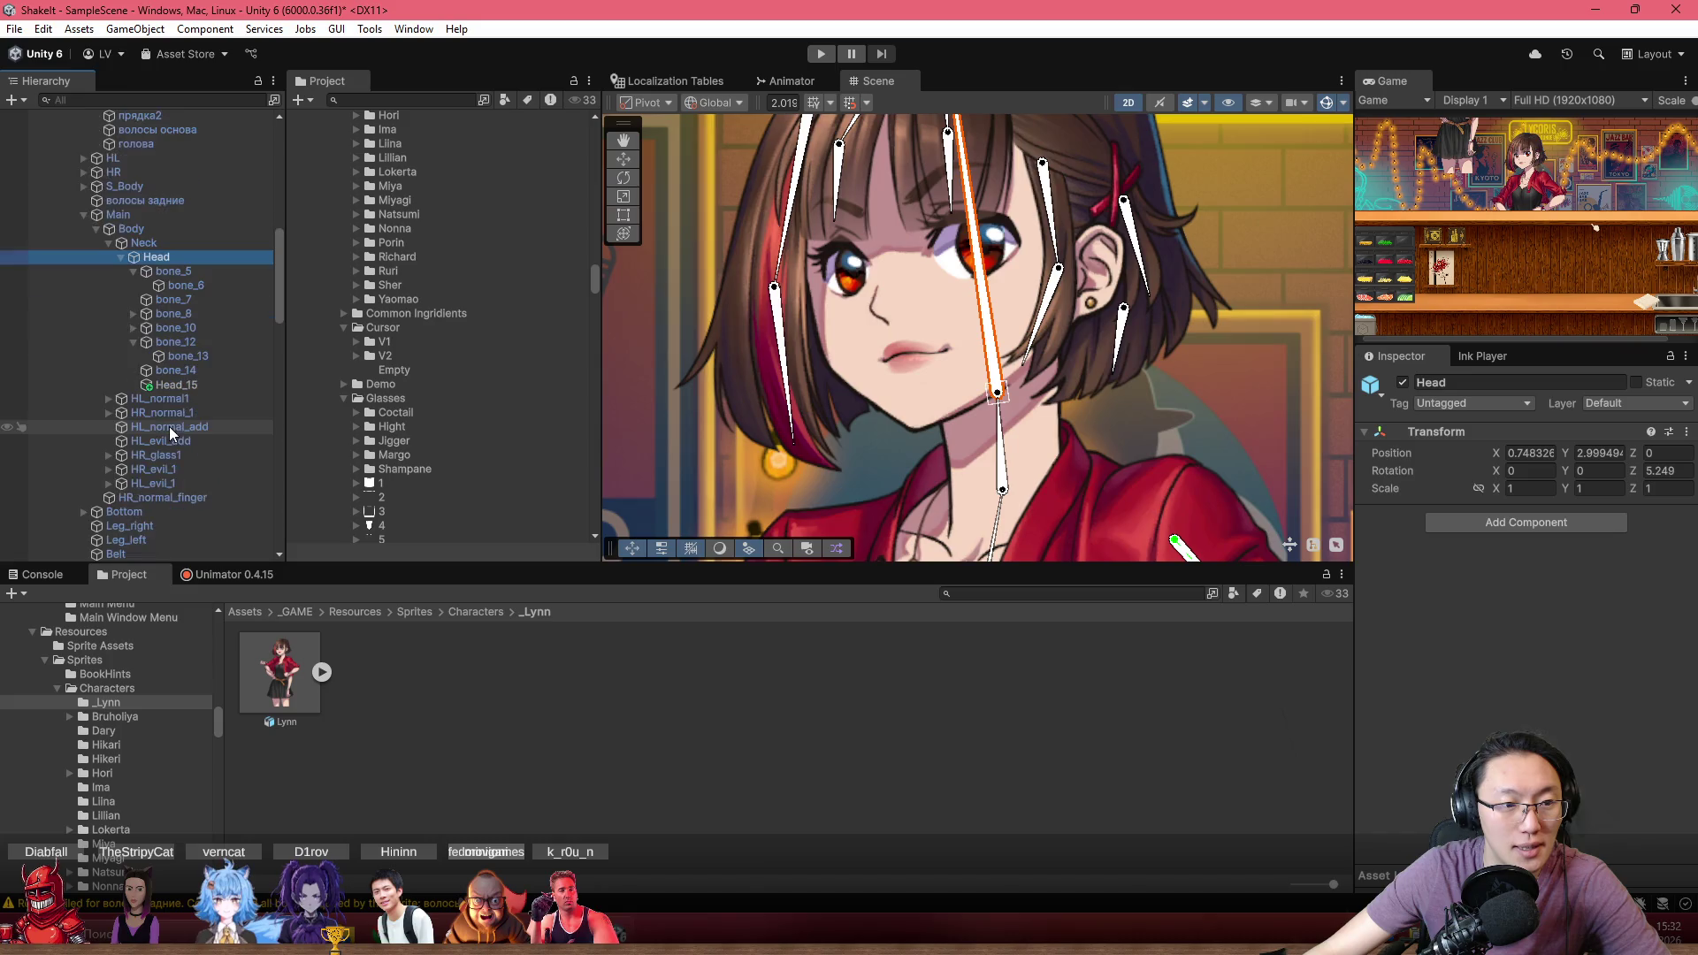
click(188, 356)
click(180, 372)
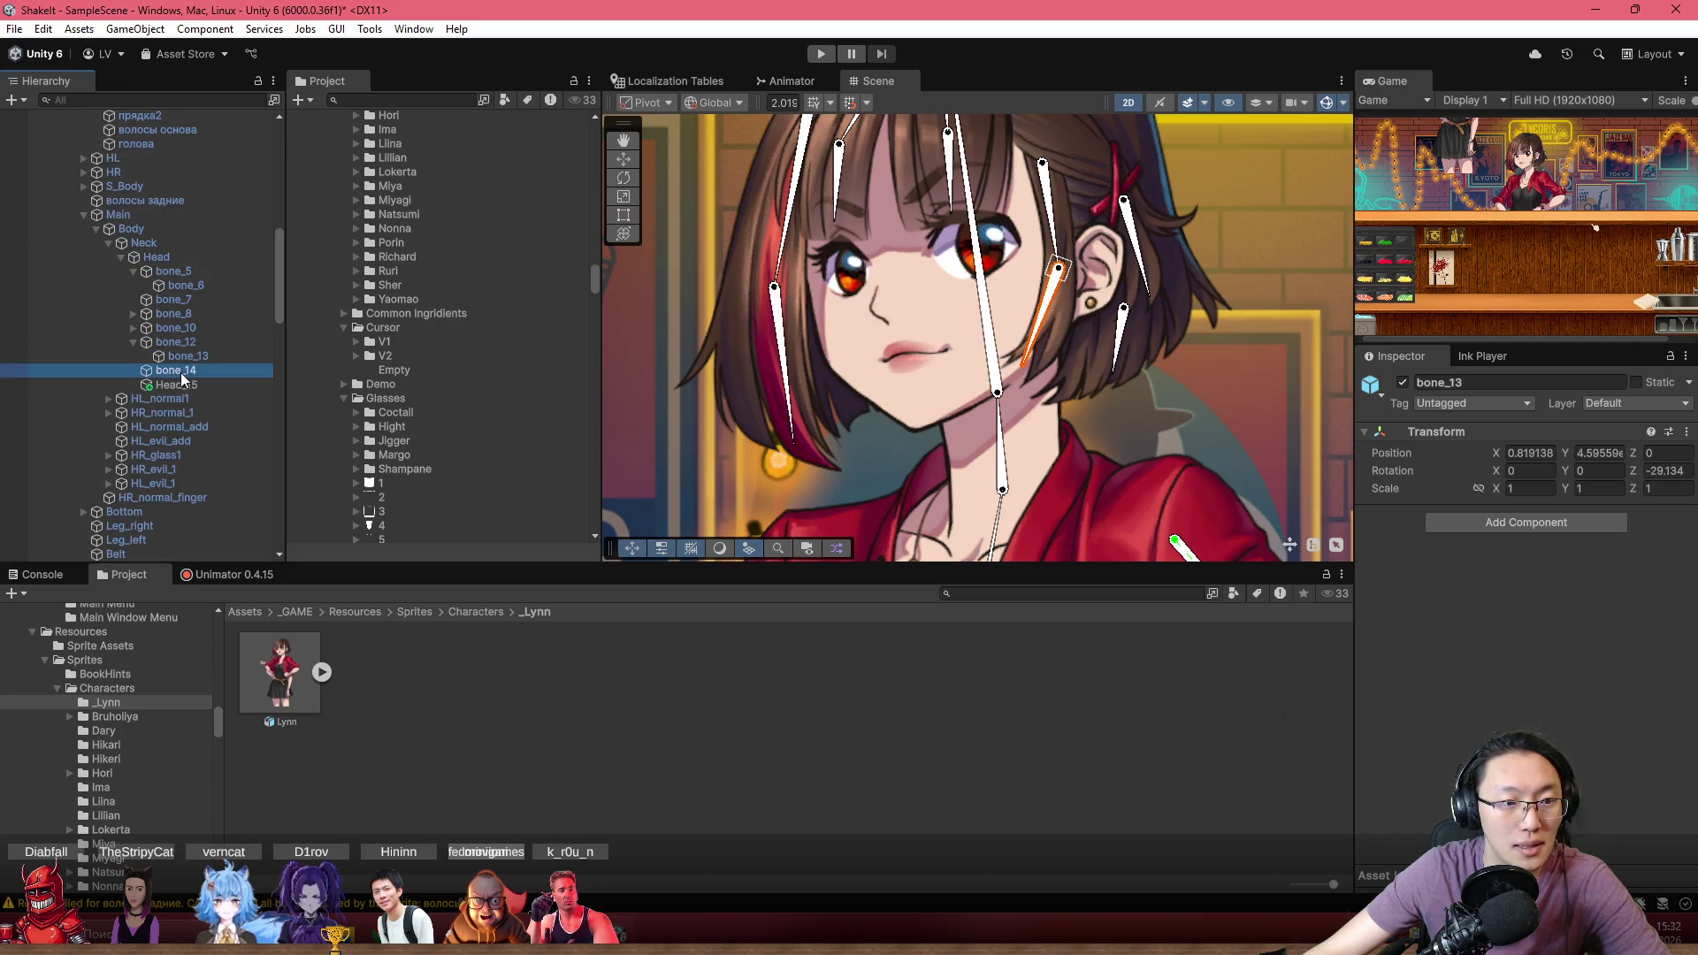
Select the back-hair sprite волосы задние to view its Sprite Skin
click(185, 385)
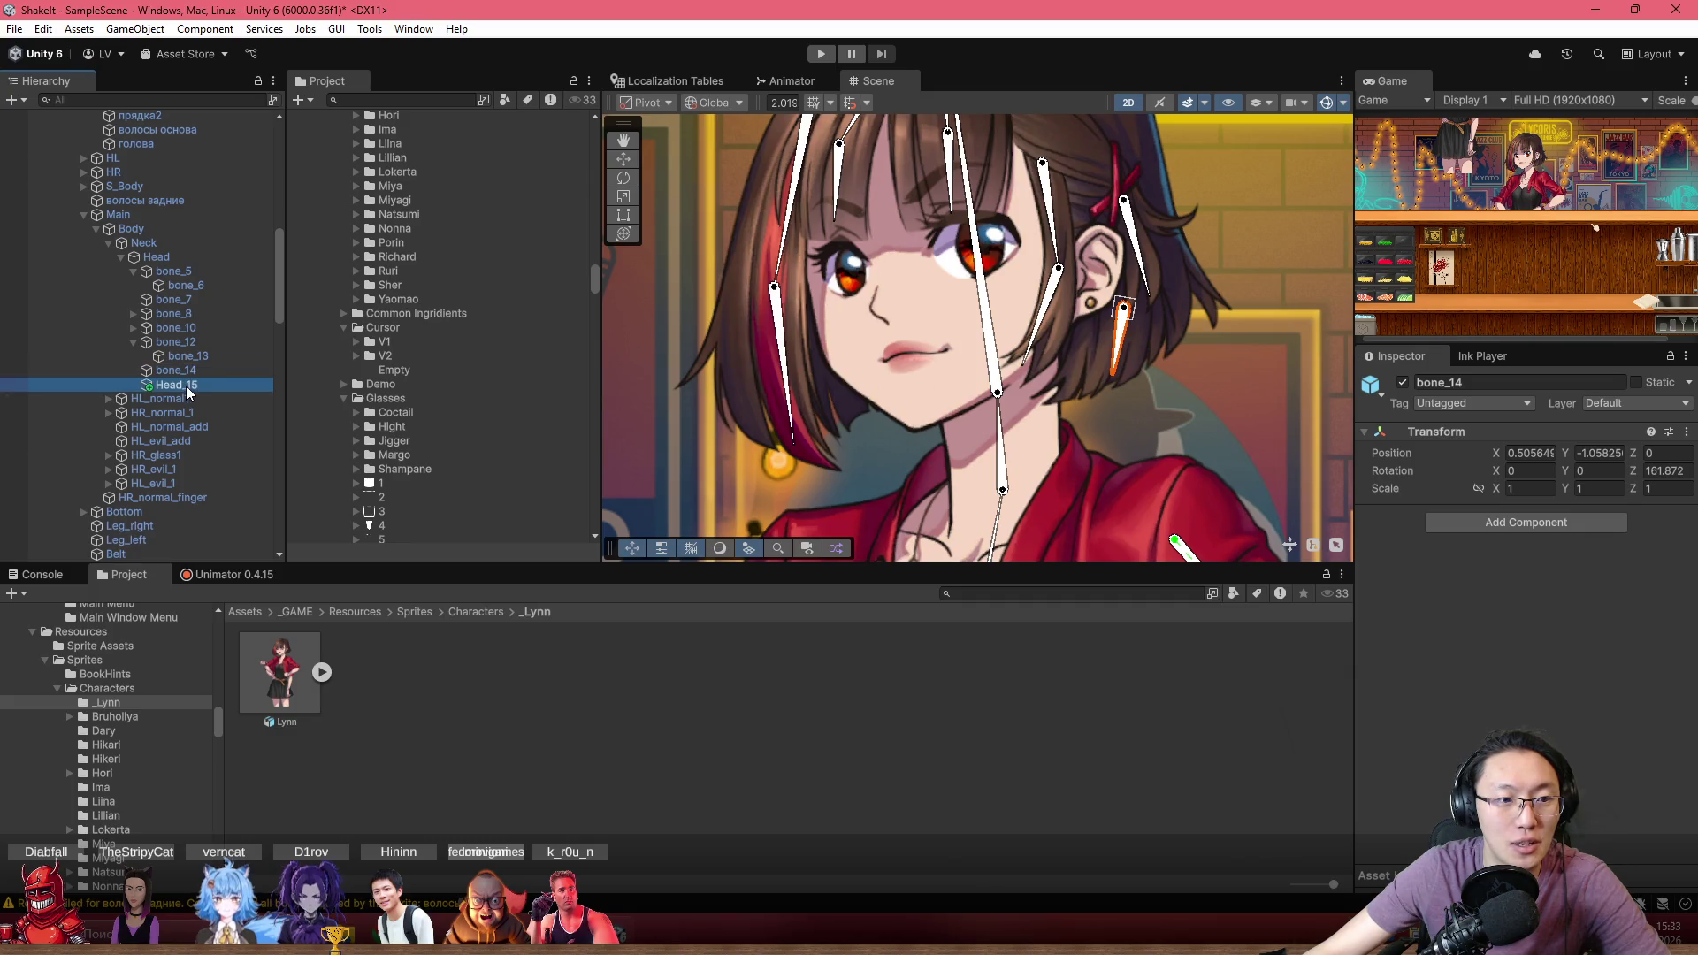
scroll(815, 405, up, 2)
click(846, 402)
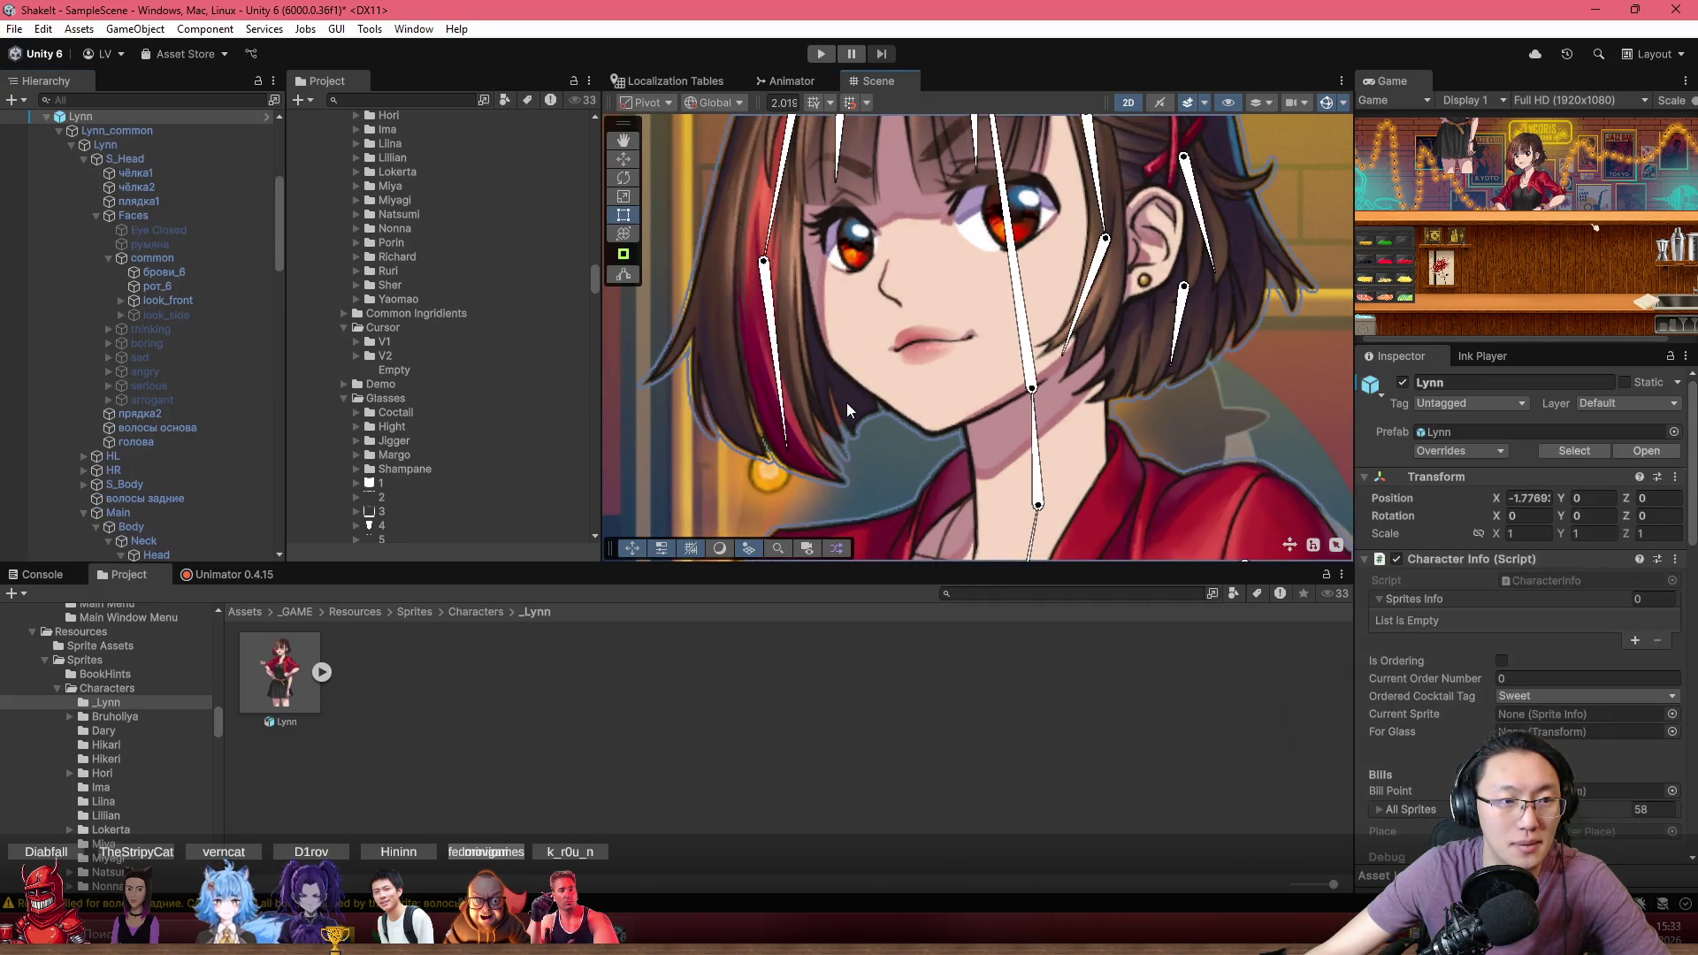
click(846, 410)
scroll(230, 421, down, 5)
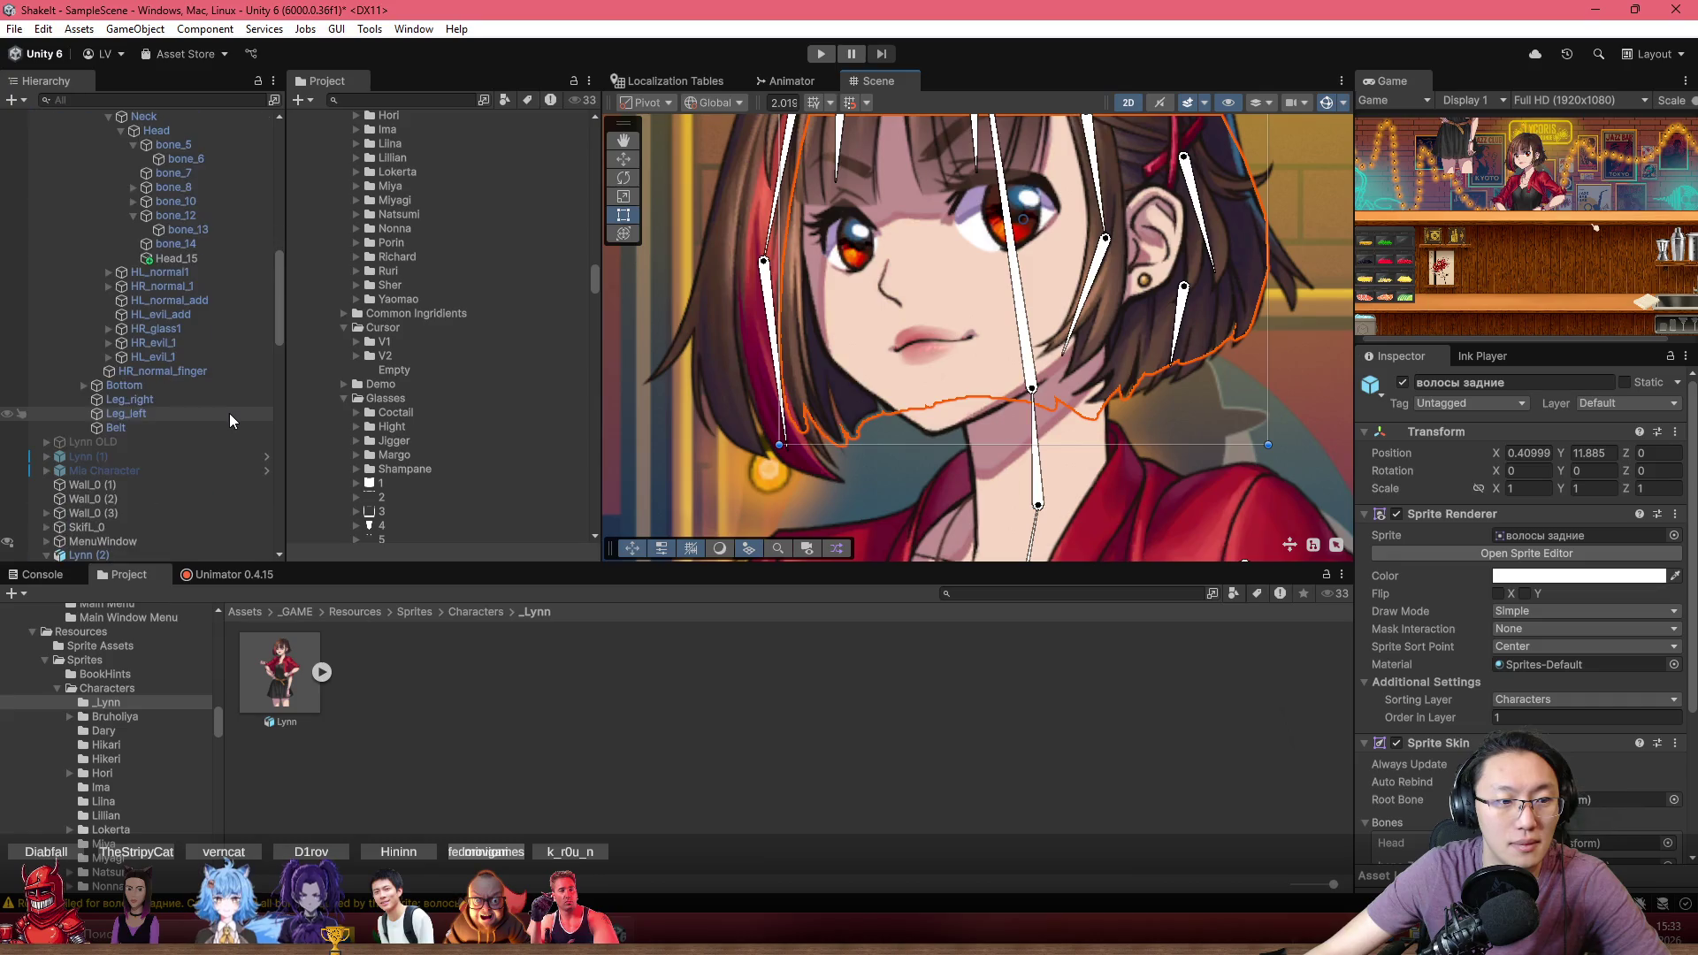
scroll(222, 398, up, 3)
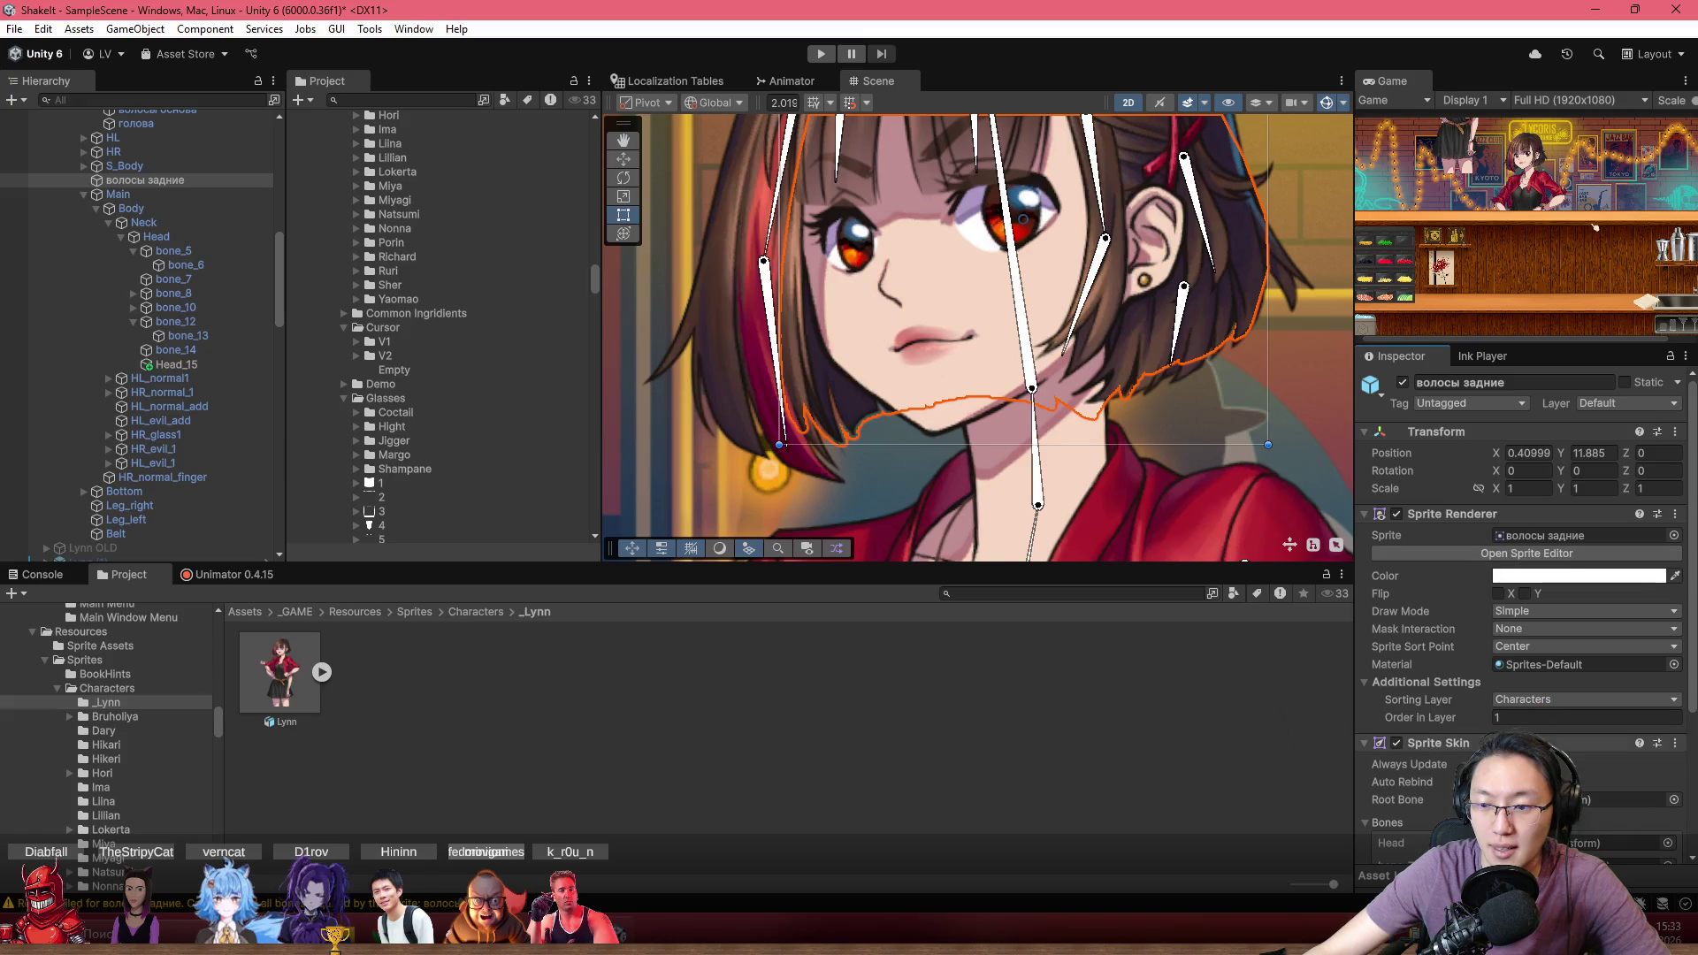
scroll(1549, 680, down, 5)
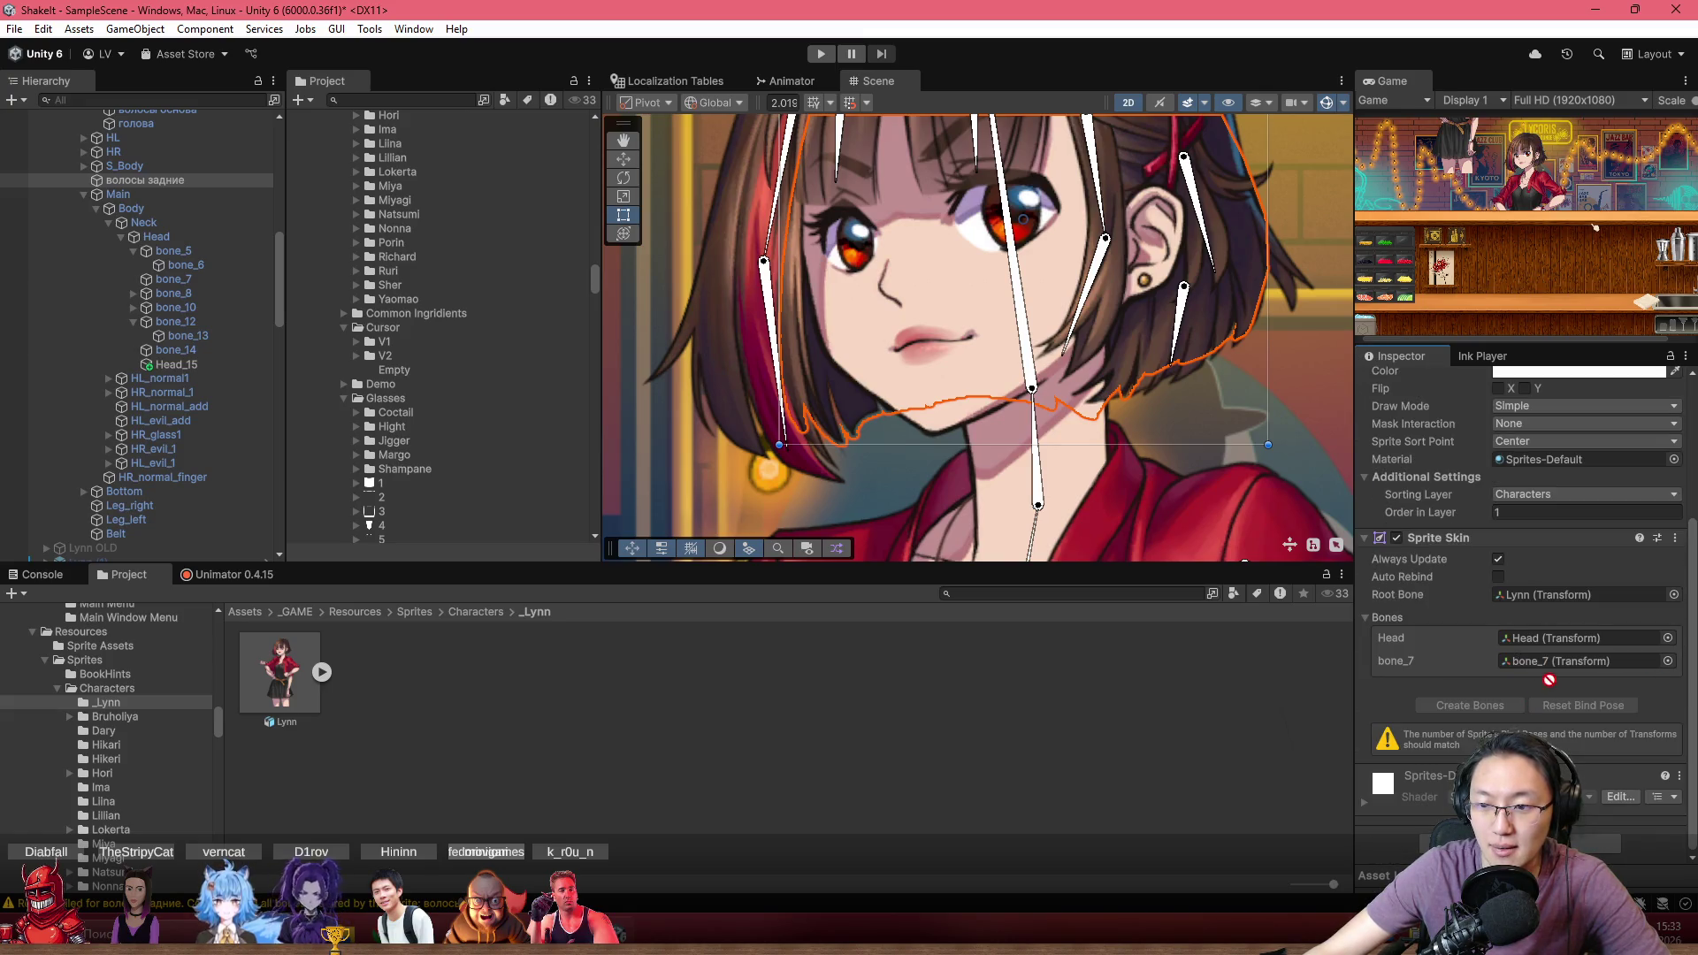
Add Head_15 as a third skin bone, enable Auto Rebind, reset the bind pose, and rotate Head_15
click(1498, 577)
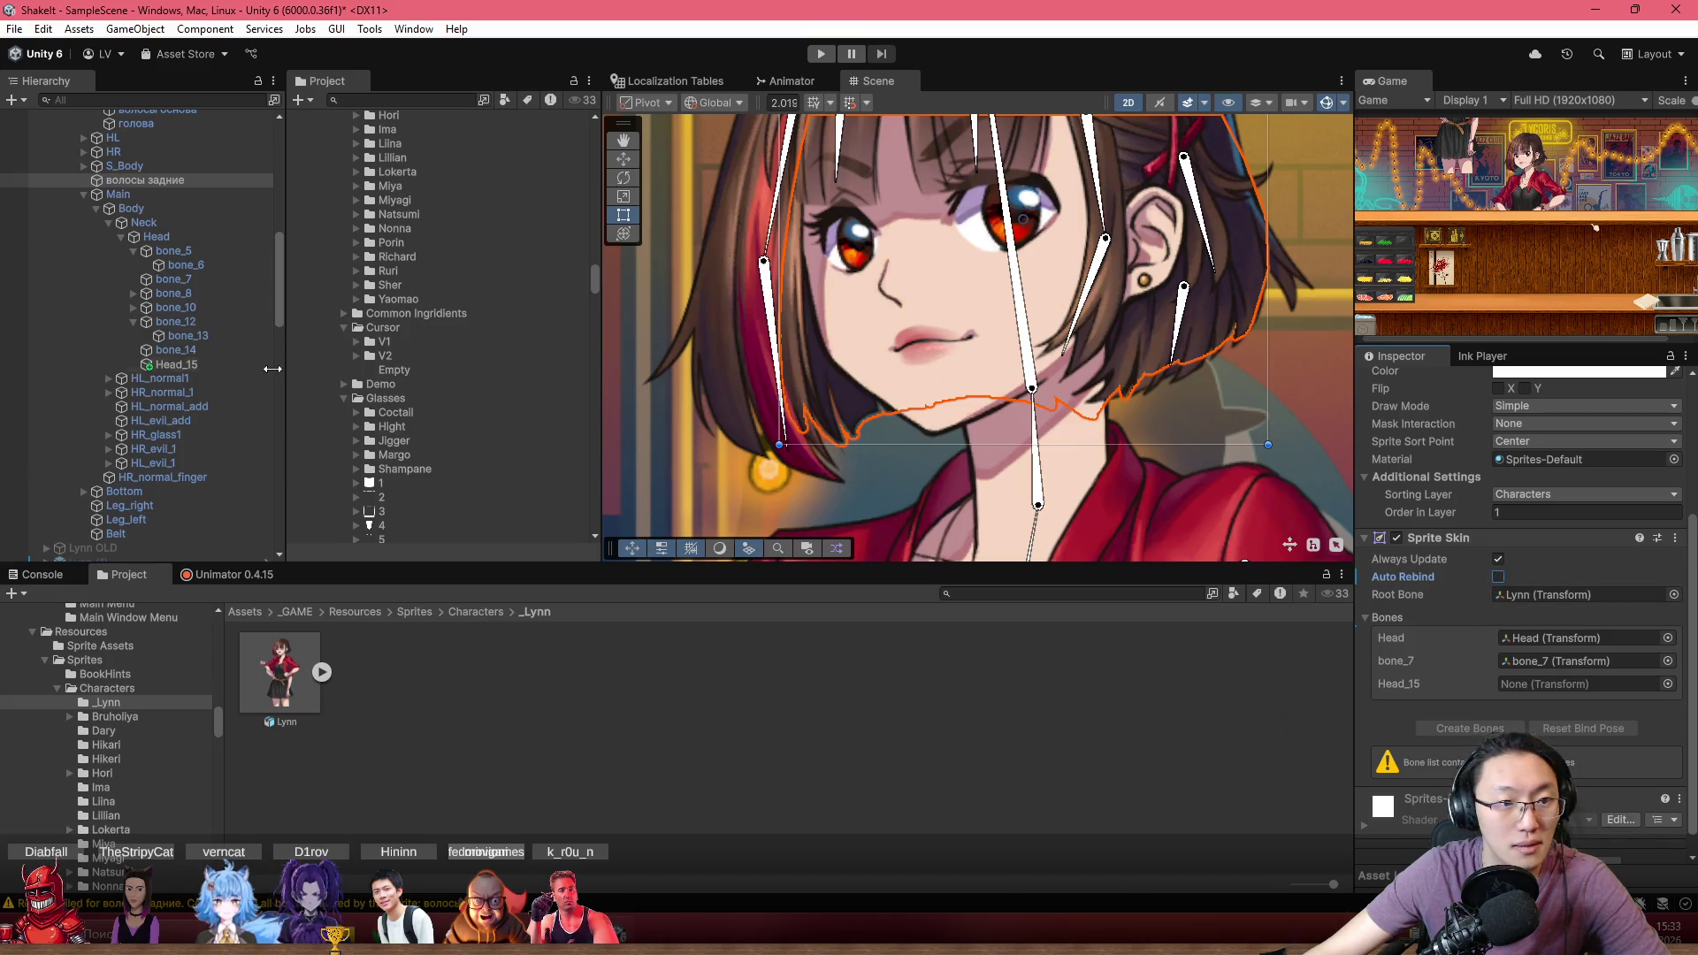
mouse_move(300, 382)
mouse_down()
mouse_move(1516, 666)
mouse_move(1530, 682)
mouse_up()
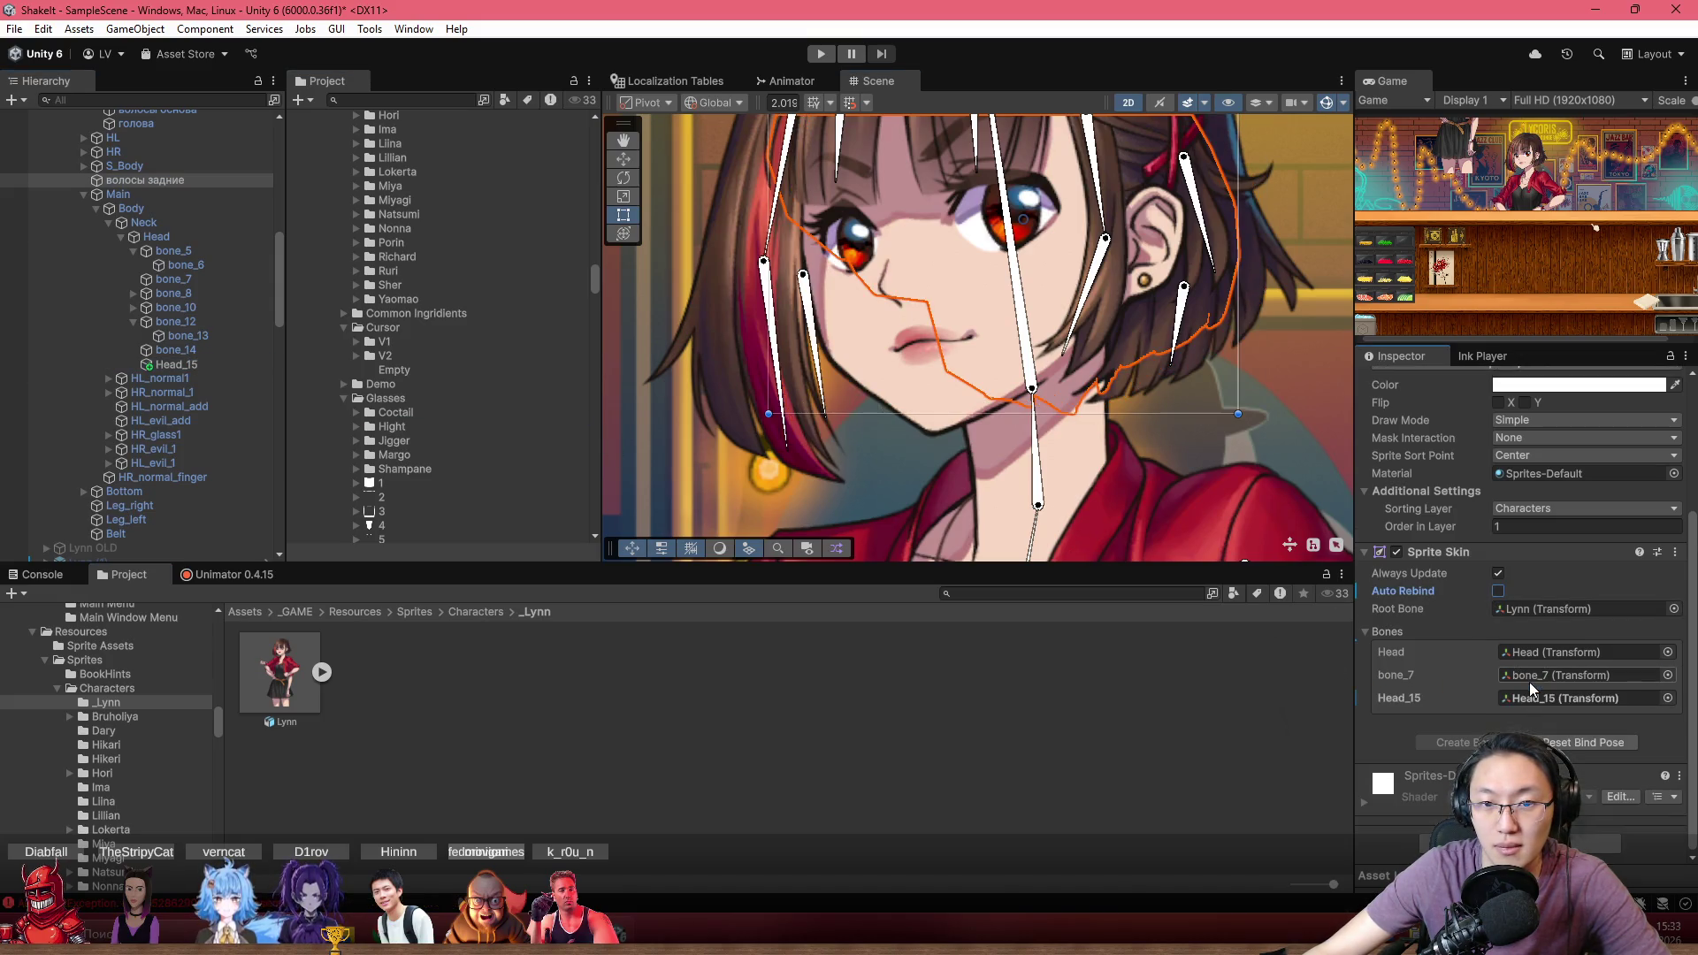
click(1498, 591)
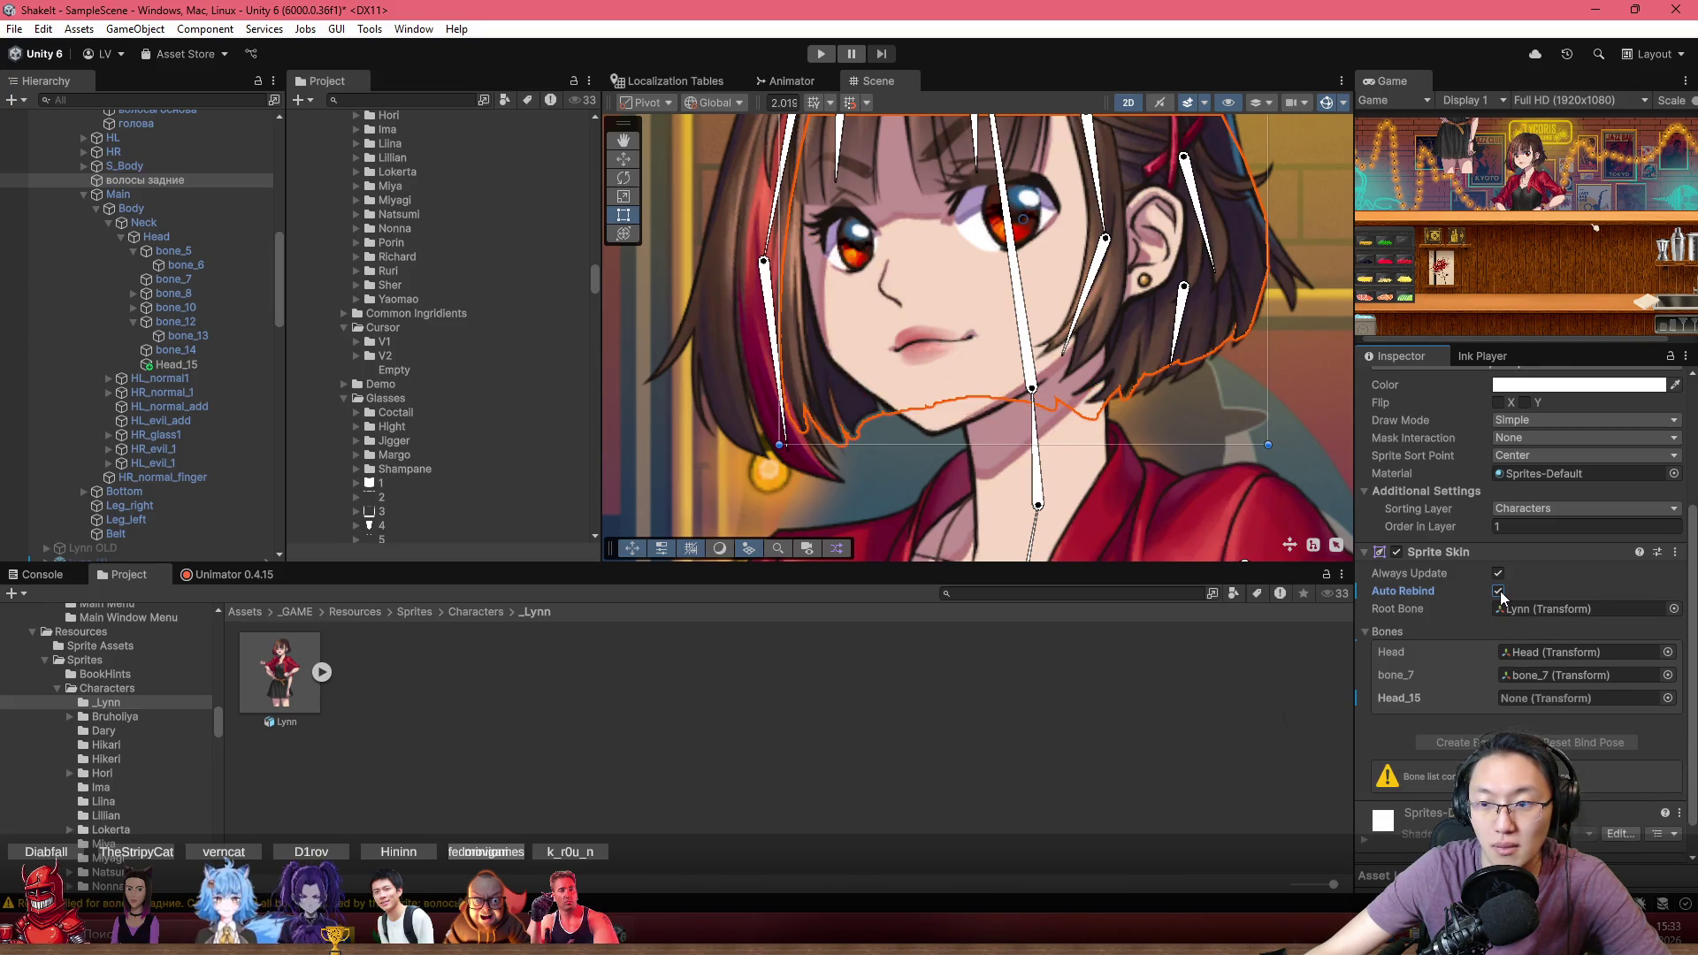
click(1498, 592)
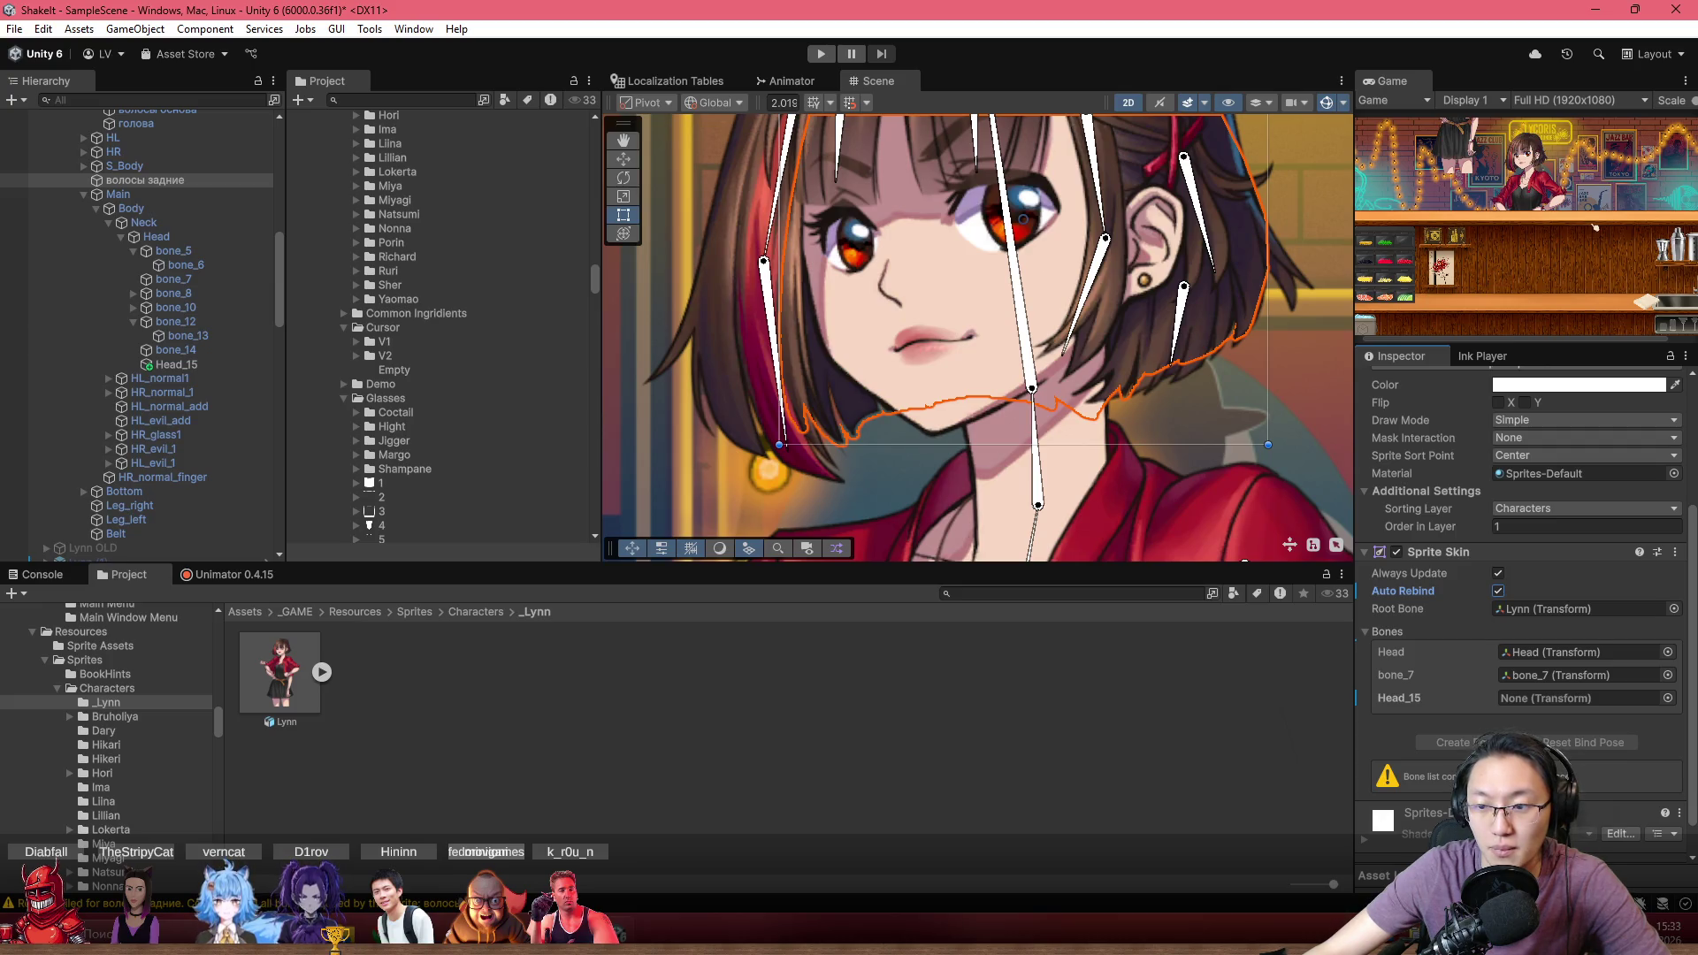
drag(168, 365, 1548, 703)
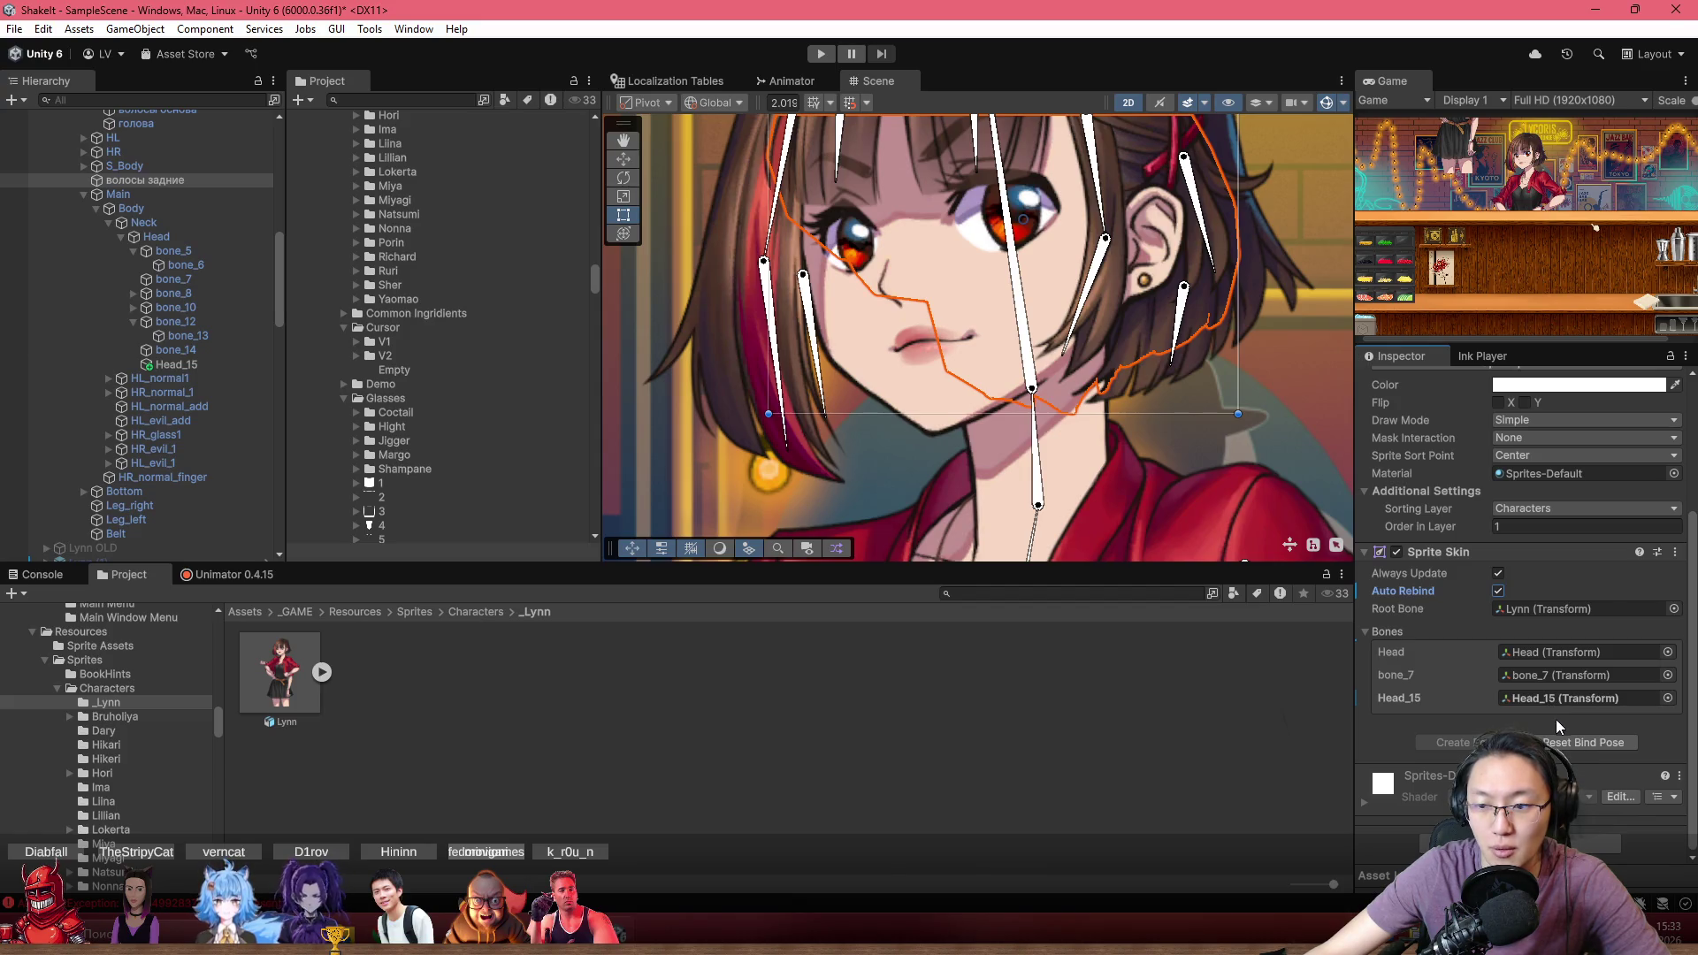
click(1579, 742)
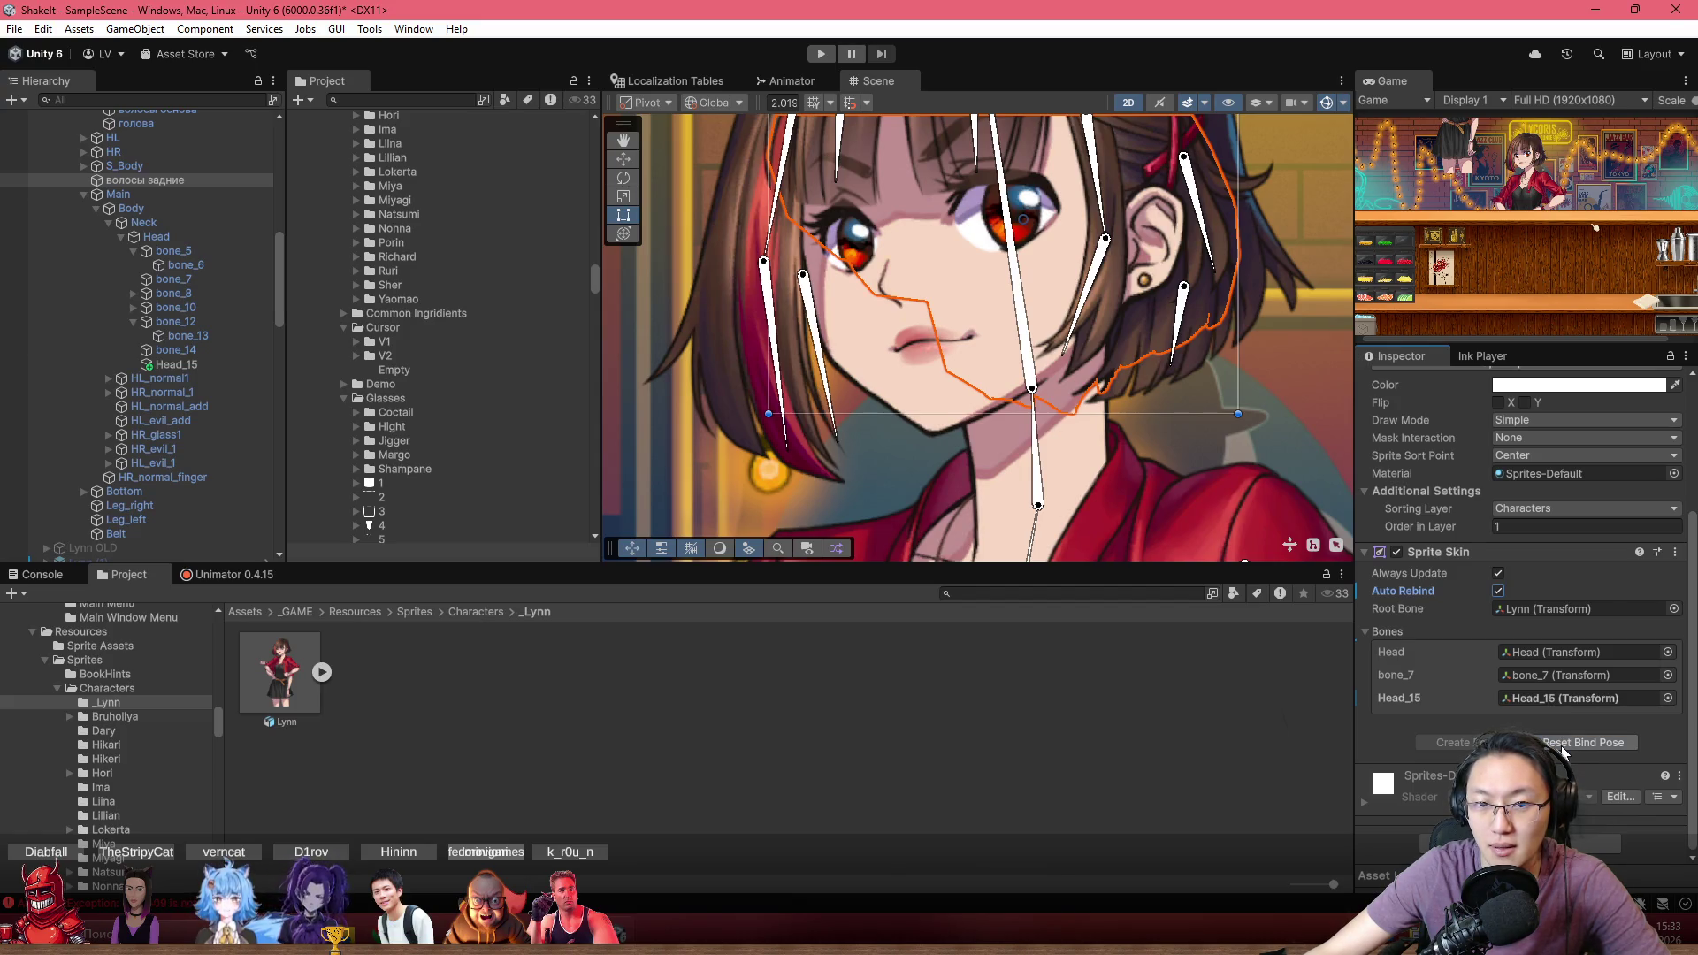
mouse_move(826, 420)
mouse_down()
mouse_move(864, 419)
mouse_move(790, 440)
mouse_move(649, 427)
mouse_move(916, 439)
mouse_move(900, 443)
mouse_up()
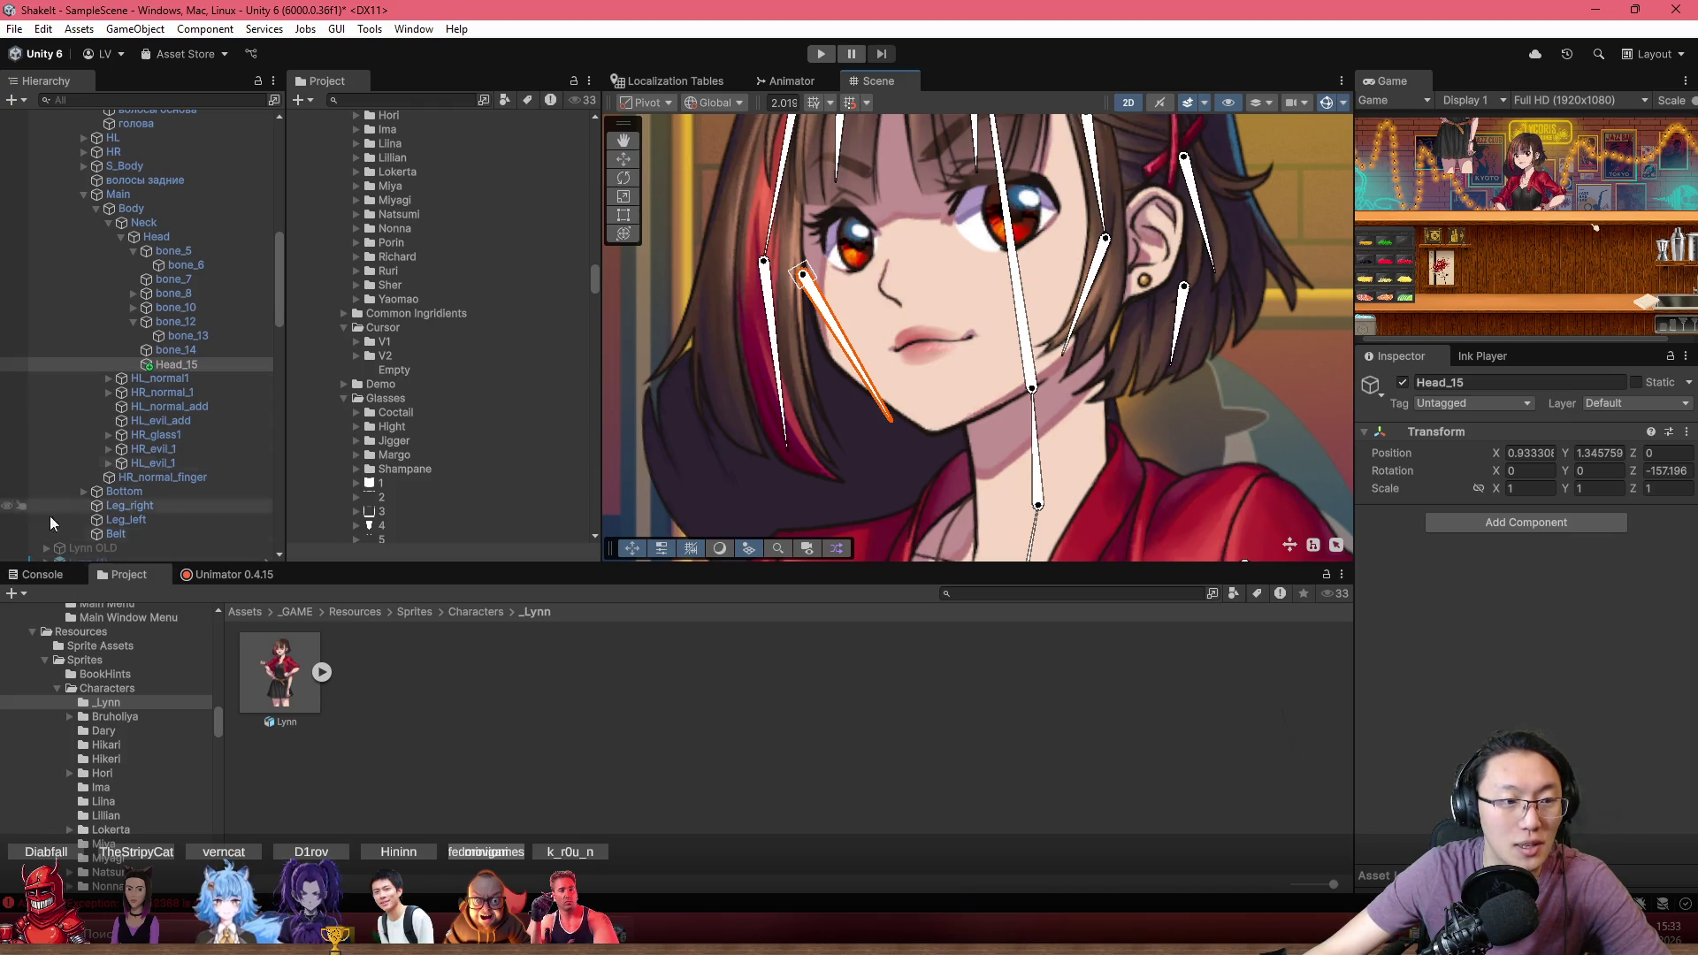
Show and clear the logged errors in the Console
click(43, 575)
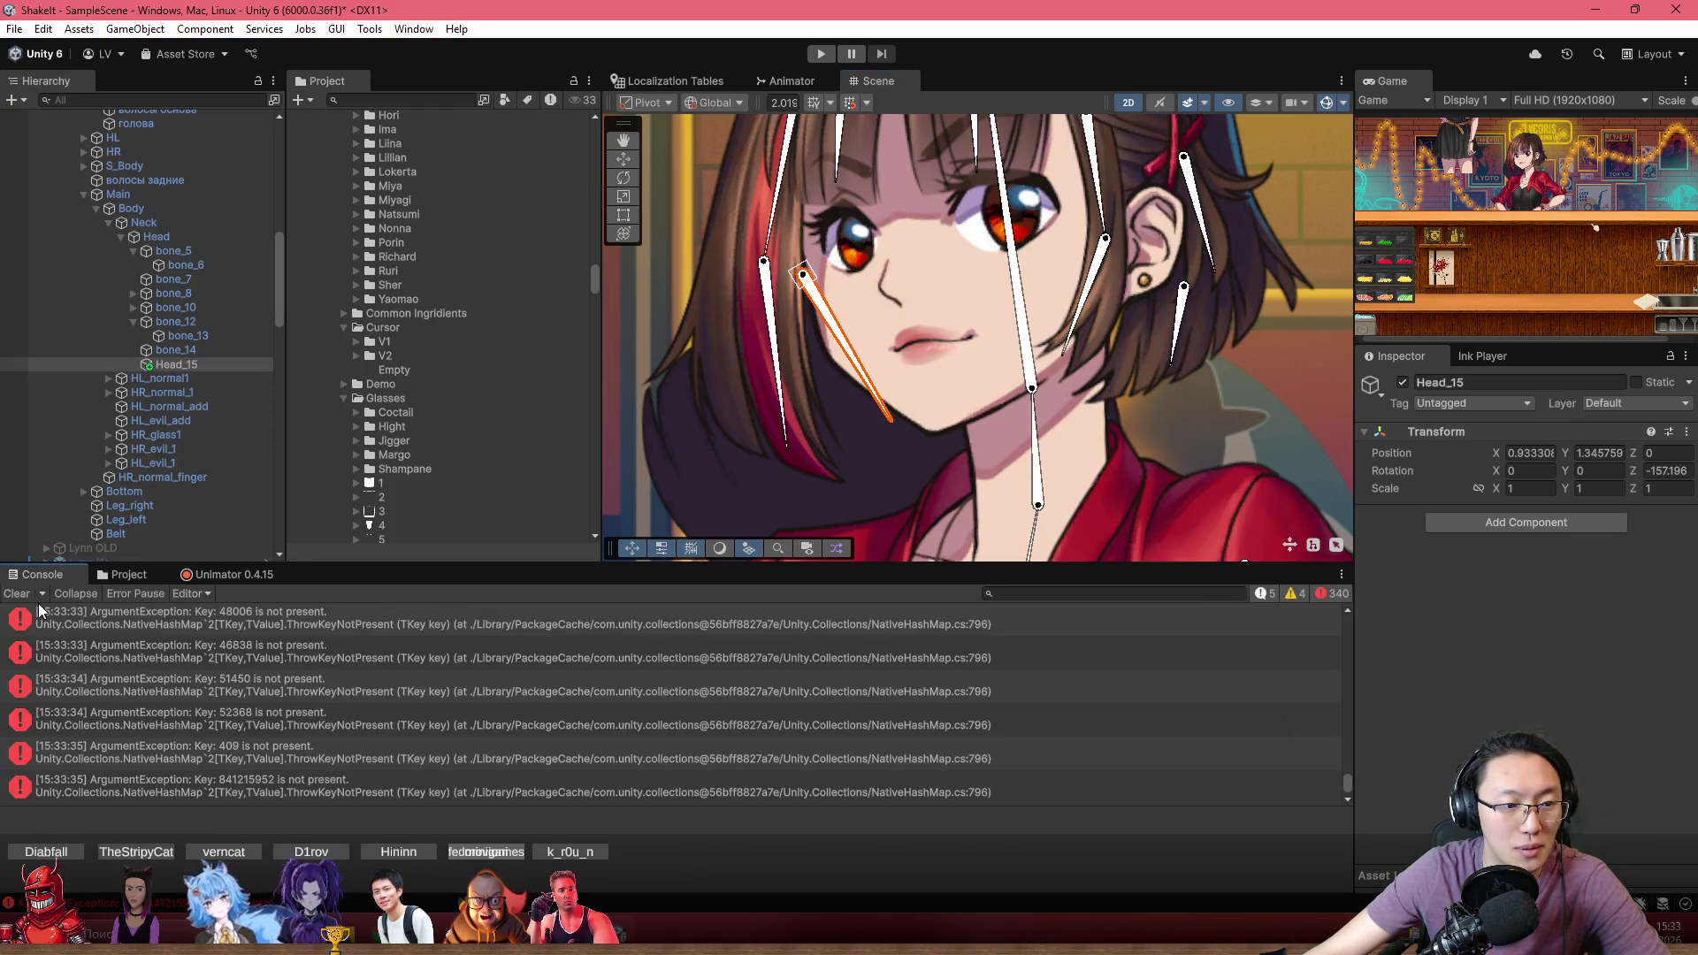
click(21, 596)
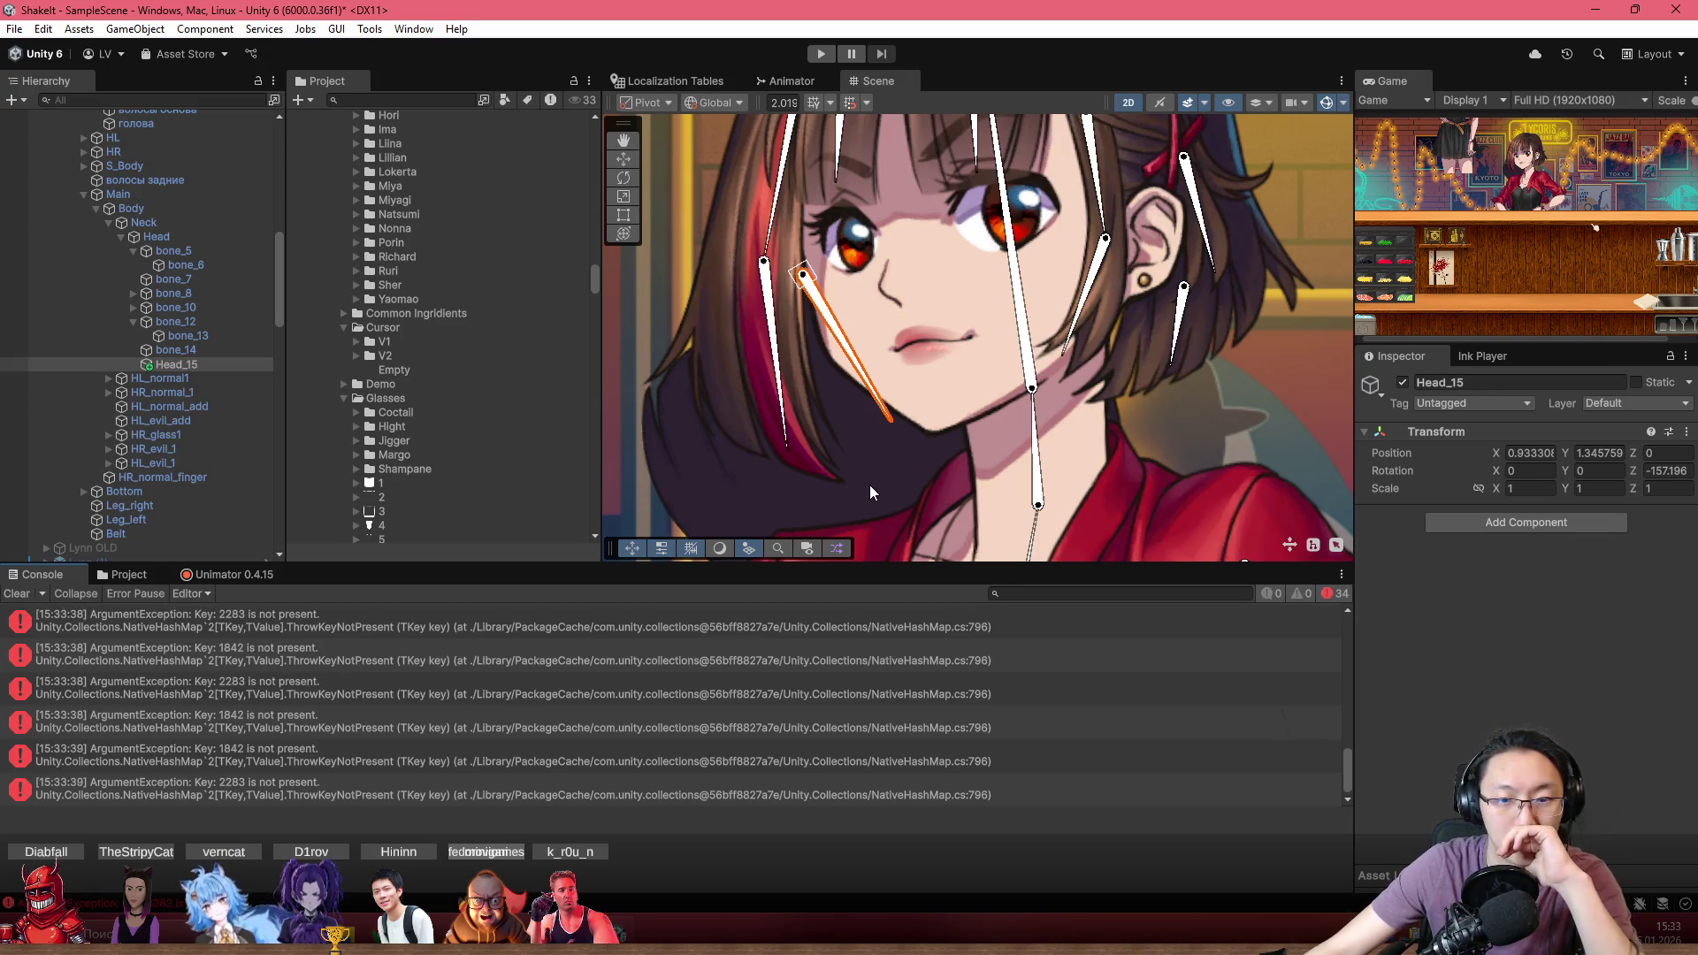
scroll(868, 484, down, 3)
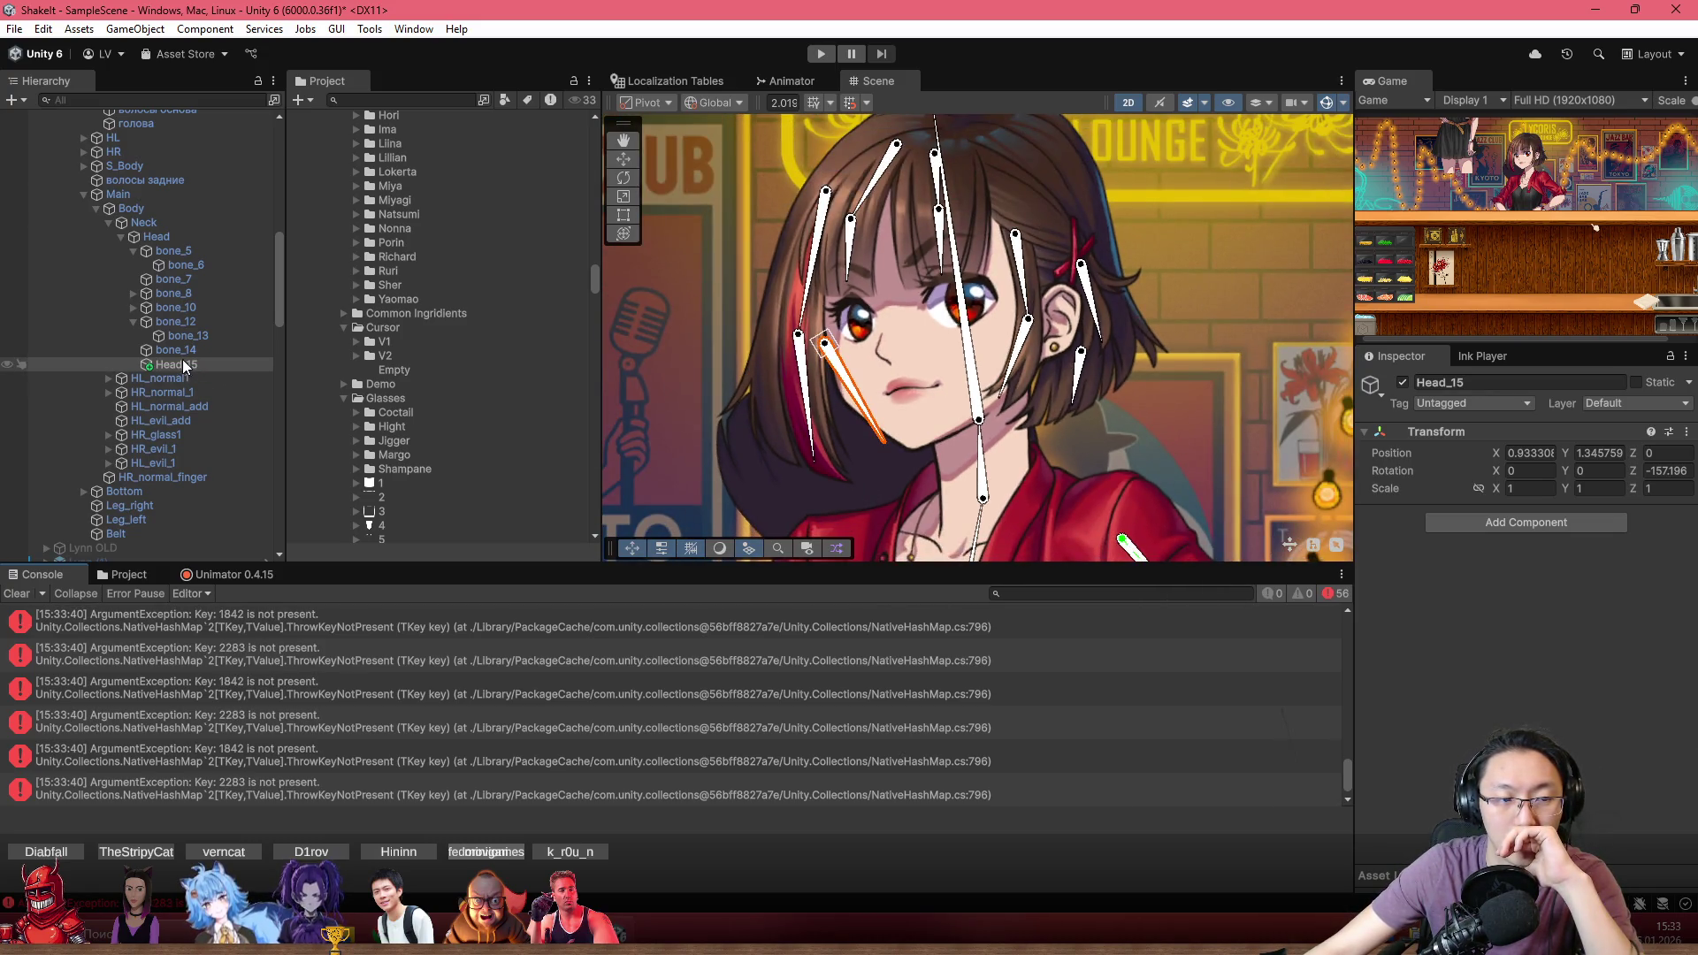
scroll(180, 327, up, 8)
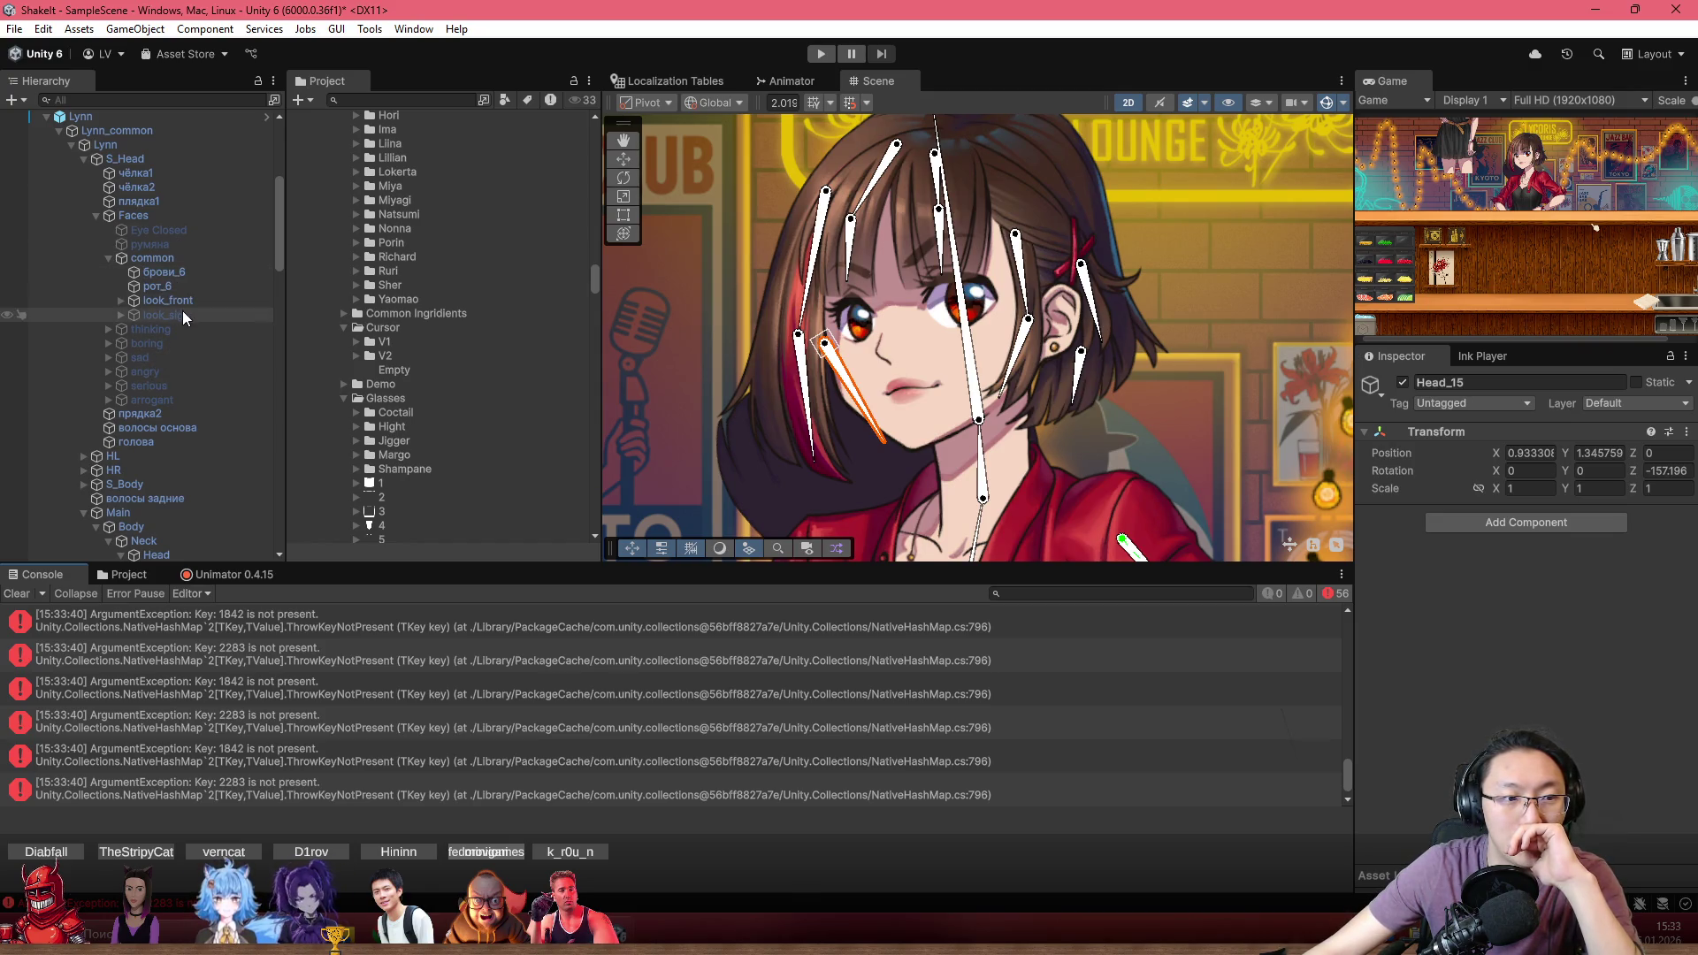
scroll(183, 421, down, 5)
scroll(183, 421, down, 3)
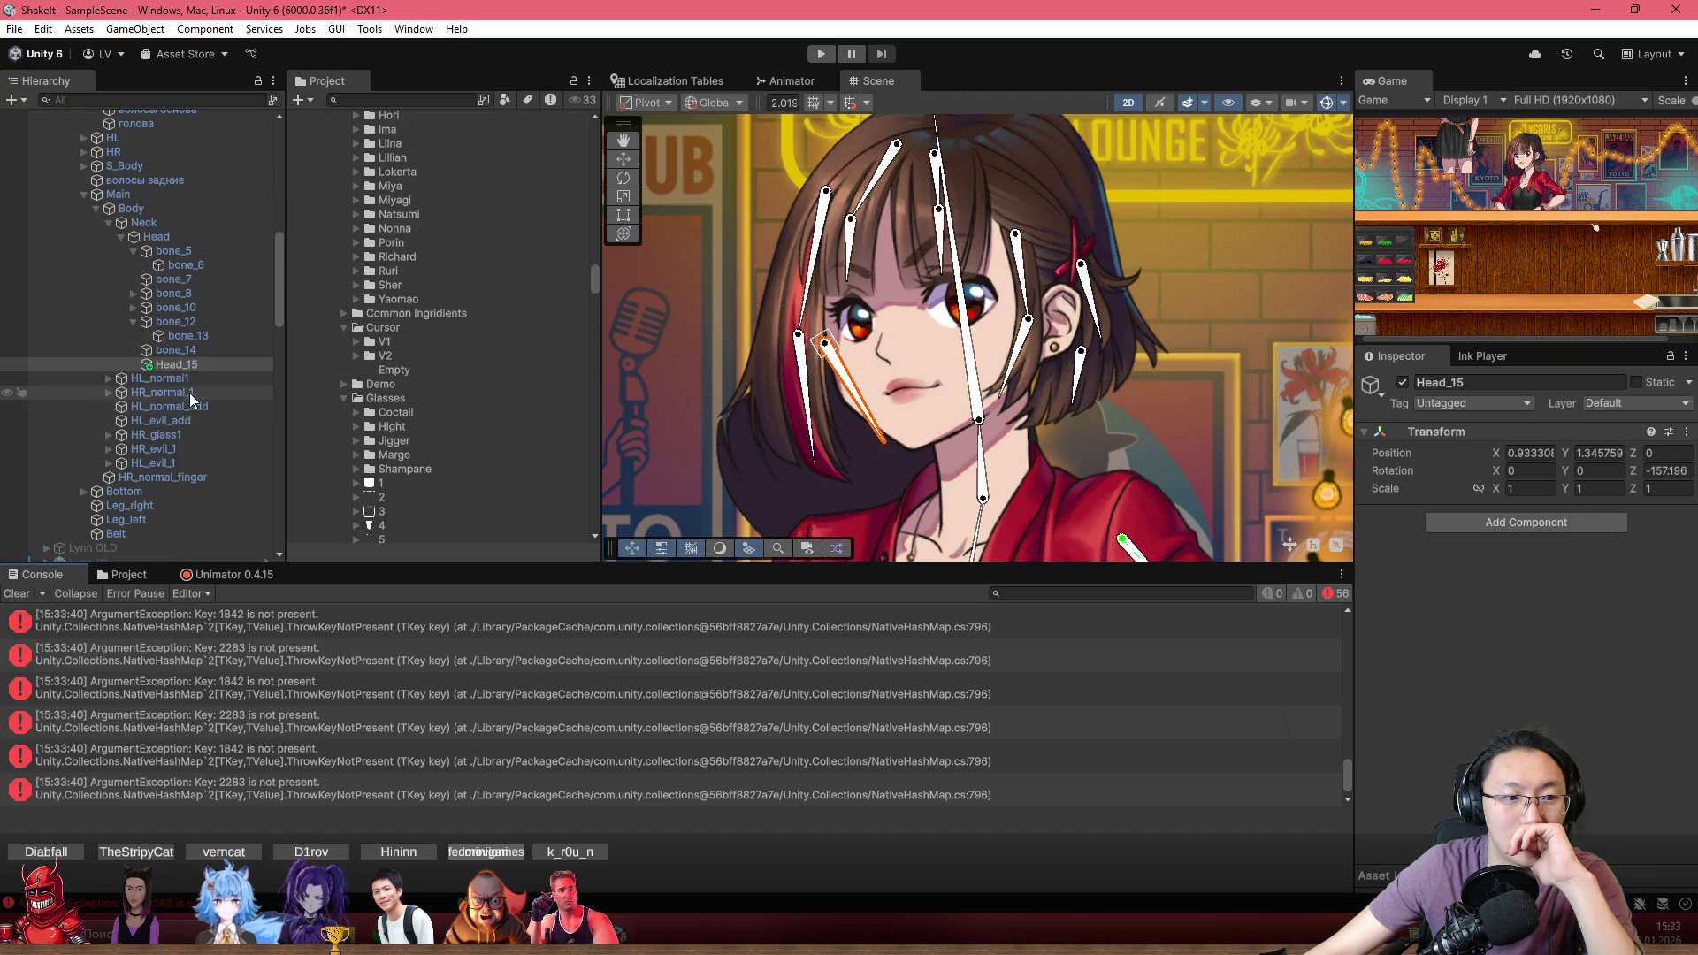
Inspect bone_14, Head_15 and bone_7, then rotate Head_15 to about -170.8 Z
click(165, 348)
click(172, 365)
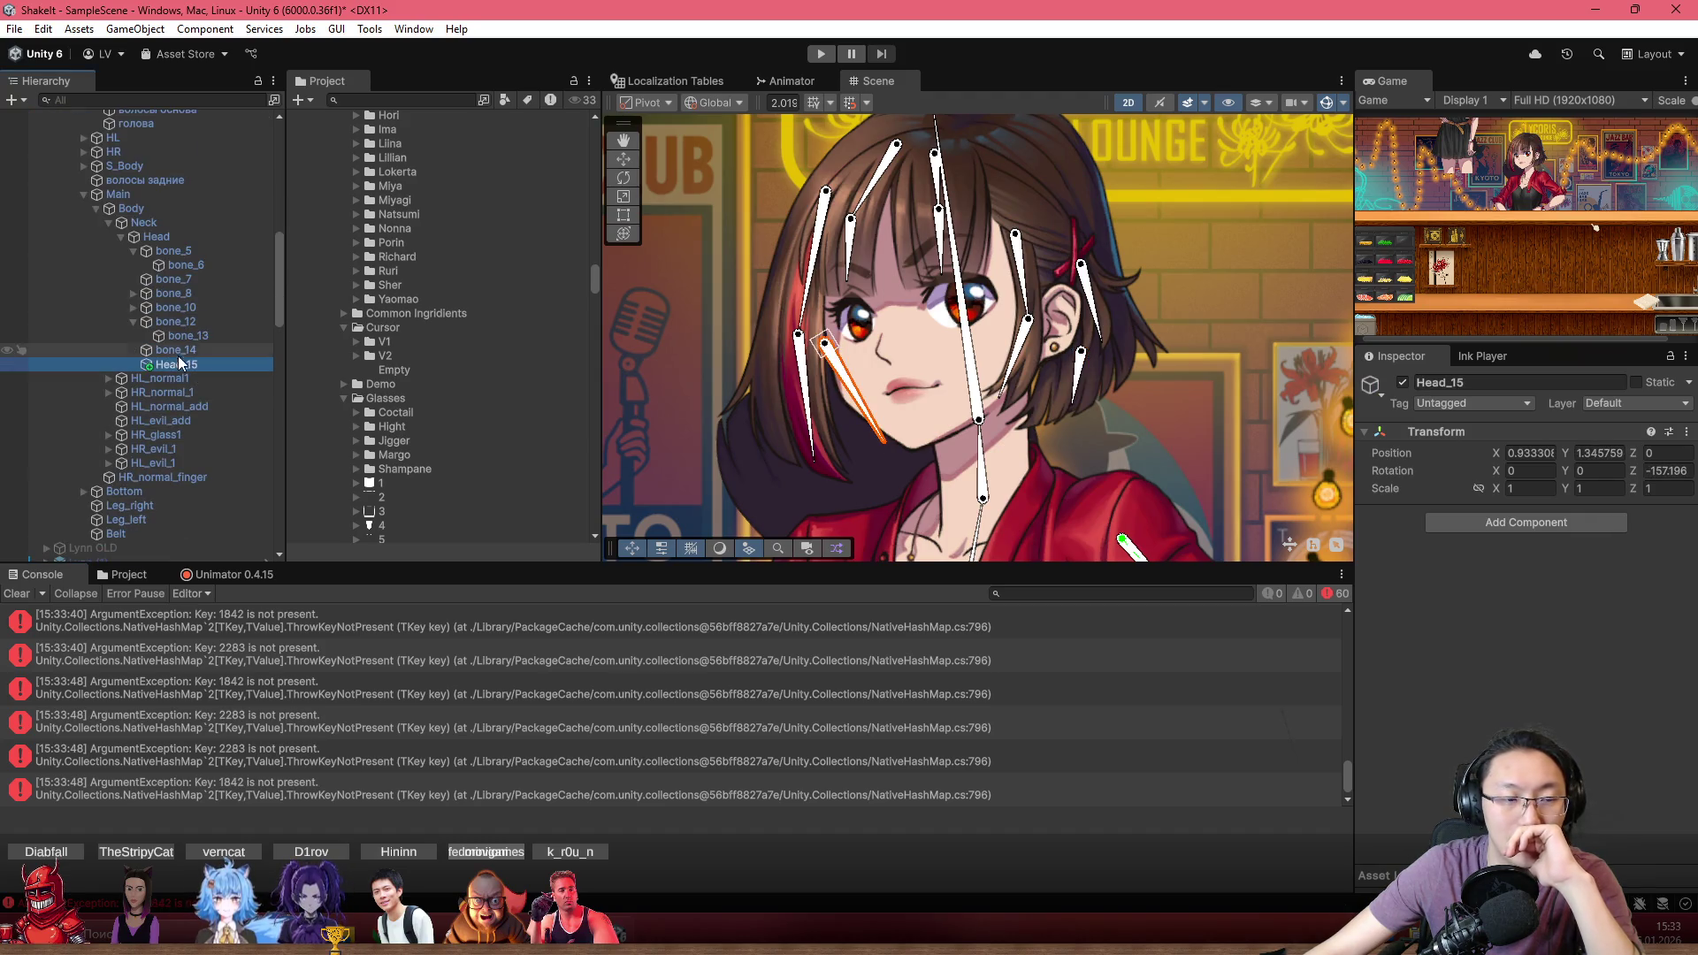
scroll(187, 348, up, 10)
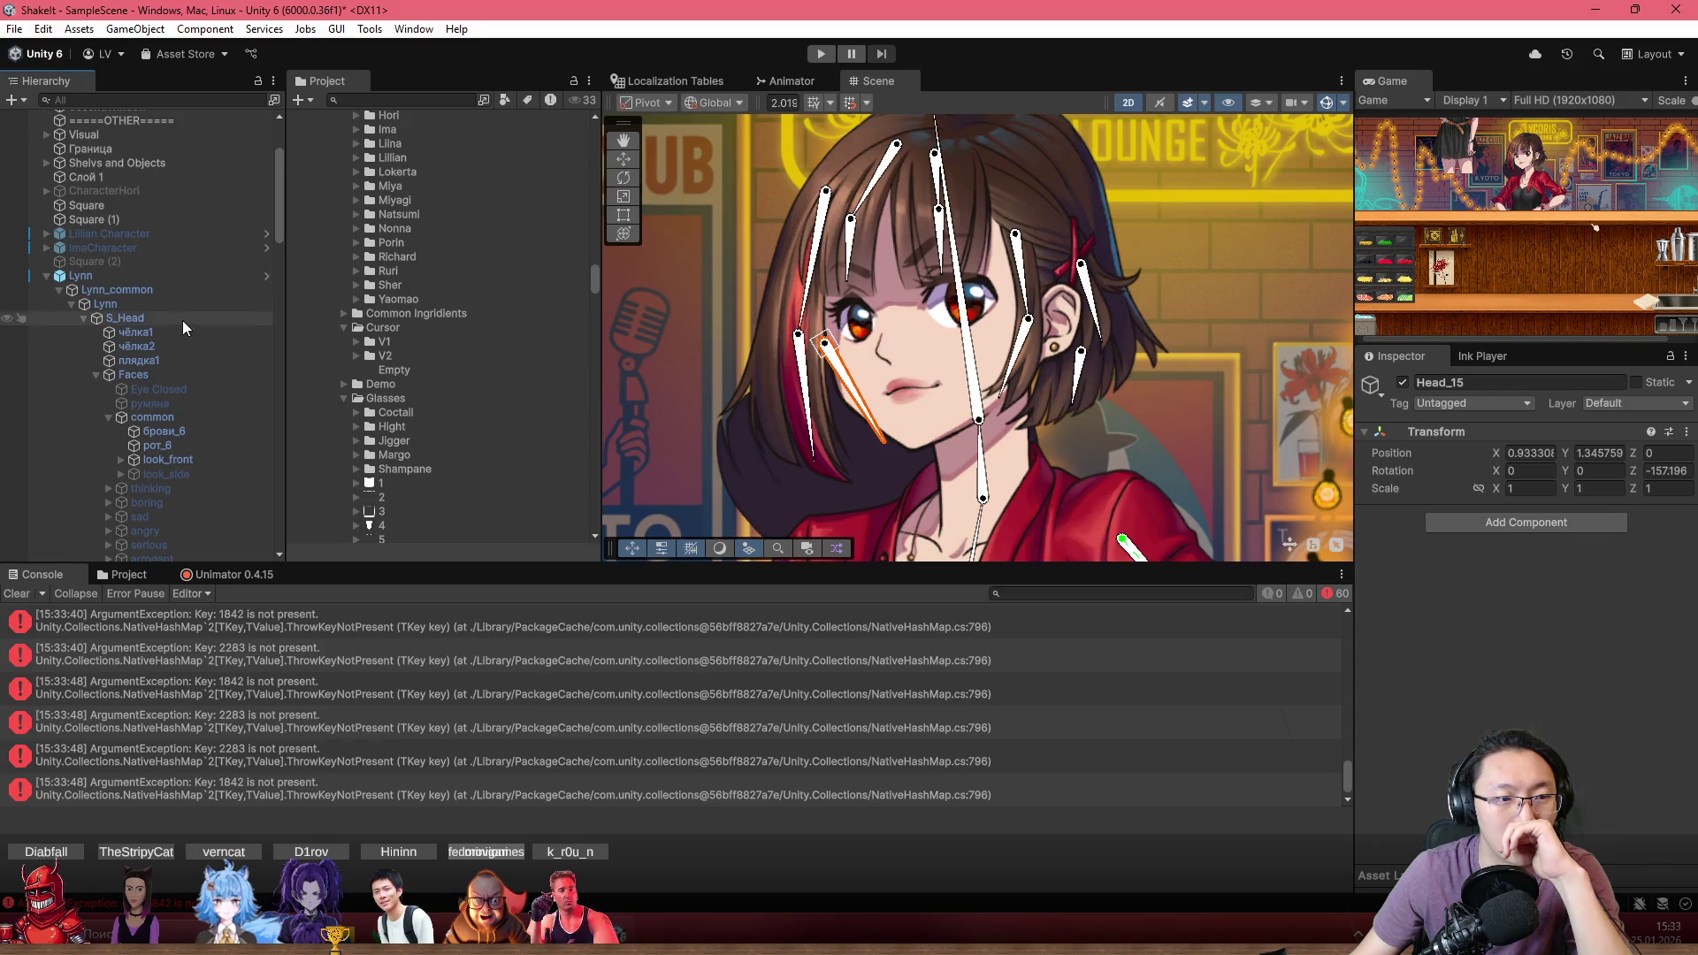
scroll(196, 363, down, 3)
scroll(215, 423, down, 6)
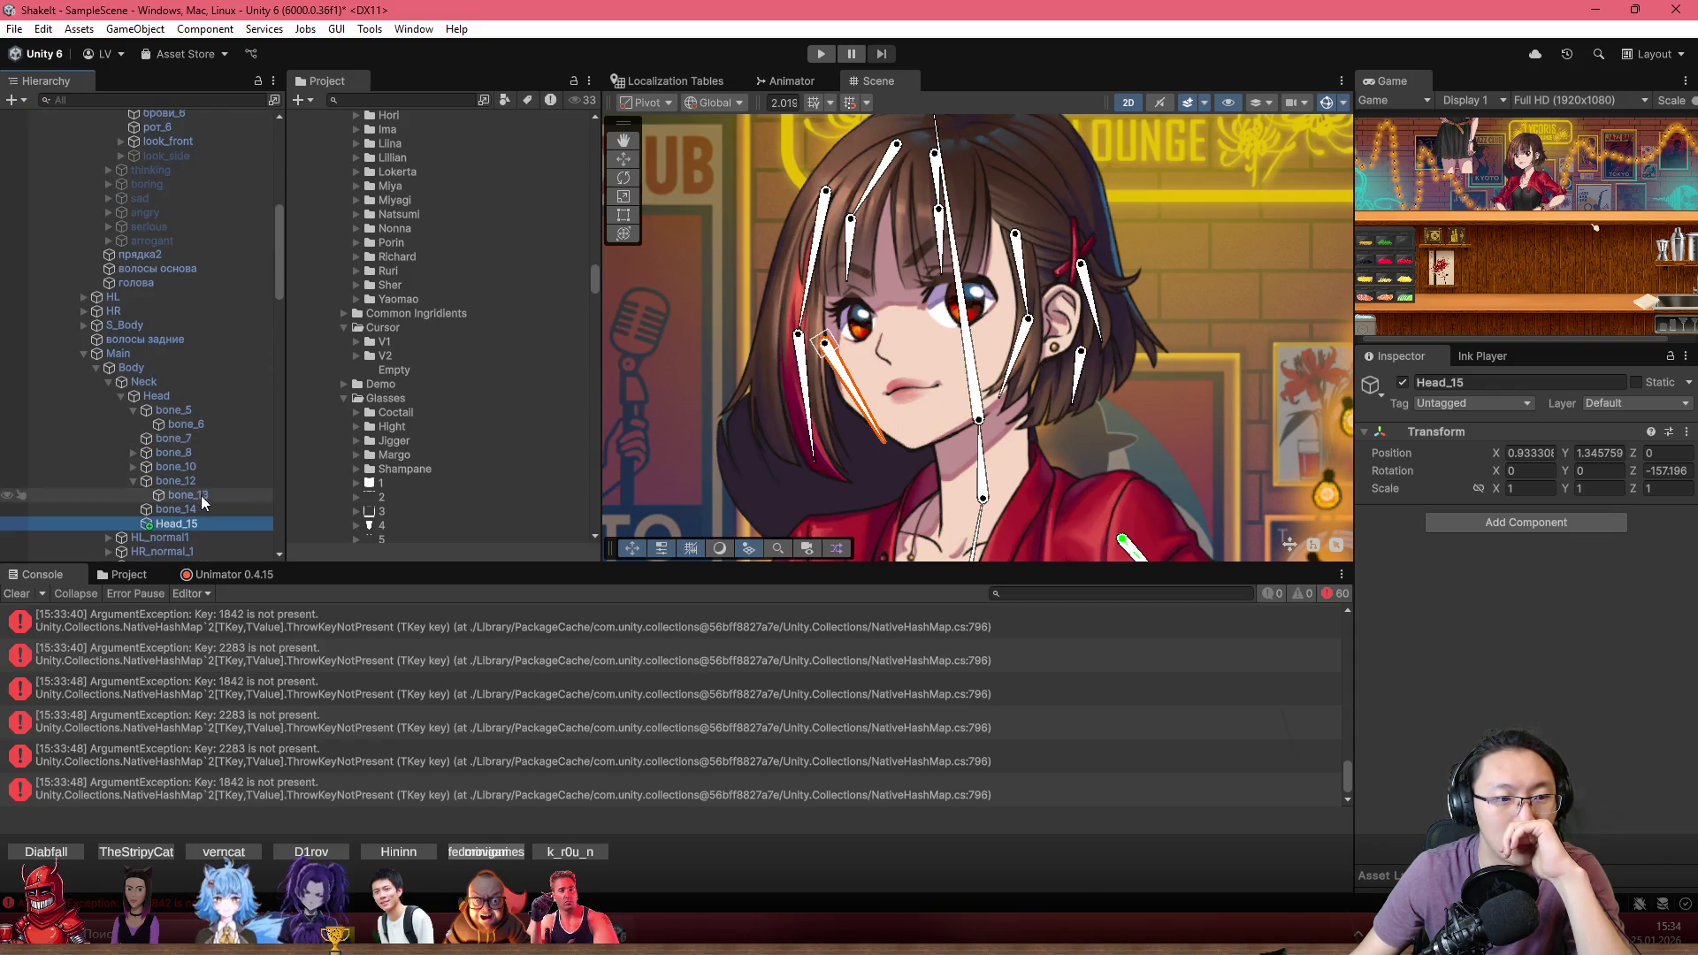
click(173, 438)
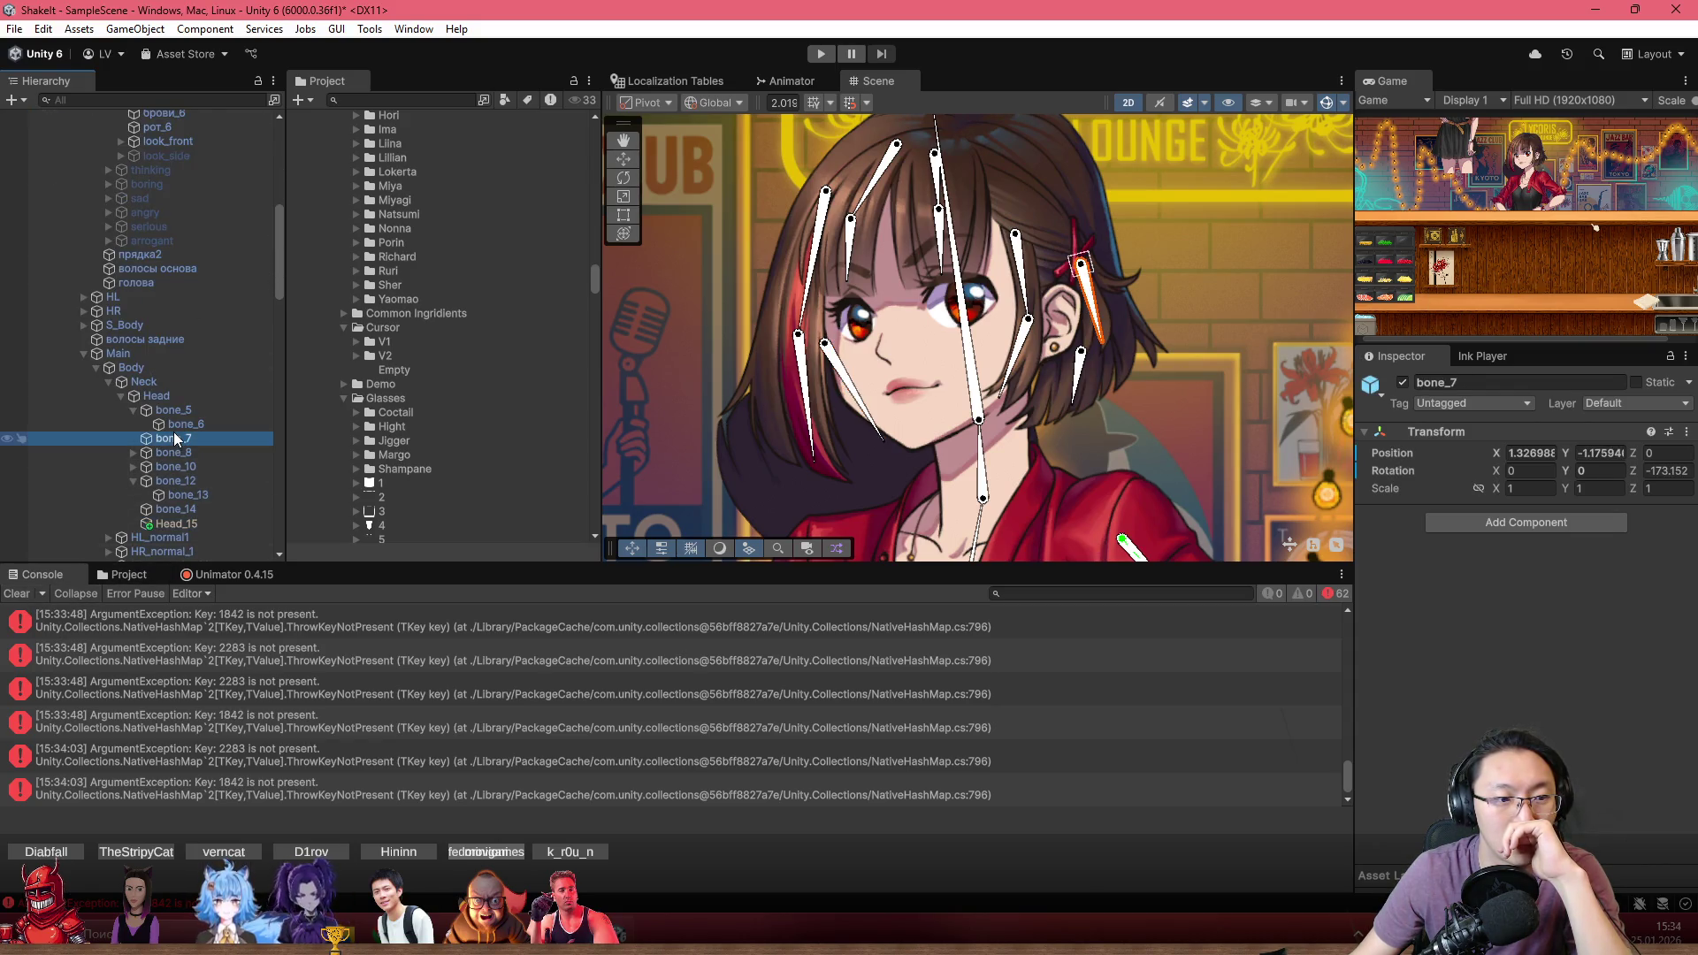
click(18, 595)
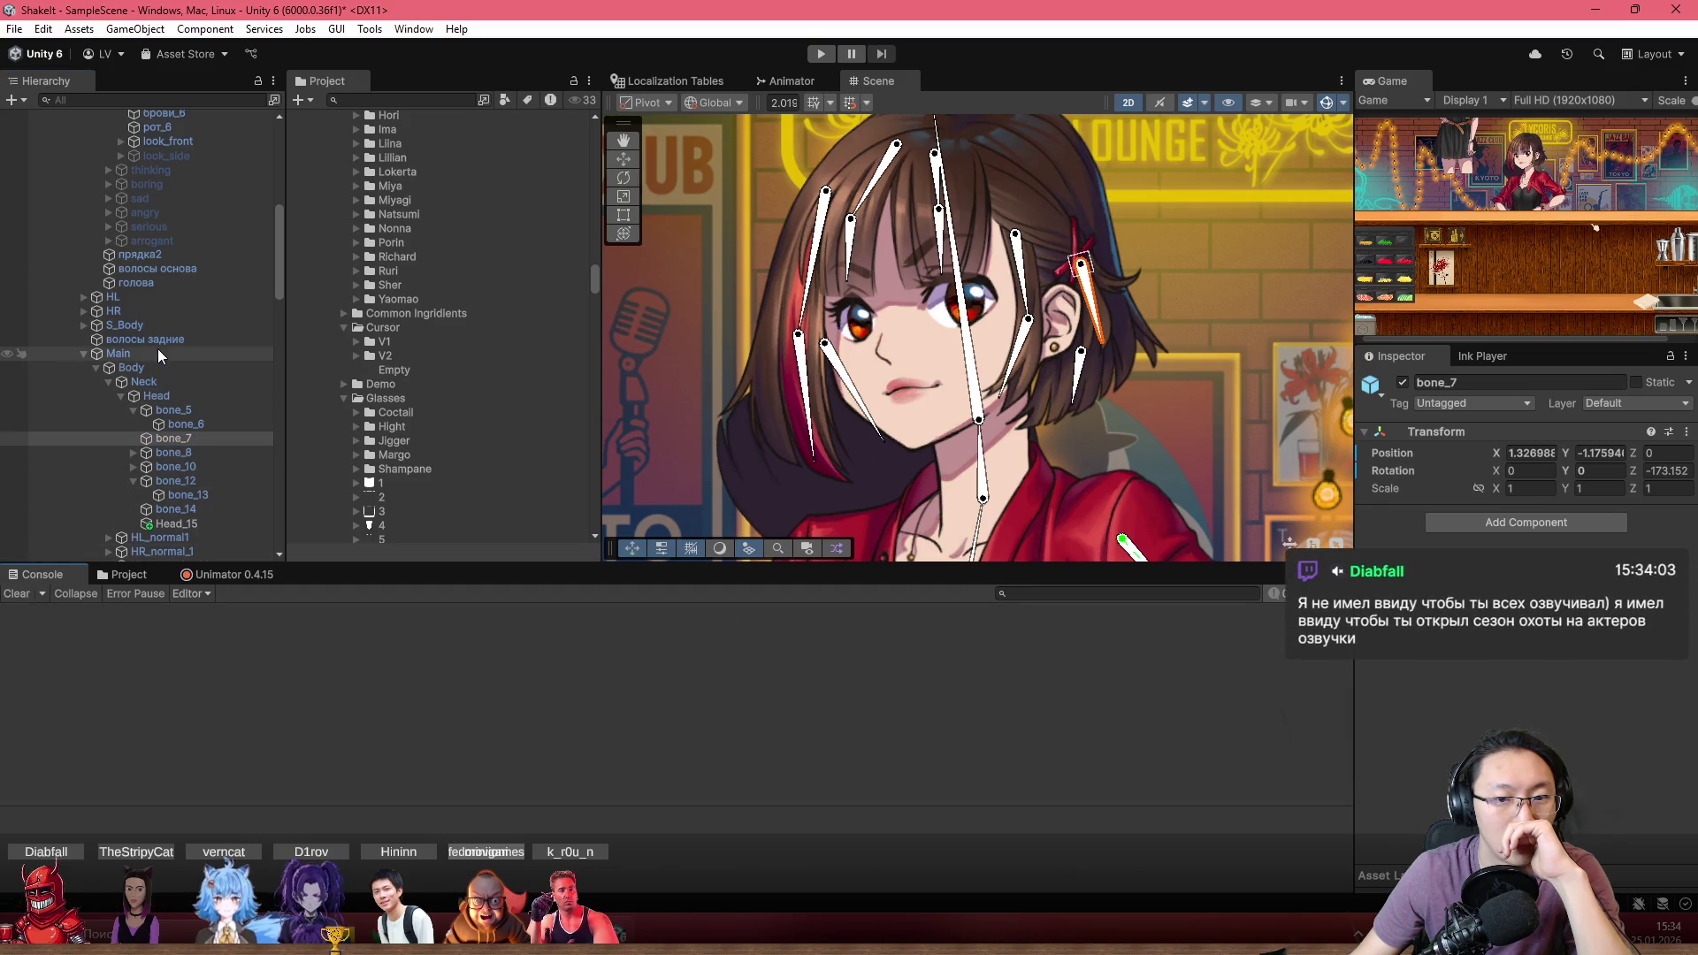
scroll(157, 349, up, 4)
scroll(760, 421, up, 5)
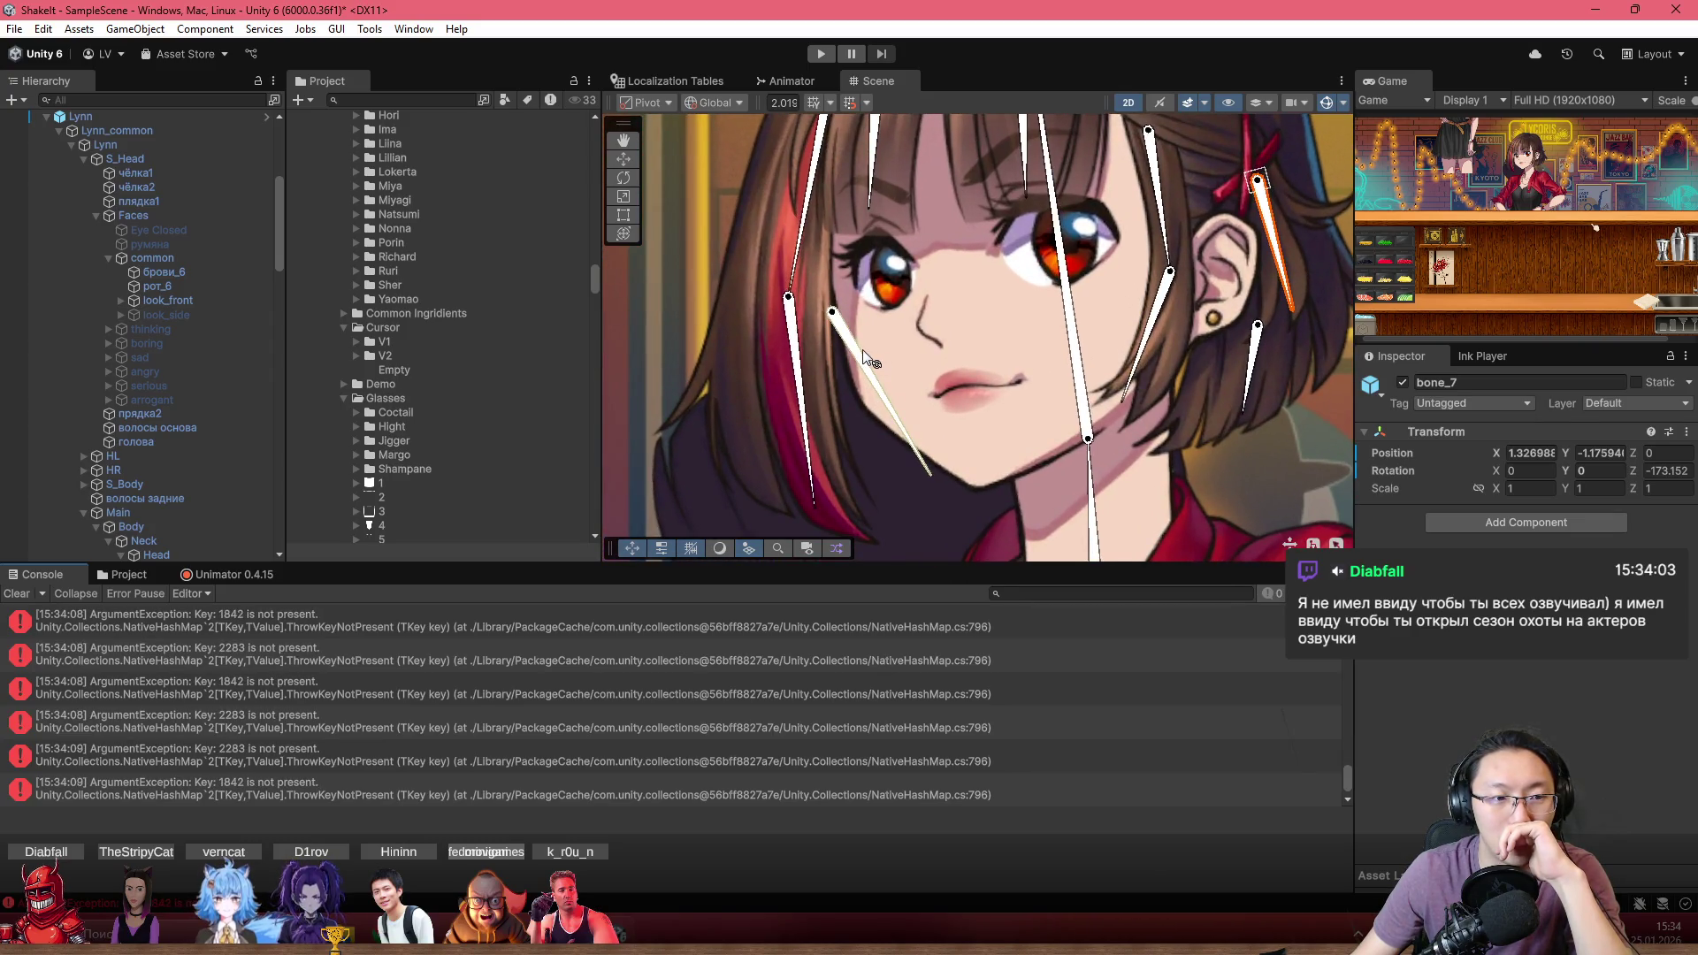
click(888, 414)
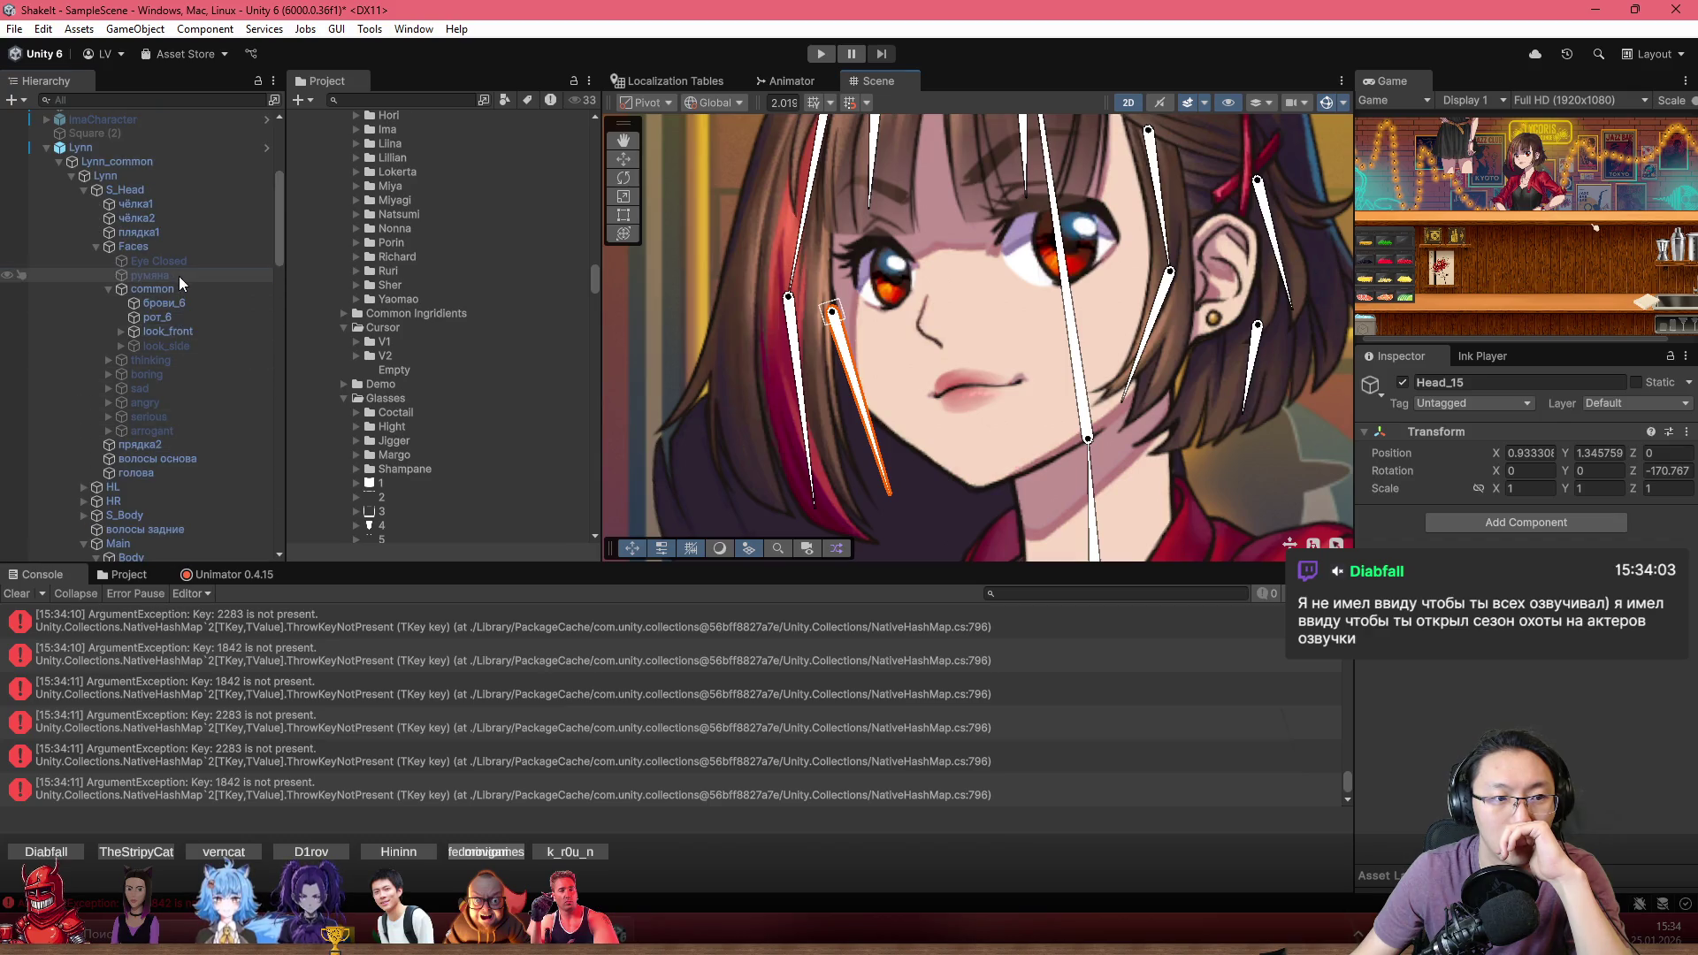
Select волосы задние and delete Head_15 from its Sprite Skin Bones list
click(179, 247)
click(179, 444)
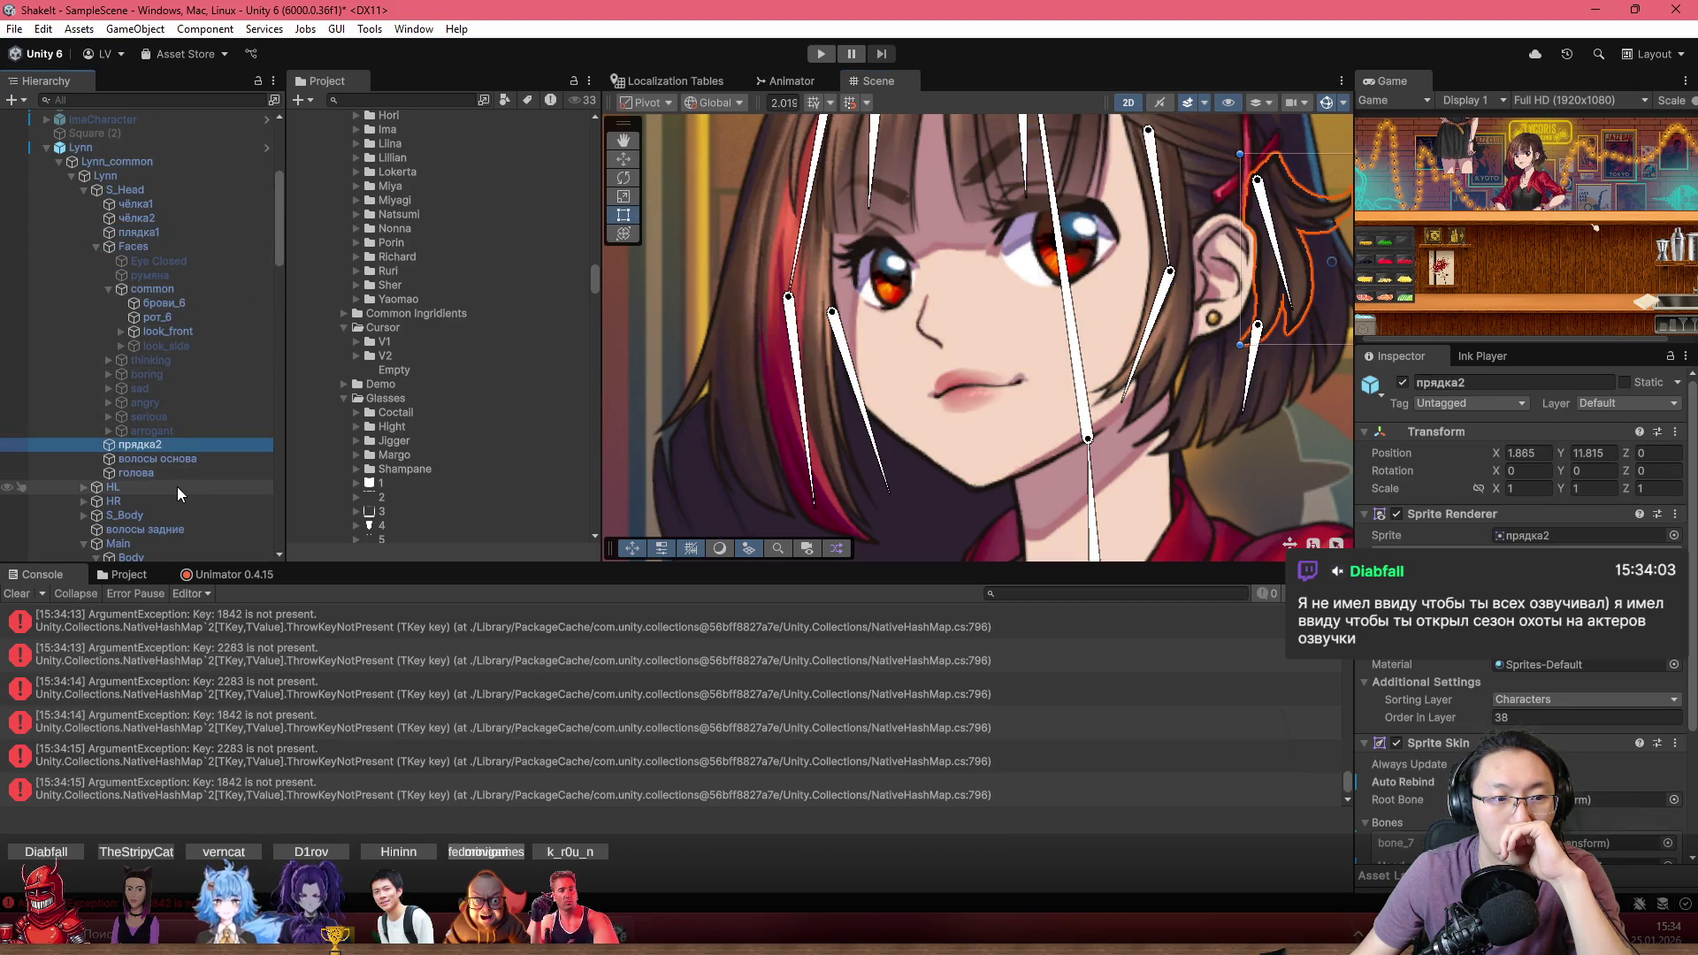
click(177, 487)
click(193, 459)
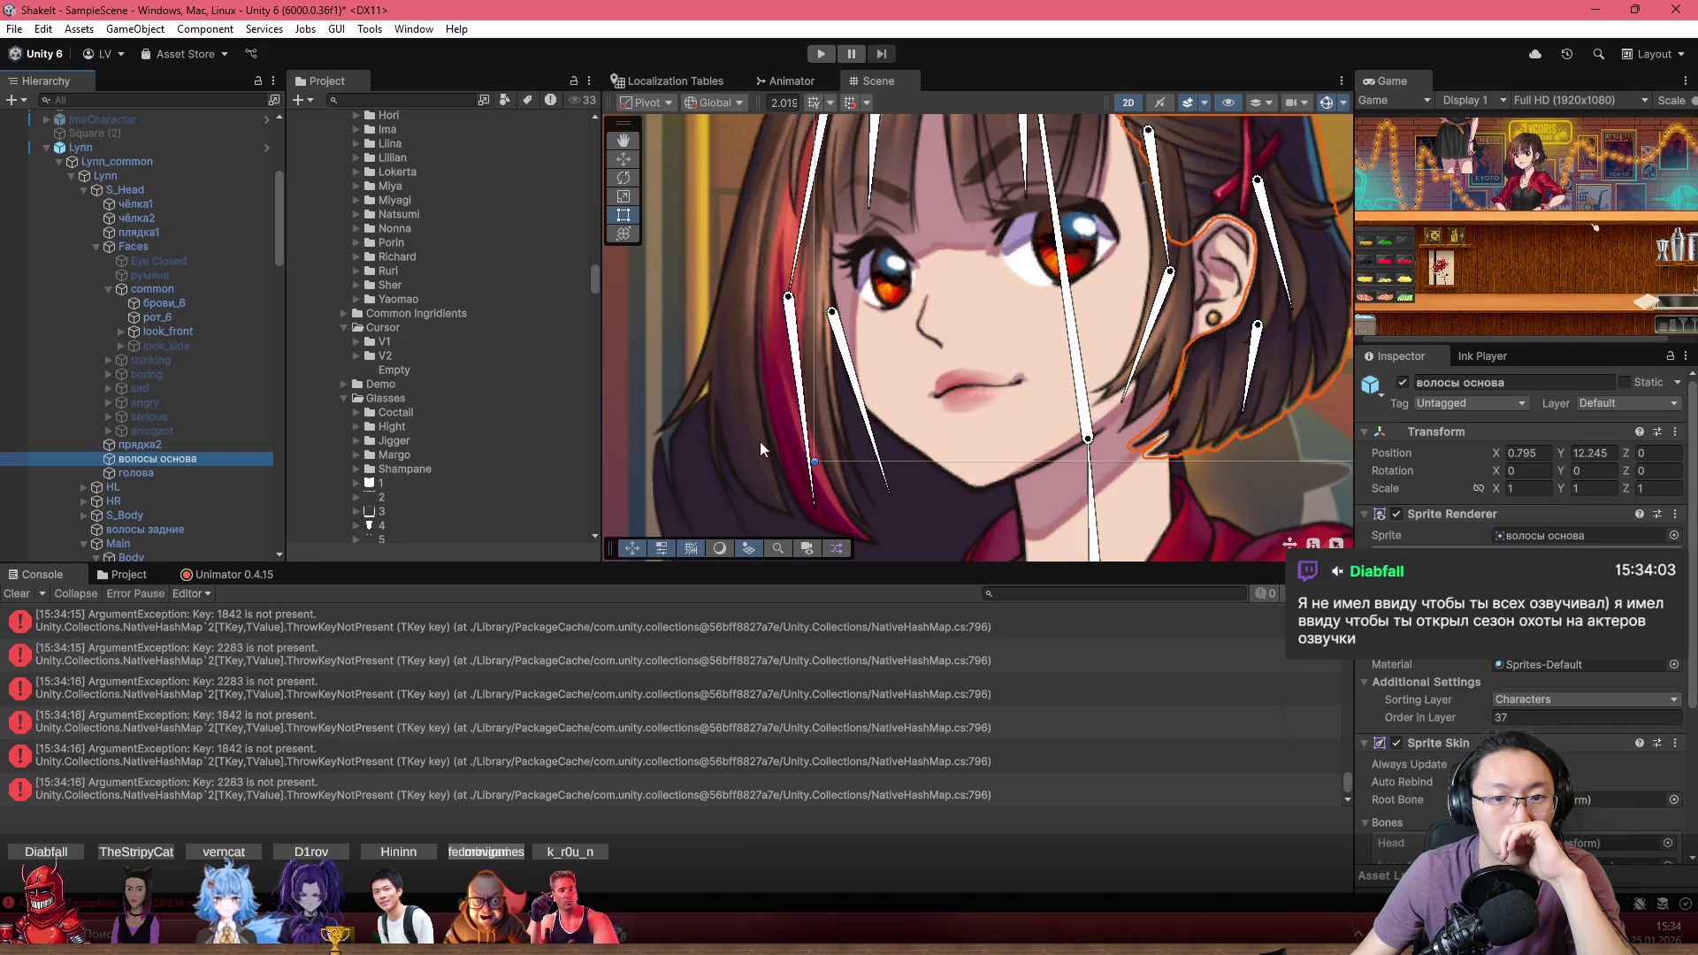
click(974, 523)
click(916, 523)
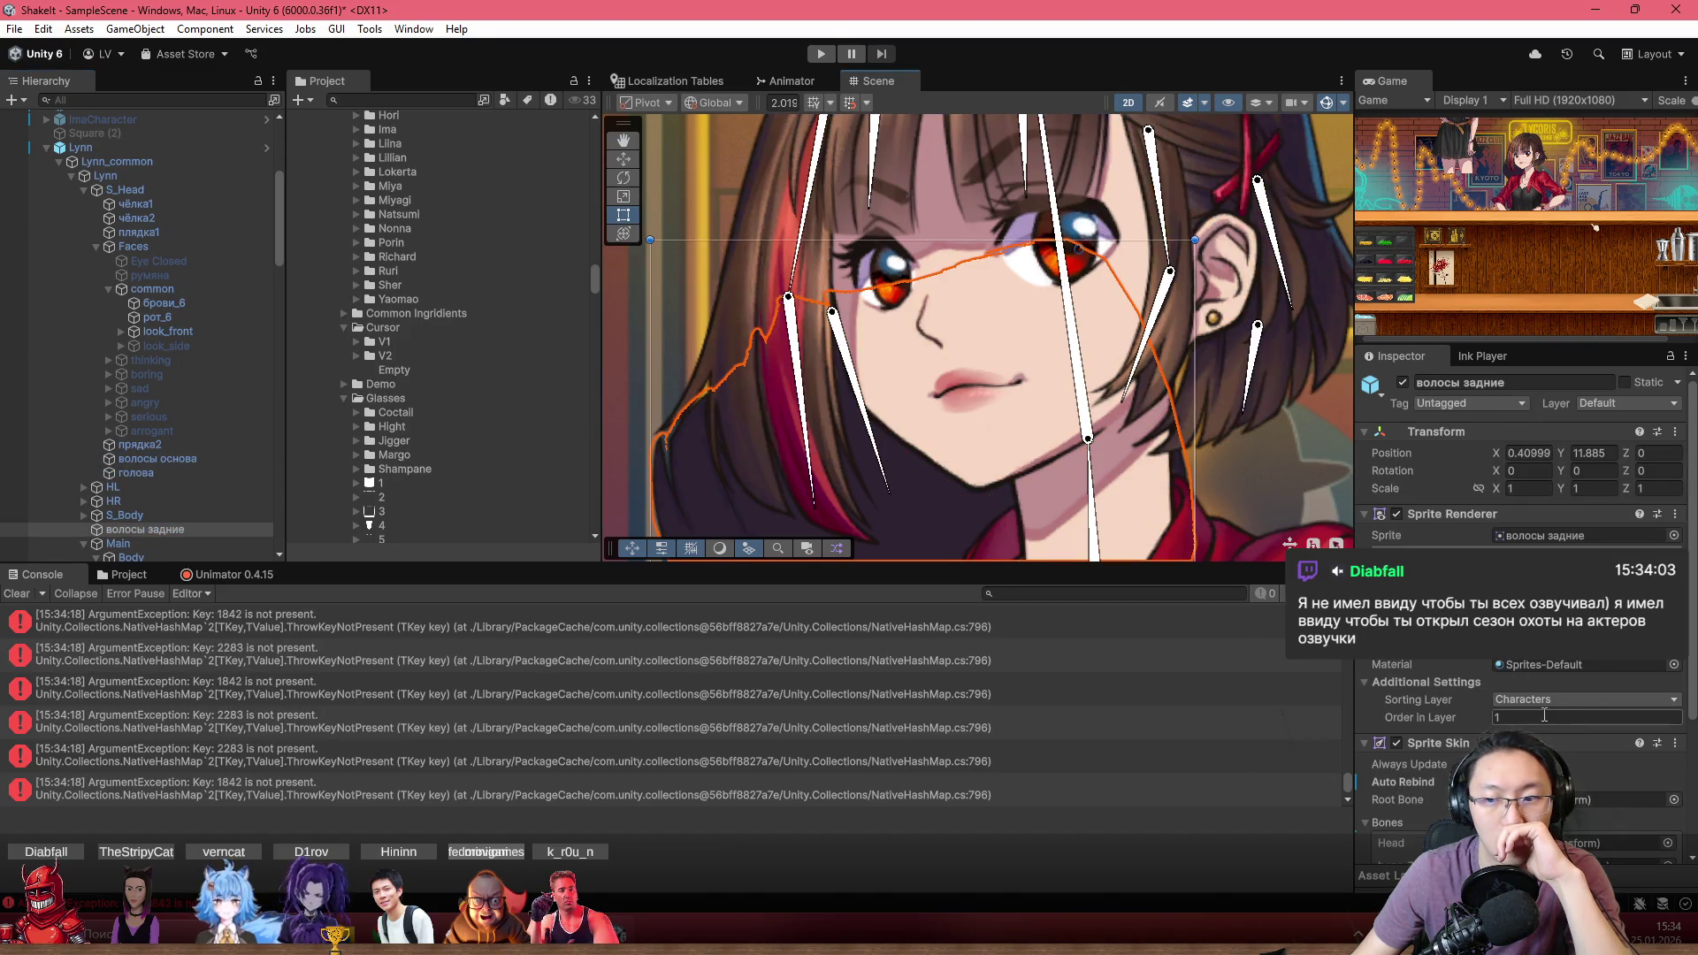
scroll(1532, 697, down, 5)
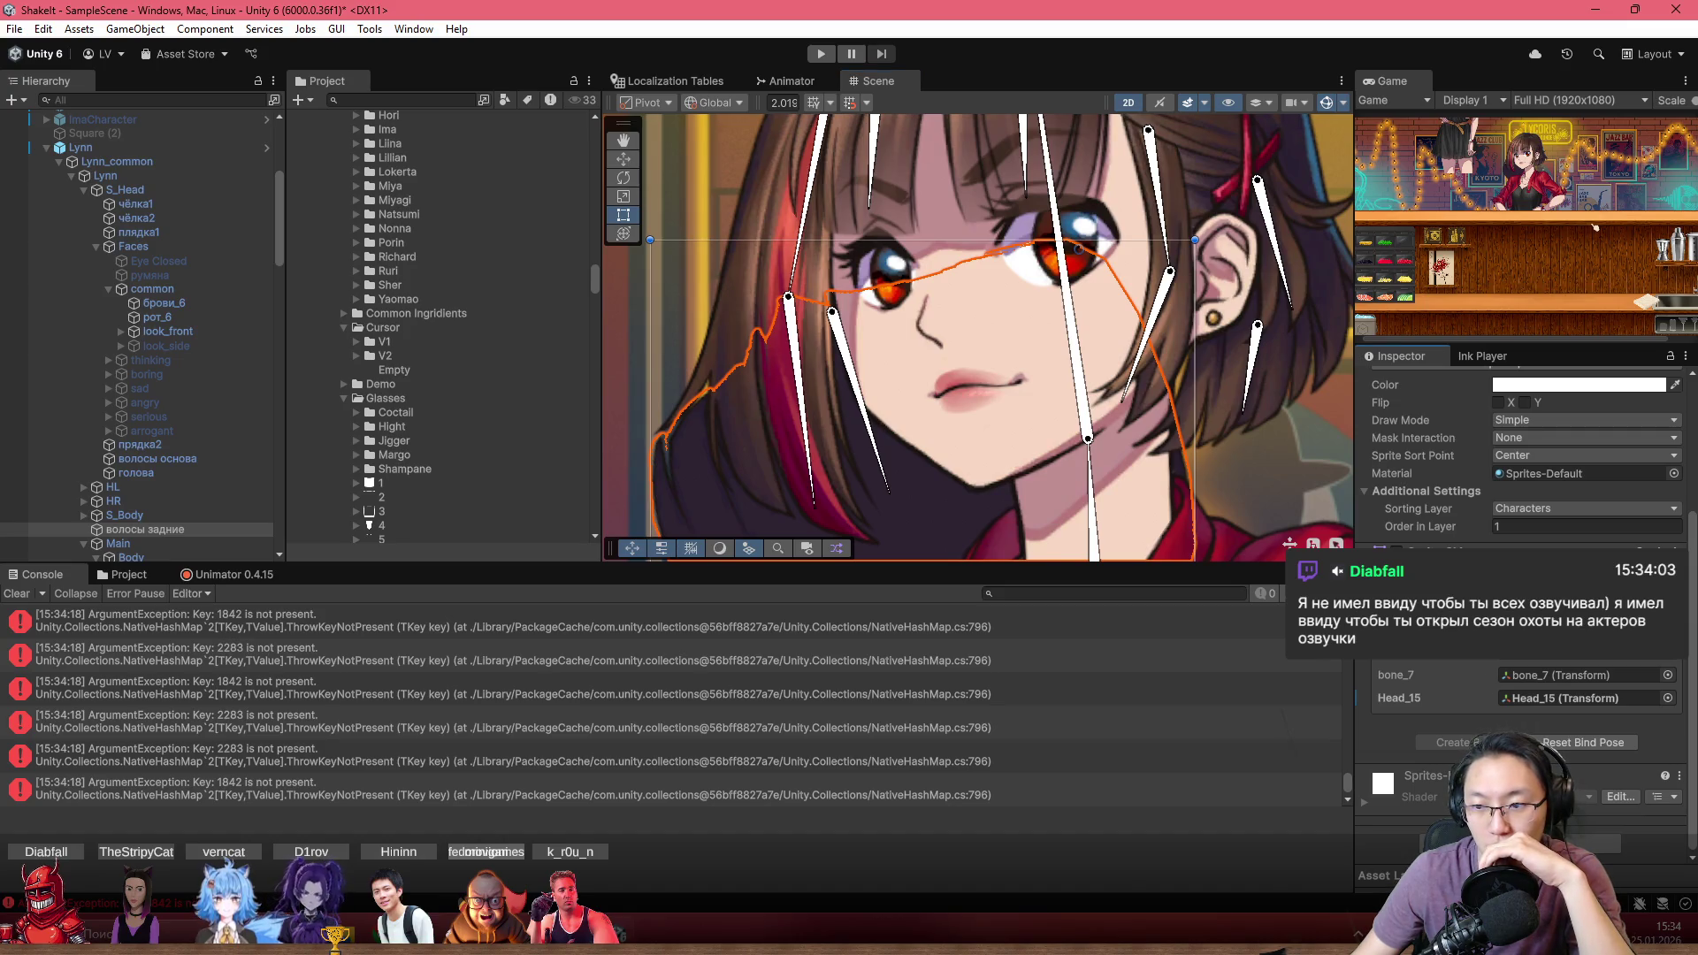
key(Delete)
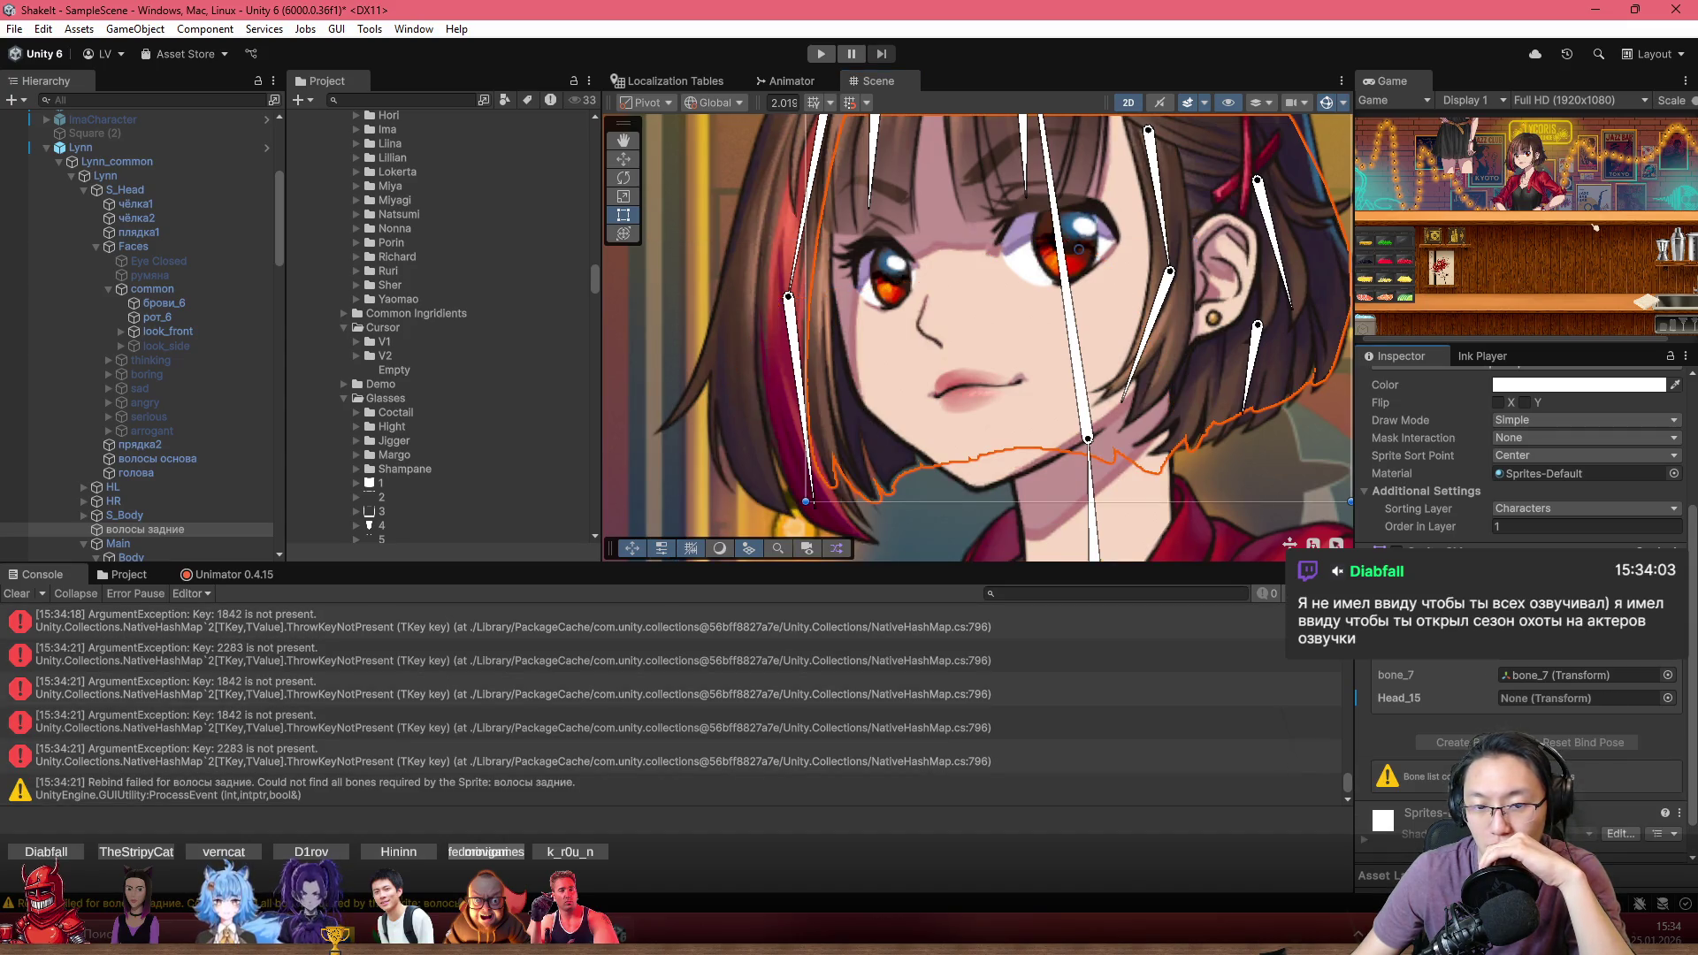
click(16, 593)
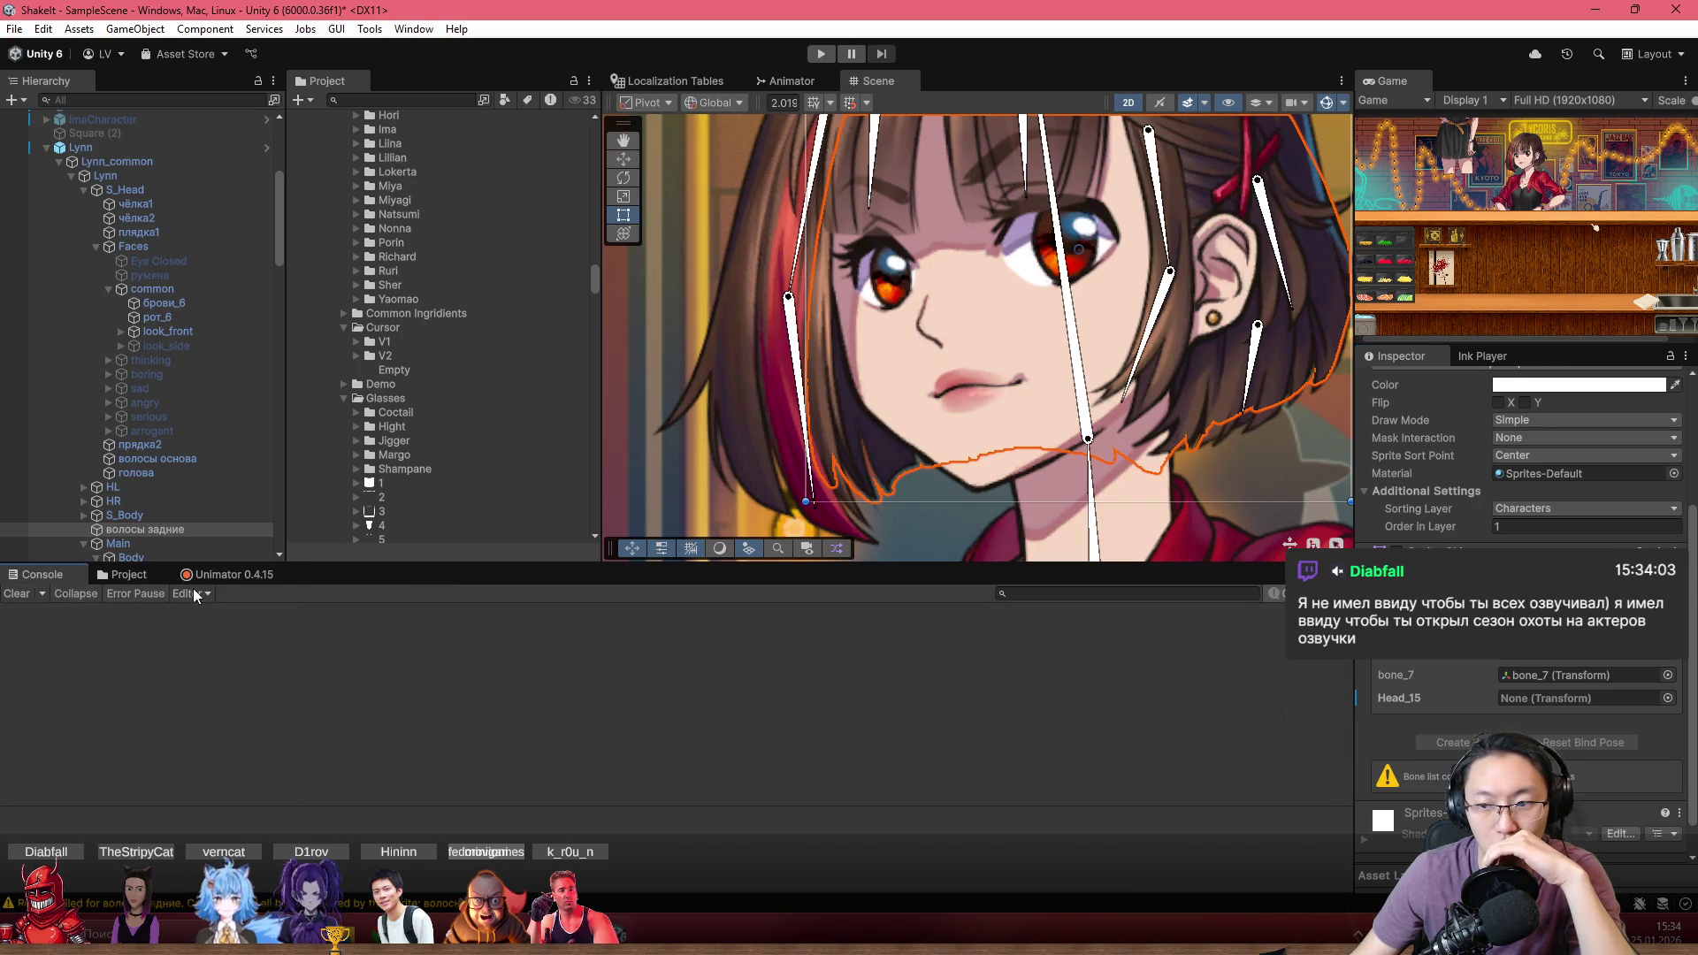
Uncheck Always Update, toggle Auto Rebind on and off, and dismiss the bone picker unchosen
click(1551, 699)
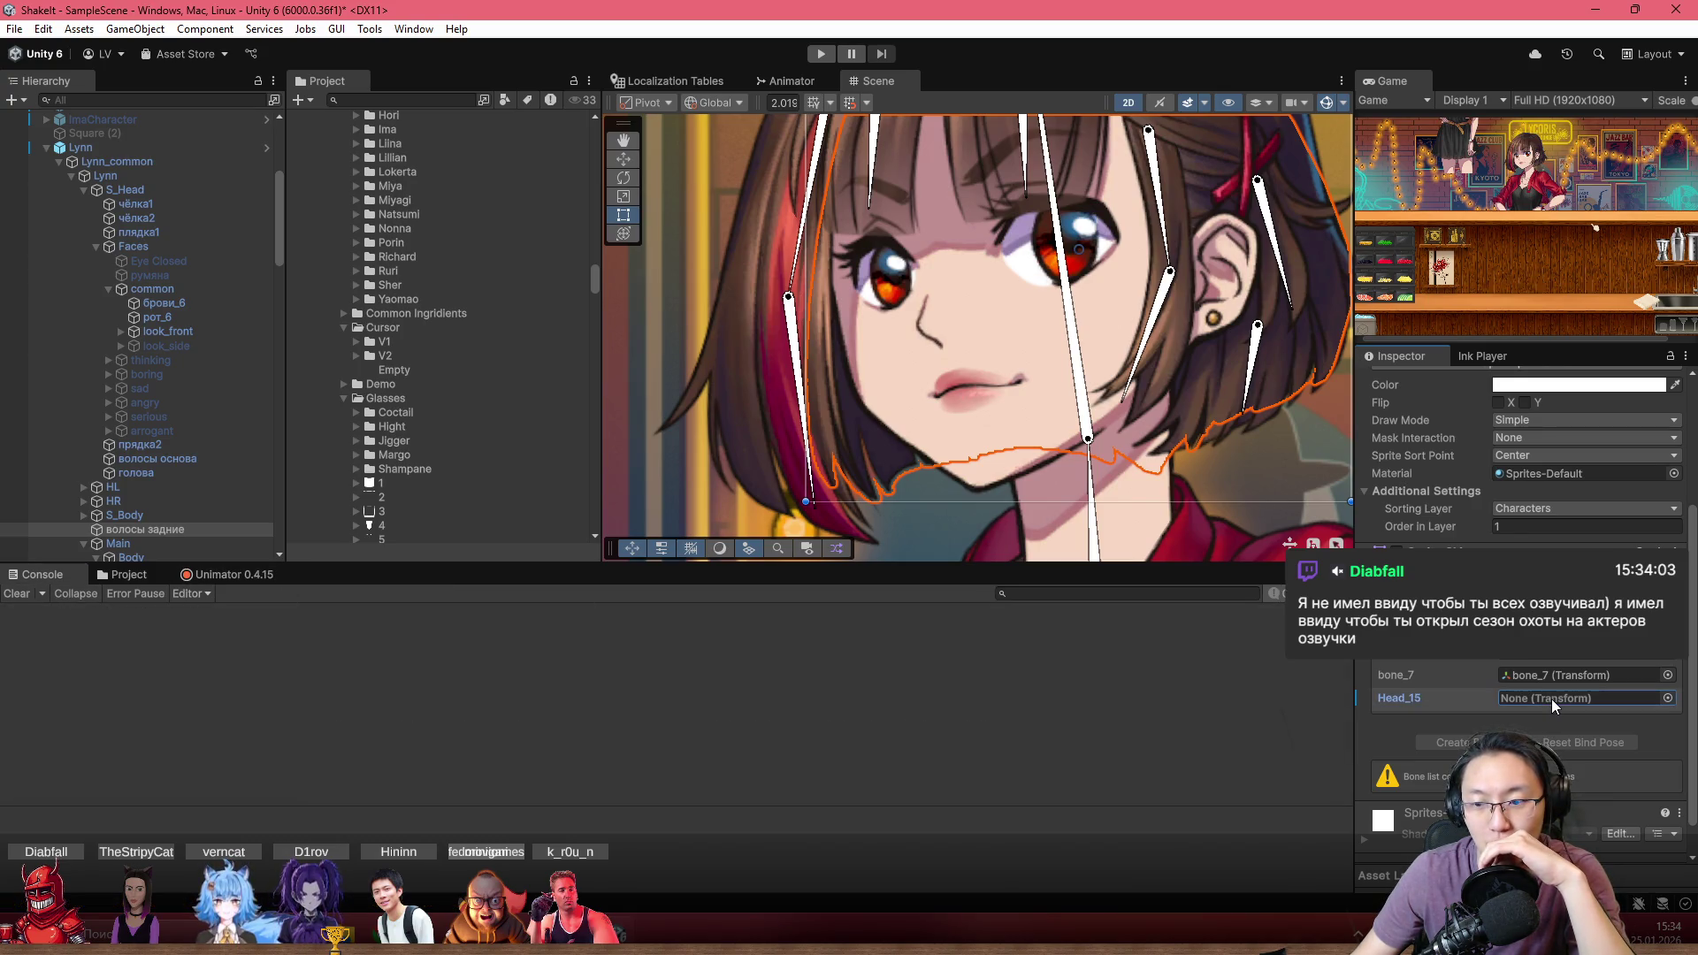
scroll(1532, 714, down, 2)
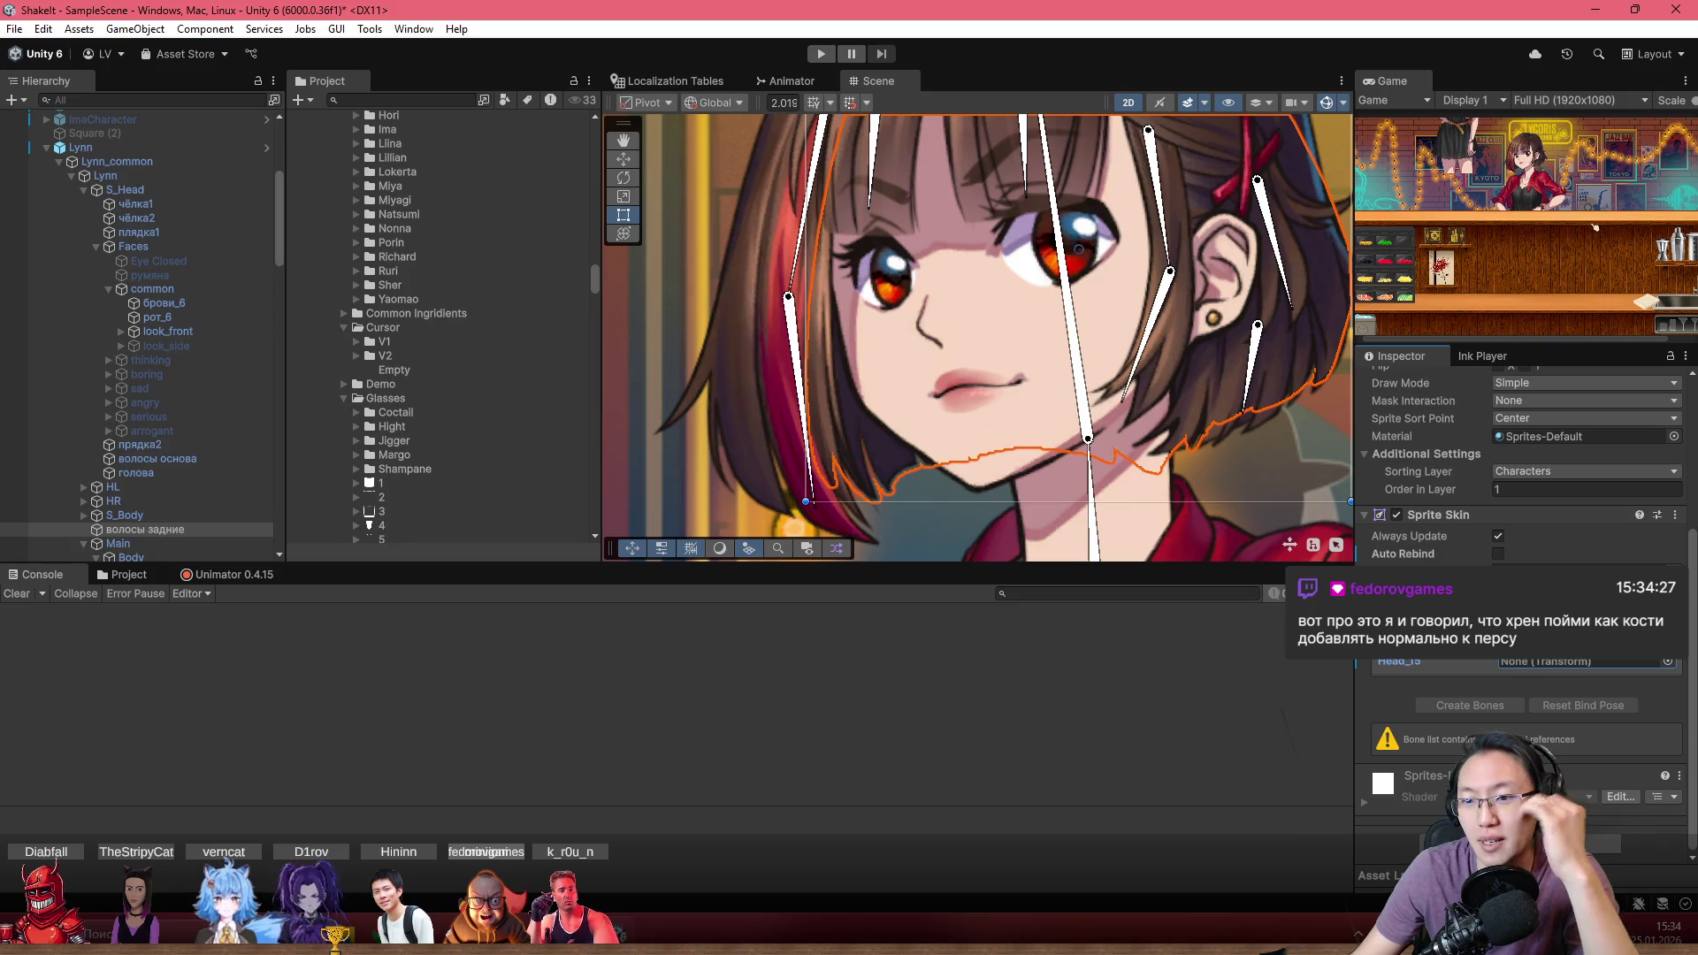
click(1498, 537)
click(1498, 554)
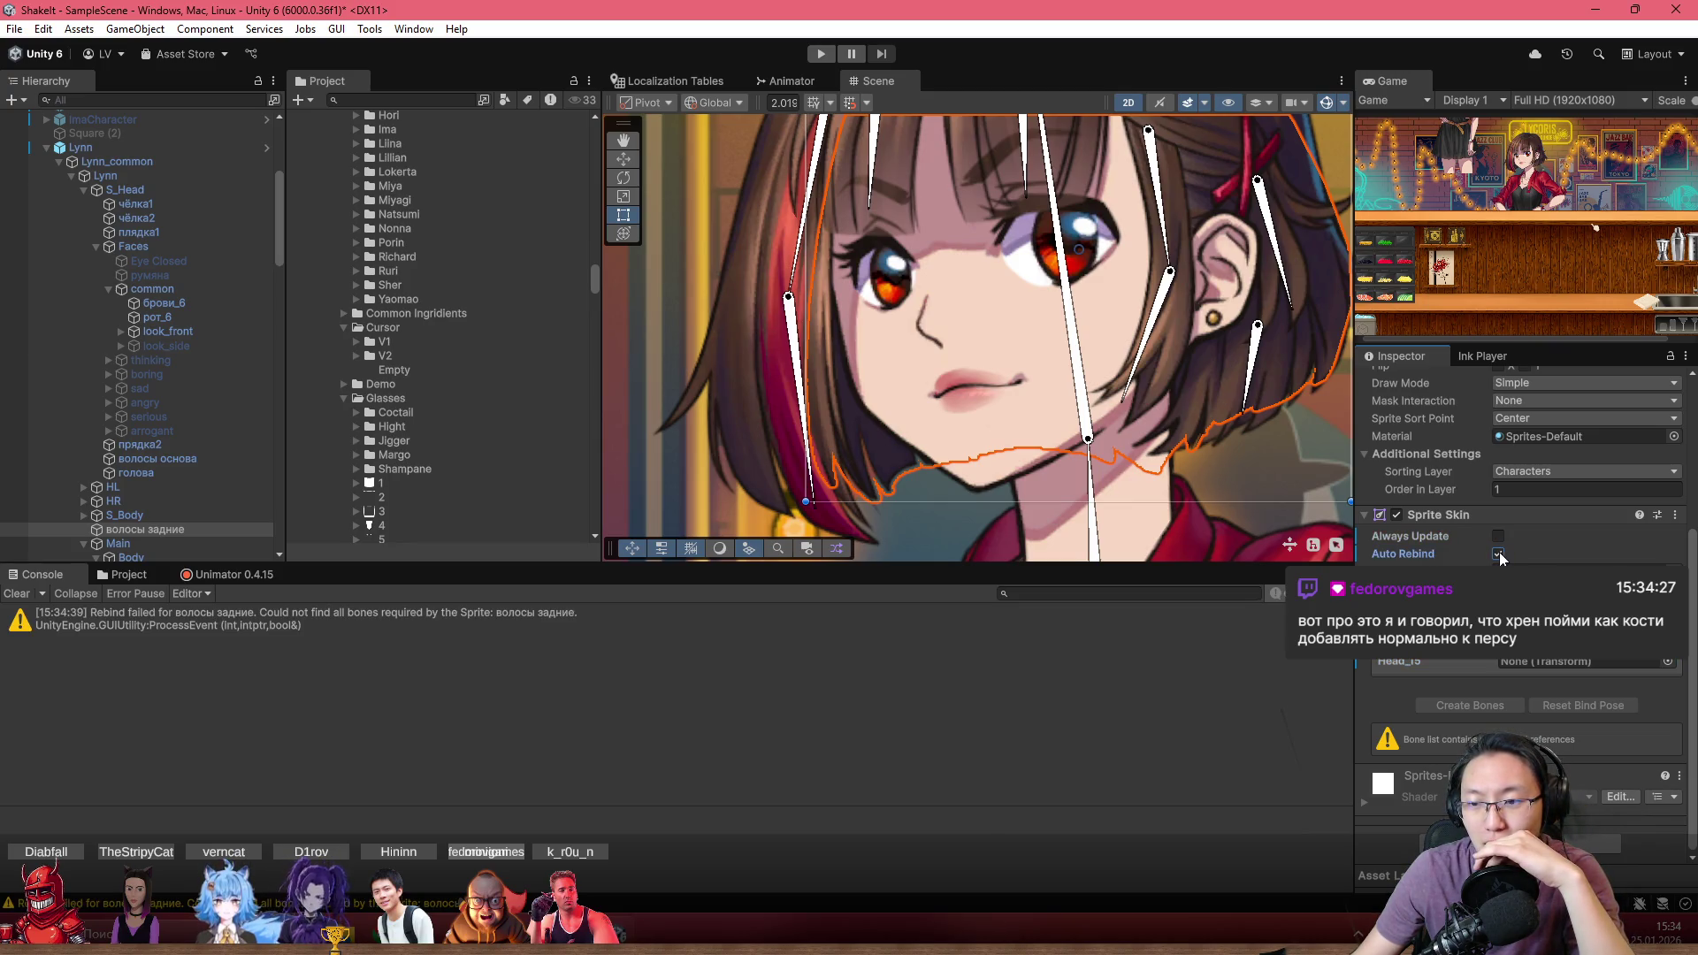
click(1498, 555)
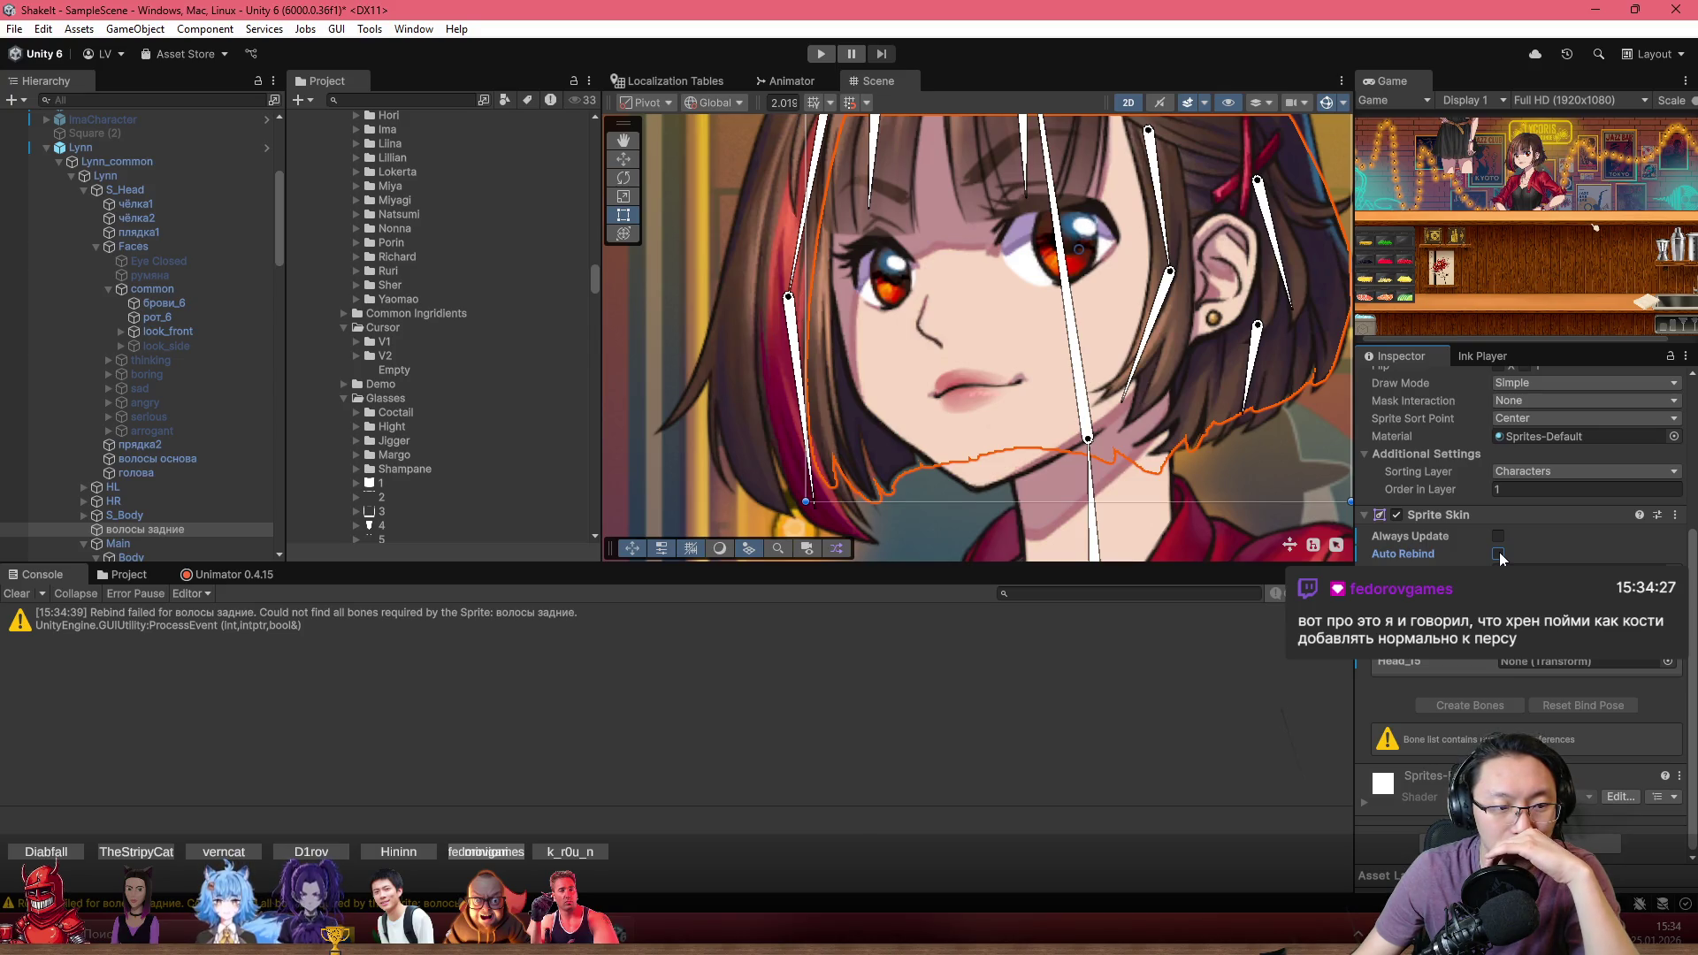
click(1572, 663)
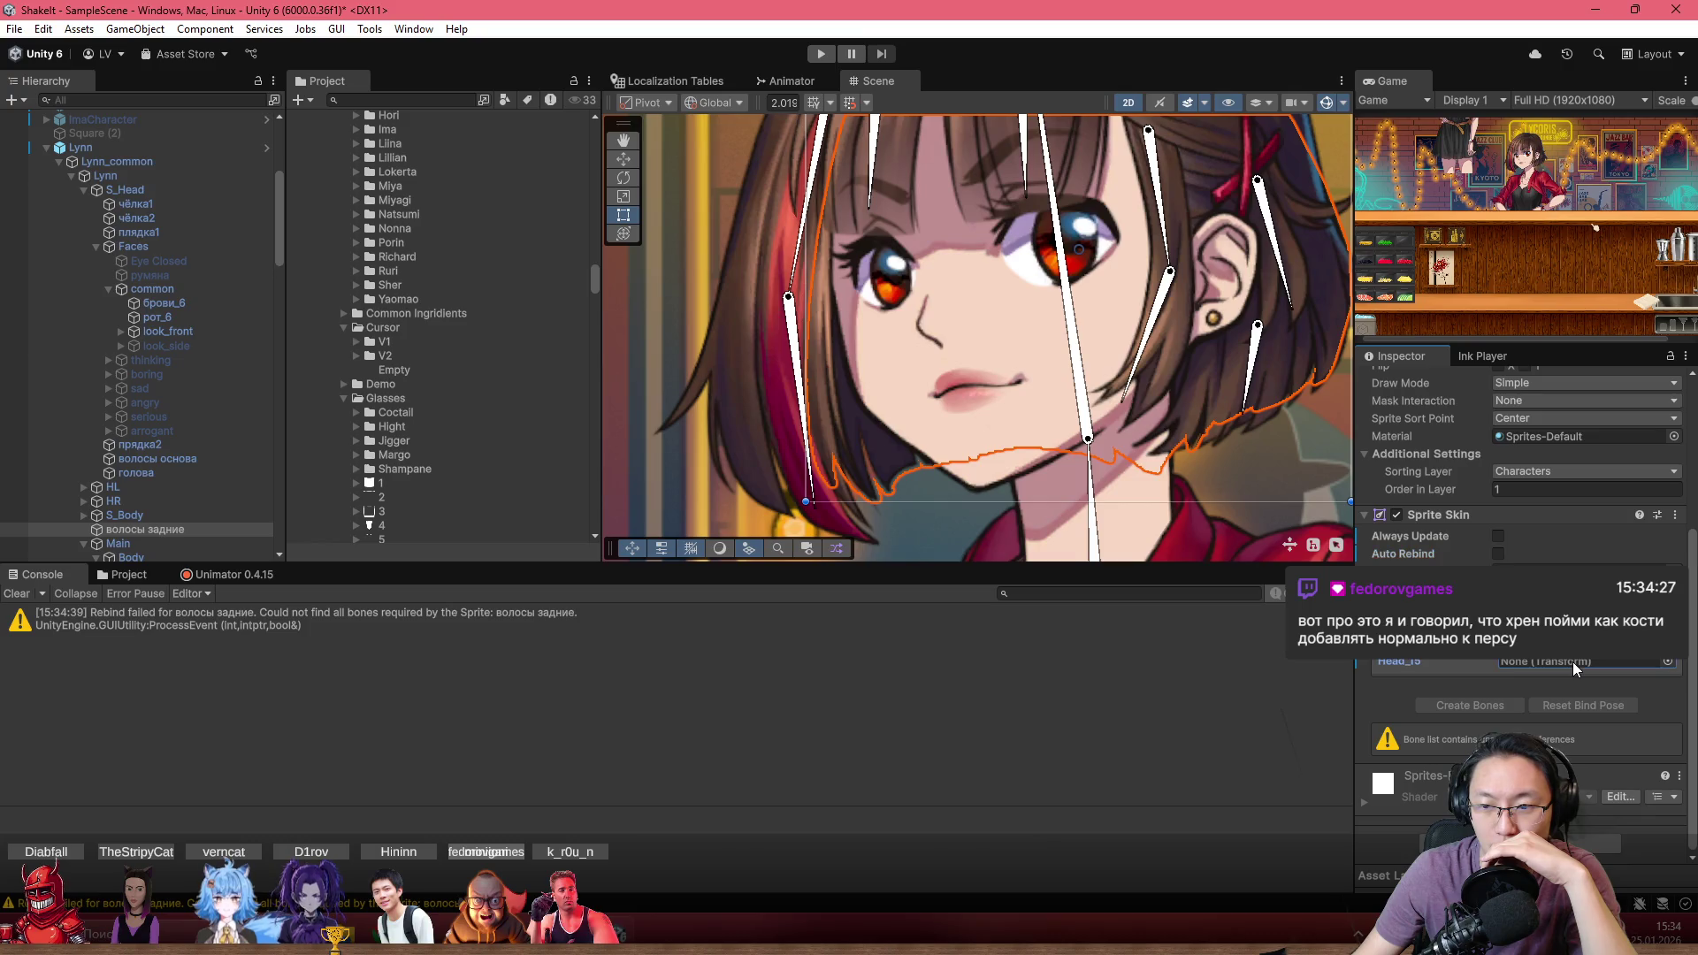
click(1668, 662)
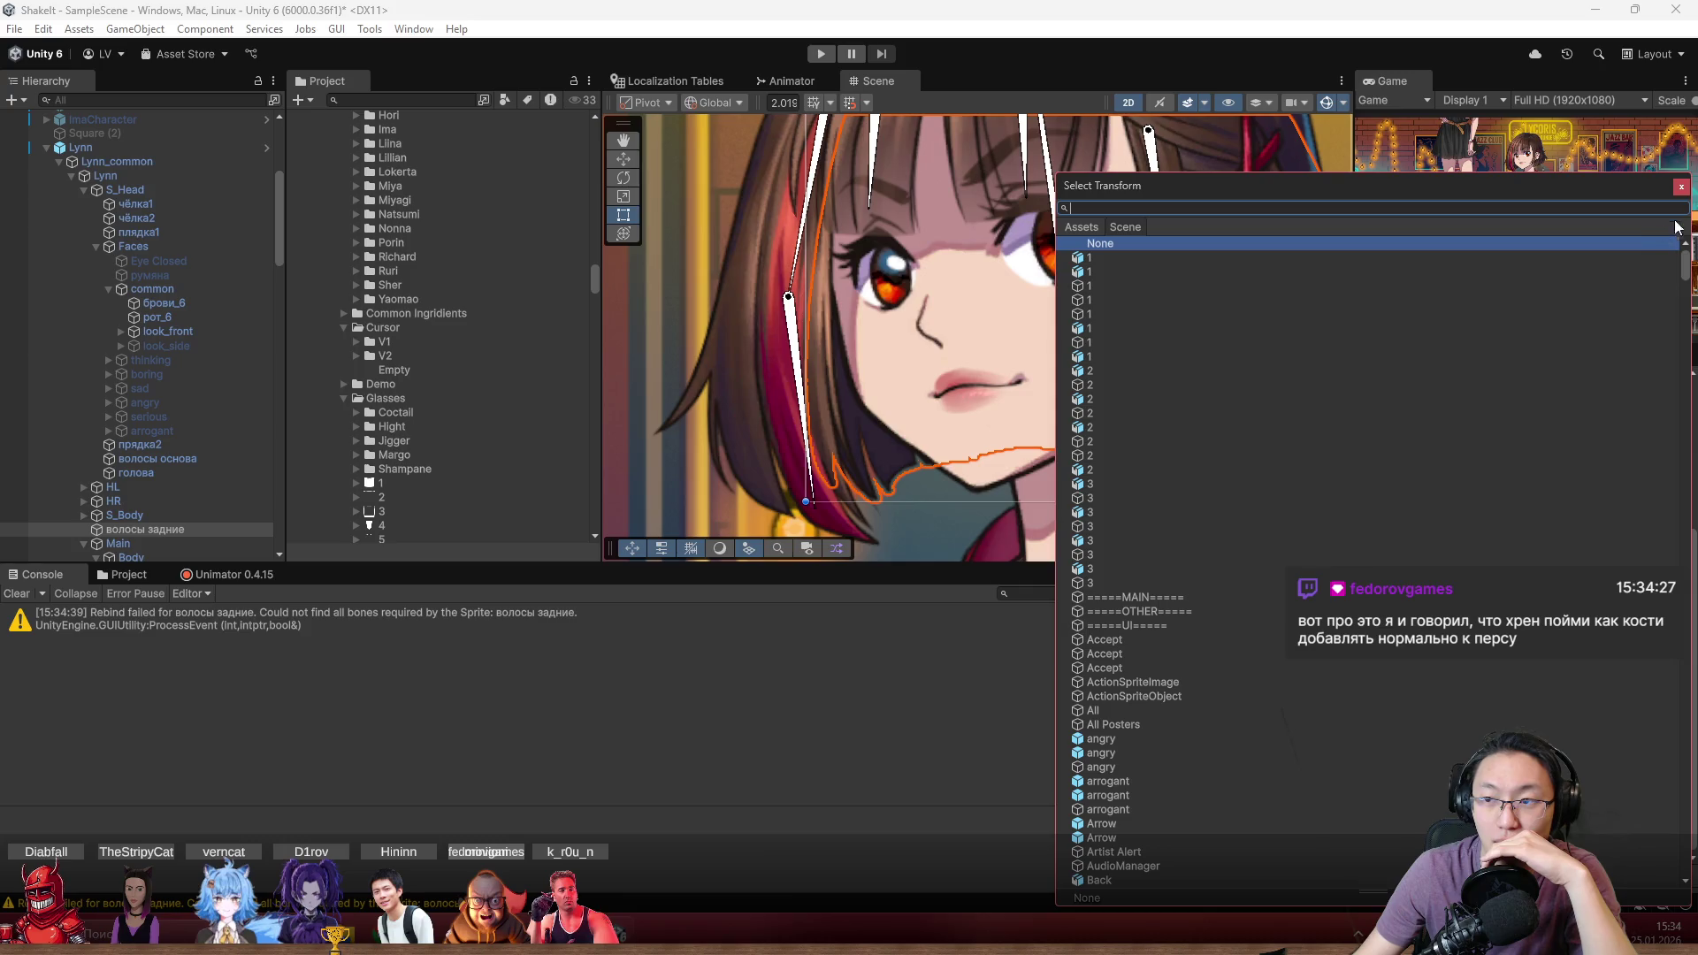
click(1681, 188)
scroll(153, 476, down, 5)
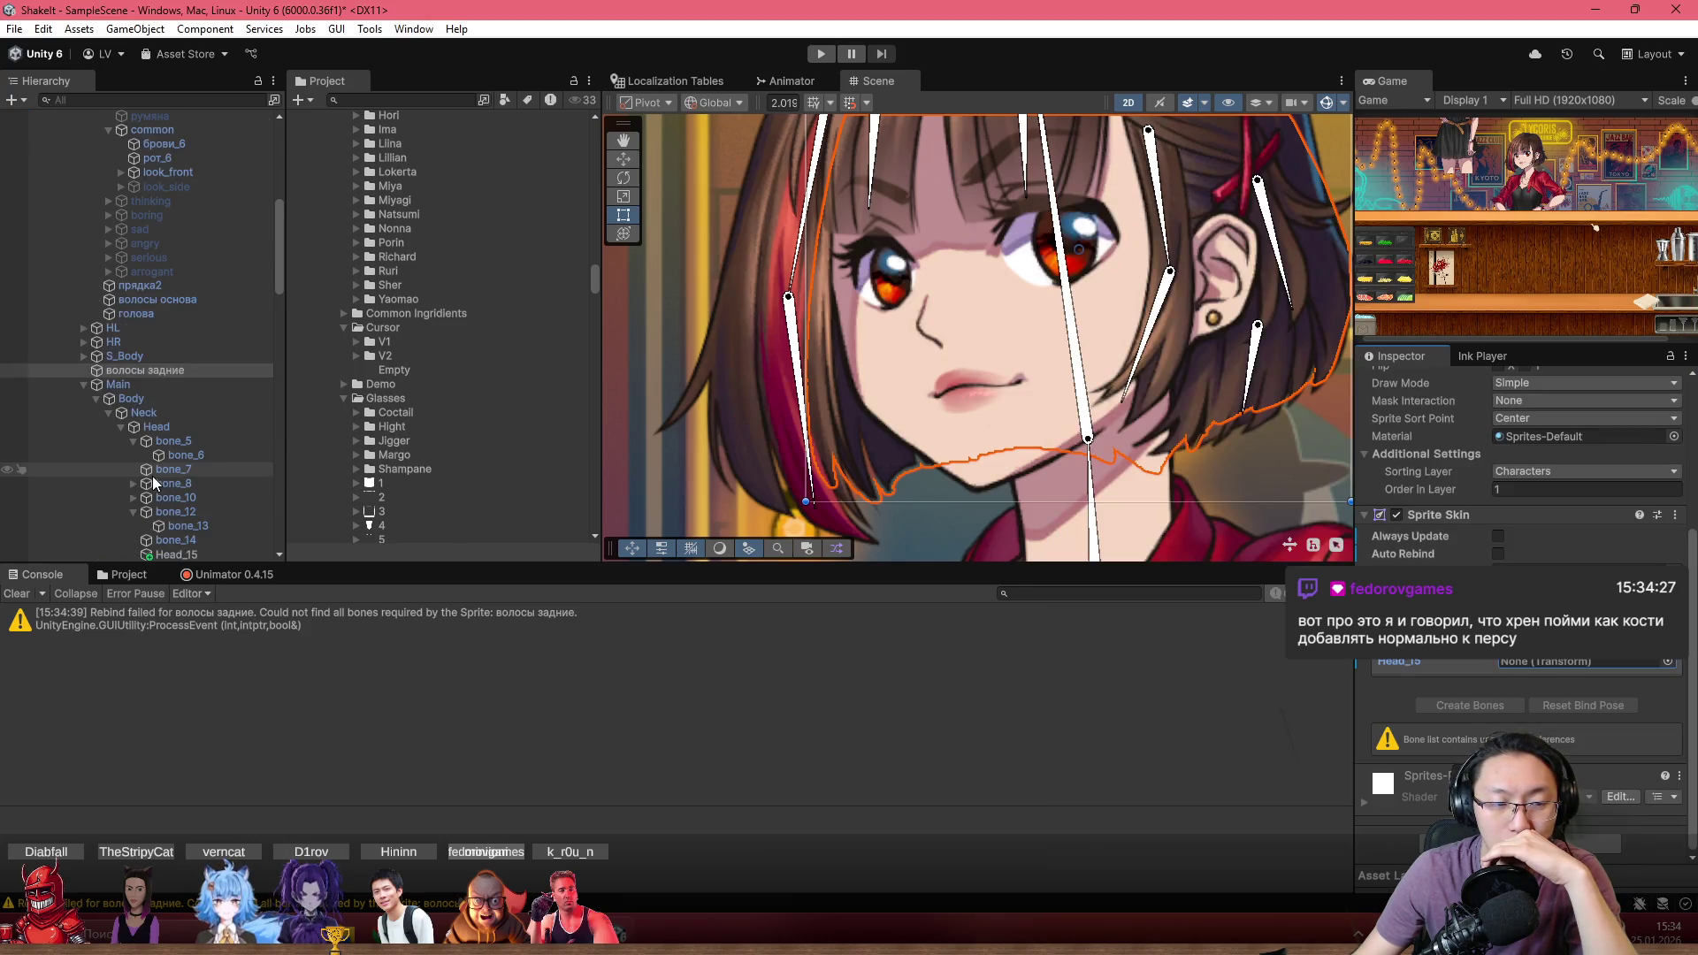
scroll(159, 460, down, 2)
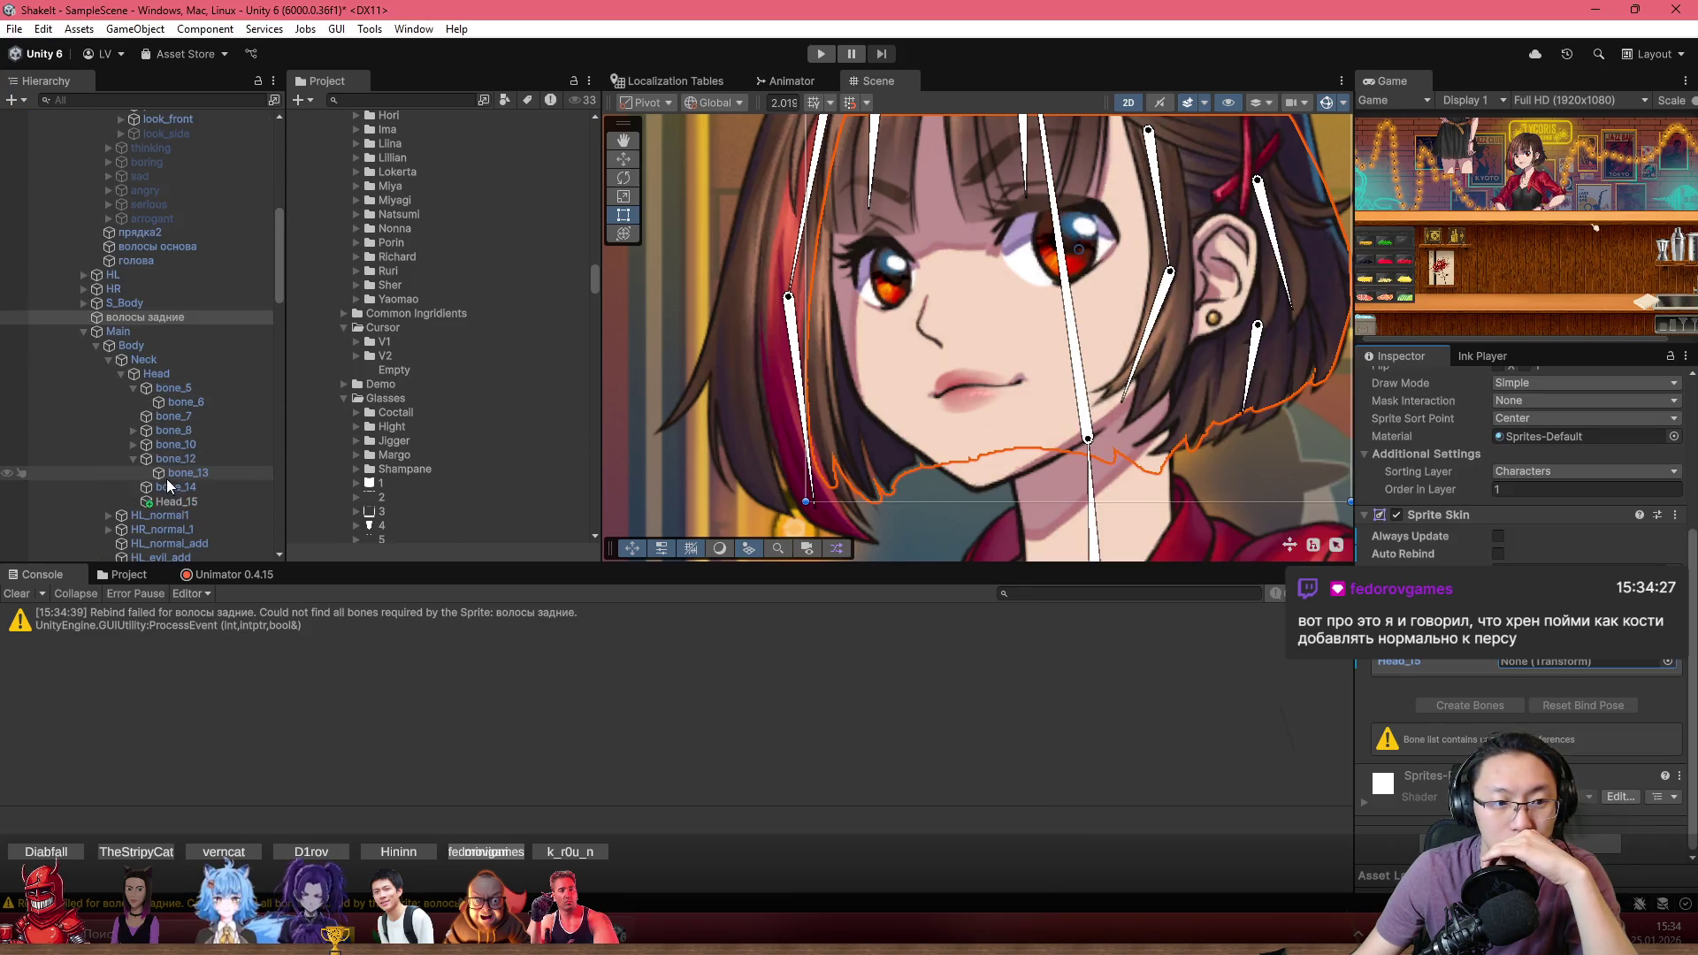
click(180, 502)
Apply all unsaved overrides to the Lynn prefab
scroll(132, 398, up, 8)
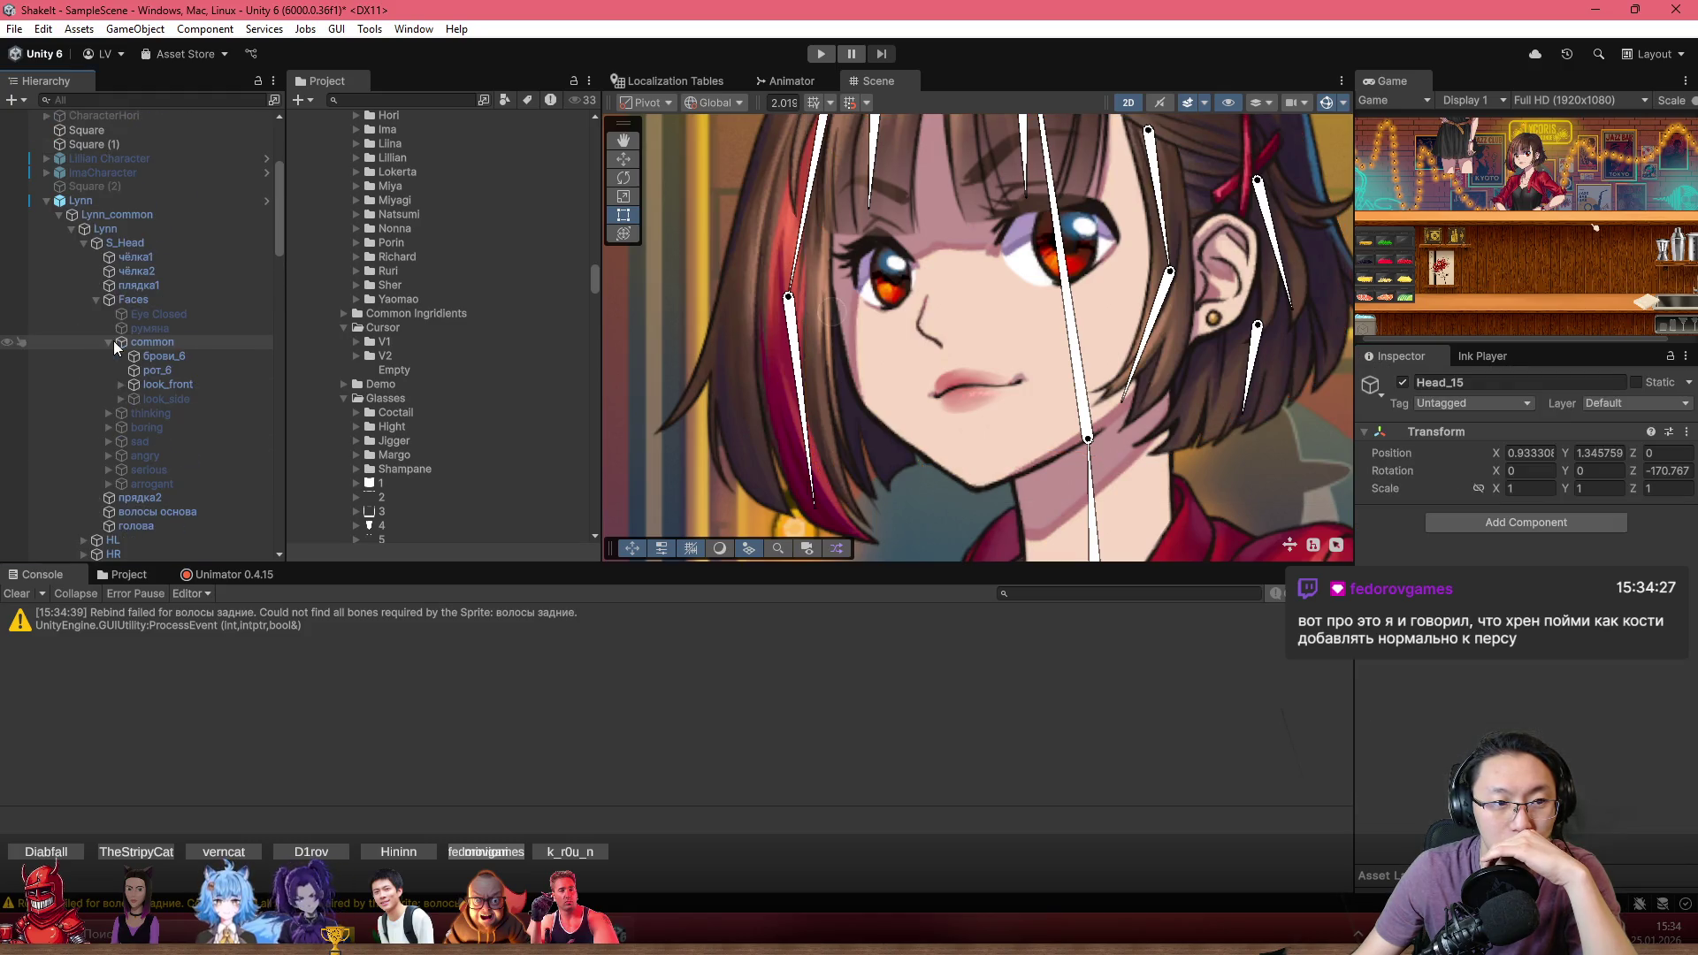
click(88, 201)
click(1459, 452)
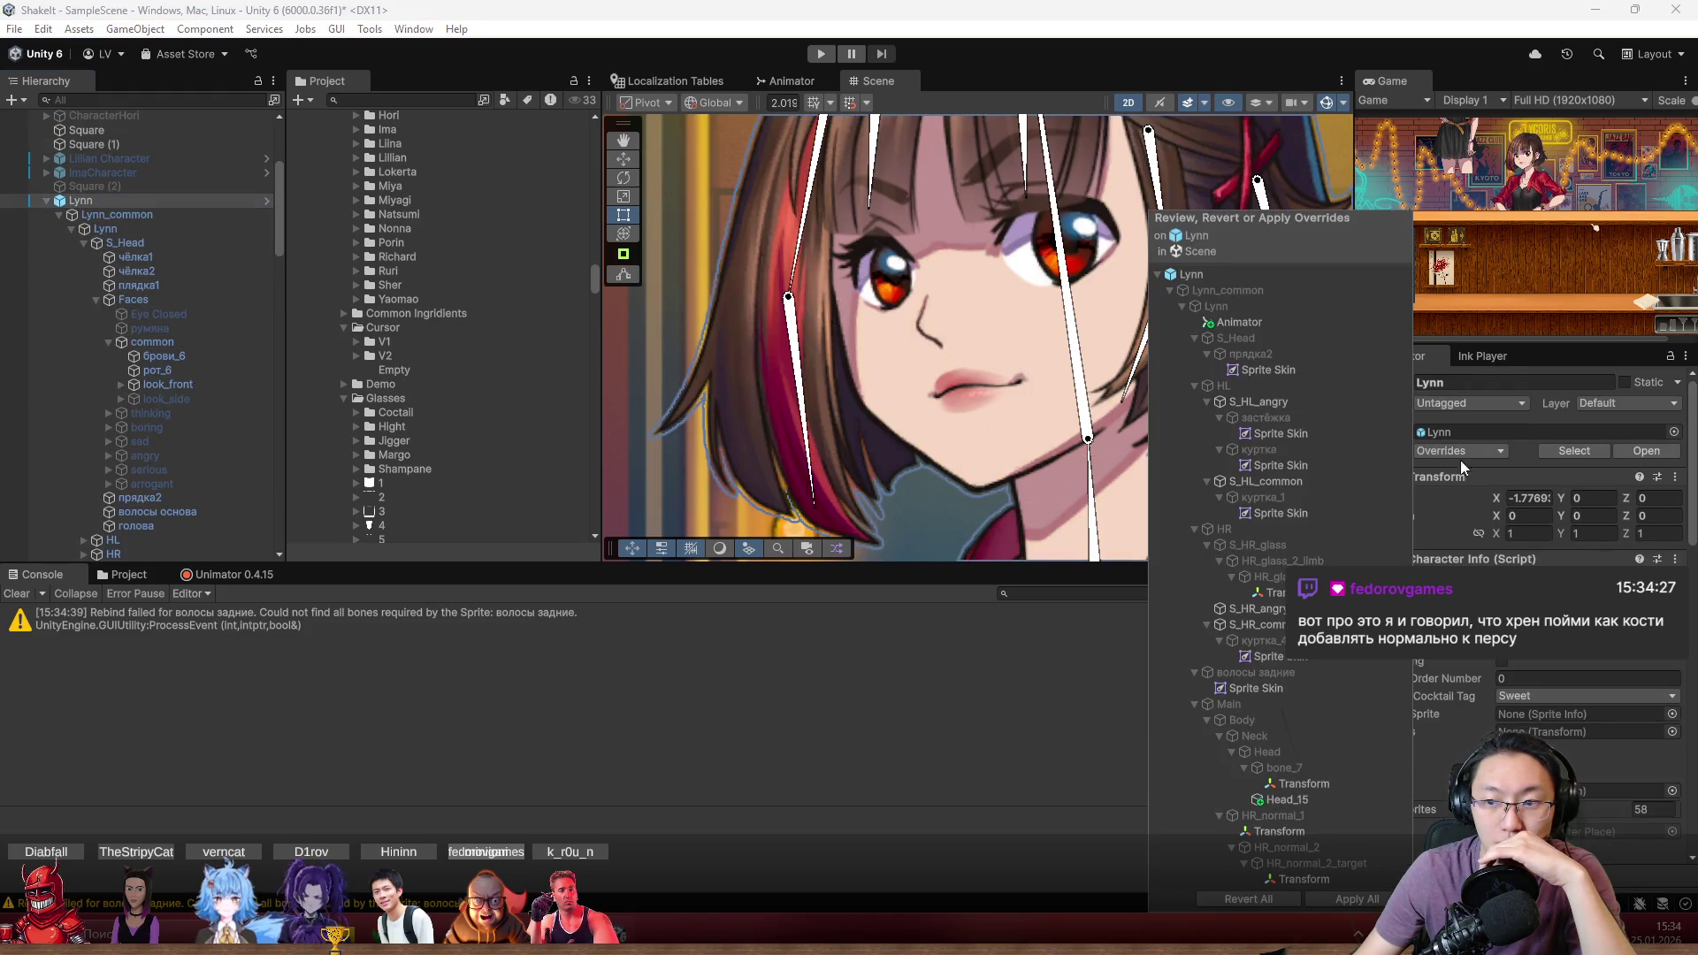
click(1335, 899)
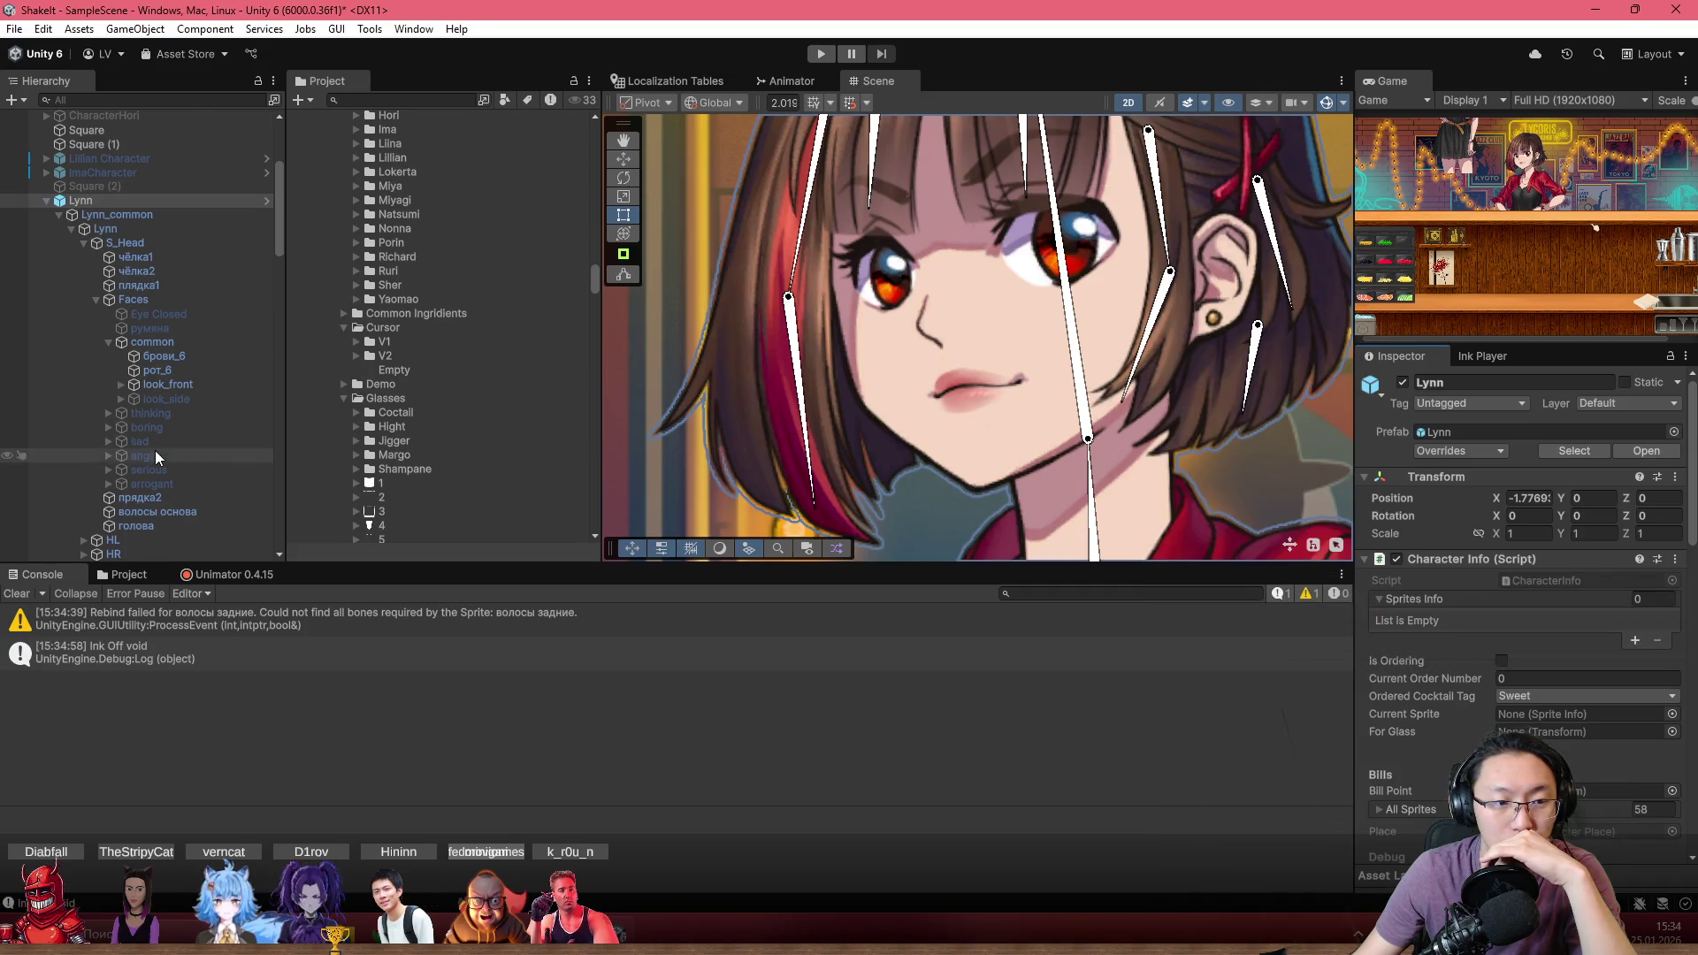
Inspect Lynn's bone chain from Head_15 up through Head, Neck, Body and Main, then S_Head
scroll(156, 455, down, 5)
scroll(157, 468, down, 3)
click(198, 443)
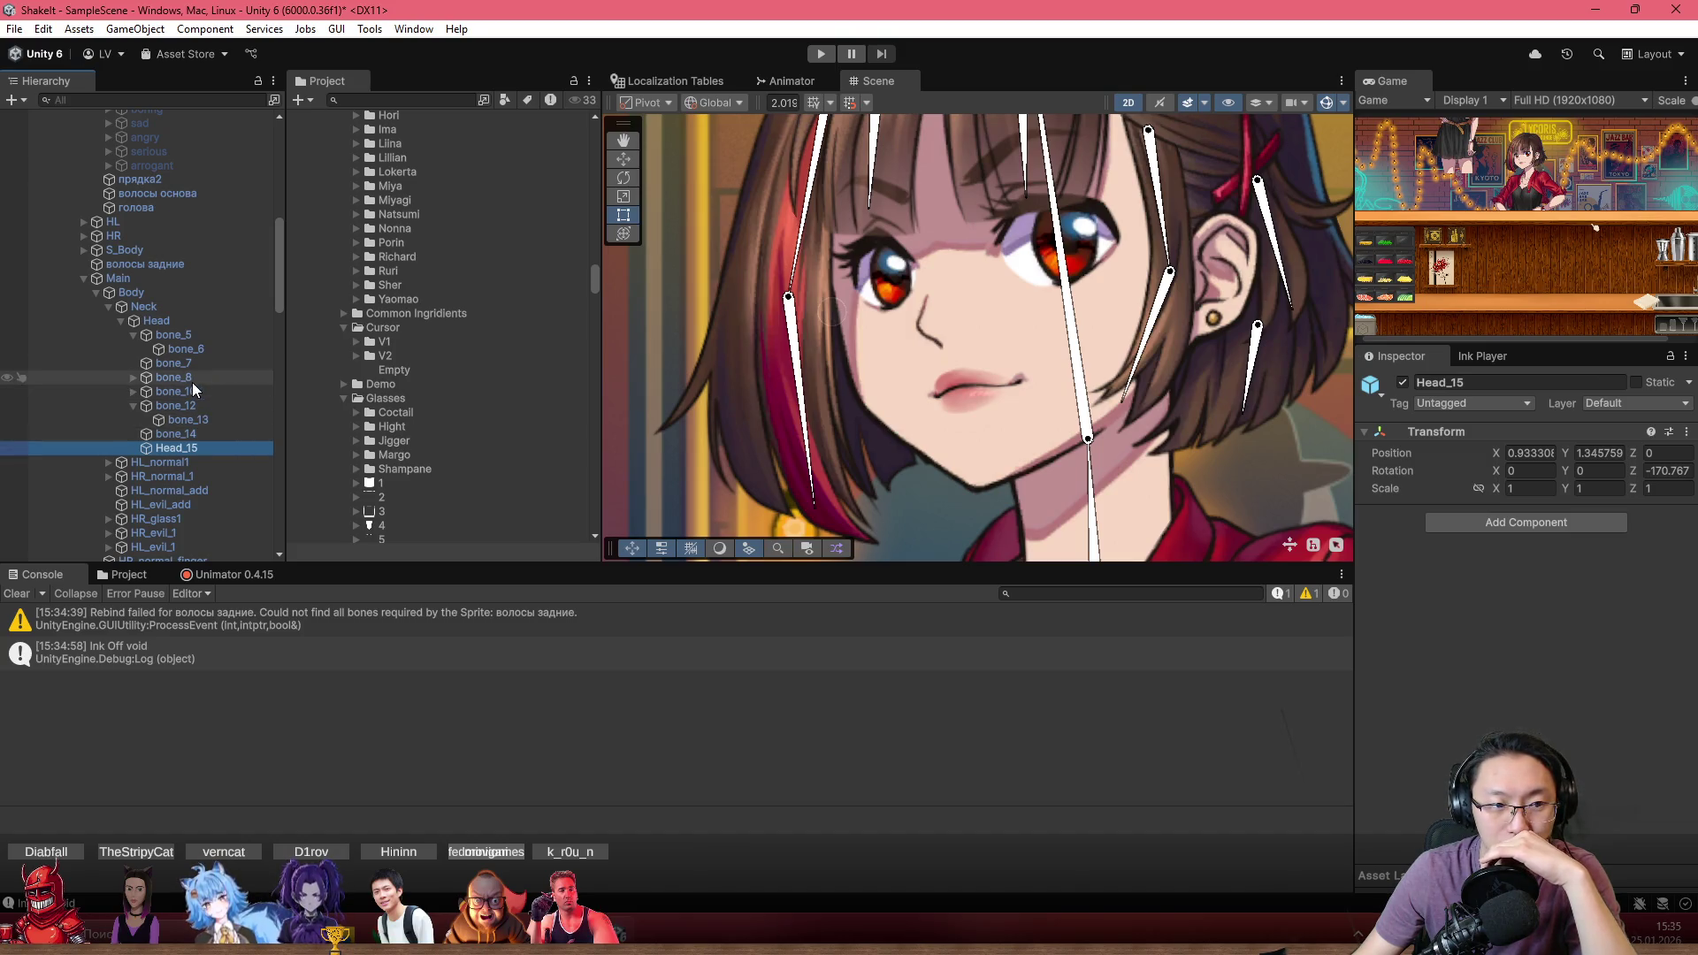
click(155, 320)
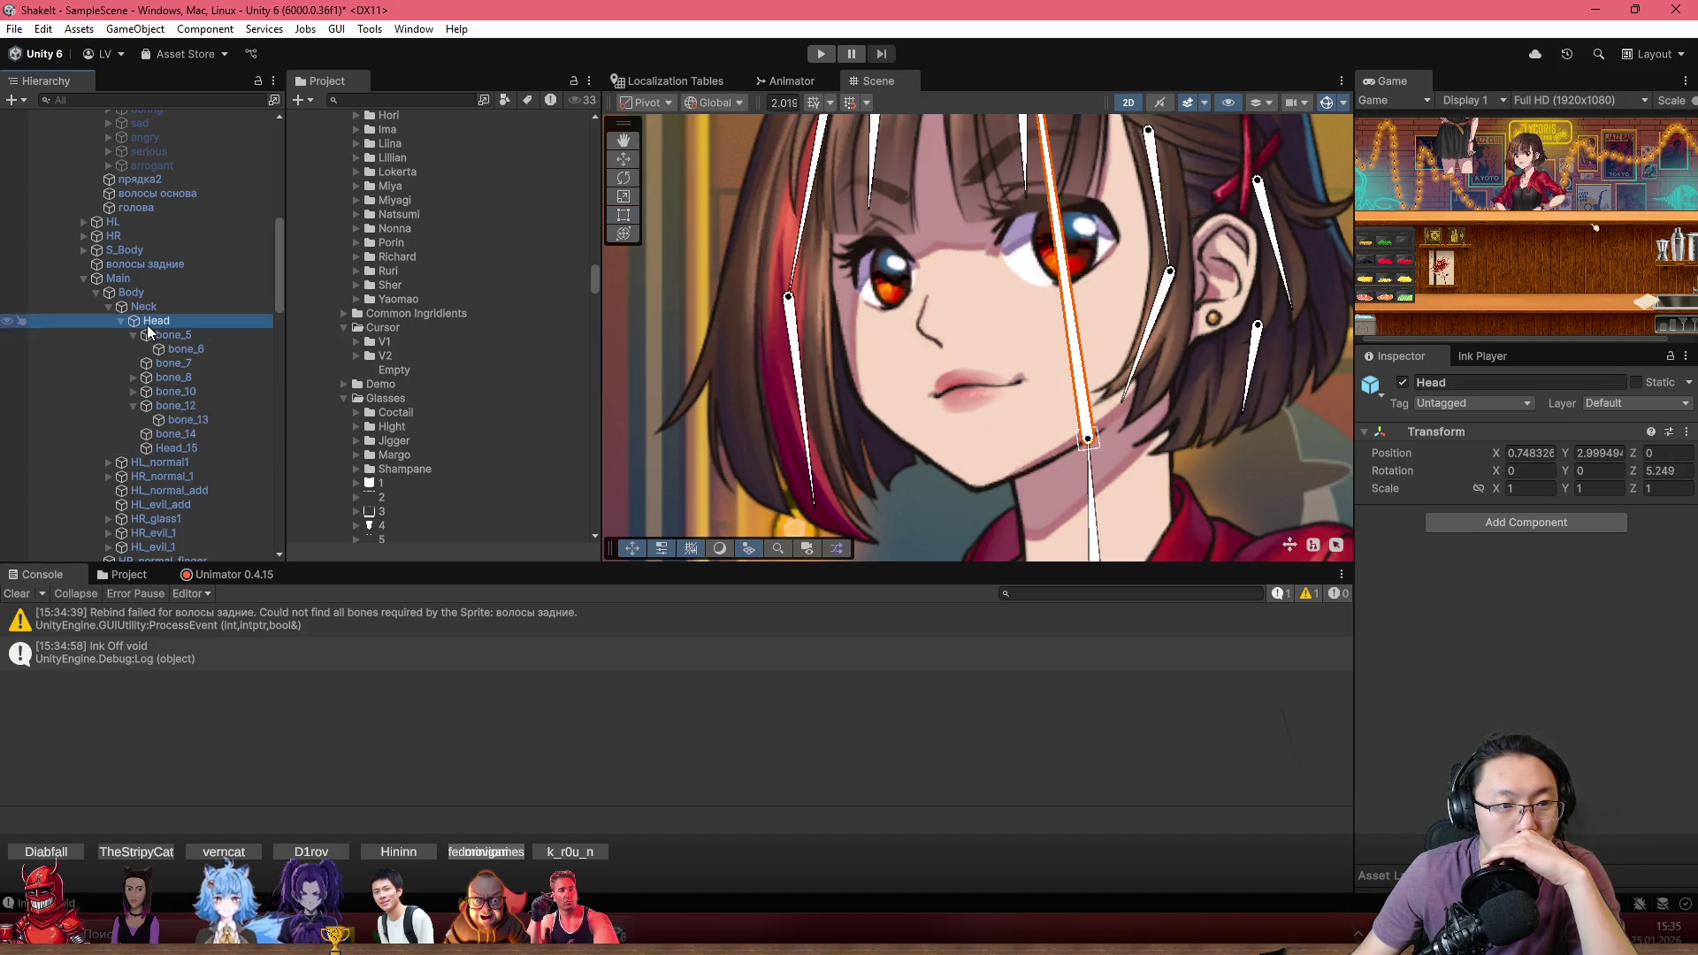
click(144, 306)
click(133, 291)
click(145, 279)
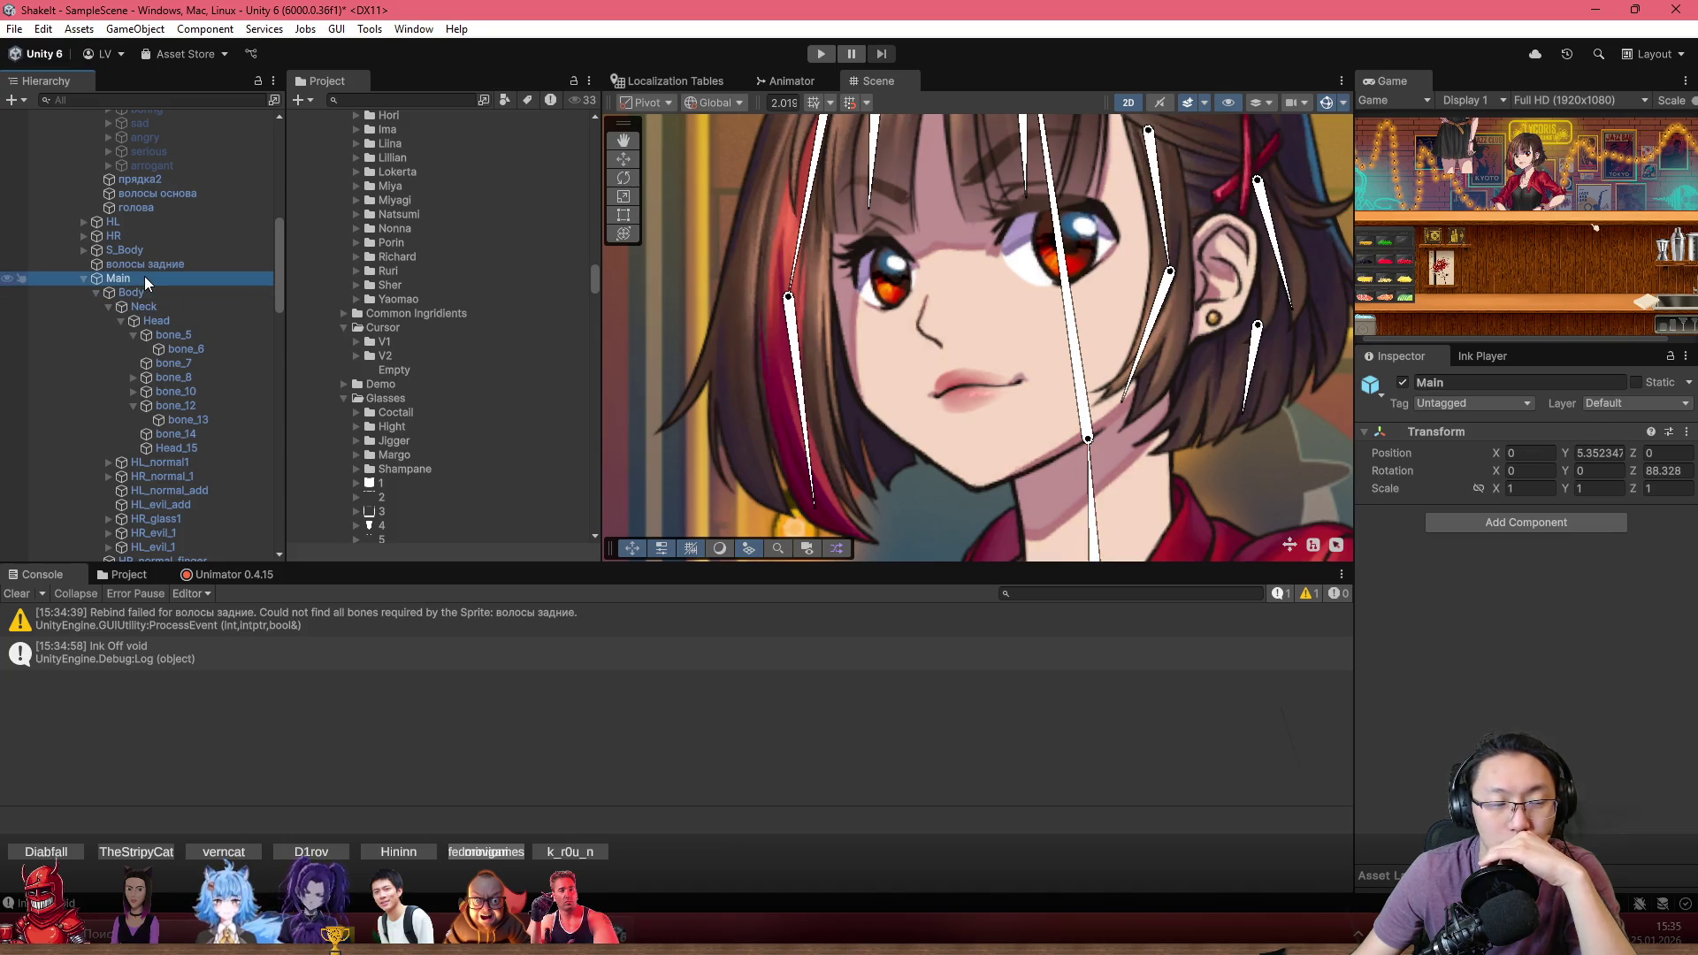
scroll(150, 292, up, 8)
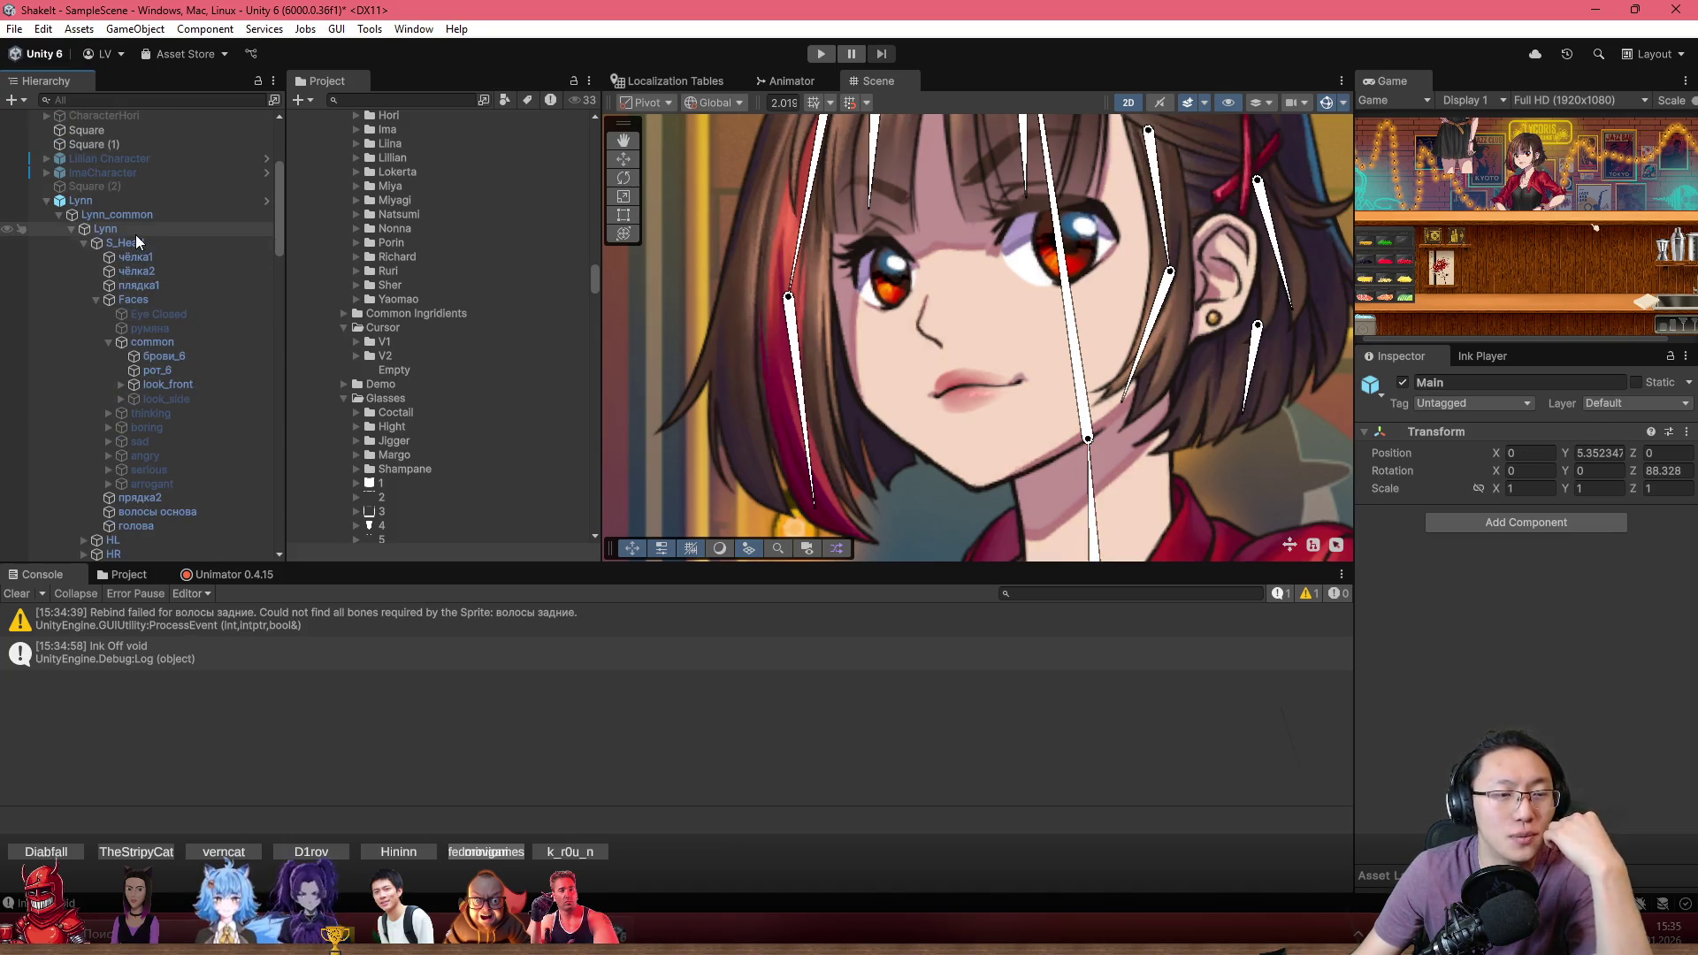
click(135, 234)
scroll(1478, 552, down, 3)
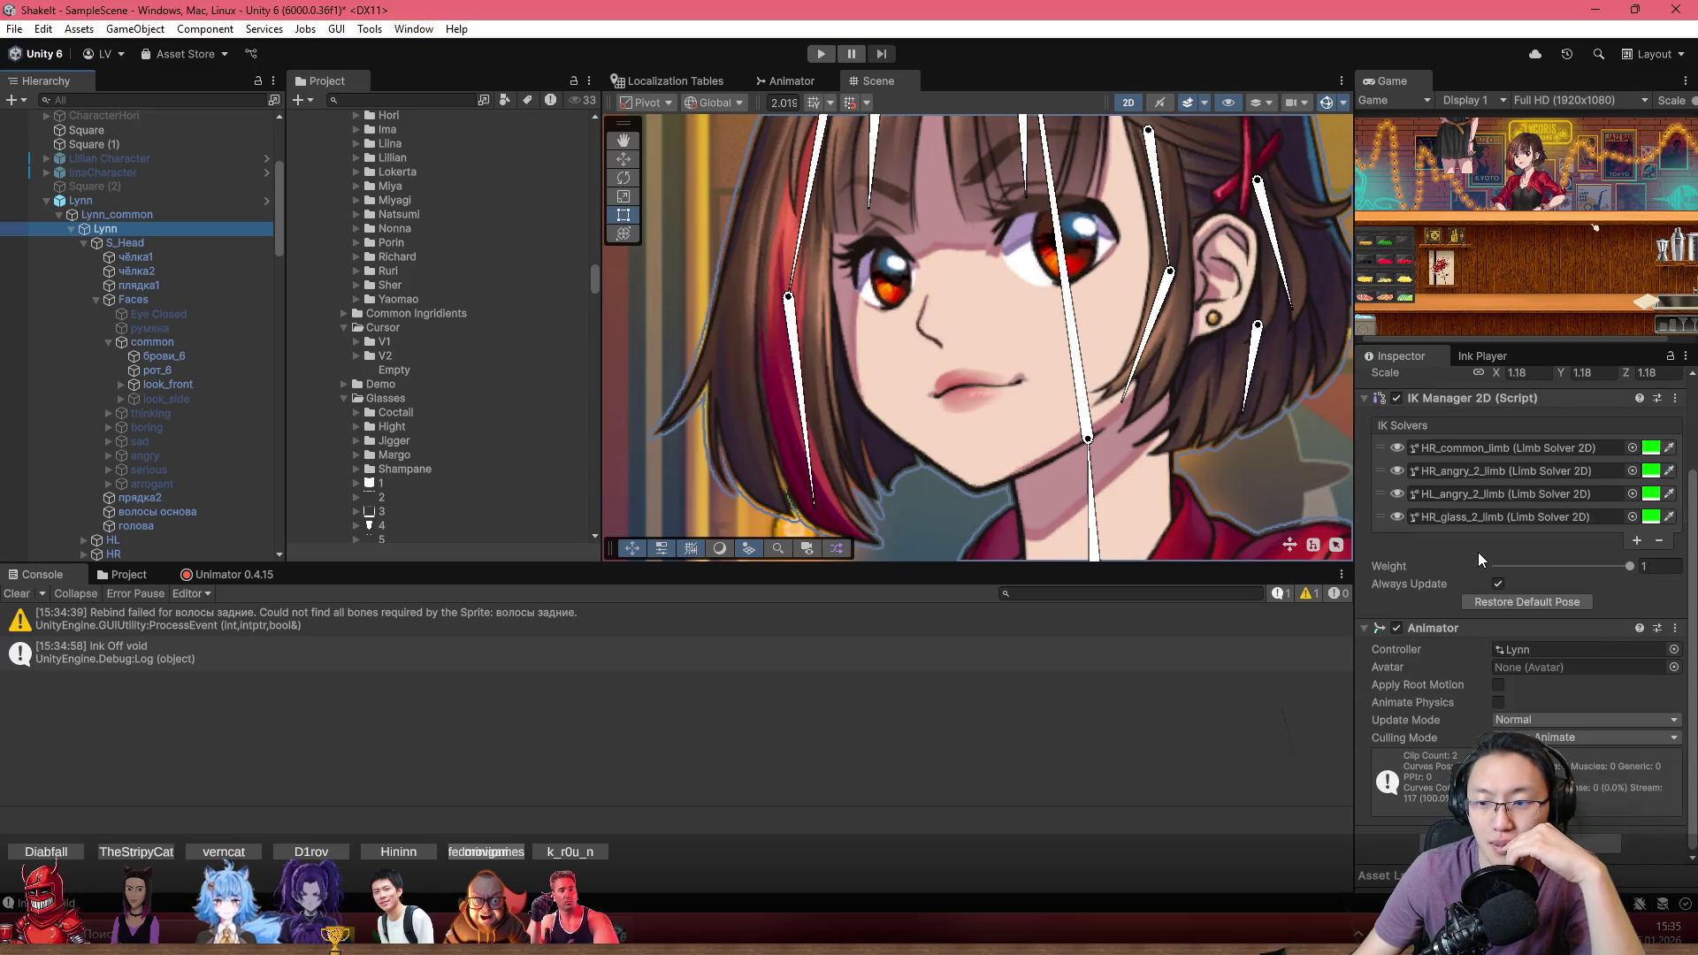
scroll(1546, 596, up, 2)
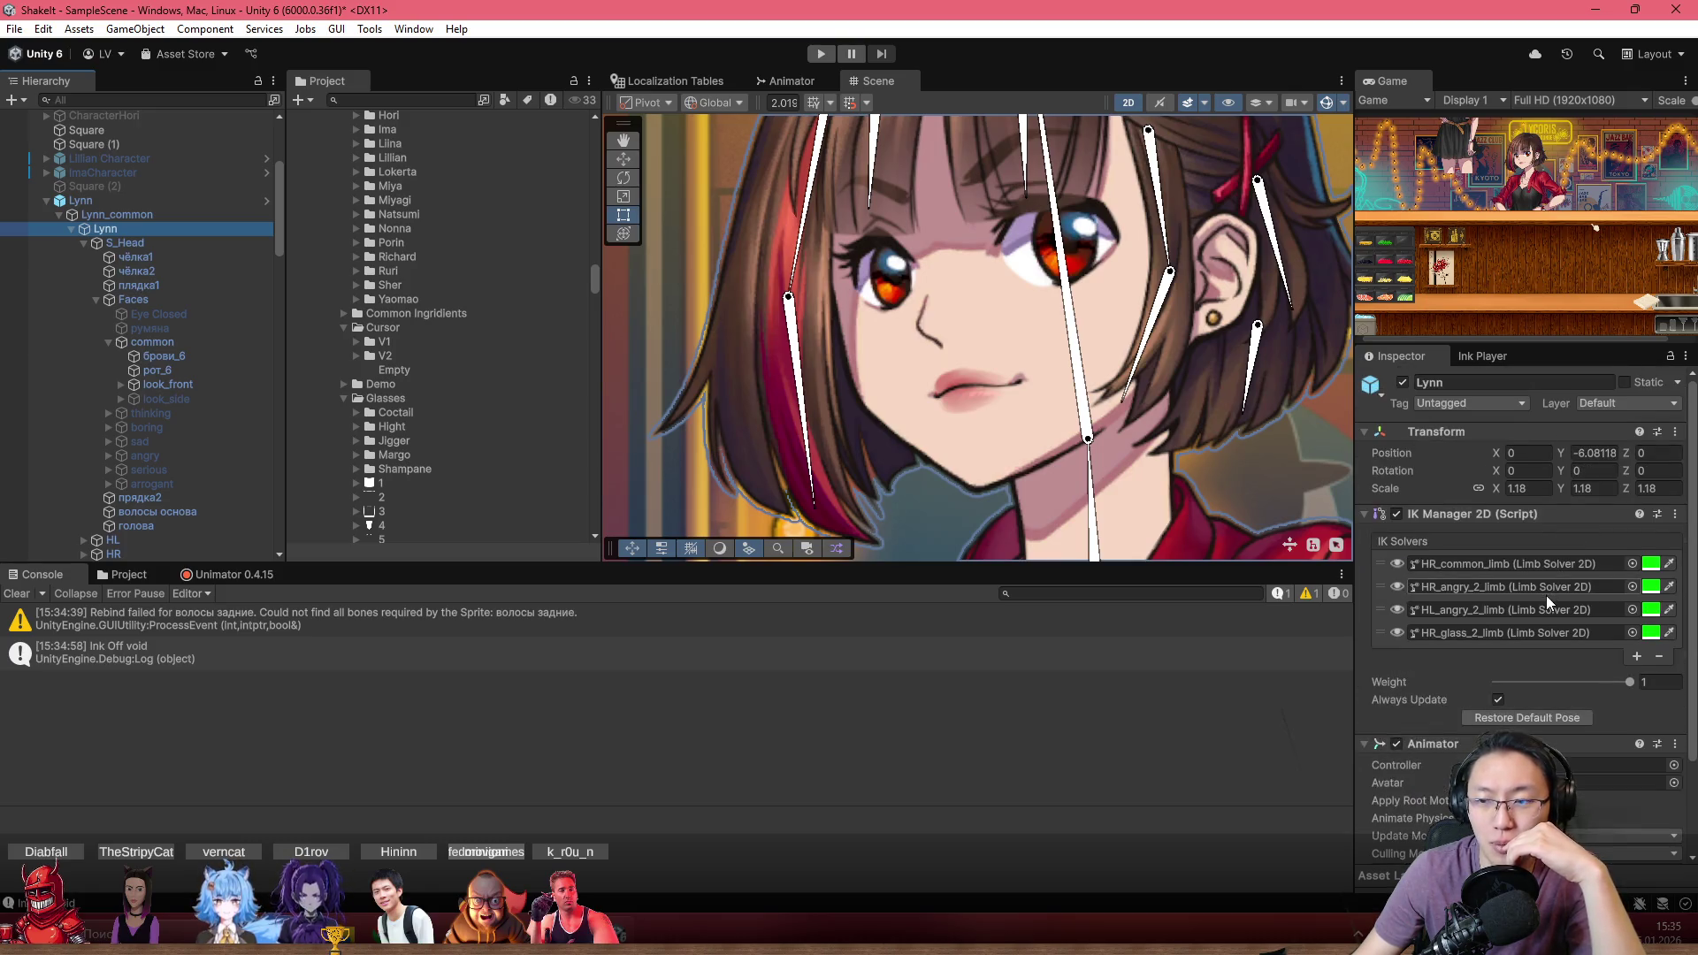
click(155, 241)
In the Project panel, select Lynn.psb in _Lynn, unfold its sub-assets and inspect Lynn Skeleton
click(129, 574)
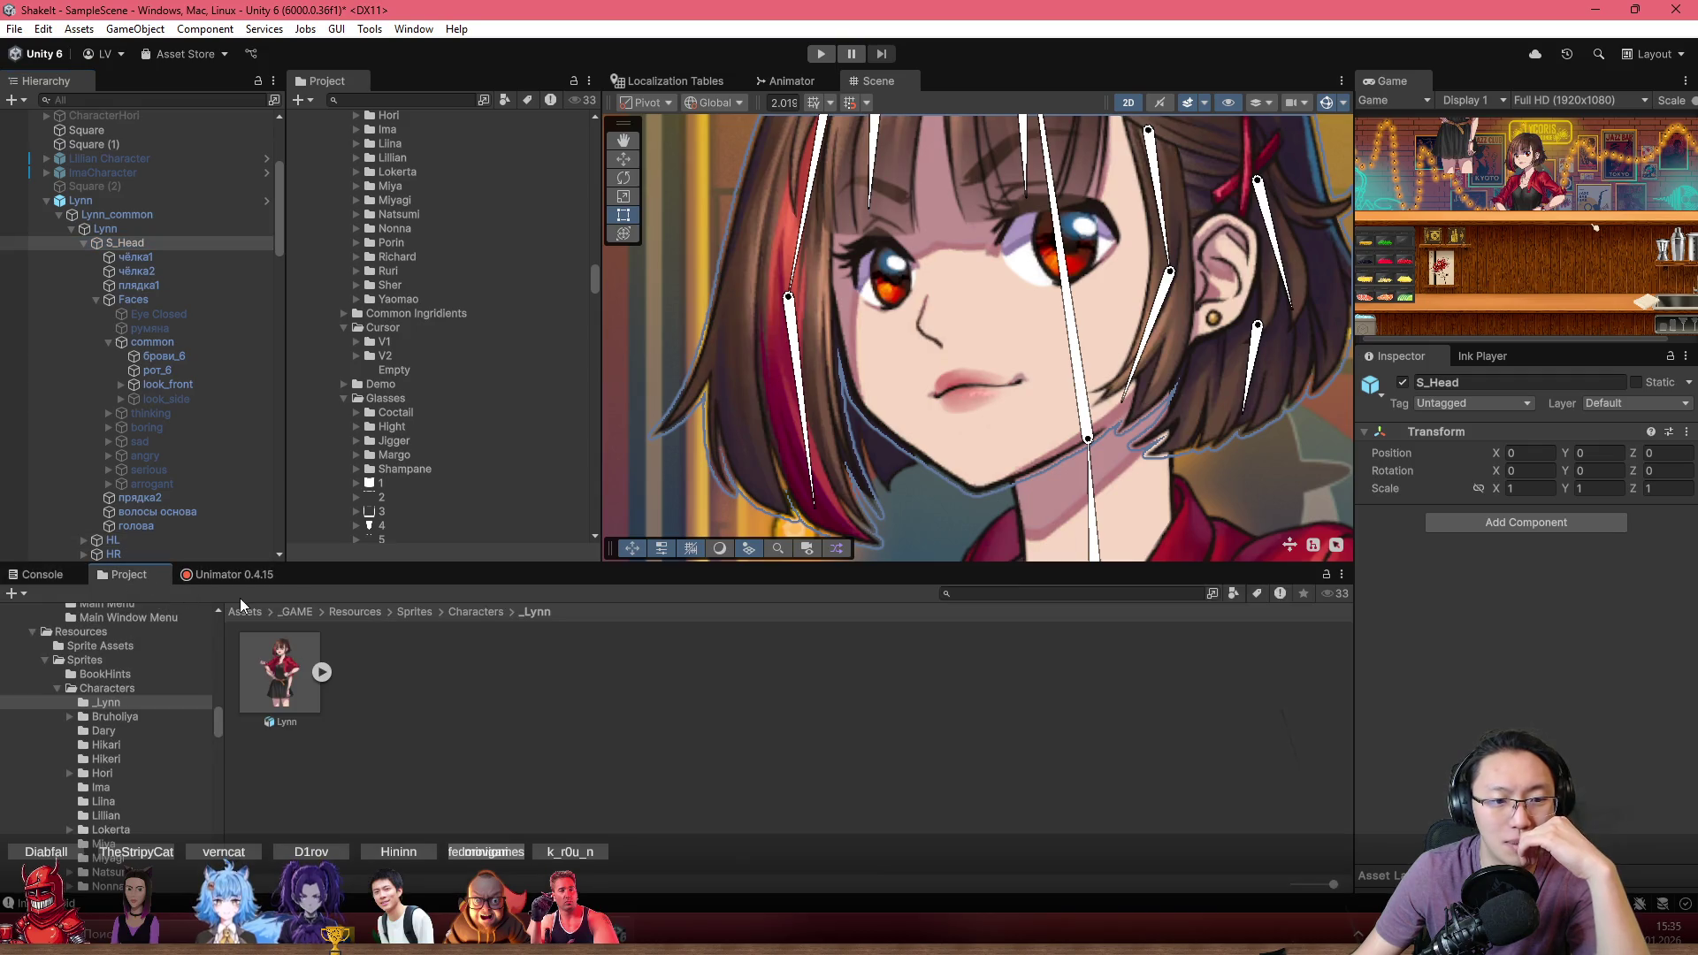
click(281, 662)
click(322, 674)
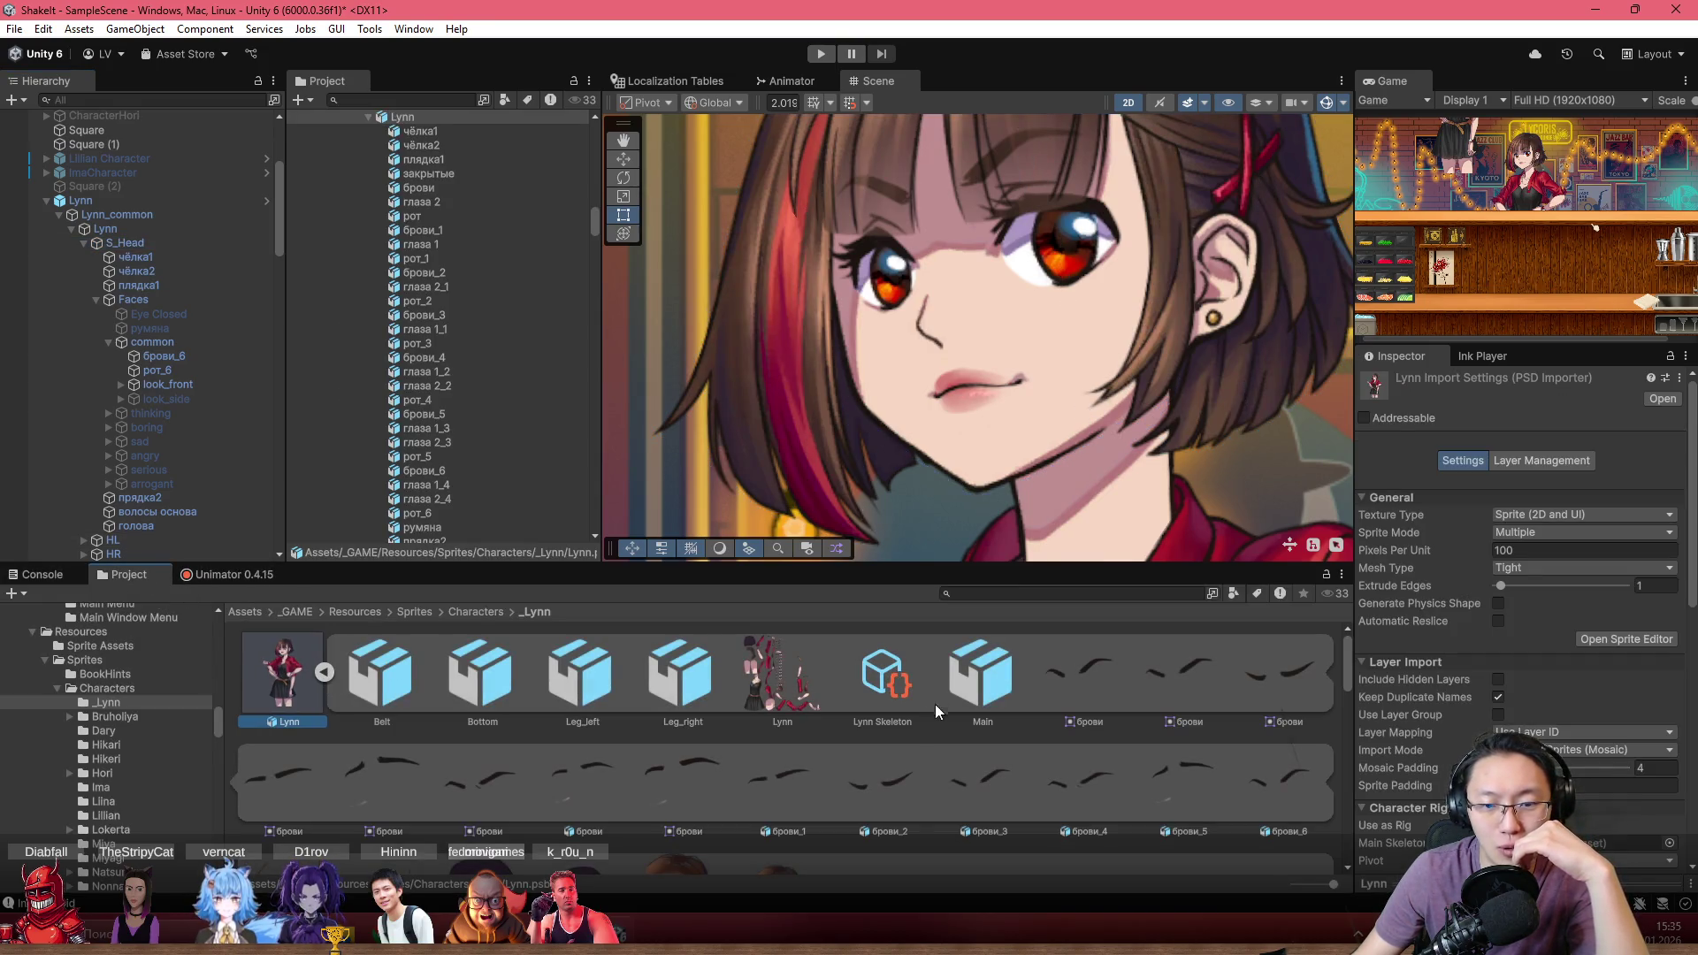
click(880, 680)
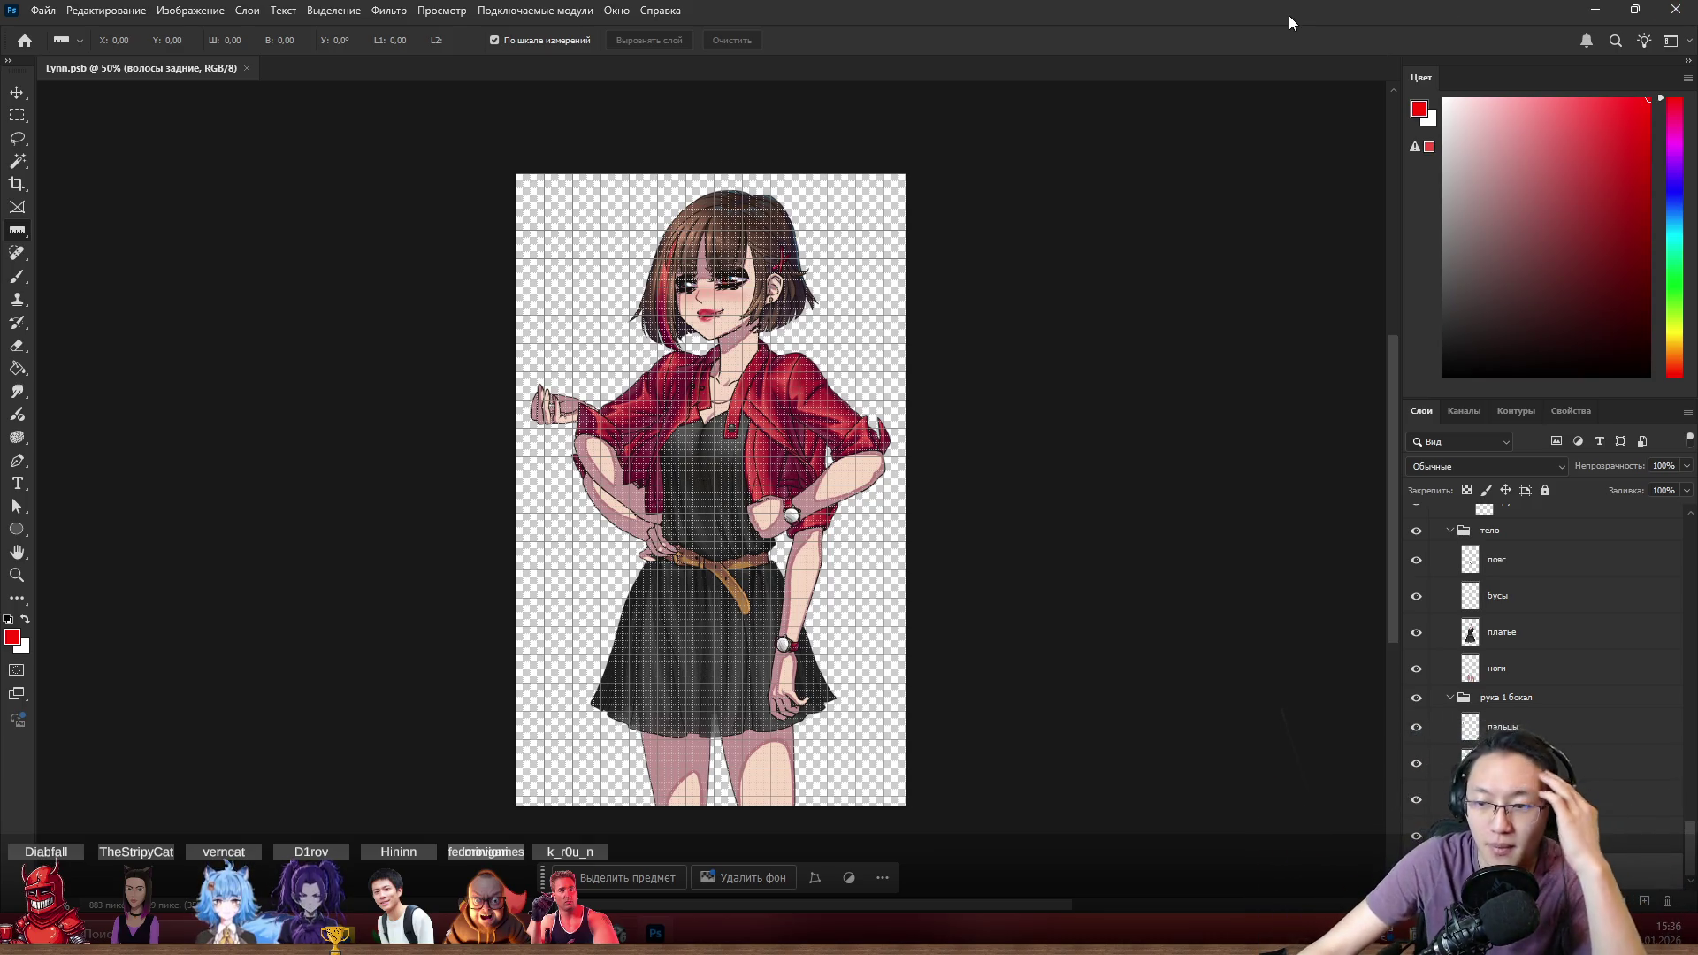
Close Photoshop and pan the Scene view across Lynn's face
click(1676, 10)
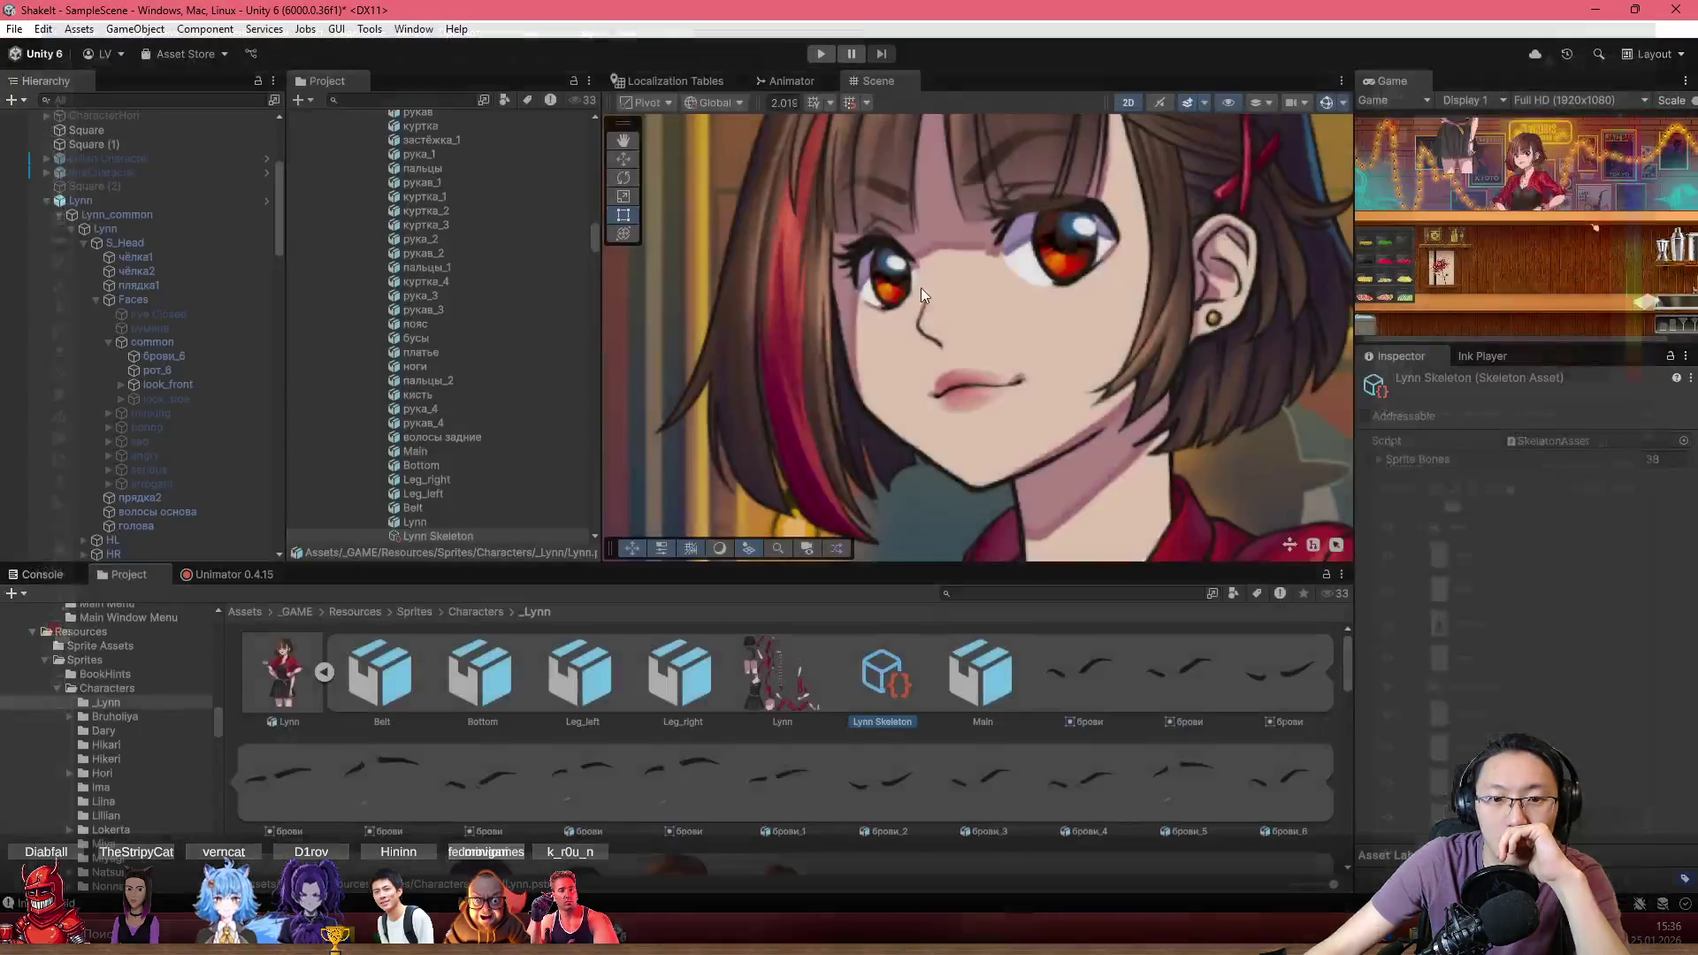
drag(996, 348, 889, 338)
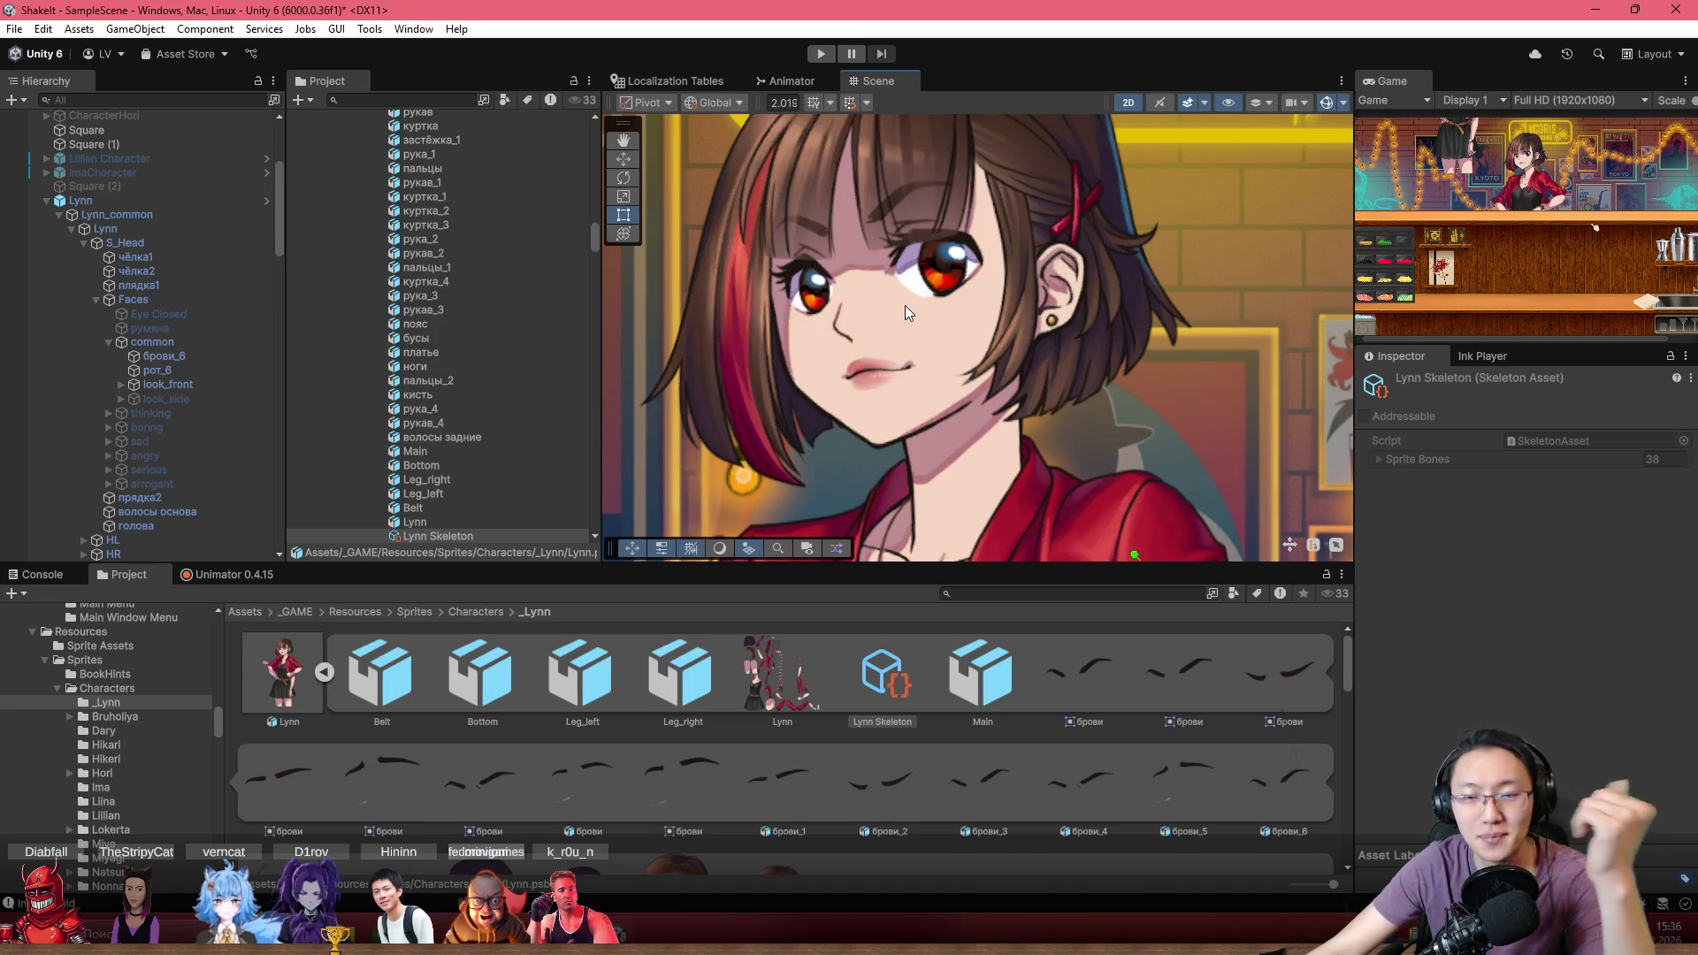
drag(810, 322, 824, 371)
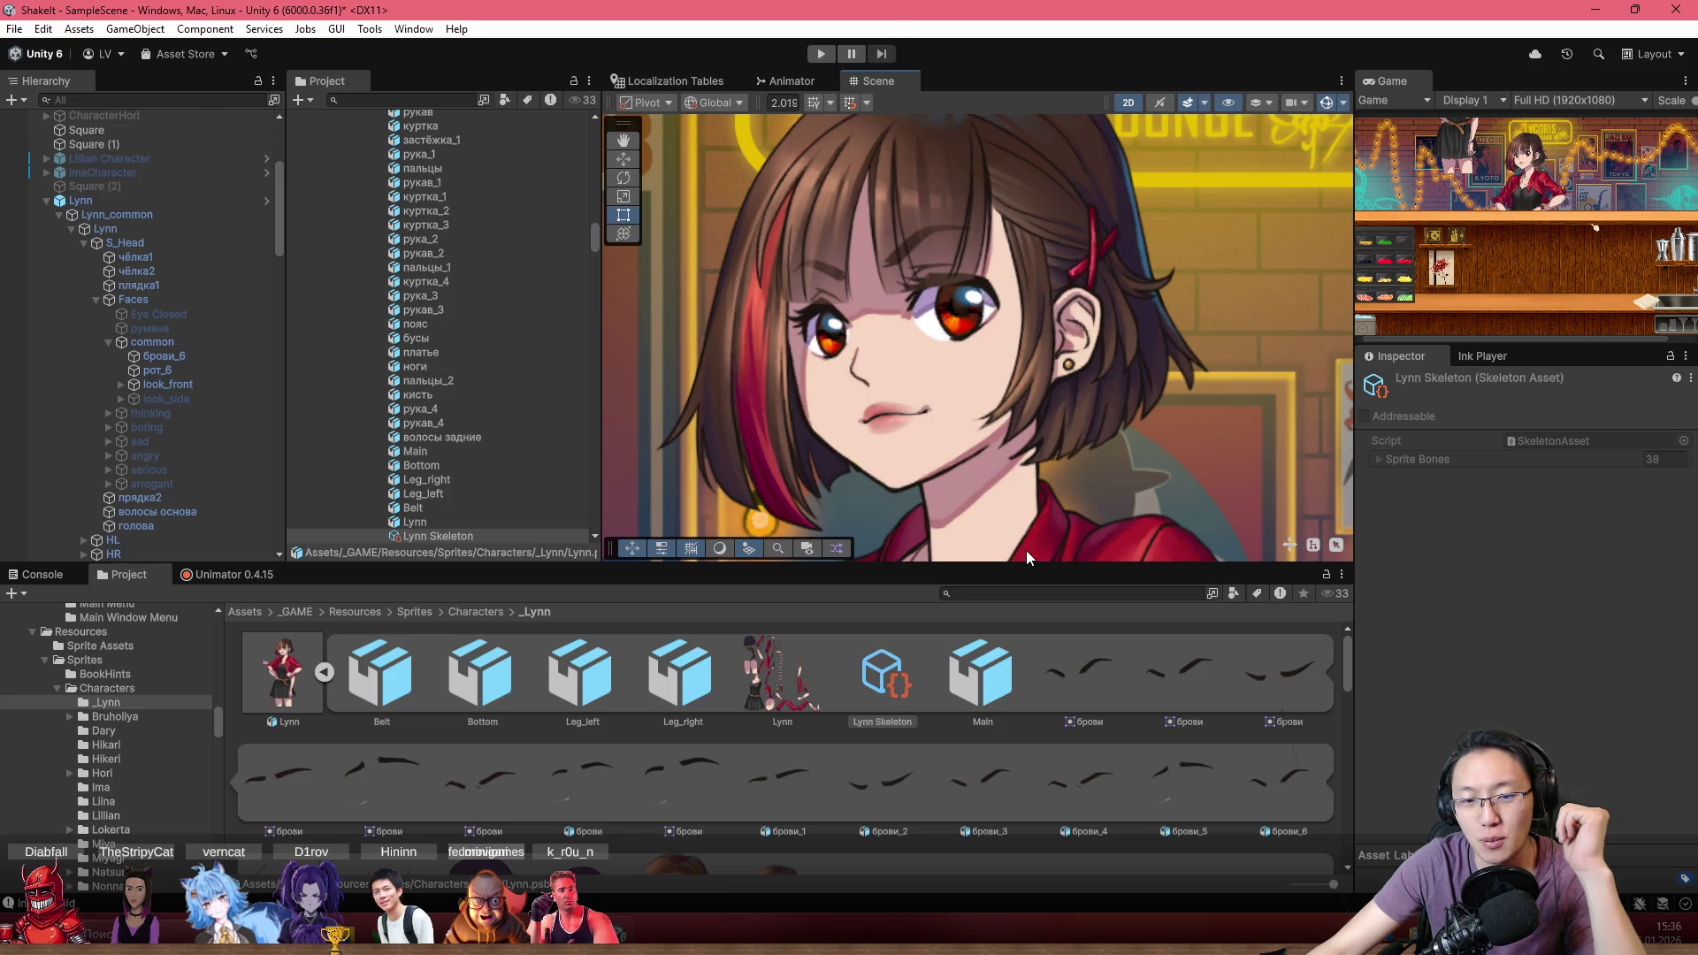
Inspect the Main, Lynn Skeleton, Leg_right, Leg_left and Bottom sub-assets and scroll through the sprites
click(994, 681)
click(883, 684)
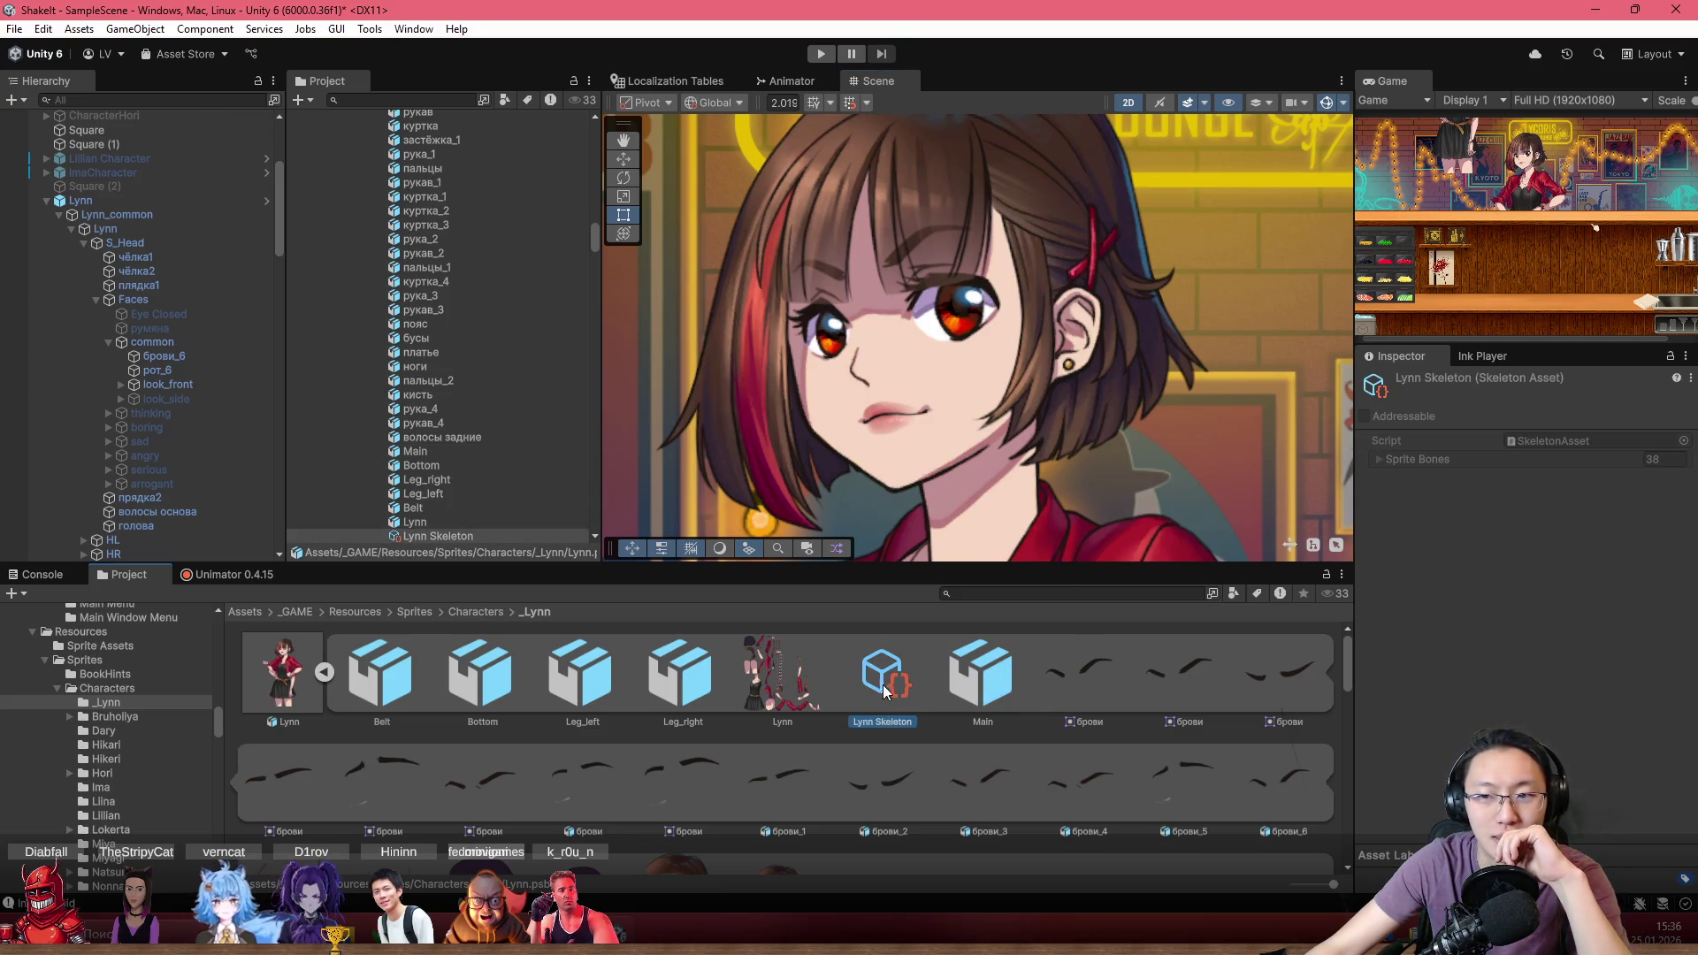
click(696, 676)
click(579, 677)
click(466, 678)
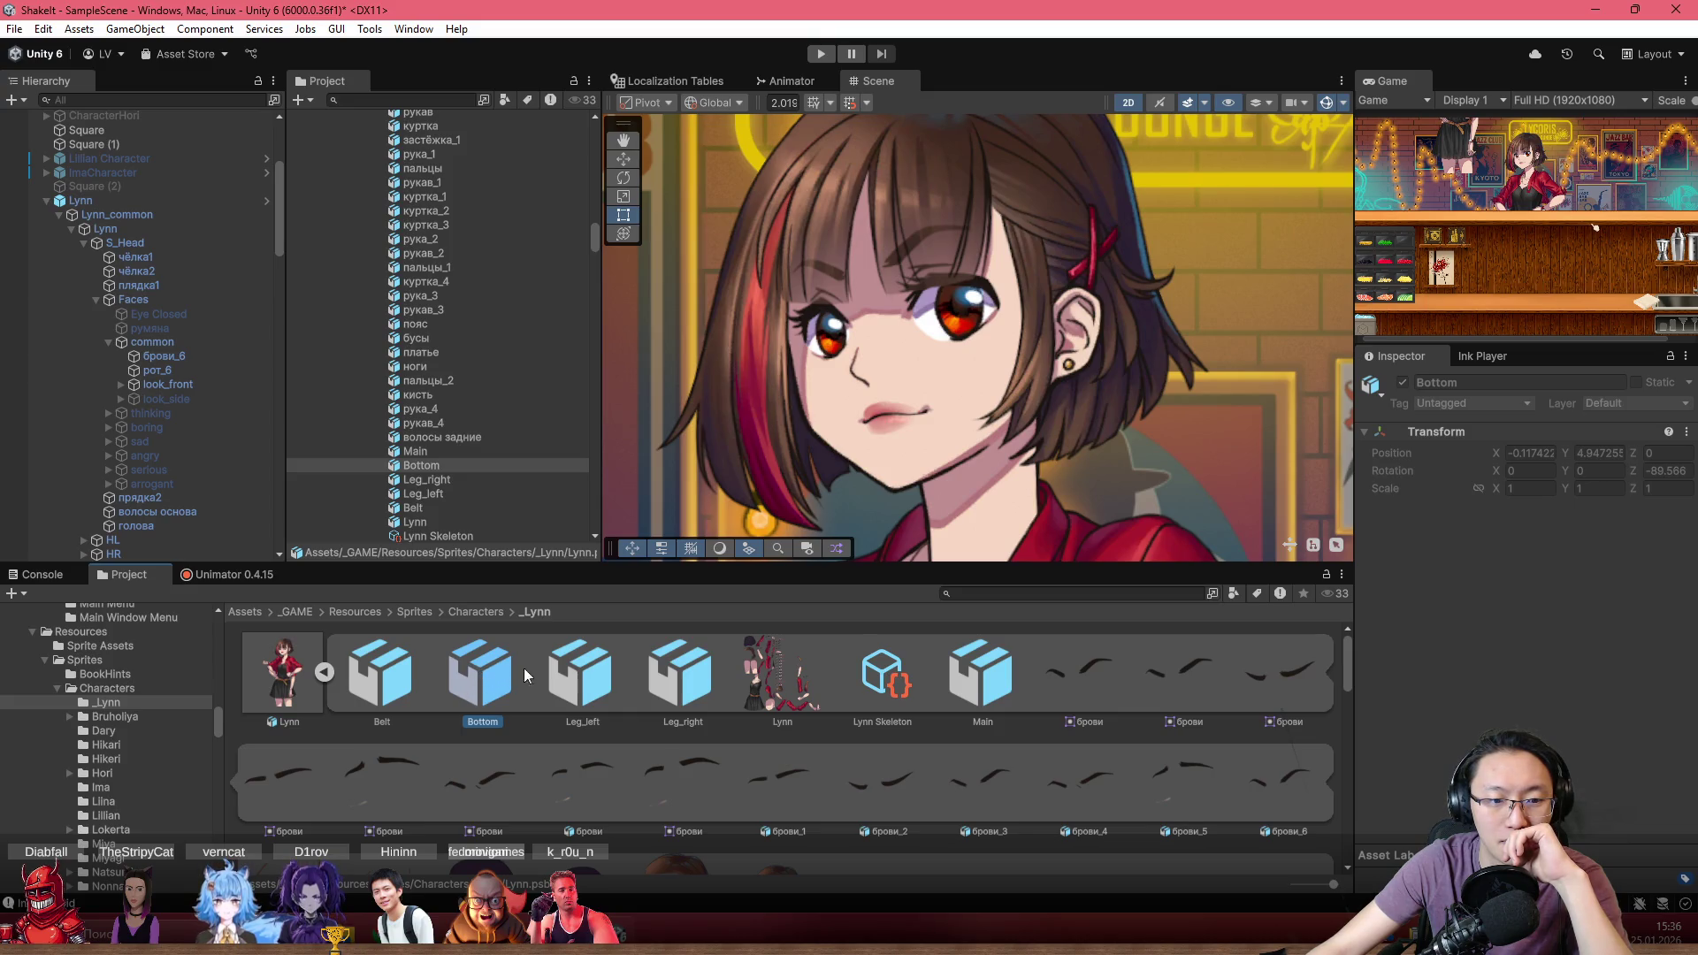
scroll(608, 704, down, 5)
scroll(611, 714, down, 3)
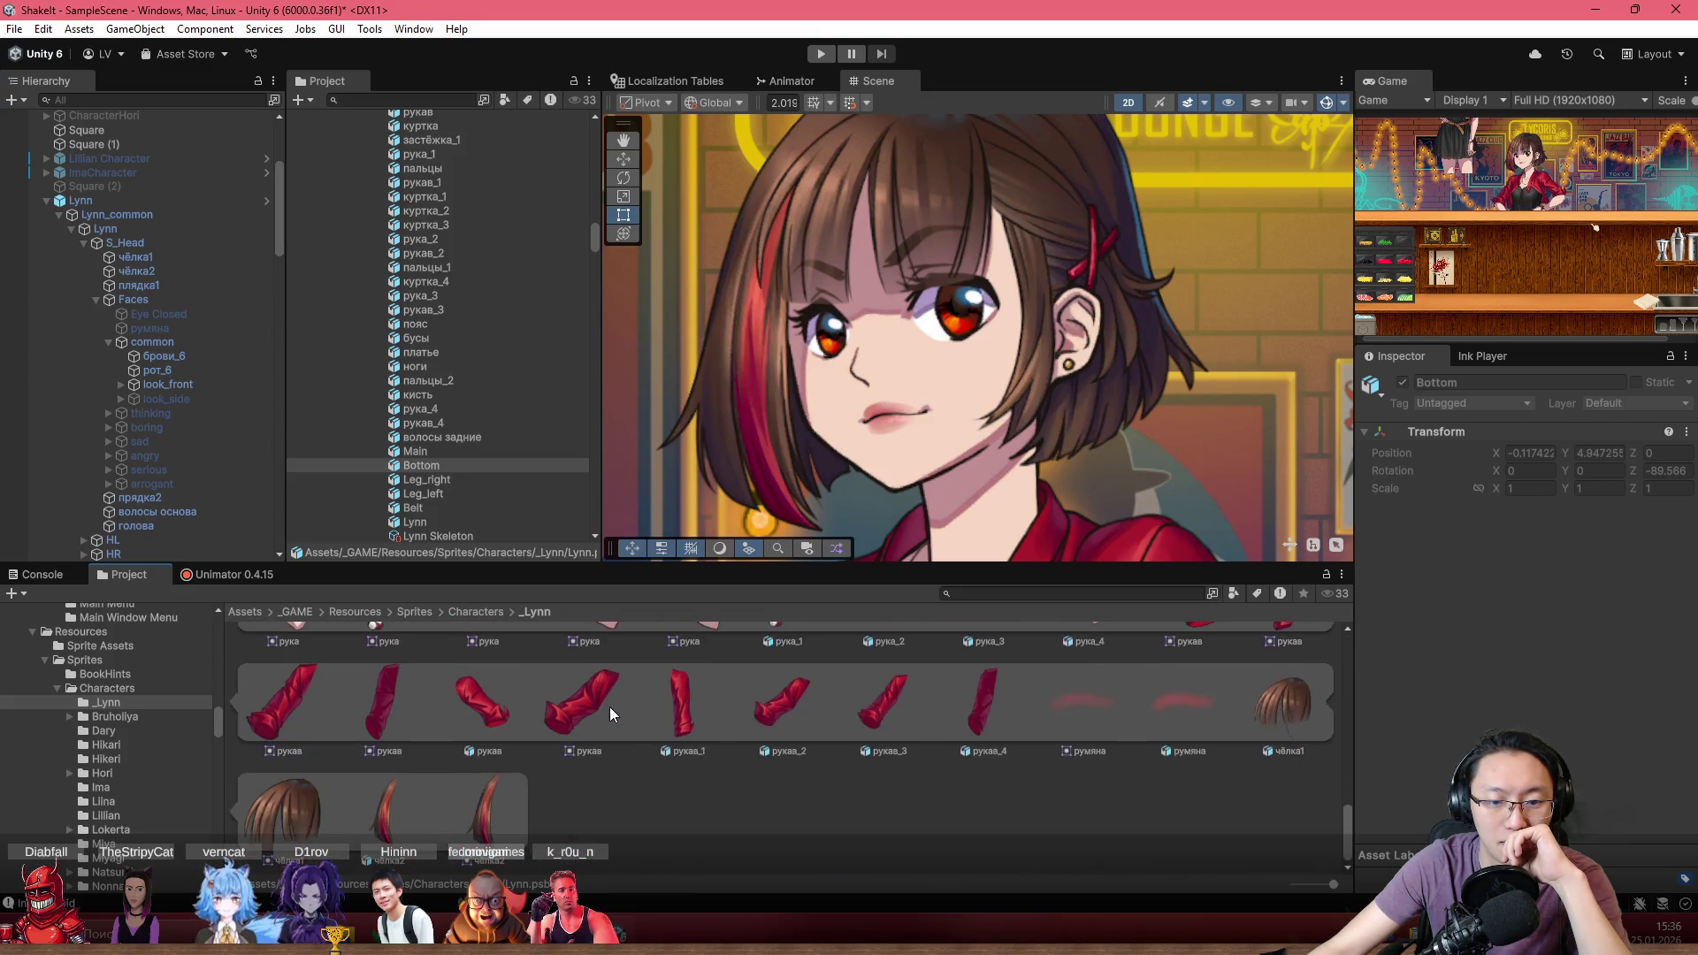
scroll(610, 715, up, 8)
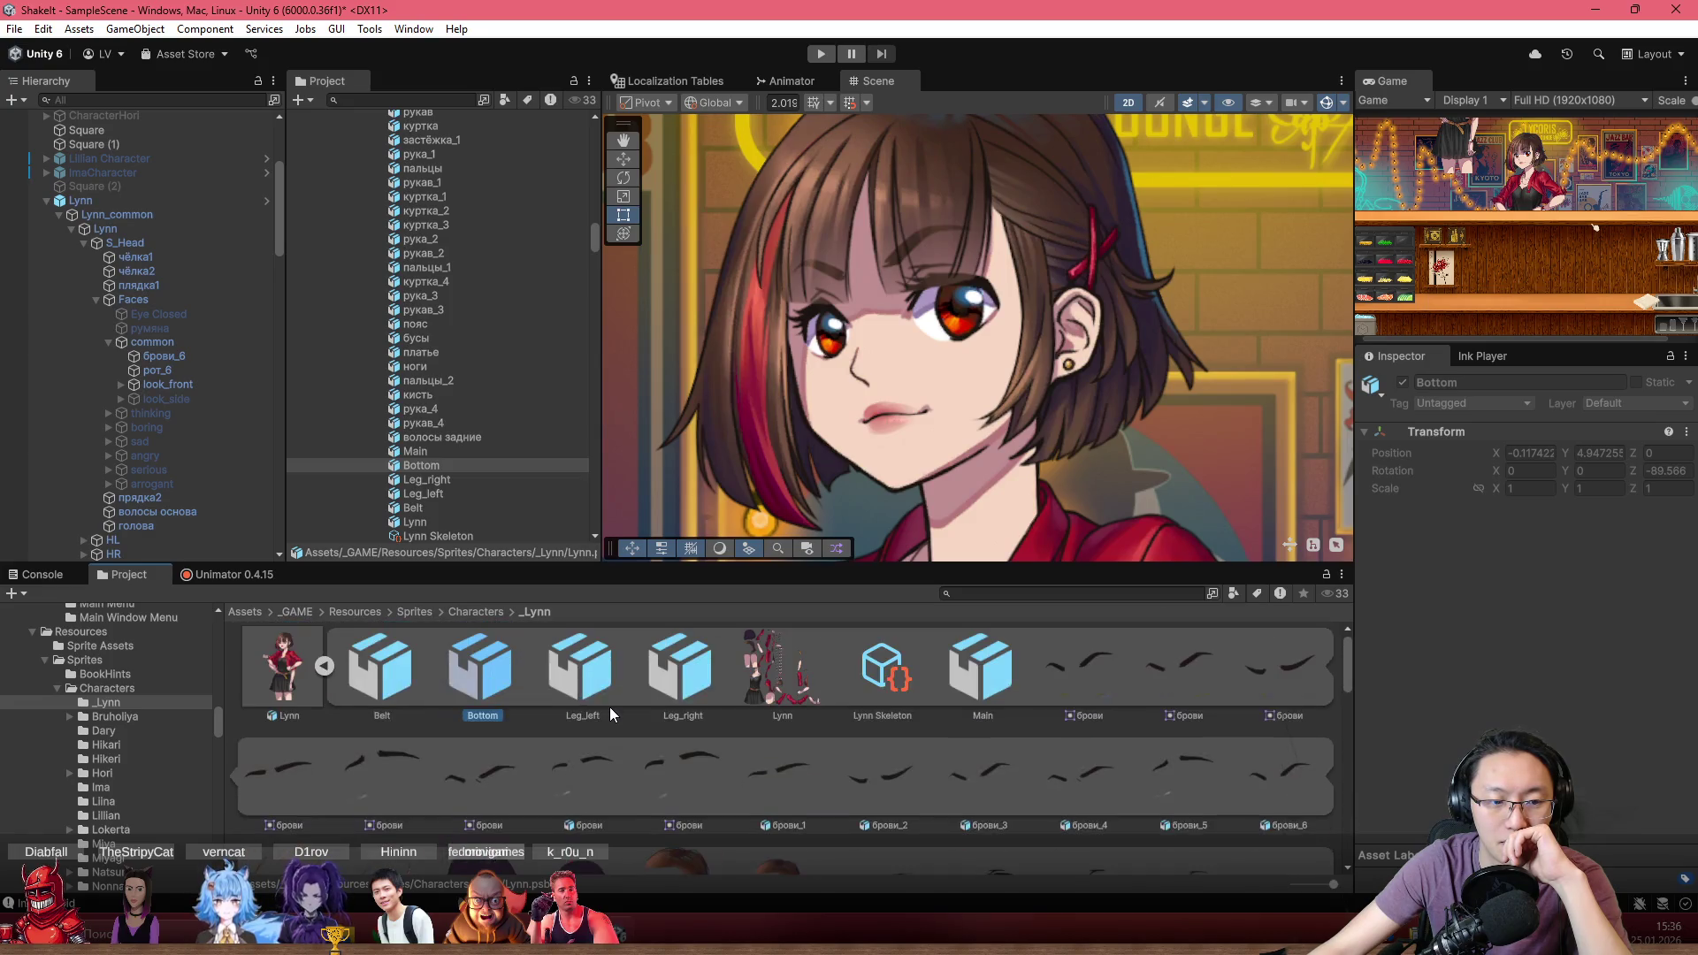
Fold the PSD sub-assets, duplicate Lynn with Ctrl+D and delete the Lynn (1) copy
click(322, 672)
click(120, 202)
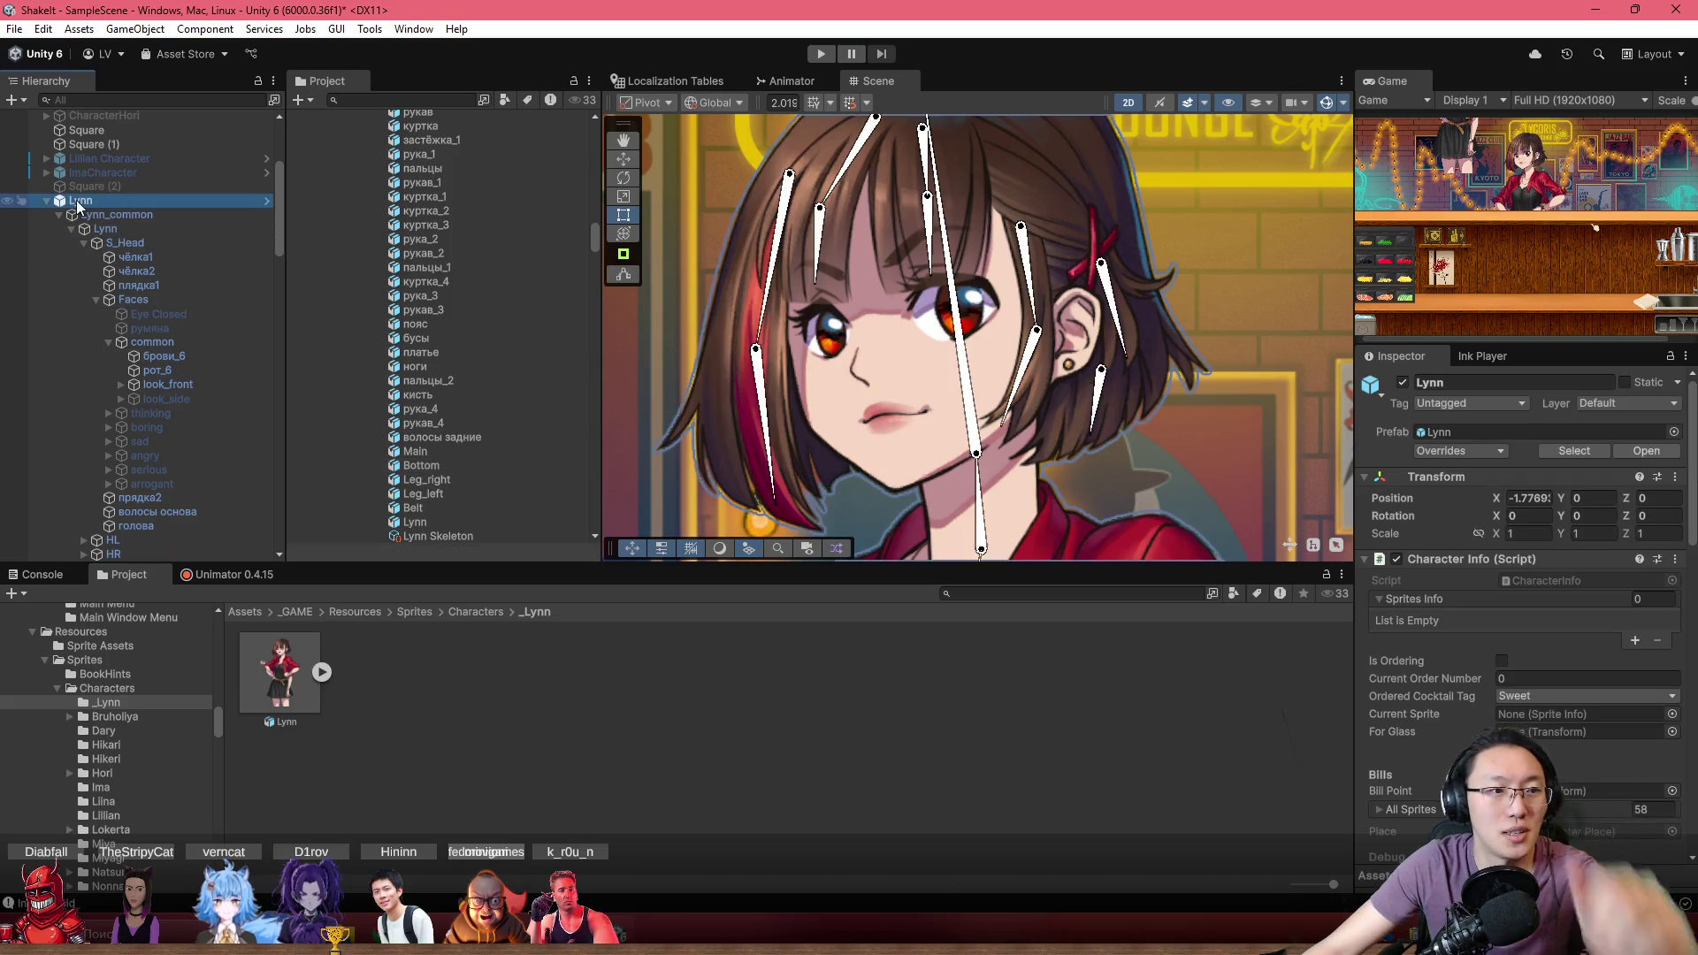
click(46, 200)
key(ctrl+d)
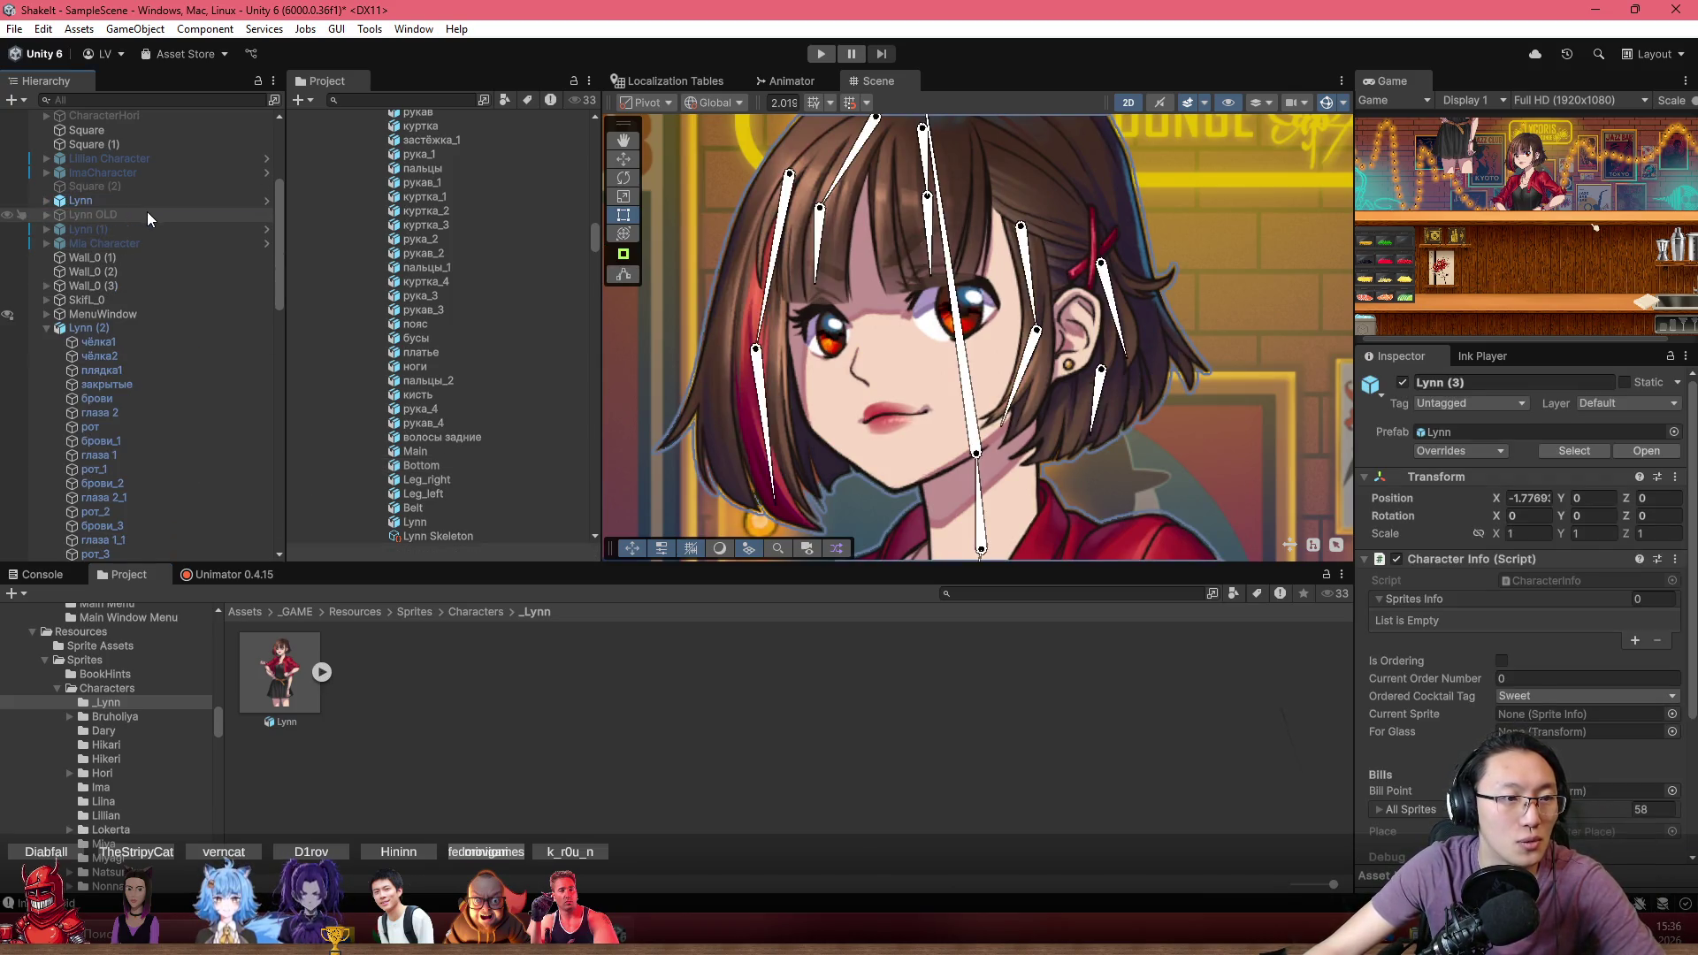
click(119, 242)
key(Delete)
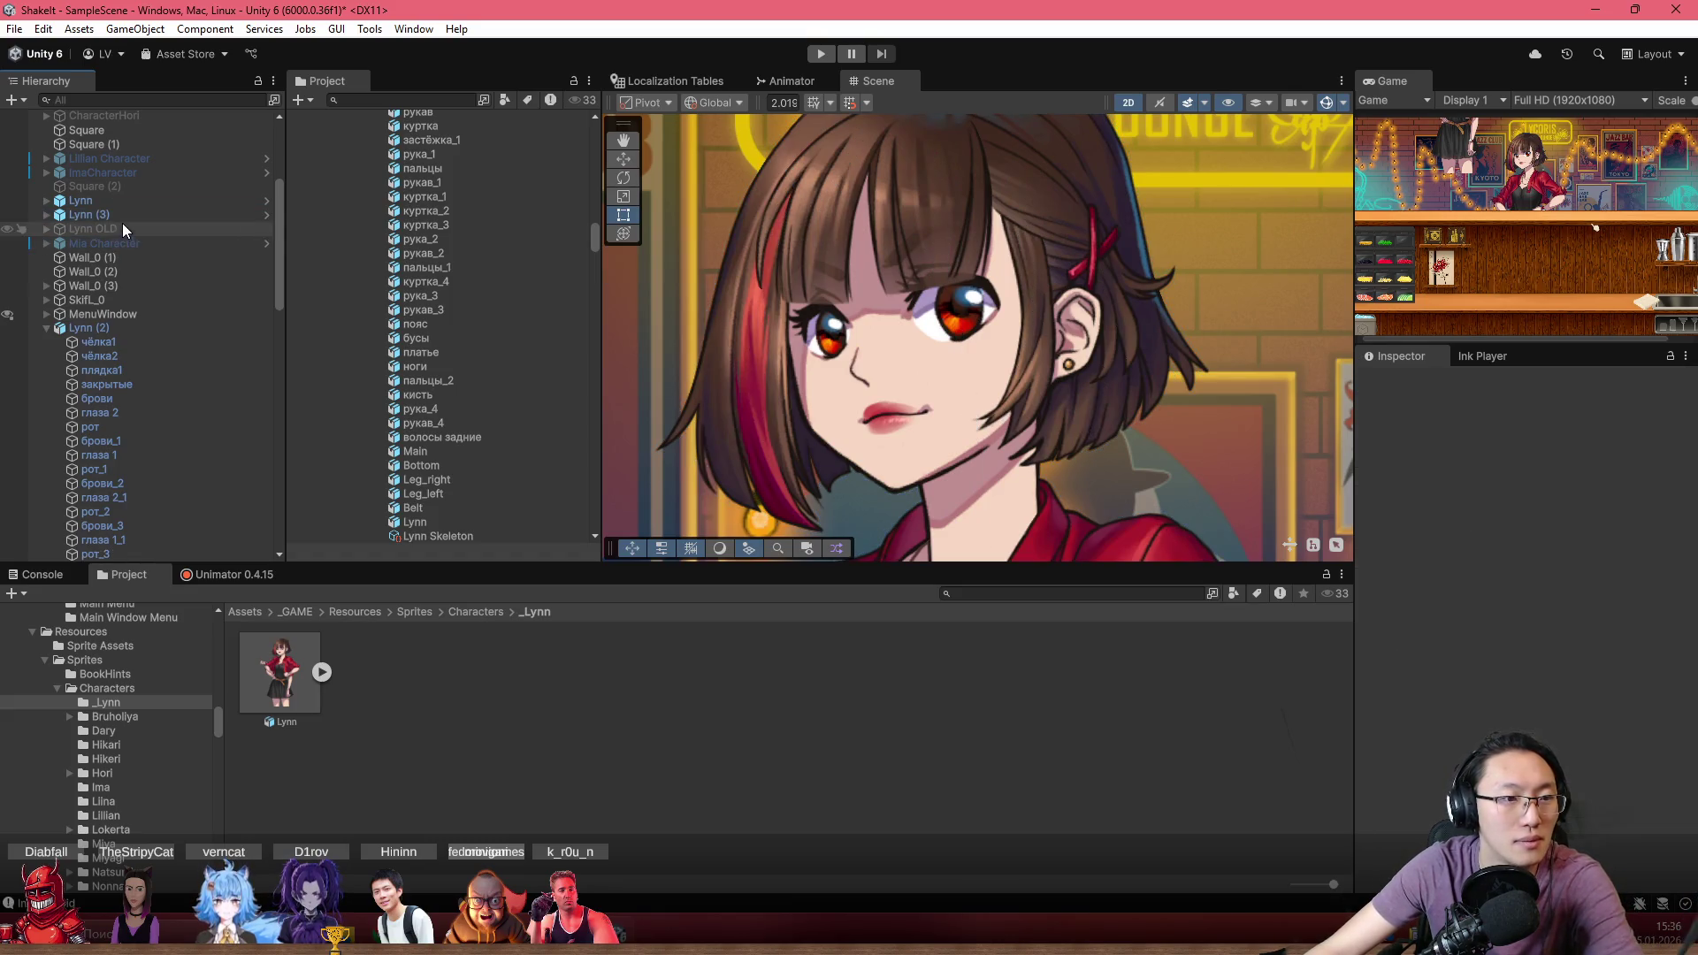
Expand Lynn (3) and undo an accidental reparent of its inner Lynn under Belt
click(118, 215)
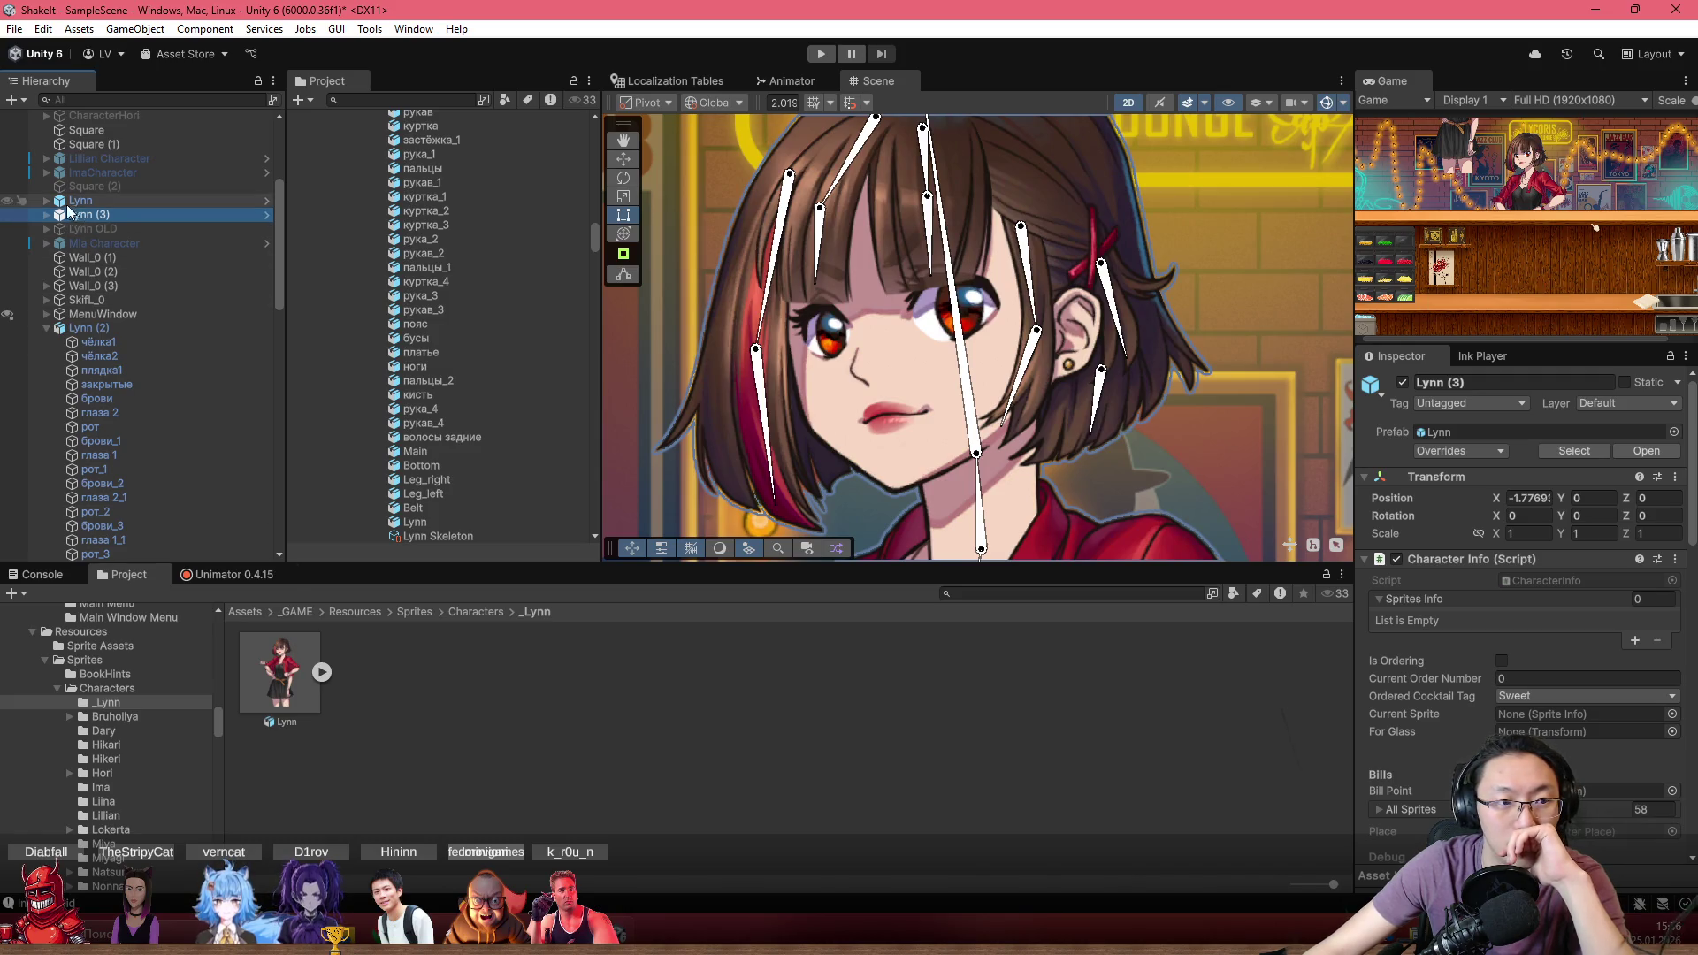
click(47, 215)
click(59, 230)
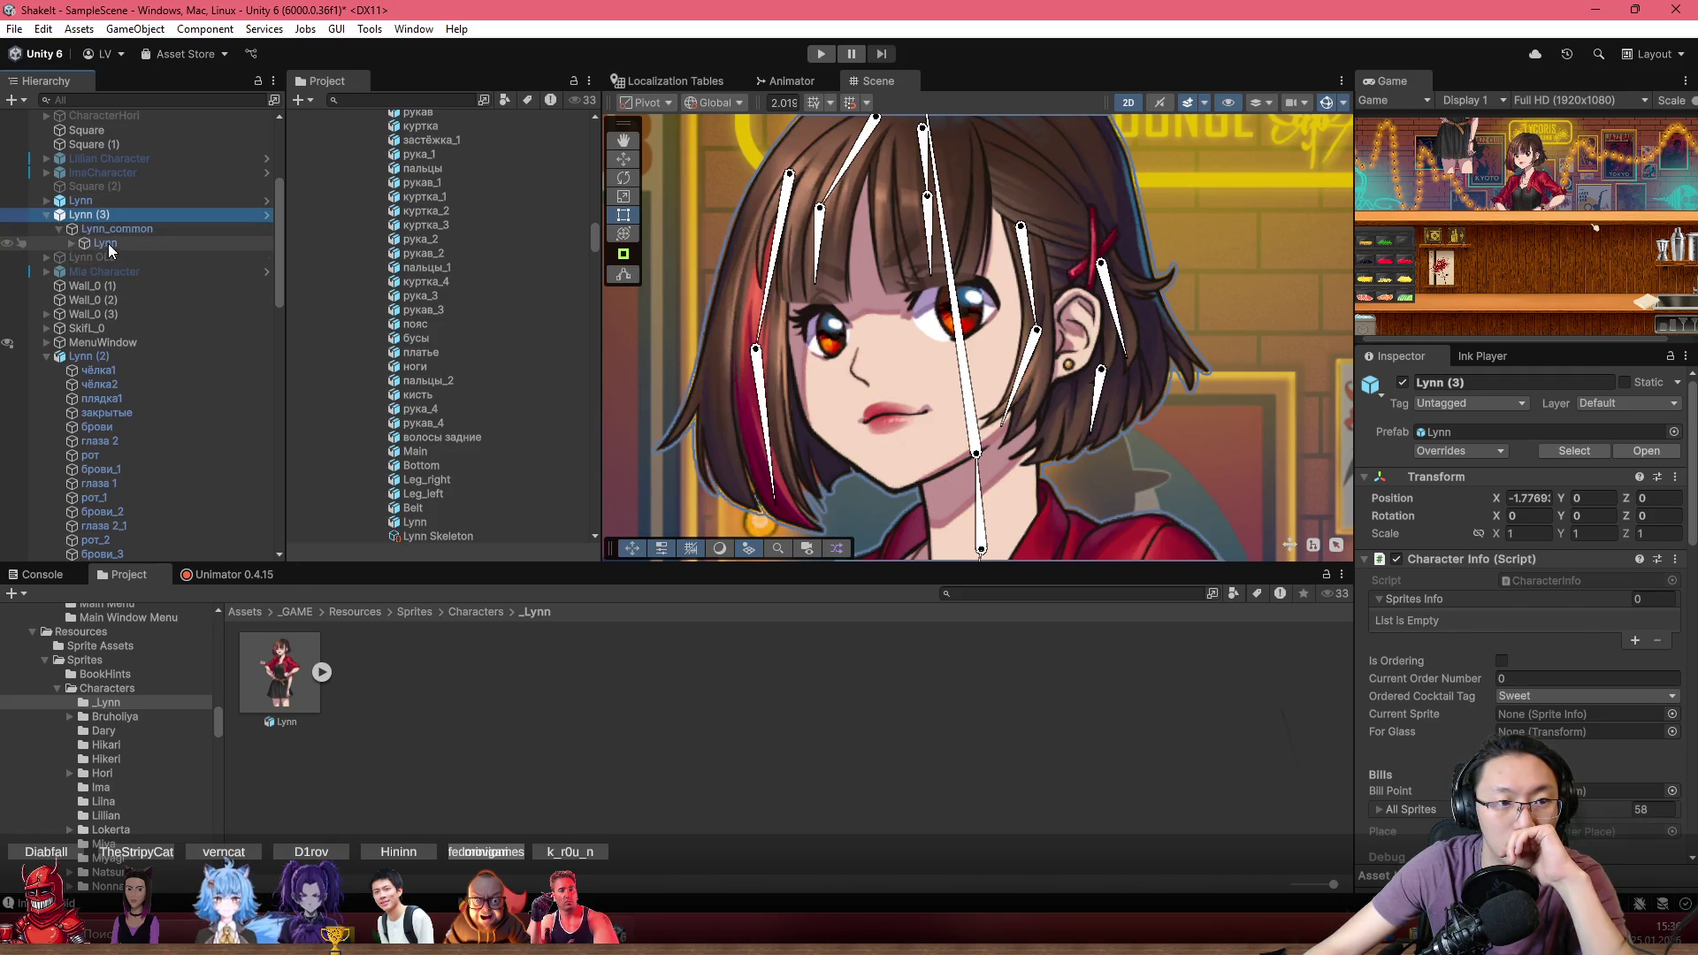
click(106, 244)
drag(113, 241, 107, 251)
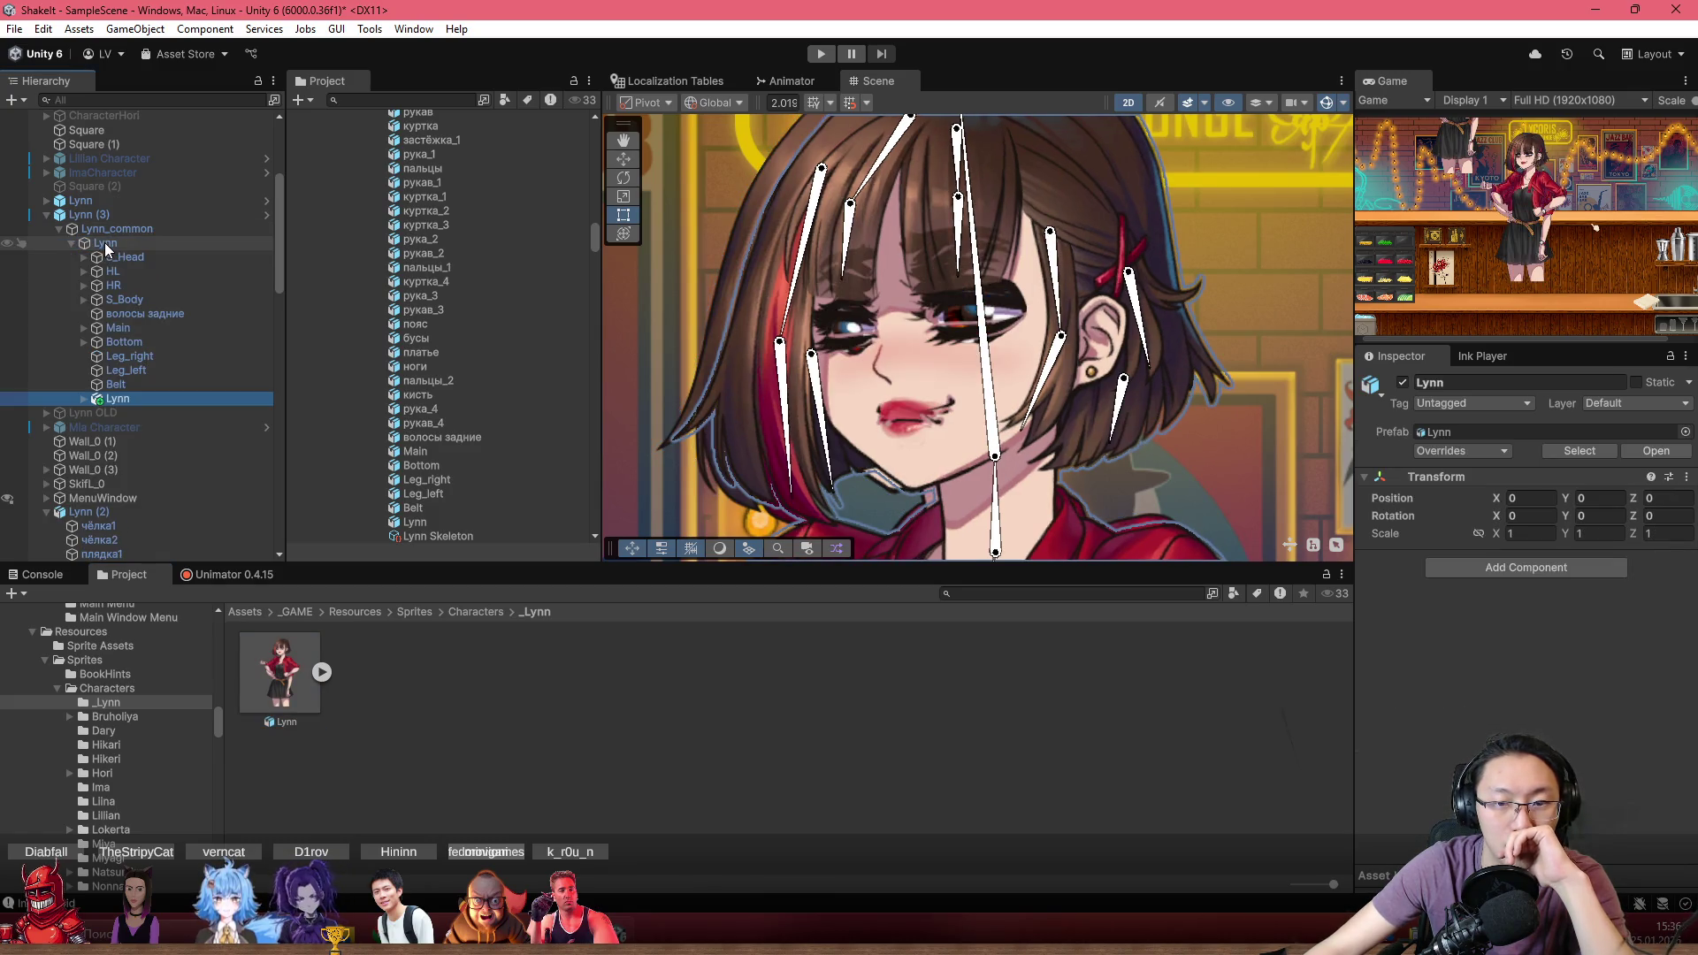
key(ctrl+z)
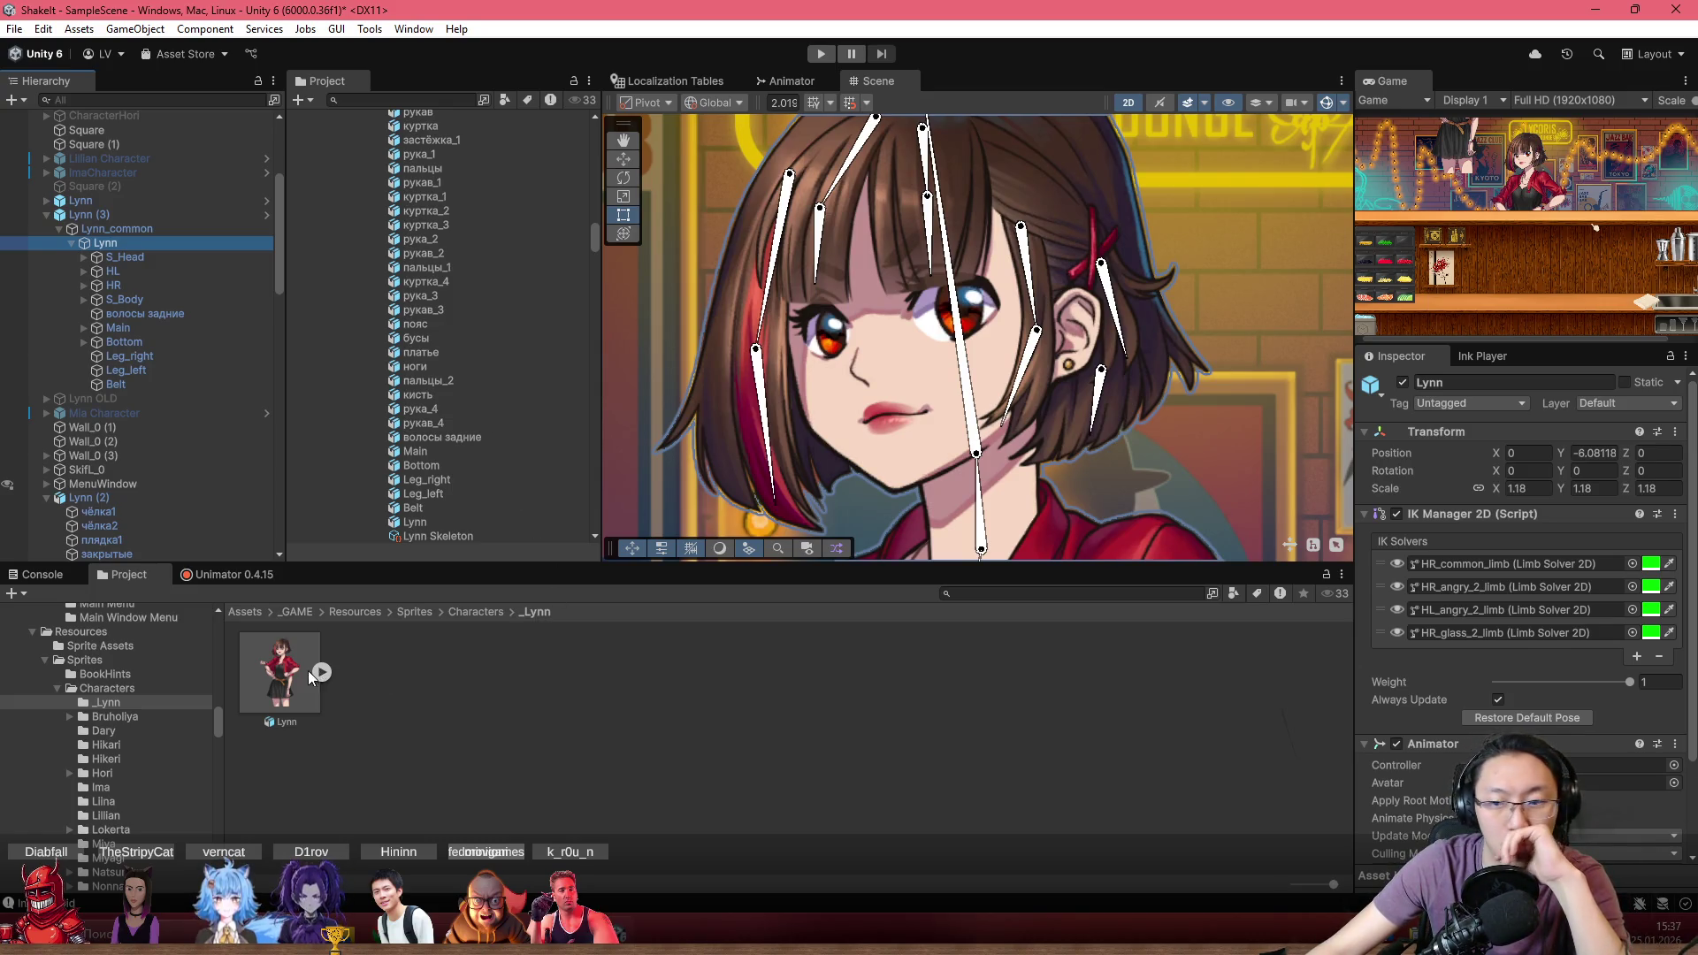
Delete the Lynn (3) duplicate from the scene
scroll(1450, 681, down, 3)
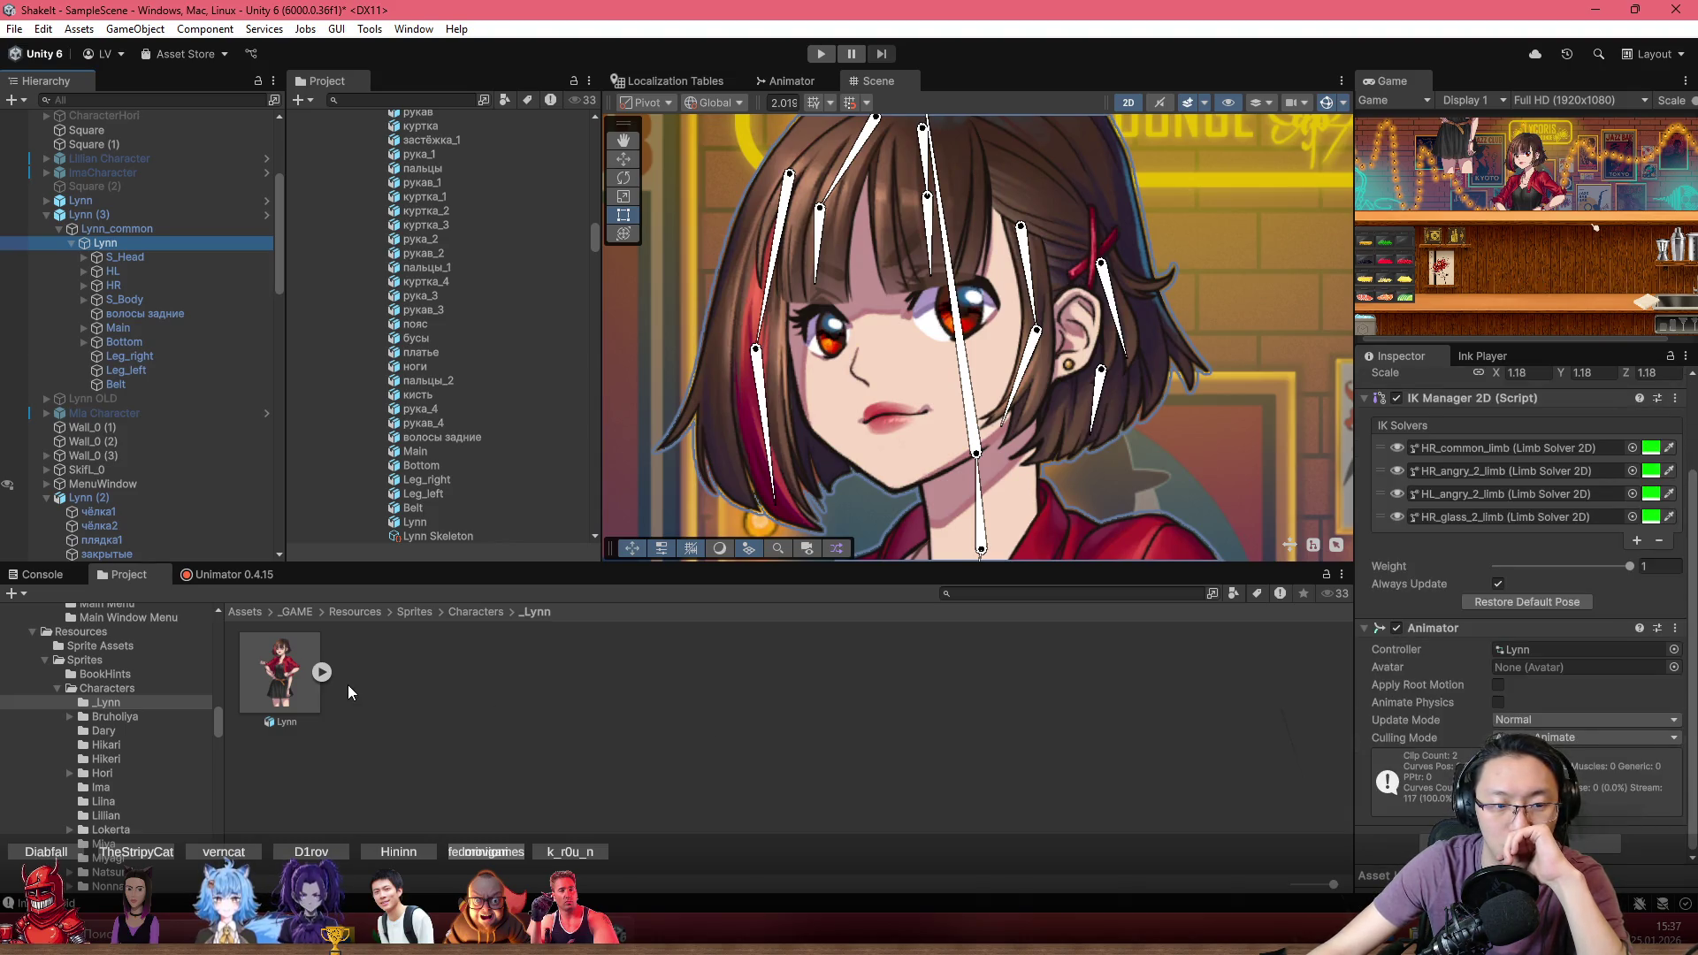
click(313, 672)
click(321, 672)
click(321, 672)
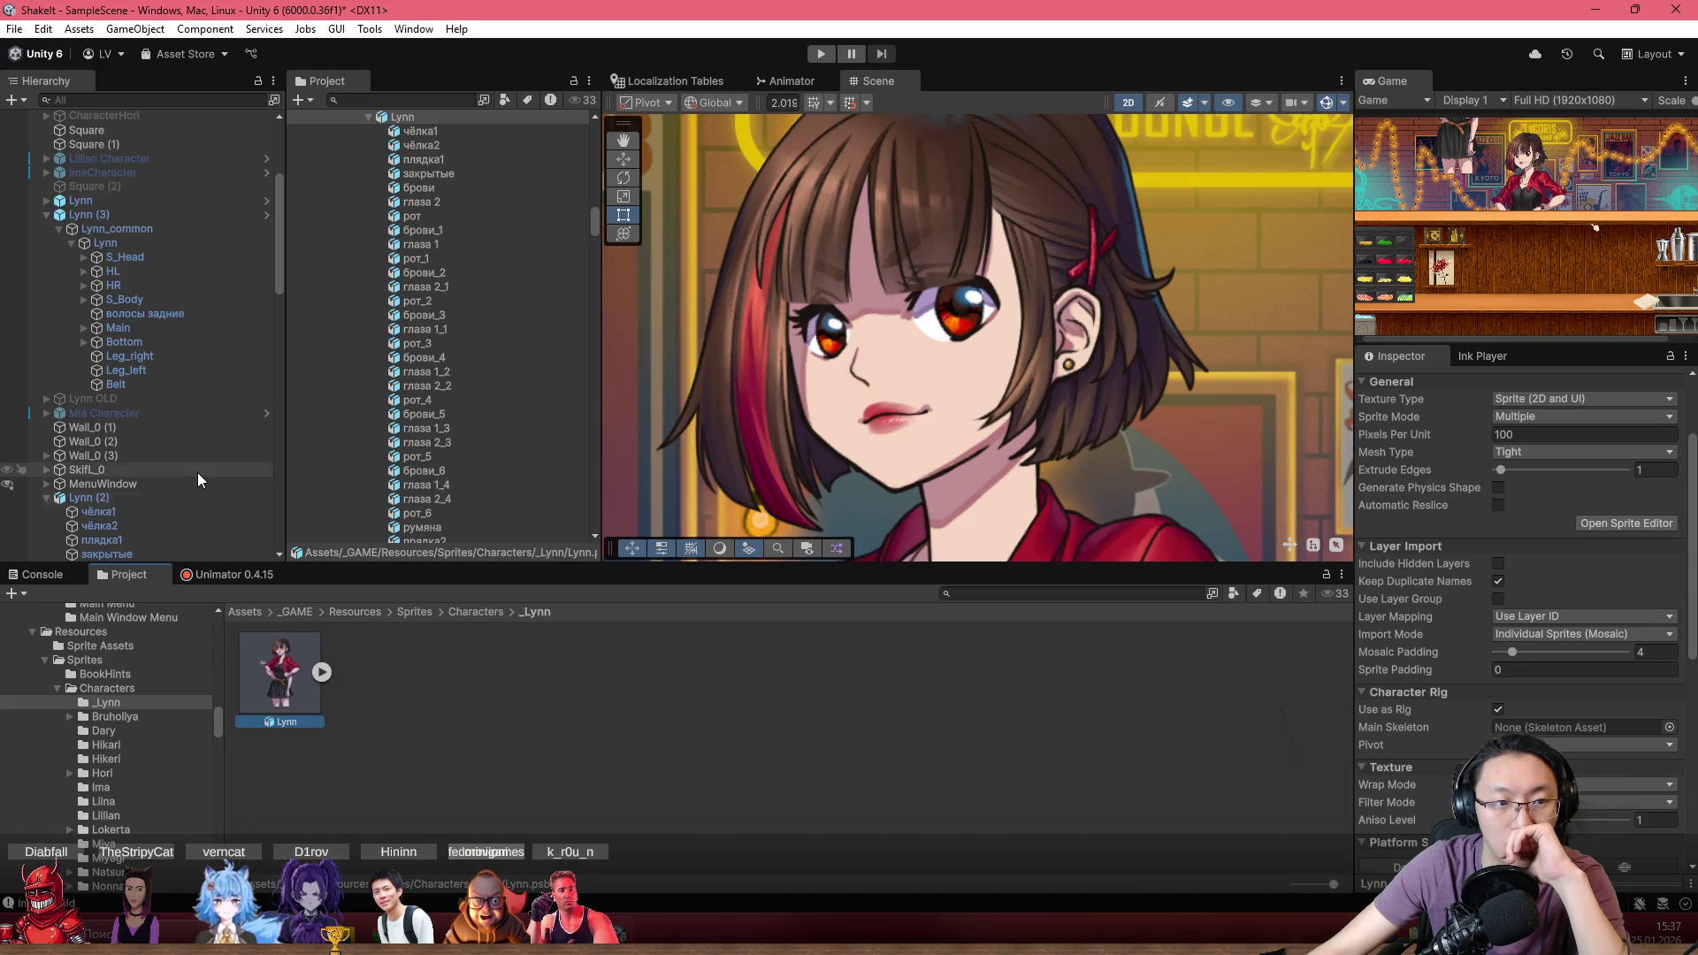
click(102, 216)
key(Delete)
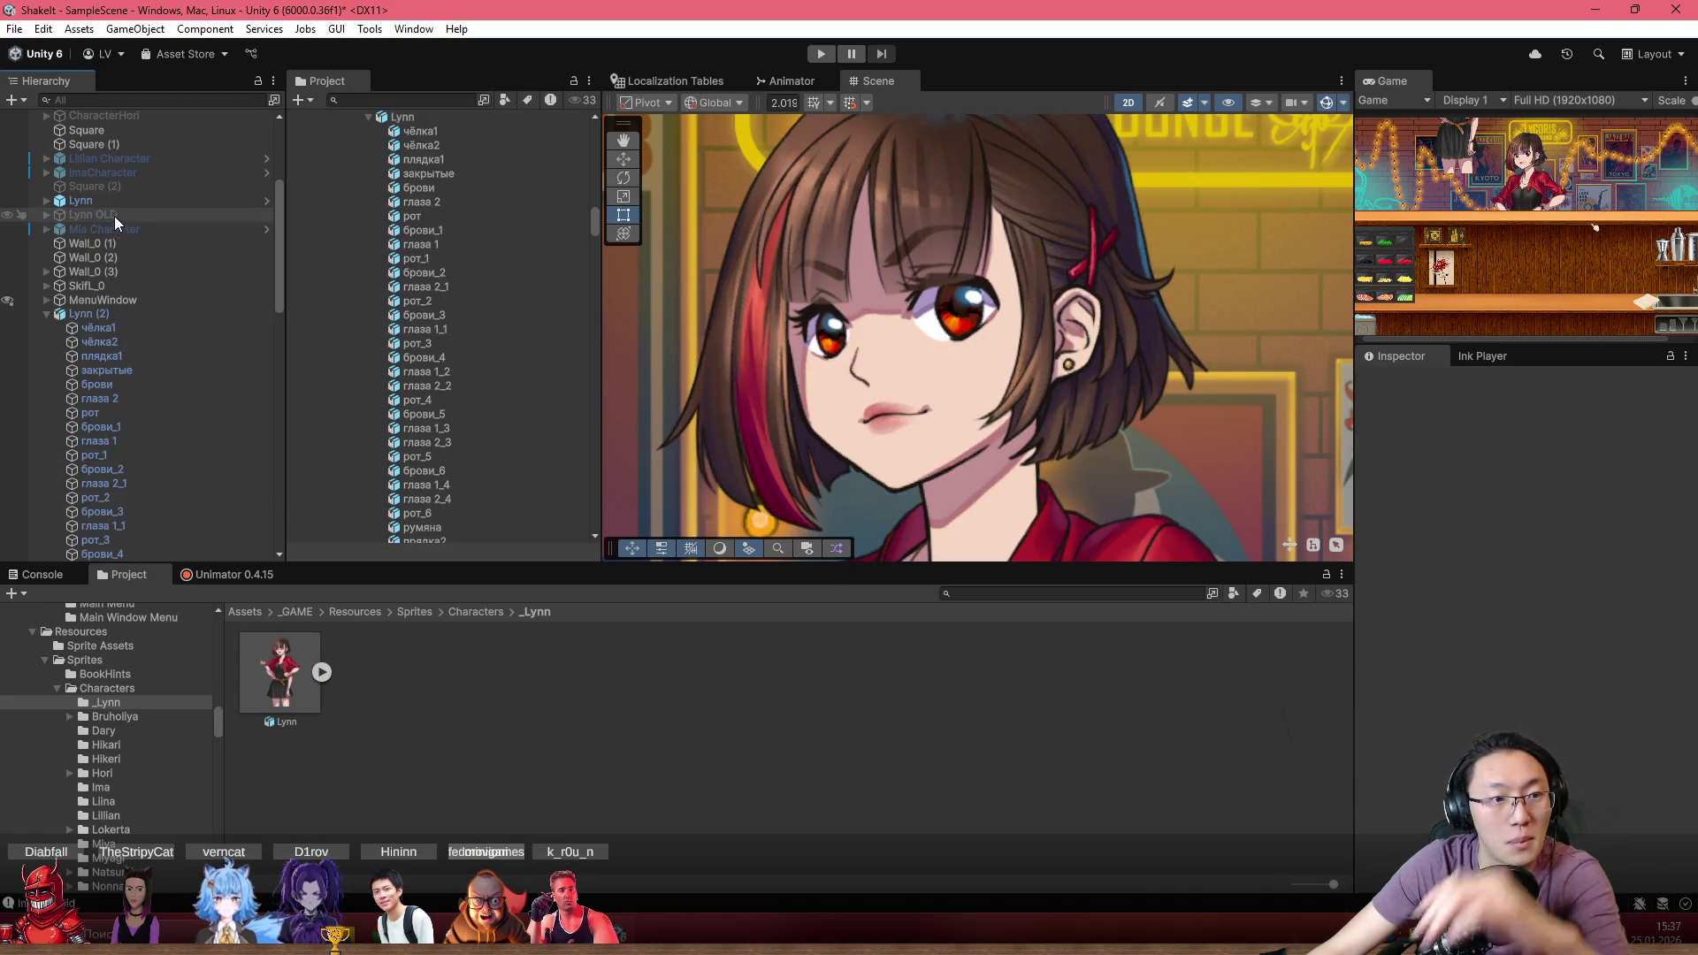
Expand the original Lynn and inspect the arrogant face object
click(79, 202)
click(44, 201)
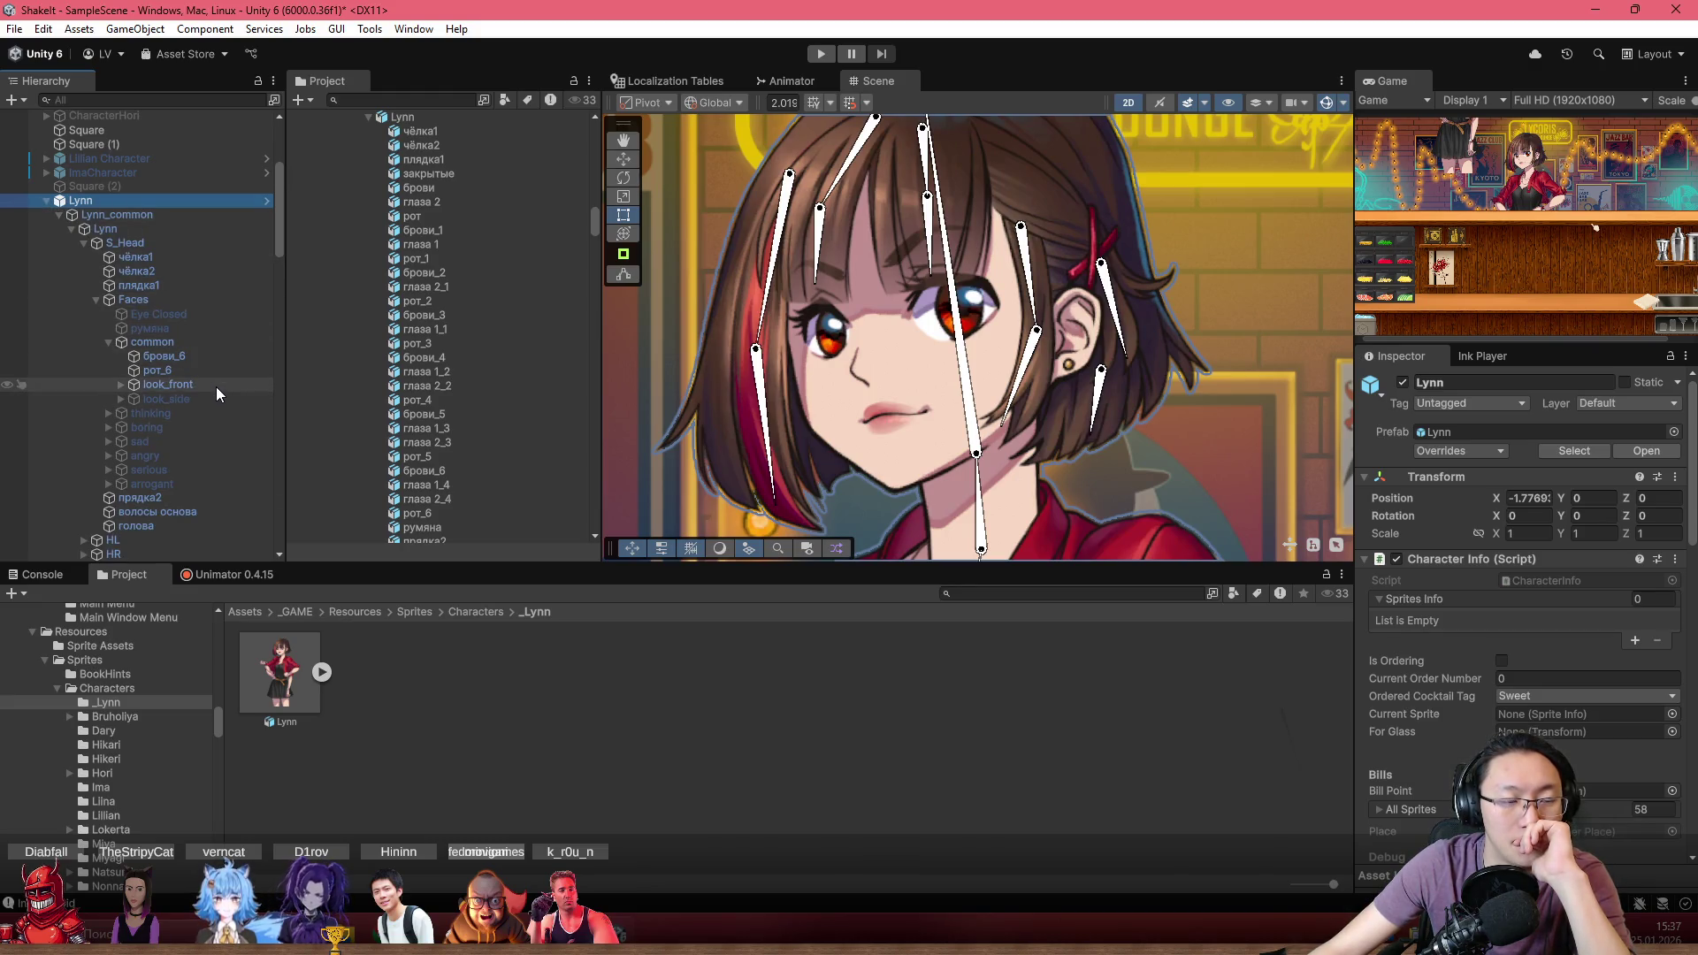
scroll(216, 386, down, 3)
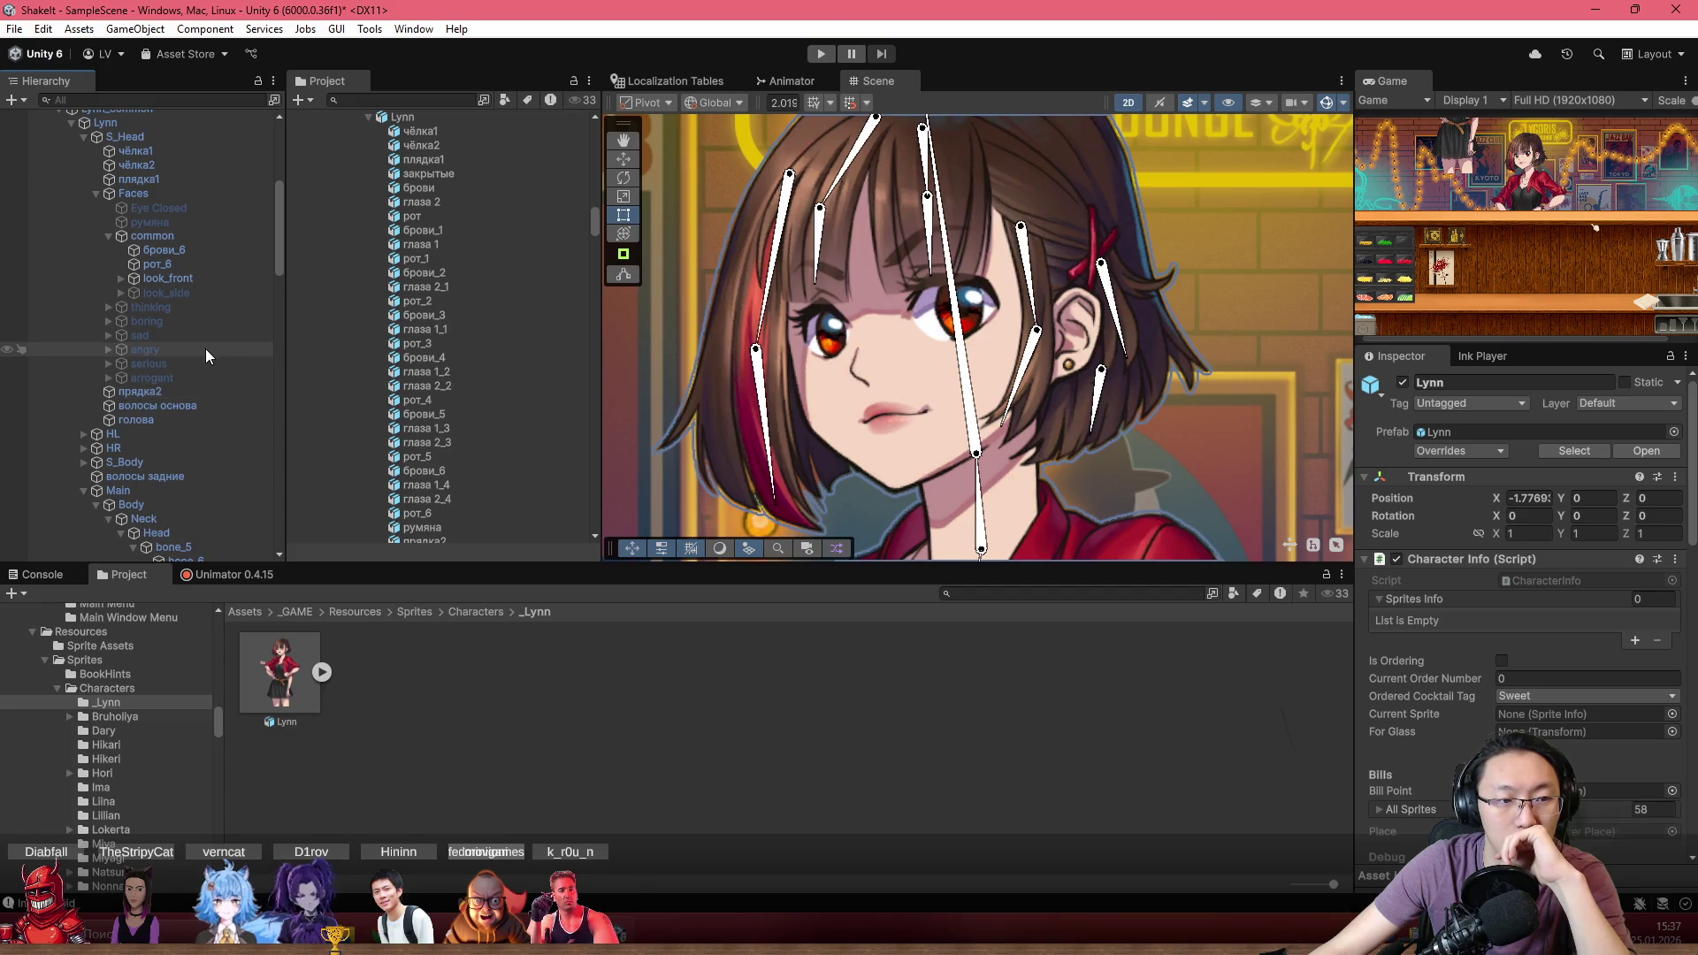
click(210, 377)
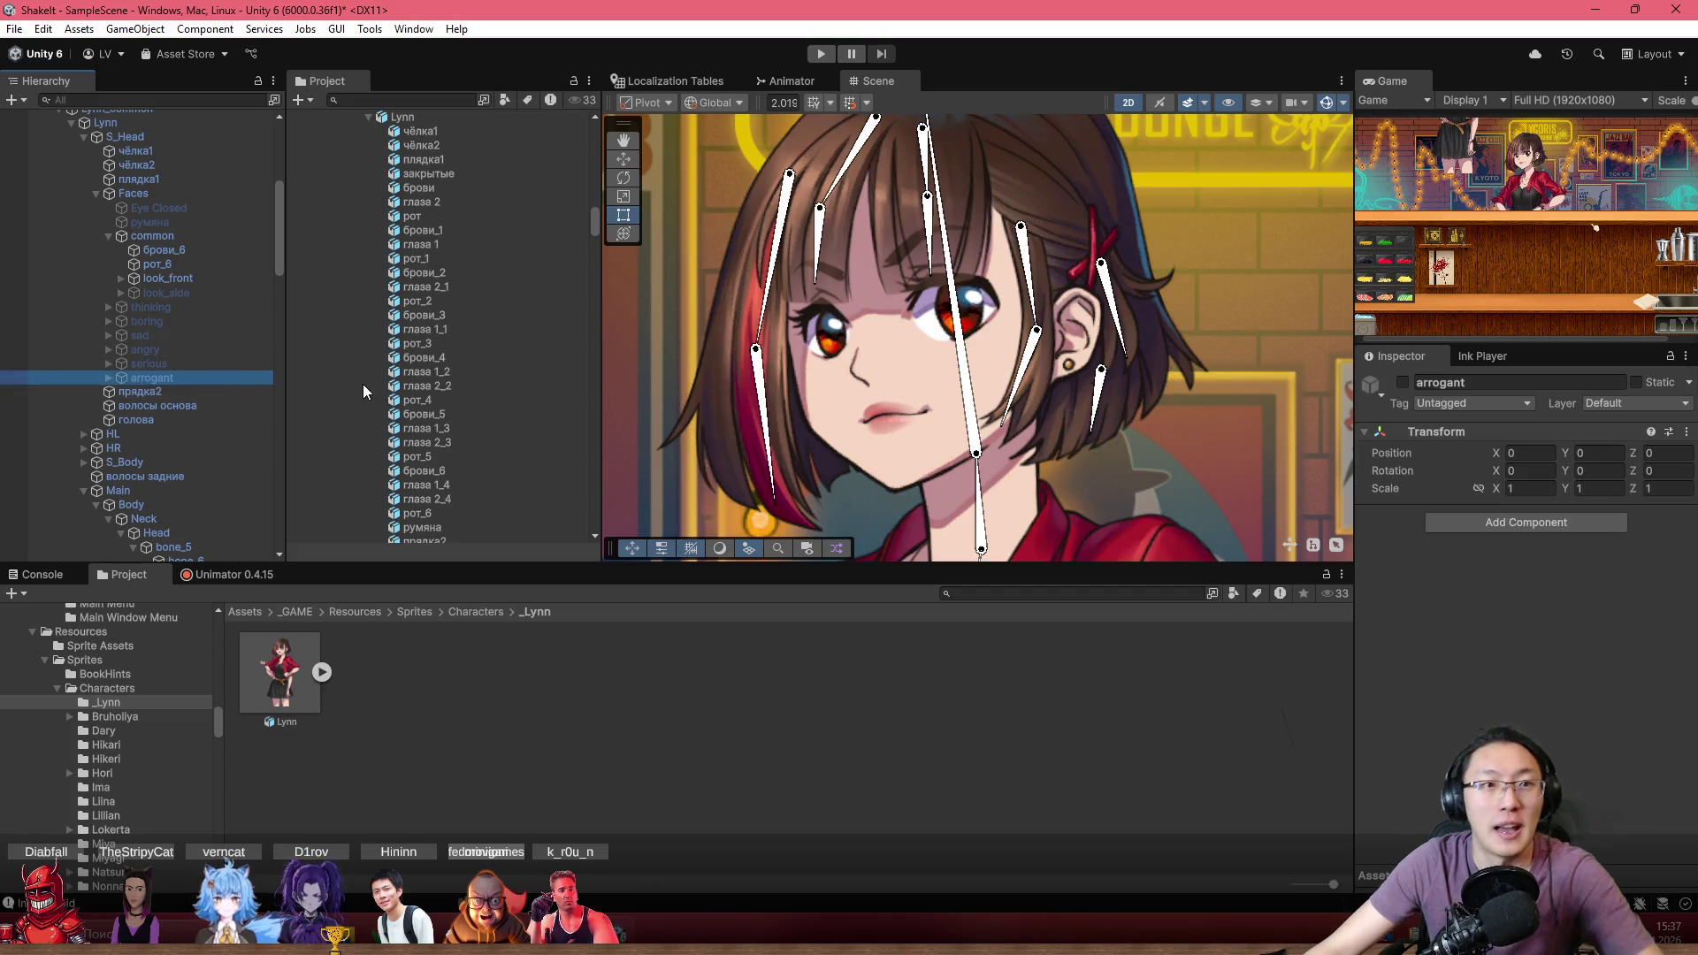
Close the editor and relaunch ShakeIt from Unity Hub's Projects list
click(1676, 11)
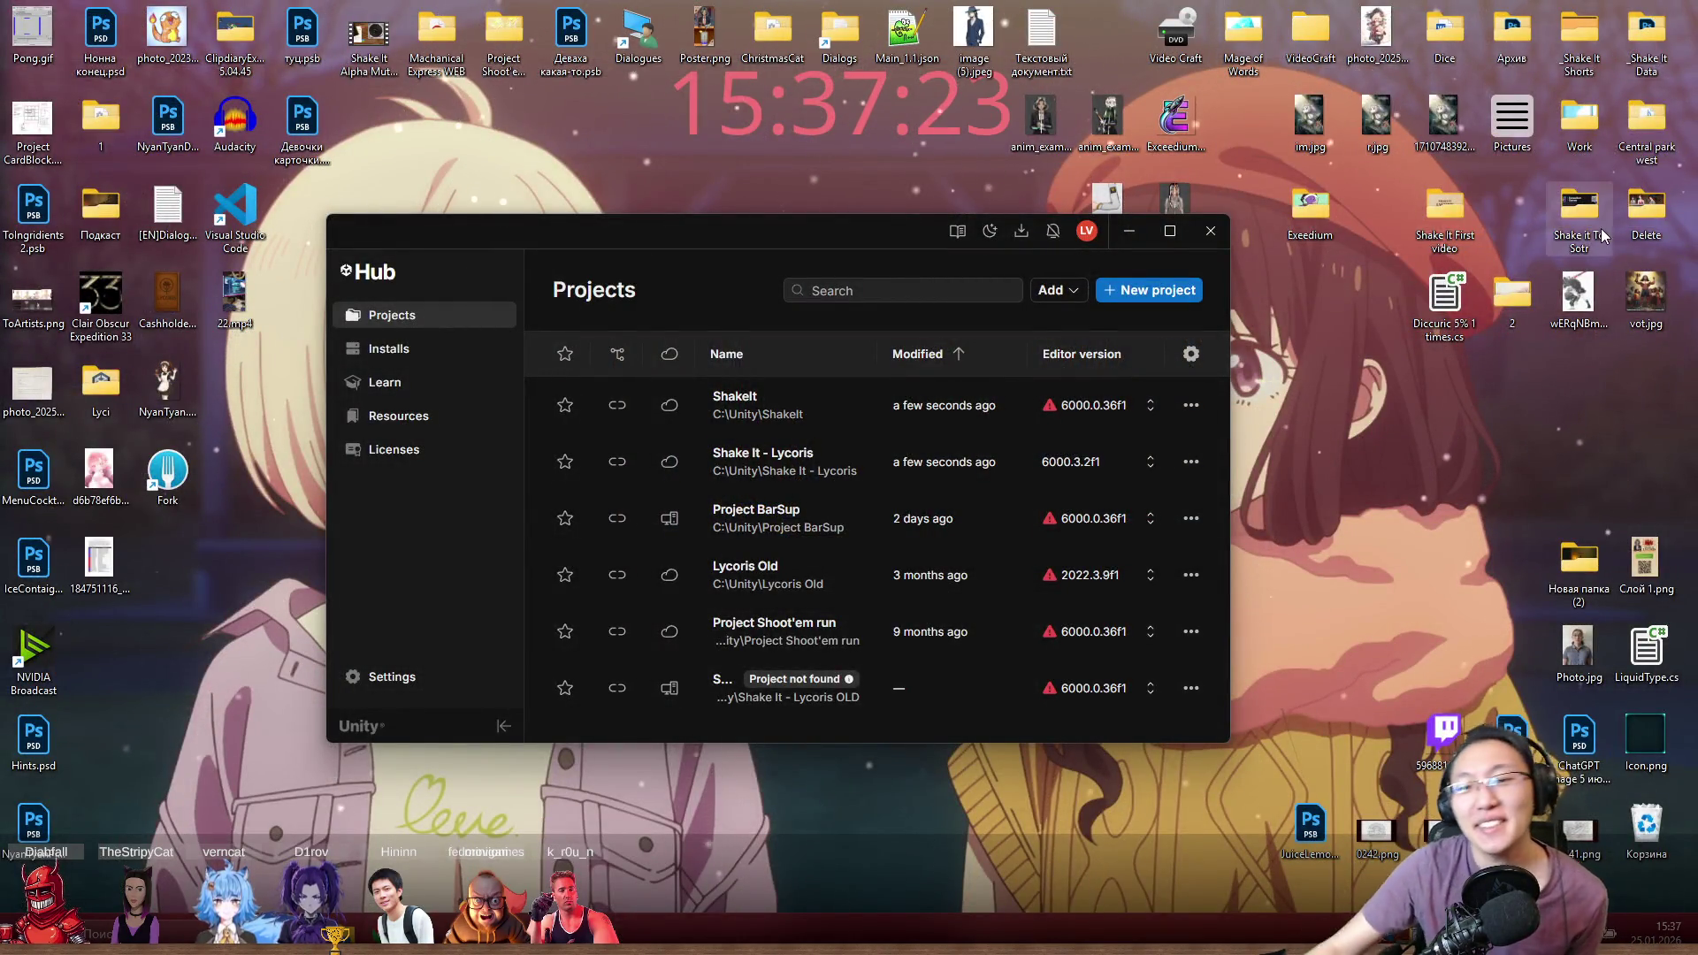
click(818, 407)
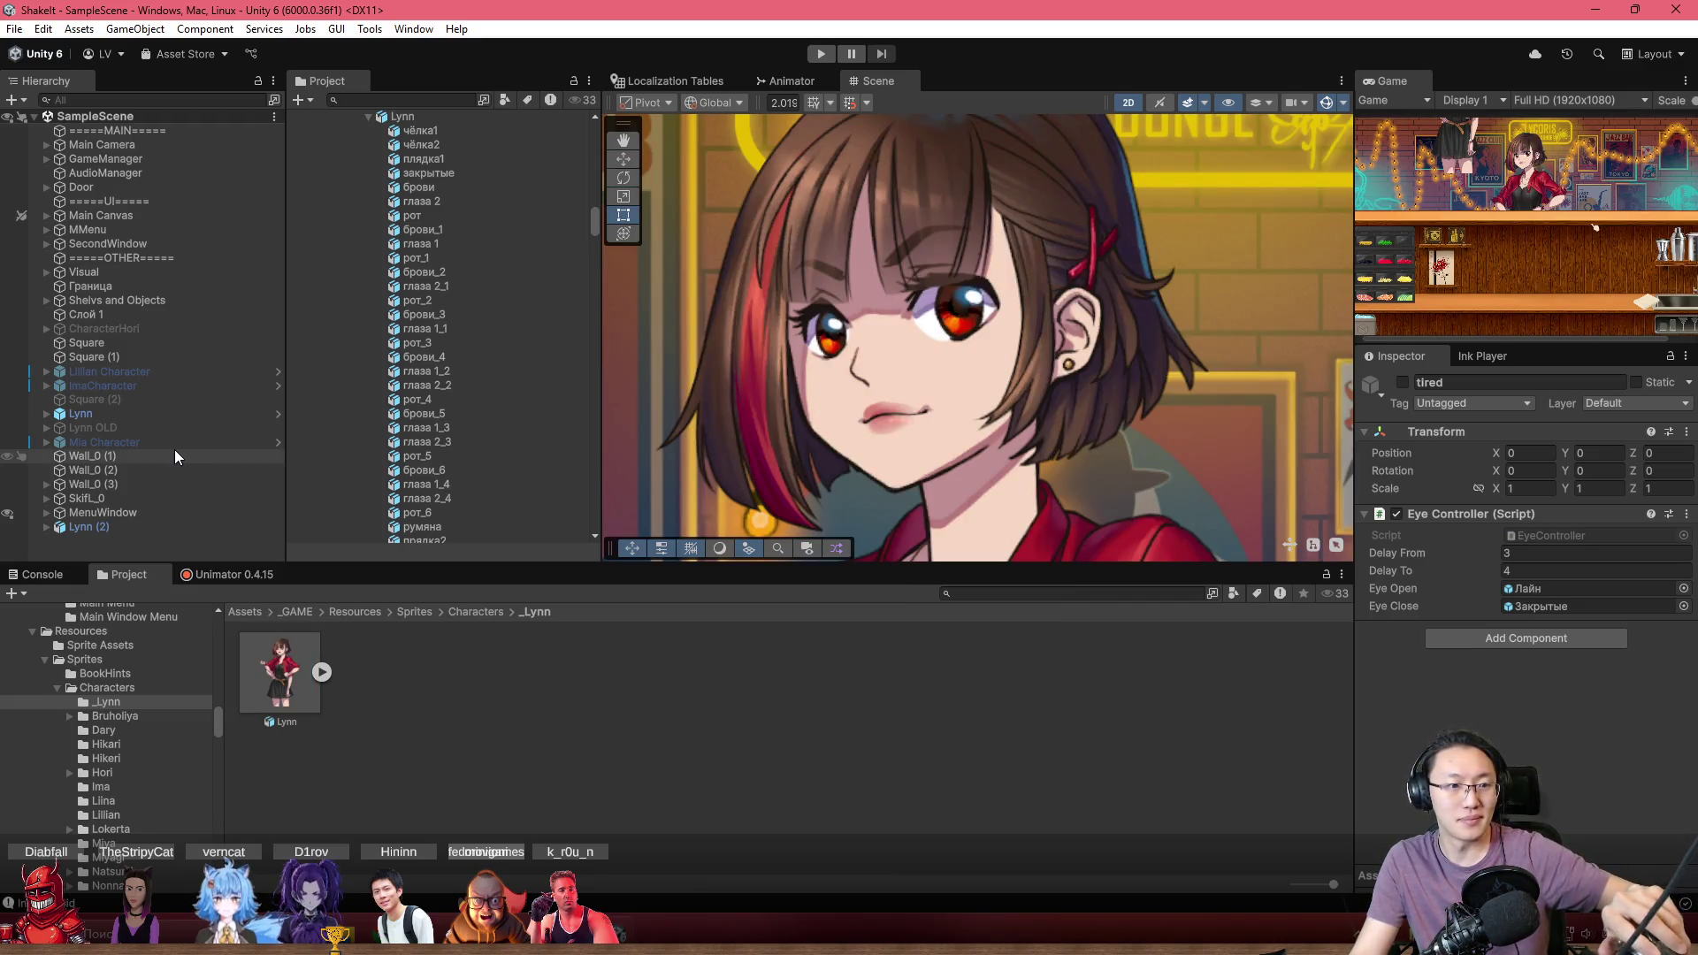
Expand Lynn, Lynn_common and S_Head in the Hierarchy down to the голова head sprite
click(49, 414)
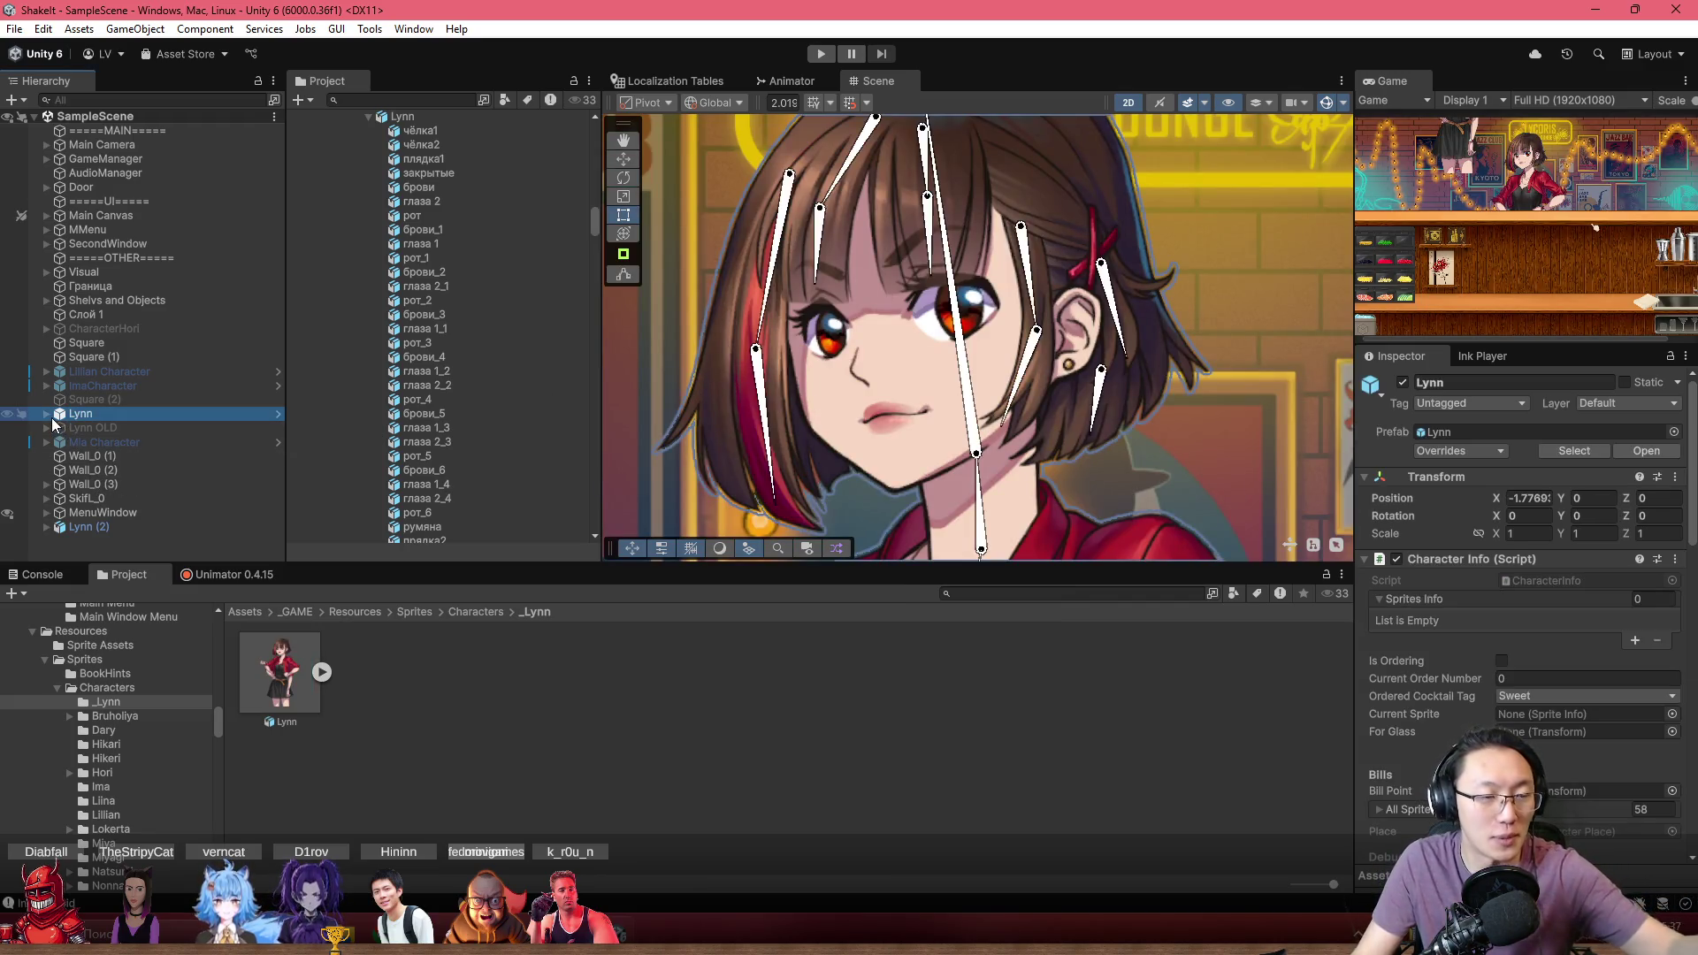
click(65, 430)
click(59, 430)
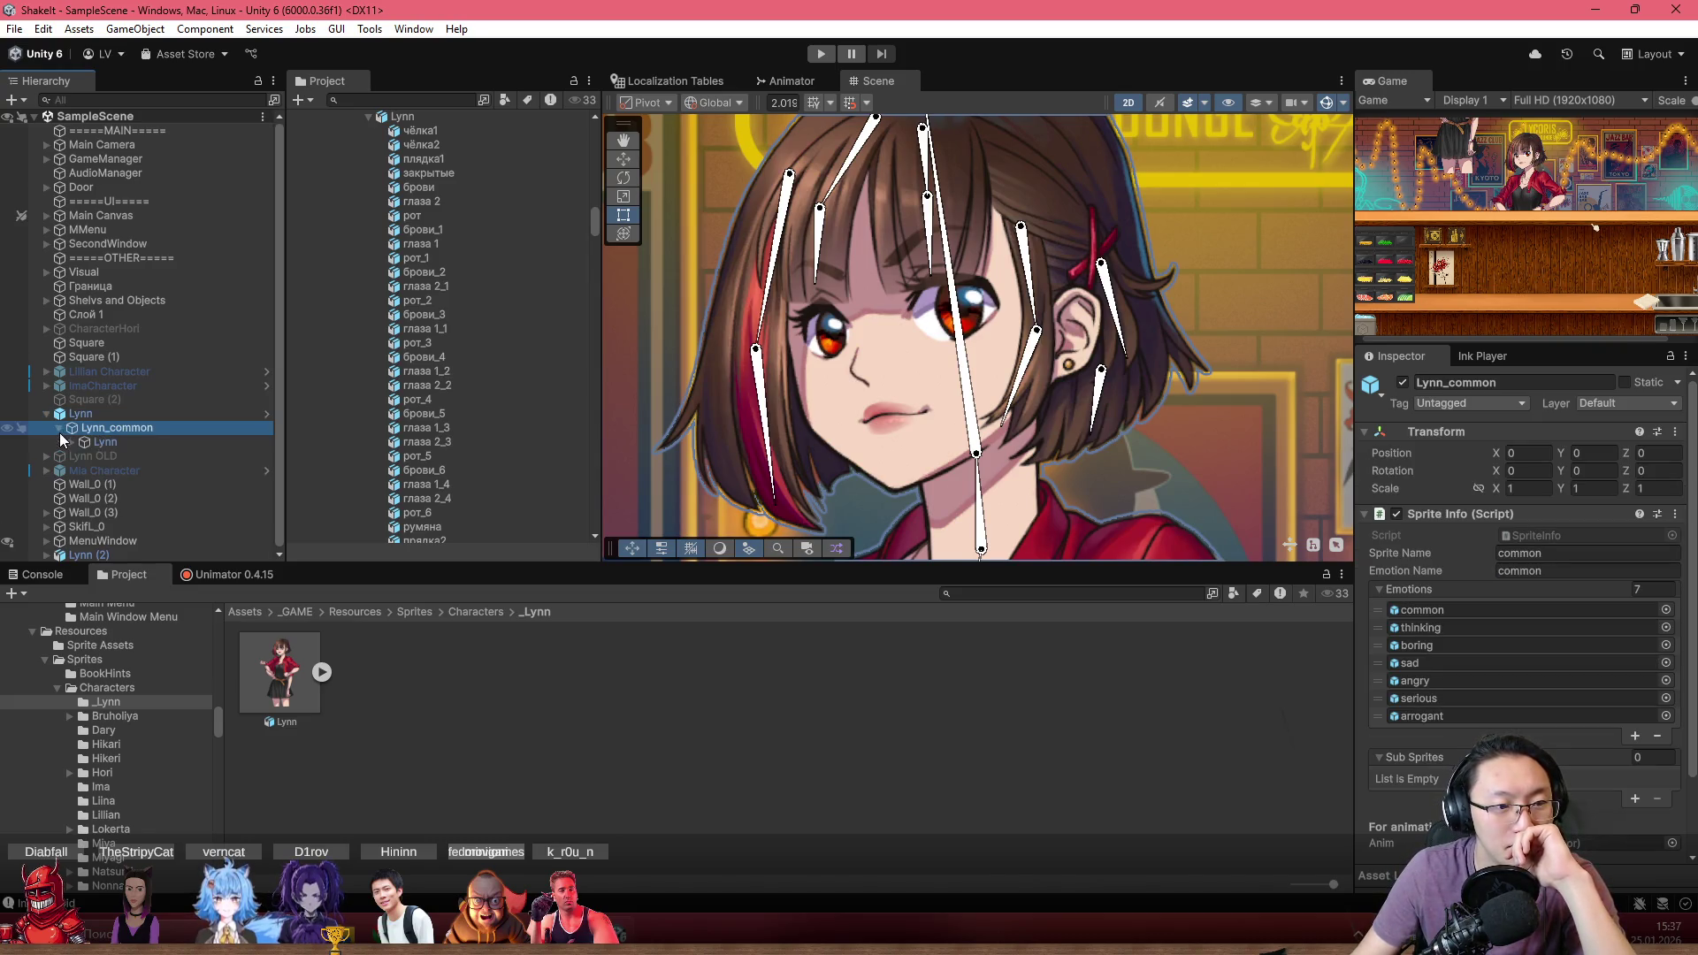
click(70, 442)
scroll(98, 449, down, 4)
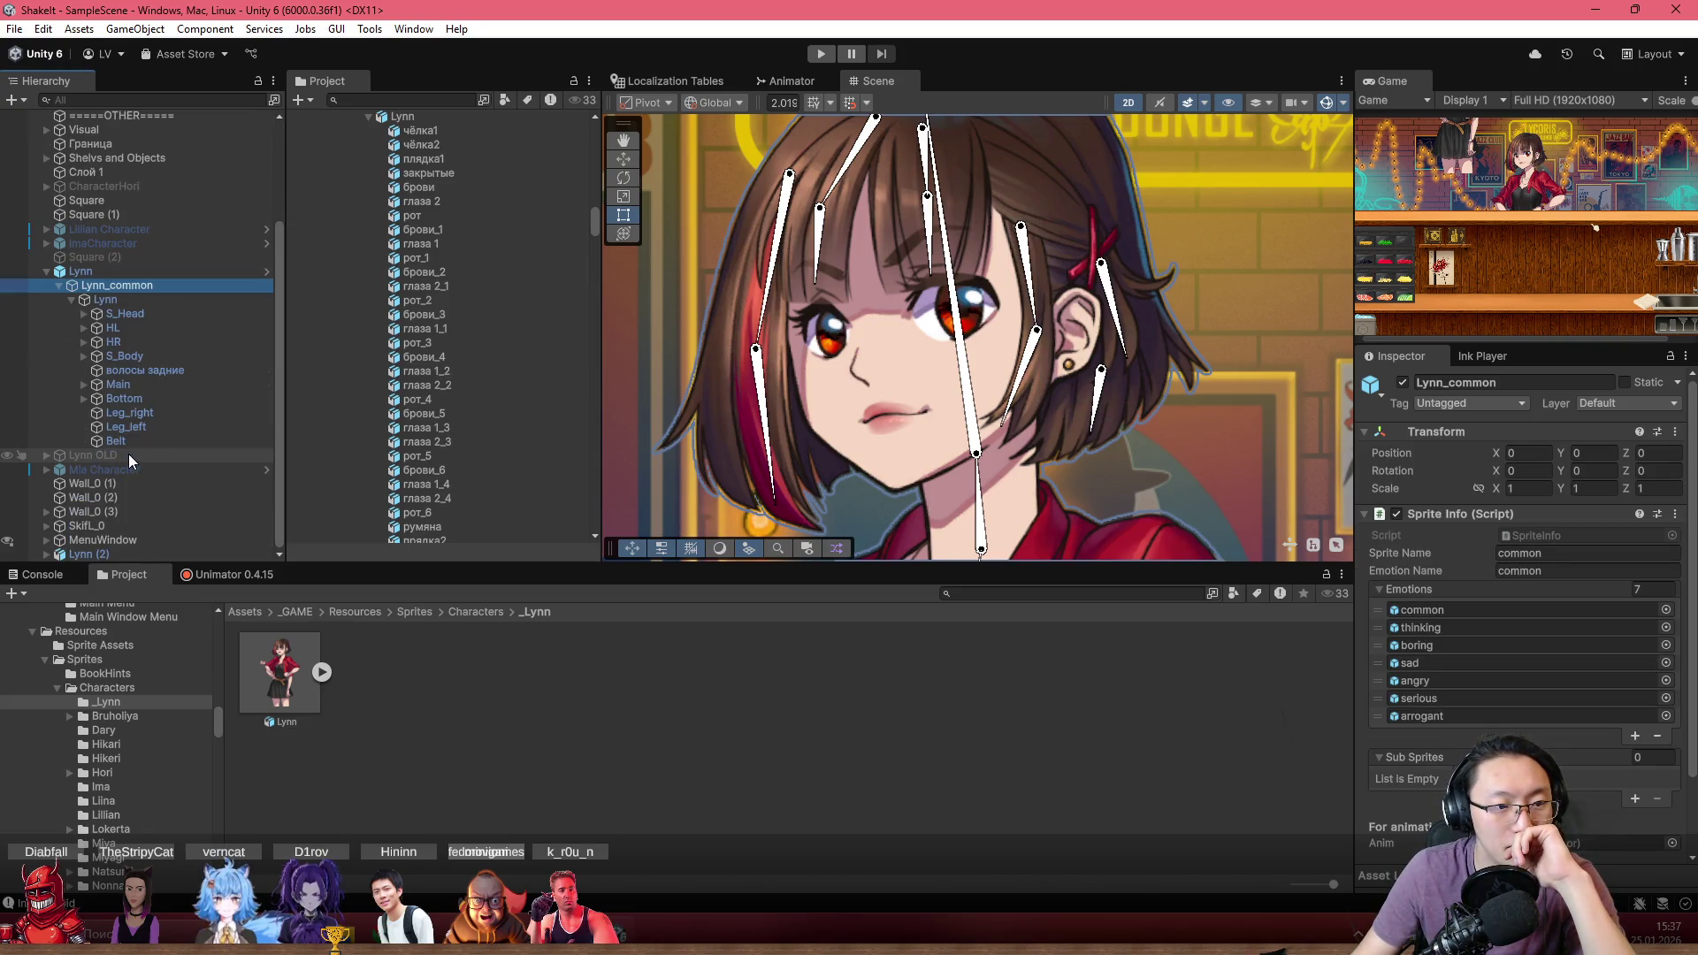
click(83, 314)
click(94, 371)
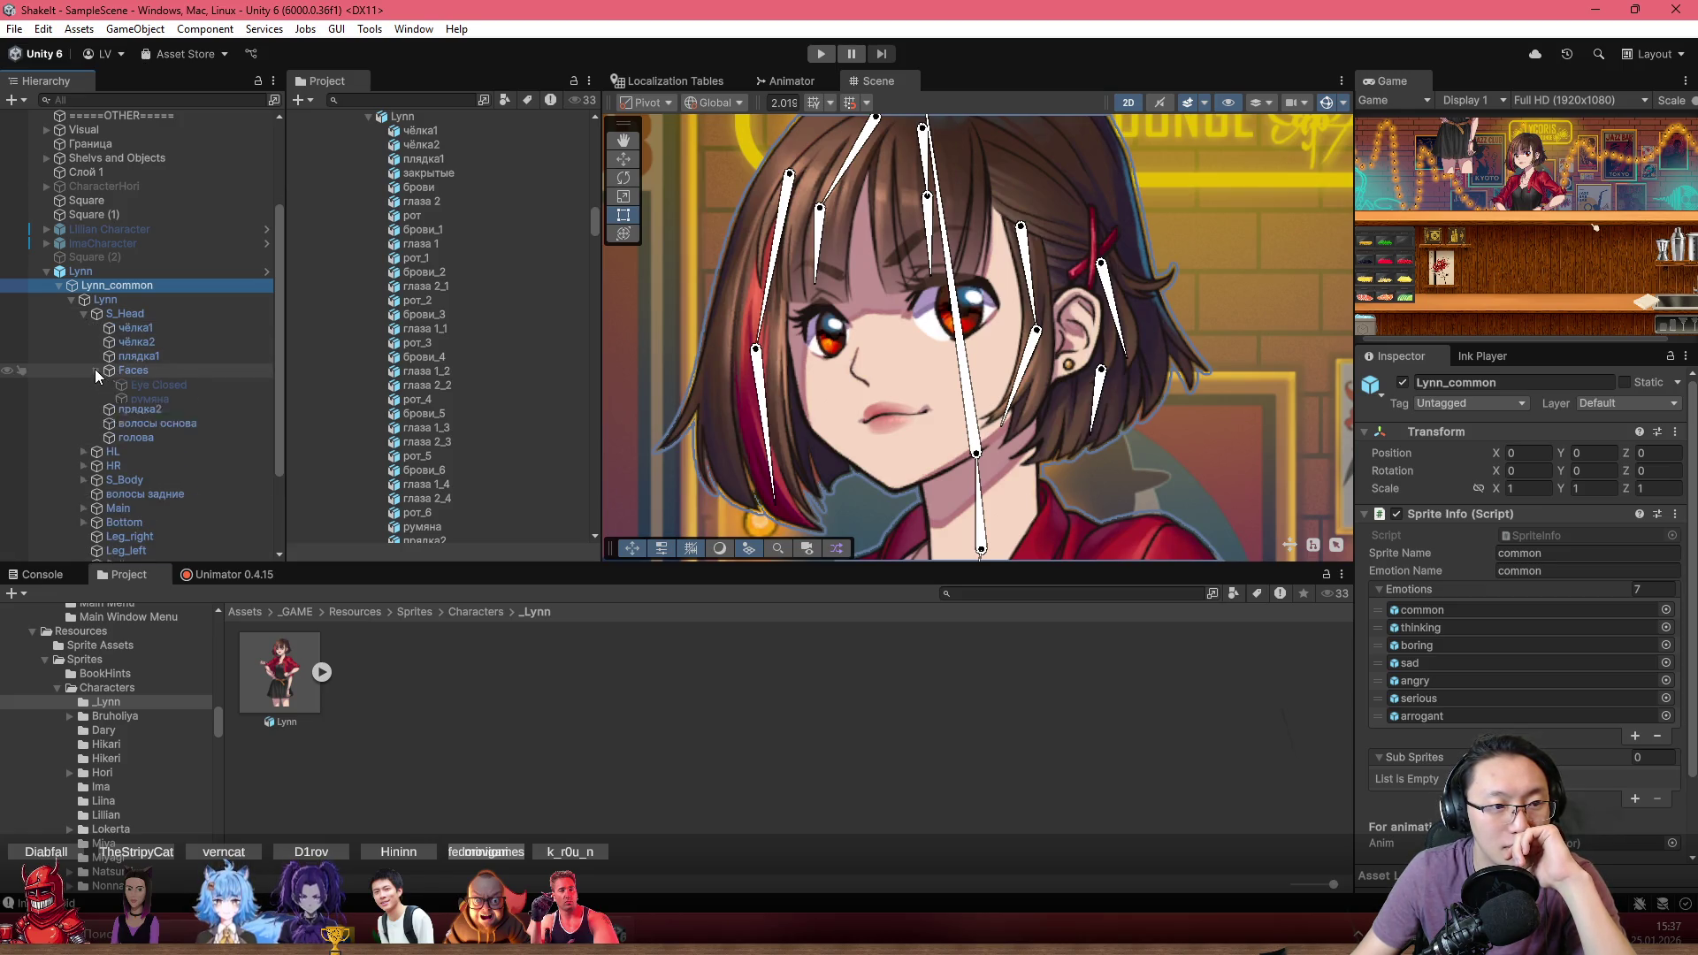
click(95, 371)
click(127, 412)
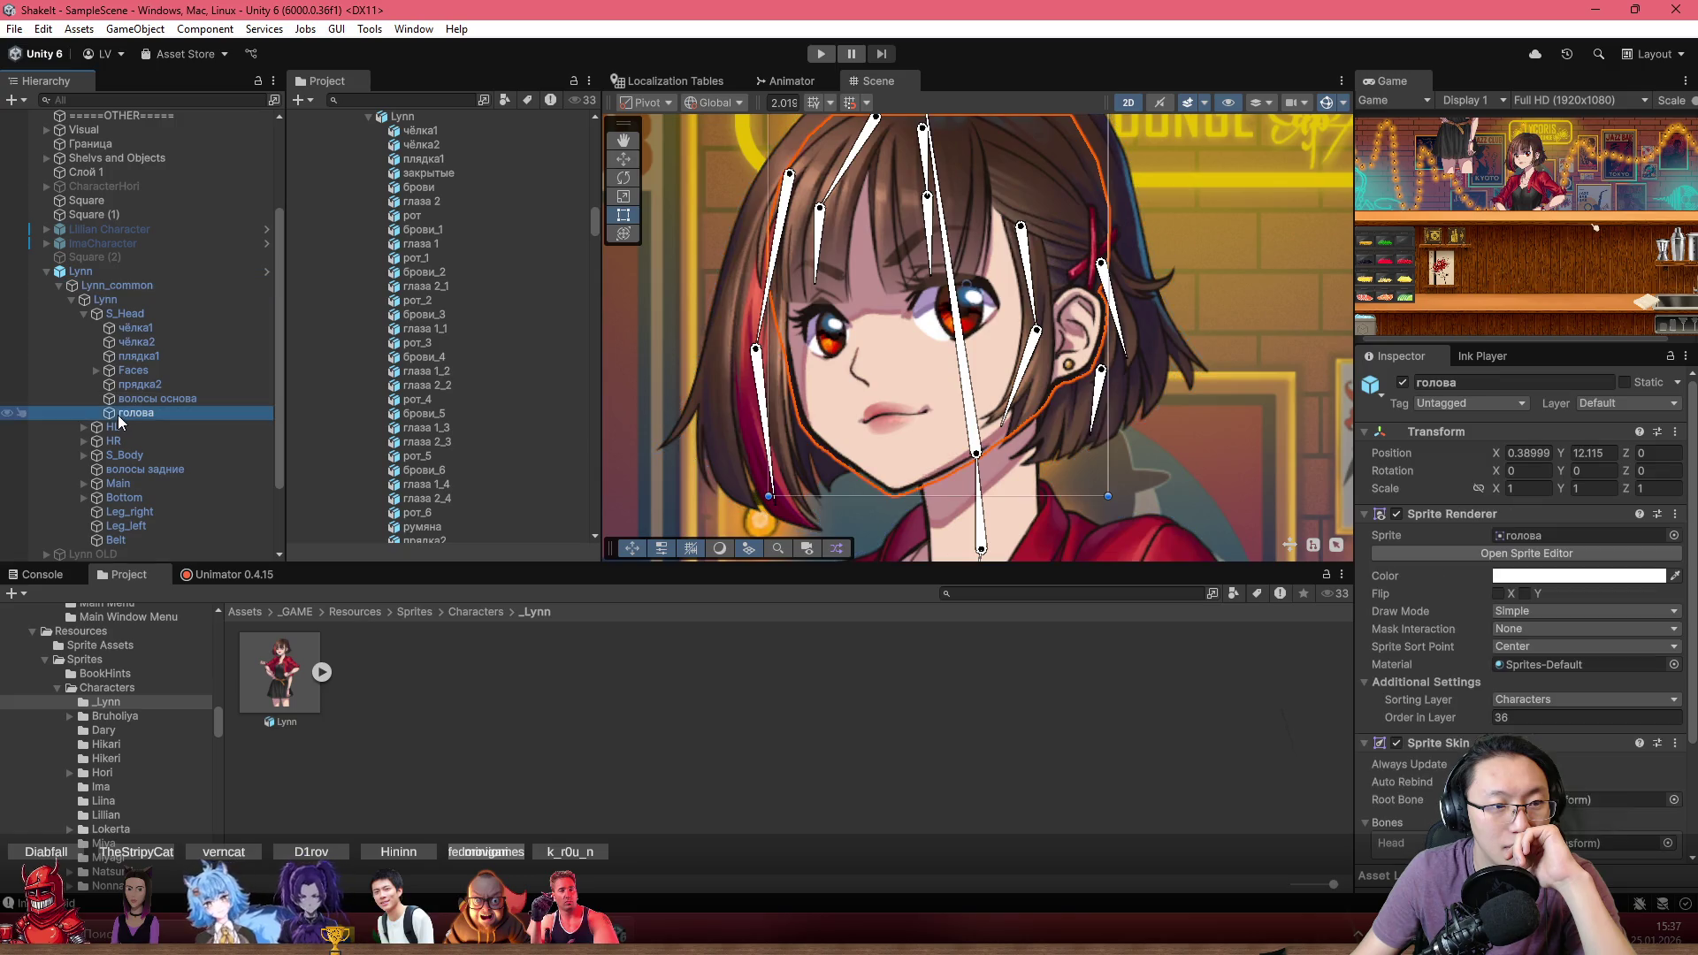
On волосы задние, tick Auto Rebind in Sprite Skin and test-rotate Head_15
click(206, 469)
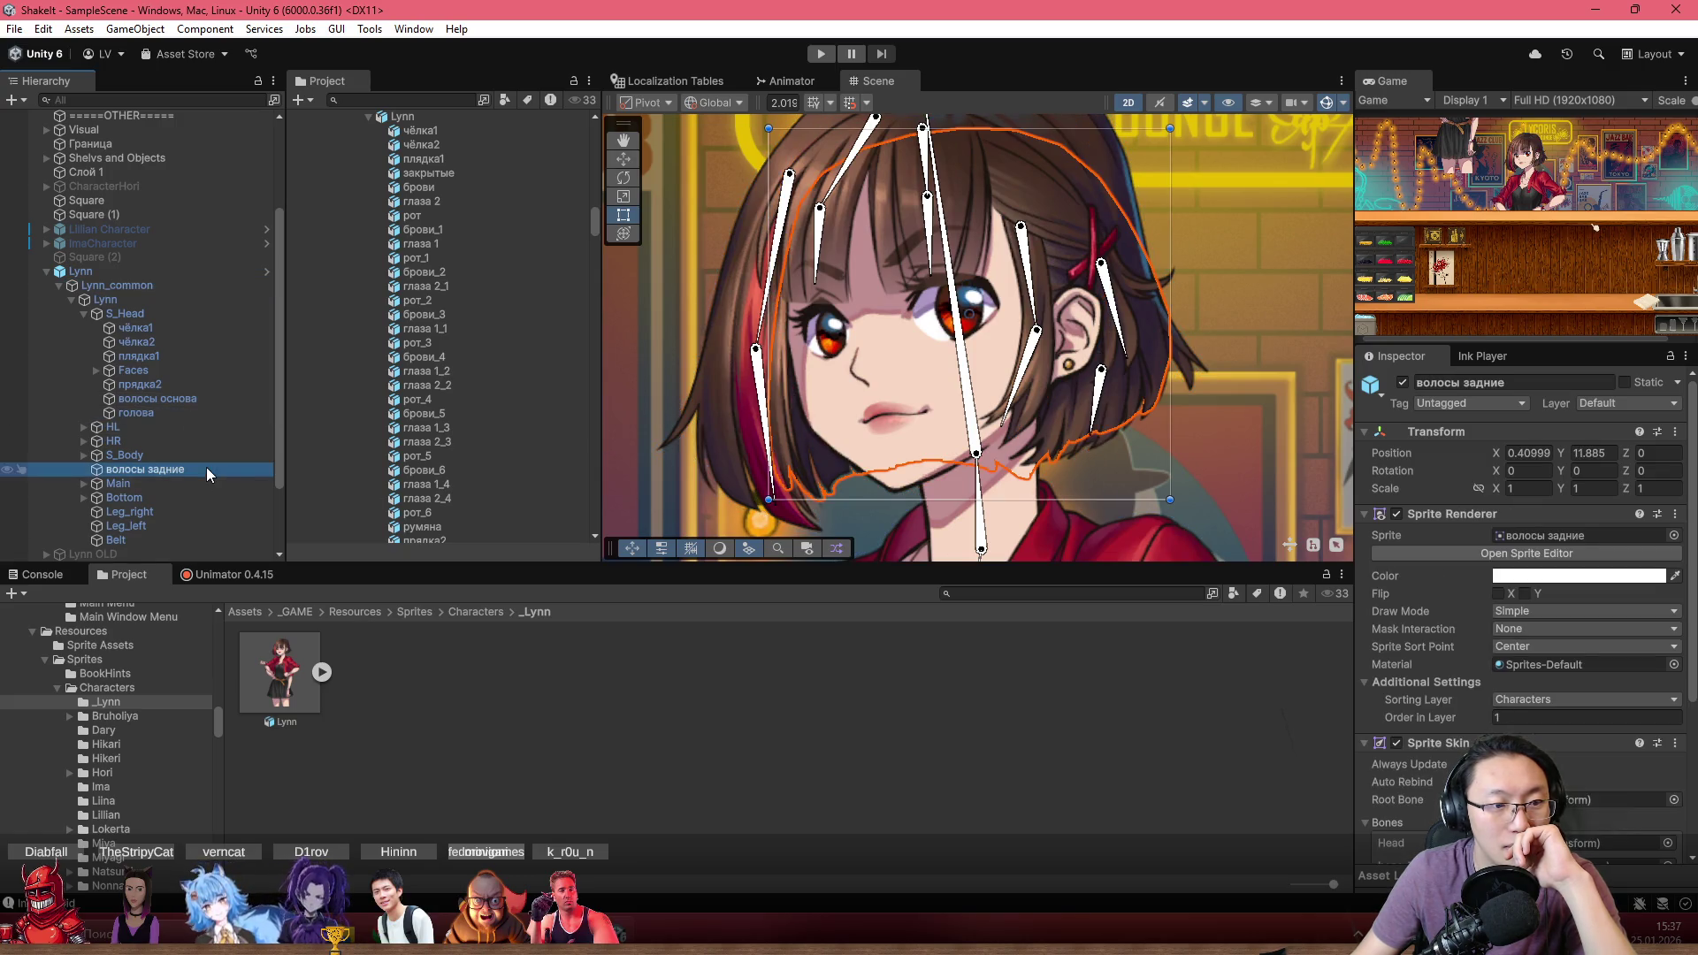
scroll(1541, 625, down, 5)
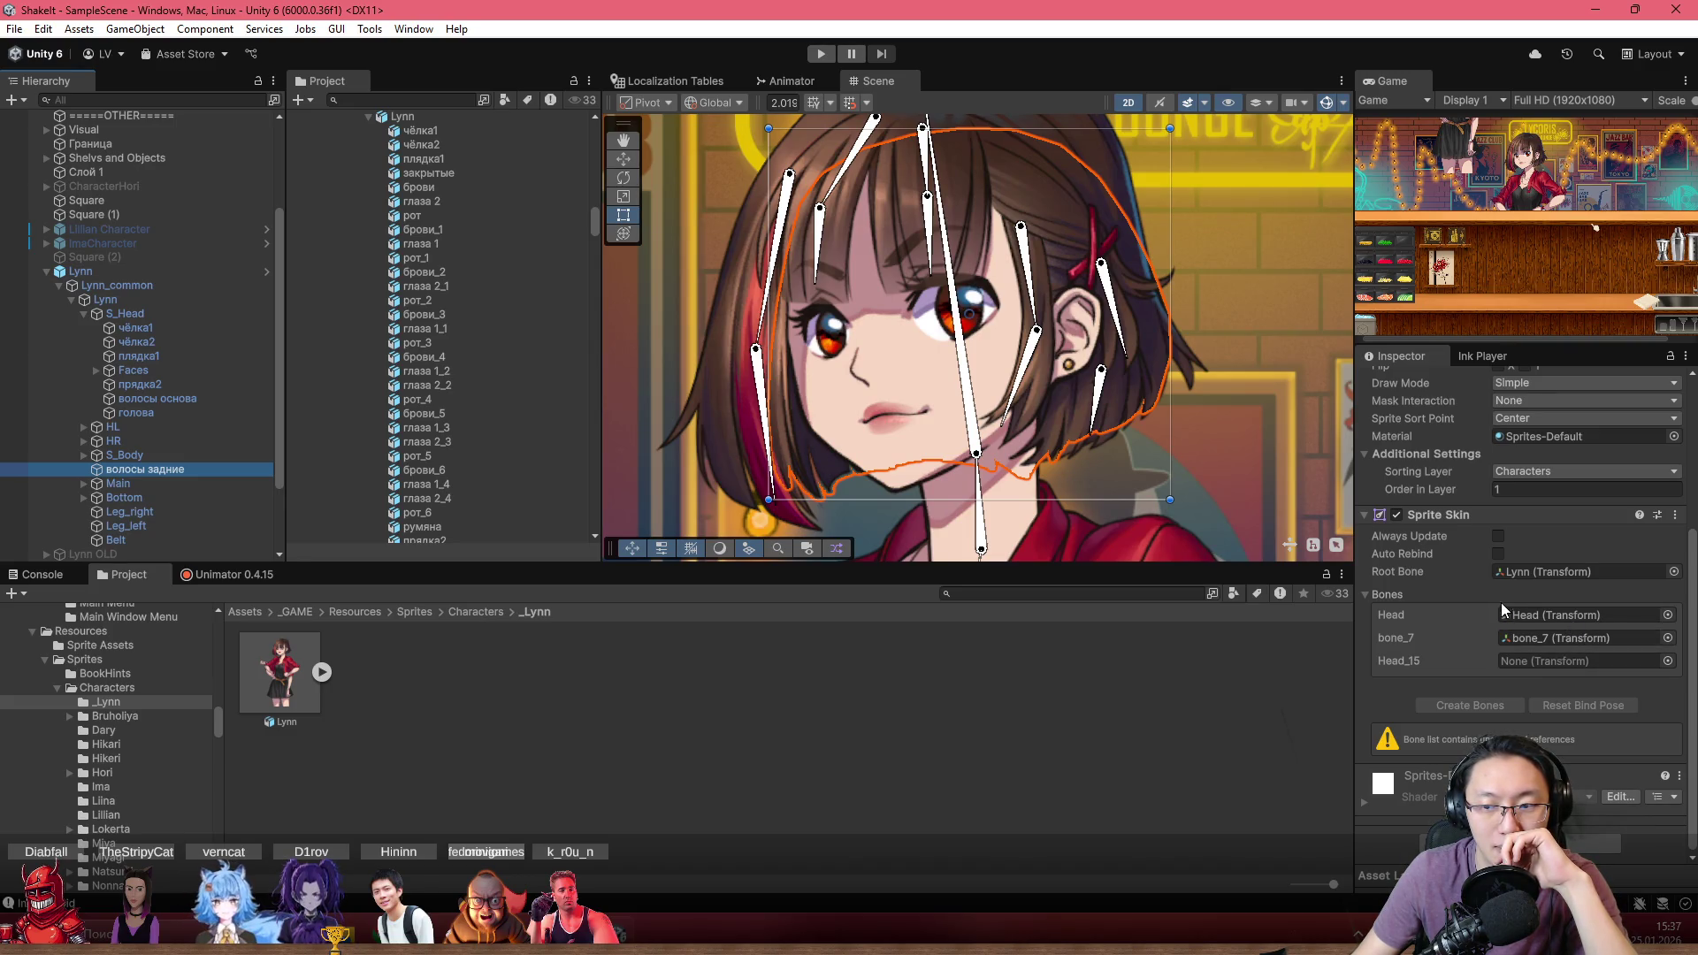
click(1501, 554)
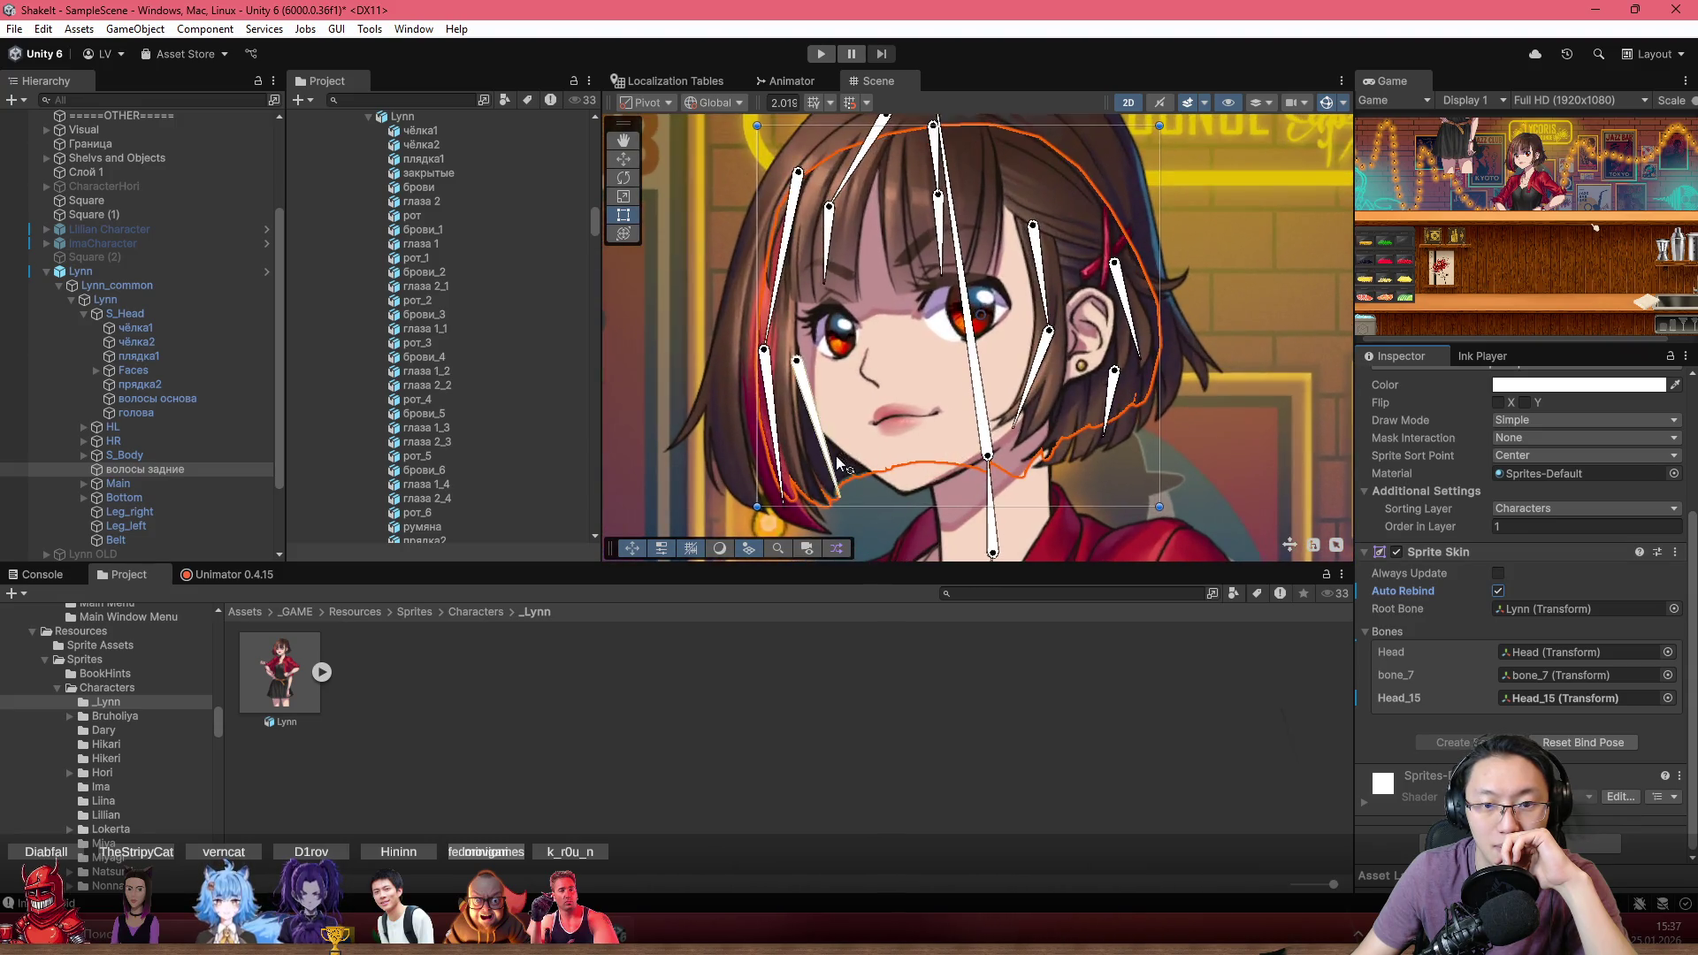
drag(836, 455, 840, 490)
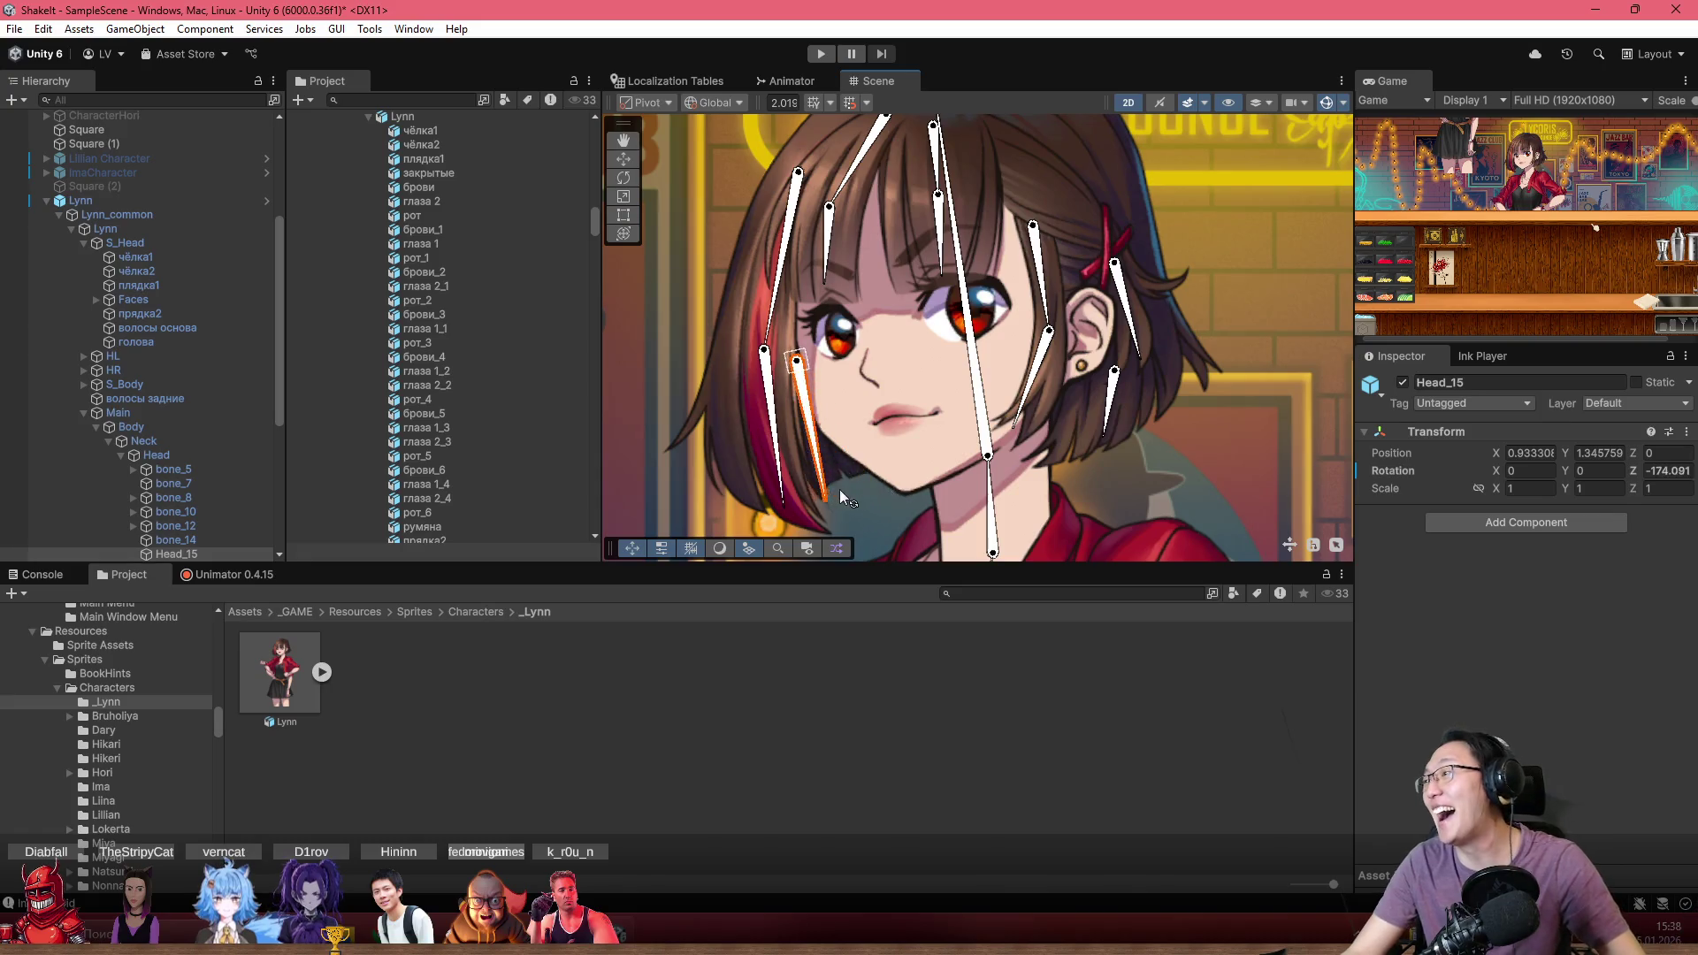
Rotate Head_15 on the back-hair sprite to about -161° and confirm the strand follows
click(918, 470)
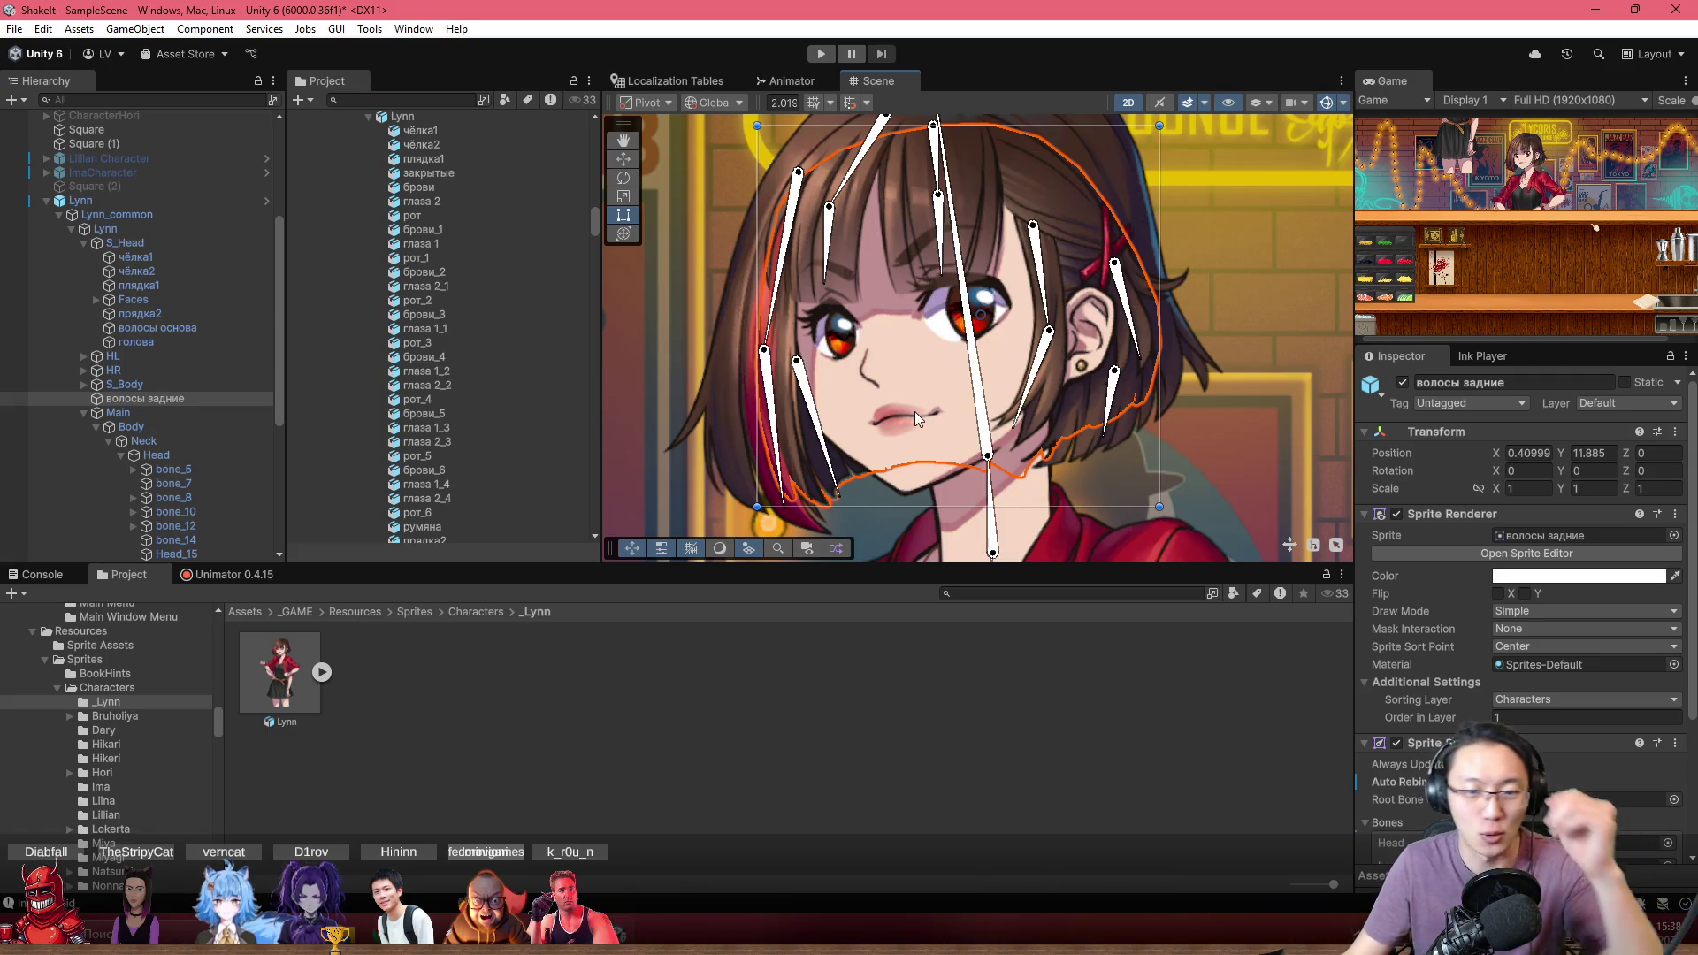
scroll(902, 331, up, 3)
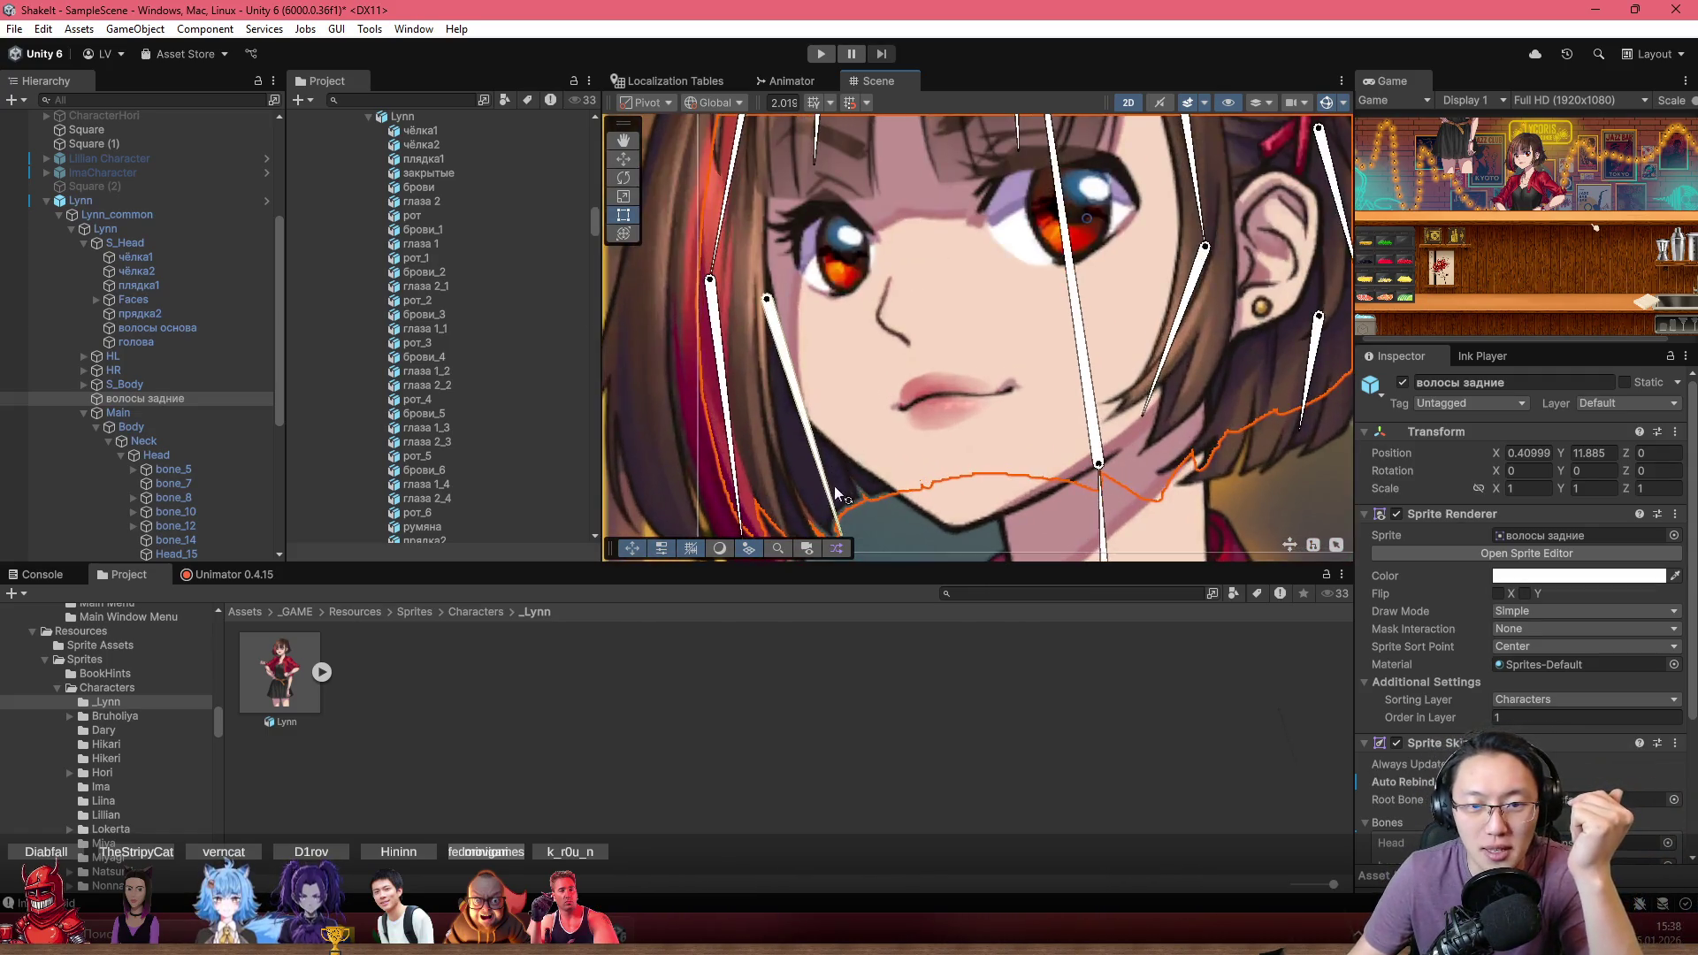
mouse_move(835, 486)
mouse_down()
mouse_move(851, 518)
mouse_move(858, 485)
mouse_up()
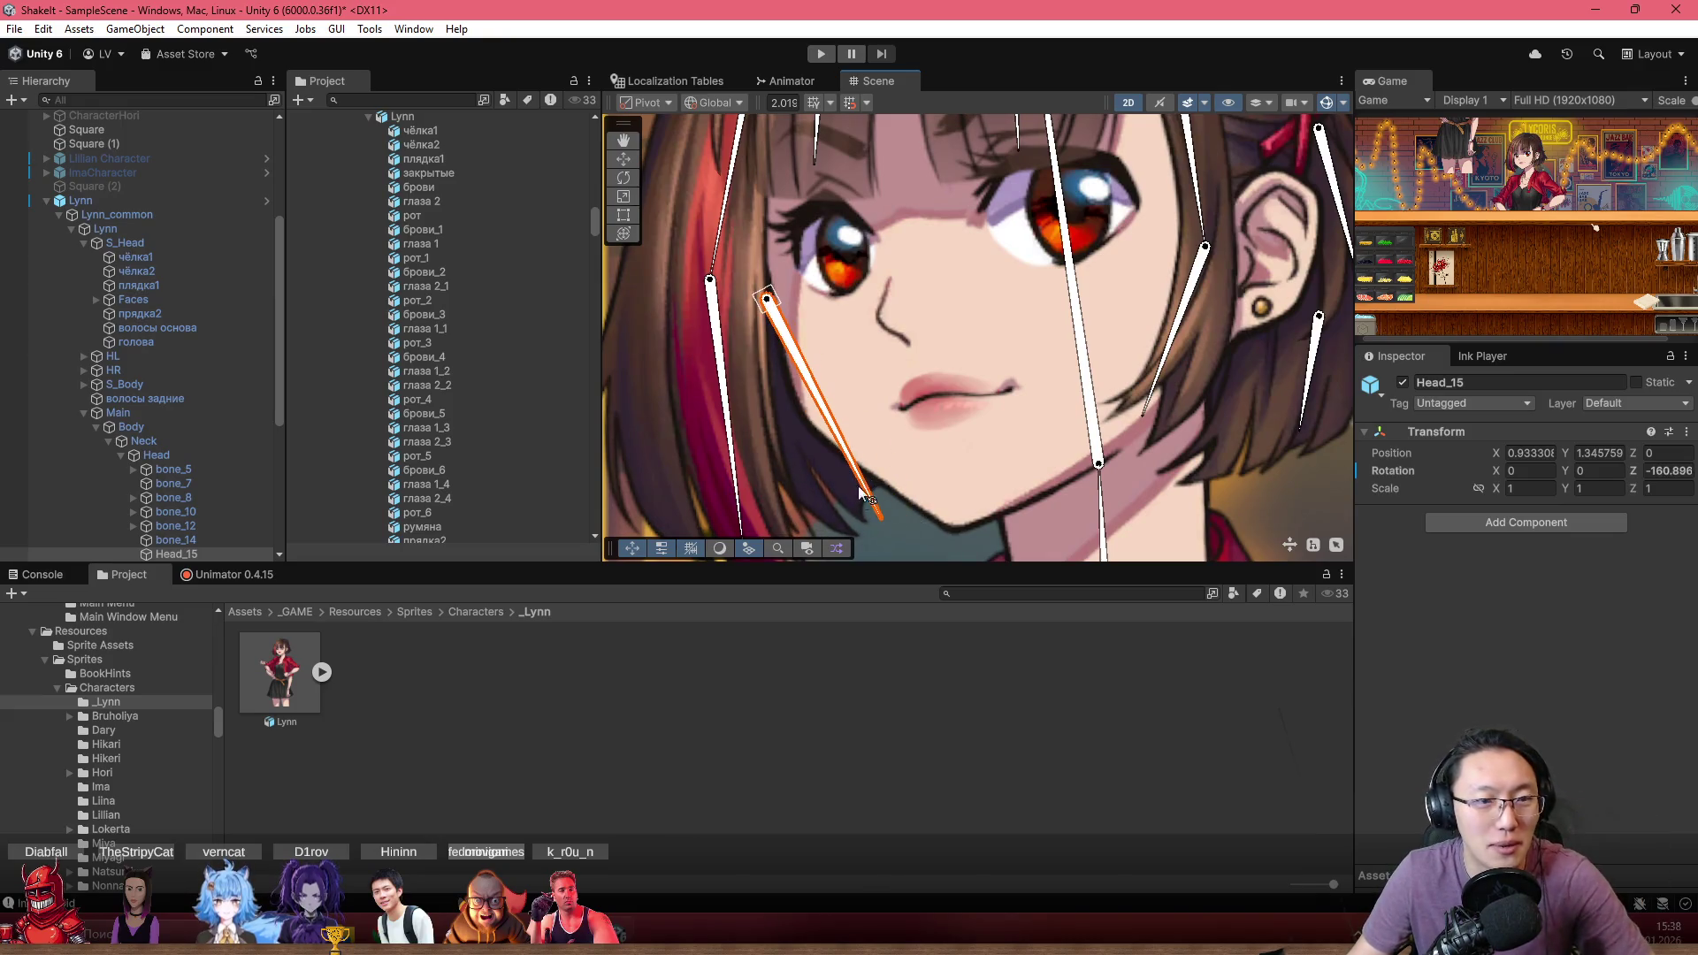
click(905, 414)
scroll(872, 449, down, 8)
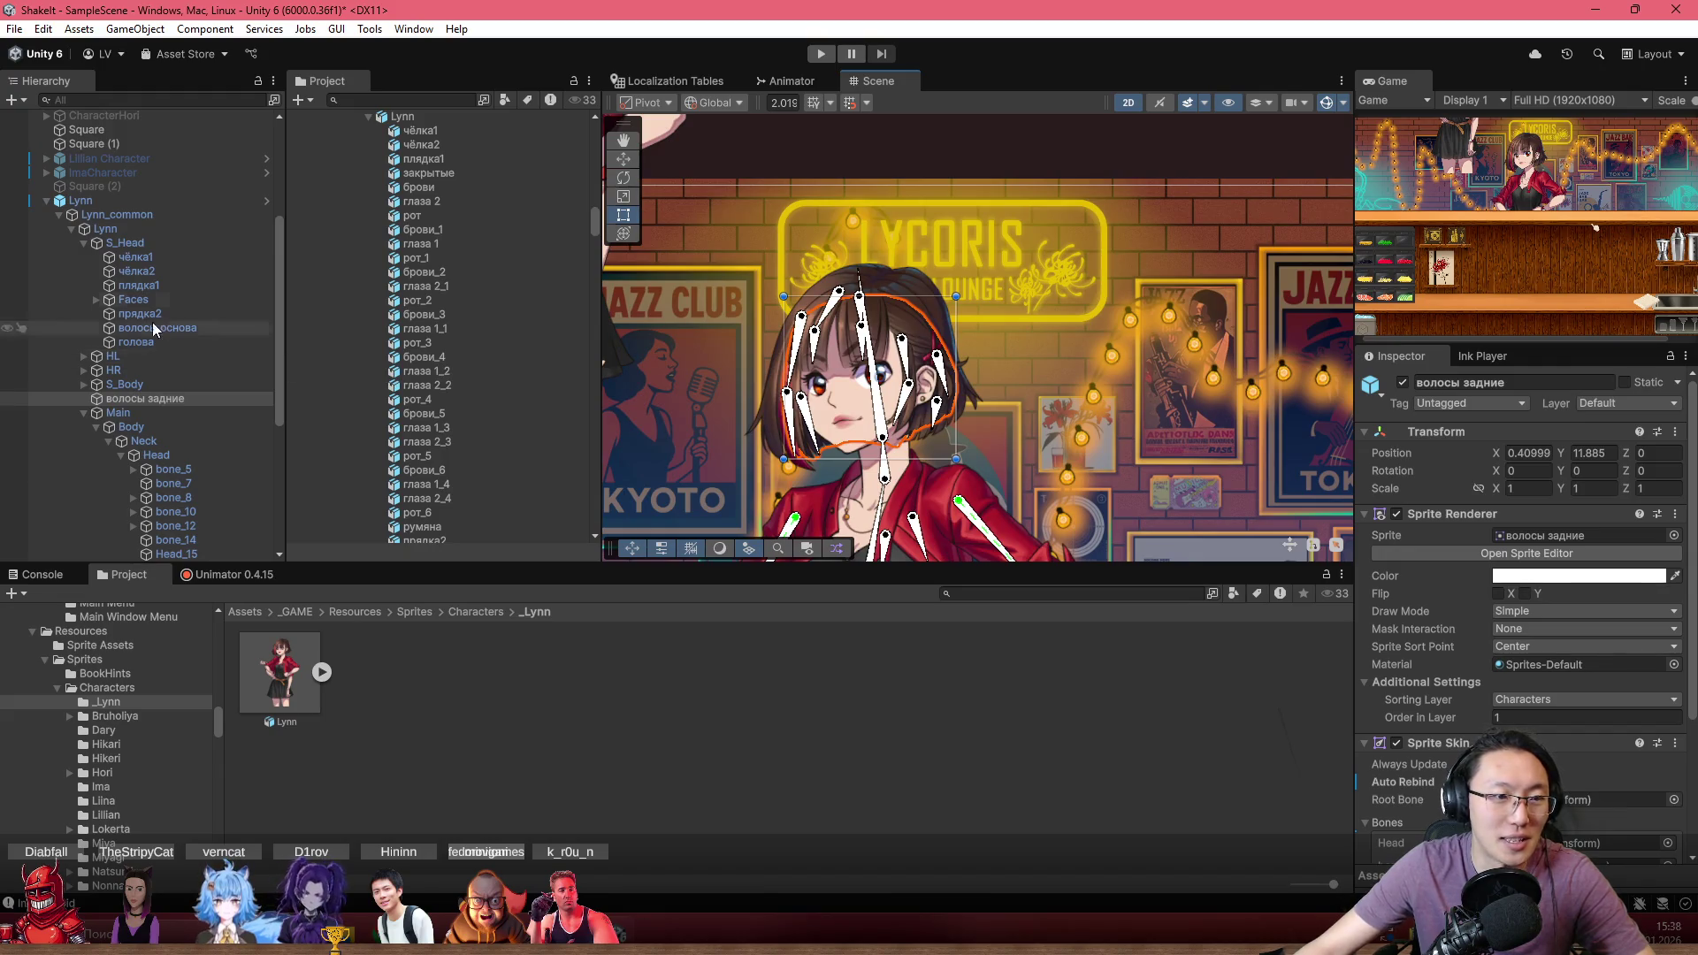
Delete the Lynn (2) object from the Hierarchy
click(44, 199)
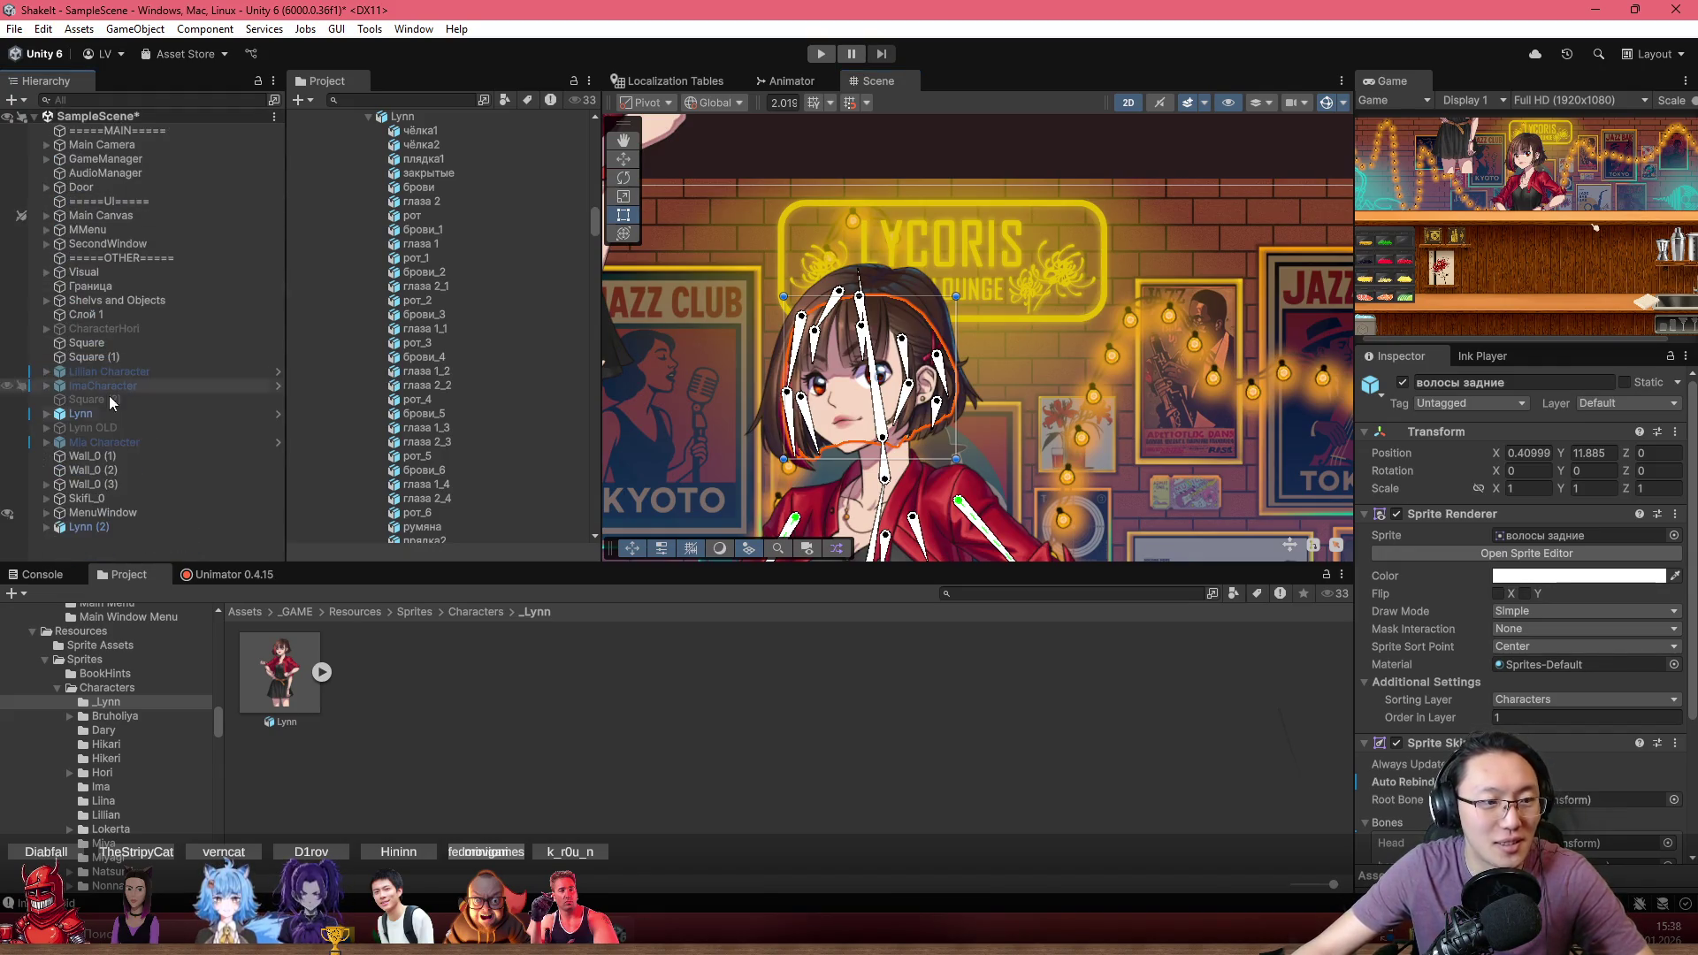
click(124, 533)
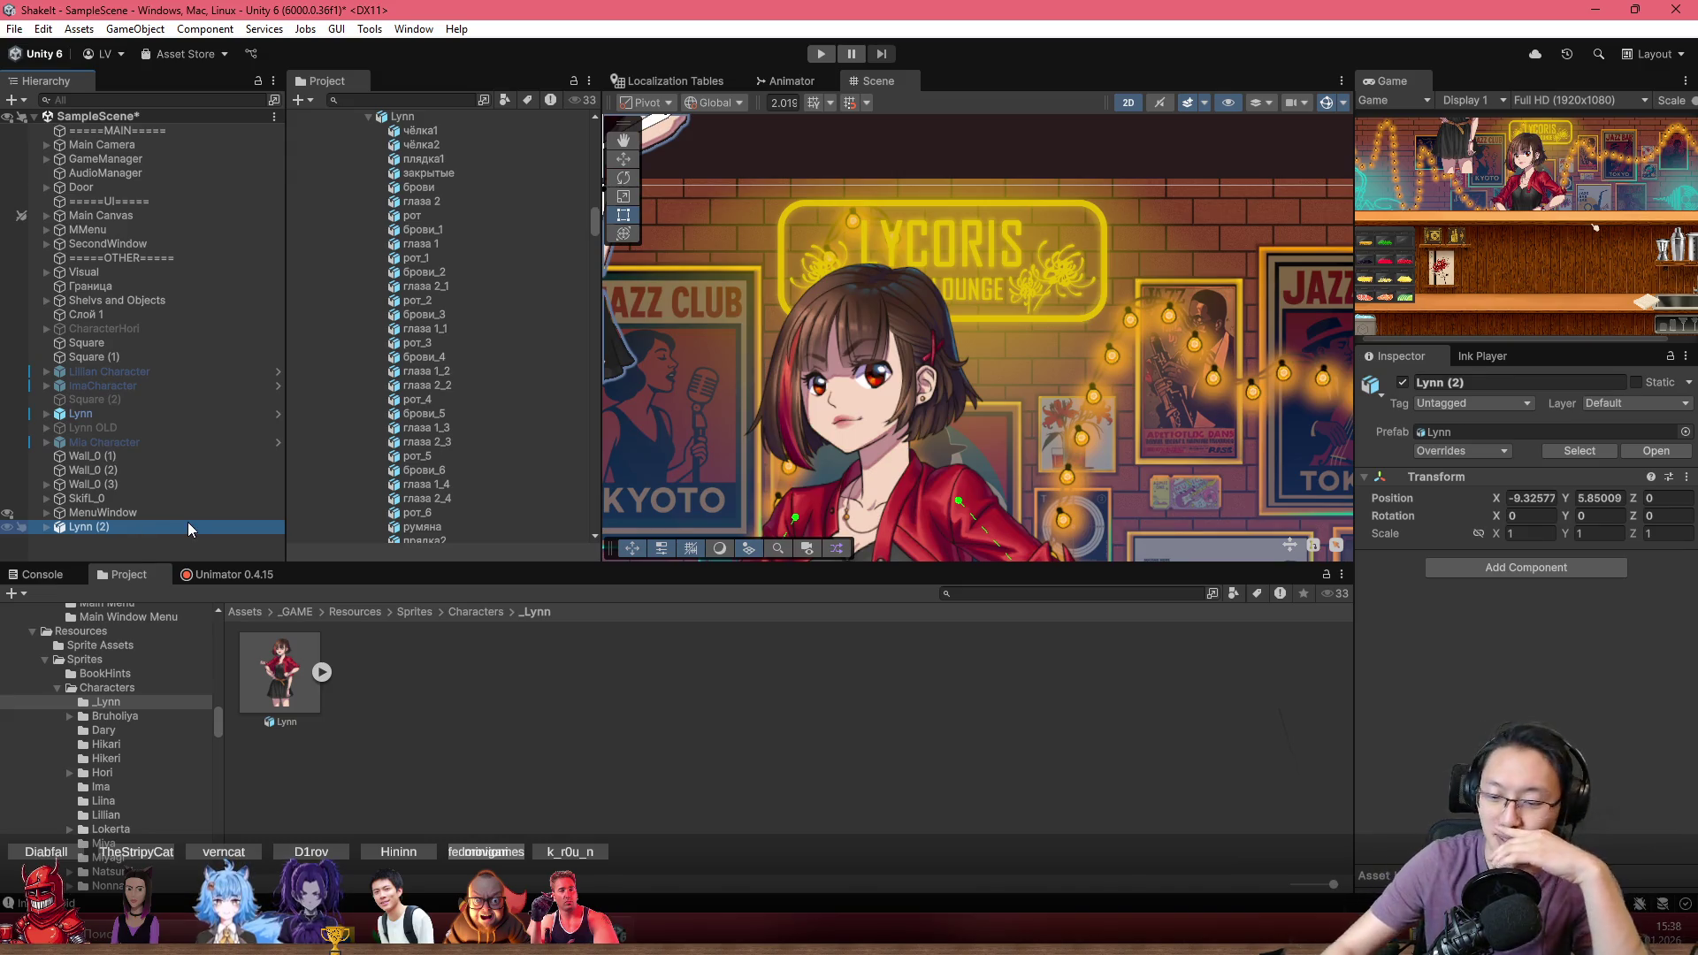
key(Delete)
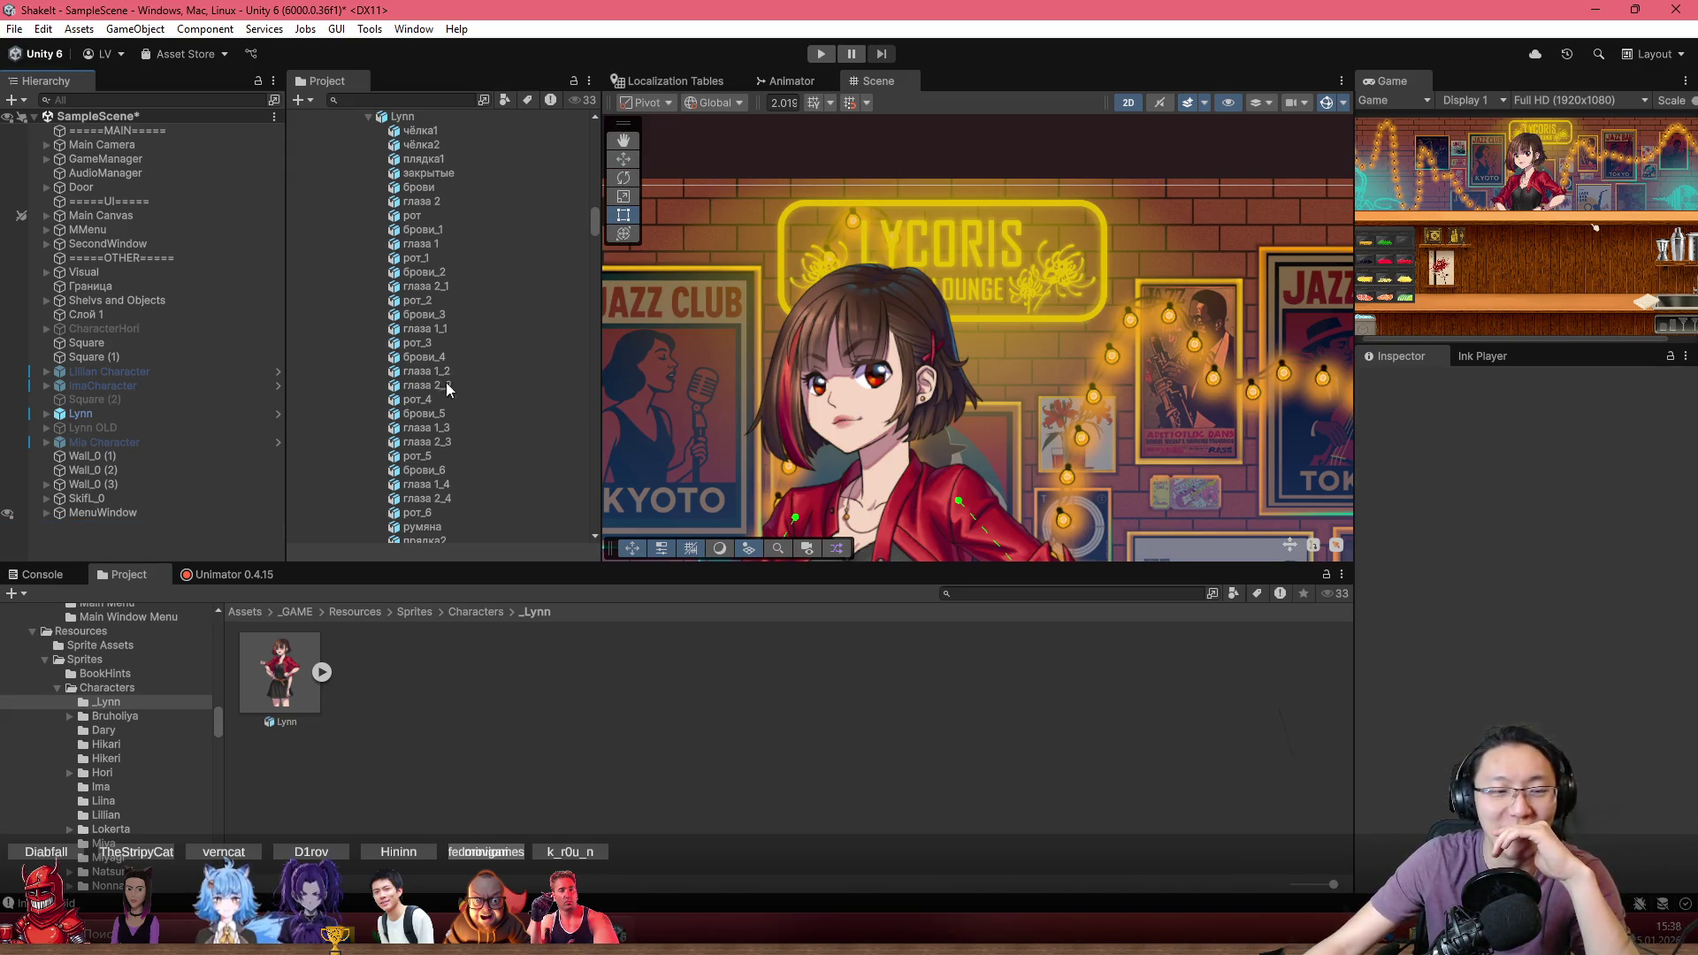
Frame Lynn and drag the Lynn prefab into the Scene, creating Lynn (1) at -7.75, 4.80
click(81, 413)
key(f)
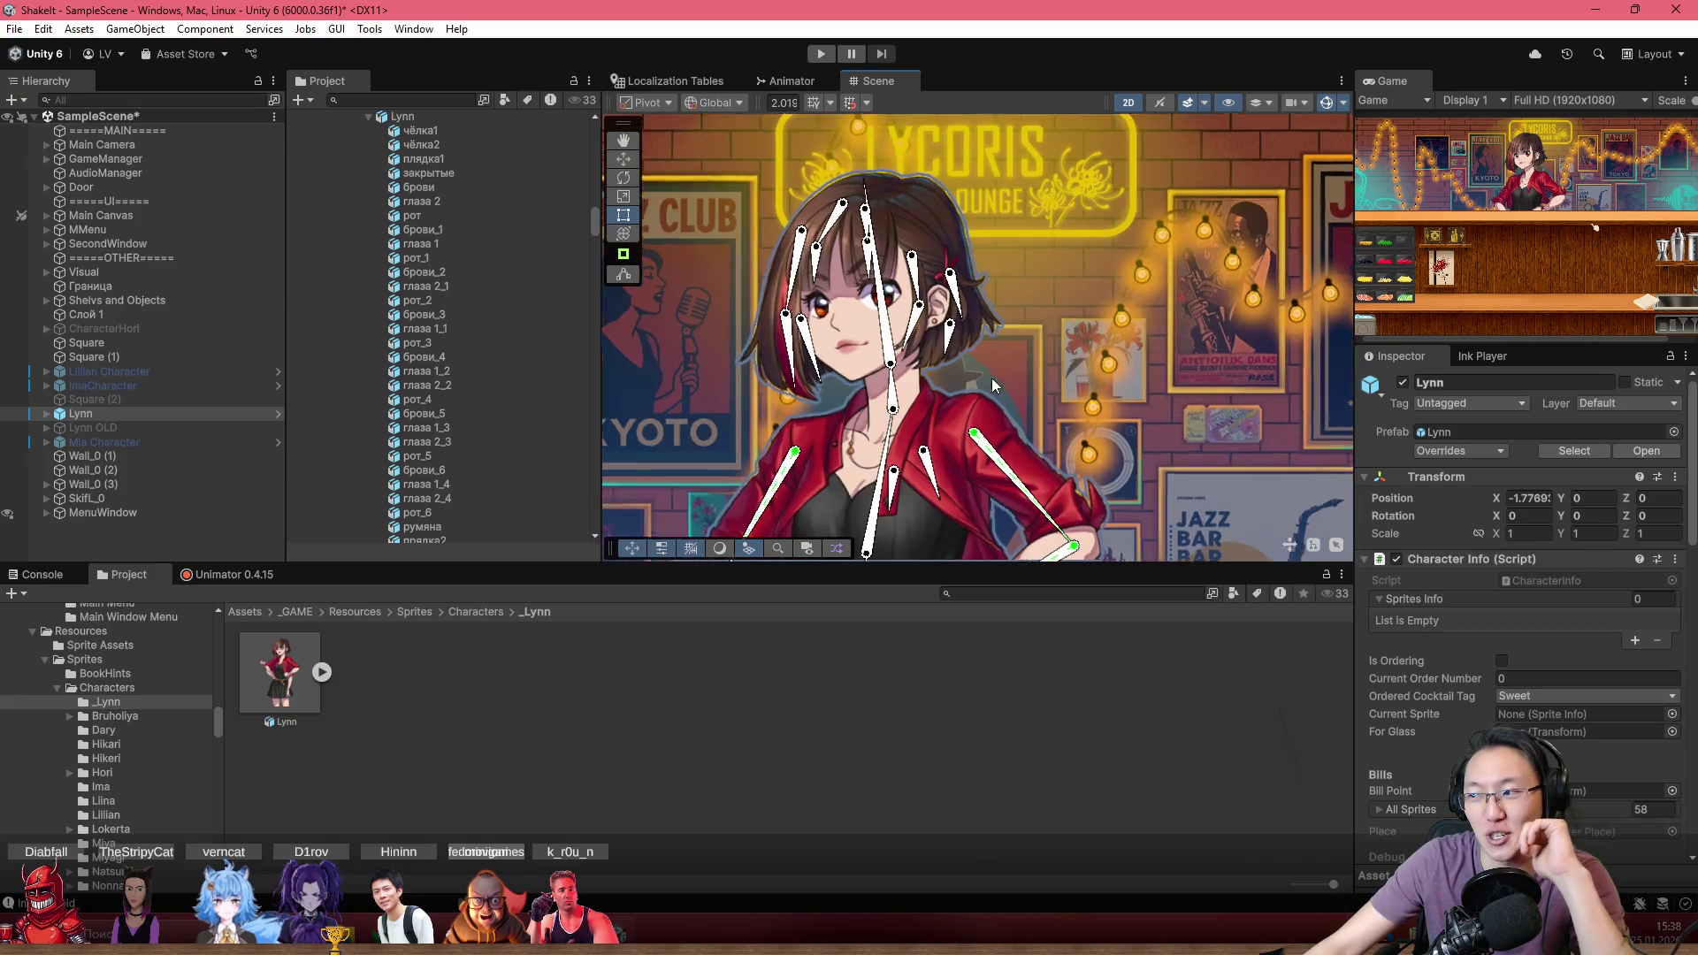
scroll(991, 378, up, 3)
scroll(986, 414, up, 2)
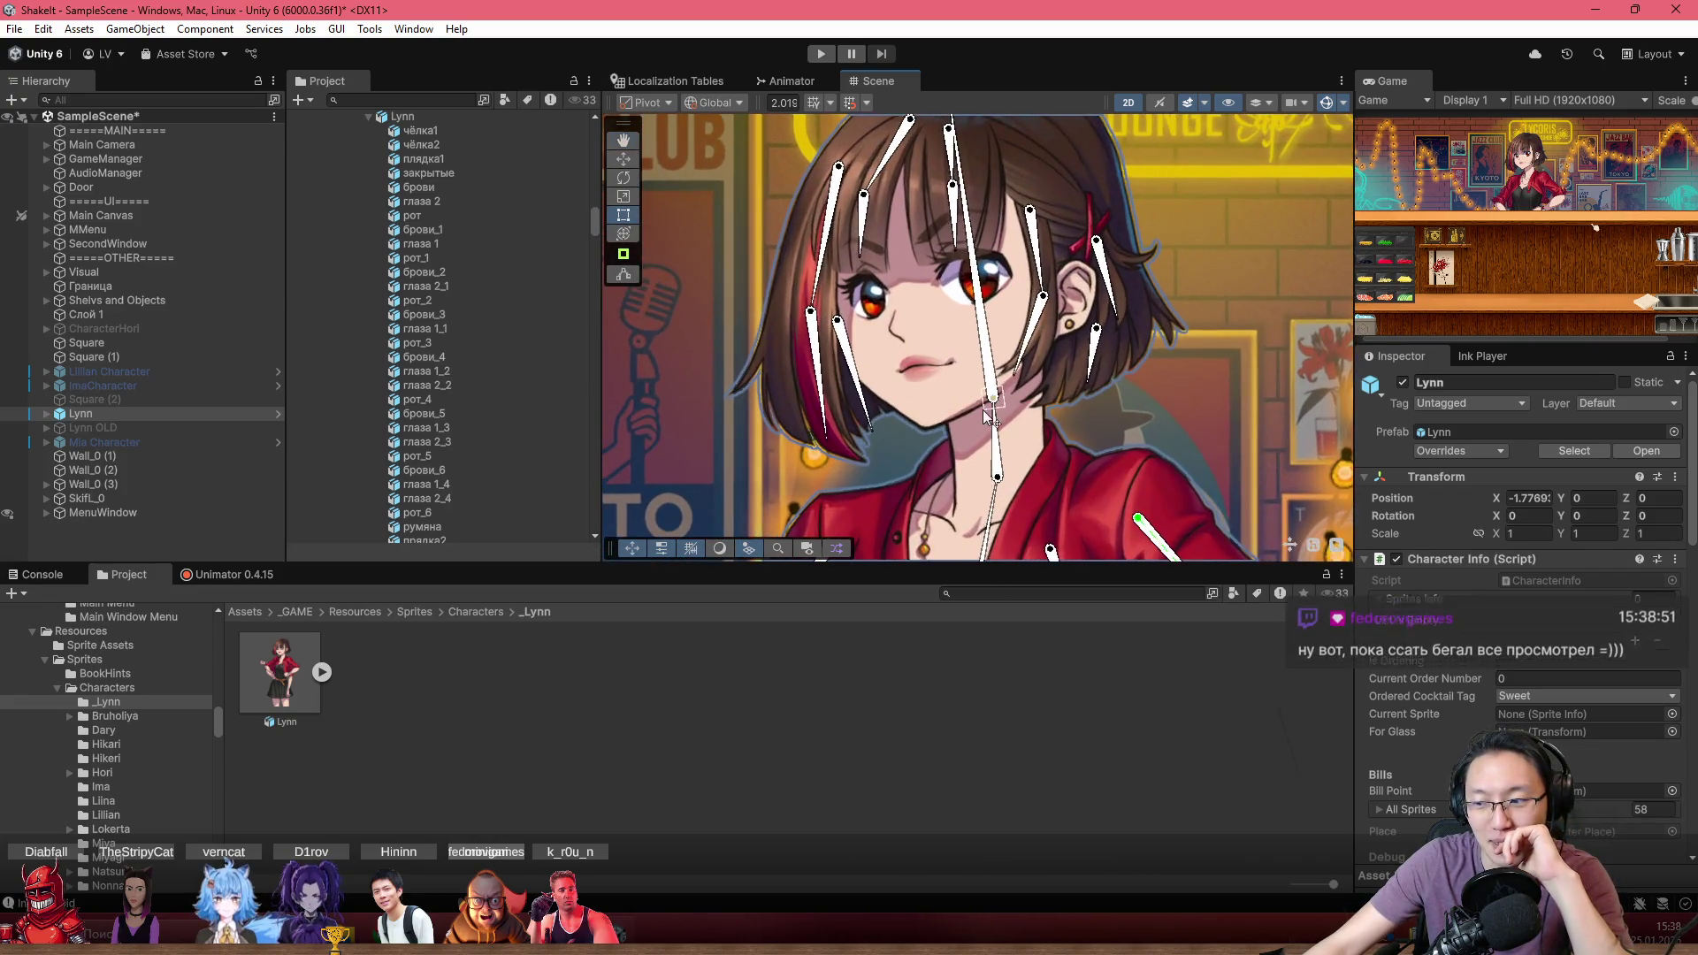
scroll(989, 417, up, 1)
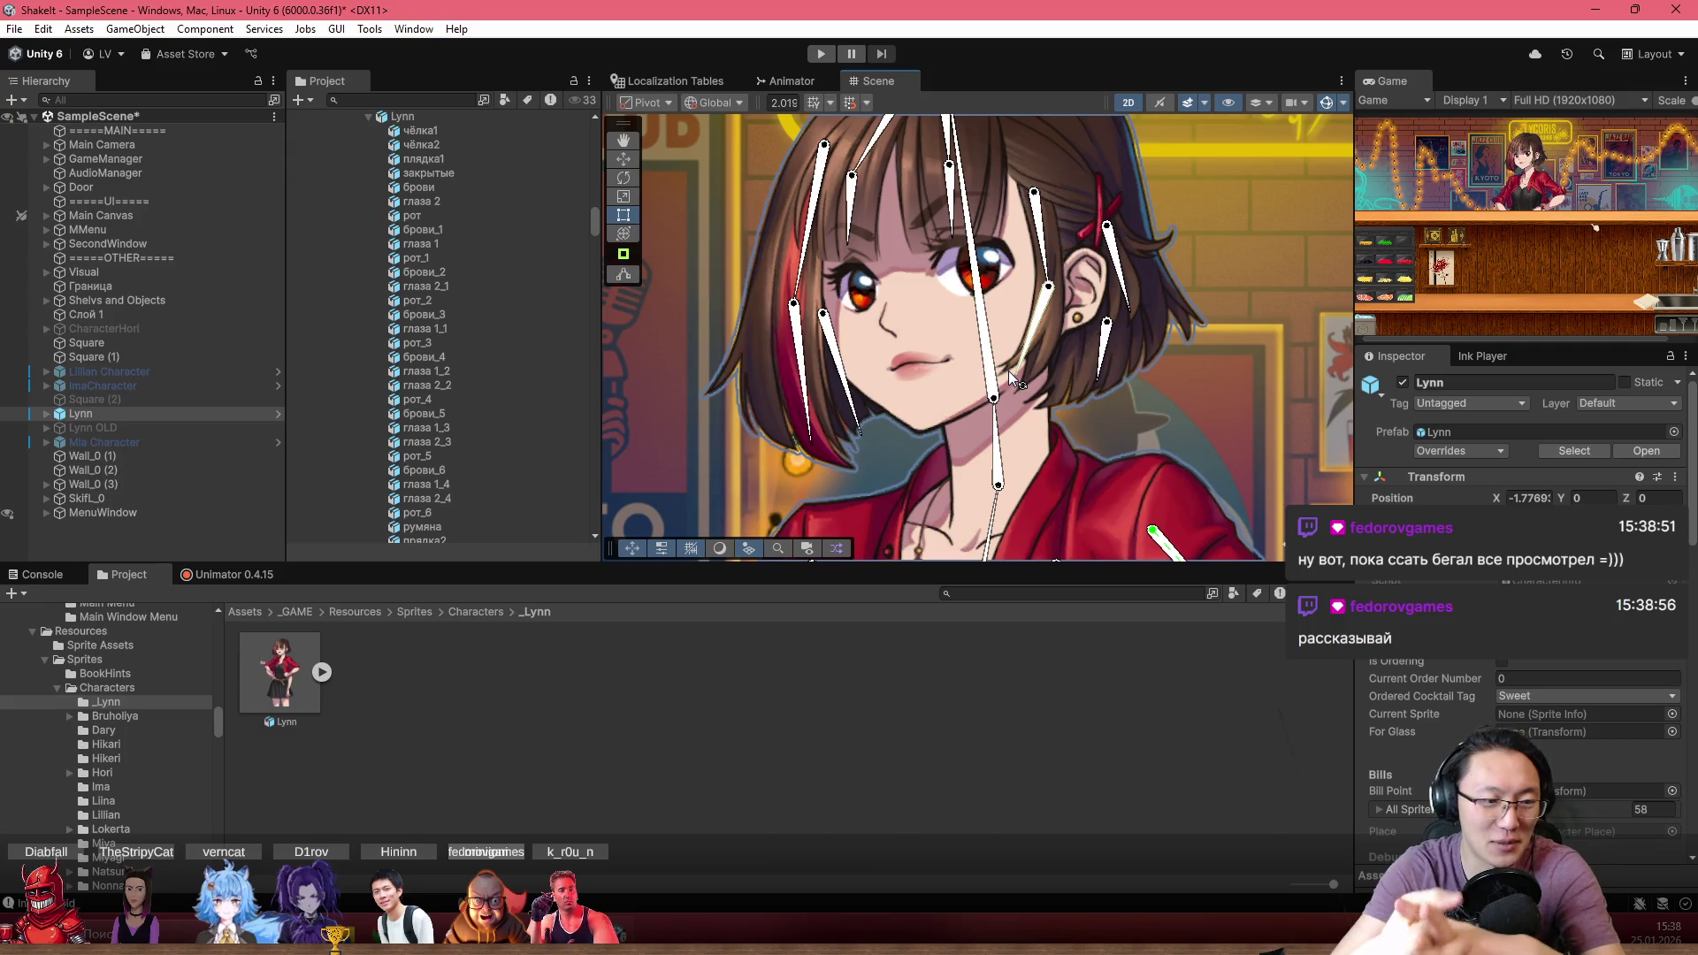
key(f)
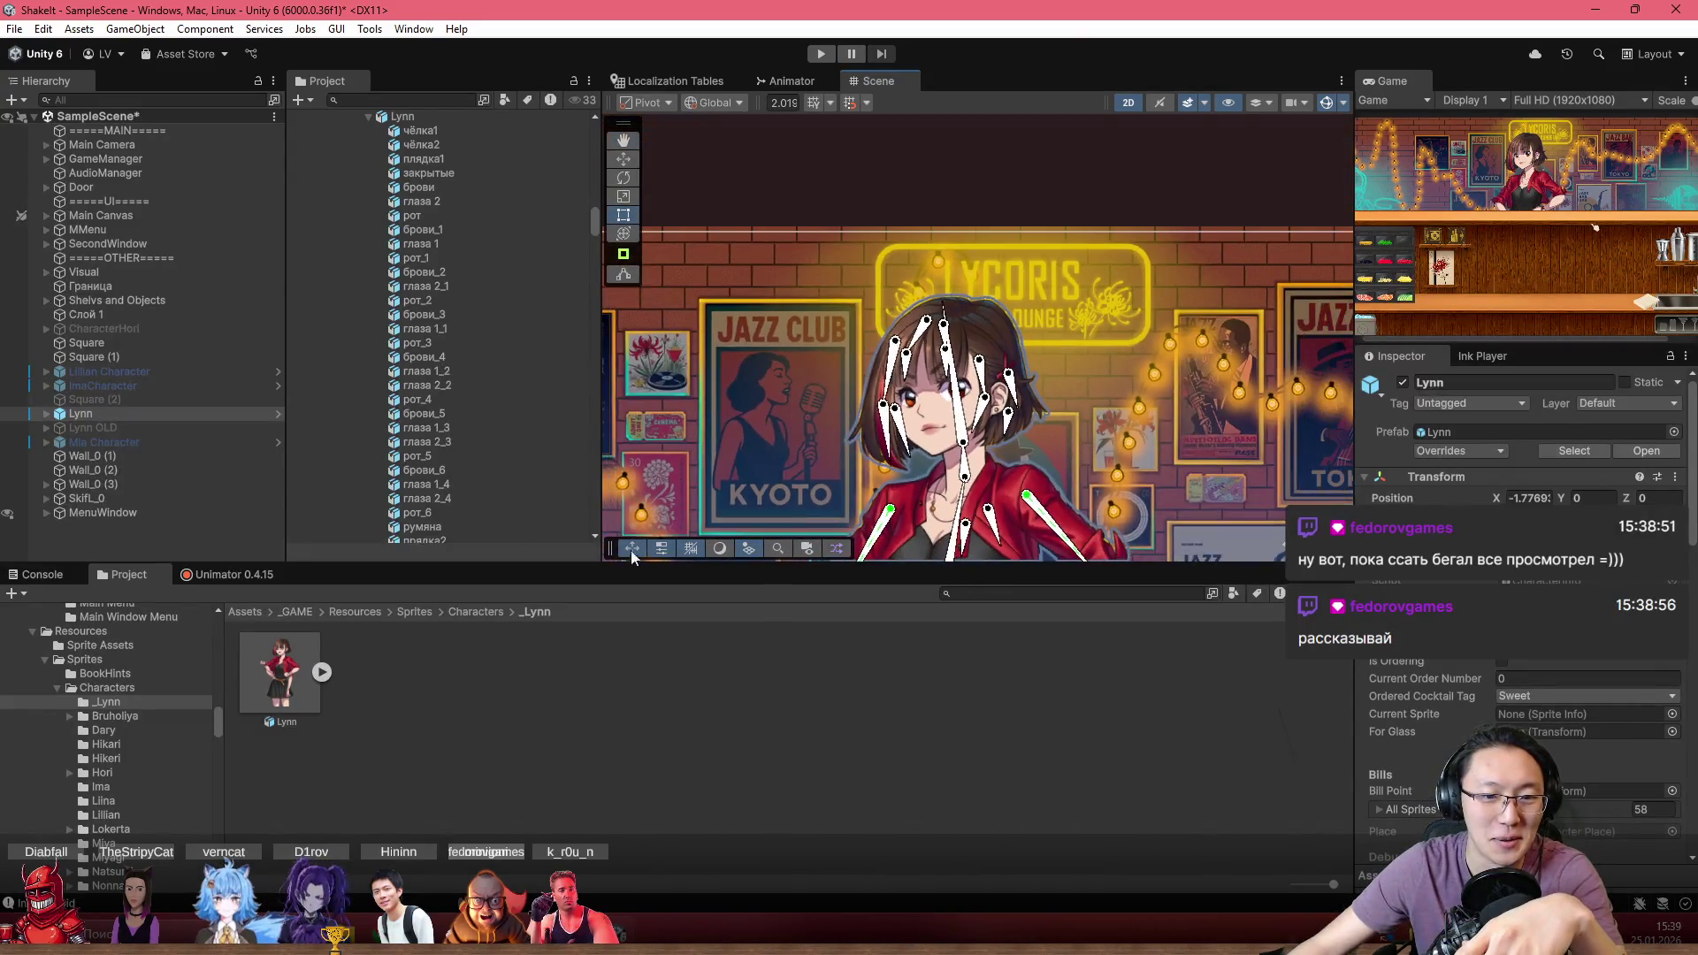
mouse_move(281, 673)
mouse_down()
mouse_move(495, 575)
mouse_move(690, 124)
mouse_move(772, 146)
mouse_move(778, 270)
mouse_up()
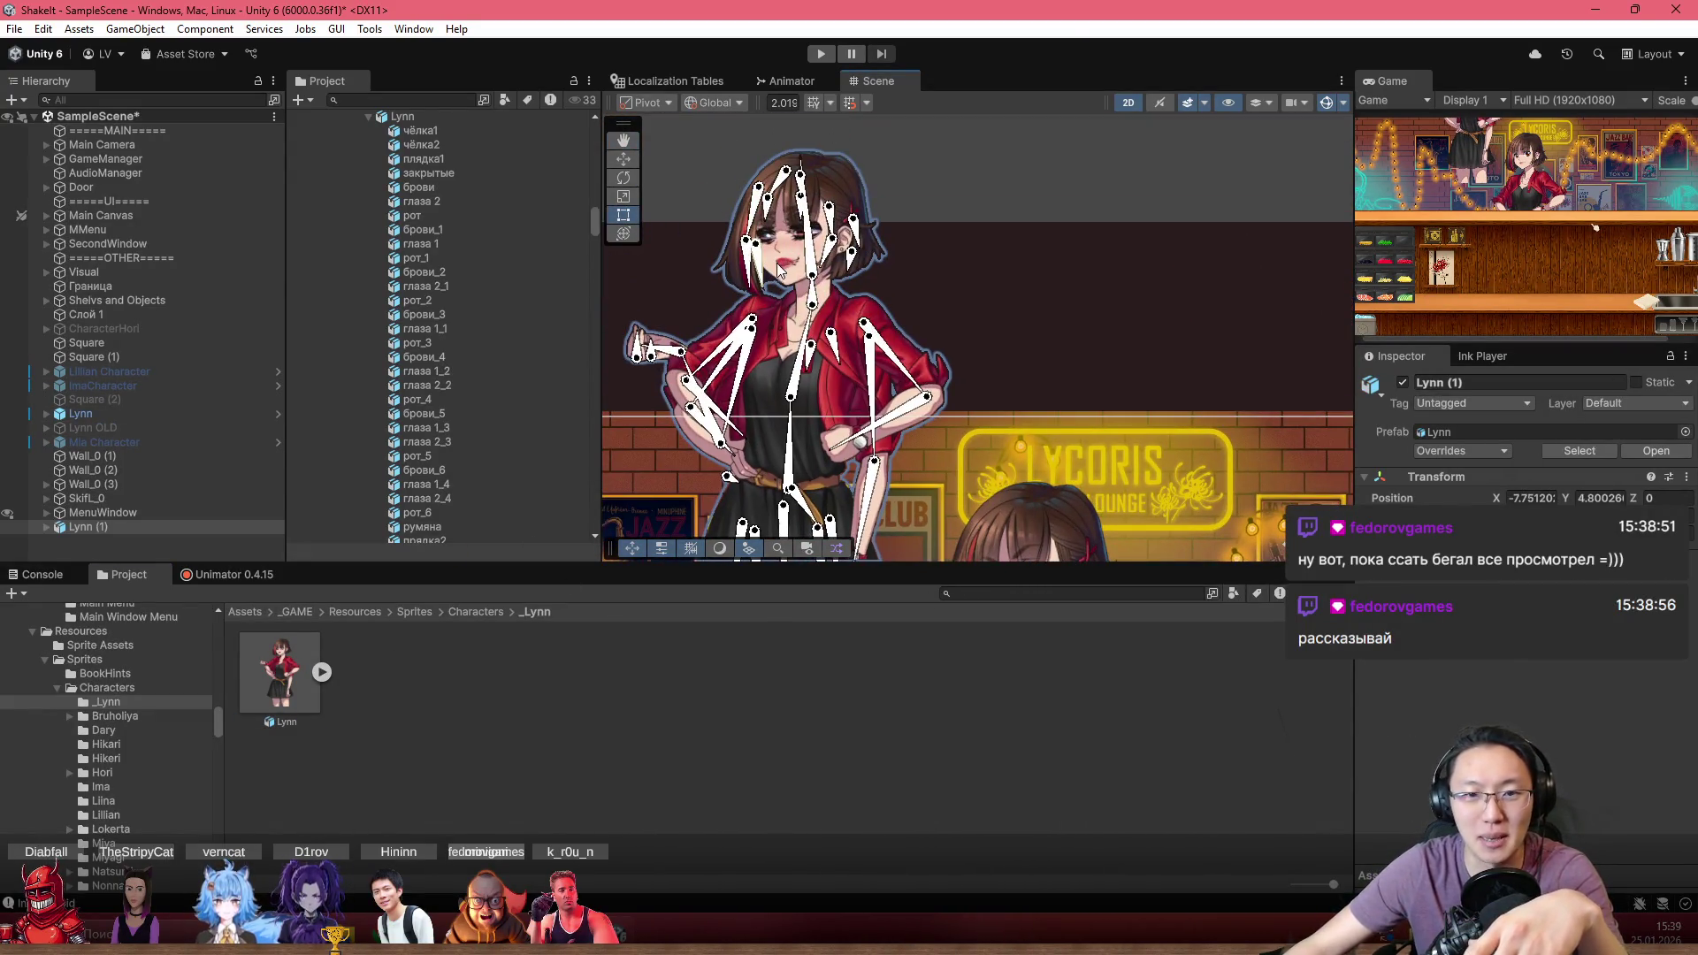
scroll(771, 265, up, 2)
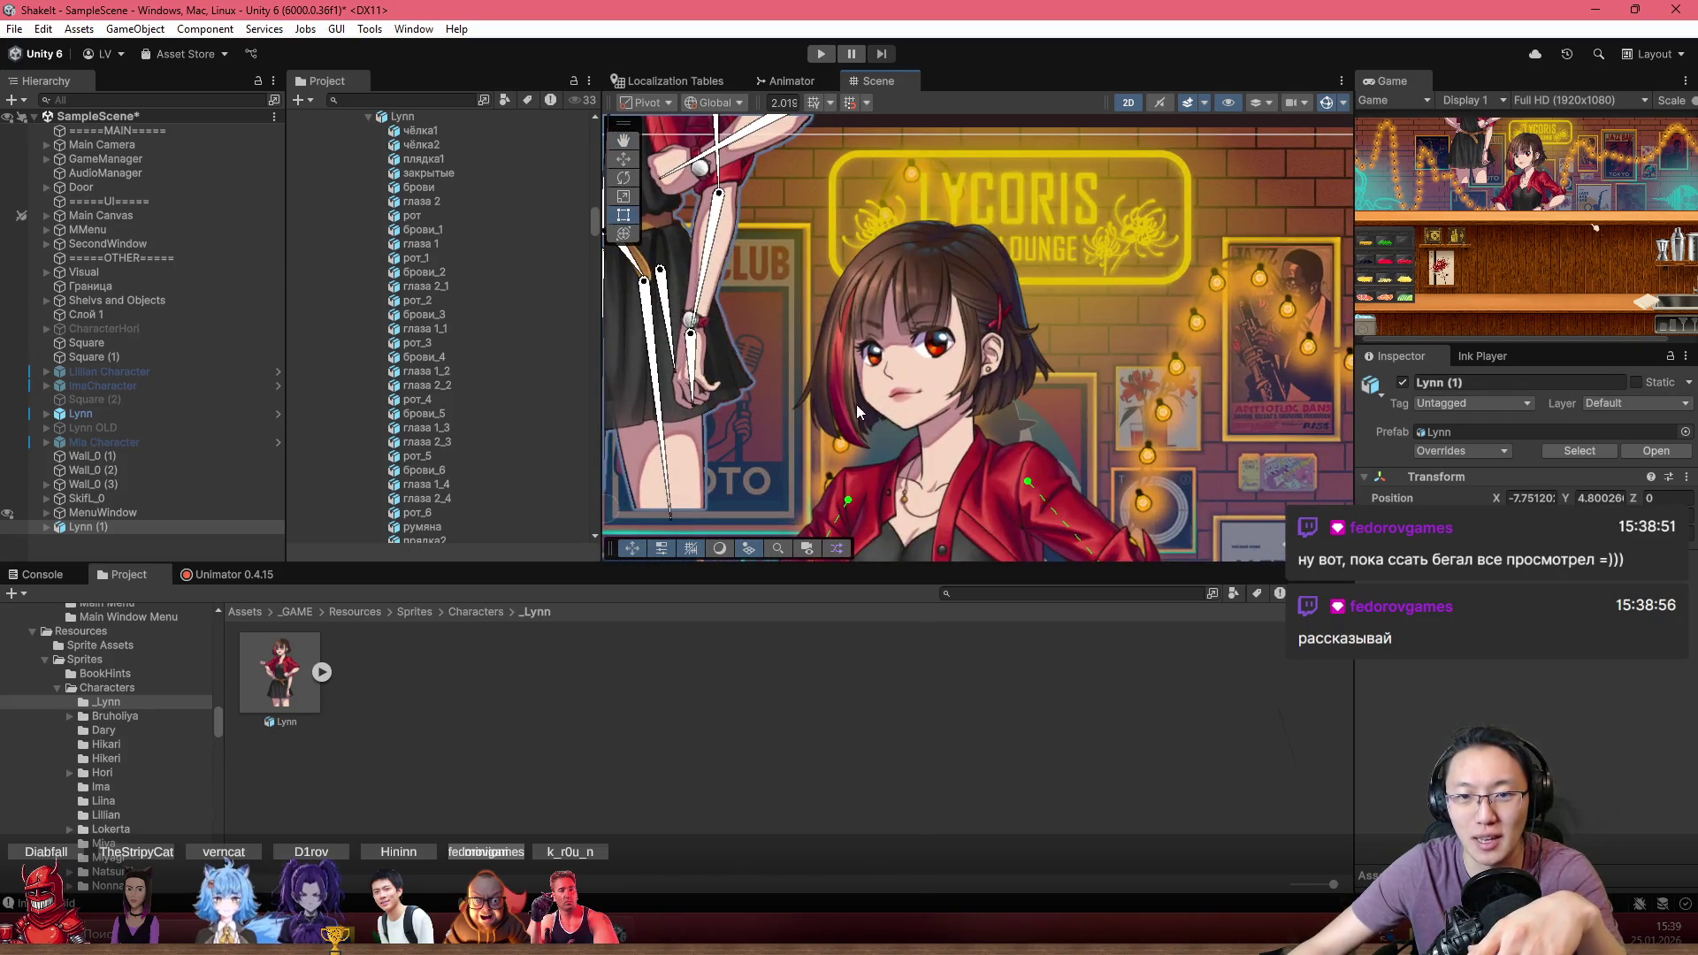
scroll(751, 167, up, 1)
drag(751, 167, 782, 203)
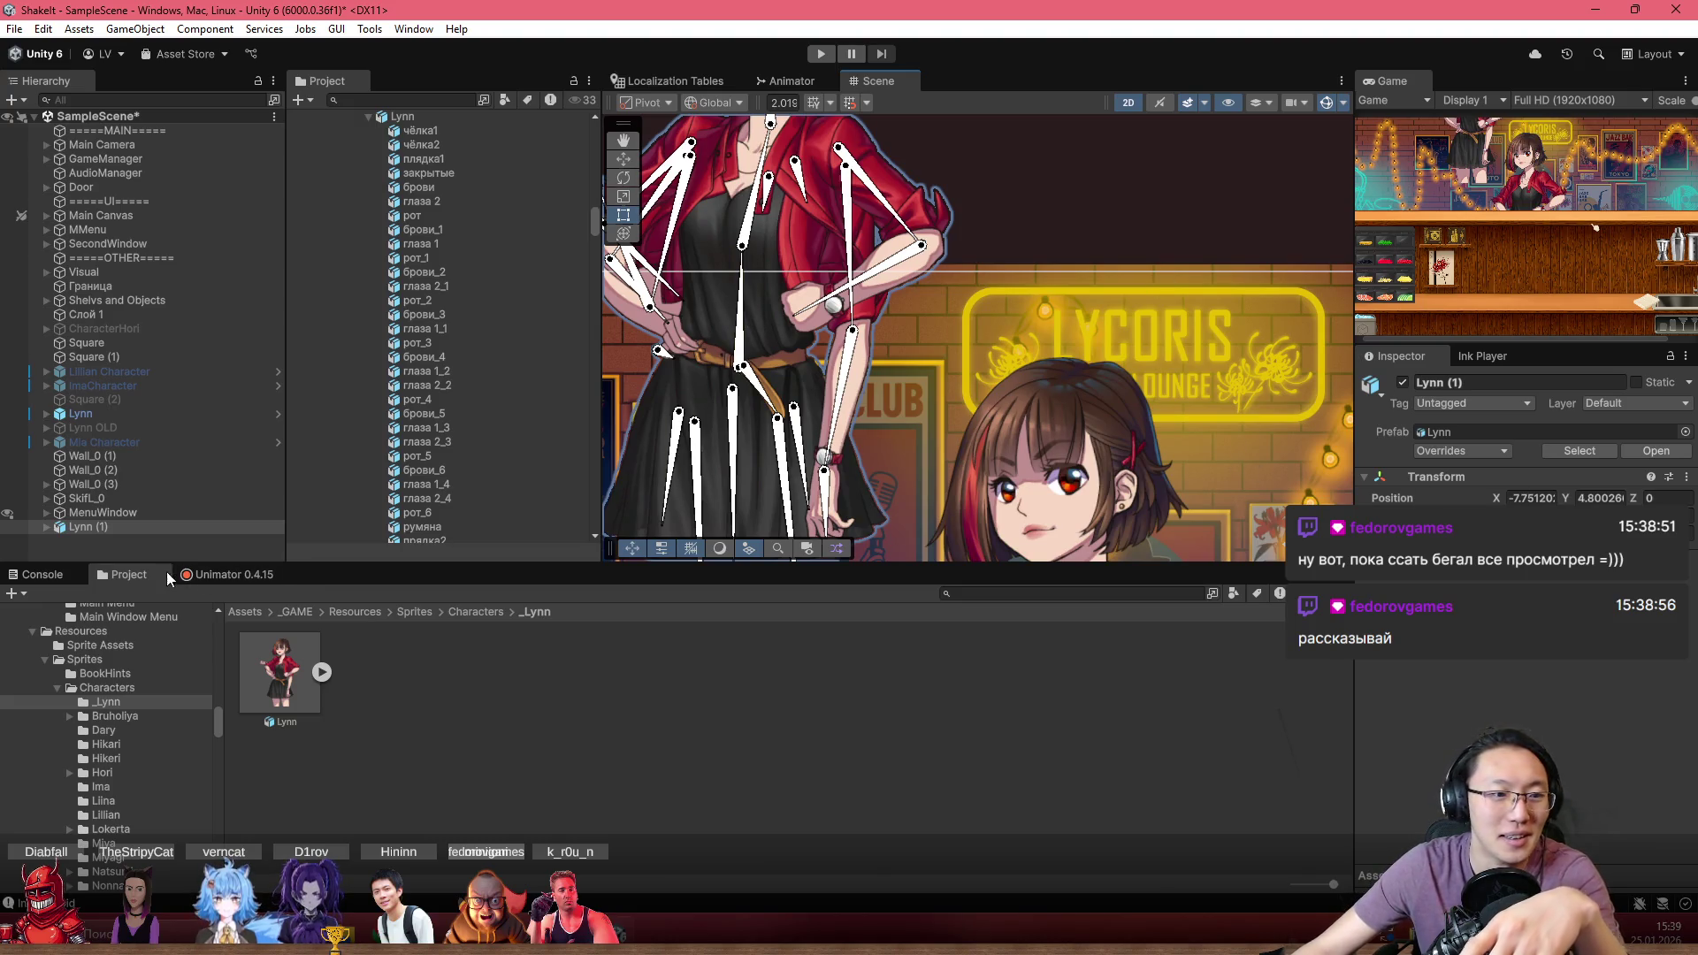
Delete Lynn (1), then select the original Lynn's back-hair sprite волосы задние and frame it
key(Delete)
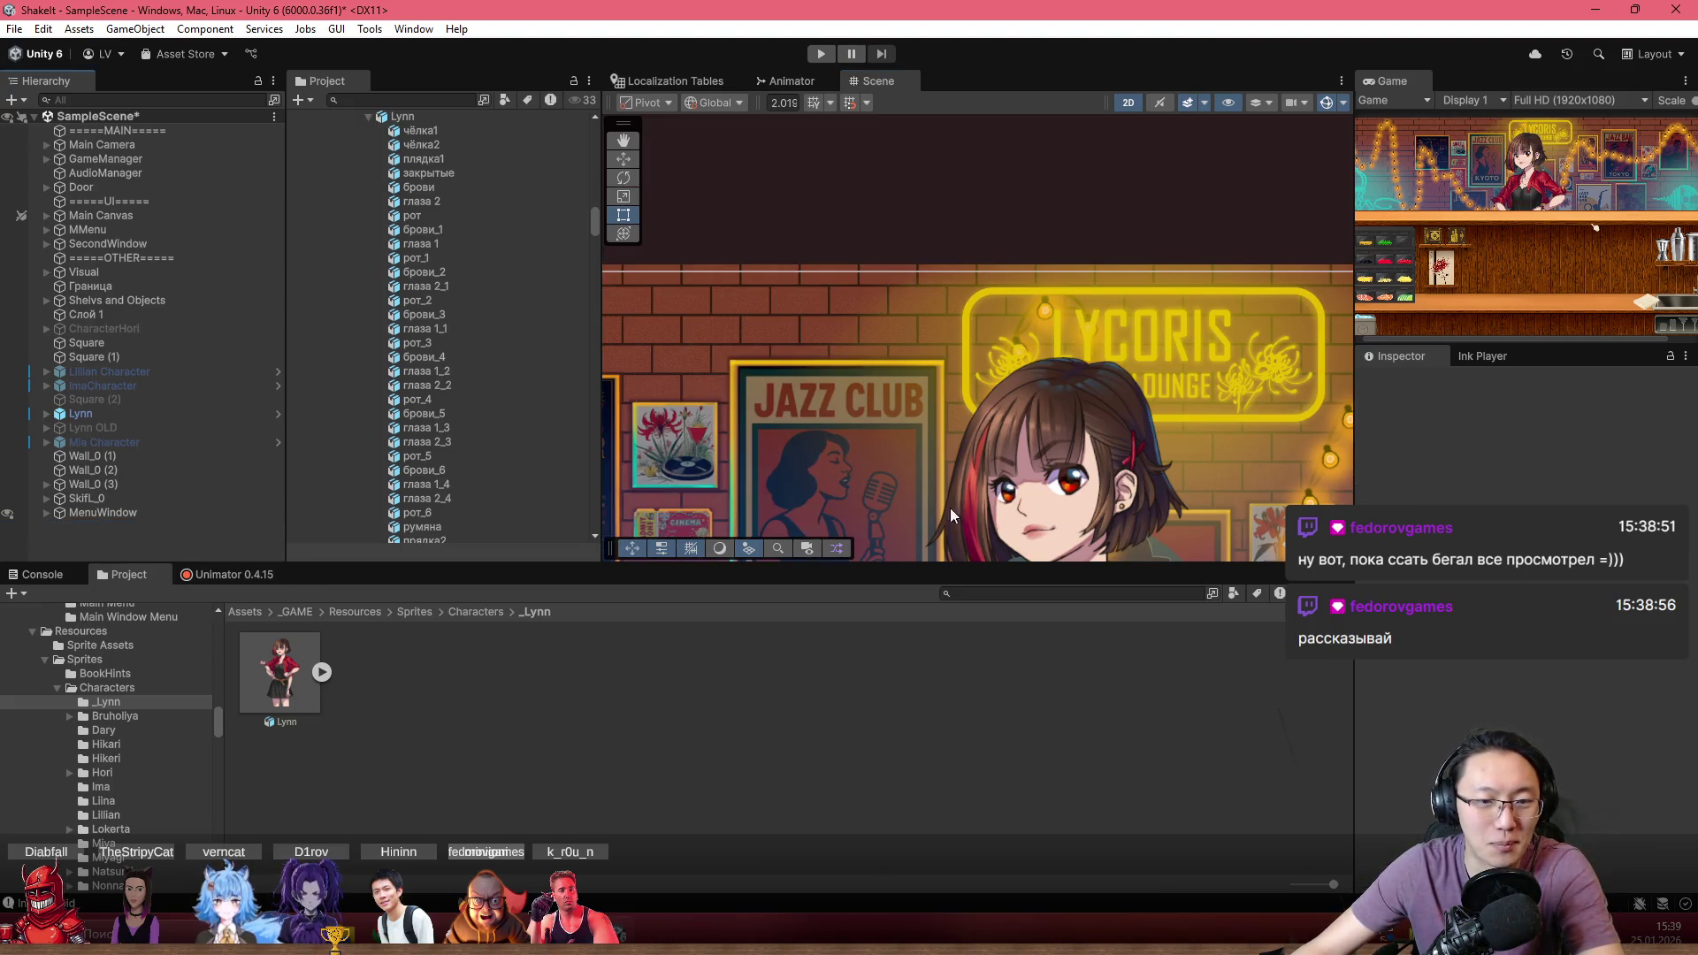
scroll(938, 460, up, 3)
click(985, 419)
scroll(986, 423, up, 3)
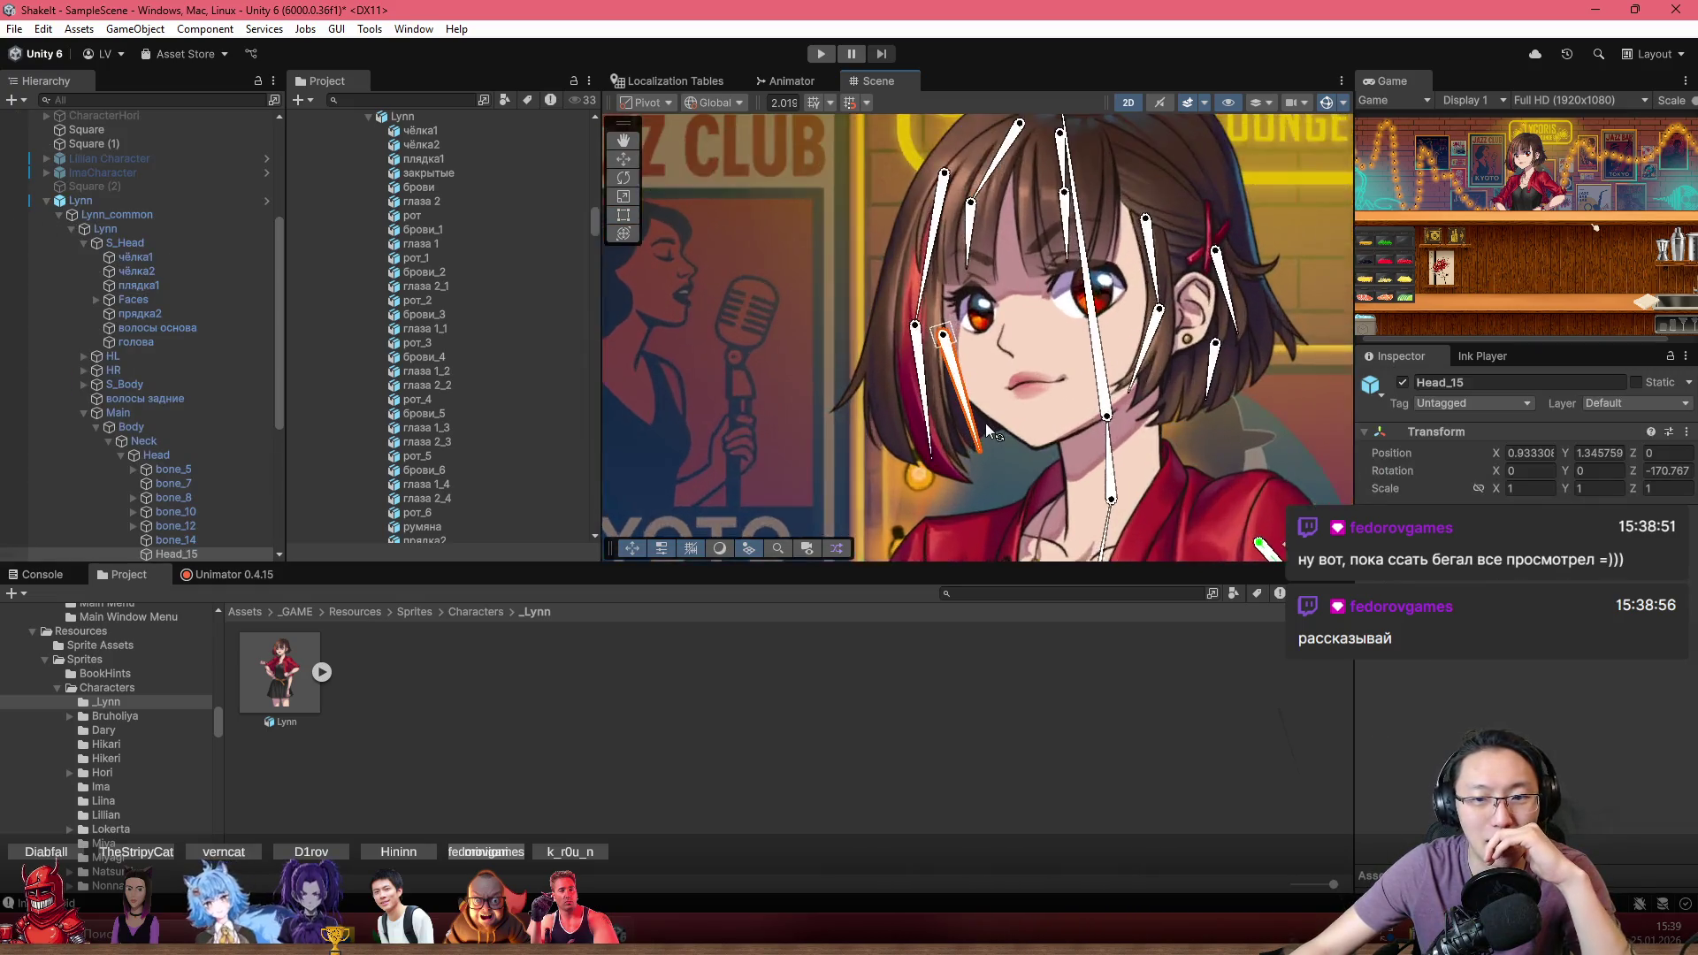
click(989, 422)
key(f)
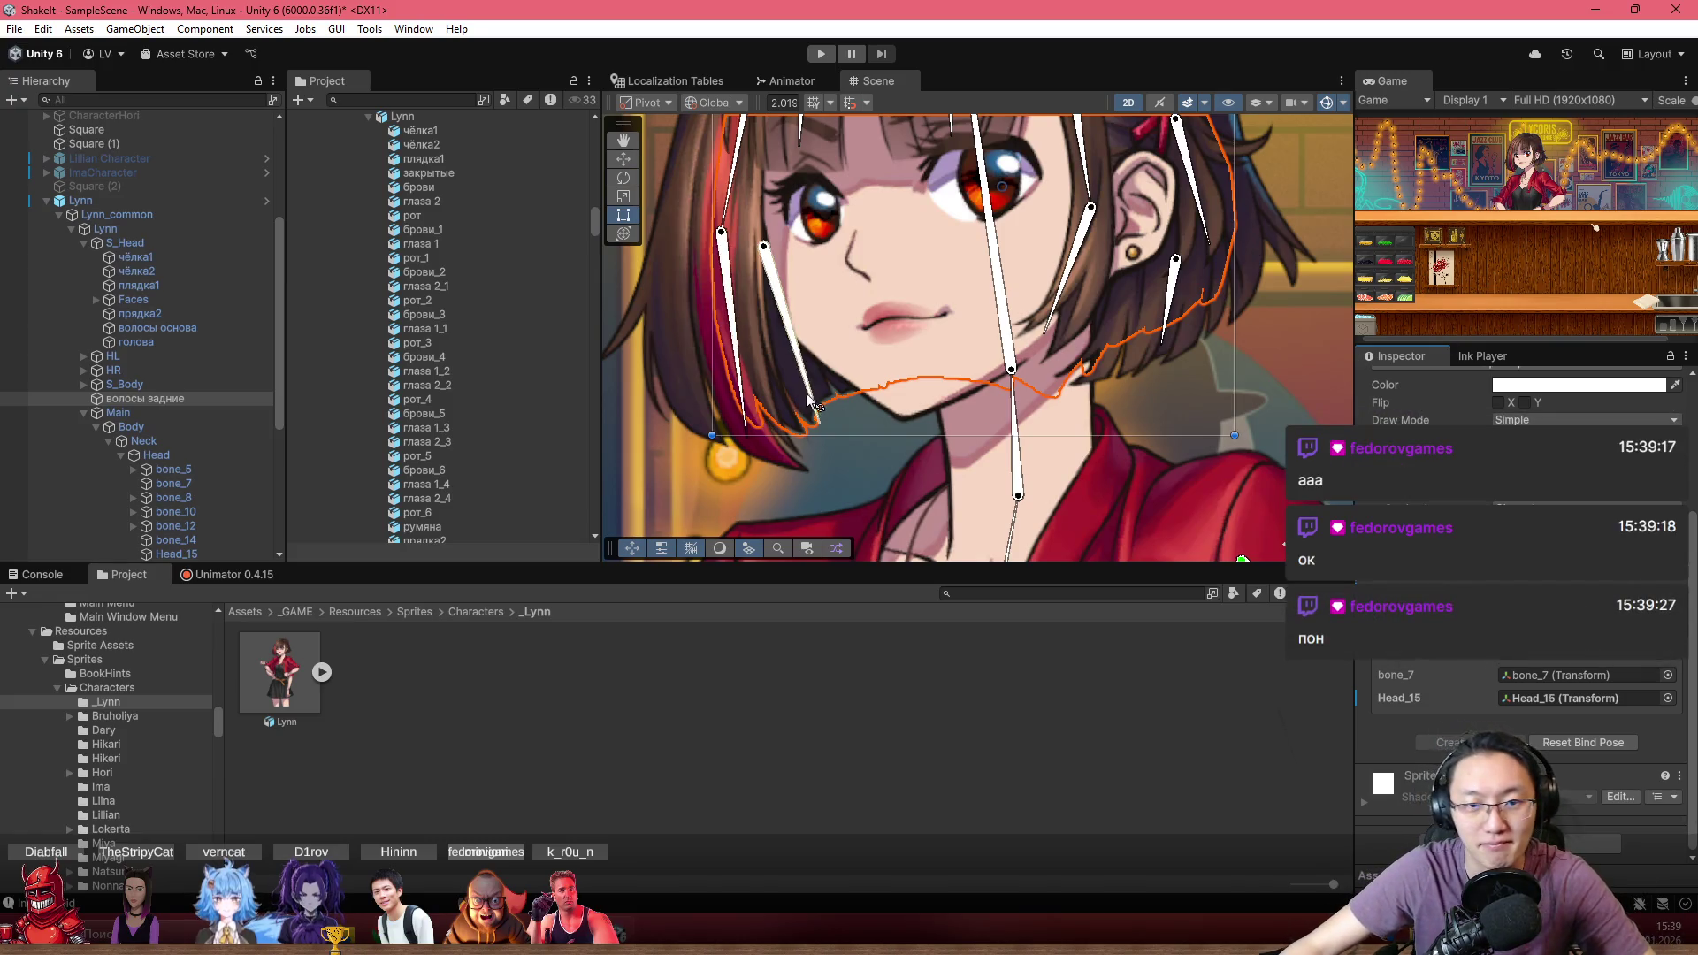
Swing the Head_15 bone and reselect the back hair to check it bends
click(837, 396)
drag(836, 392, 798, 409)
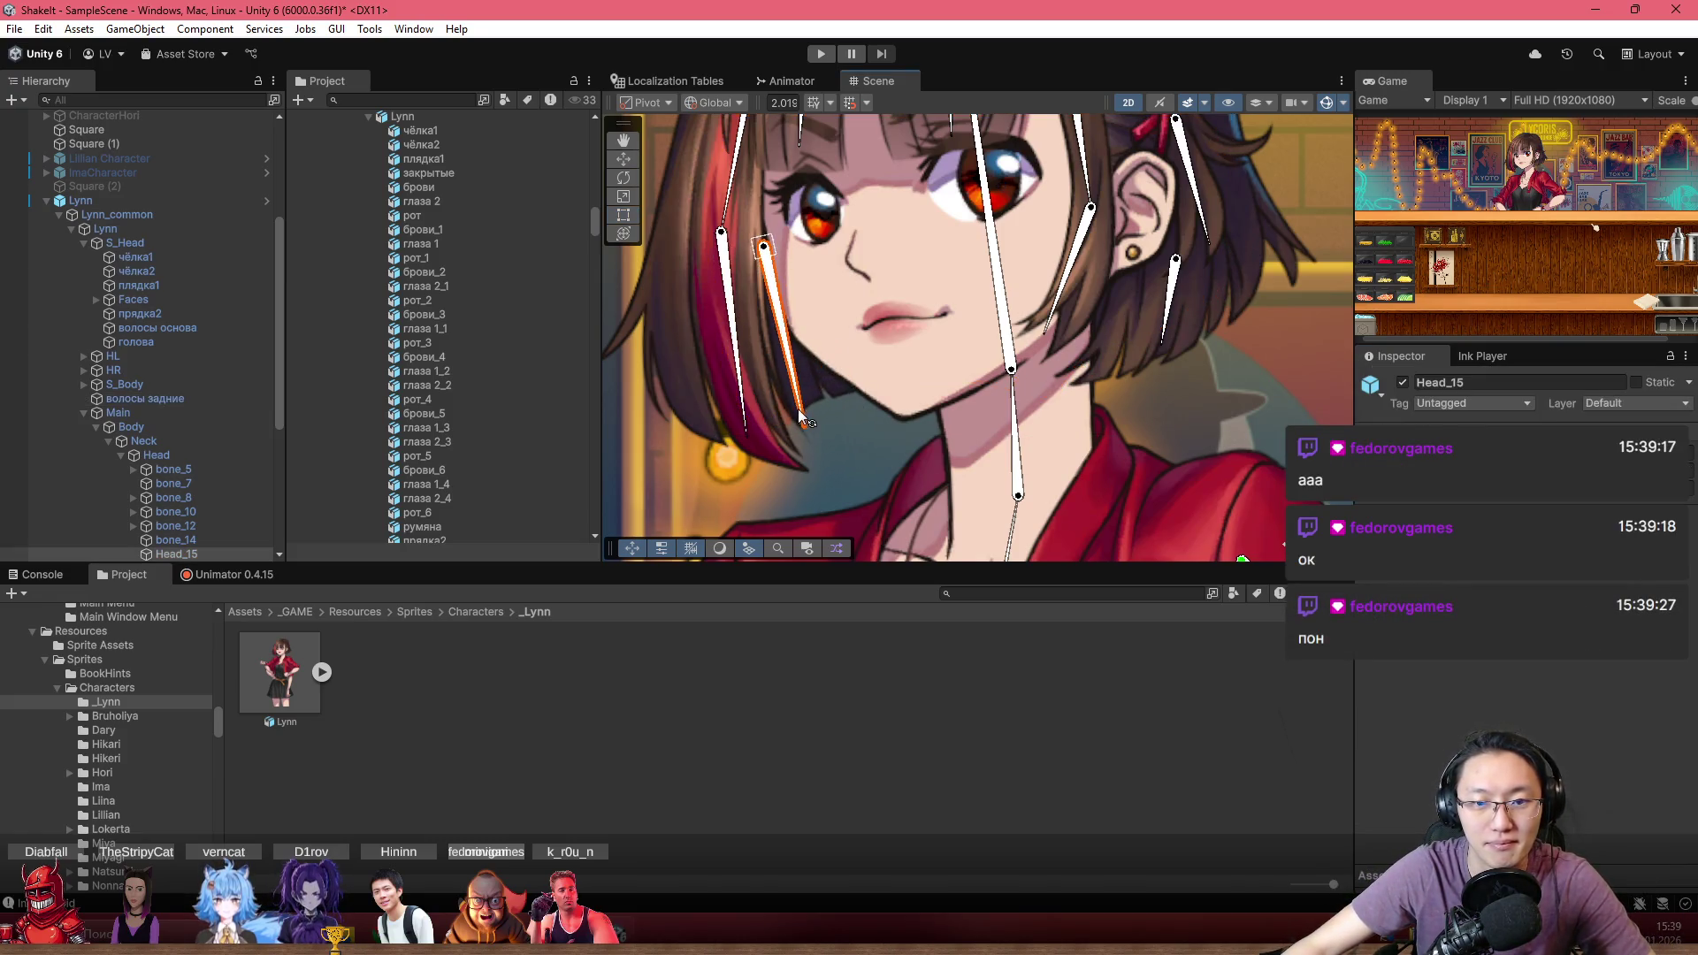
click(872, 396)
Show the Unimator 0.4.15 timeline in the bottom panel
click(262, 579)
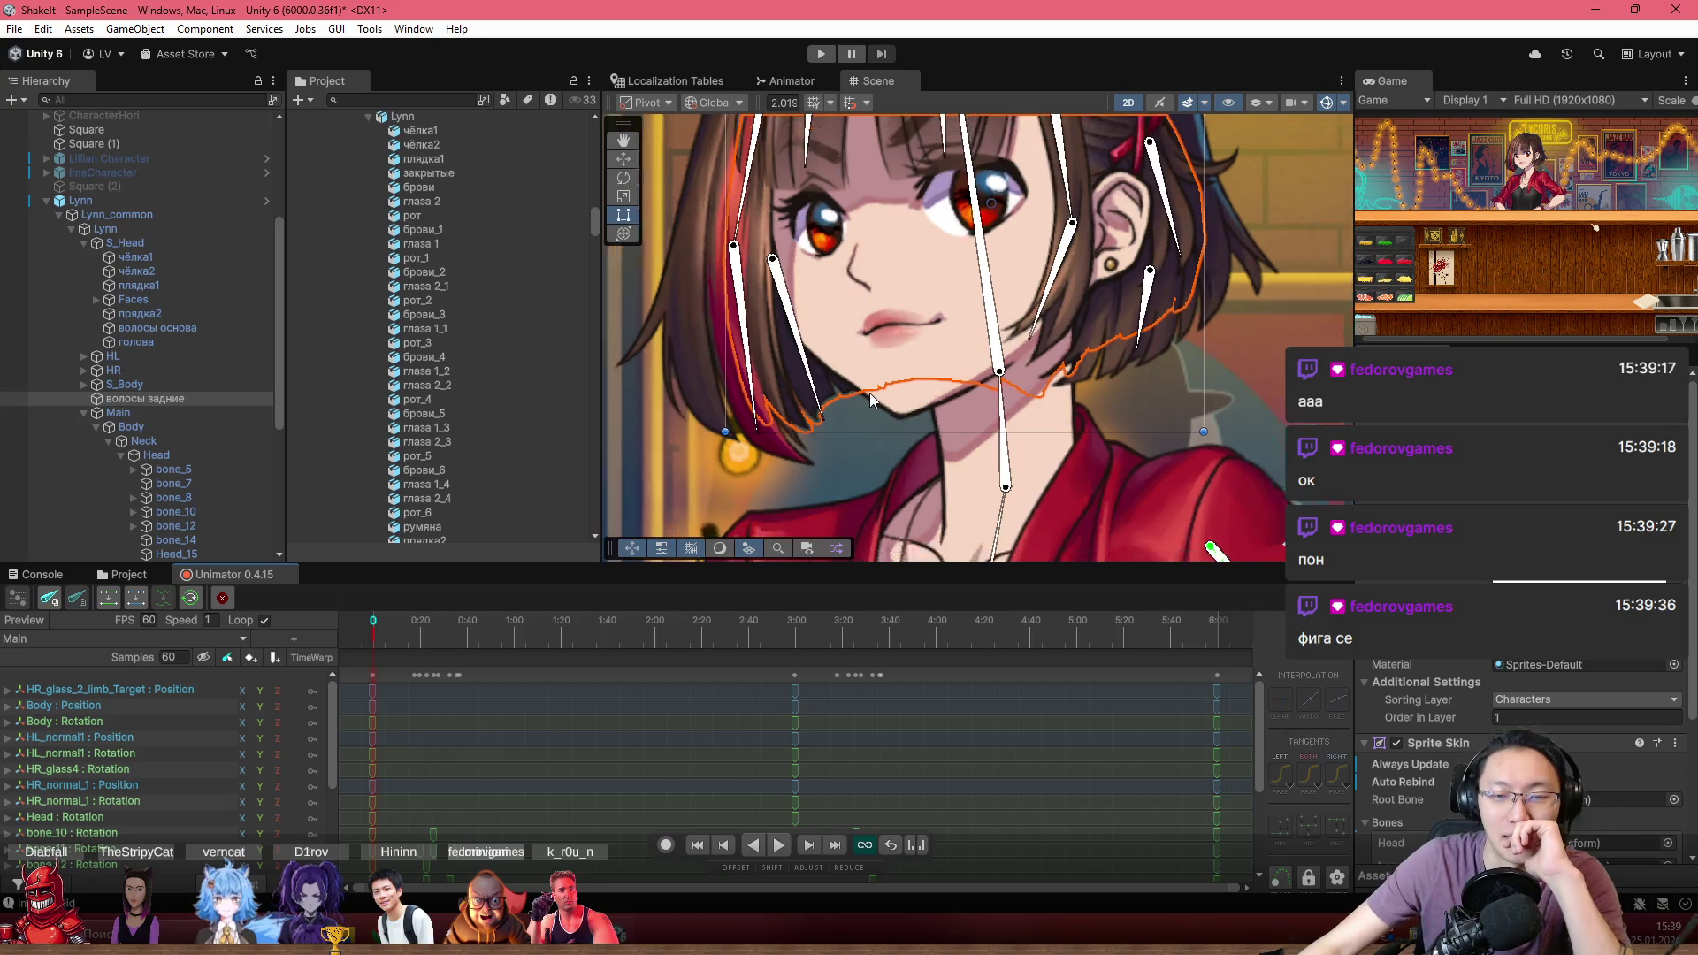
scroll(868, 392, down, 2)
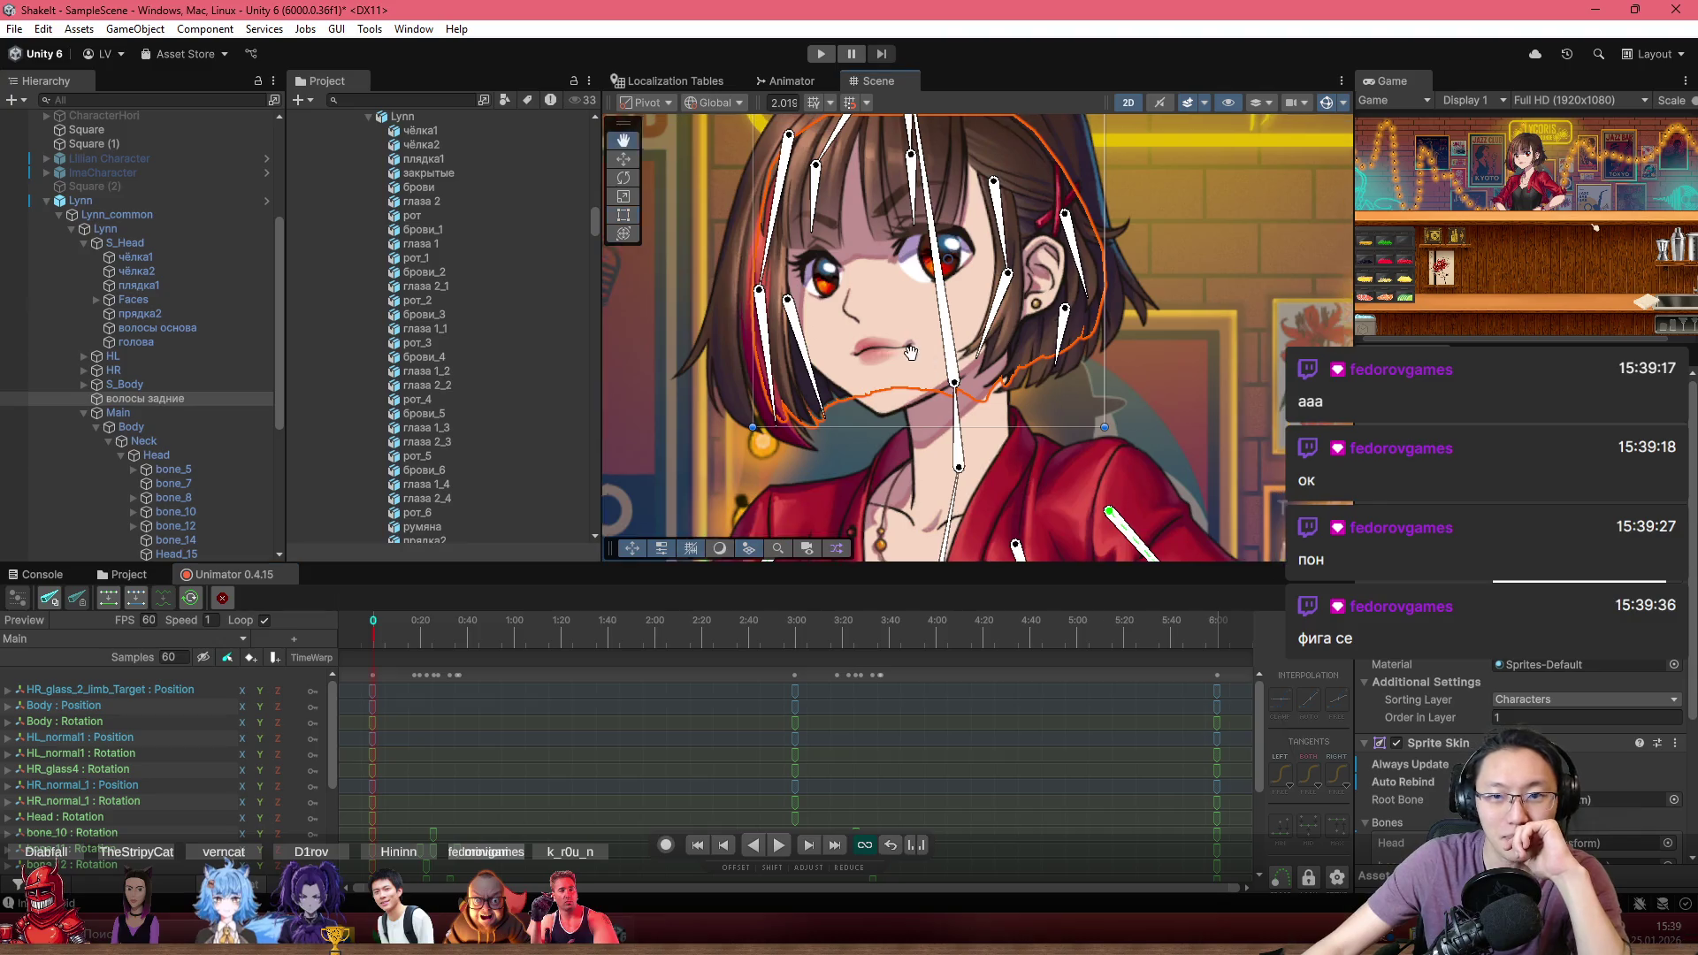
scroll(811, 357, up, 1)
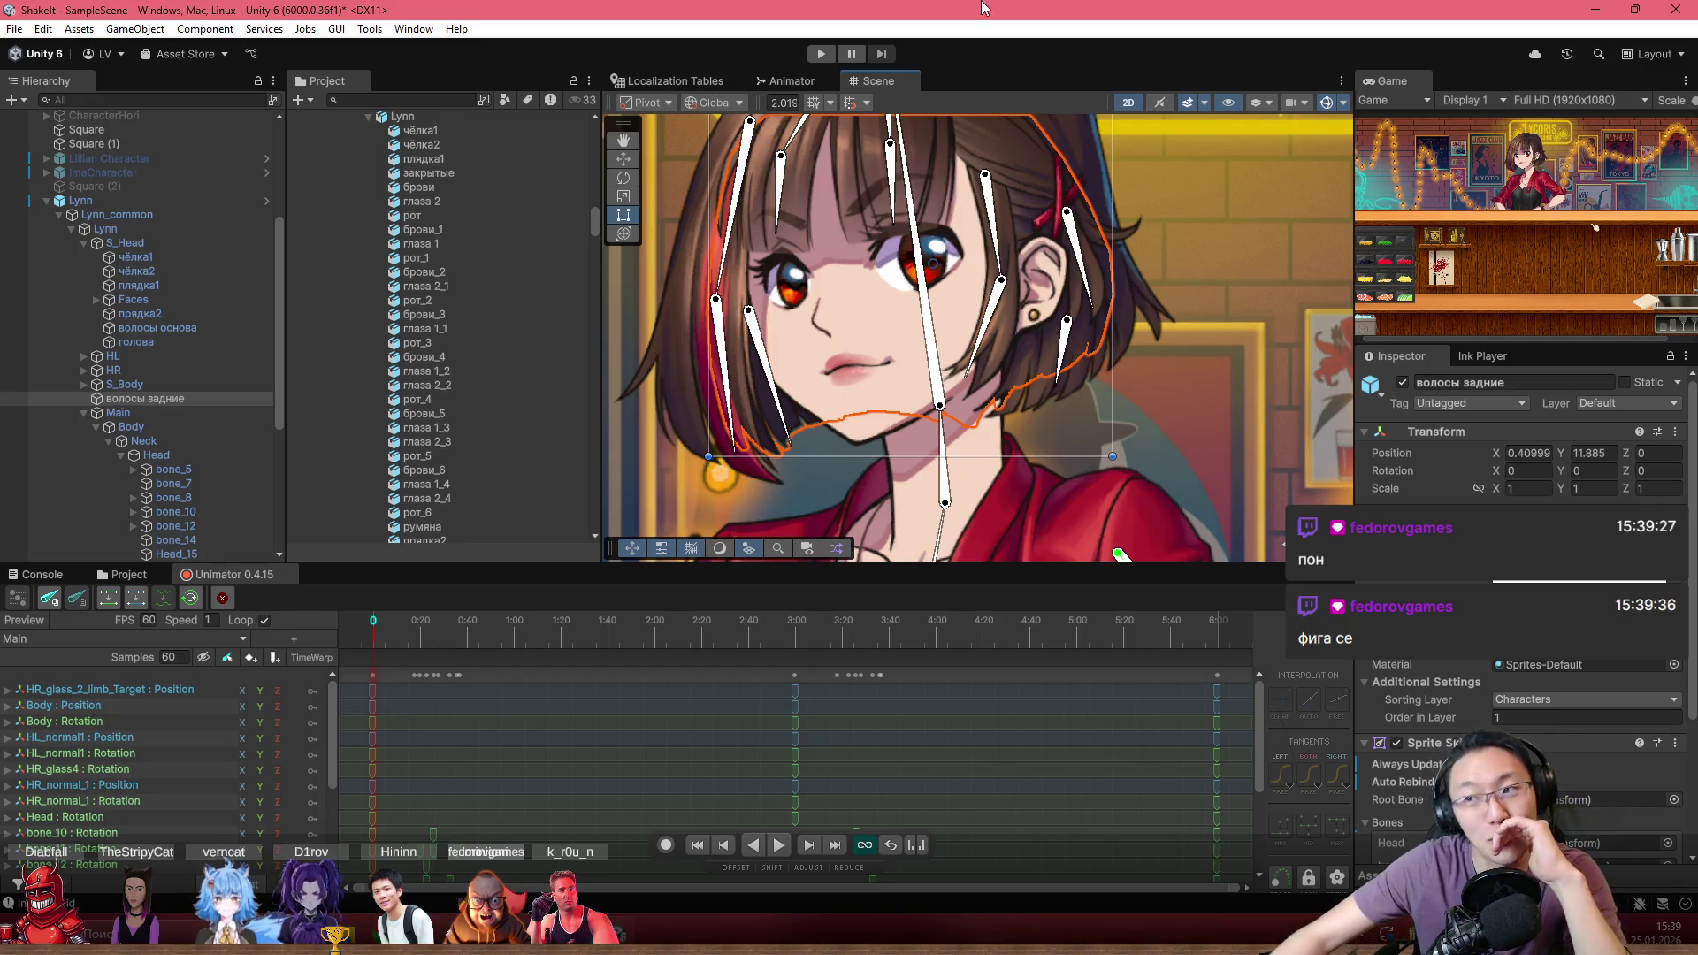
scroll(804, 436, up, 2)
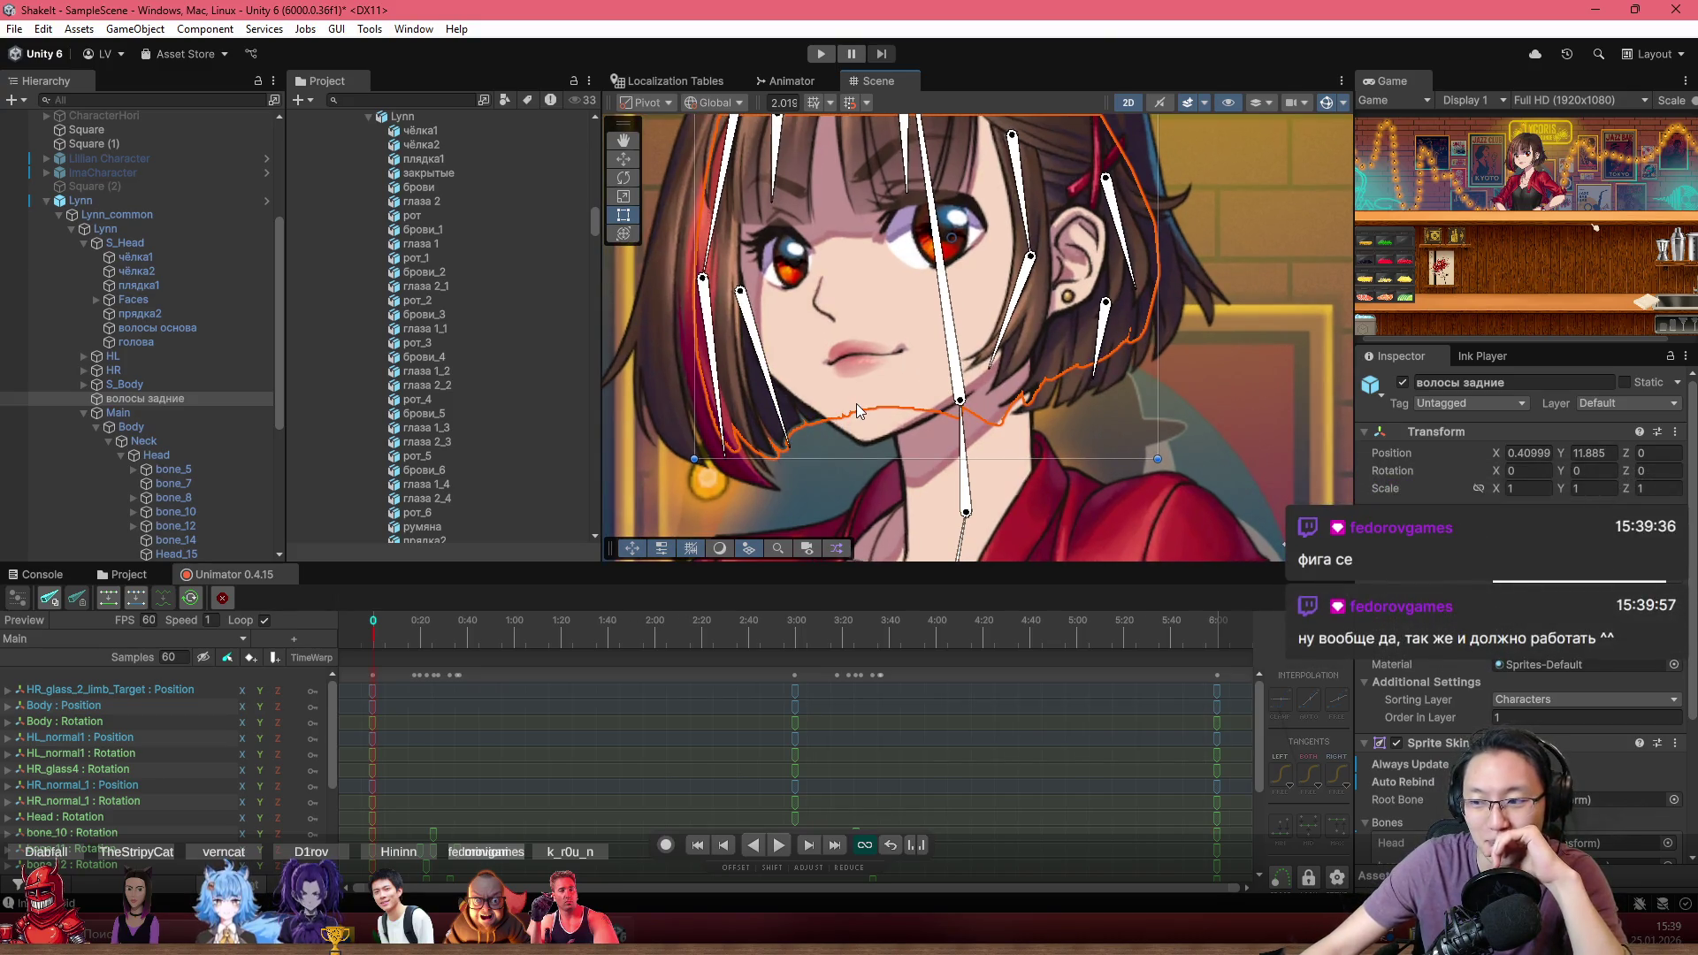
scroll(862, 398, up, 2)
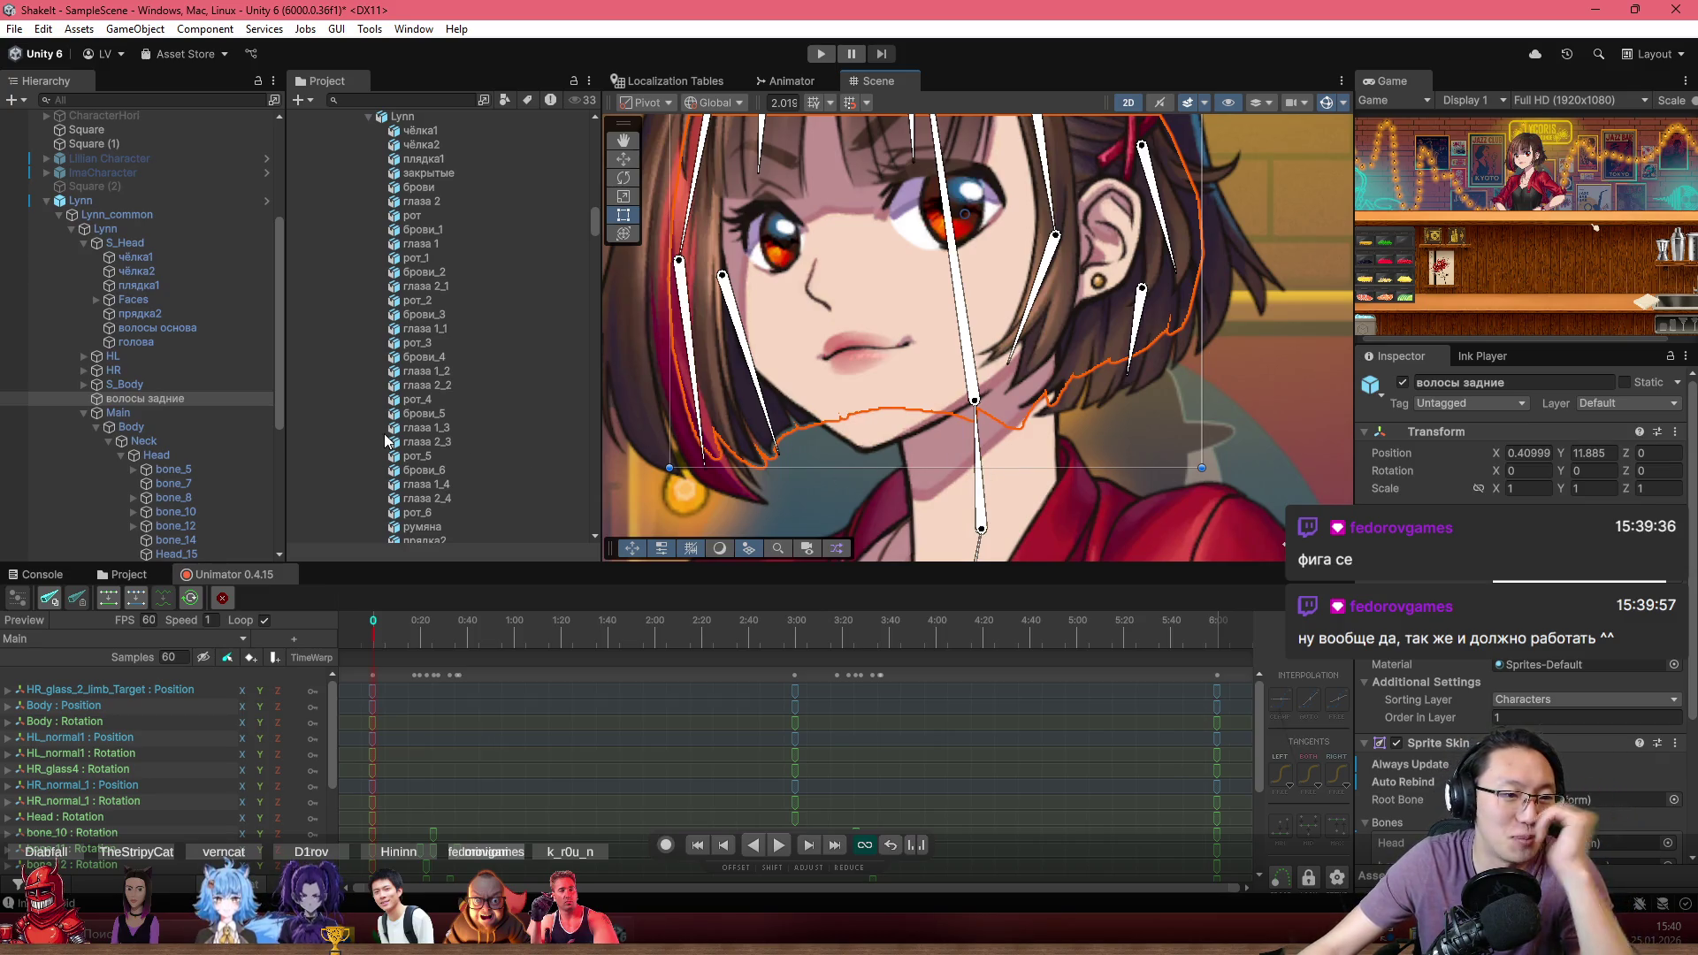
Select the inner Lynn rig object, checking the Neck and Head_15 bones along the way
click(187, 412)
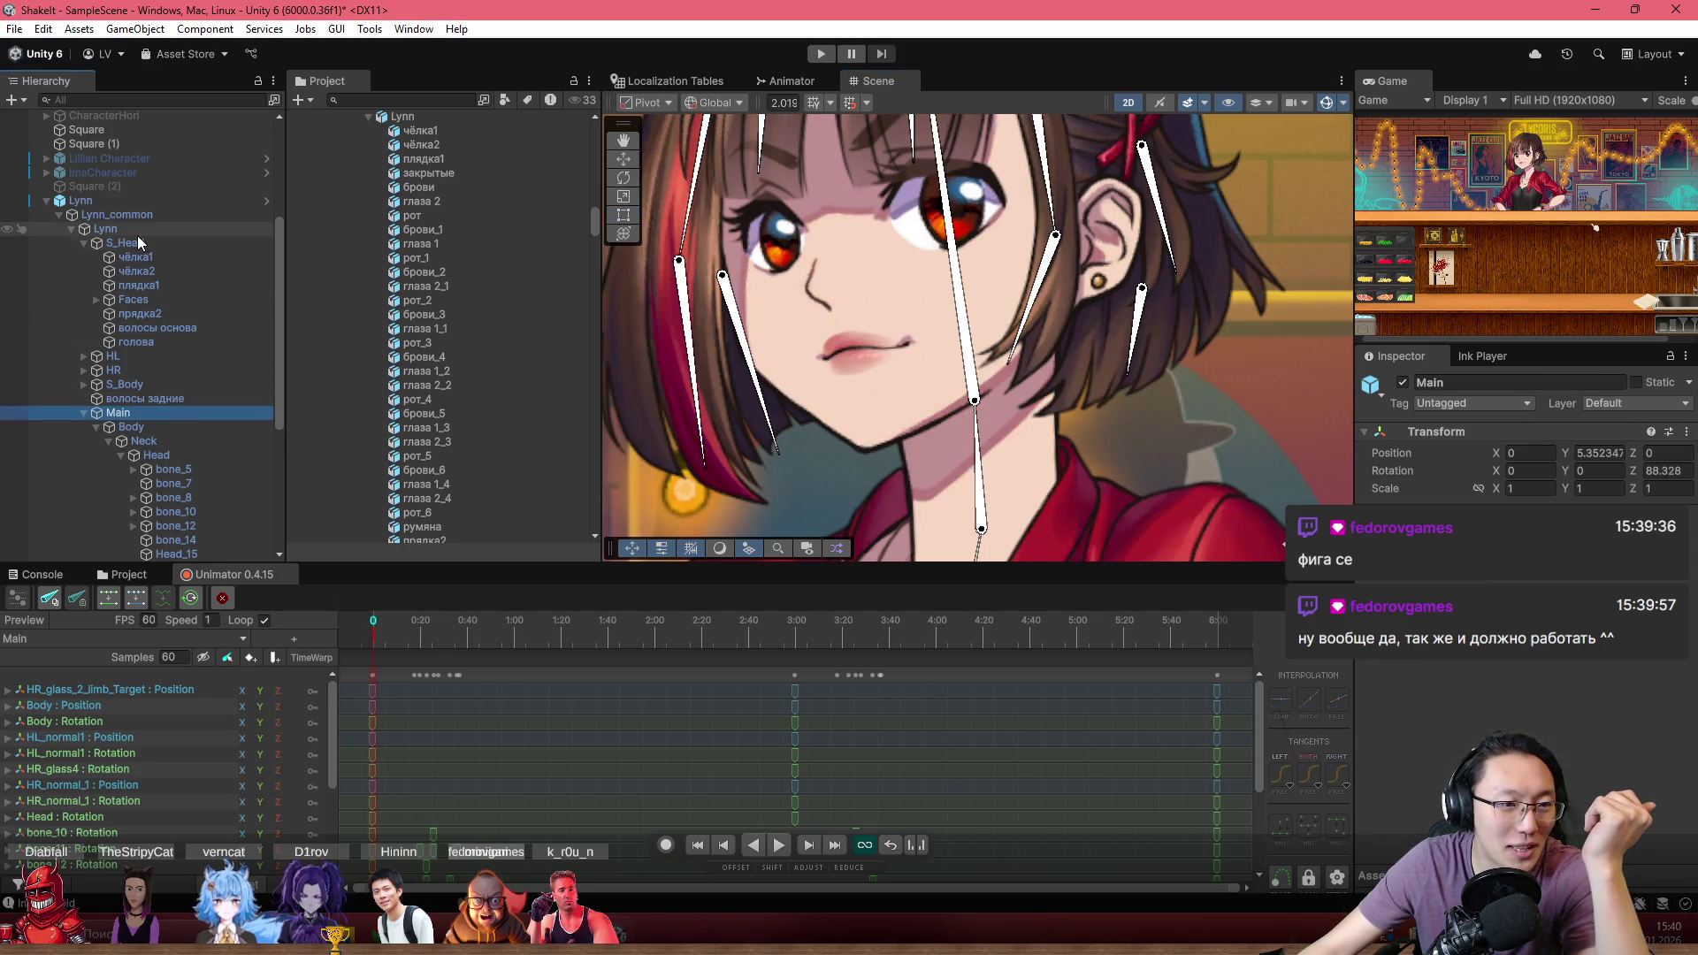
click(134, 232)
click(135, 218)
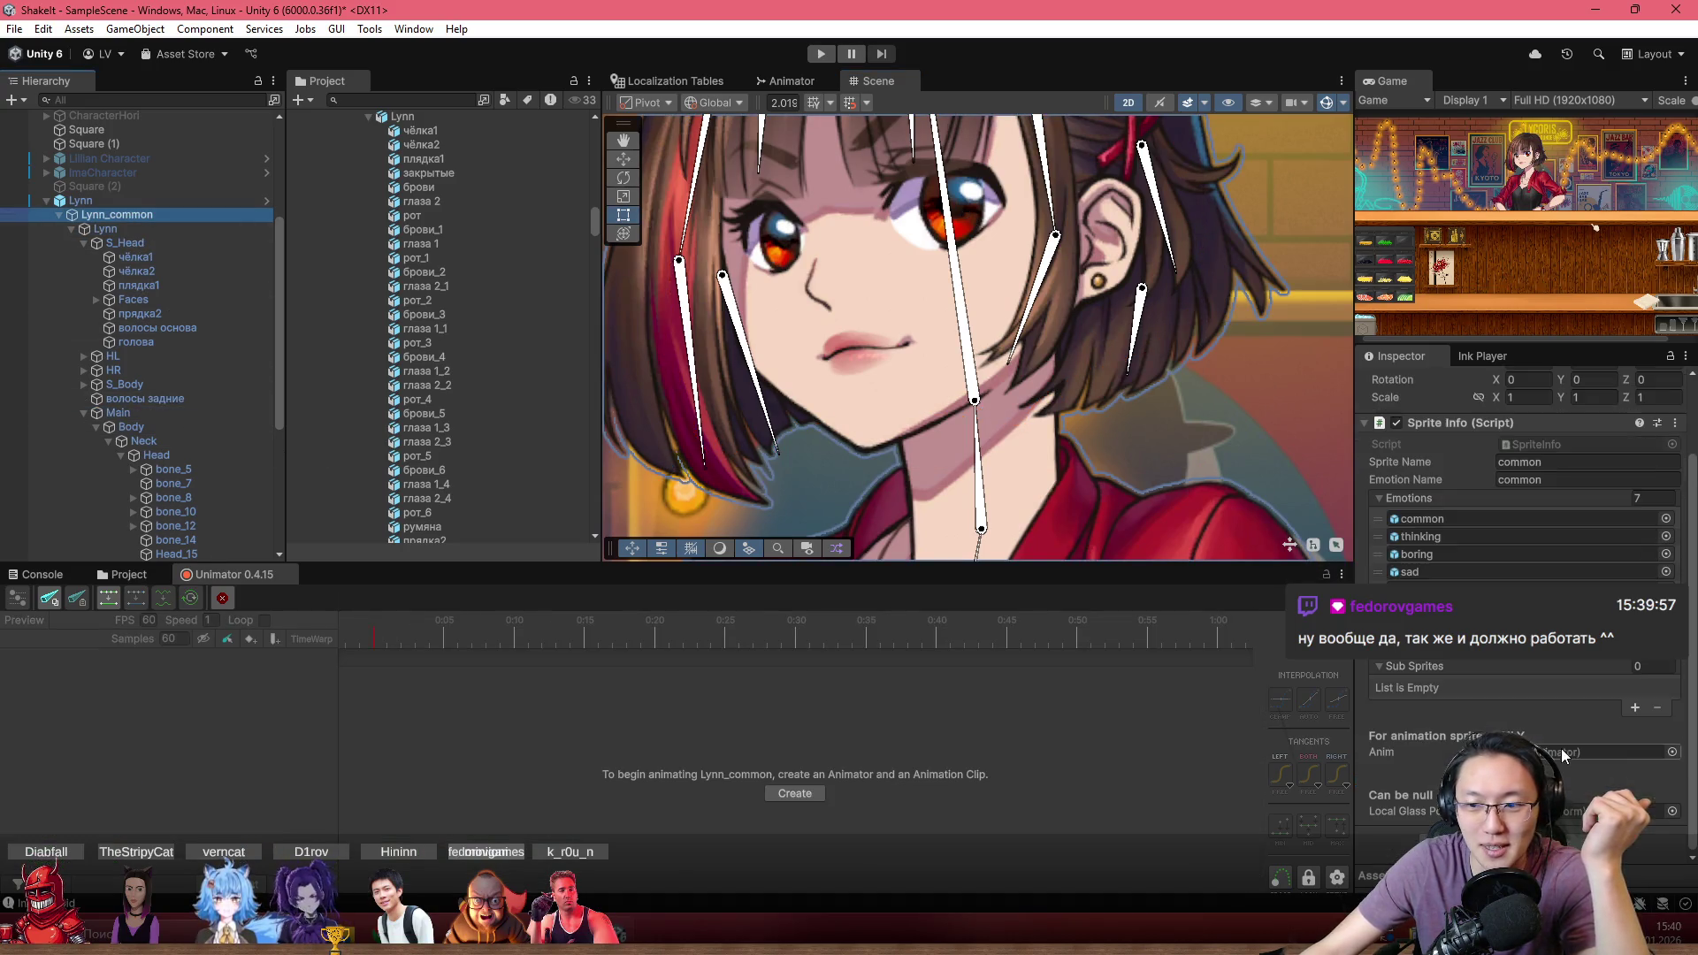
click(167, 229)
click(184, 438)
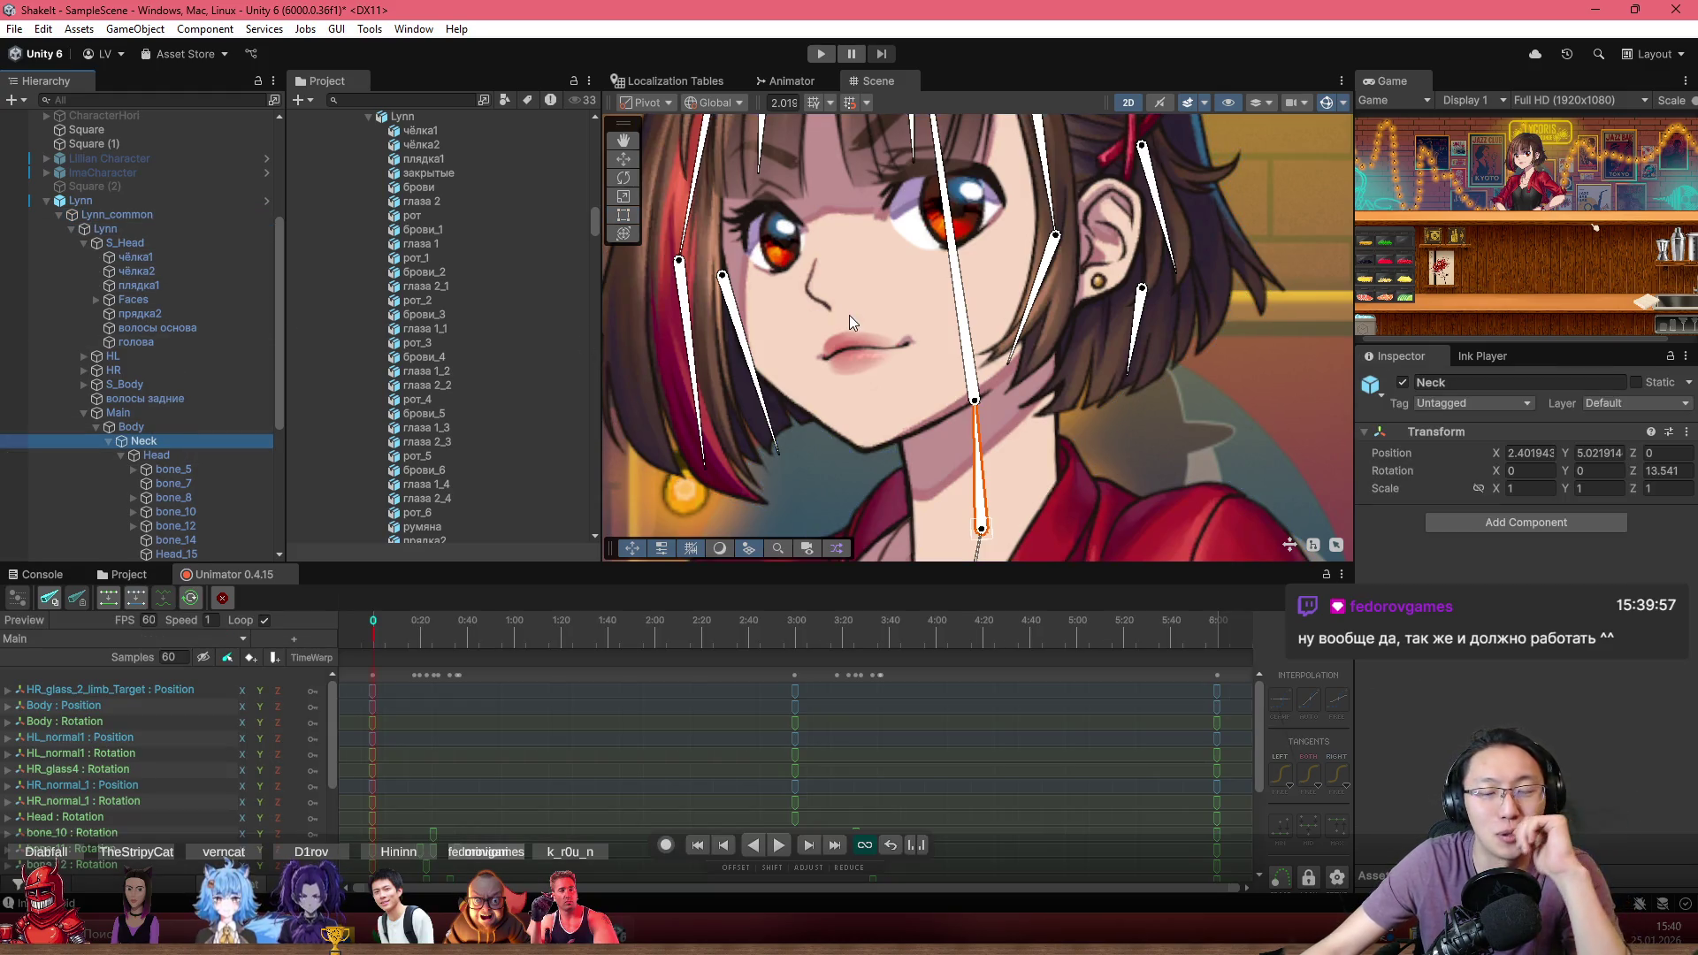
click(747, 389)
scroll(761, 398, up, 4)
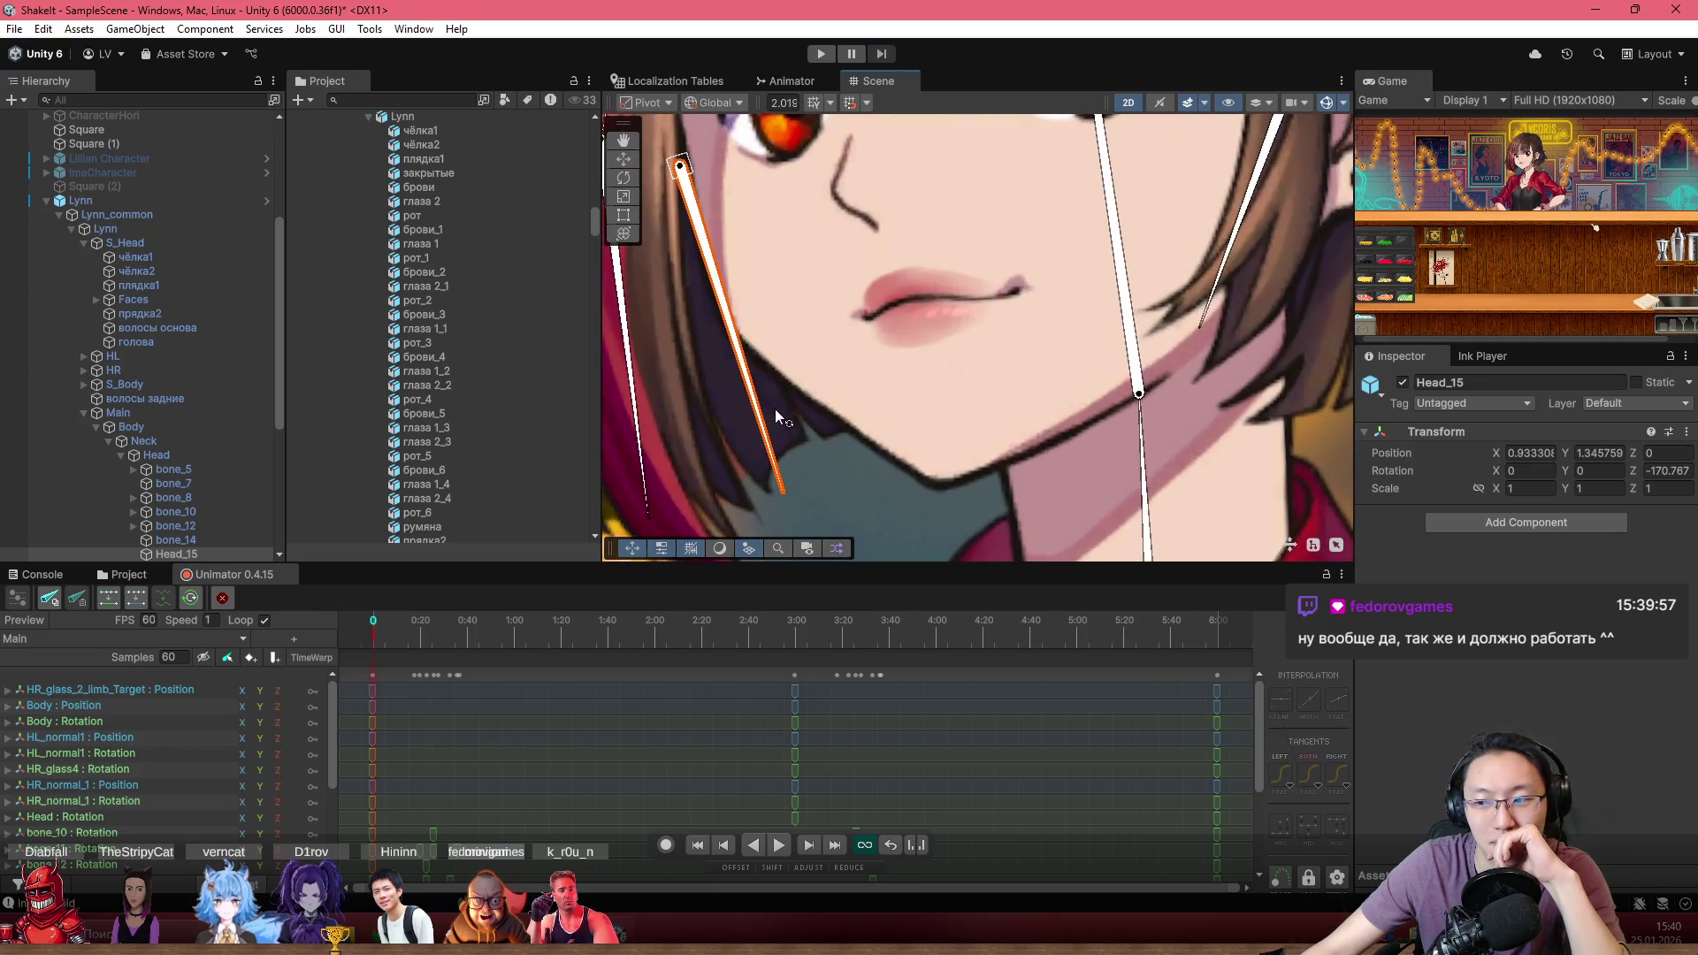
scroll(778, 407, down, 2)
click(783, 410)
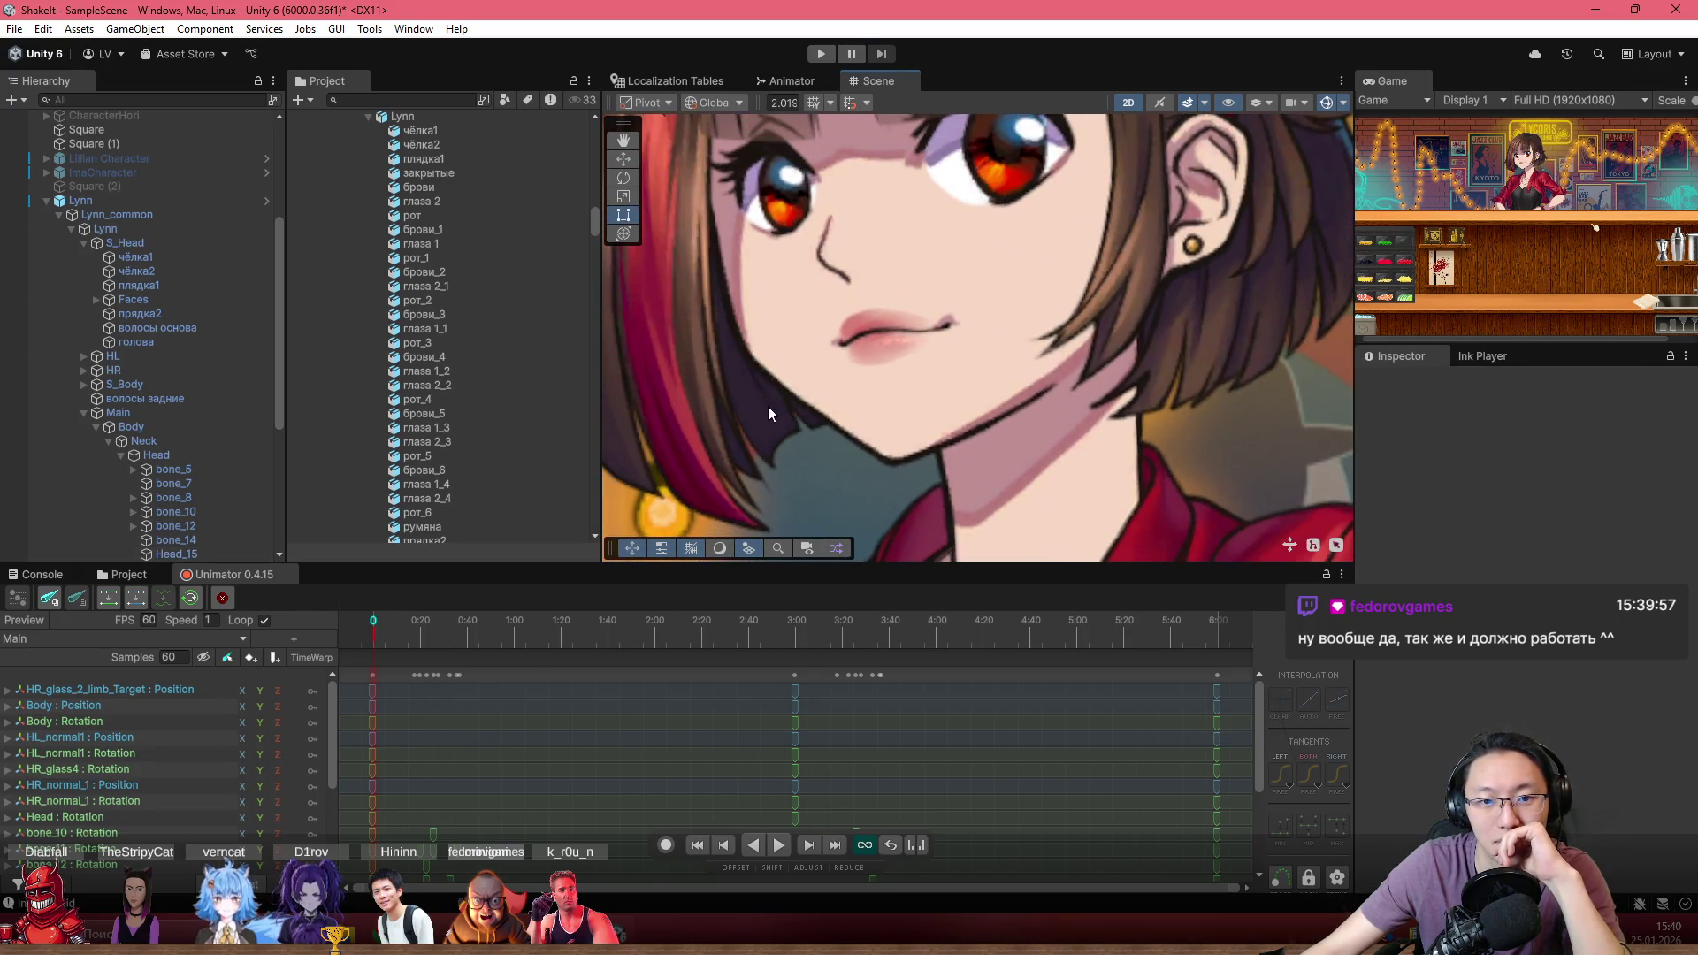
click(768, 406)
scroll(793, 440, down, 2)
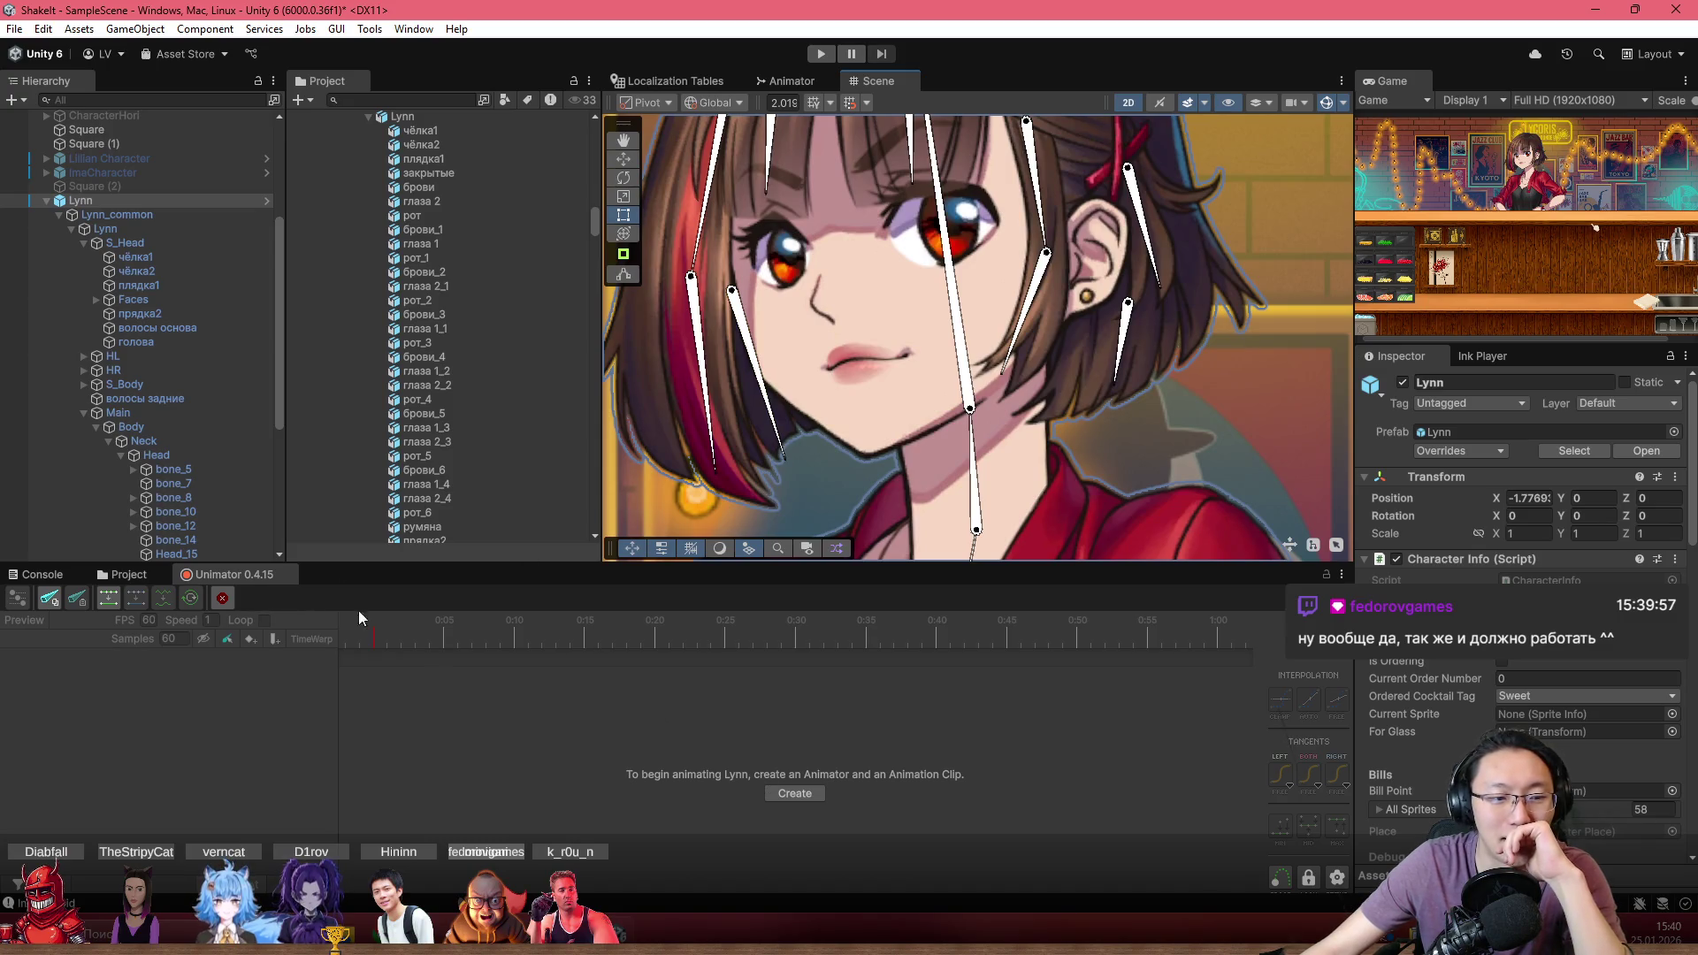
click(133, 228)
scroll(900, 485, up, 1)
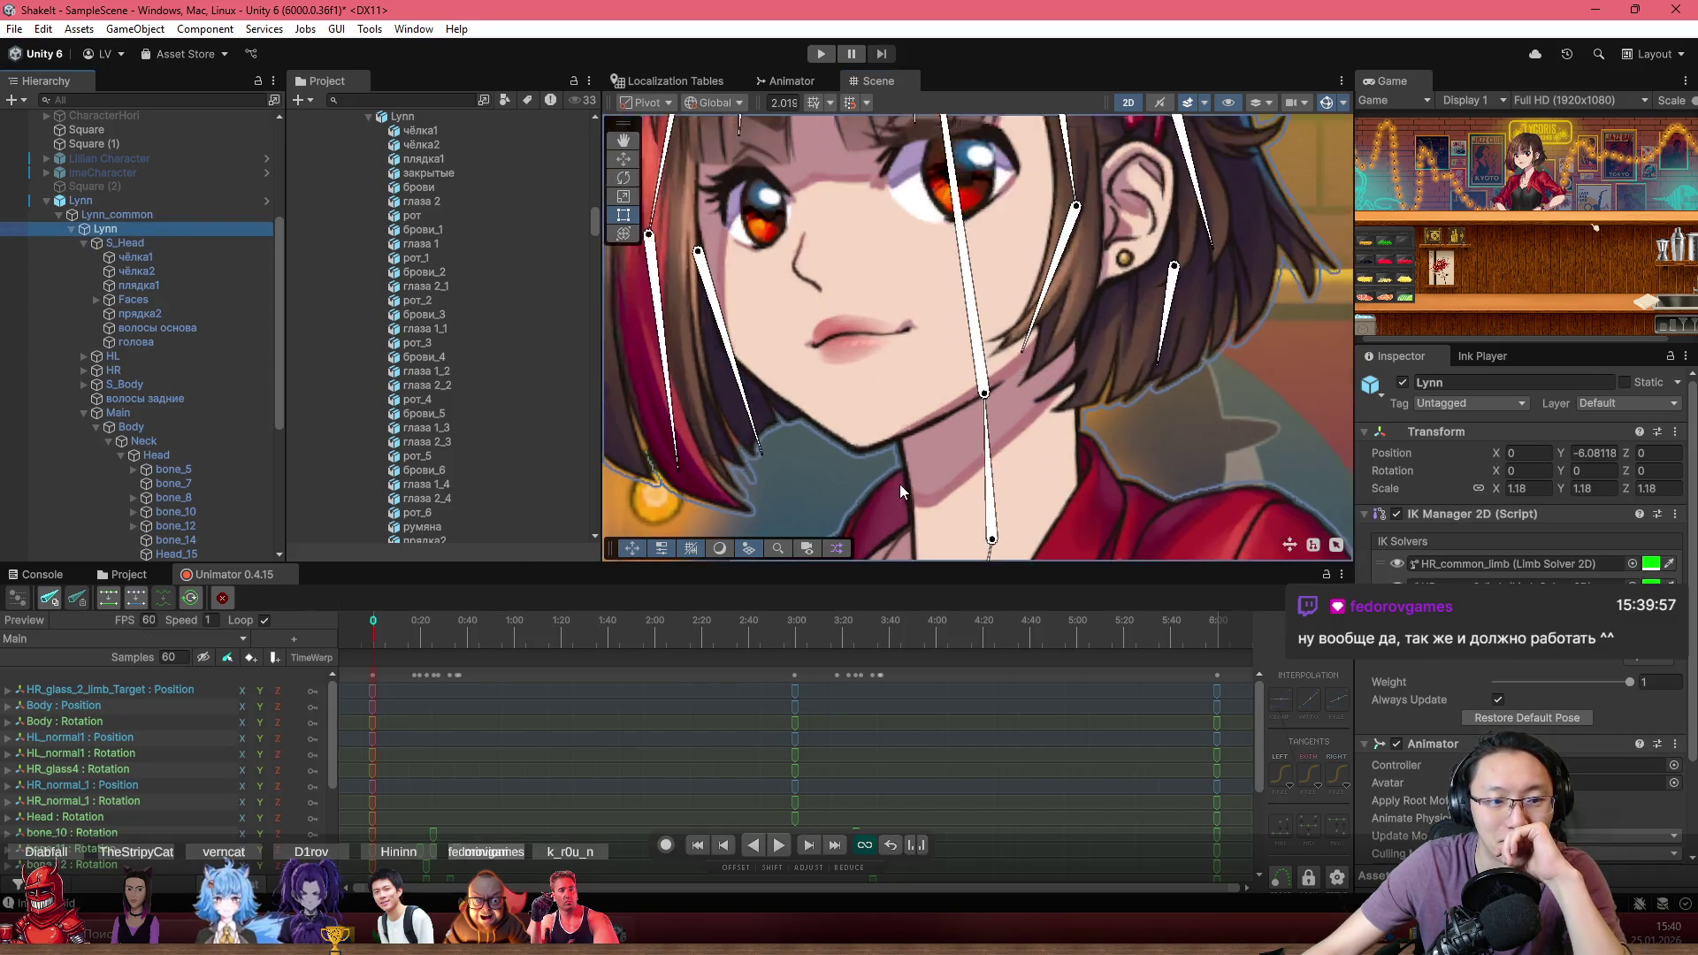
Turn on Unimator record and scrub the timeline to preview the Main clip
click(666, 844)
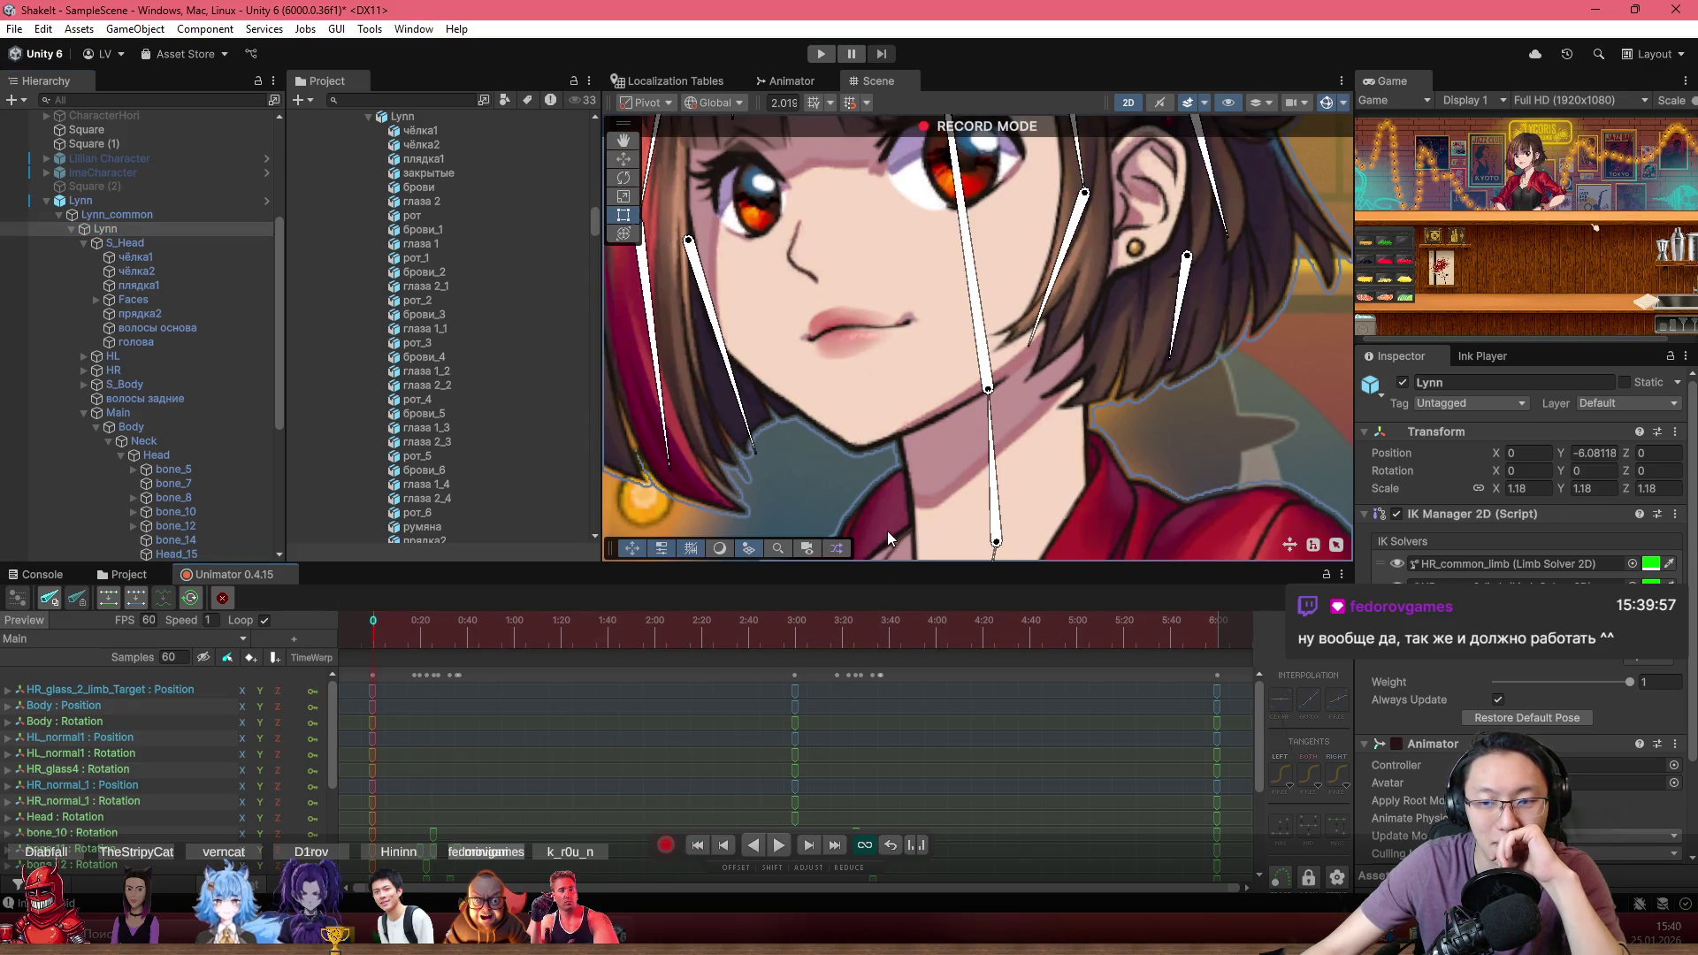
drag(977, 340, 885, 314)
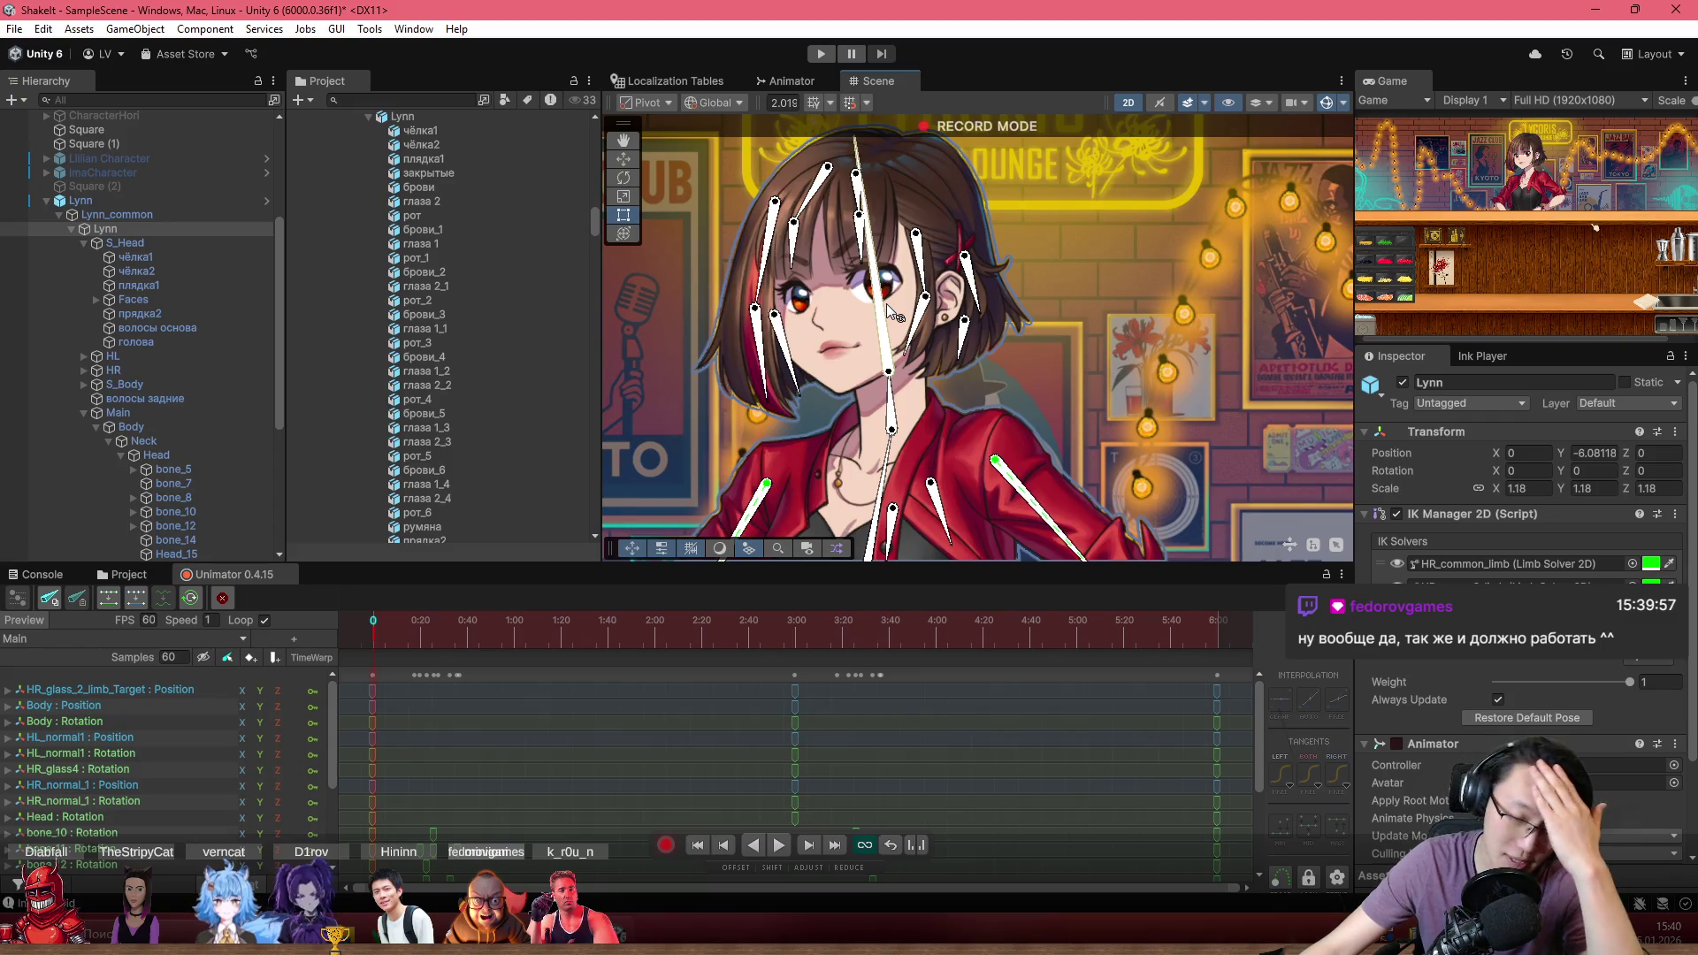
scroll(885, 358, up, 1)
scroll(875, 361, up, 1)
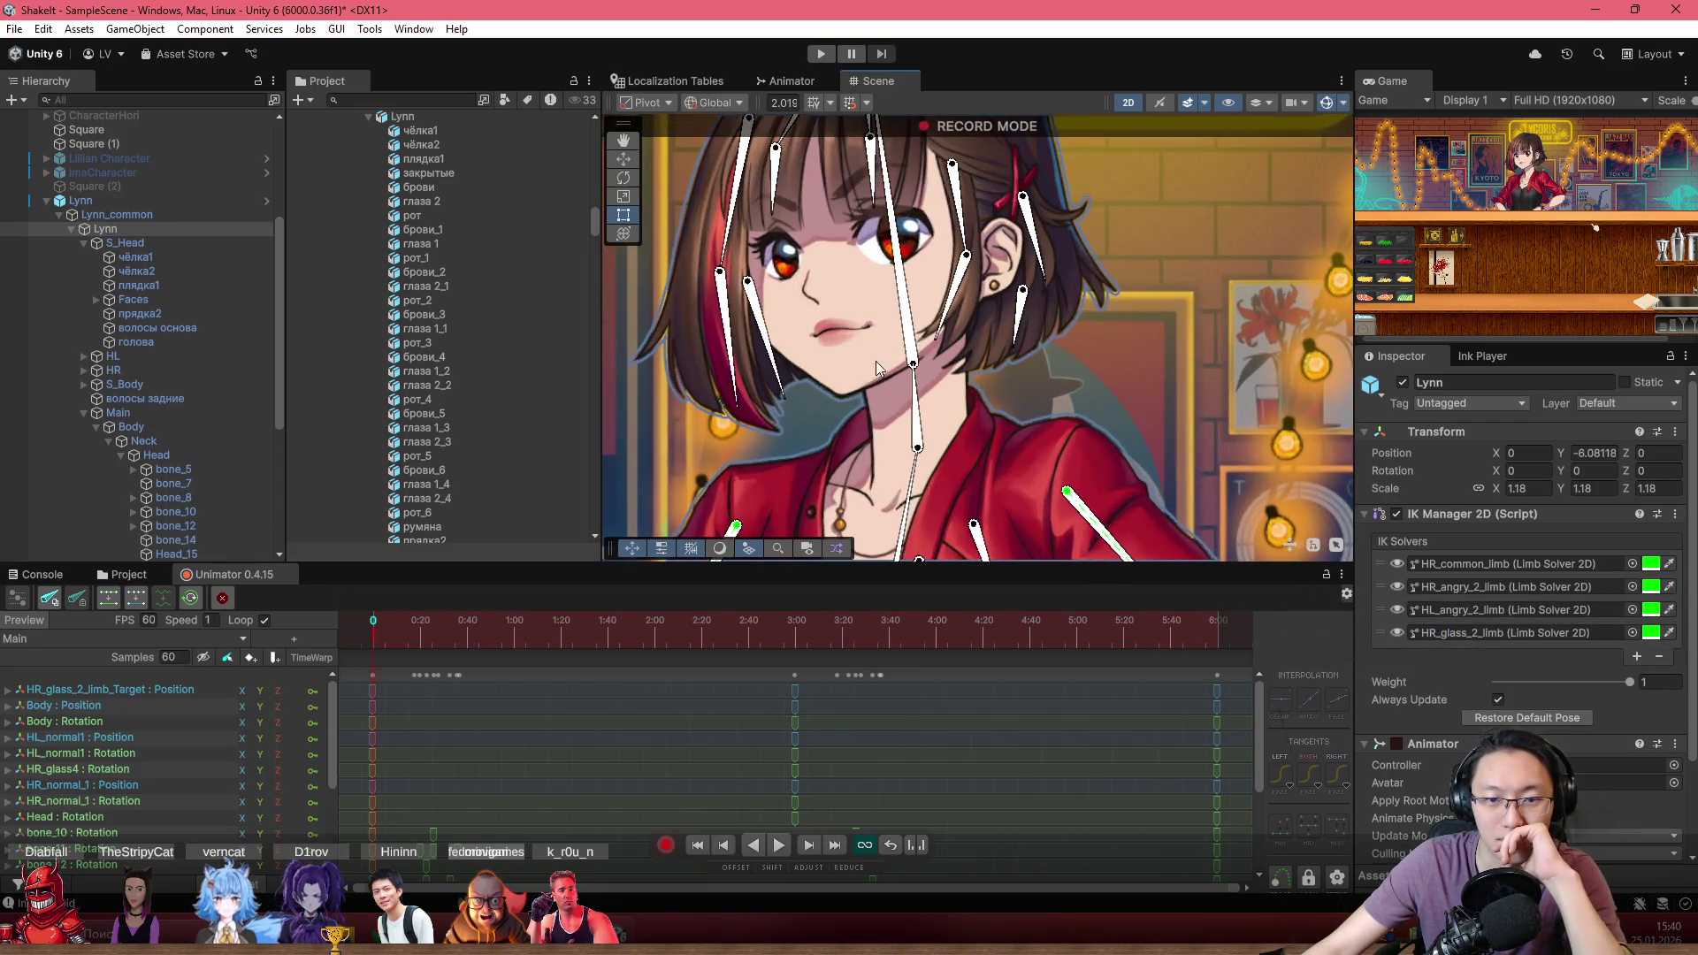
drag(875, 361, 935, 433)
mouse_move(640, 659)
mouse_down()
mouse_move(699, 659)
mouse_move(326, 665)
mouse_move(1204, 744)
mouse_move(394, 715)
mouse_move(67, 661)
mouse_up()
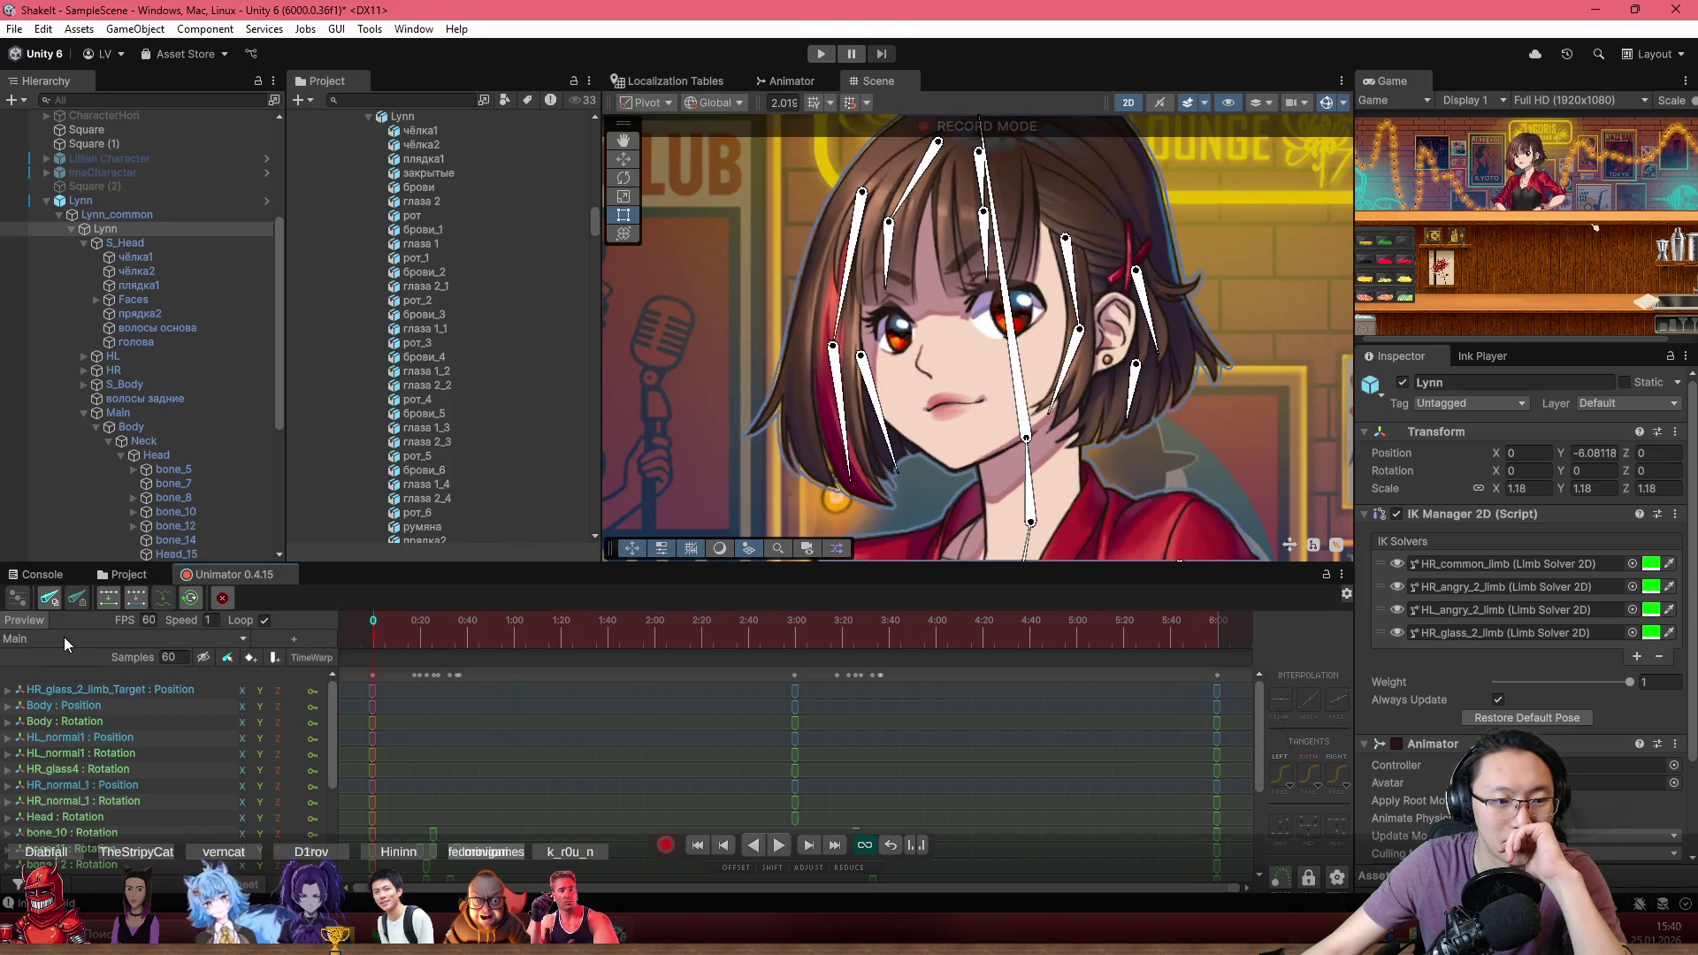
Switch to the MainSpec clip, toggle record mode off, then bring up the clip list
click(64, 637)
click(444, 320)
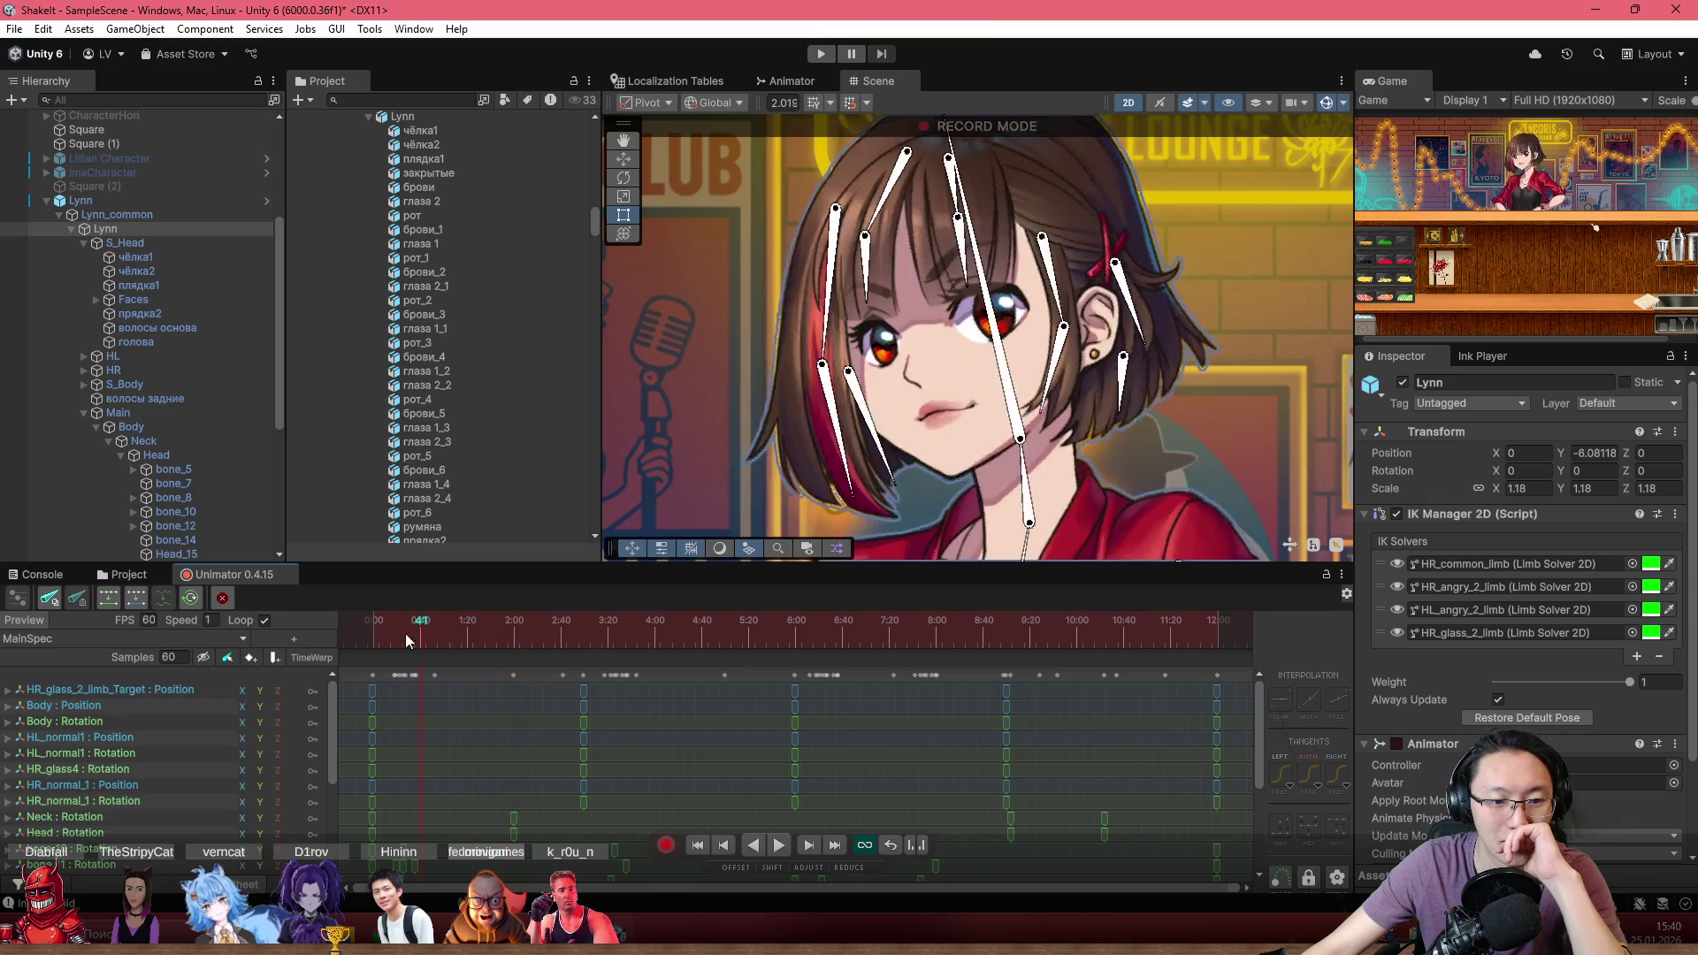
click(666, 847)
click(666, 844)
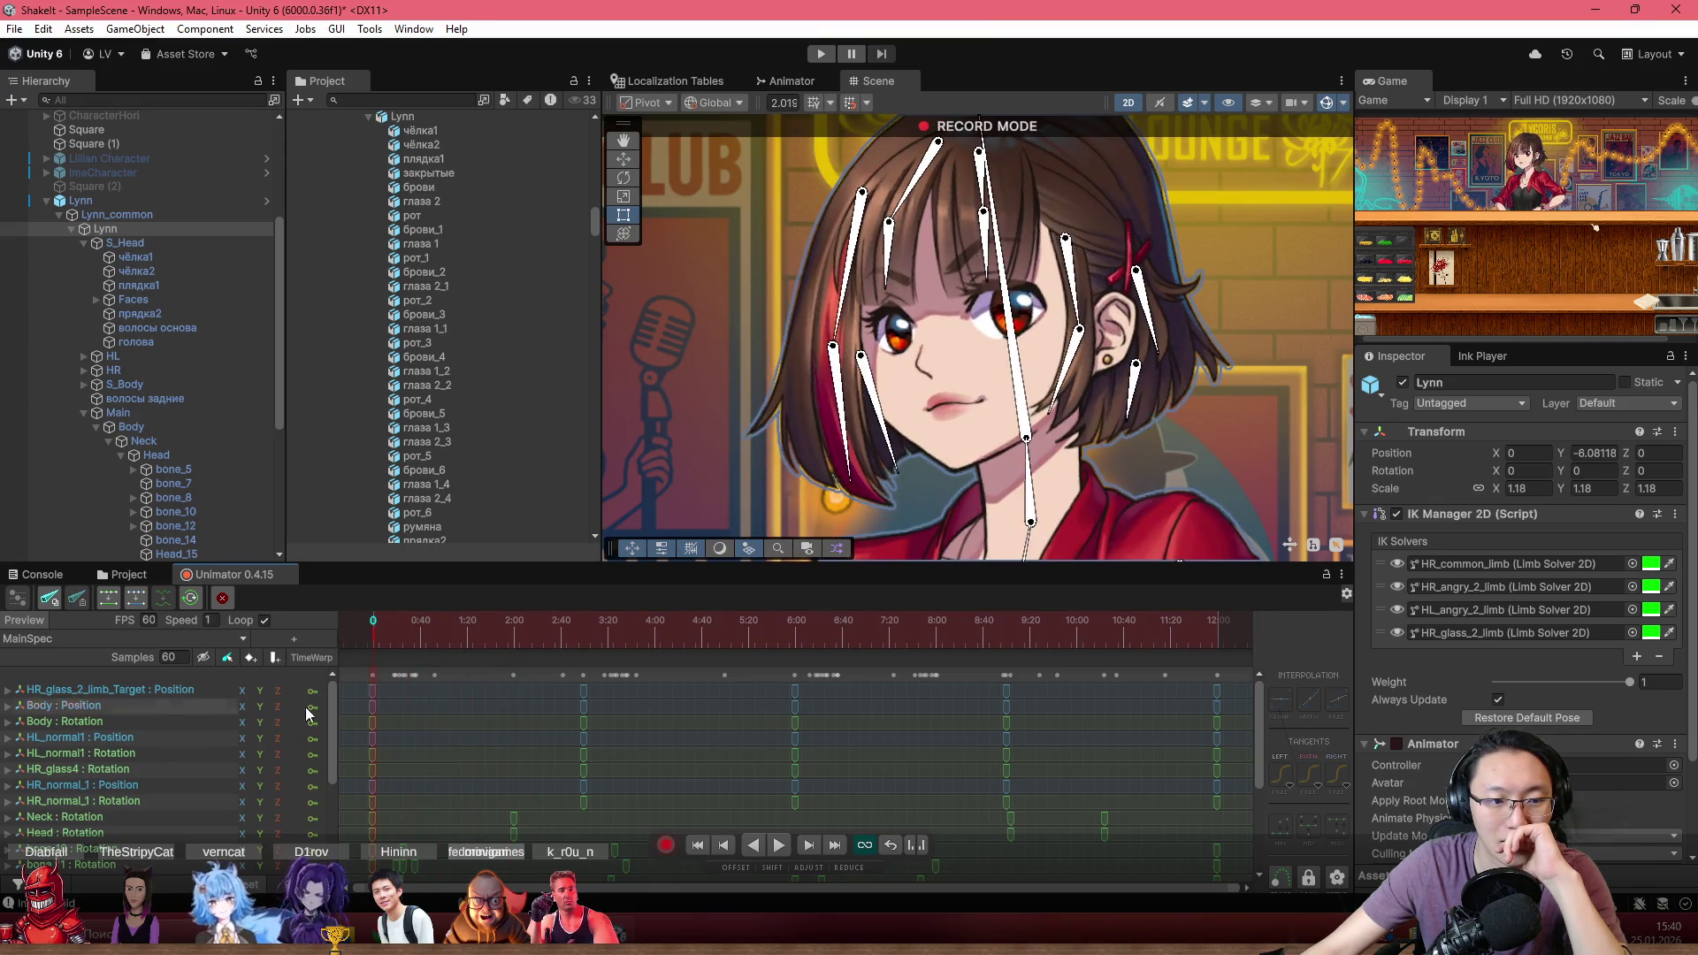
click(666, 844)
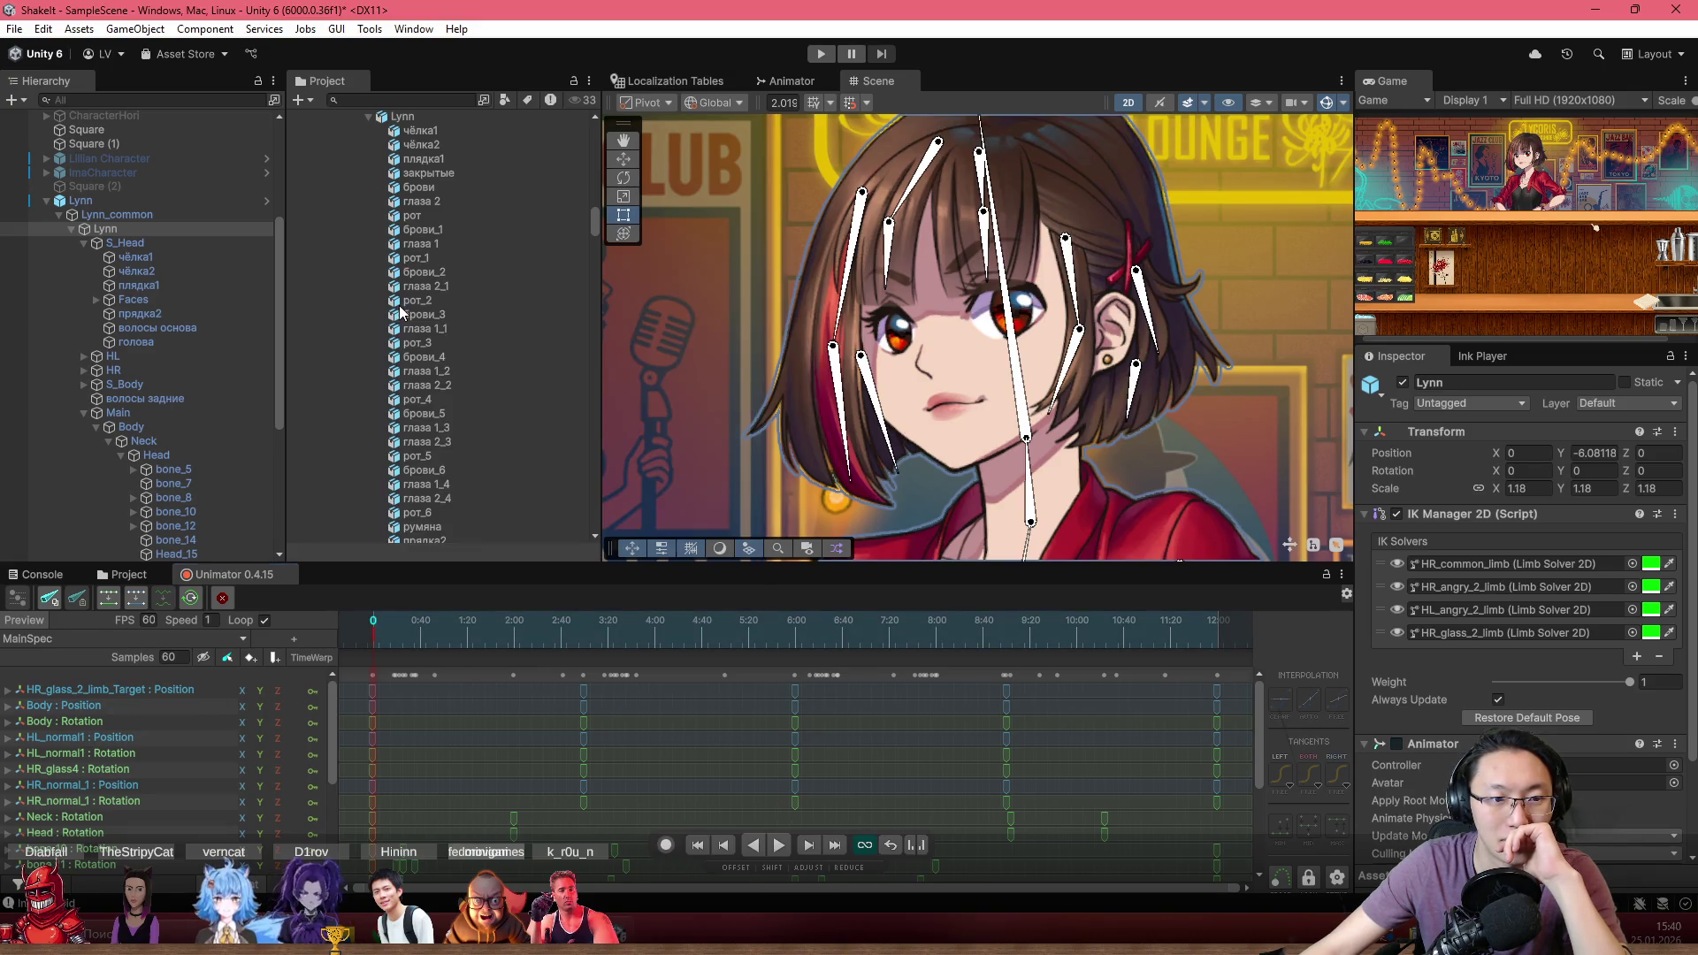
click(146, 640)
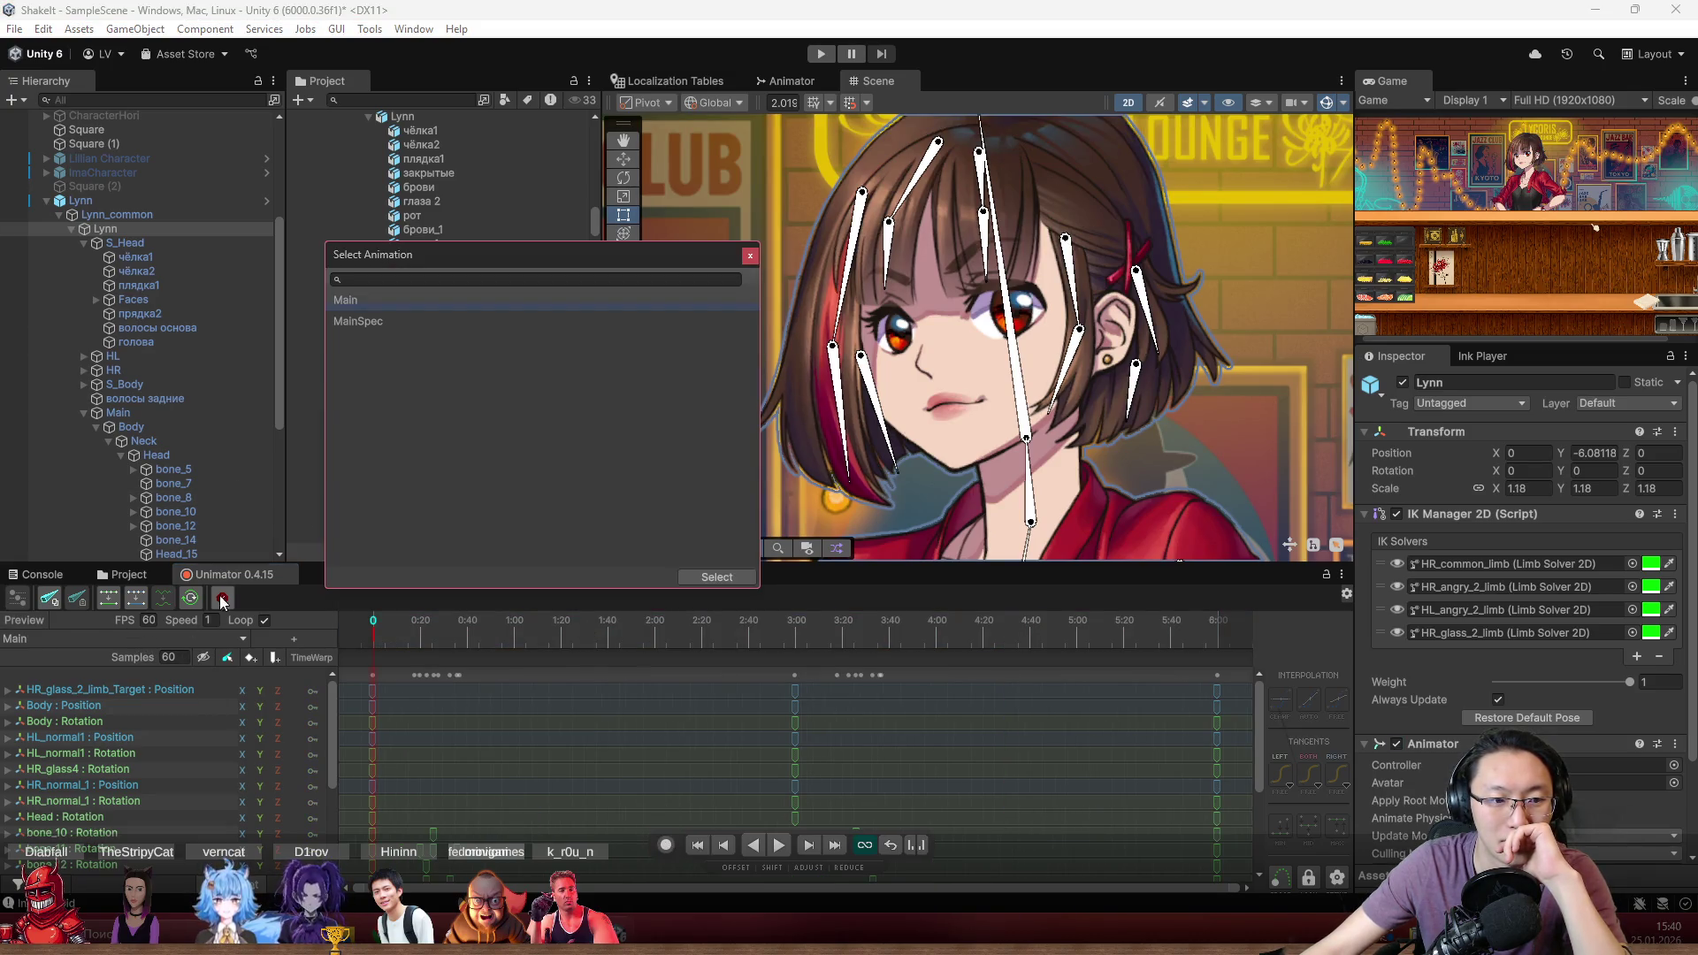
Confirm чёлка2's Sprite Skin uses bone_5 and bone_8, then select the Lynn root object
click(416, 320)
double_click(137, 271)
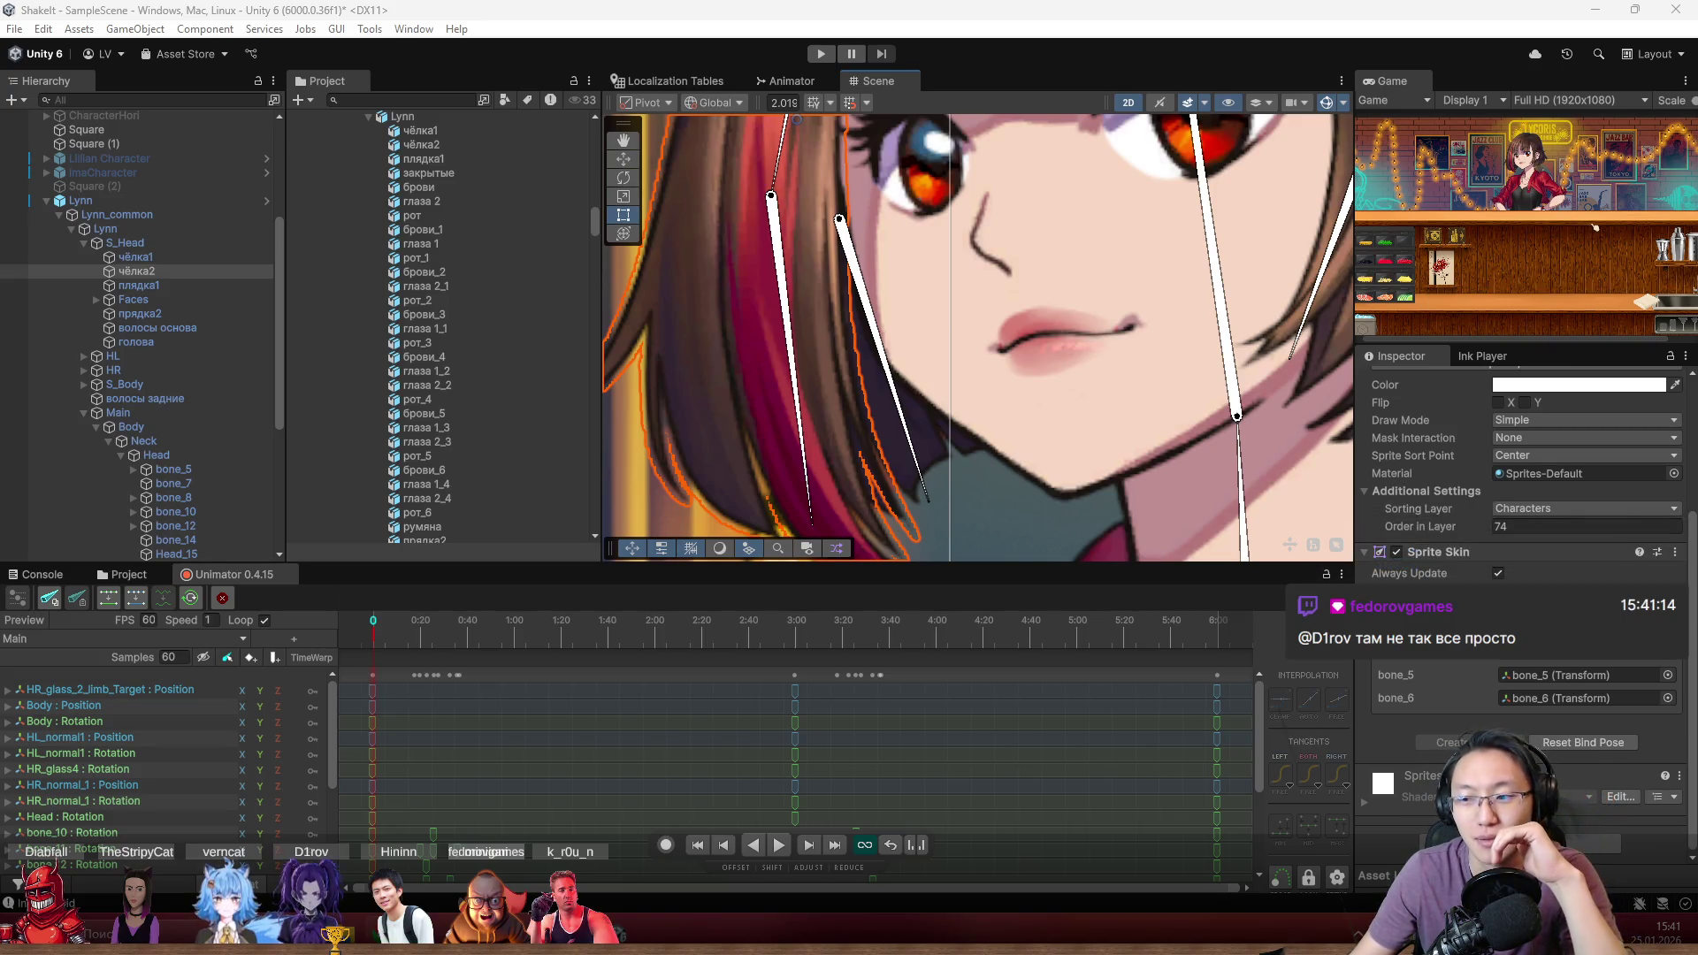
scroll(1049, 464, down, 2)
scroll(1049, 464, down, 2)
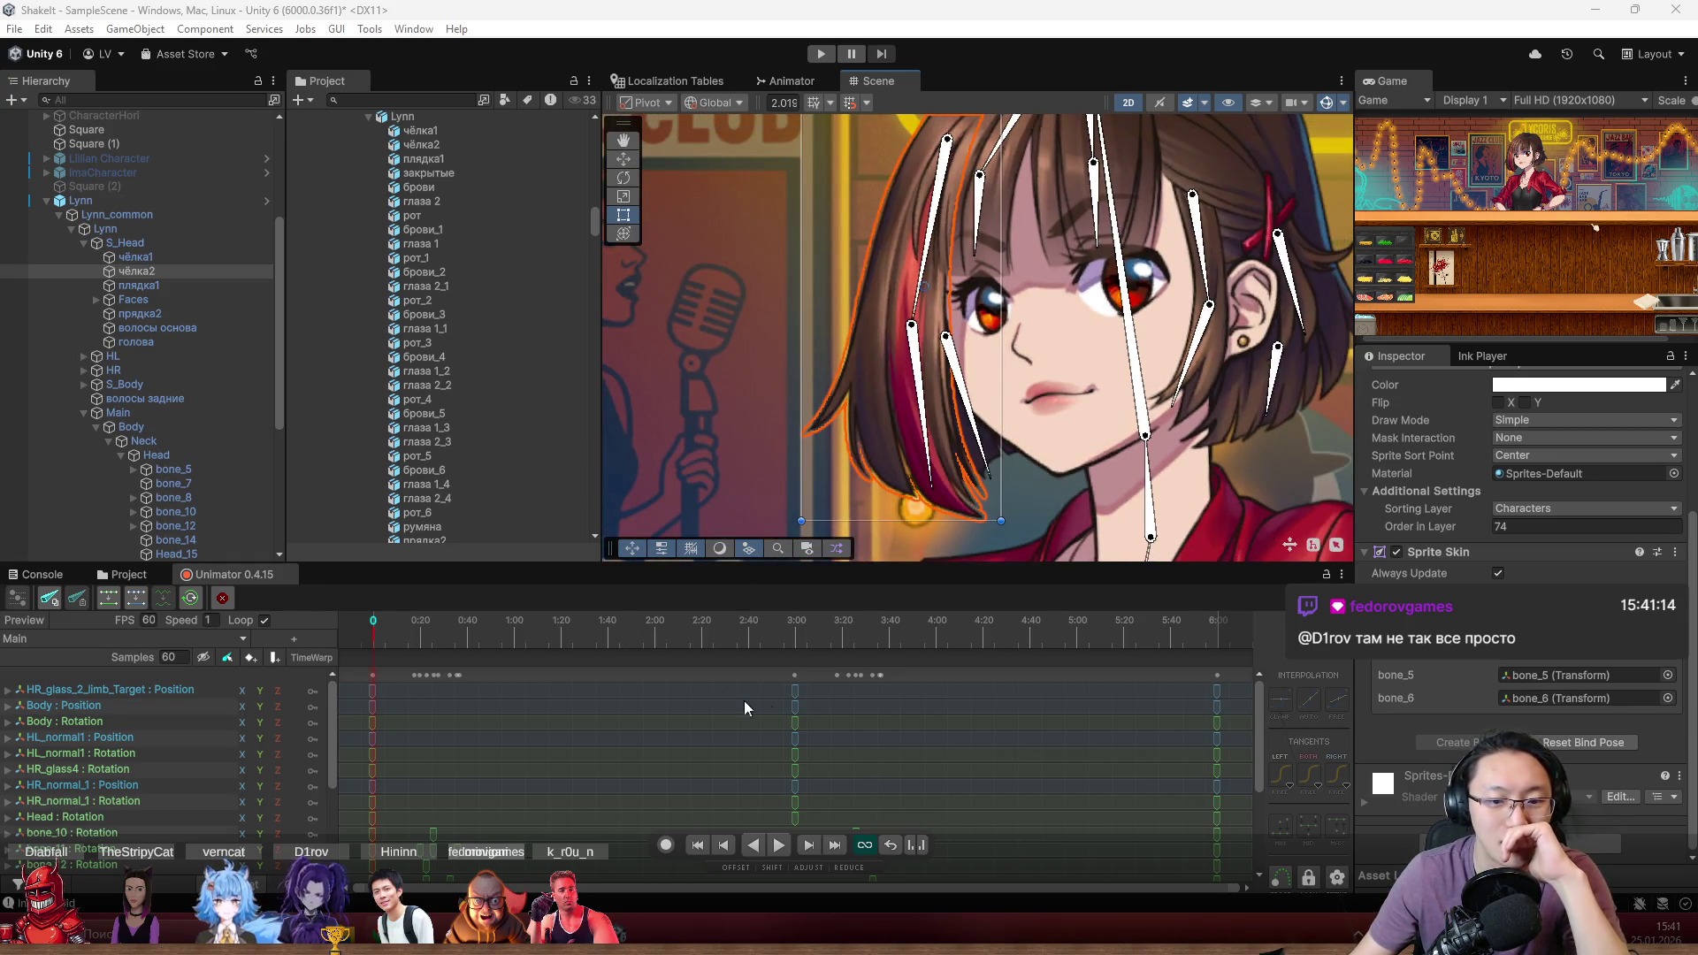
scroll(872, 431, down, 4)
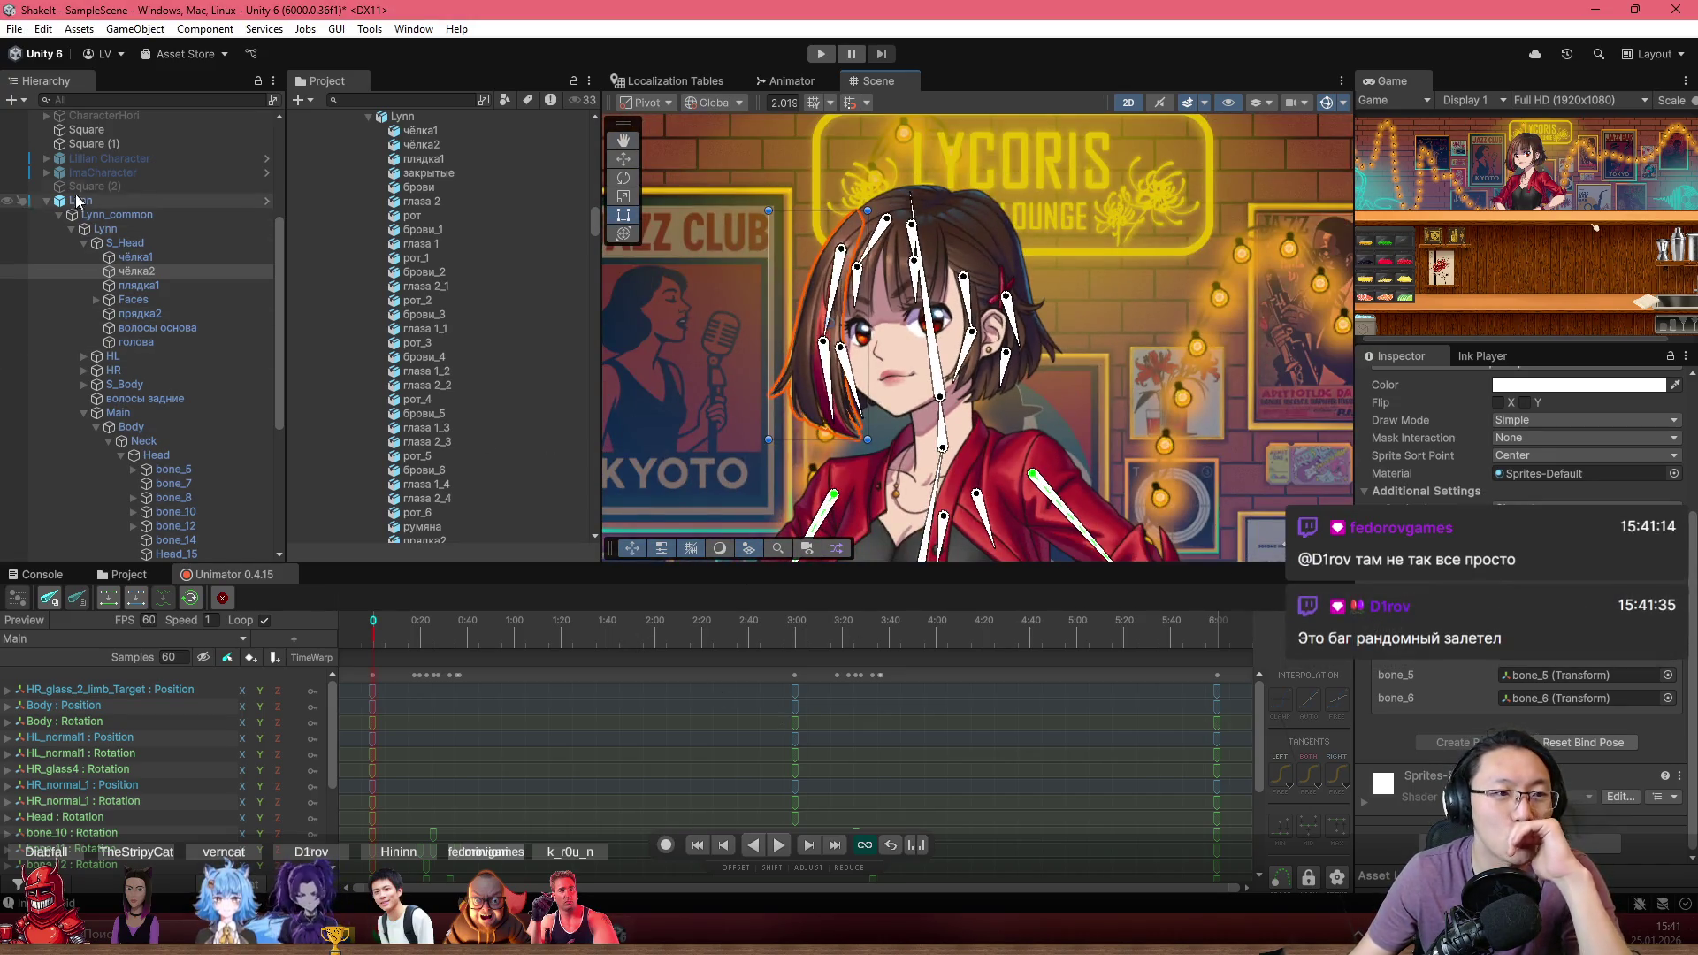
click(77, 202)
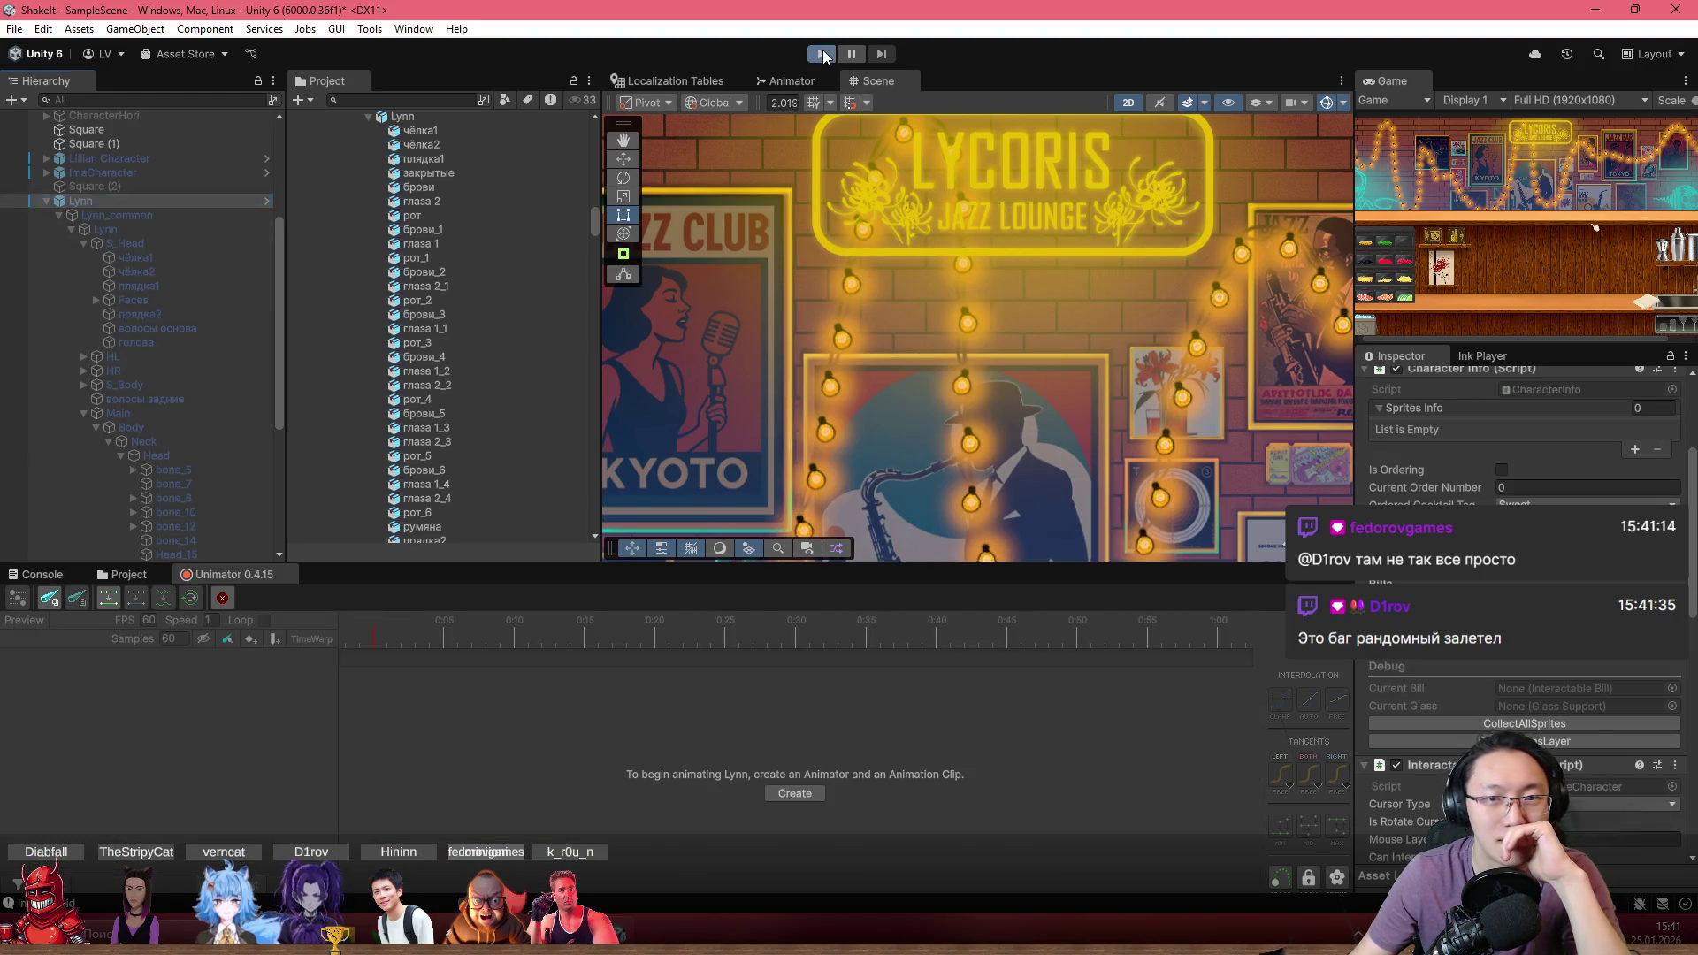
Enter Play mode with a maximized Game view and choose the Shake It notebook
click(822, 54)
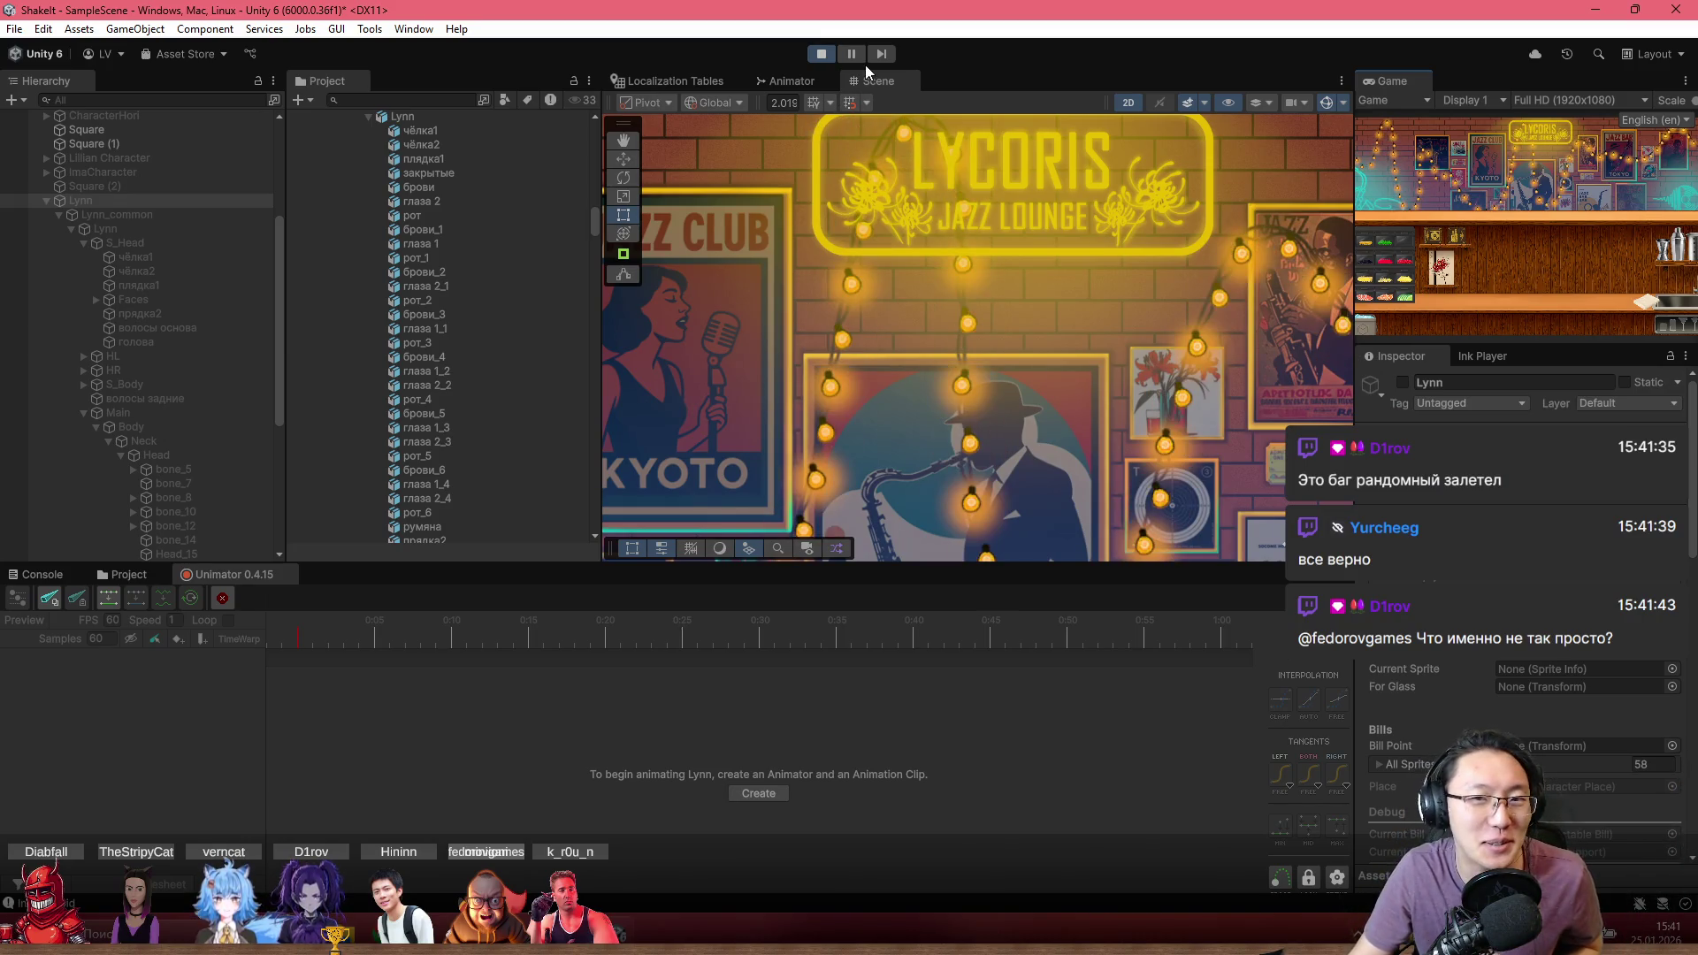
double_click(1406, 81)
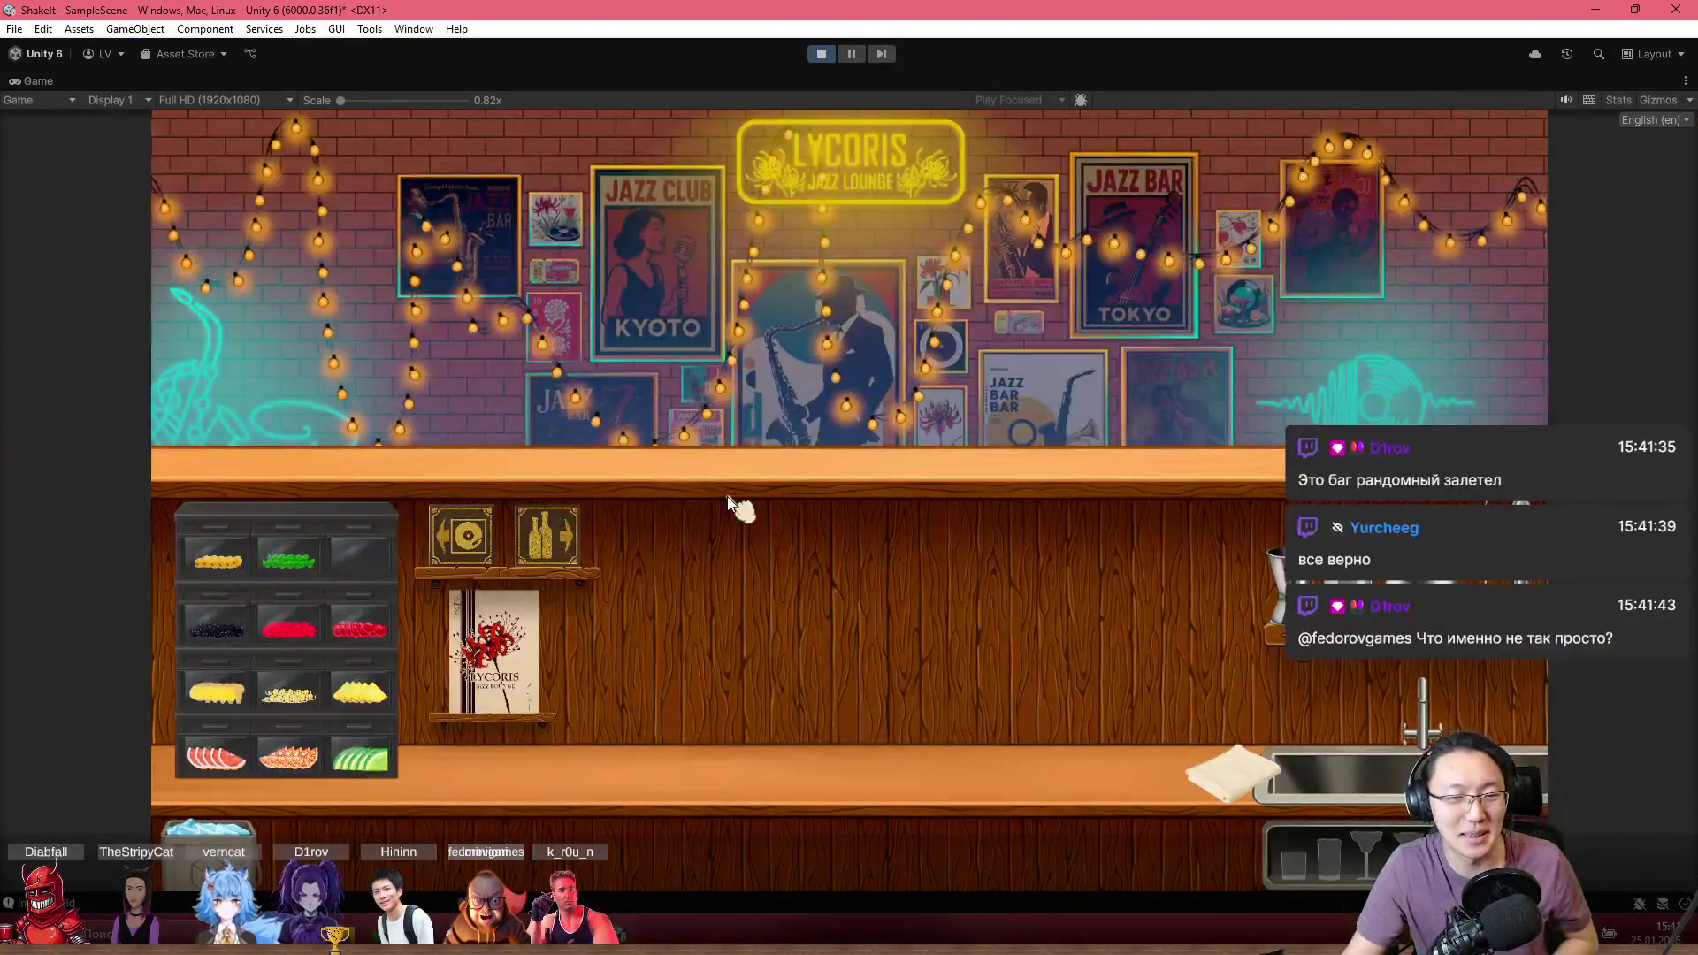
click(494, 650)
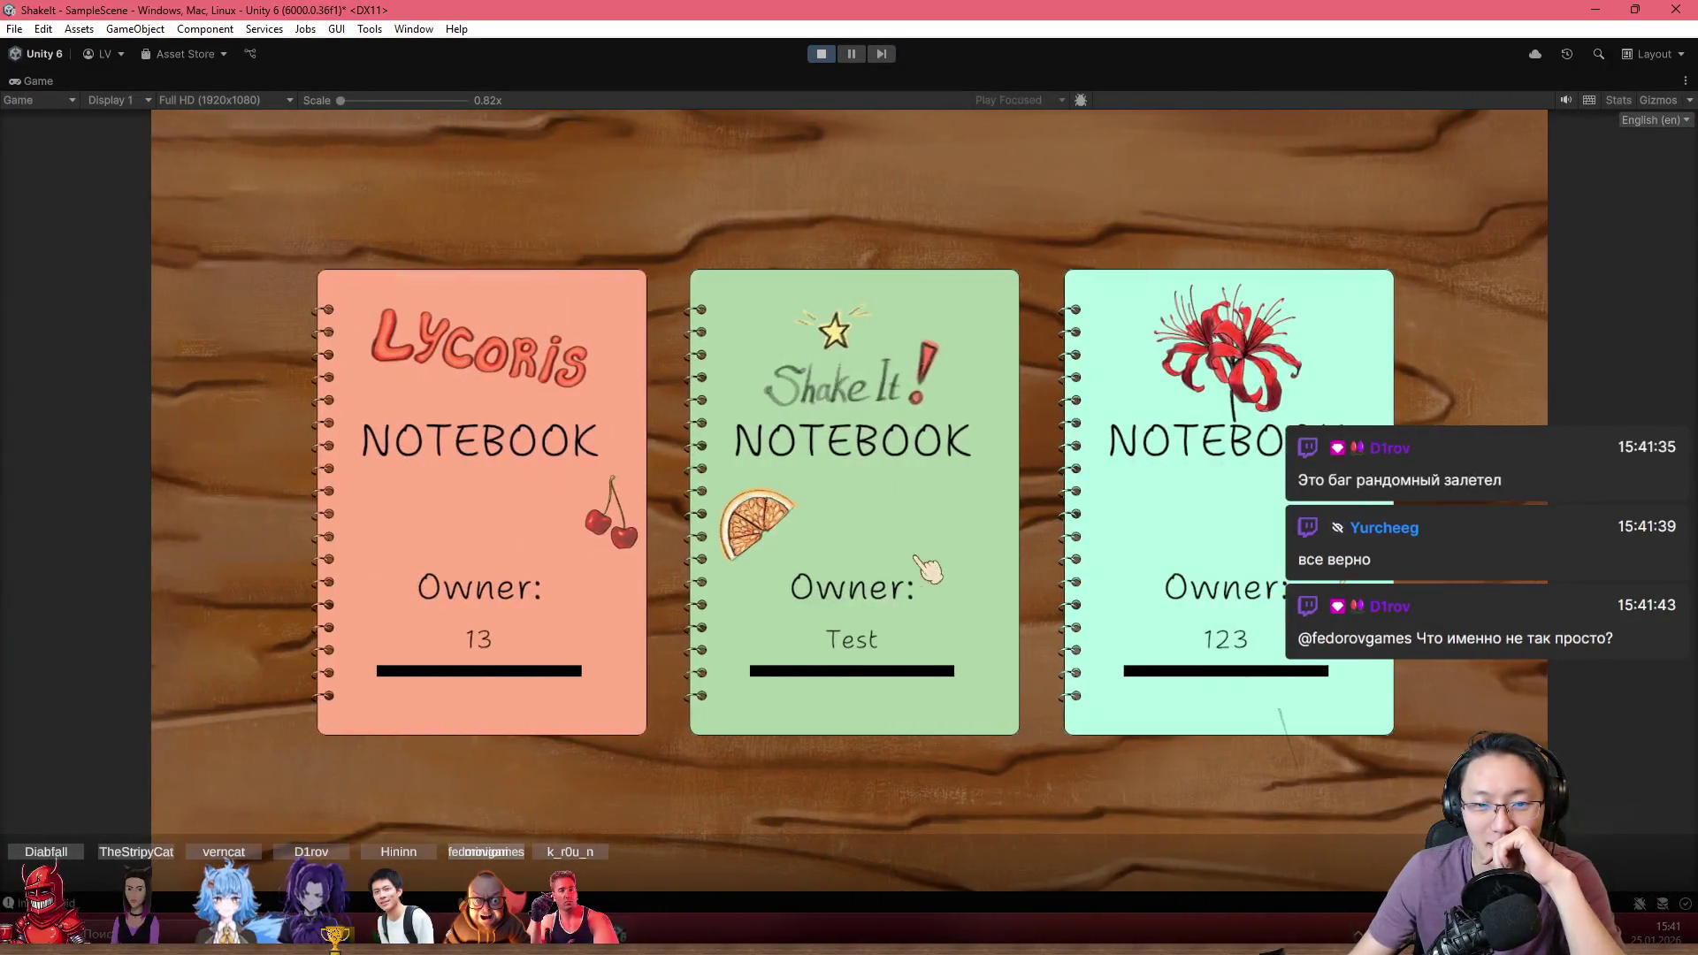
click(940, 575)
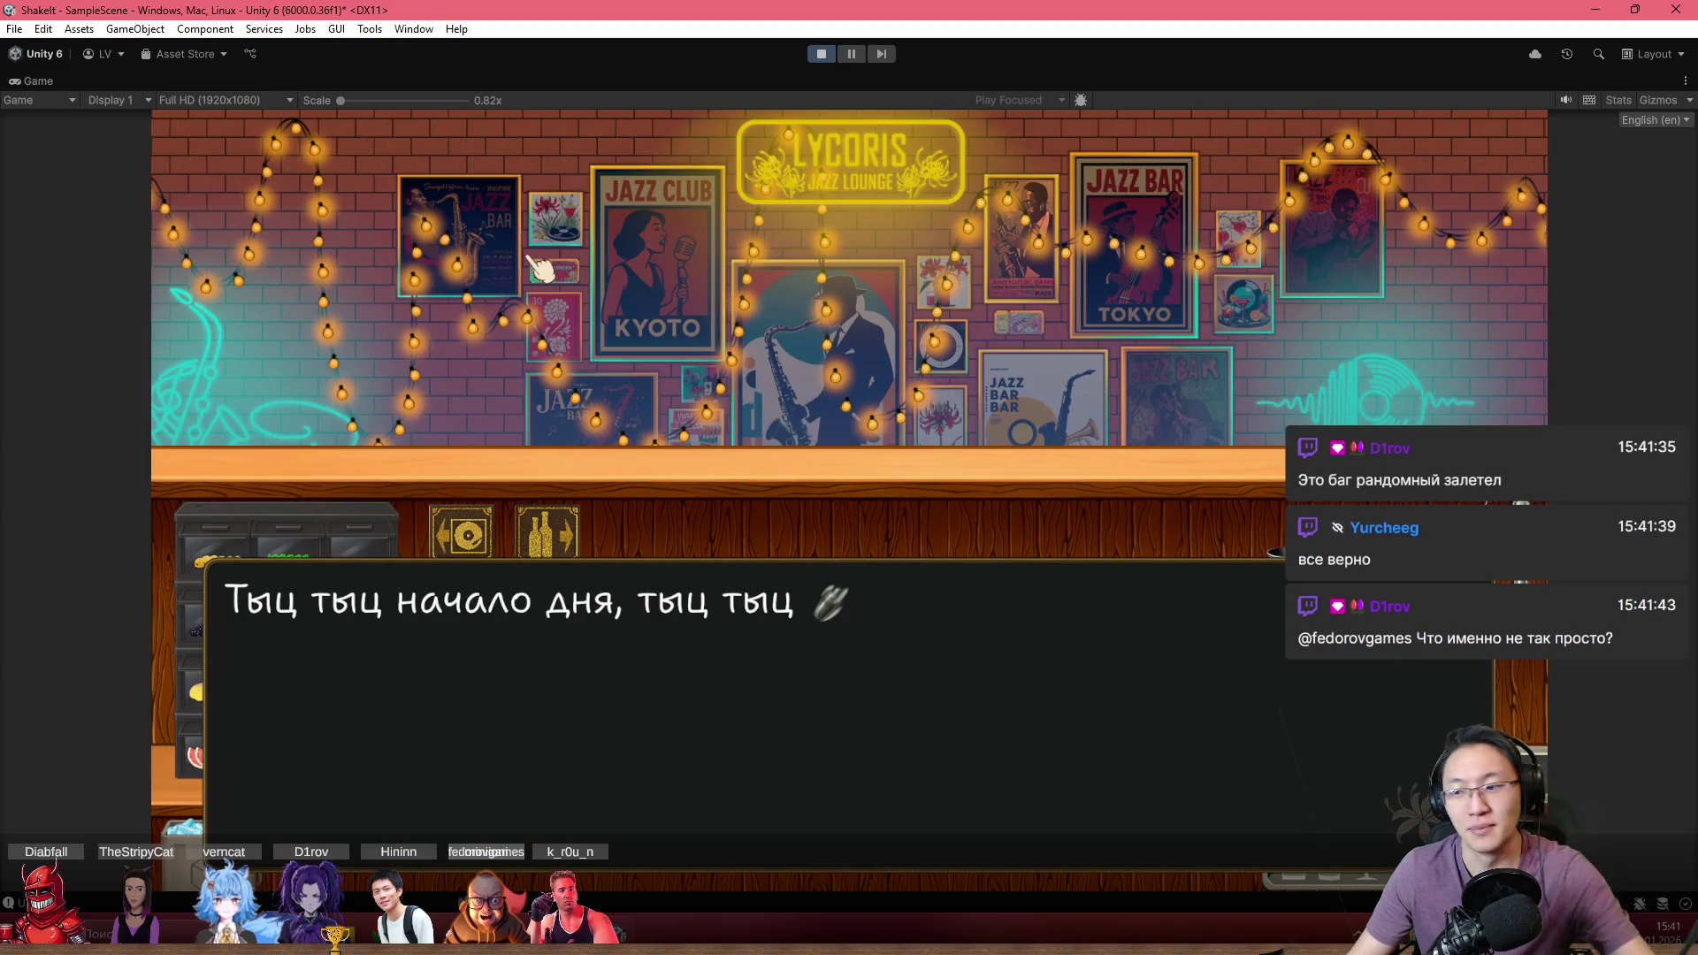
Click through the opening dialogue and skip the tutorial
click(541, 267)
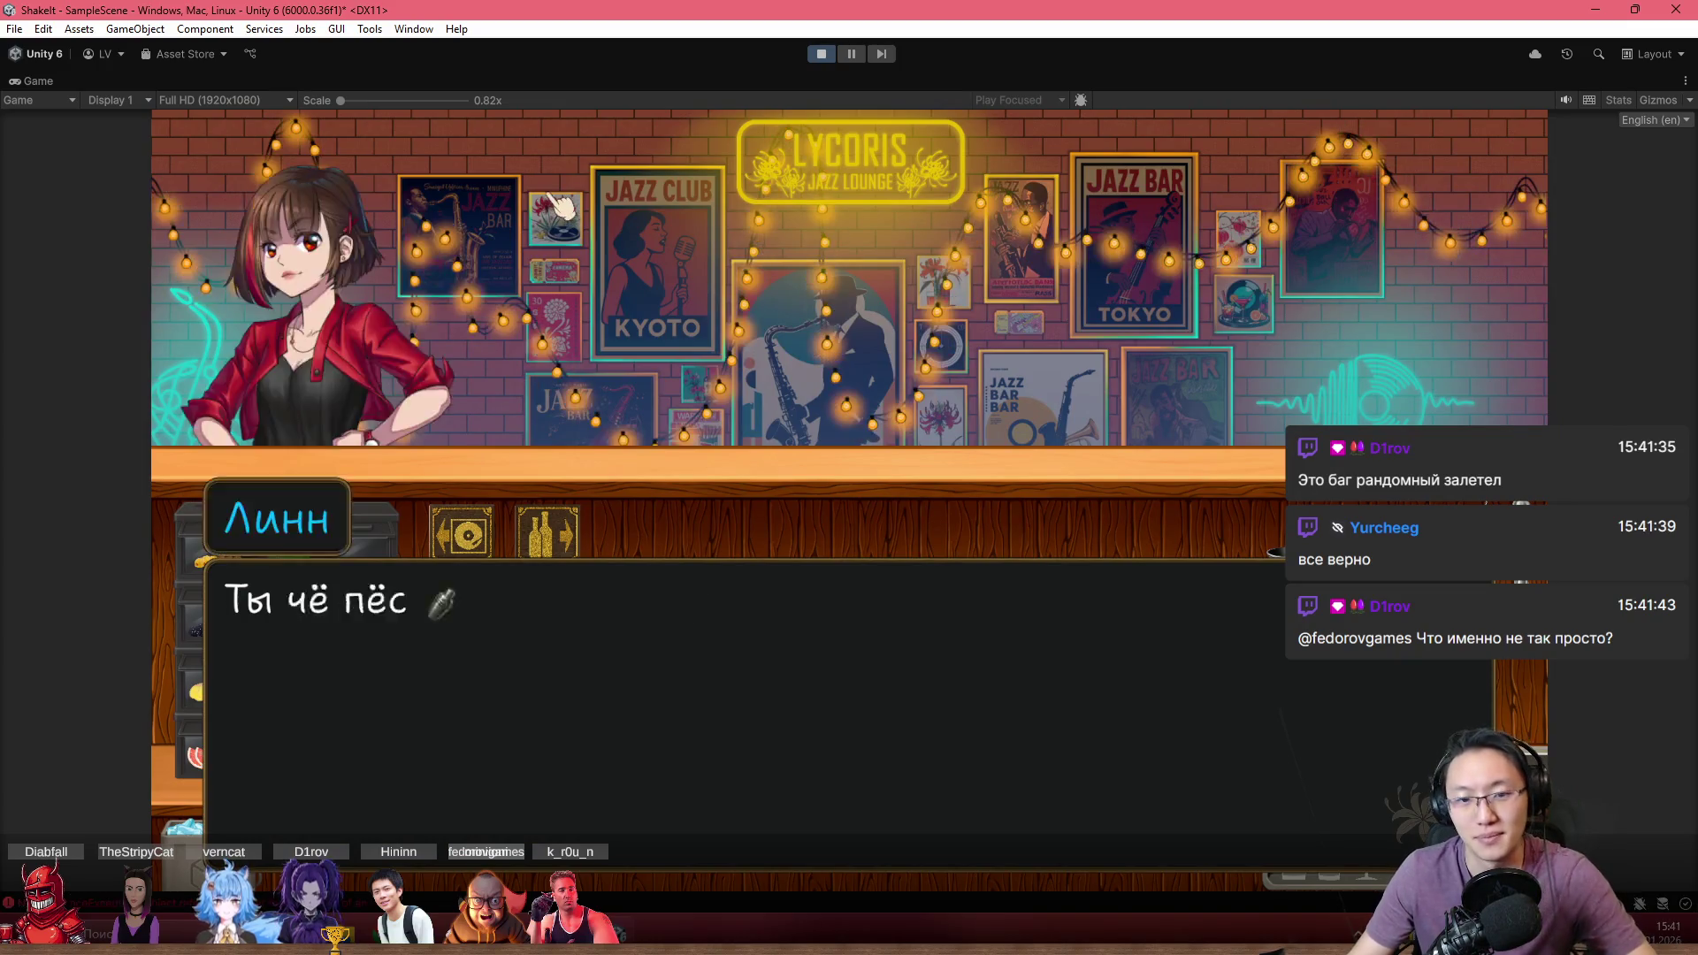
click(548, 248)
click(557, 221)
click(880, 478)
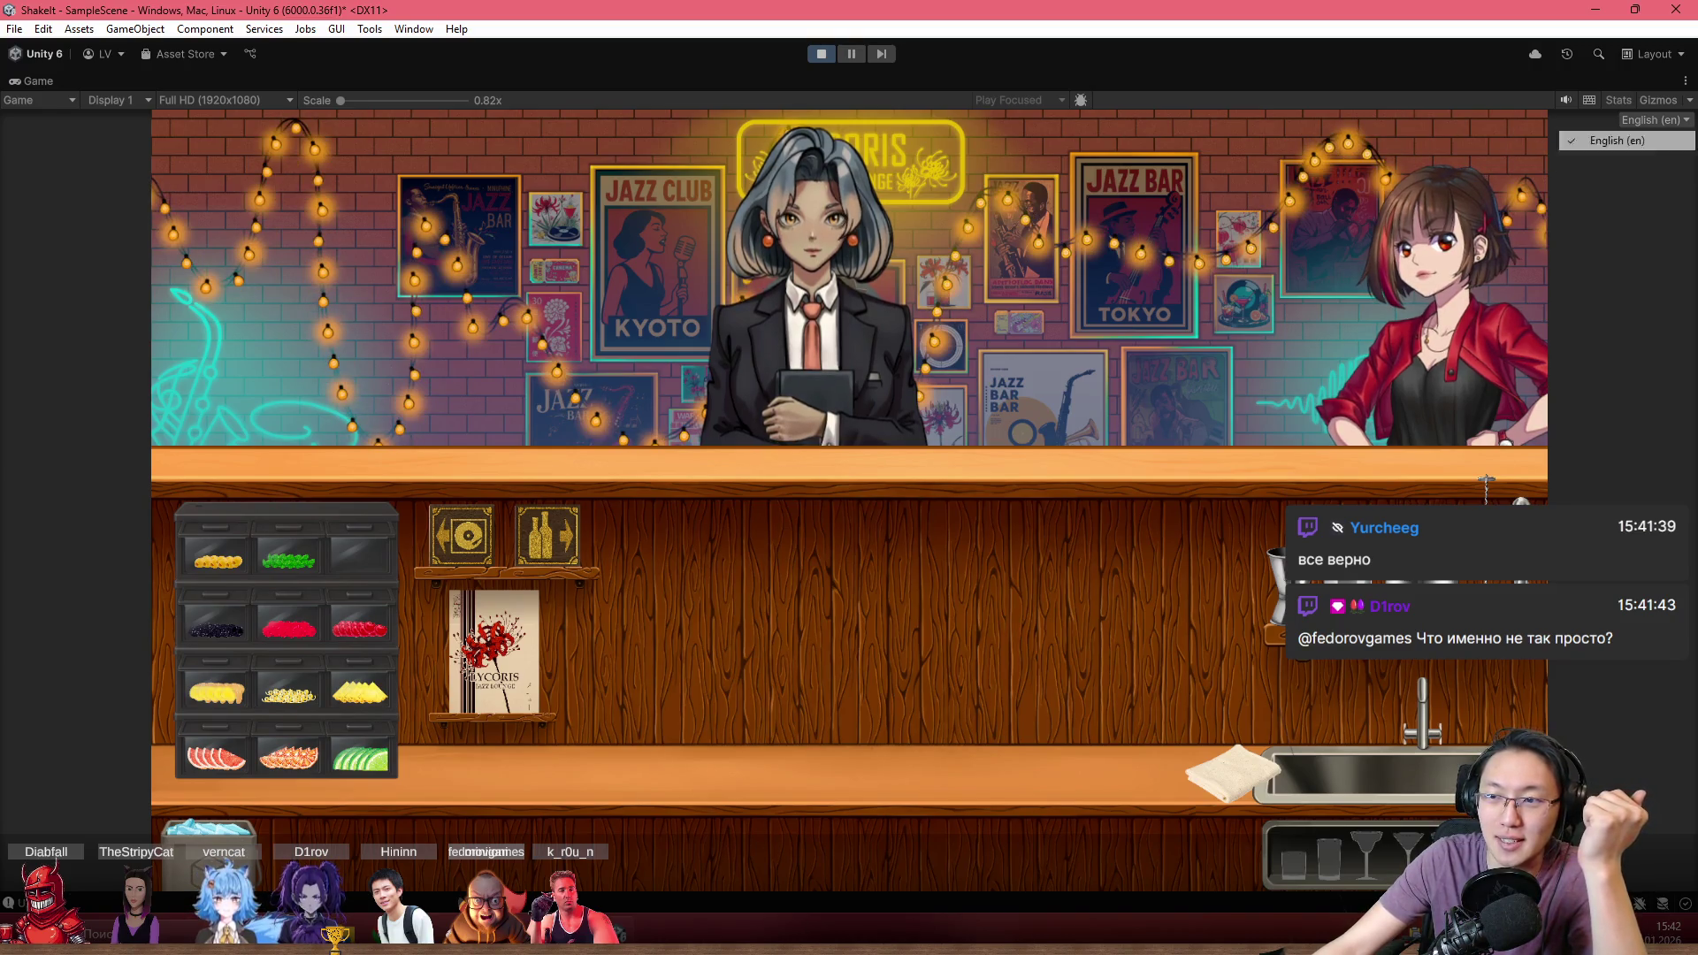
Open and close the Bar Book, then stop Play mode
click(493, 650)
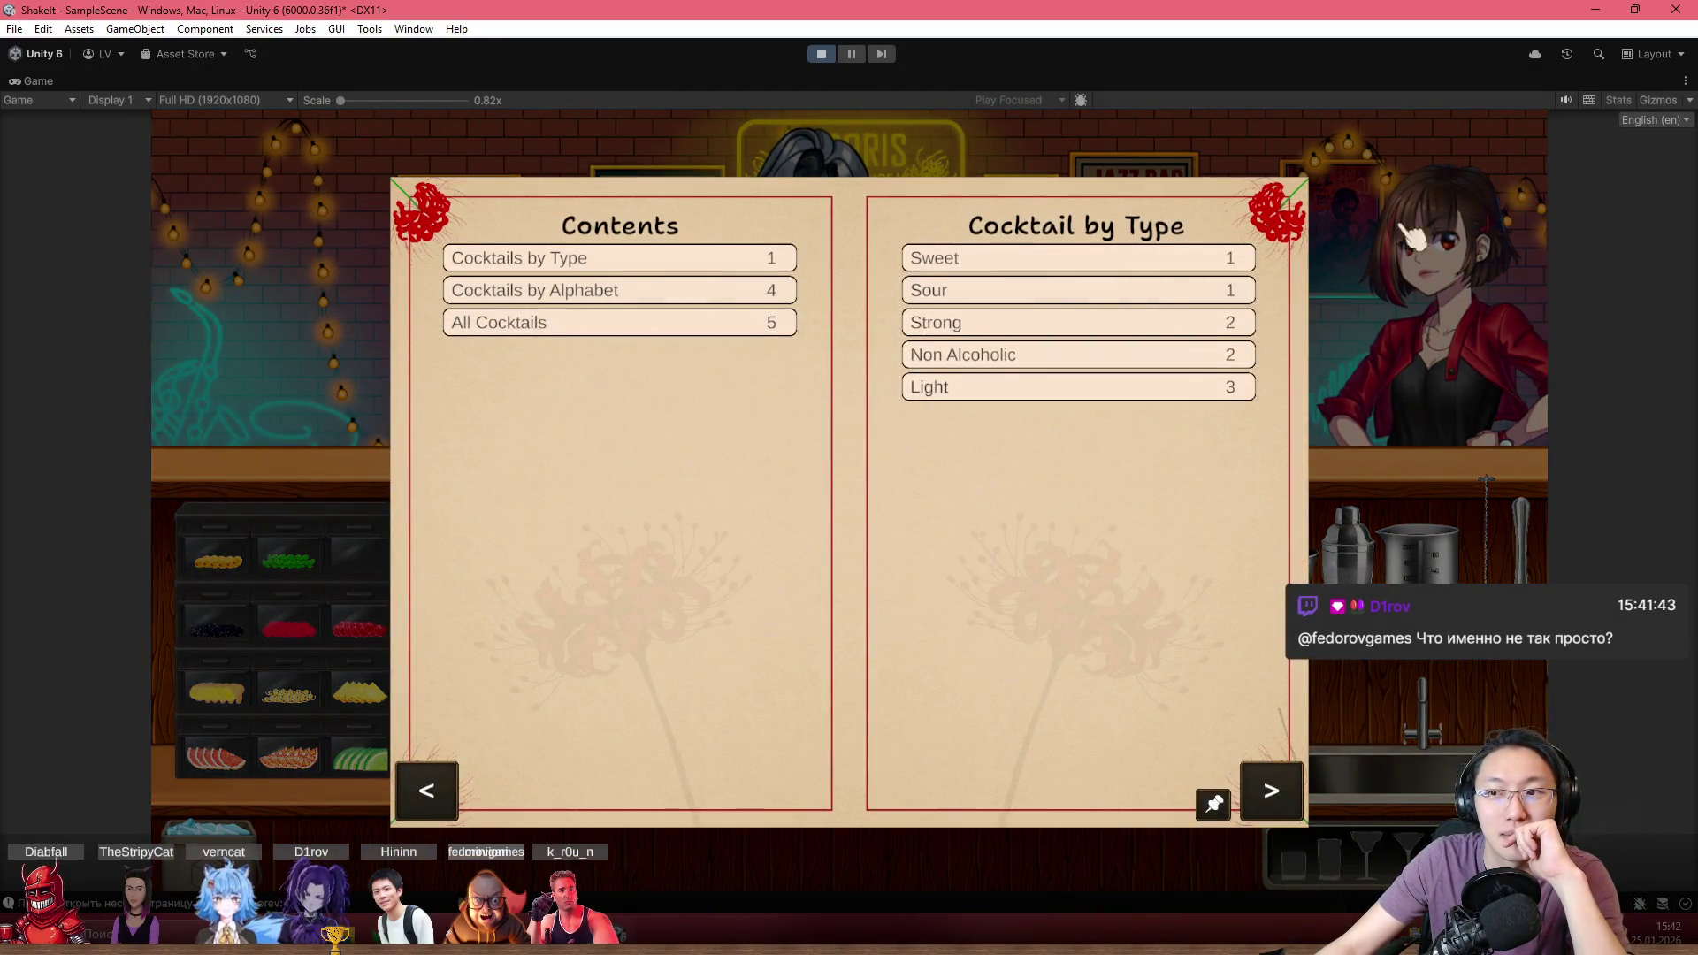
click(831, 53)
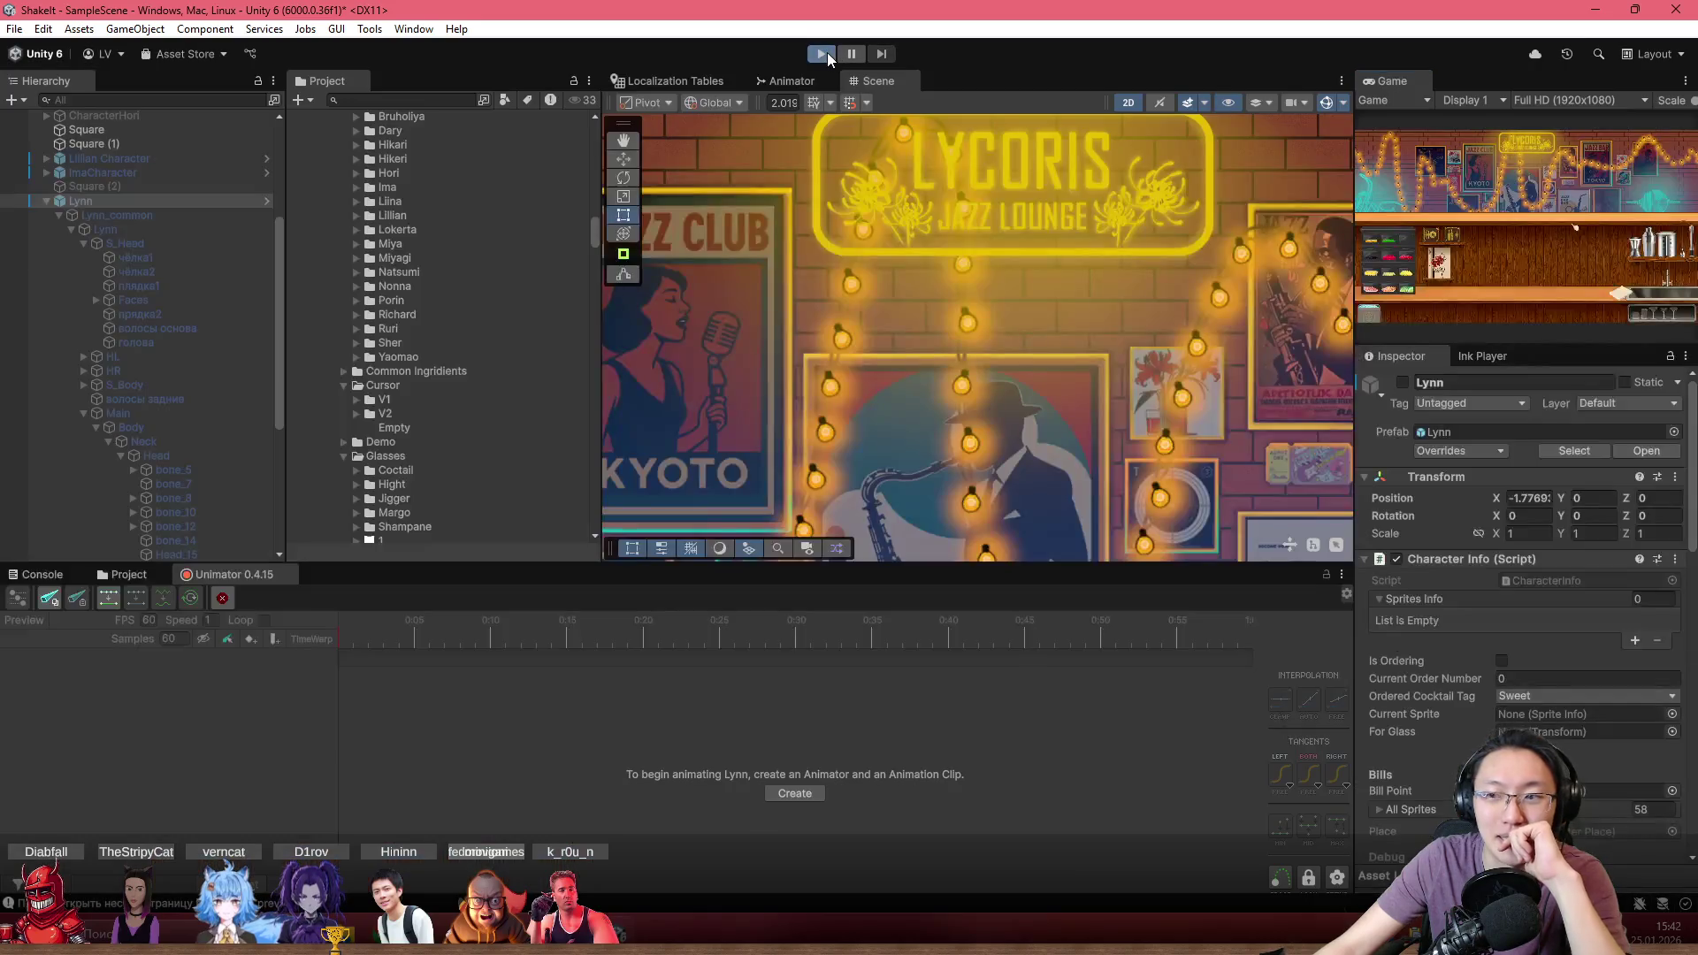
click(824, 53)
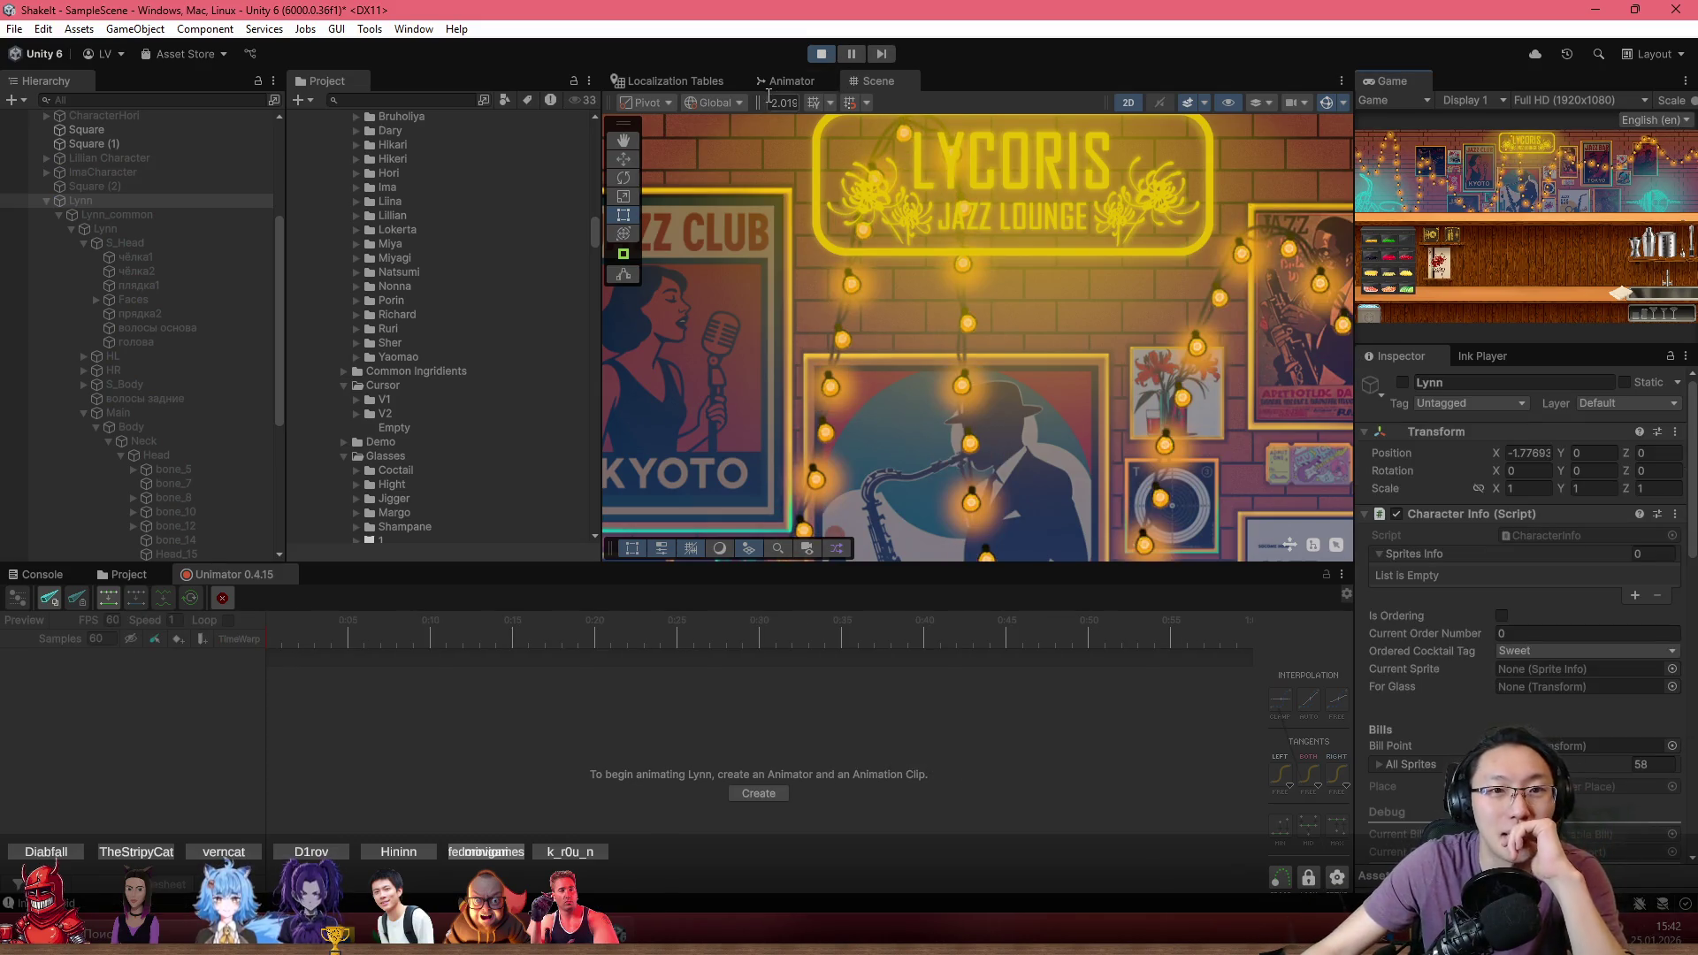
Switch the game language to Russian and maximize the Game view
click(1652, 120)
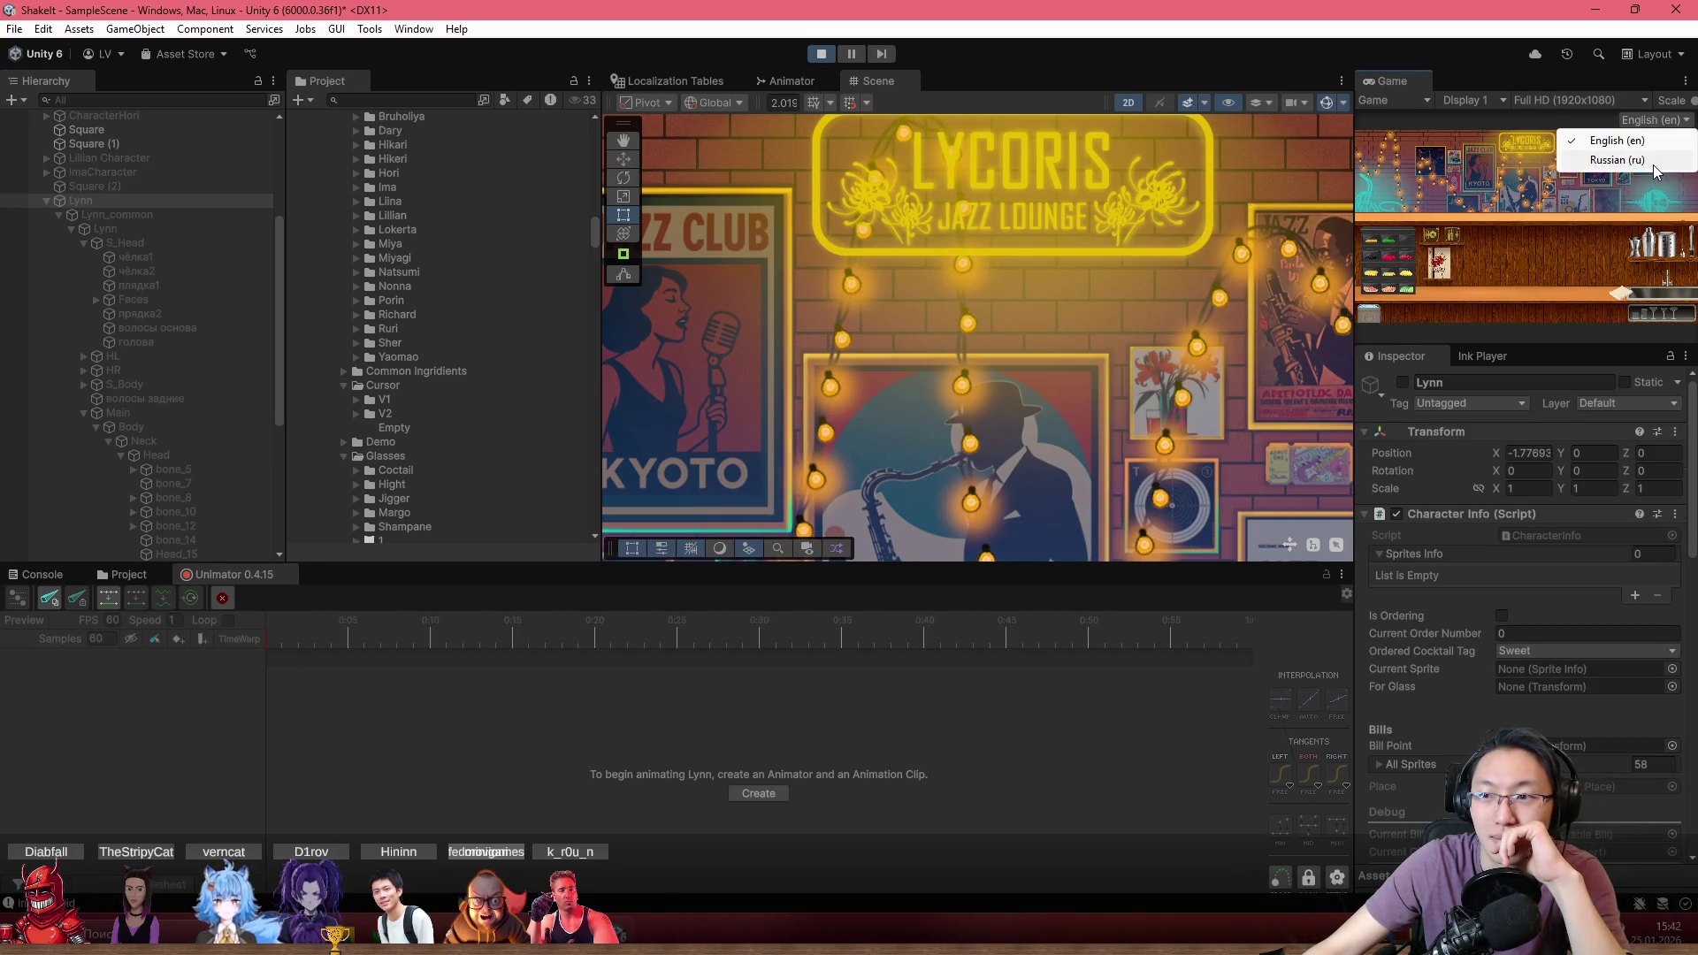
click(1651, 161)
key(shift+space)
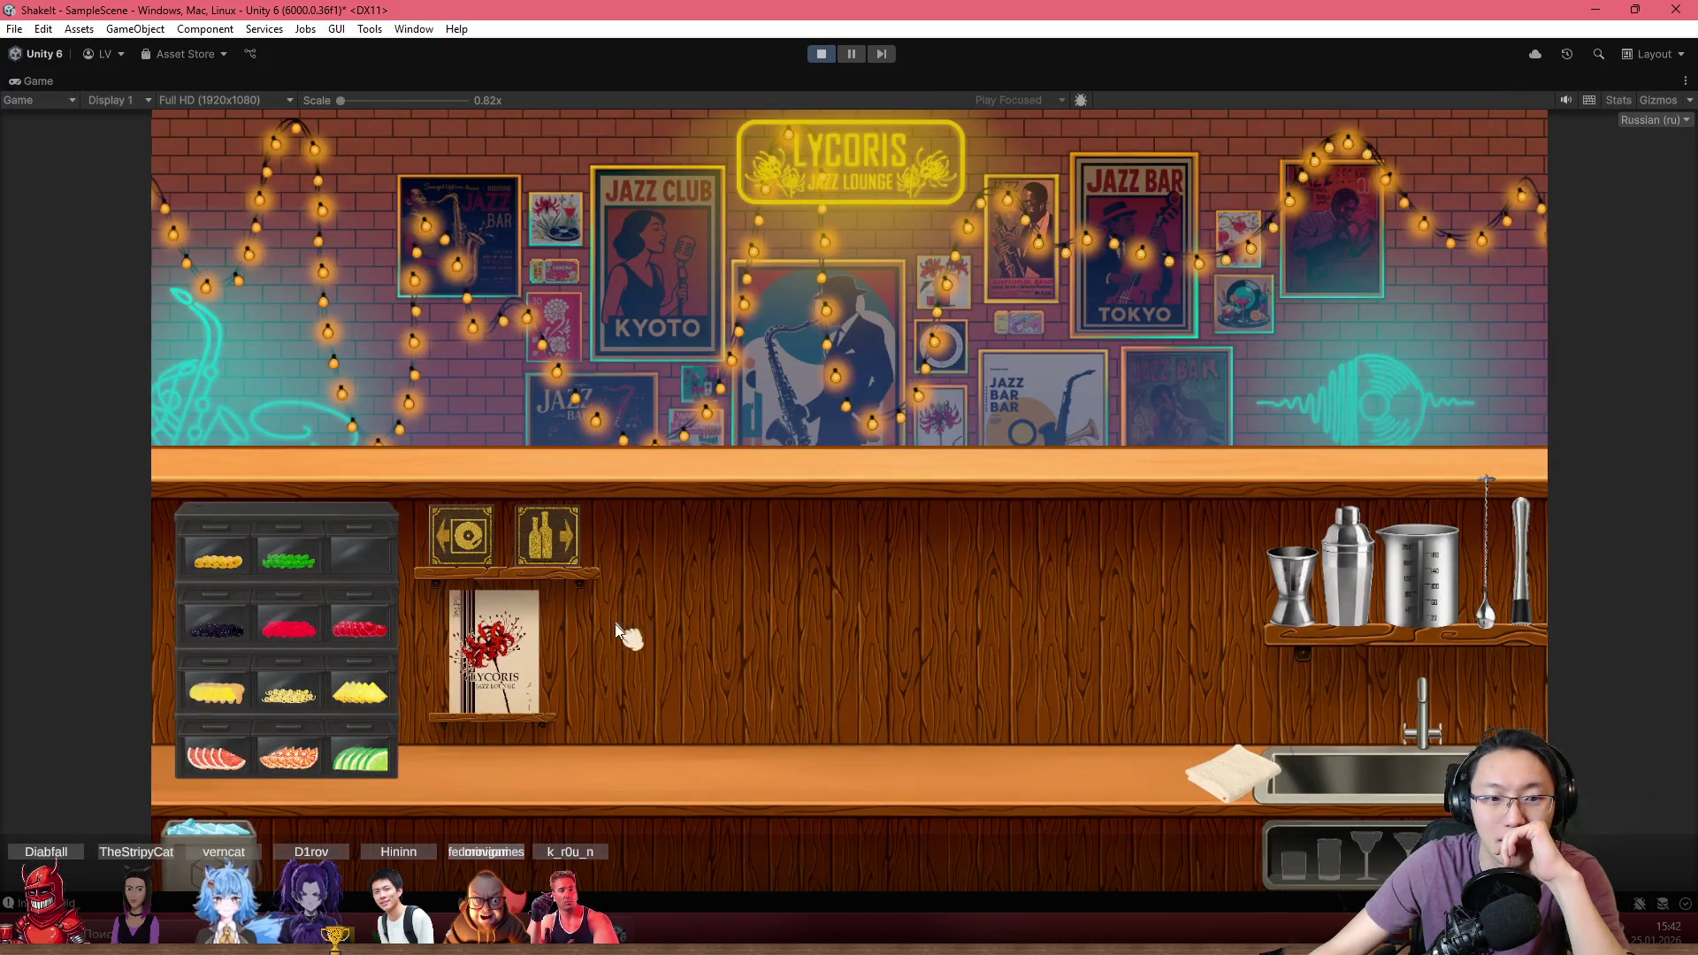
Start the game, choose the Shake It notebook and skip the tutorial
click(545, 533)
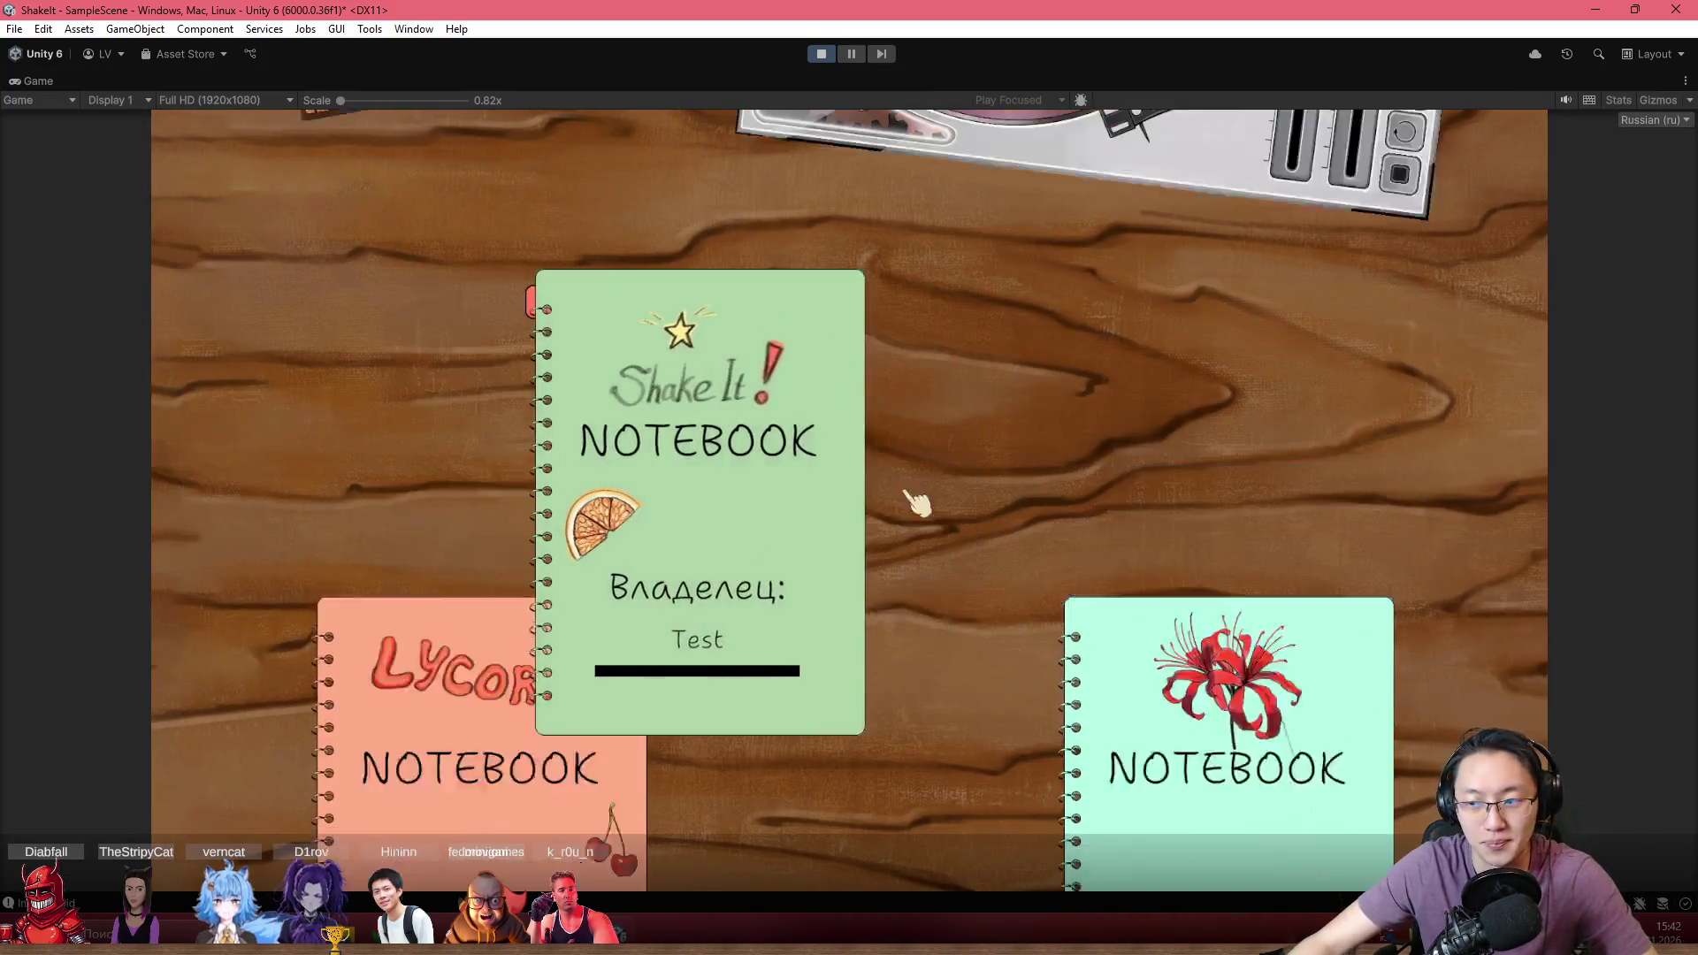
click(918, 502)
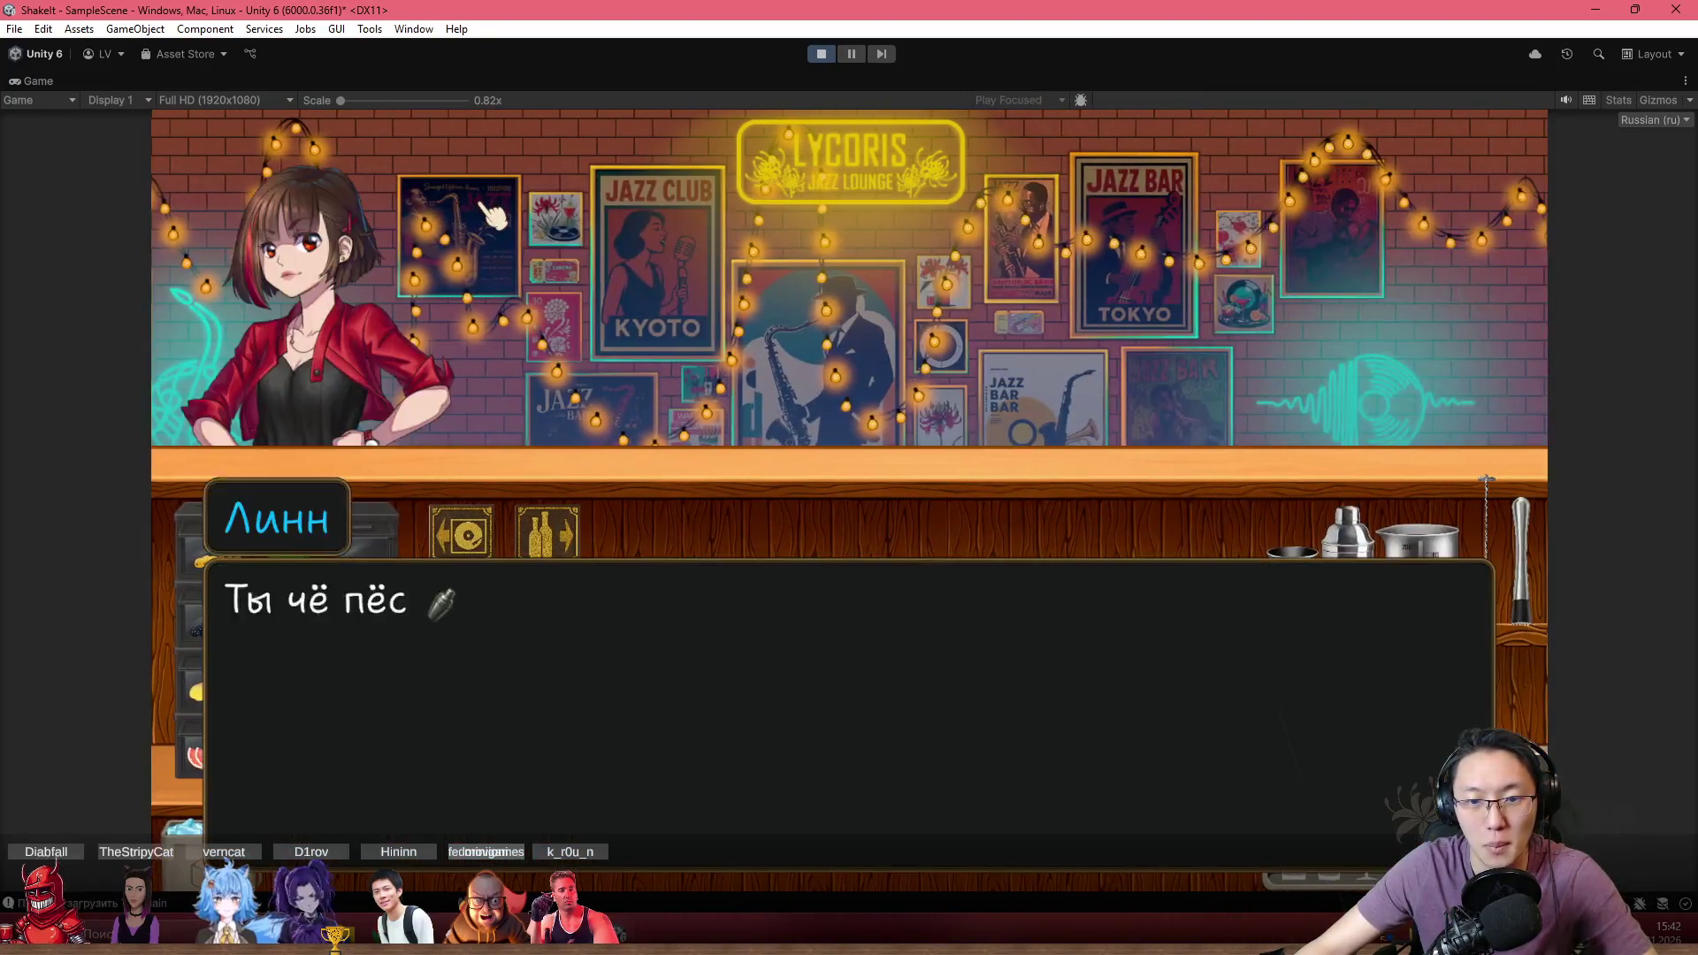
click(493, 215)
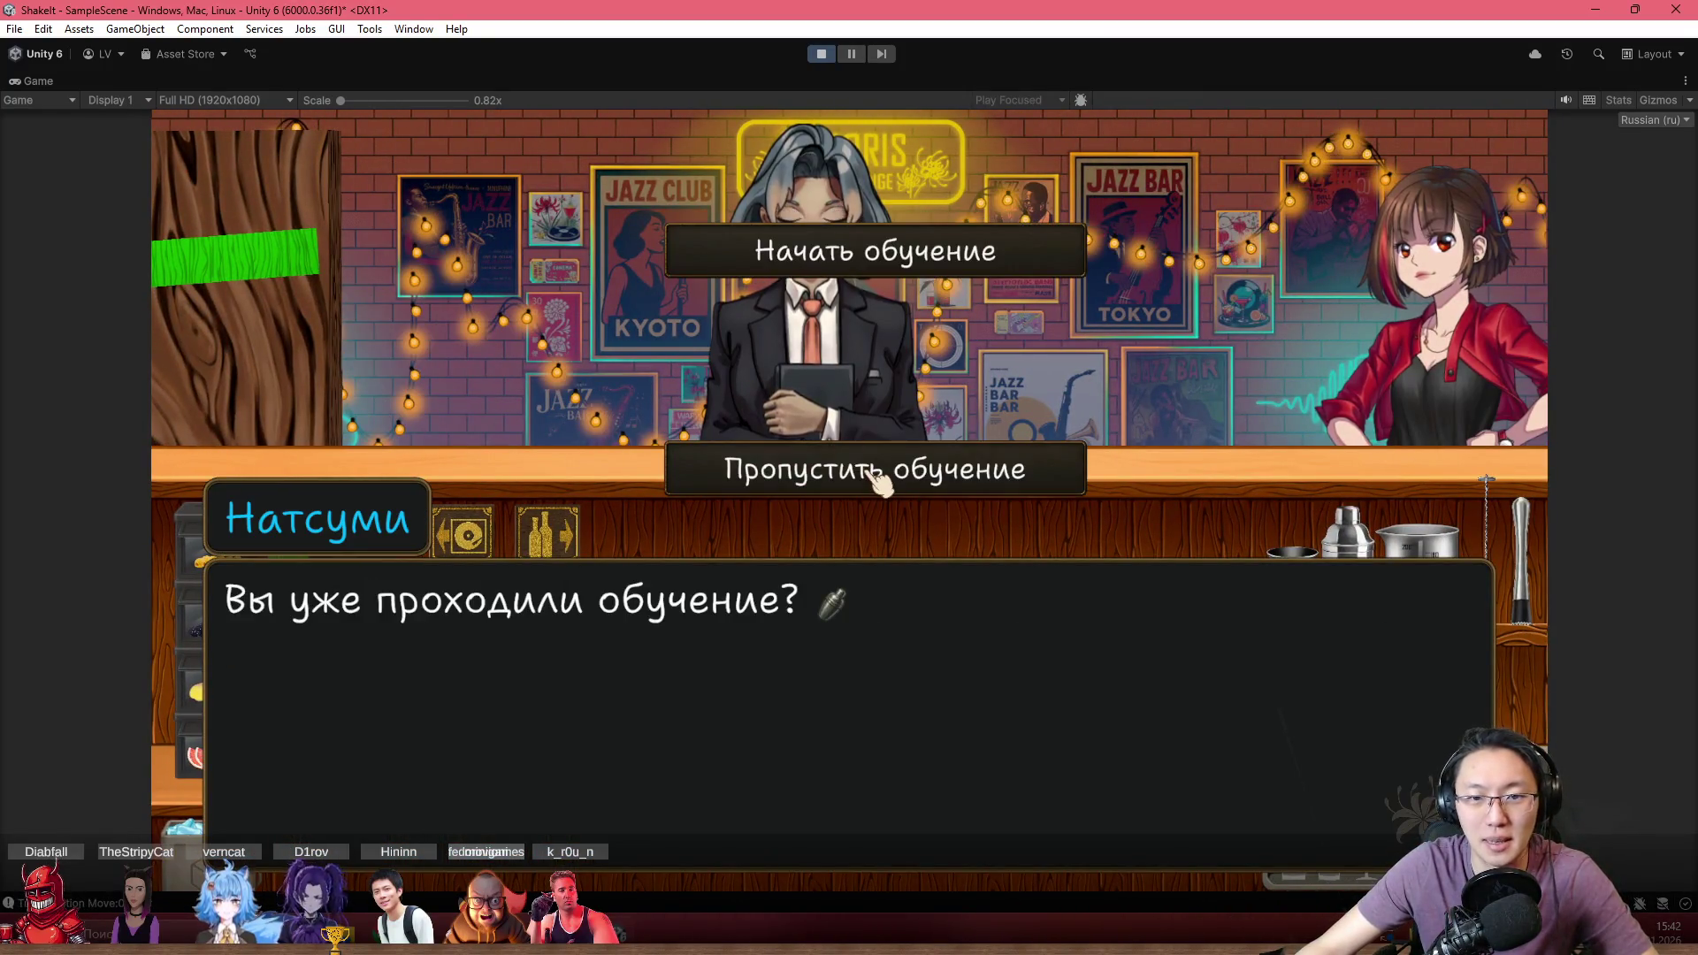
click(885, 478)
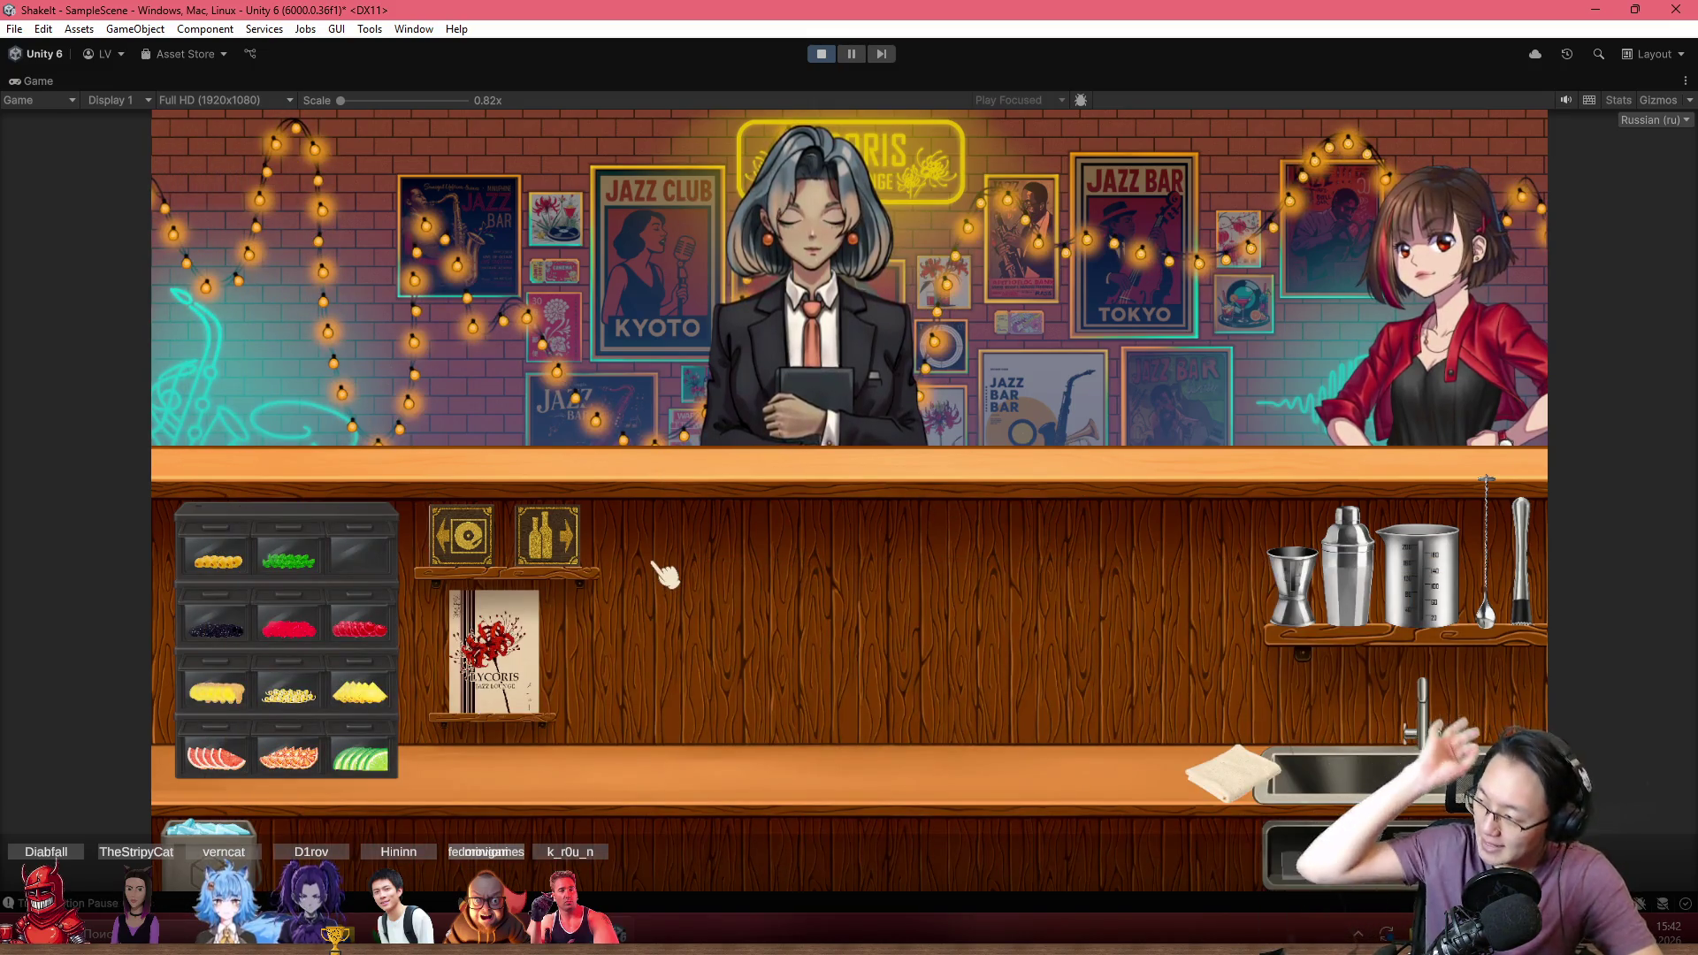
Look up the Hemingway recipe in the bar book's cocktail list, then close it
click(504, 646)
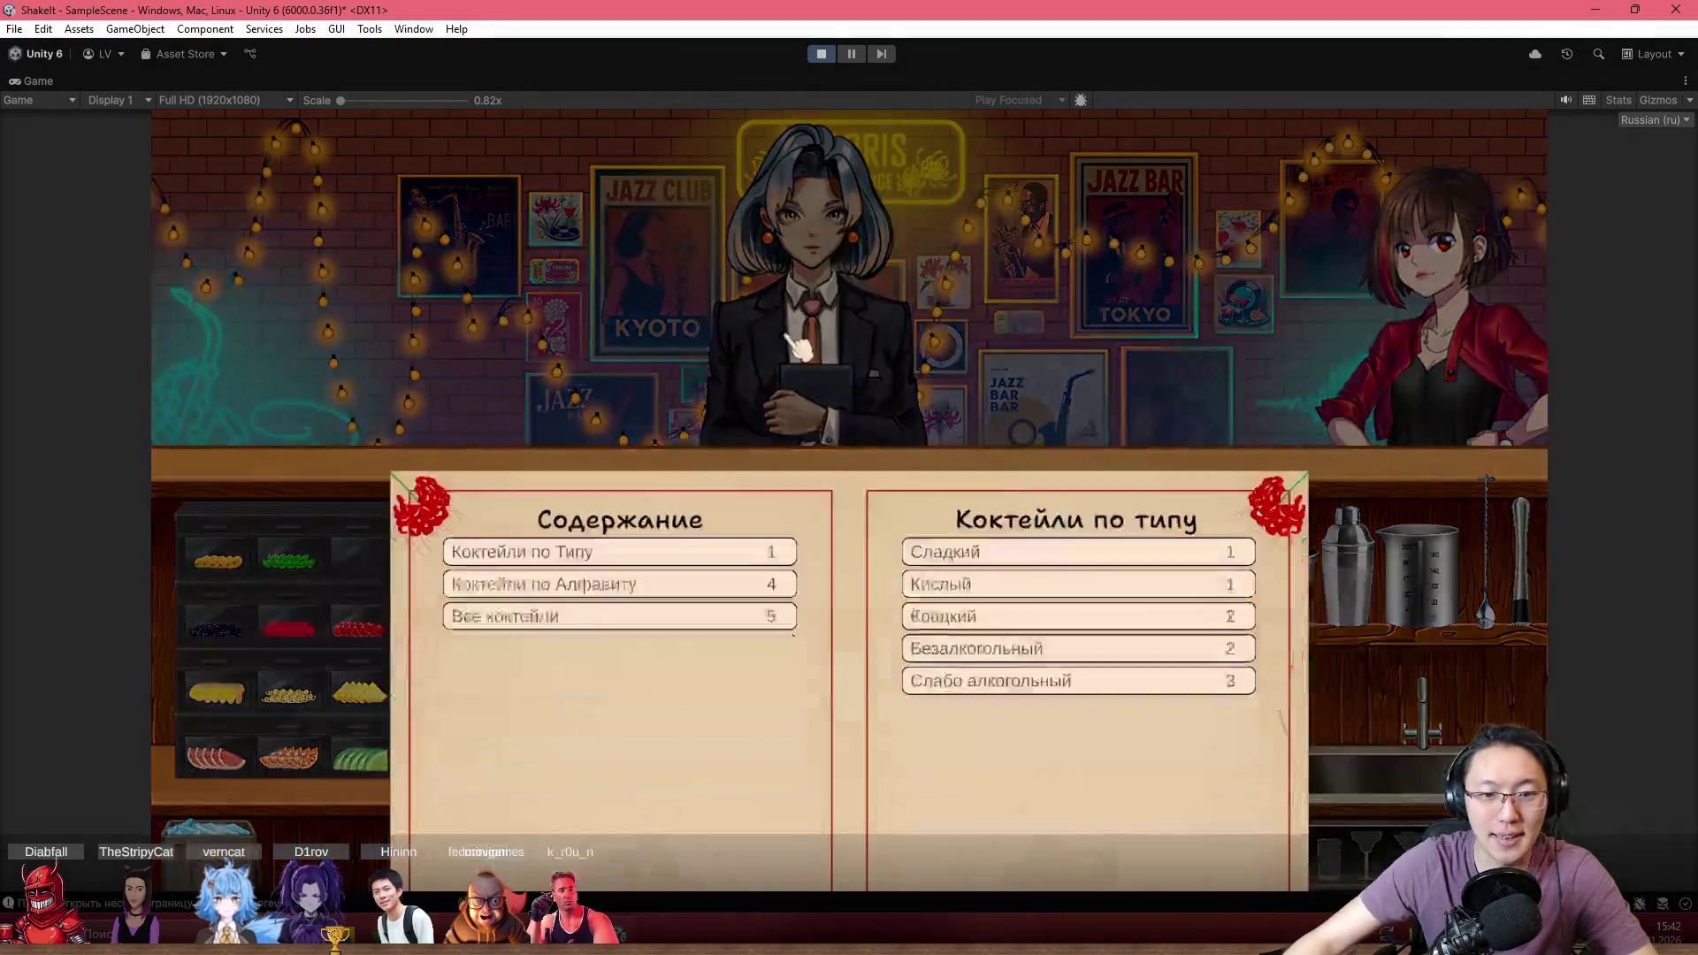
click(676, 326)
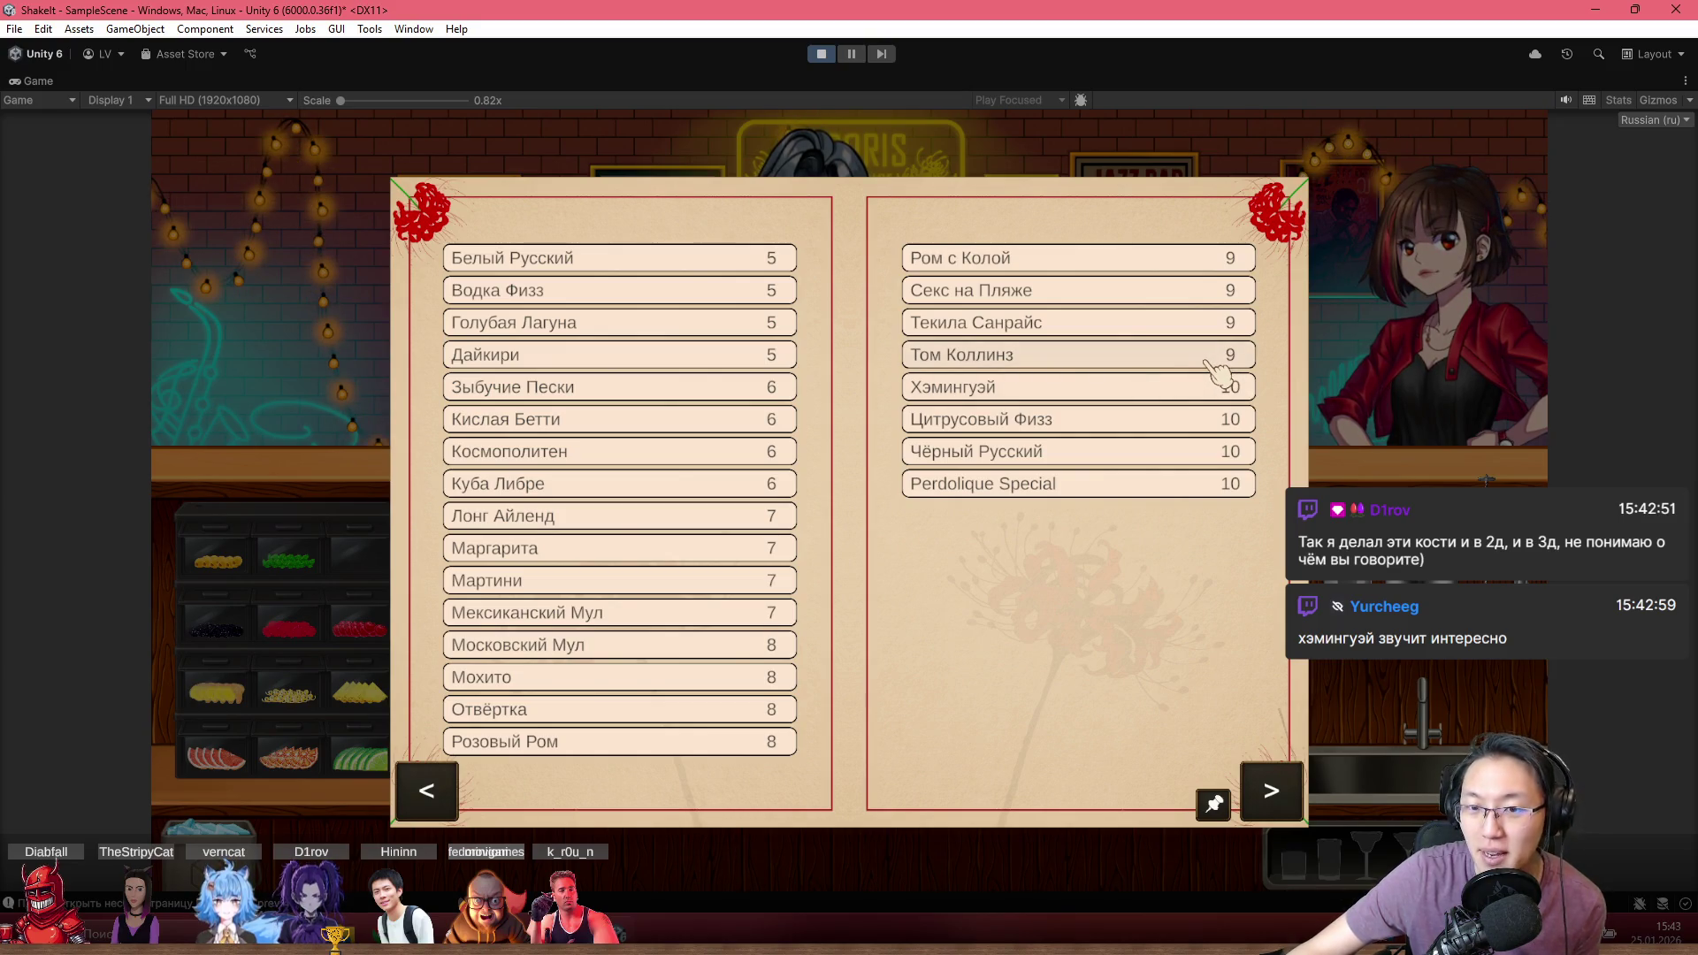
click(1185, 387)
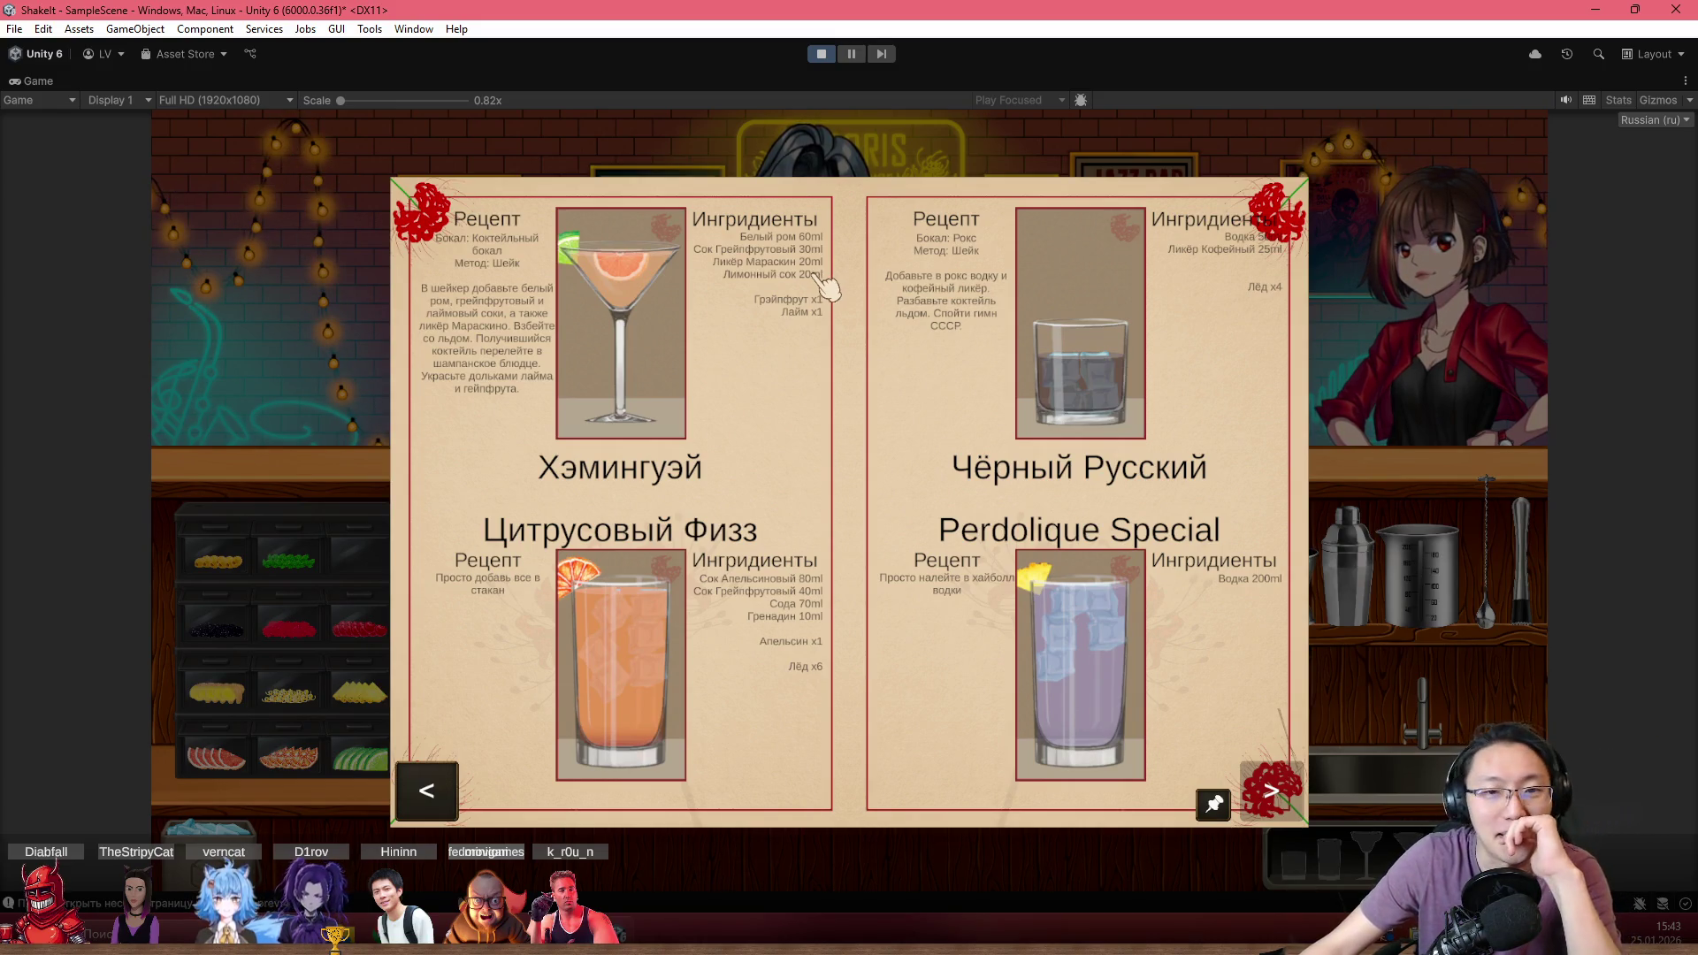
click(880, 146)
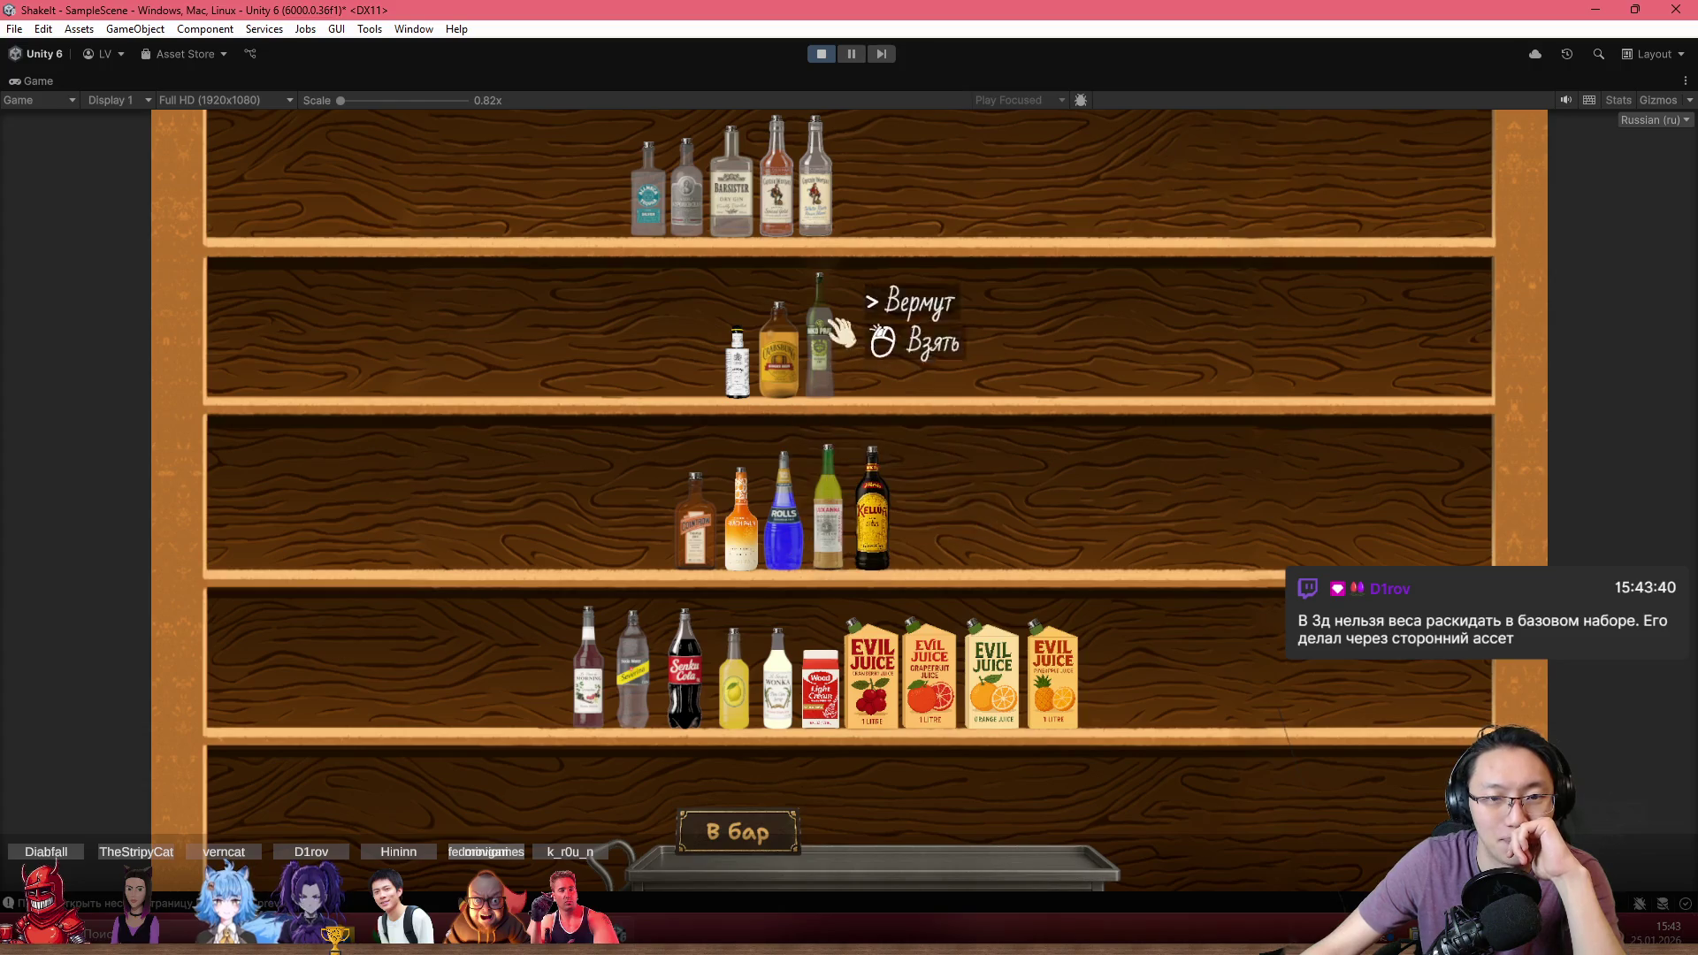
Move the gold rum, white rum and grapefruit juice from the shelves onto the bar
click(778, 181)
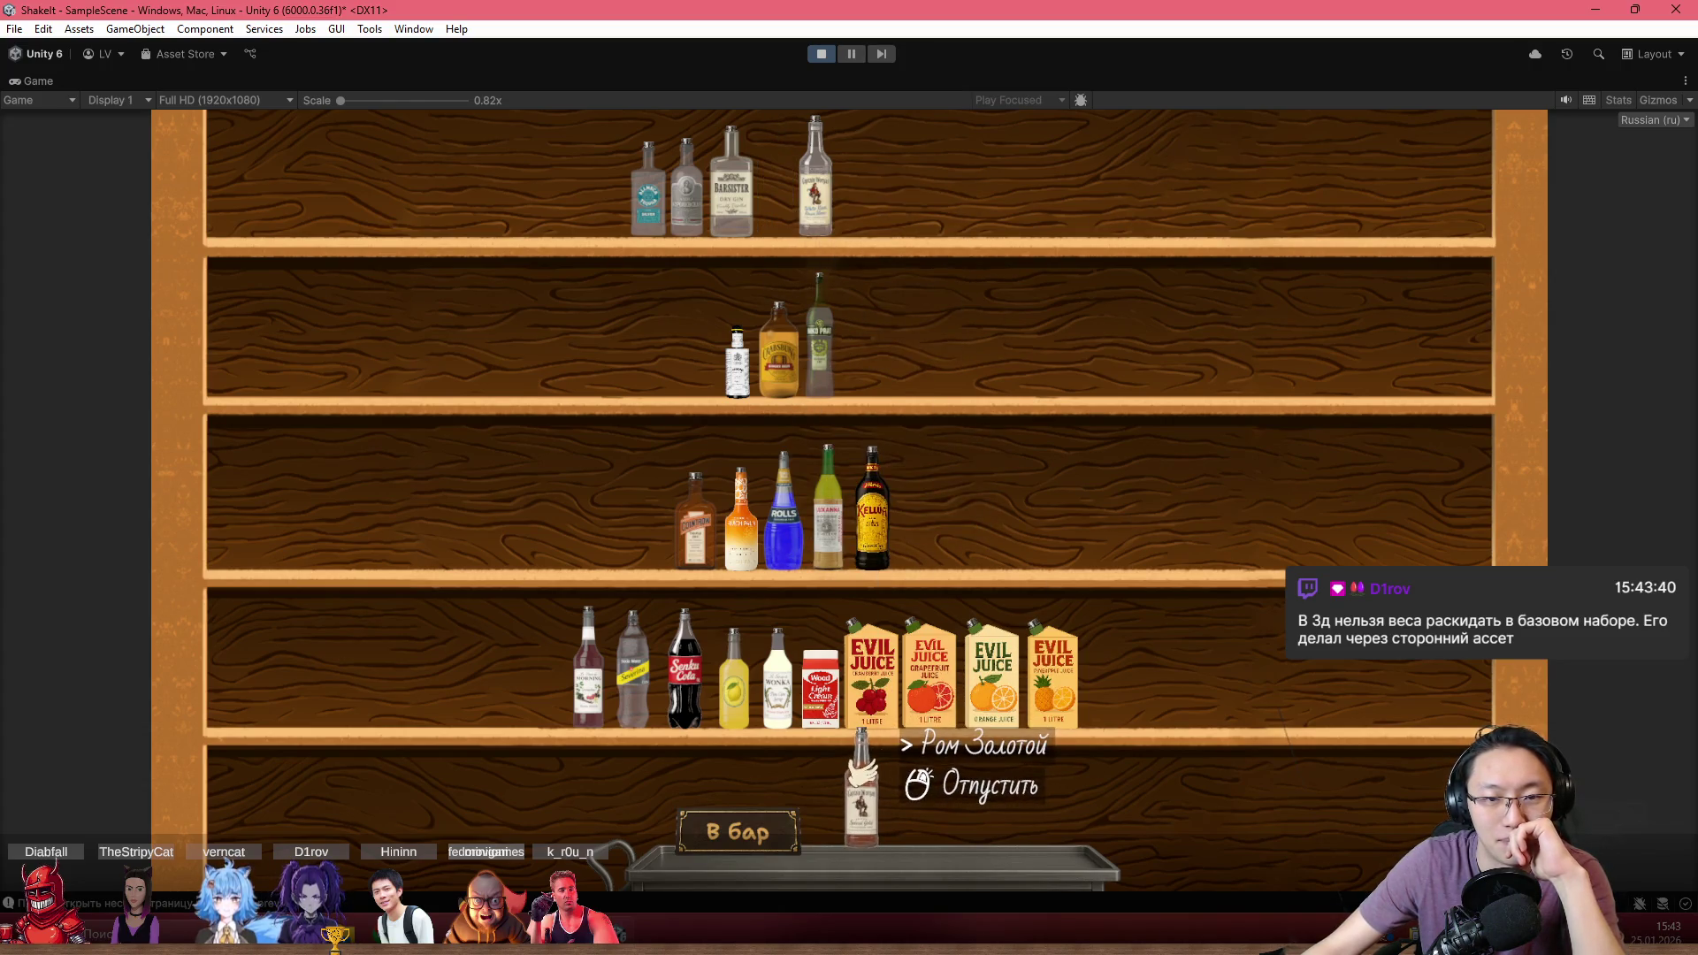
click(862, 774)
click(814, 172)
click(895, 769)
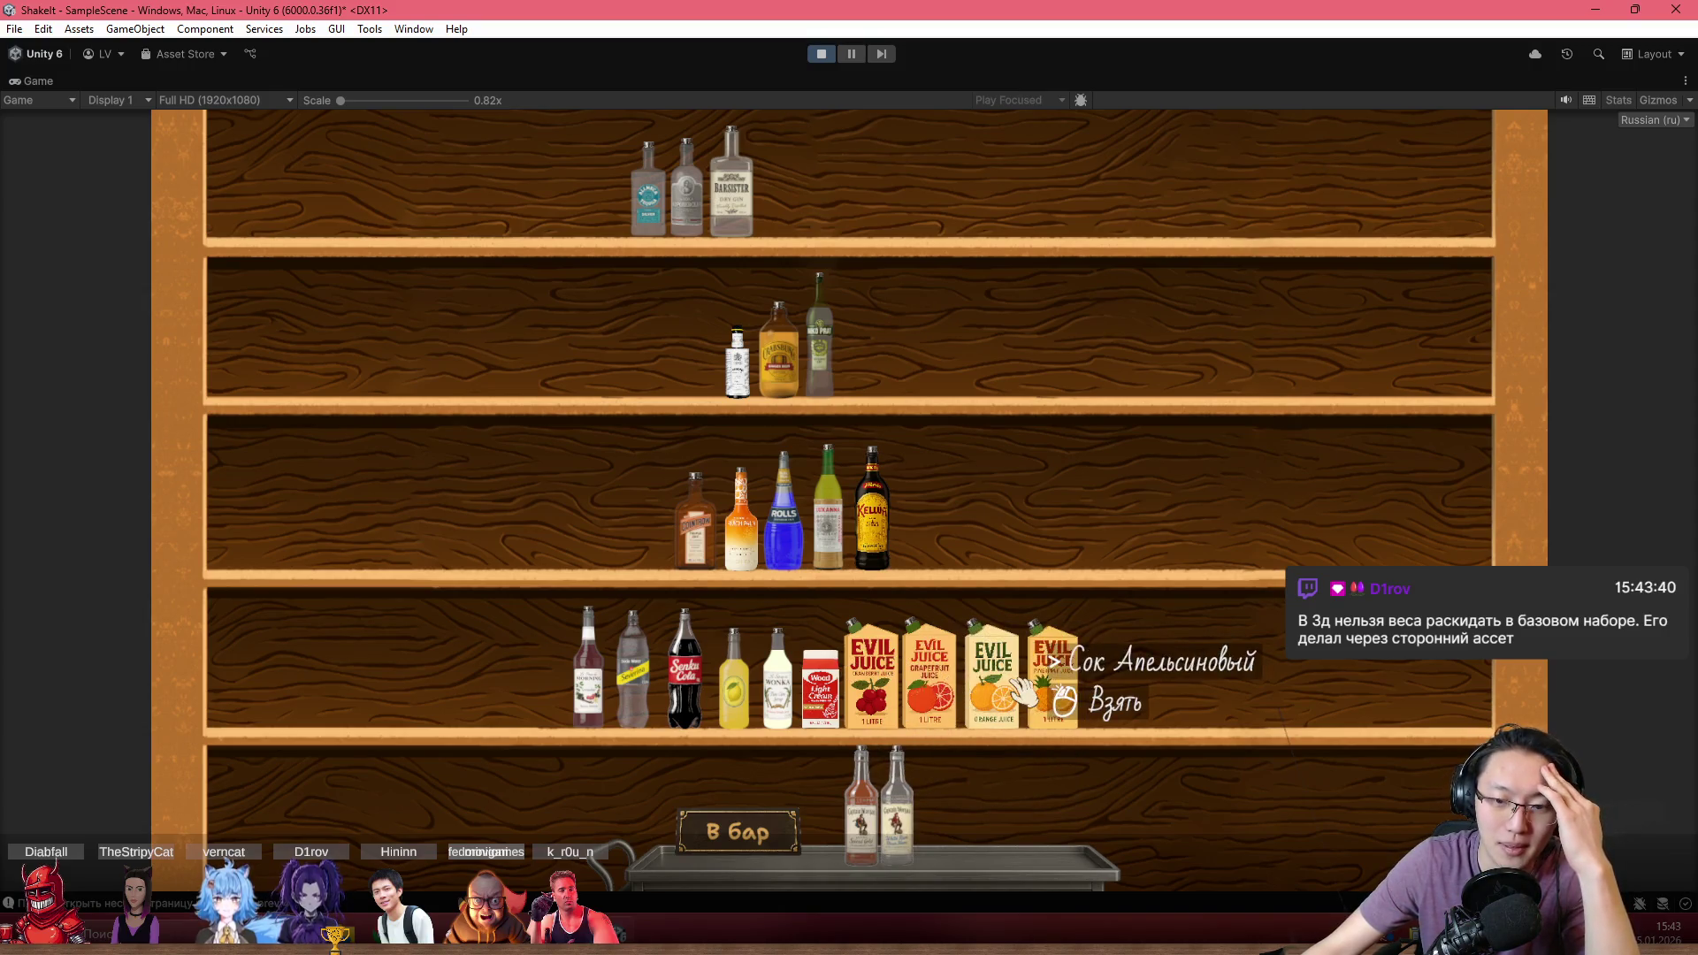
click(928, 685)
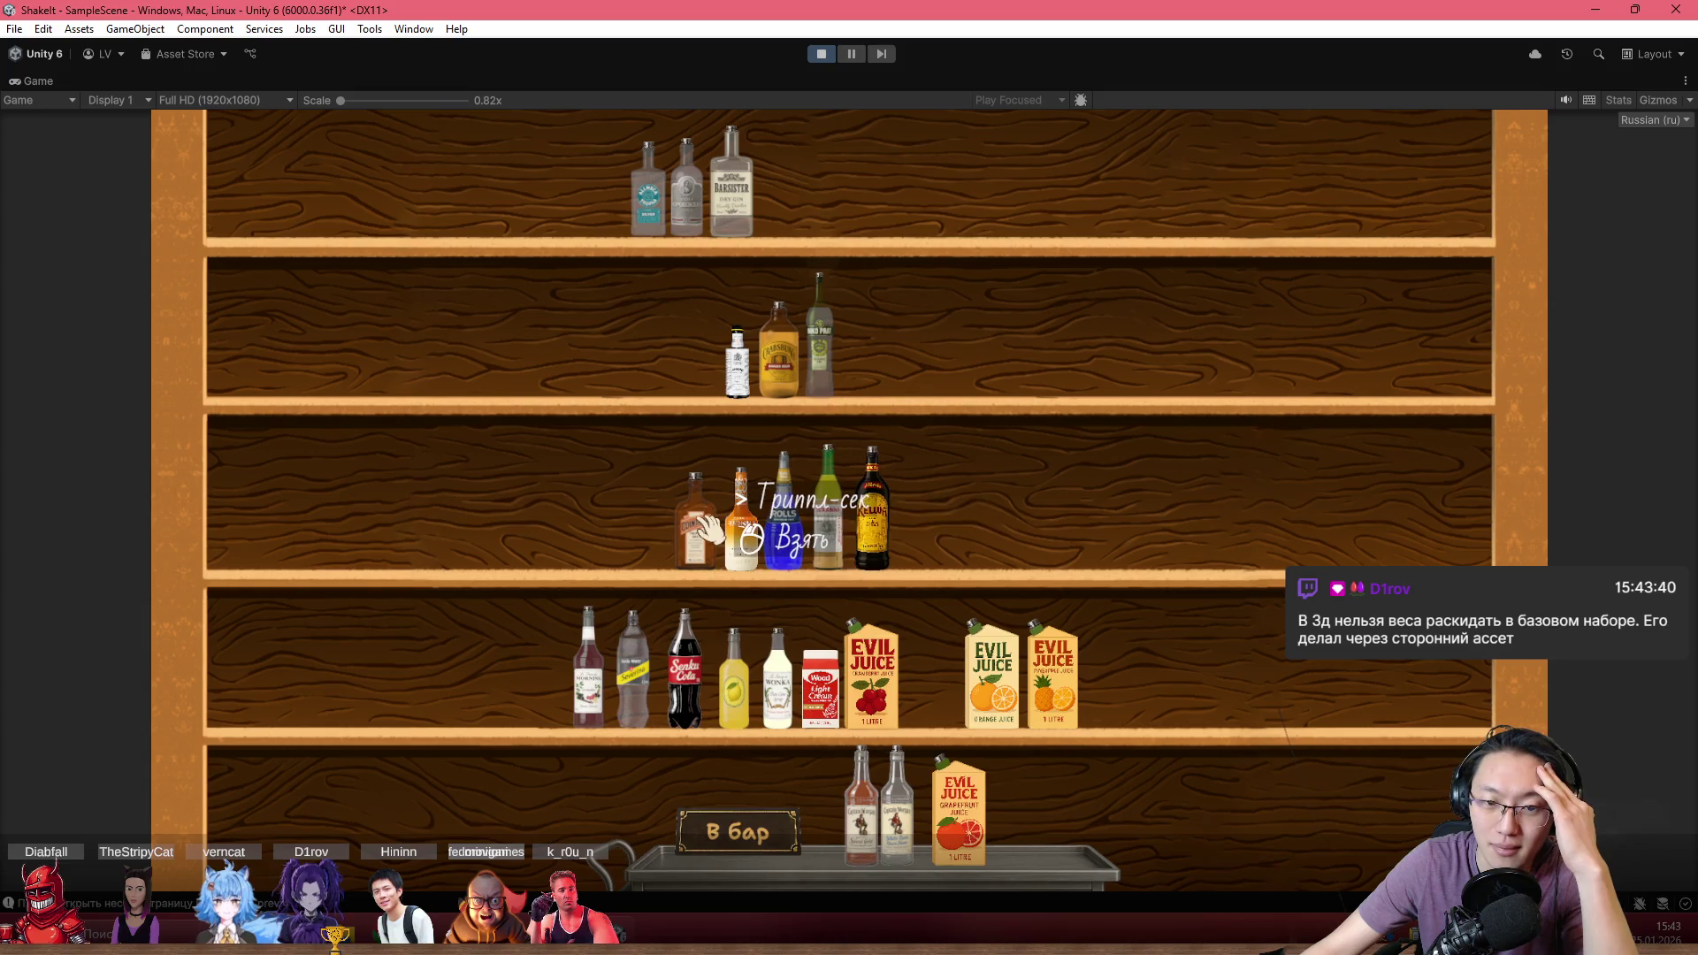
Add the maraschino liqueur and one more ingredient to the bar, then return to the counter
click(831, 509)
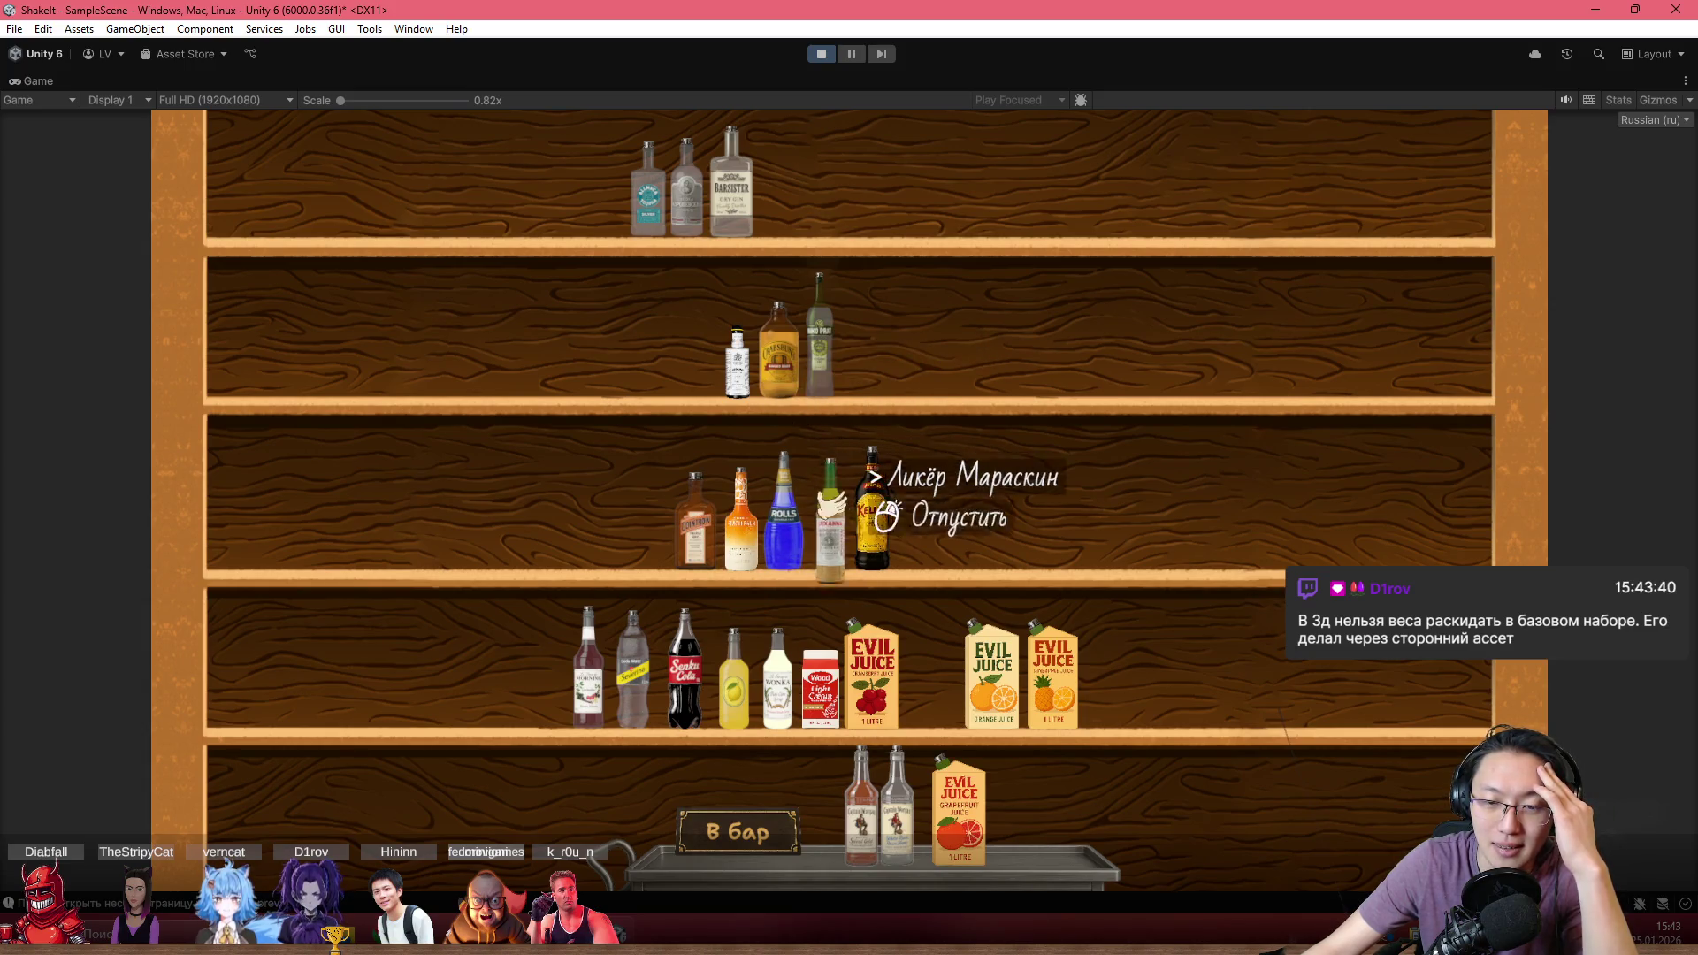
click(1017, 778)
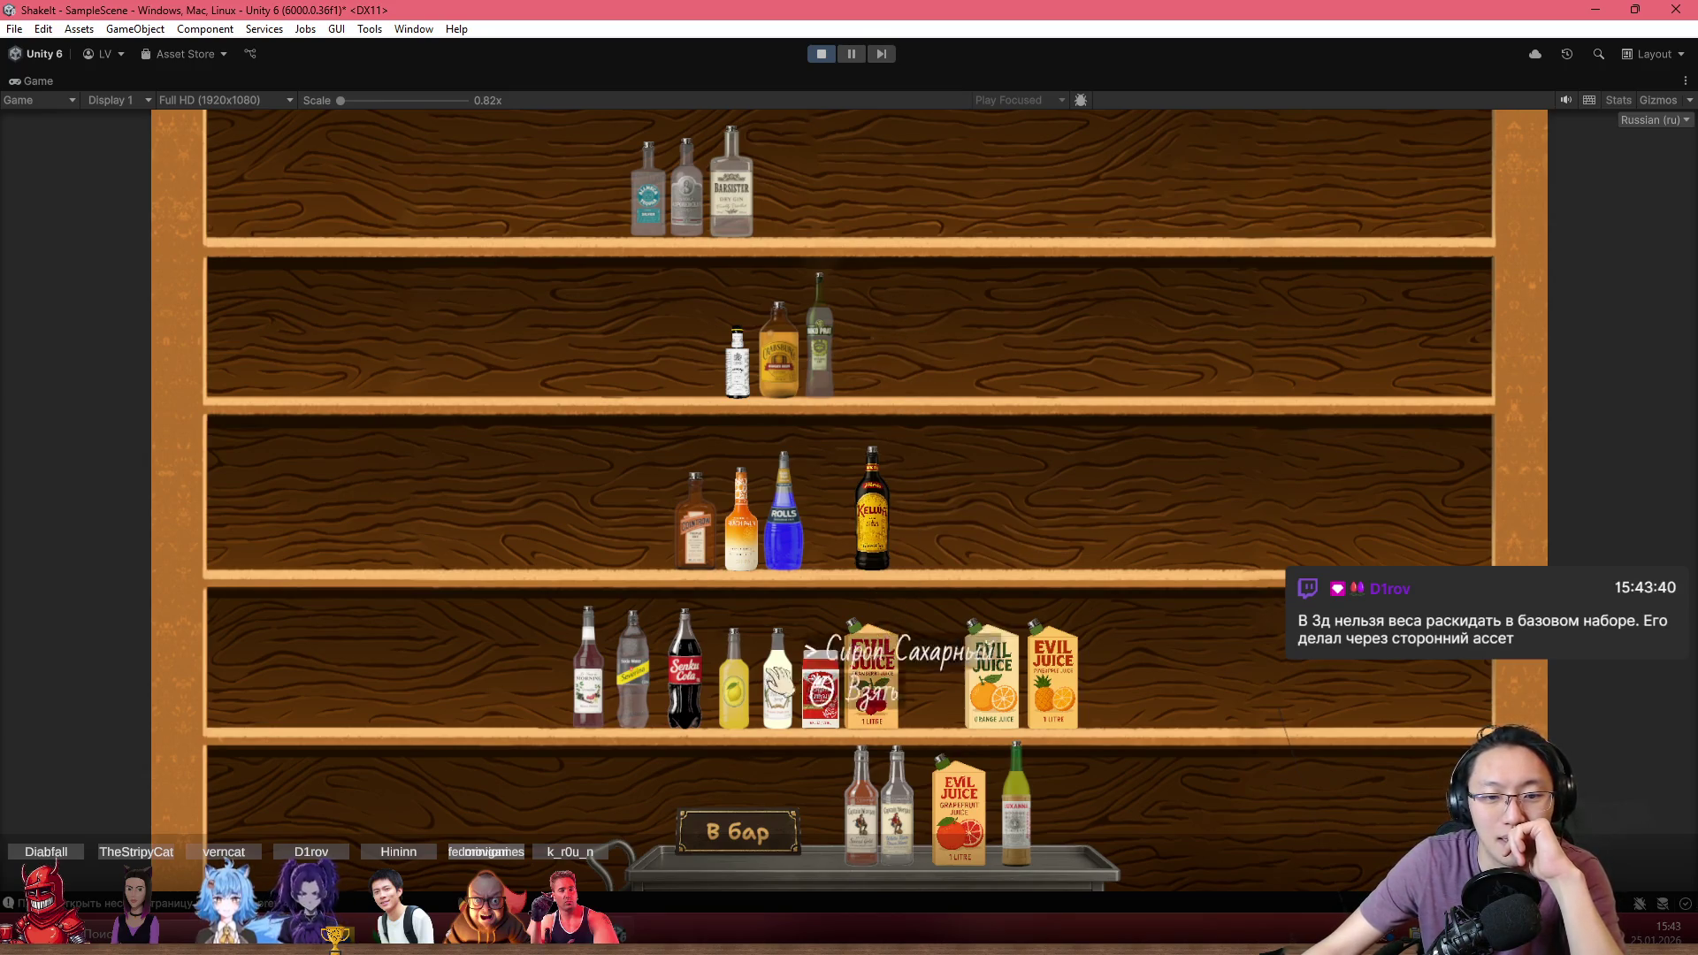
click(990, 672)
click(1035, 796)
click(787, 822)
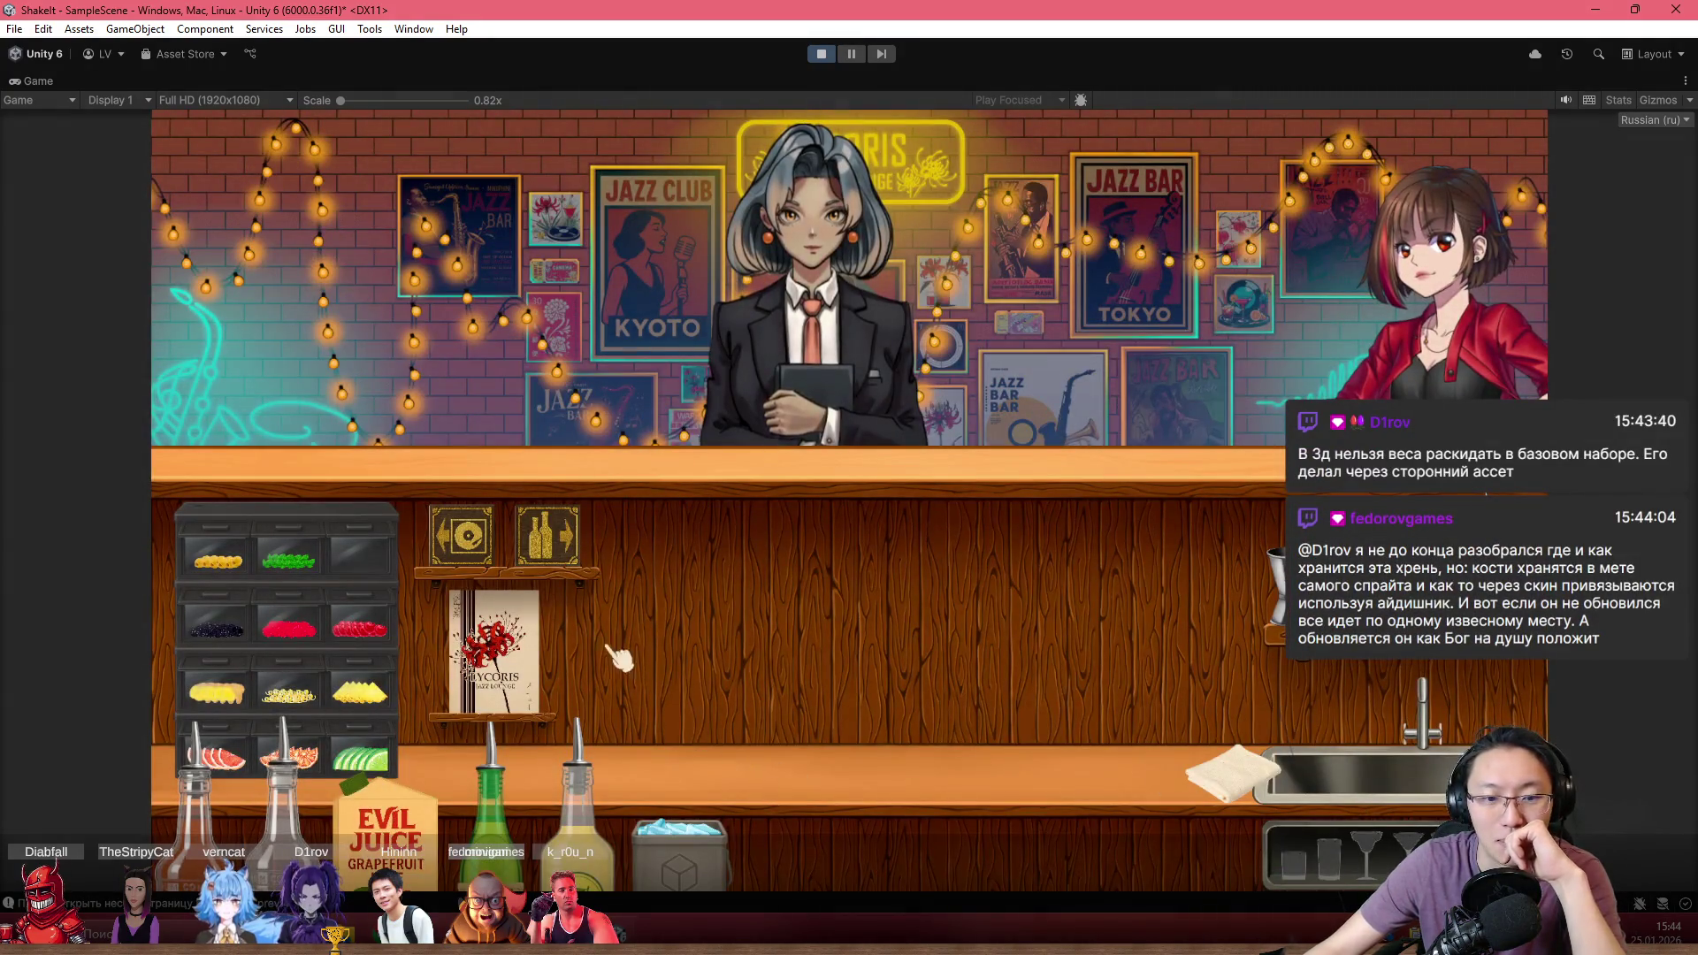
Check the recipe book twice before mixing
click(766, 404)
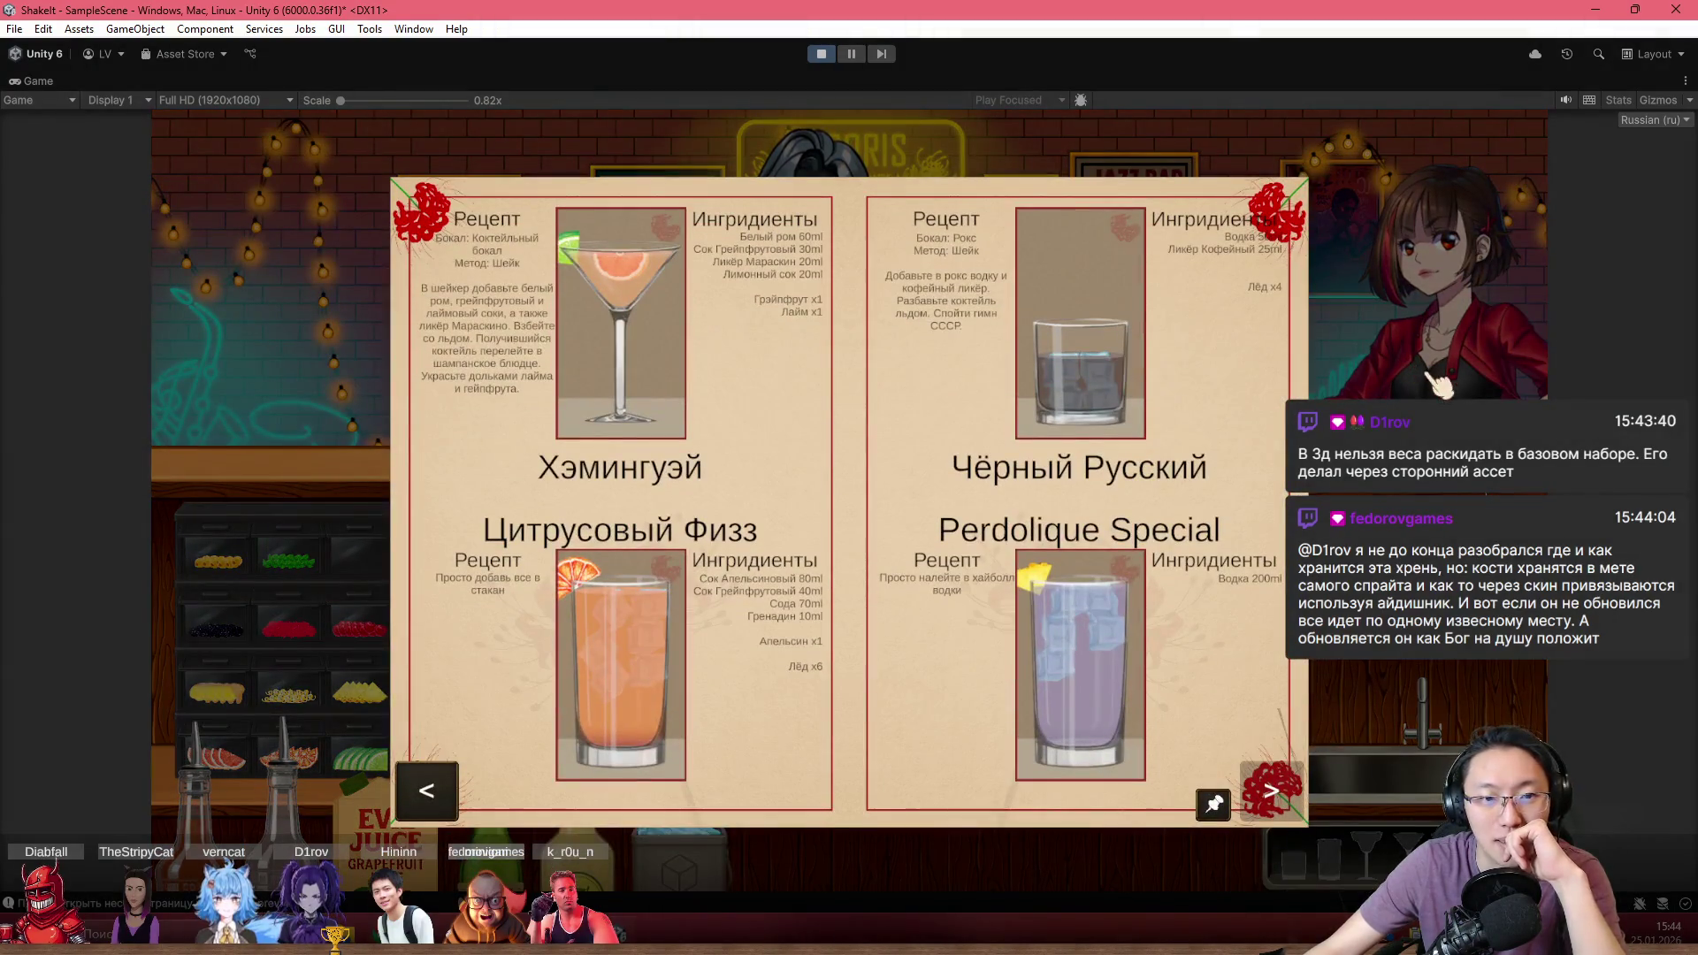
click(1458, 389)
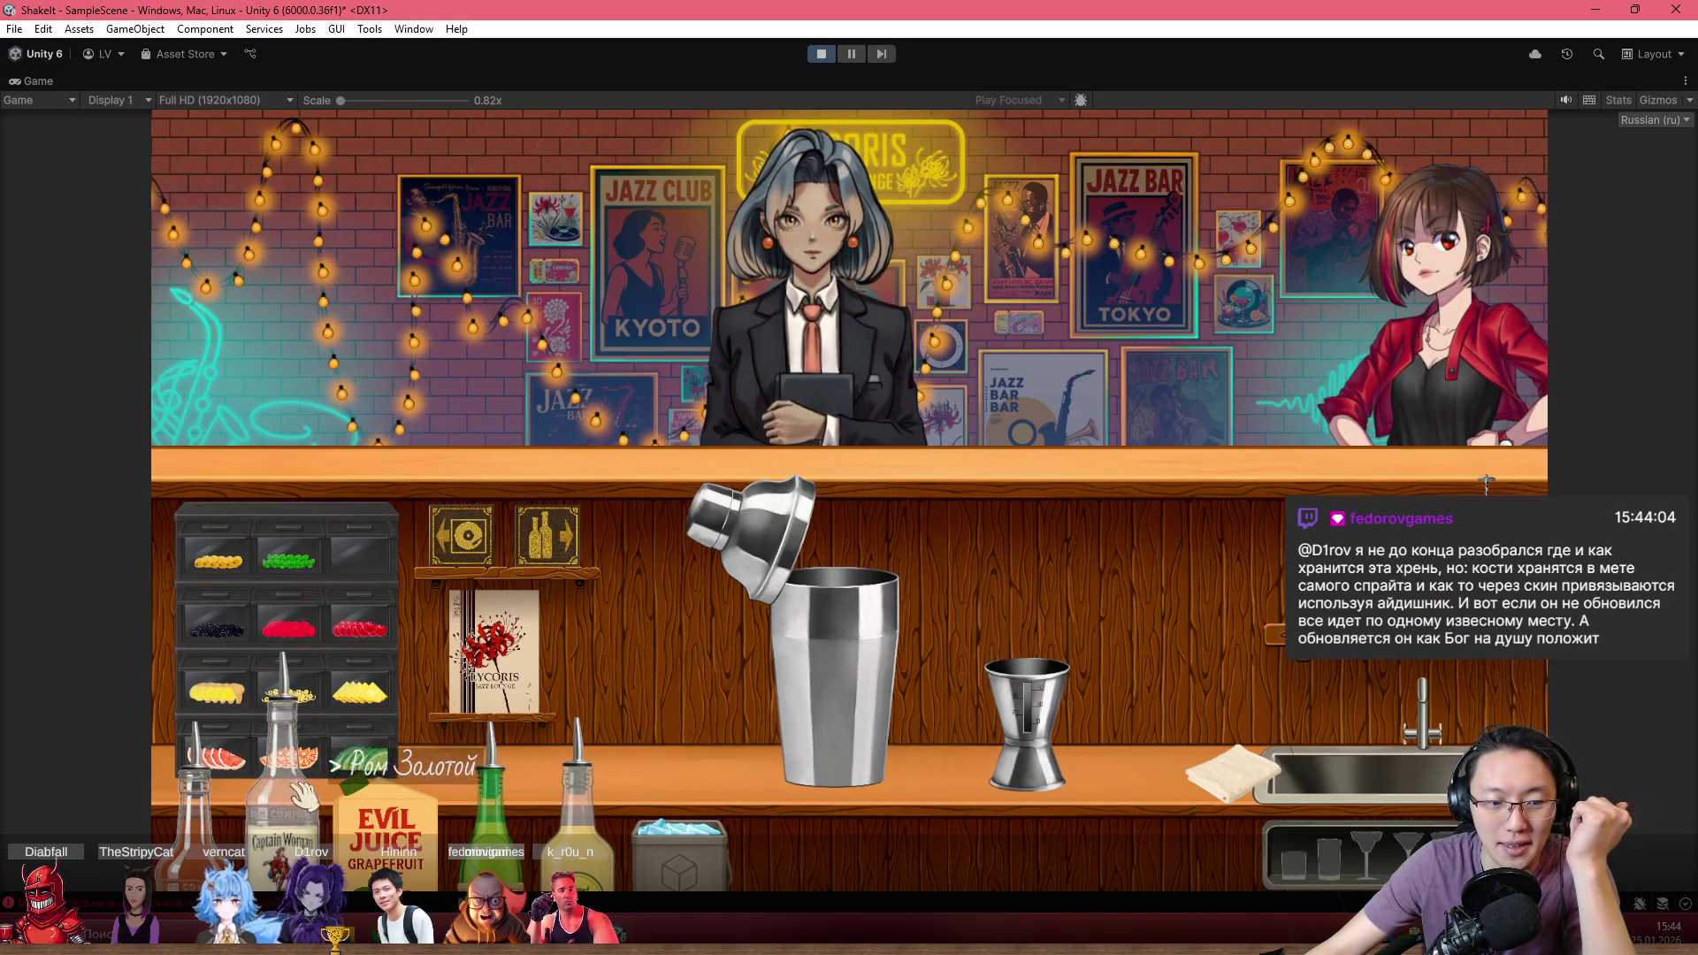
click(469, 694)
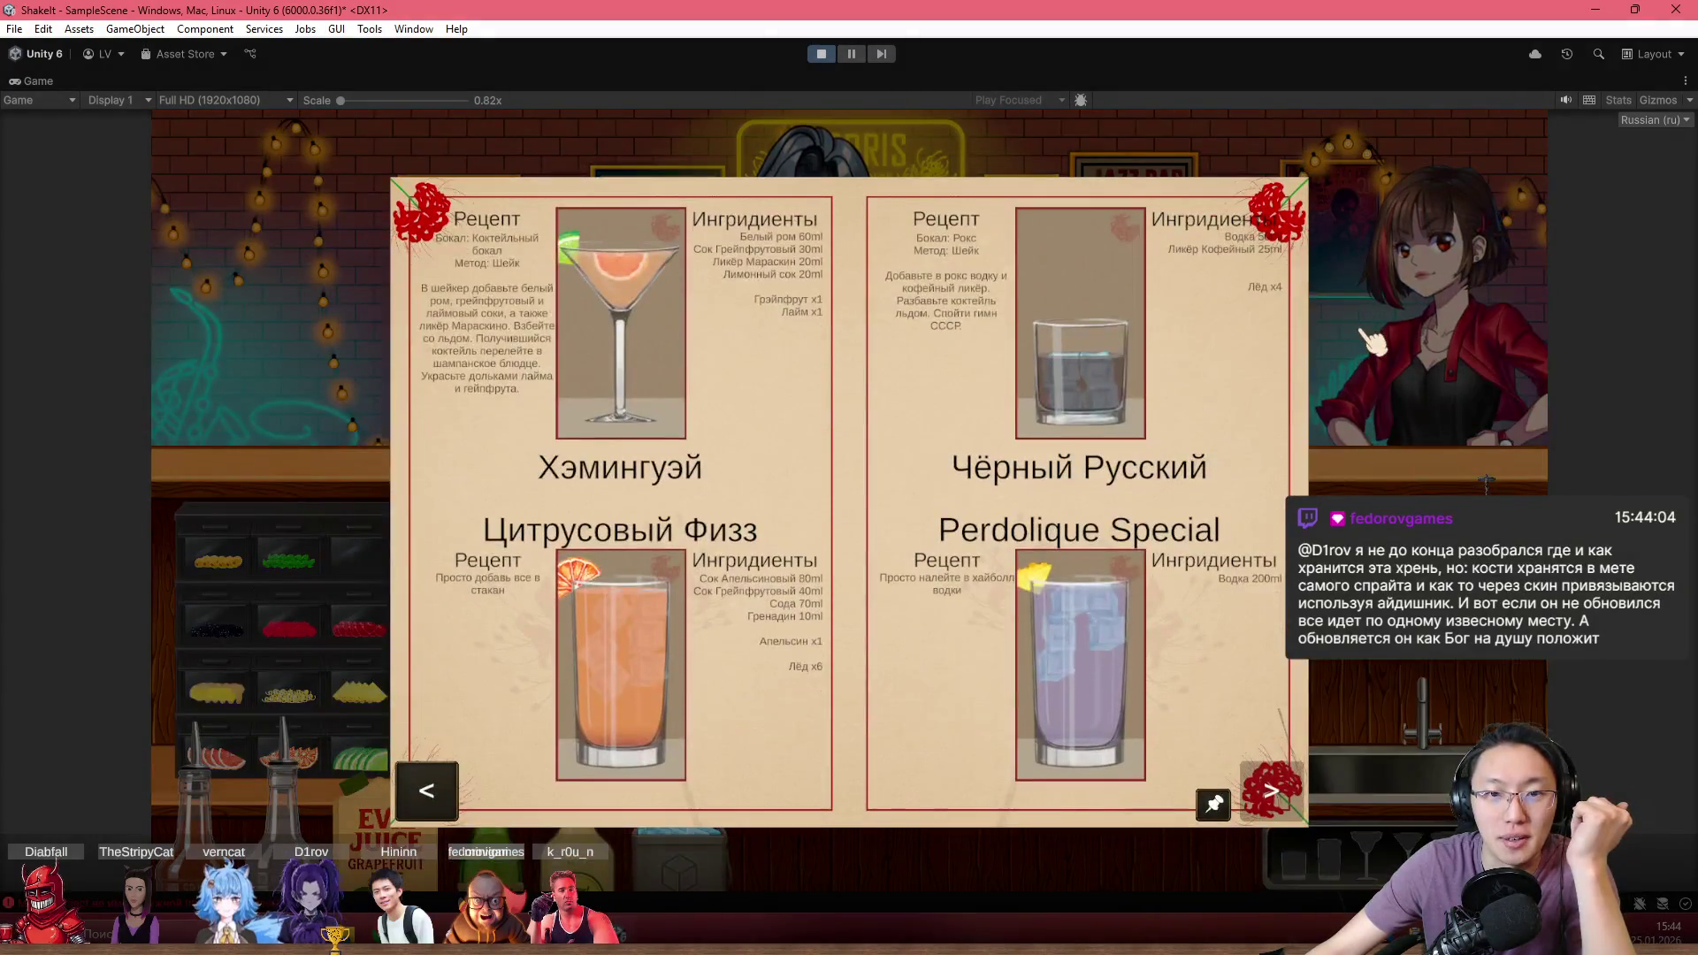
click(1374, 340)
Measure white rum and grapefruit juice with the jigger and tip the juice into the shaker
mouse_move(1238, 690)
mouse_down()
mouse_move(1101, 610)
mouse_move(1147, 506)
mouse_move(1134, 447)
mouse_move(1150, 458)
mouse_move(1141, 447)
mouse_move(1026, 699)
mouse_move(964, 390)
mouse_move(933, 349)
mouse_up()
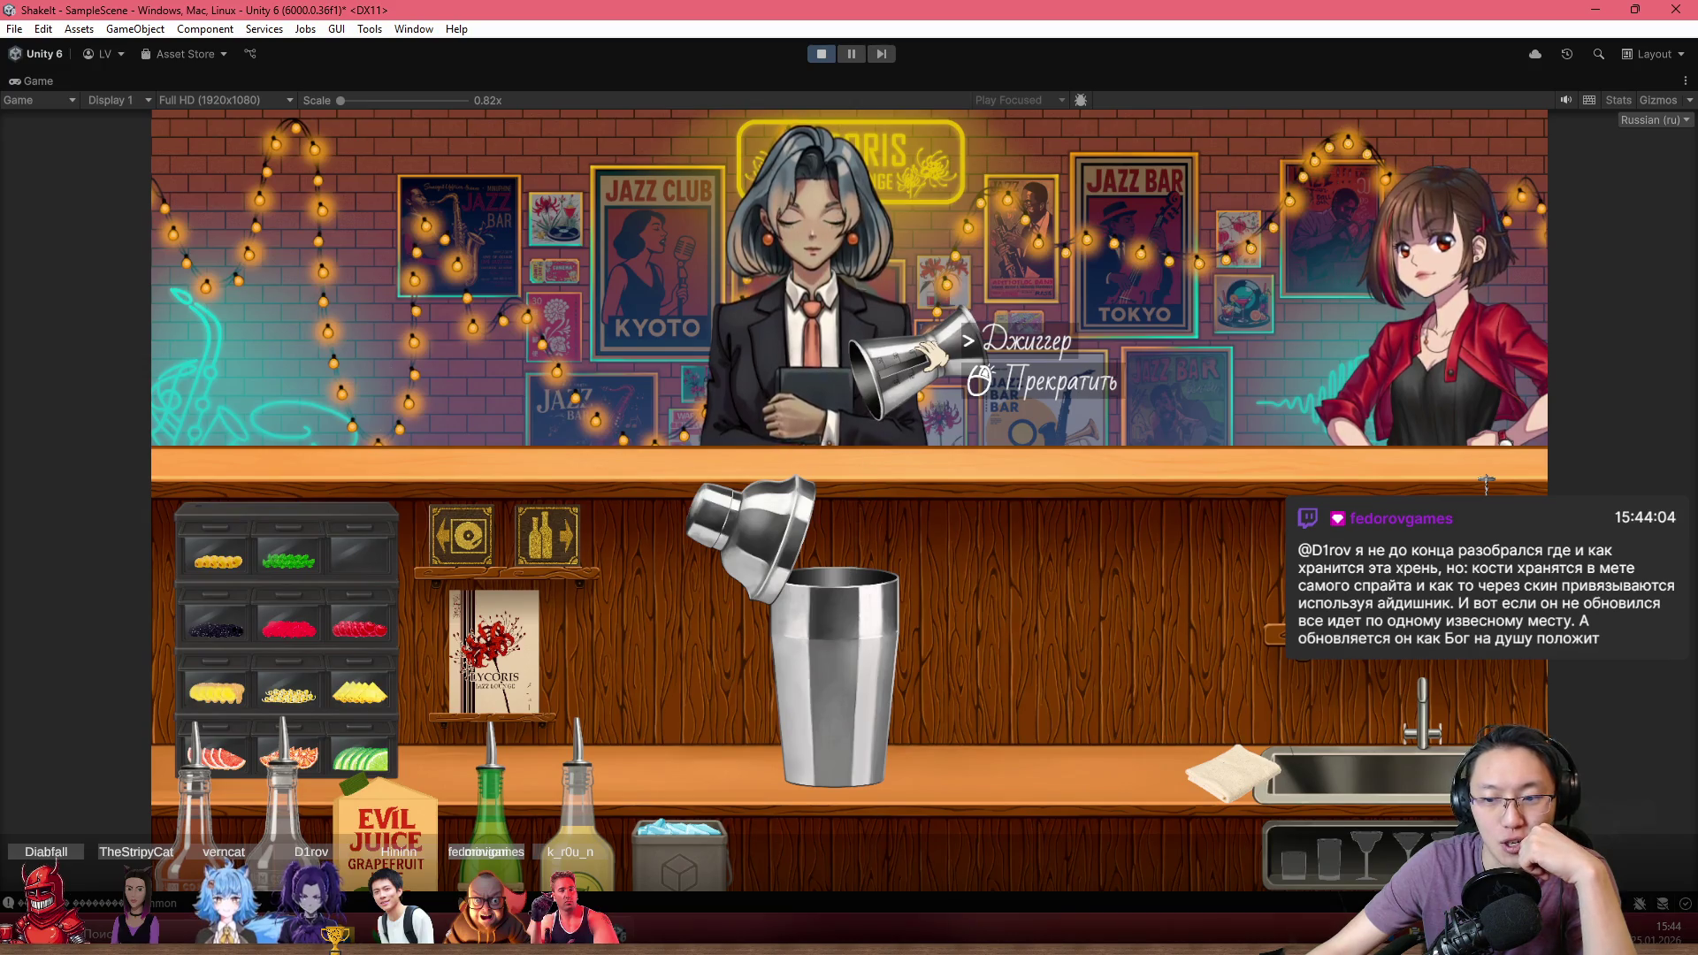
click(929, 359)
click(1009, 575)
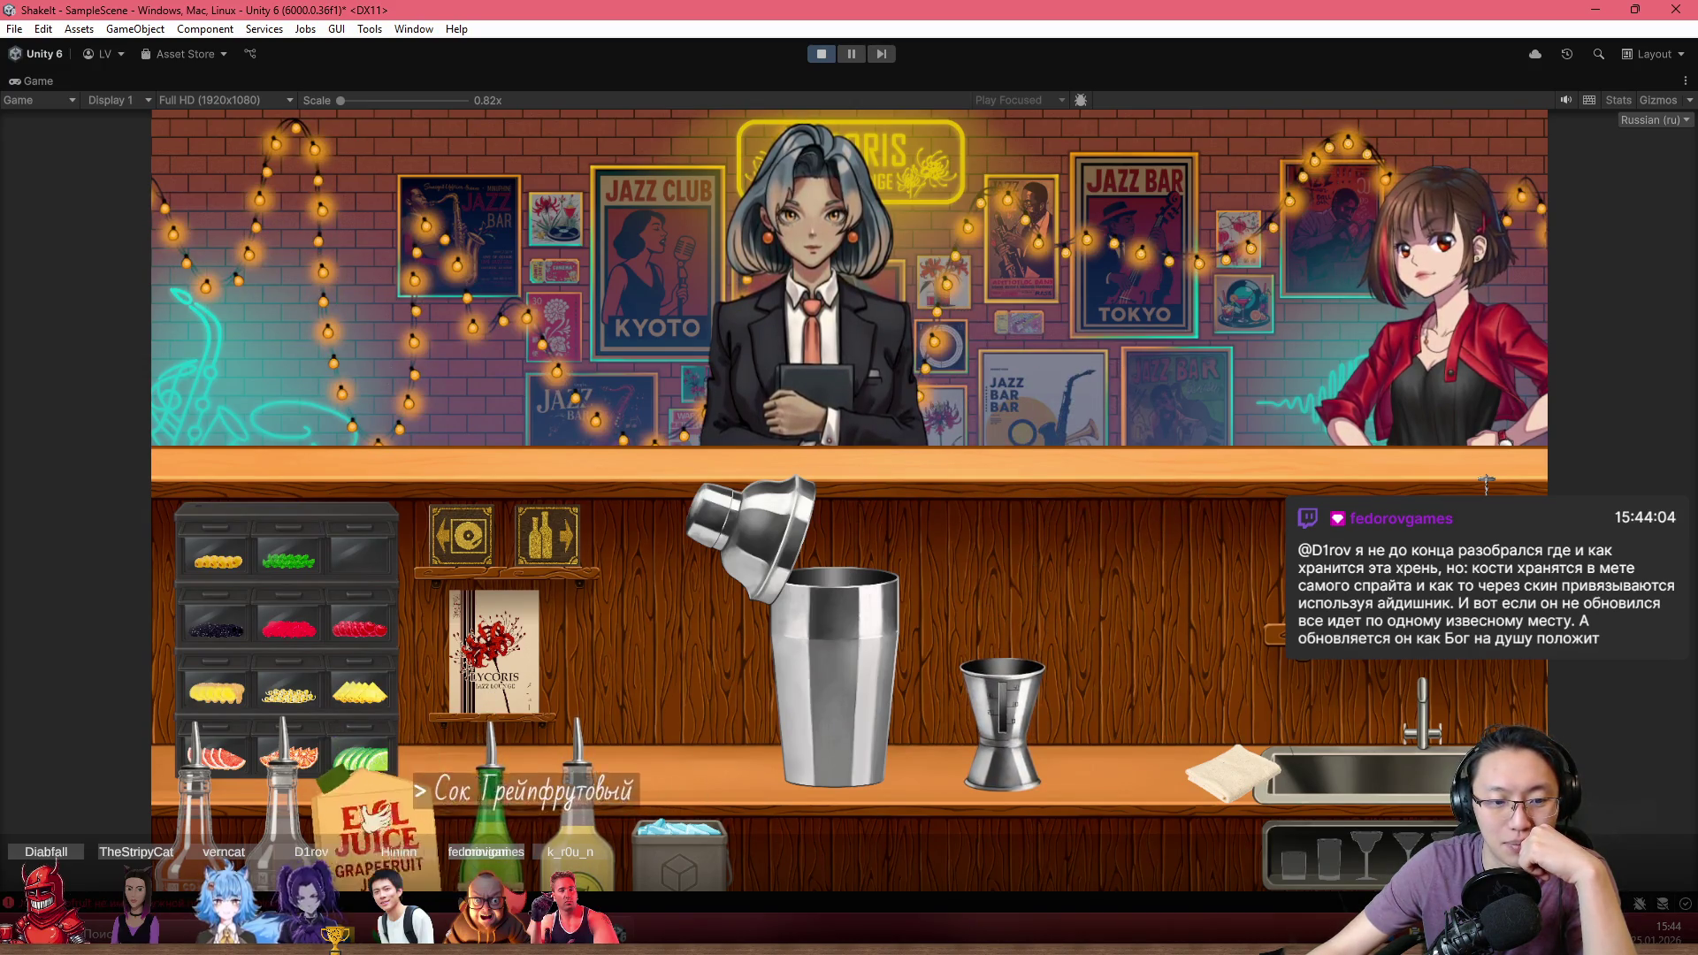
mouse_move(376, 818)
mouse_down()
mouse_move(738, 633)
mouse_move(969, 400)
mouse_move(1070, 510)
mouse_move(1125, 511)
mouse_up()
mouse_move(995, 677)
mouse_down()
mouse_move(929, 442)
mouse_move(1075, 509)
mouse_move(1079, 619)
mouse_up()
Measure gold rum and the green liqueur into the shaker, shelve the jigger, and add ice
mouse_move(588, 787)
mouse_down()
mouse_move(1262, 542)
mouse_move(1216, 528)
mouse_move(1273, 539)
mouse_up()
drag(492, 800, 1206, 542)
click(1081, 707)
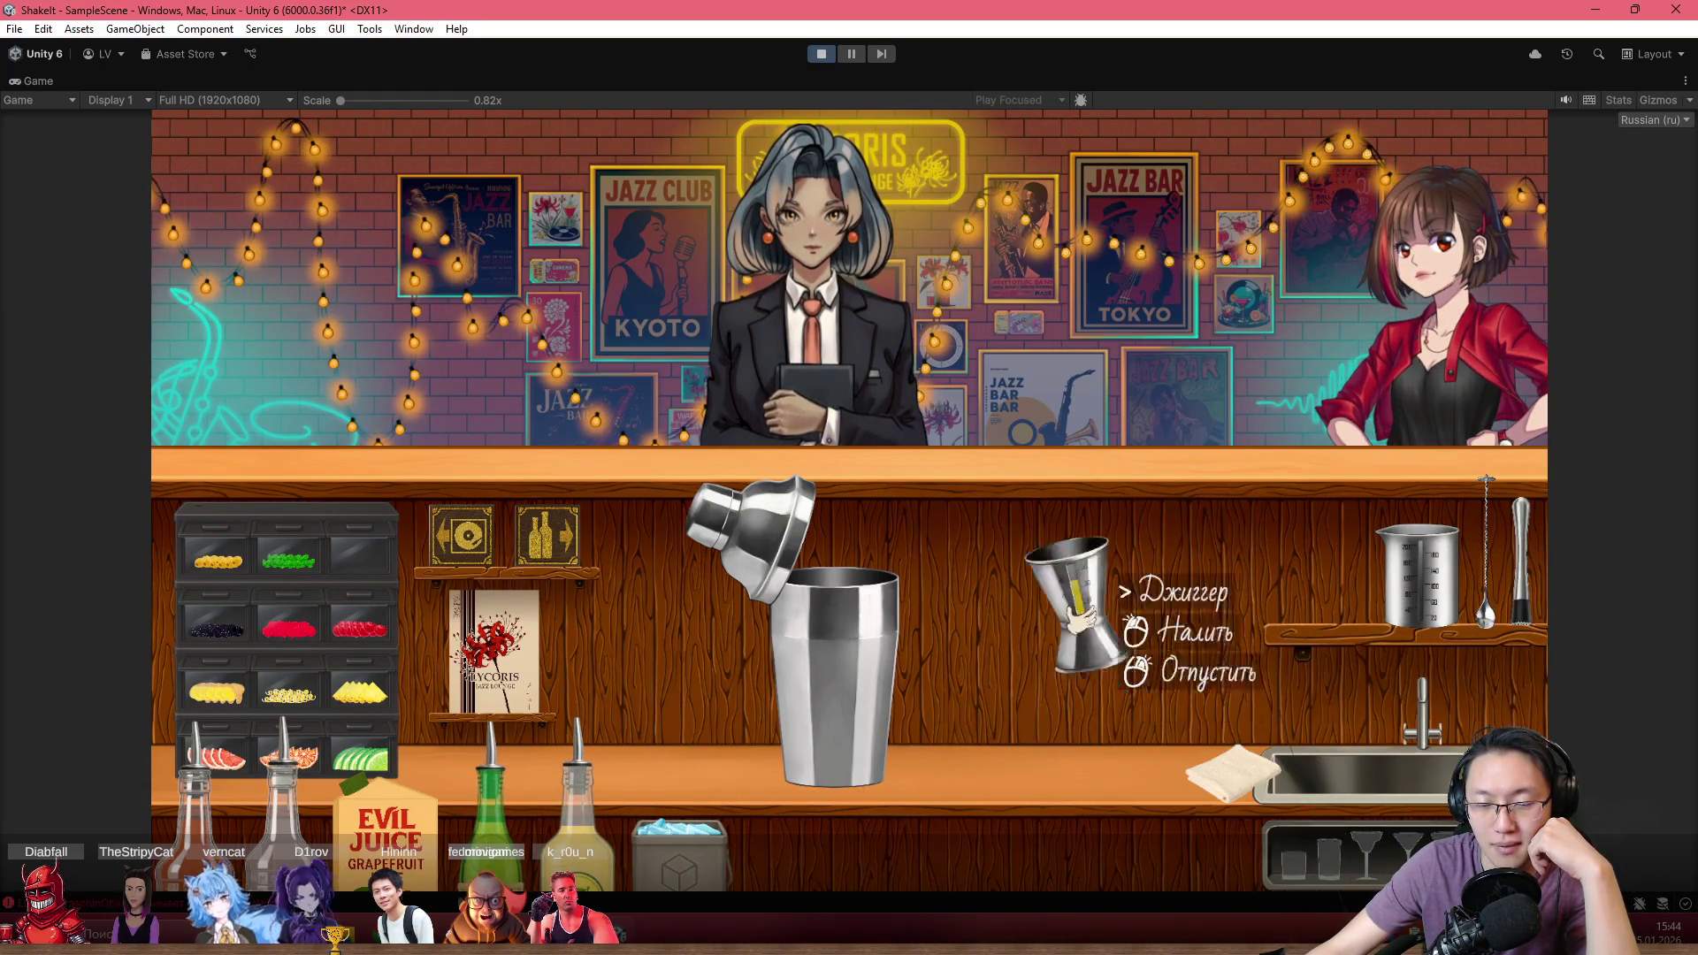
drag(1073, 587, 924, 425)
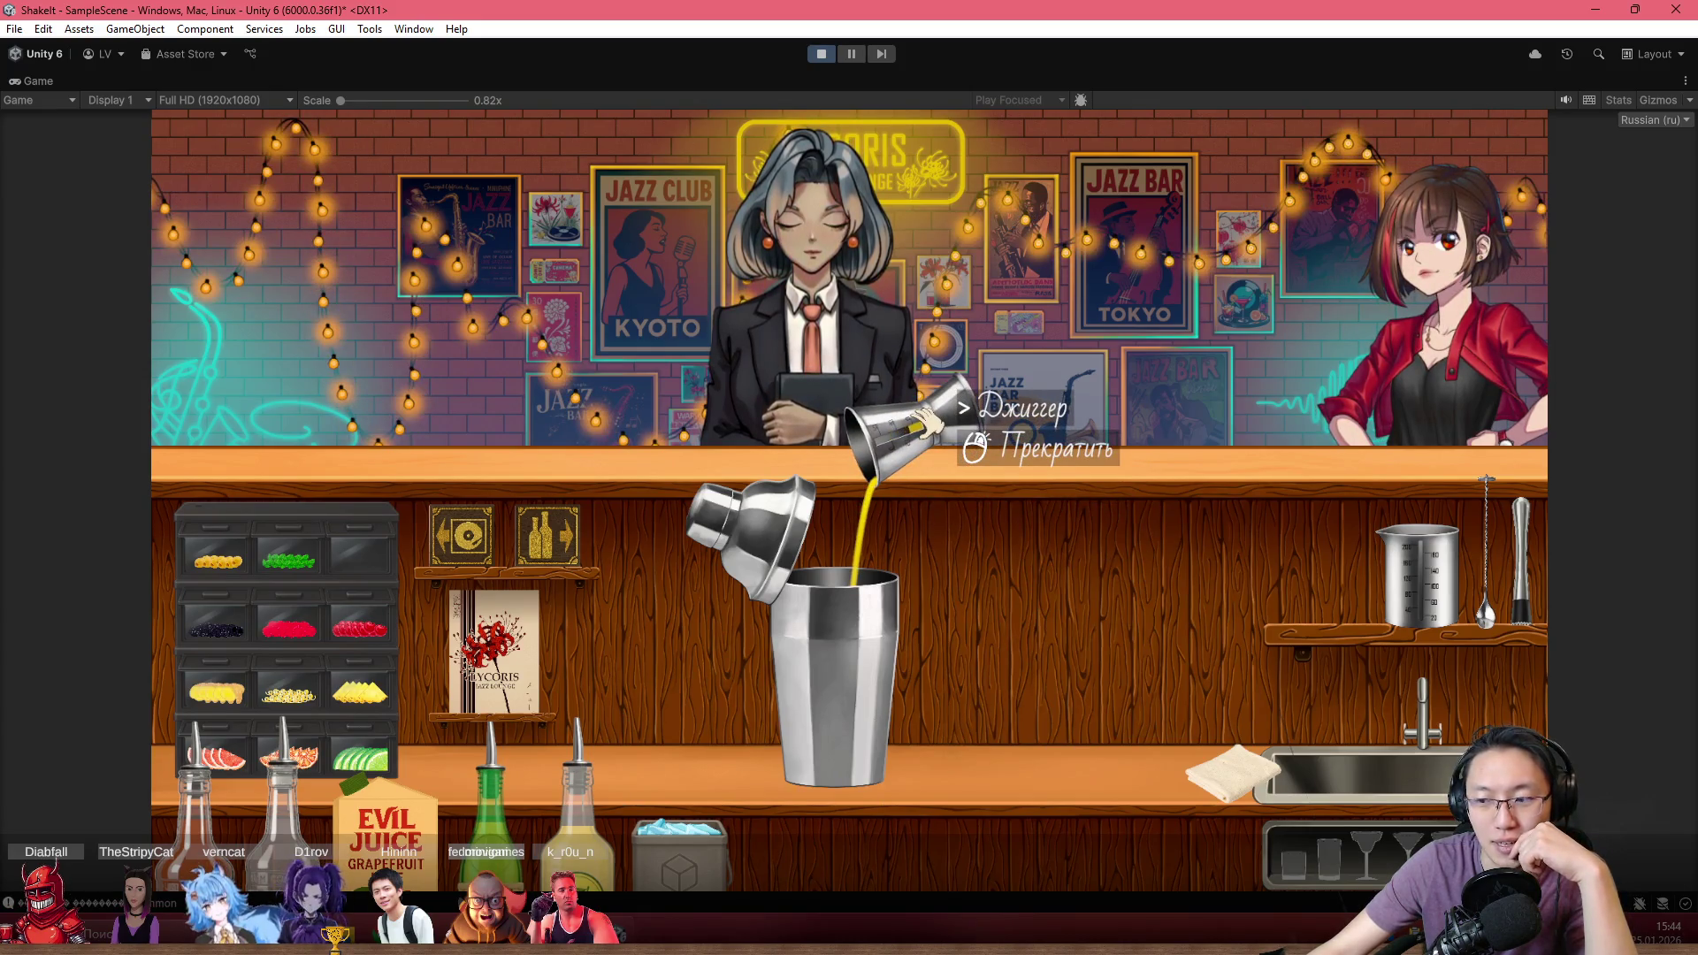
click(920, 428)
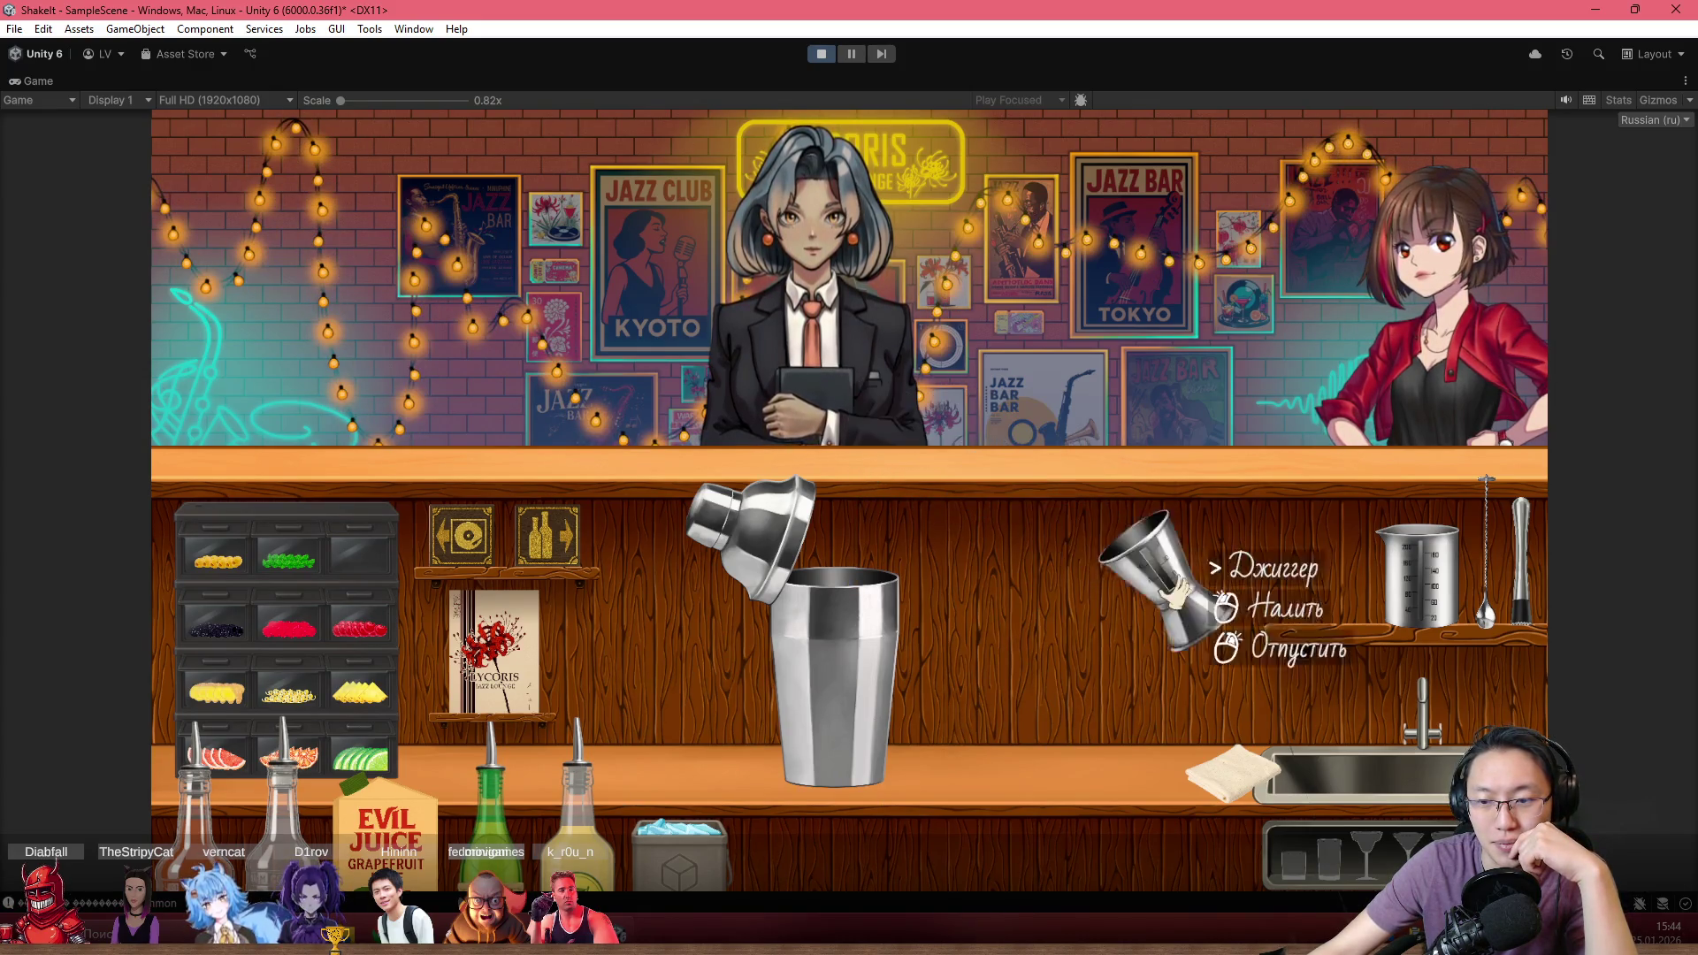
click(1296, 575)
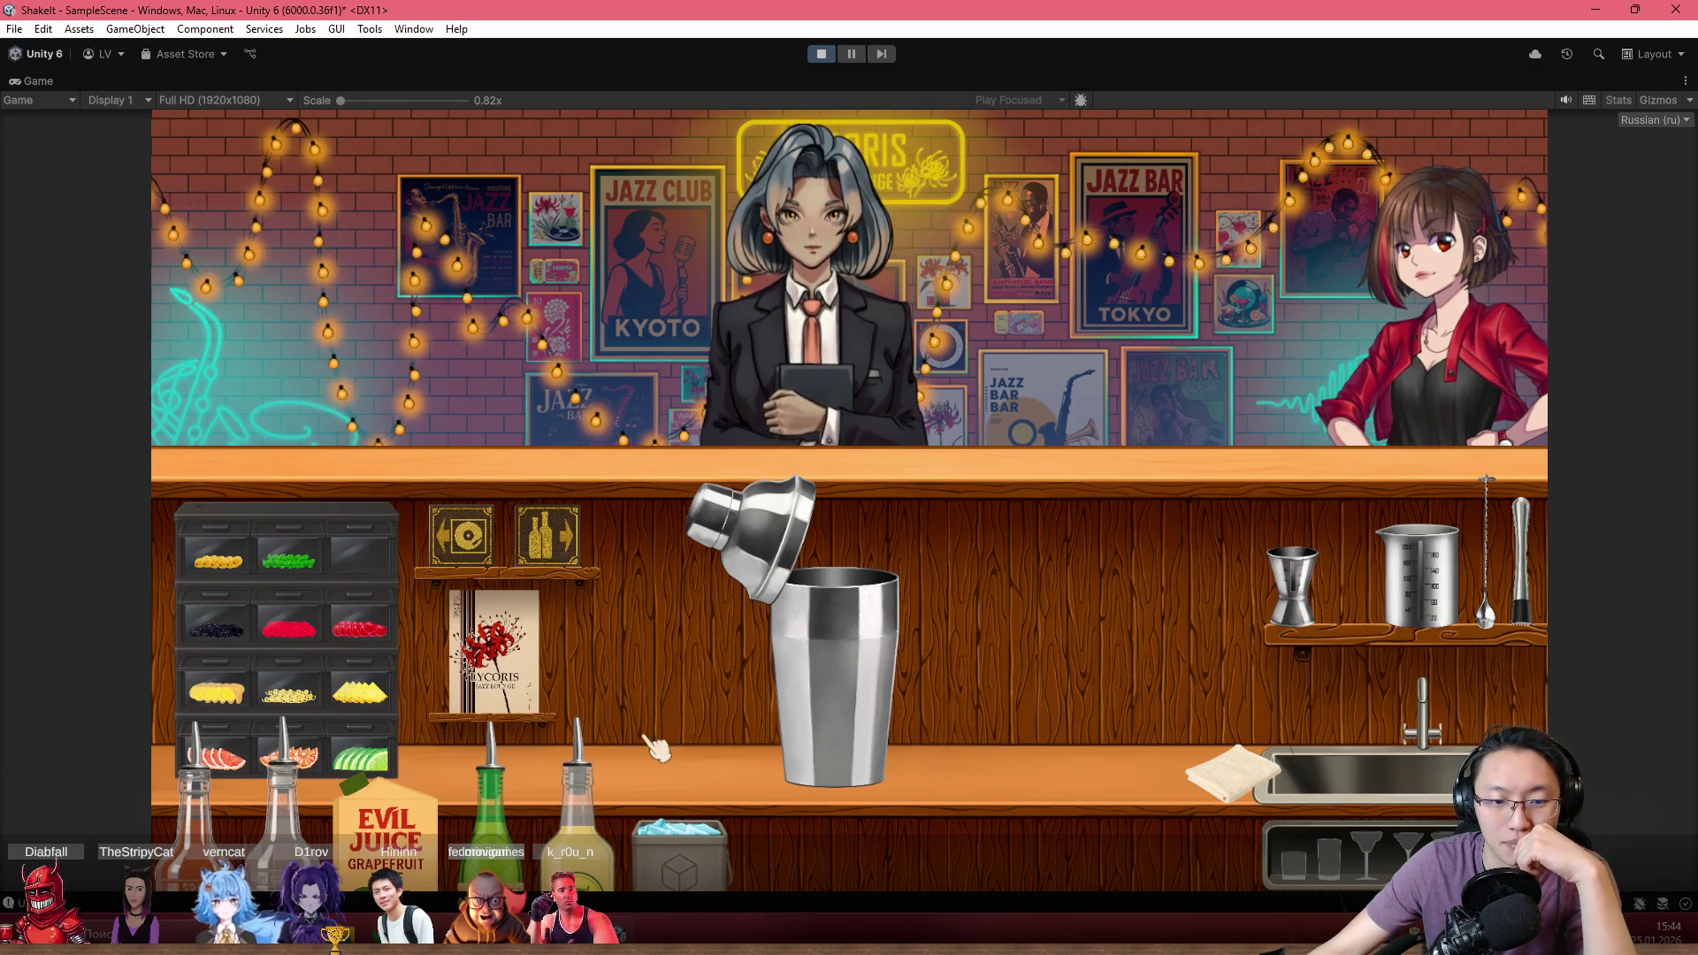
click(677, 818)
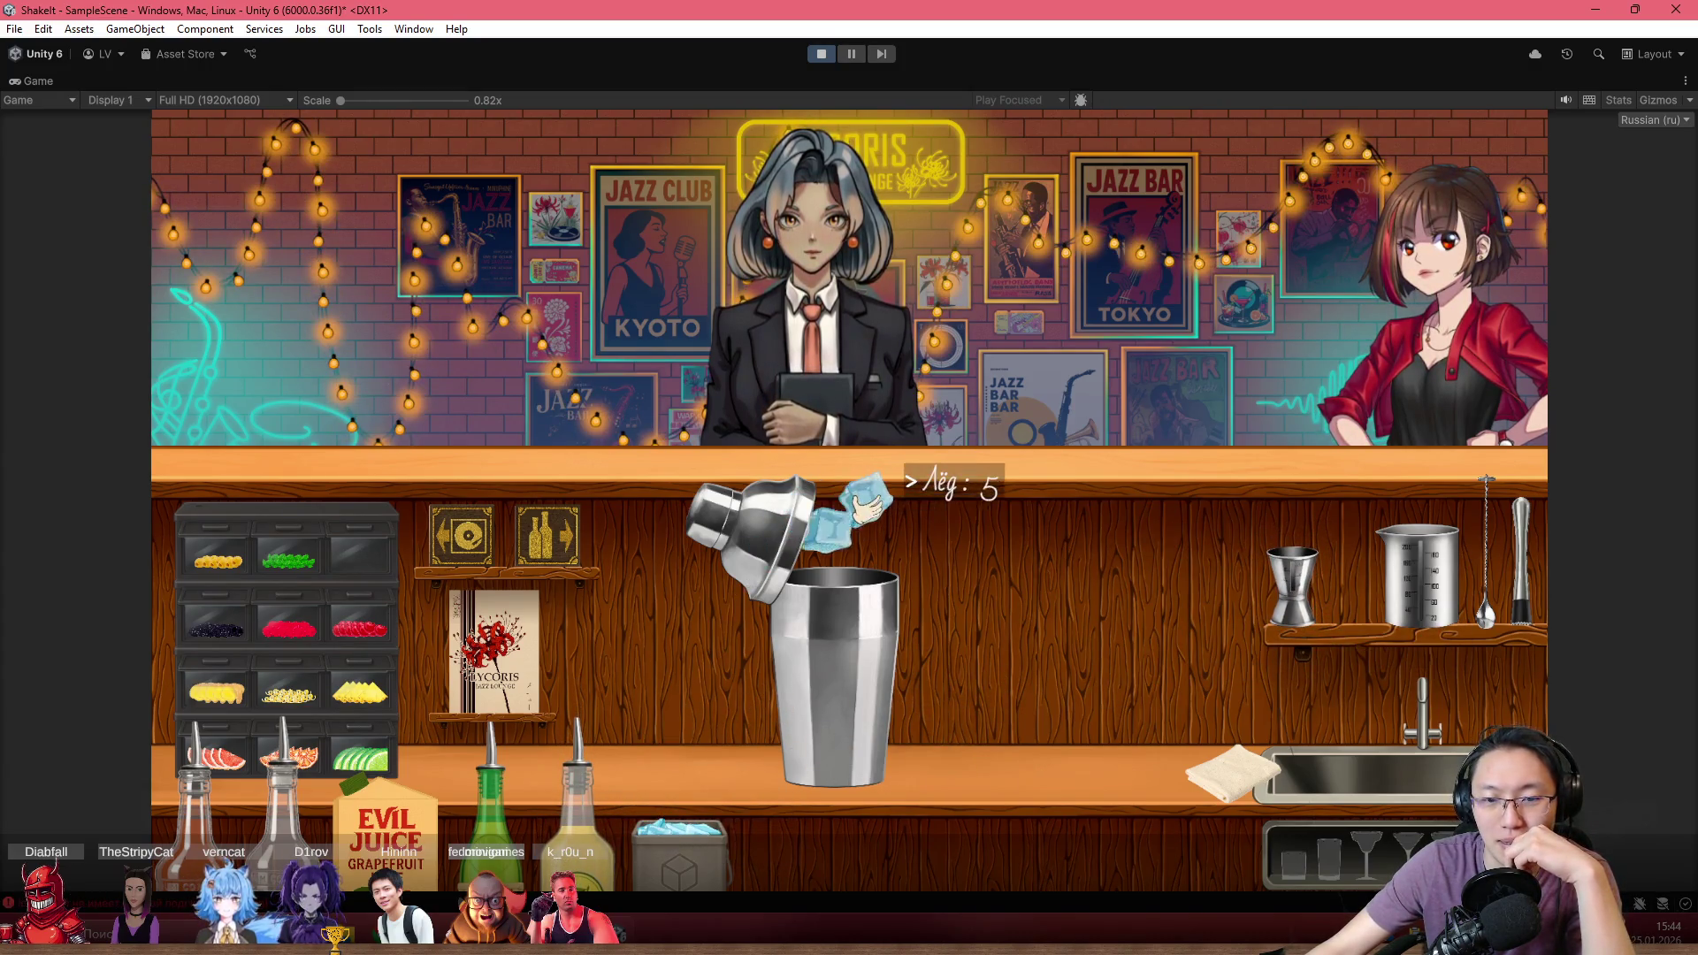
click(891, 467)
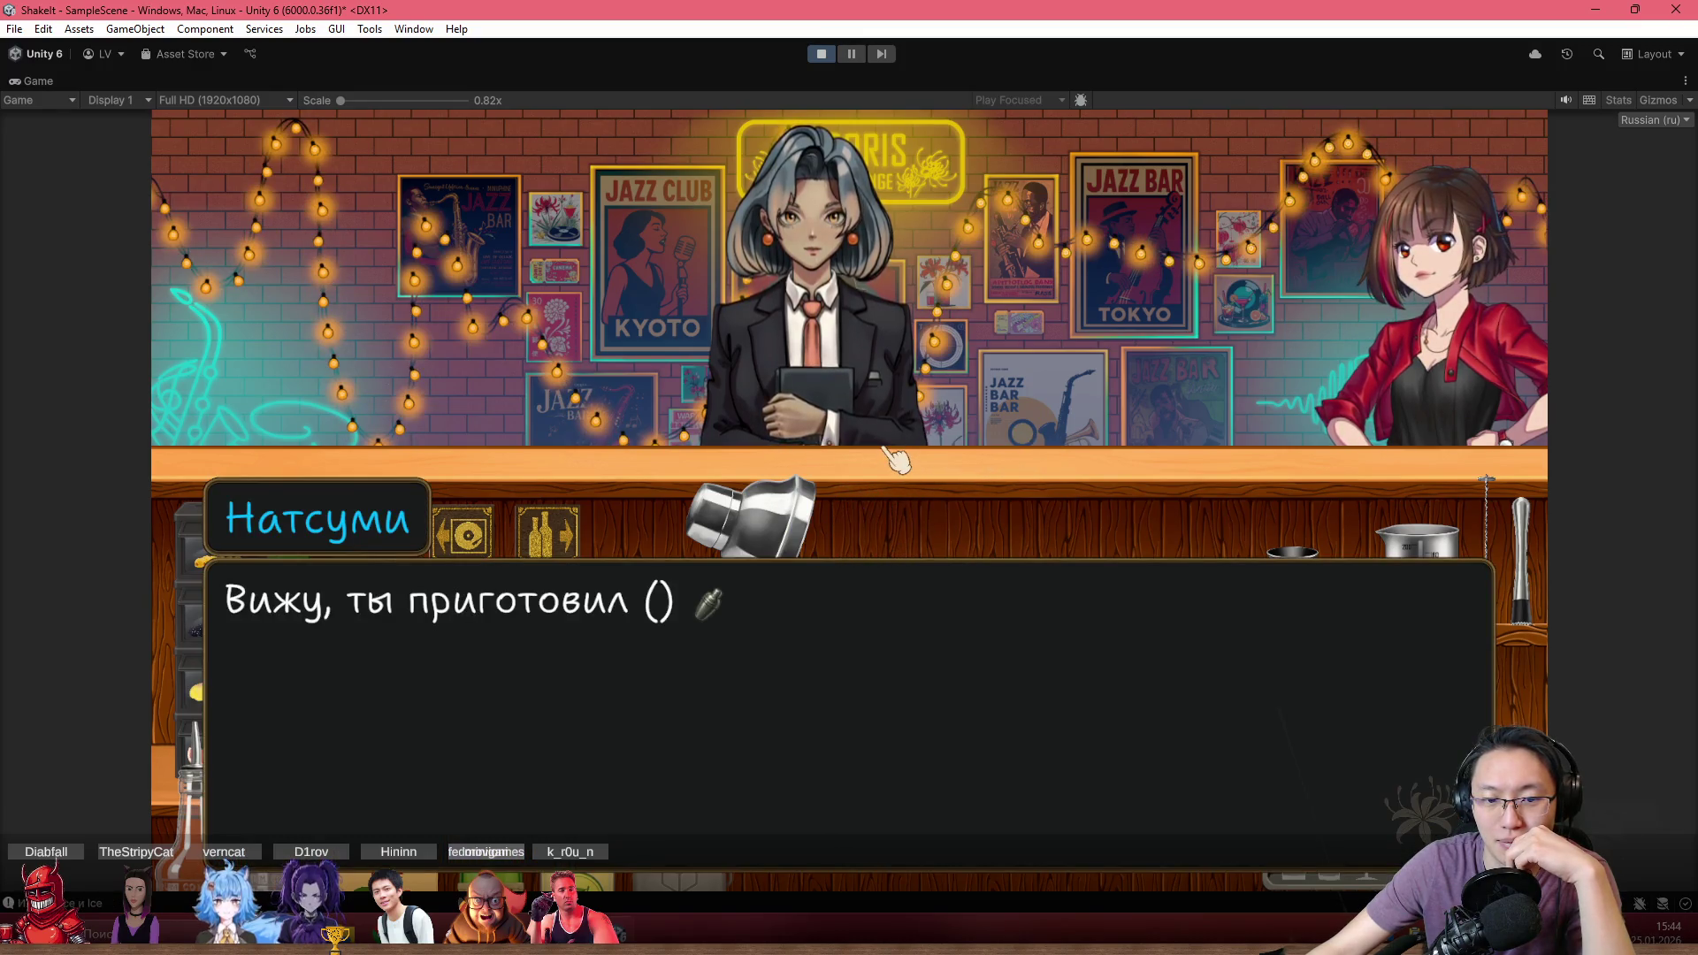
Close and shake the shaker, then pour the cocktail into a glass at the counter centre
click(1031, 326)
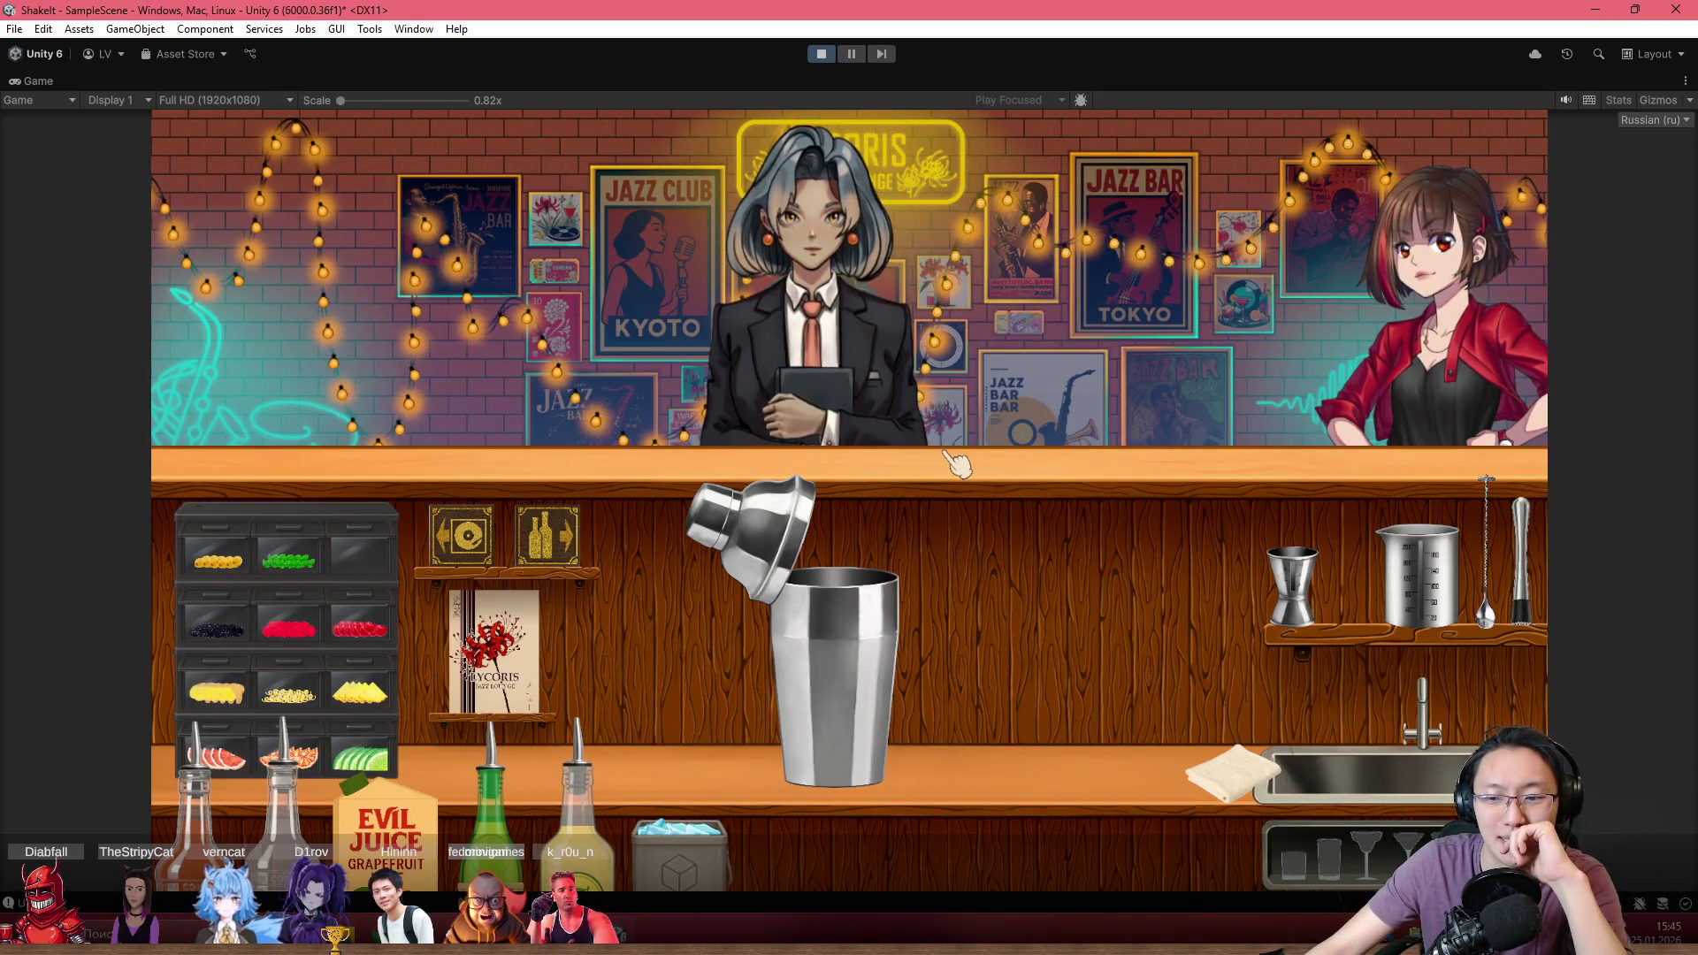
click(792, 581)
mouse_move(937, 584)
mouse_down()
mouse_move(416, 265)
mouse_move(624, 270)
mouse_move(407, 226)
mouse_move(199, 332)
mouse_move(412, 256)
mouse_move(668, 318)
mouse_move(973, 336)
mouse_move(1273, 252)
mouse_move(1059, 208)
mouse_move(1079, 257)
mouse_move(1194, 301)
mouse_move(1203, 270)
mouse_move(1172, 258)
mouse_move(1238, 434)
mouse_move(1176, 575)
mouse_up()
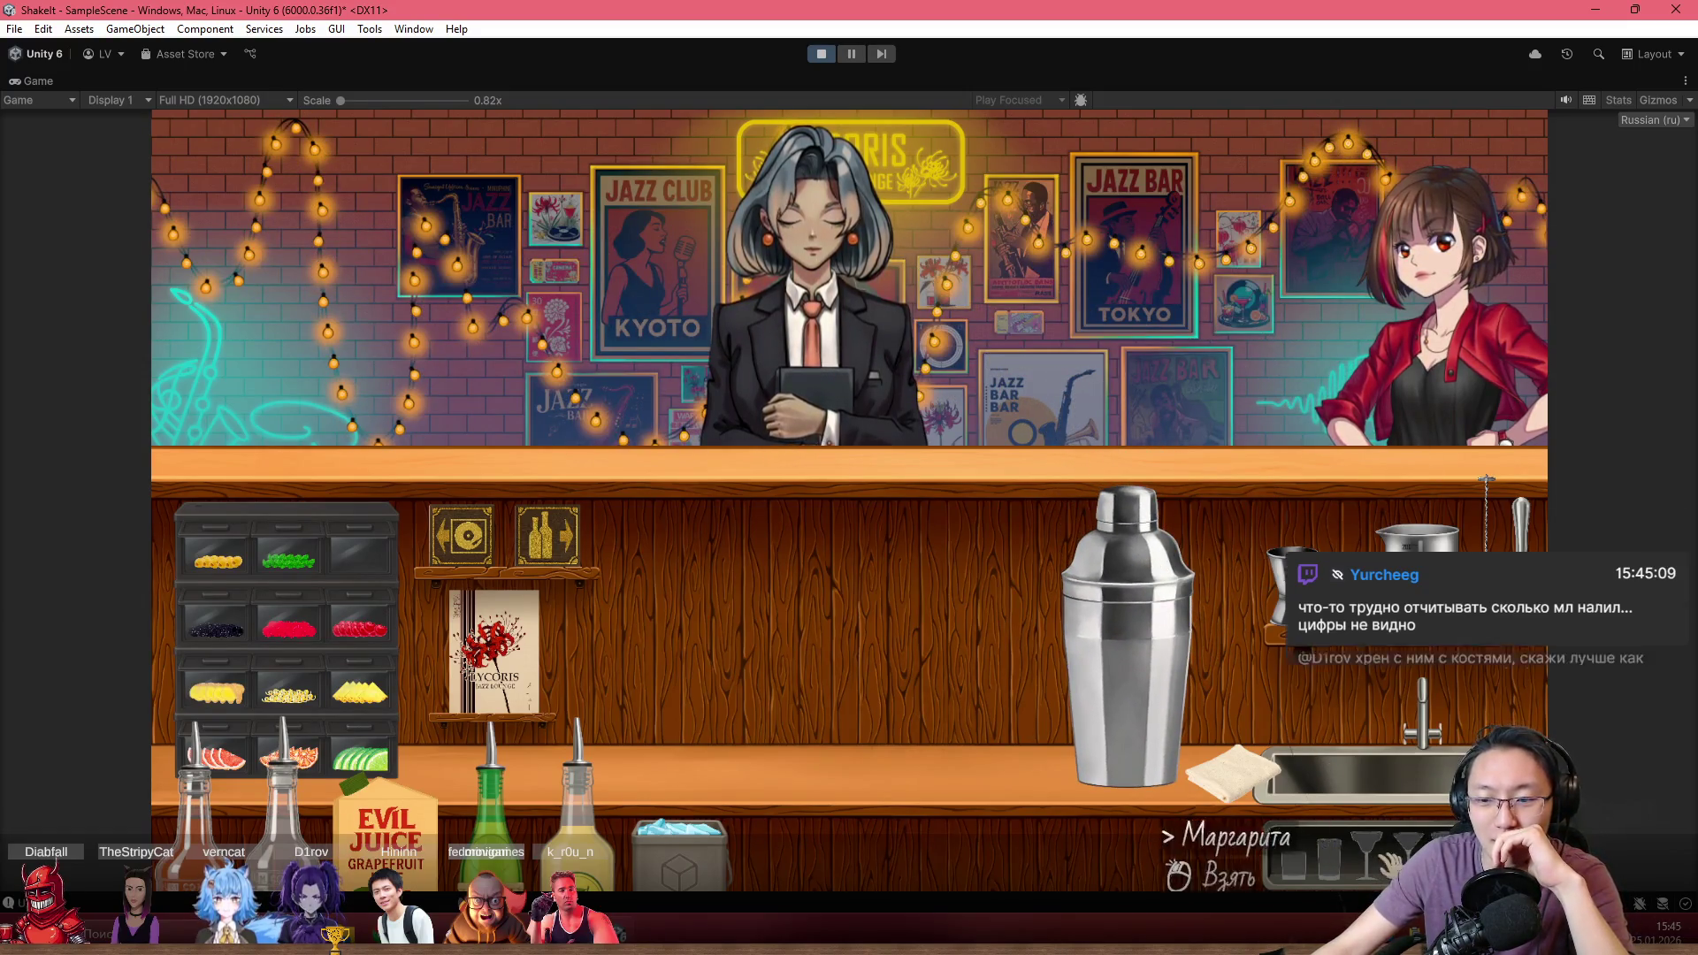
mouse_move(1168, 832)
mouse_down()
mouse_move(994, 626)
mouse_move(926, 626)
mouse_up()
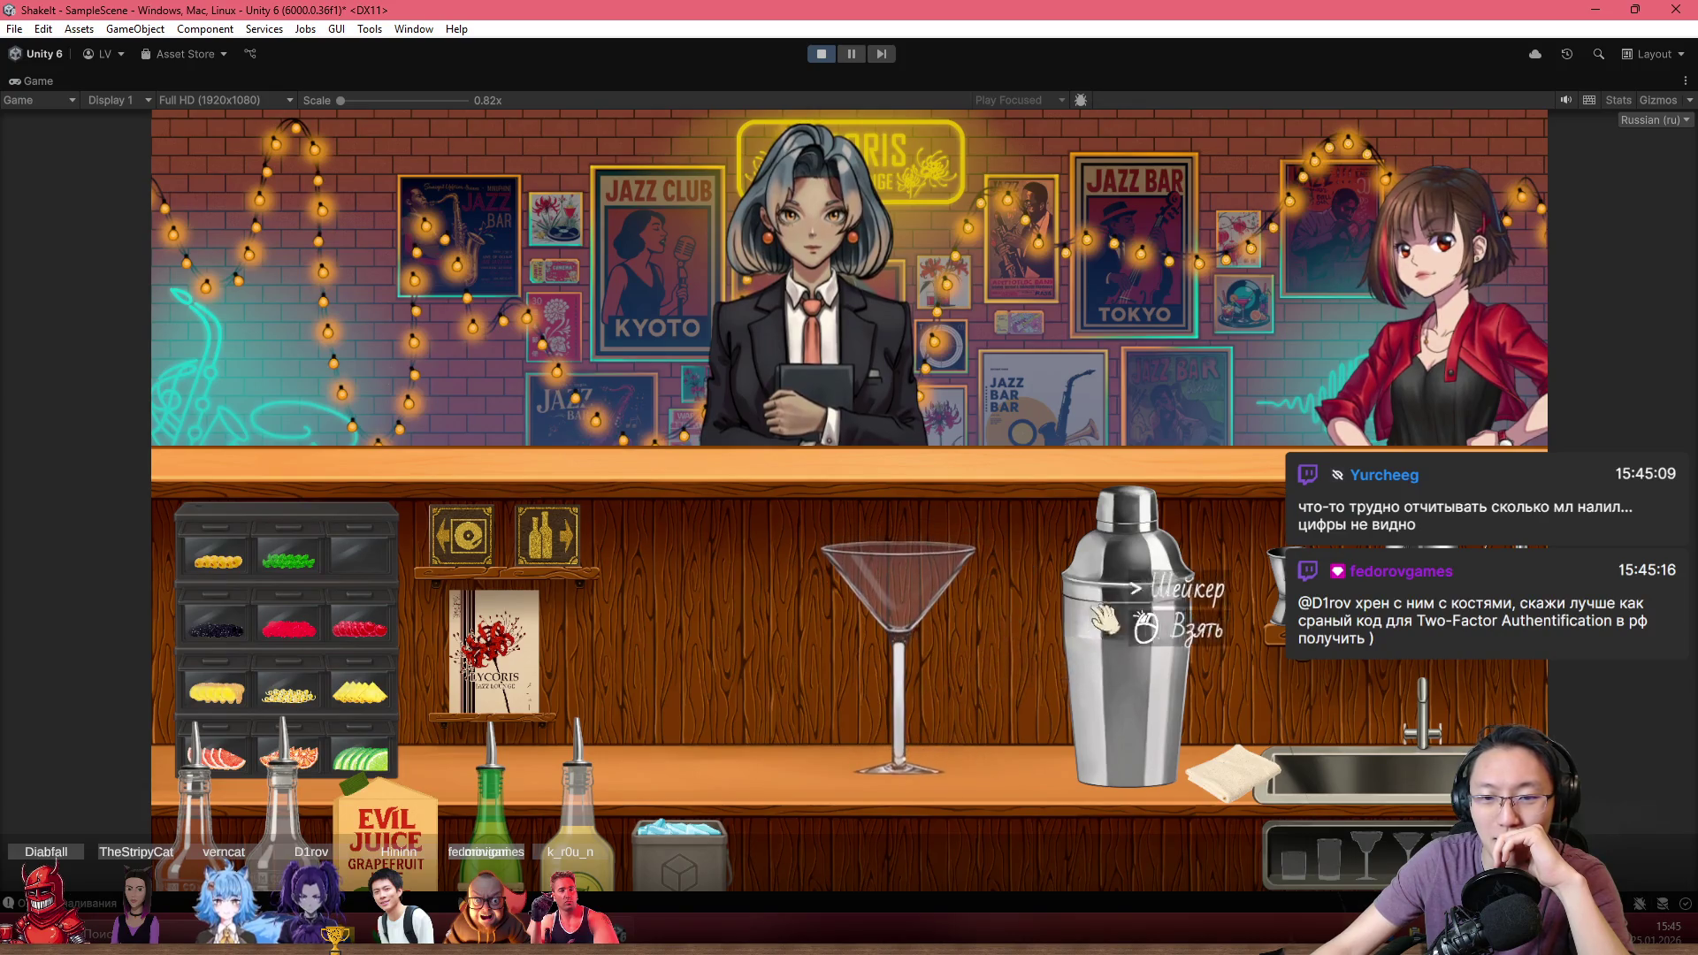
mouse_move(1138, 683)
mouse_down()
mouse_move(1278, 500)
mouse_move(1101, 407)
mouse_up()
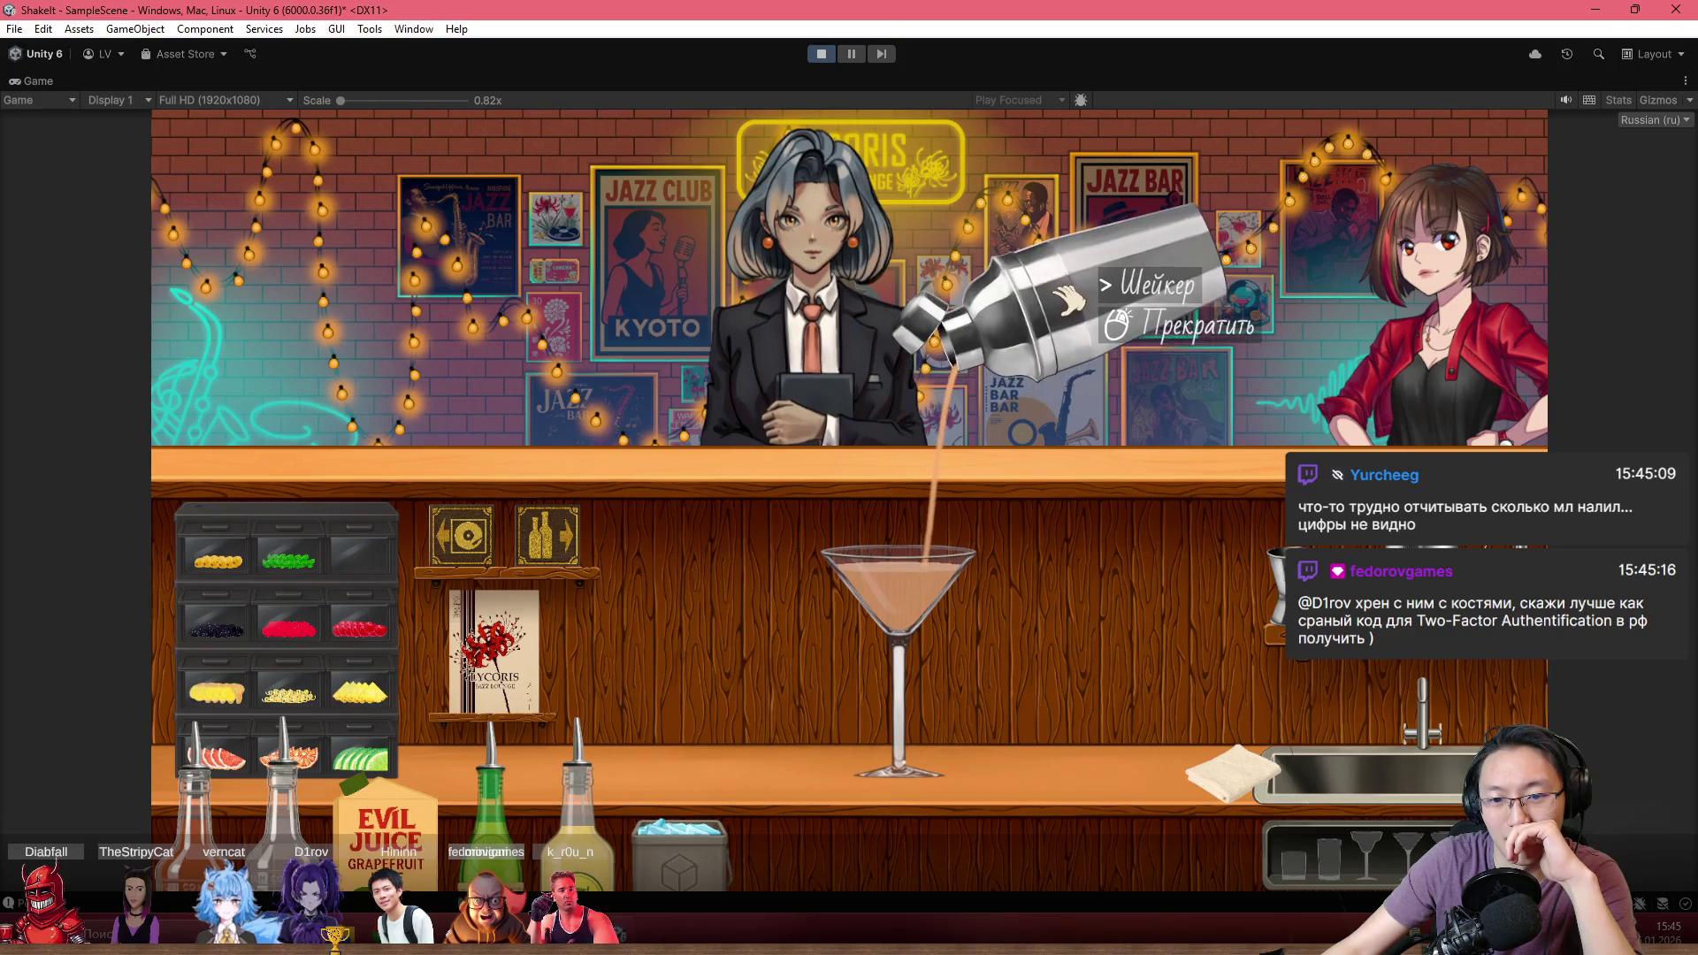
click(1072, 285)
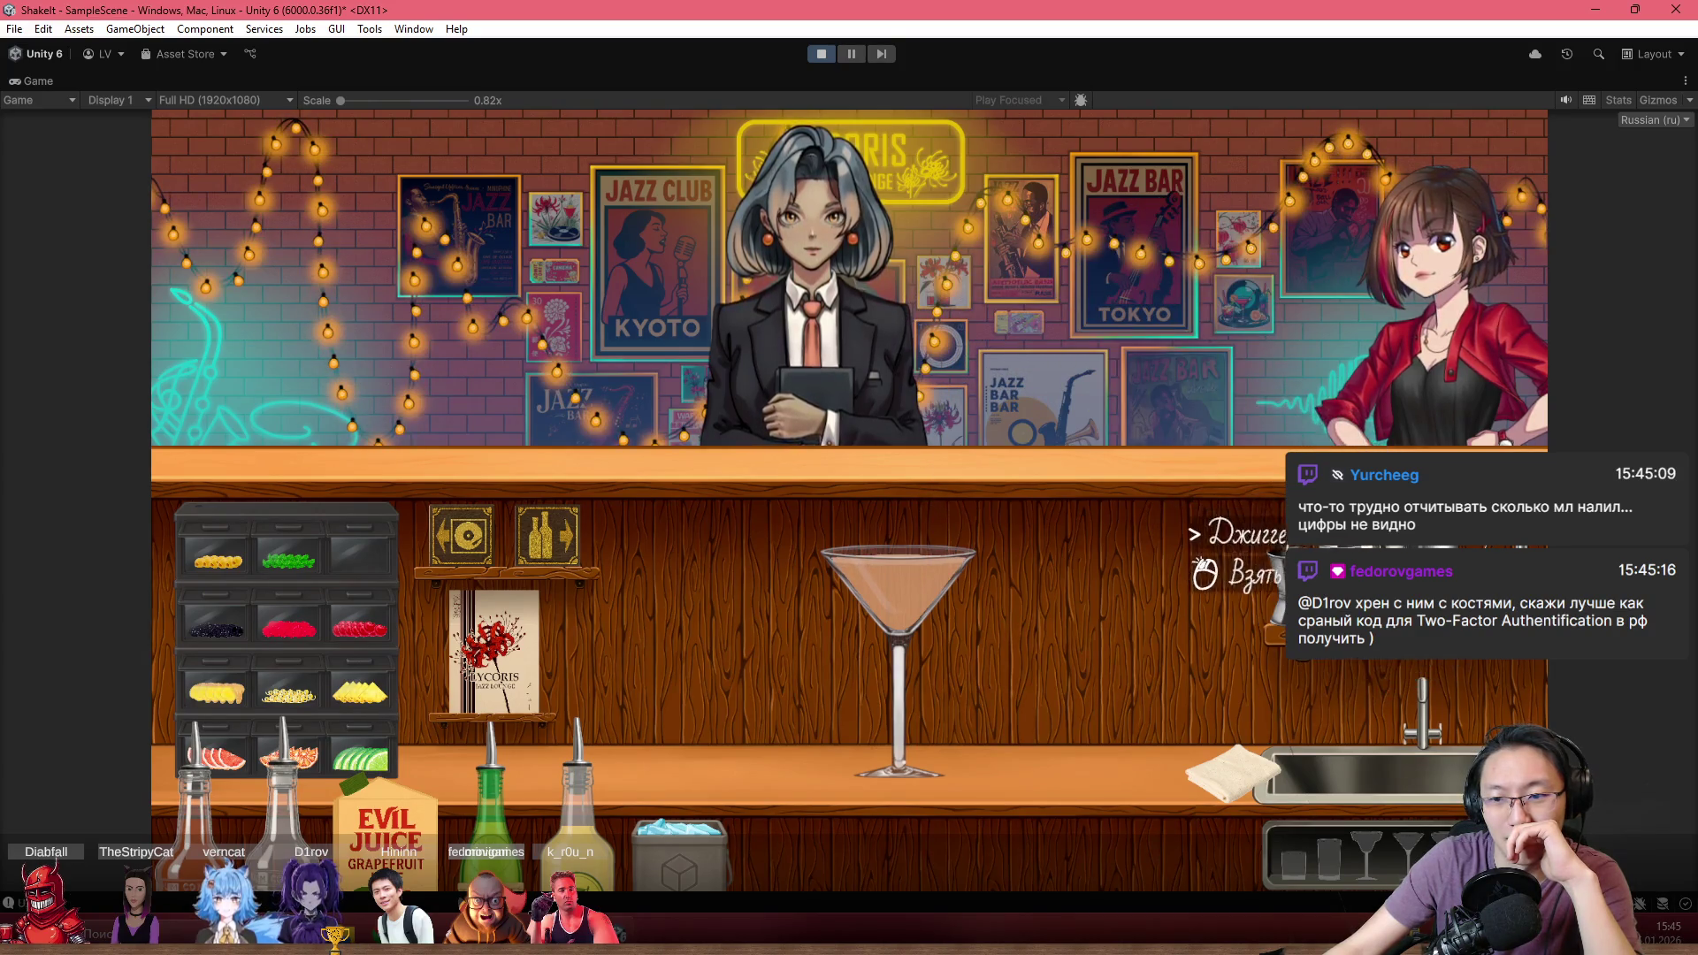
Rearrange the measuring jug and jigger on the counter
click(1282, 619)
click(1226, 659)
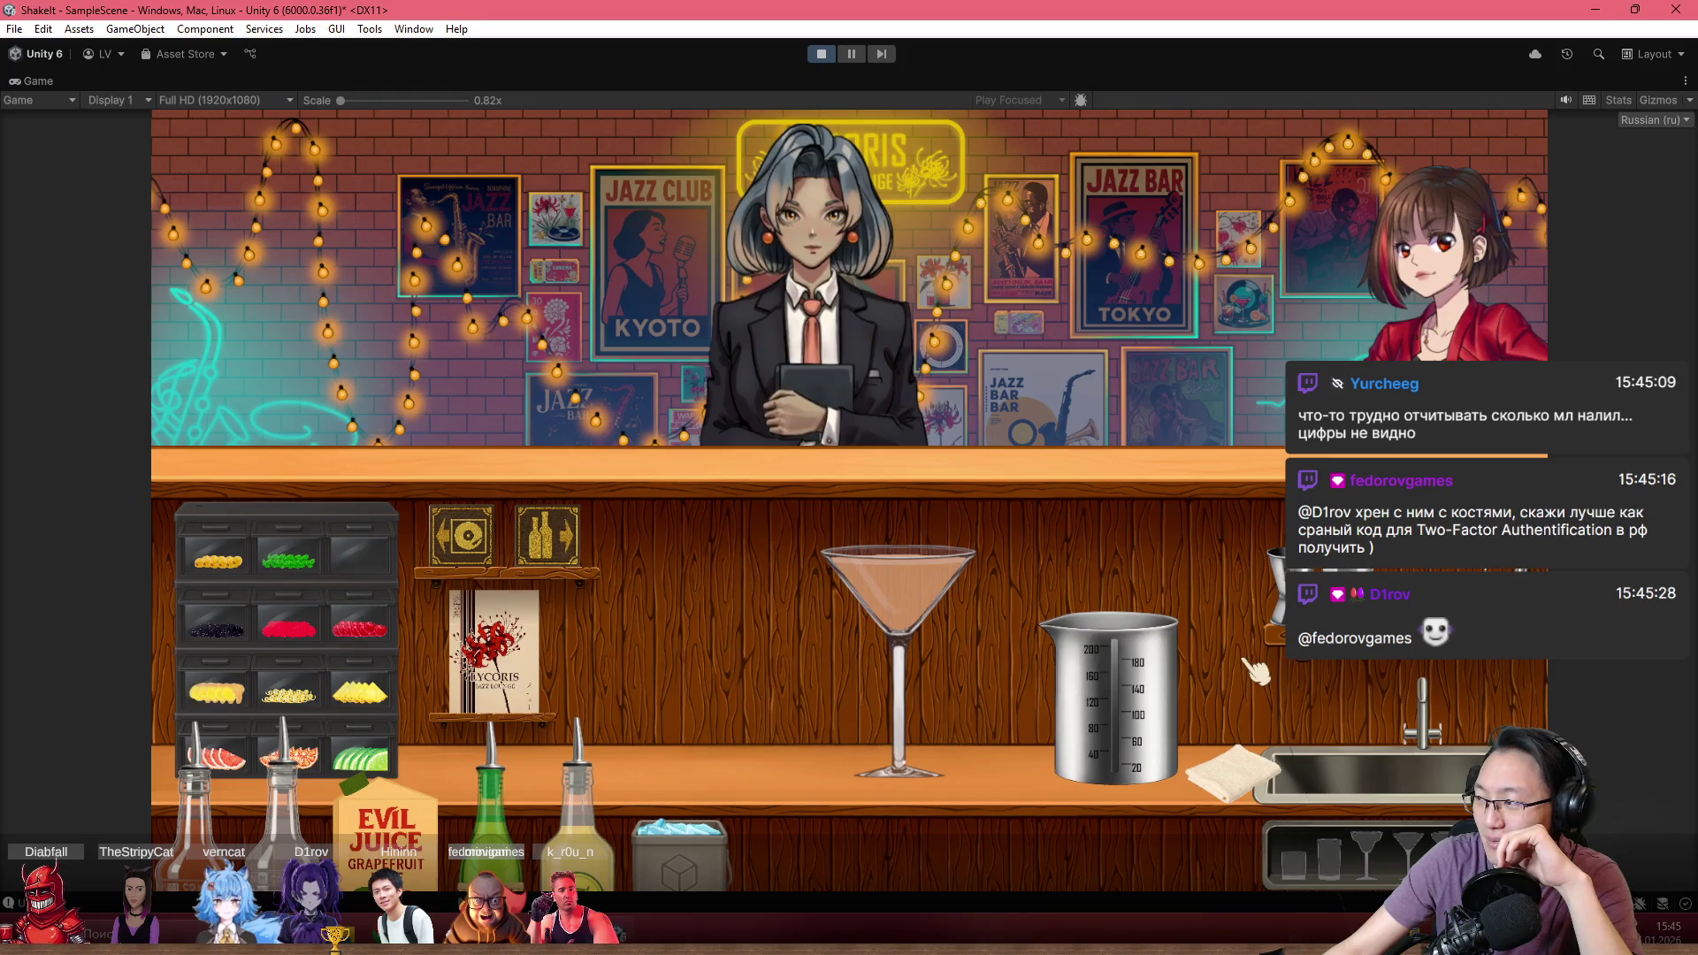
click(1123, 686)
click(1207, 668)
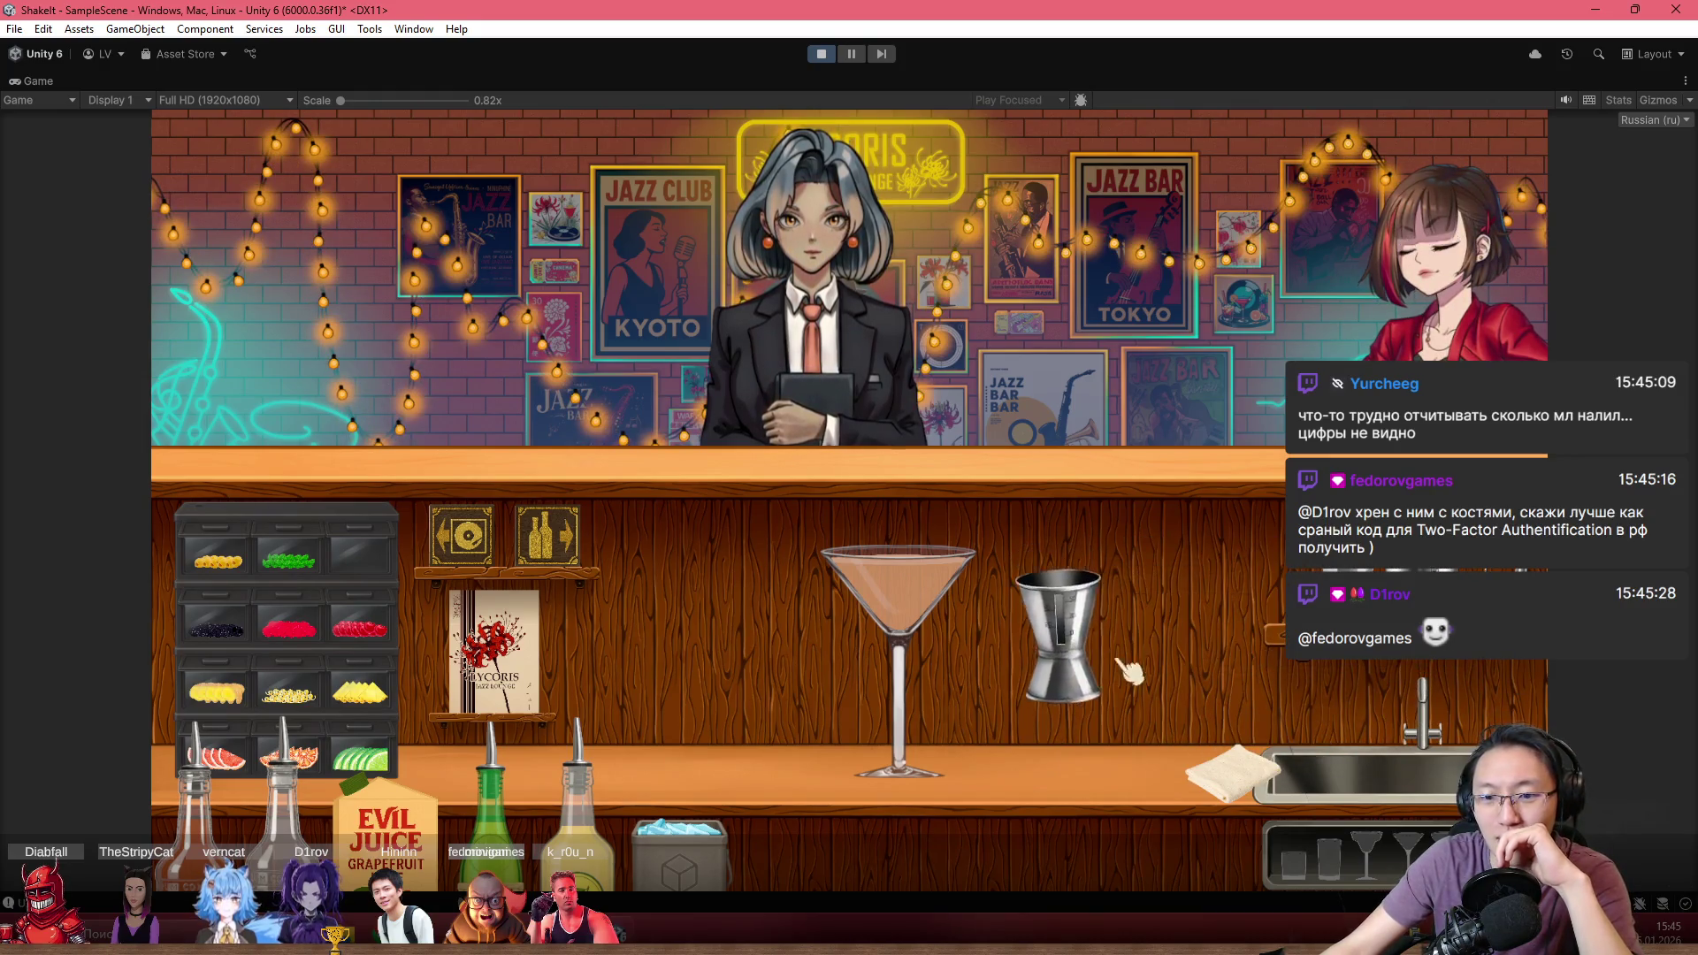
click(1104, 750)
click(1074, 734)
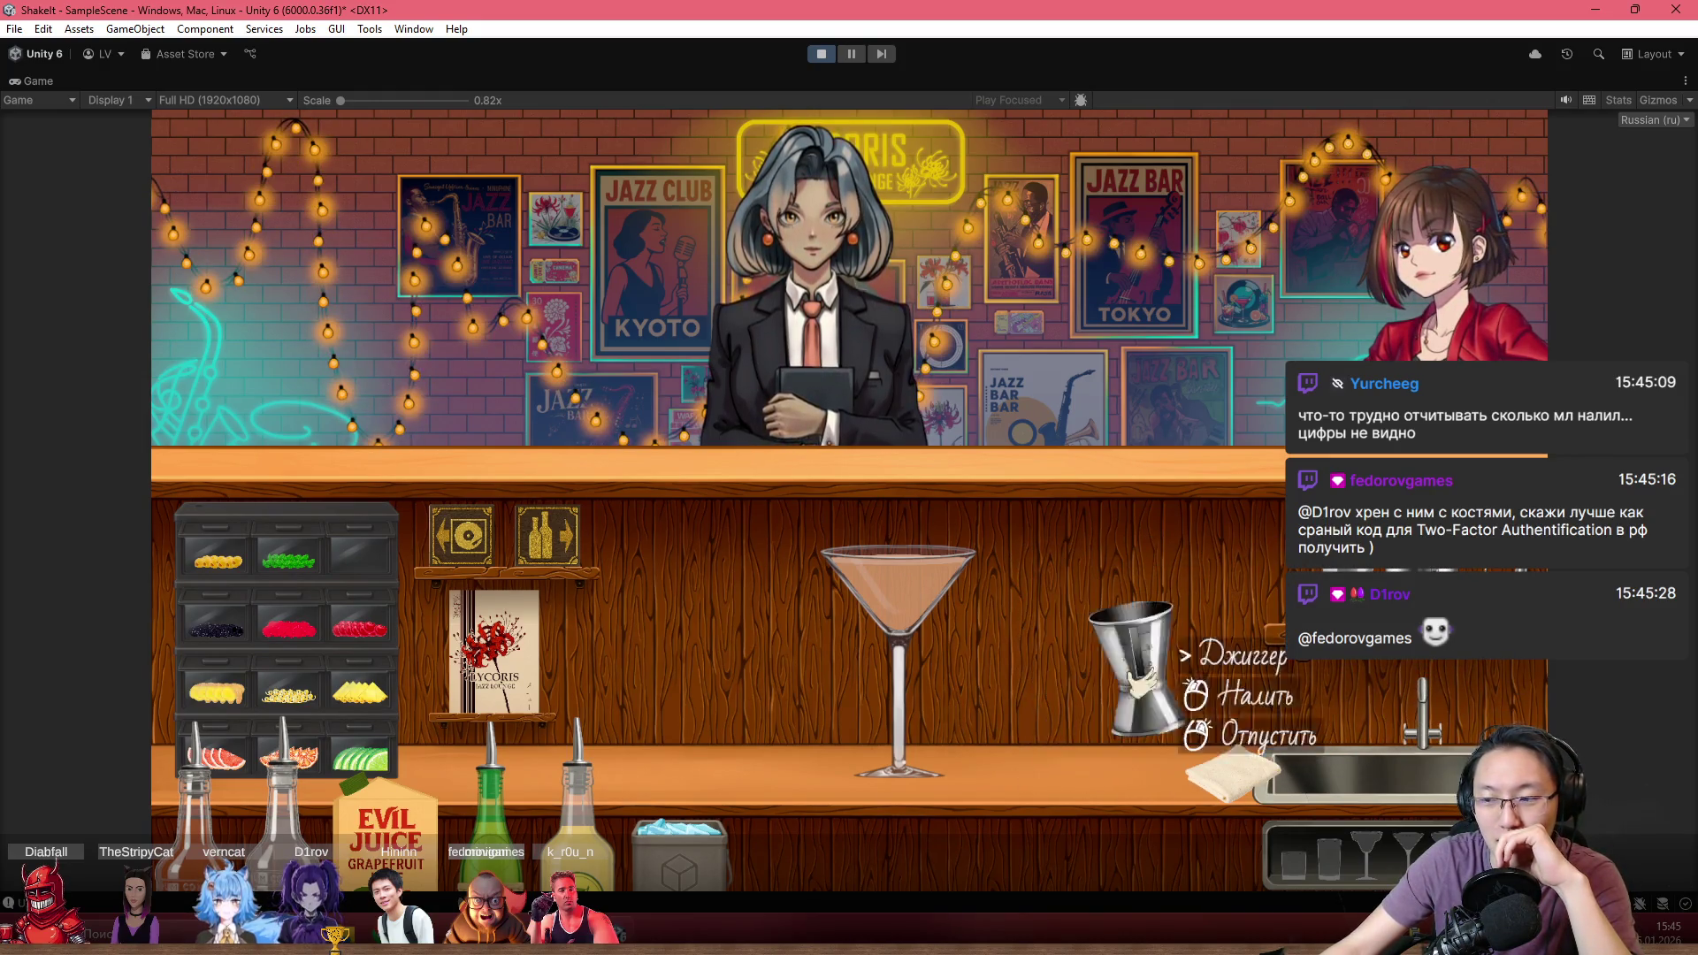
Check the recipe, garnish the glass with grapefruit and lime, and pick it up
click(538, 672)
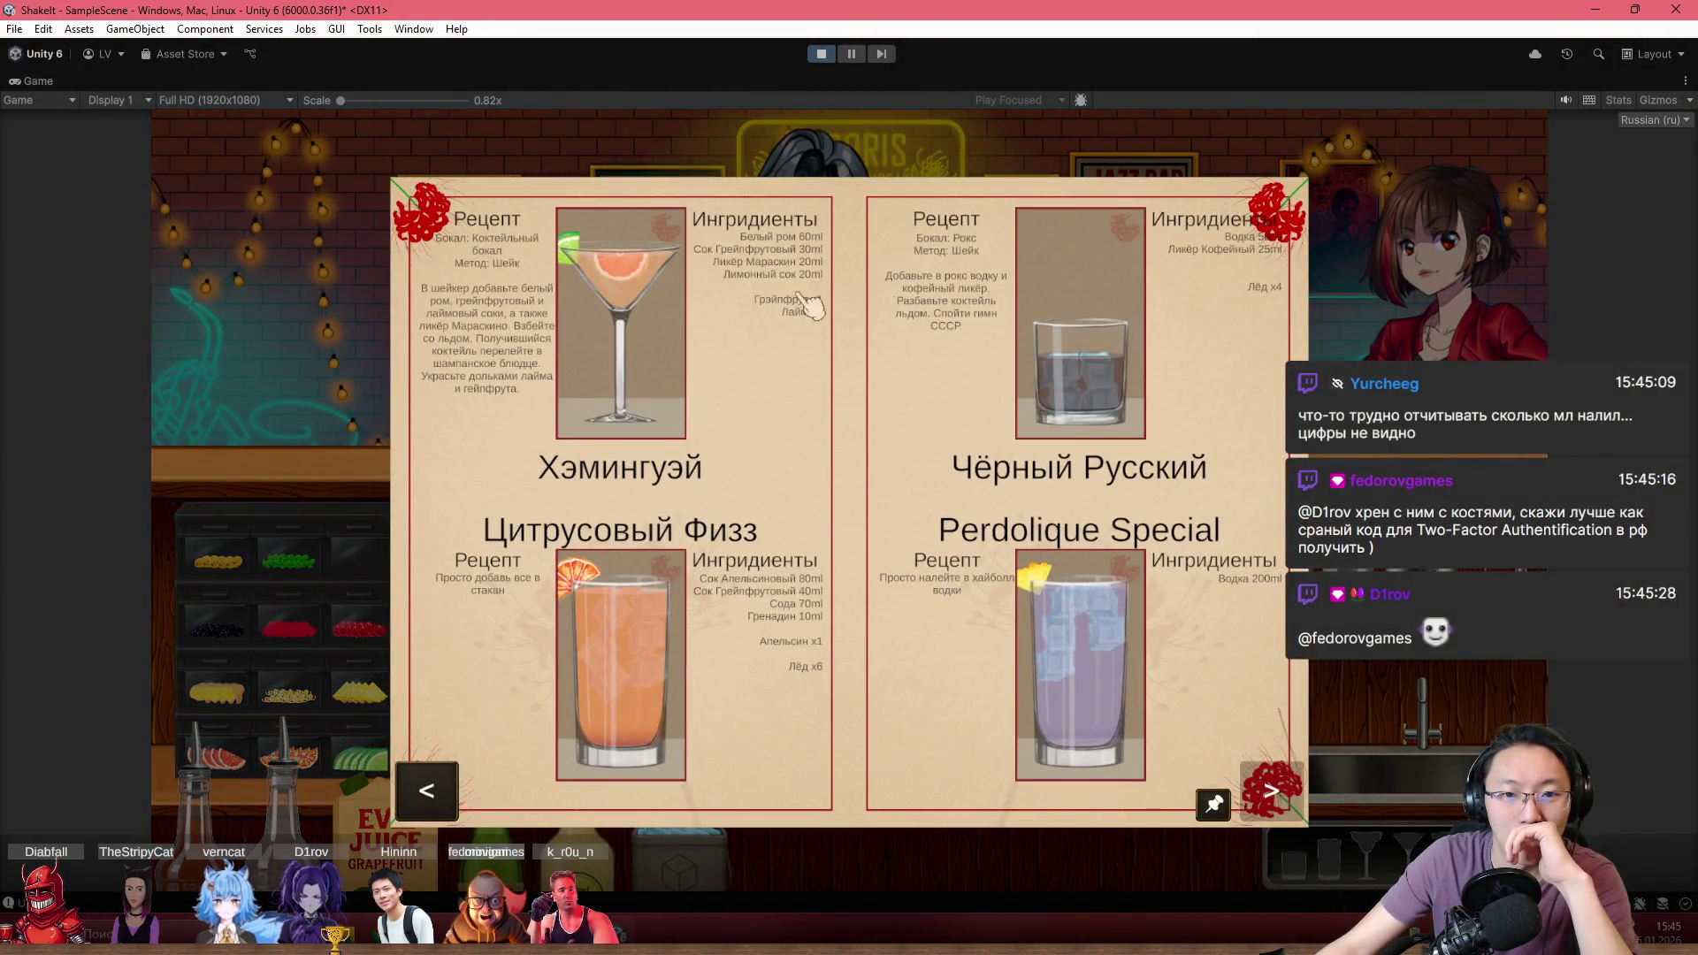
click(1464, 301)
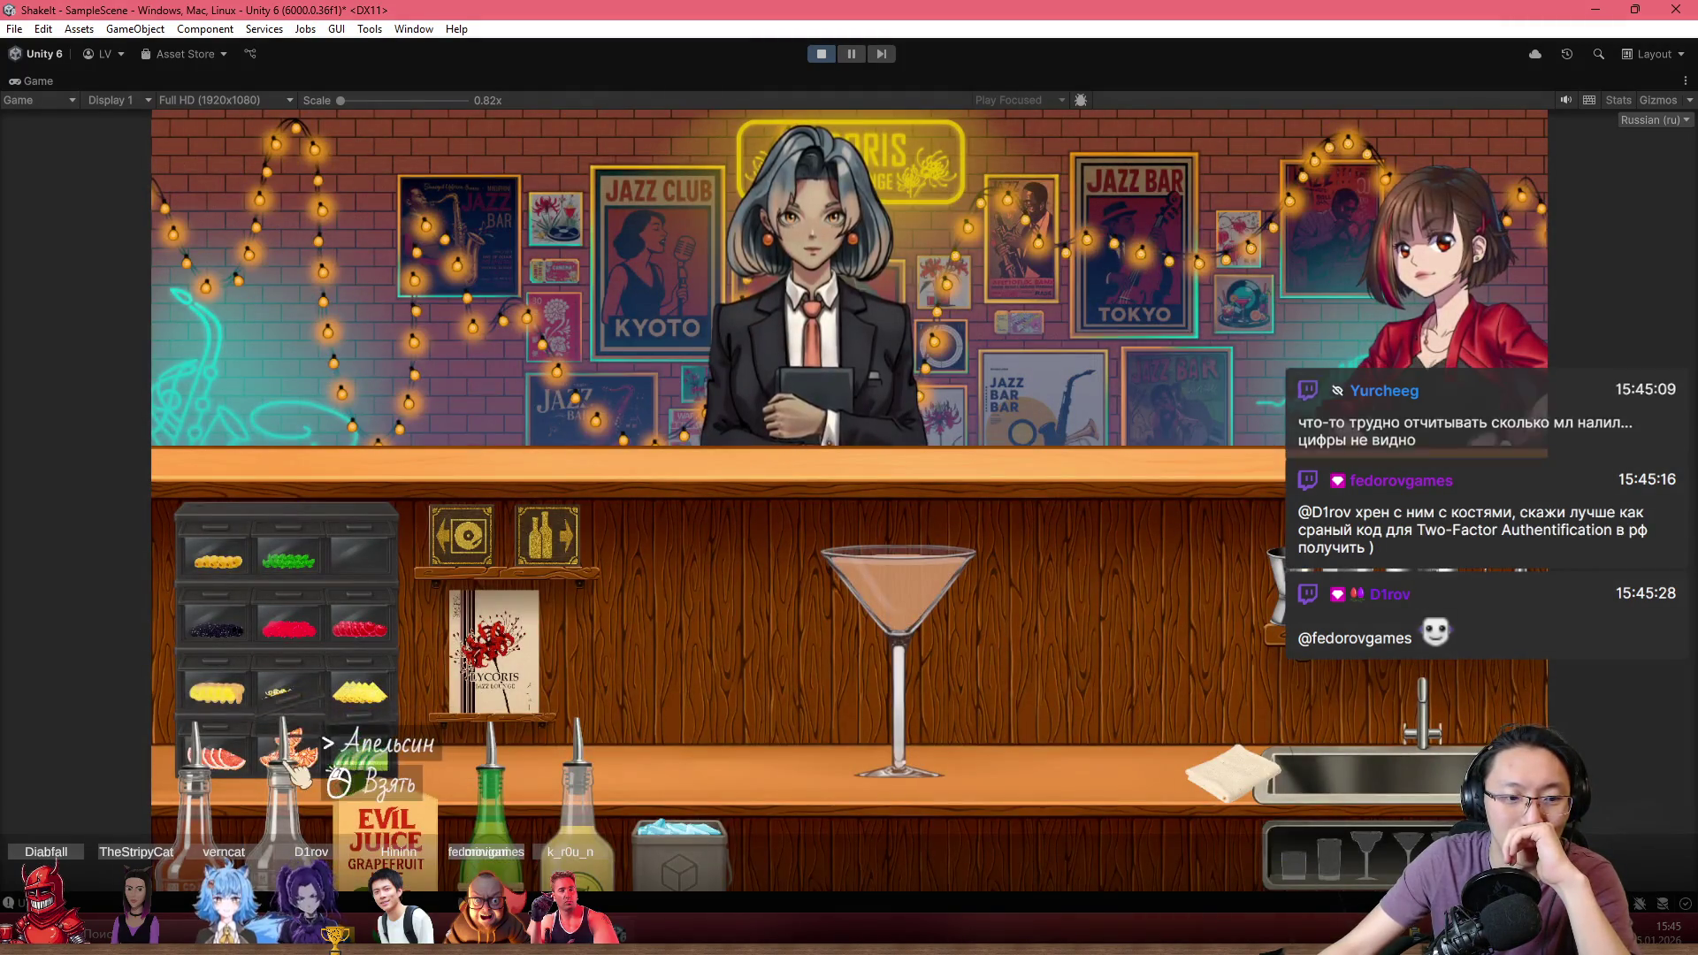
click(226, 761)
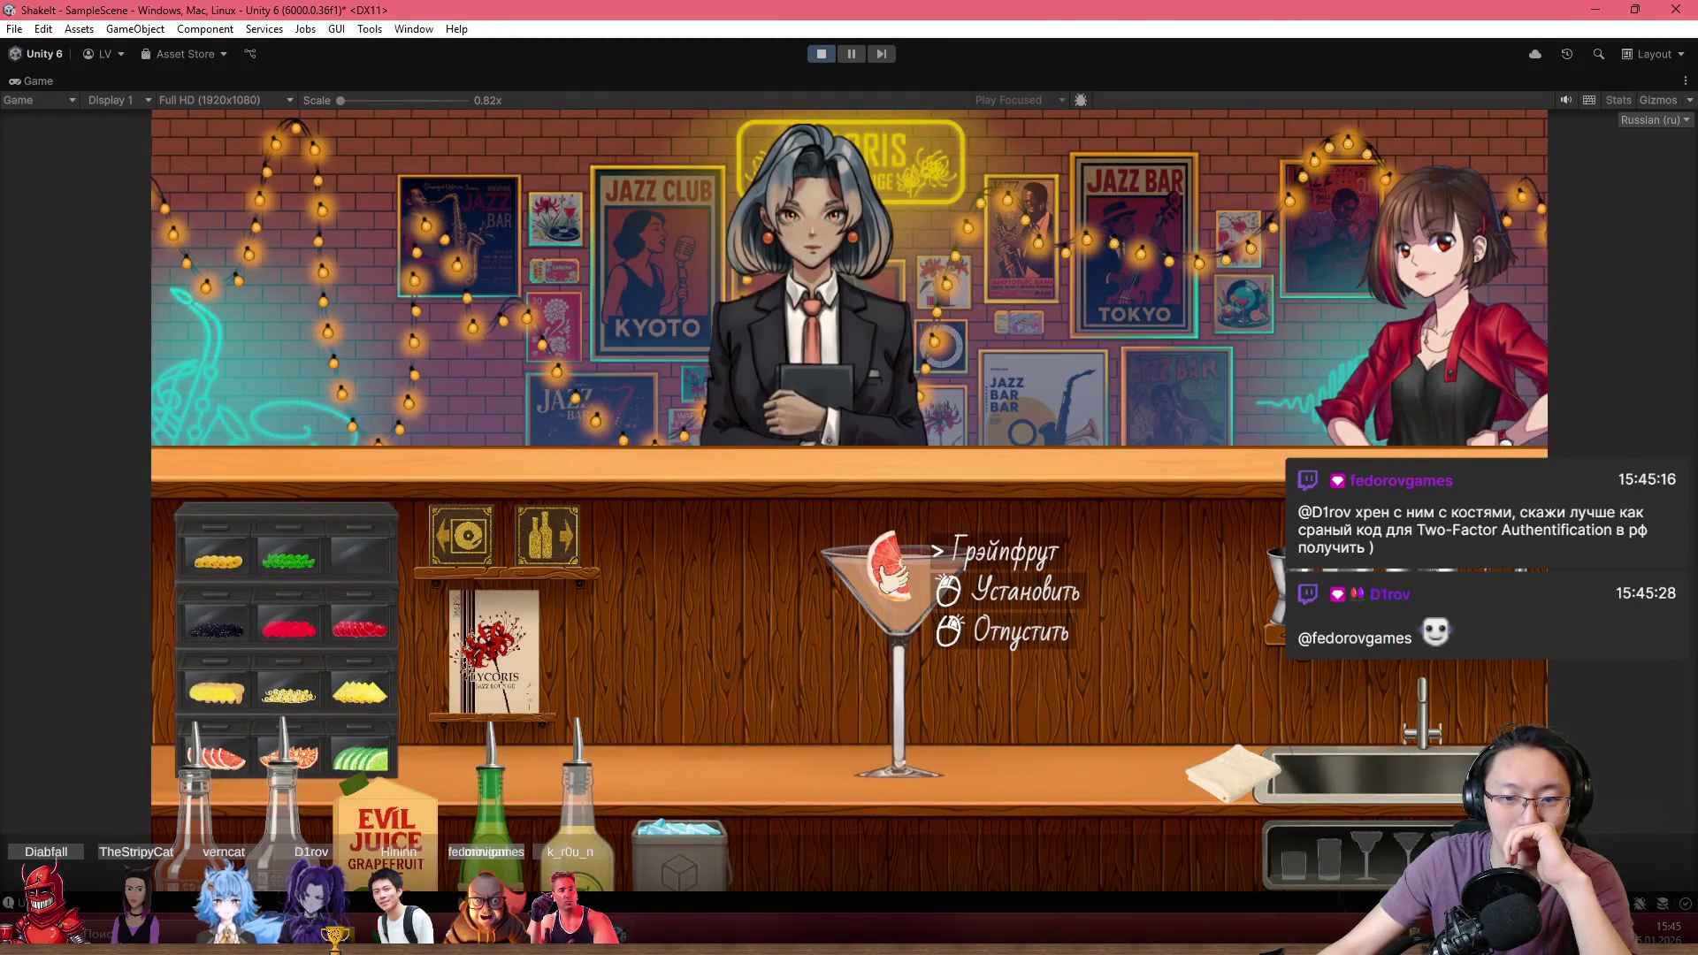
click(898, 571)
click(361, 759)
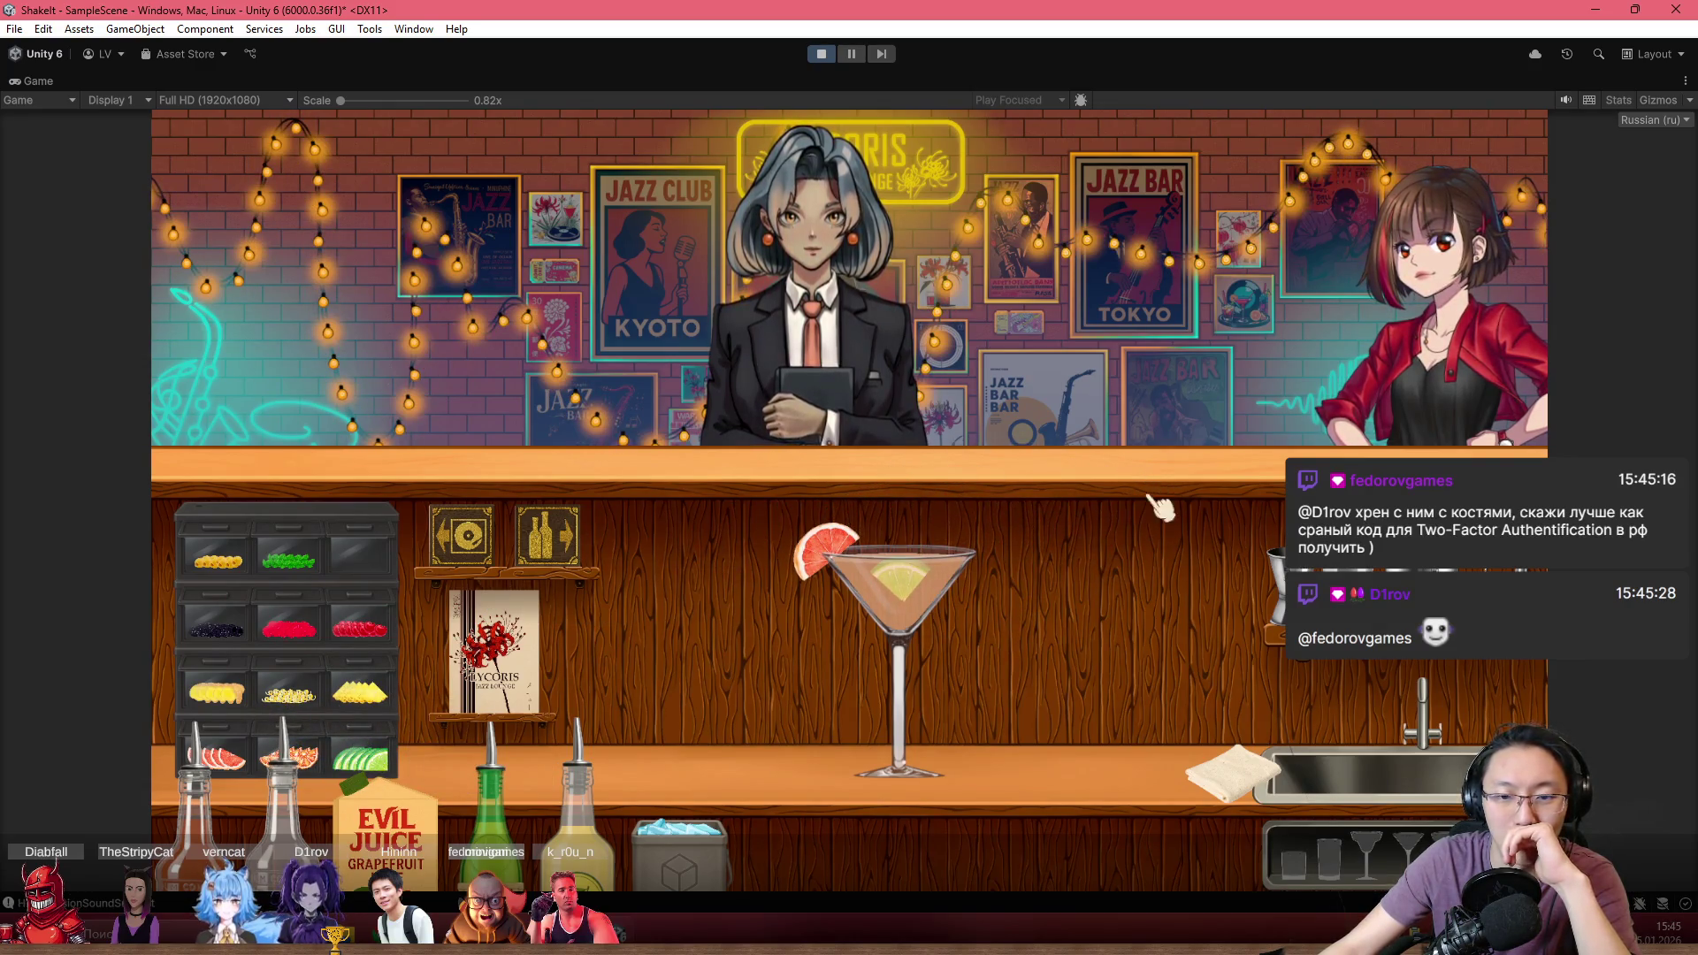
click(902, 645)
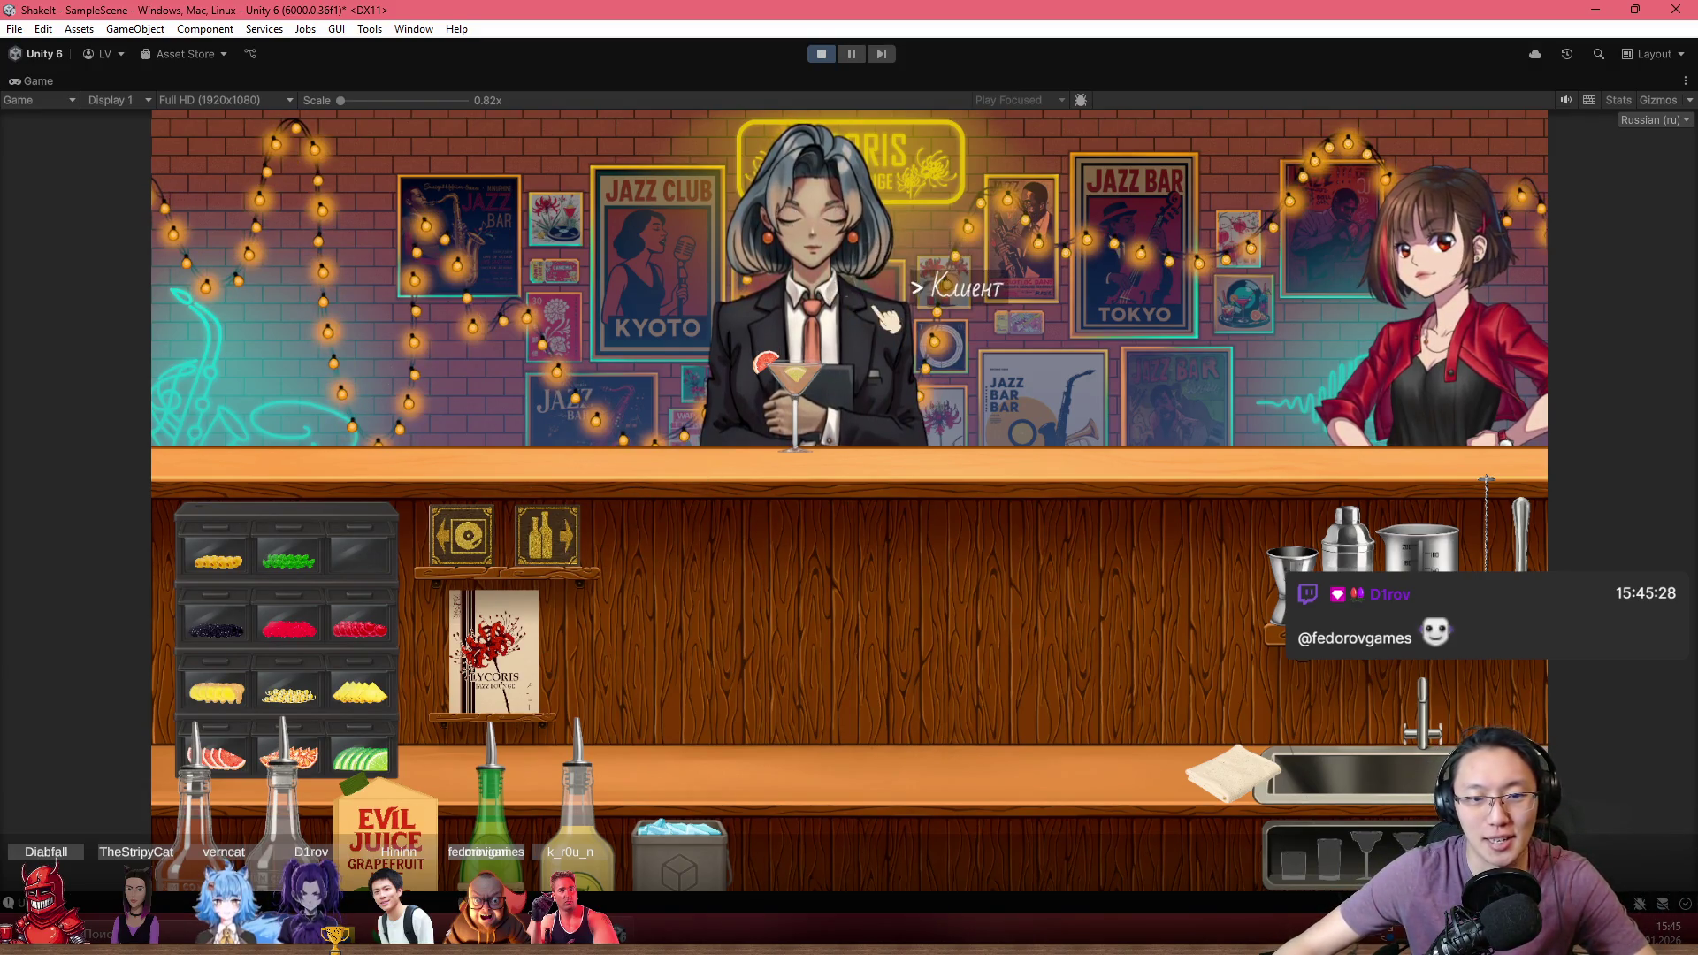
Deliver the cocktail to the bartender, view the record player screen, and stop the game
click(835, 353)
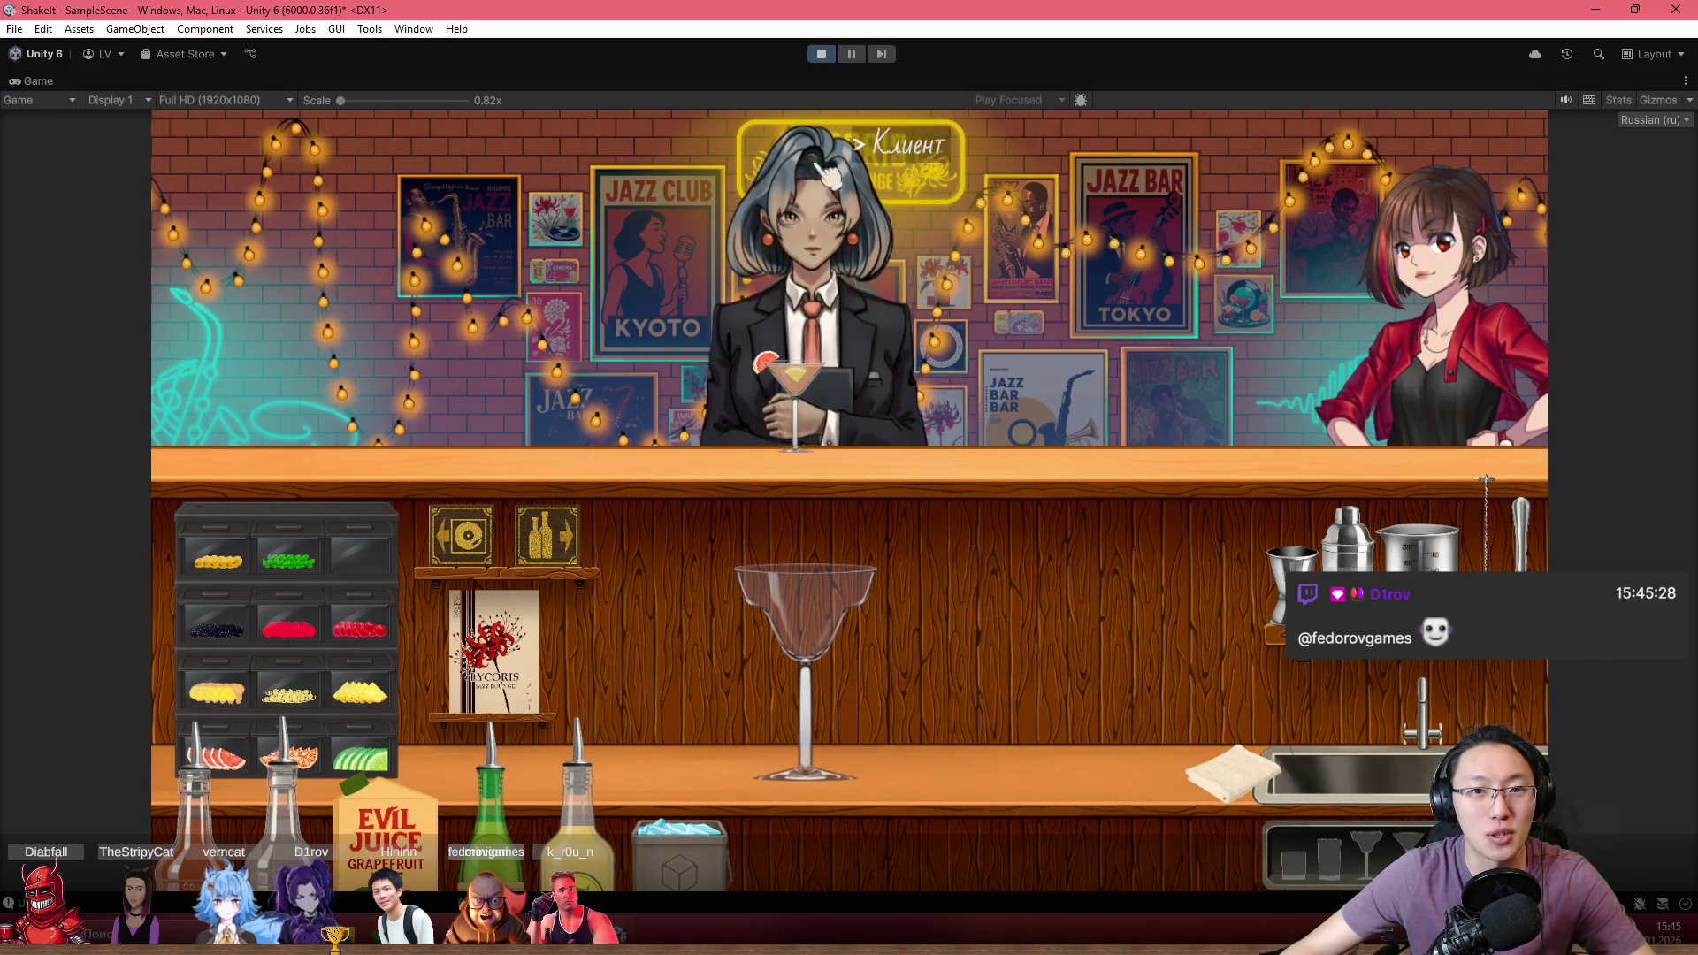
click(461, 535)
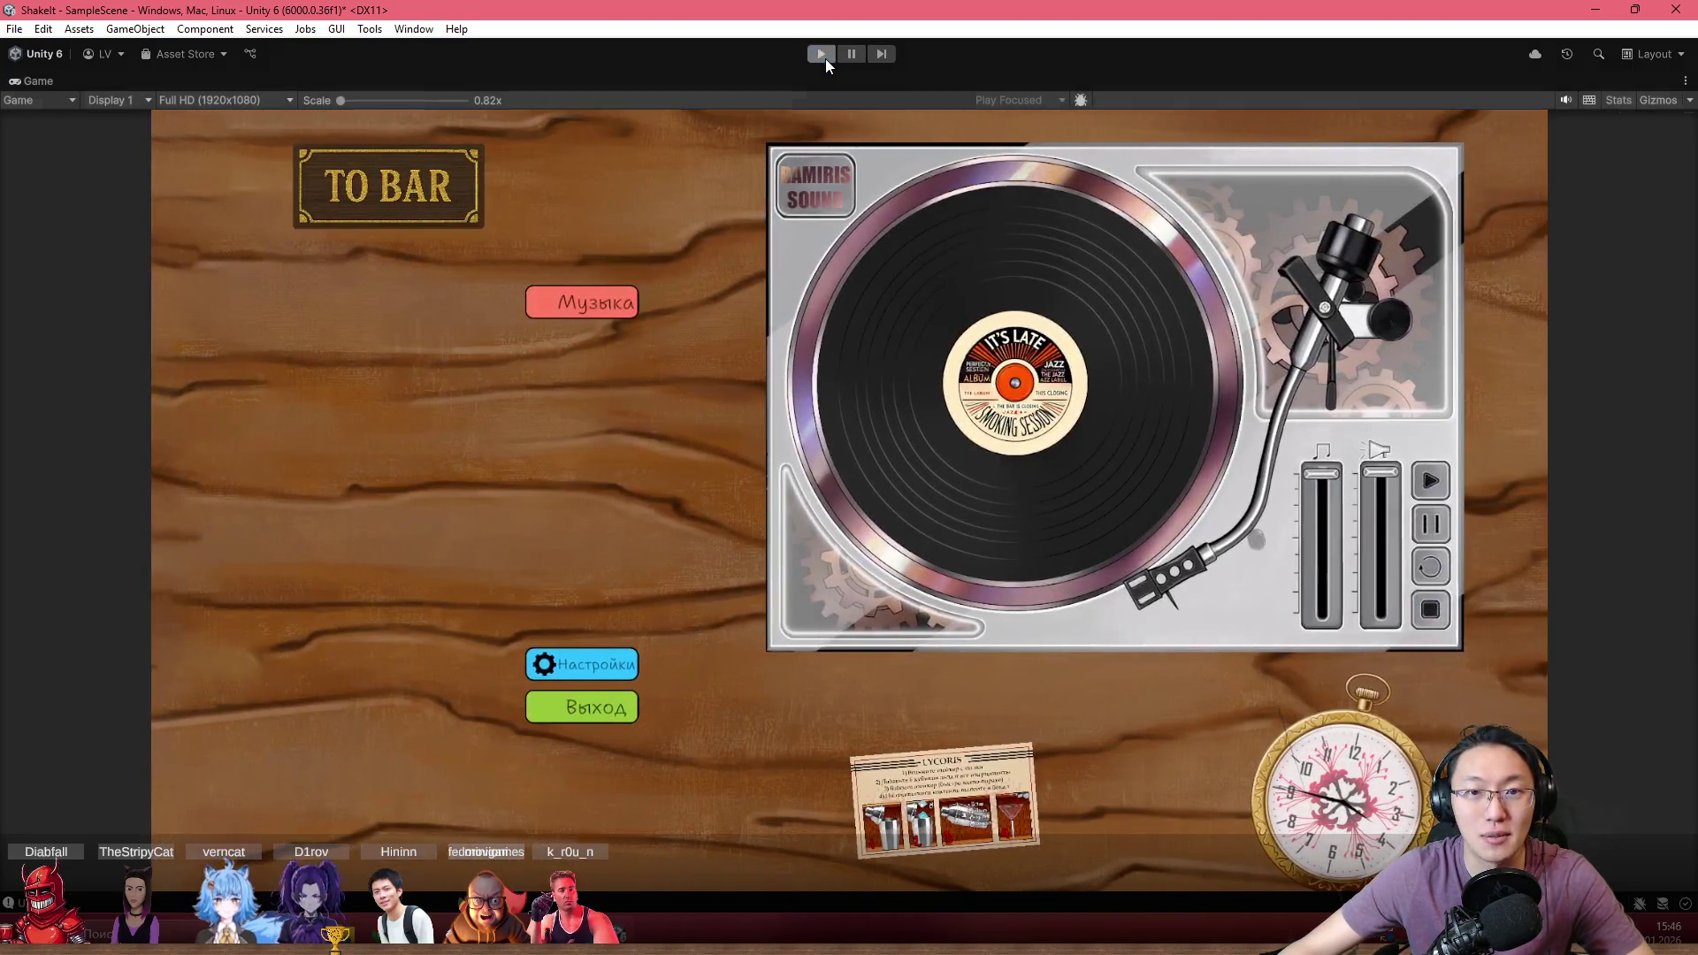
click(824, 55)
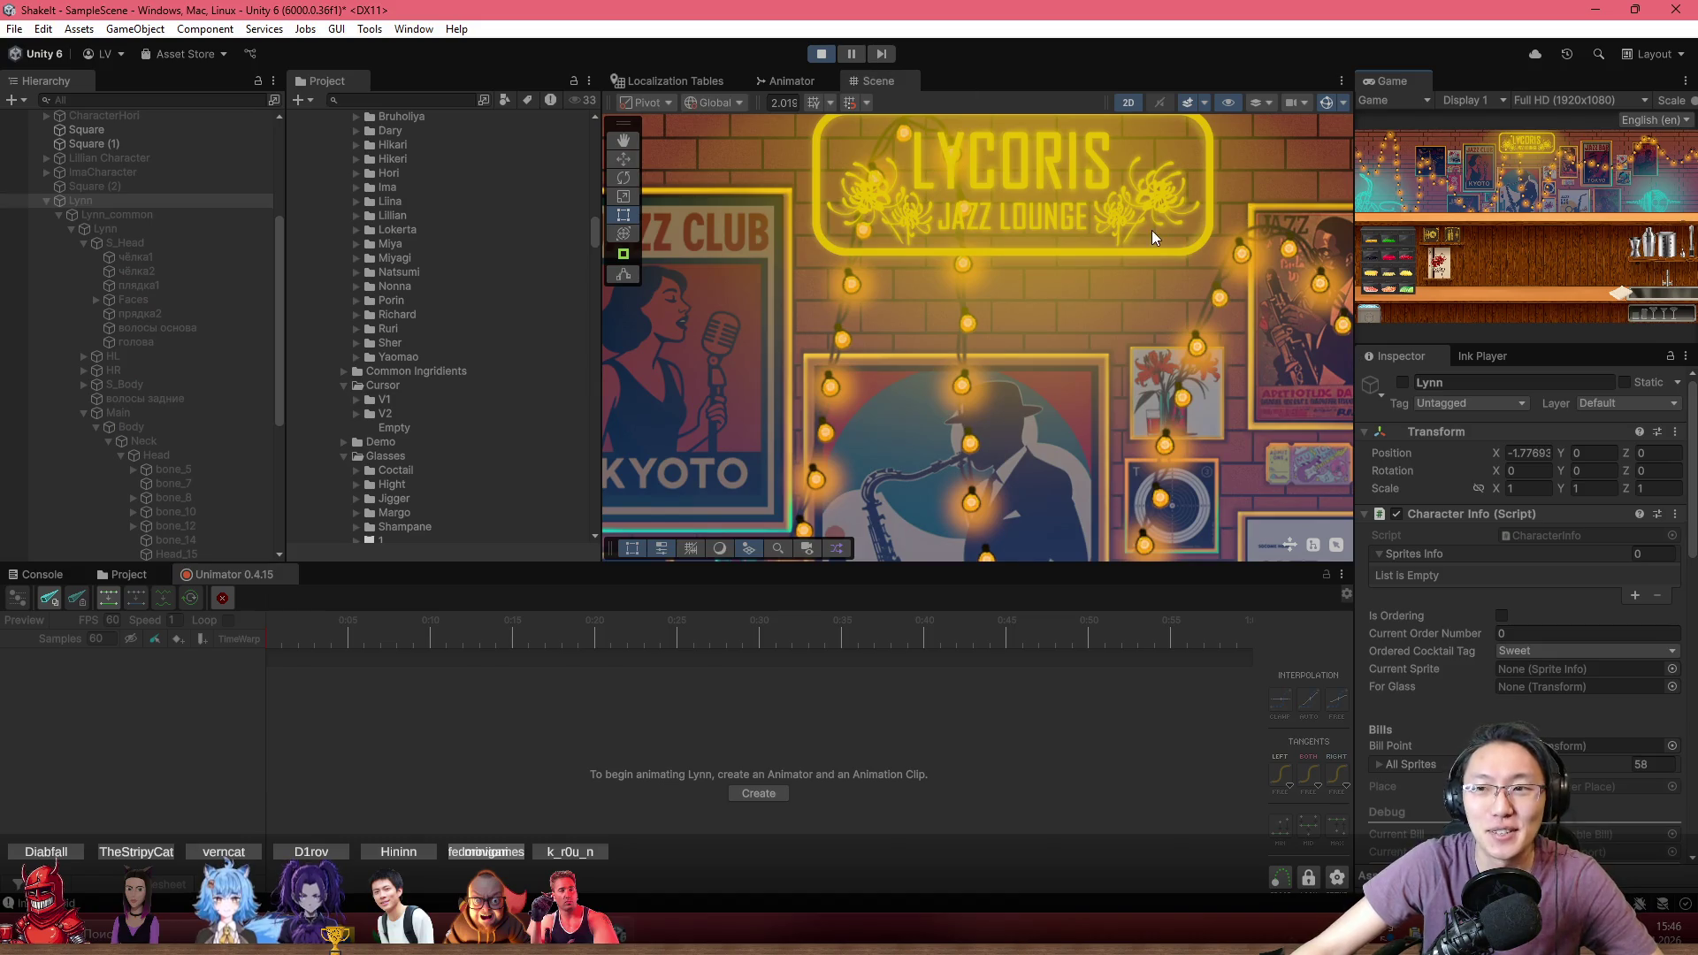
Replay with the Game view maximized, close the pause notebook, and advance the opening dialogue
double_click(1392, 82)
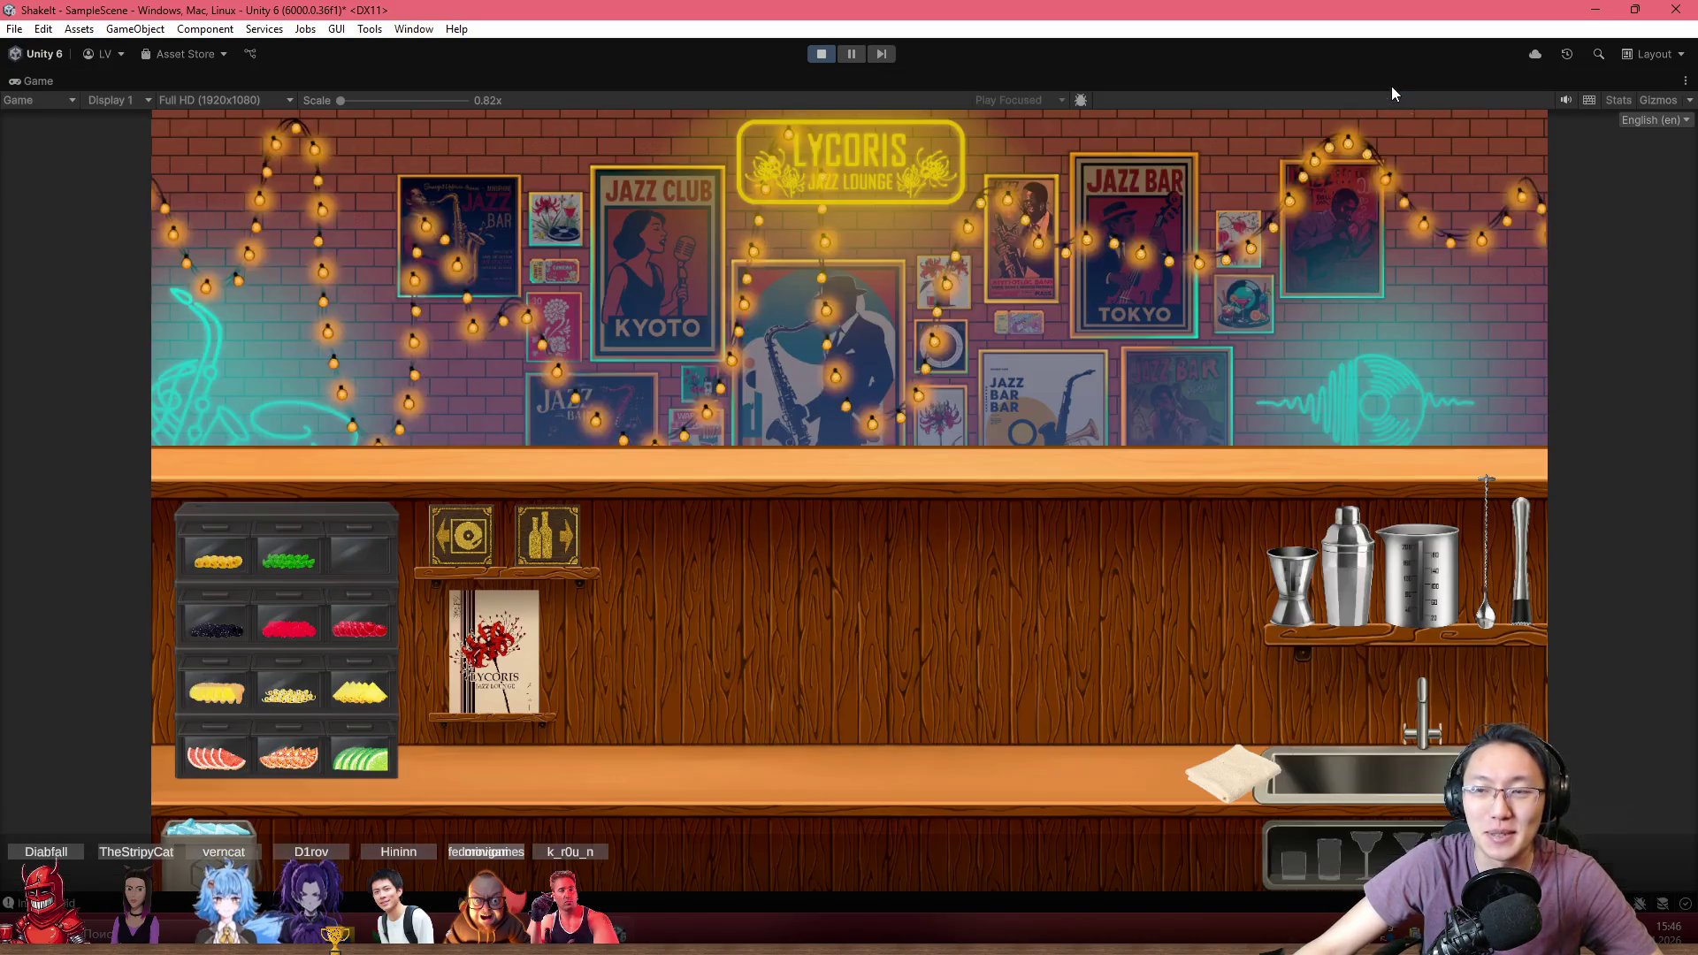
click(471, 564)
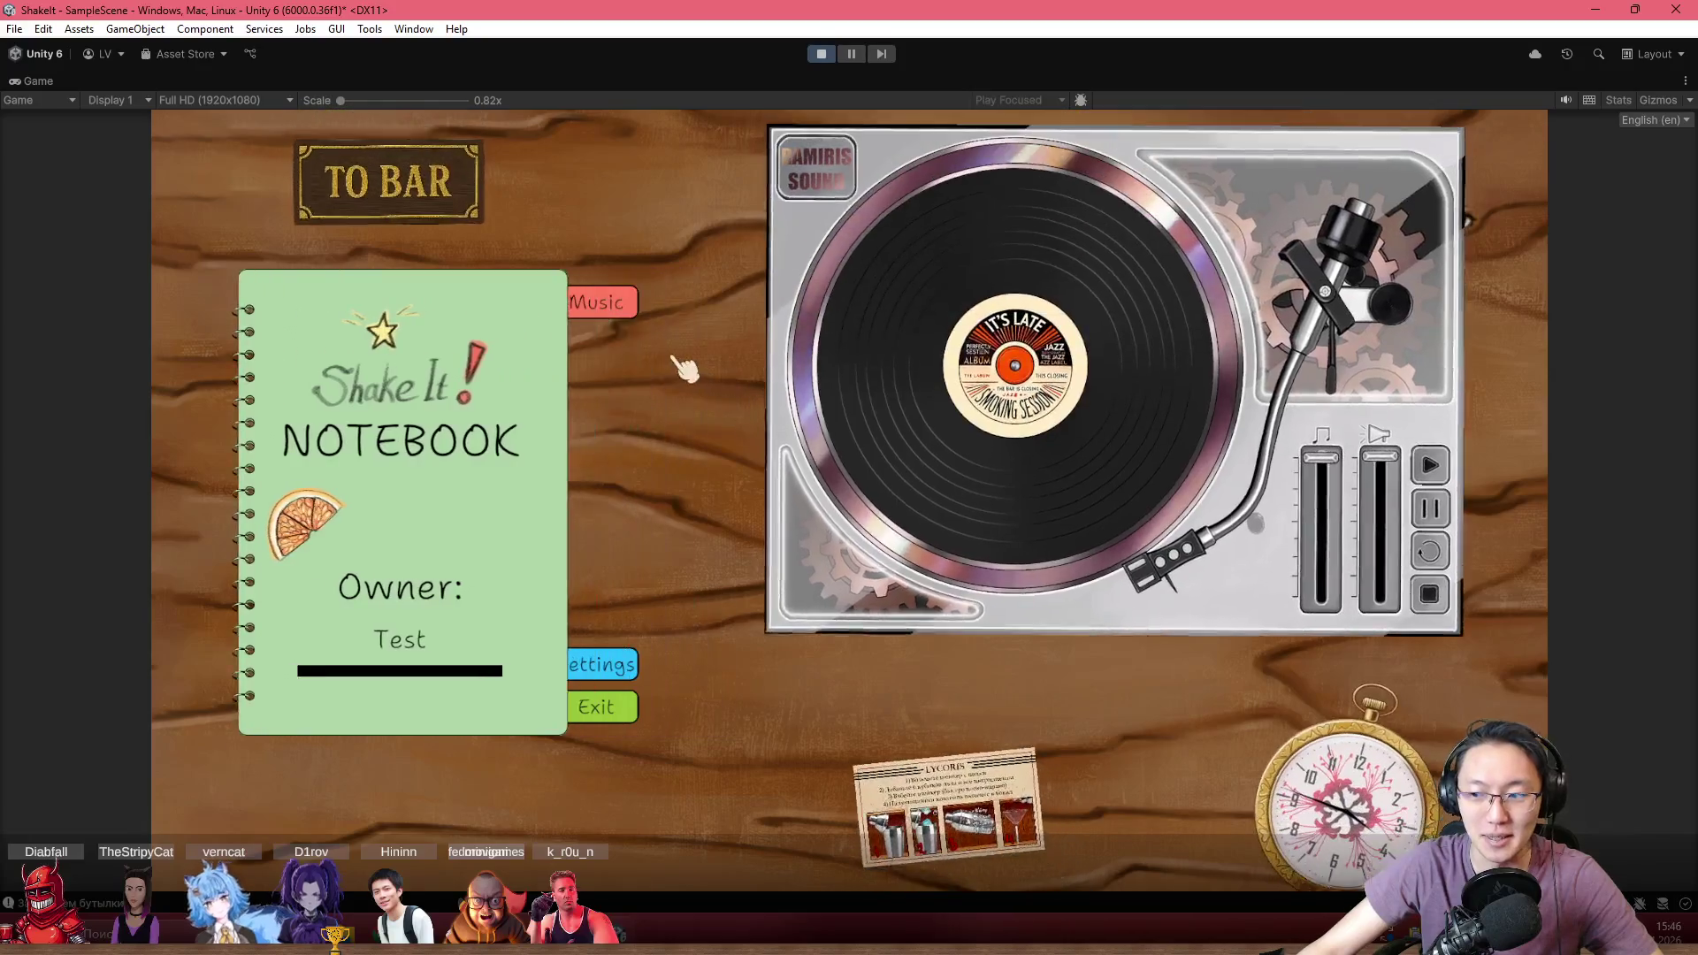
click(456, 232)
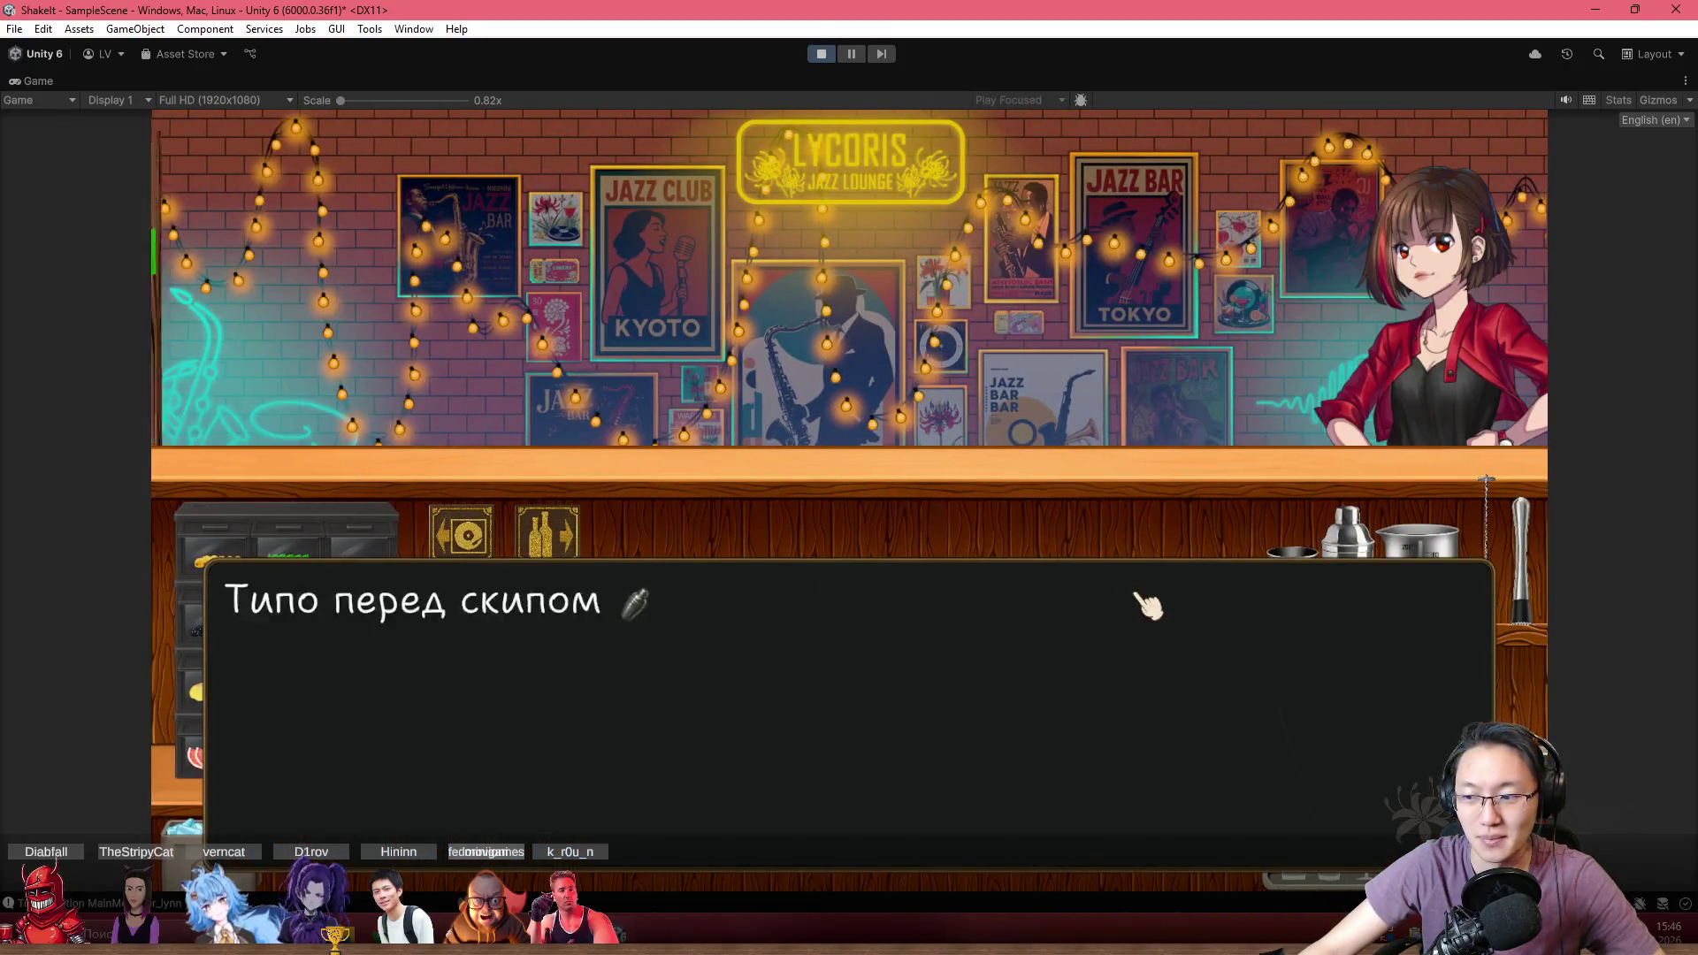
click(1147, 606)
click(864, 469)
Skip the tutorial to reach the shelves and move the green liqueur to the fourth shelf
click(557, 539)
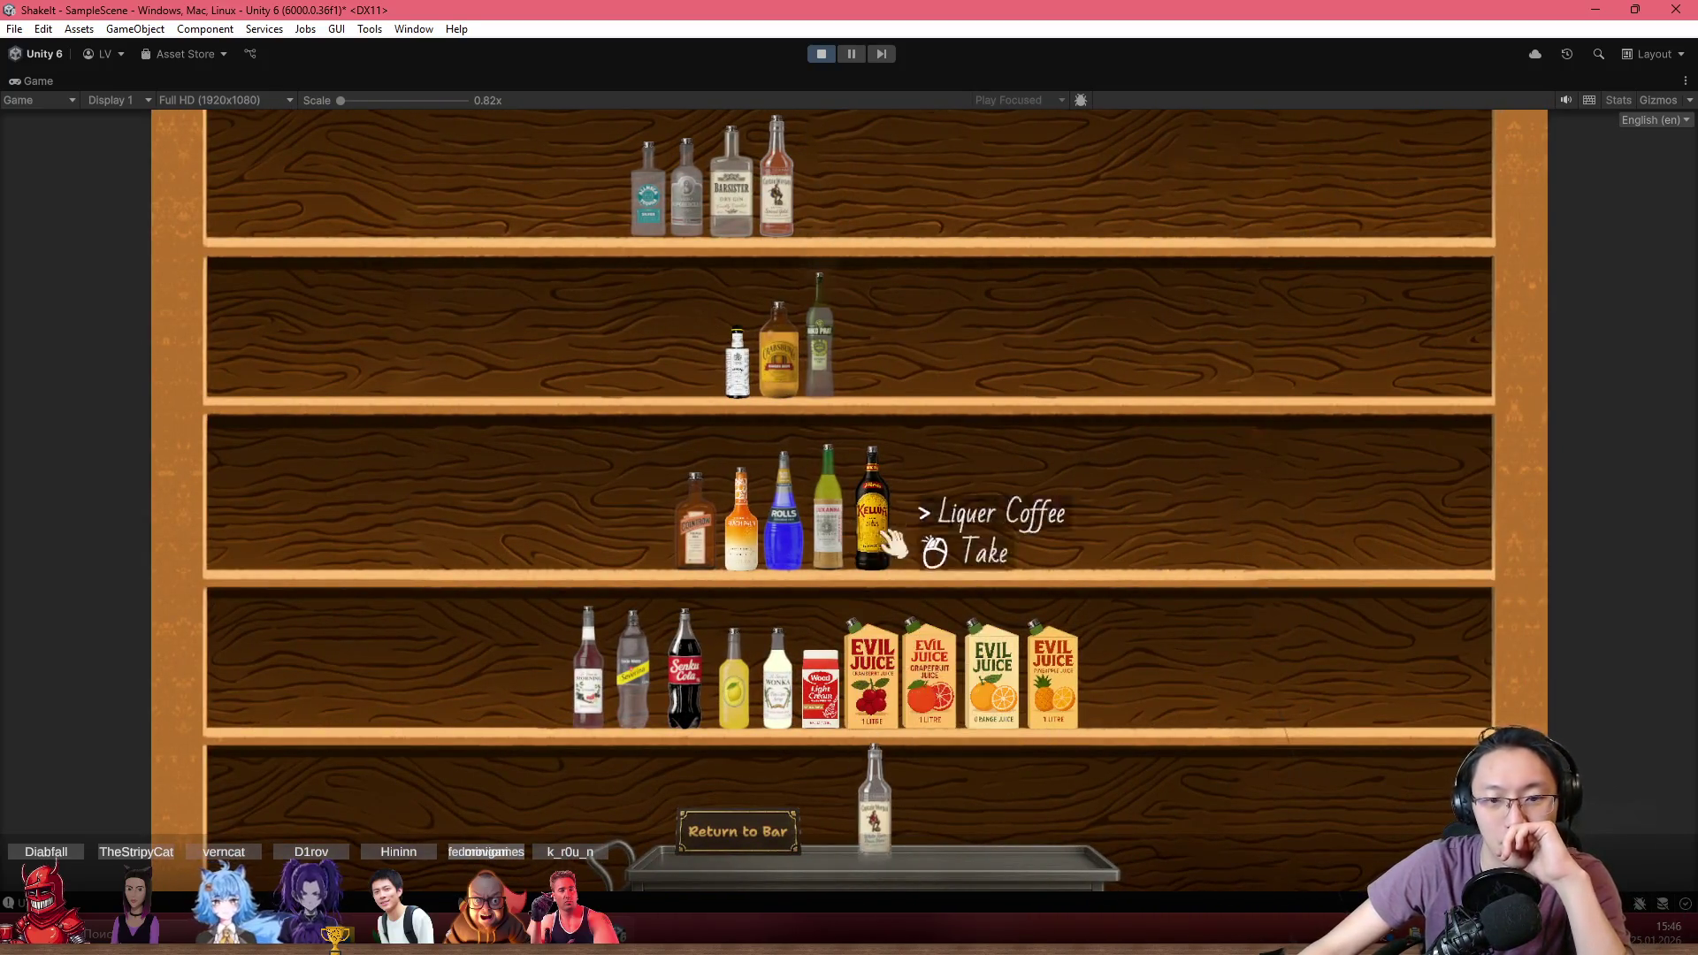
click(830, 500)
click(1084, 650)
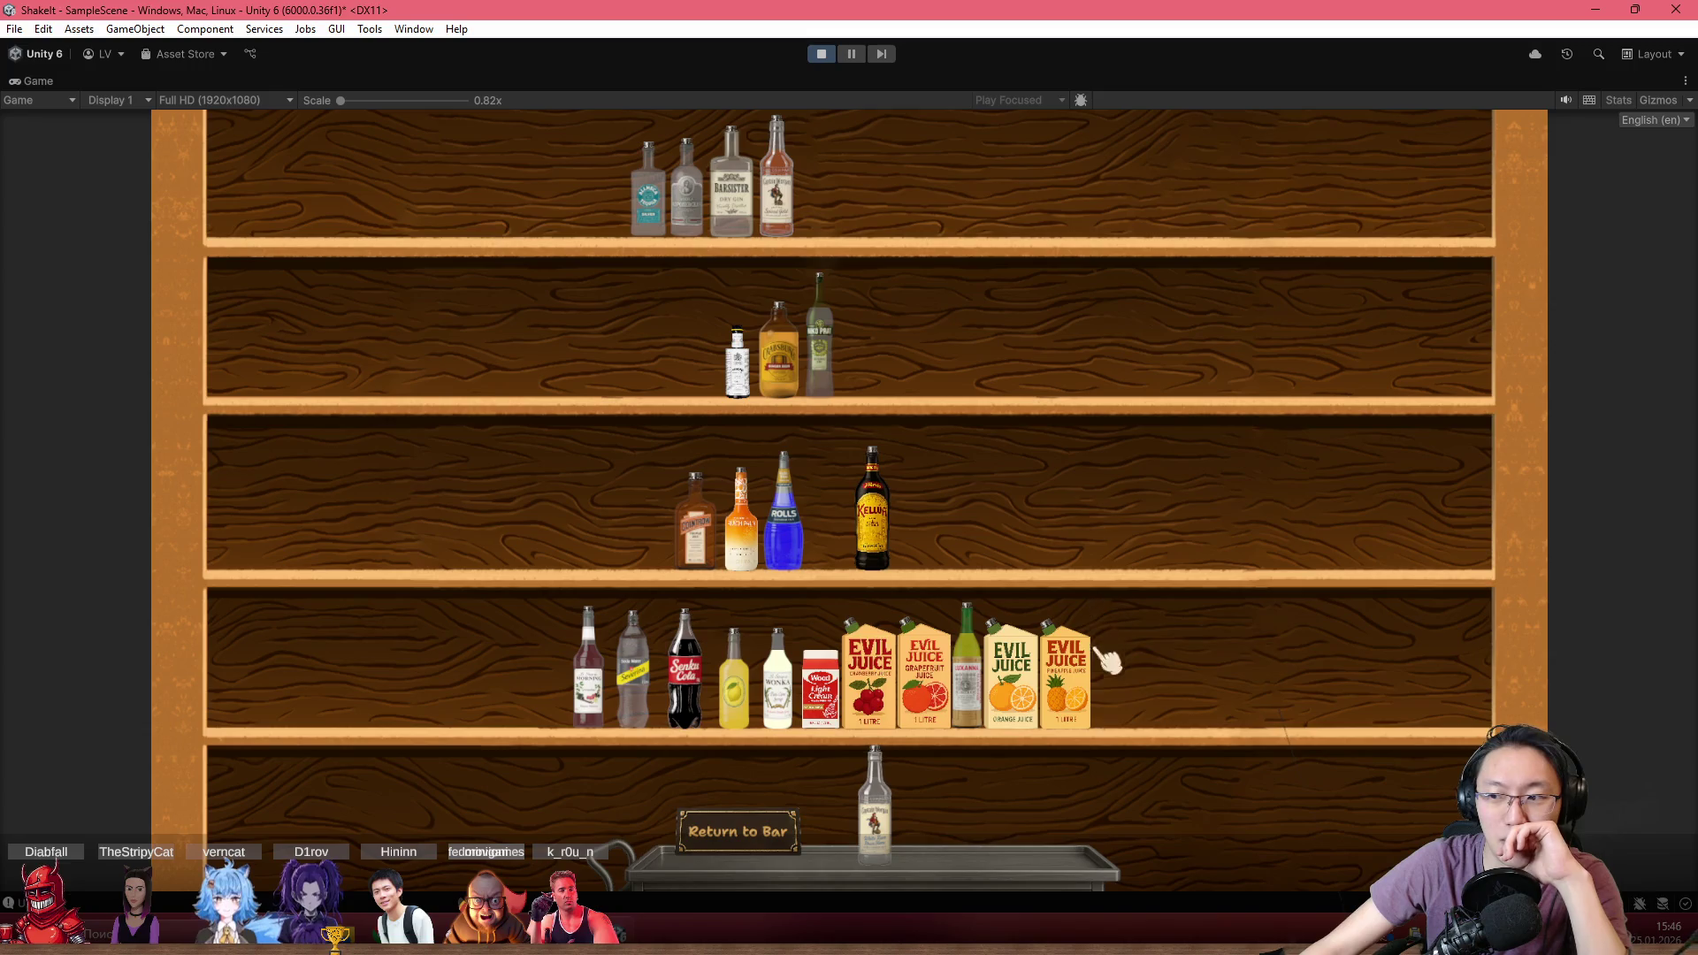
Bring Maraskin, grapefruit juice and lemon juice down to the tray, then return to the bar
click(971, 769)
click(920, 705)
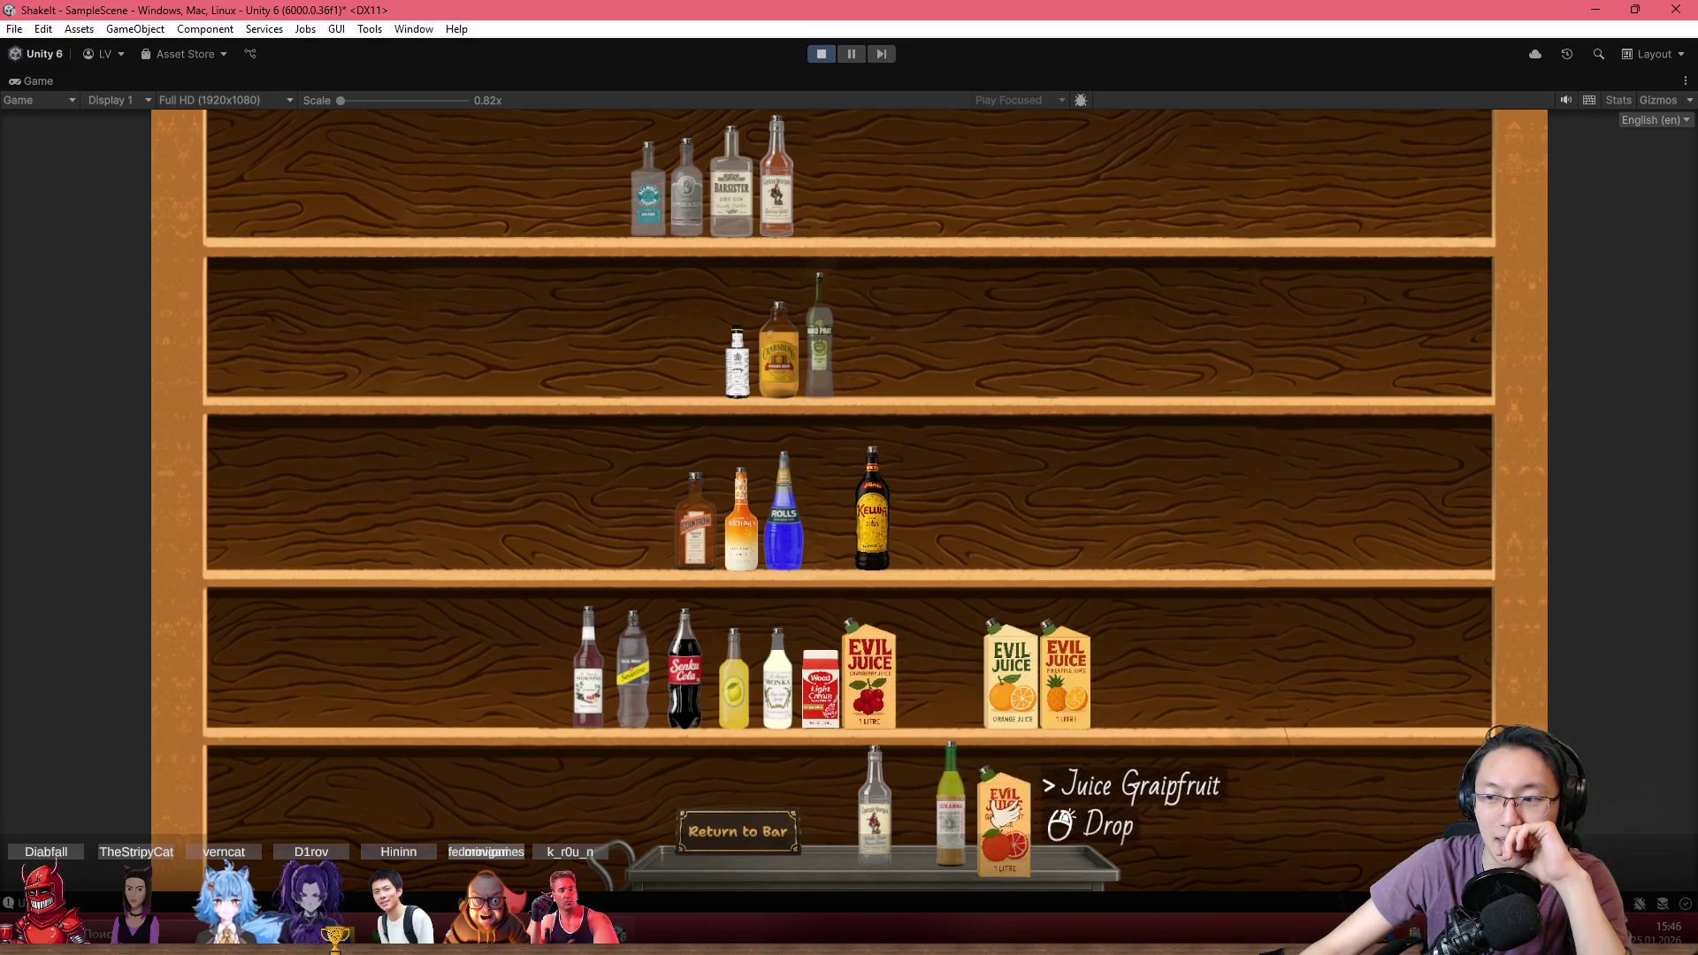
click(1029, 809)
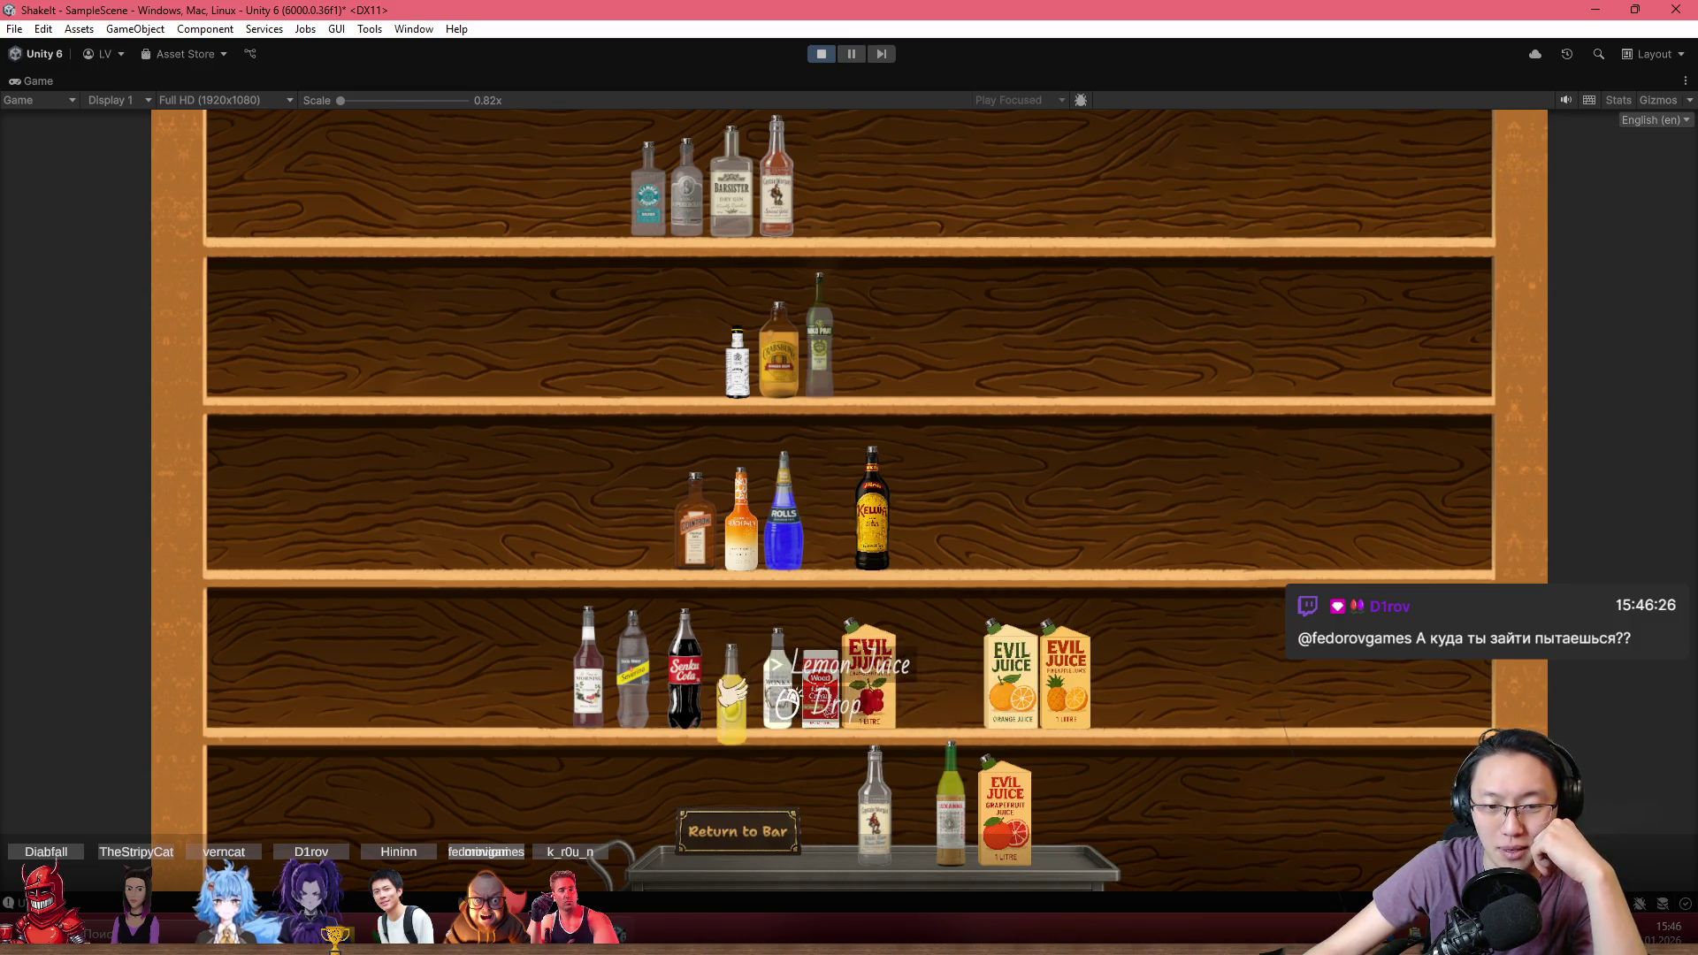
click(918, 854)
click(747, 842)
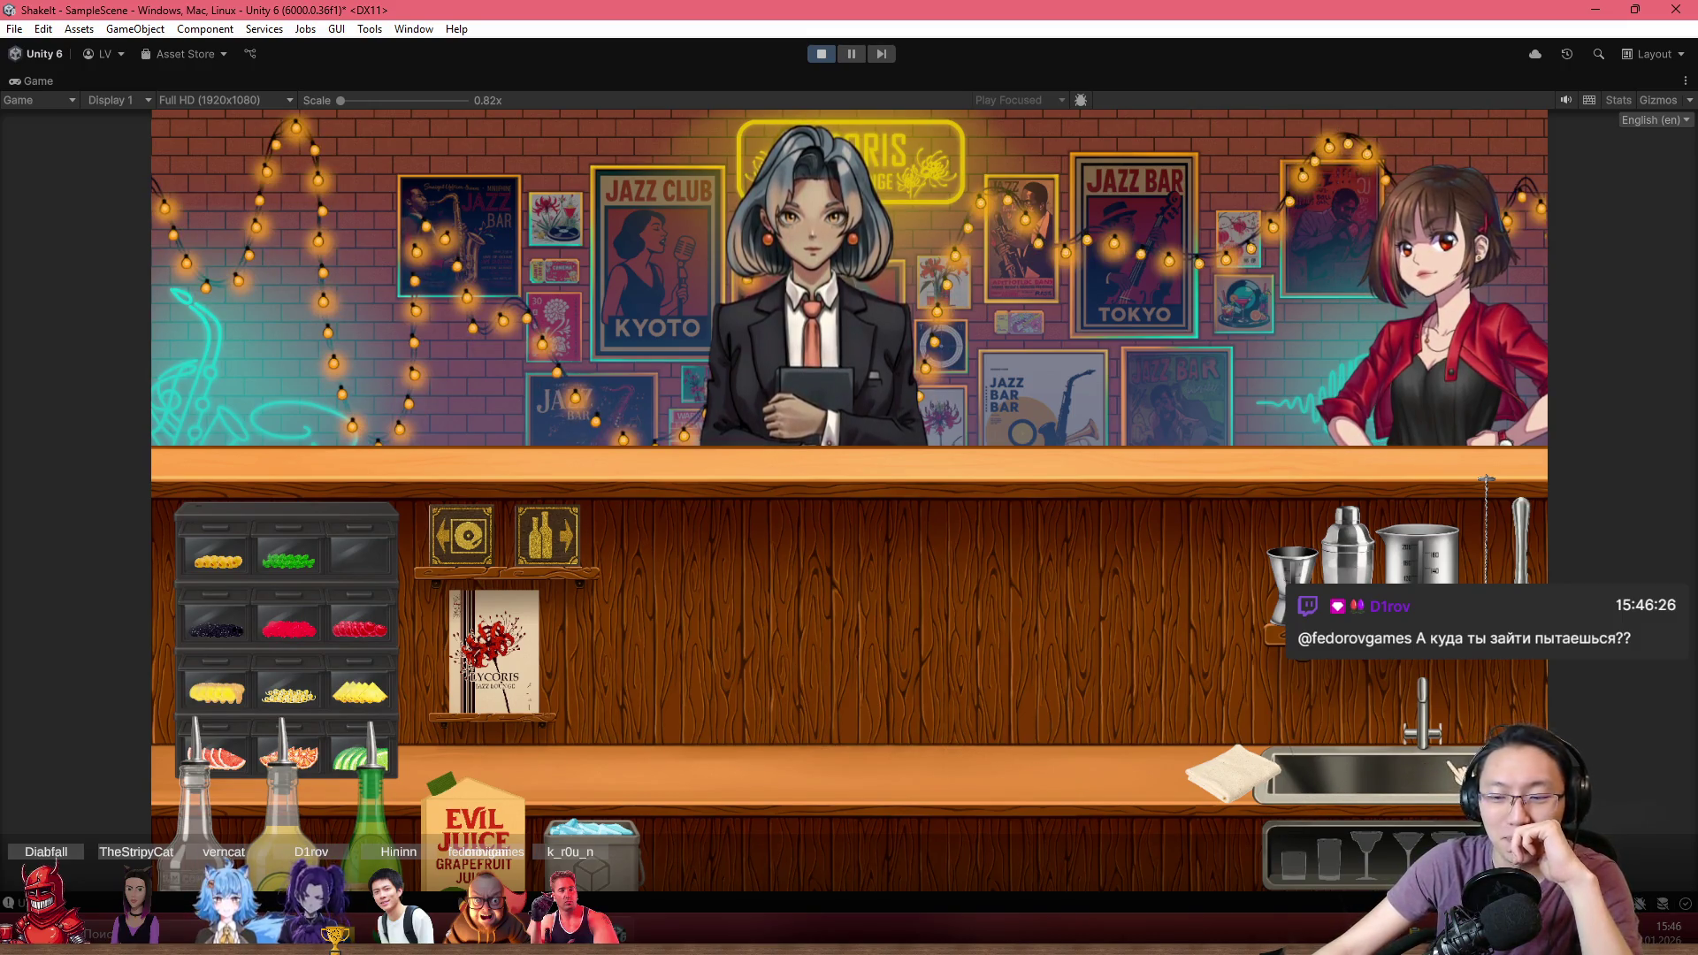
Set a cocktail glass at the counter centre and the open shaker beside it
click(1366, 844)
click(871, 703)
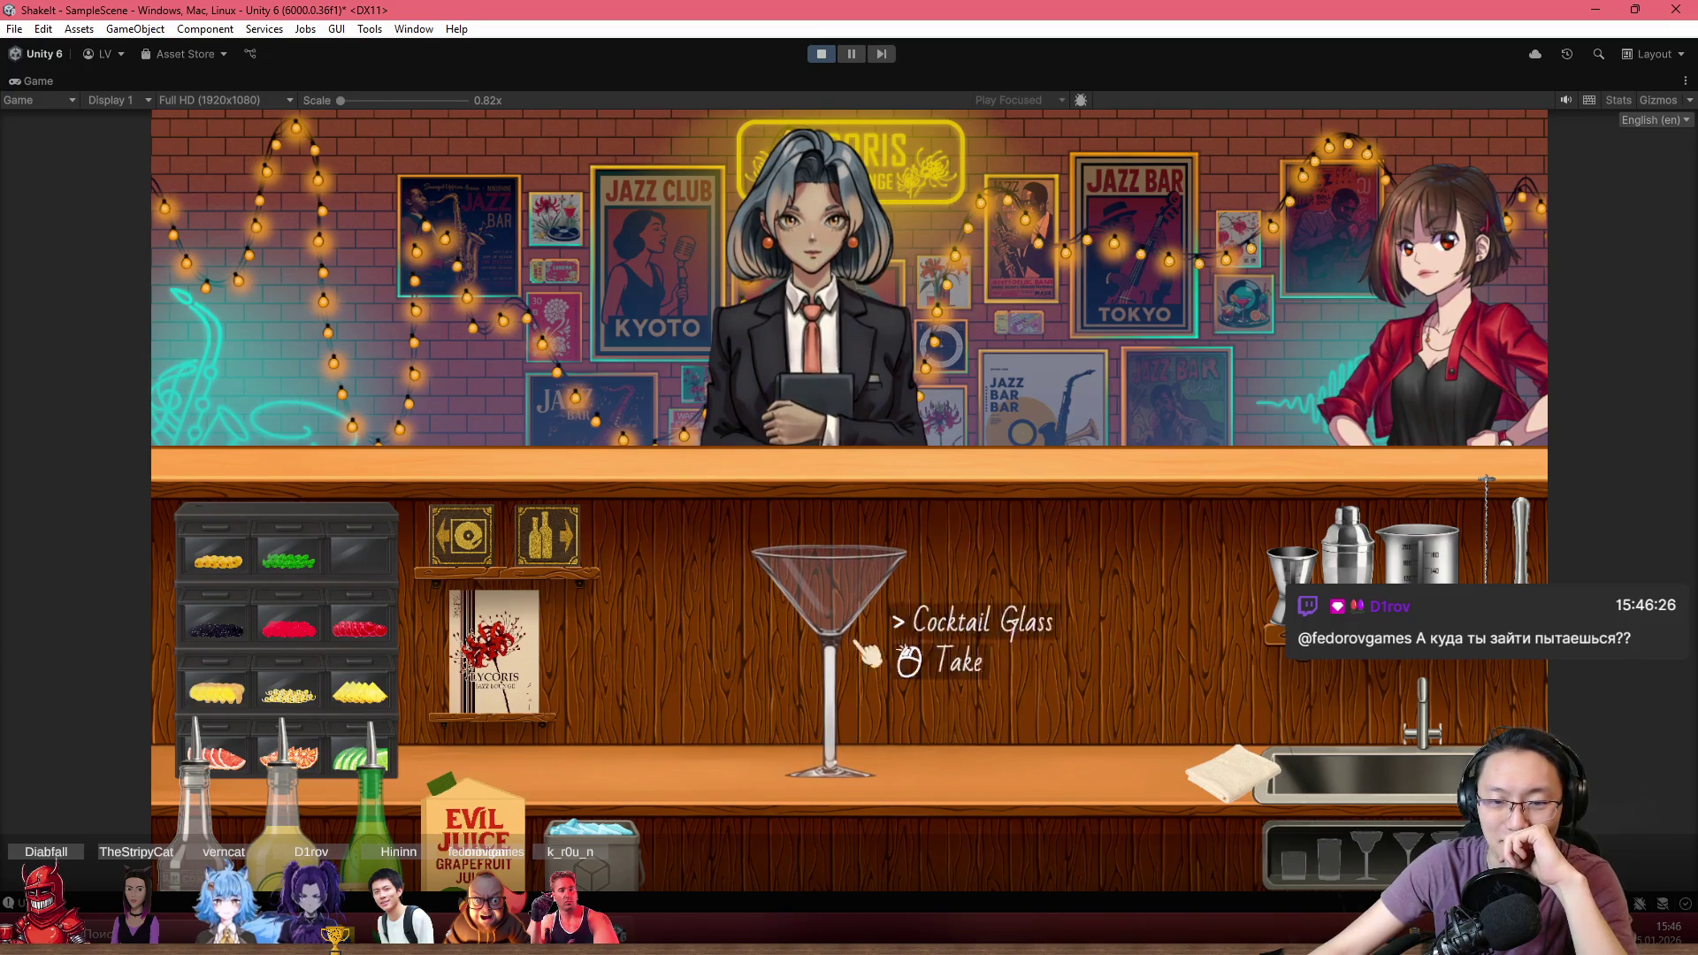
click(1348, 548)
click(1031, 619)
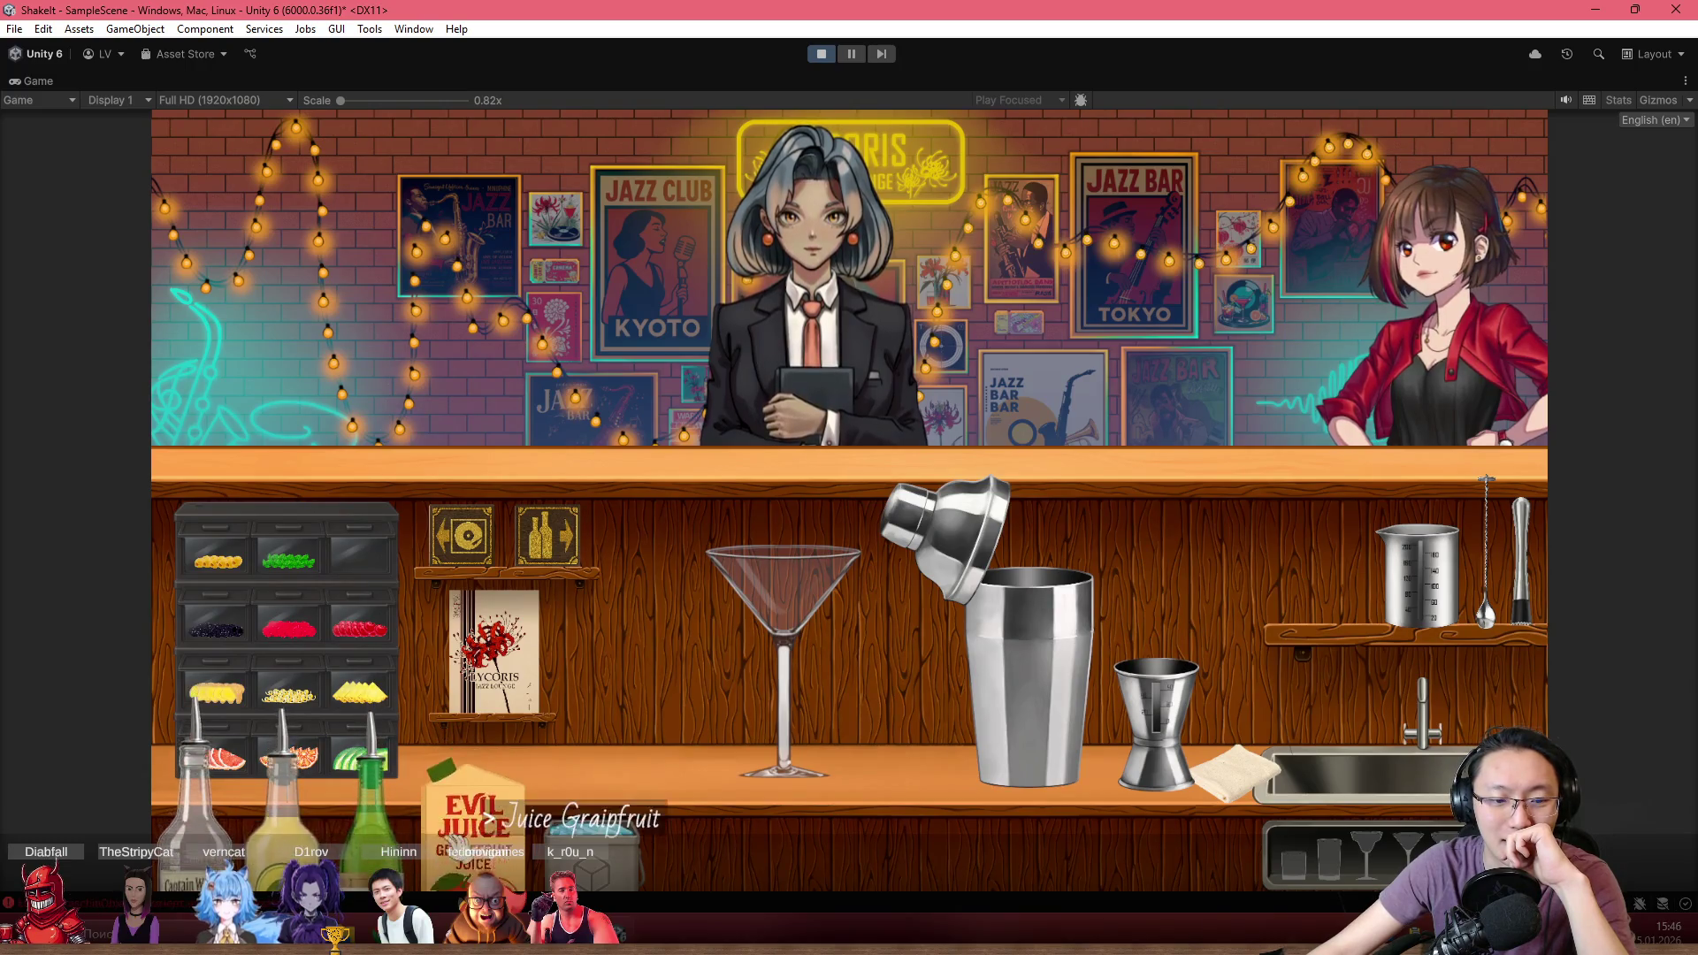
Measure Run Gold in the jigger and pour it into the shaker
click(197, 801)
click(1229, 659)
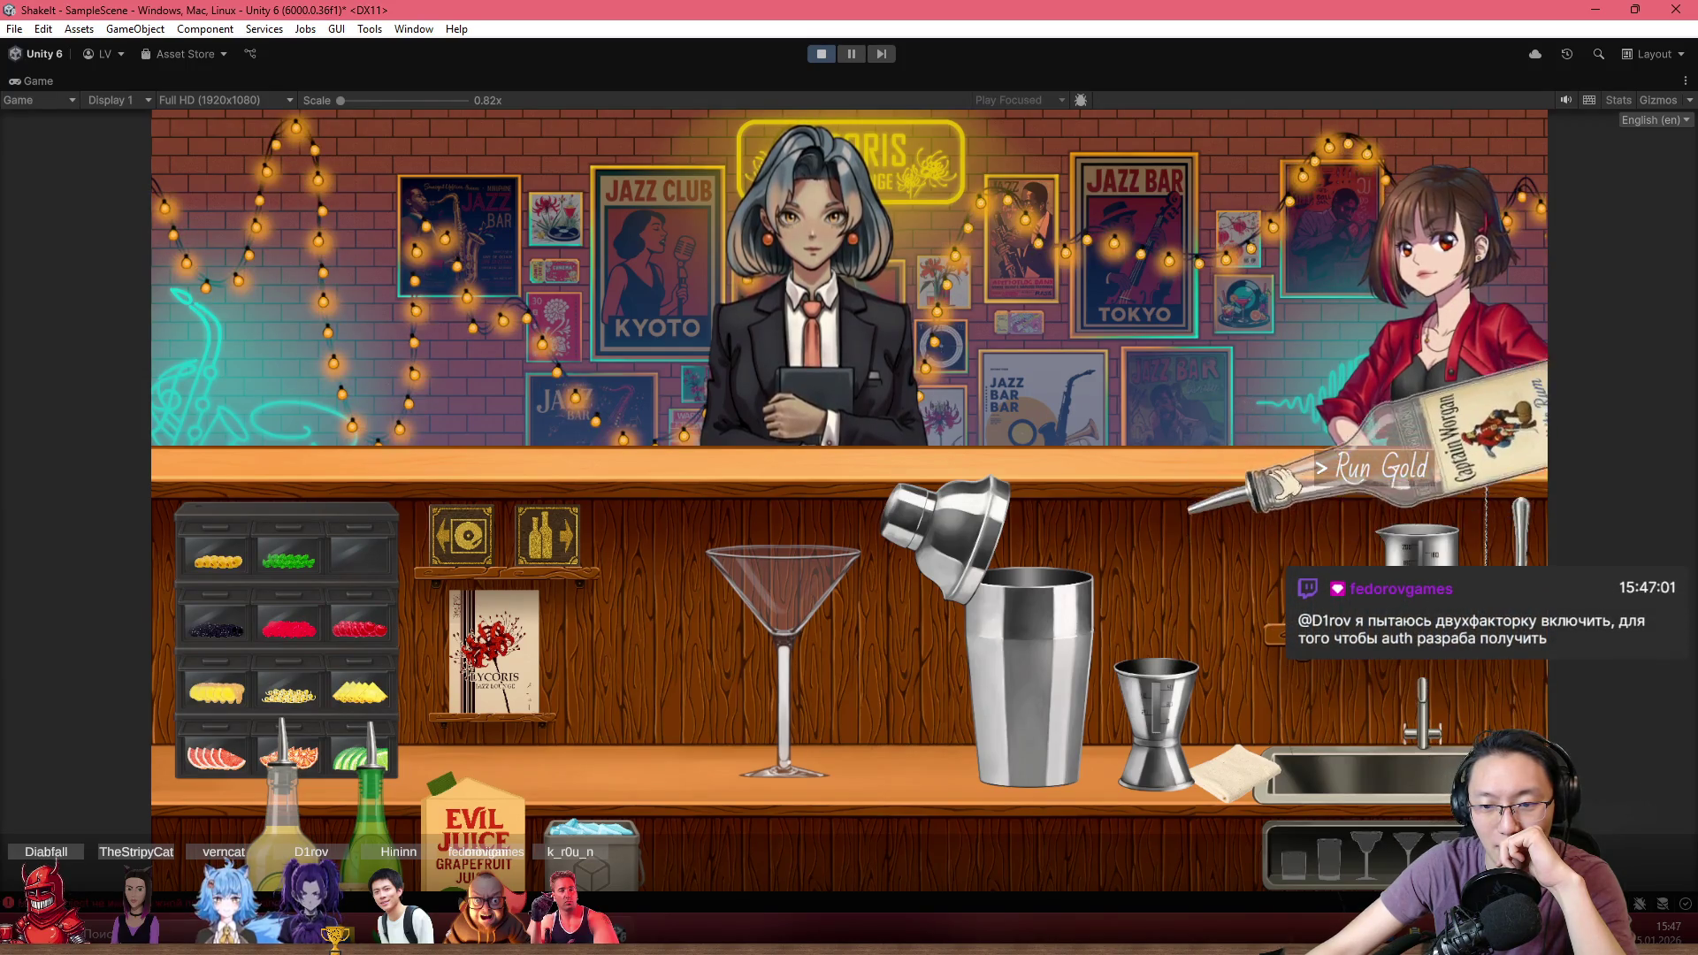
right_click(1238, 496)
click(1122, 460)
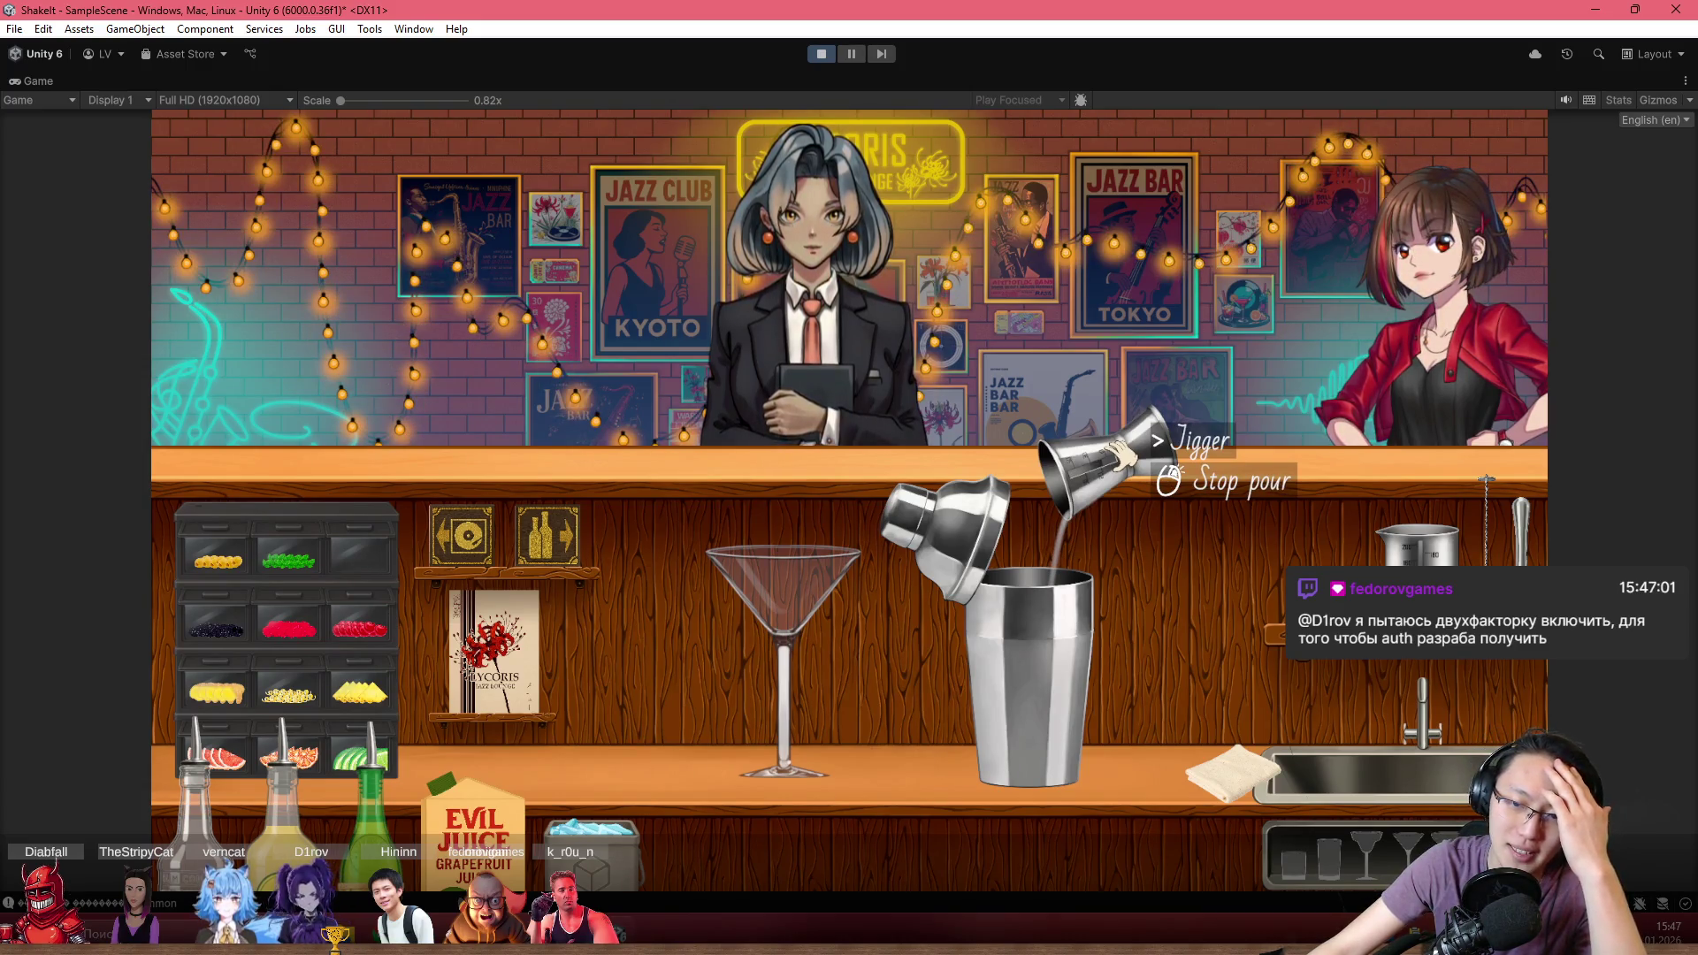
click(1121, 453)
click(1185, 566)
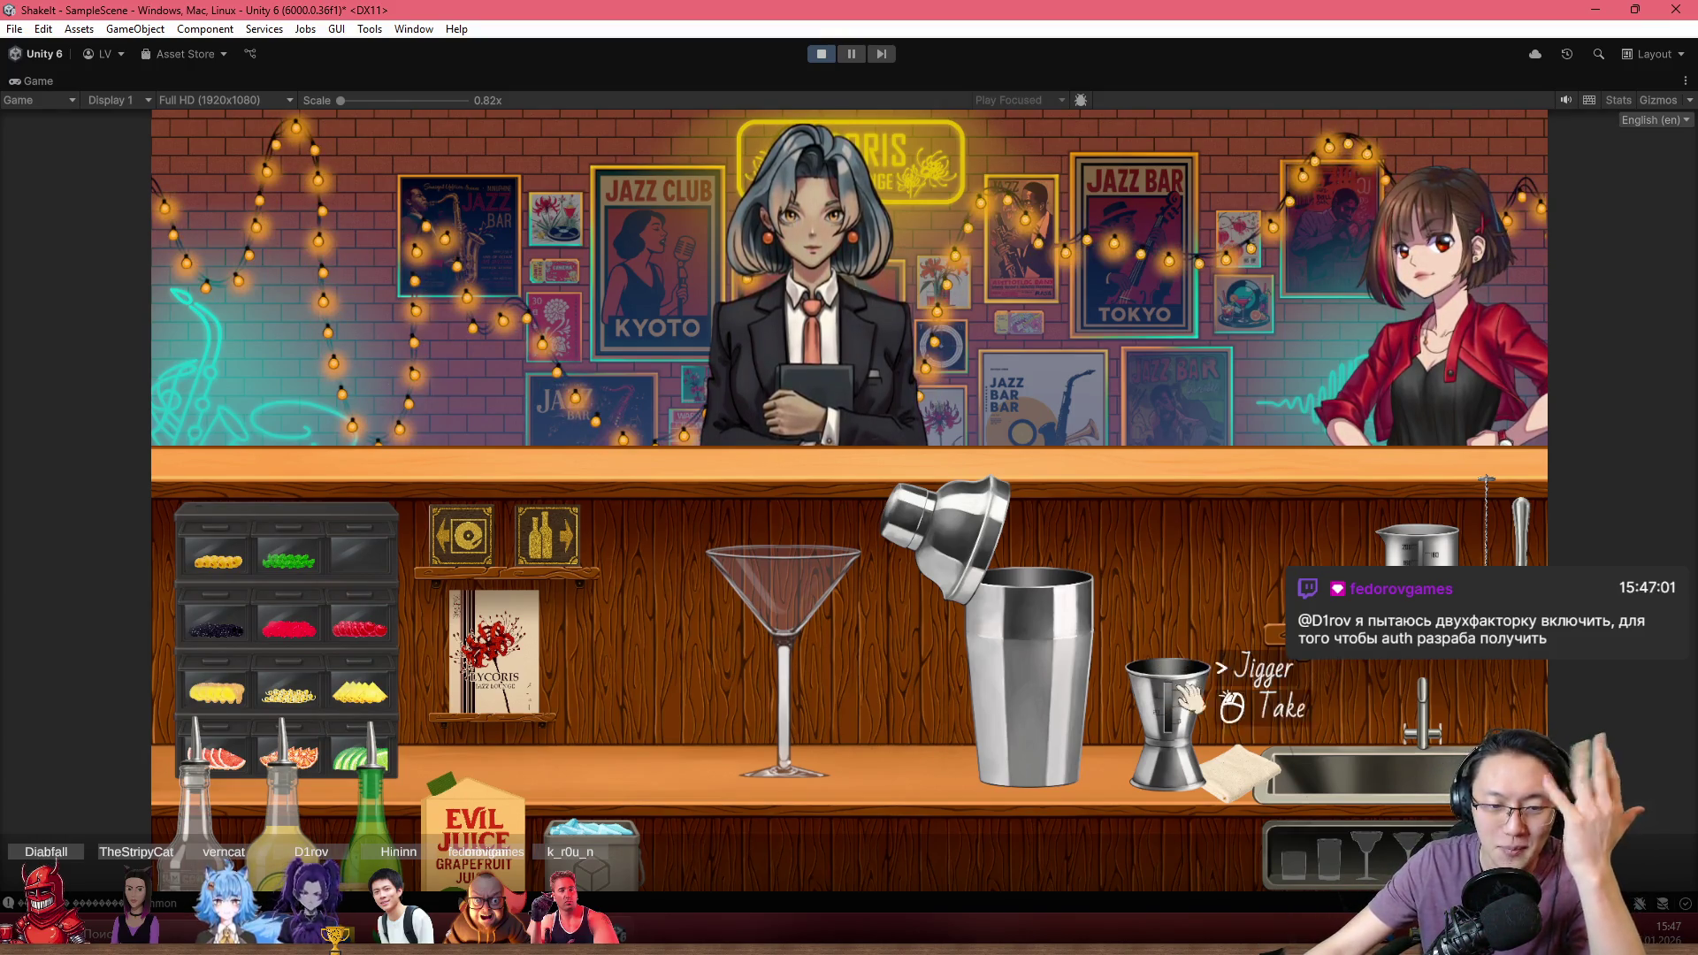
Measure grapefruit juice, Luxanna and more Run Gold into the jigger and empty it into the shaker
drag(535, 827, 1247, 502)
mouse_move(1171, 699)
mouse_down()
mouse_move(1132, 473)
mouse_move(1139, 409)
mouse_move(1167, 672)
mouse_up()
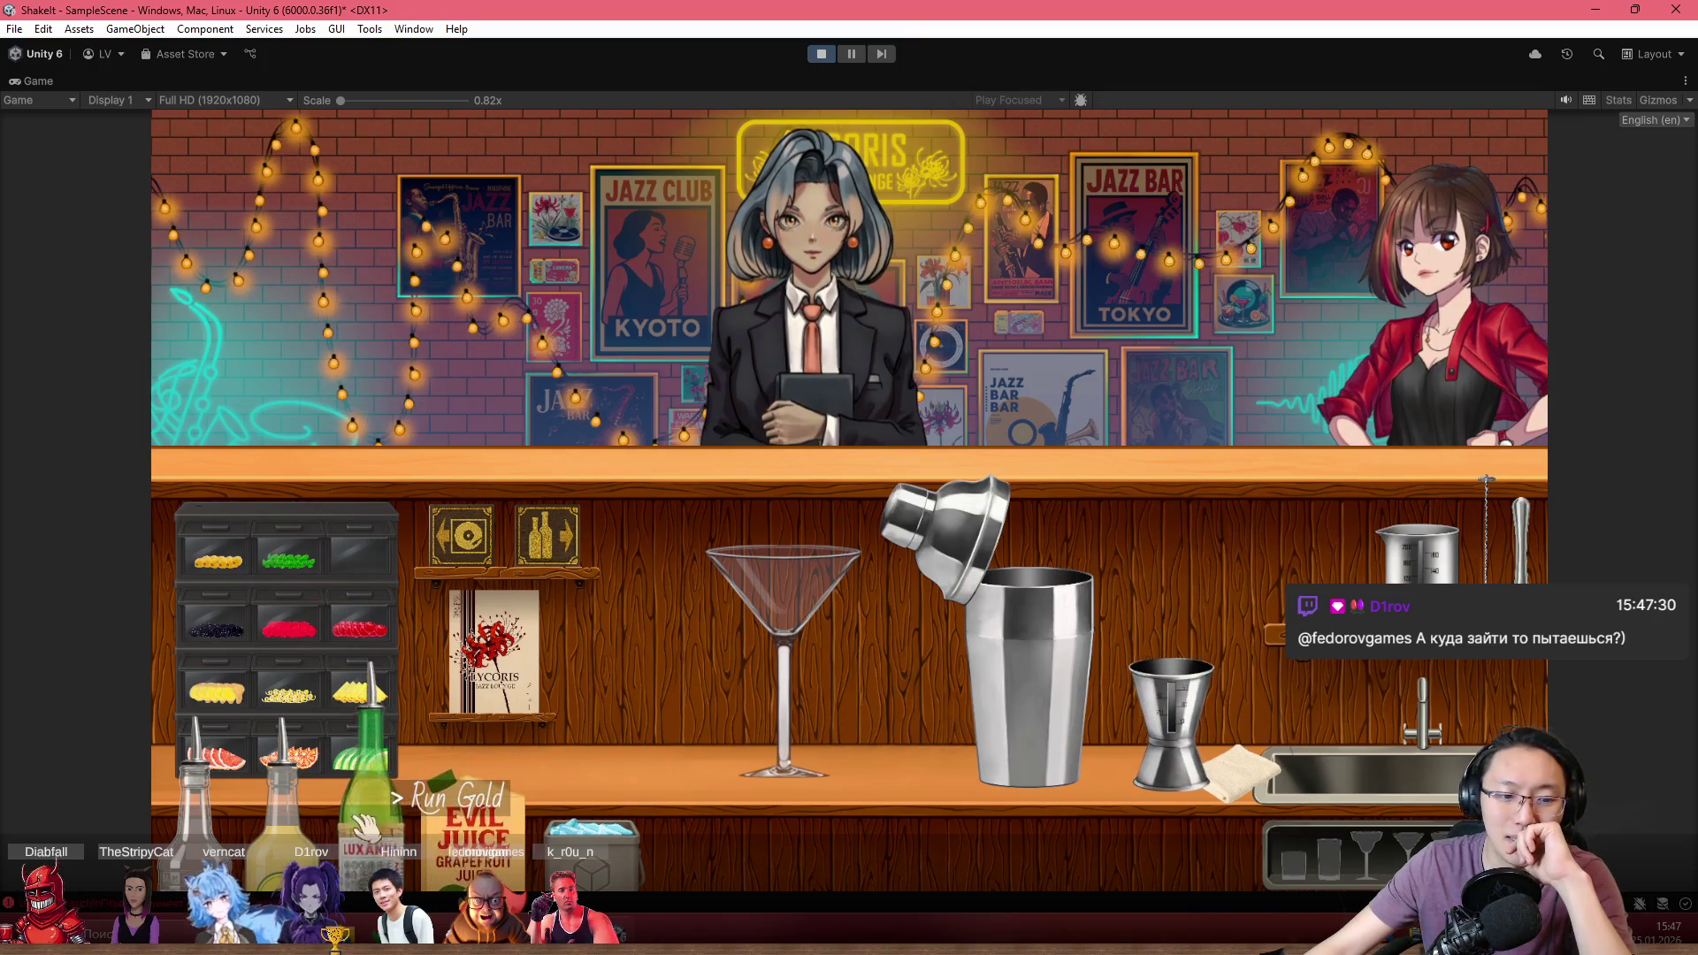
mouse_move(366, 827)
mouse_down()
mouse_move(1256, 770)
mouse_move(1300, 524)
mouse_move(1309, 544)
mouse_move(1327, 522)
mouse_move(1300, 566)
mouse_up()
mouse_move(284, 787)
mouse_down()
mouse_move(1221, 632)
mouse_move(1337, 503)
mouse_move(1304, 485)
mouse_move(1324, 504)
mouse_move(1313, 539)
mouse_up()
mouse_move(1172, 698)
mouse_down()
mouse_move(1194, 584)
mouse_move(1125, 358)
mouse_move(1238, 575)
mouse_up()
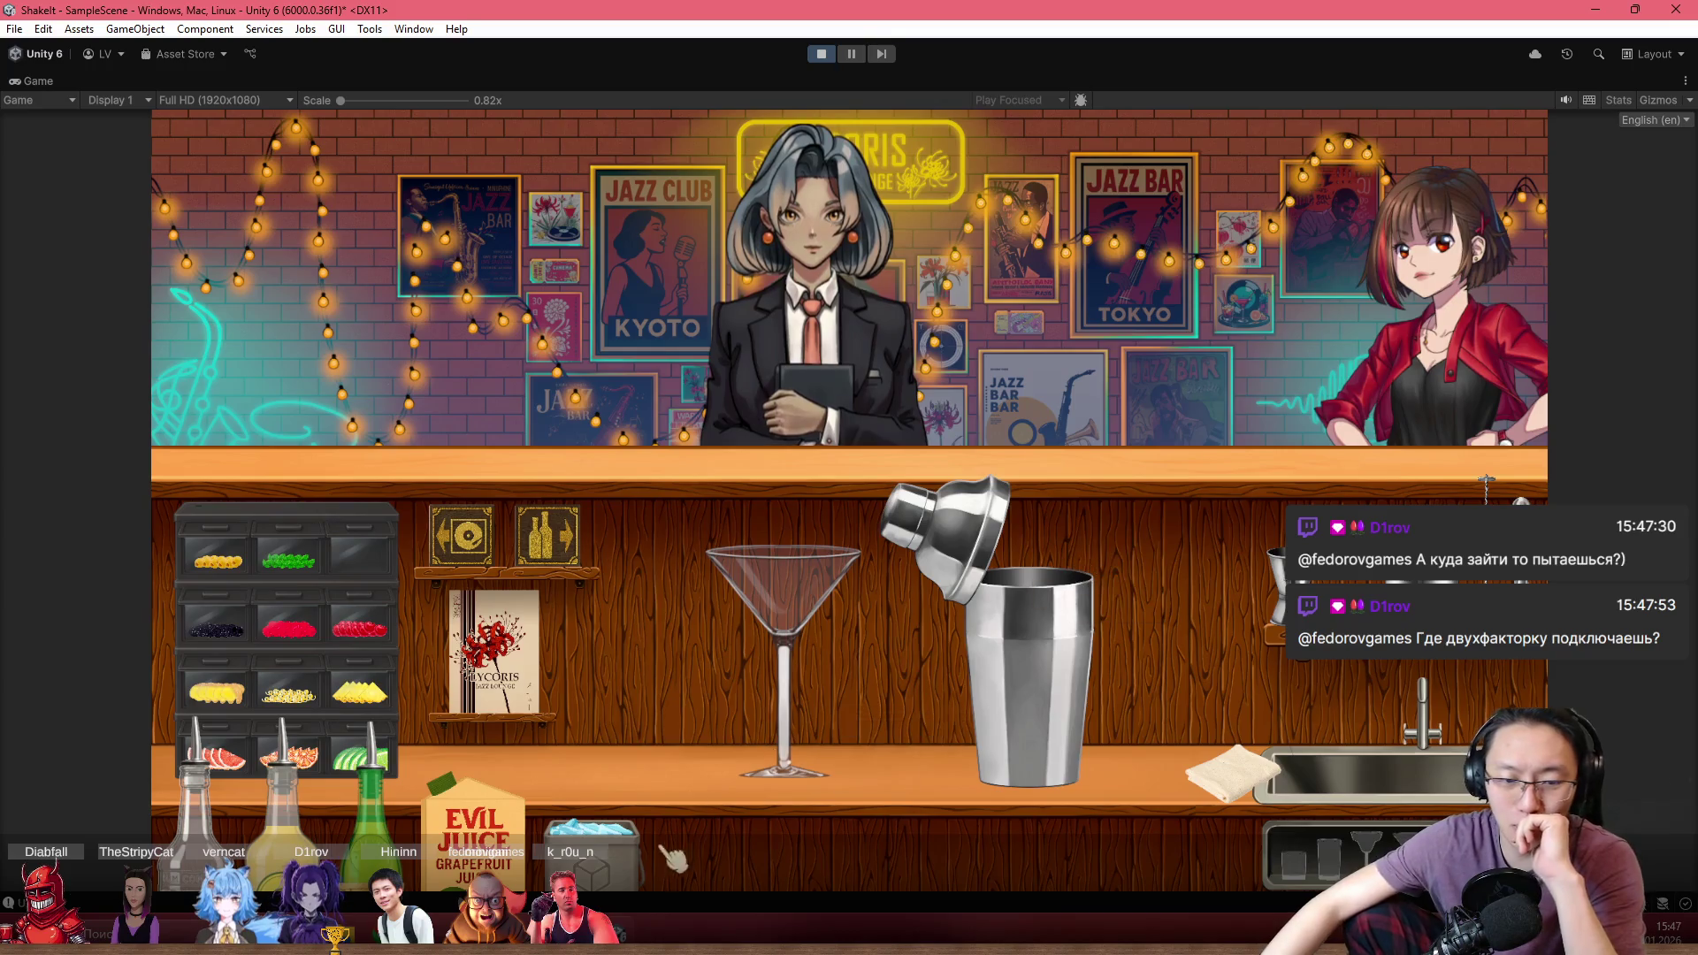
Add ice to the shaker, shake, and pour the cocktail into the glass
click(619, 850)
mouse_move(619, 851)
mouse_down()
mouse_move(1106, 464)
mouse_move(1106, 496)
mouse_move(1106, 478)
mouse_move(1056, 522)
mouse_up()
mouse_move(981, 562)
mouse_down()
mouse_move(1270, 478)
mouse_move(504, 295)
mouse_move(684, 439)
mouse_move(573, 462)
mouse_move(839, 457)
mouse_move(983, 493)
mouse_move(947, 459)
mouse_move(1042, 436)
mouse_move(1356, 443)
mouse_move(928, 454)
mouse_move(904, 320)
mouse_move(898, 387)
mouse_move(927, 418)
mouse_move(925, 398)
mouse_move(907, 409)
mouse_move(910, 436)
mouse_move(1141, 566)
mouse_up()
Garnish the cocktail glass with a grapefruit slice and a lime slice
drag(884, 579, 1033, 629)
mouse_move(216, 747)
mouse_down()
mouse_move(815, 644)
mouse_move(1077, 633)
mouse_up()
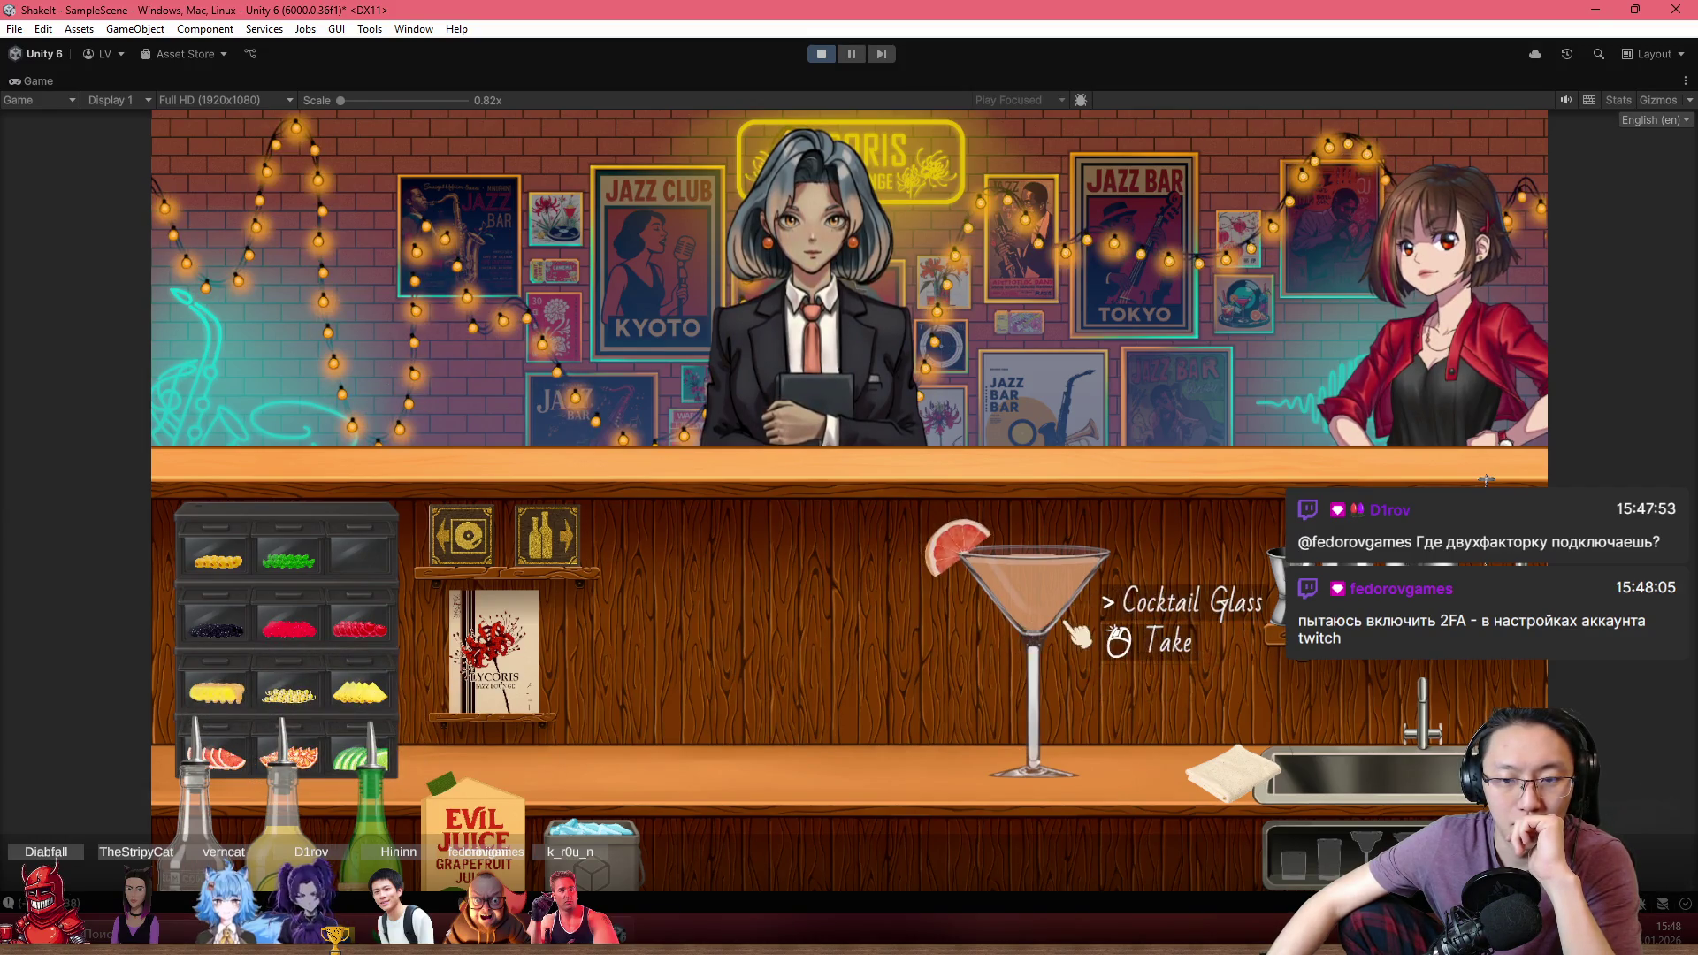
mouse_move(363, 756)
mouse_down()
mouse_move(973, 495)
mouse_move(1048, 500)
mouse_up()
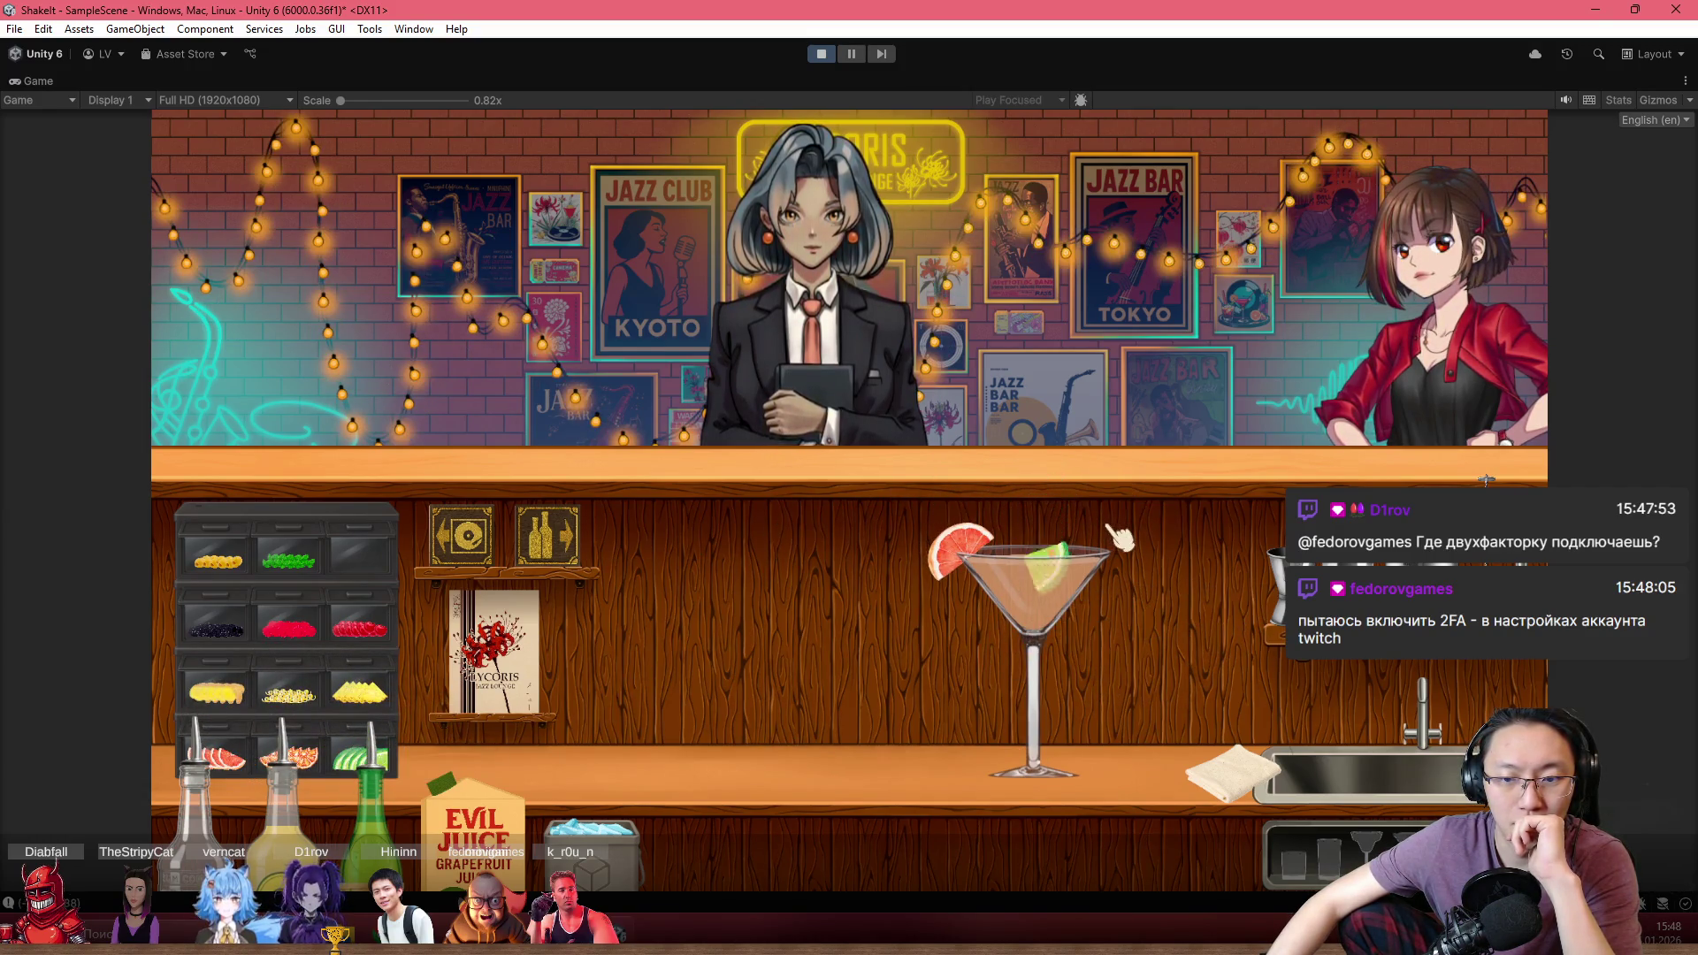
drag(1061, 610, 1069, 610)
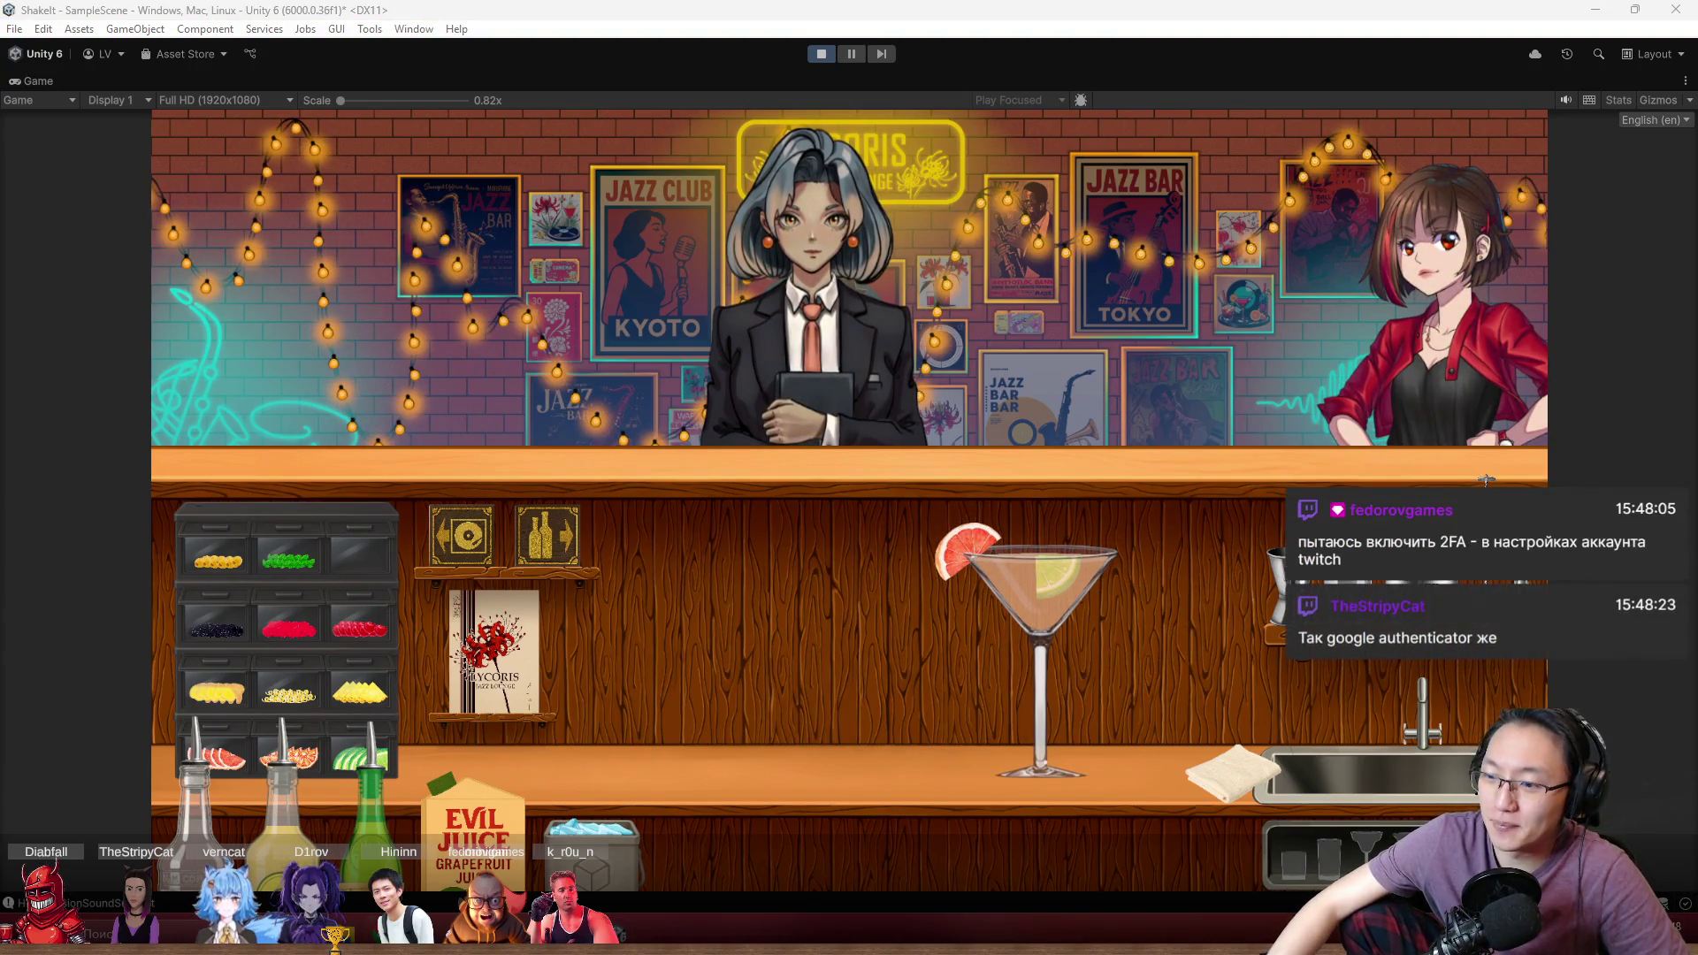
Switch between the browser and the running game with Alt+Tab
key(alt+Tab)
key(alt+Tab)
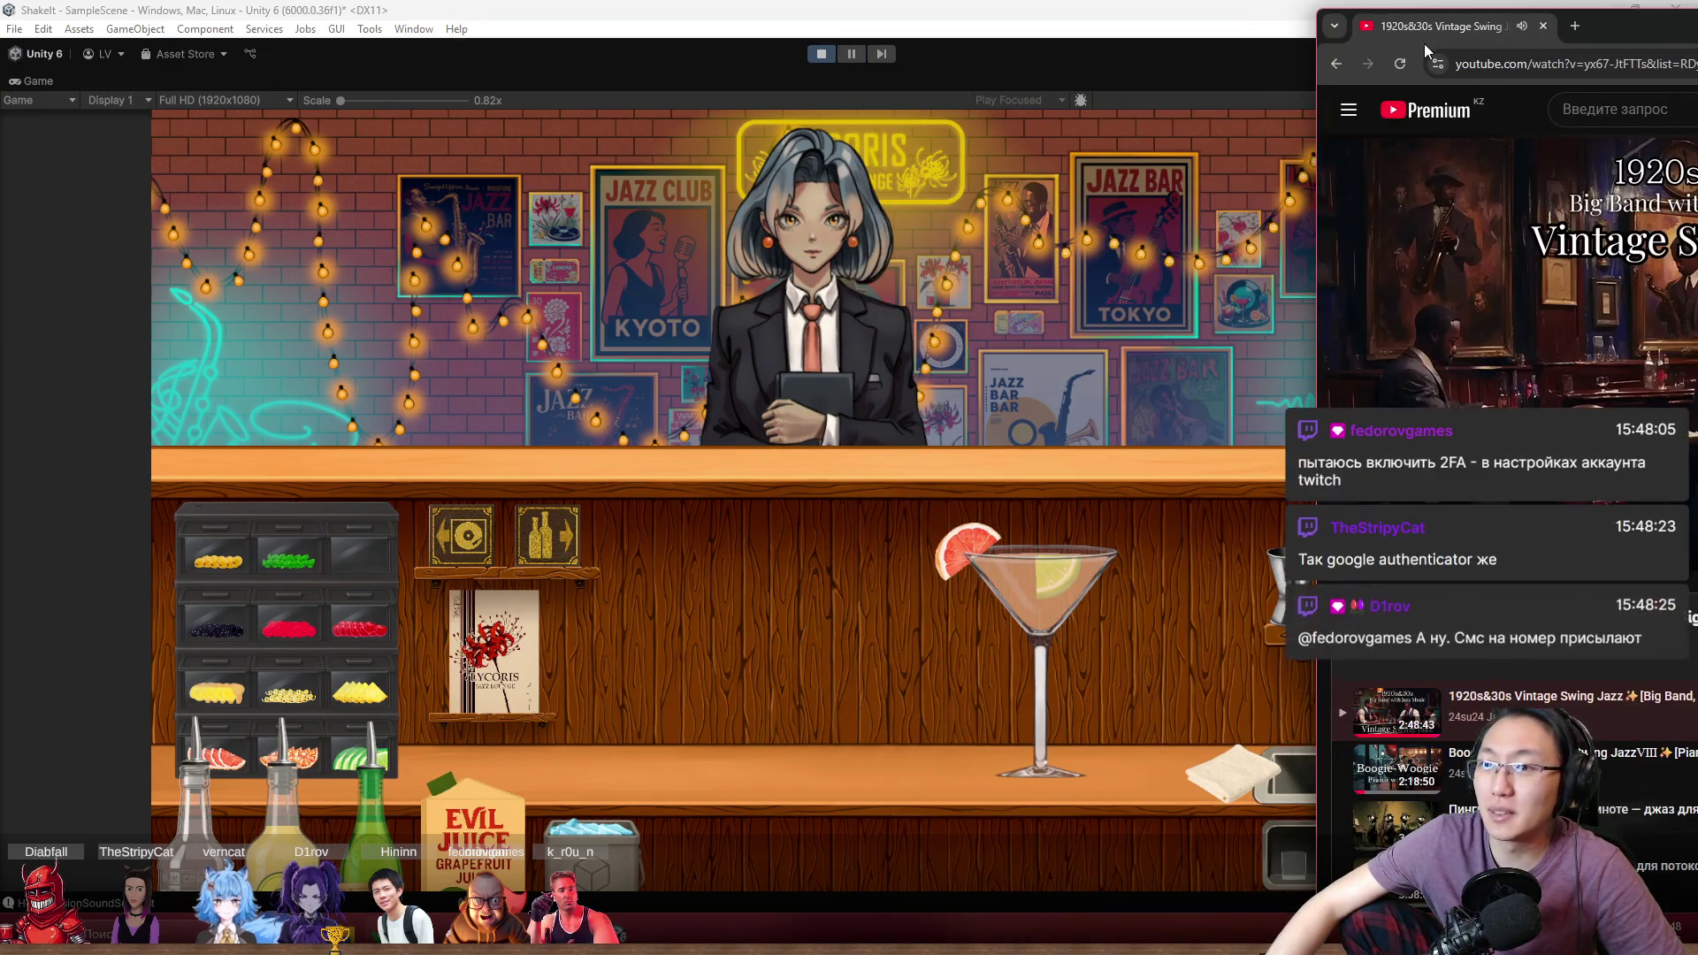
key(alt+Tab)
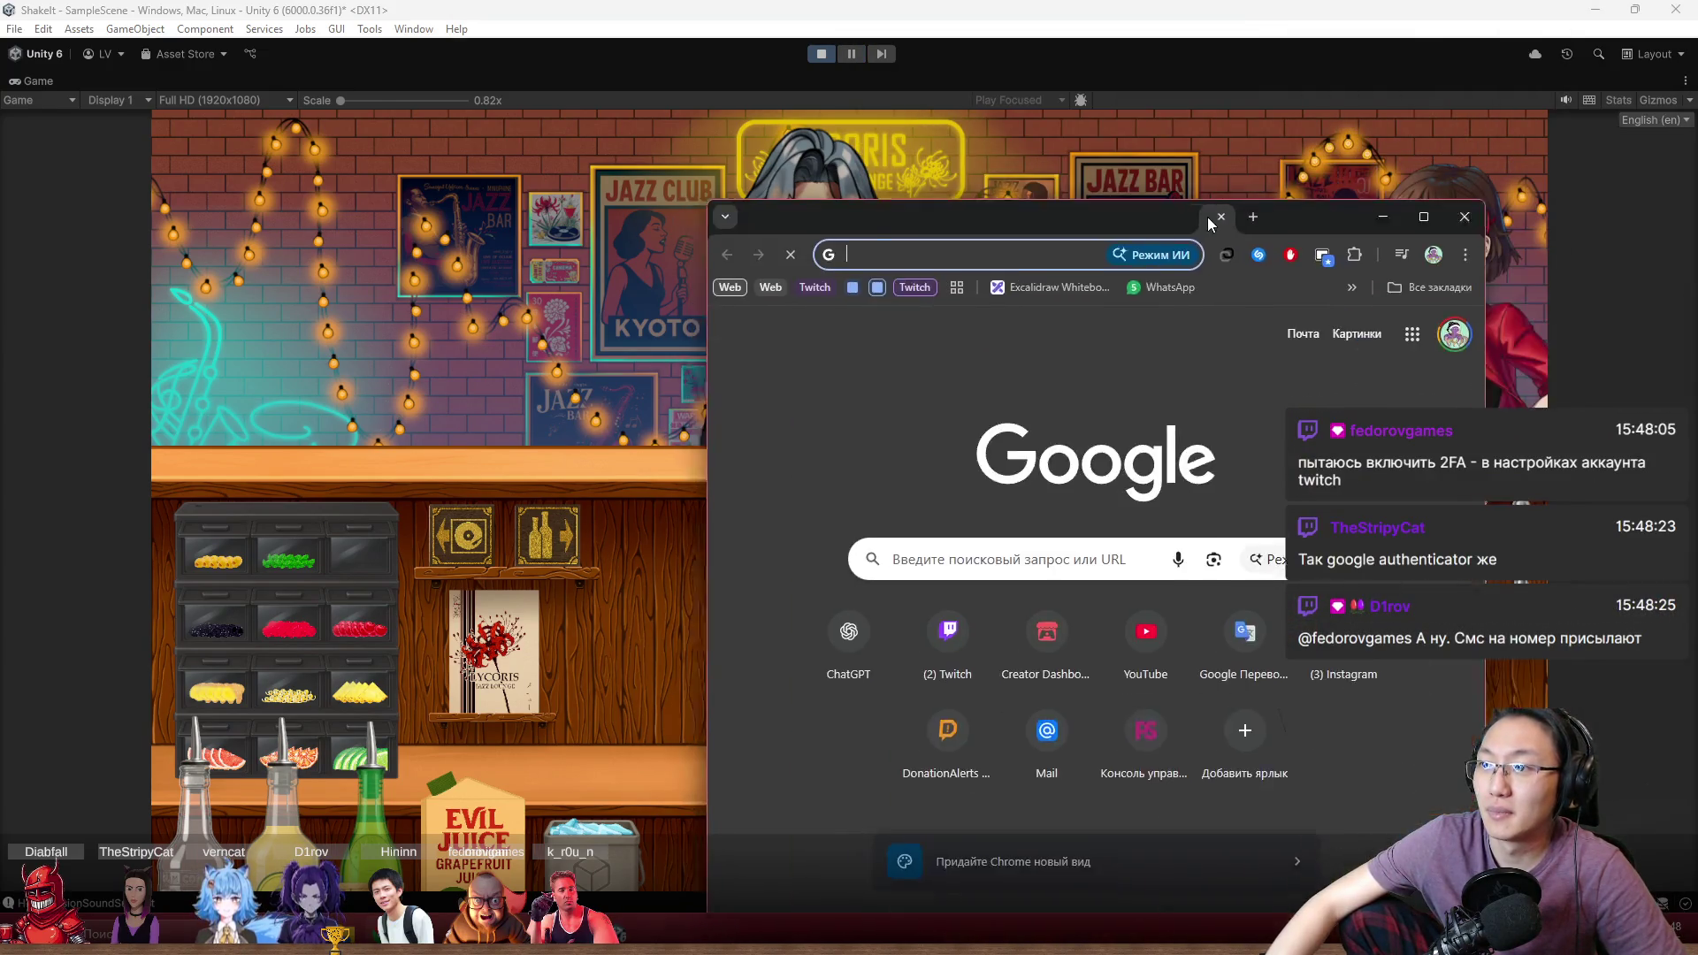
key(alt+Tab)
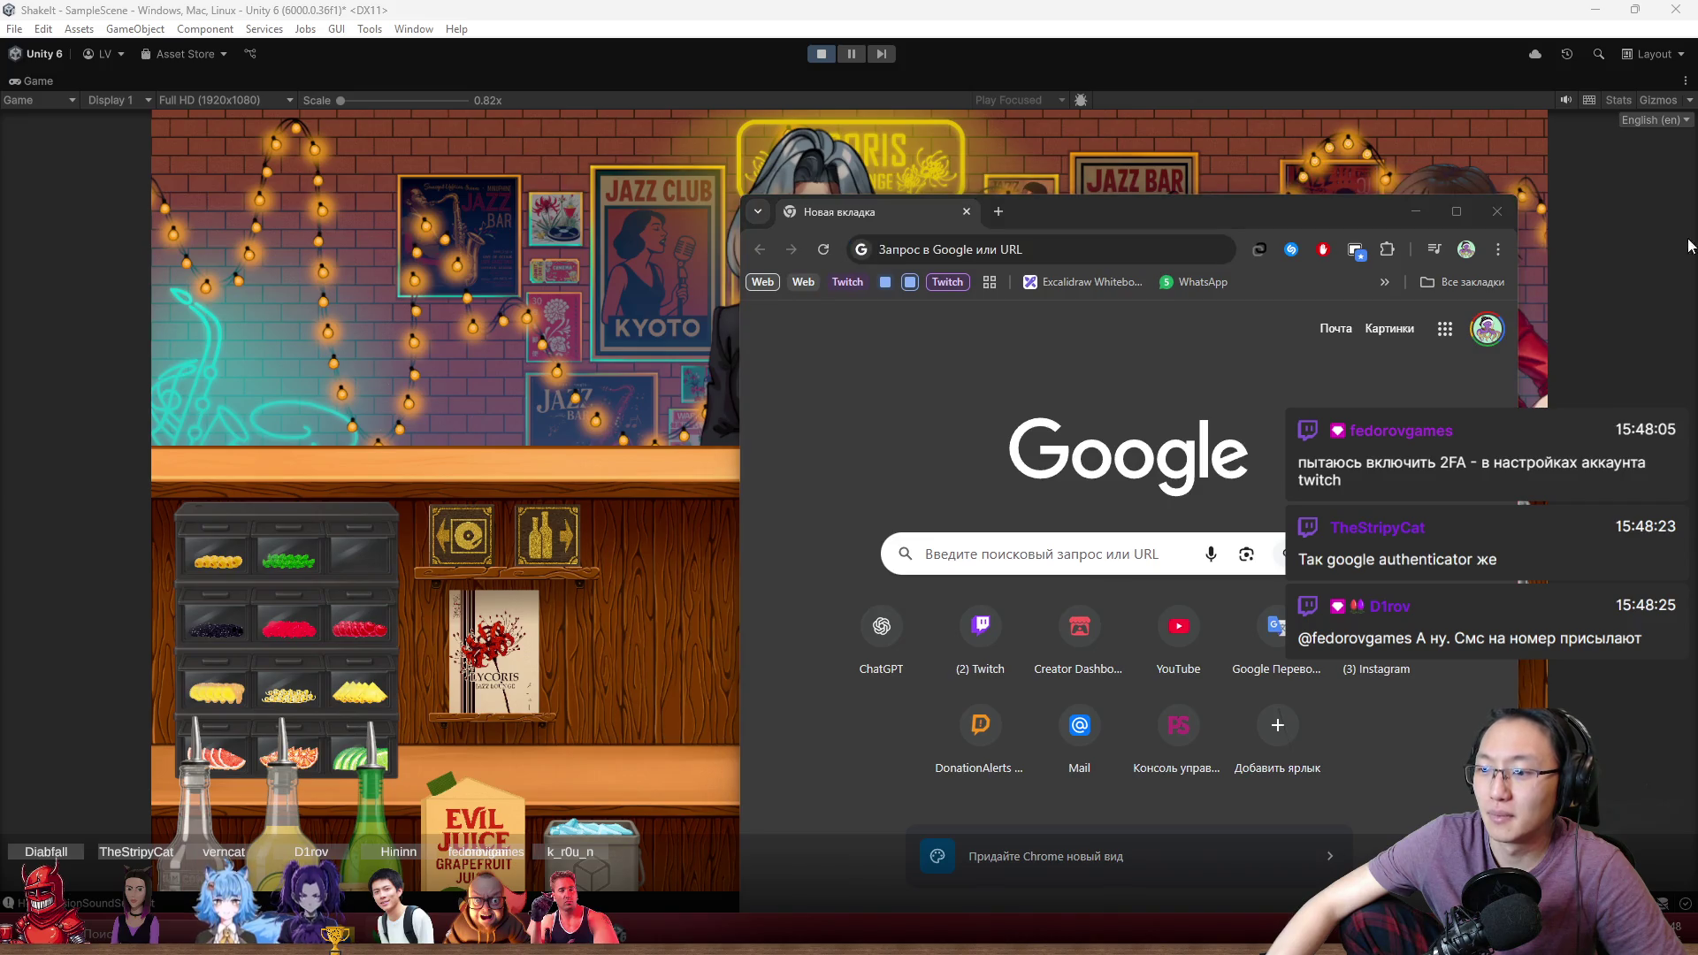
Search the browser for 'хэмингуэй коктейль'
drag(1236, 216, 1431, 155)
click(1227, 187)
text(в)
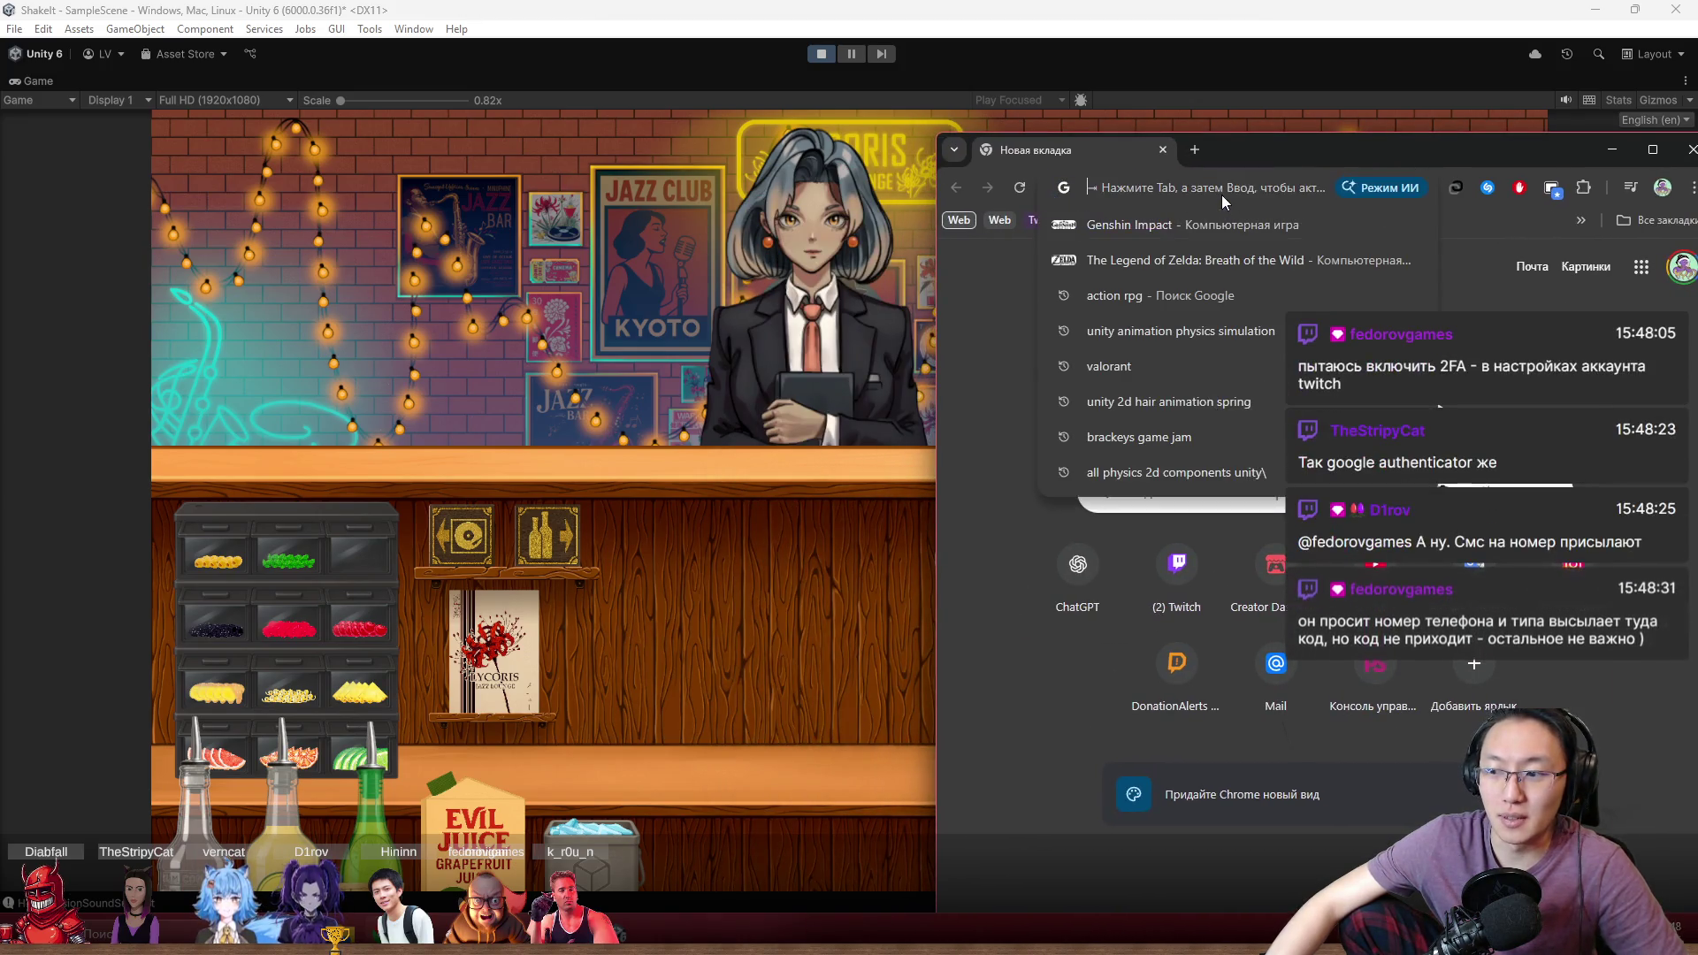
key(BackSpace)
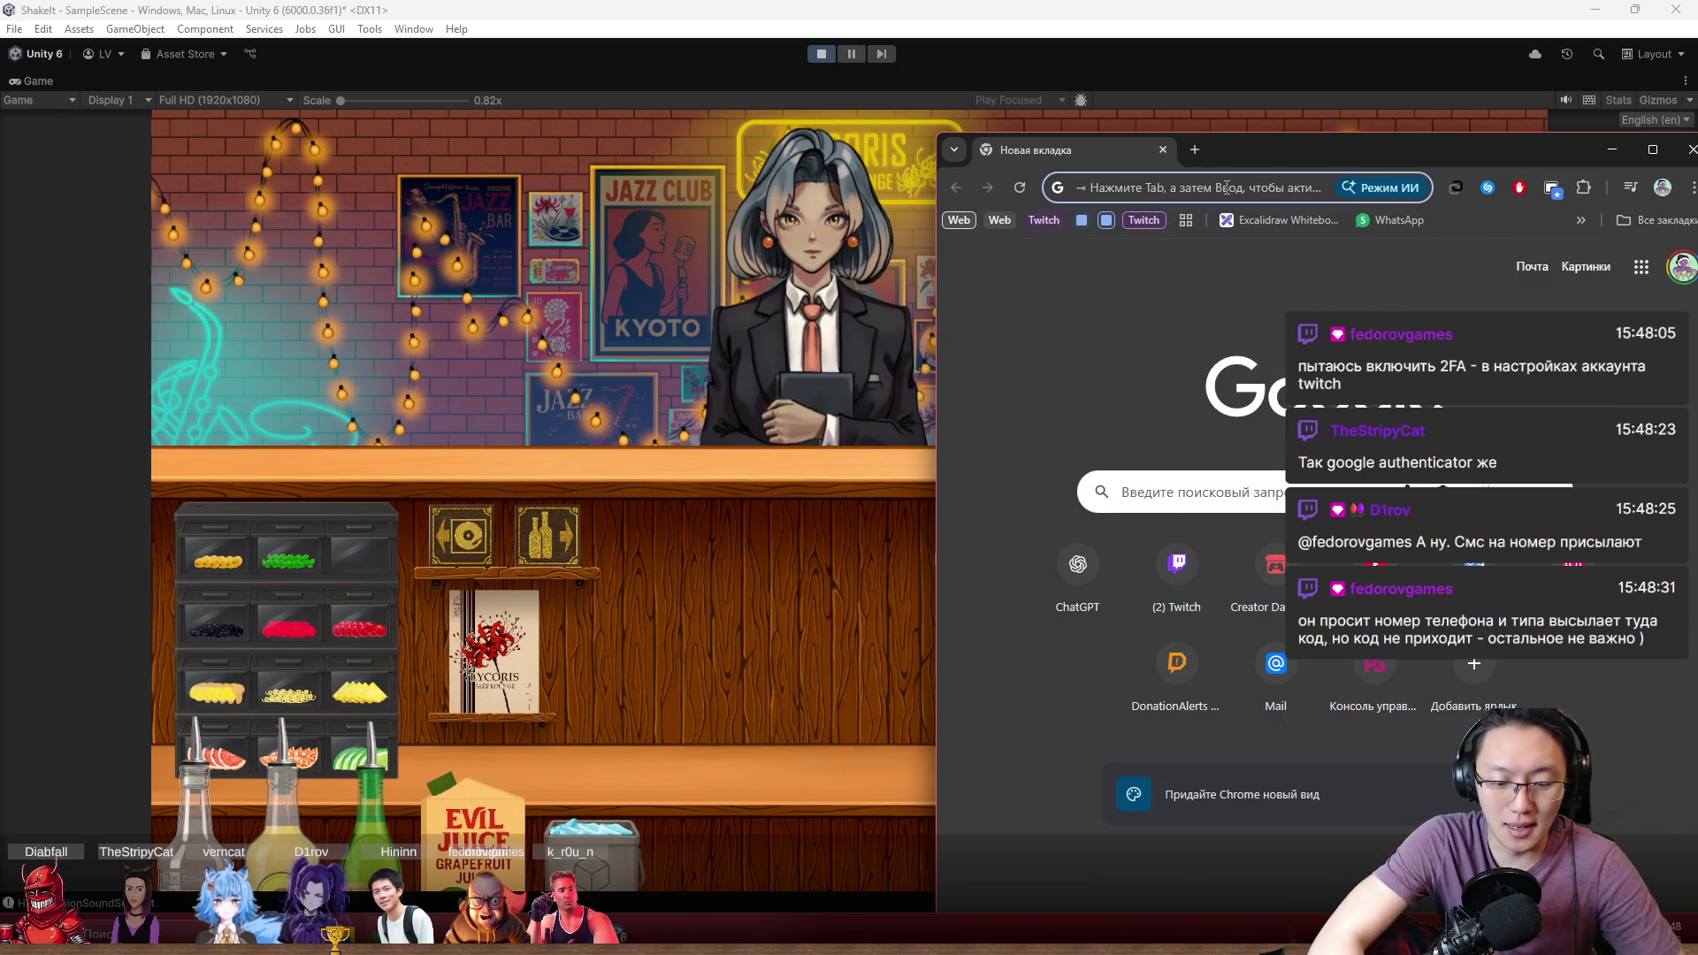
text(хэмингу)
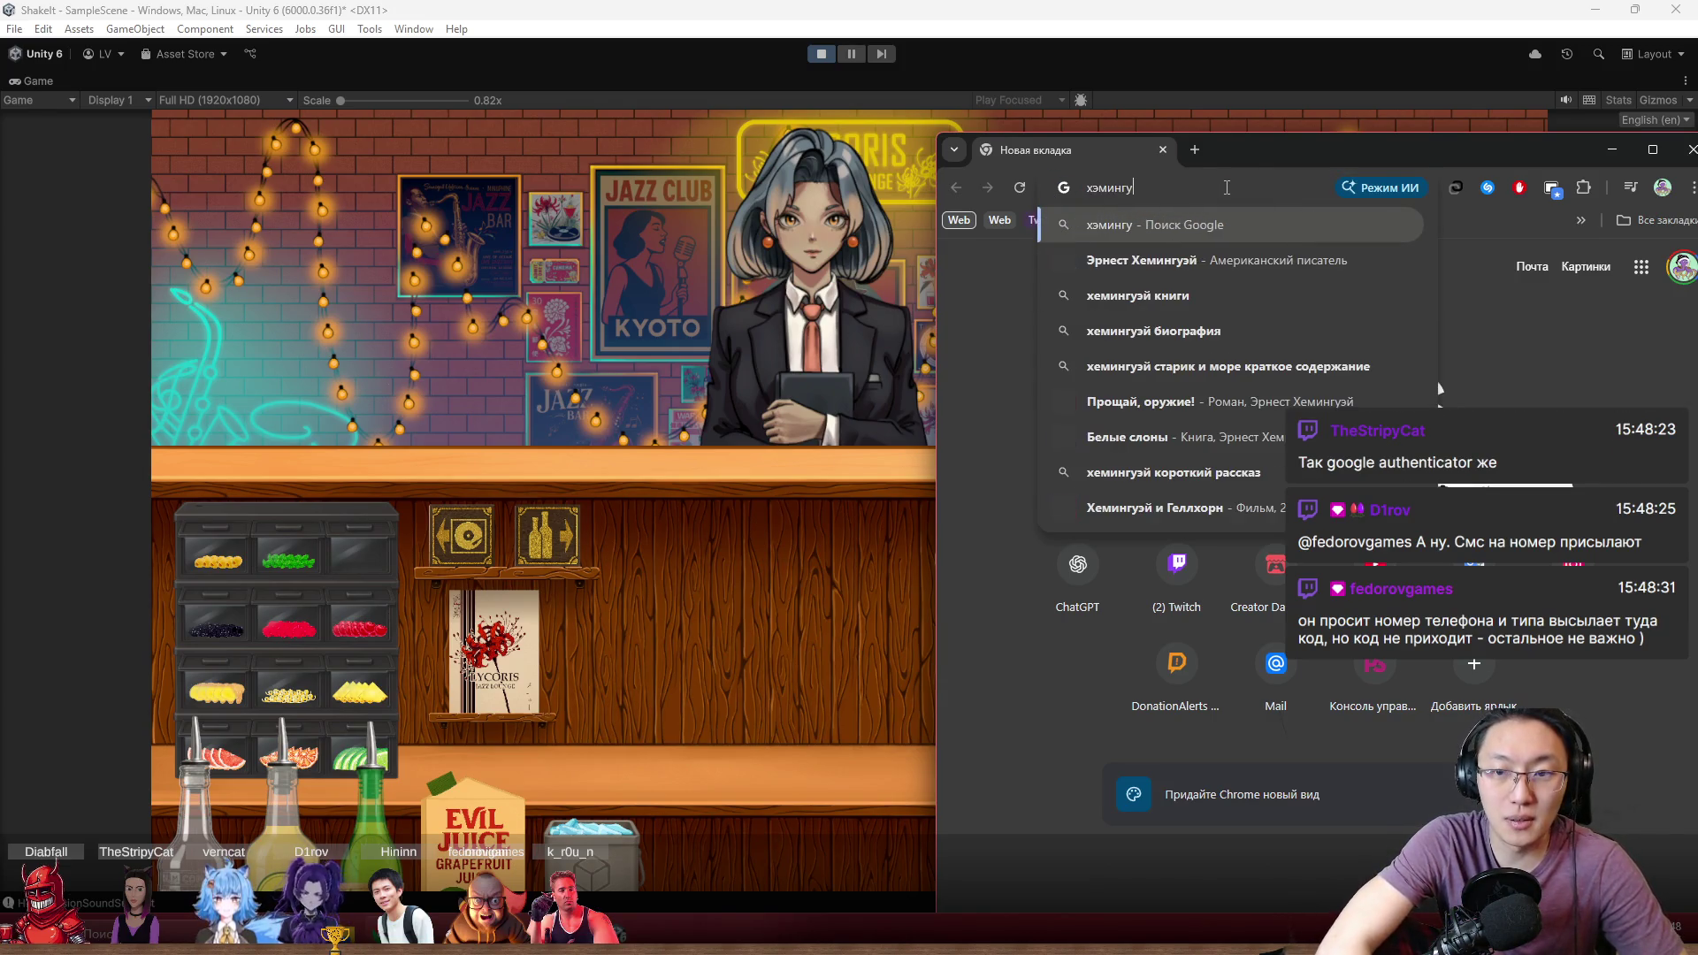
text(эй коктейль)
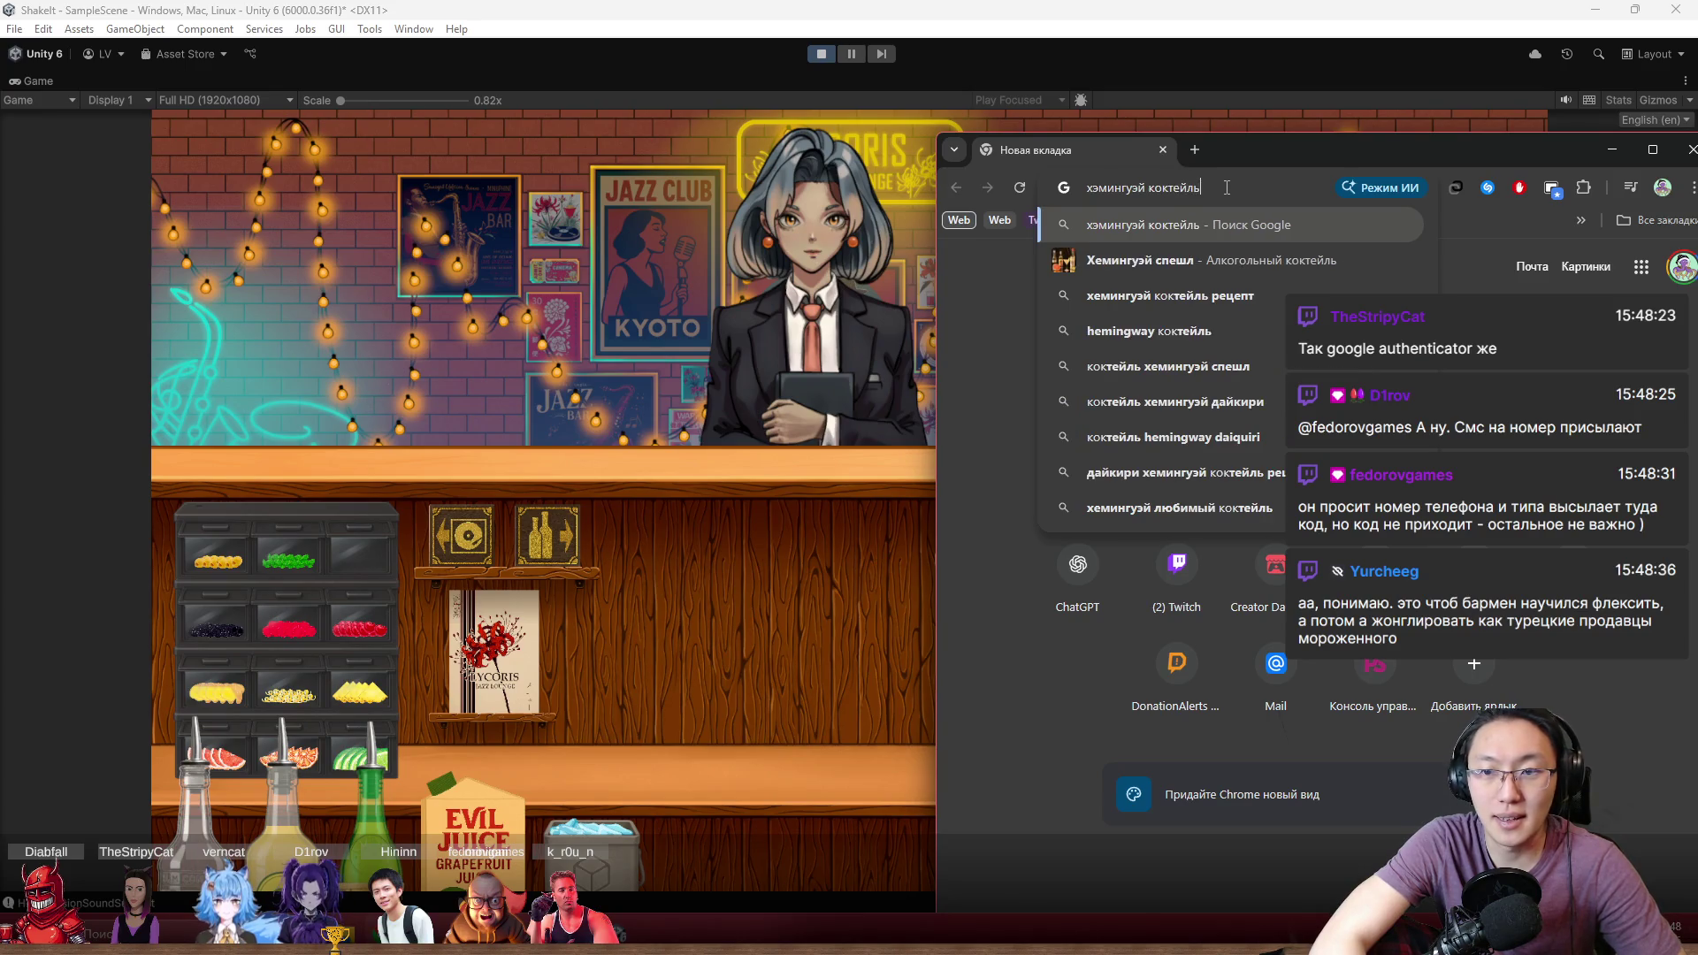
key(Return)
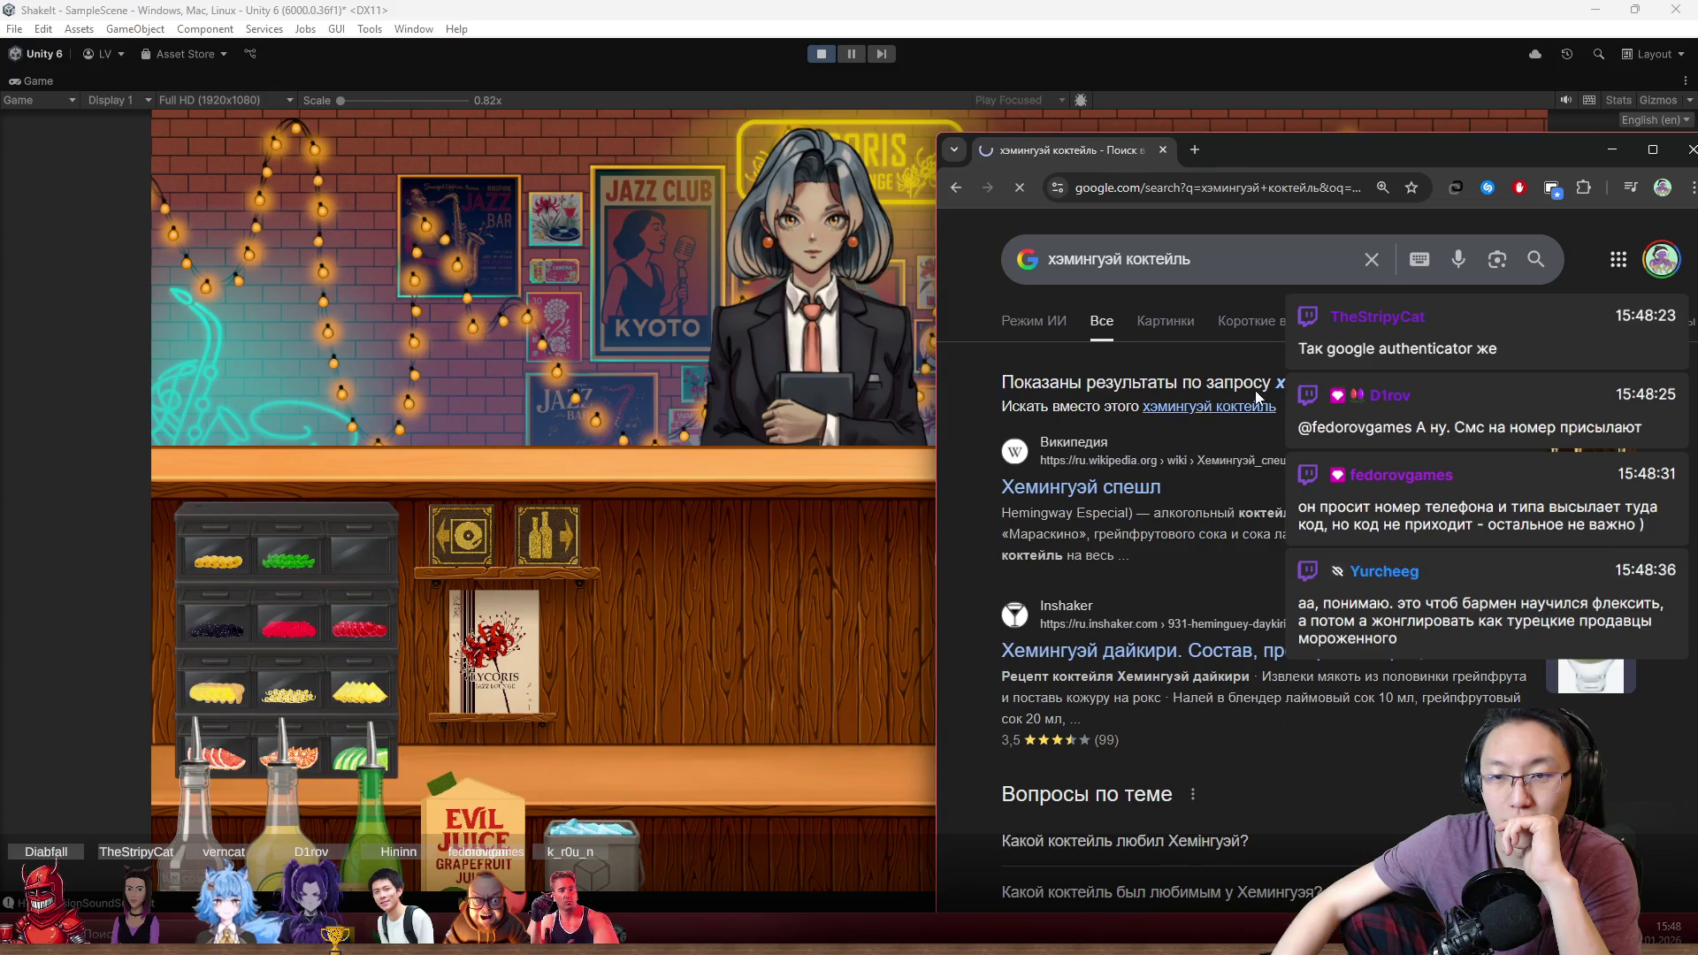
Open the Hemingway Special recipe, move the window aside to uncover the game, then close it
drag(1367, 147, 923, 15)
click(655, 386)
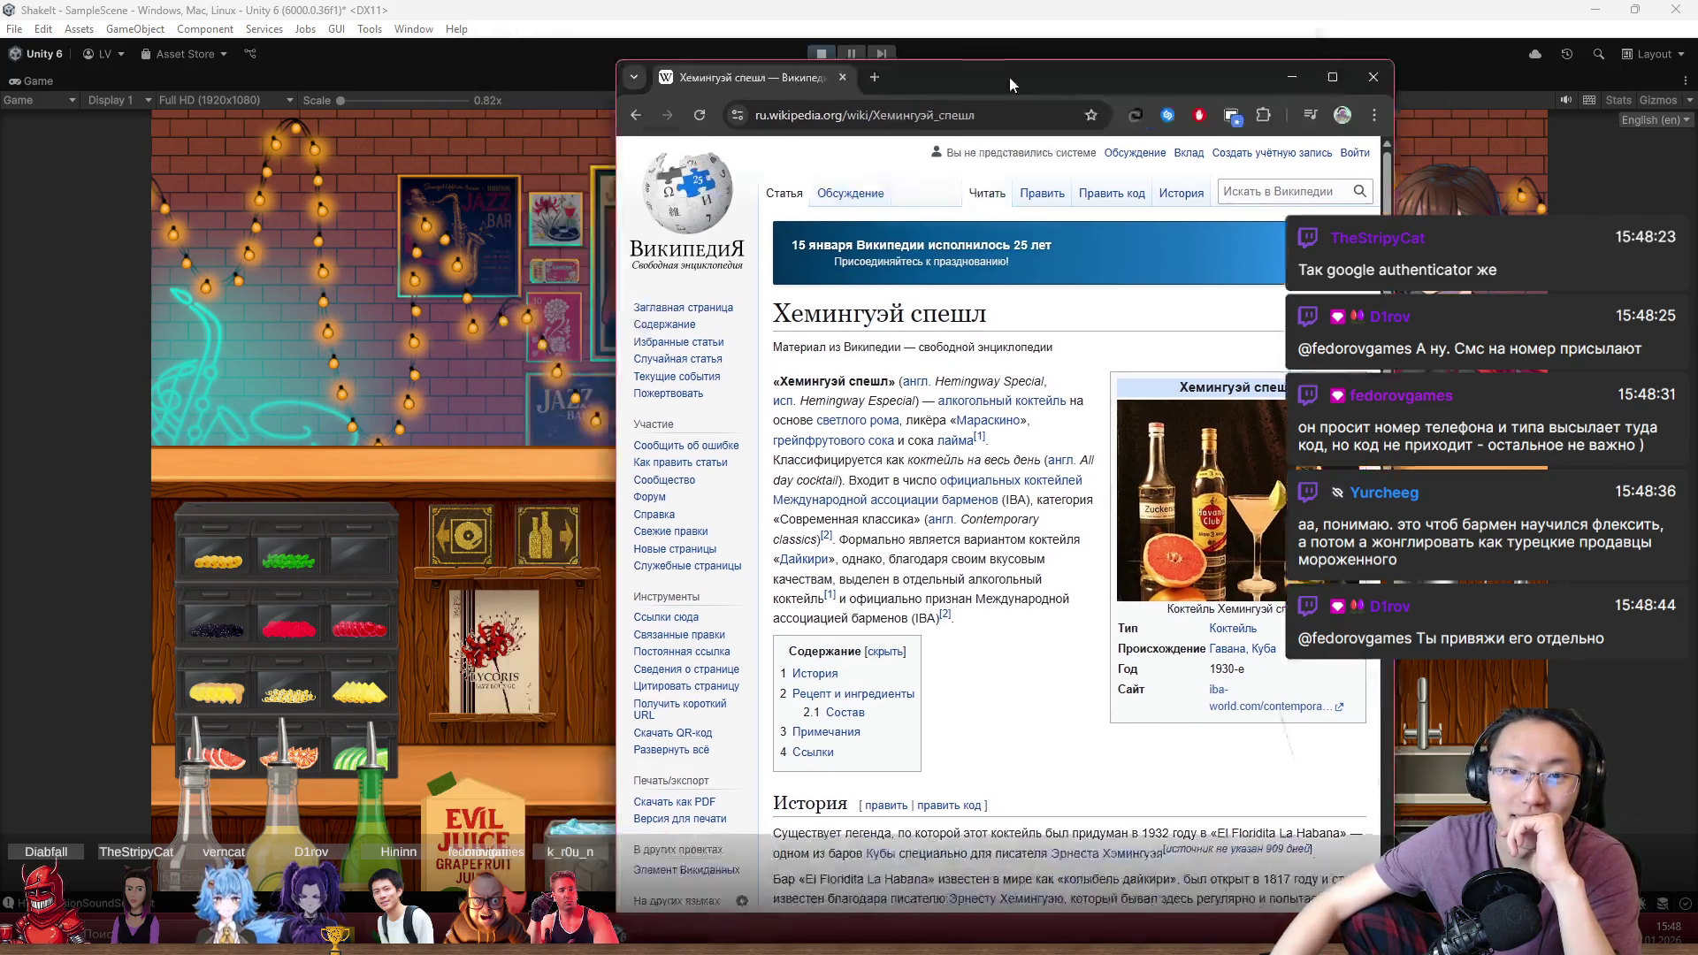
mouse_move(888, 16)
mouse_down()
mouse_move(1320, 86)
mouse_move(525, 105)
mouse_up()
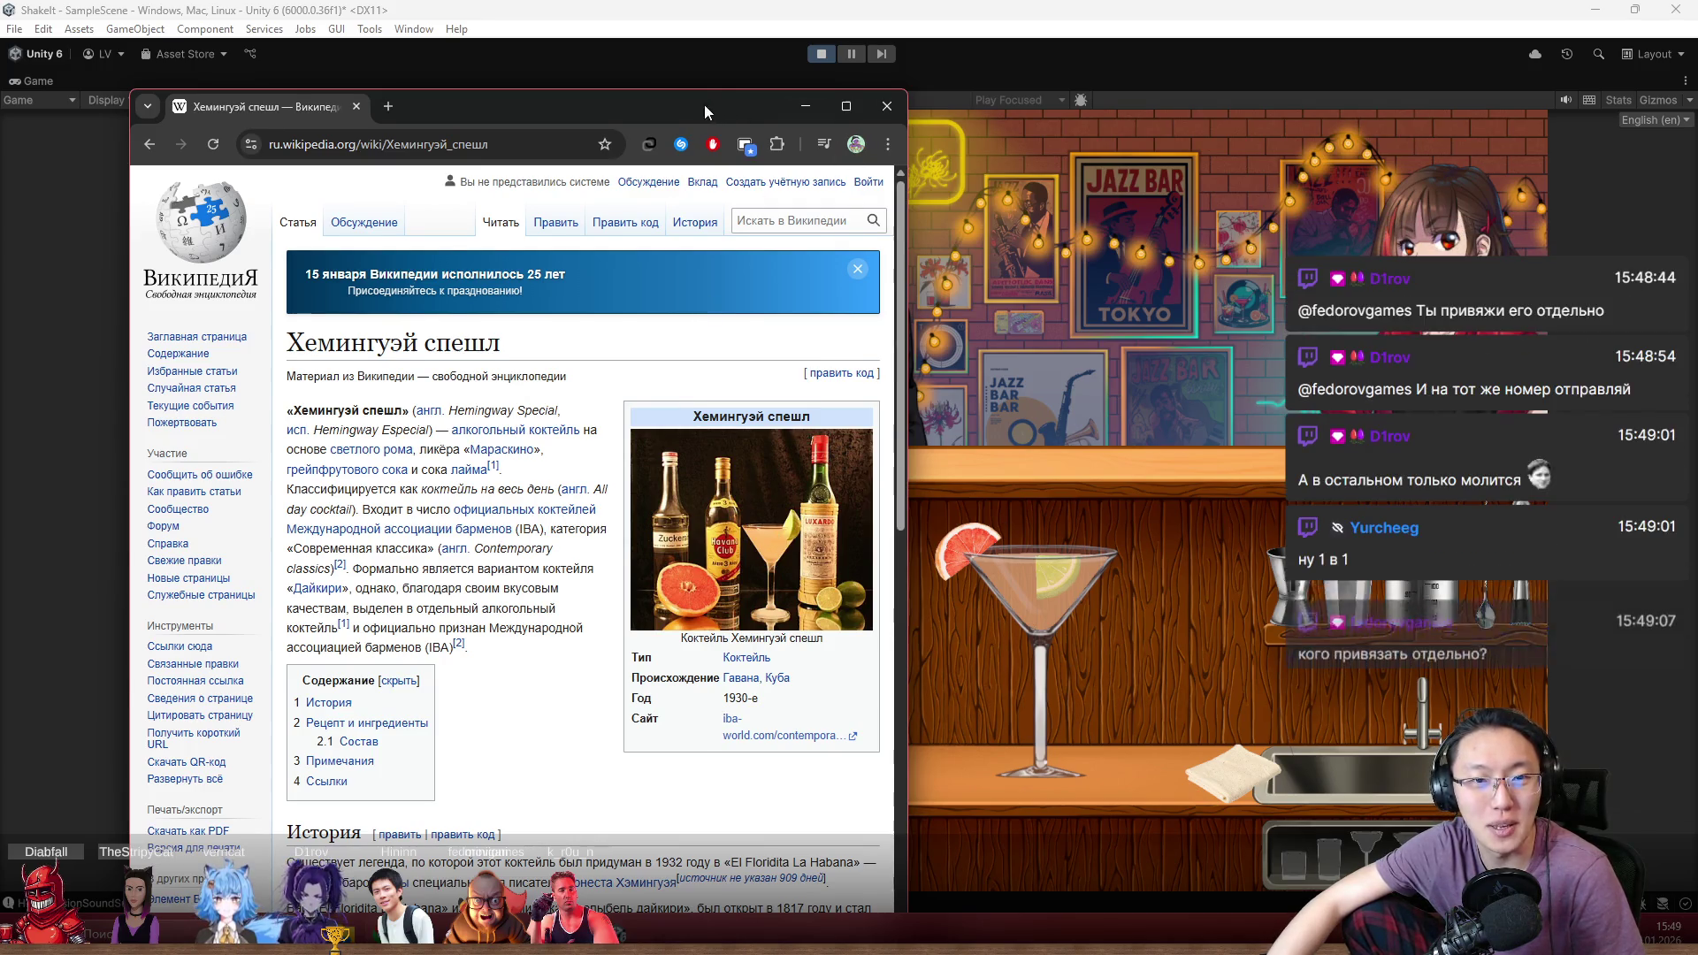
drag(704, 105, 631, 129)
click(801, 130)
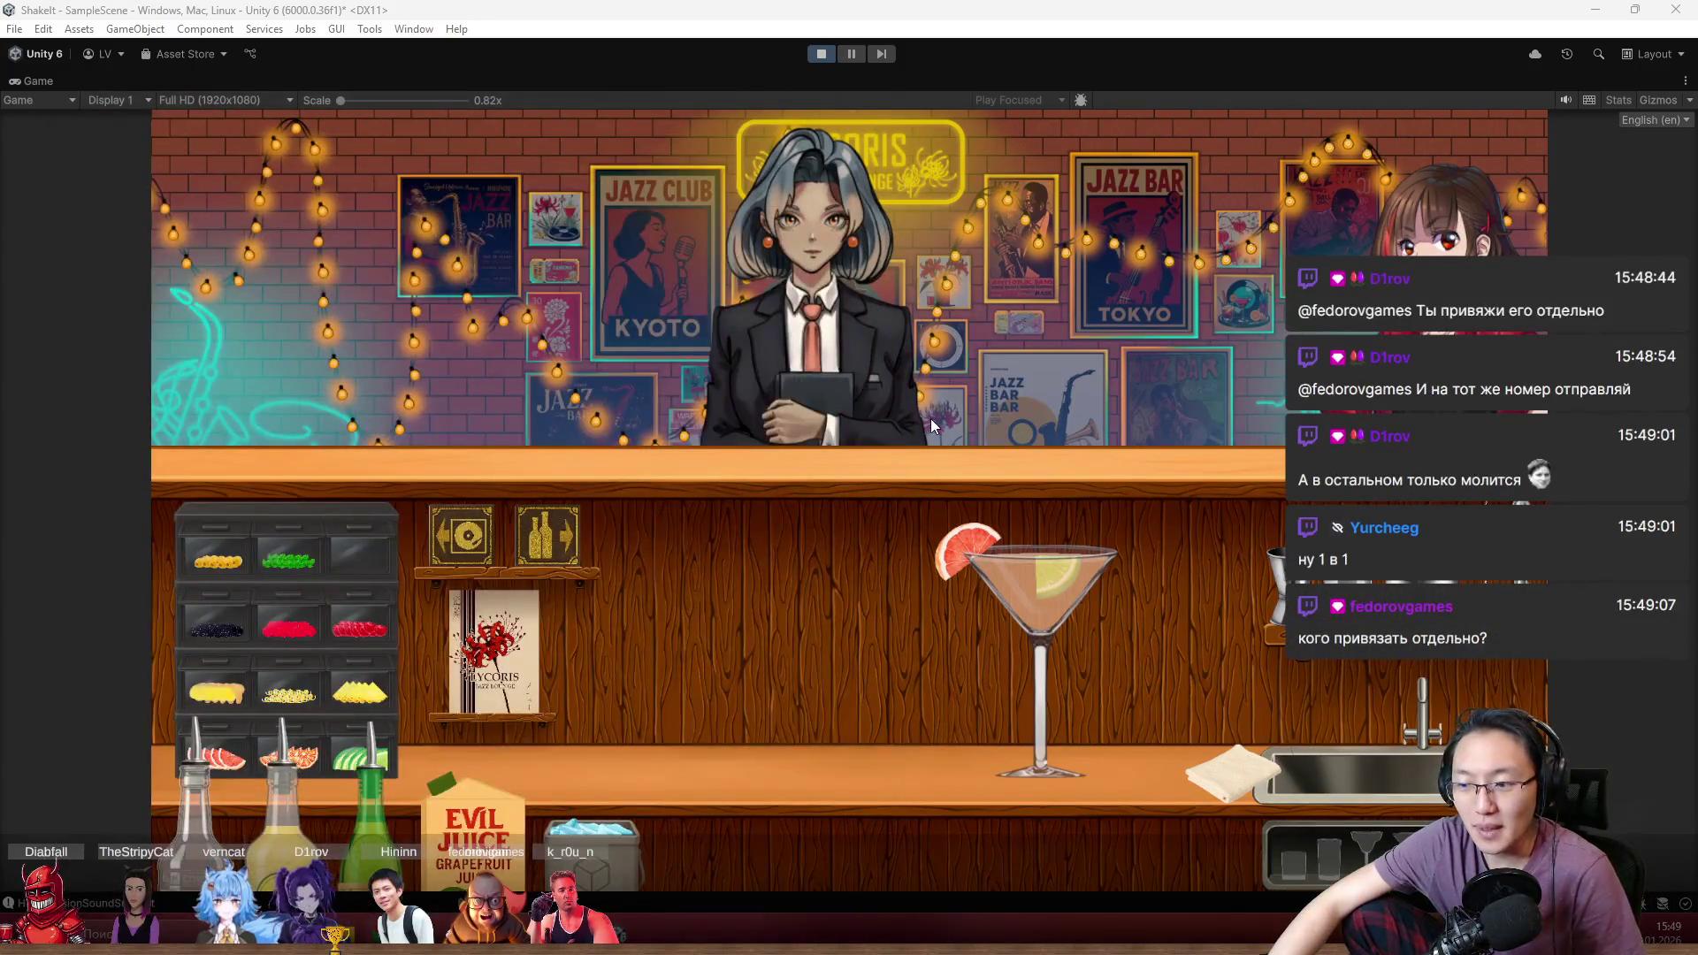
Serve the cocktail and read the feedback to its perfect Hemingway, 0% alcohol error verdict
drag(1063, 624, 836, 359)
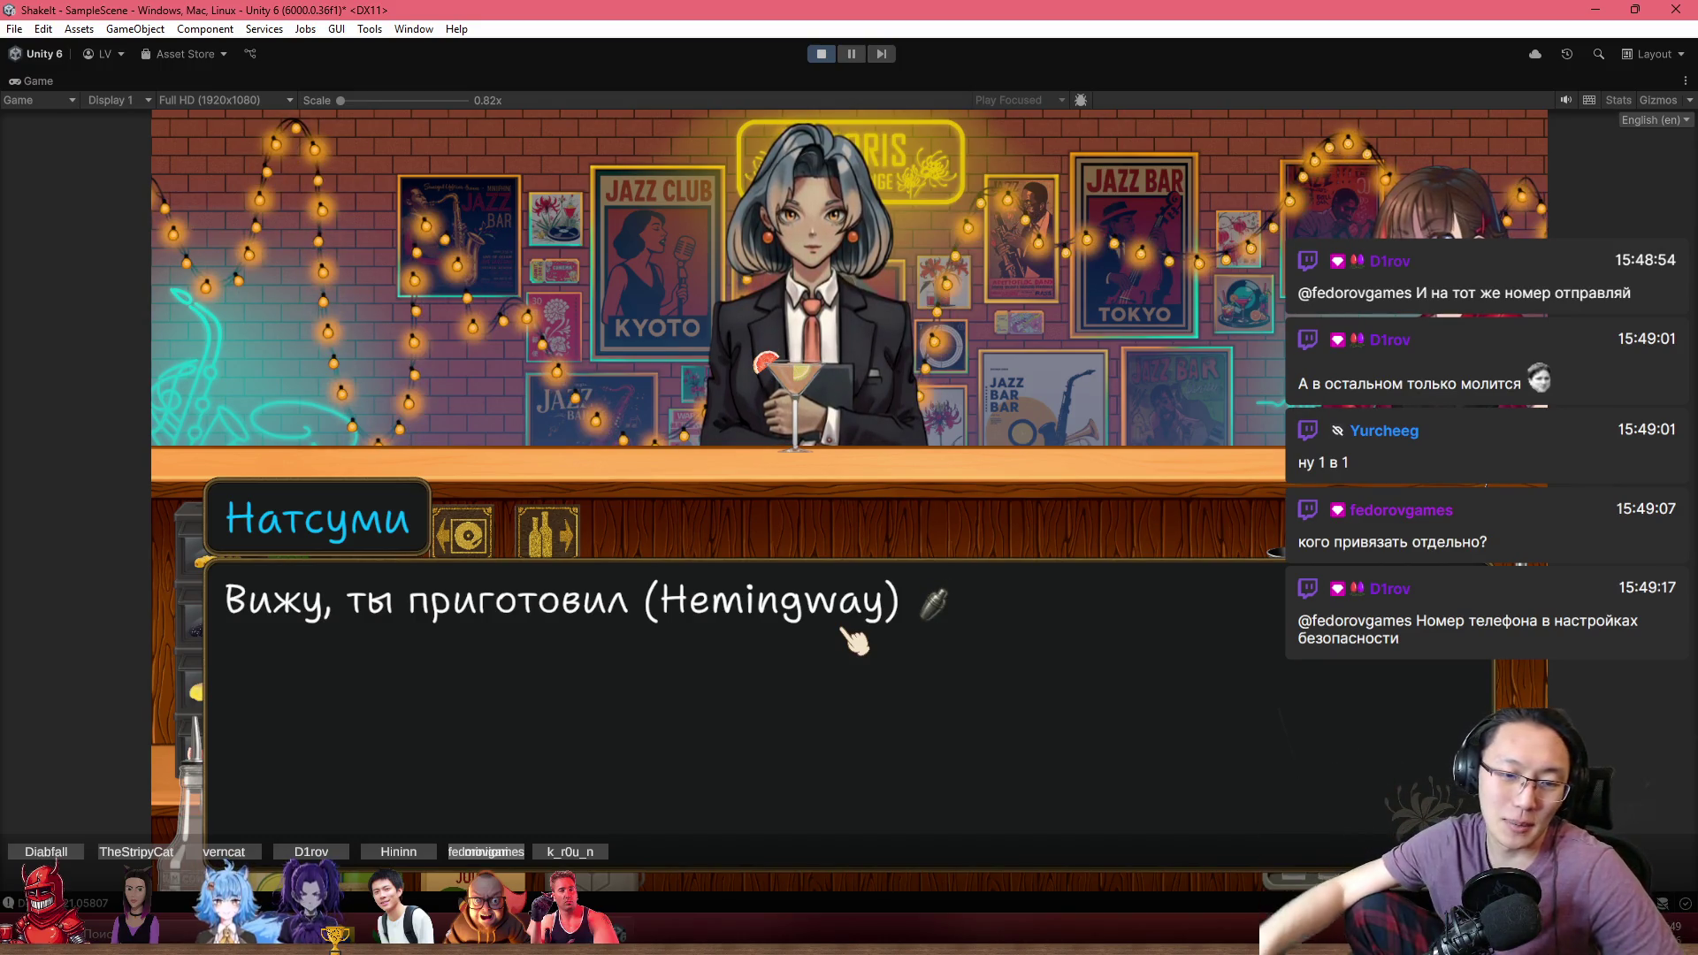
click(847, 632)
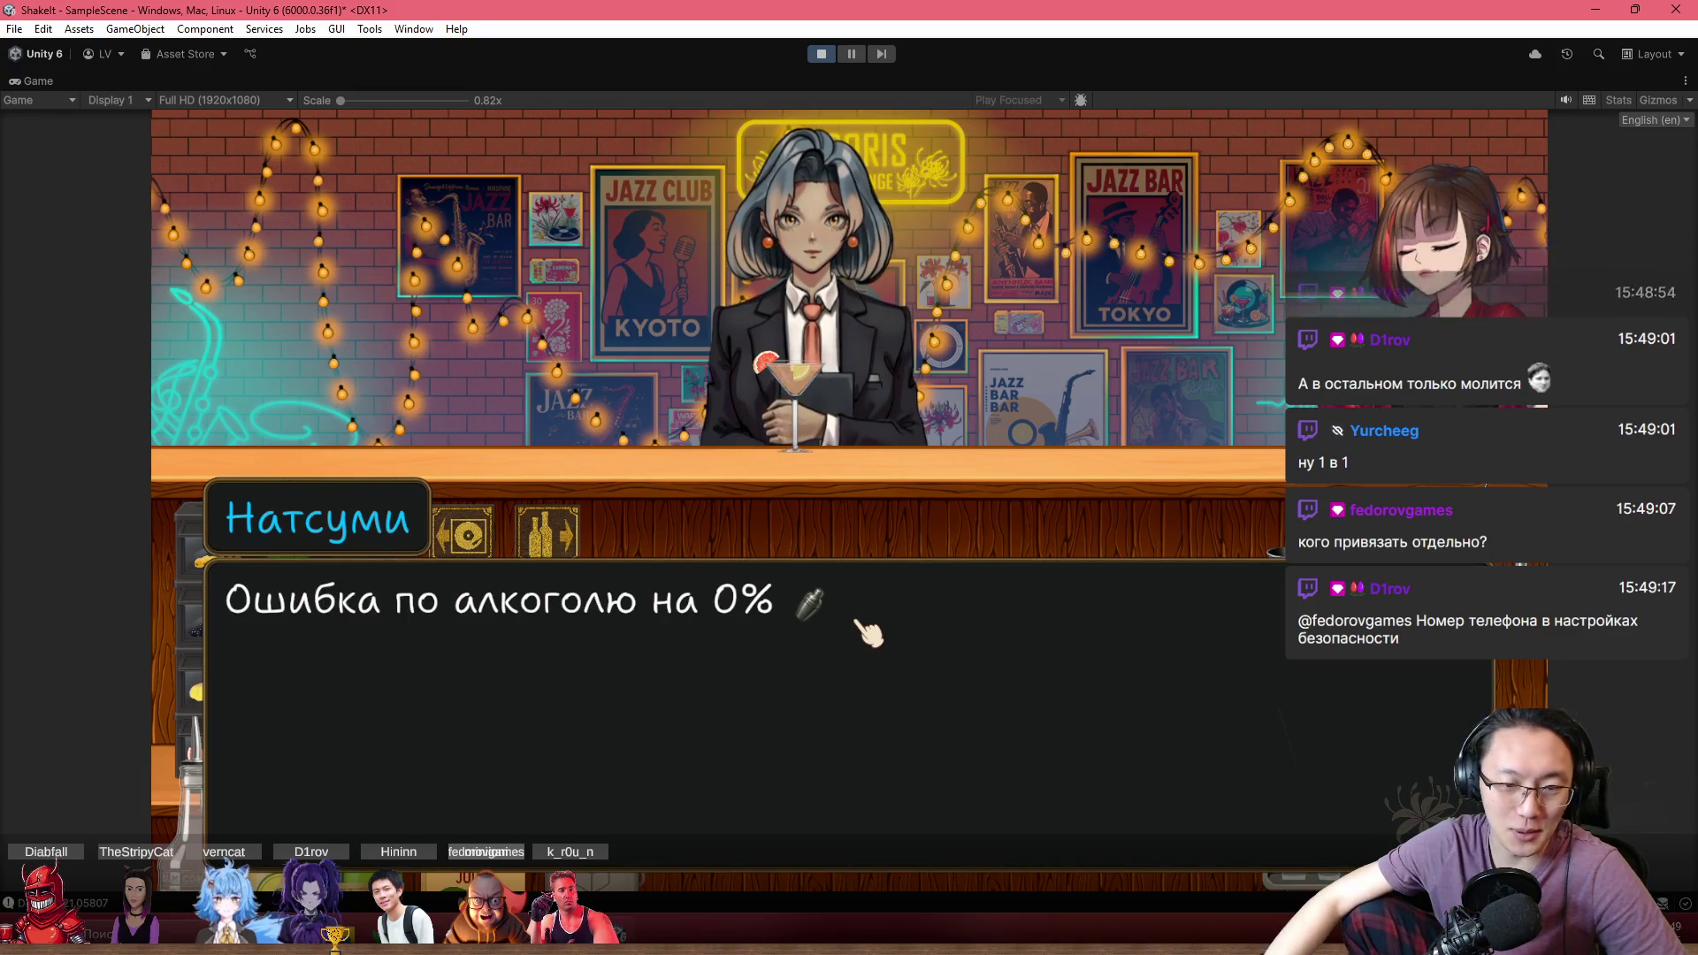
click(1118, 625)
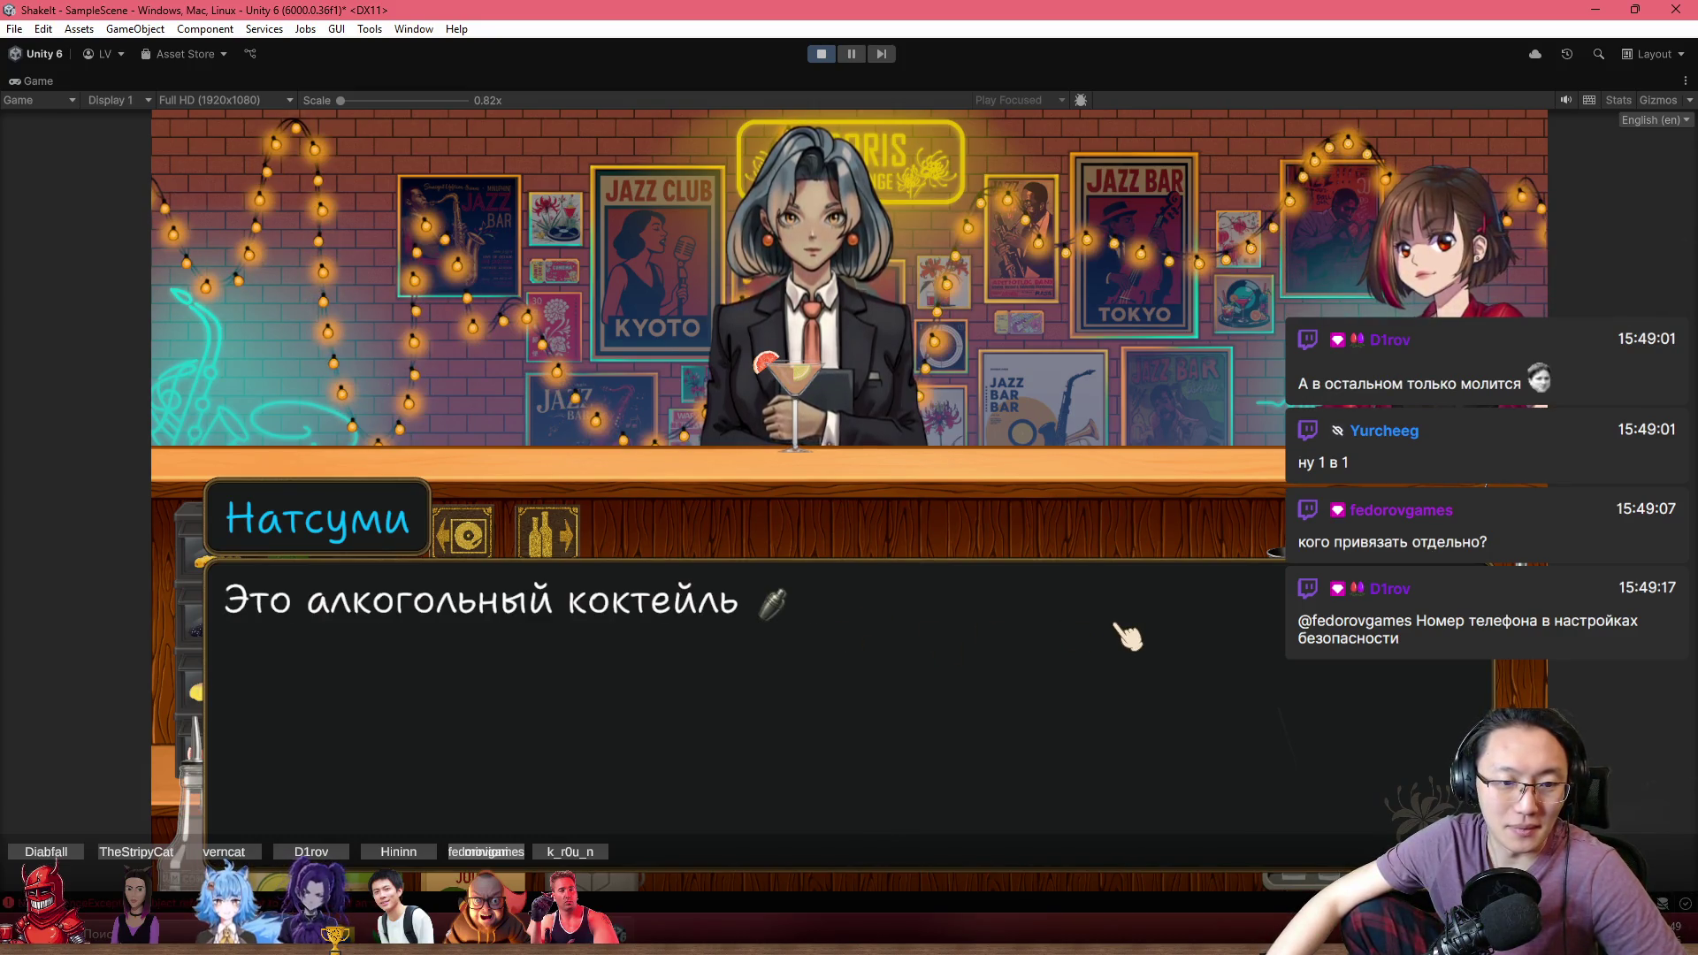
click(1117, 625)
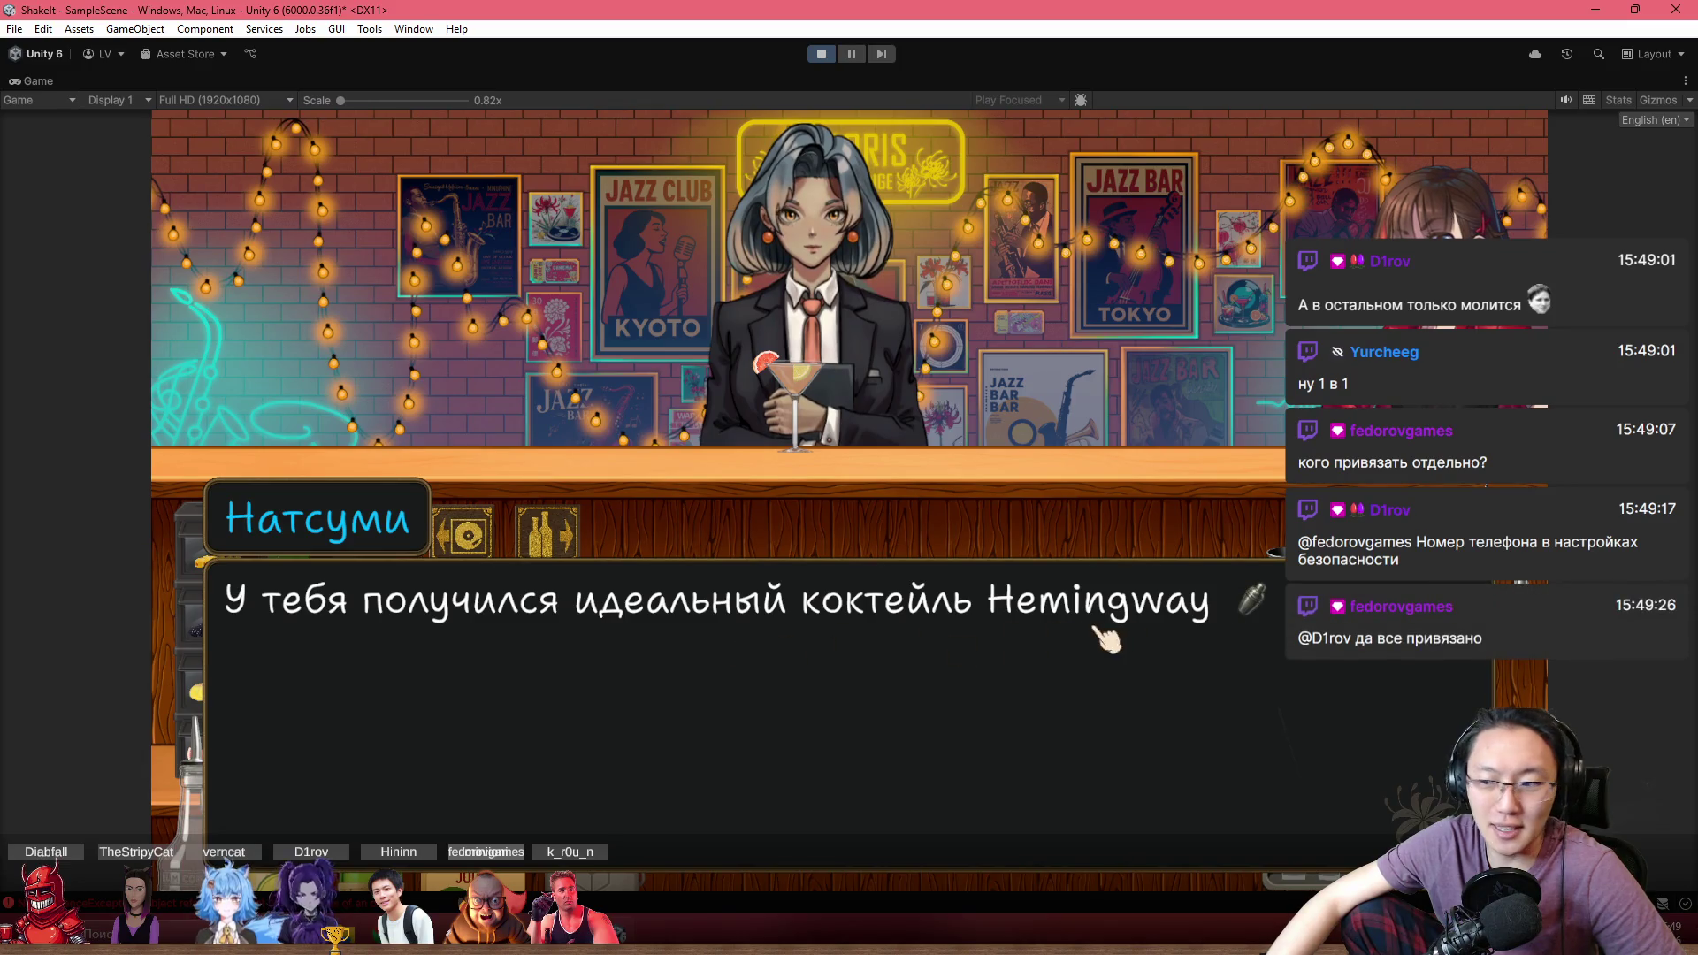
click(1026, 635)
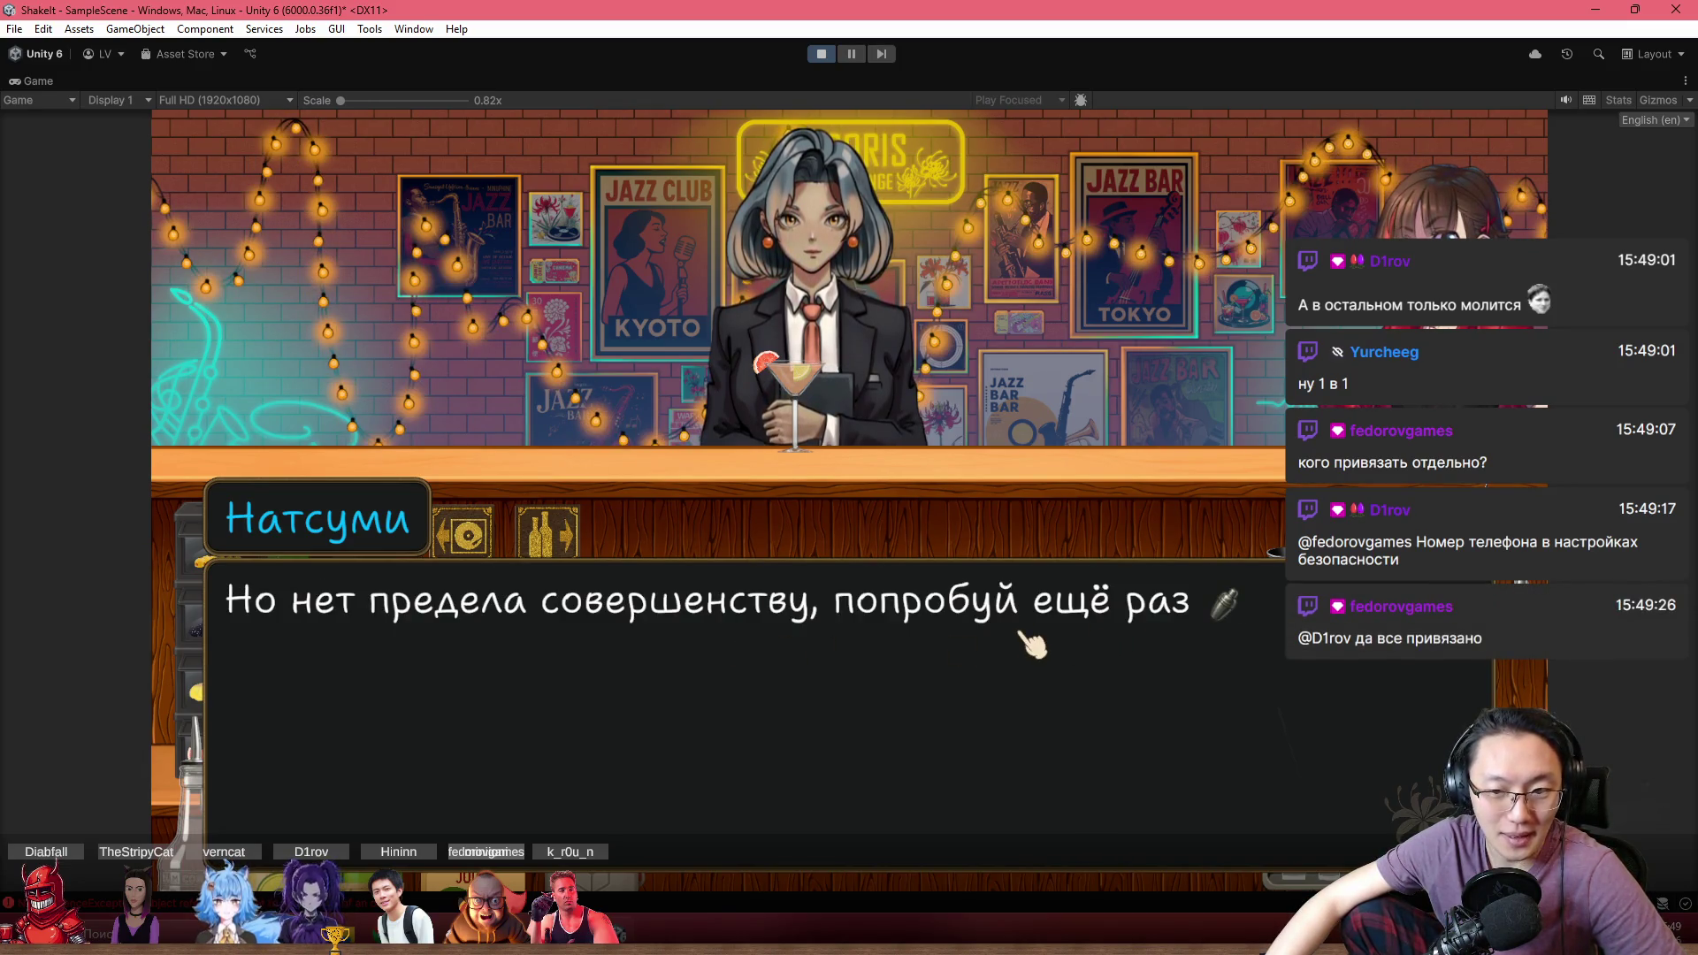
click(1026, 705)
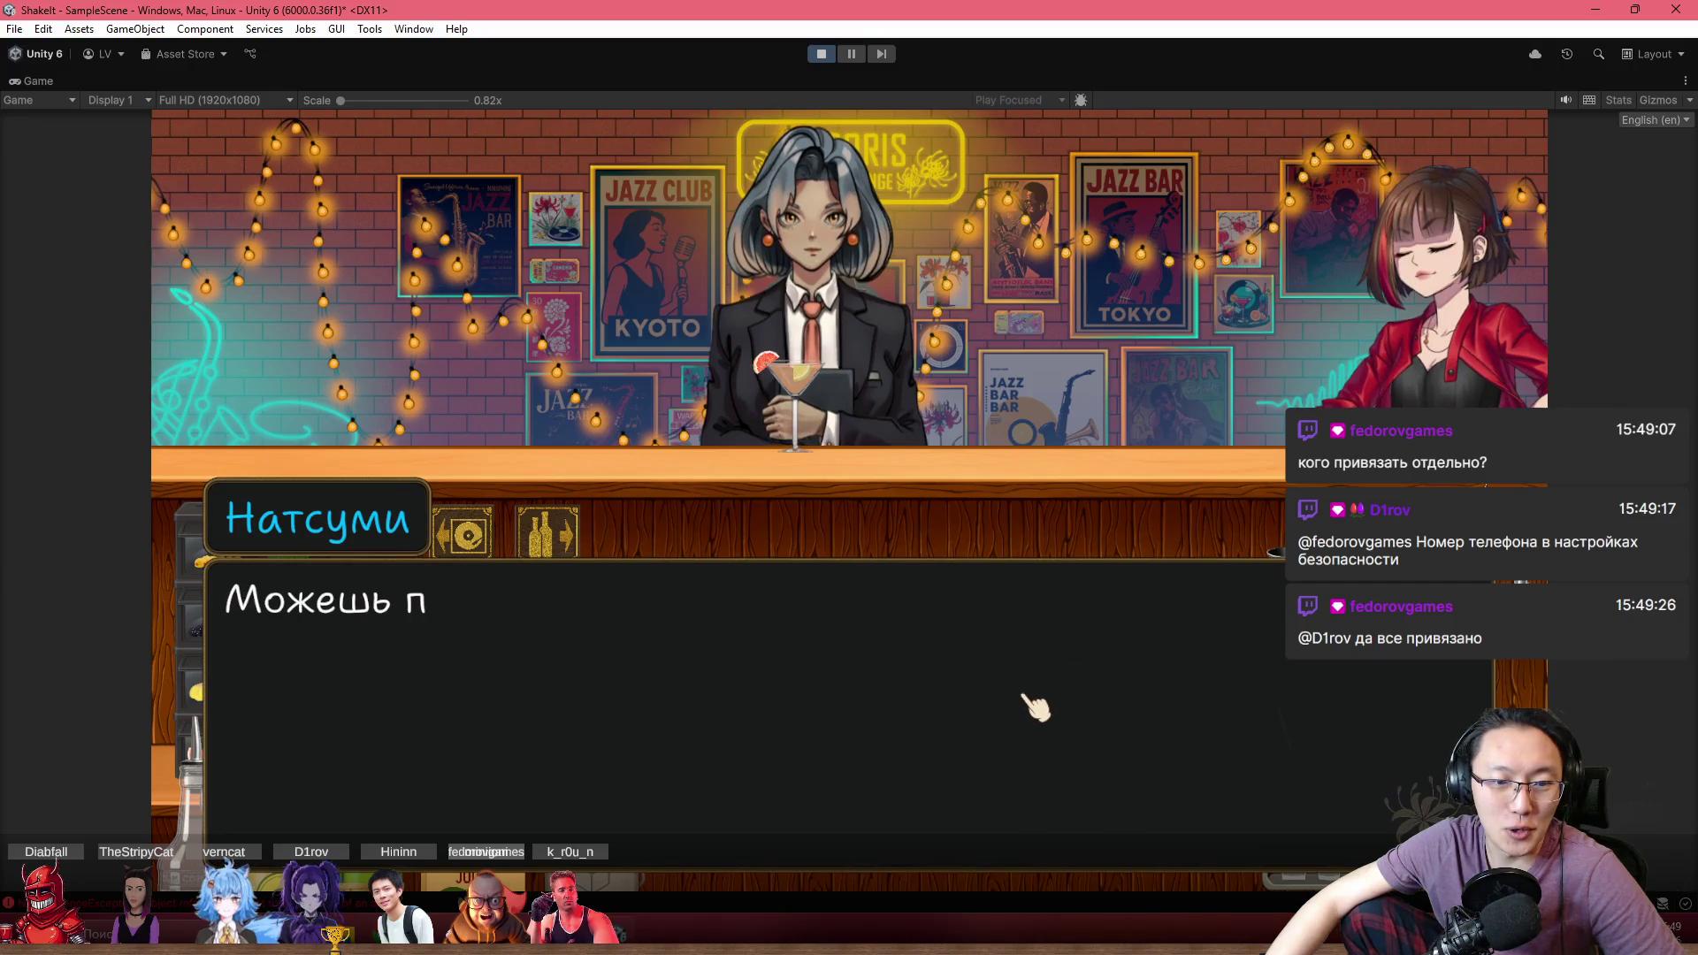
Close the previous feedback, then pour gold rum, grapefruit juice, the green bottle and white rum into the glass
click(1017, 705)
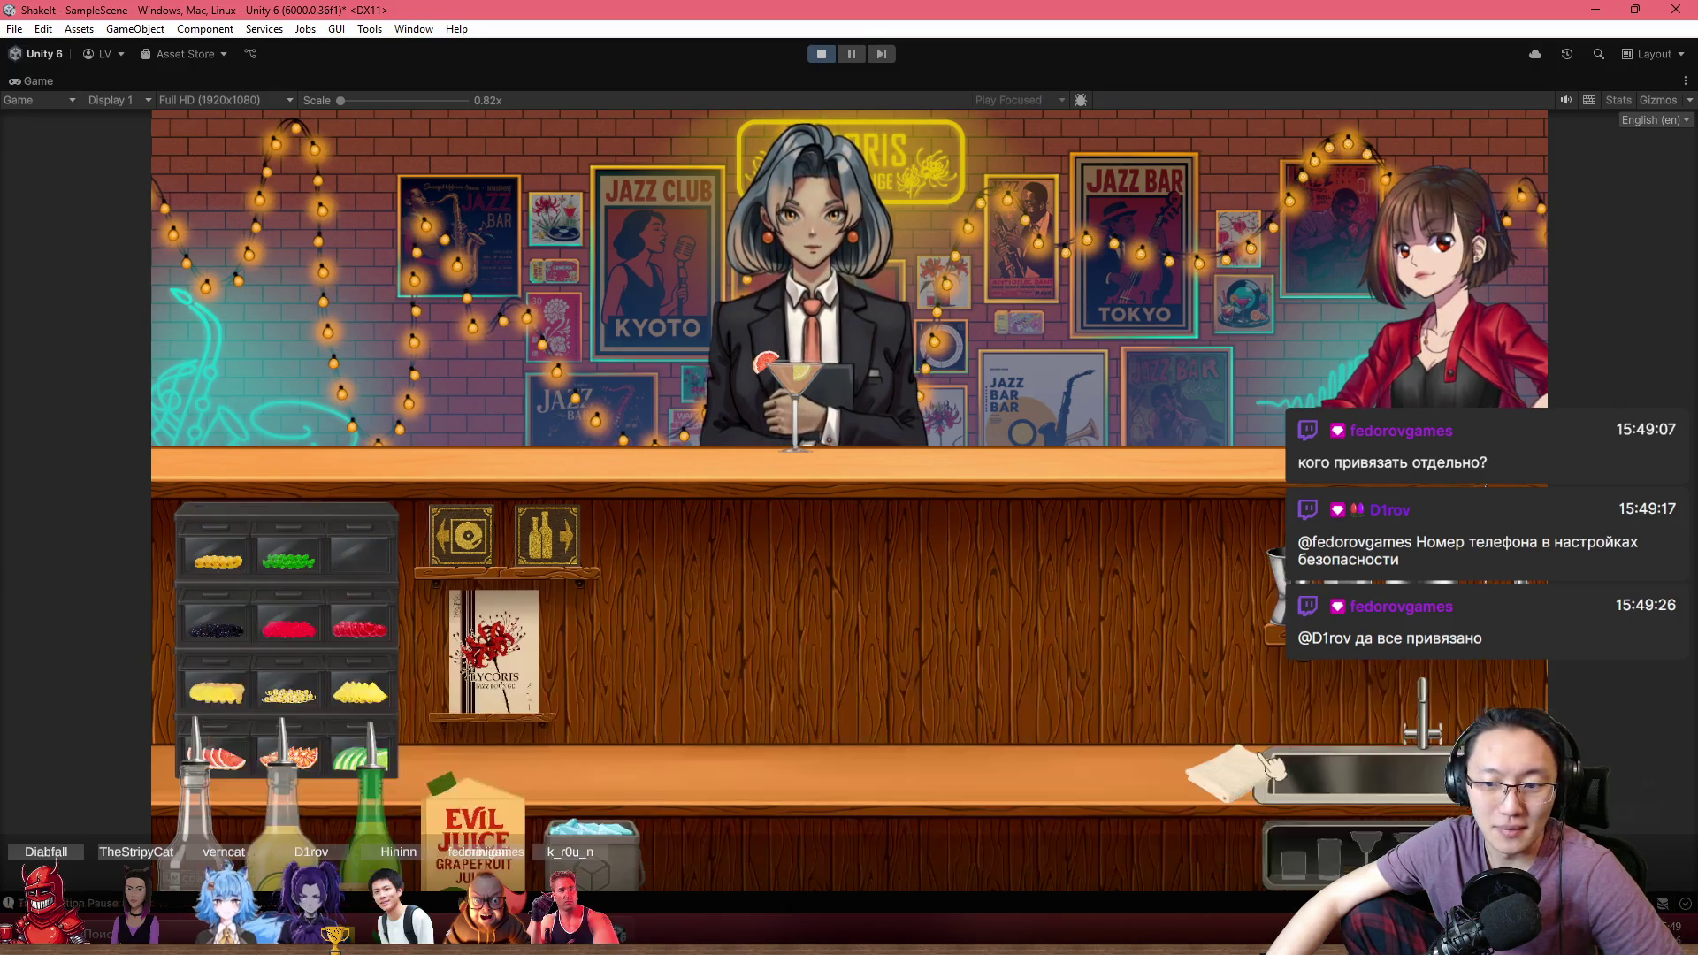
click(283, 818)
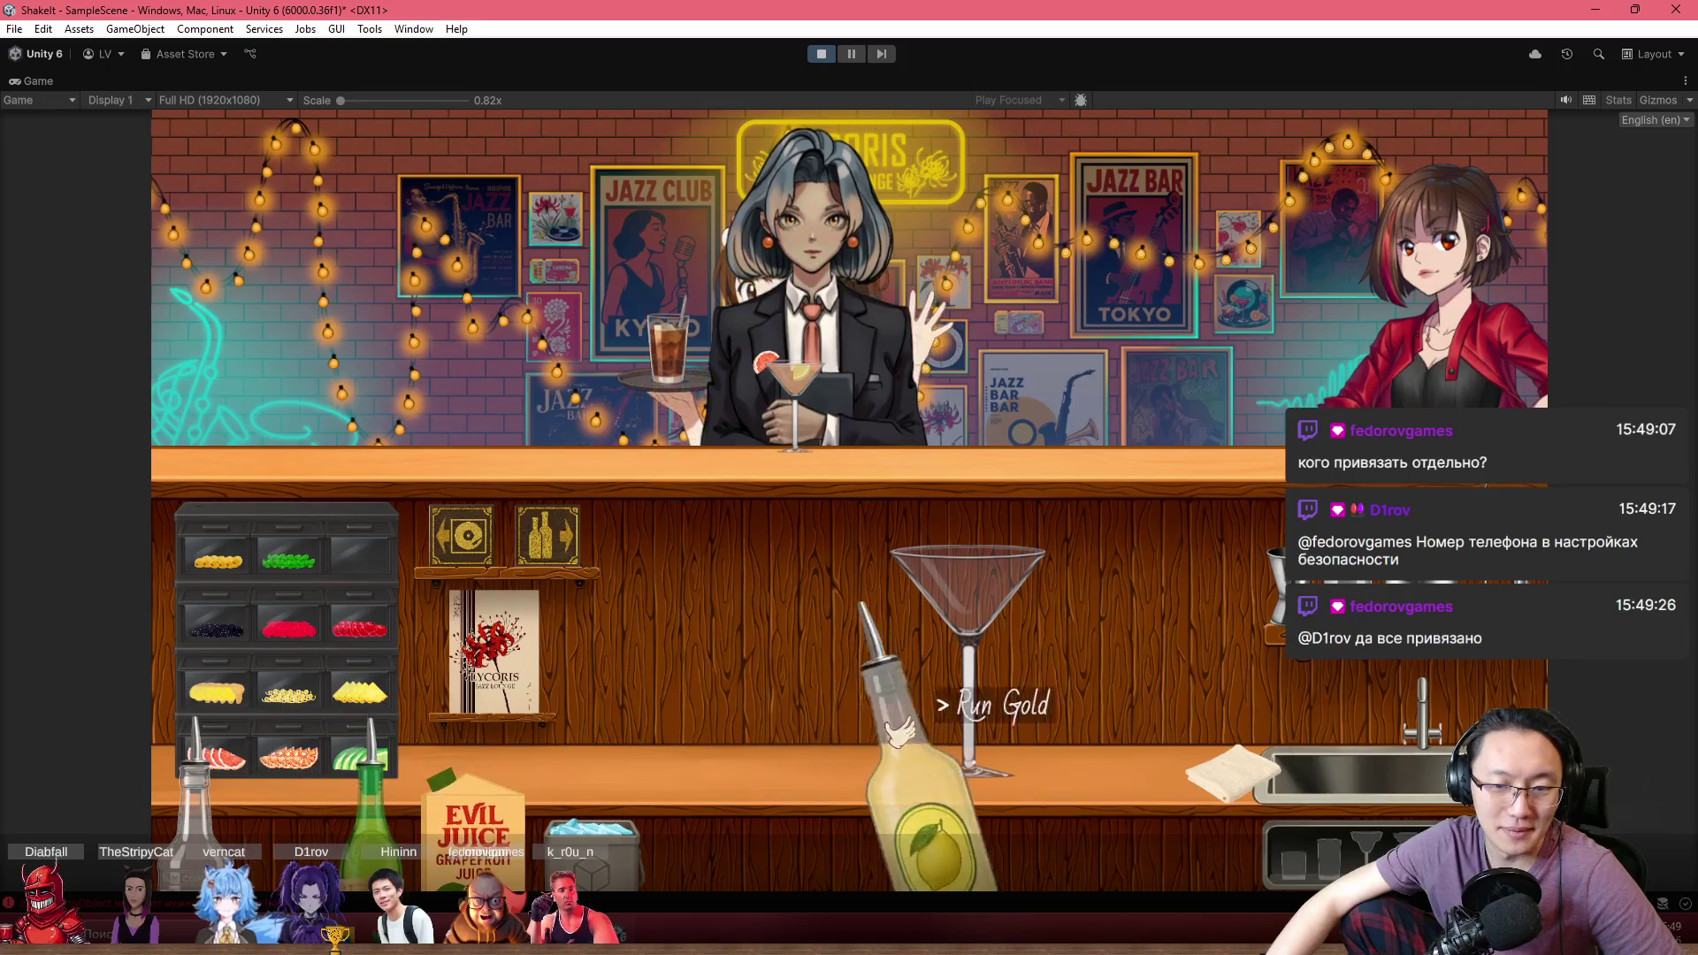
click(1077, 468)
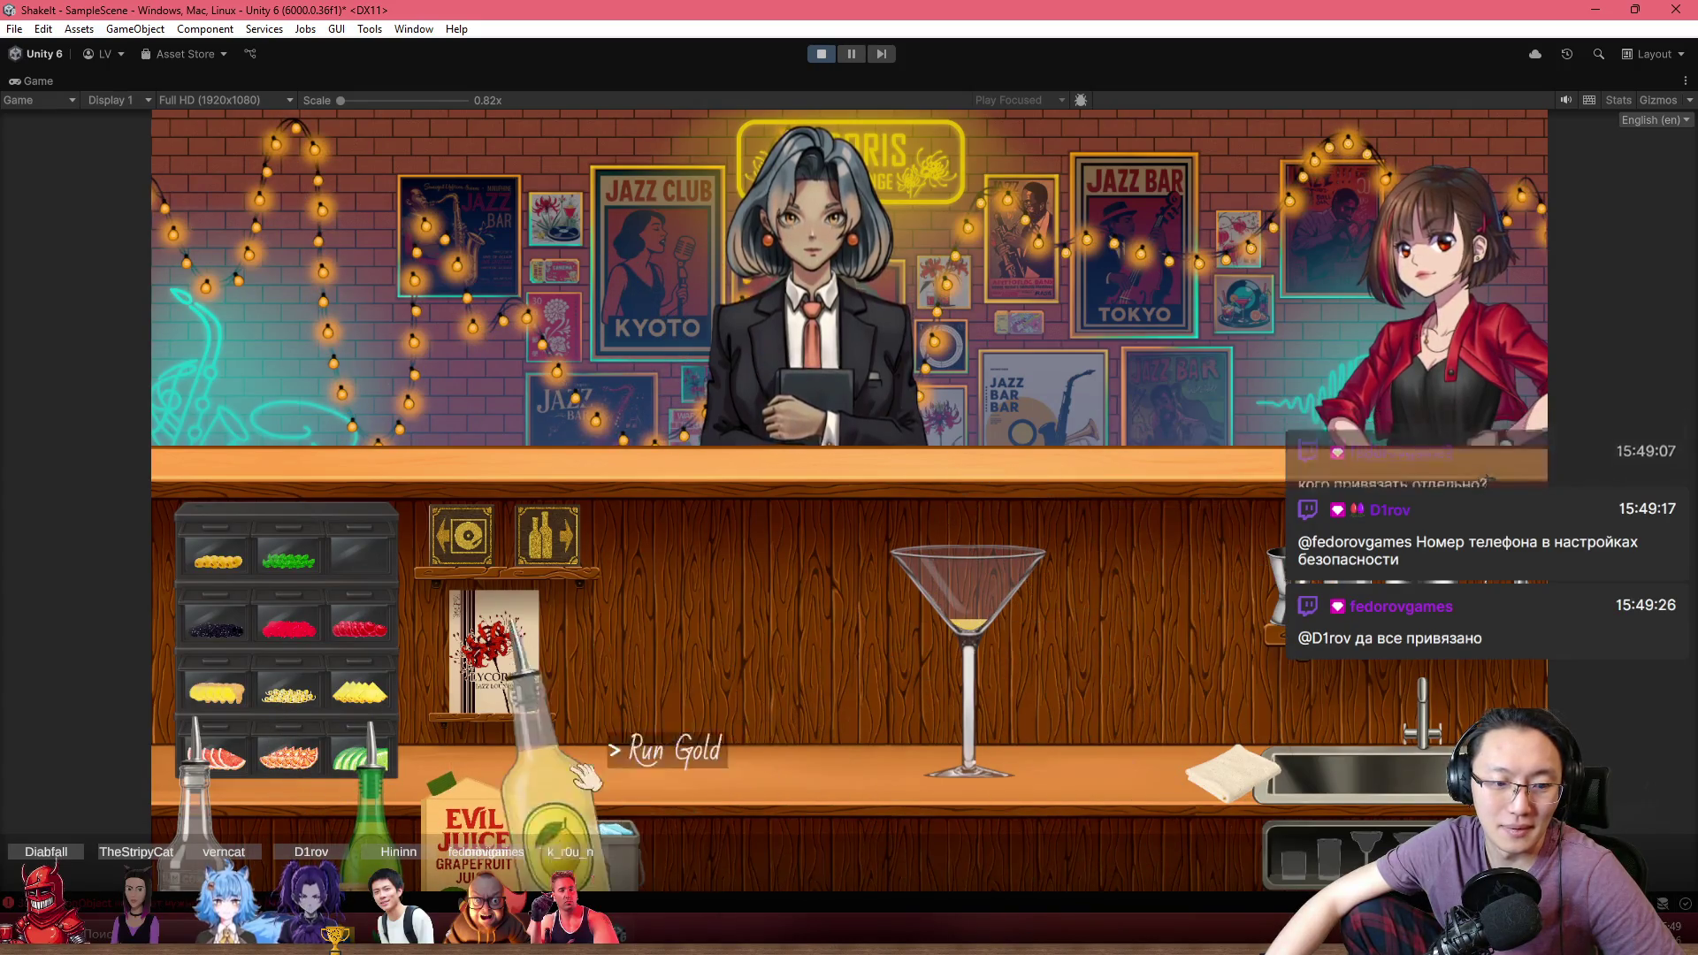
click(475, 832)
click(1084, 398)
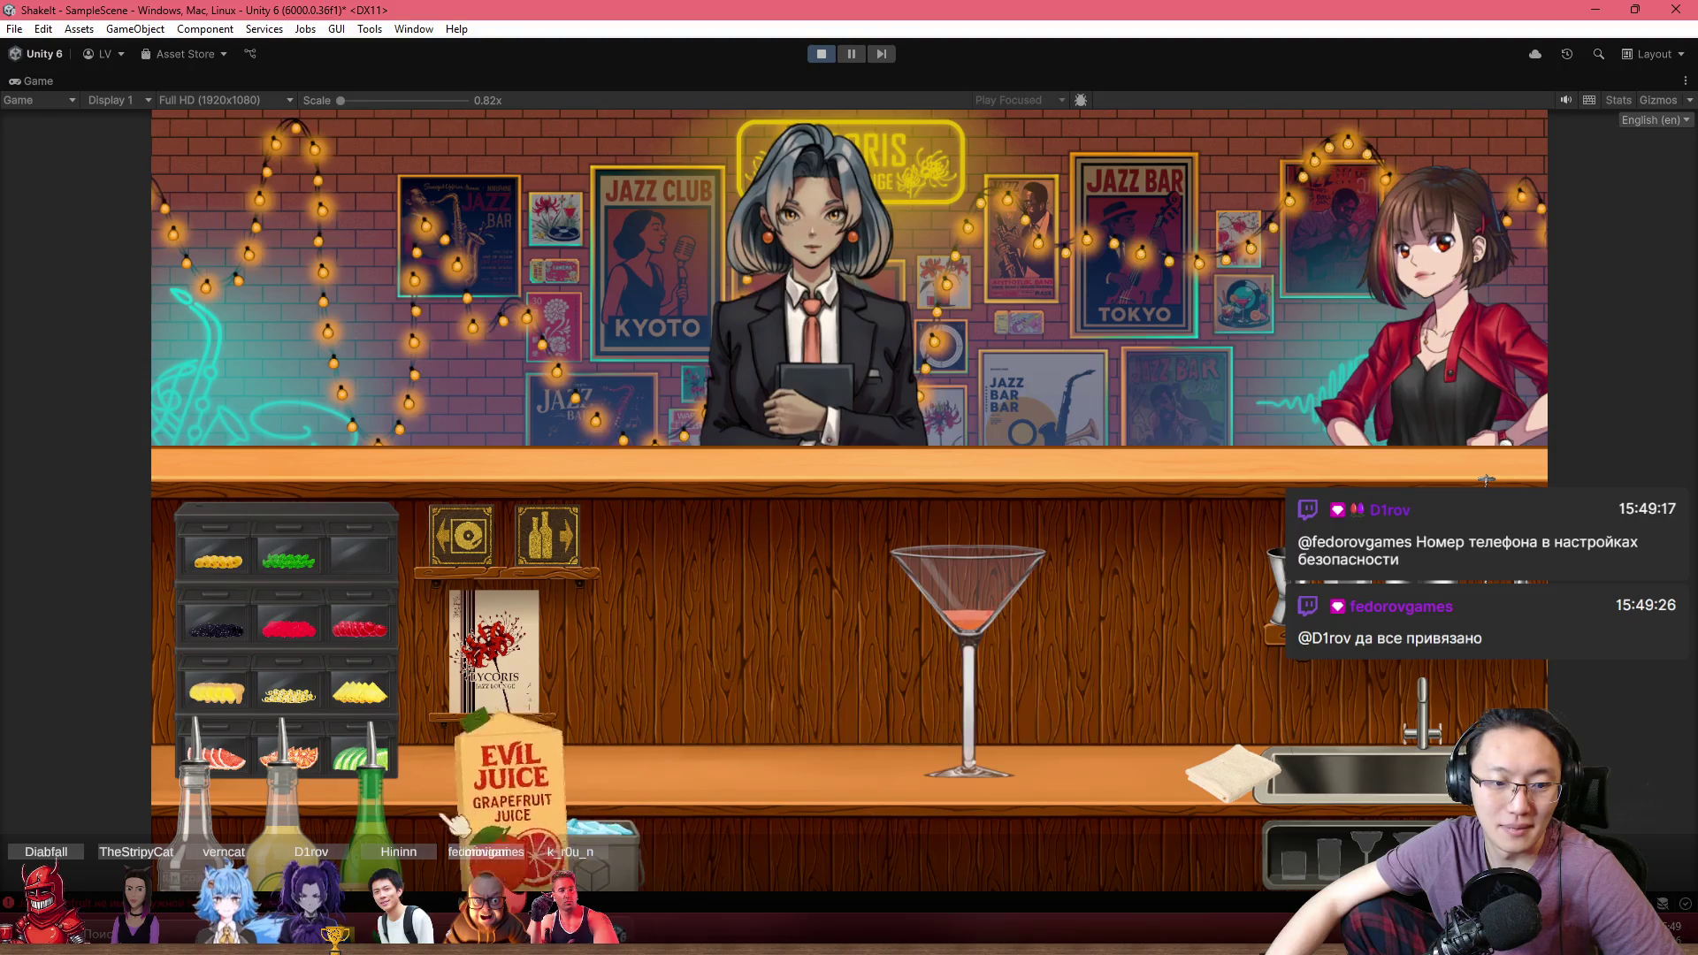
click(362, 796)
click(1103, 363)
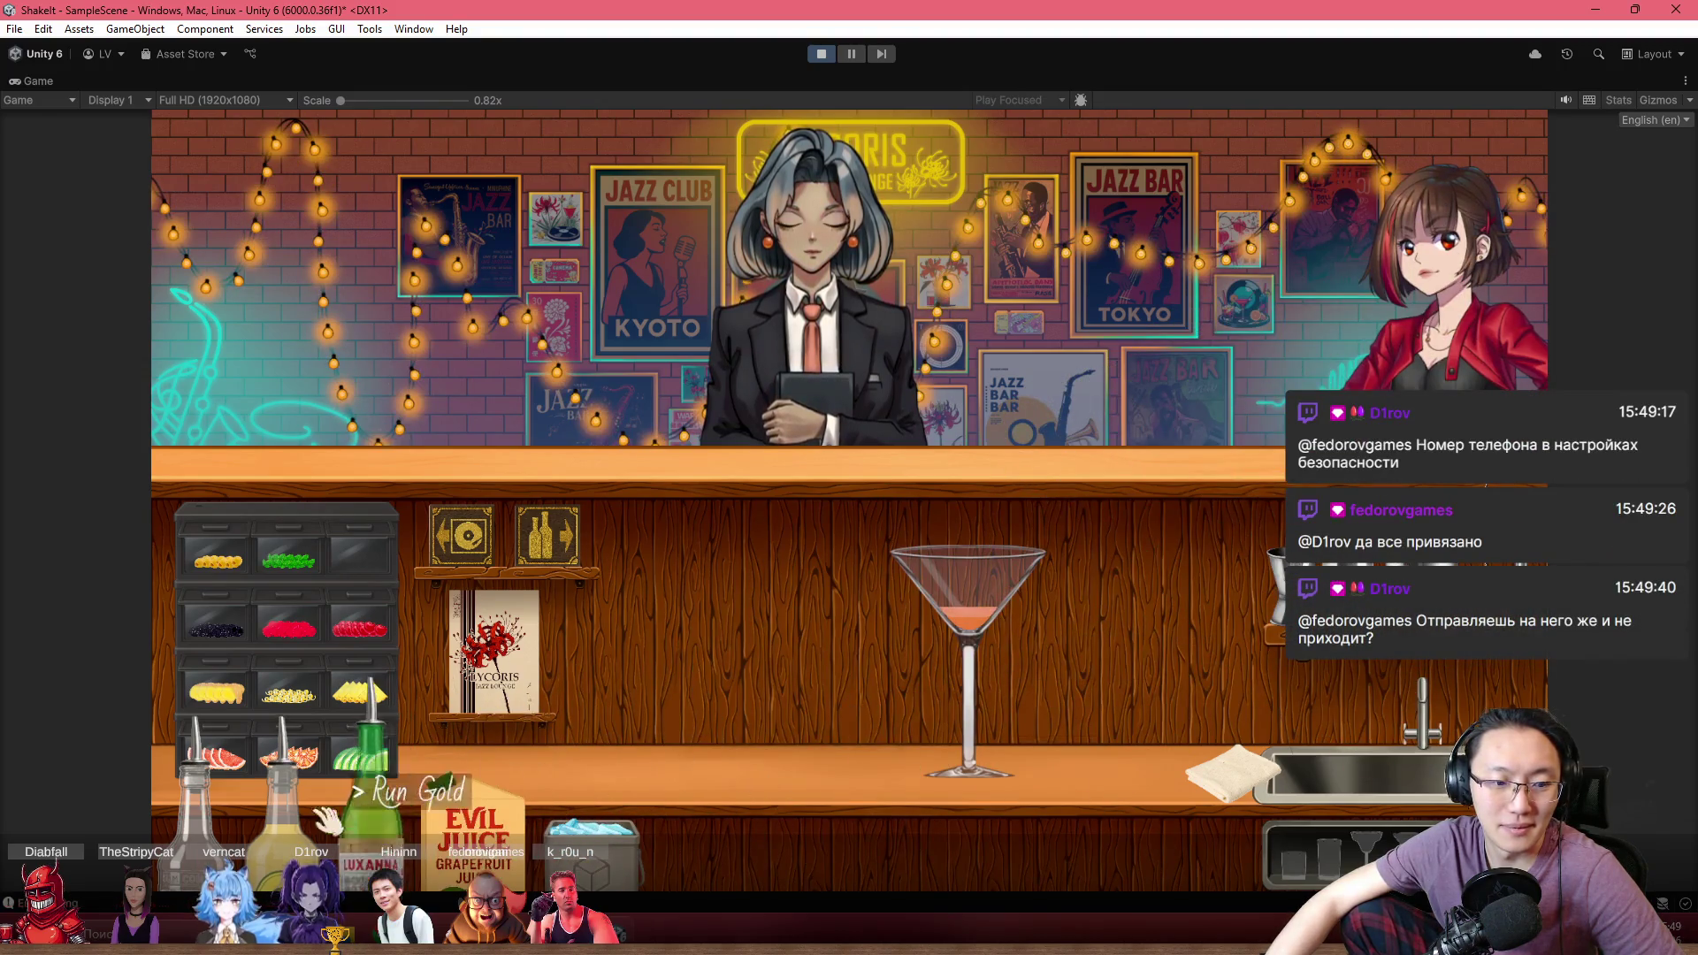
click(196, 796)
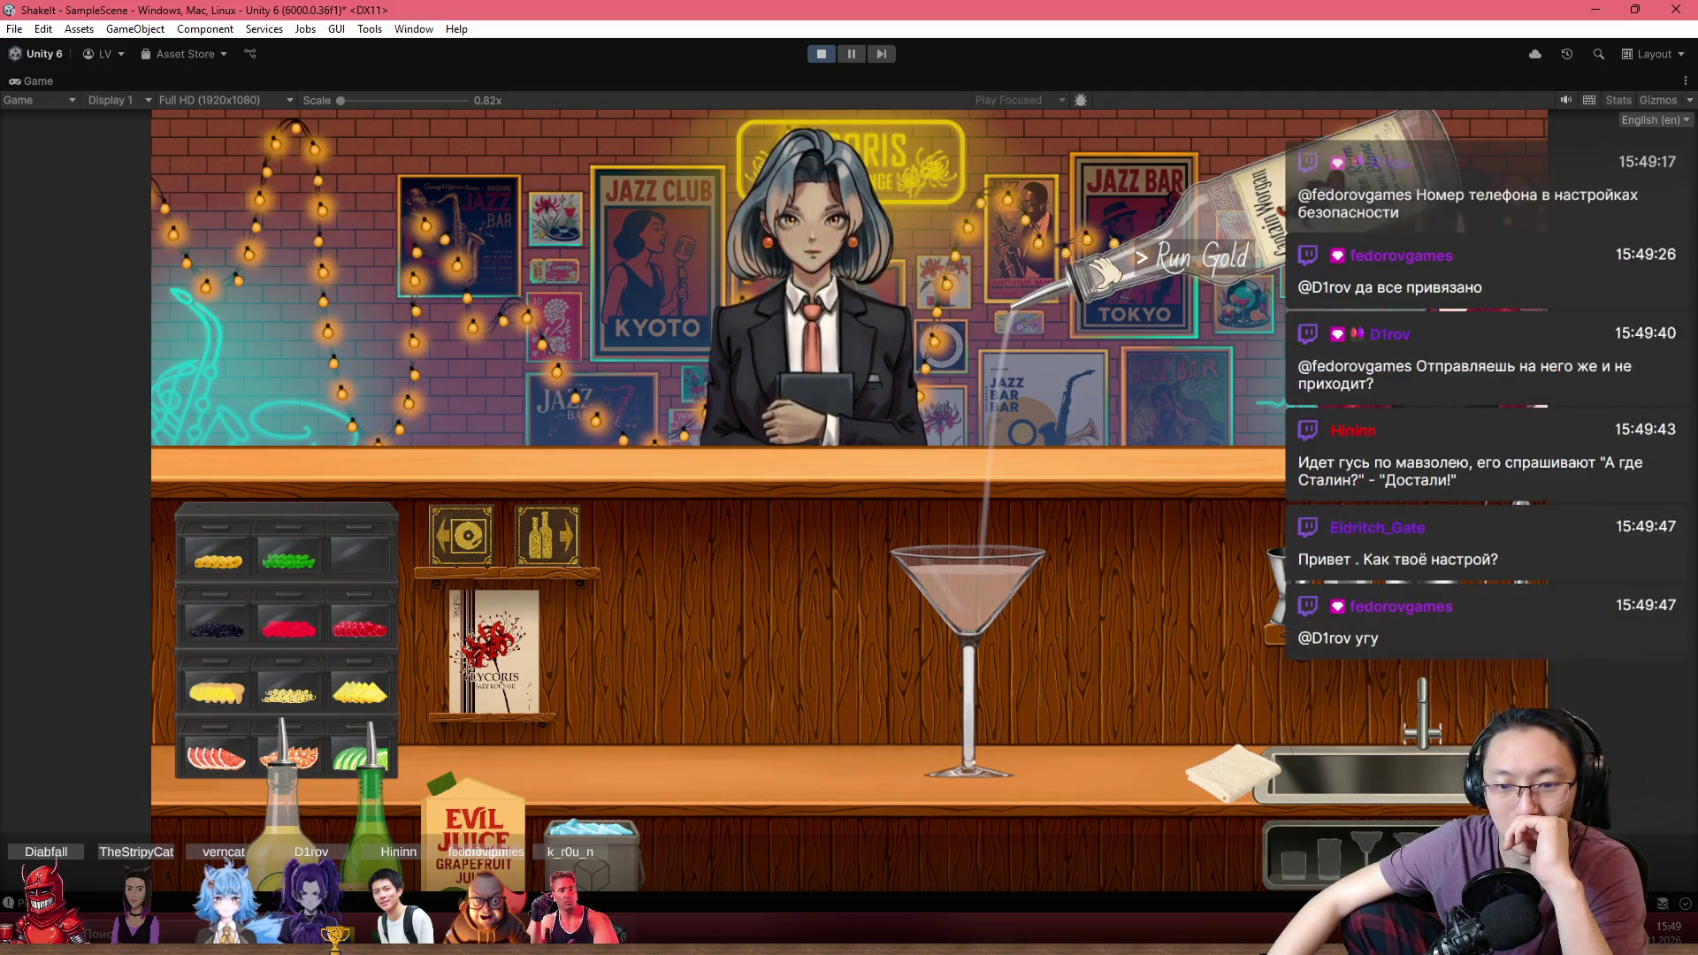
Garnish the cocktail with a grapefruit slice and serve it to the bartender
click(217, 751)
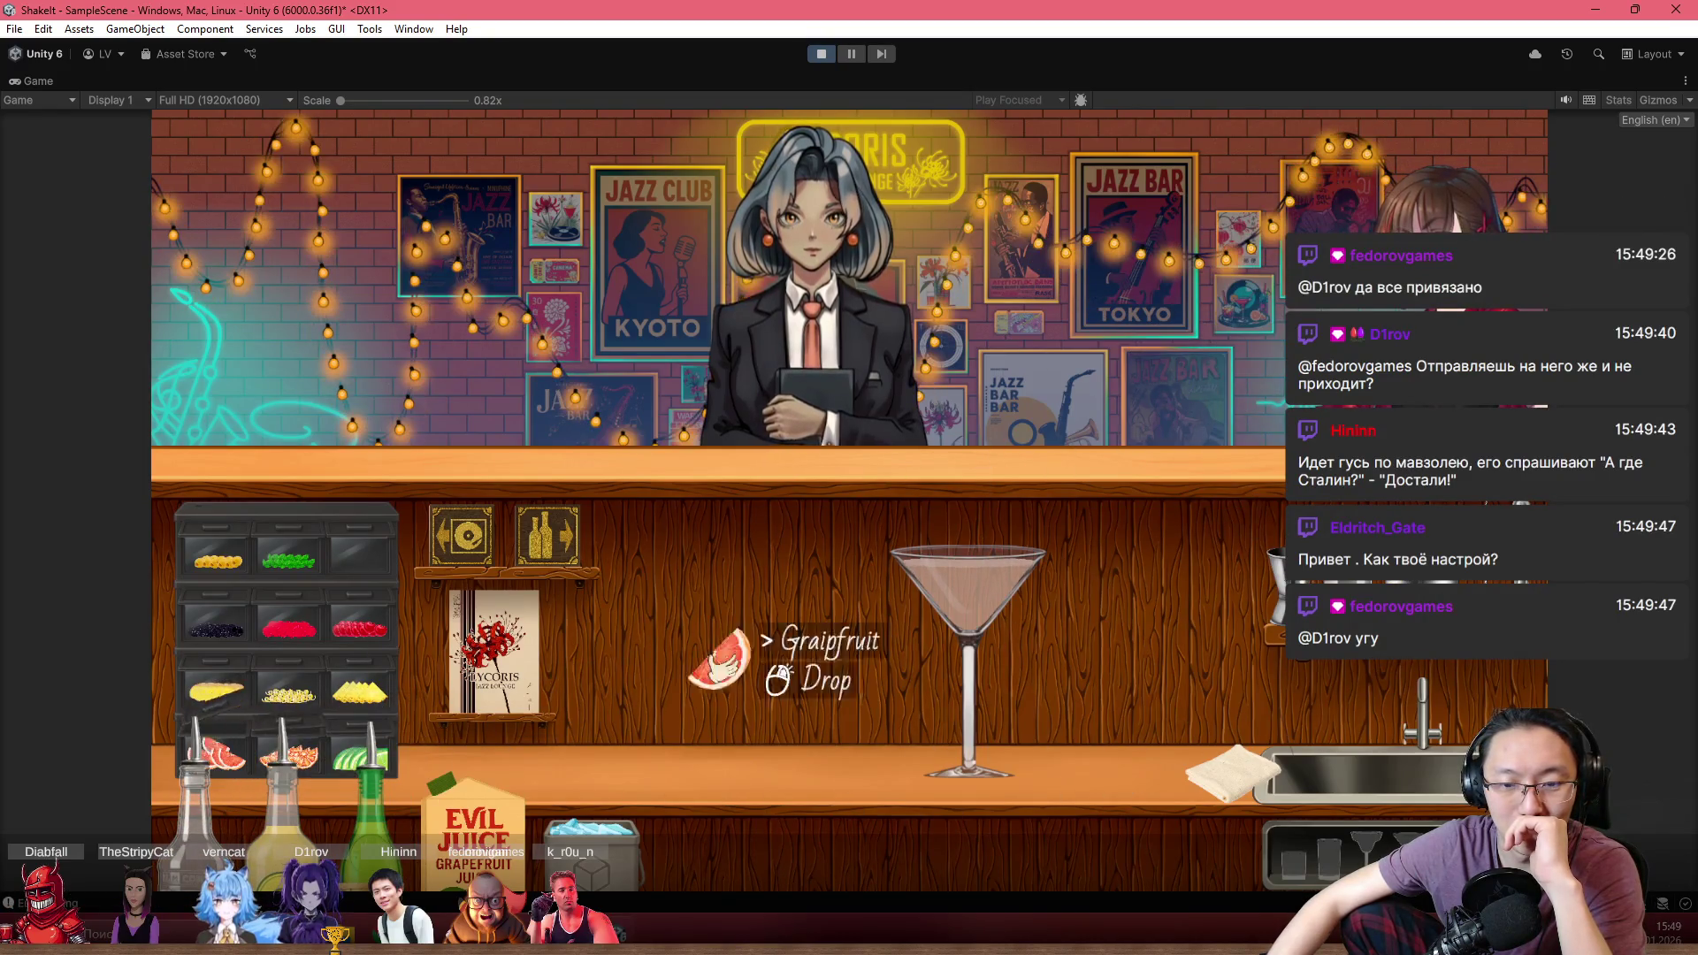
click(955, 672)
click(911, 619)
click(929, 469)
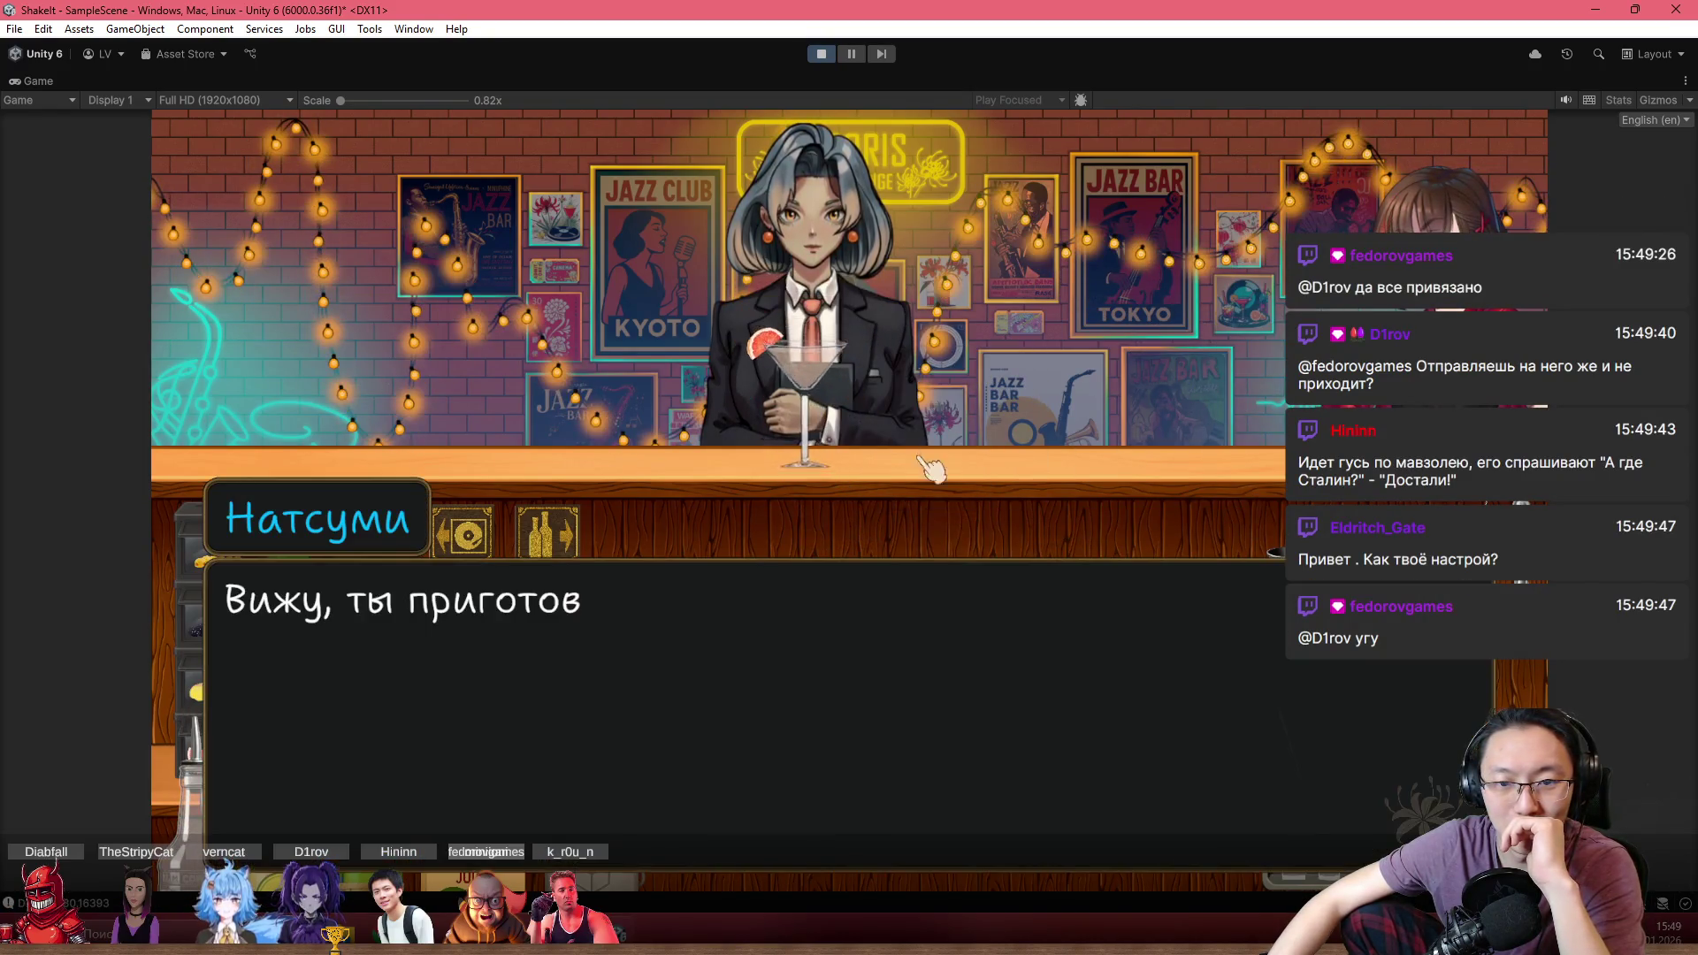
Read the bartender's critique through the 8% alcohol error, consistency, hint and ingredient-mistake lines
click(1166, 536)
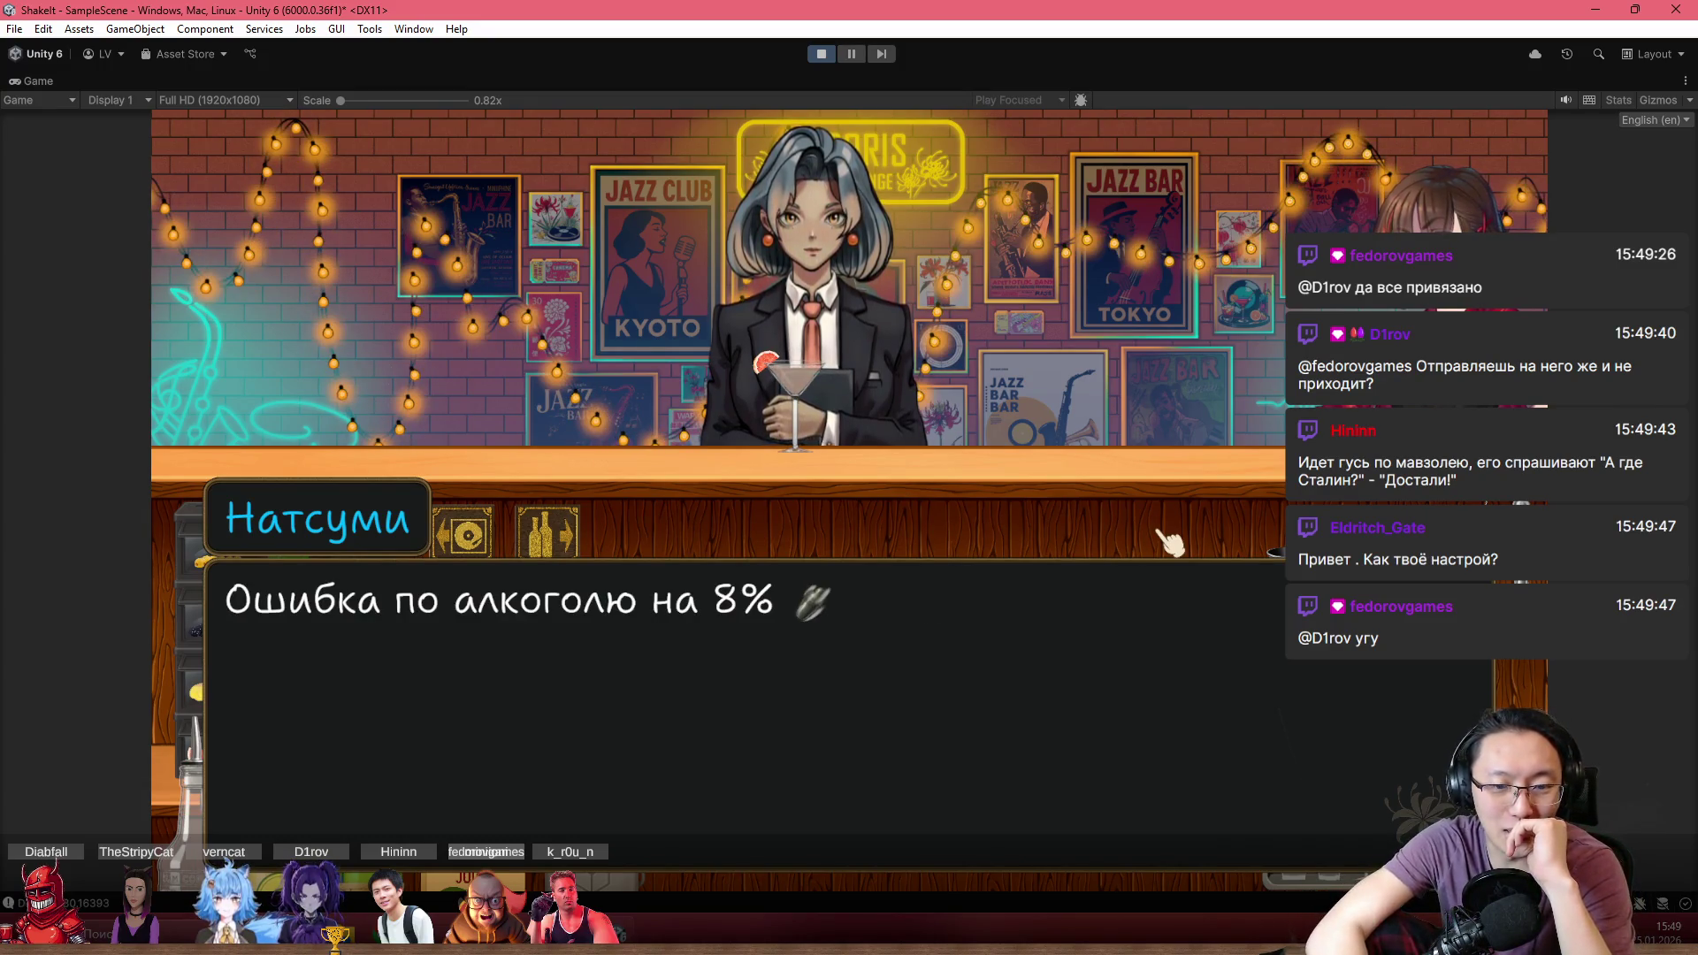
click(1165, 536)
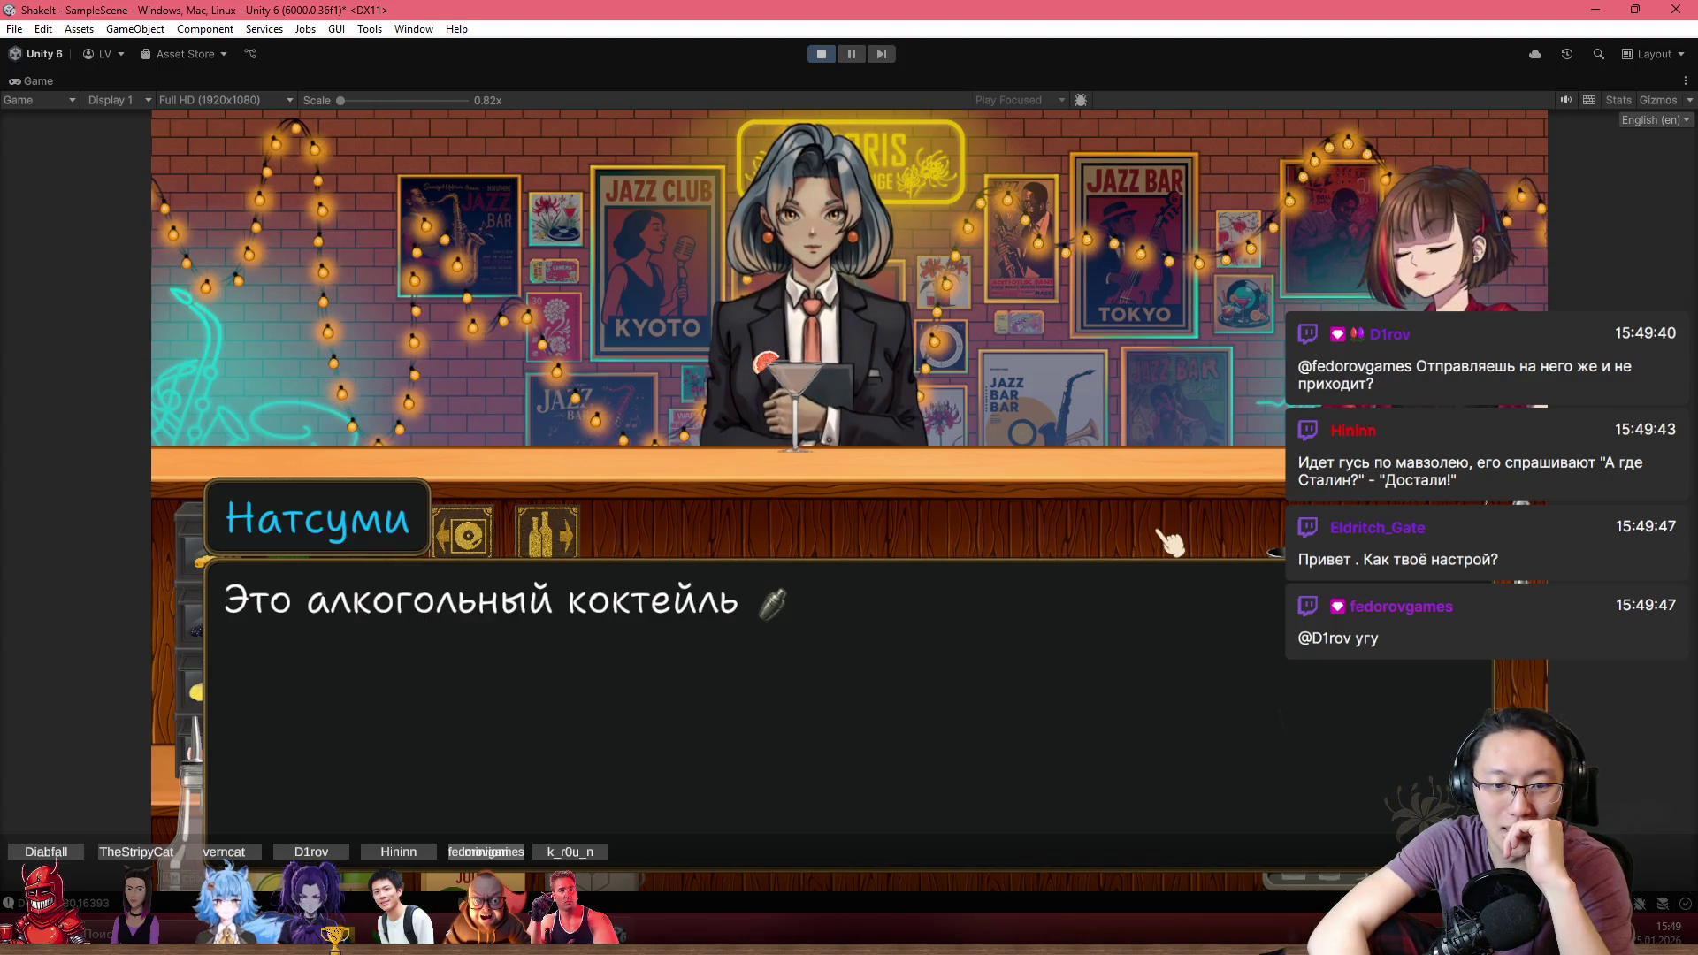
click(1165, 536)
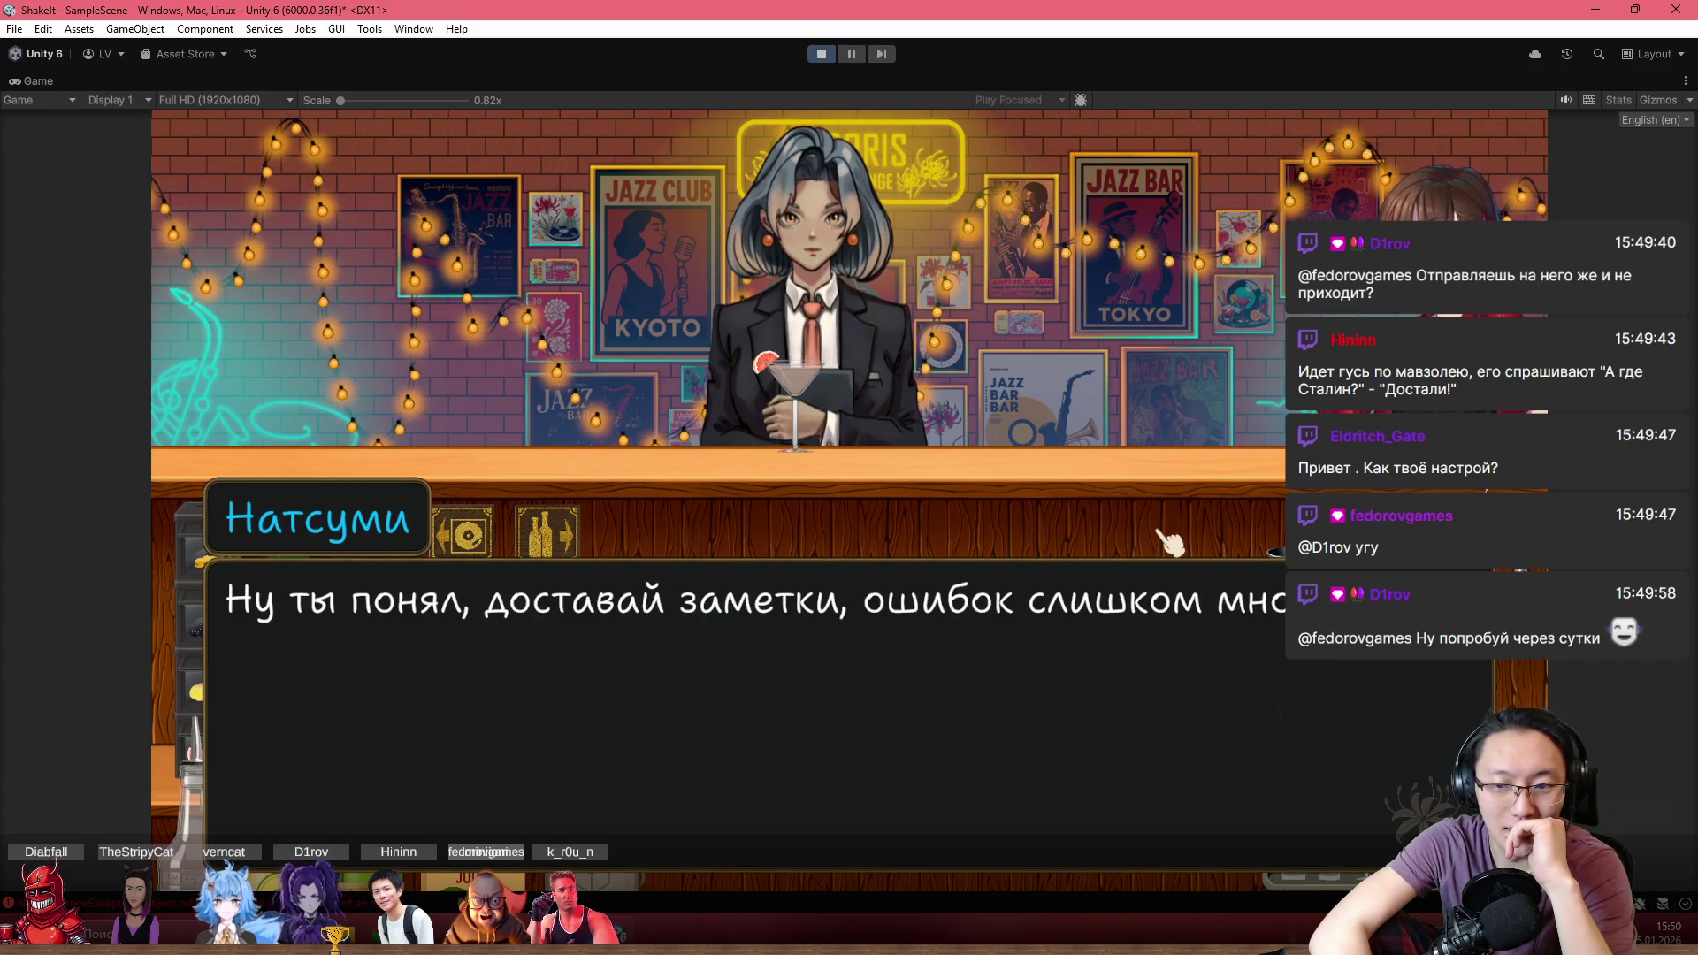
click(1165, 536)
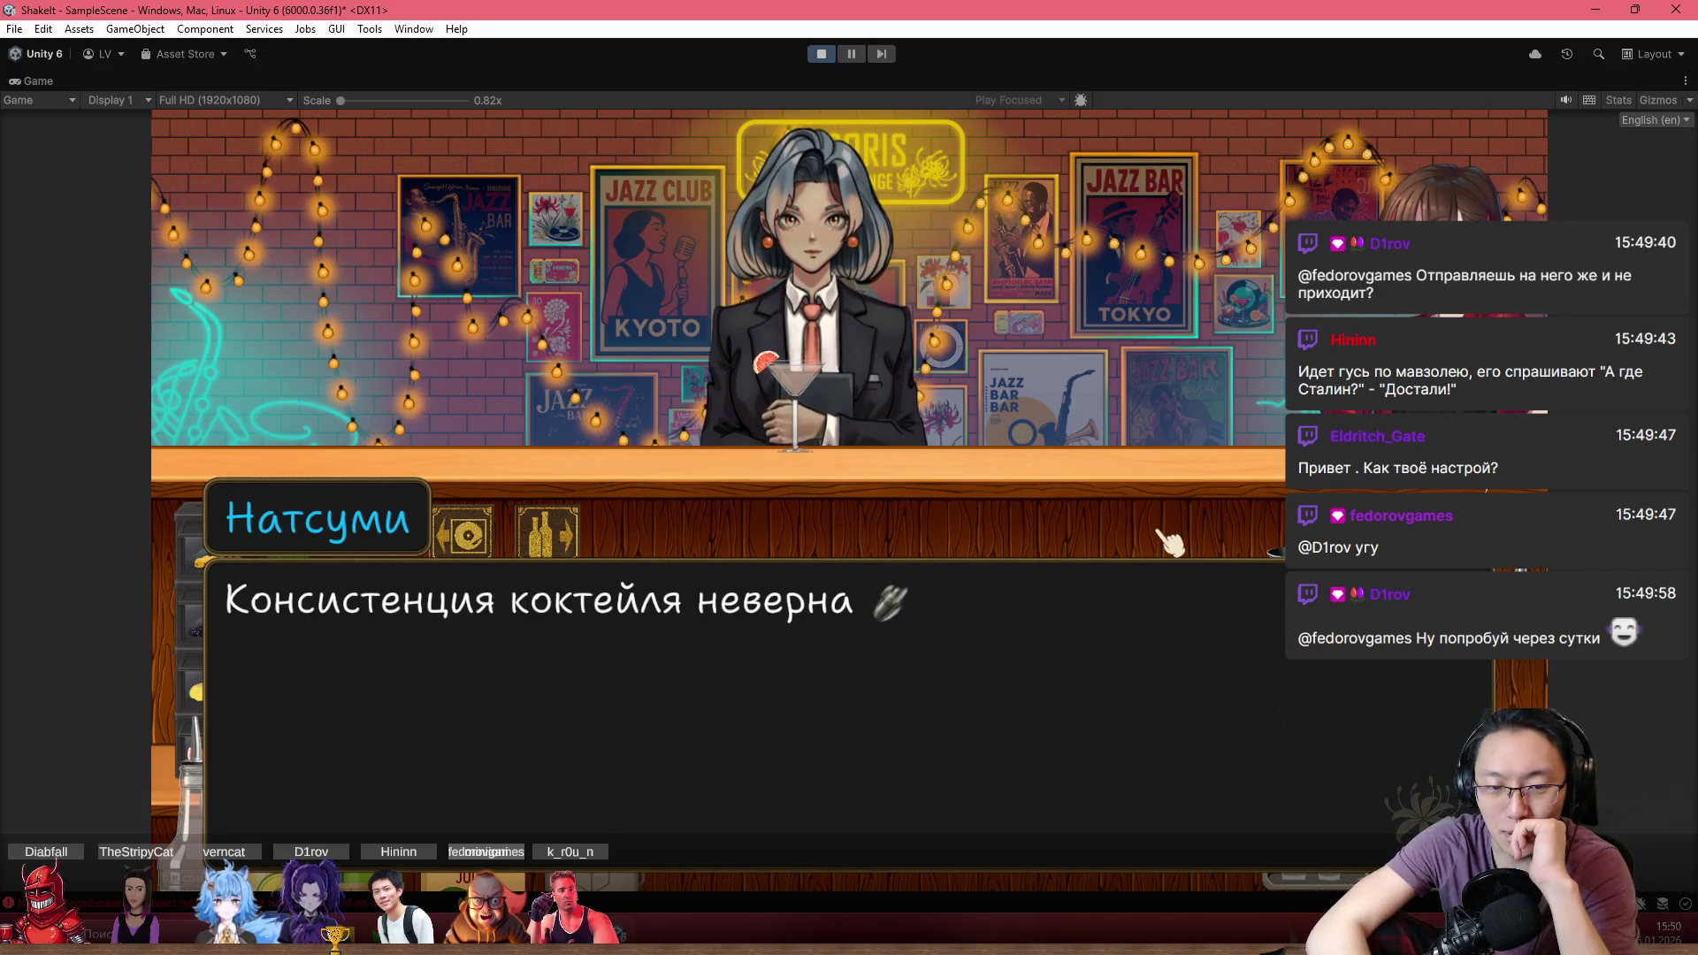
click(1168, 541)
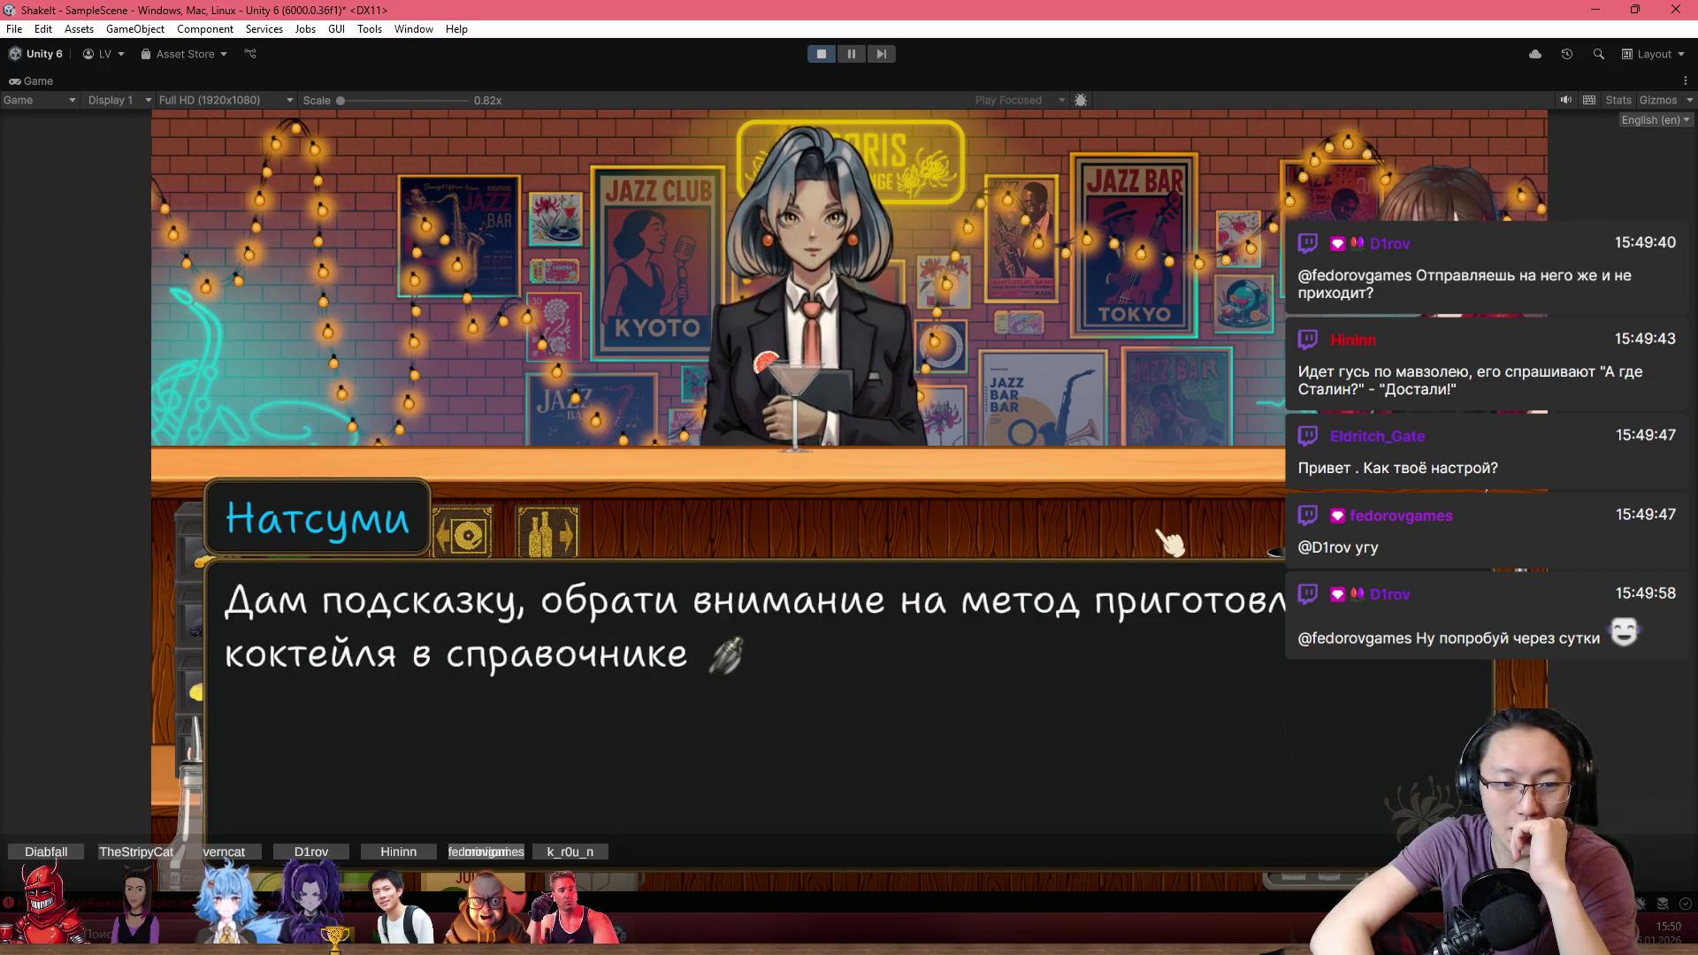
click(1167, 542)
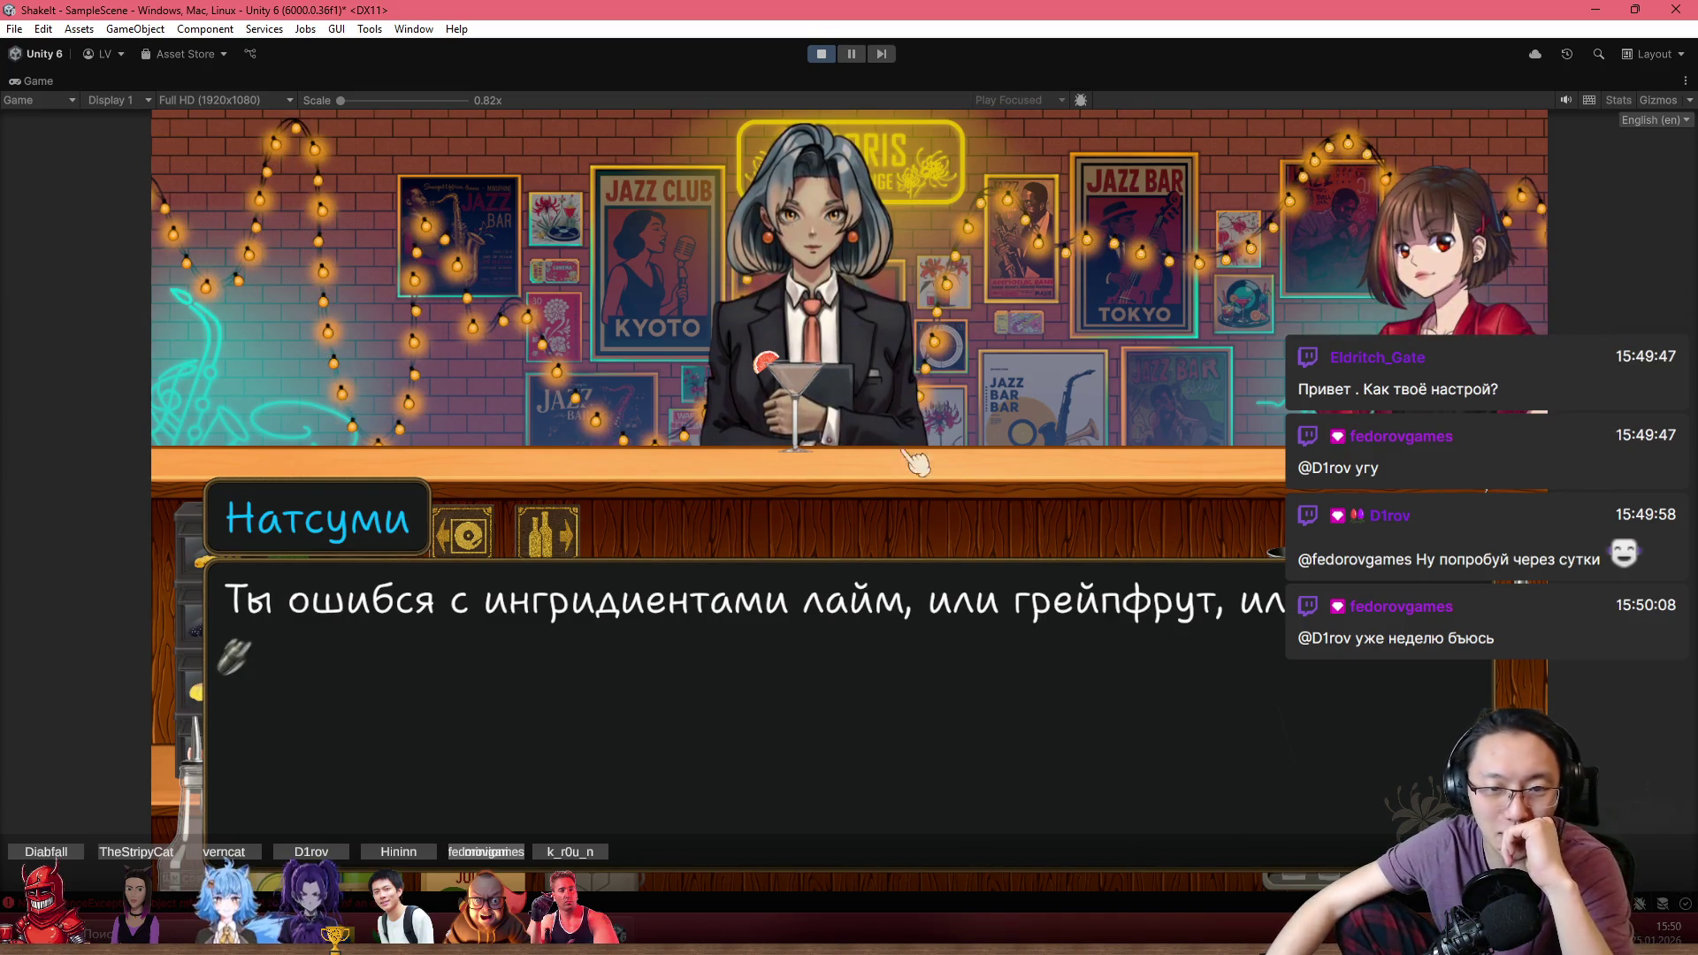
Finish the jigger-advice and try-again feedback, then exit Play mode
click(862, 382)
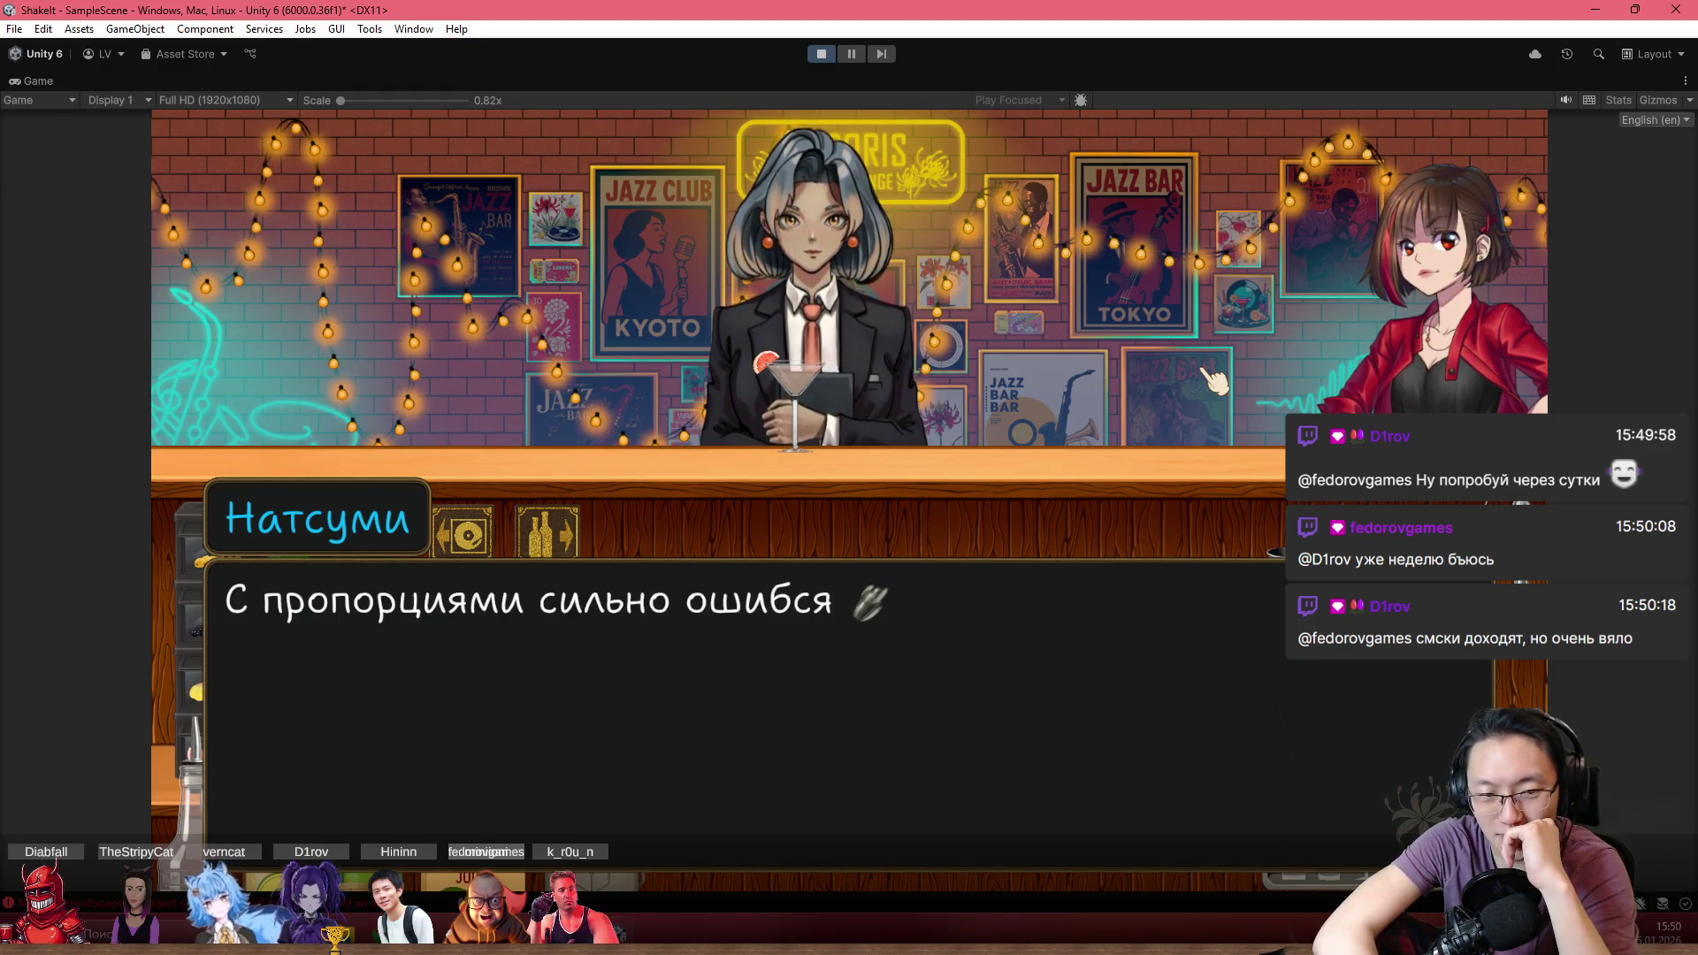
click(1213, 380)
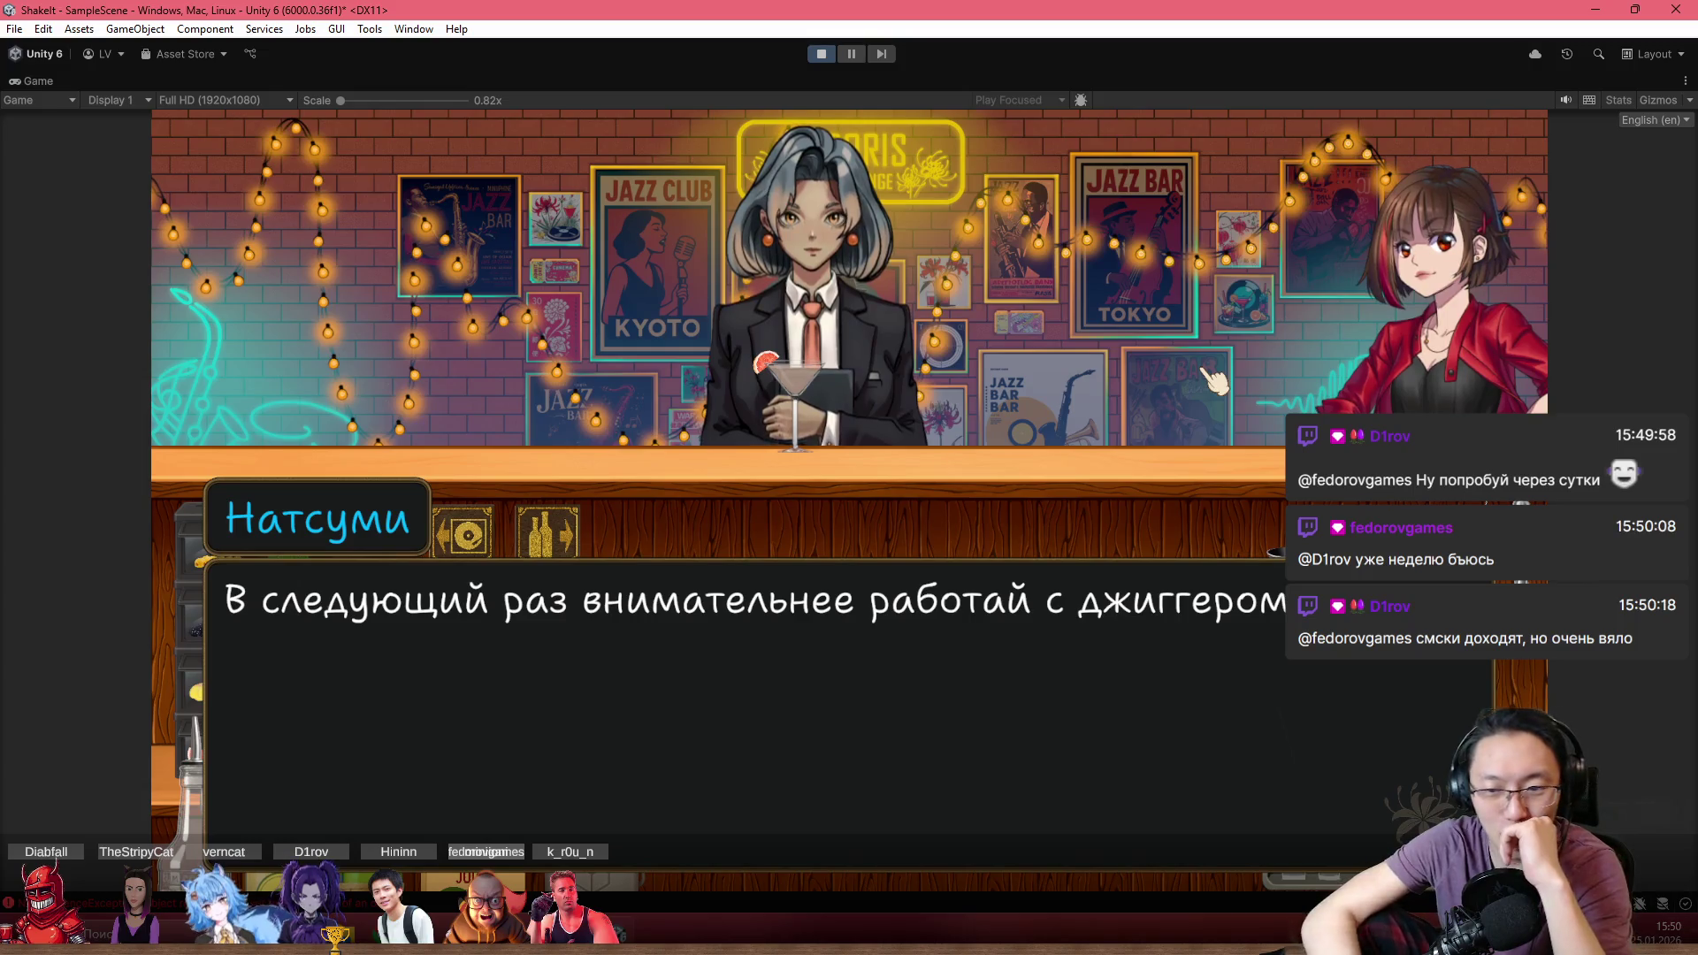
click(1213, 380)
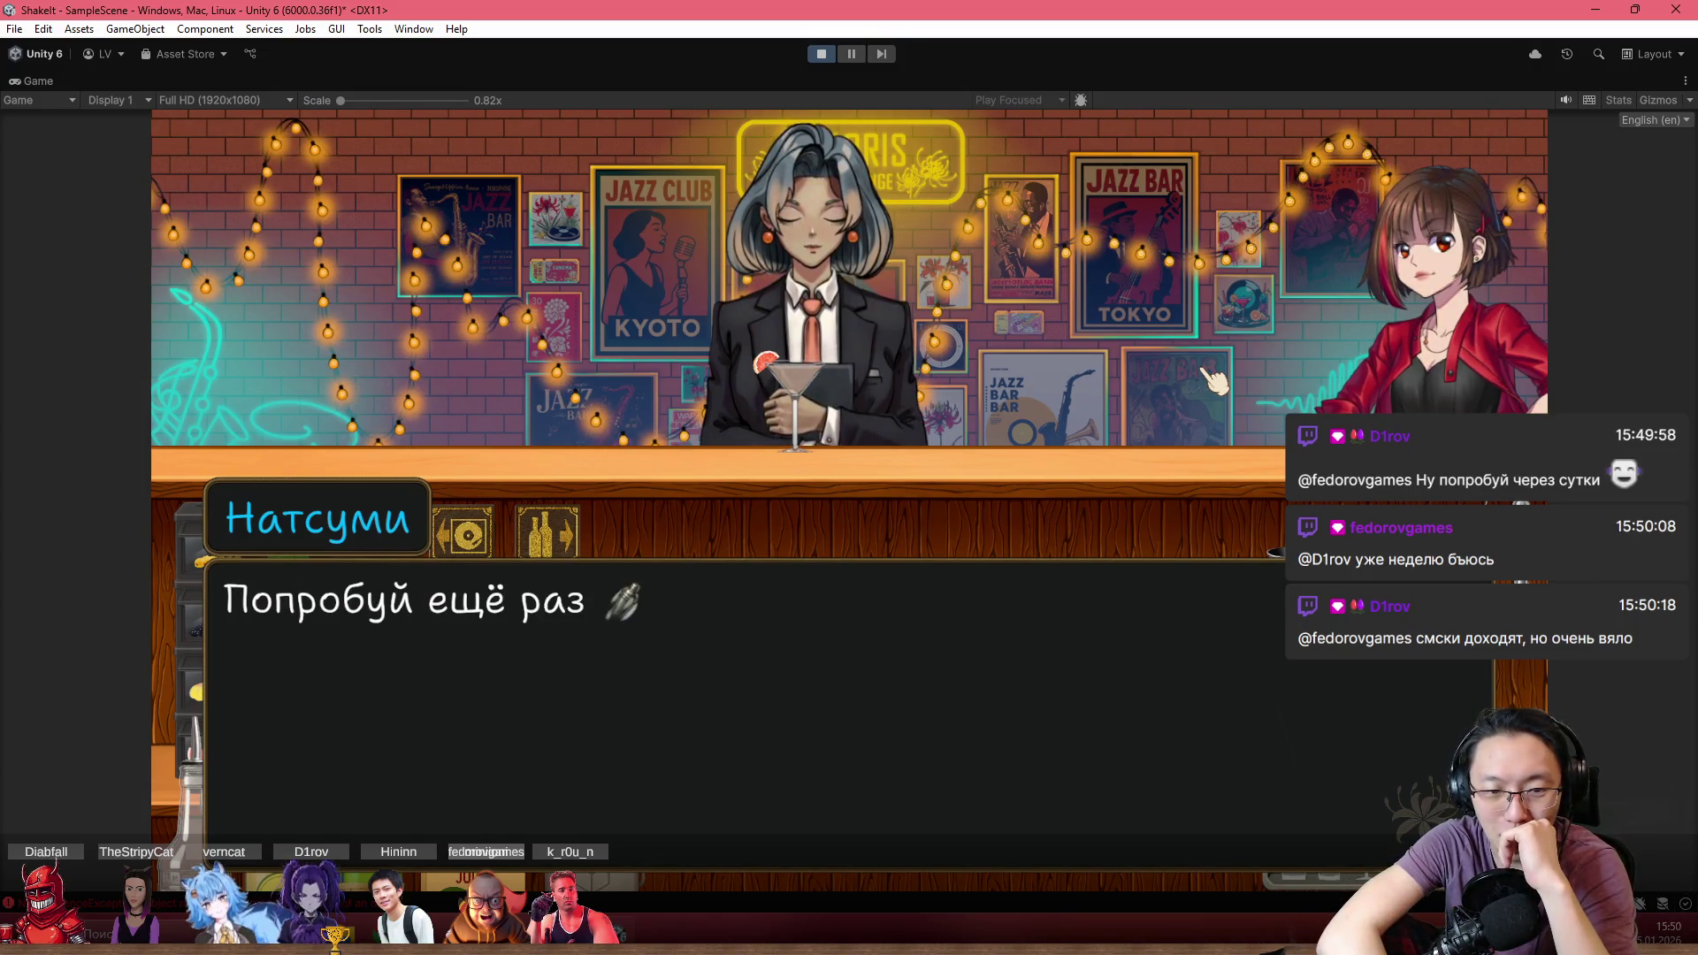
click(1214, 380)
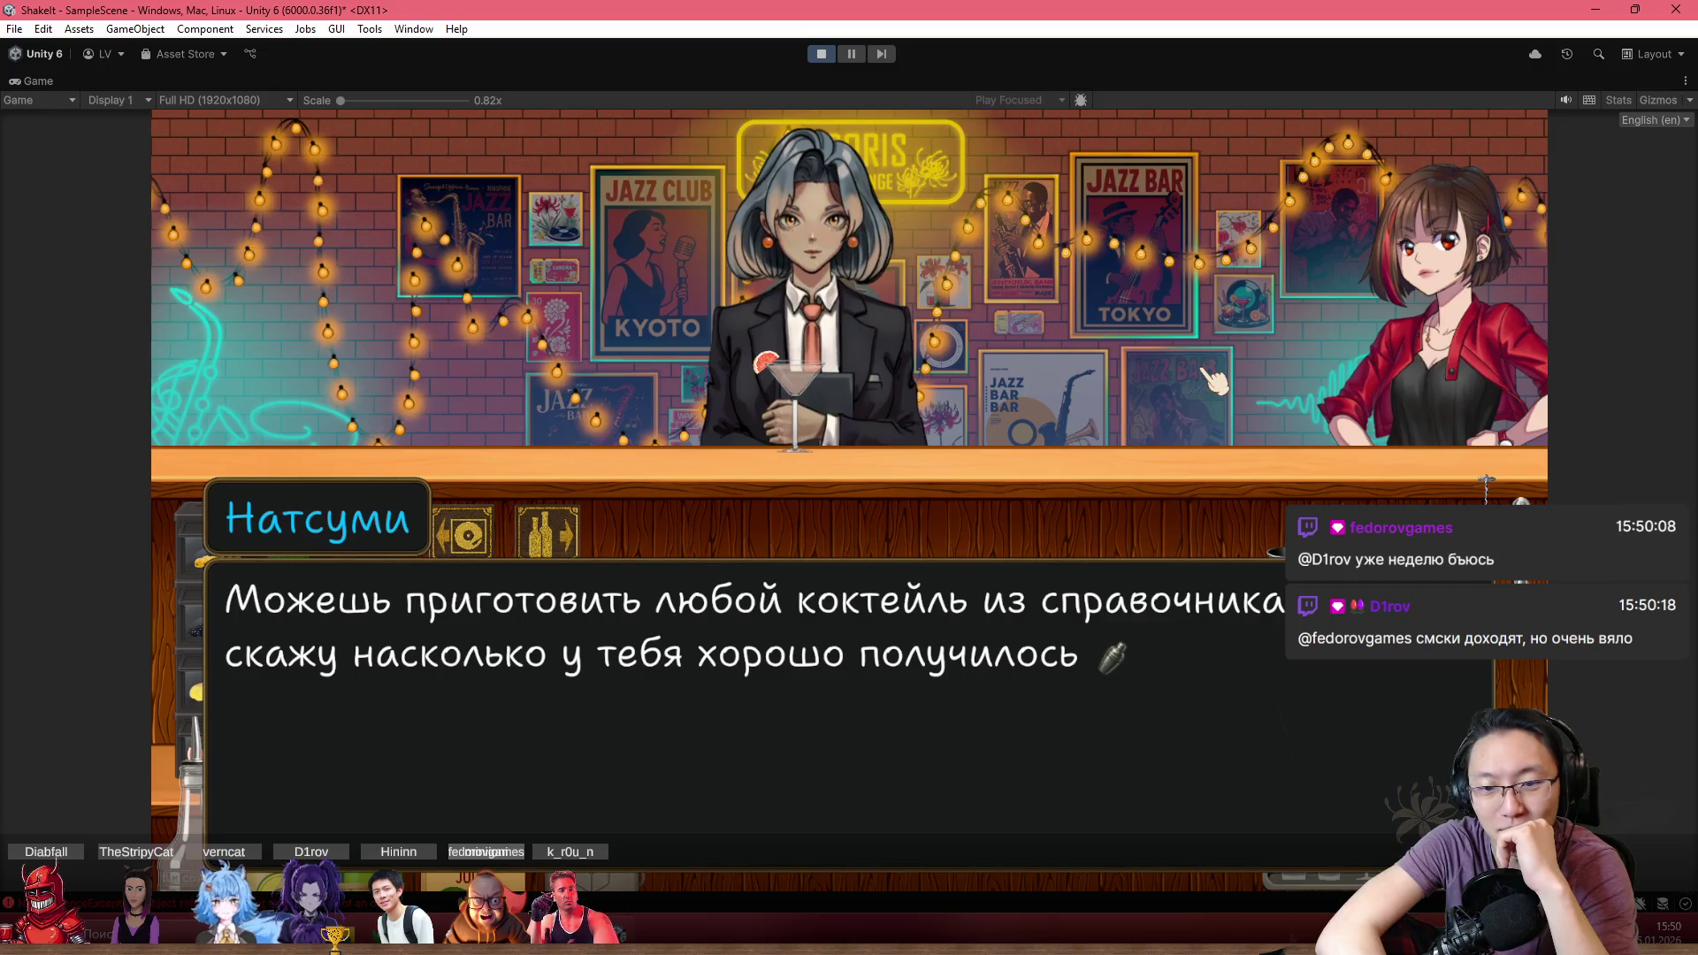
click(1213, 380)
click(1214, 380)
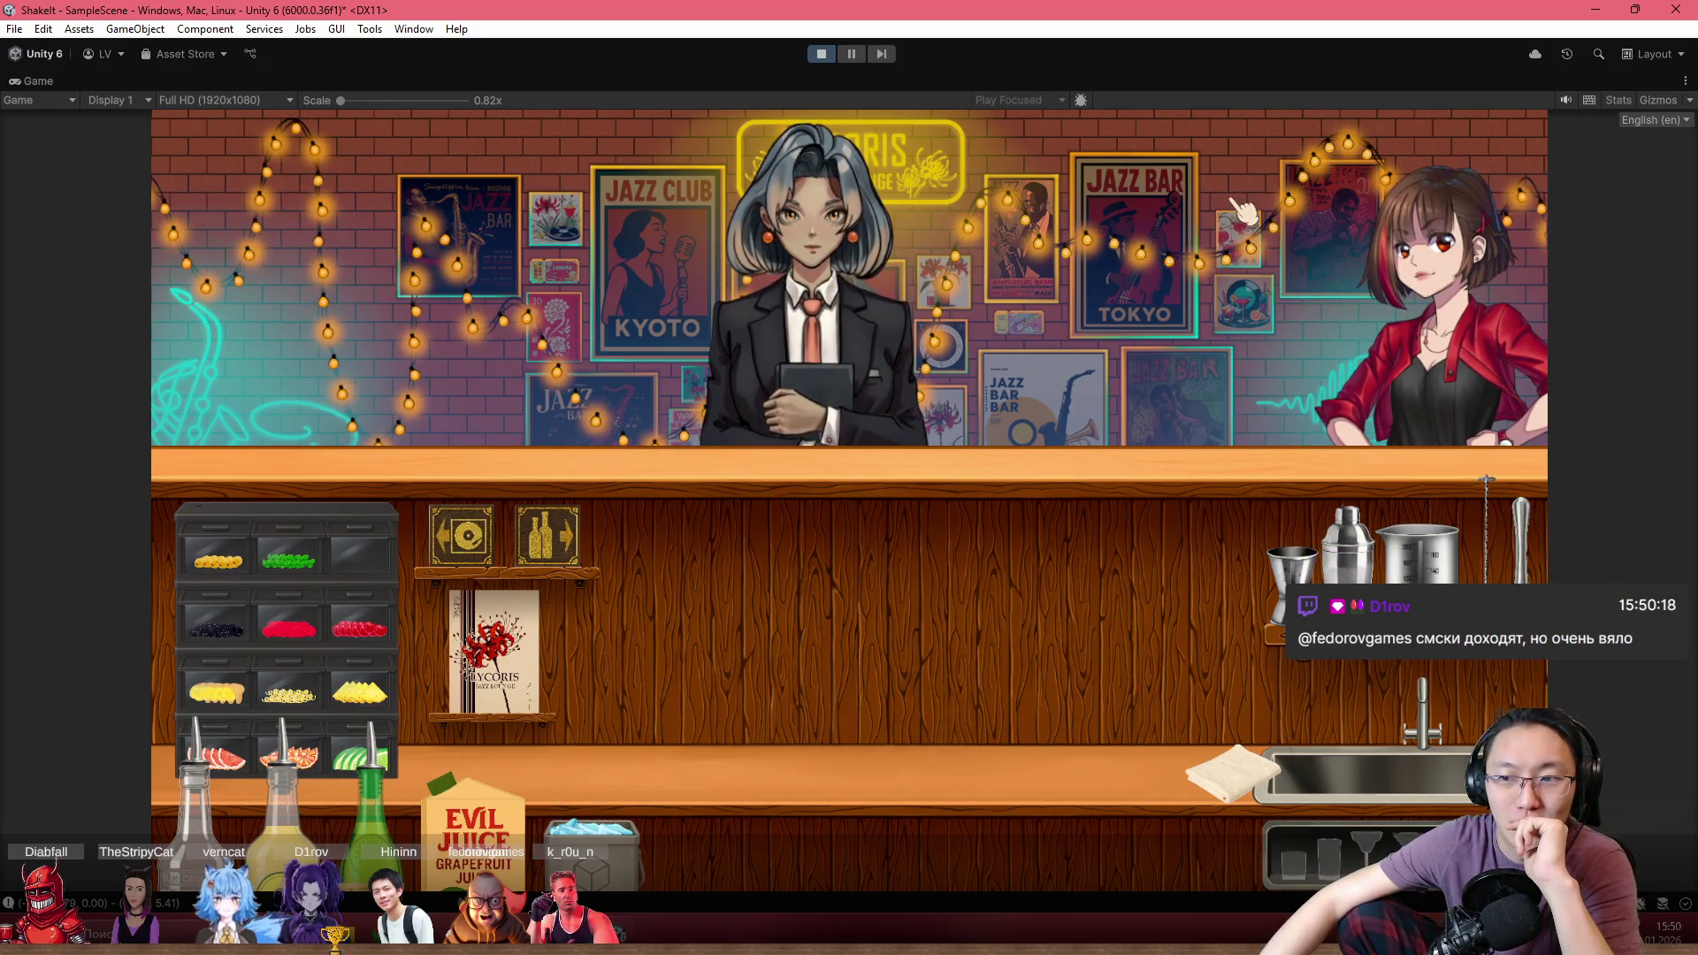
click(820, 51)
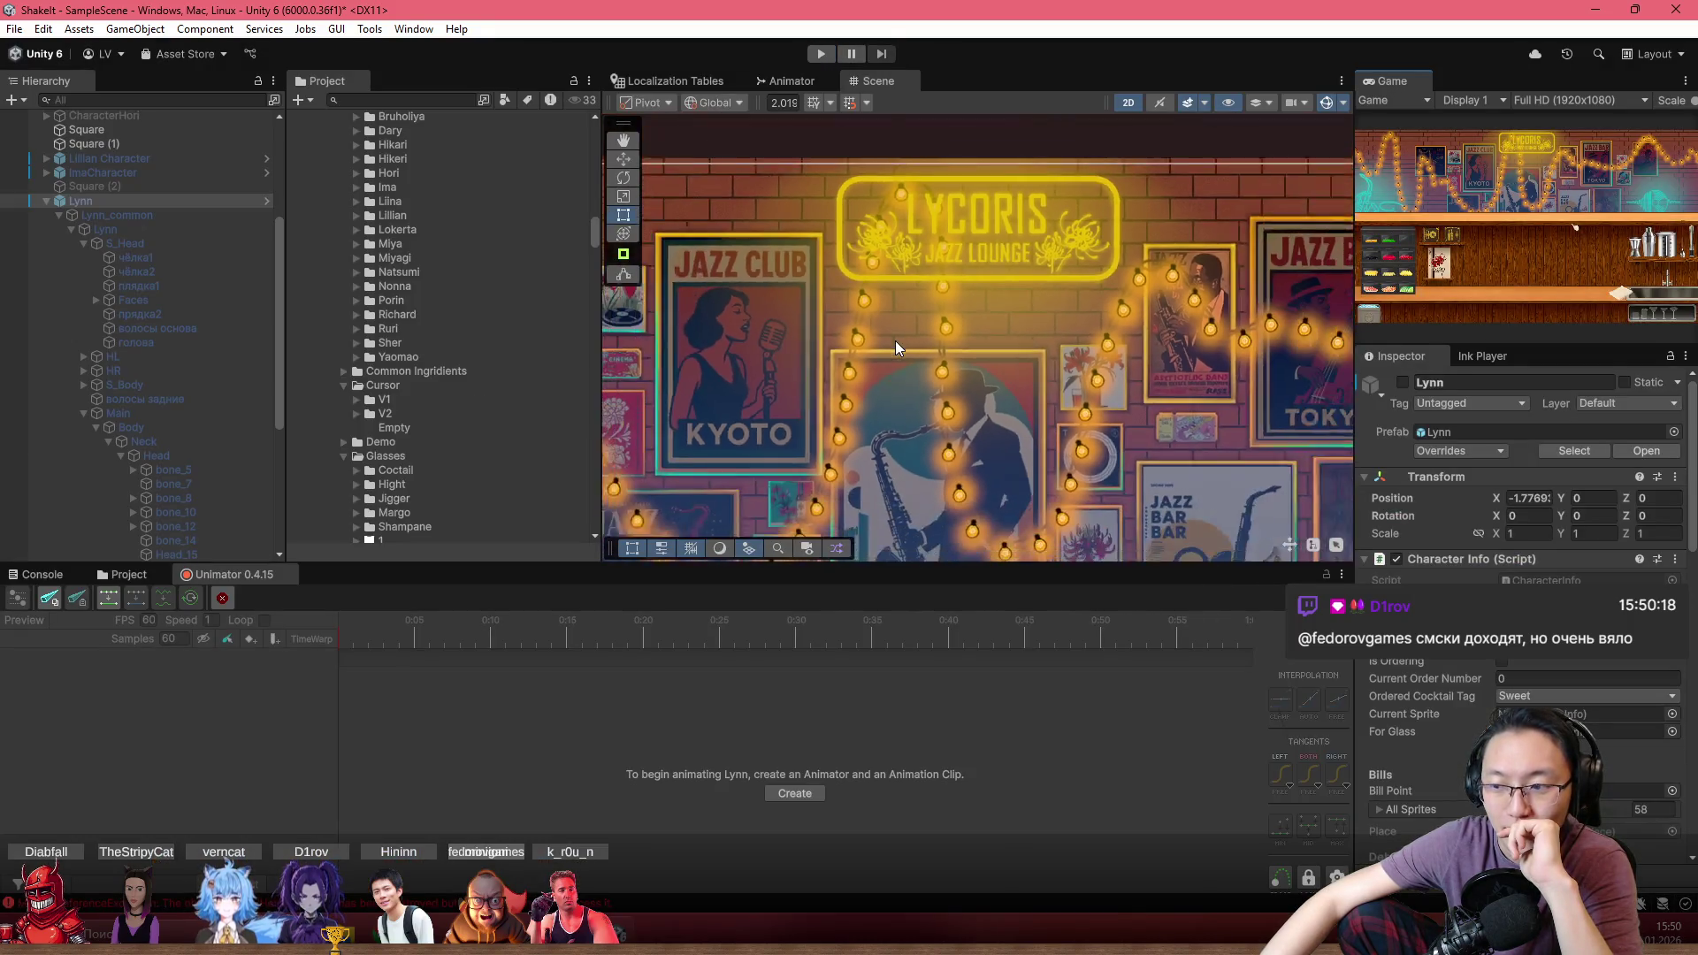
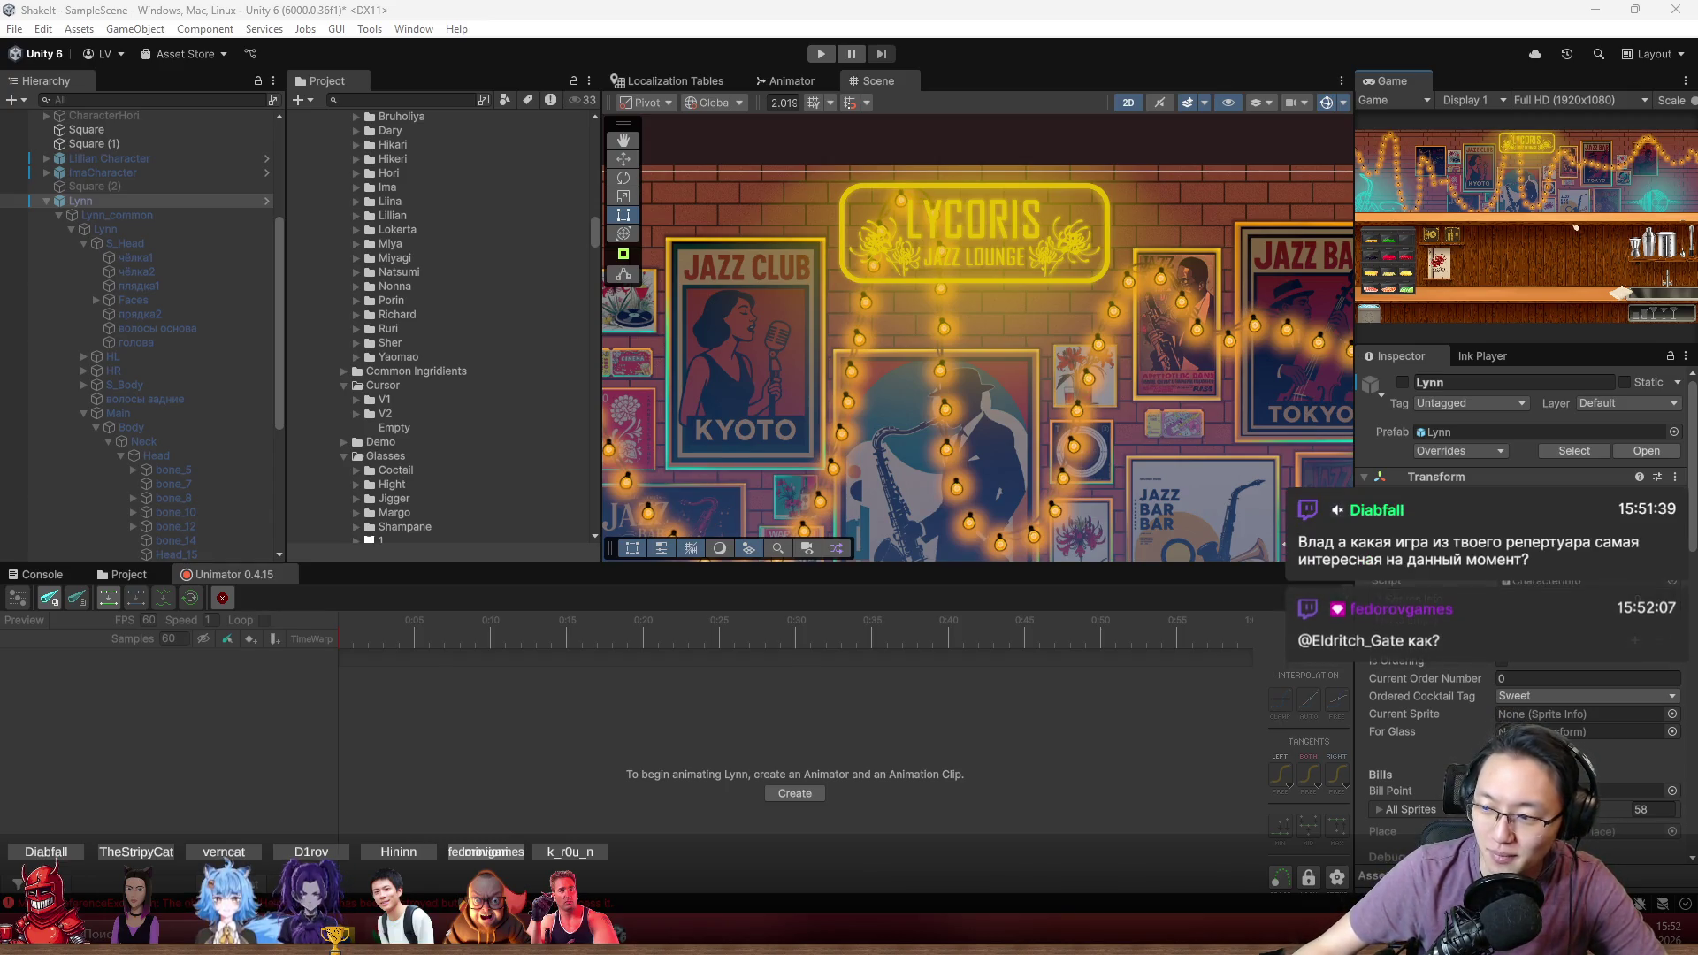
Search Google for 'репертуар' in a full-screen browser and highlight part of its AI overview definition
drag(1111, 198, 1075, 7)
text(репертуар)
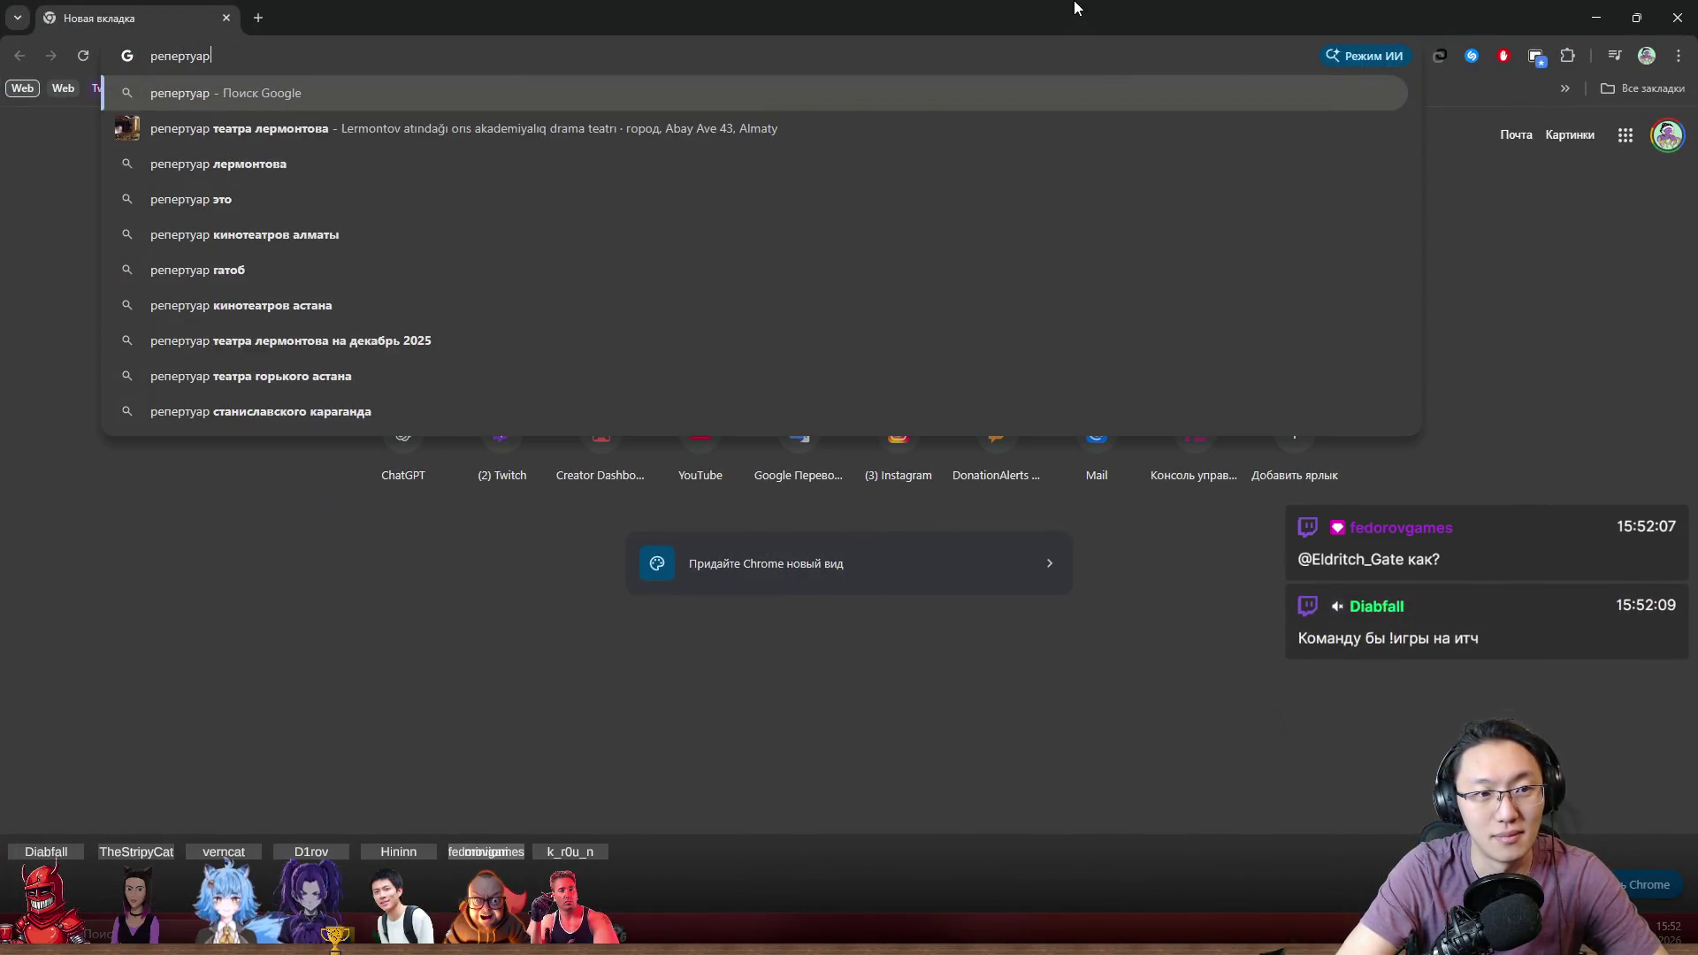
key(Return)
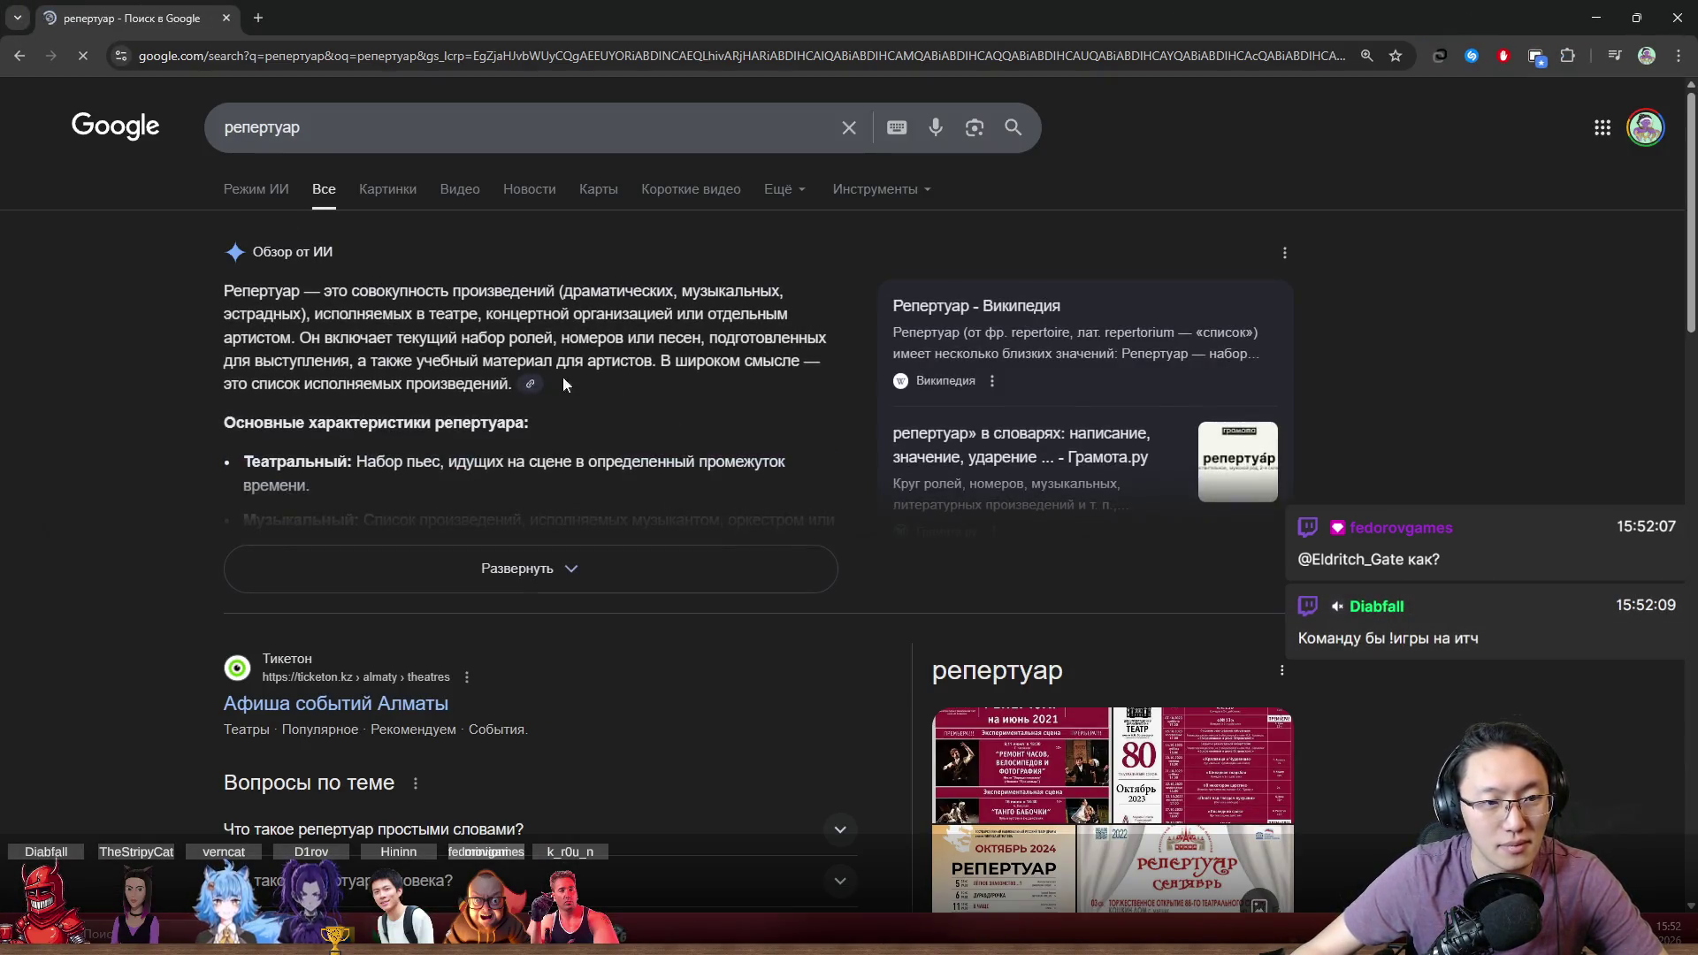
mouse_move(352, 291)
mouse_down()
mouse_move(573, 315)
mouse_move(537, 317)
mouse_move(557, 340)
mouse_move(291, 345)
mouse_move(347, 343)
mouse_move(363, 363)
mouse_move(566, 413)
mouse_up()
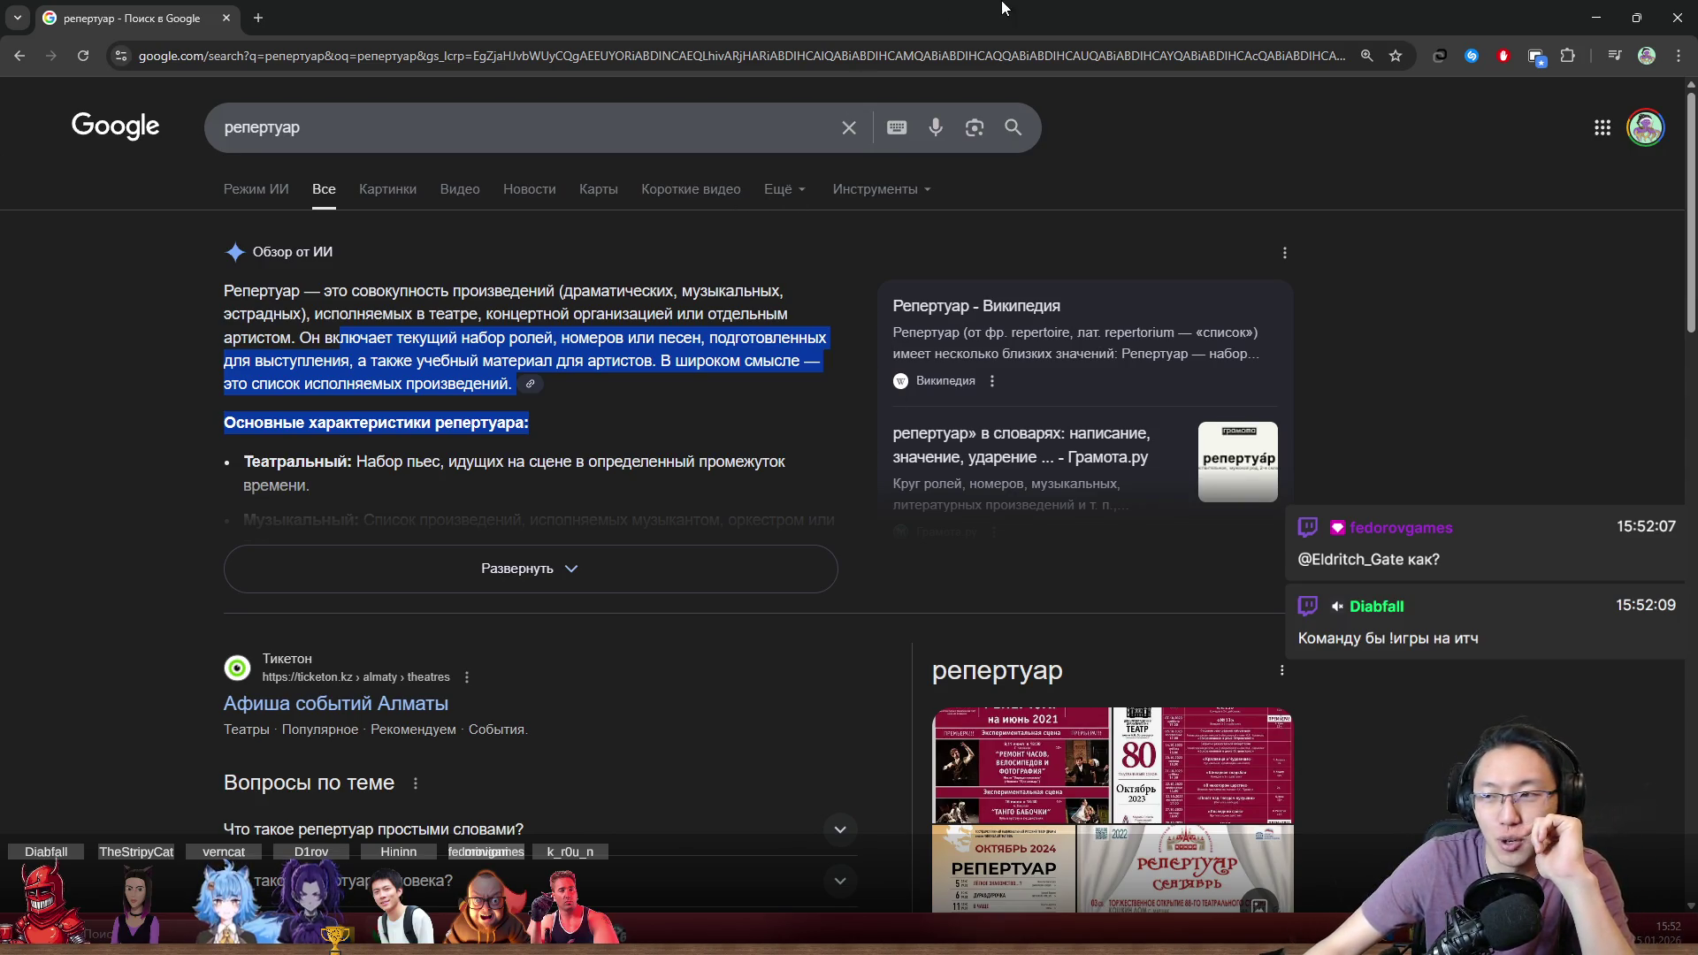
drag(1004, 11, 984, 234)
double_click(1017, 233)
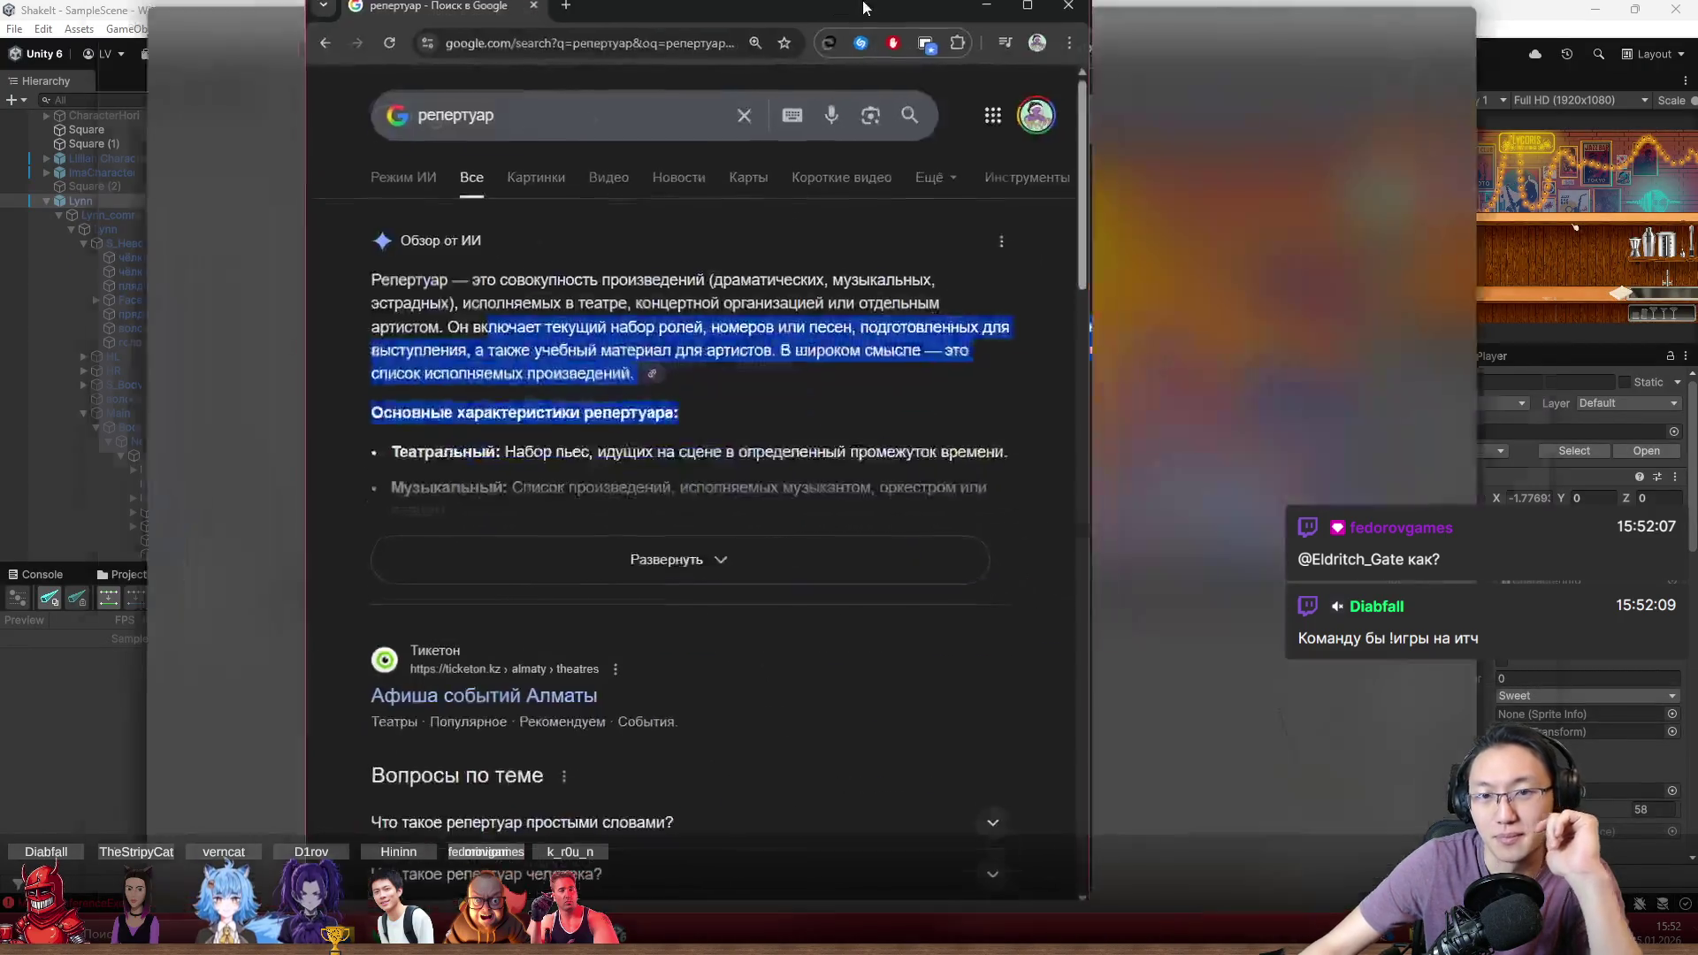
Go to the itch.io creator dashboard and open the Mechanic Express game page
click(523, 53)
text(itch)
key(Return)
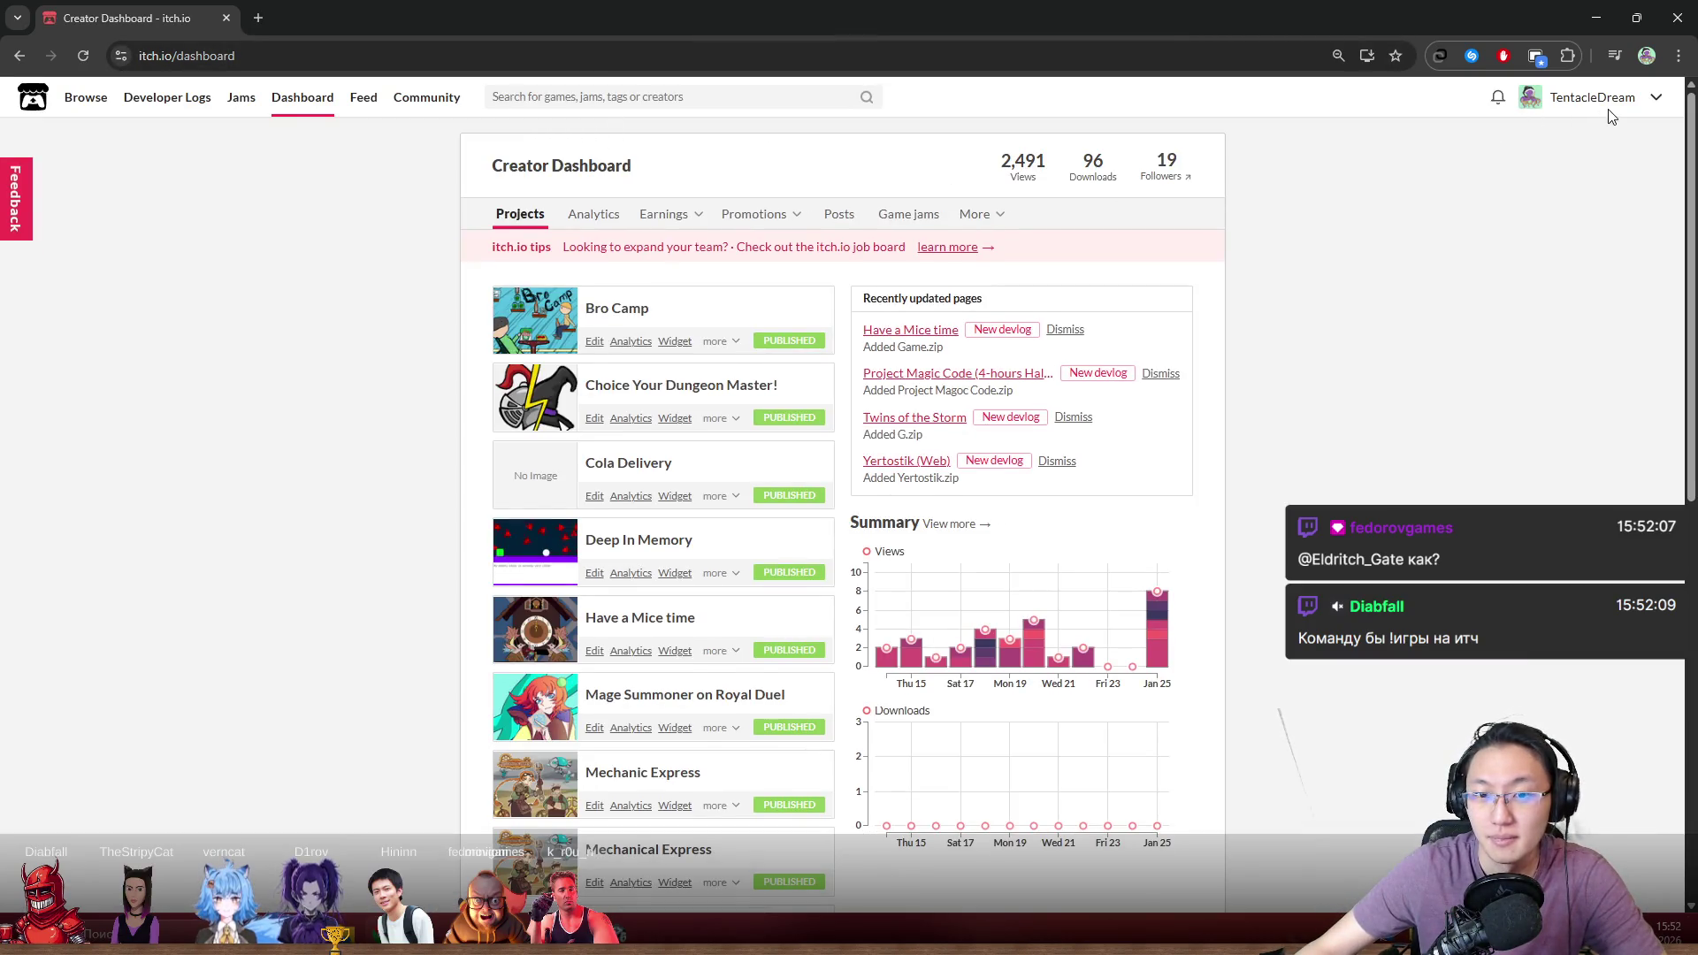
scroll(679, 525, down, 3)
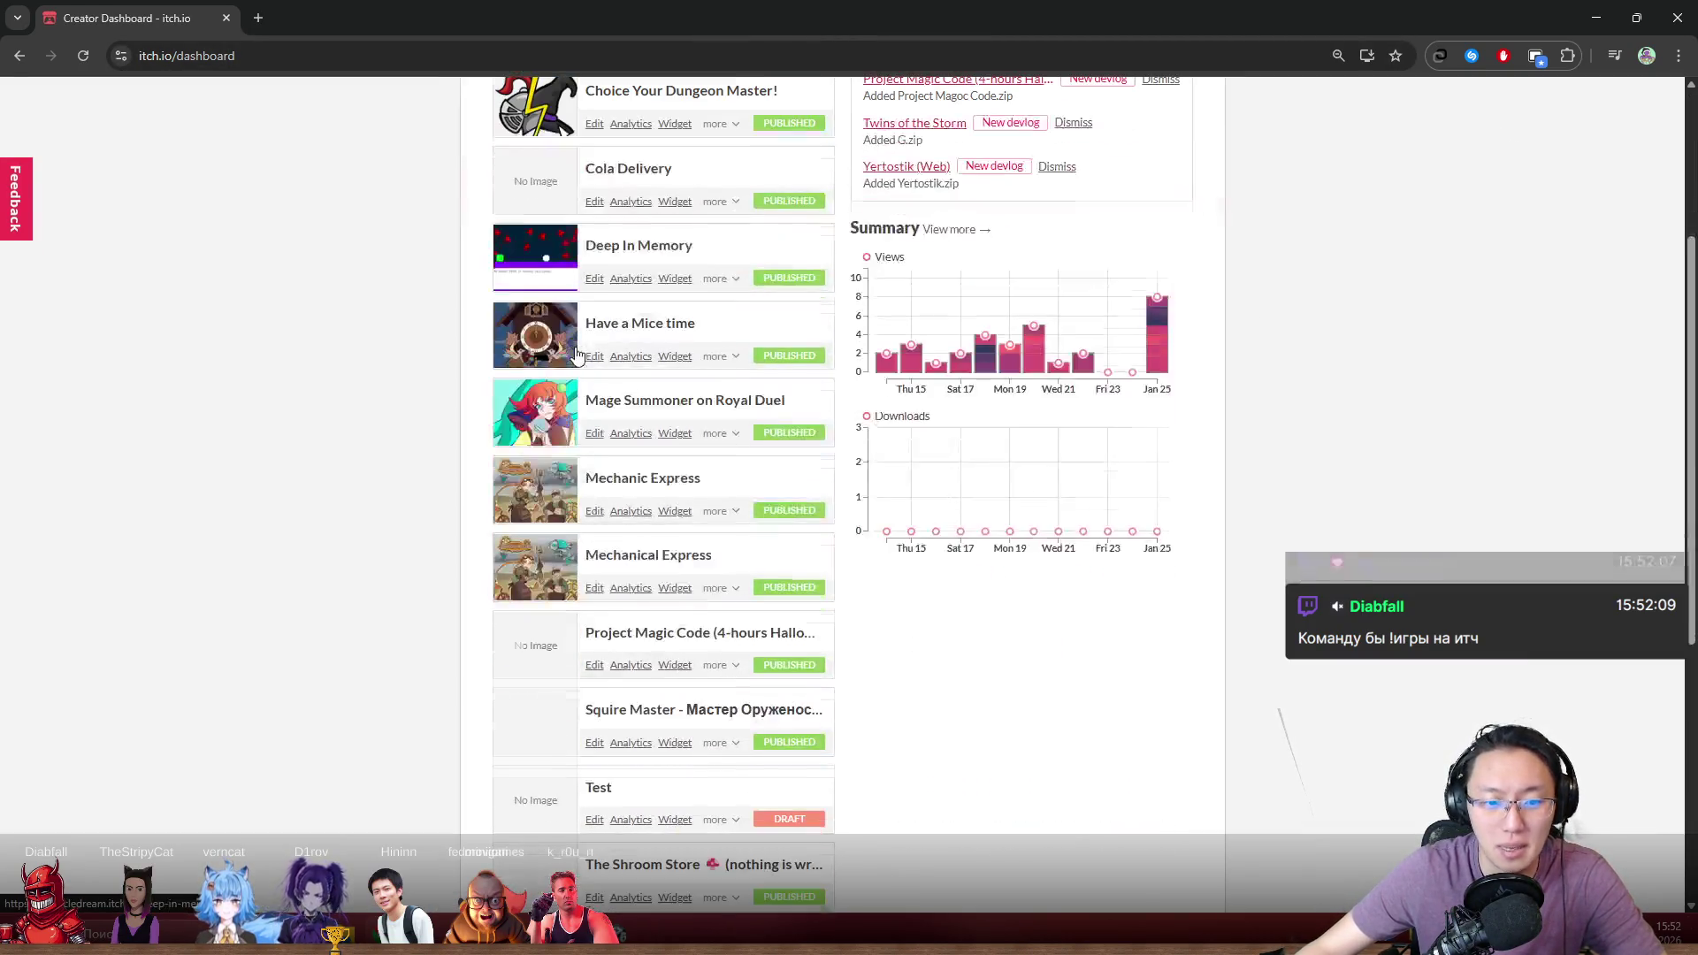
click(691, 480)
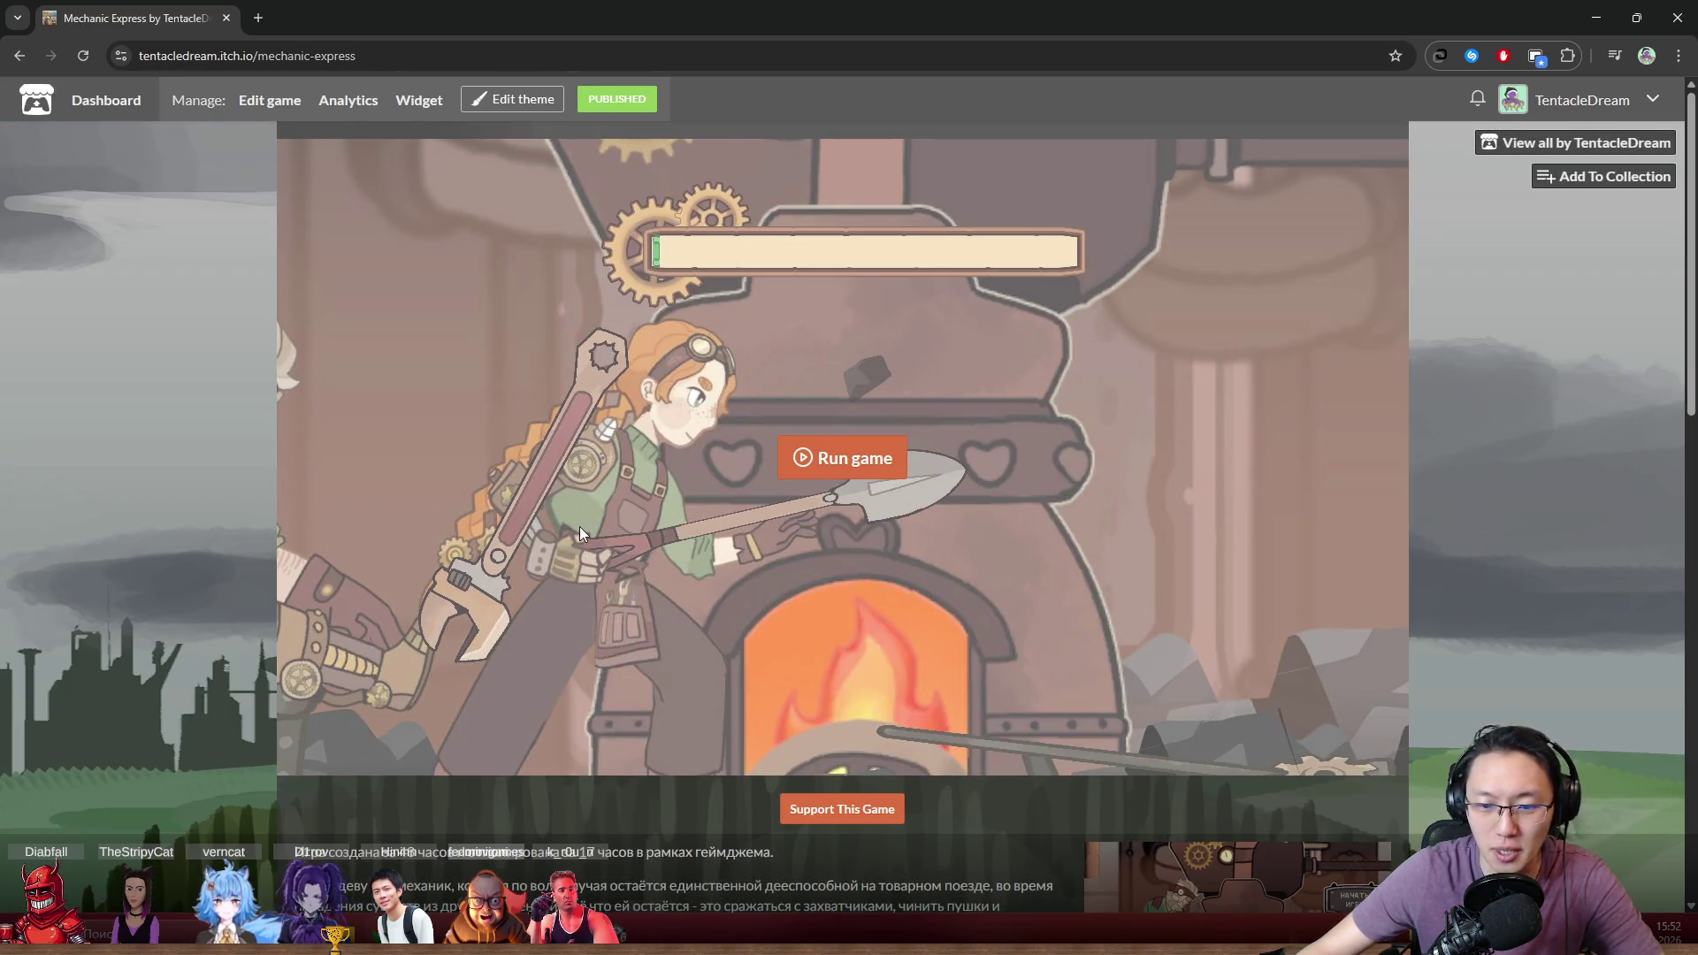
Read the Mechanic Express description, highlighting its opening lines
scroll(580, 527, down, 3)
scroll(545, 475, down, 6)
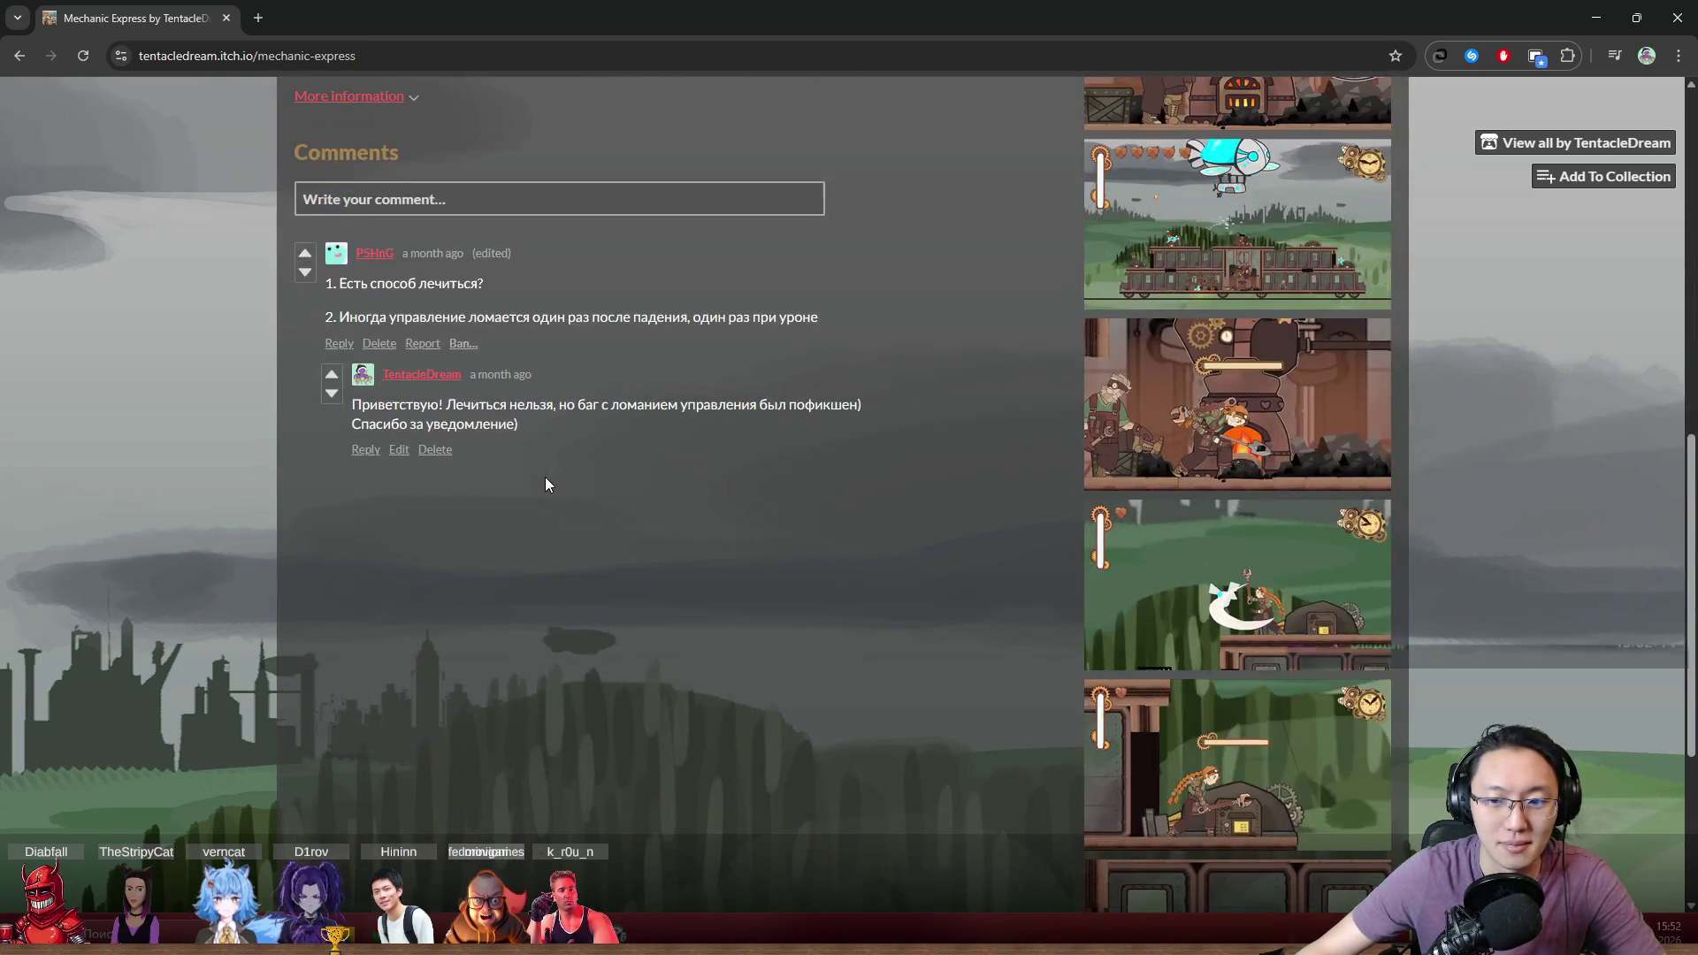
scroll(545, 476, up, 6)
scroll(544, 476, up, 3)
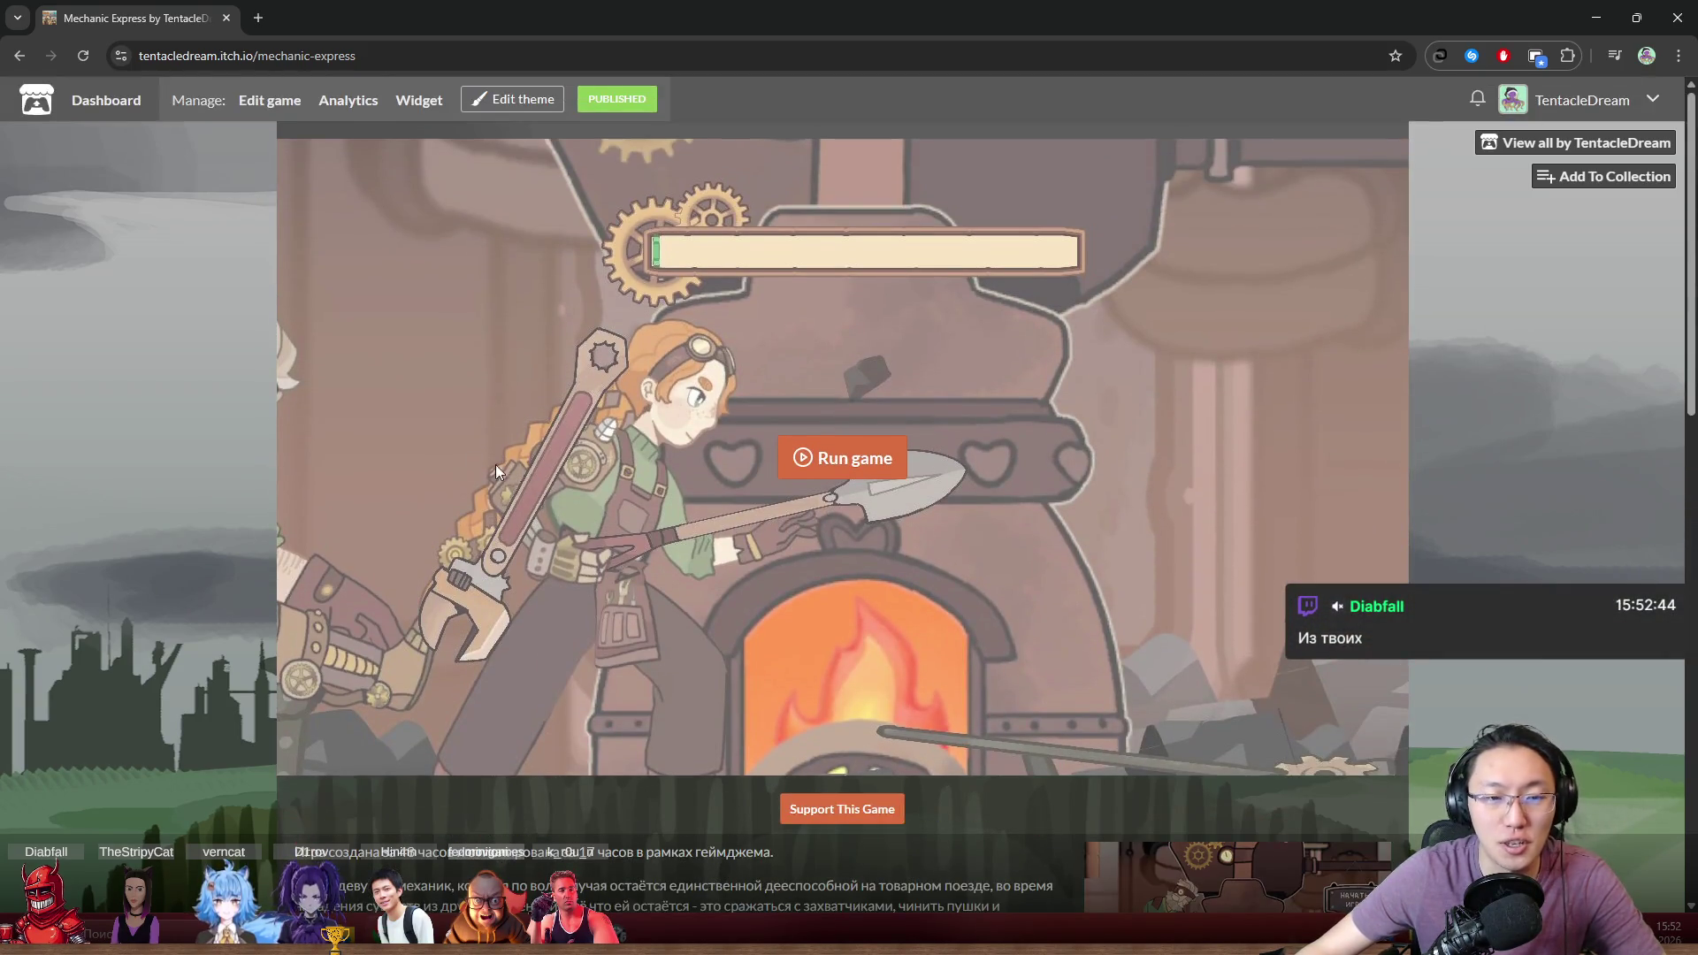
scroll(655, 602, down, 10)
scroll(674, 589, up, 7)
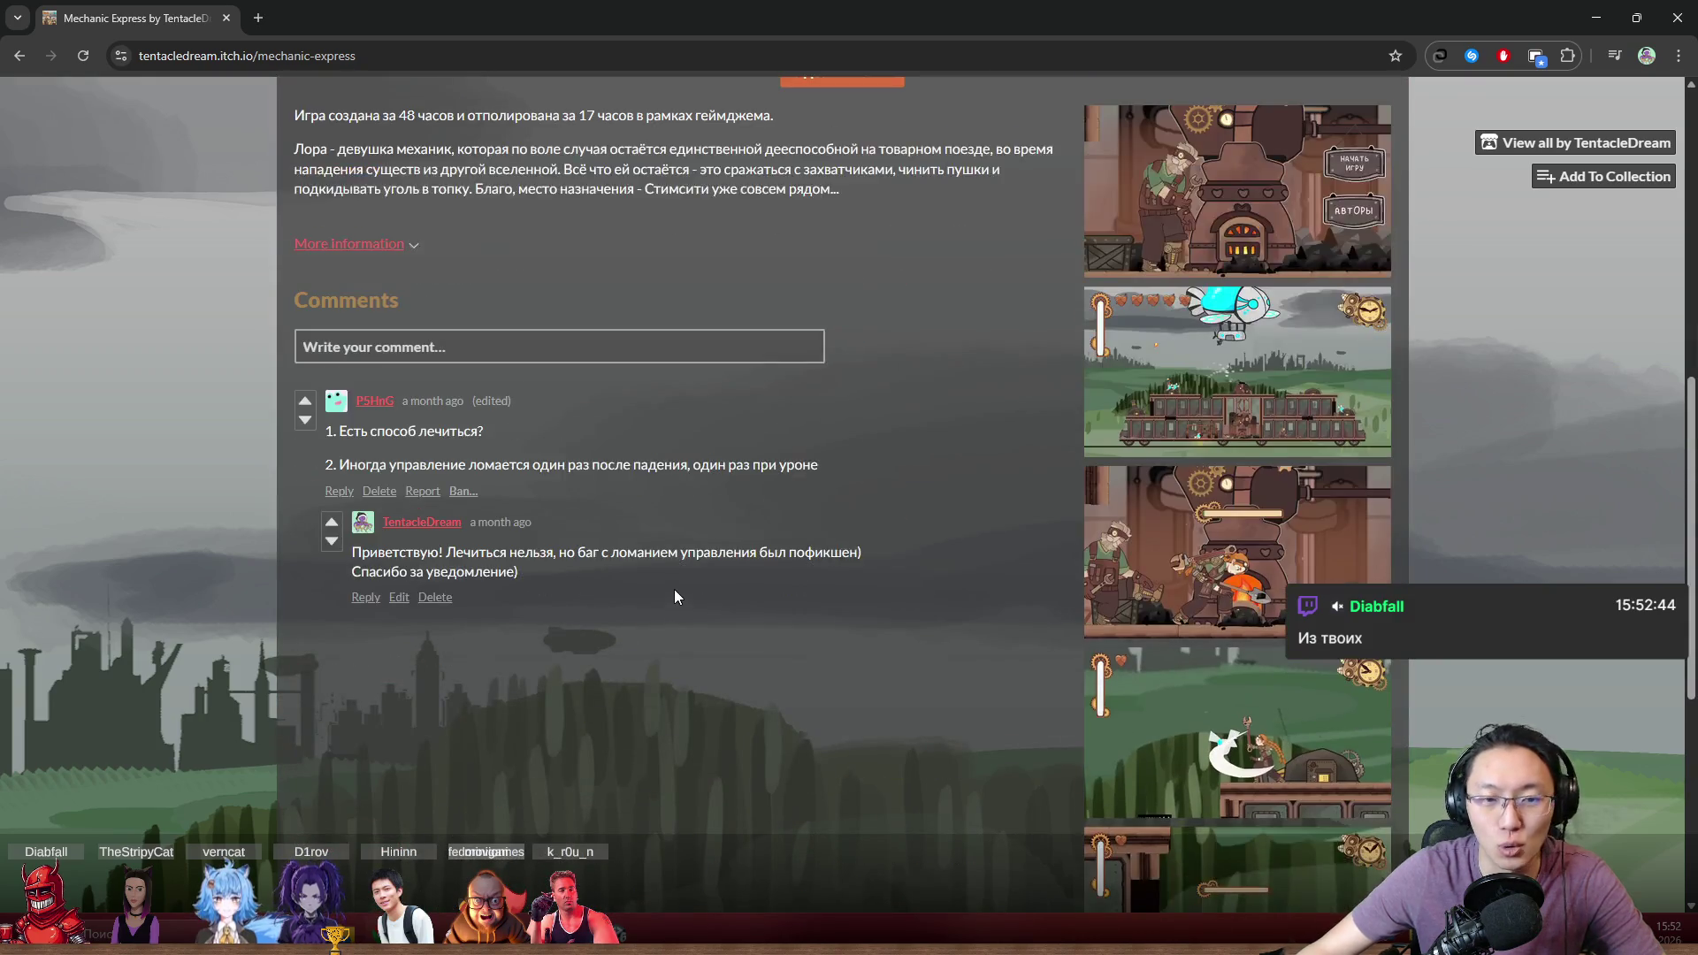
drag(424, 557, 766, 633)
click(847, 654)
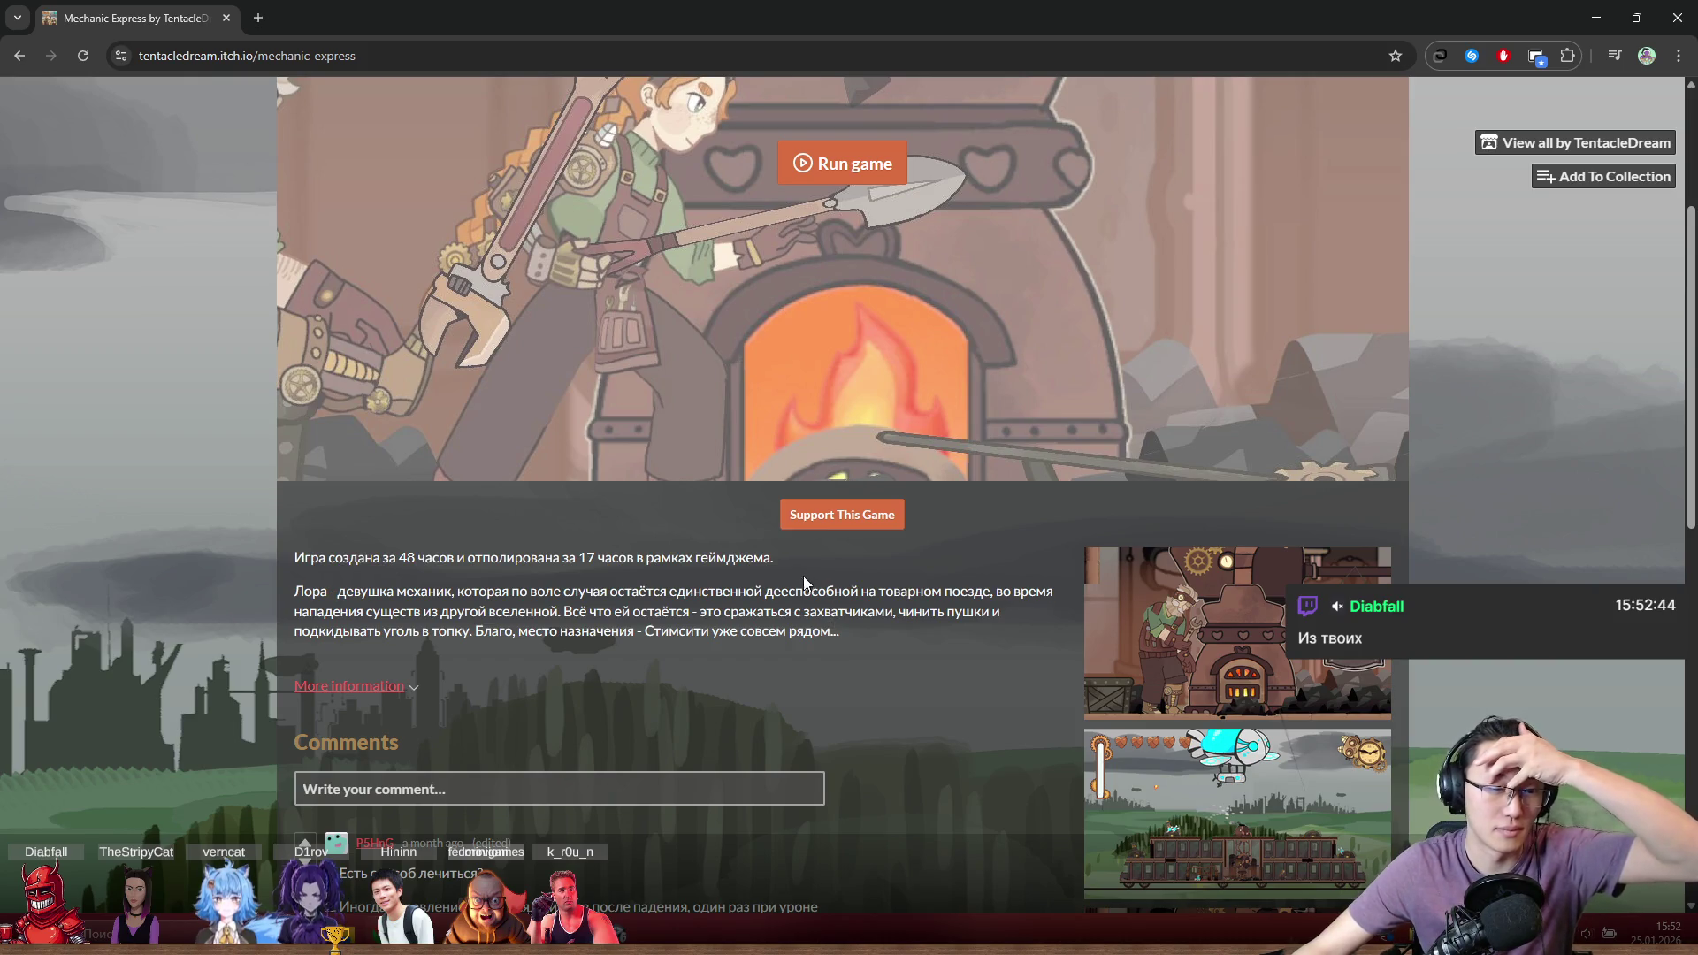
drag(406, 557, 746, 590)
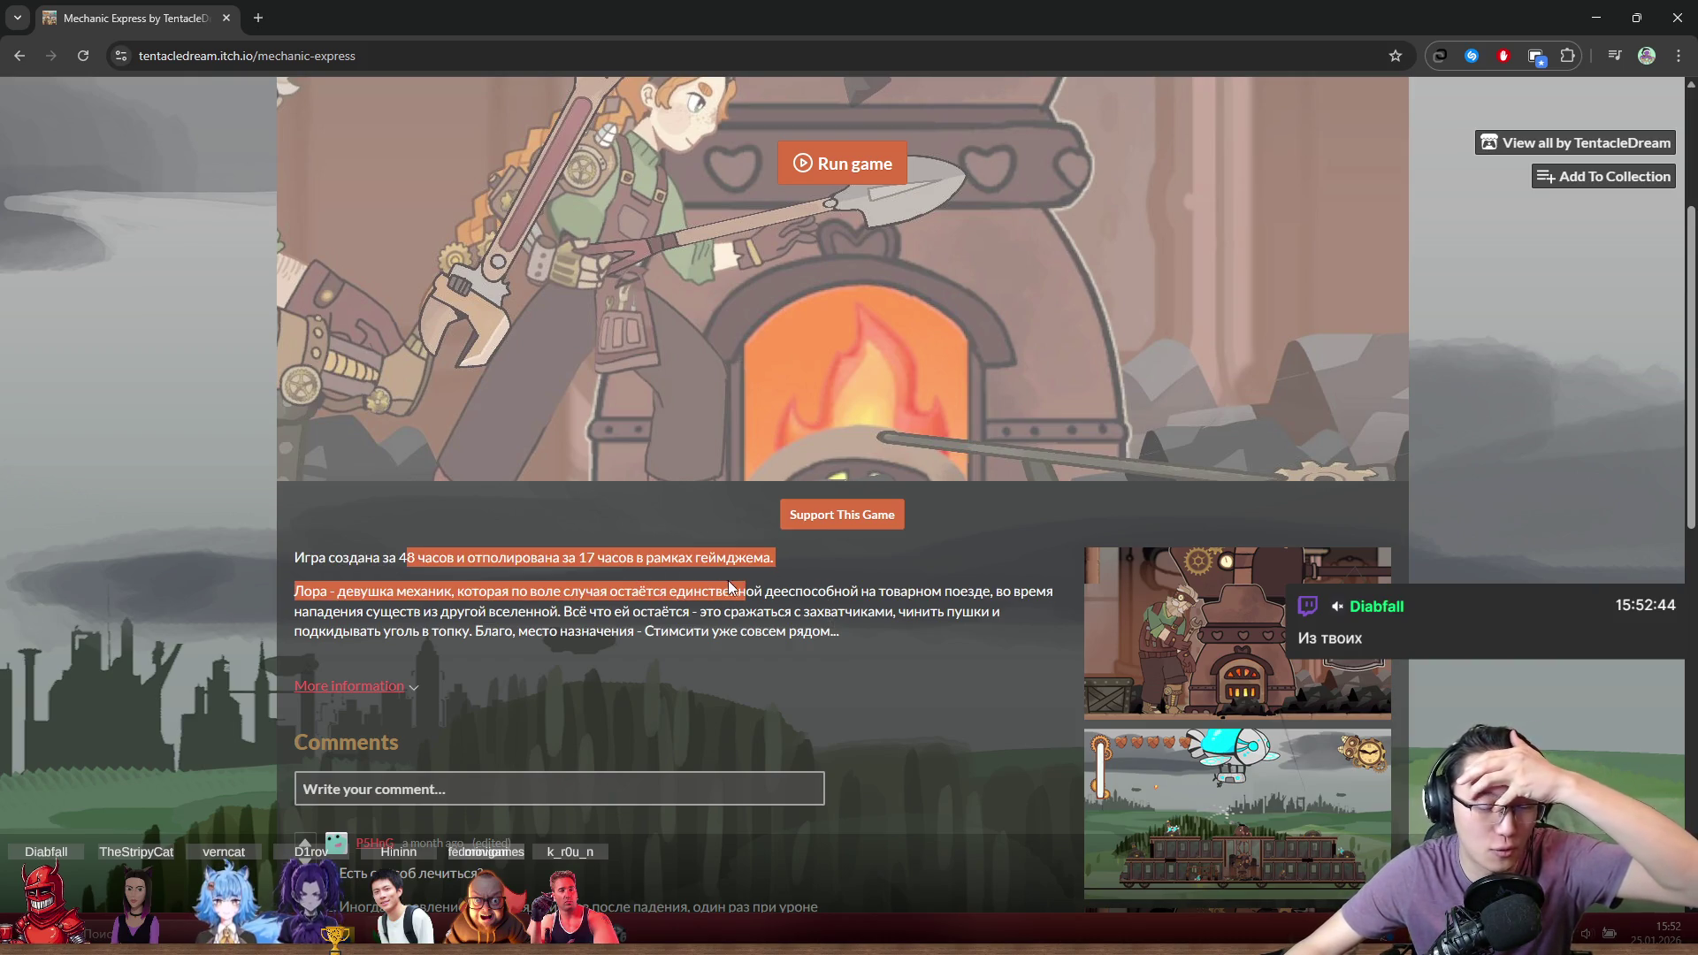
click(457, 574)
drag(377, 558, 746, 619)
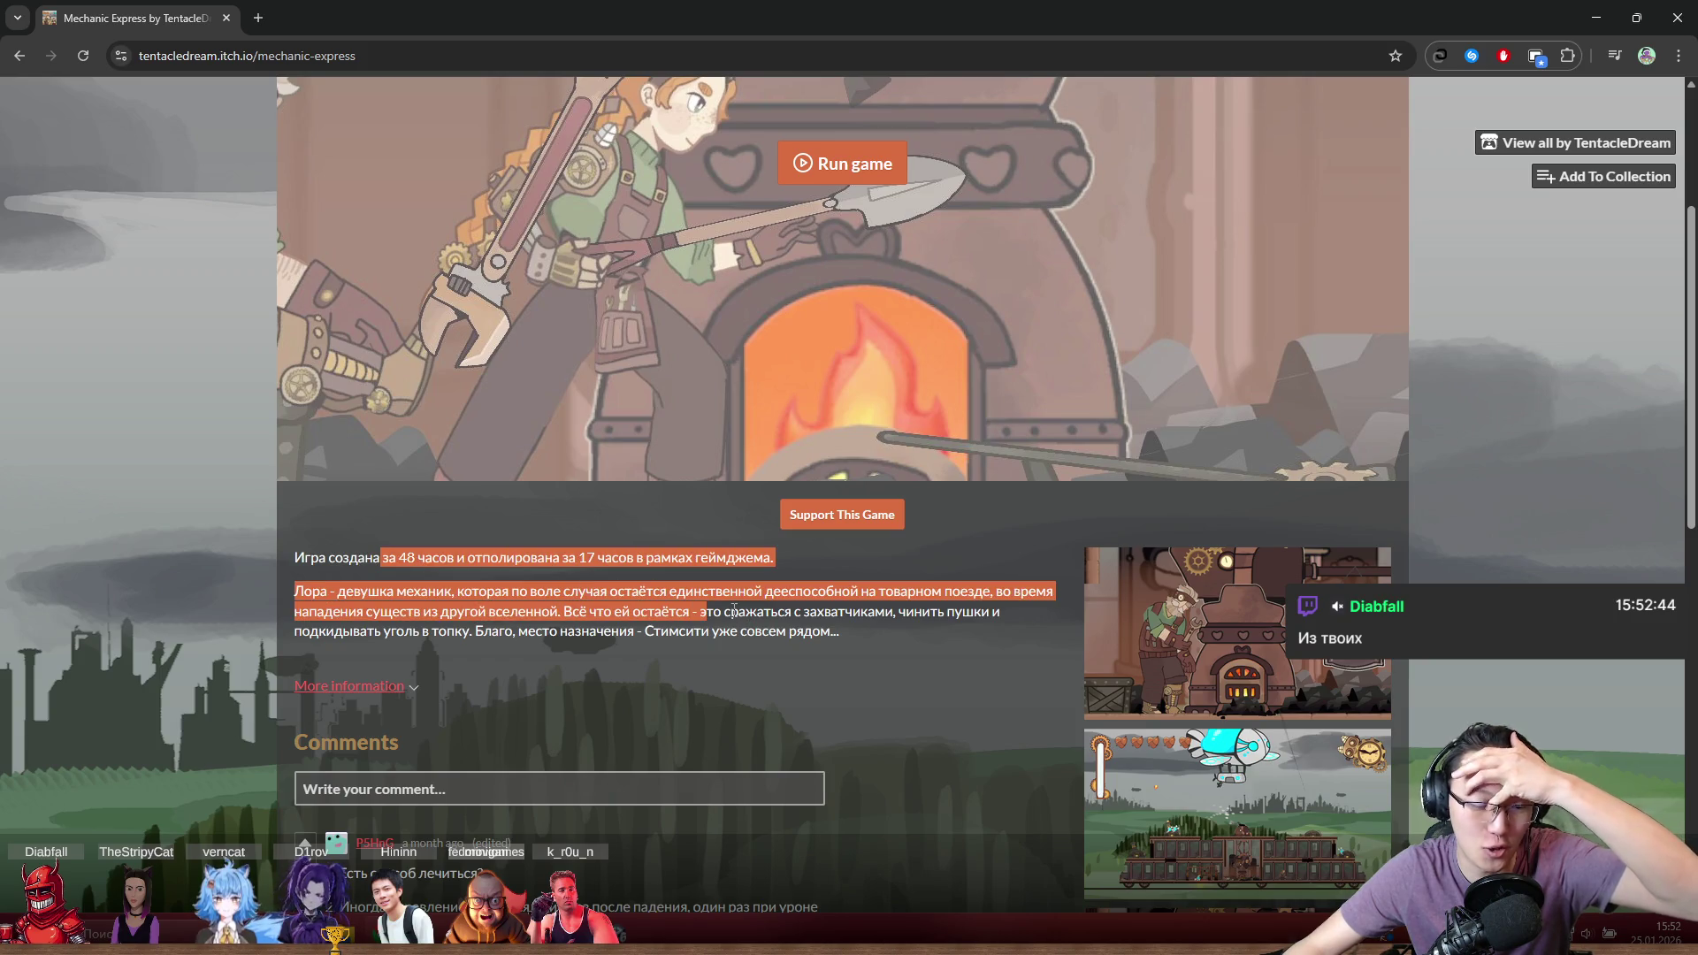
click(746, 616)
scroll(745, 616, down, 3)
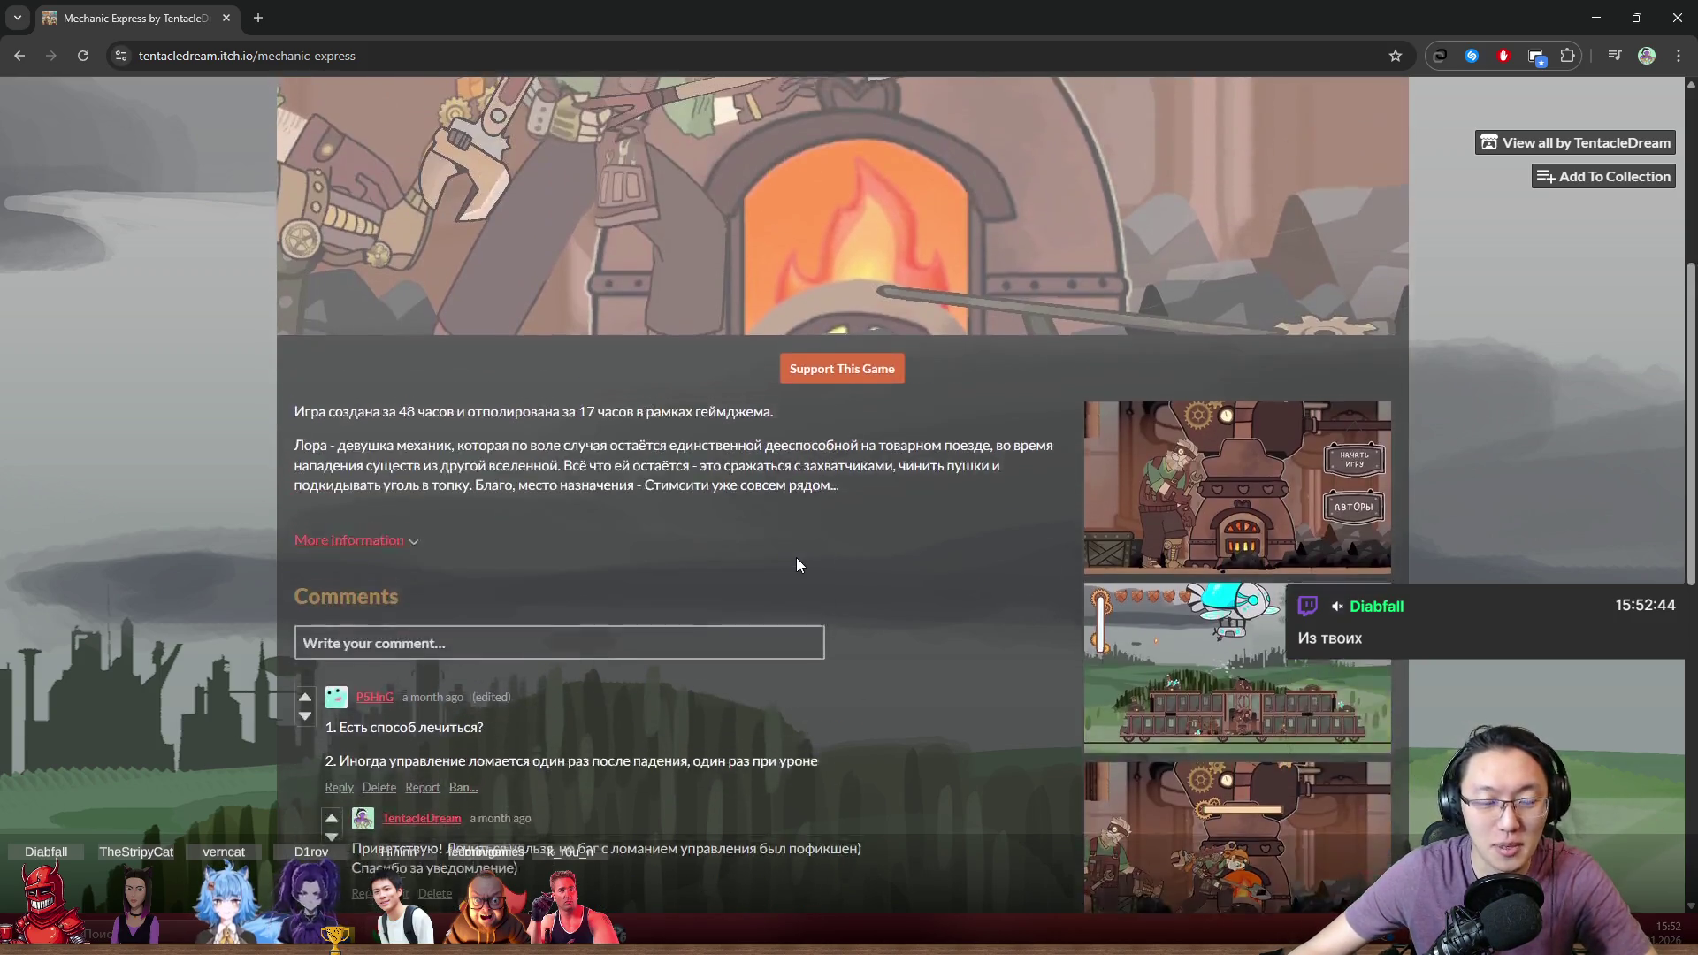
scroll(796, 558, up, 6)
Copy the game page address, highlight '48' in the description, then reselect the full URL
click(251, 60)
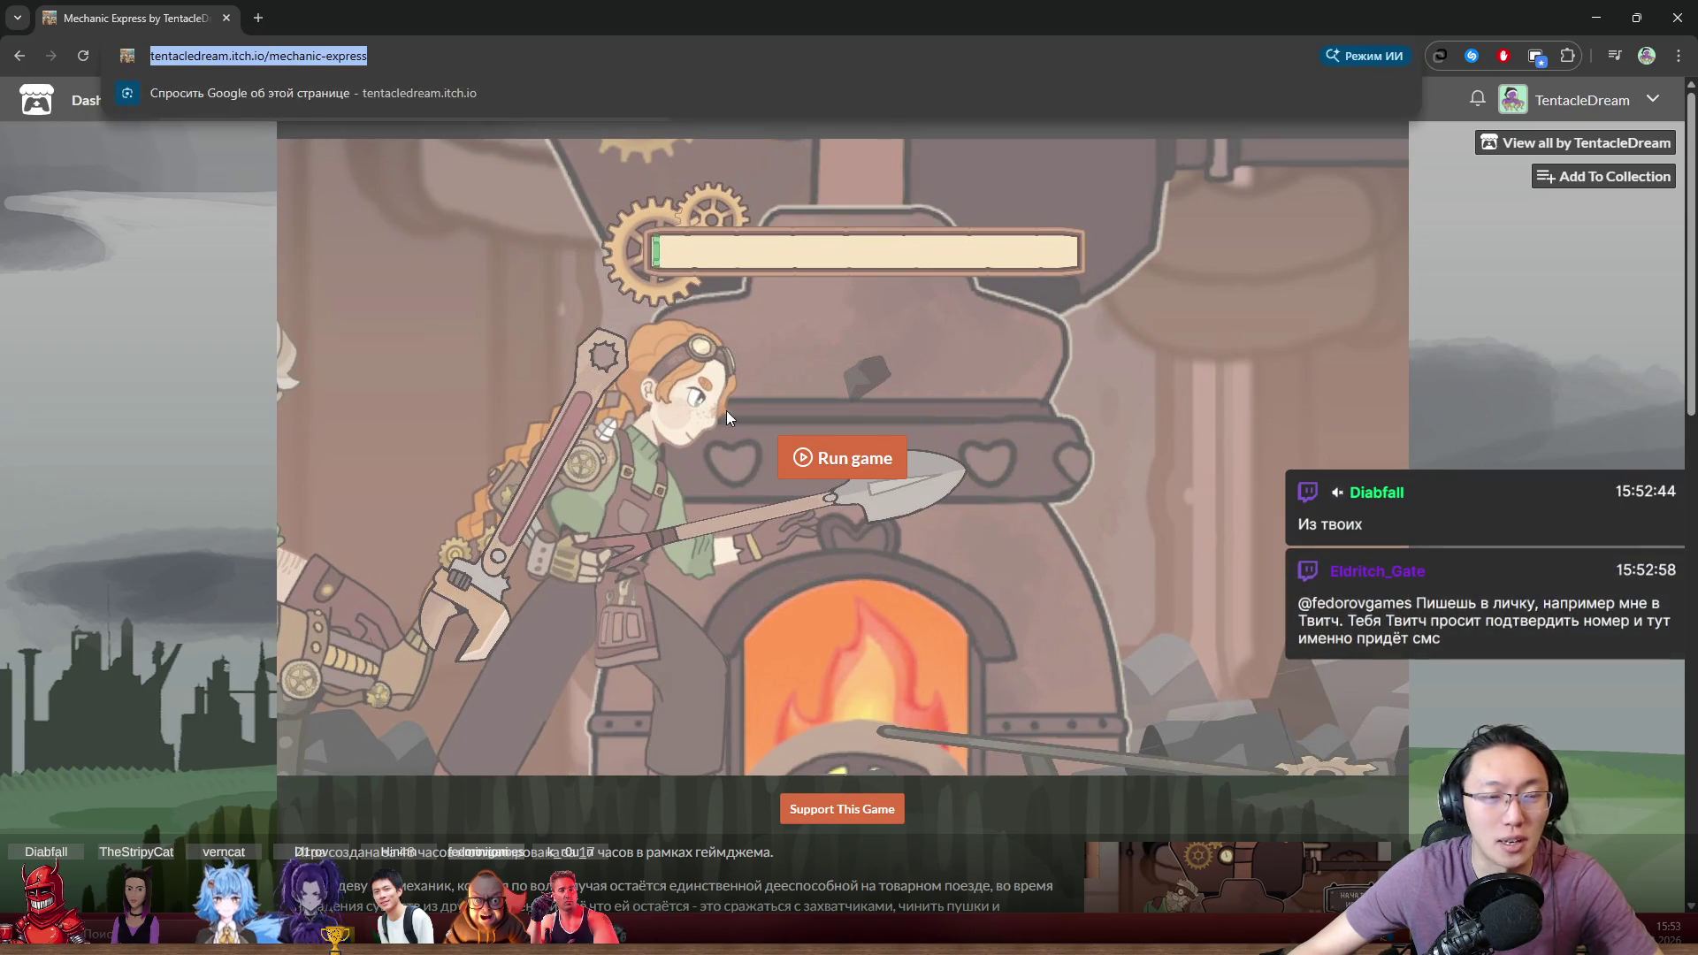
key(alt+Tab)
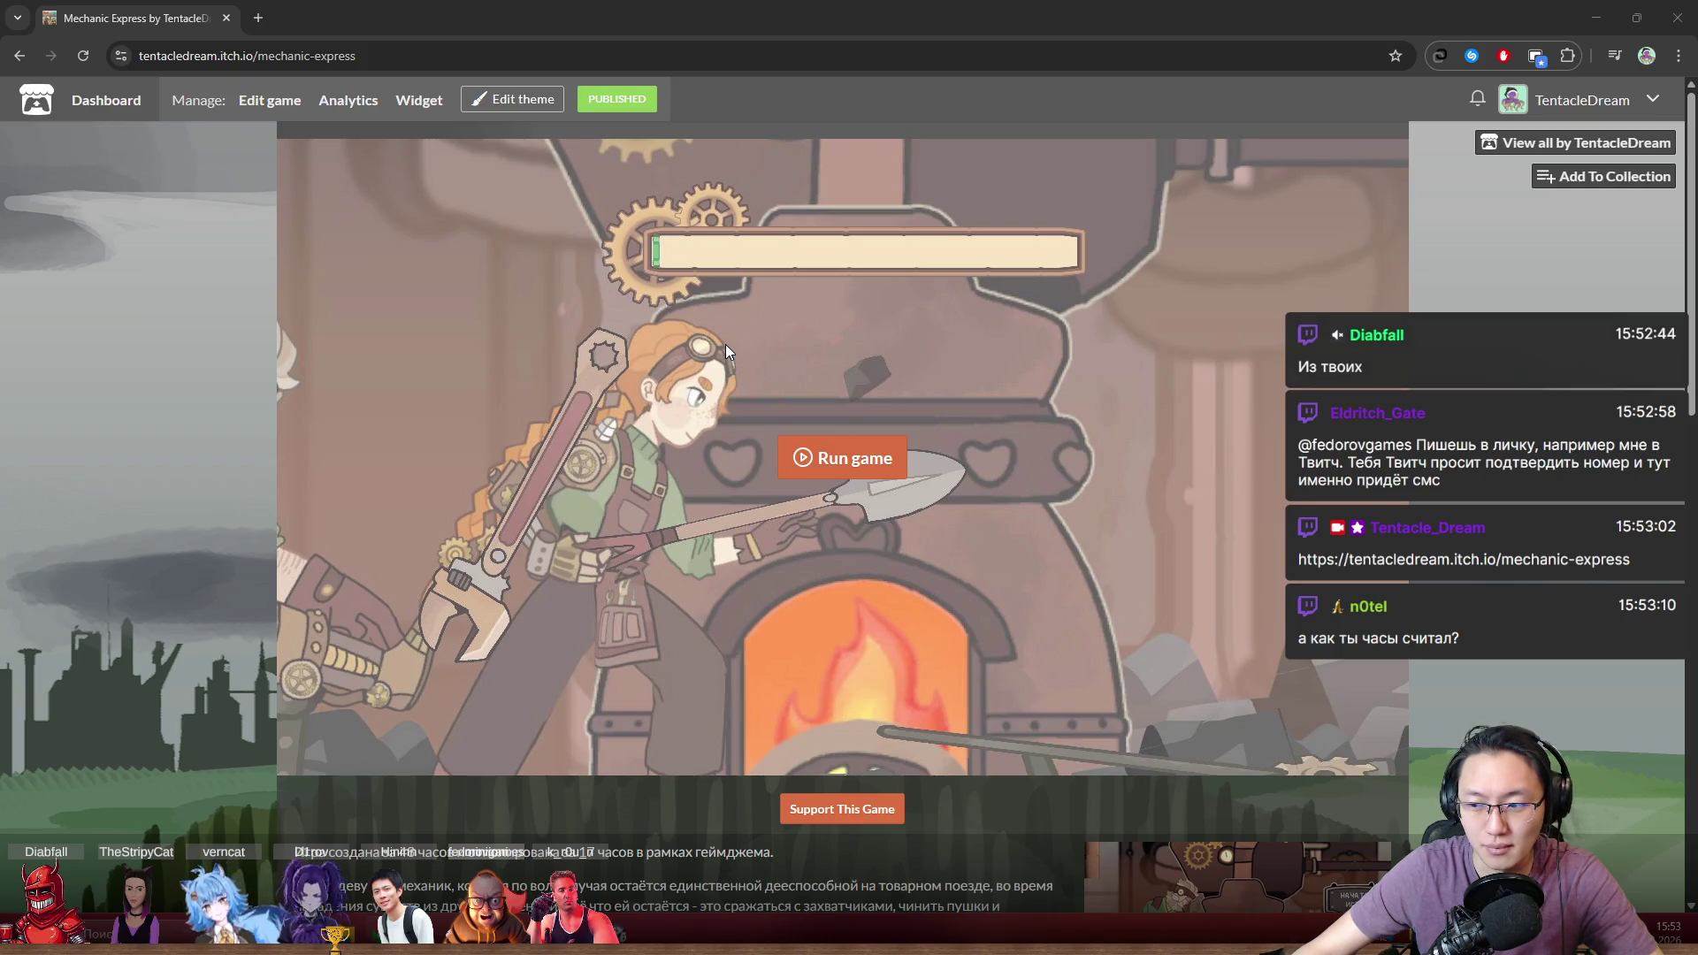
mouse_move(548, 17)
mouse_down()
mouse_move(554, 386)
mouse_move(520, 677)
mouse_move(621, 171)
mouse_up()
double_click(892, 167)
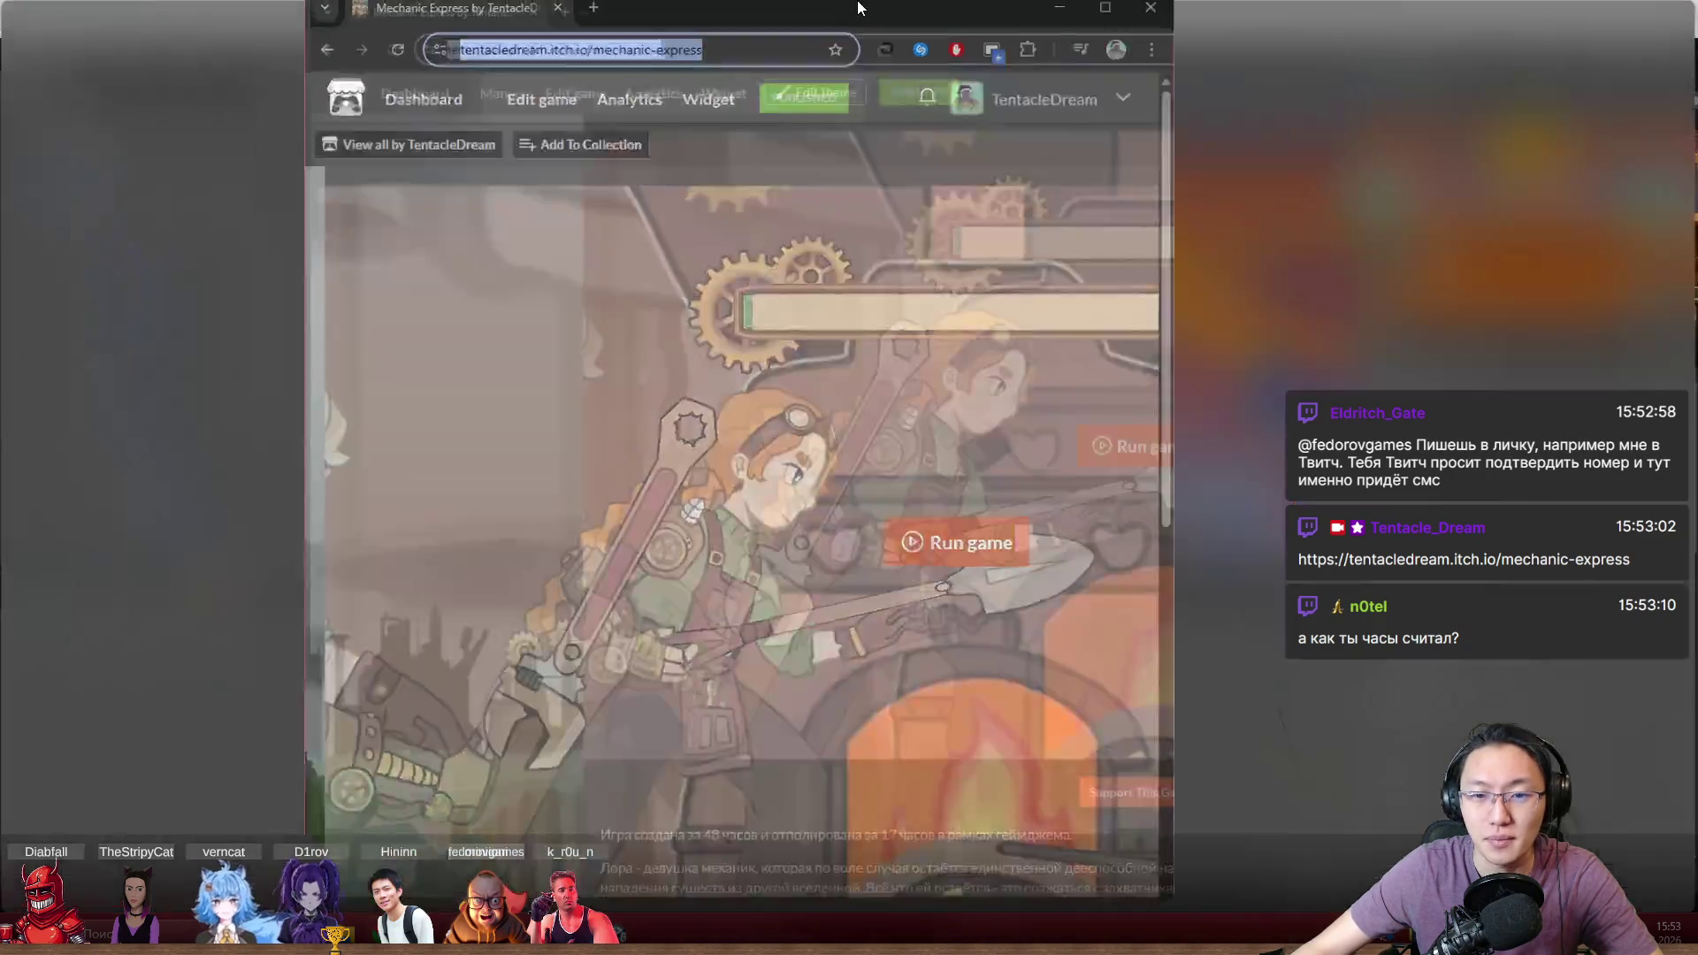
scroll(755, 550, down, 3)
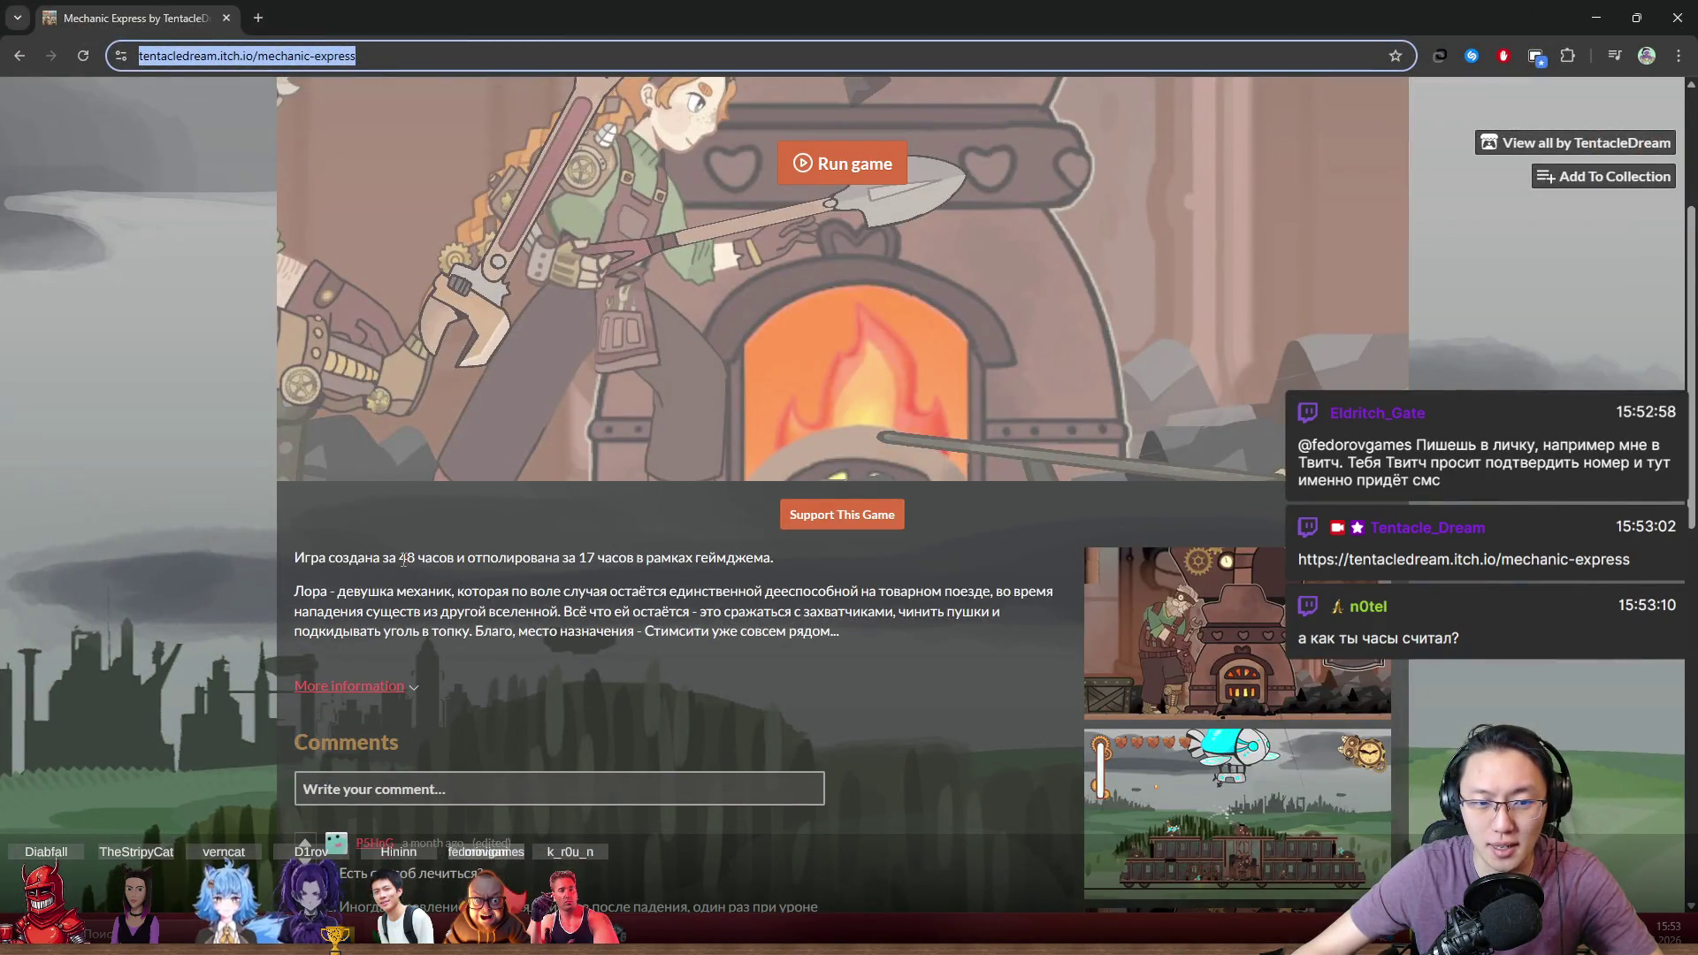
drag(399, 557, 417, 557)
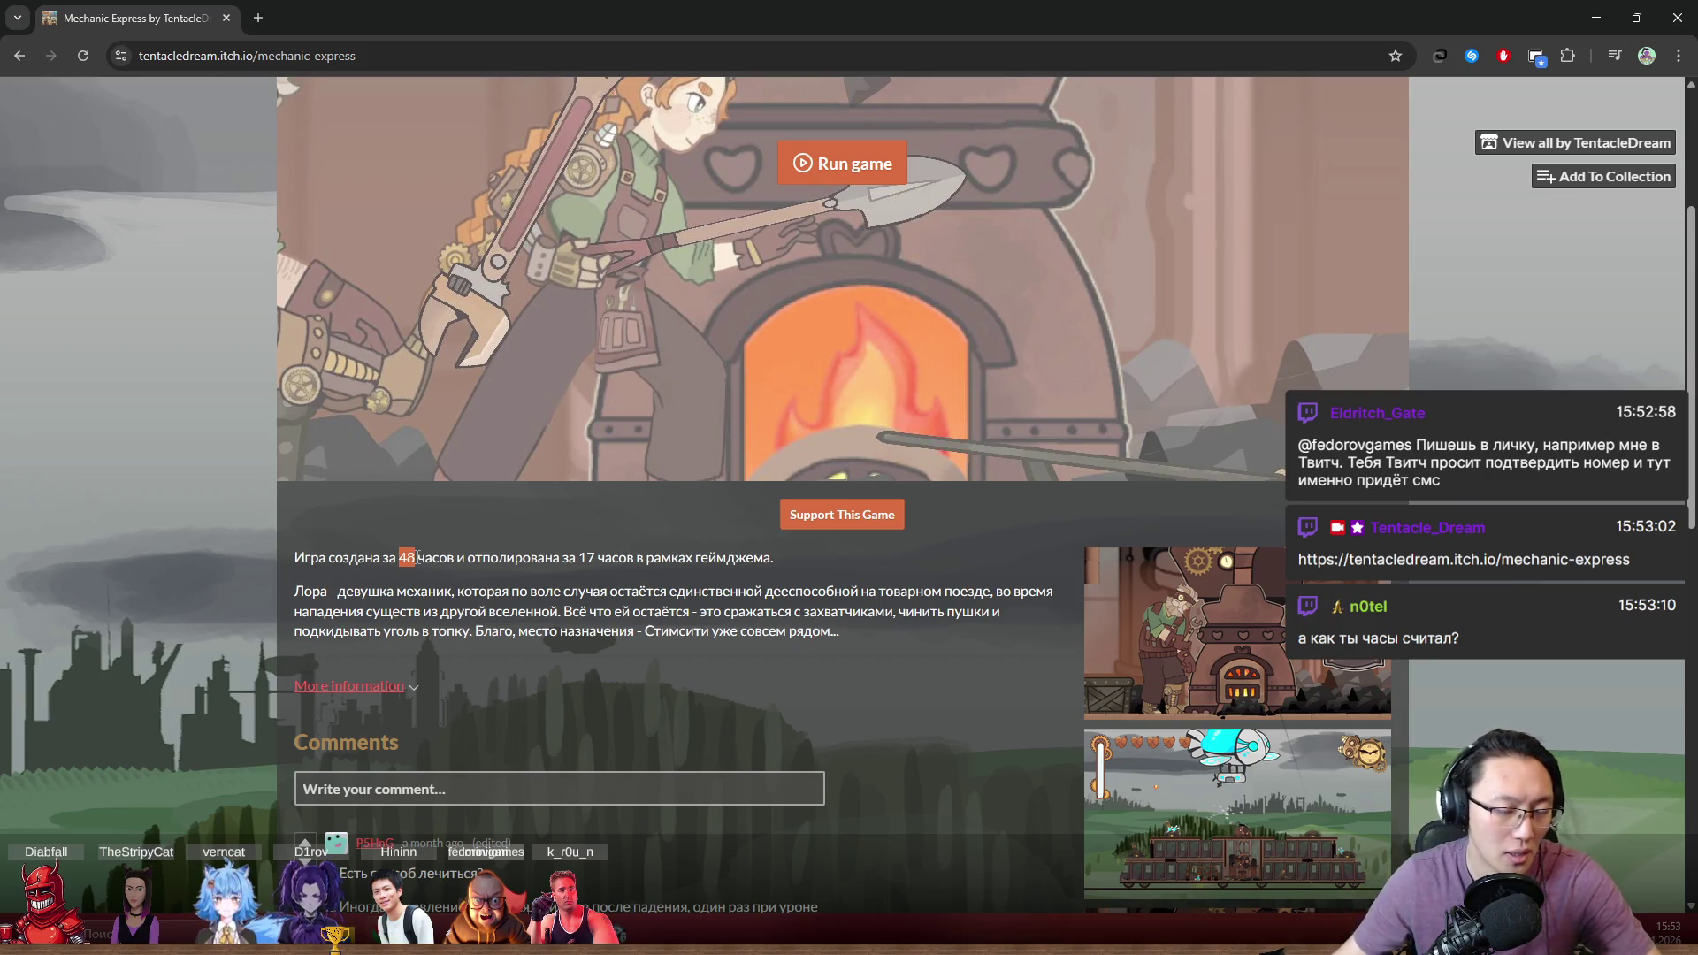
mouse_move(567, 557)
mouse_down()
mouse_move(491, 591)
mouse_move(599, 573)
mouse_up()
click(598, 564)
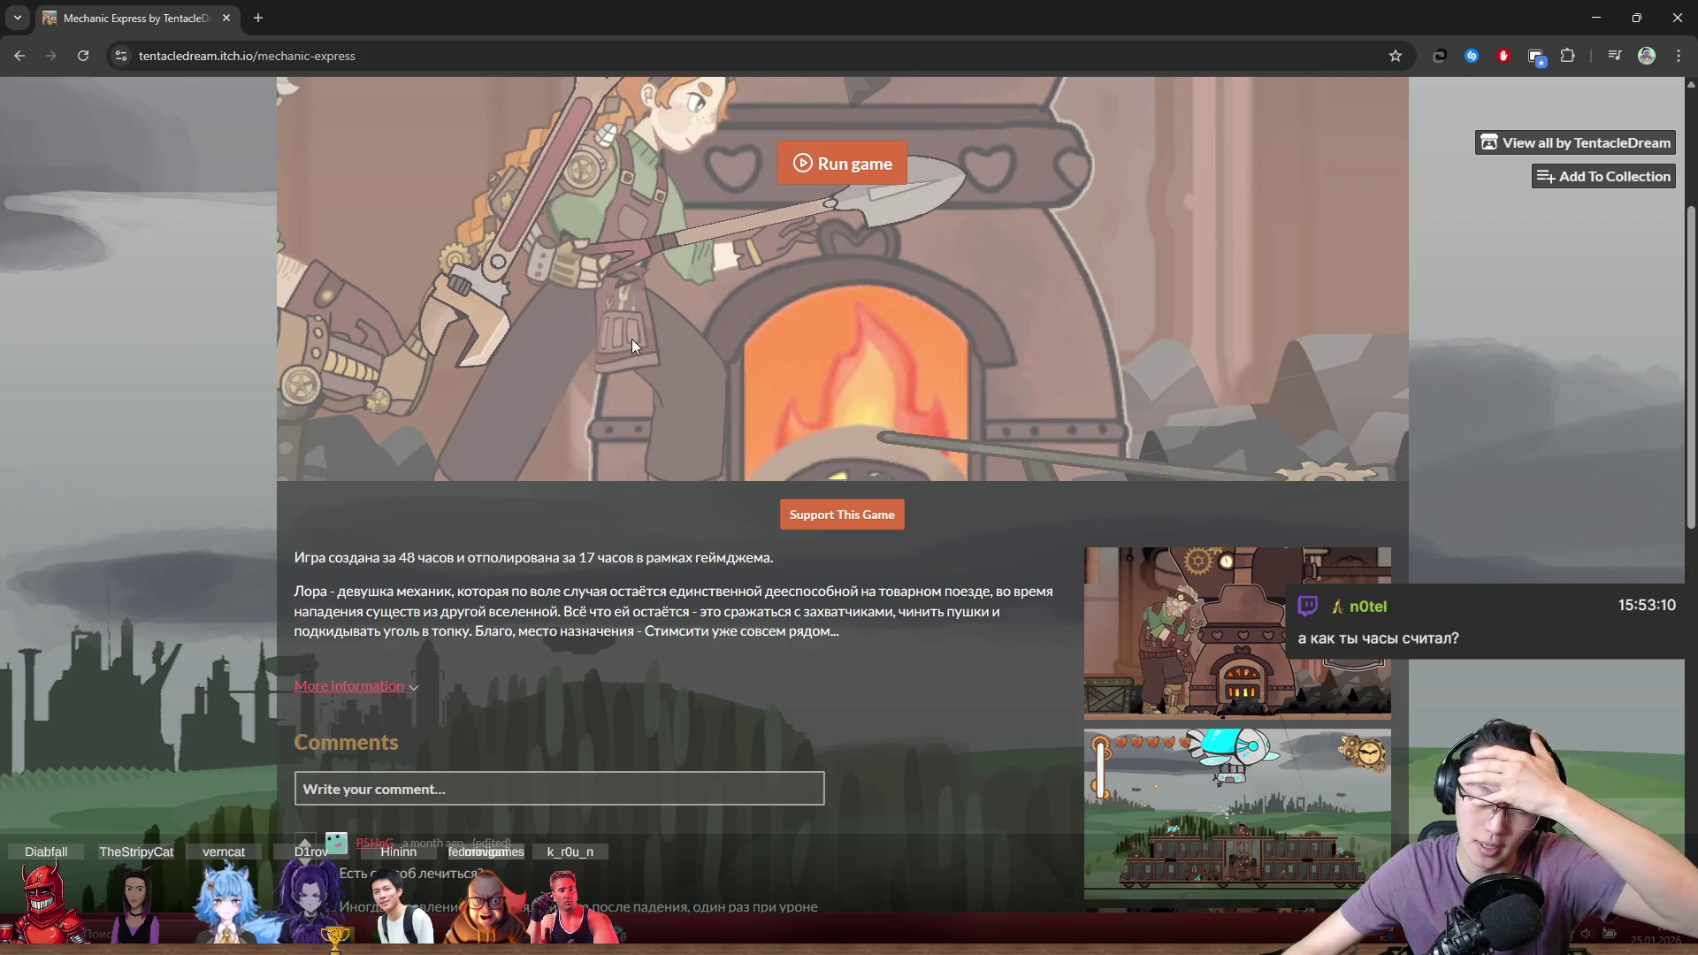
click(708, 58)
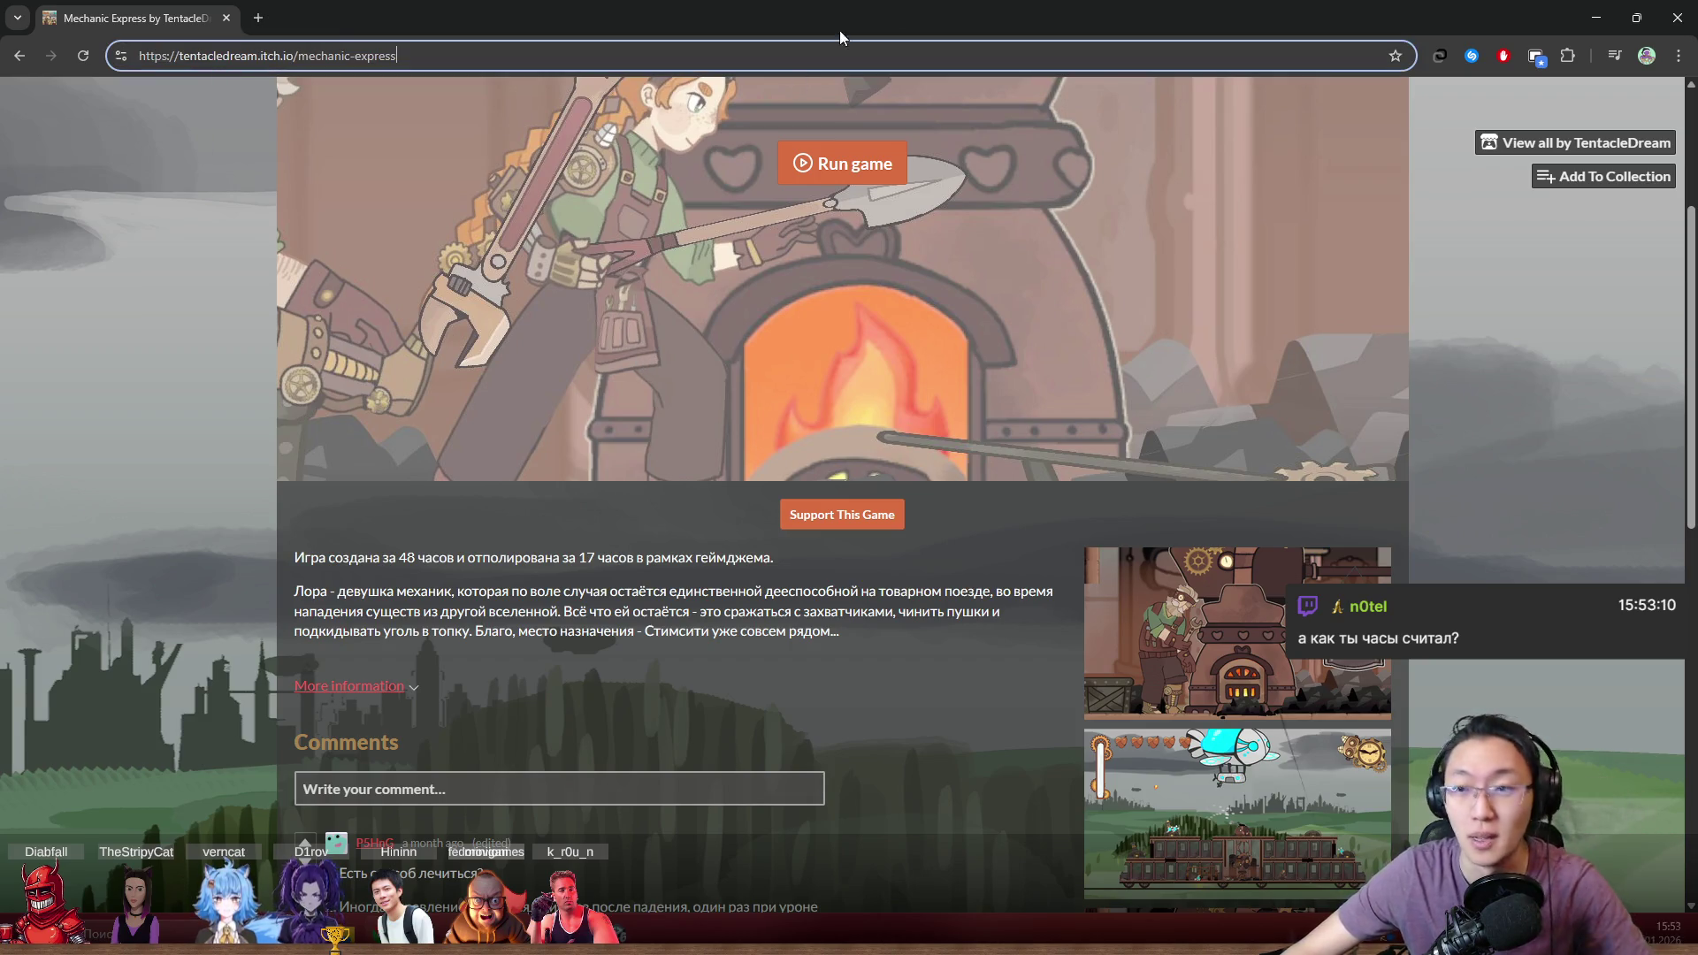
Close the browser and zoom and pan the Scene view onto the bar shelves
double_click(1062, 8)
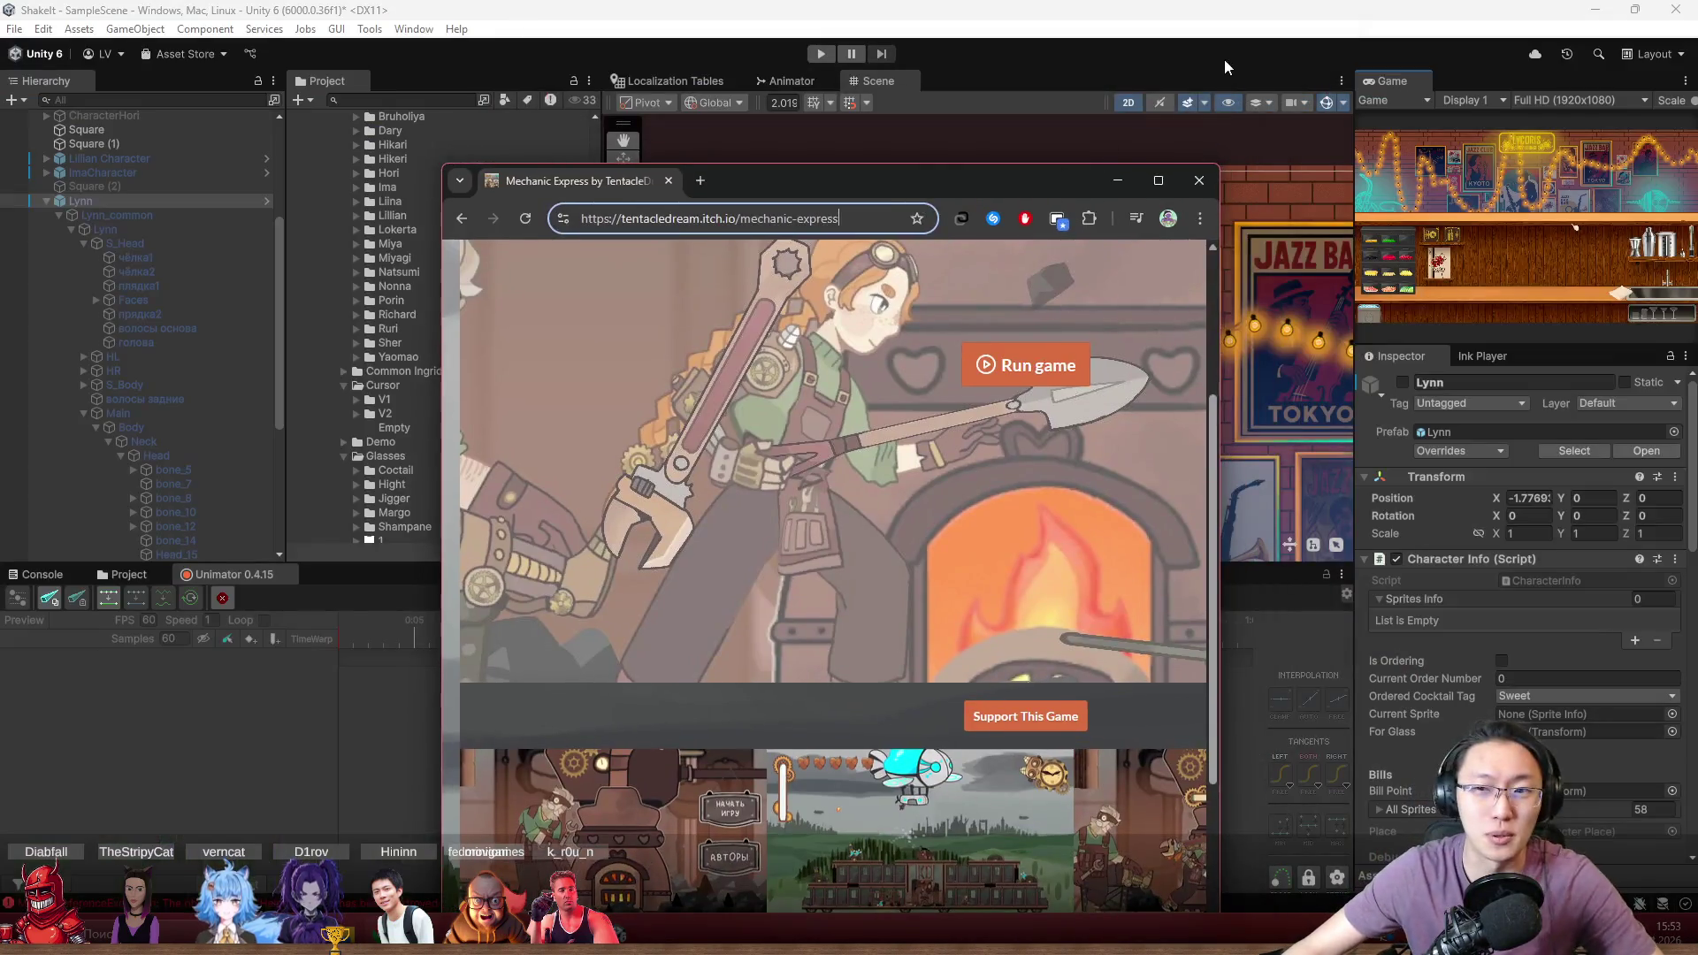
click(1200, 183)
scroll(1081, 310, down, 2)
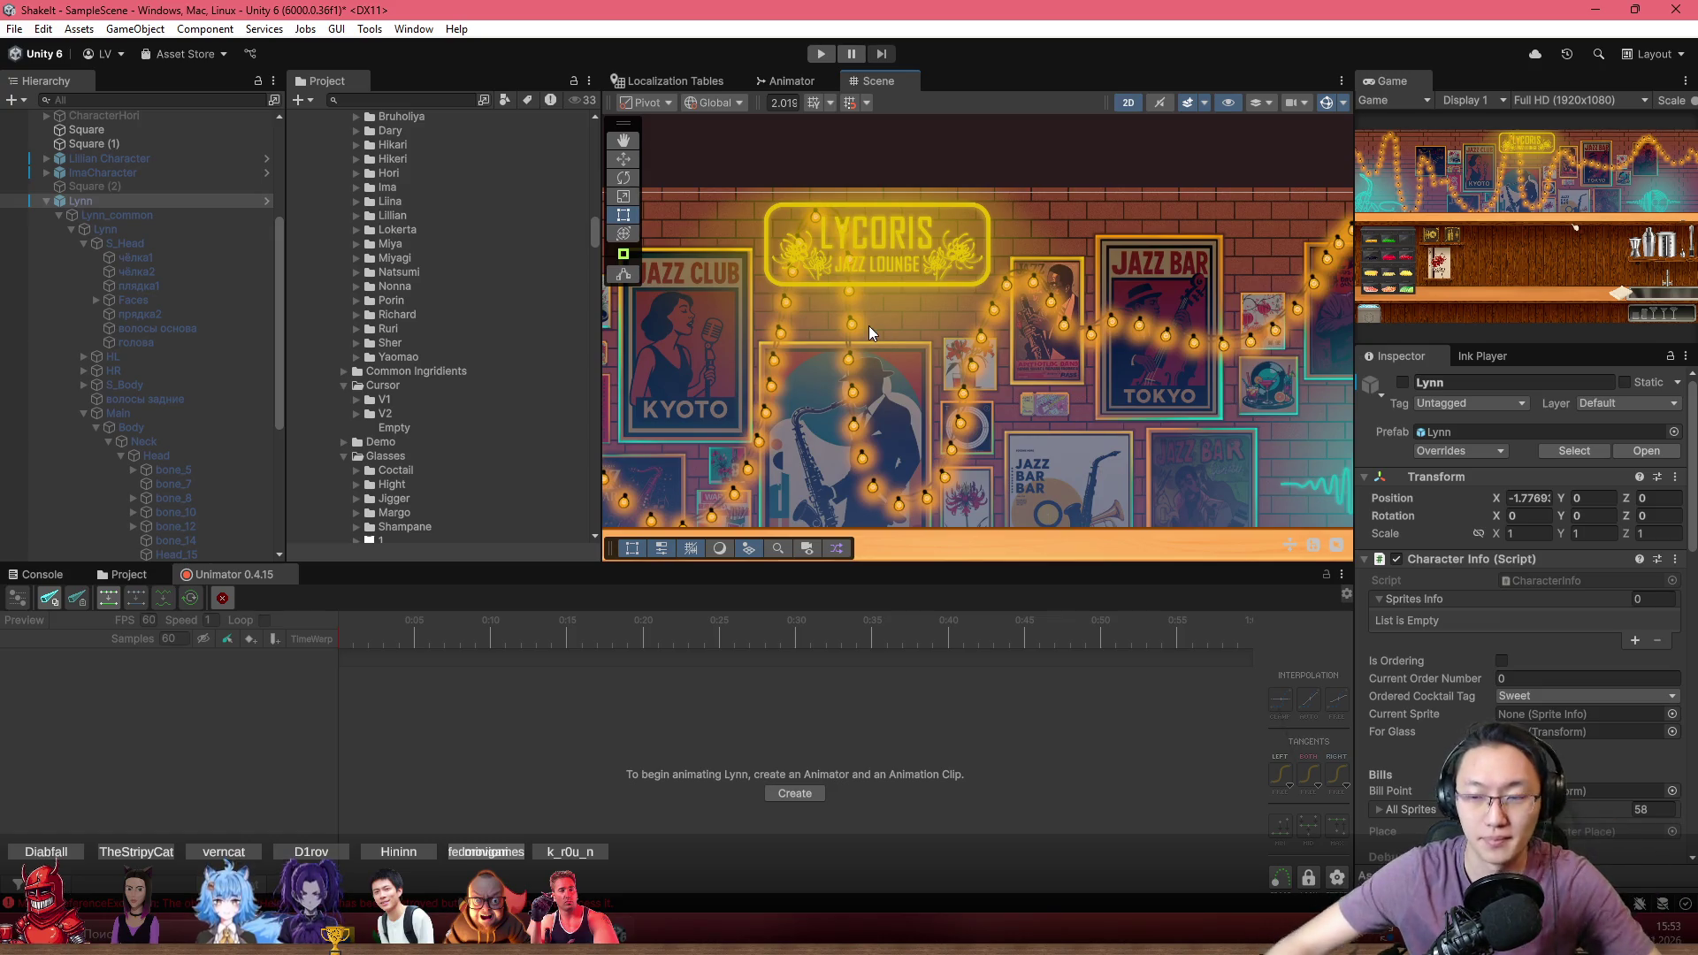
scroll(873, 332, down, 3)
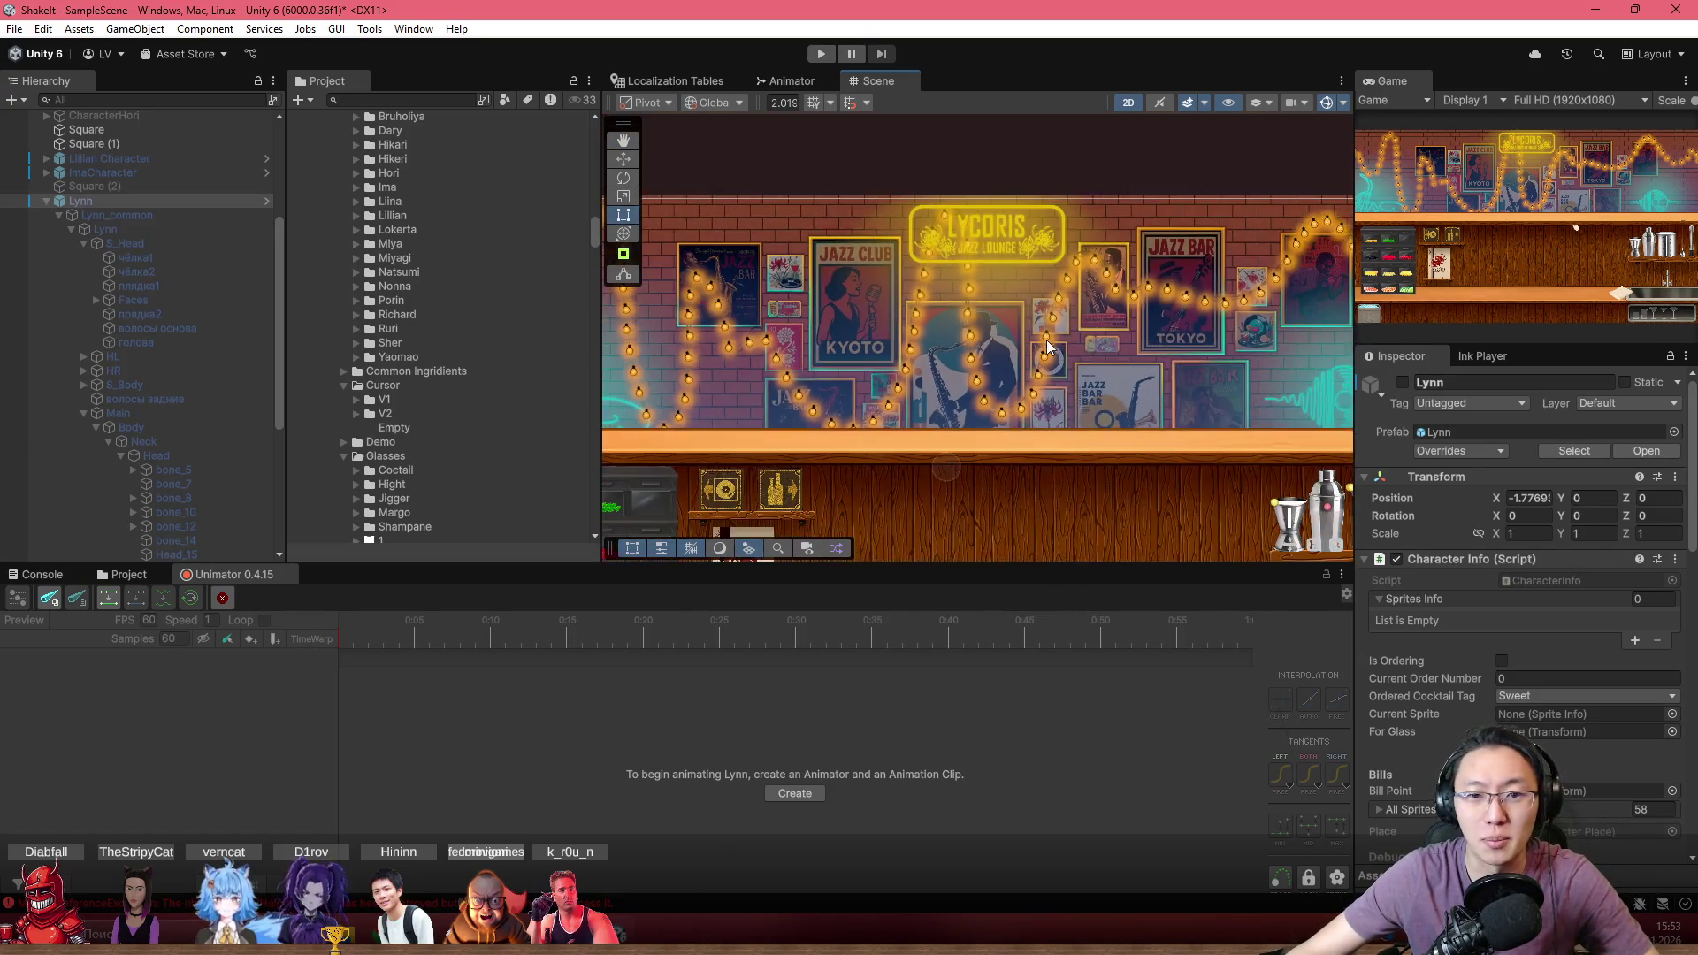
mouse_move(1047, 345)
mouse_down()
mouse_move(1082, 211)
mouse_move(1112, 243)
mouse_move(1087, 244)
mouse_up()
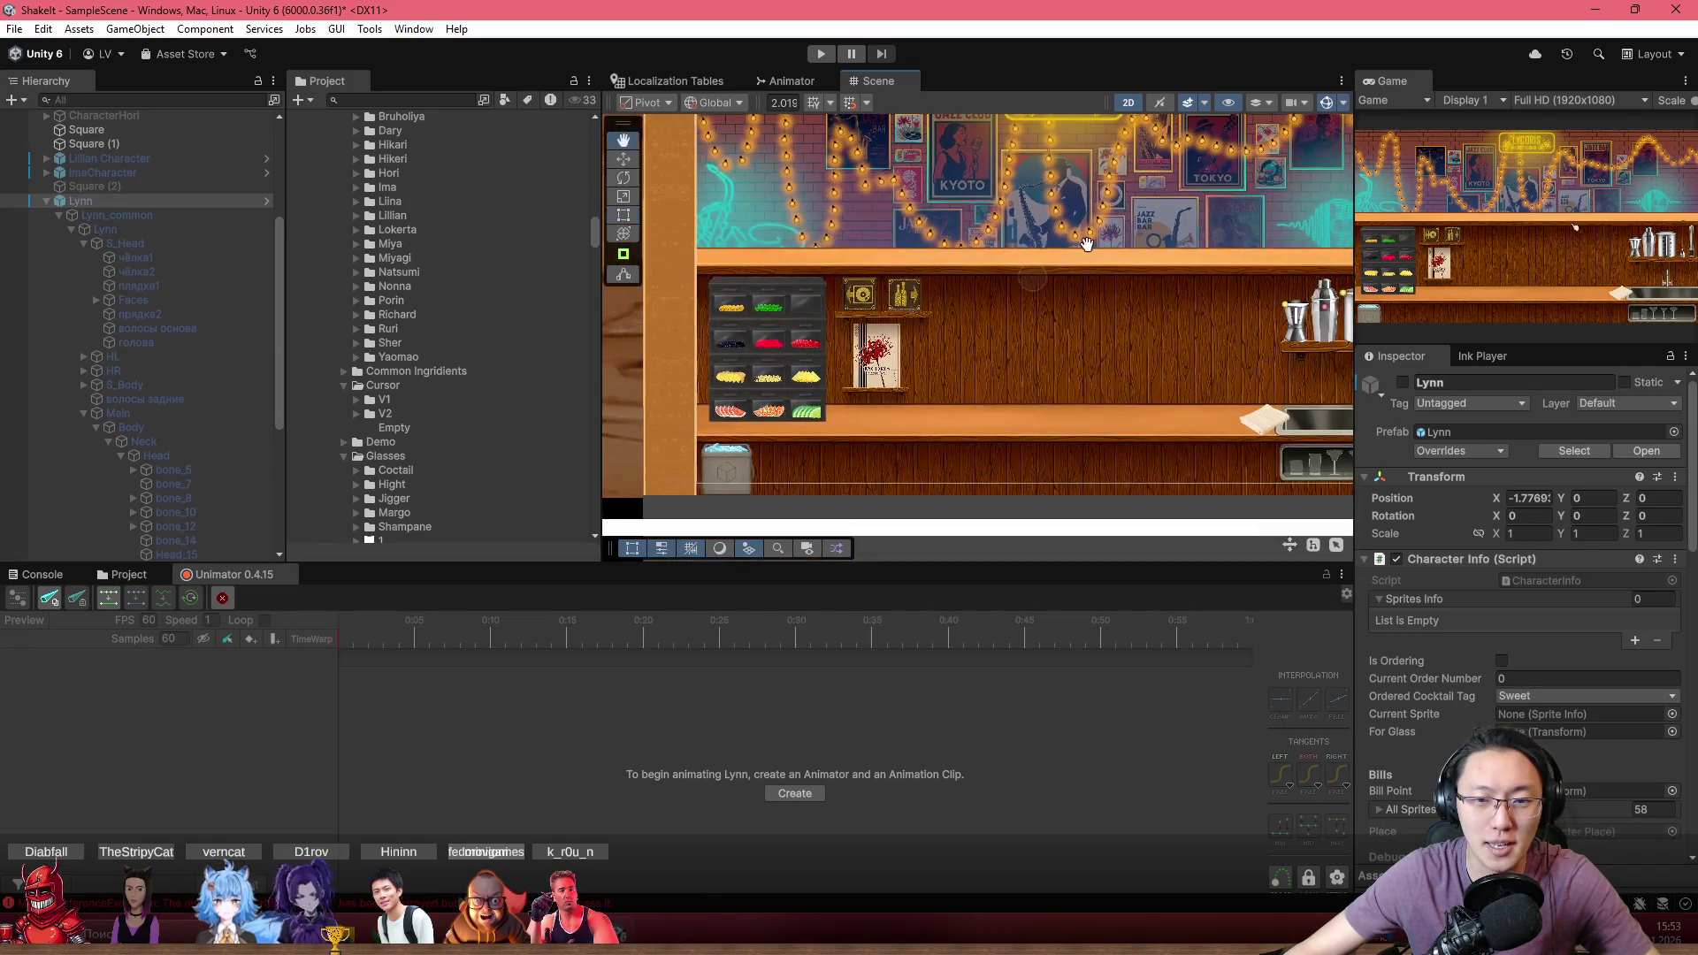
scroll(932, 284, up, 3)
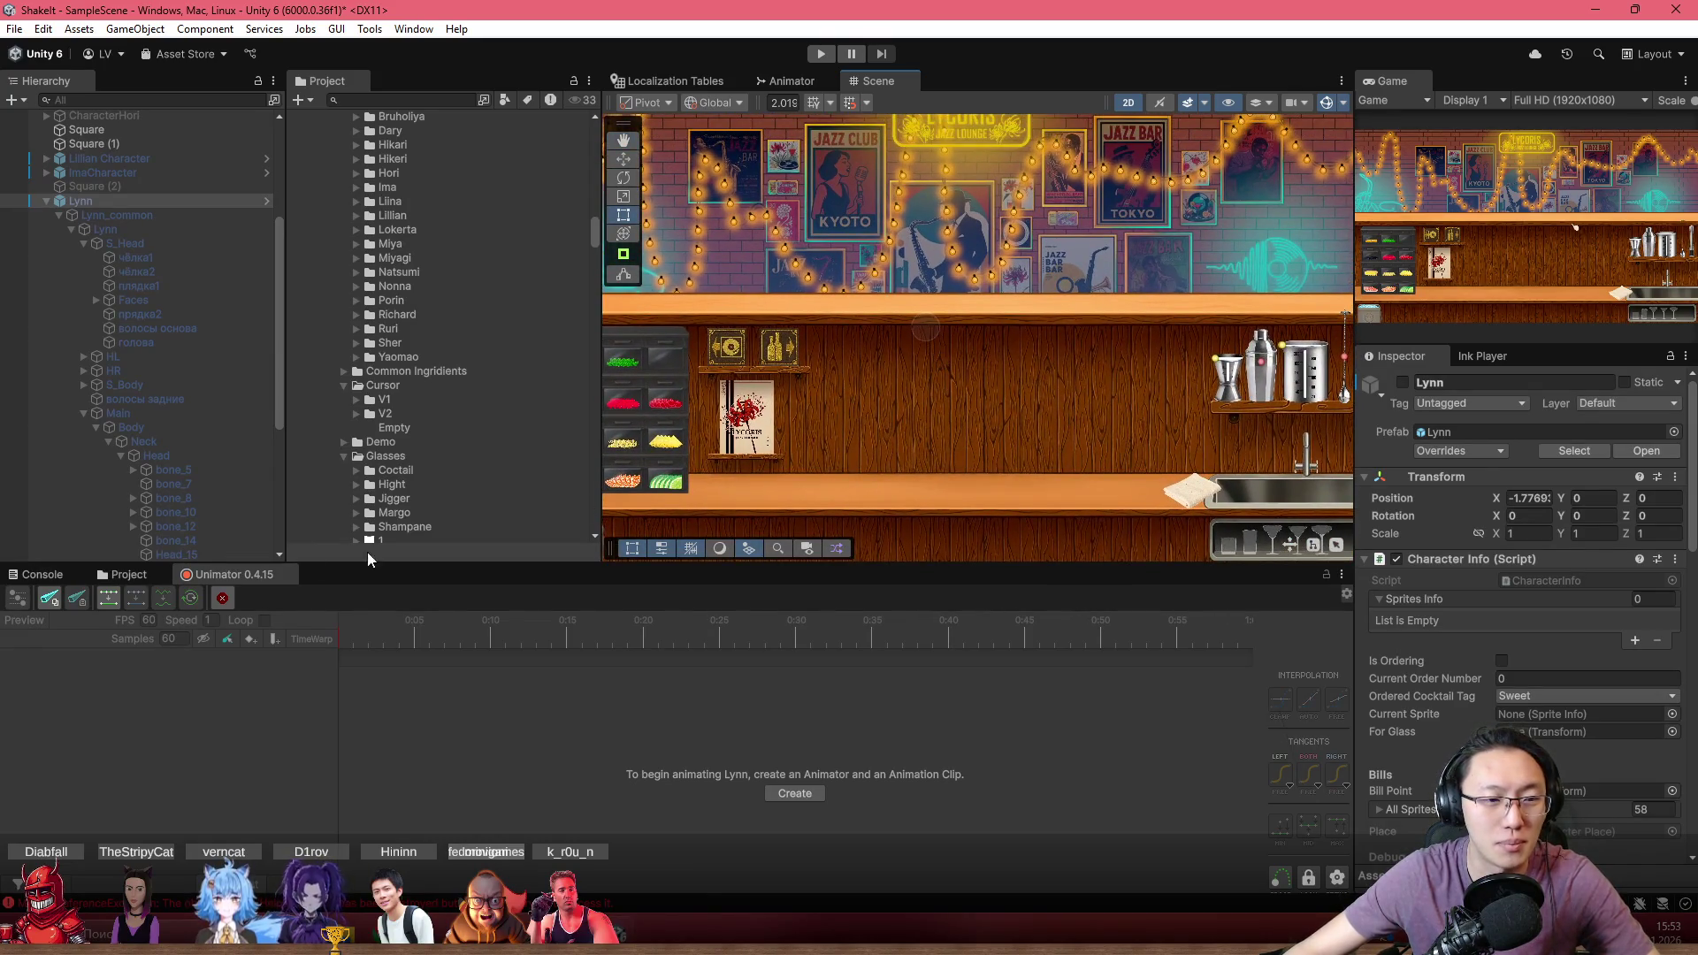
Show the project files with the _Lynn folder and zoom in closer on the counter
click(127, 570)
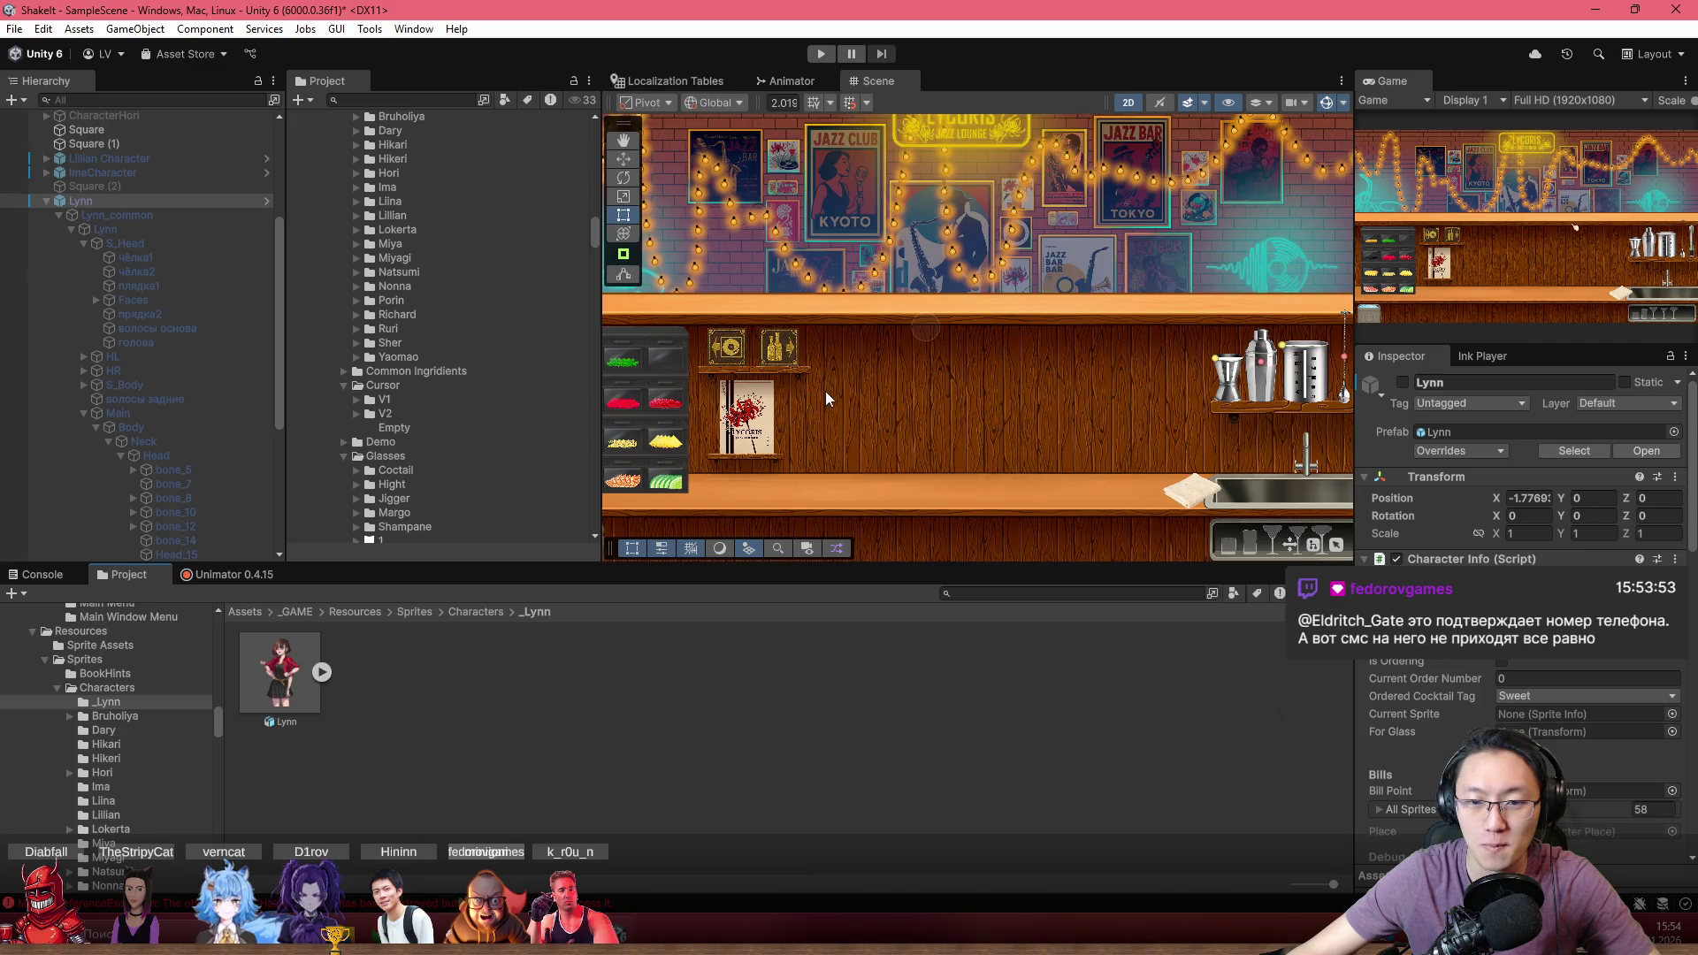
scroll(825, 391, down, 3)
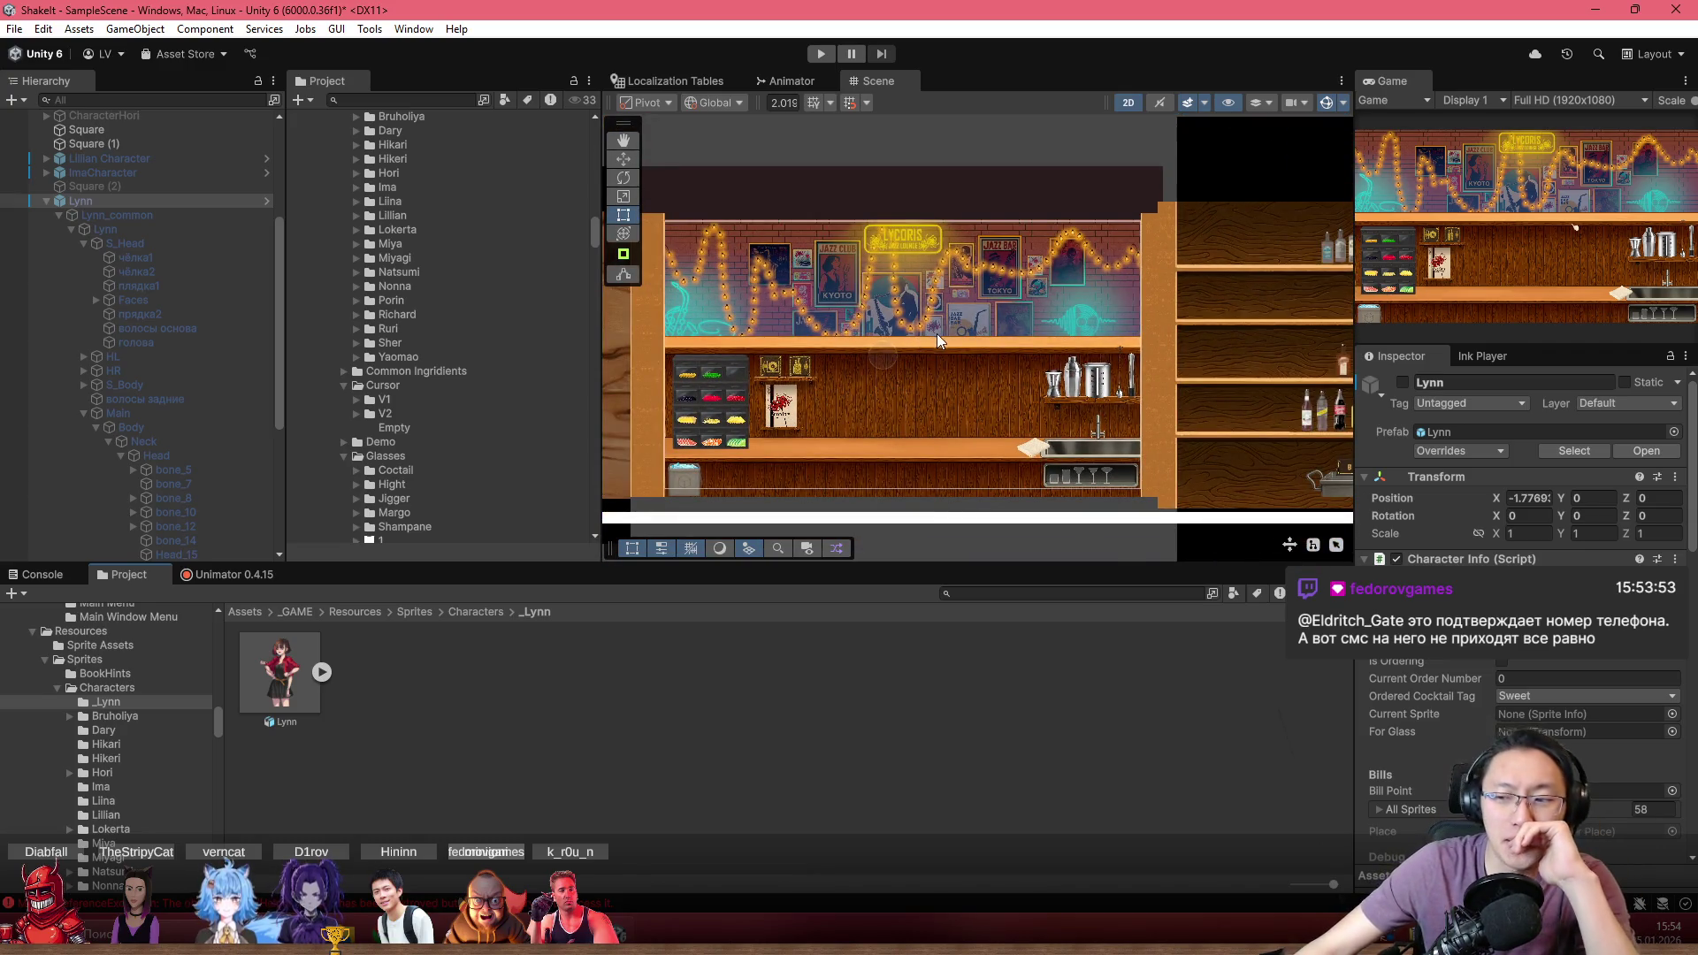
scroll(923, 375, up, 1)
scroll(923, 375, up, 2)
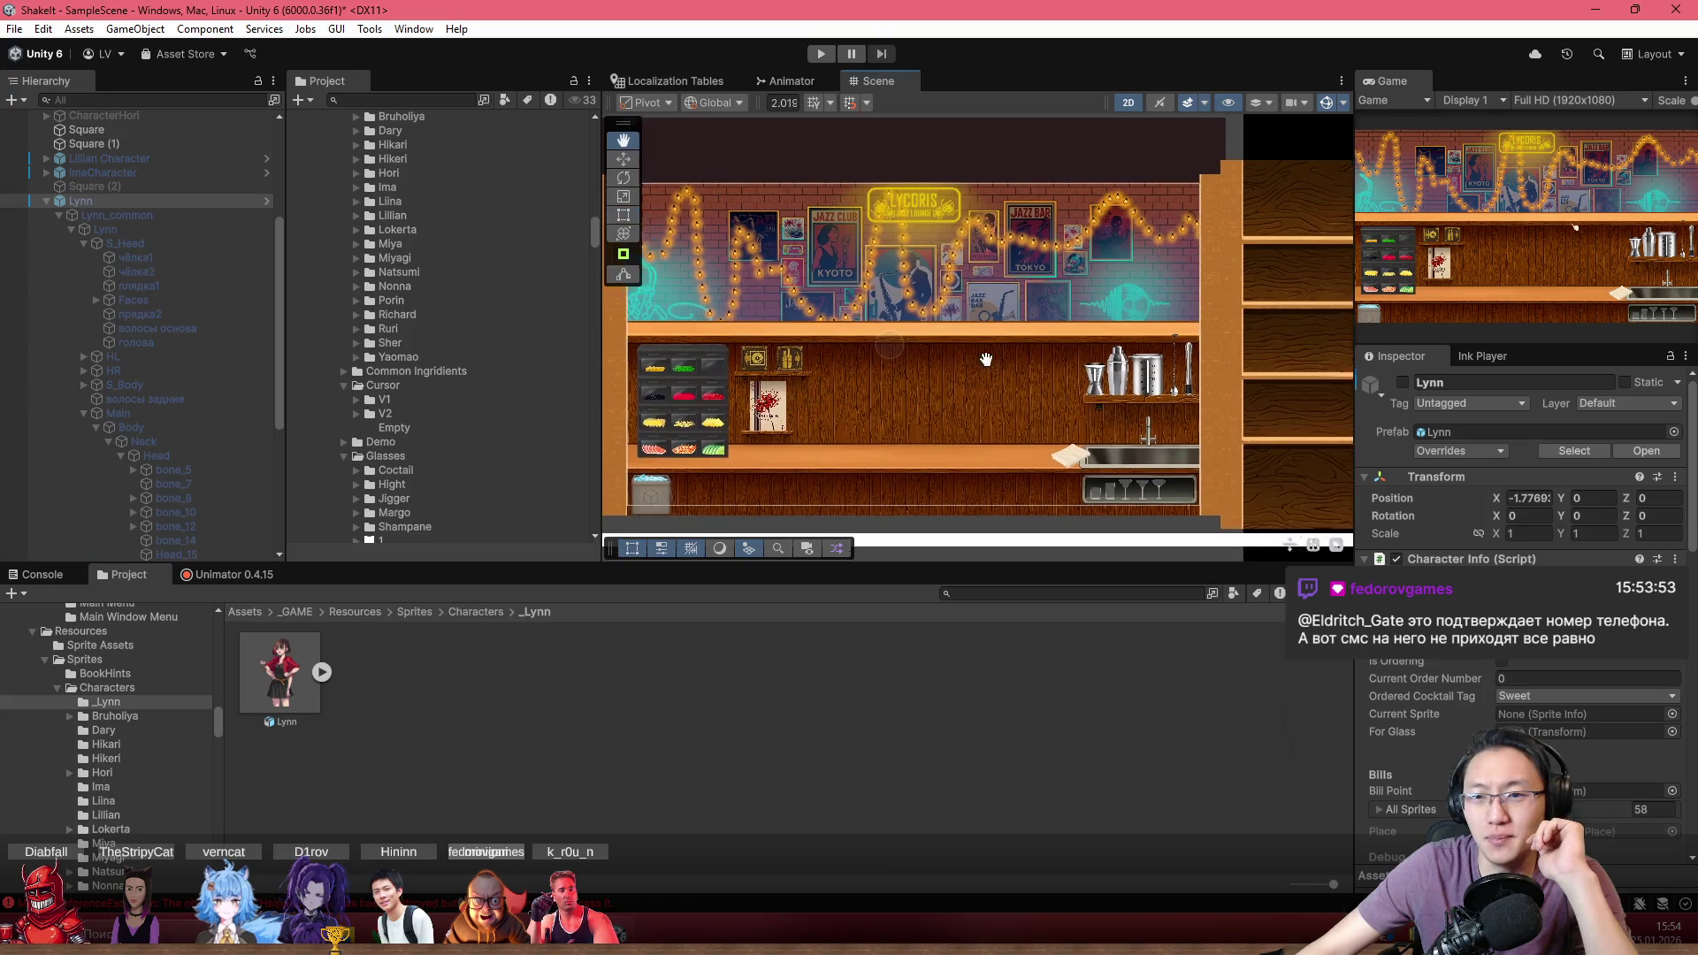
scroll(957, 468, up, 3)
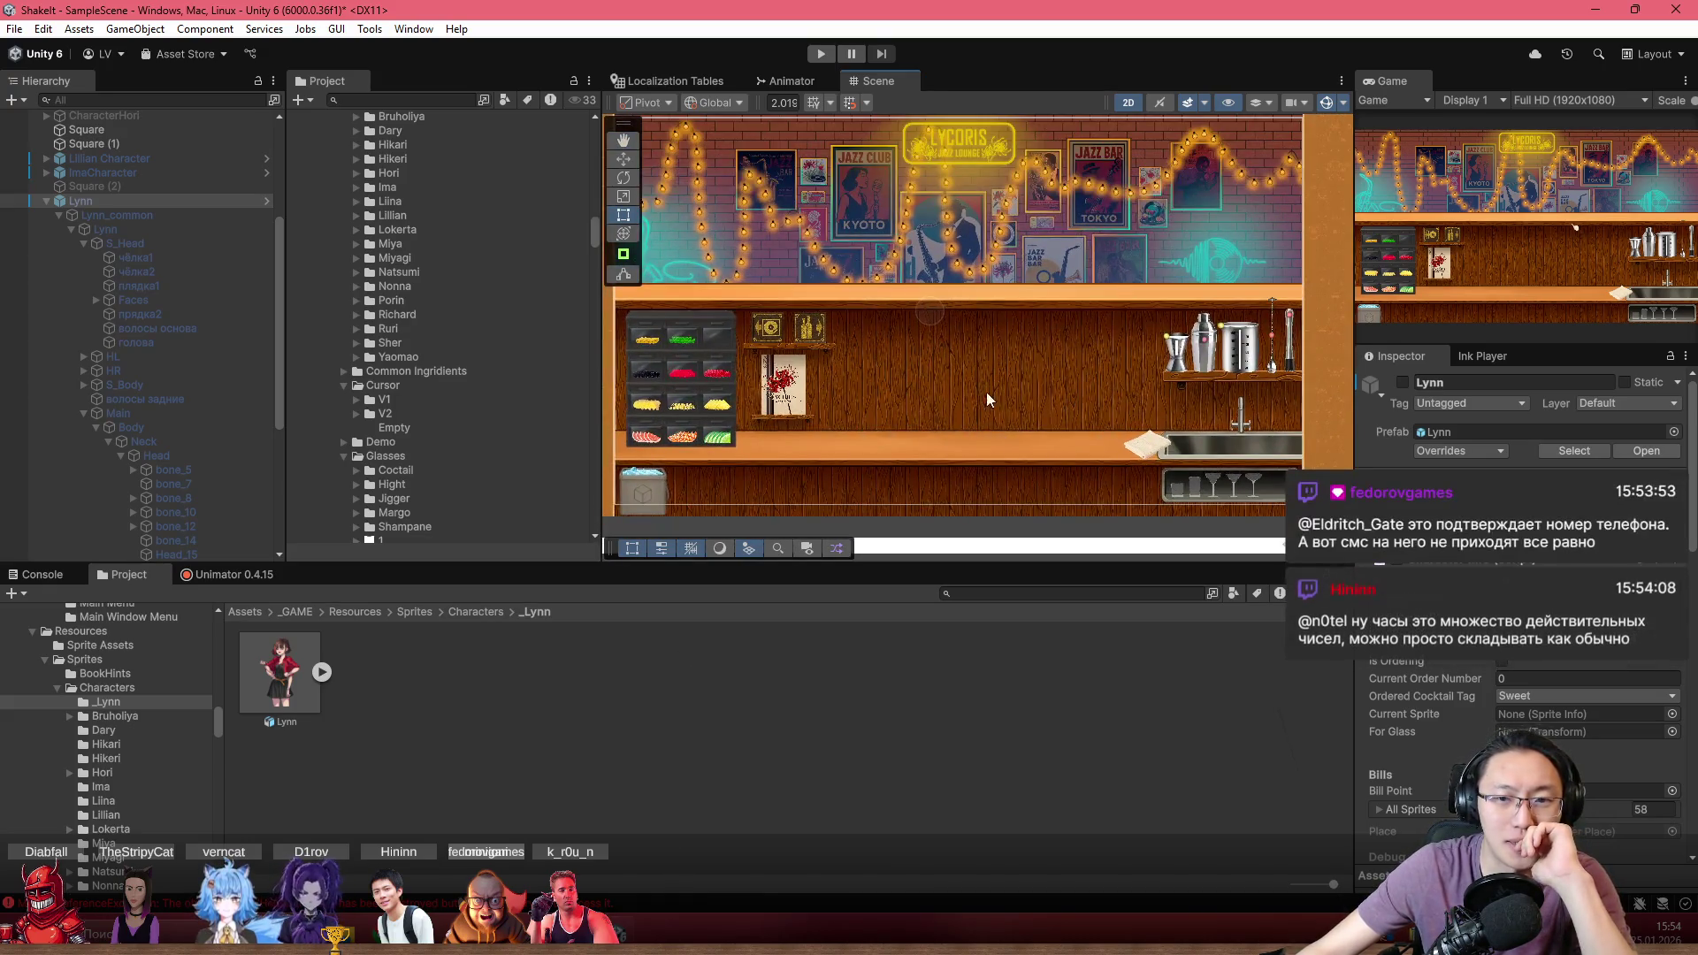
Select the Lynn character and make her active and visible in the scene
click(171, 205)
key(alt+shift+a)
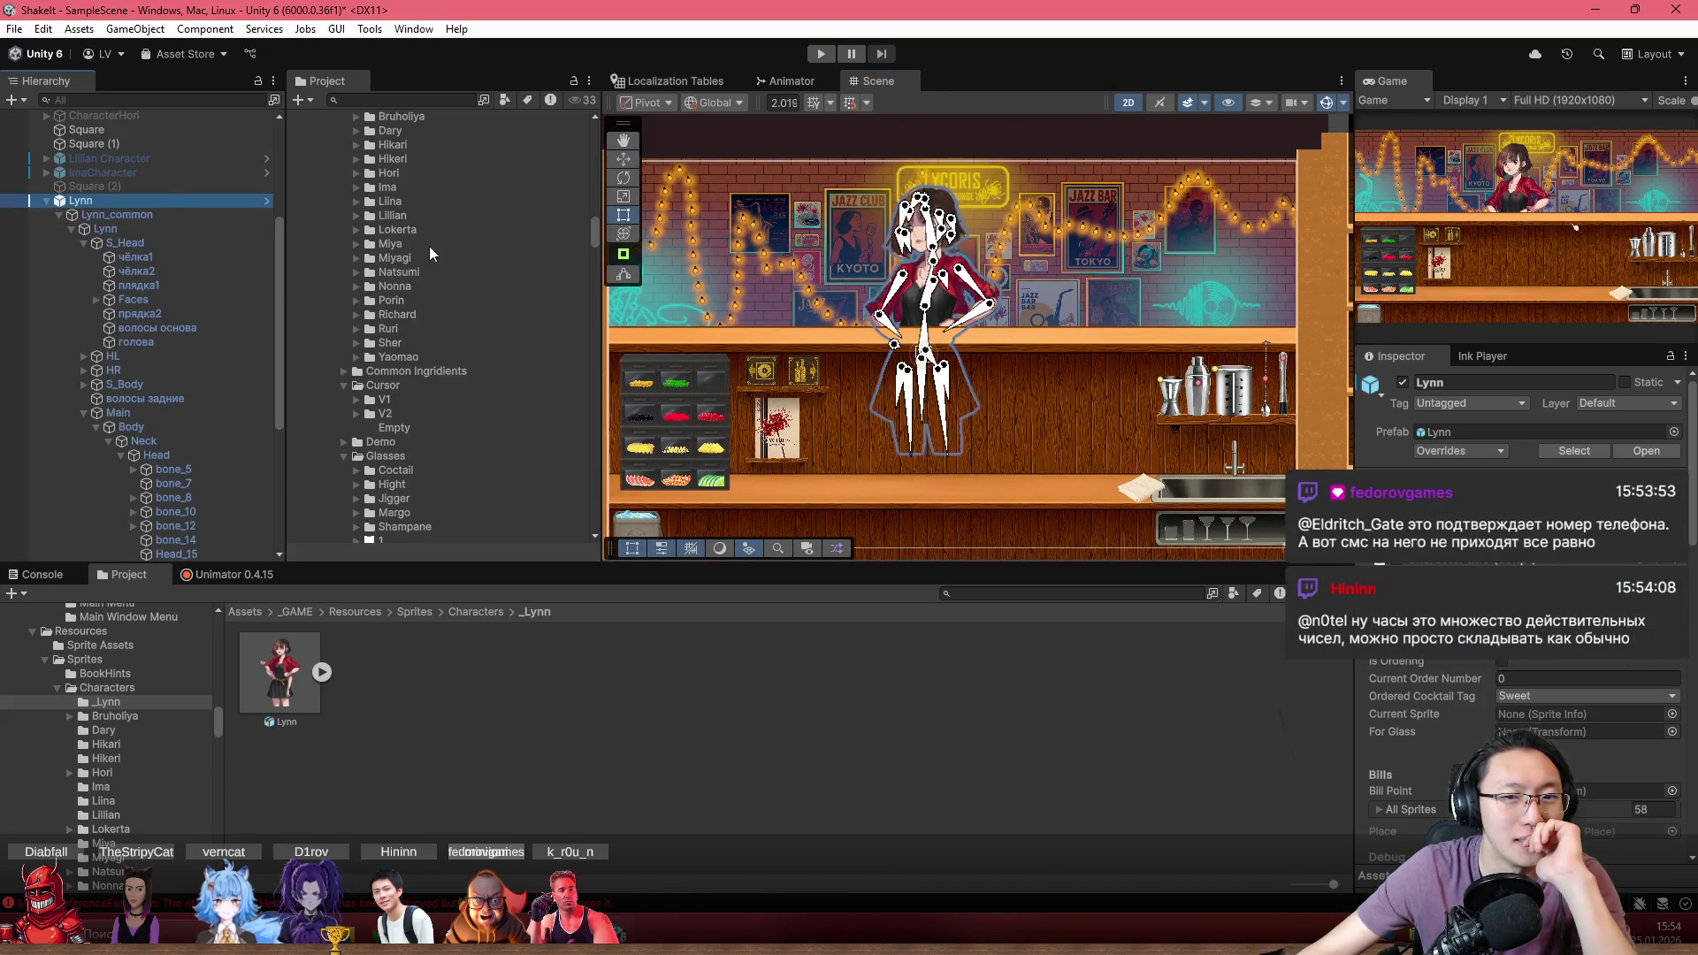
scroll(1002, 311, up, 5)
scroll(1002, 312, up, 2)
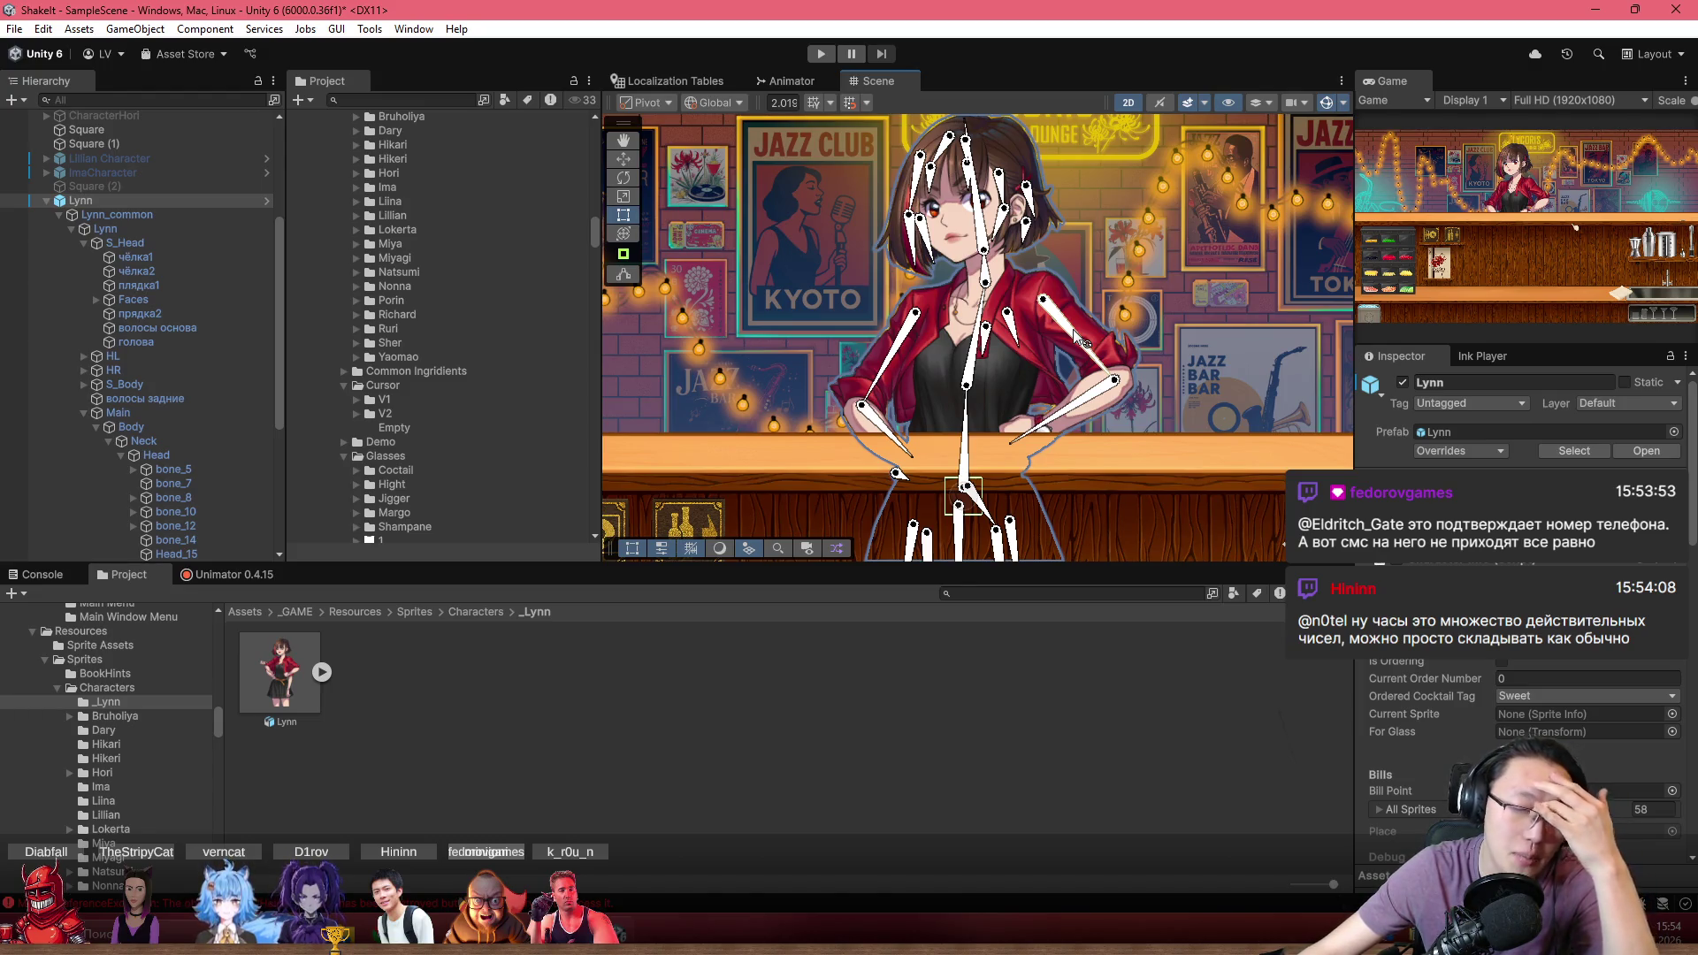
scroll(973, 203, up, 5)
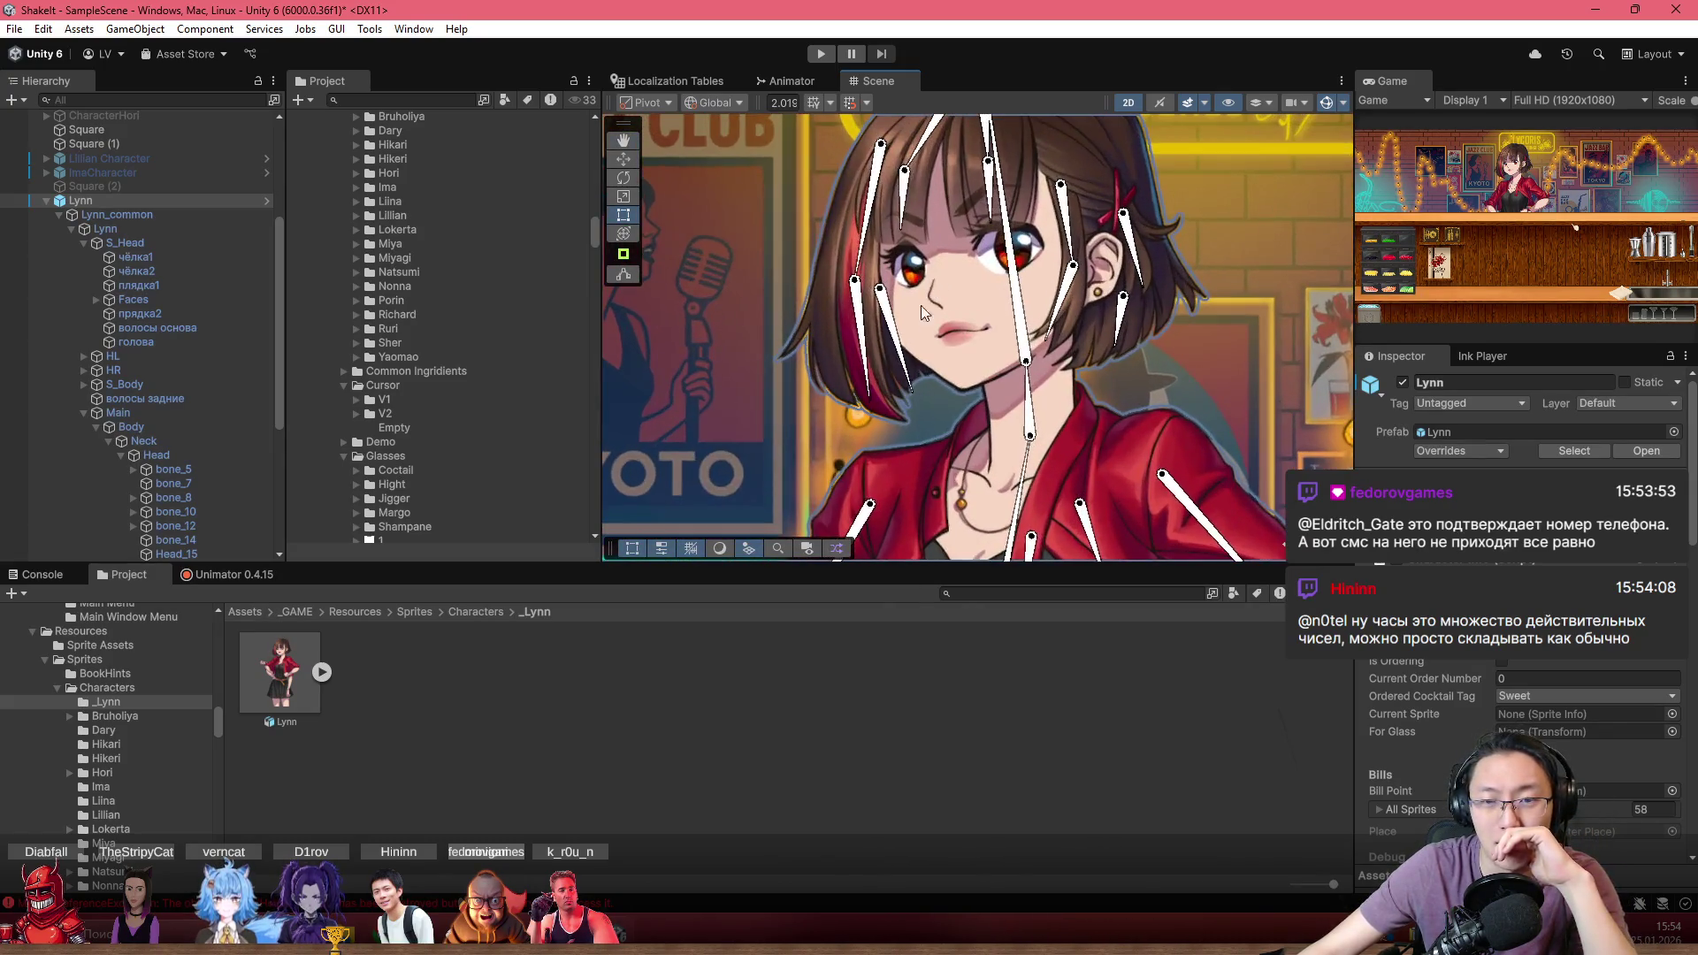
Open Unimator on Lynn's rig with recording on and the MainSpec clip loaded
click(228, 574)
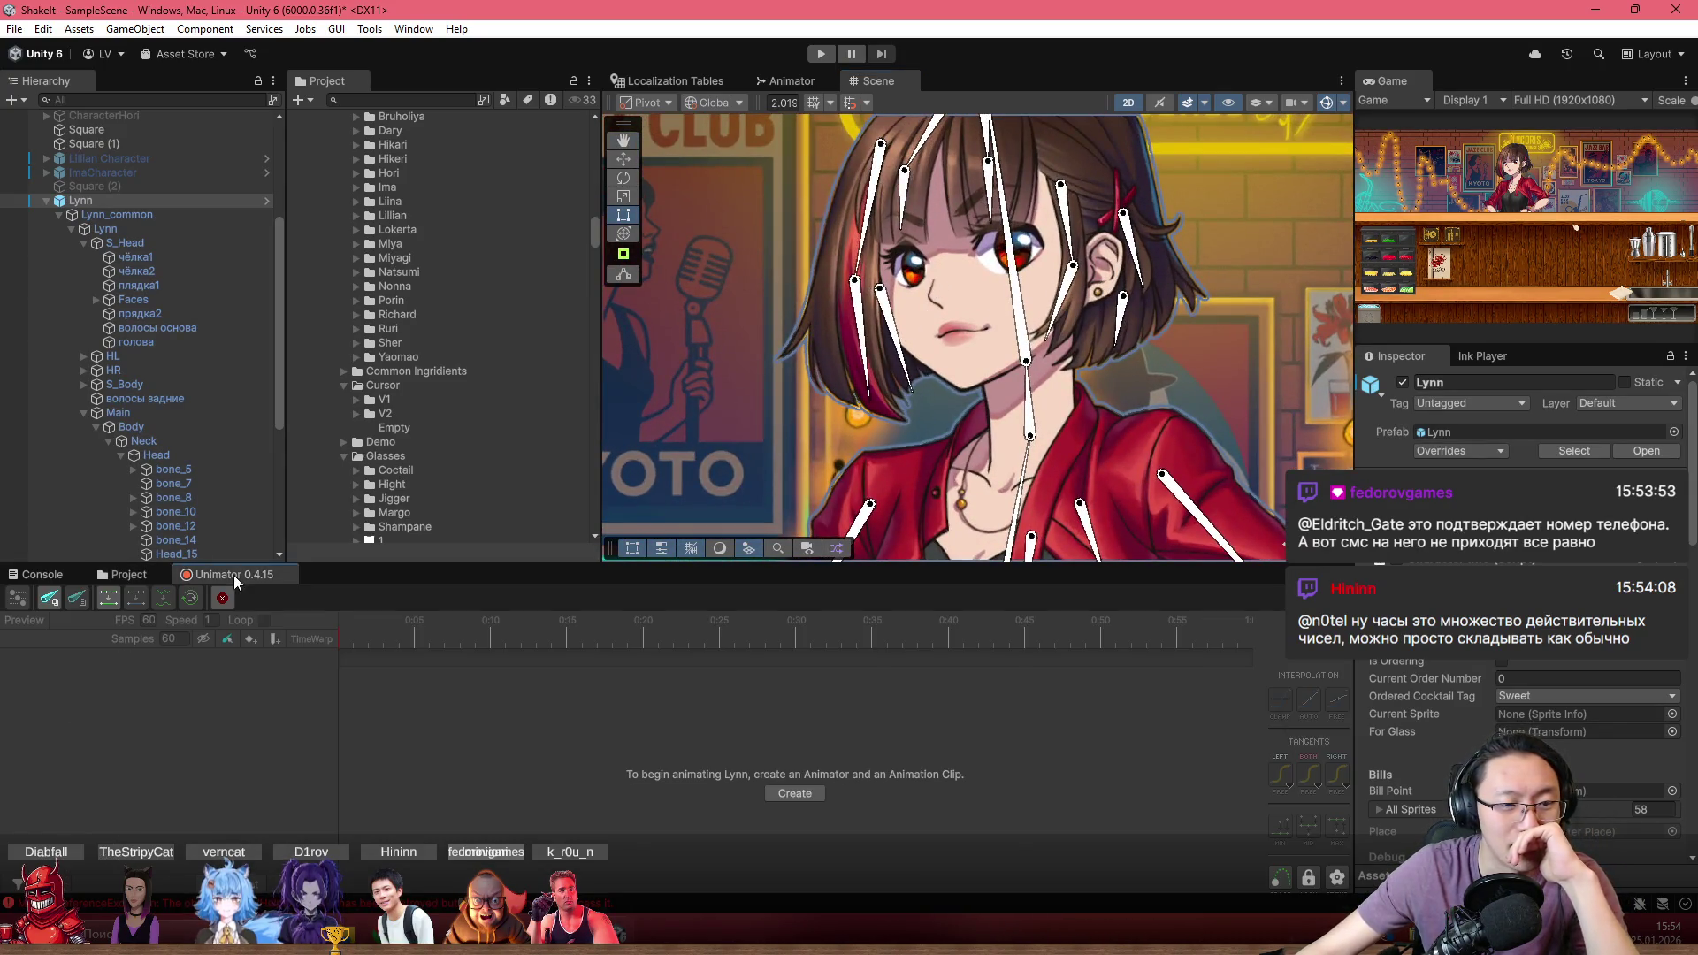
click(179, 230)
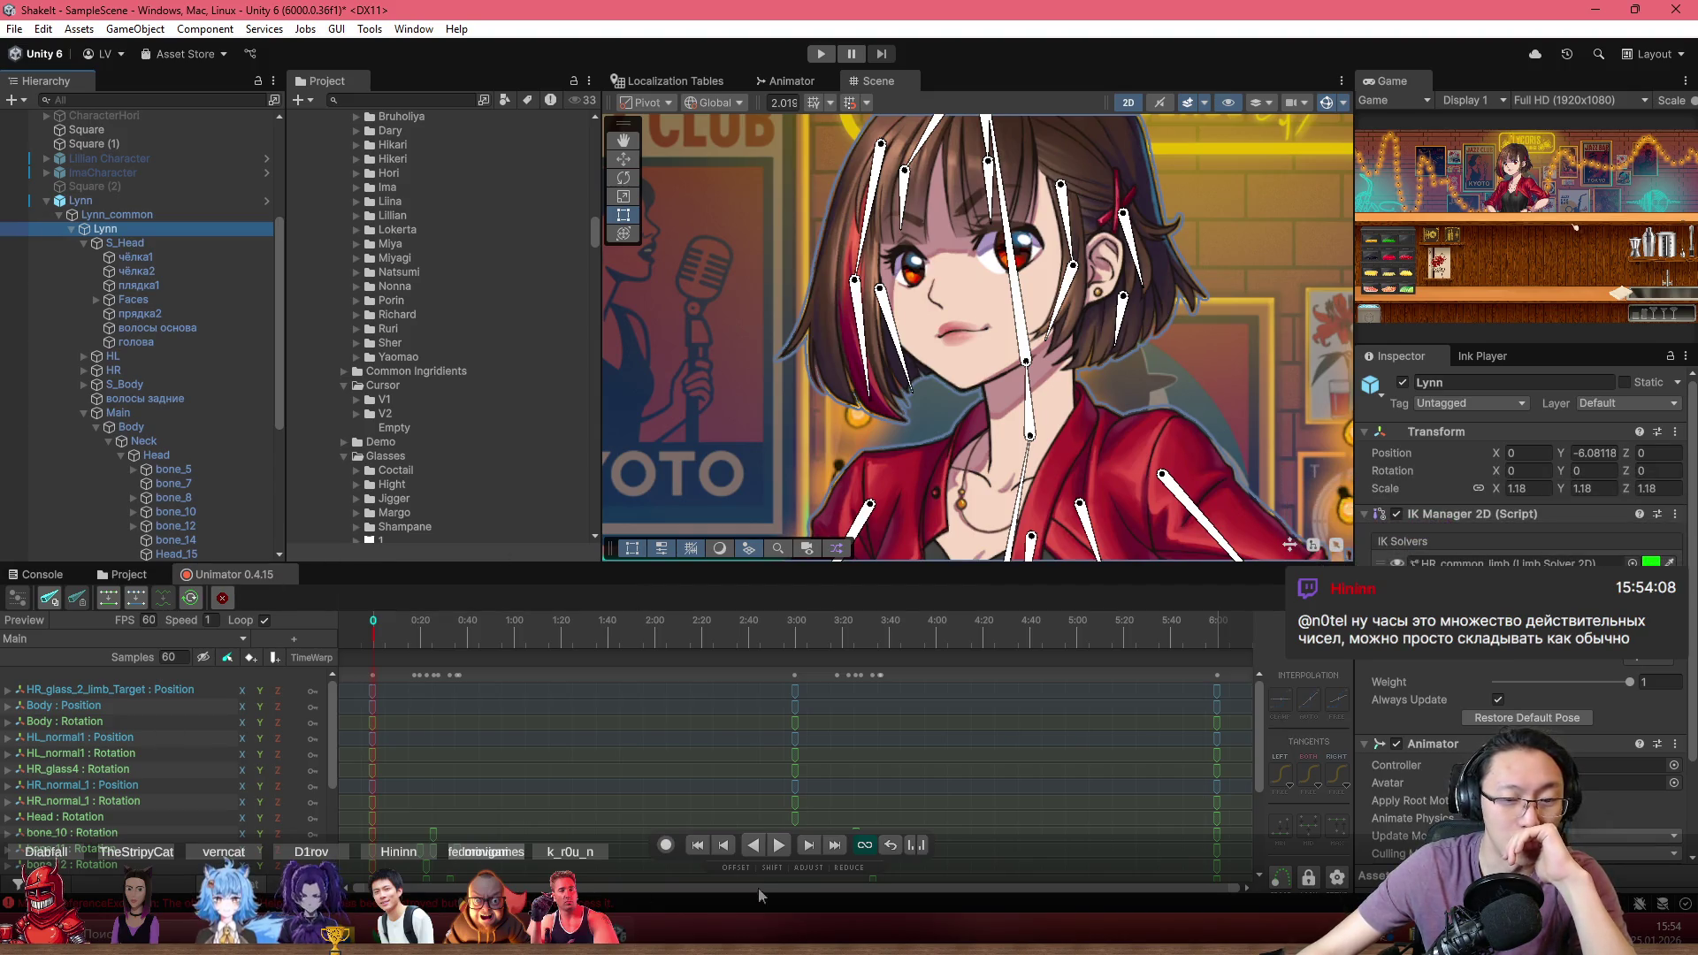
click(666, 844)
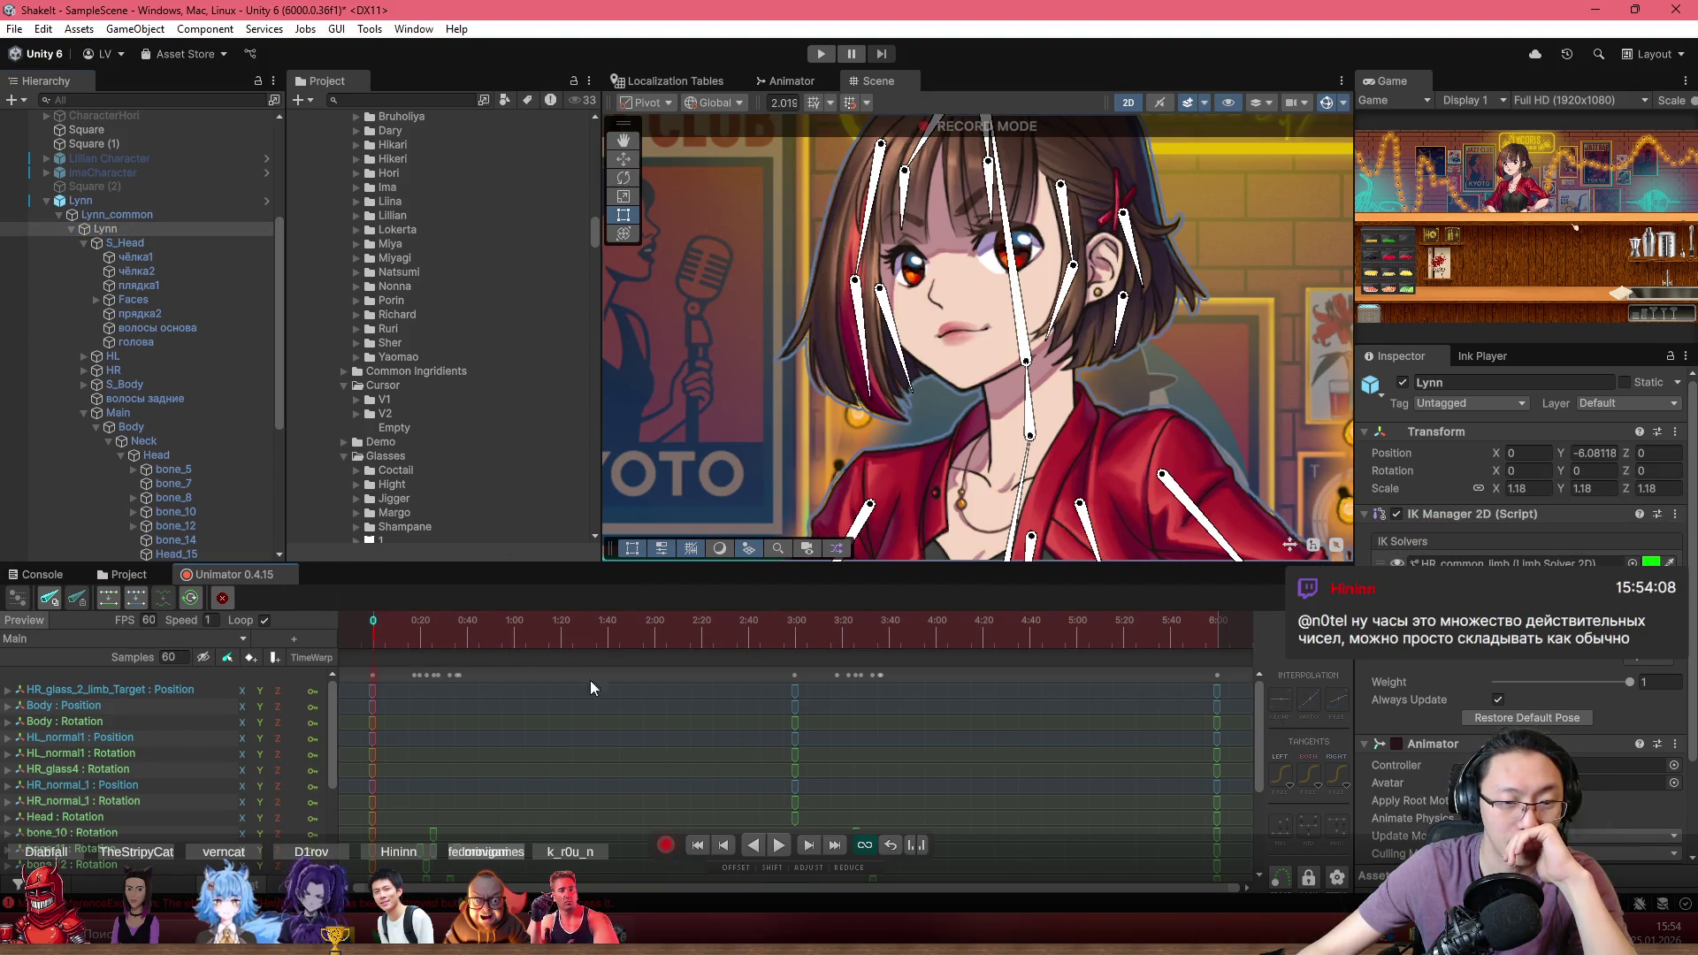
click(39, 638)
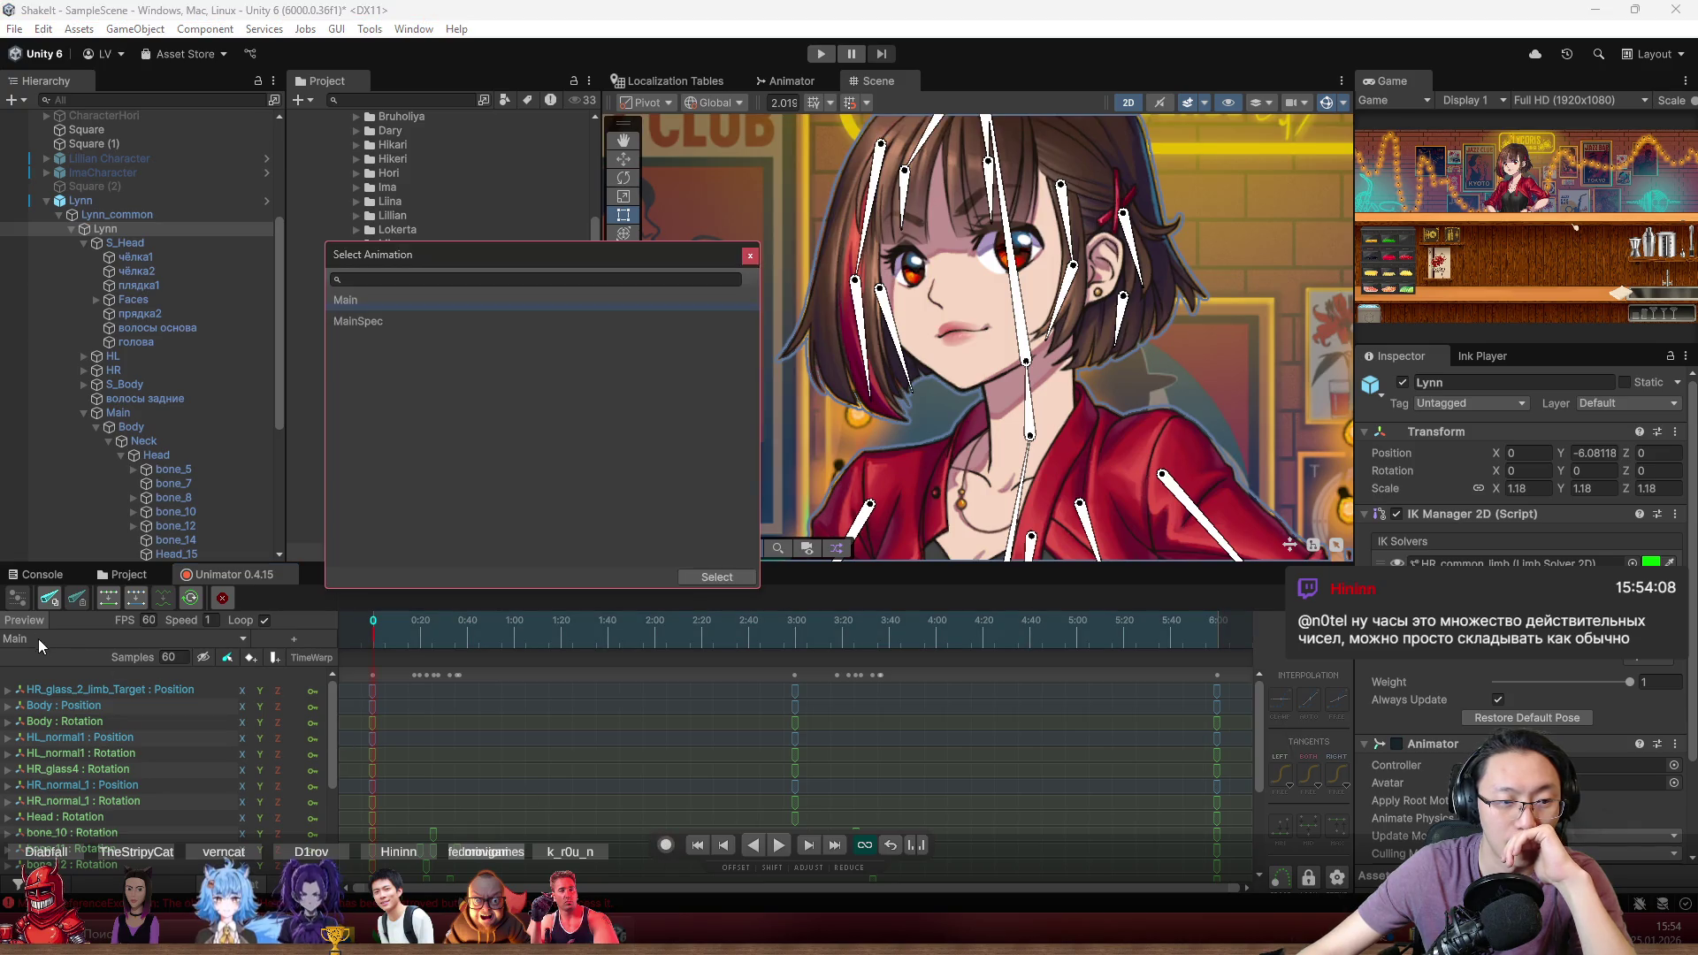
double_click(421, 322)
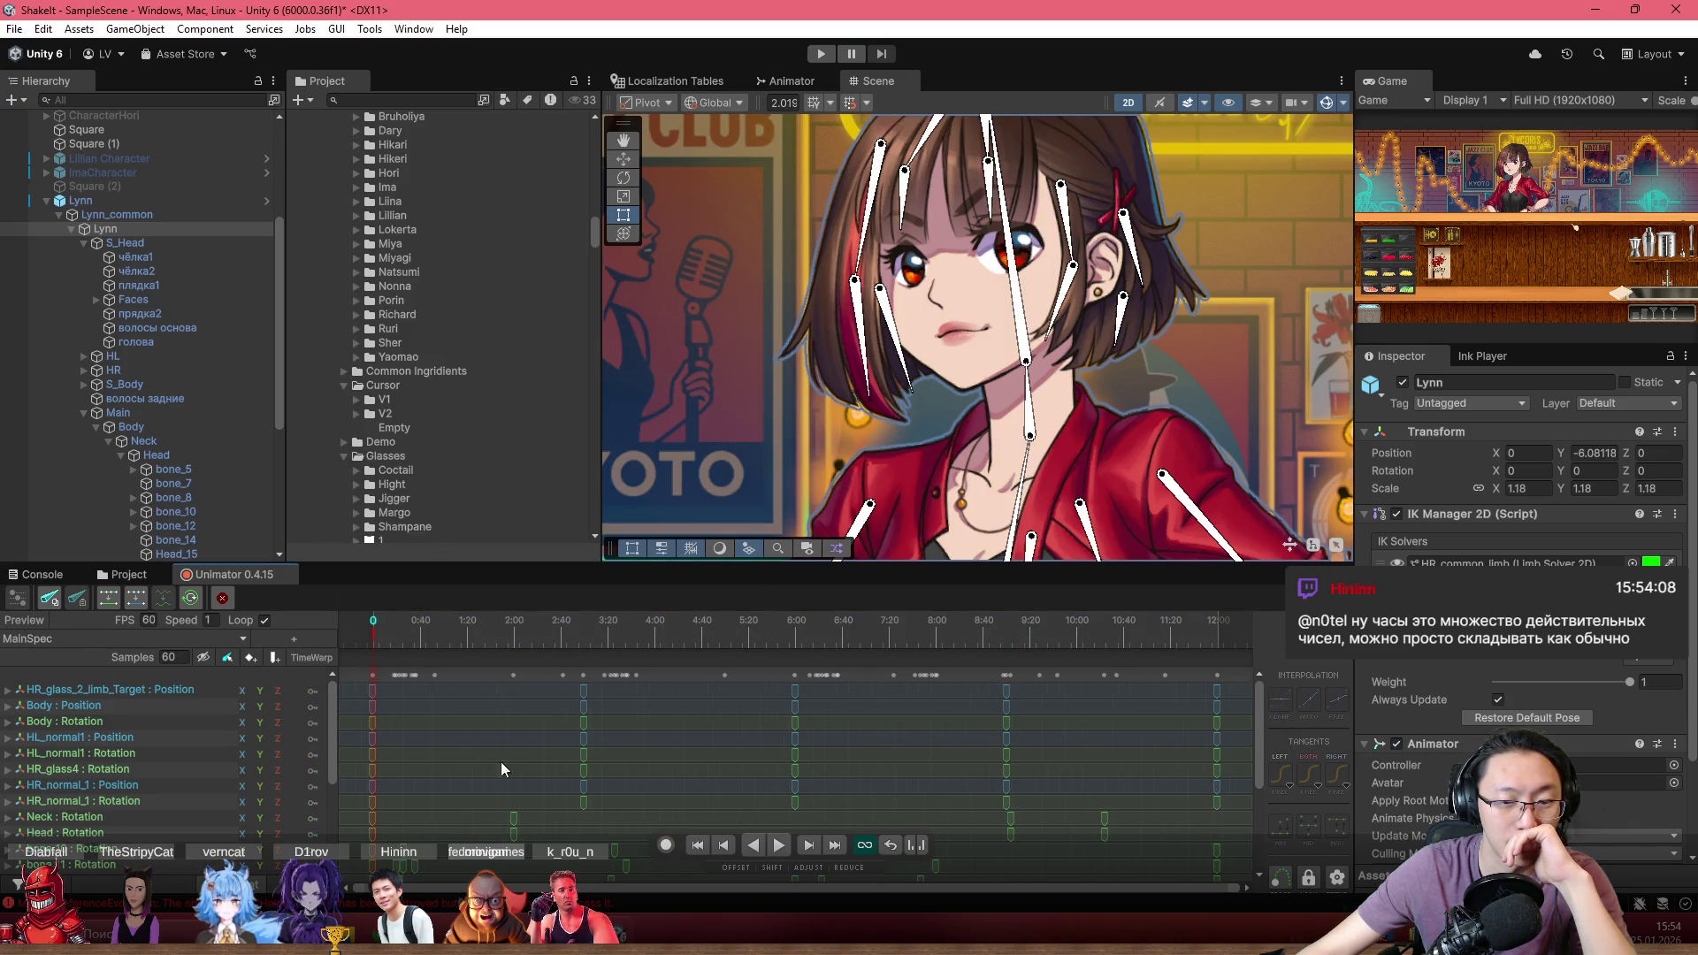
mouse_move(361, 619)
mouse_down()
mouse_move(532, 656)
mouse_move(499, 654)
mouse_up()
click(697, 845)
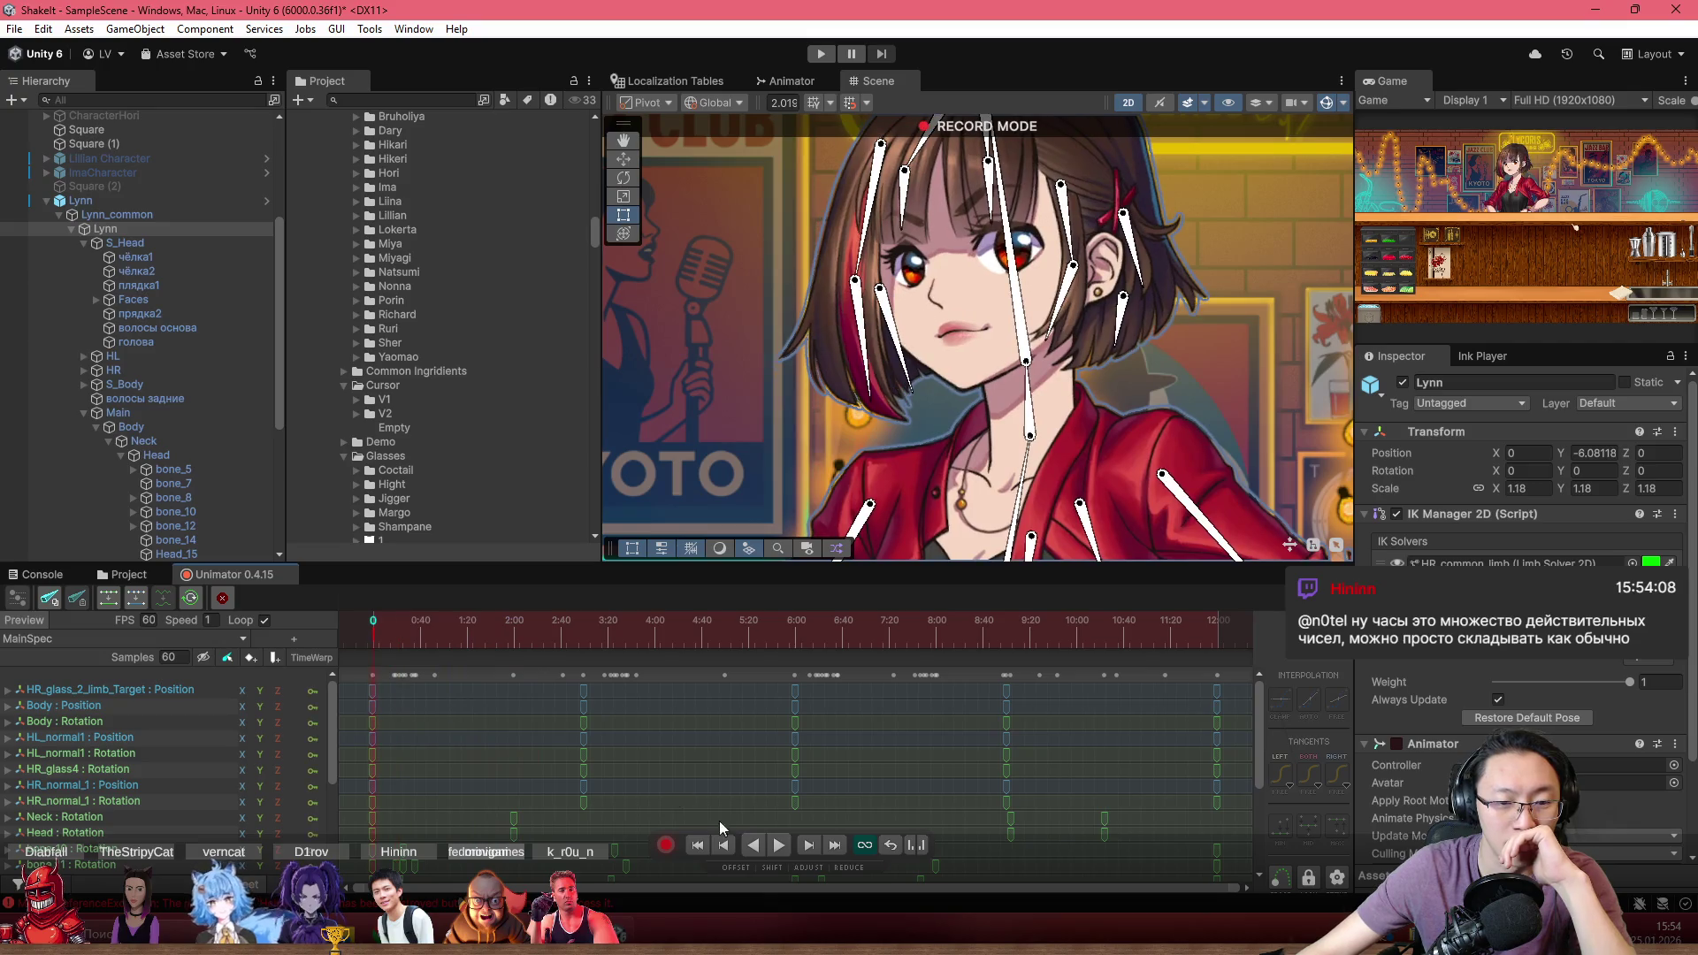
Tilt the Head_15 hair bone at frame 120, recording a rotation key at -182.9
click(895, 403)
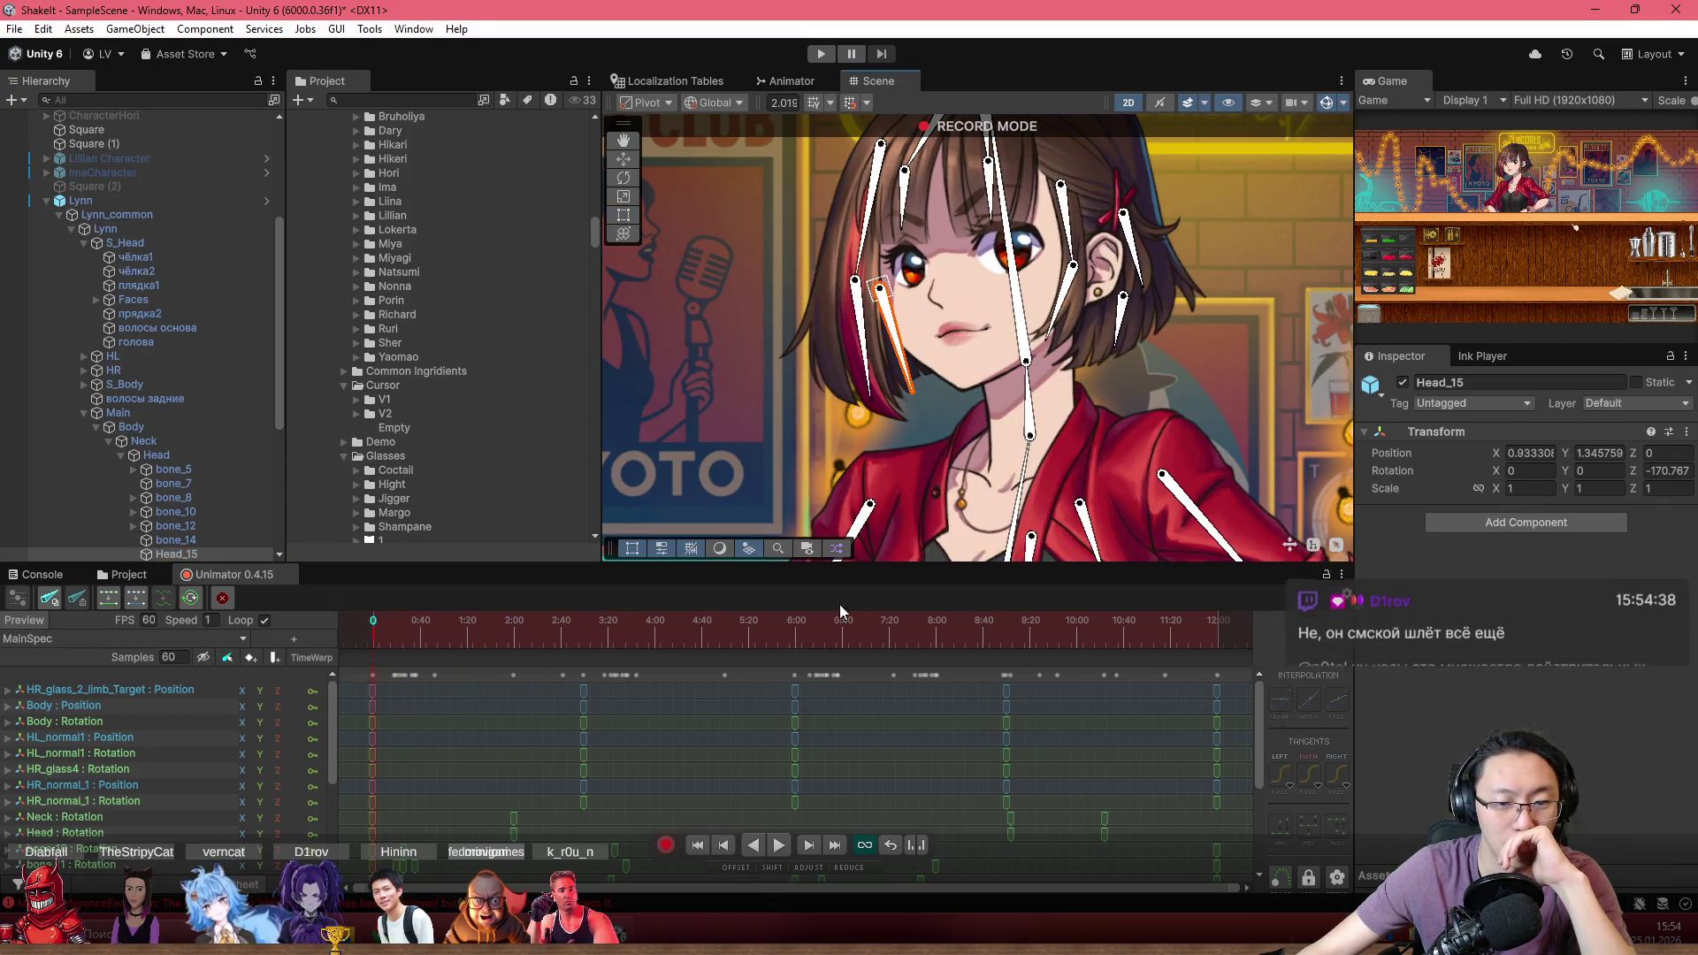
click(525, 638)
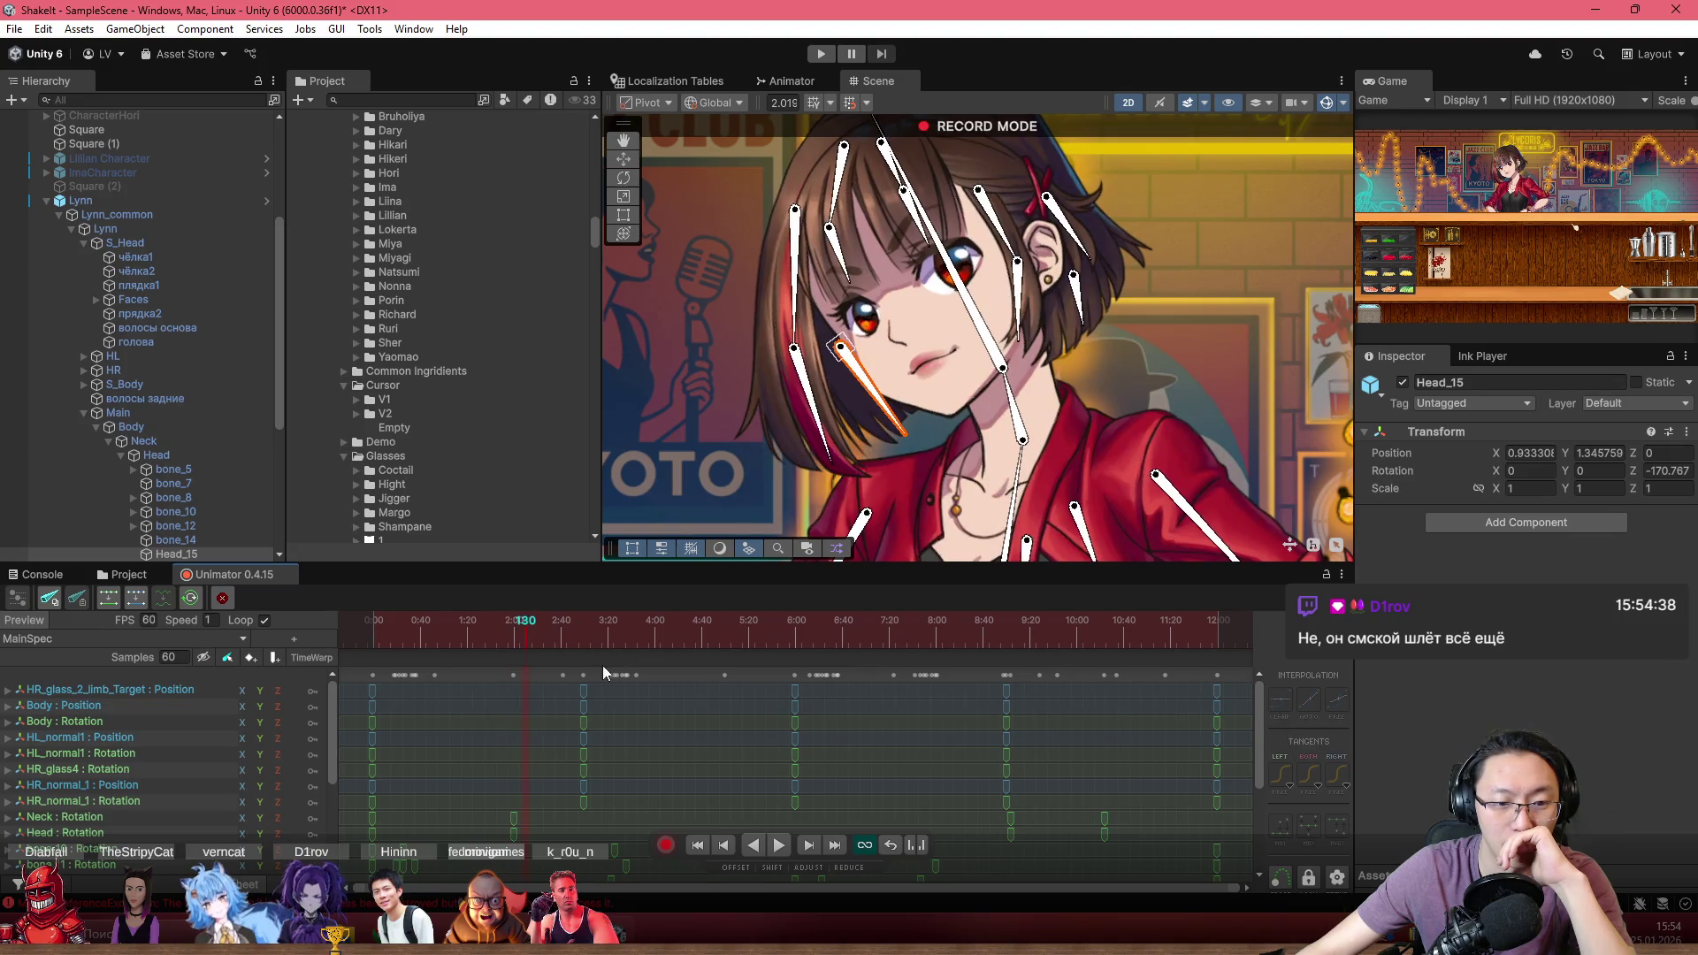
mouse_move(531, 652)
mouse_down()
mouse_move(462, 644)
mouse_move(513, 645)
mouse_up()
drag(895, 399, 893, 447)
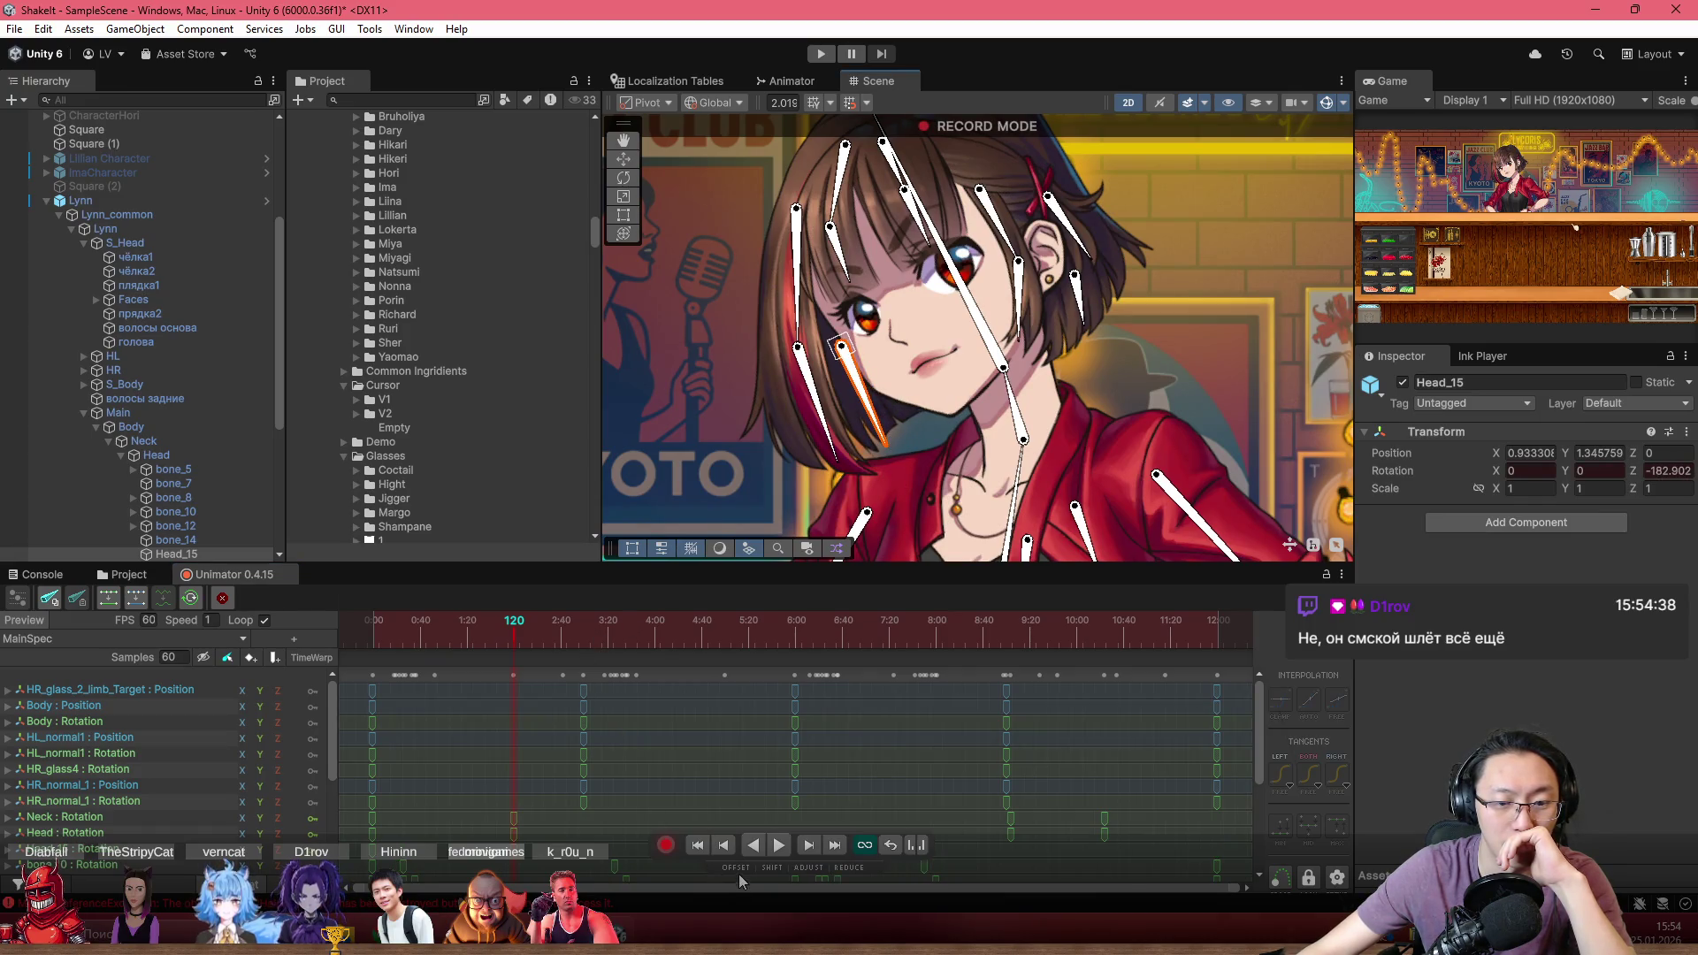
Show Head_15's Rotation.z curve in the Unimator curve editor
click(258, 849)
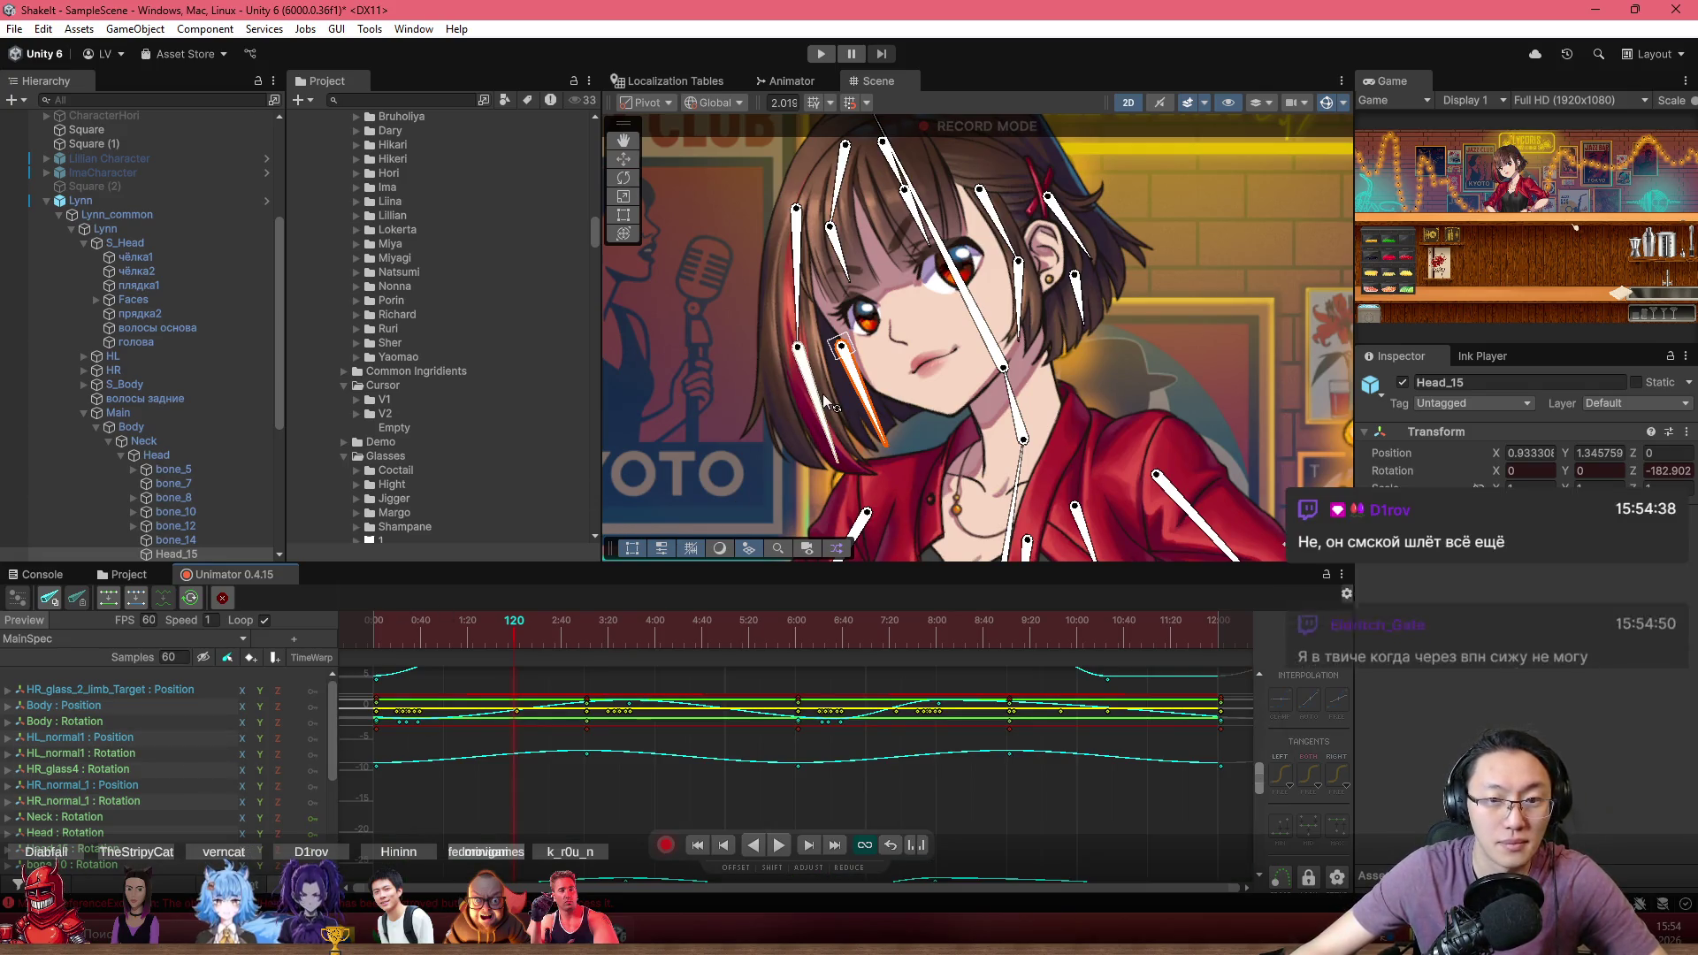
scroll(151, 789, down, 3)
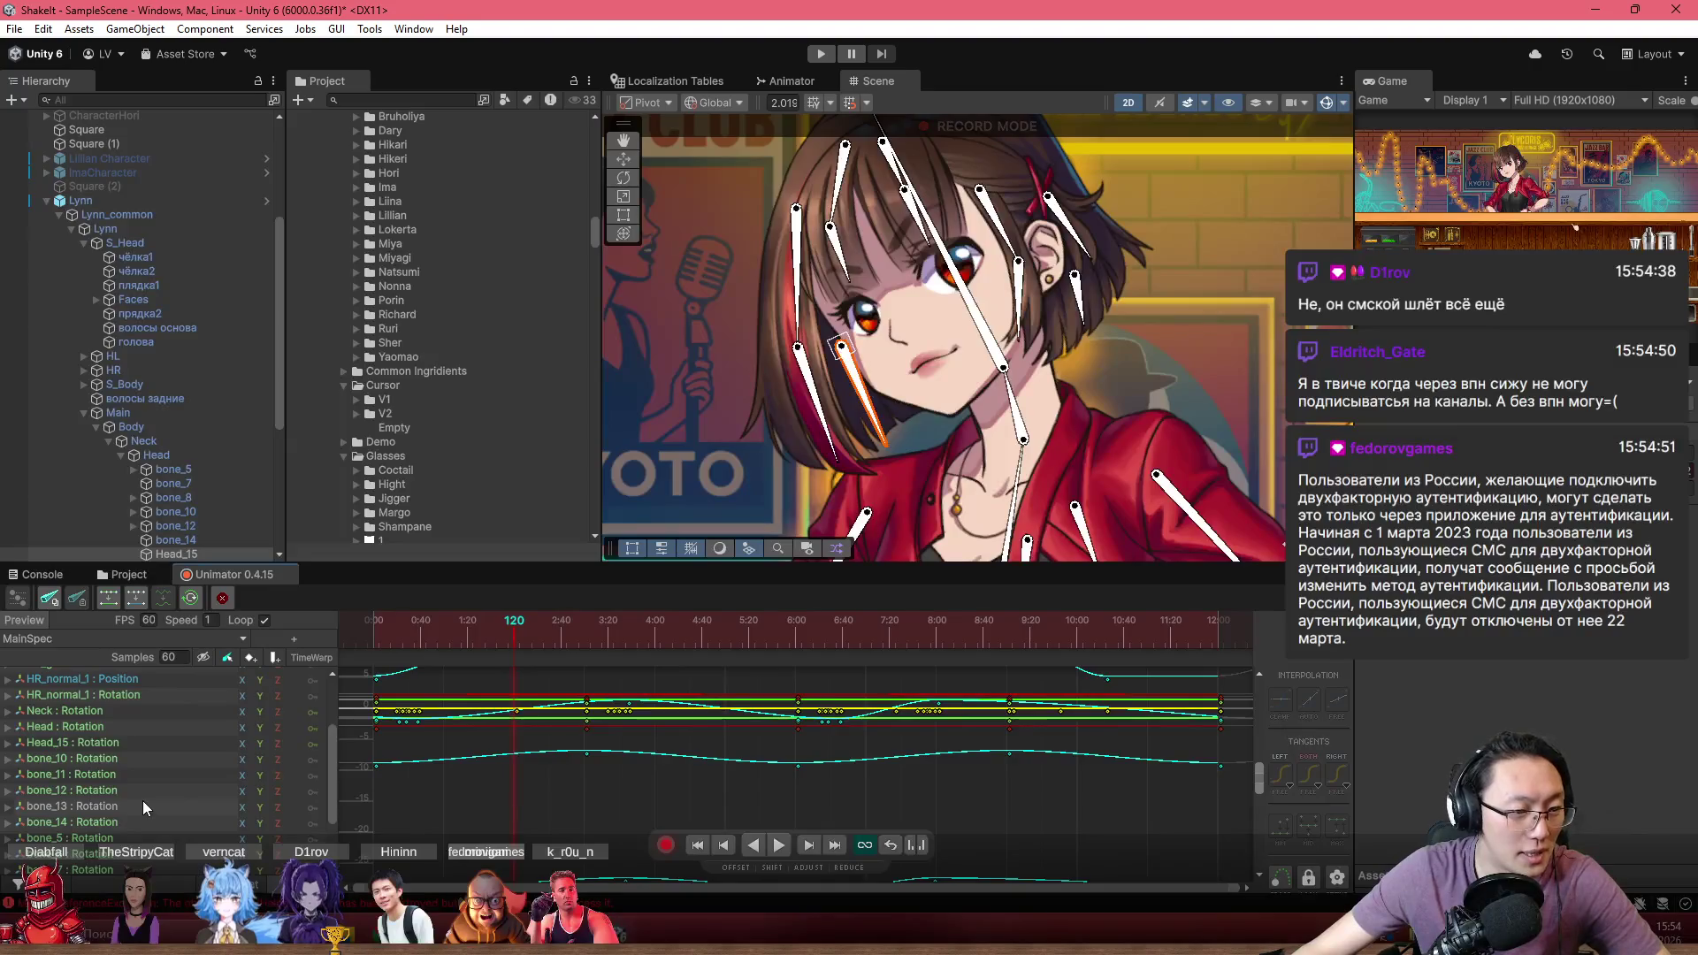
click(126, 741)
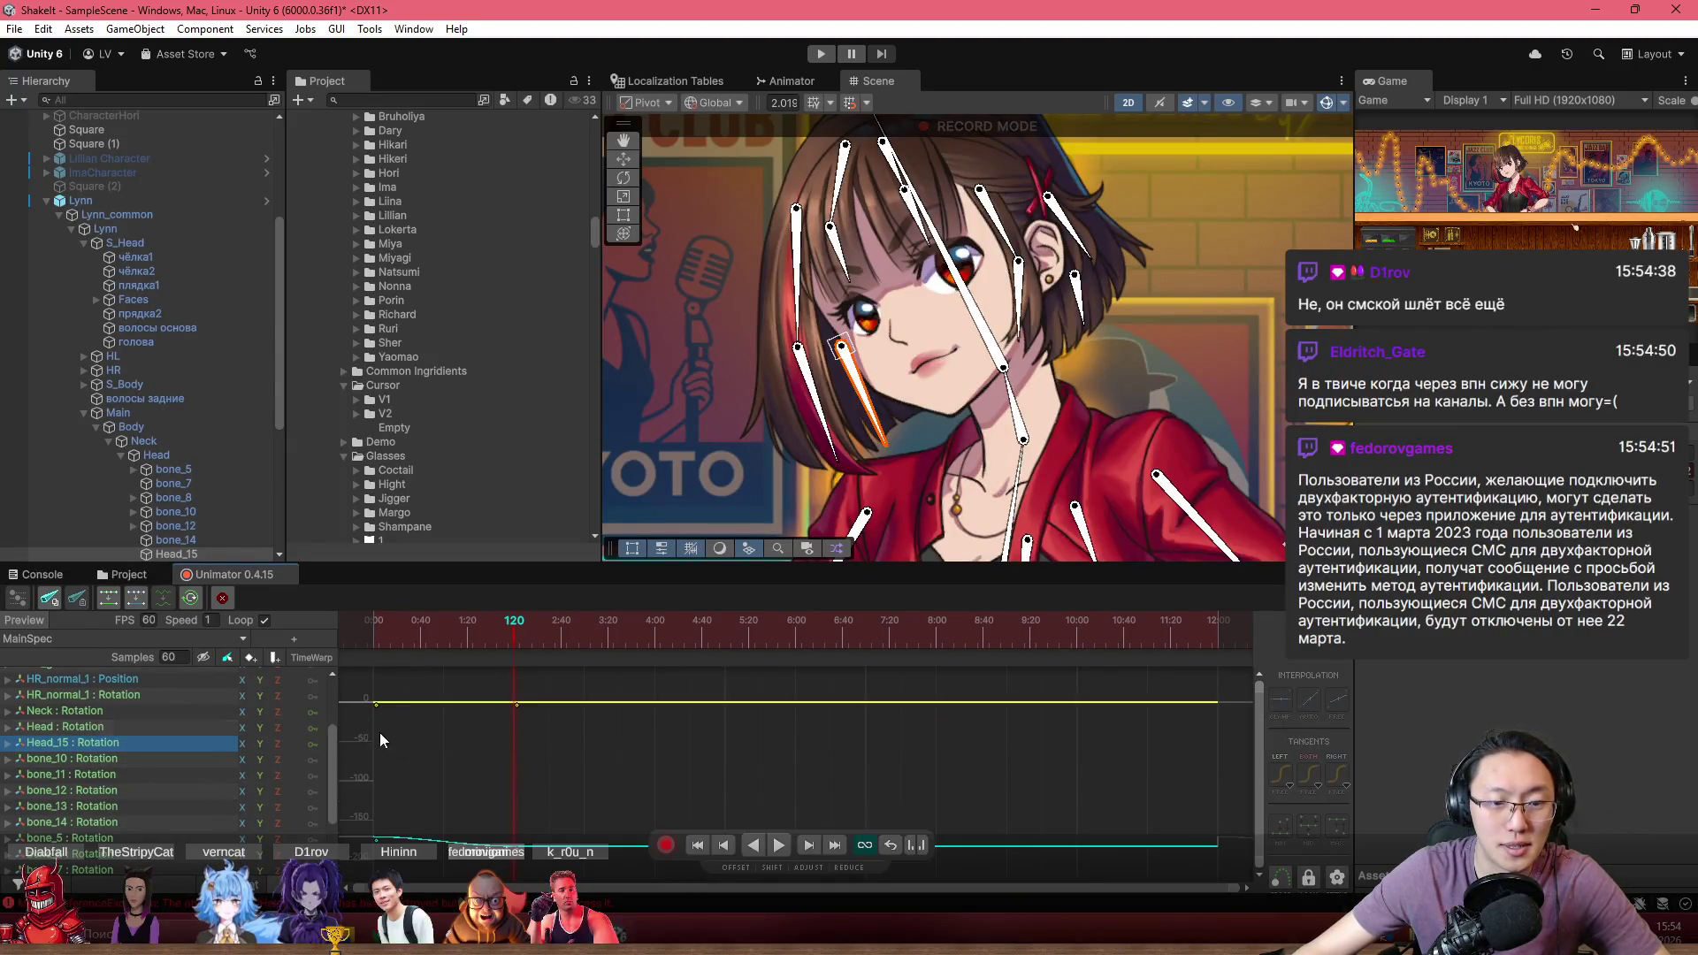
click(8, 742)
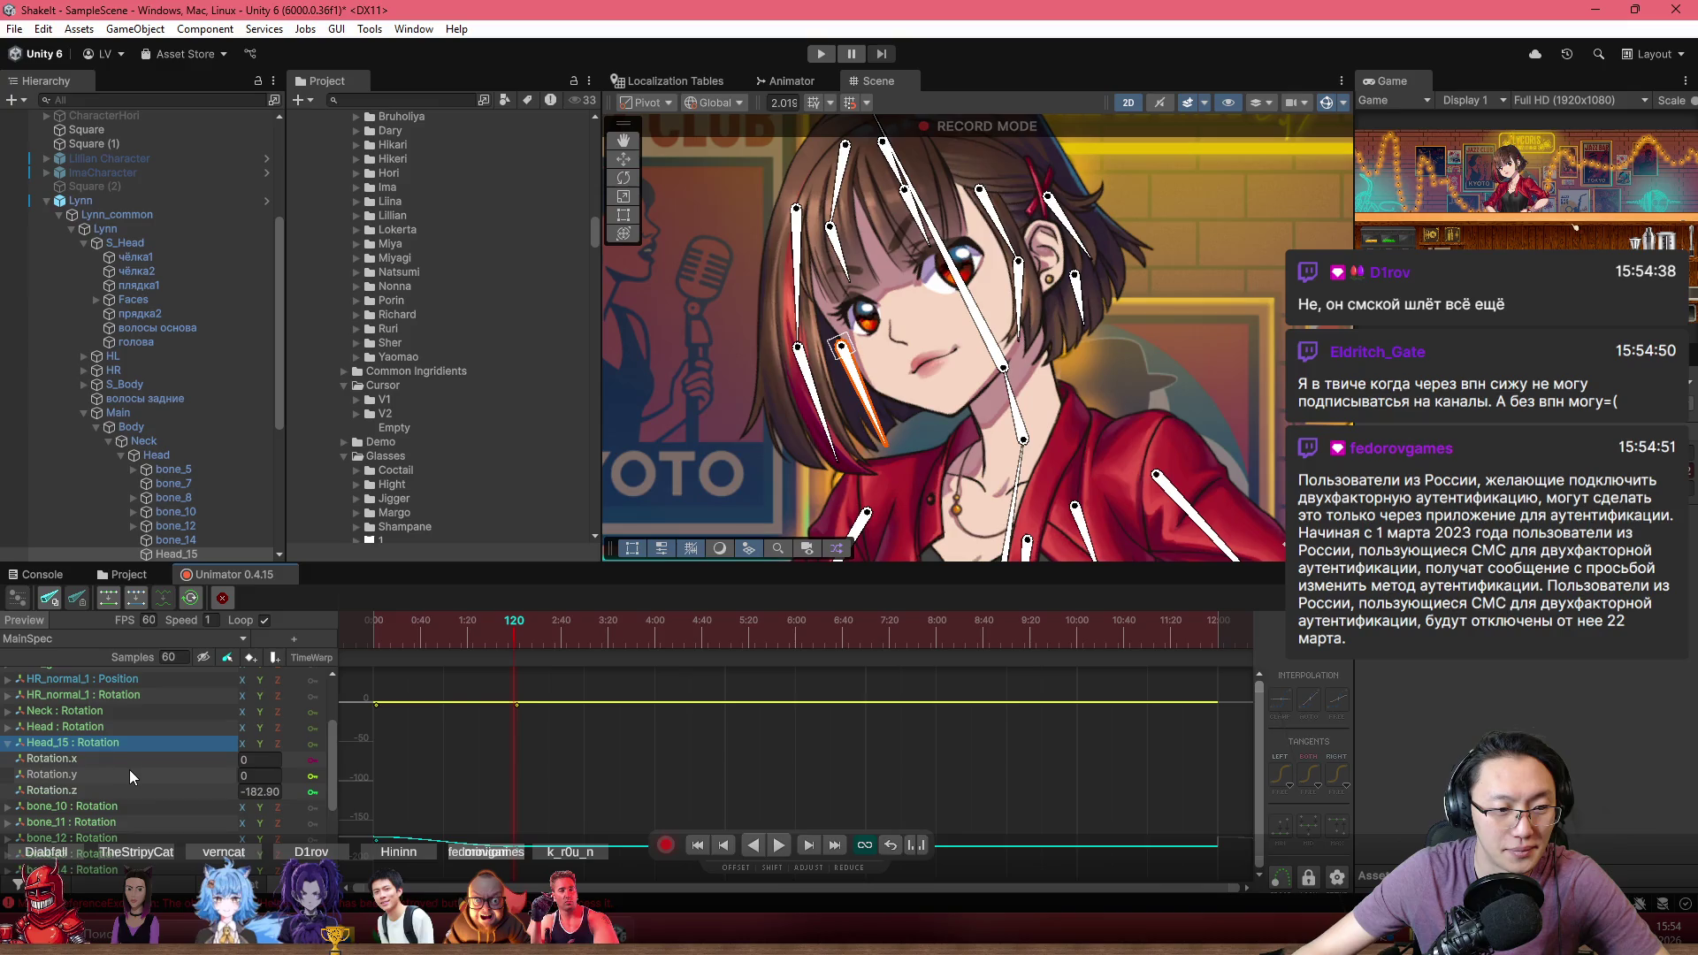
click(133, 787)
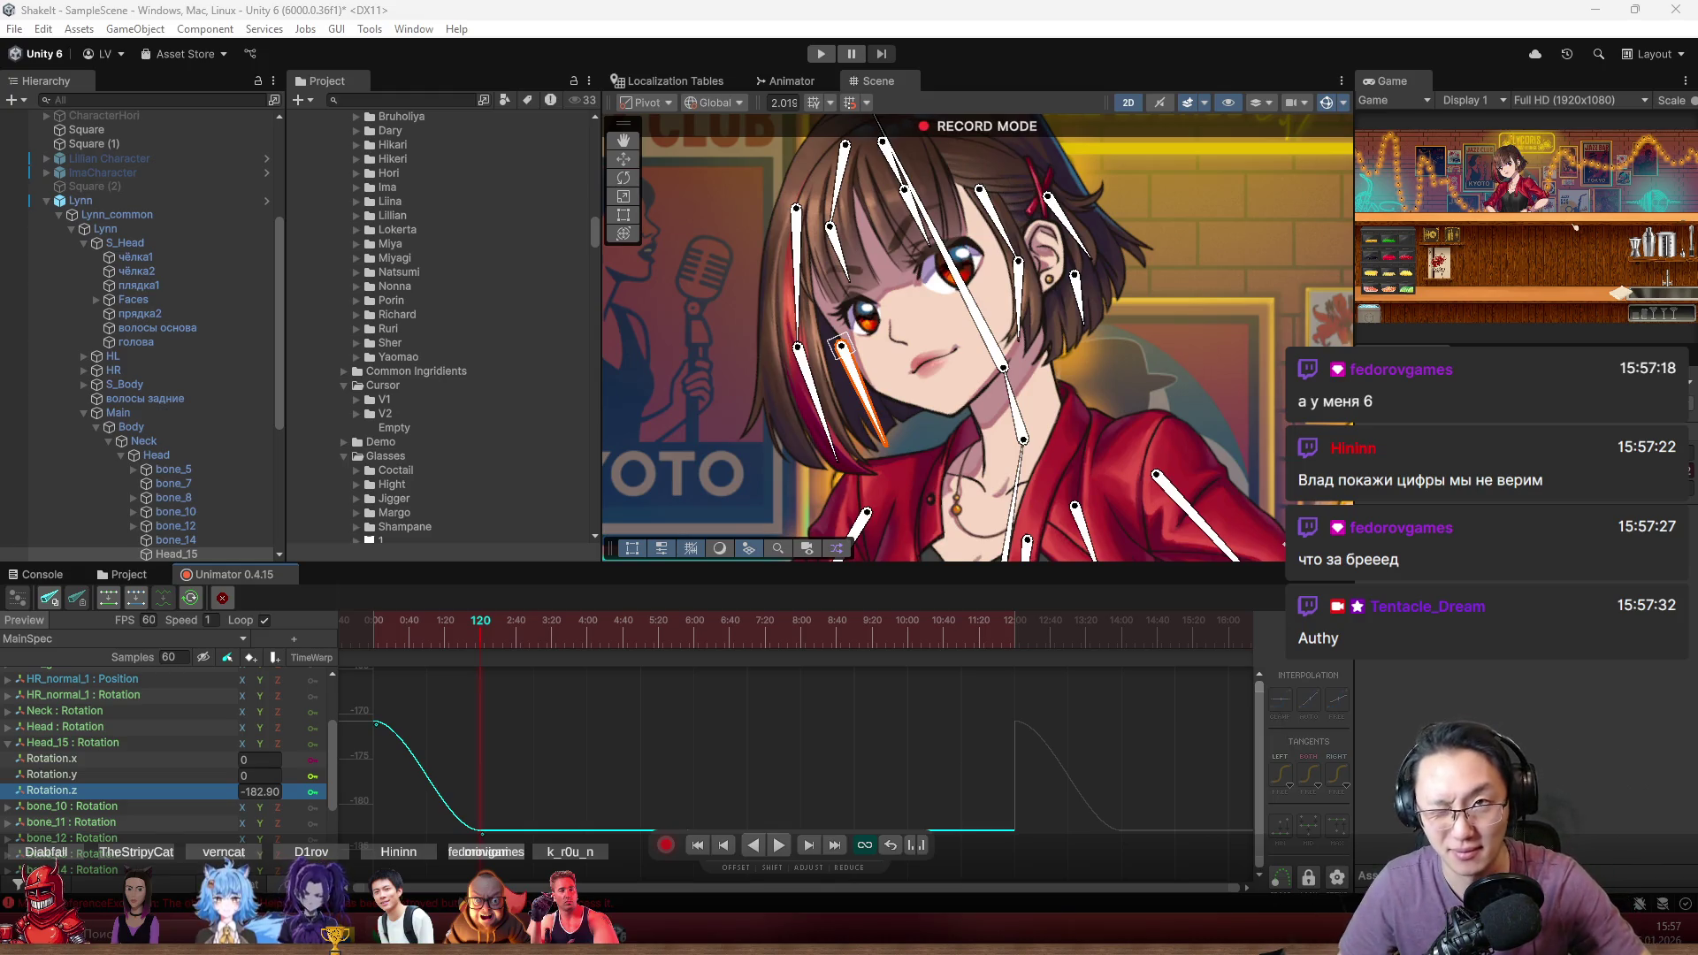
Raise Head_15's frame-120 Rotation.z key to about -164.89 and fit the curve in view
scroll(590, 736, down, 2)
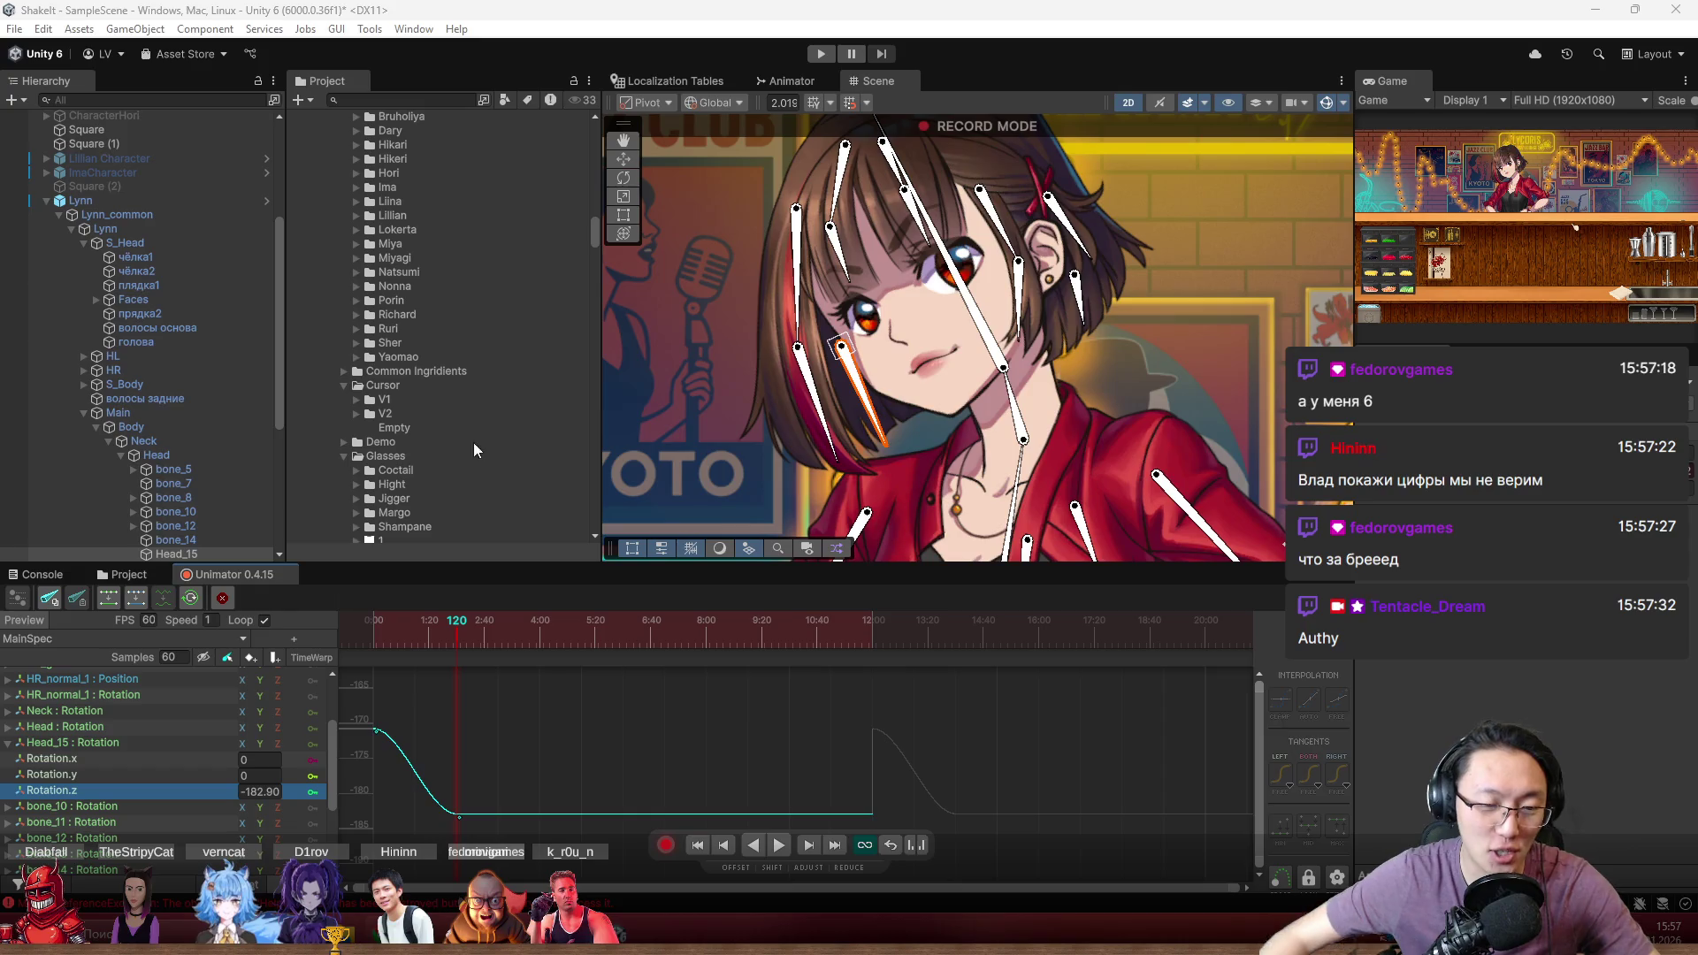
mouse_move(490, 635)
mouse_down()
mouse_move(370, 628)
mouse_move(433, 654)
mouse_move(370, 646)
mouse_move(453, 670)
mouse_move(382, 709)
mouse_up()
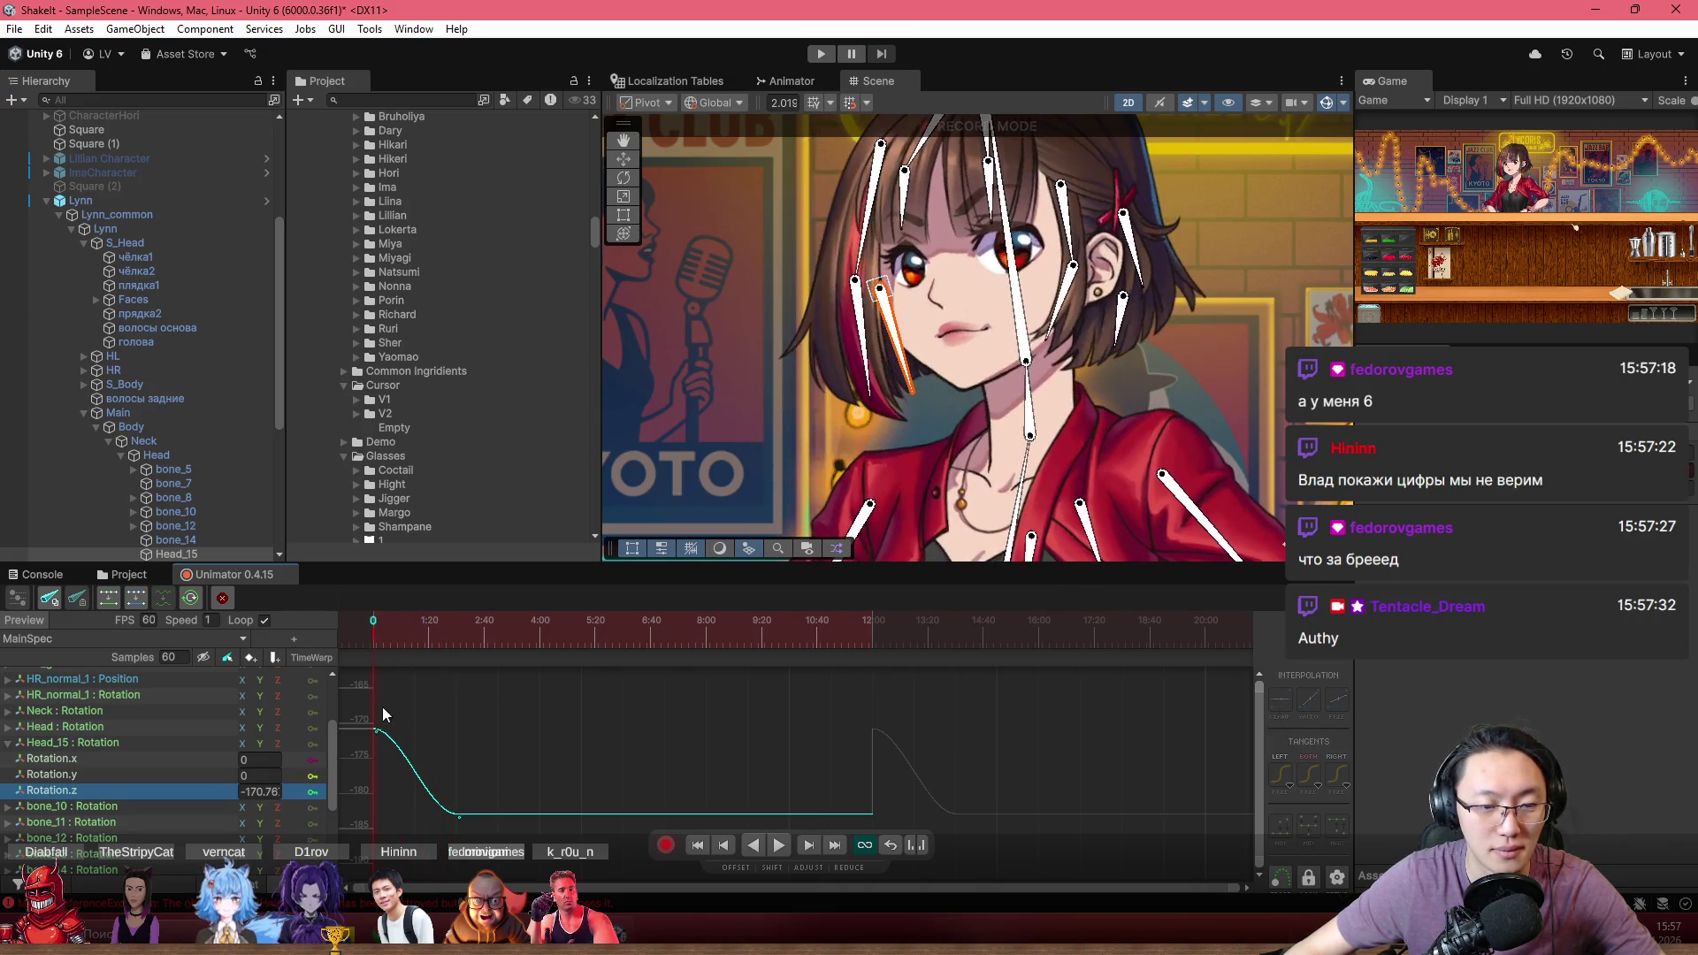
drag(459, 815, 456, 688)
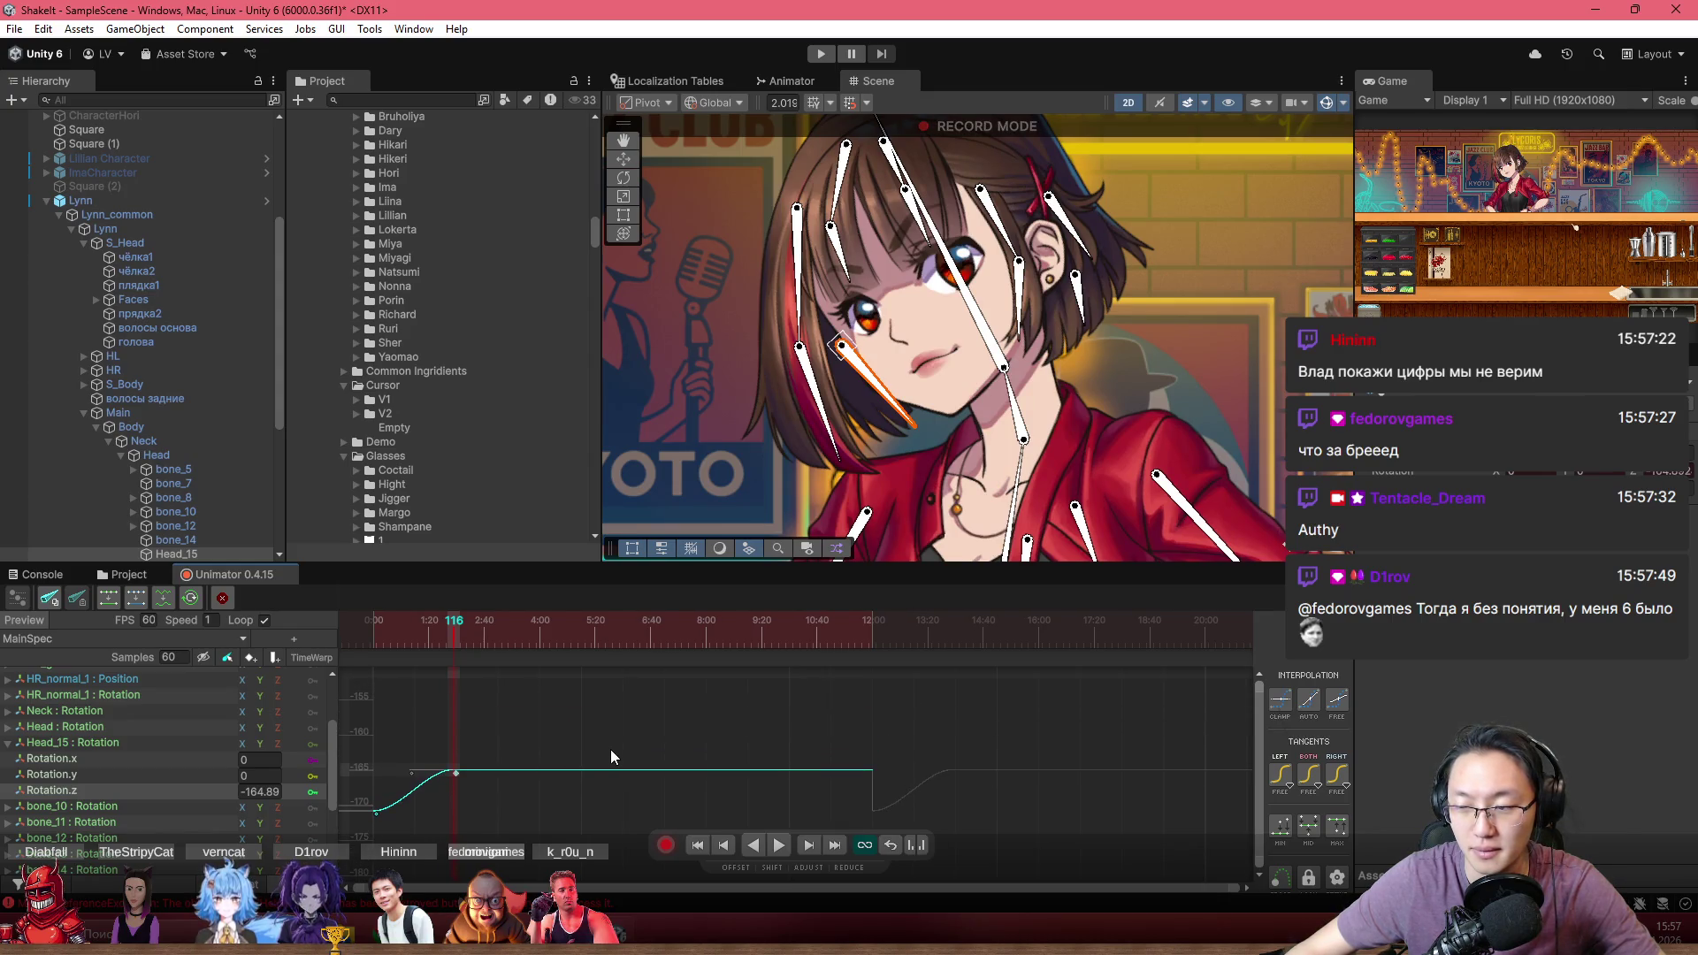
key(f)
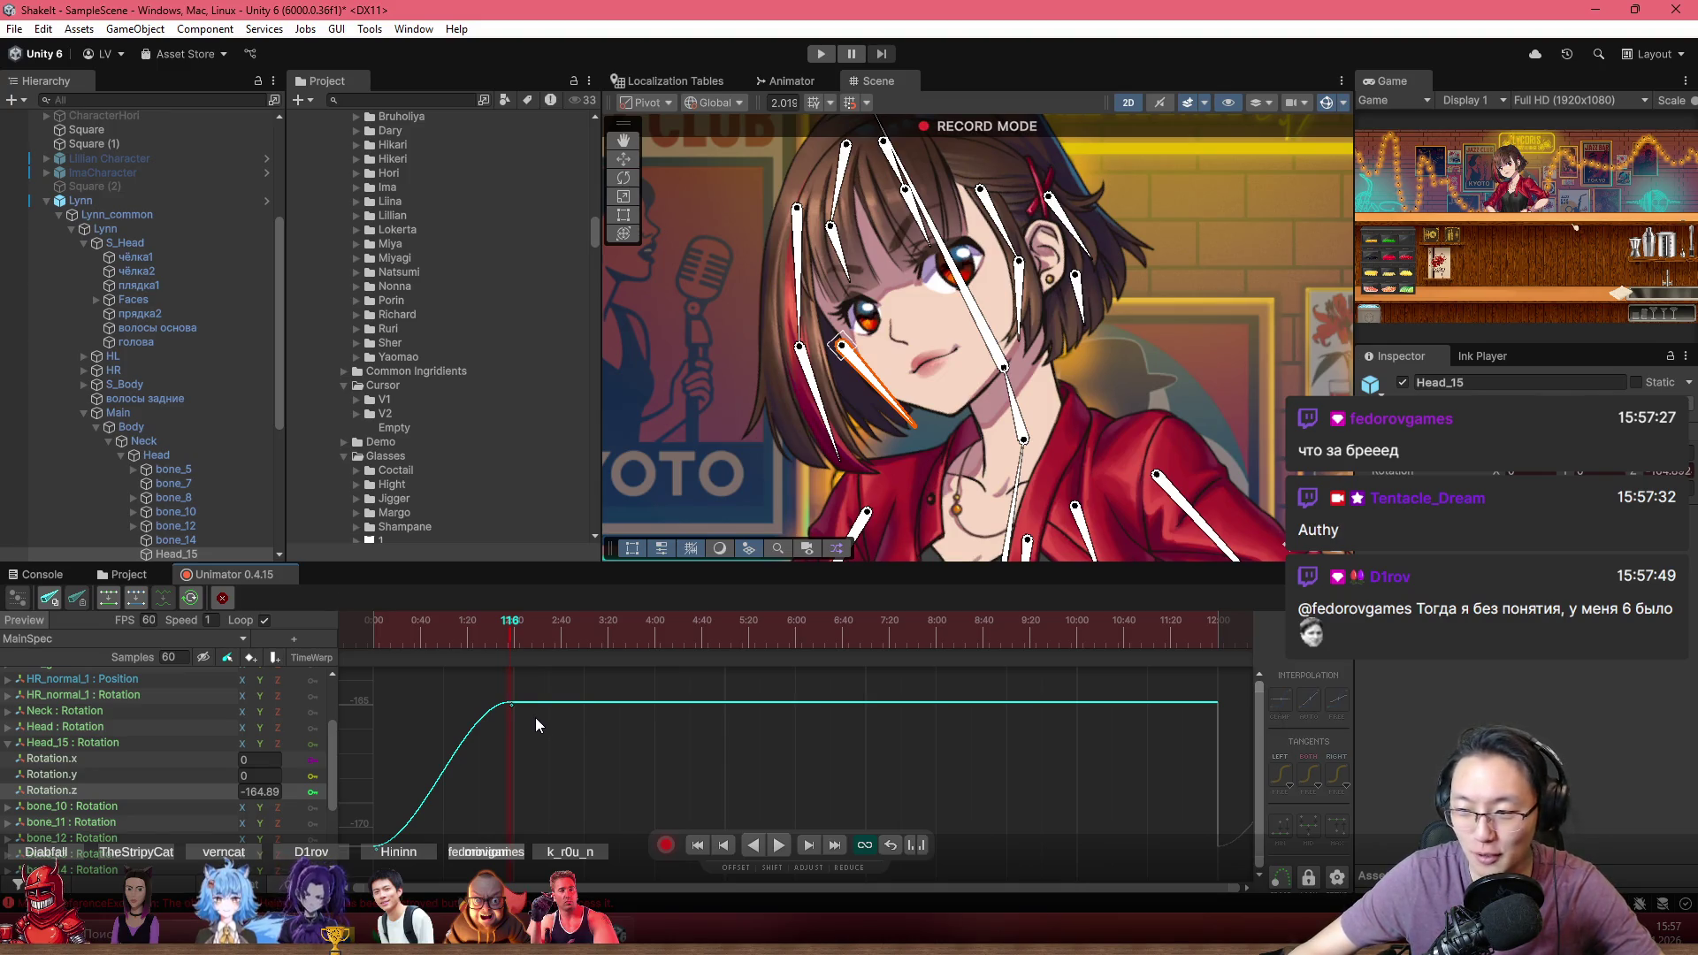
Play and scrub the clip from frame 0 to preview the tilt, ending near the end key
scroll(442, 722, down, 2)
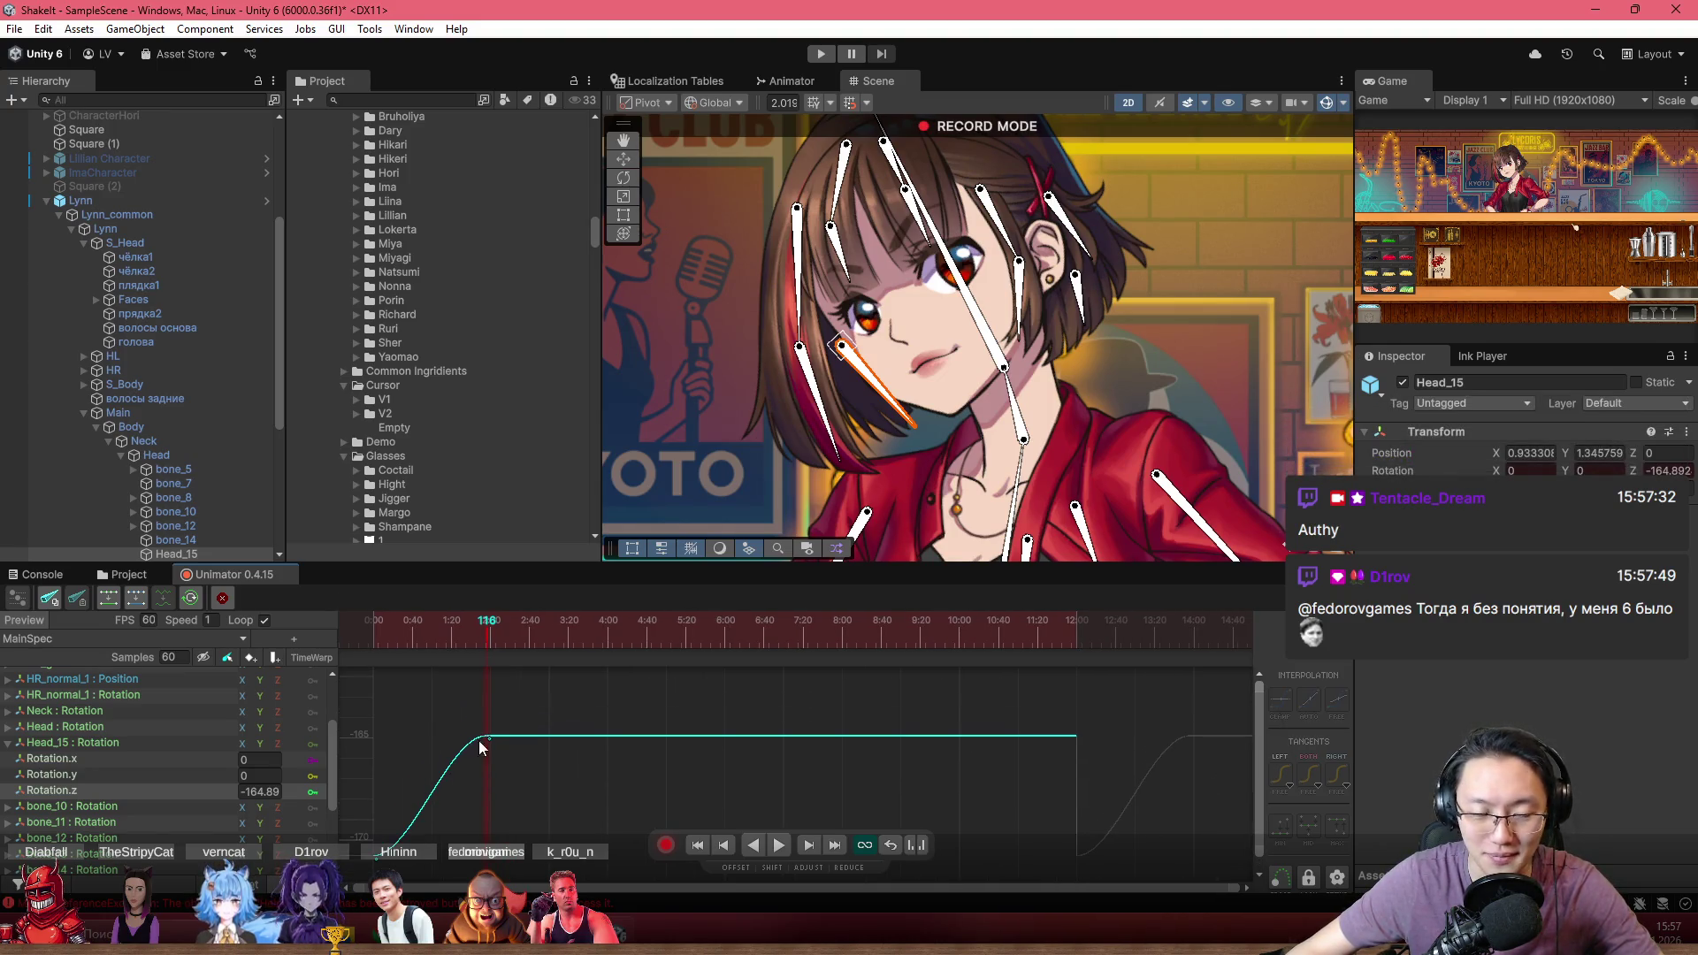
click(338, 640)
key(space)
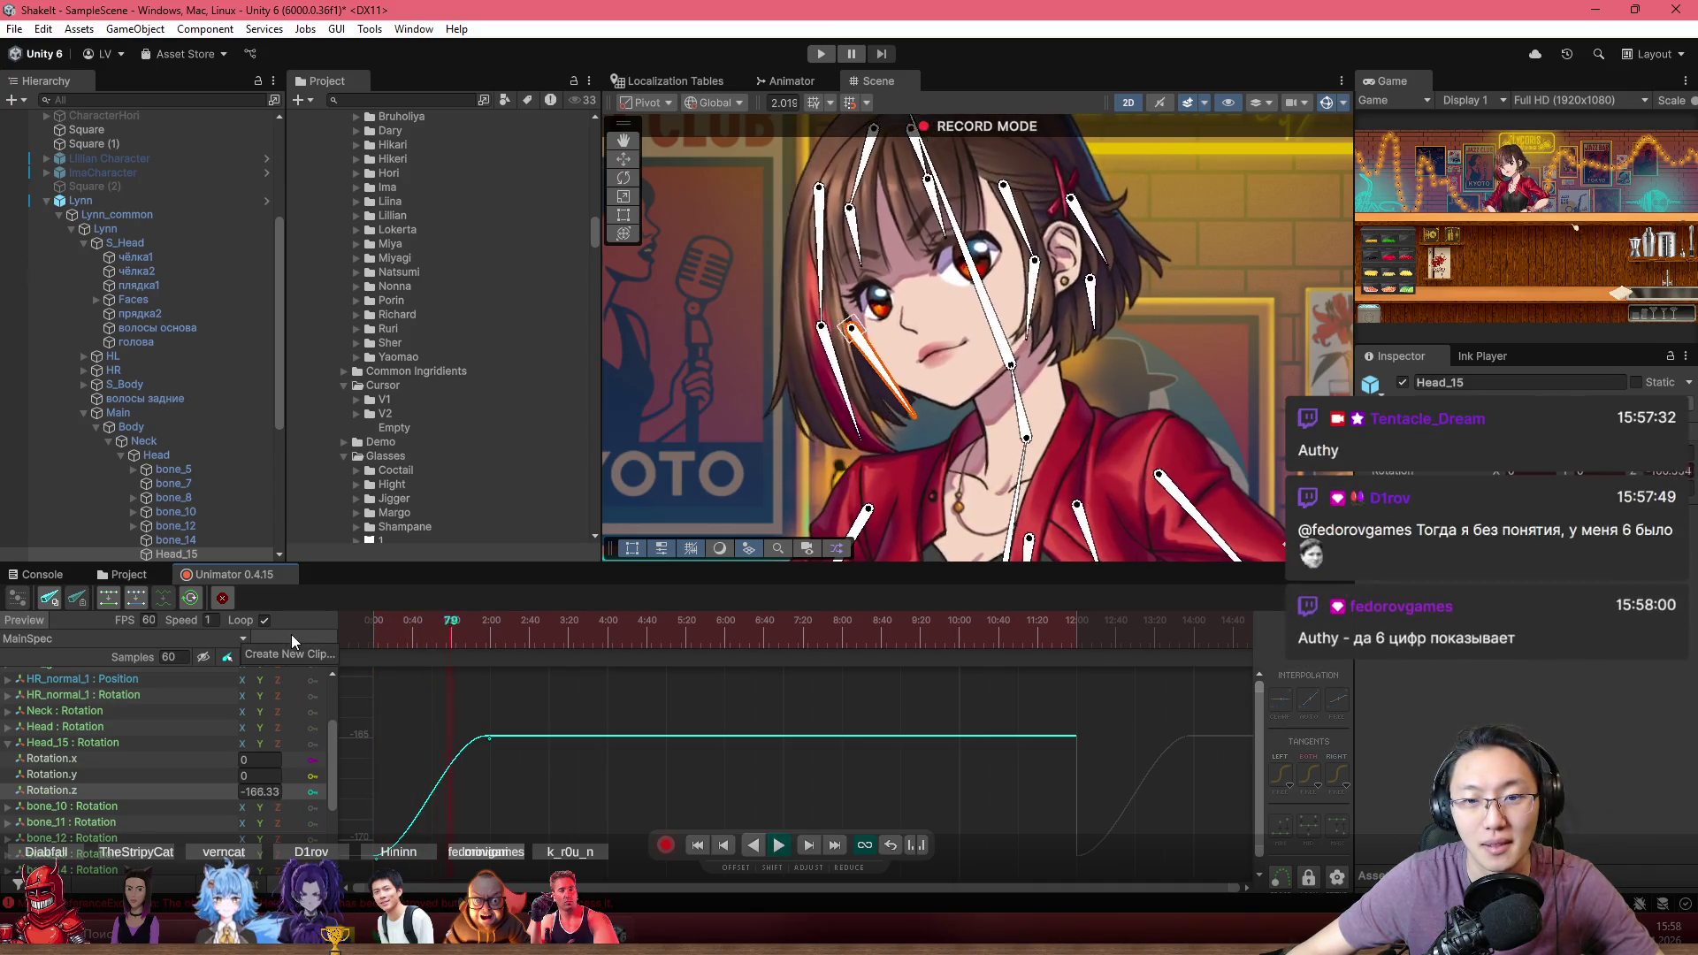
click(359, 630)
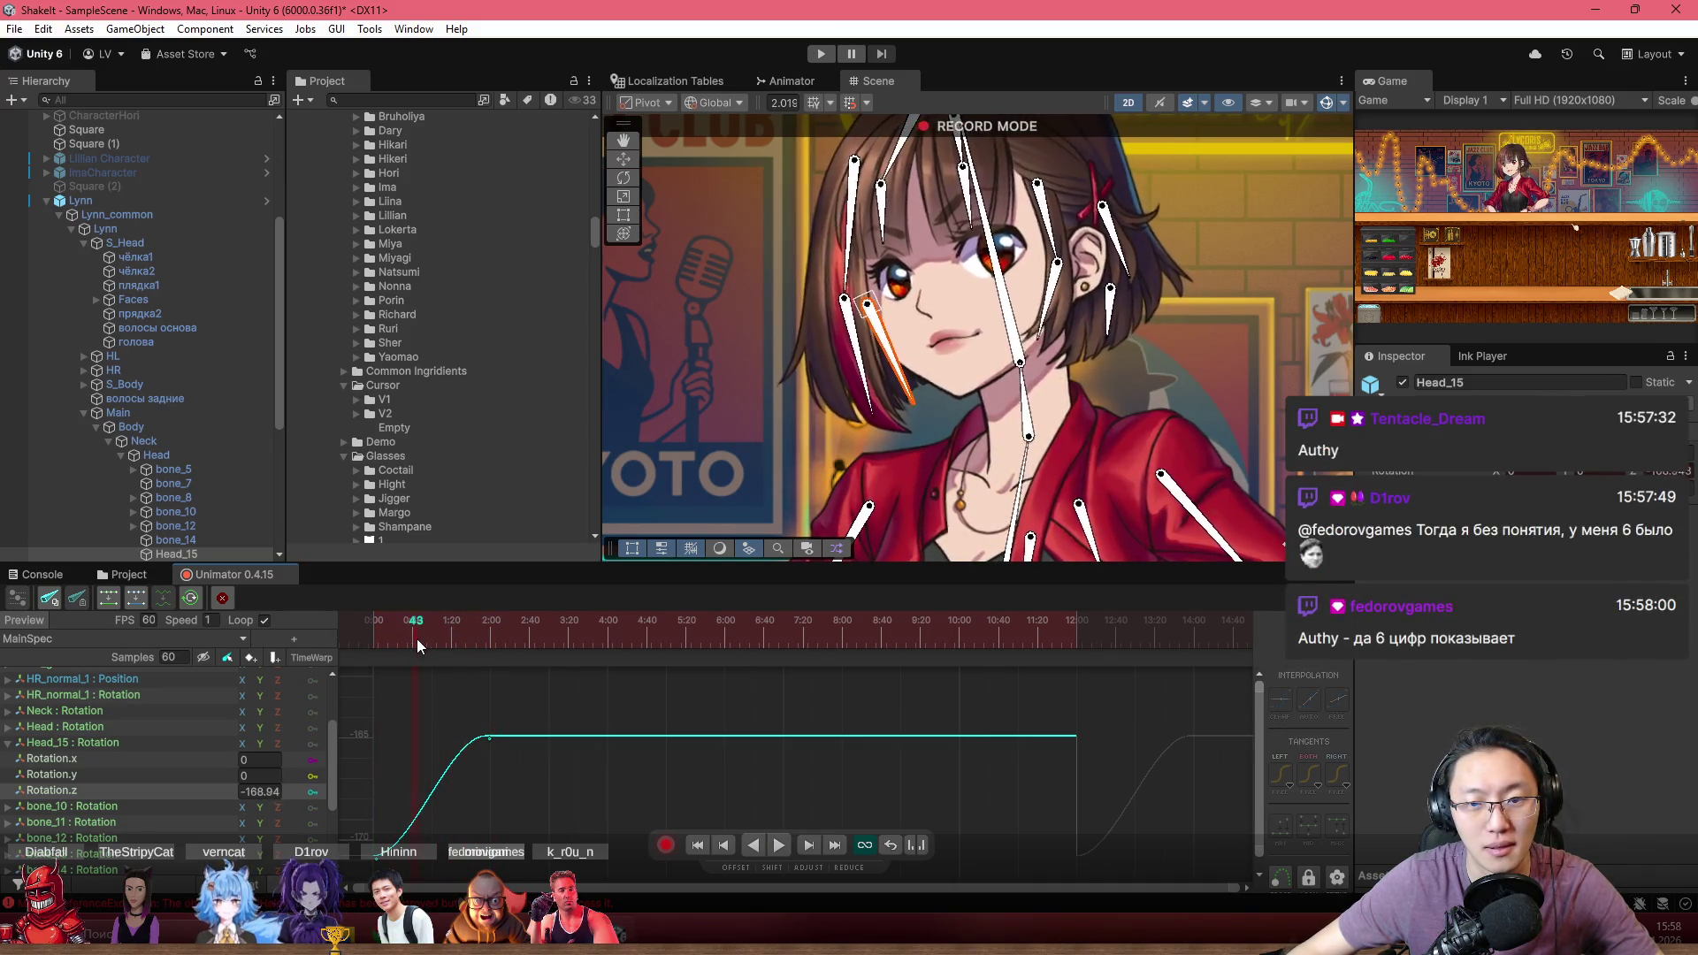
drag(418, 645, 448, 647)
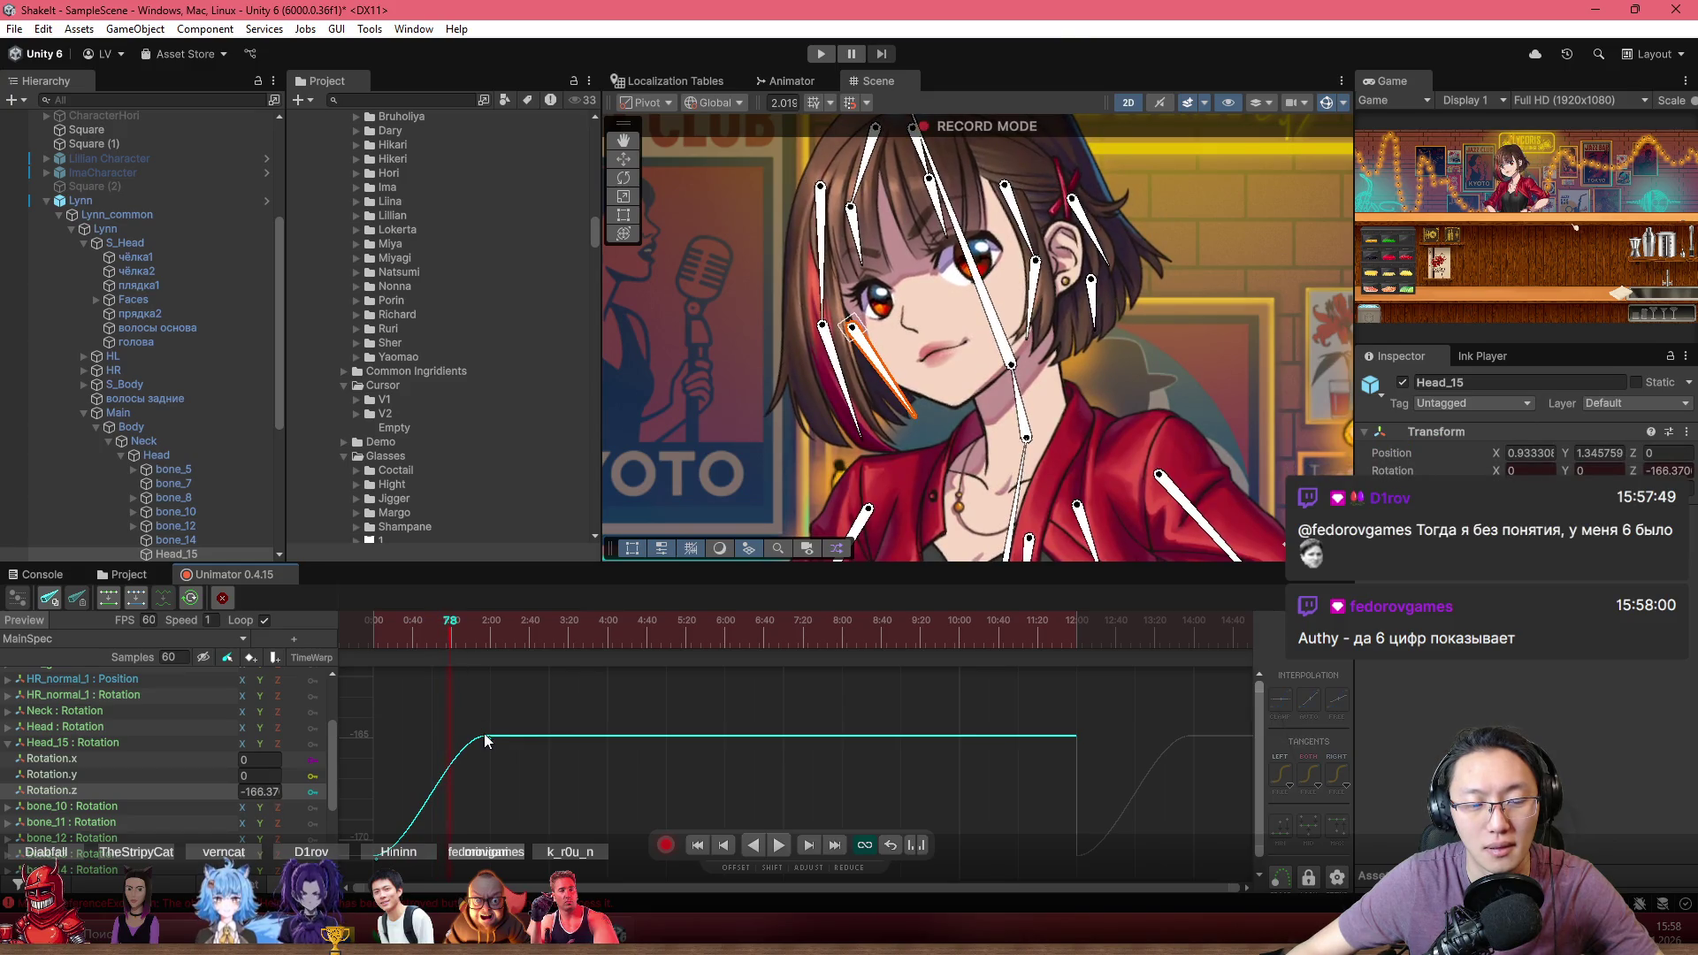
click(353, 628)
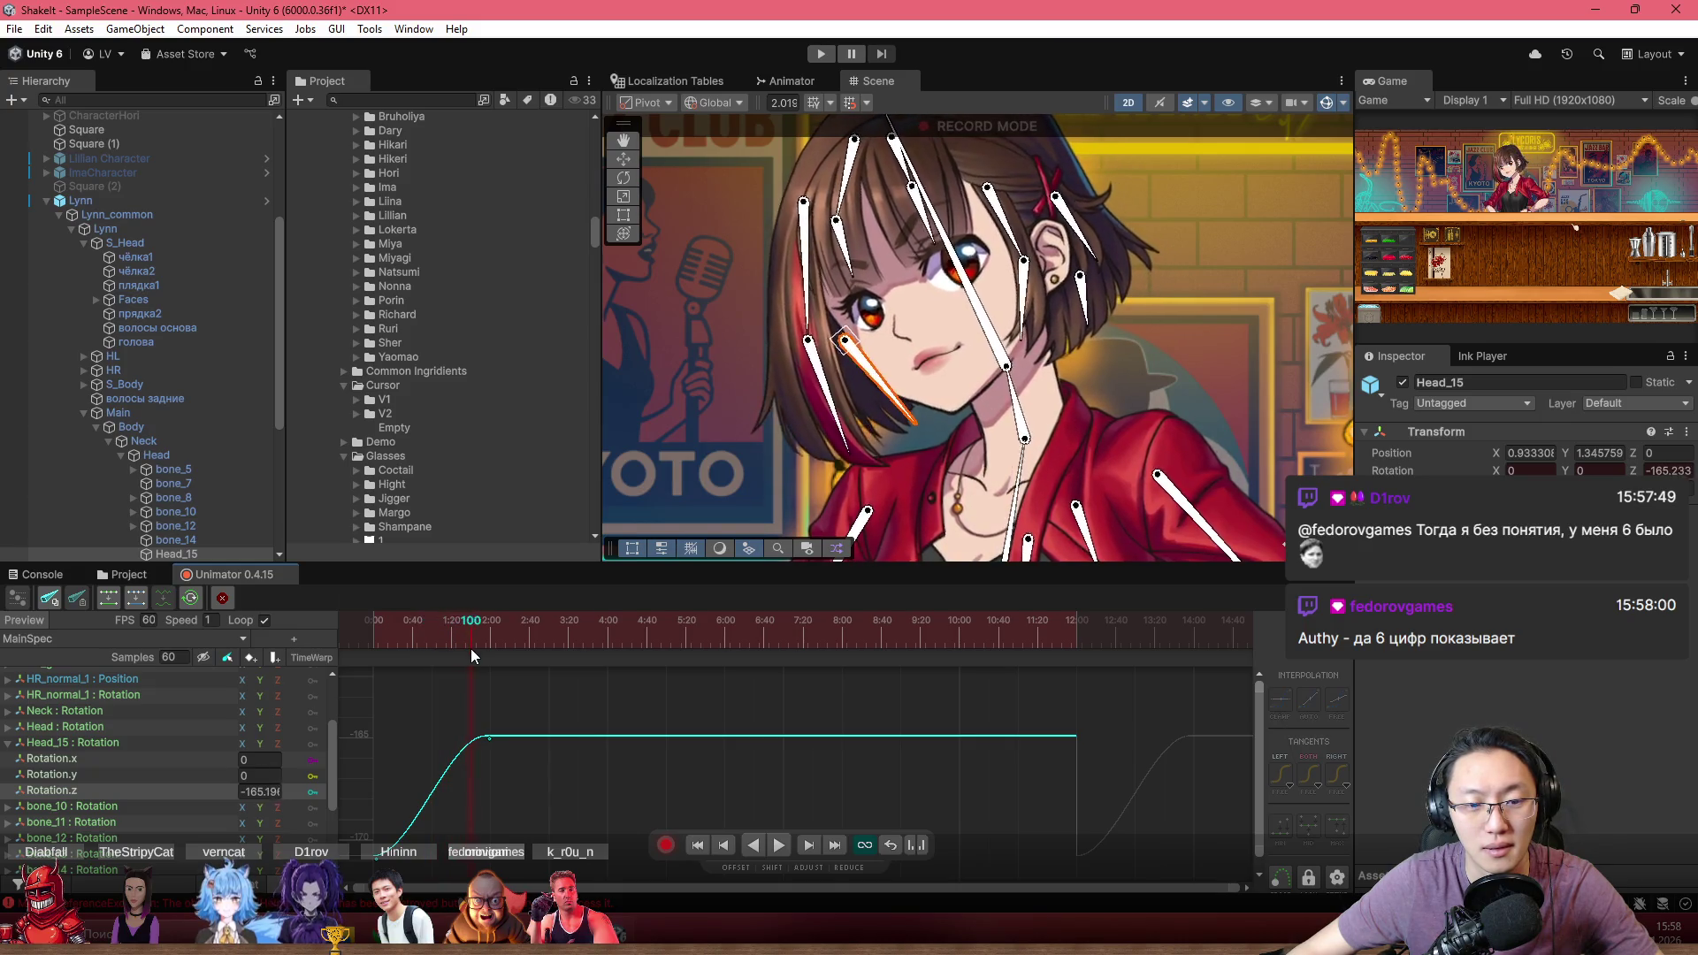
scroll(479, 821, down, 2)
click(472, 759)
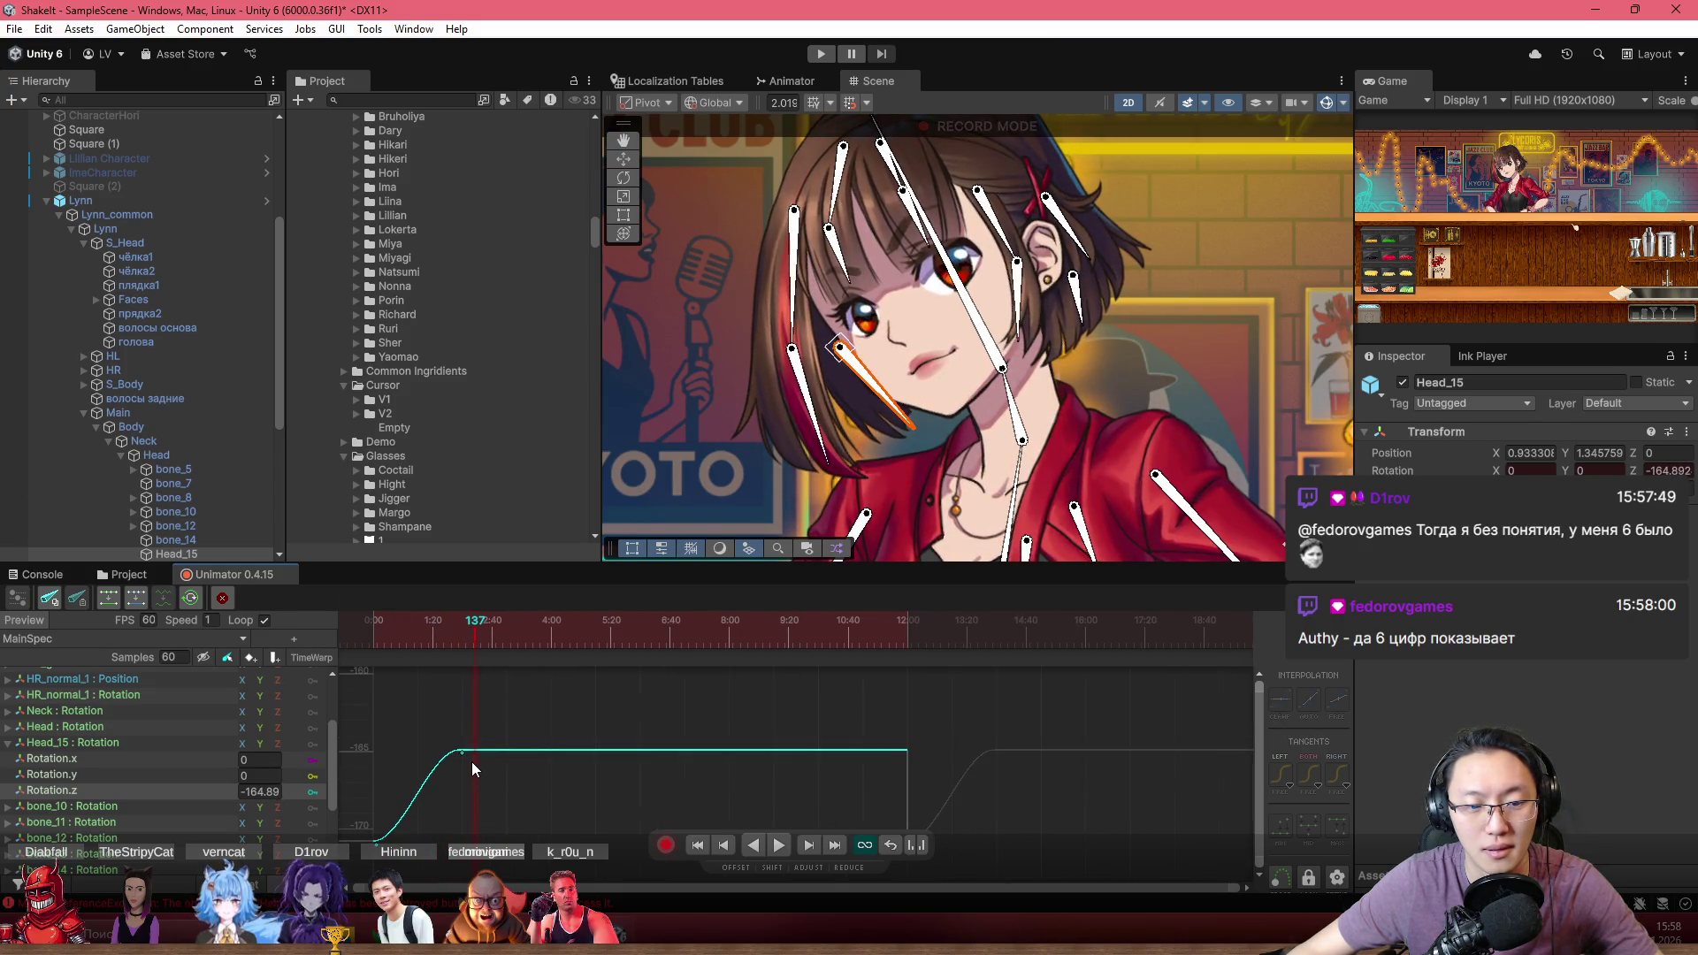
Move the Head_15 tilt key earlier to frame 89
drag(472, 766, 443, 761)
scroll(536, 712, up, 1)
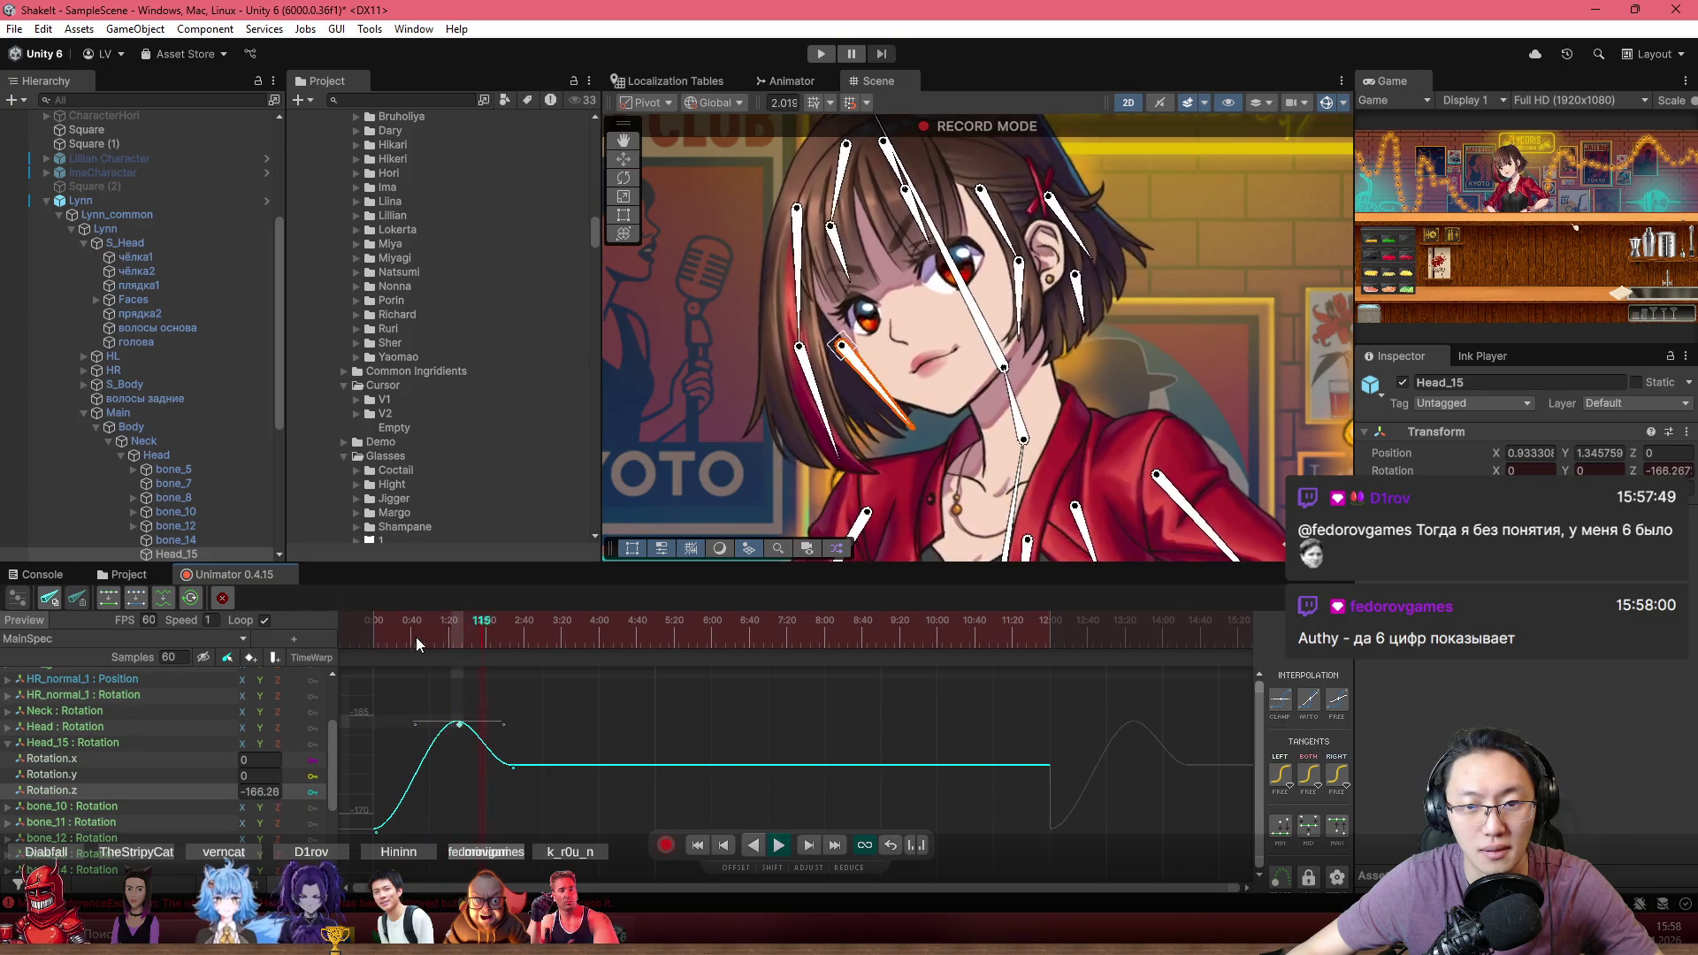
drag(377, 642, 451, 655)
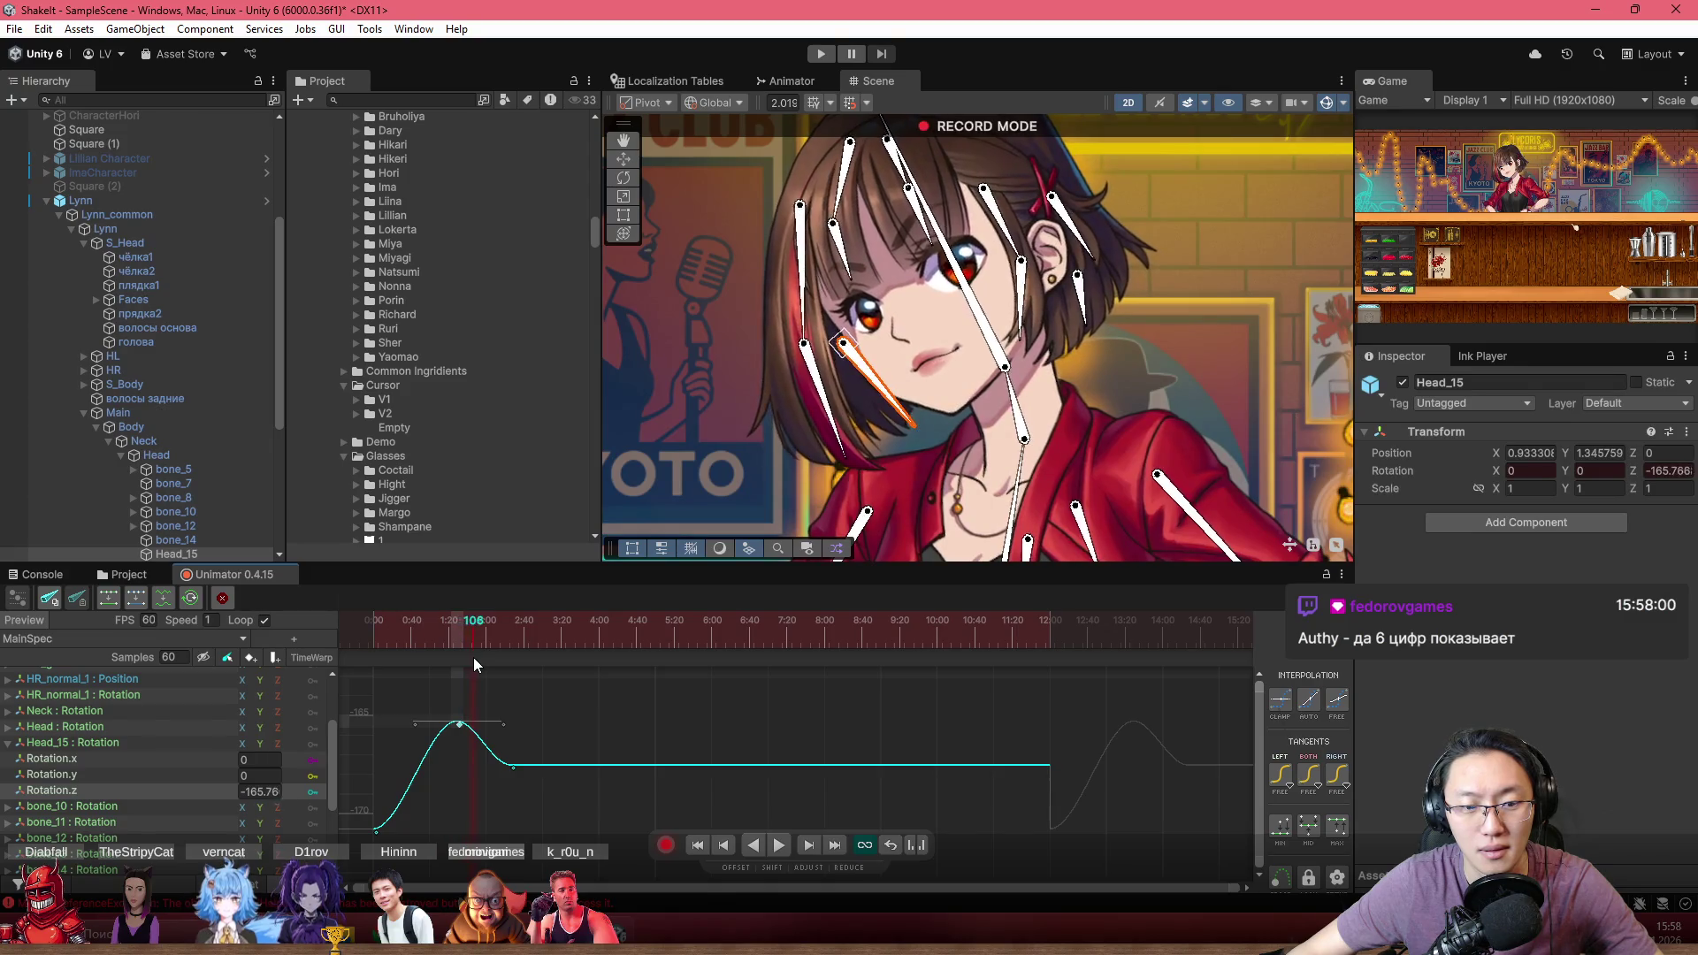
Drop the keys after the peak to about -181.96 and adjust their timing
drag(511, 764, 536, 889)
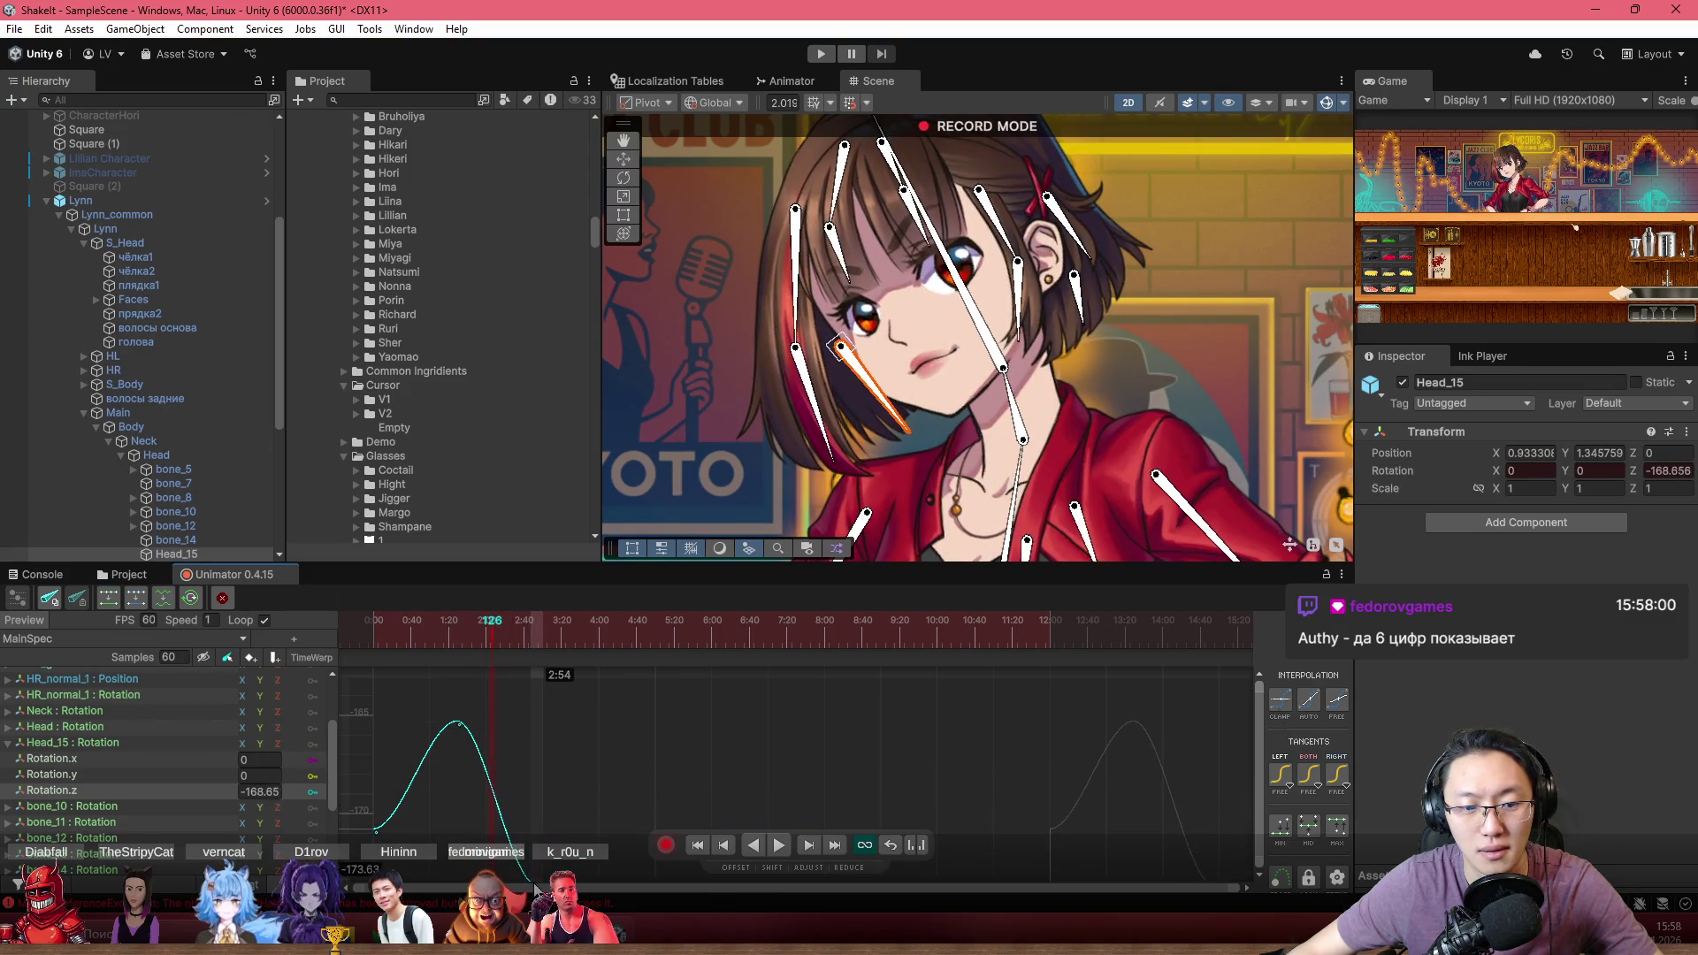
scroll(550, 750, down, 1)
drag(405, 630, 435, 644)
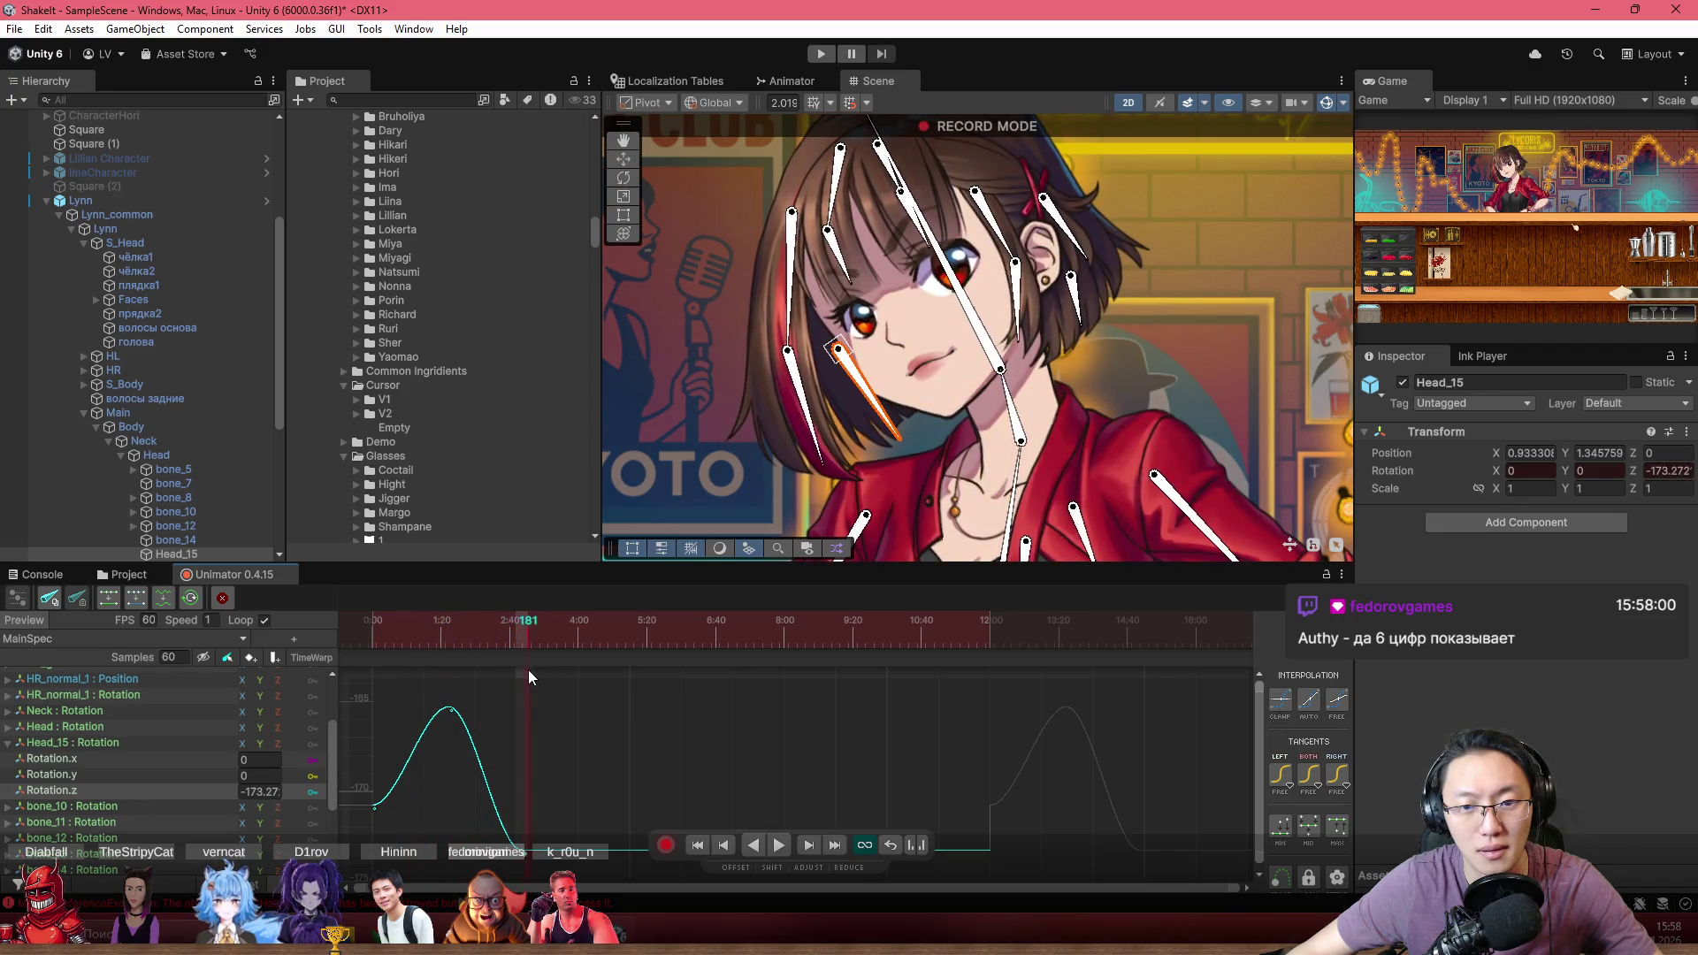
scroll(533, 672, down, 2)
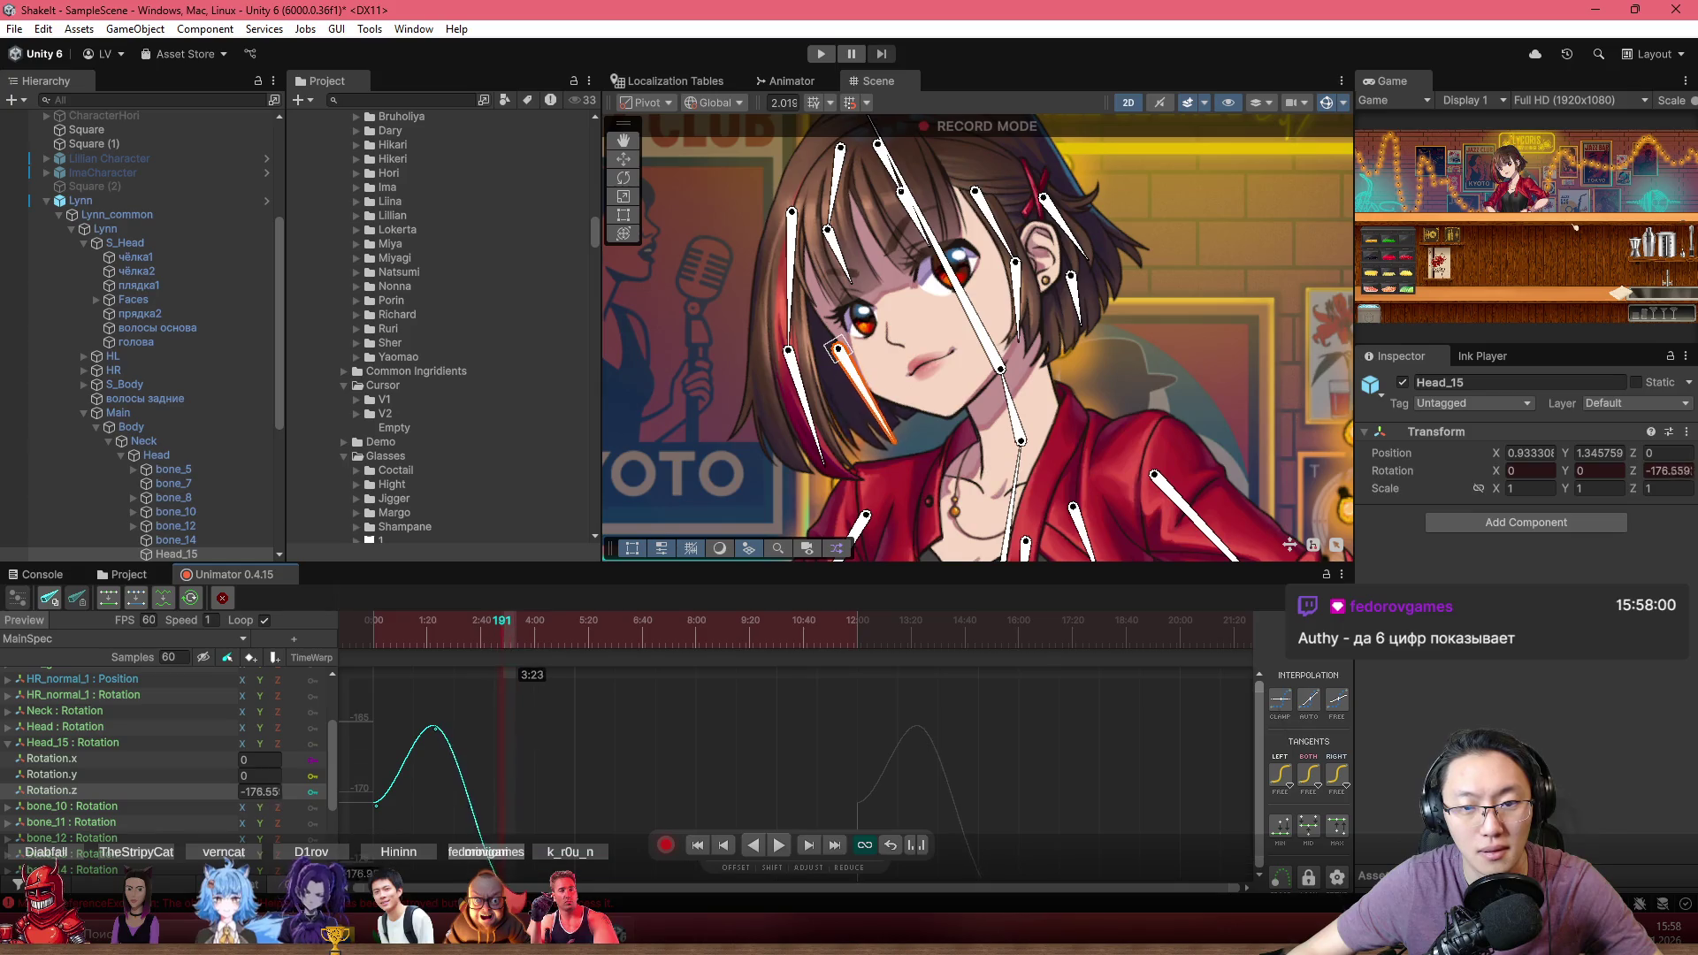
drag(520, 871, 535, 872)
scroll(531, 824, down, 1)
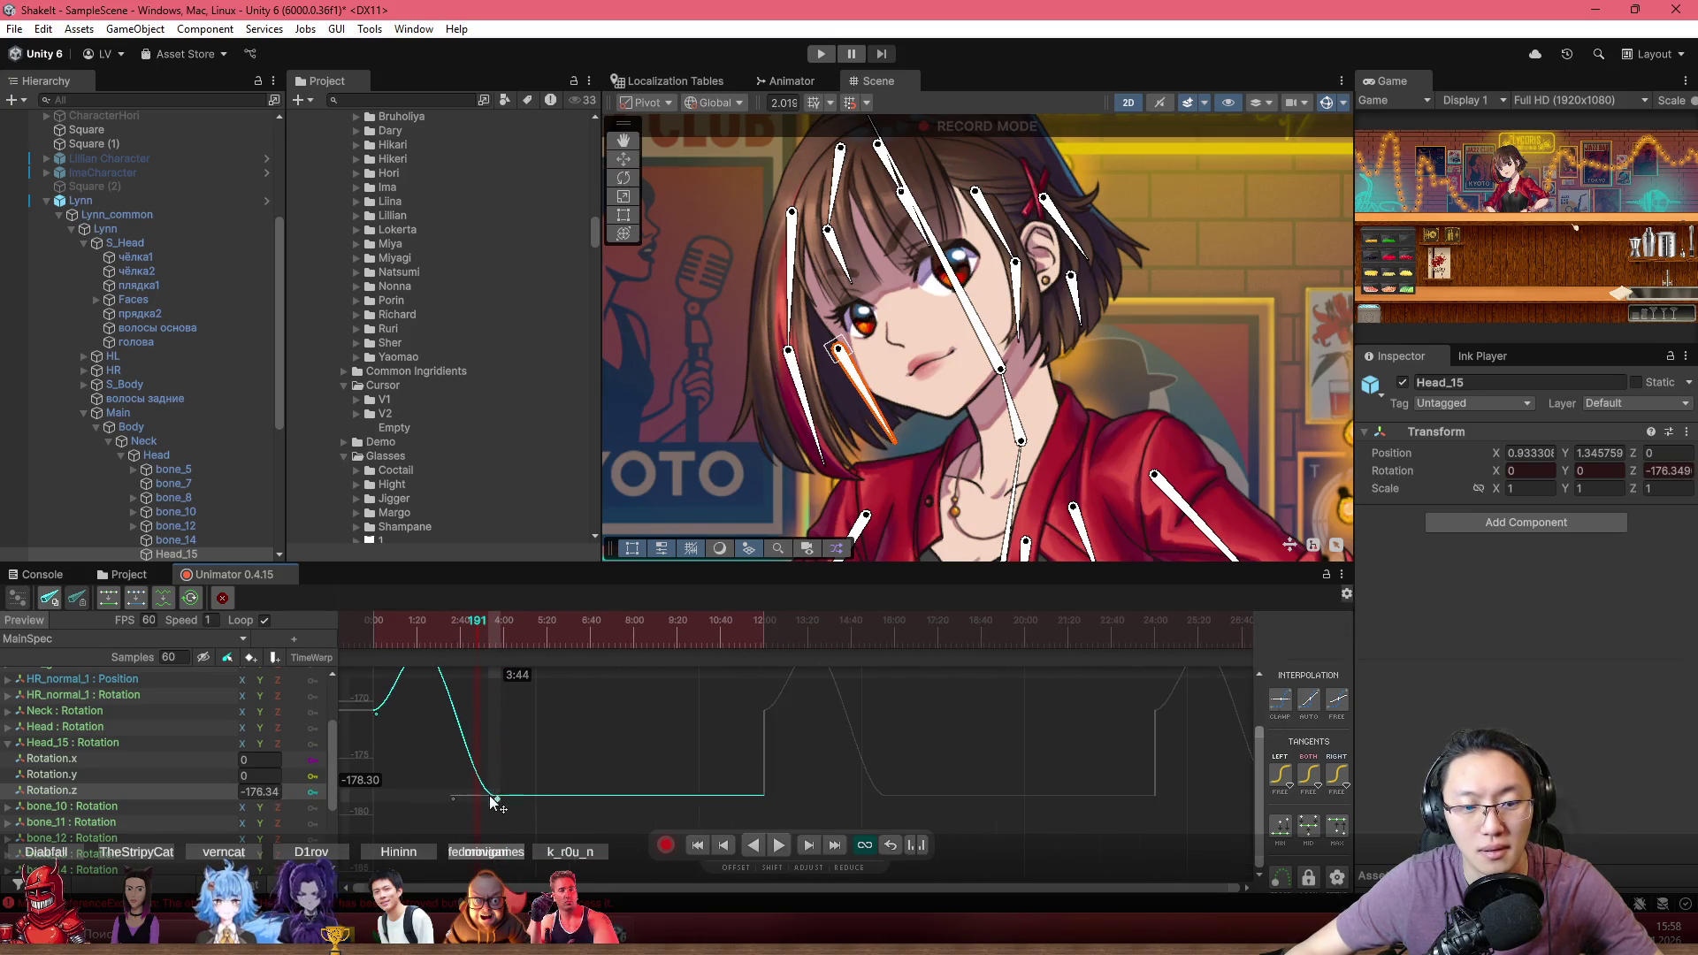
mouse_move(492, 804)
mouse_down()
mouse_move(487, 827)
mouse_move(506, 838)
mouse_up()
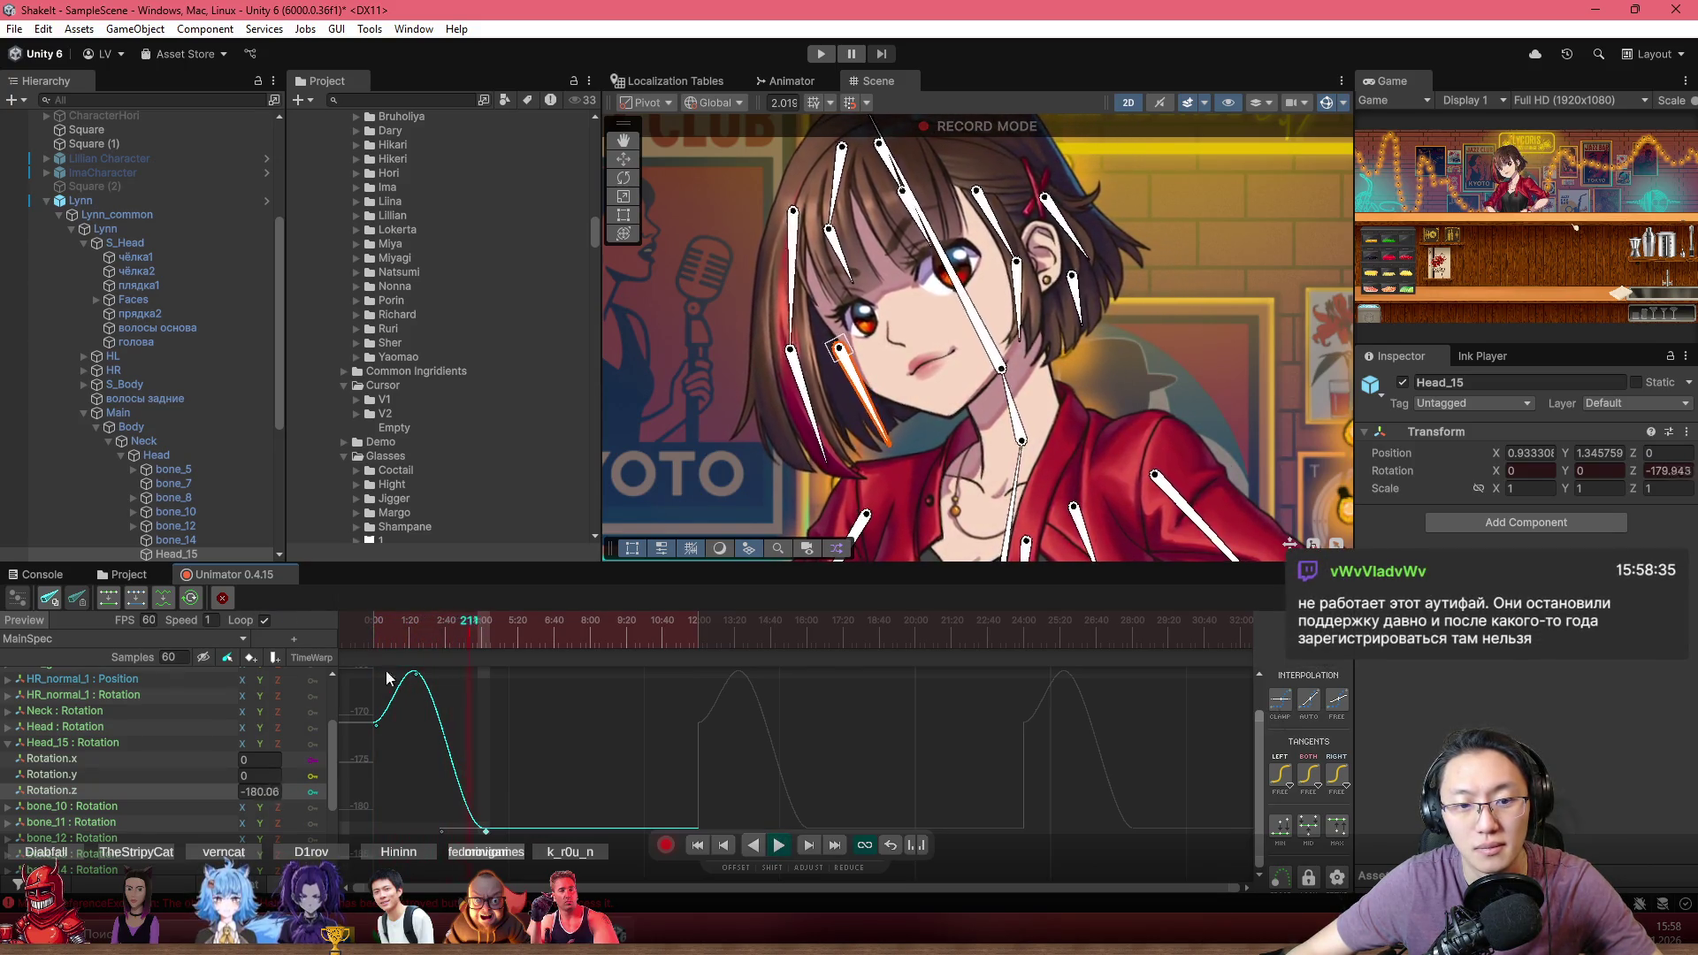
drag(488, 835, 470, 831)
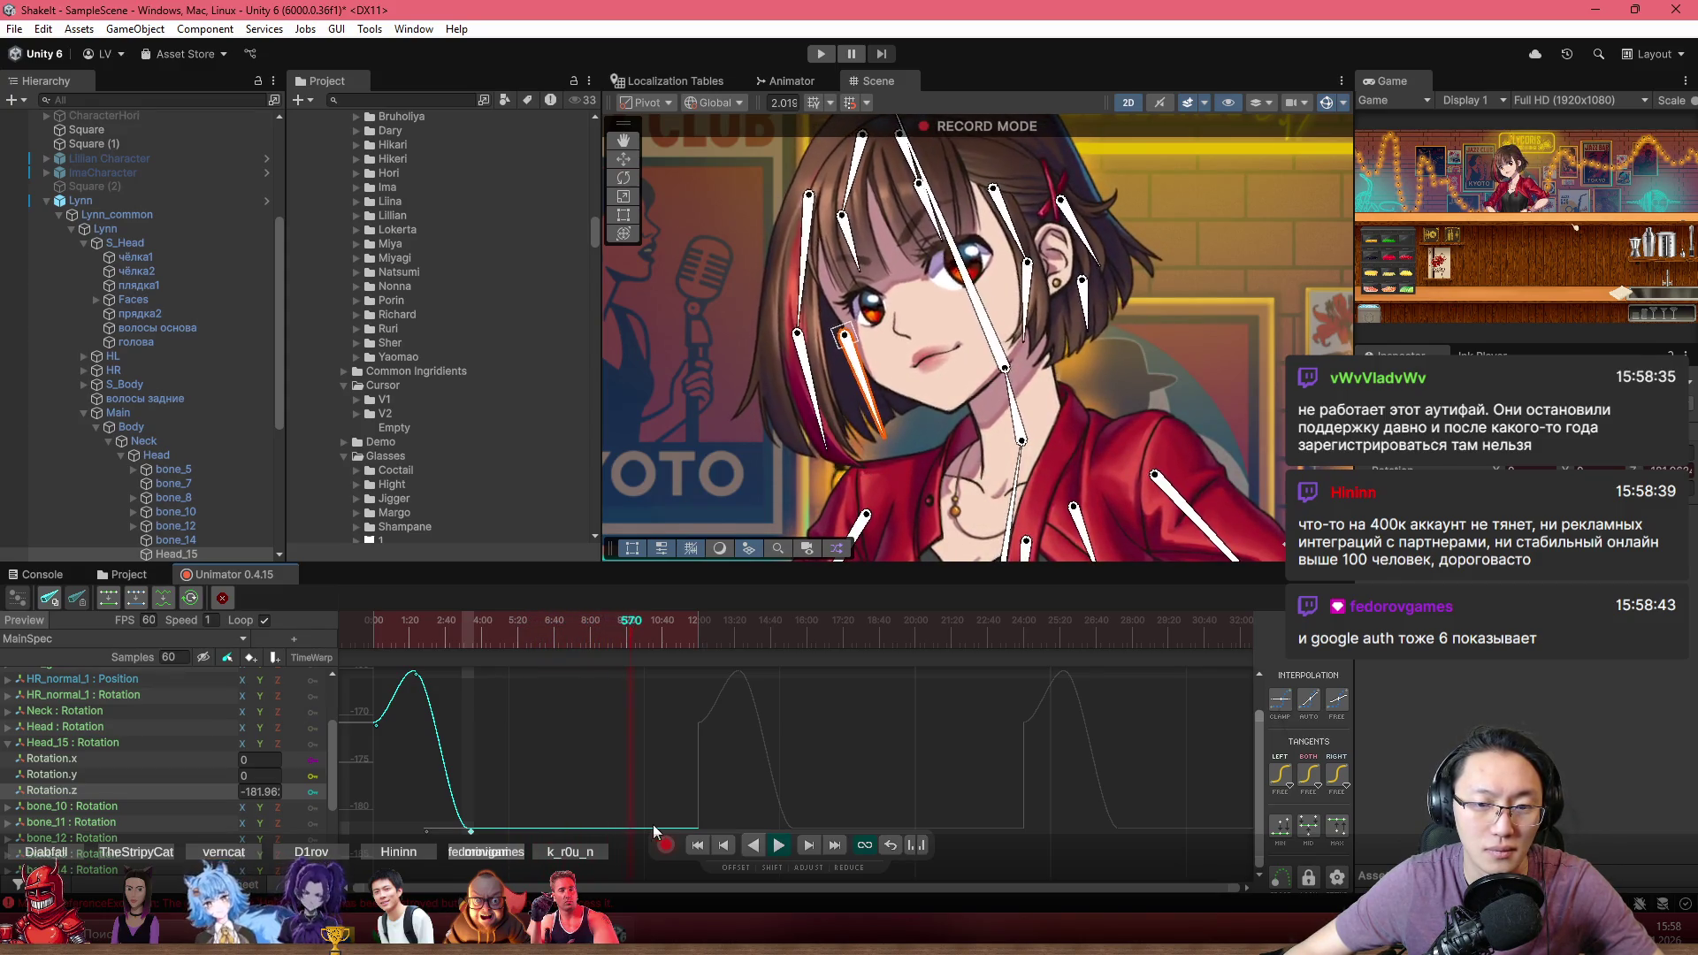
Lower the curve at frame 552 to -182.28 and set the frame-656 key to -174.72
click(624, 637)
drag(619, 832, 628, 838)
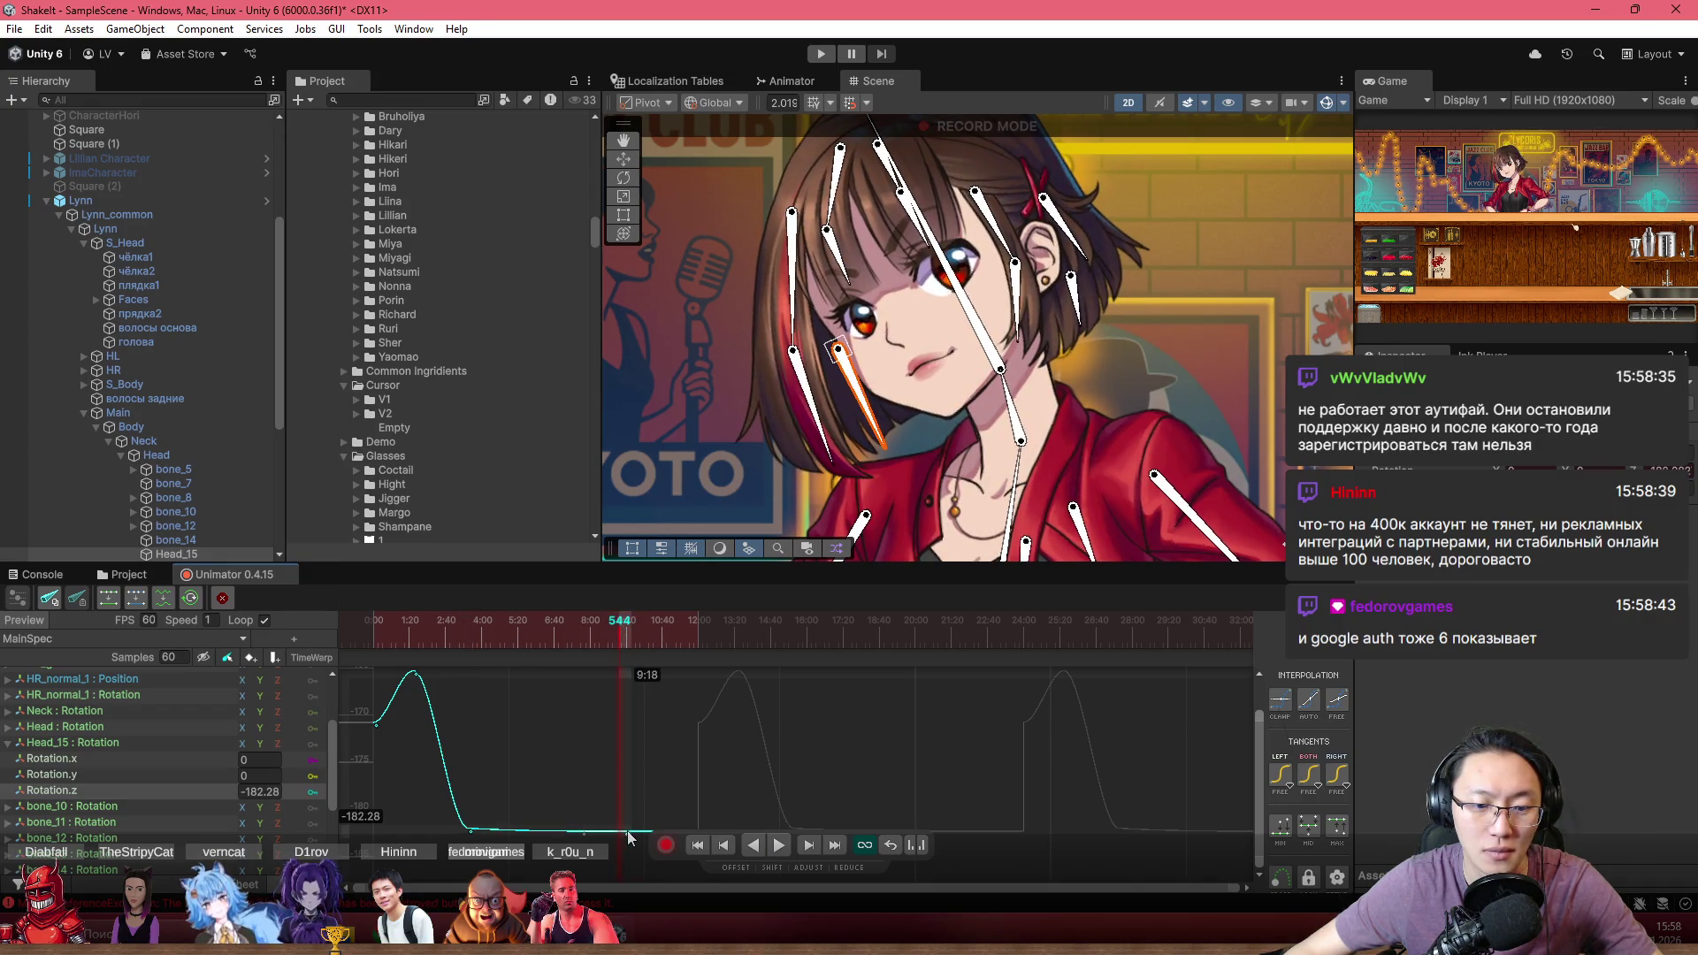
click(645, 650)
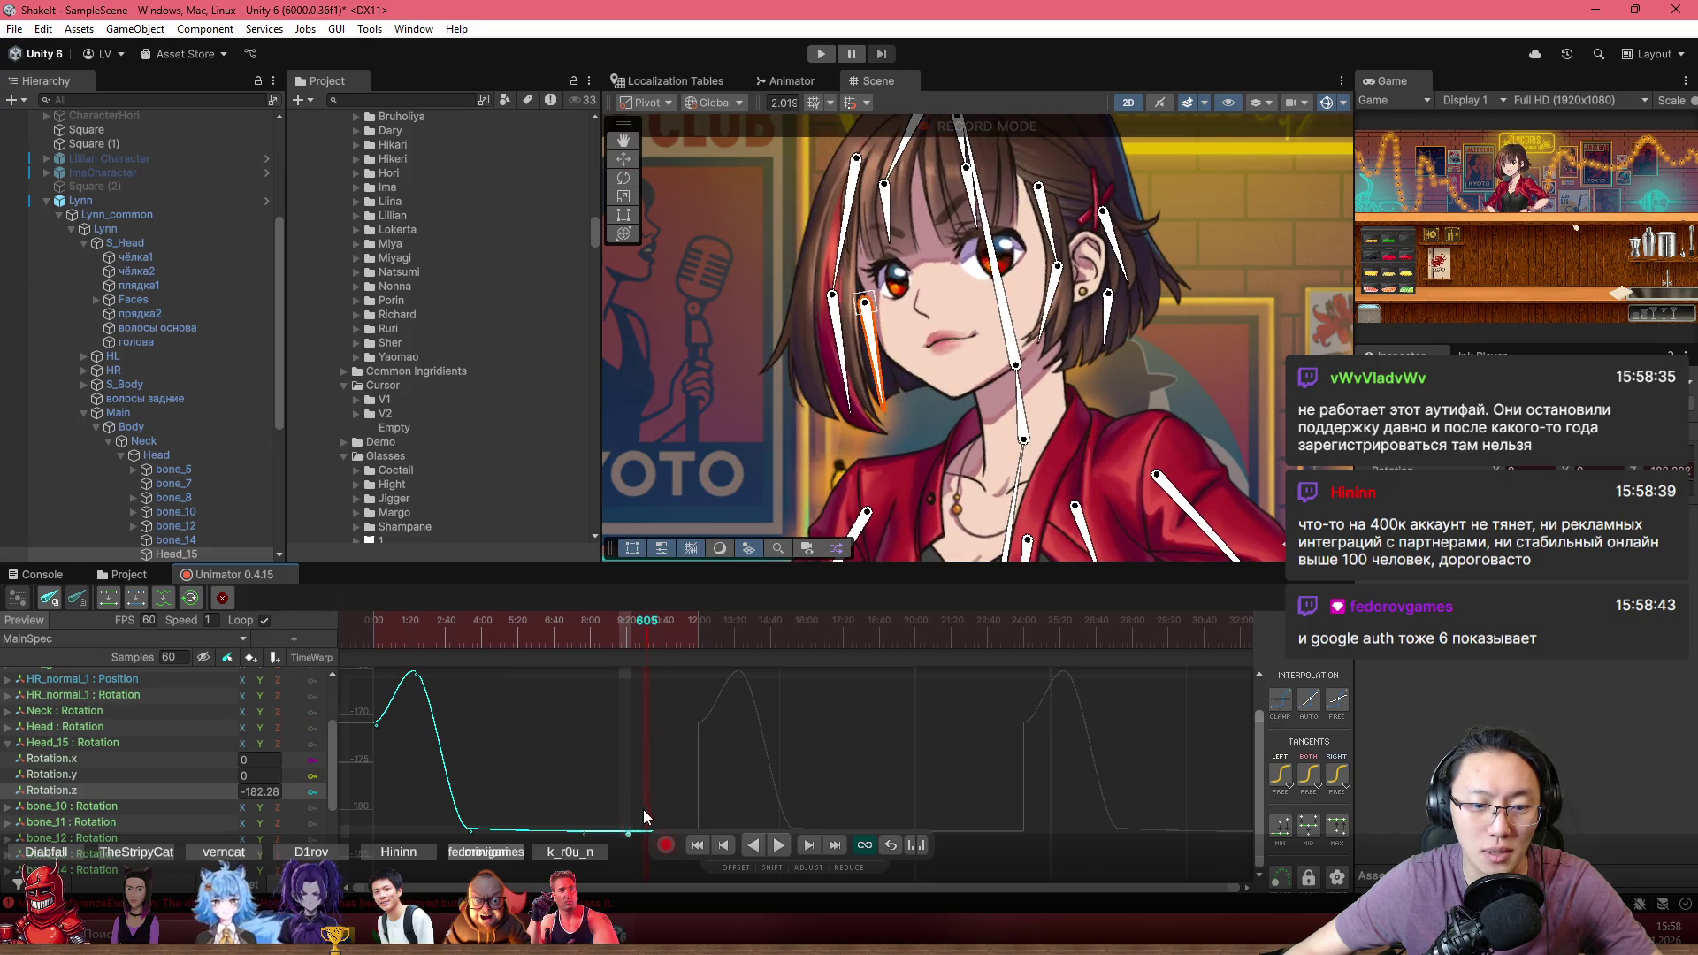
scroll(626, 767, down, 1)
mouse_move(623, 814)
mouse_down()
mouse_move(625, 759)
mouse_move(629, 840)
mouse_up()
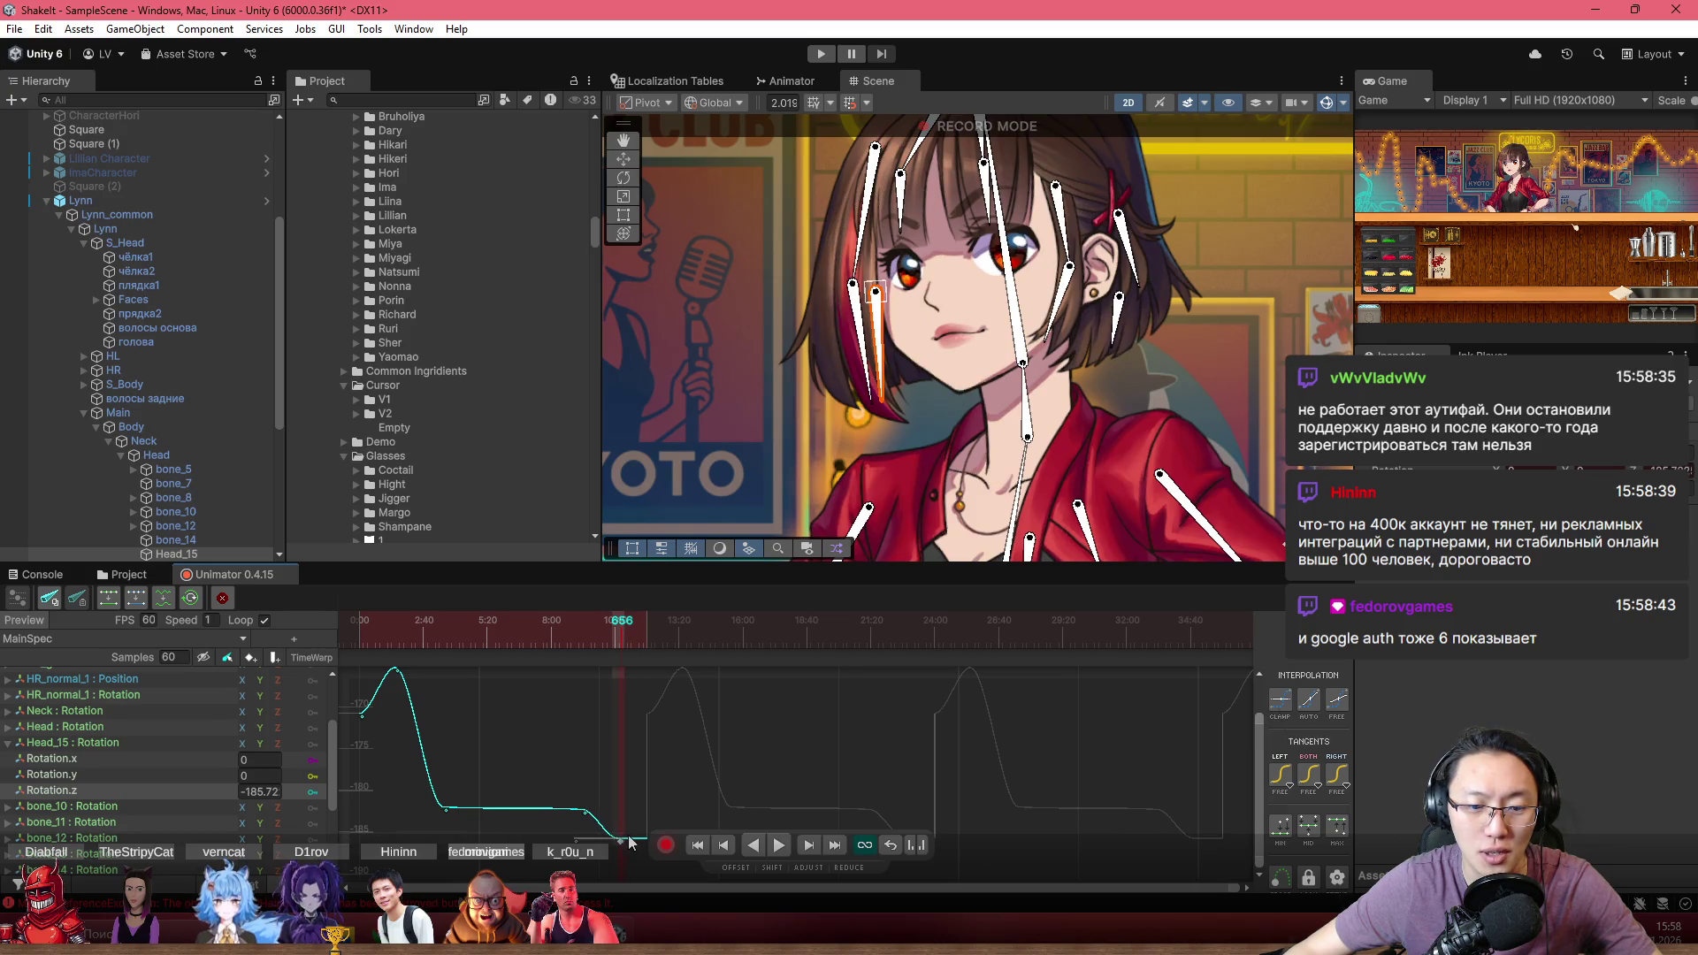
click(637, 842)
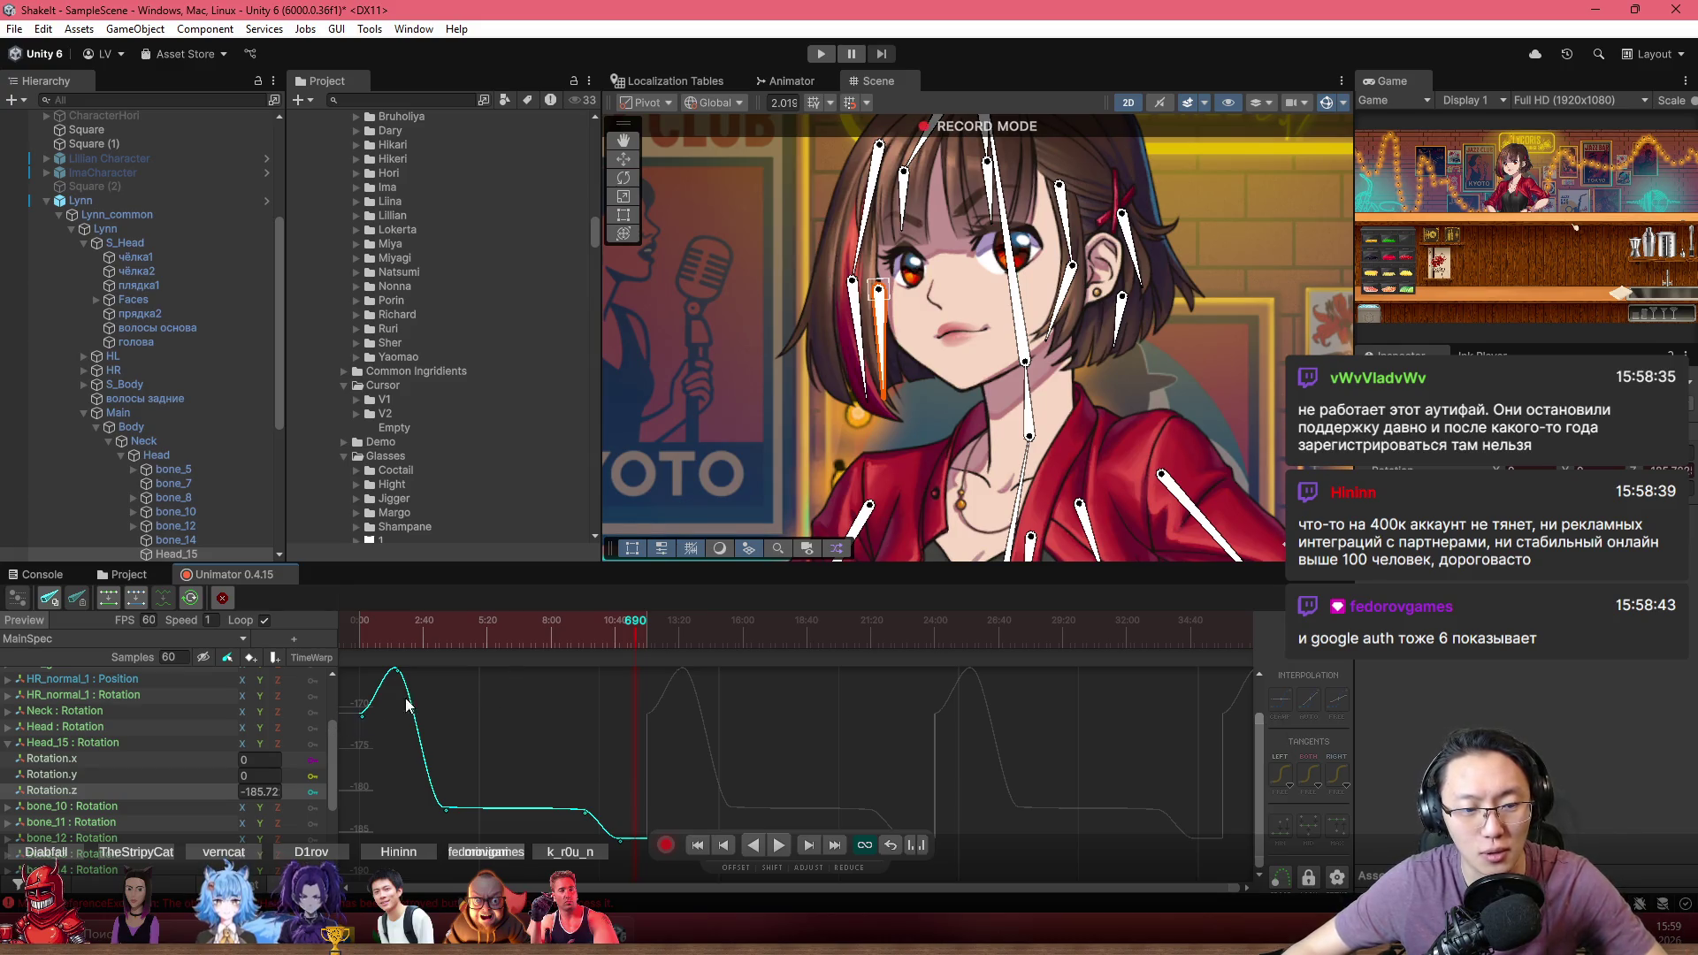
drag(408, 704, 397, 714)
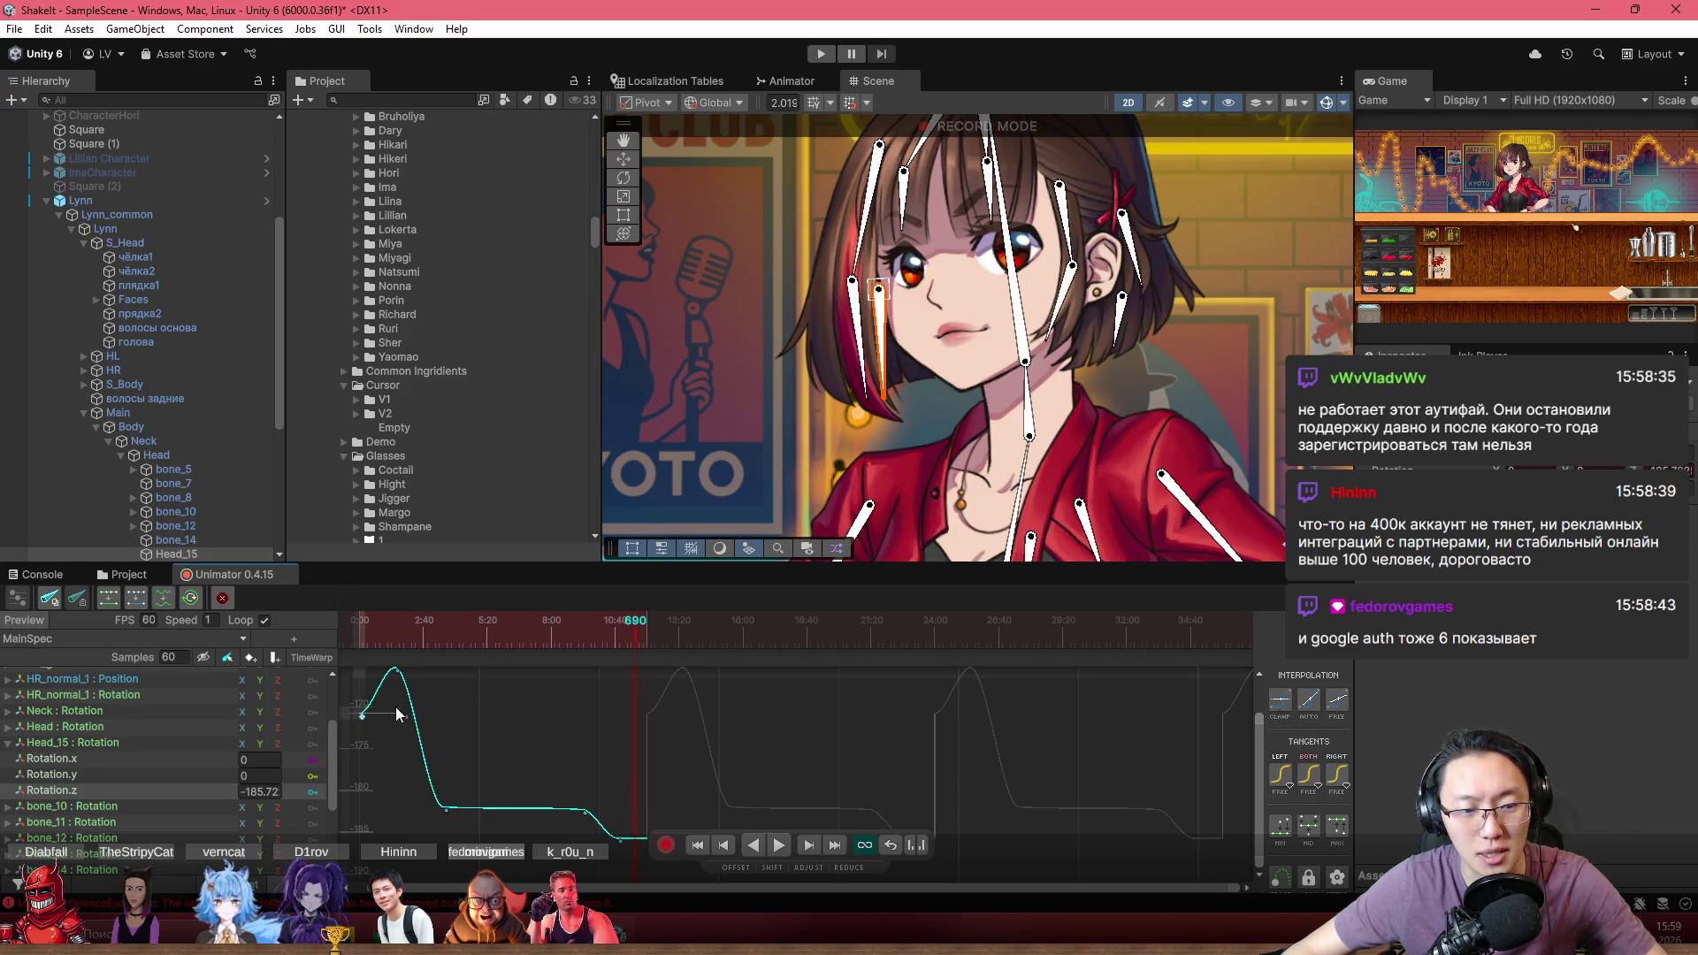
Add a Head_15 key at frame 720 matching the starting angle and play the clip
click(645, 630)
drag(649, 634, 644, 633)
key(ctrl+v)
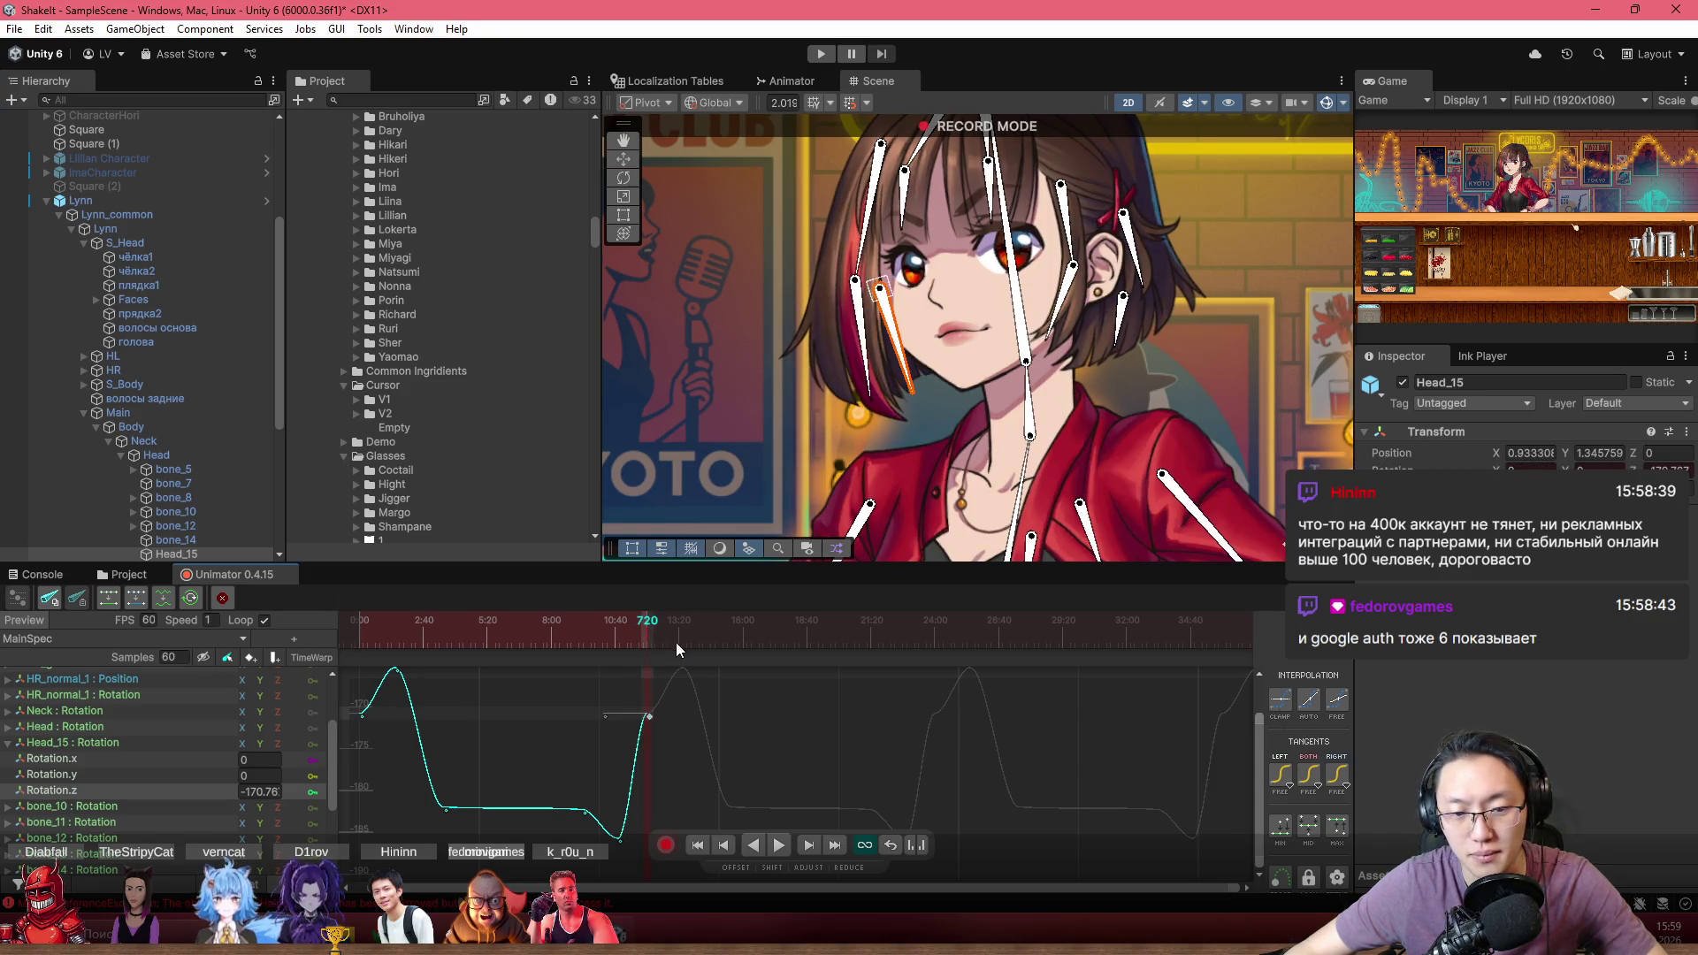
key(space)
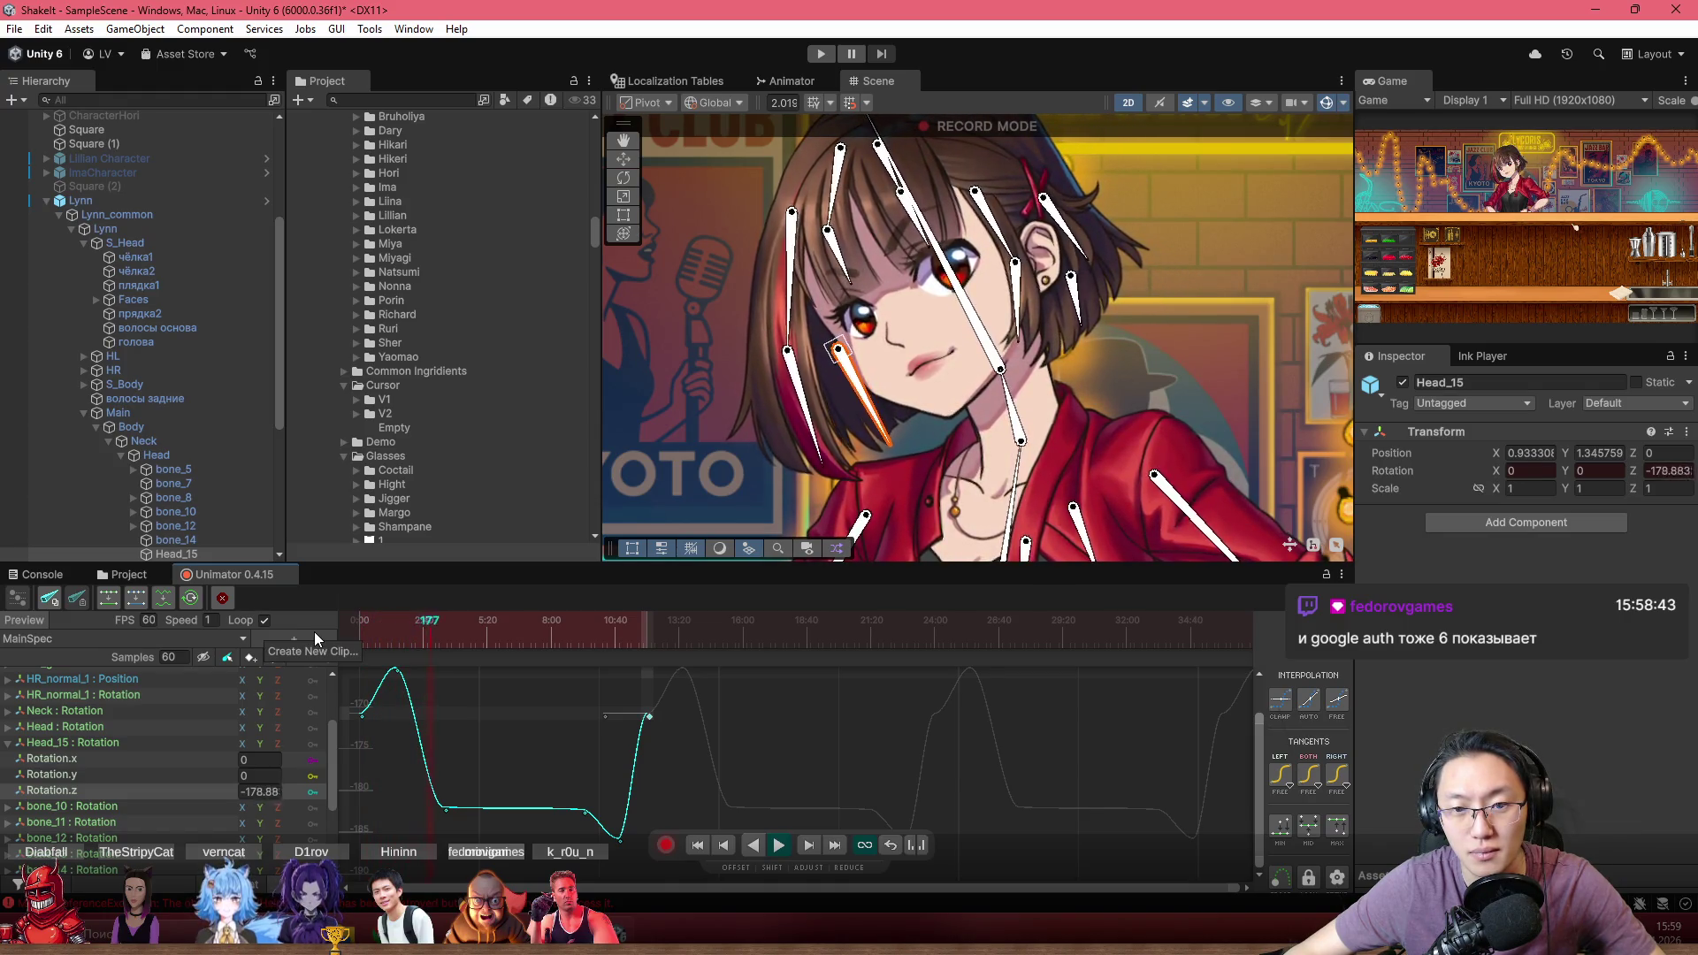
scroll(1040, 449, down, 2)
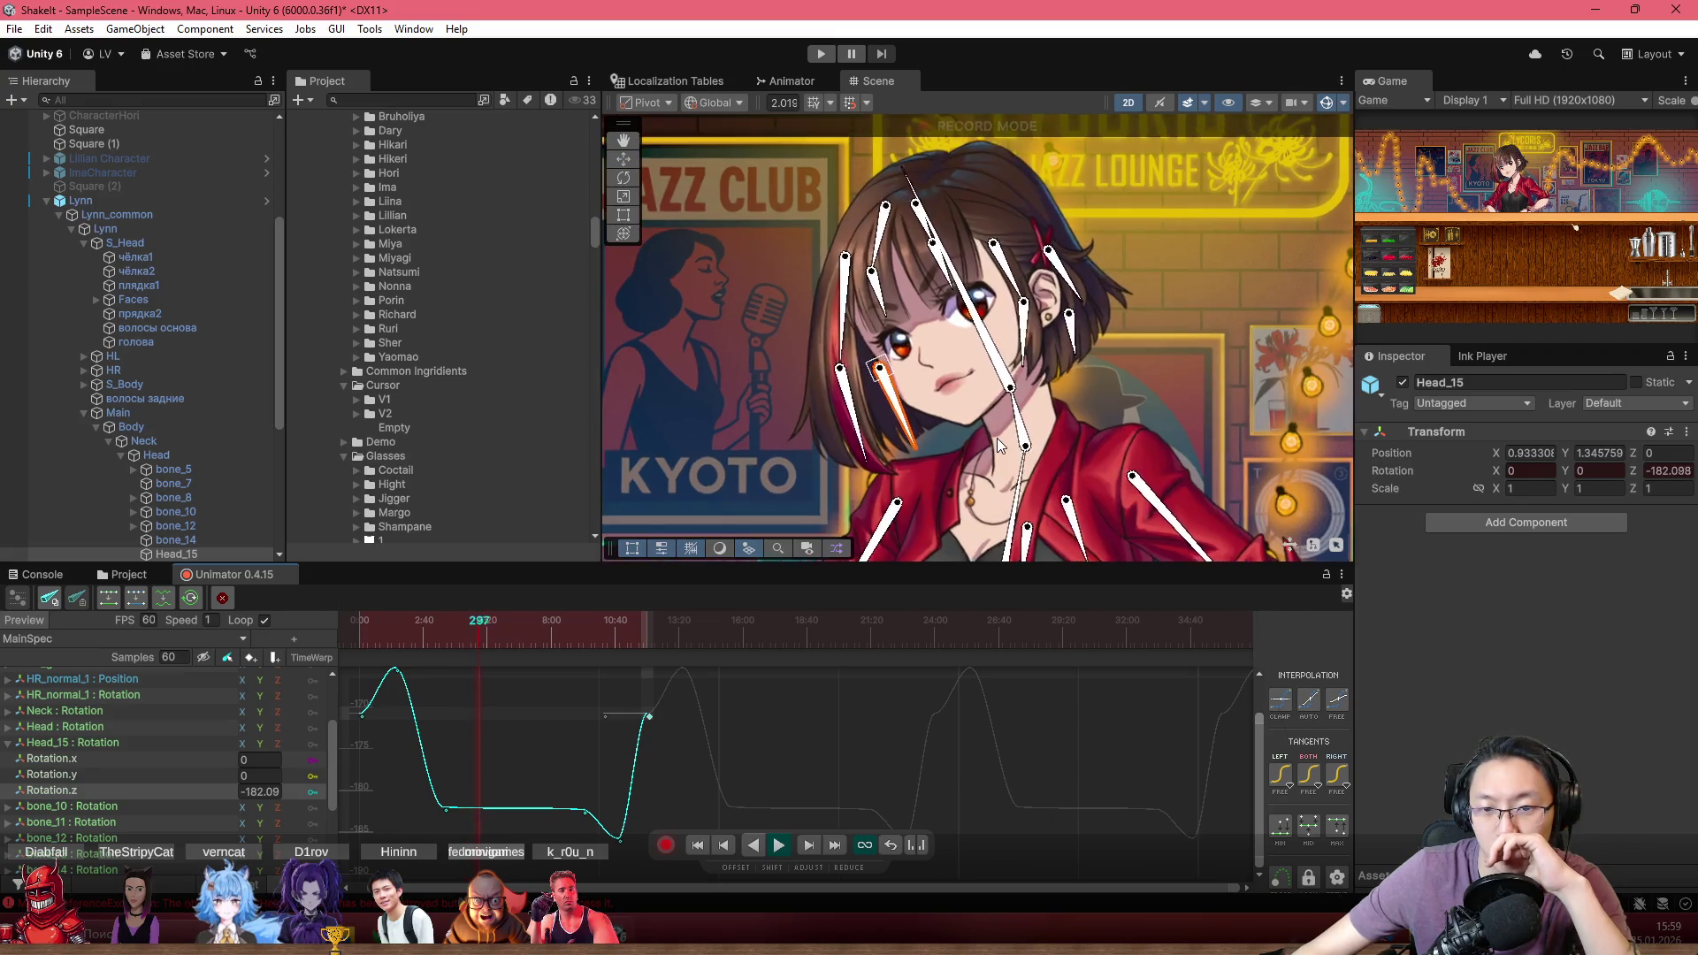
scroll(996, 438, up, 1)
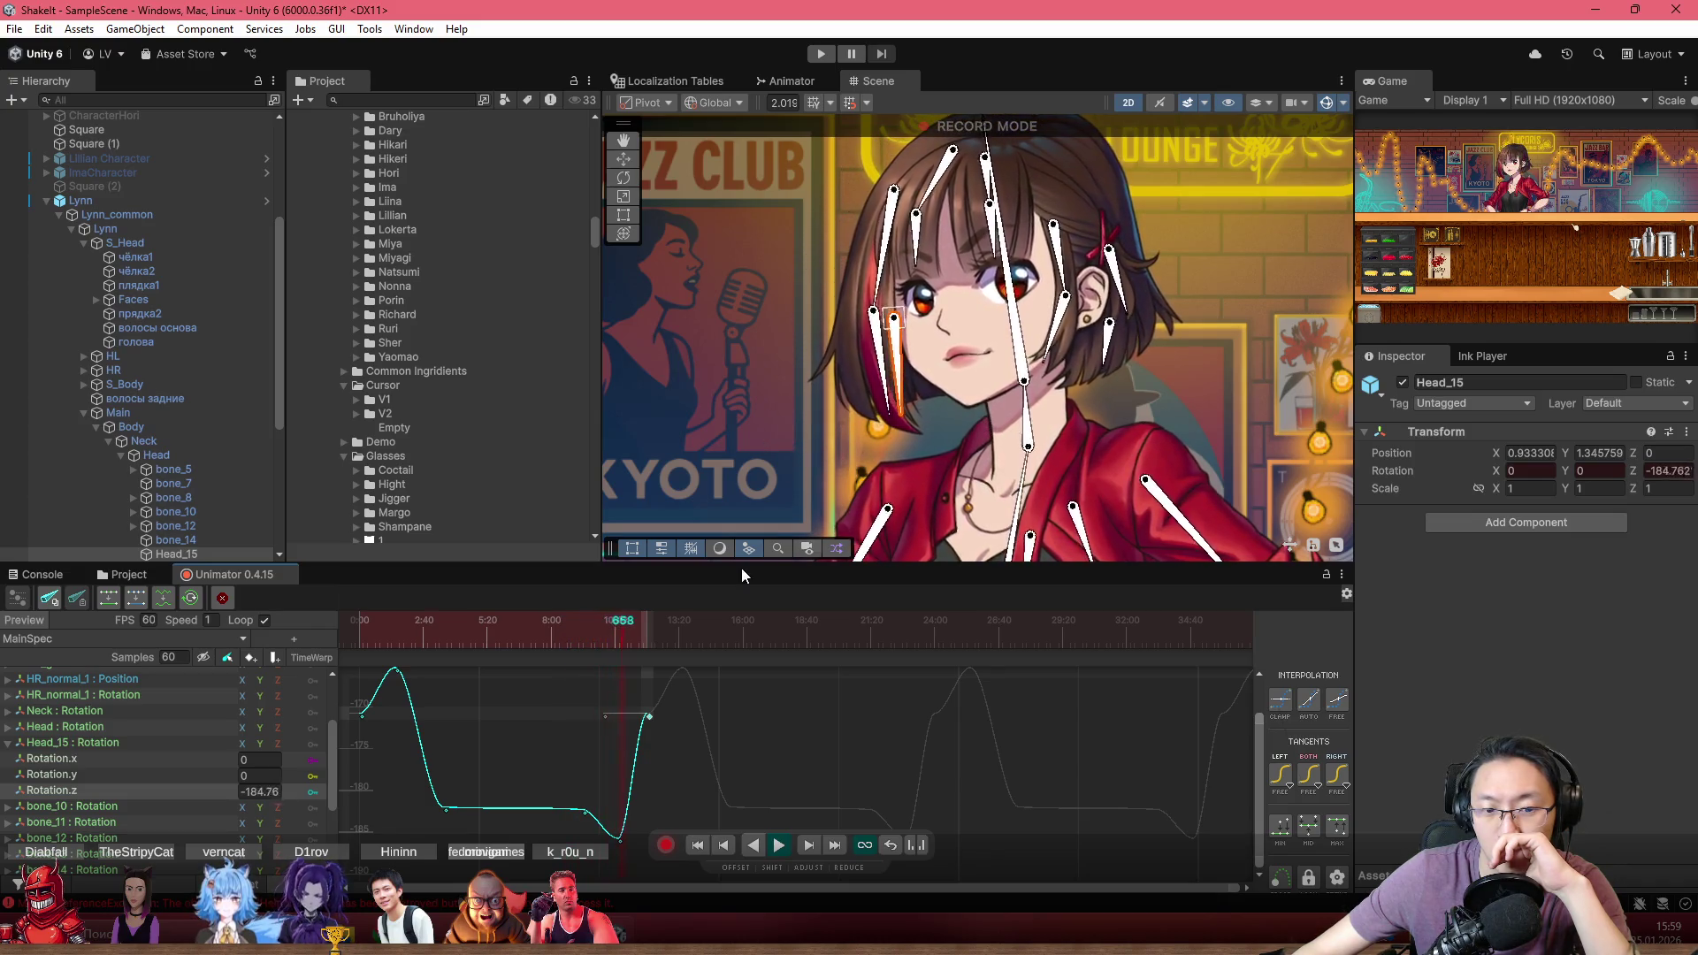
Shift the bottom keys of the low hold slightly earlier and preview the tilt
mouse_move(545, 619)
mouse_down()
mouse_move(596, 635)
mouse_move(578, 645)
mouse_up()
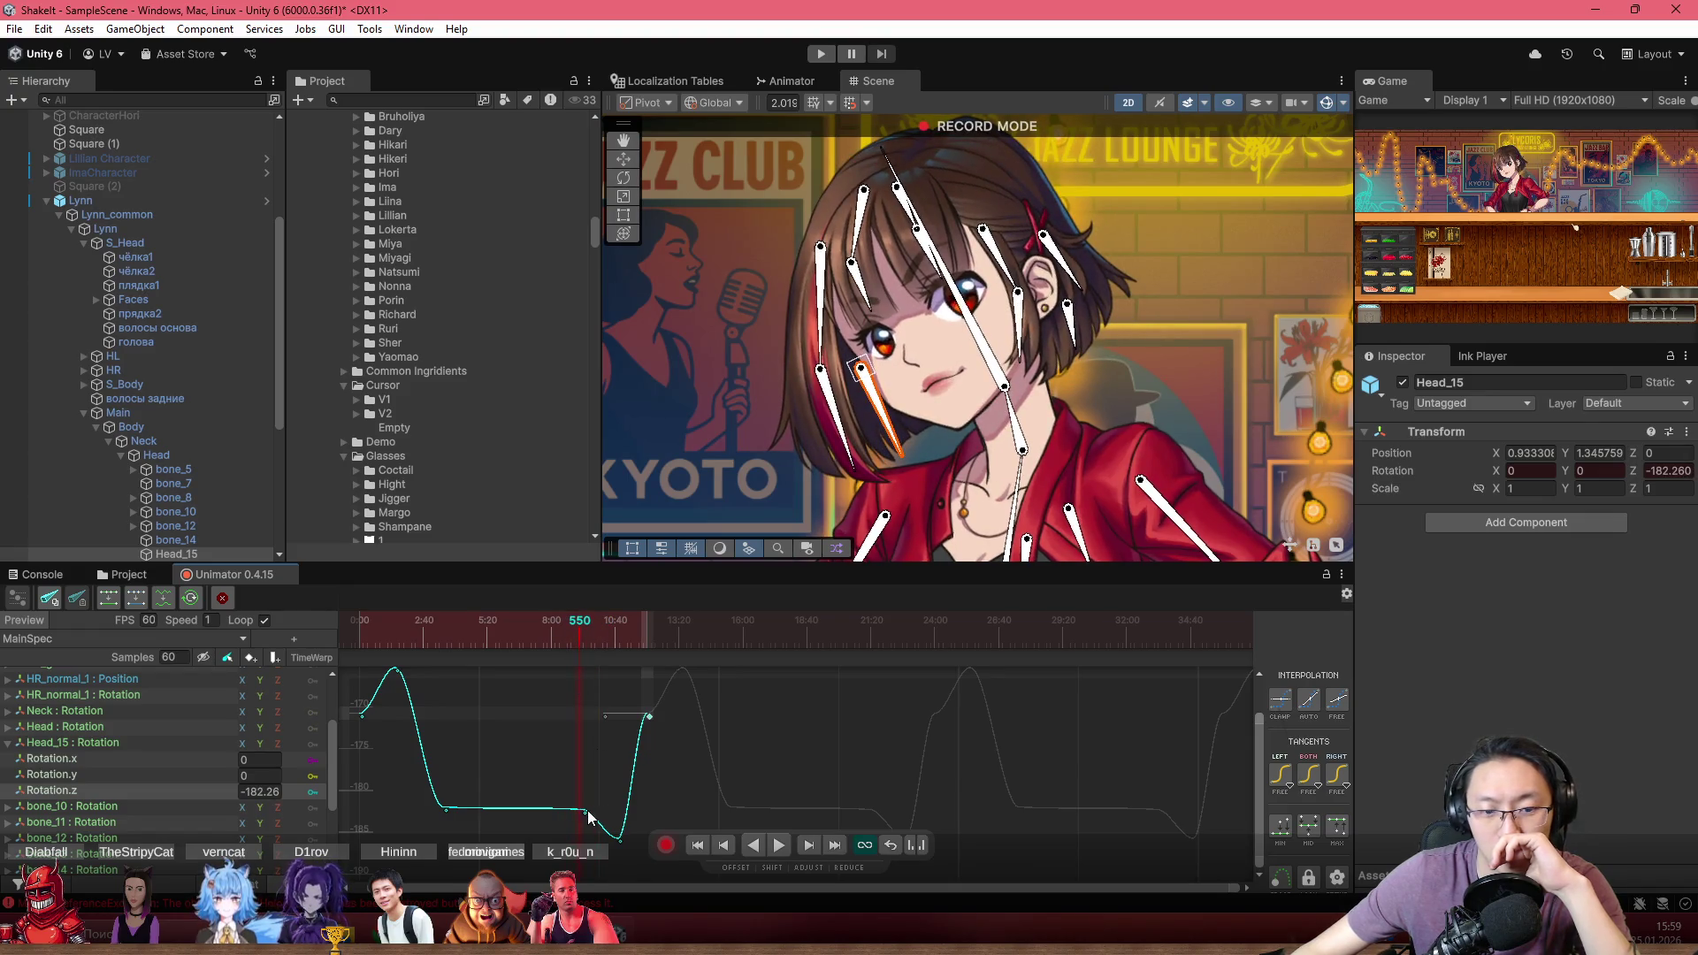
mouse_move(588, 796)
mouse_down()
mouse_move(632, 825)
mouse_move(645, 865)
mouse_move(612, 847)
mouse_up()
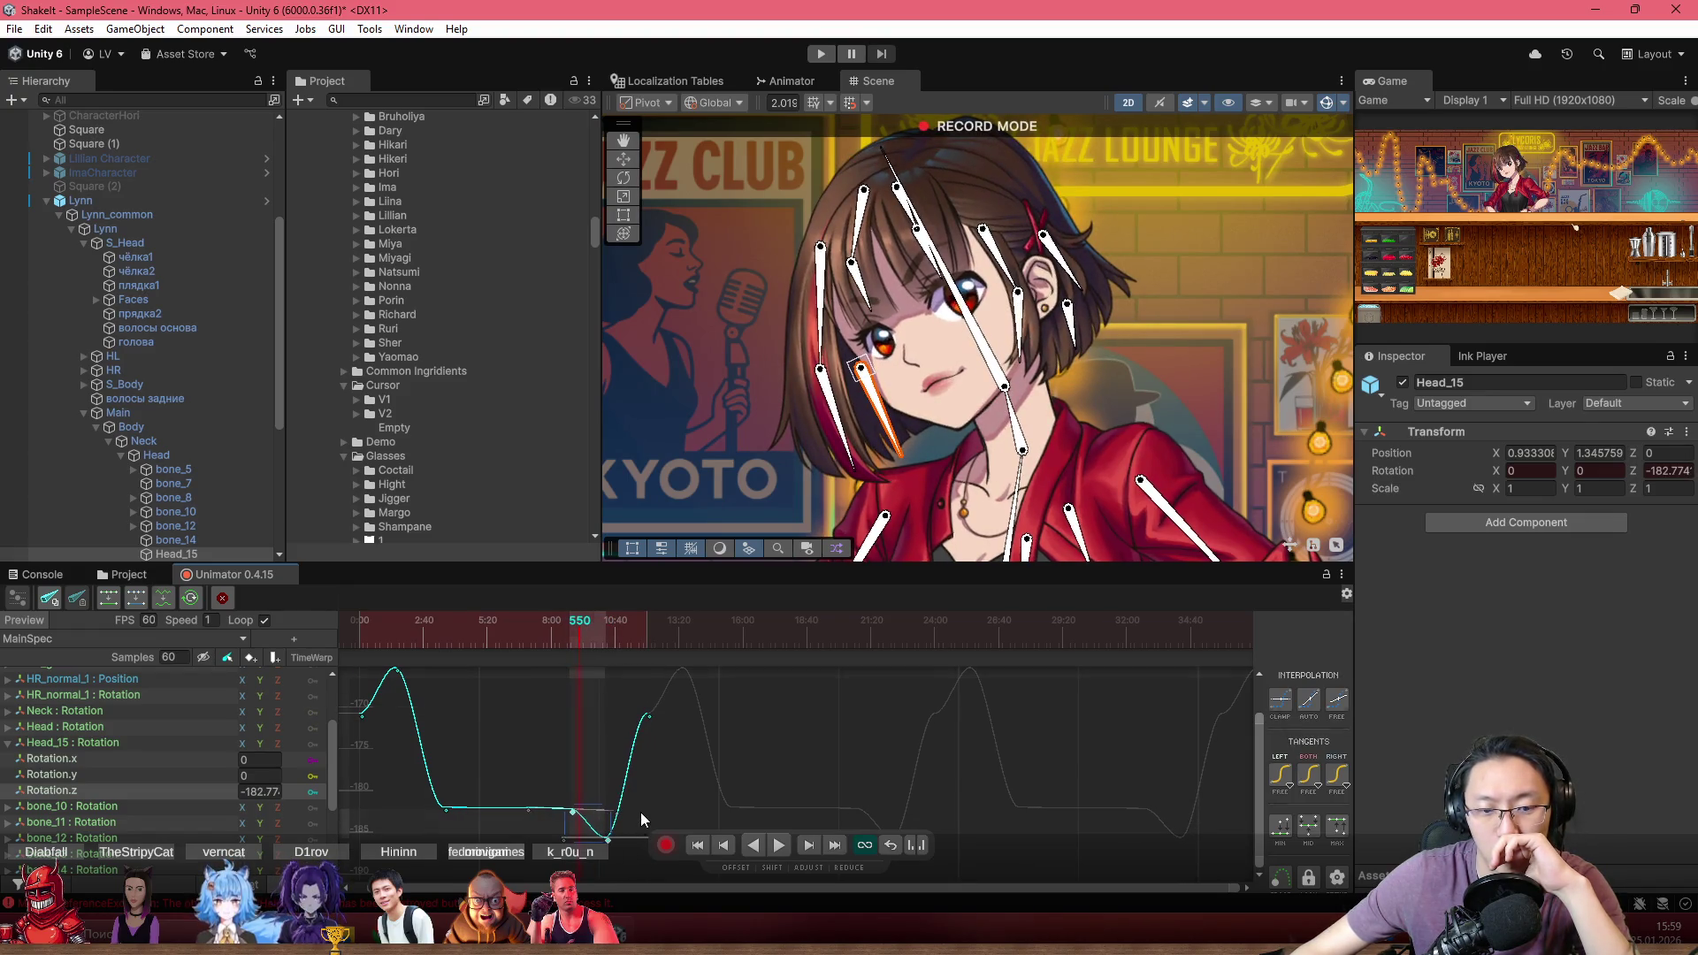
mouse_move(579, 638)
mouse_down()
mouse_move(550, 638)
mouse_move(606, 637)
mouse_up()
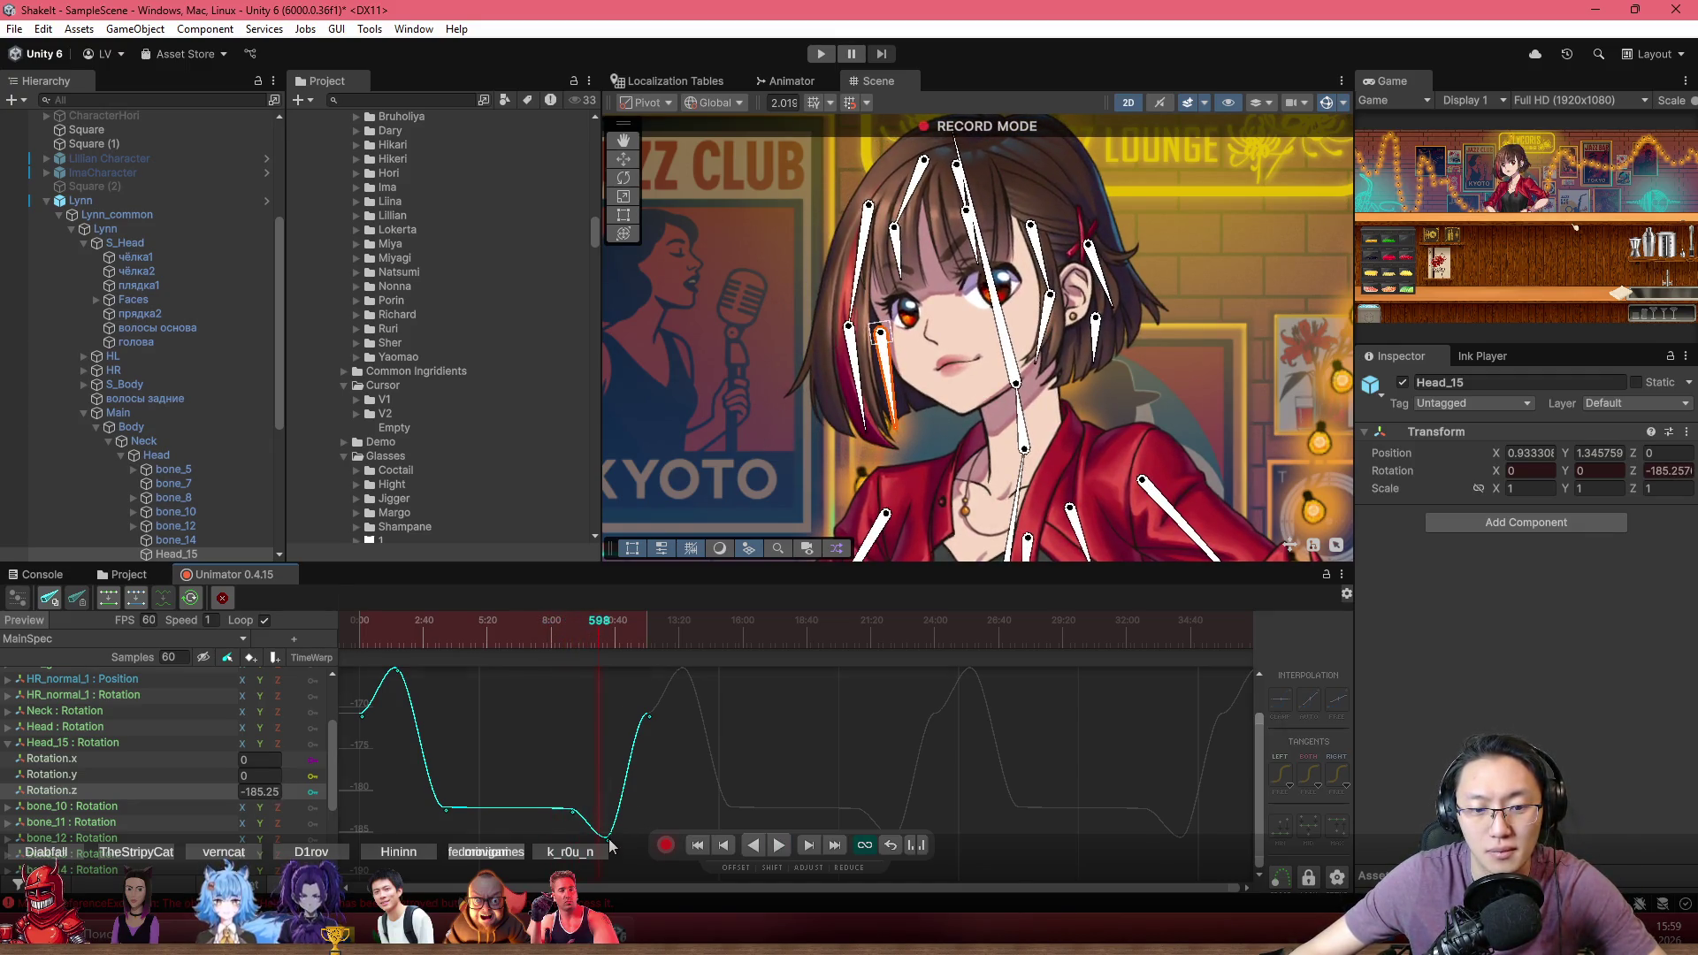
drag(608, 837, 592, 839)
drag(596, 639, 543, 644)
key(space)
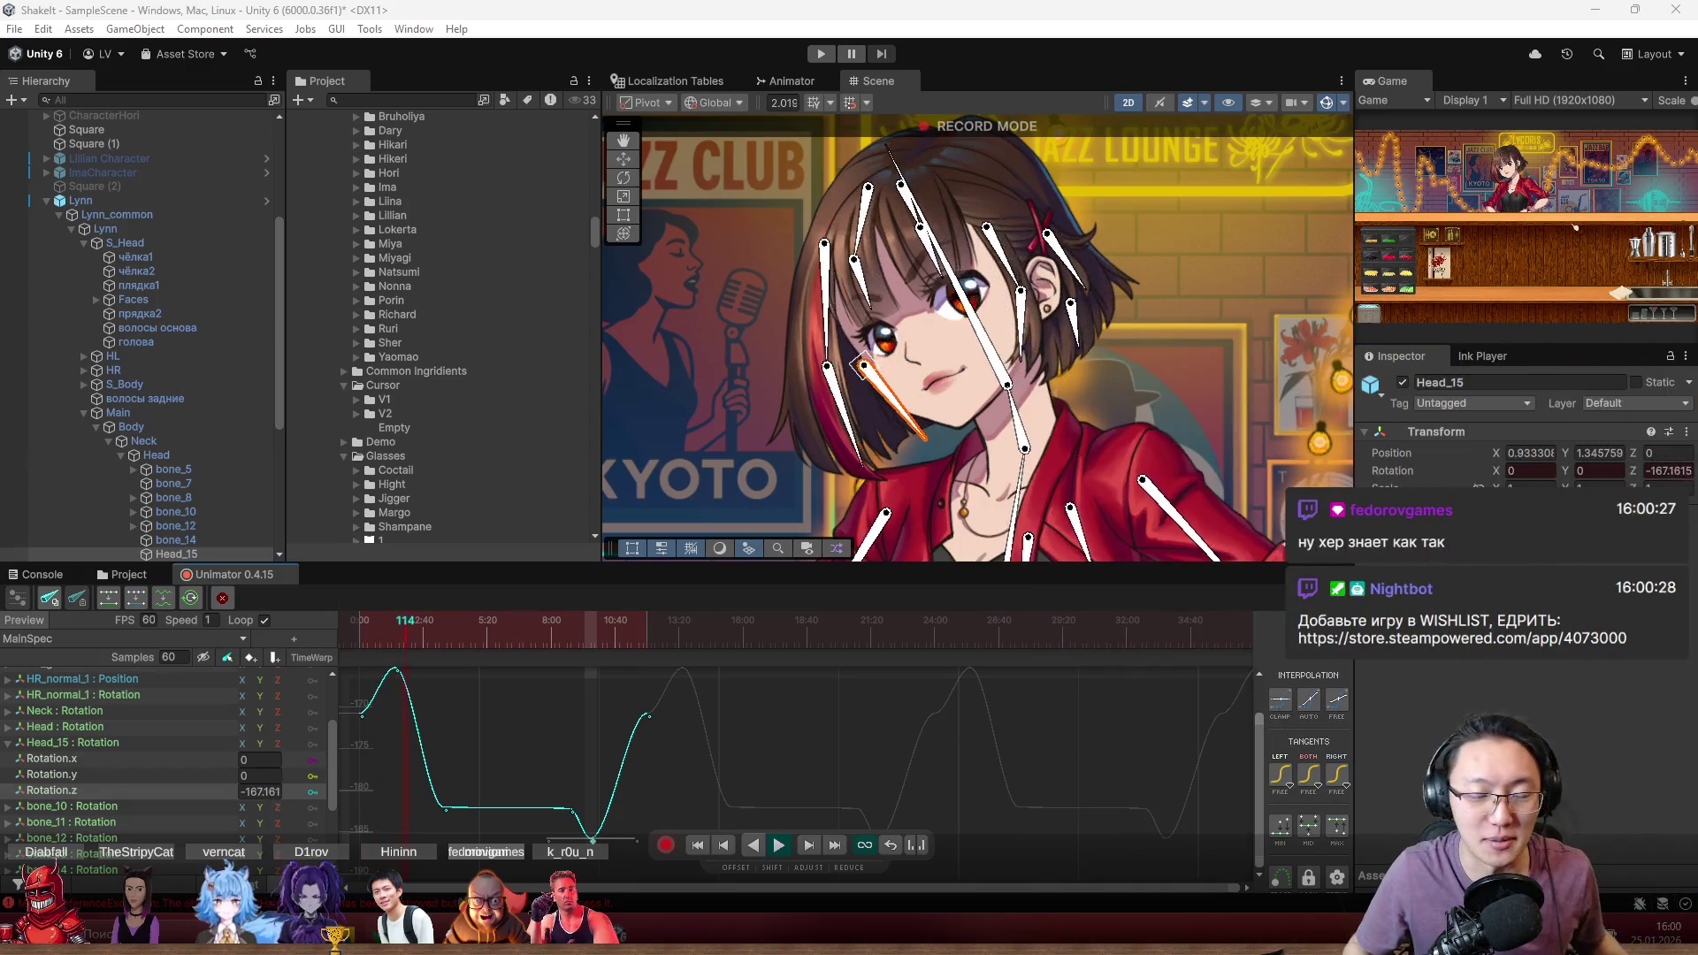
Add a key near frame 628 raised to about -169.8, replay the clip, and stop recording
click(1478, 677)
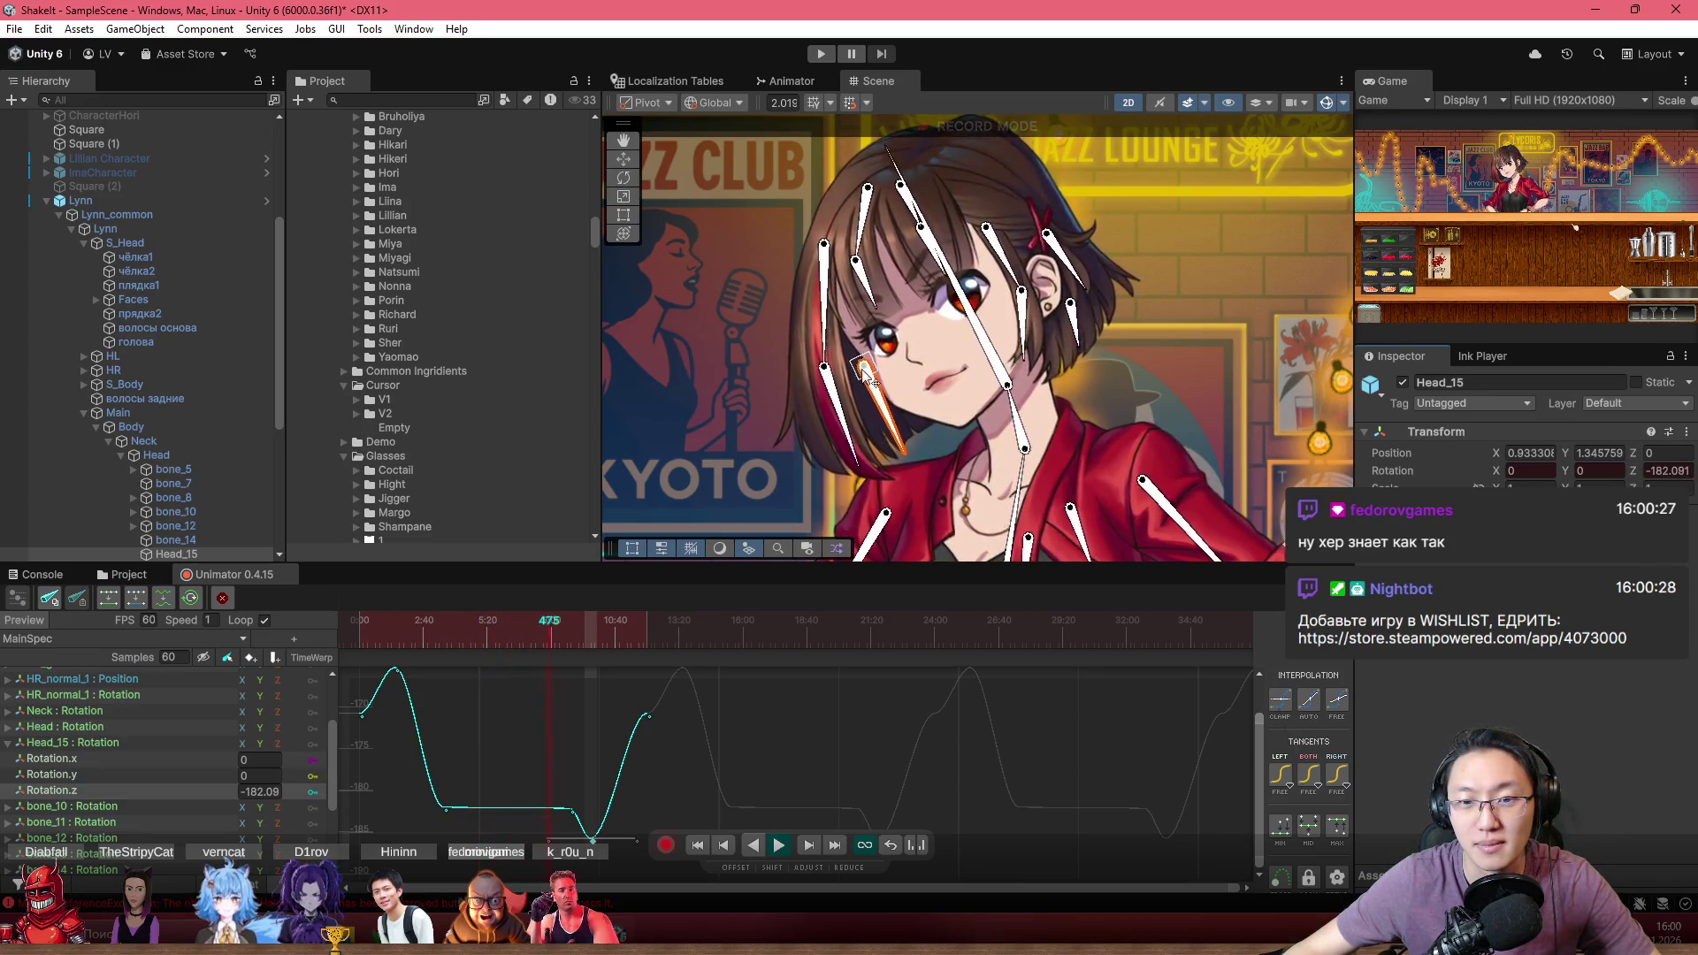
scroll(858, 384, up, 2)
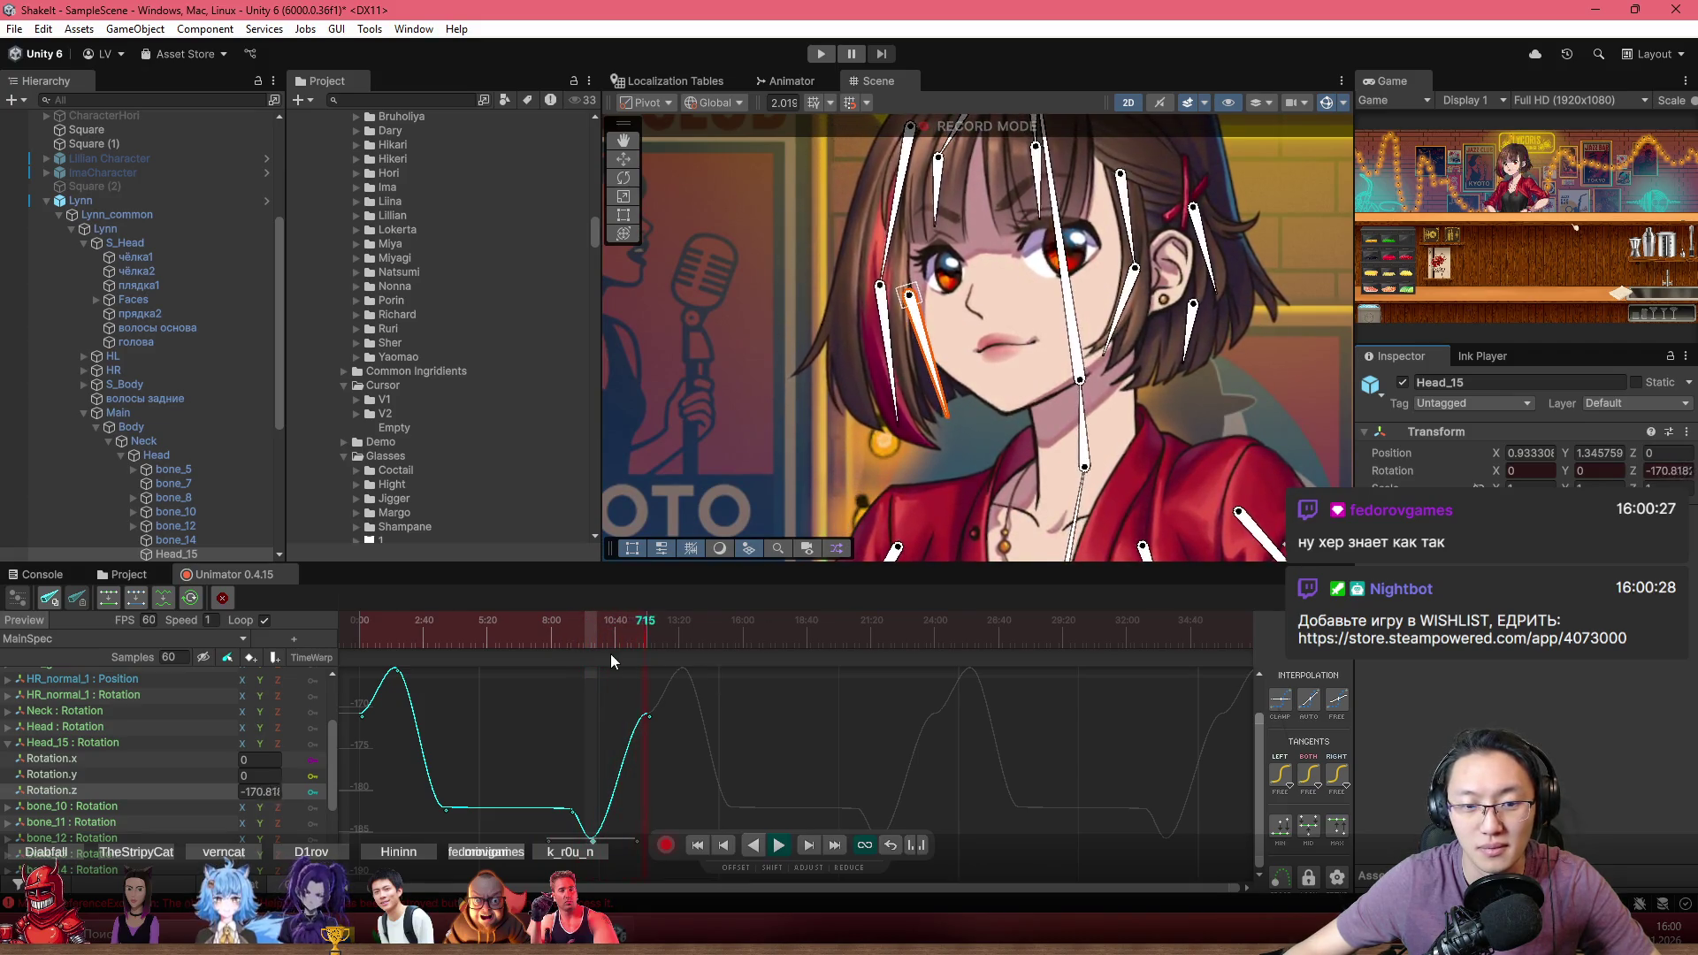
drag(576, 631, 633, 634)
double_click(622, 761)
drag(623, 761, 622, 711)
key(space)
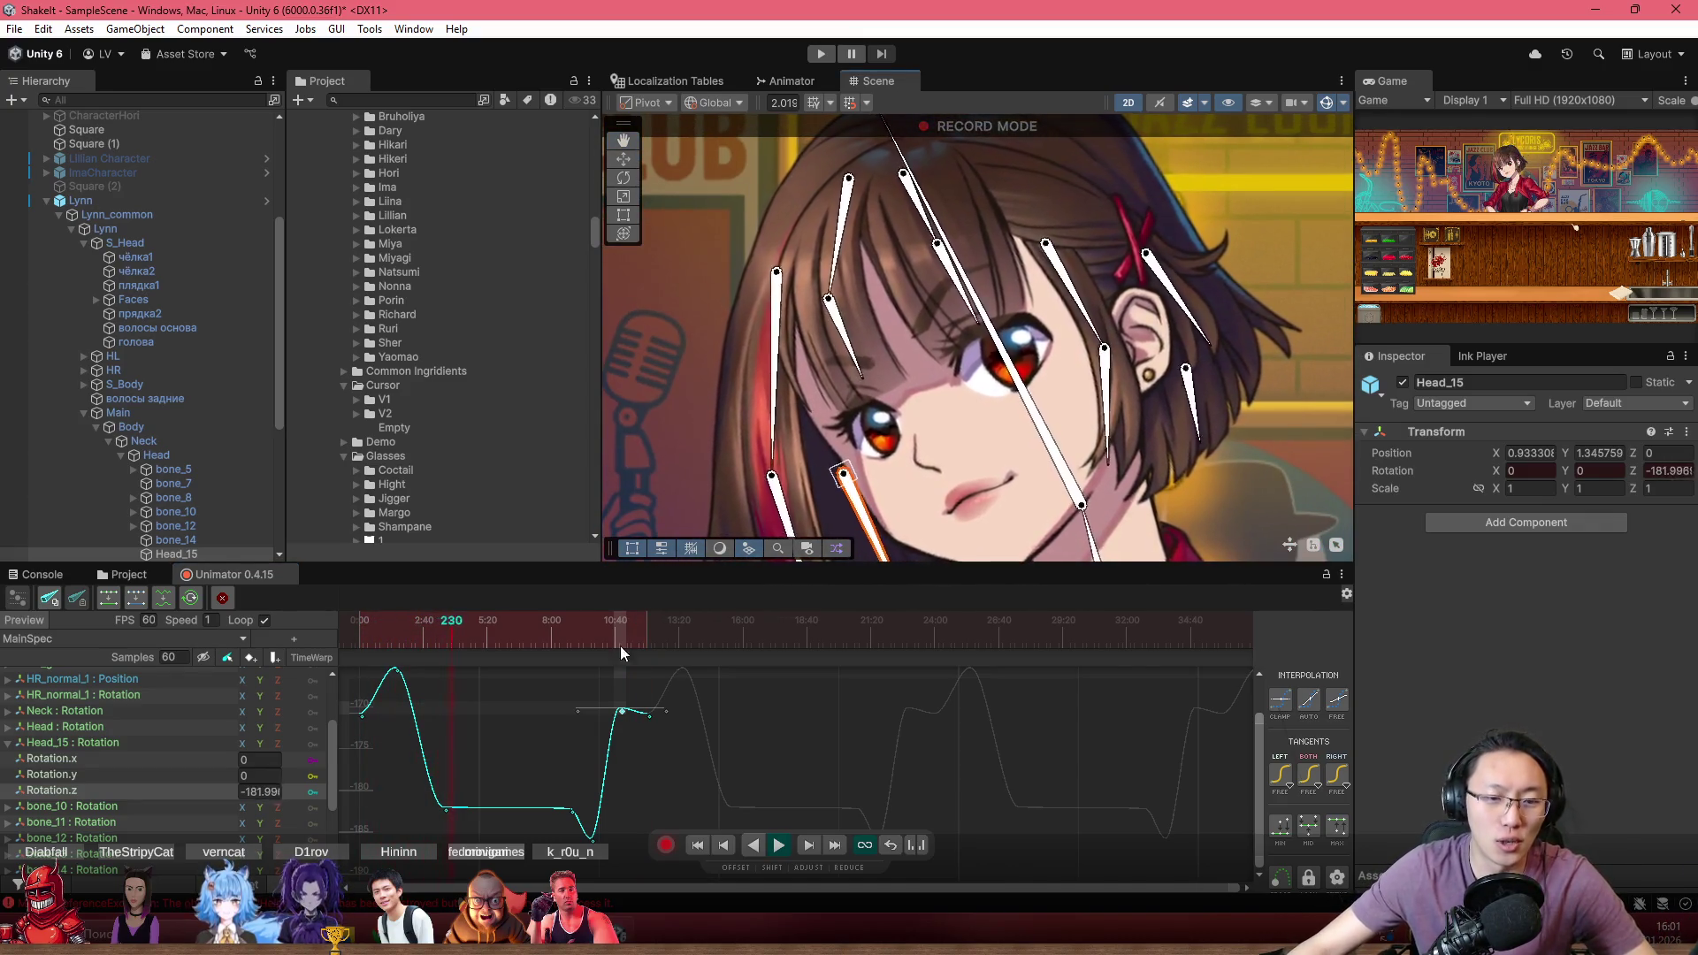
click(667, 846)
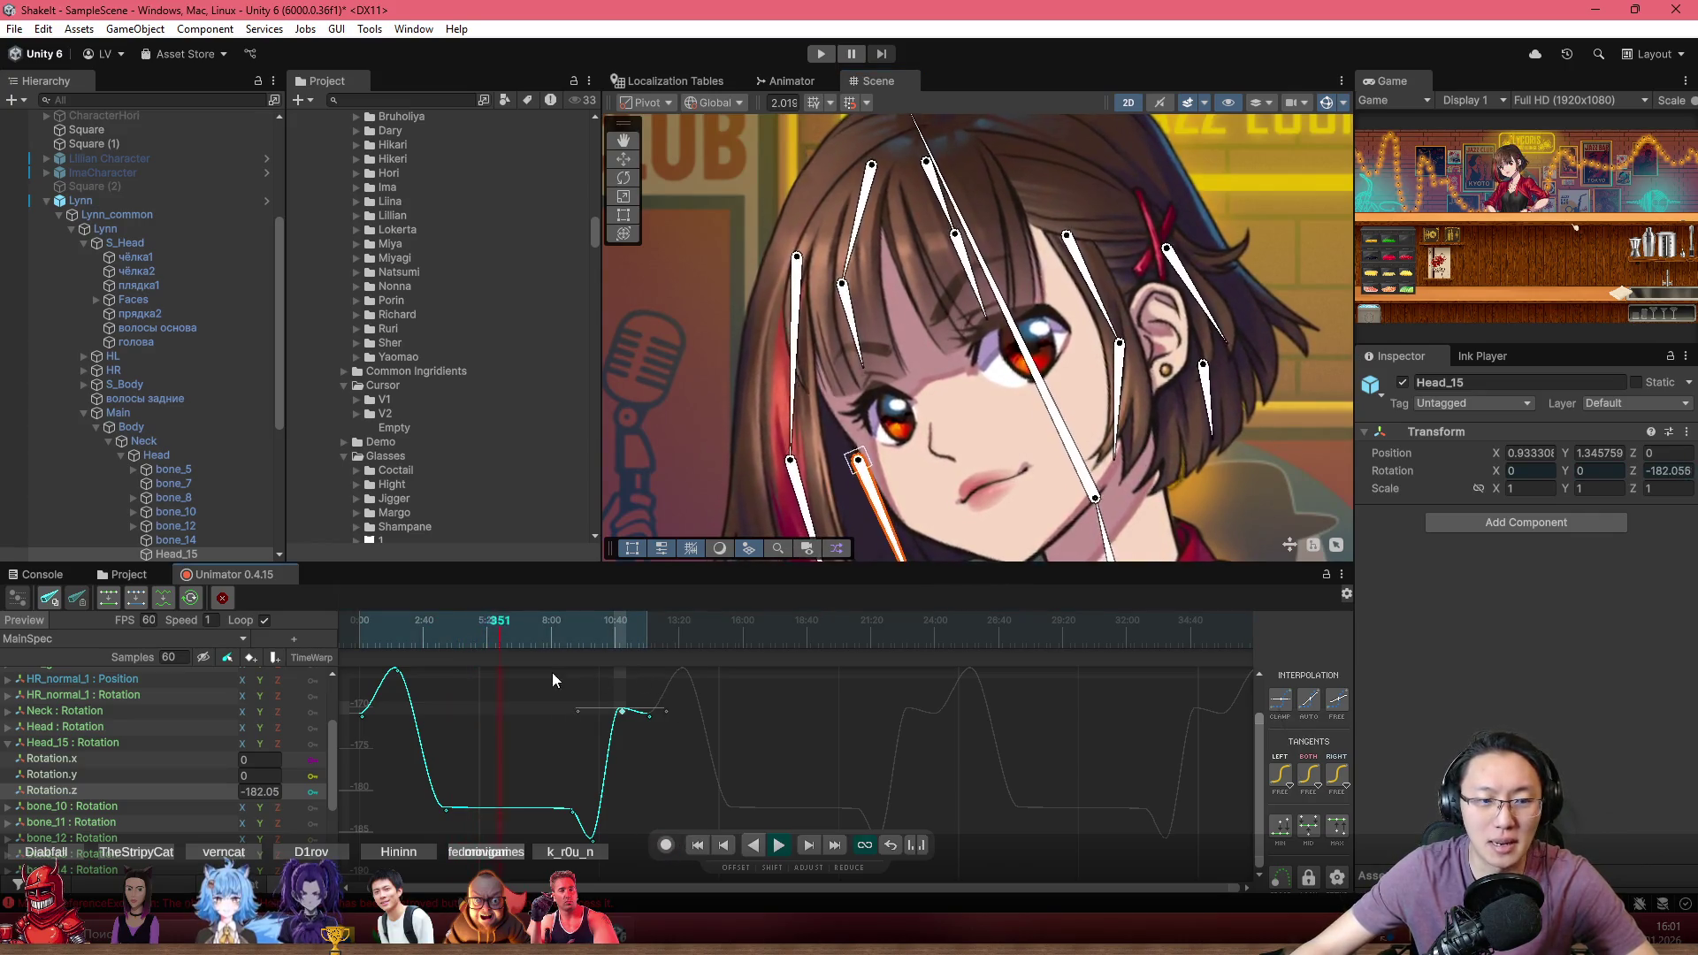
Select hair bone bone_8, frame Lynn's head, and resume recording
click(865, 224)
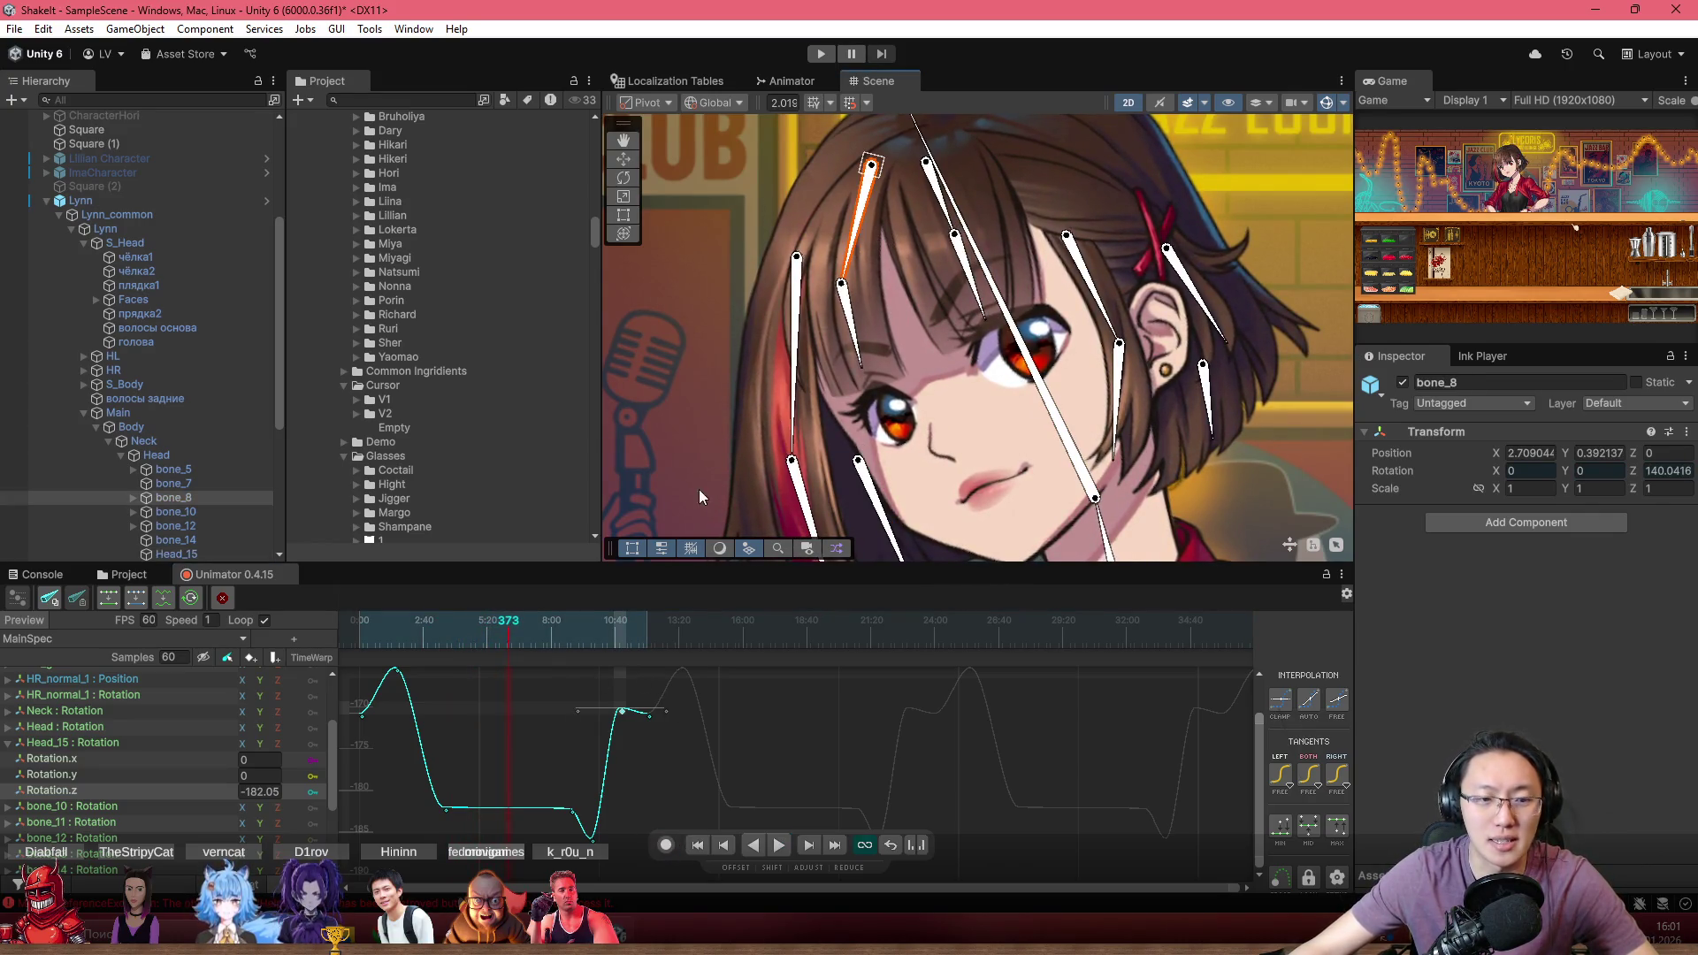
scroll(821, 361, down, 3)
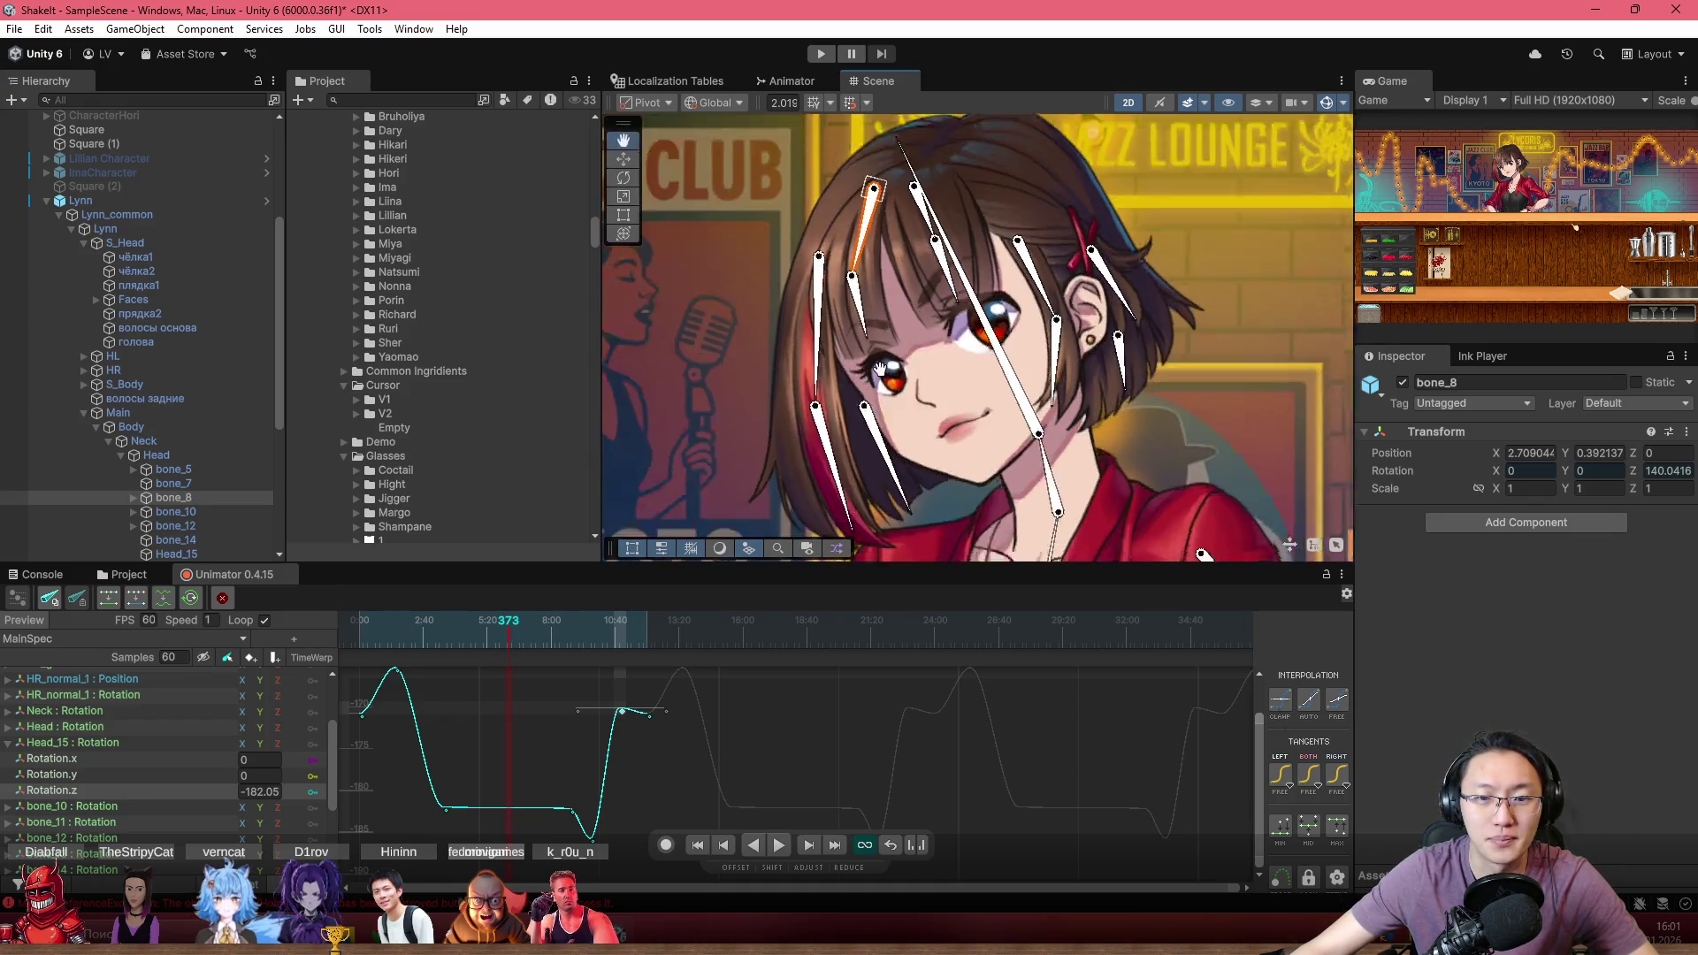
drag(862, 402, 788, 506)
click(666, 844)
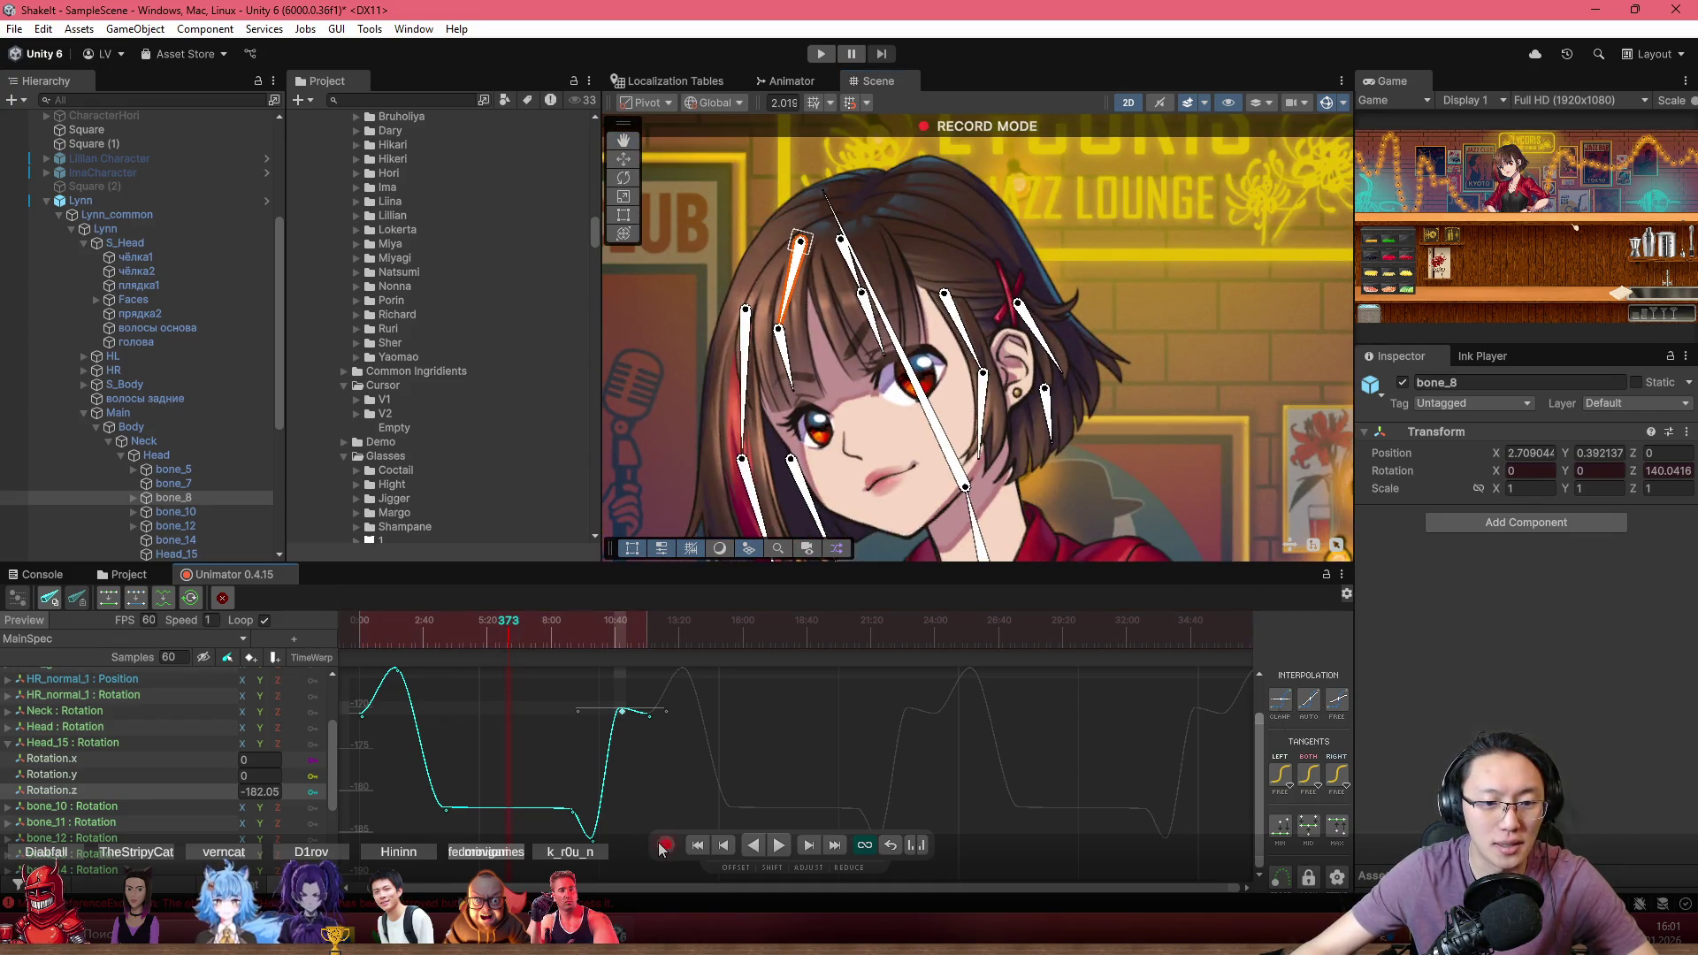
Expand bone_9's rotation channels and display bone_8's Rotation.z curve
scroll(790, 415, down, 5)
scroll(937, 357, up, 5)
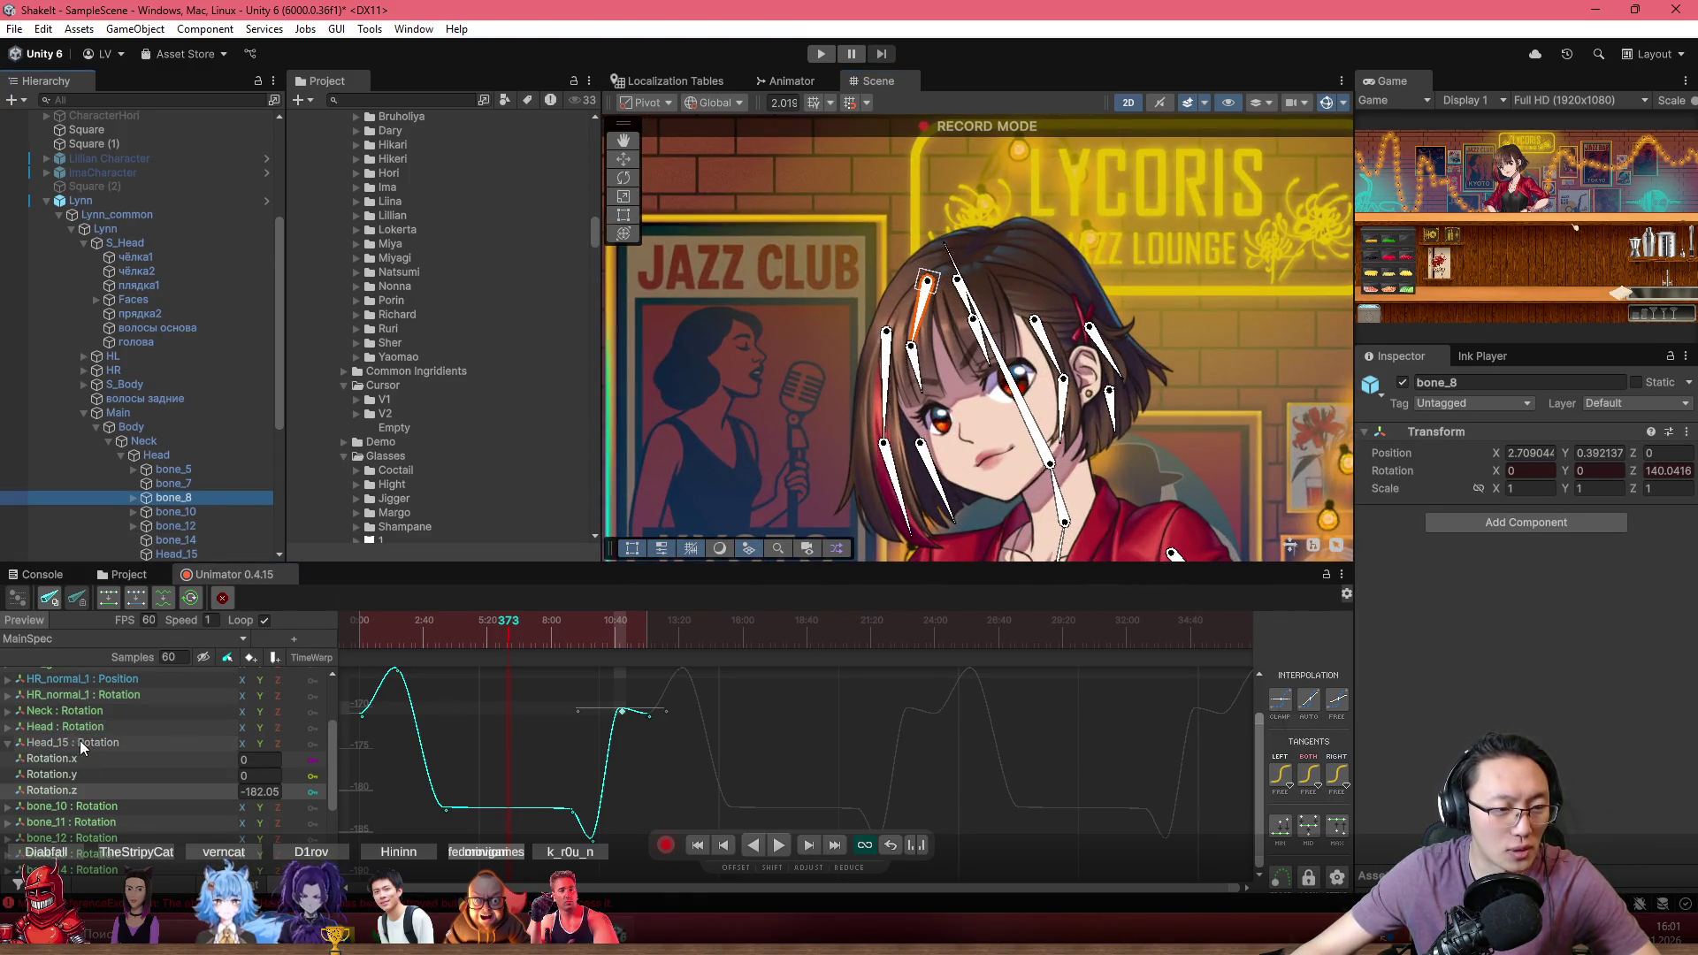
scroll(91, 767, down, 3)
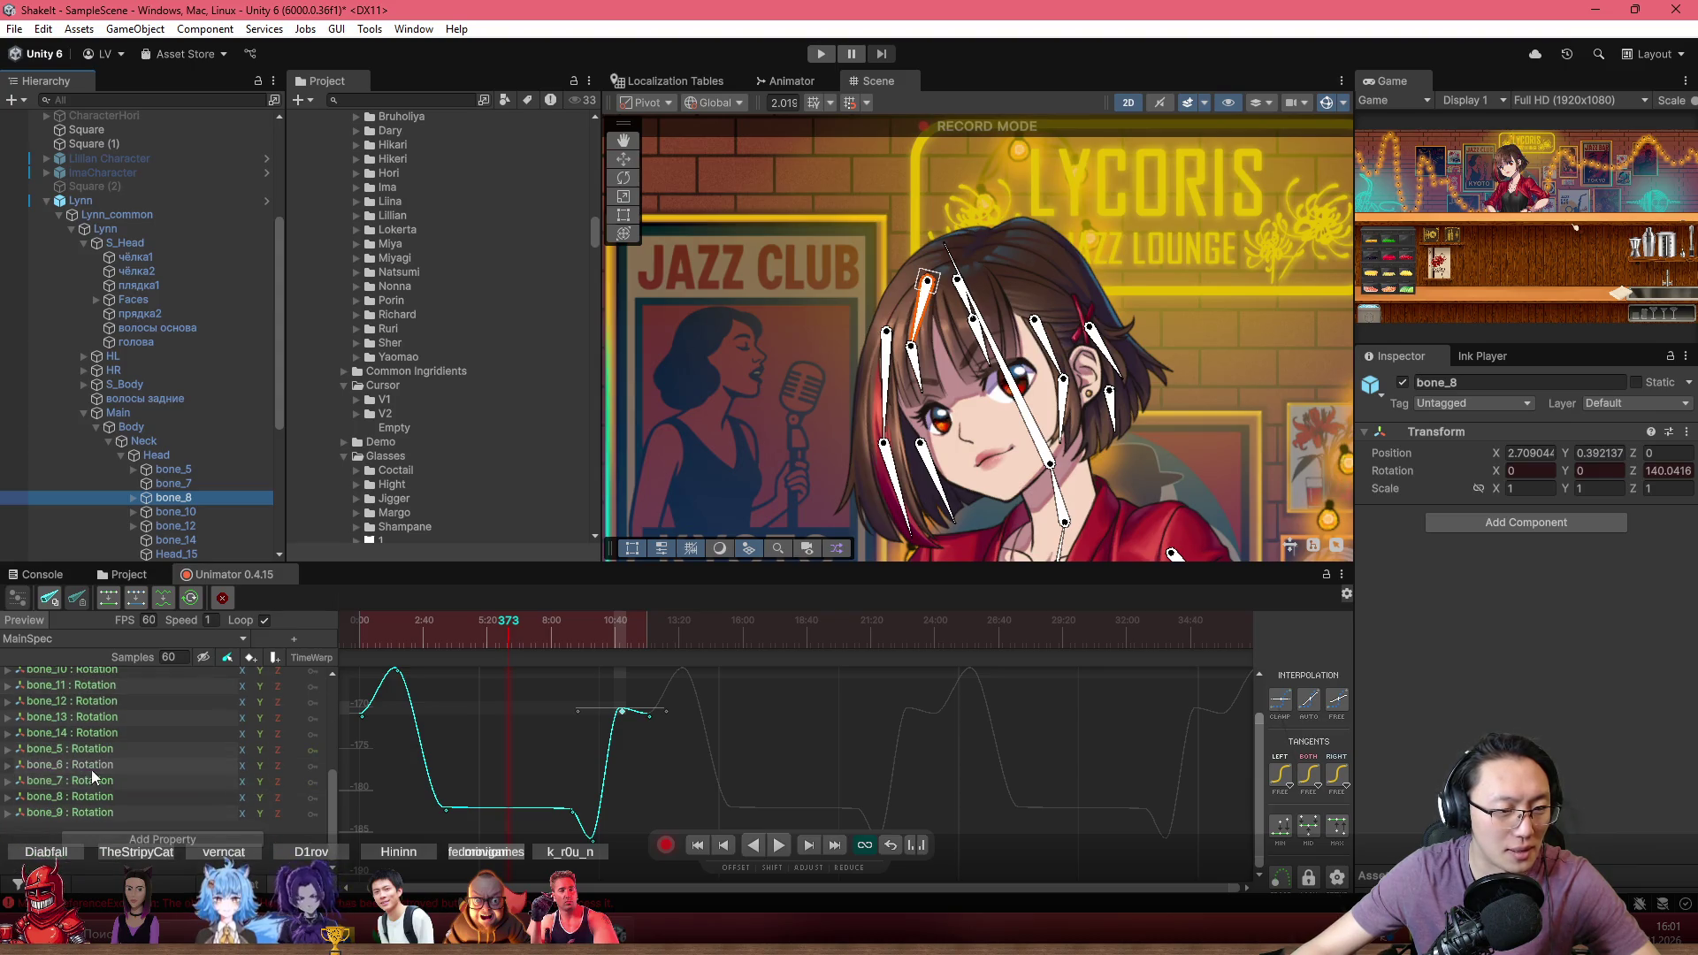
click(60, 796)
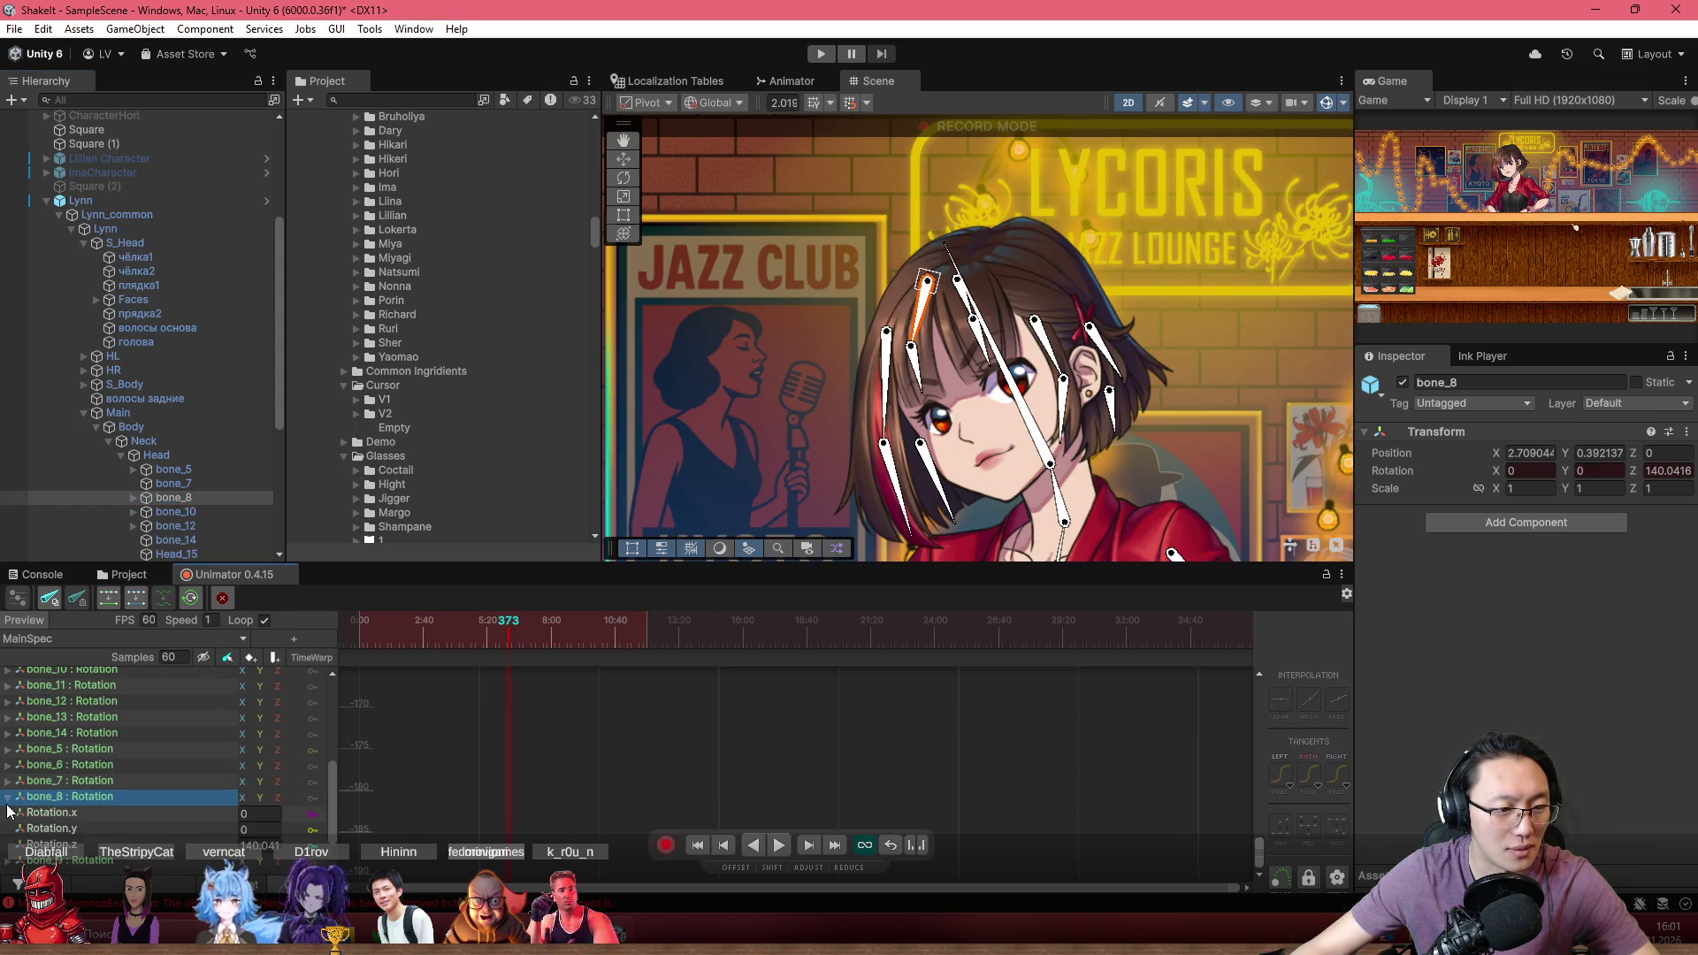
key(Down)
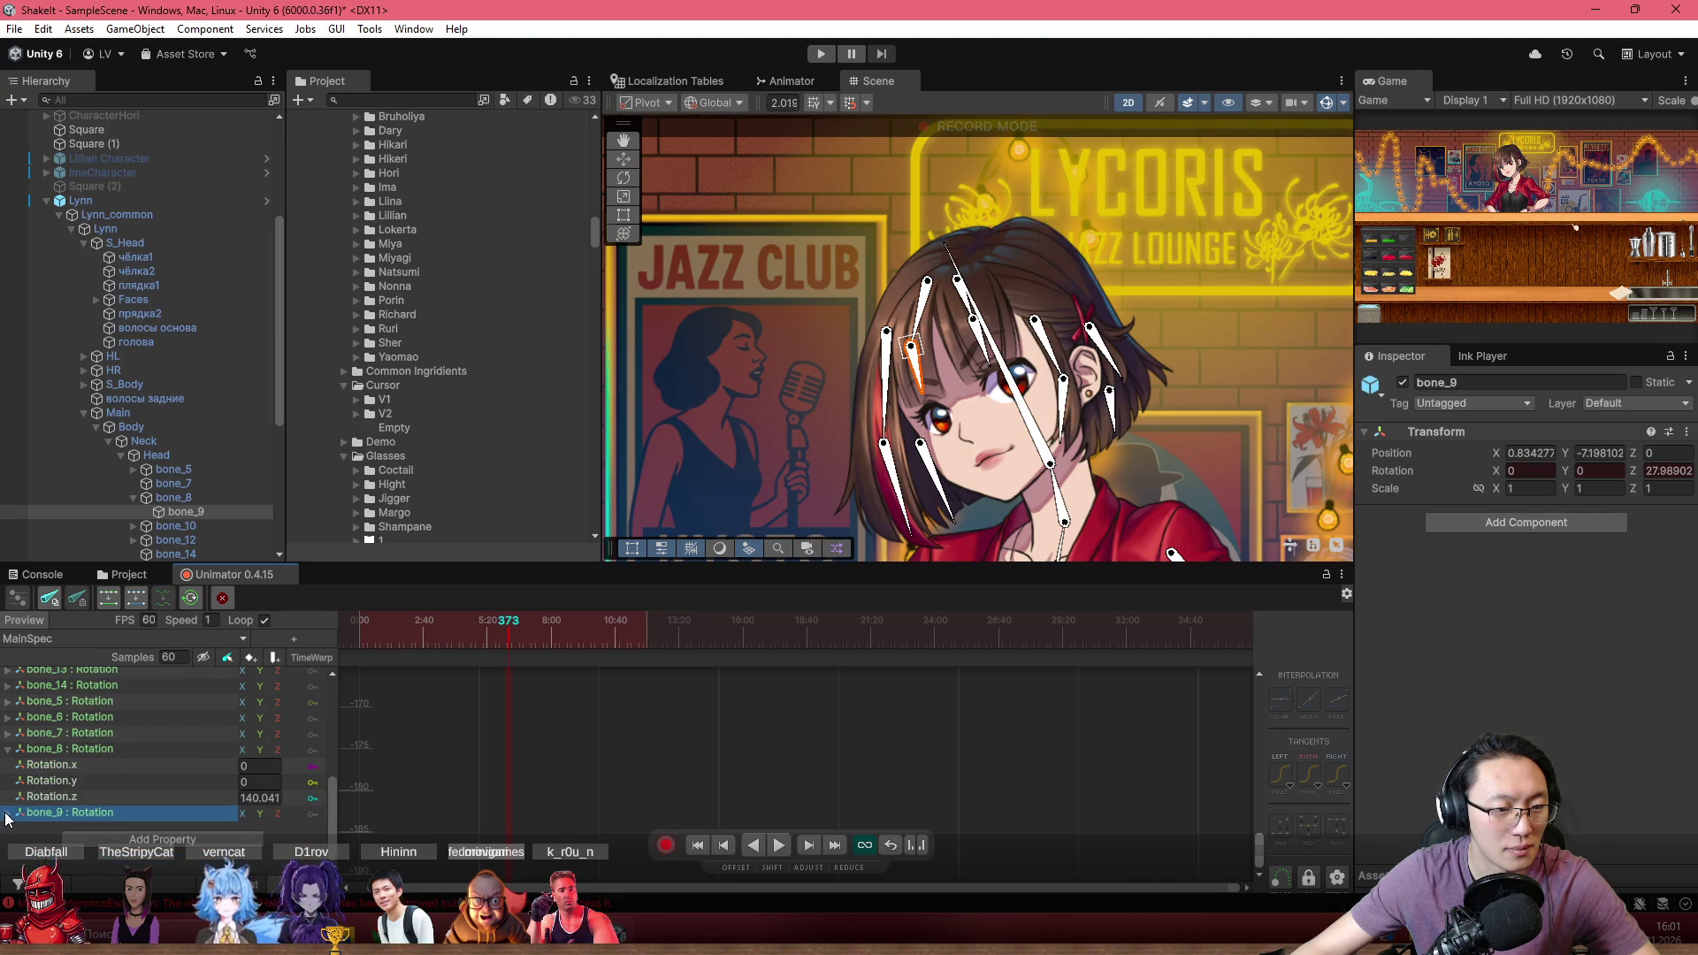
click(7, 814)
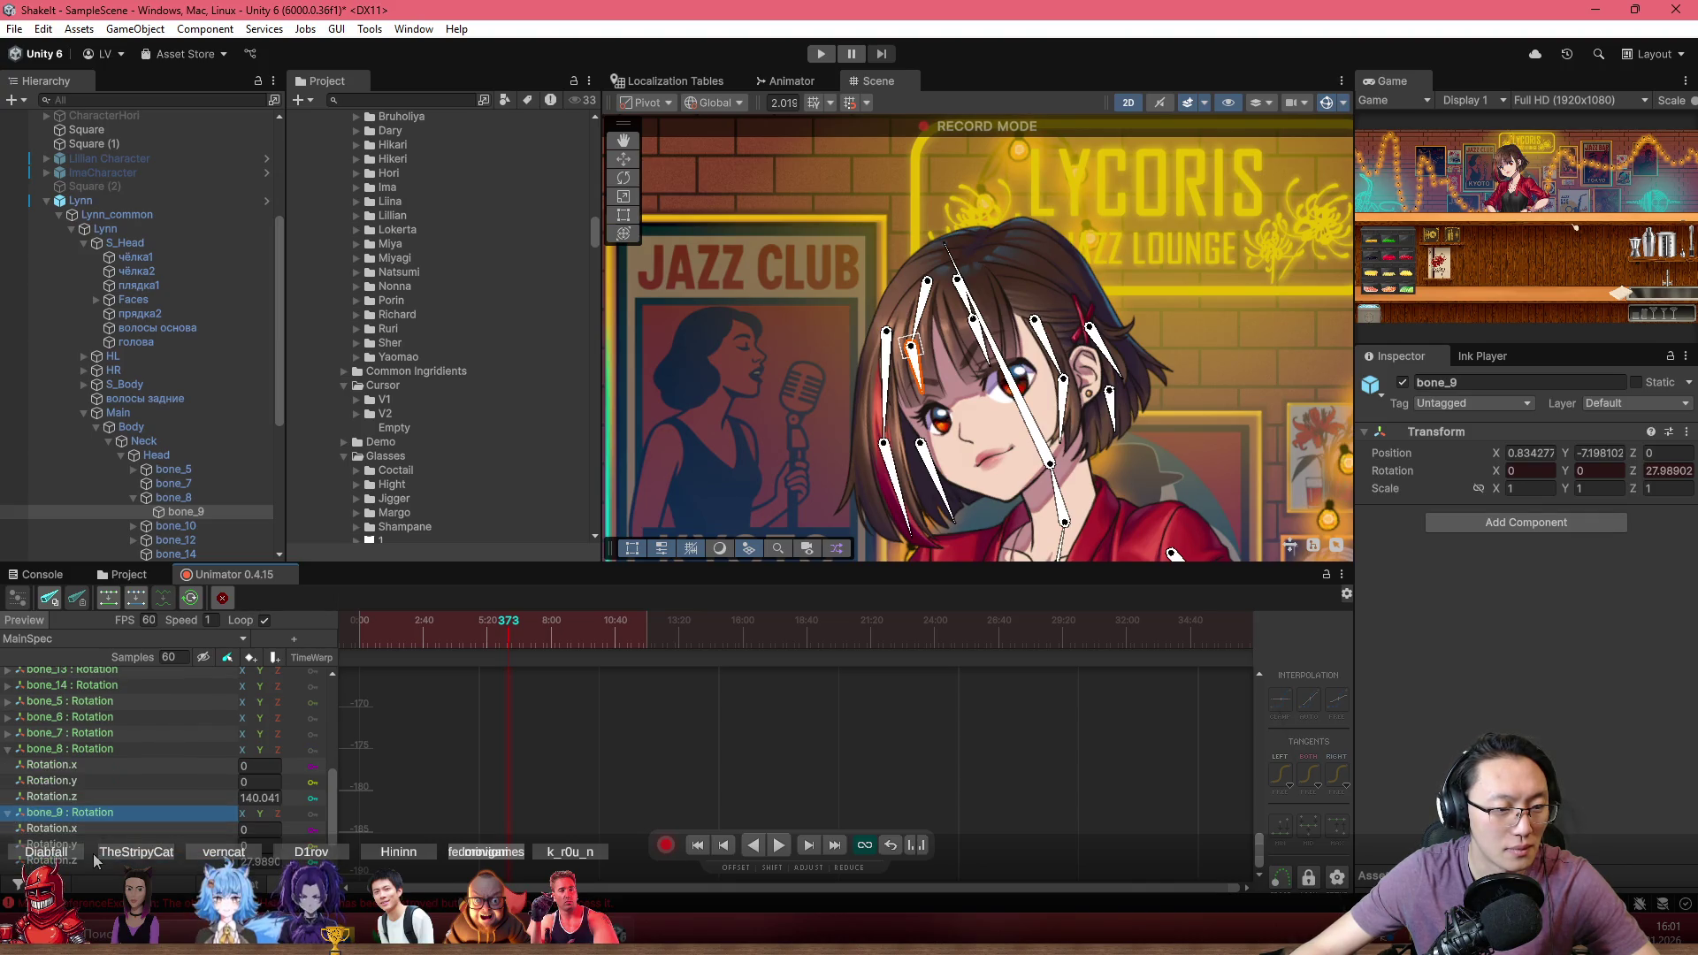
click(102, 799)
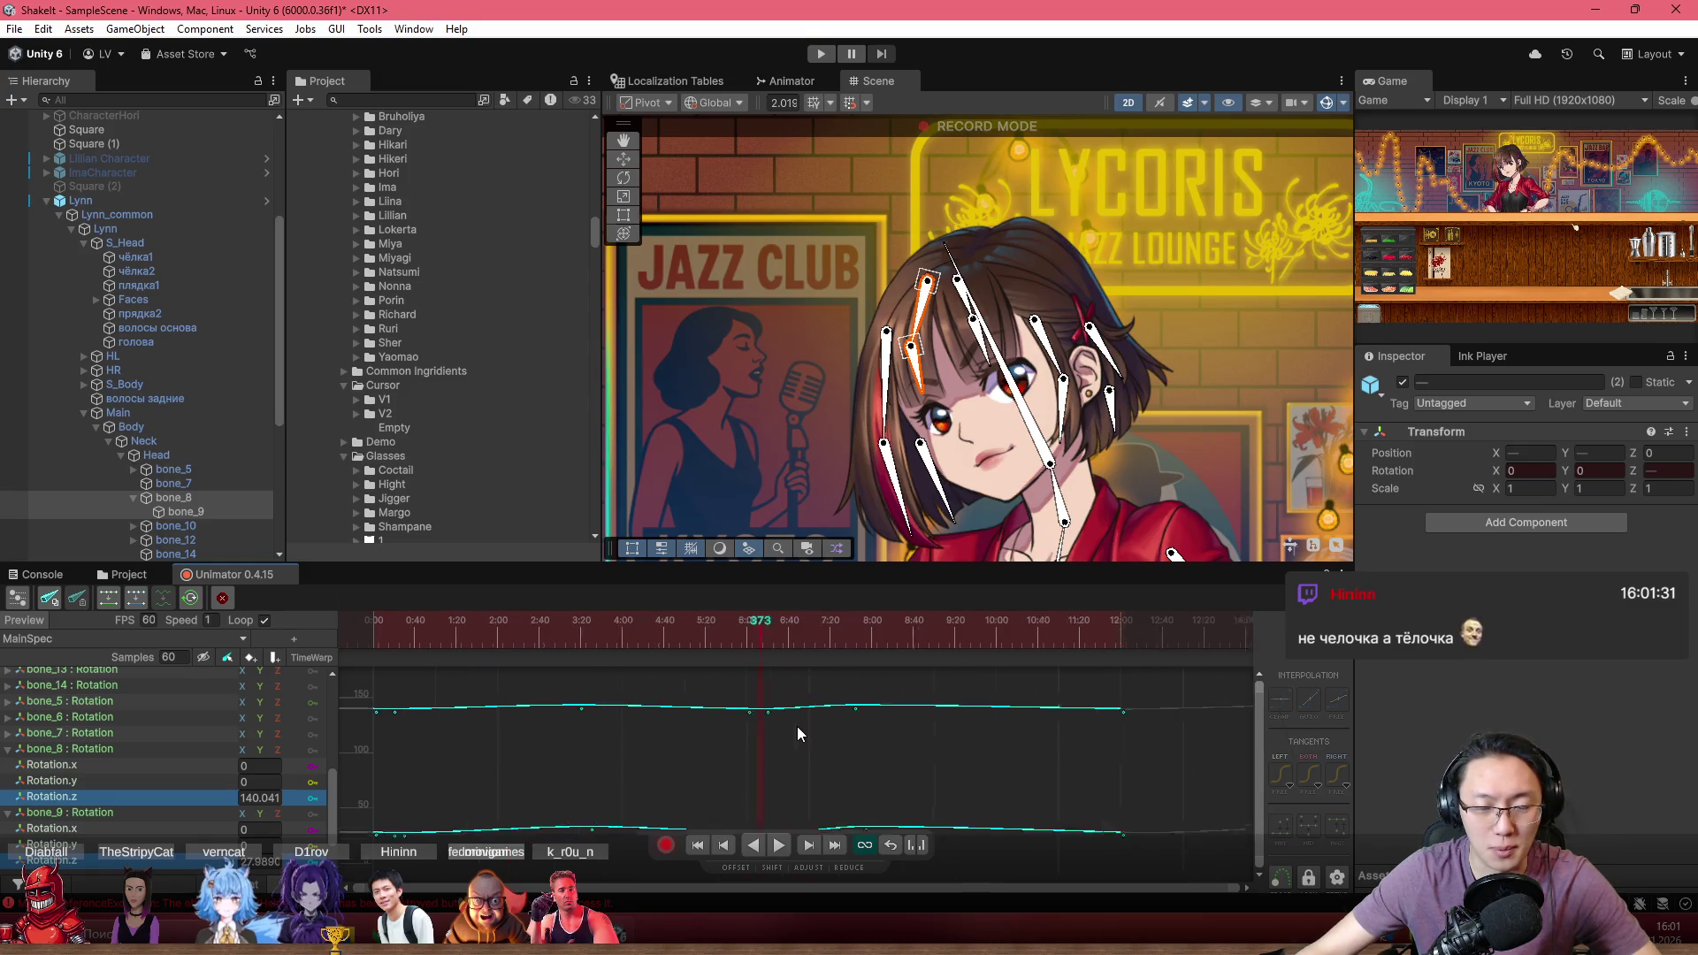
Key bone_8's Rotation.z at frame 132 of the MainSpec clip
scroll(798, 734, down, 3)
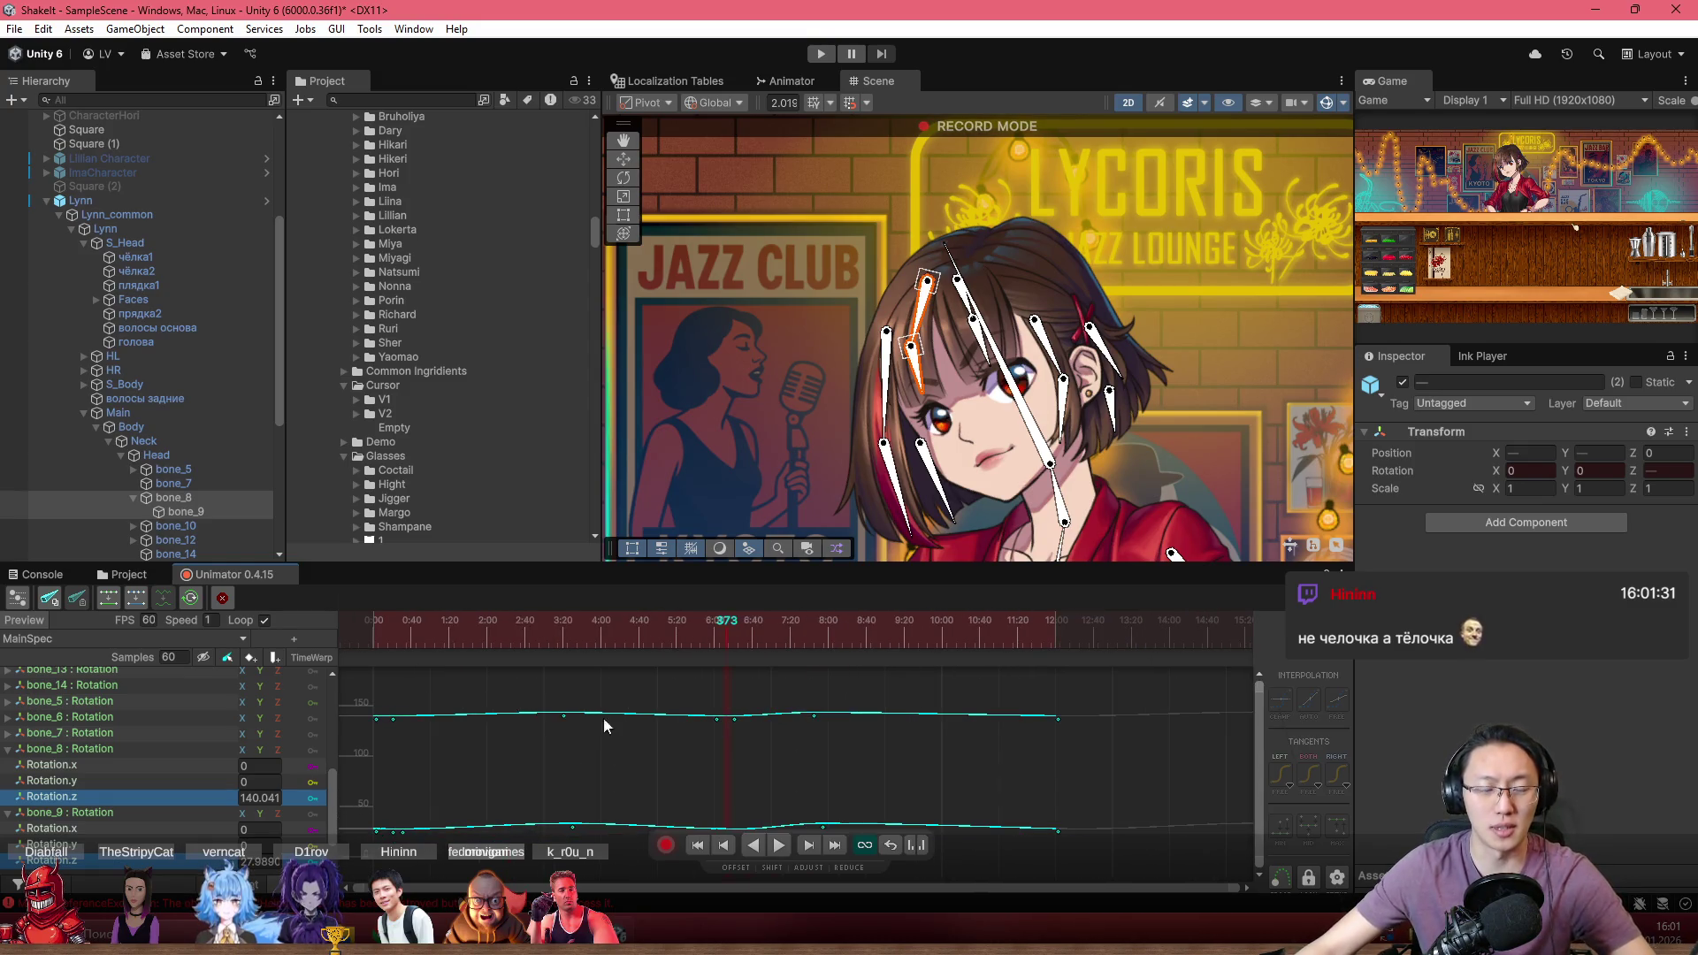
mouse_move(451, 644)
mouse_down()
mouse_move(392, 654)
mouse_move(459, 670)
mouse_move(359, 672)
mouse_move(391, 681)
mouse_up()
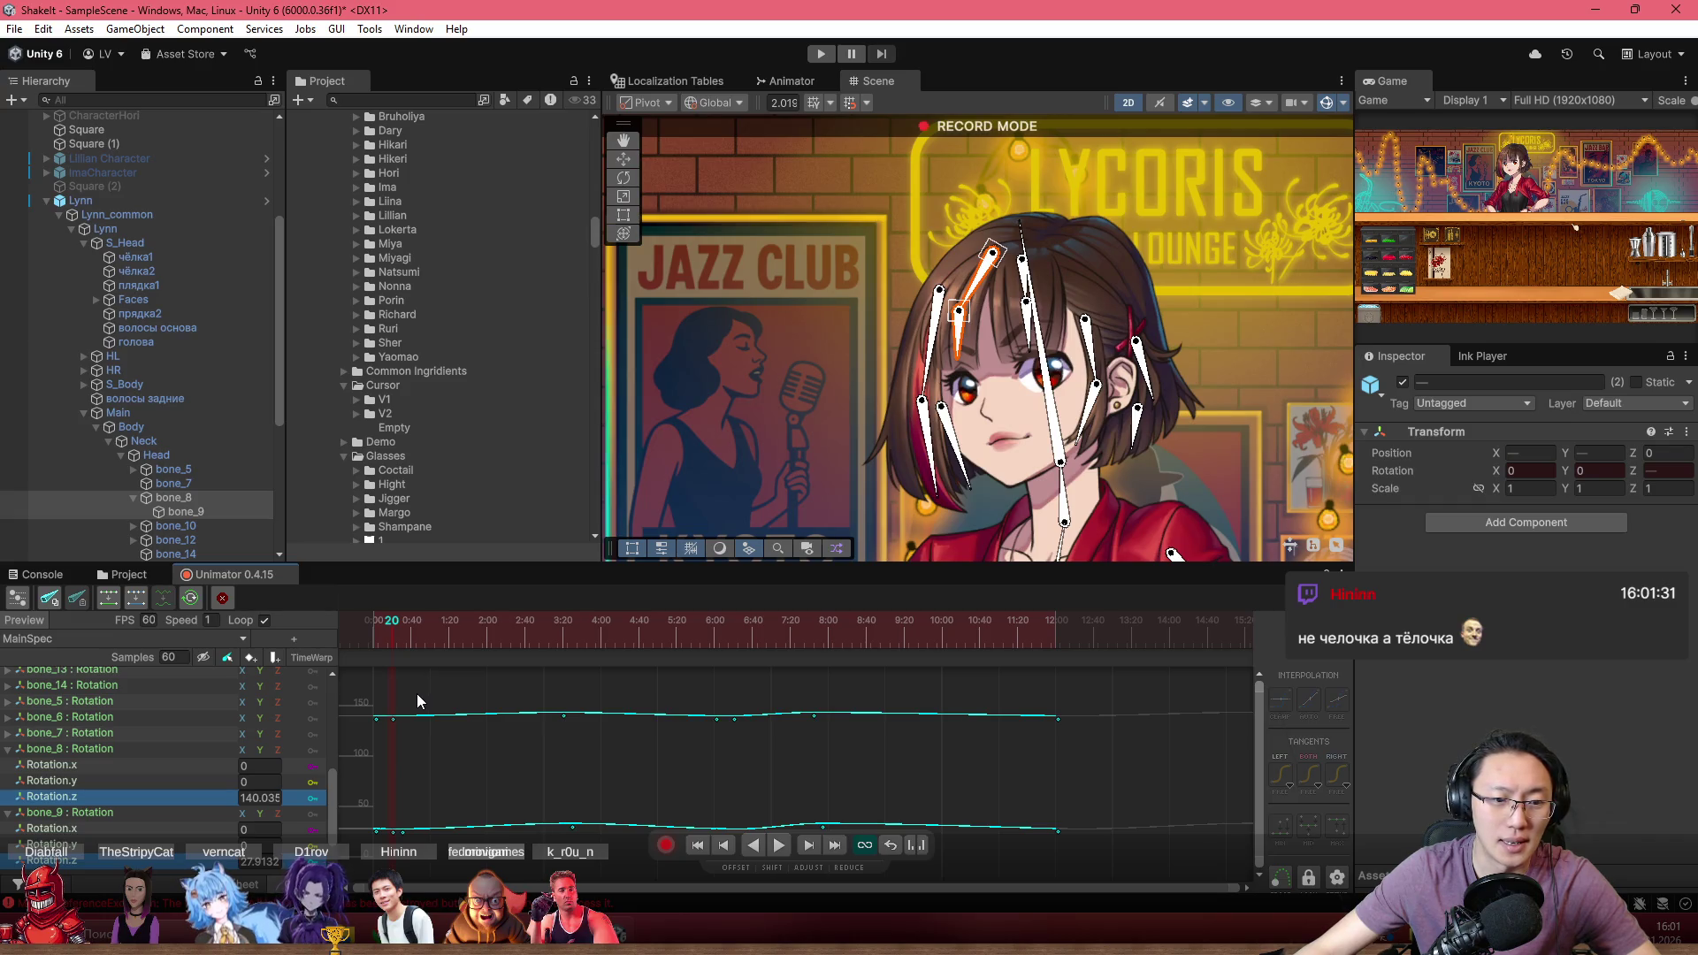
click(418, 701)
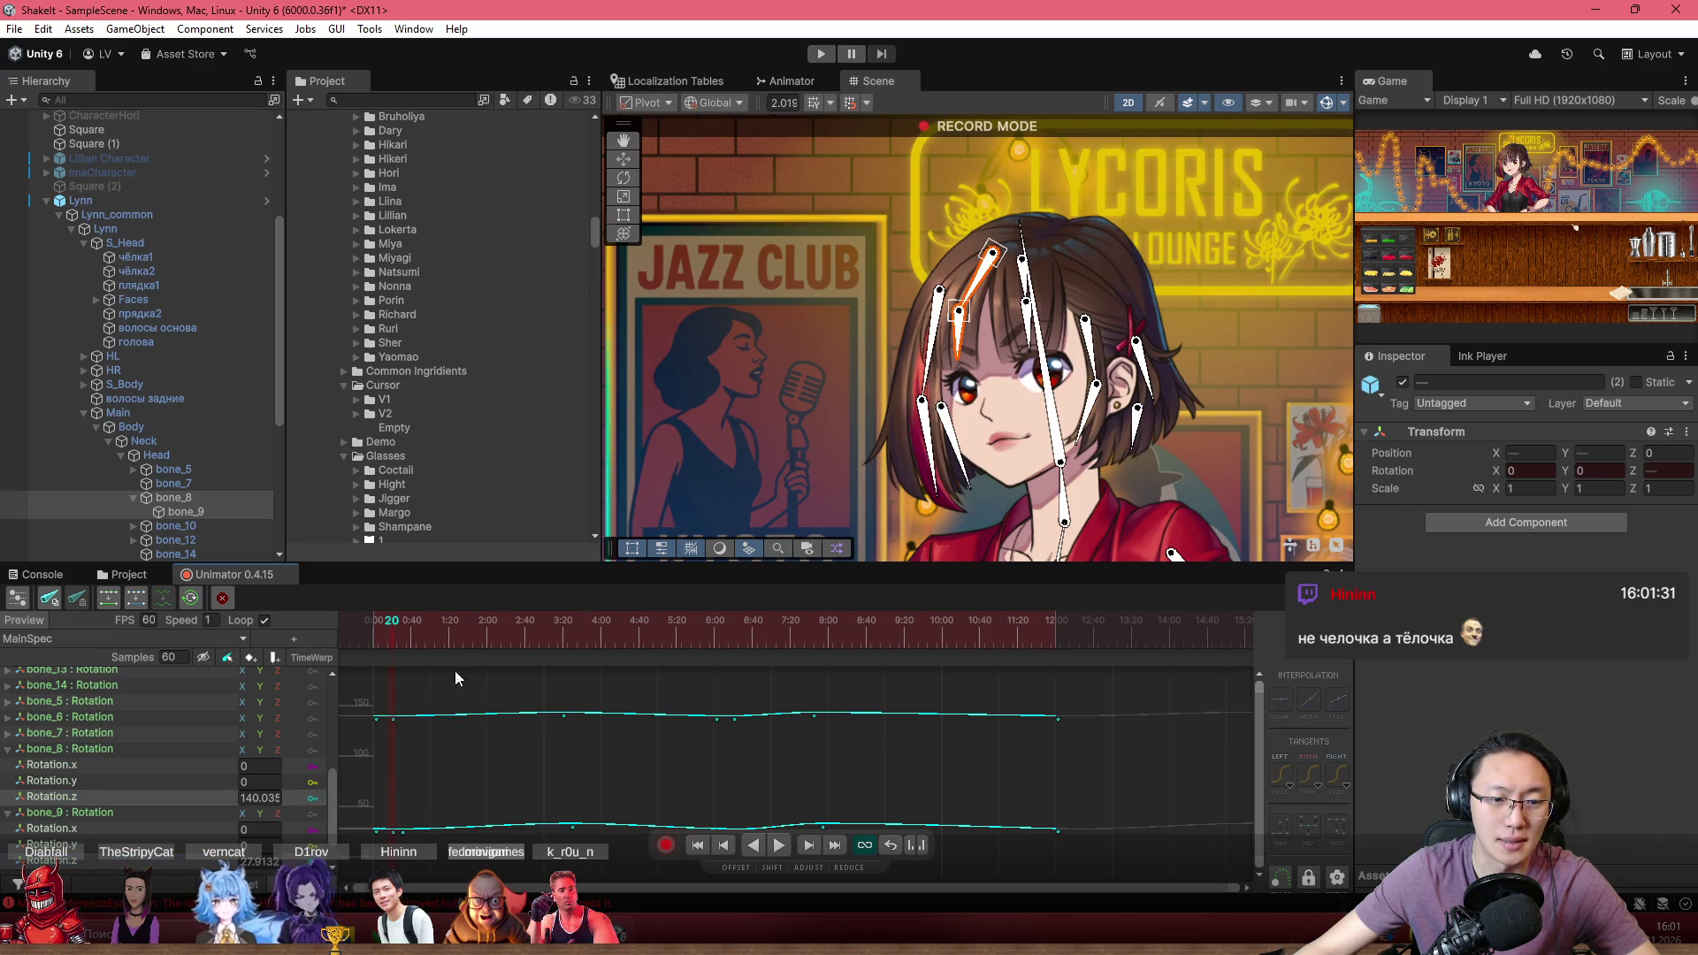
scroll(889, 507, up, 2)
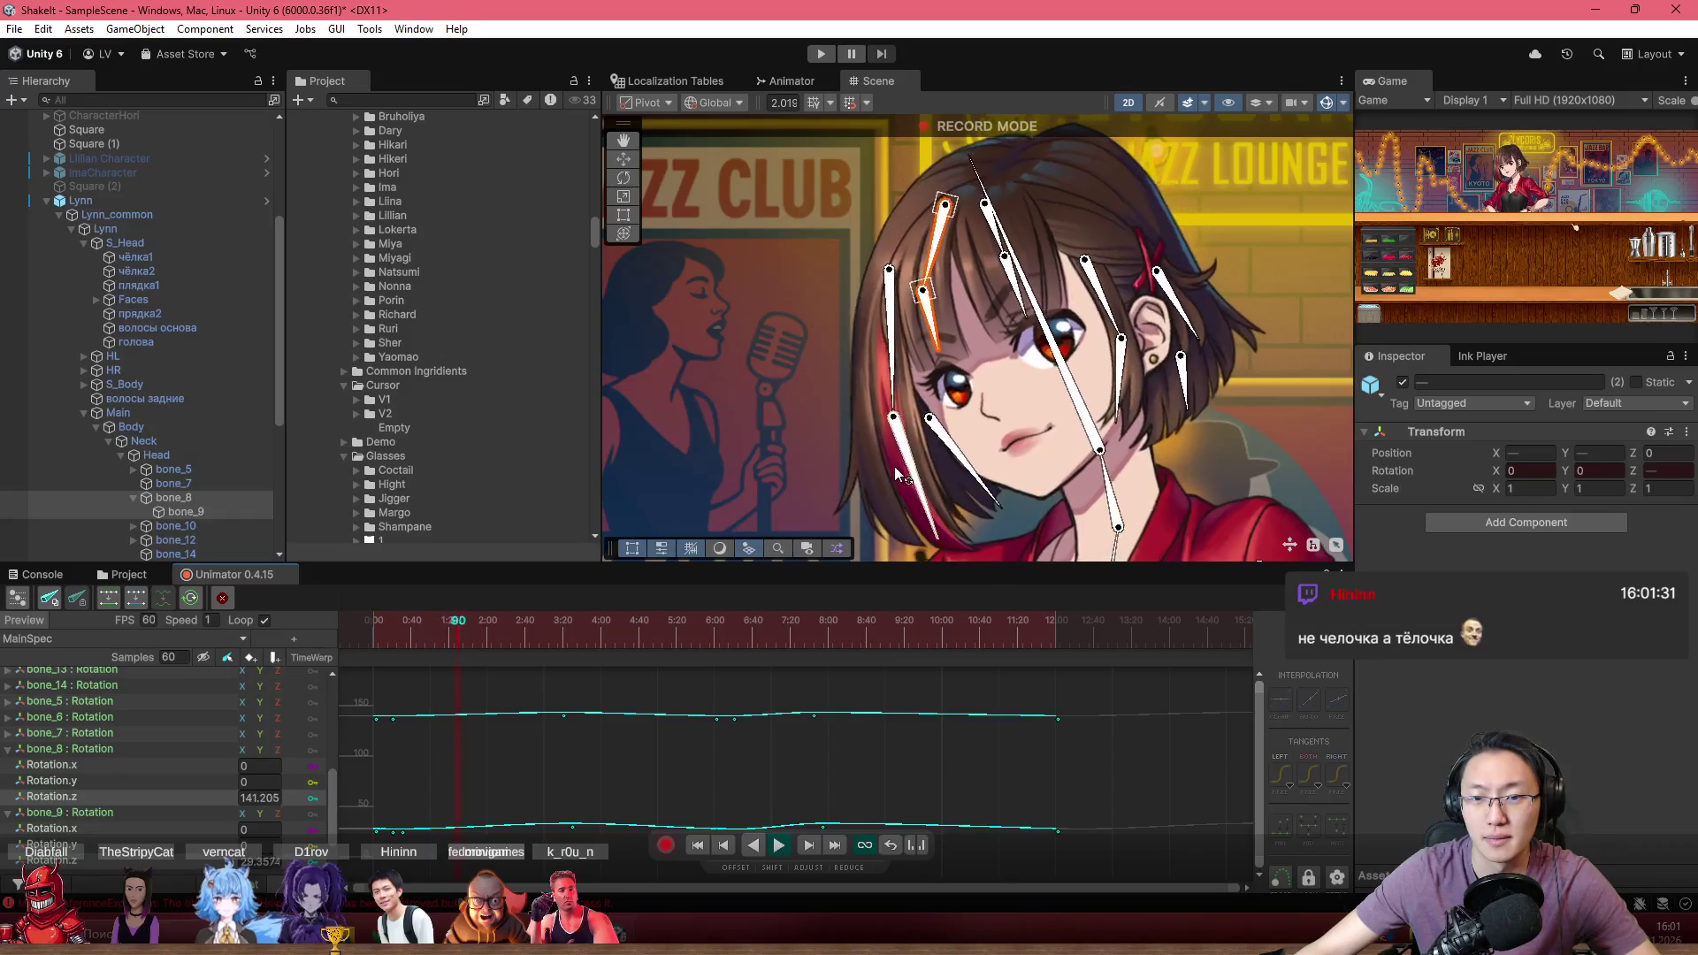
click(427, 641)
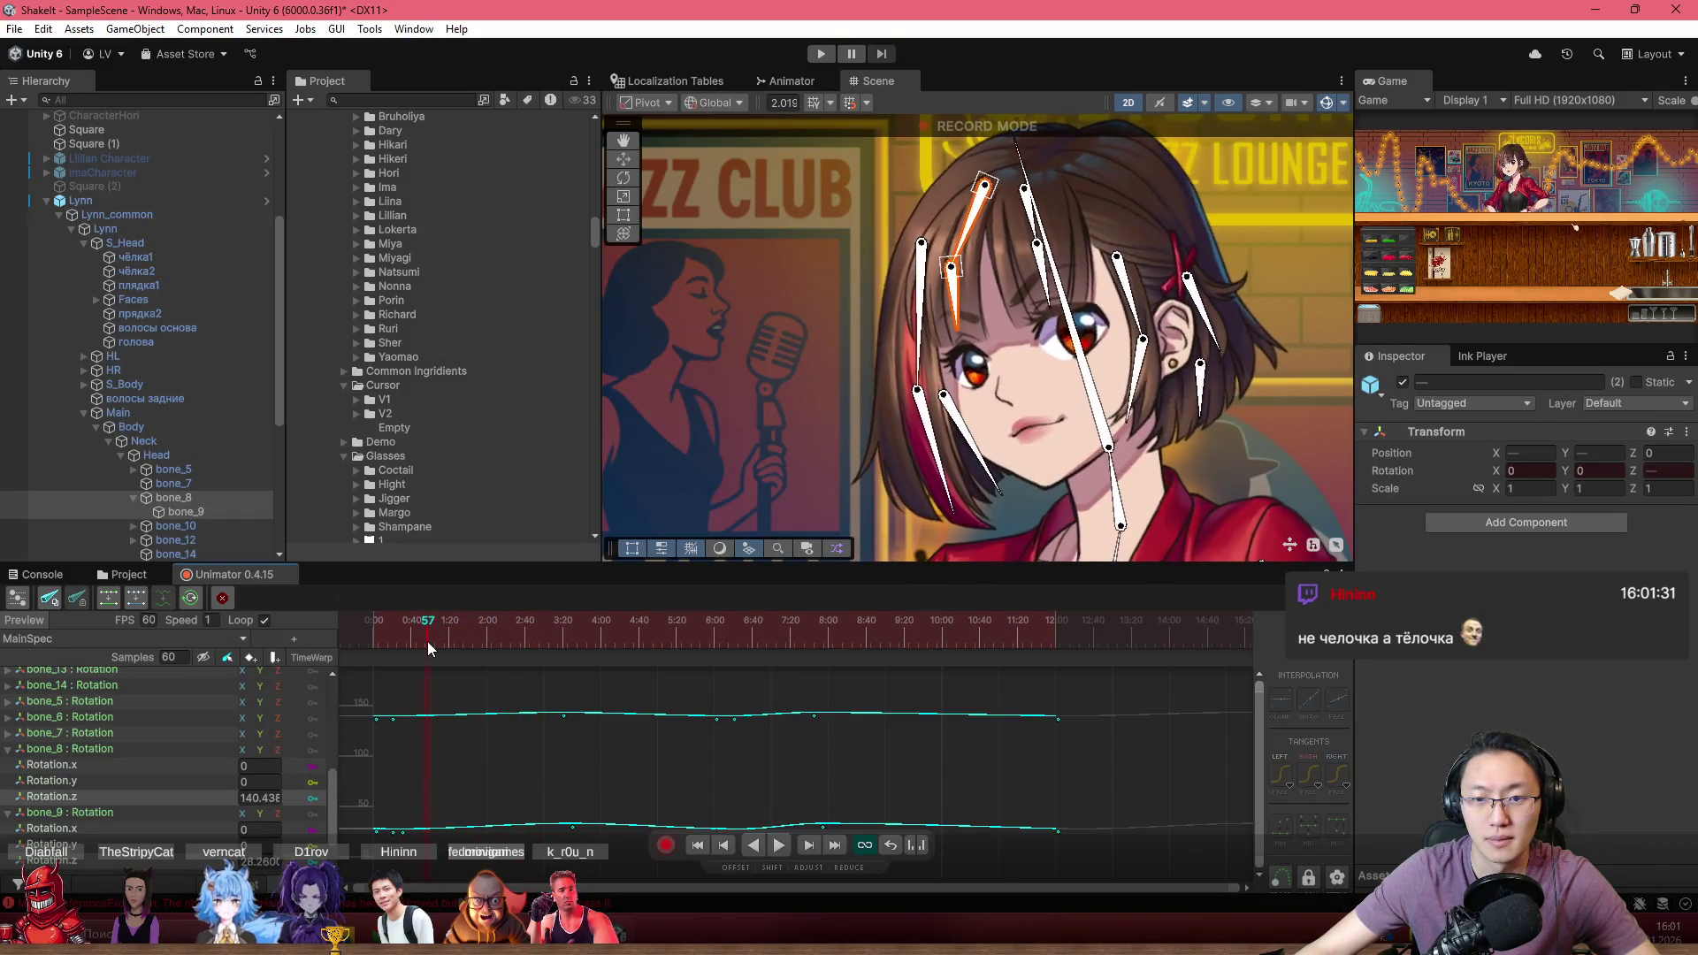
drag(428, 640, 497, 649)
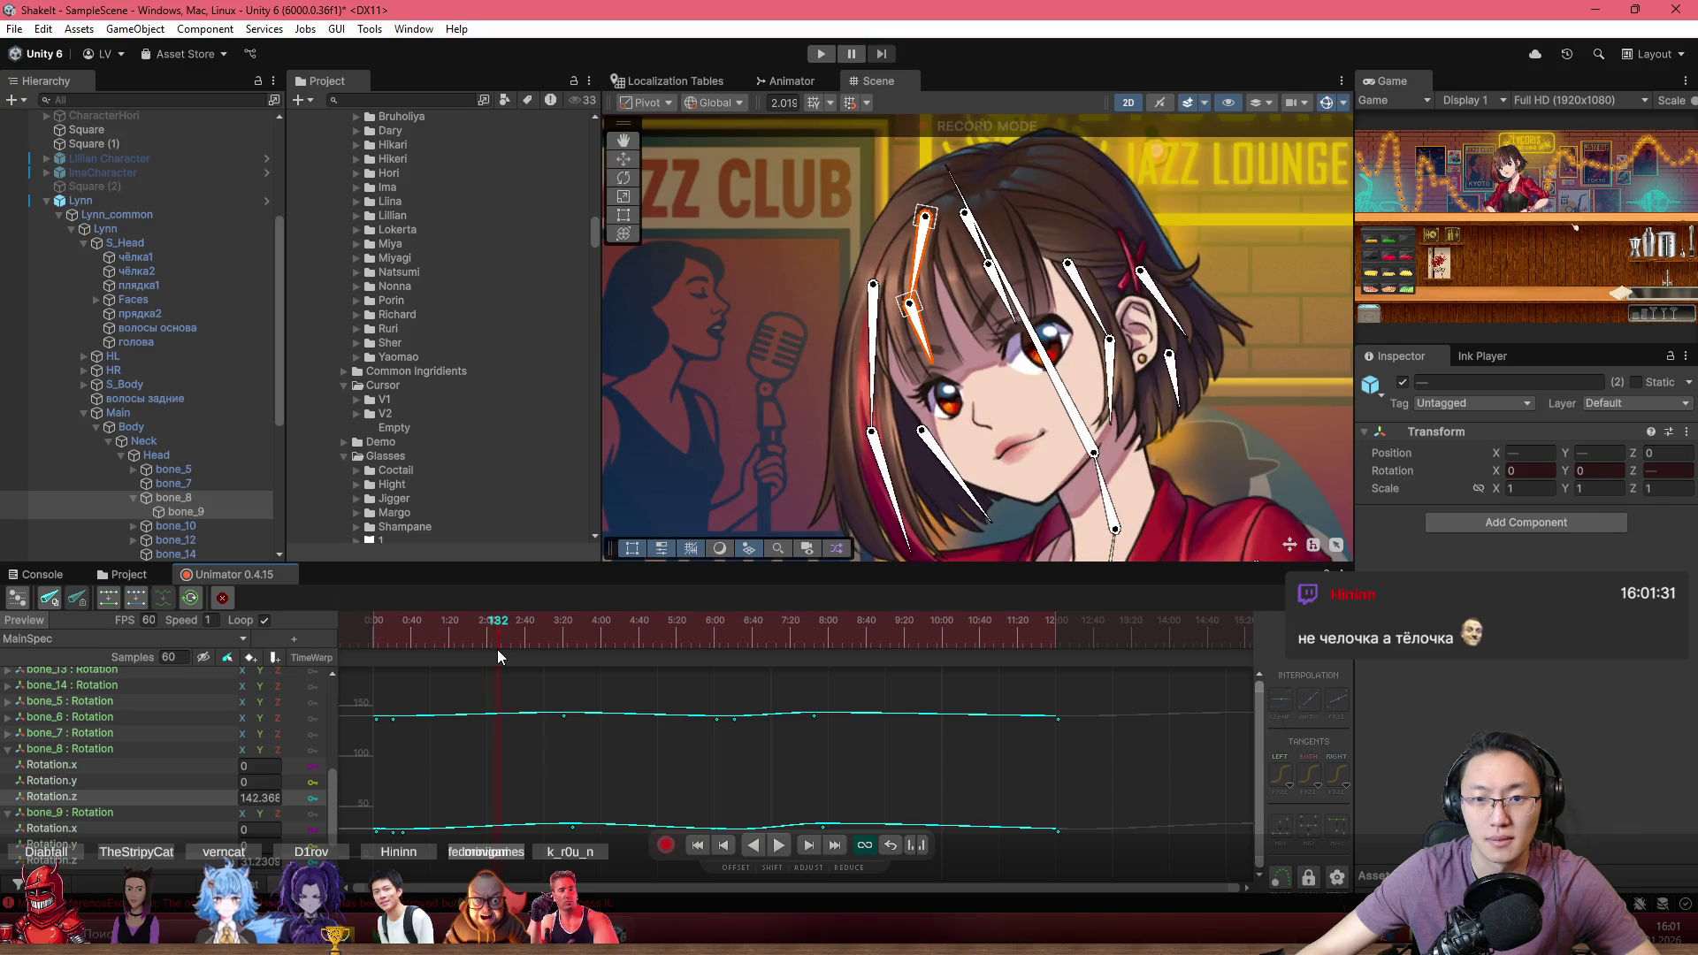
scroll(502, 730, up, 2)
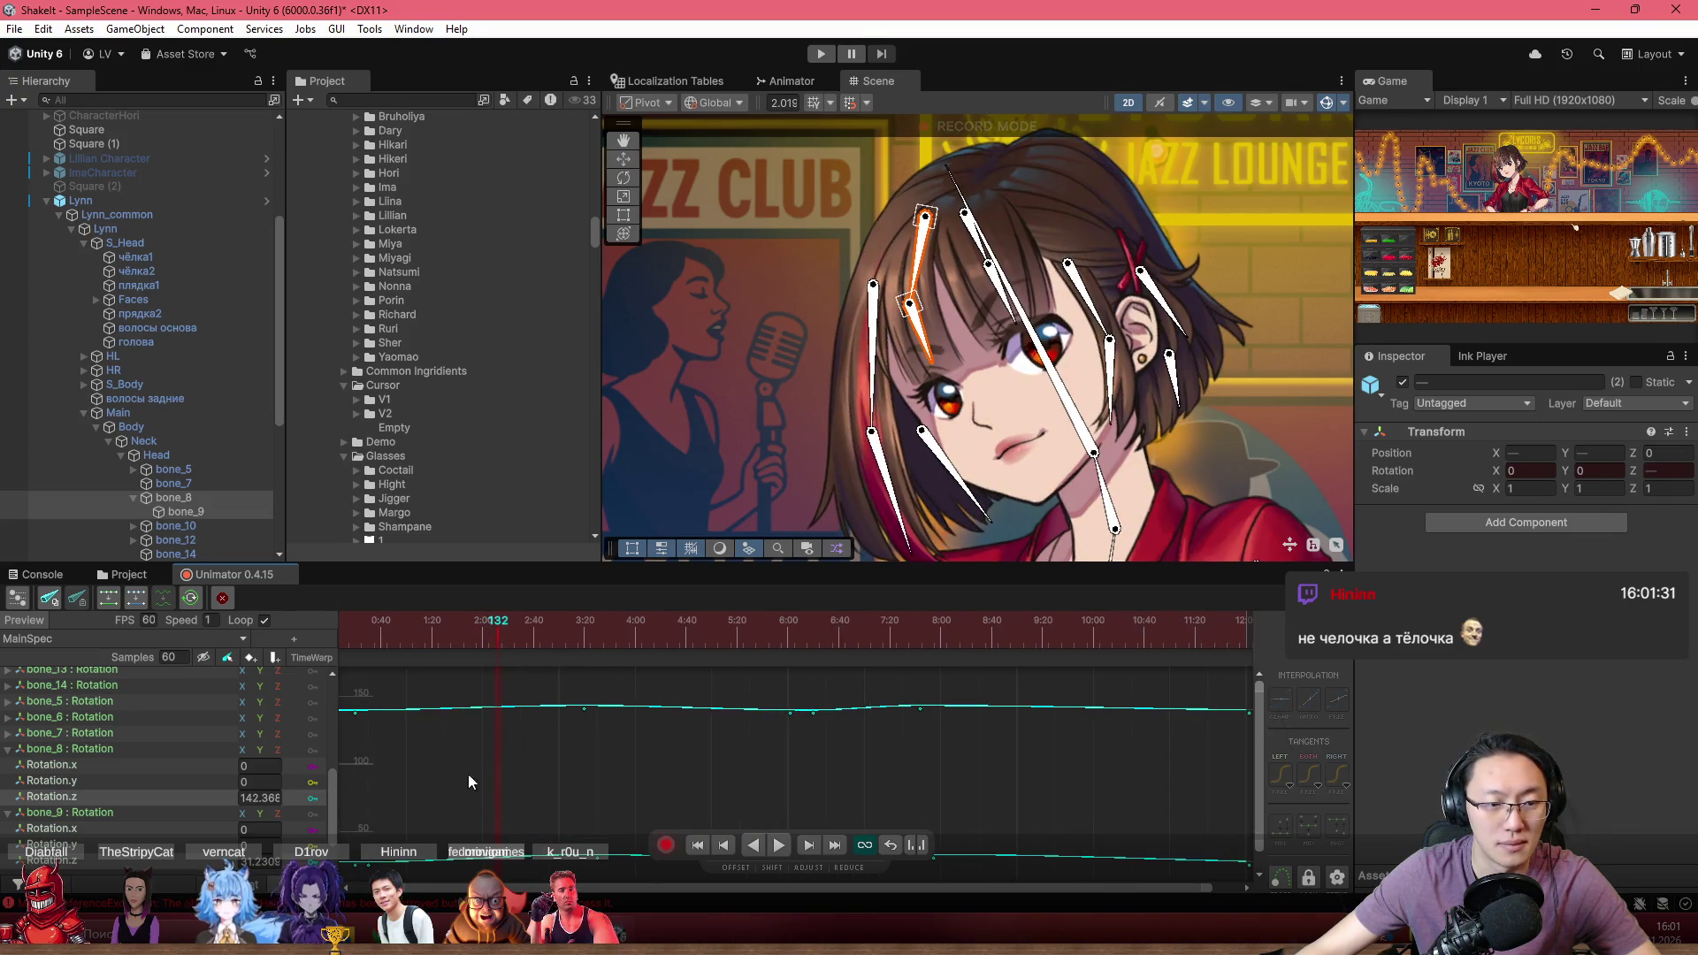
click(312, 800)
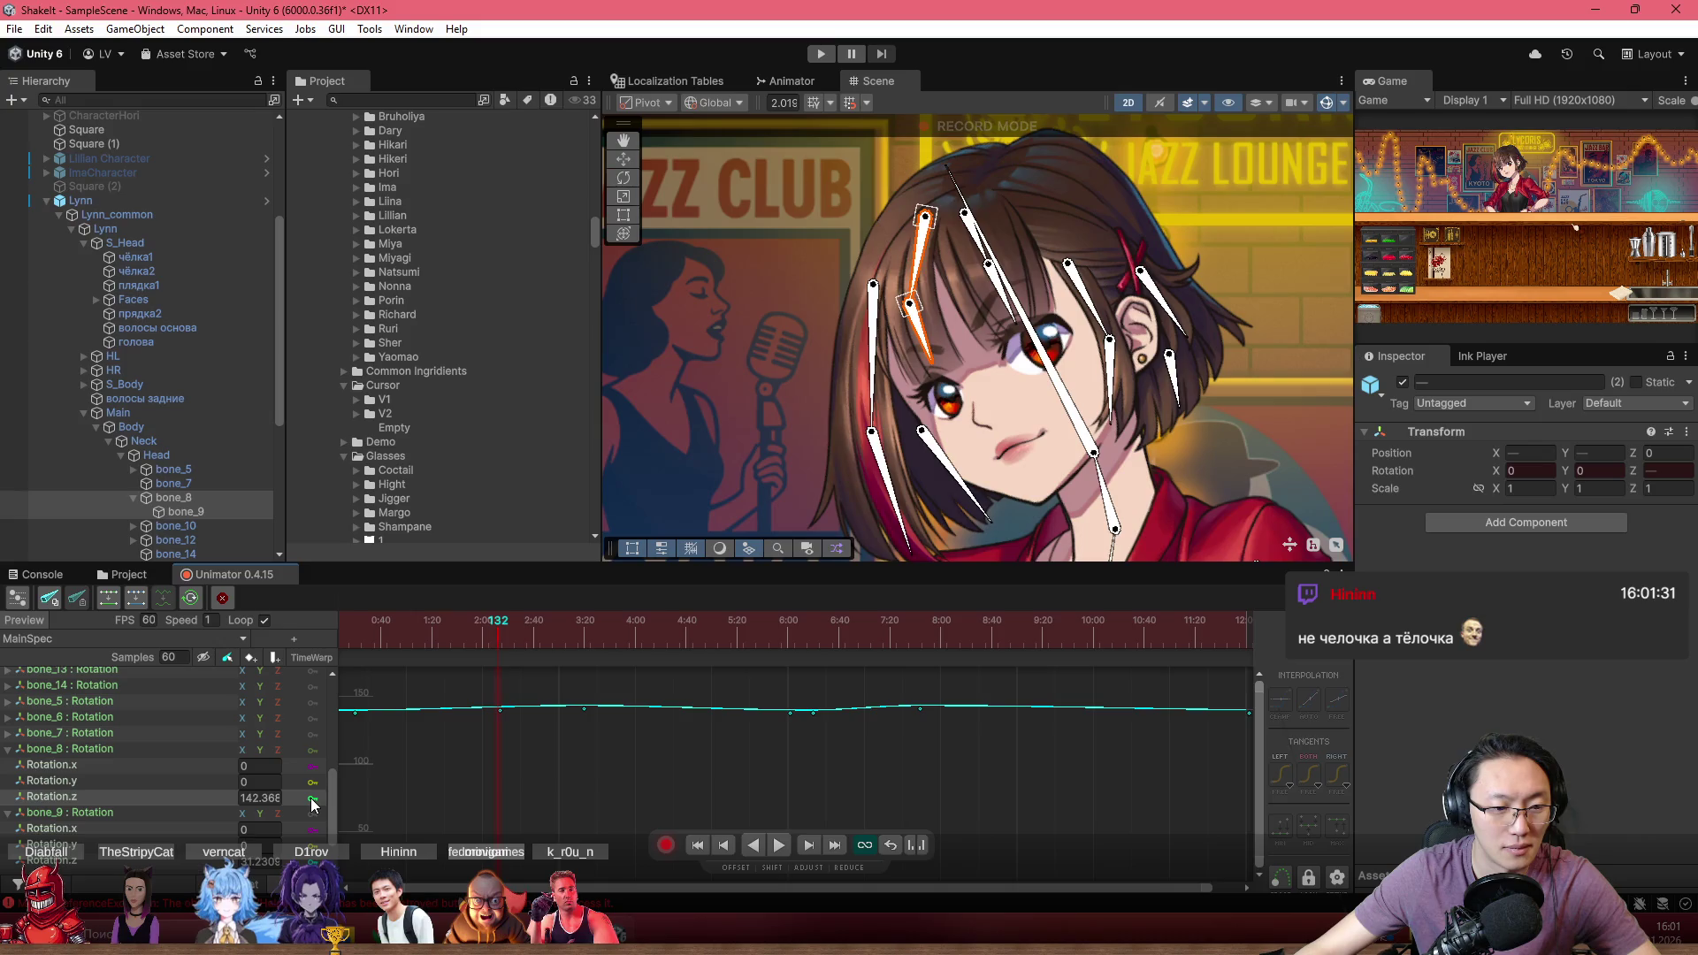
click(382, 843)
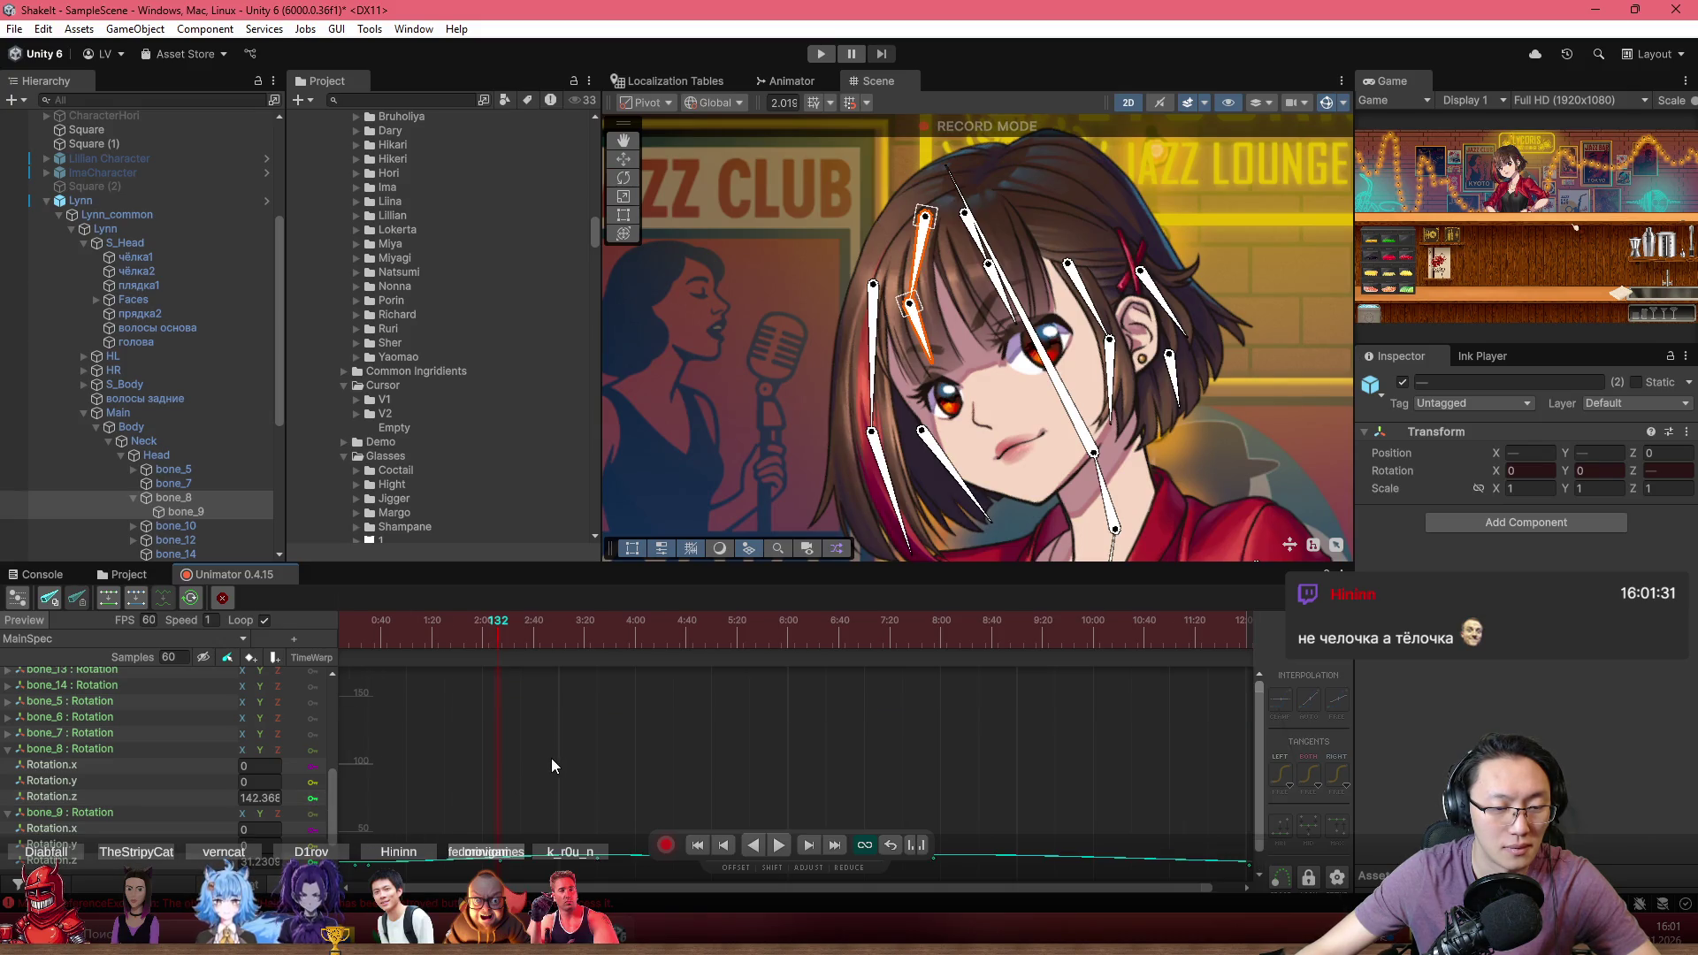
Select bone_9 alongside bone_8's Rotation.z curve and rewind to the clip start
scroll(554, 755, down, 2)
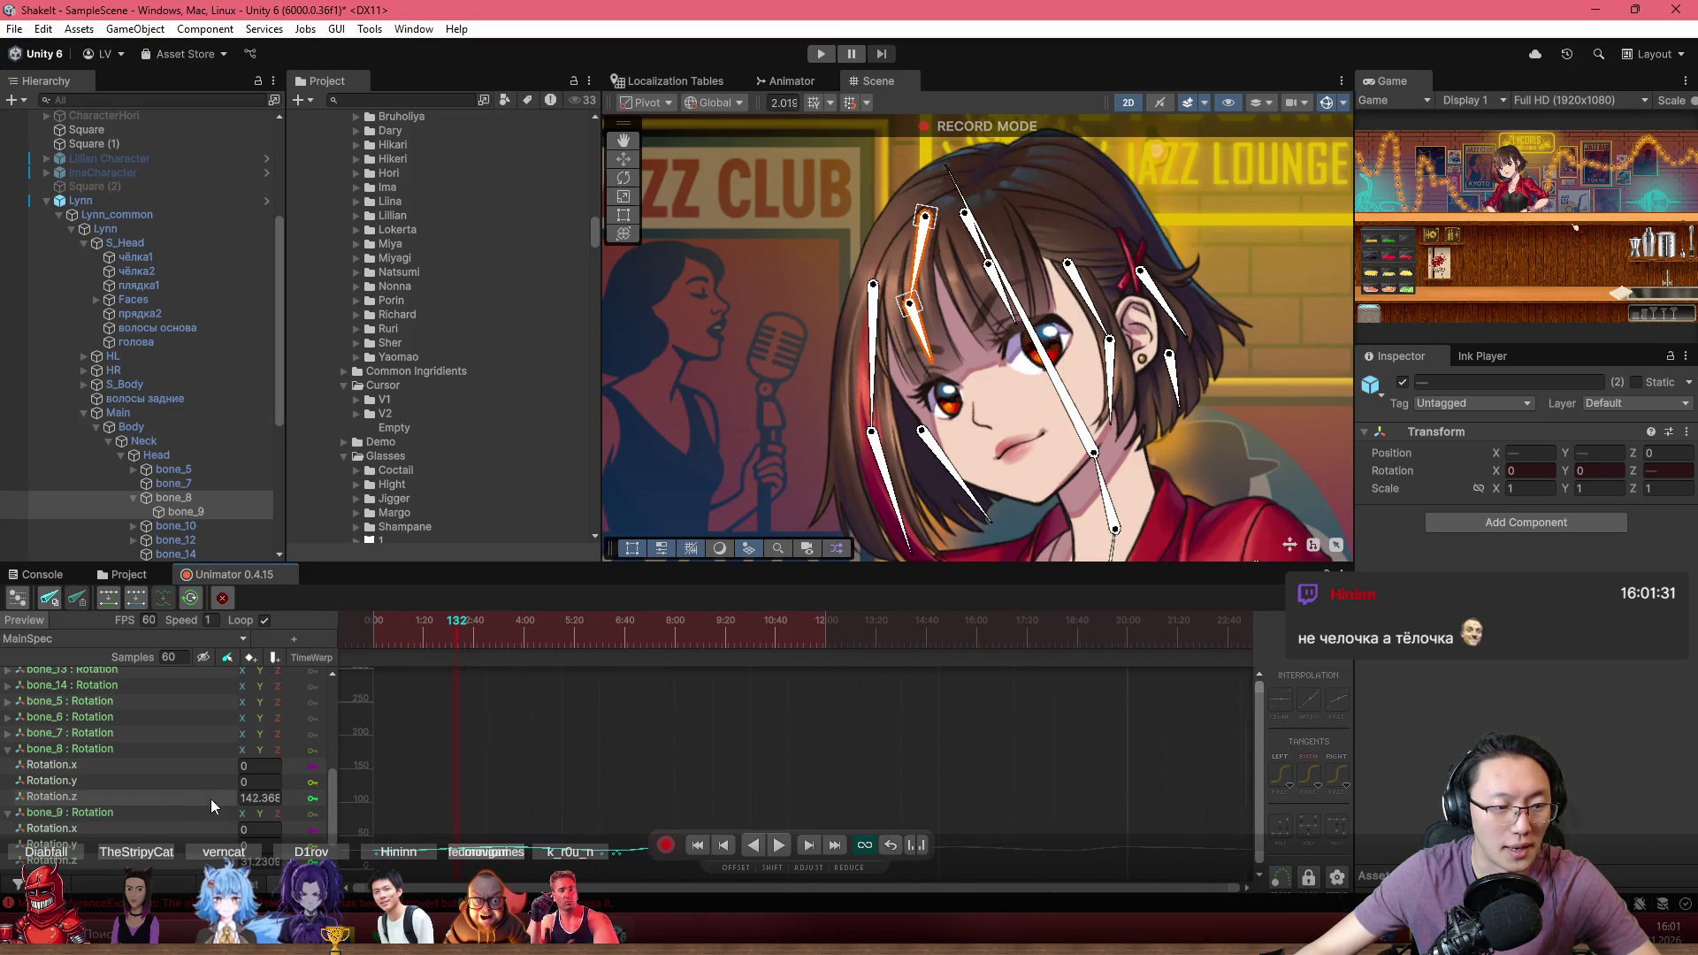
click(178, 814)
click(159, 862)
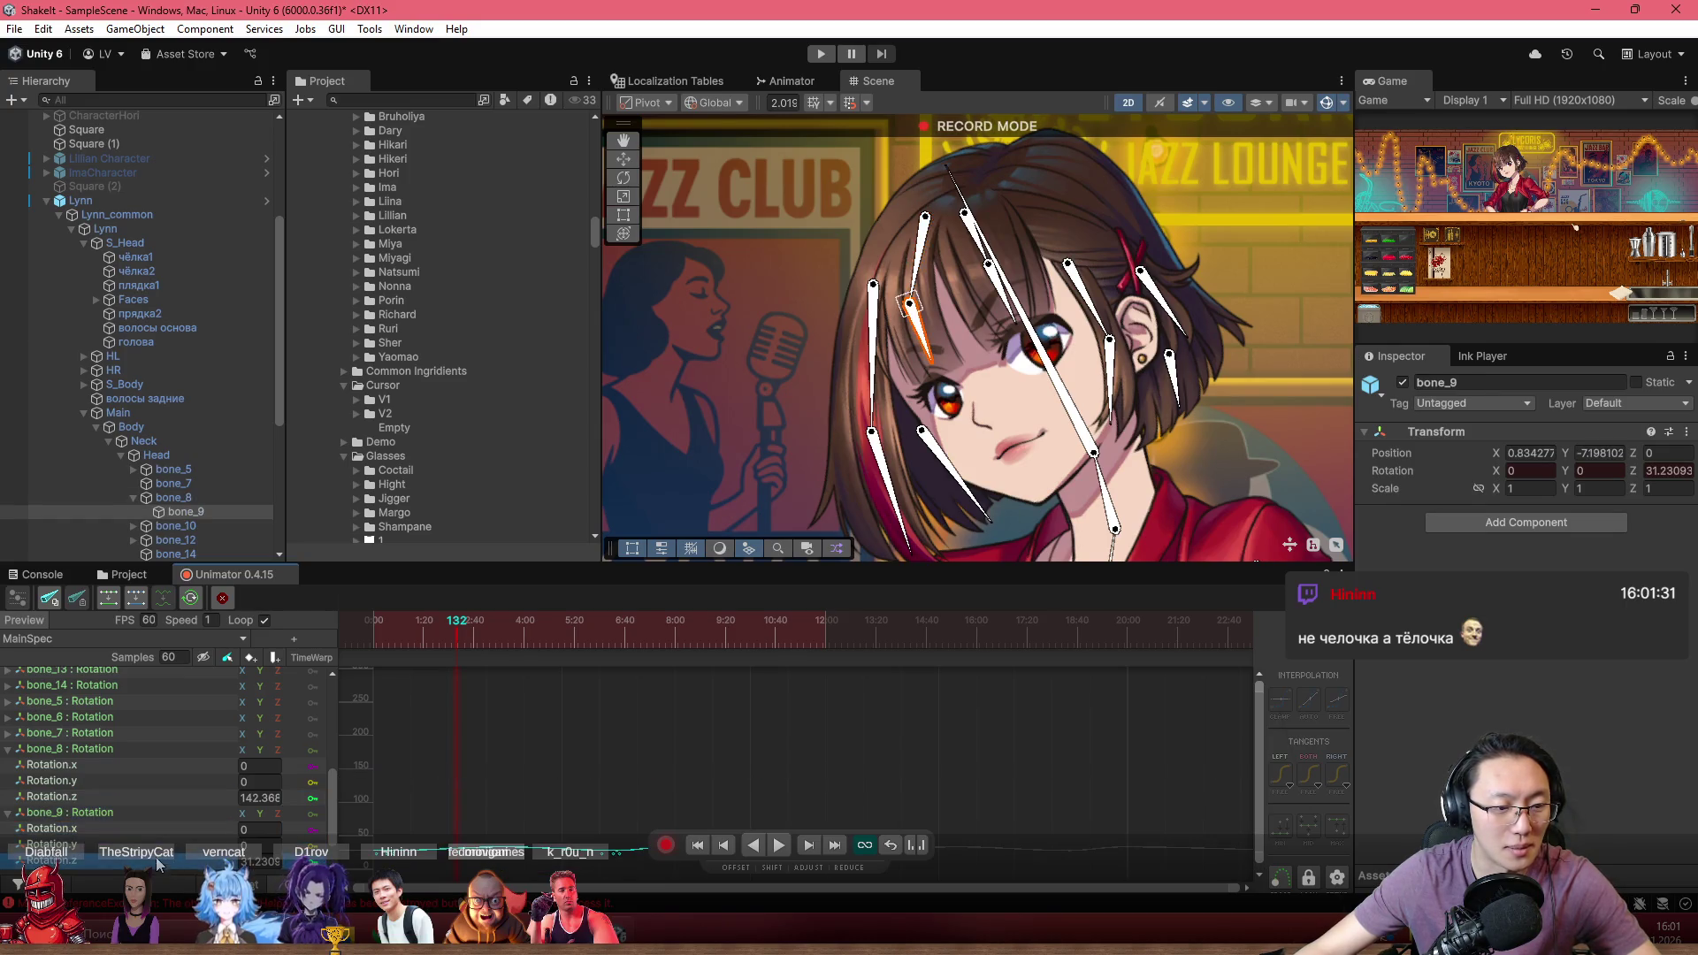
click(120, 798)
mouse_move(457, 629)
mouse_down()
mouse_move(320, 636)
mouse_move(491, 650)
mouse_up()
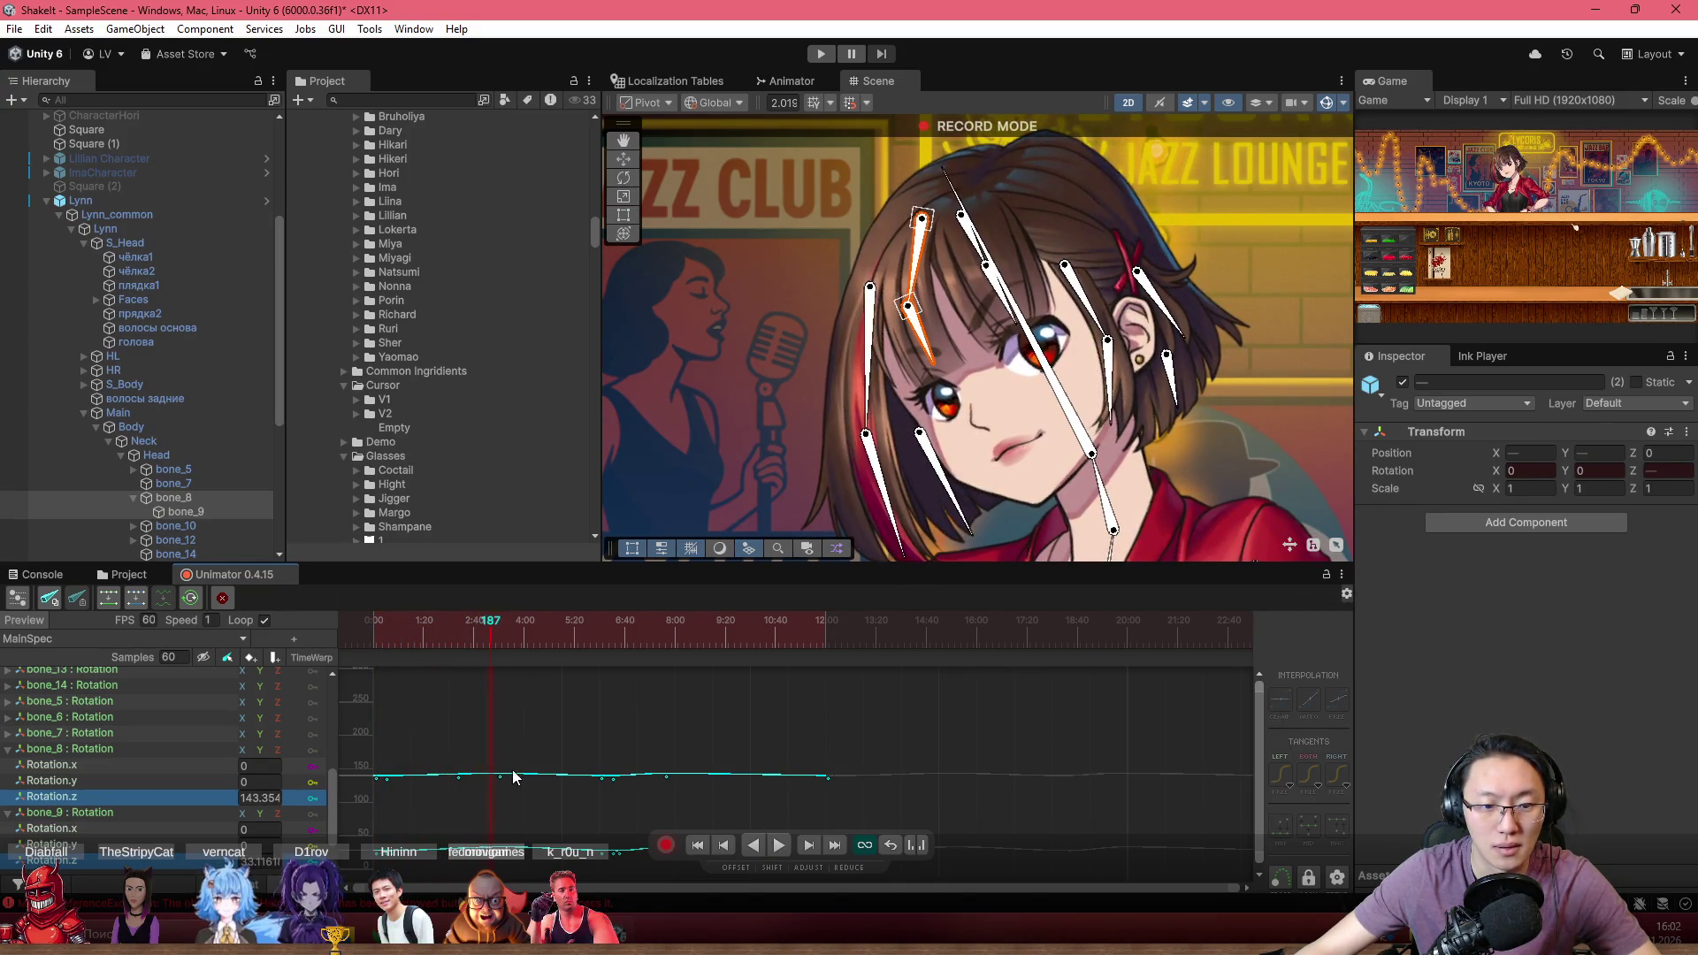
Lower bone_8's new Rotation.z key to about 131.5 degrees so the hair swings further
click(500, 777)
drag(506, 849, 506, 866)
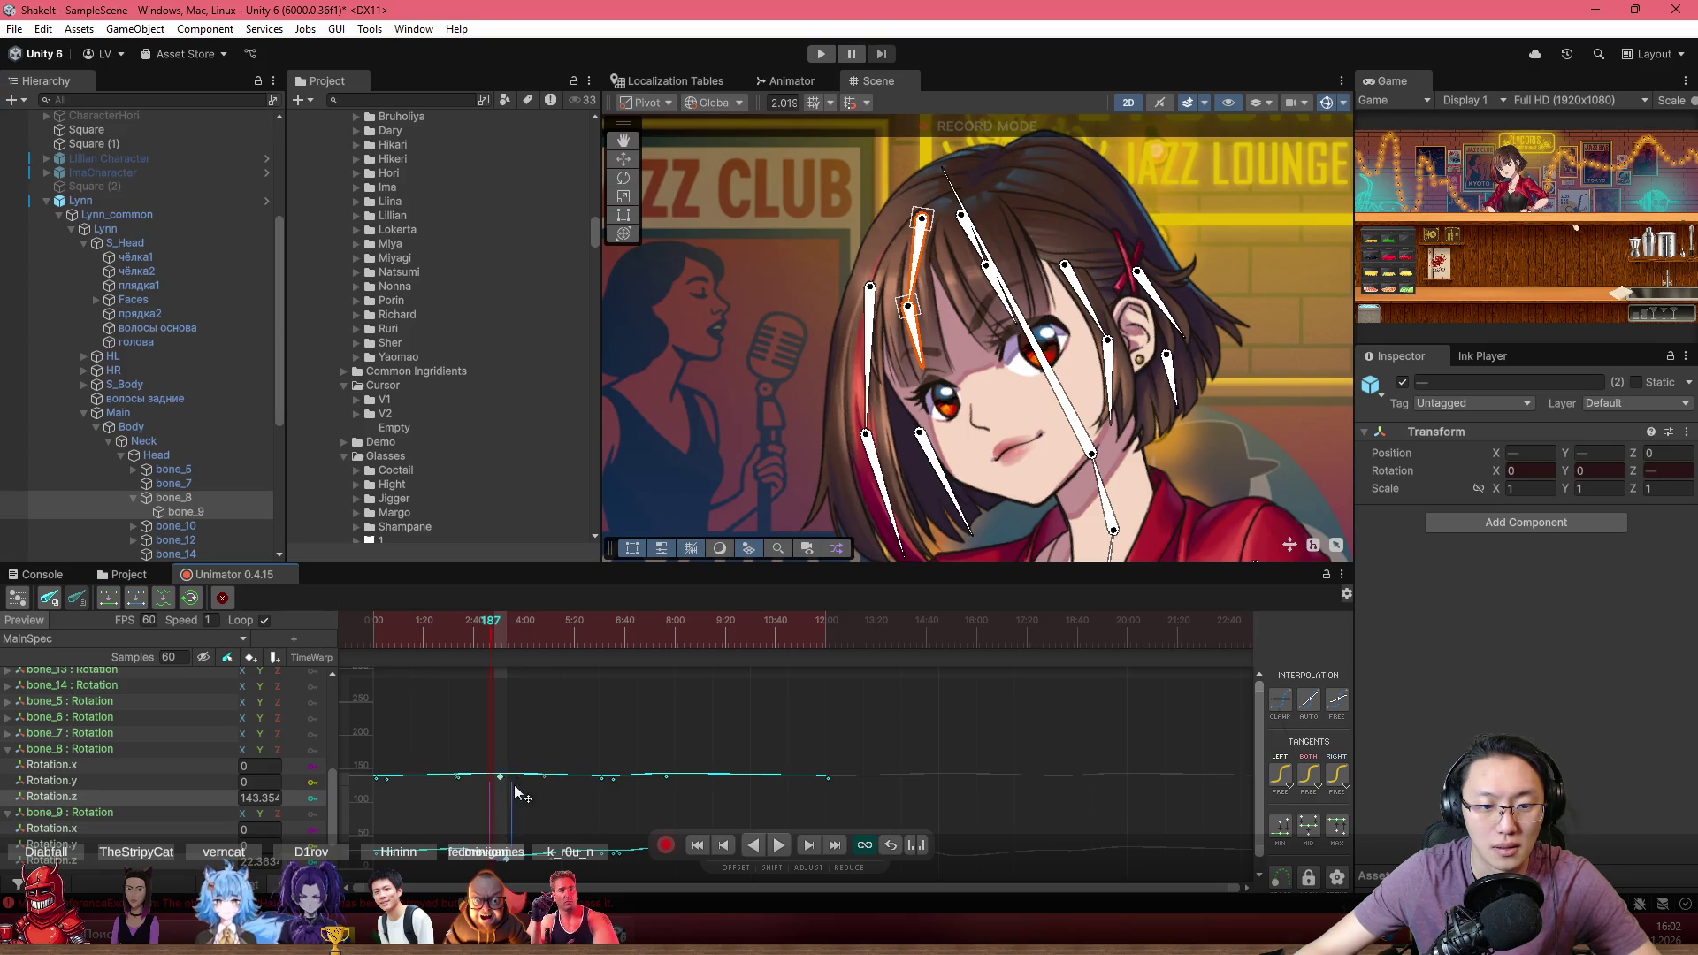
drag(496, 776, 504, 785)
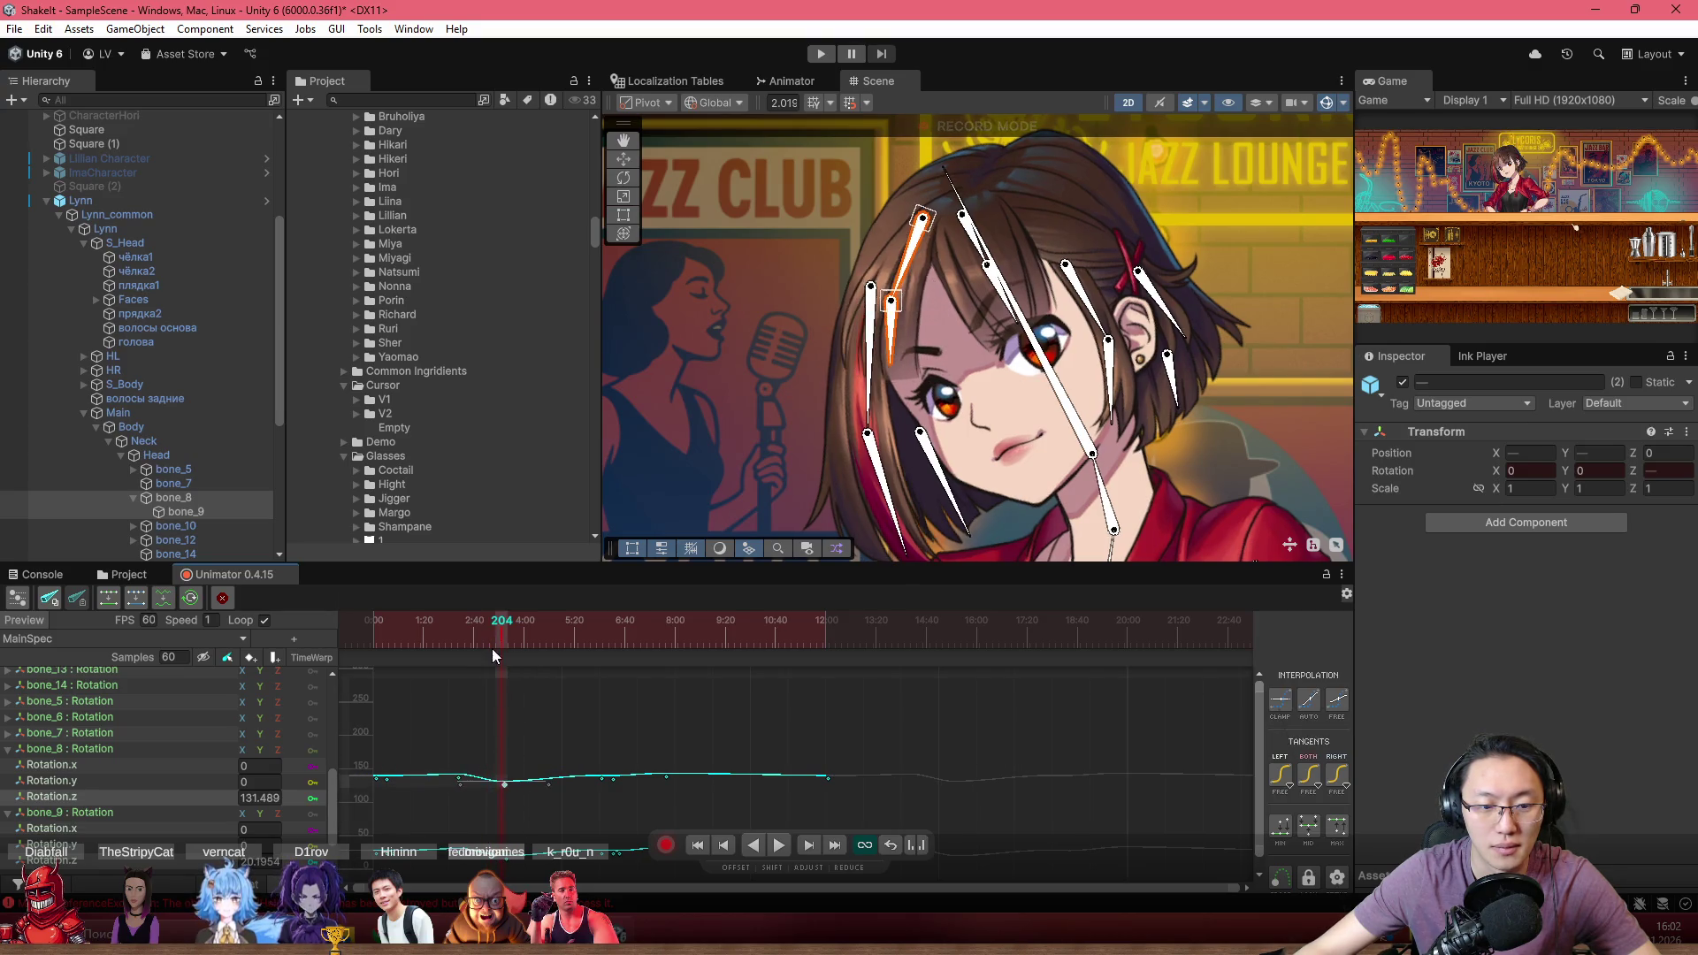
Preview the swing from frame 75, then shift the keys between 2:02 and 3:18 slightly earlier
click(419, 619)
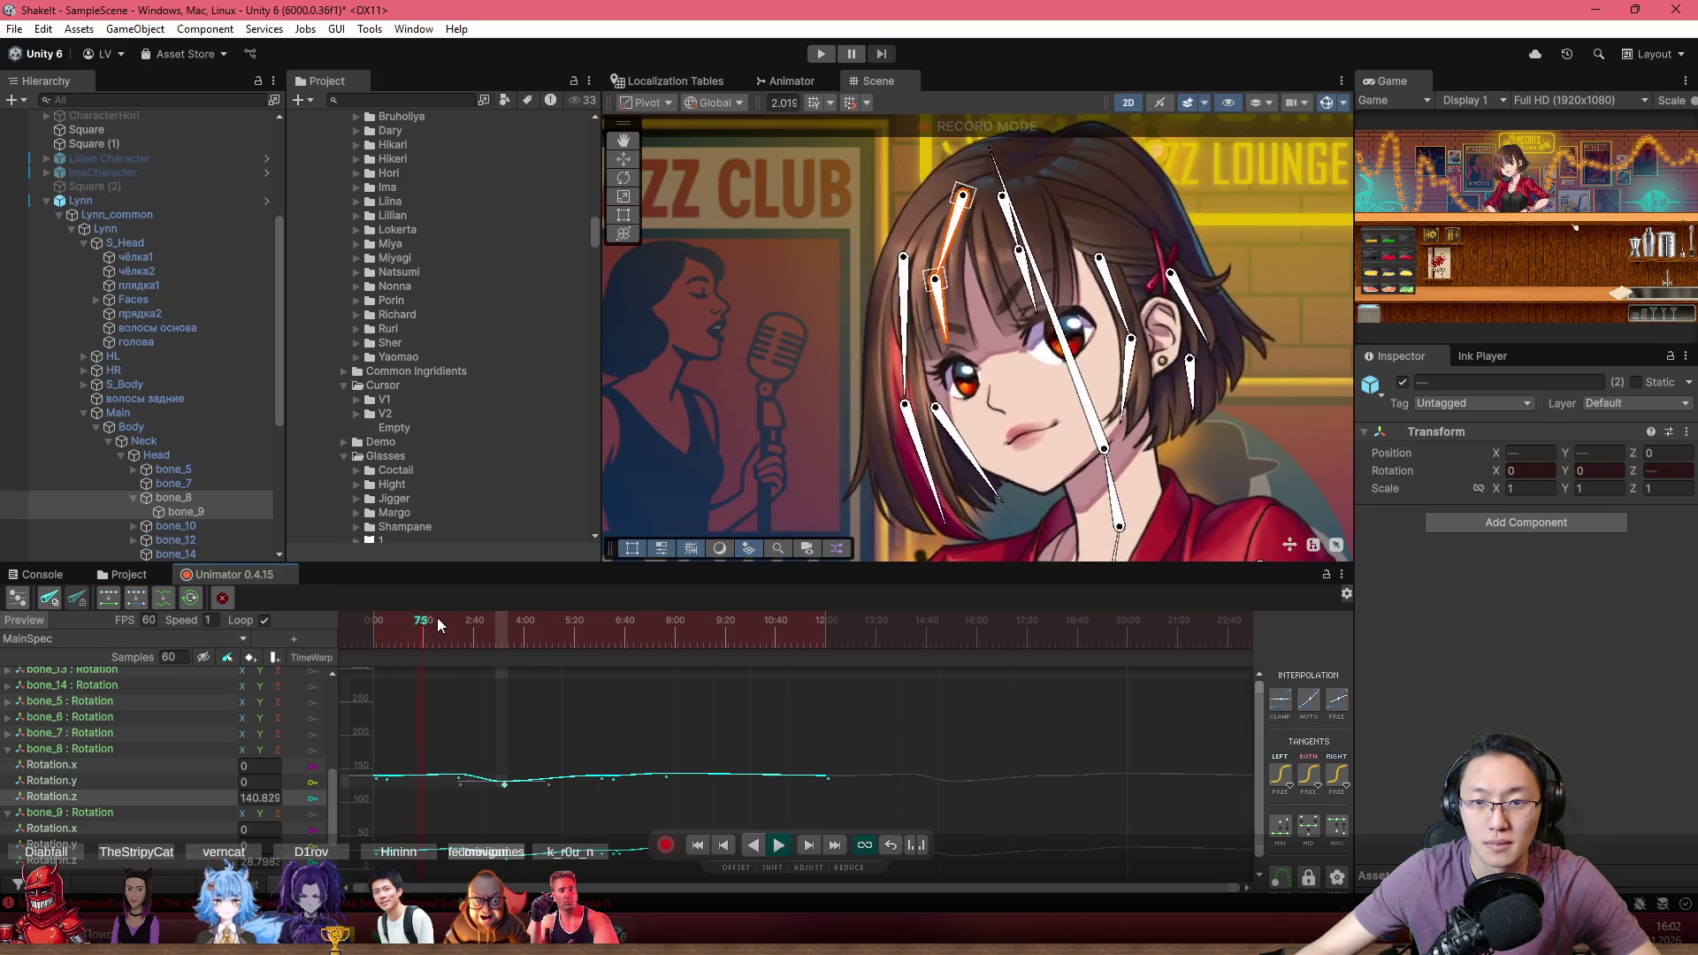
key(space)
key(space)
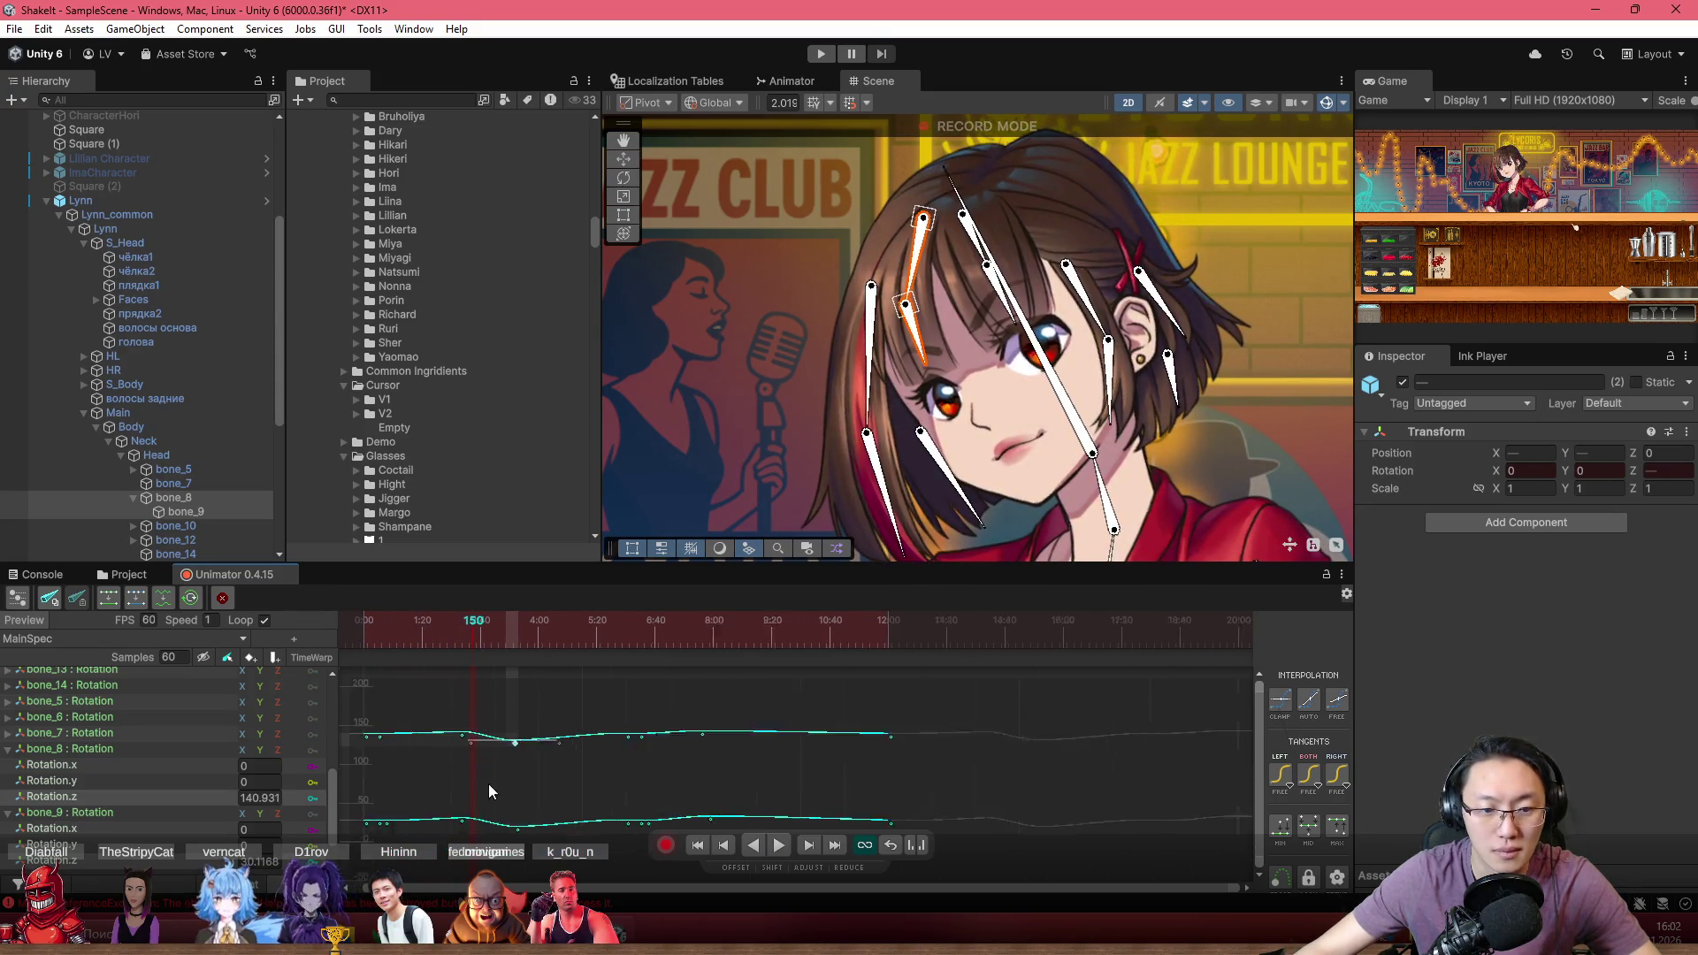
drag(420, 688, 575, 876)
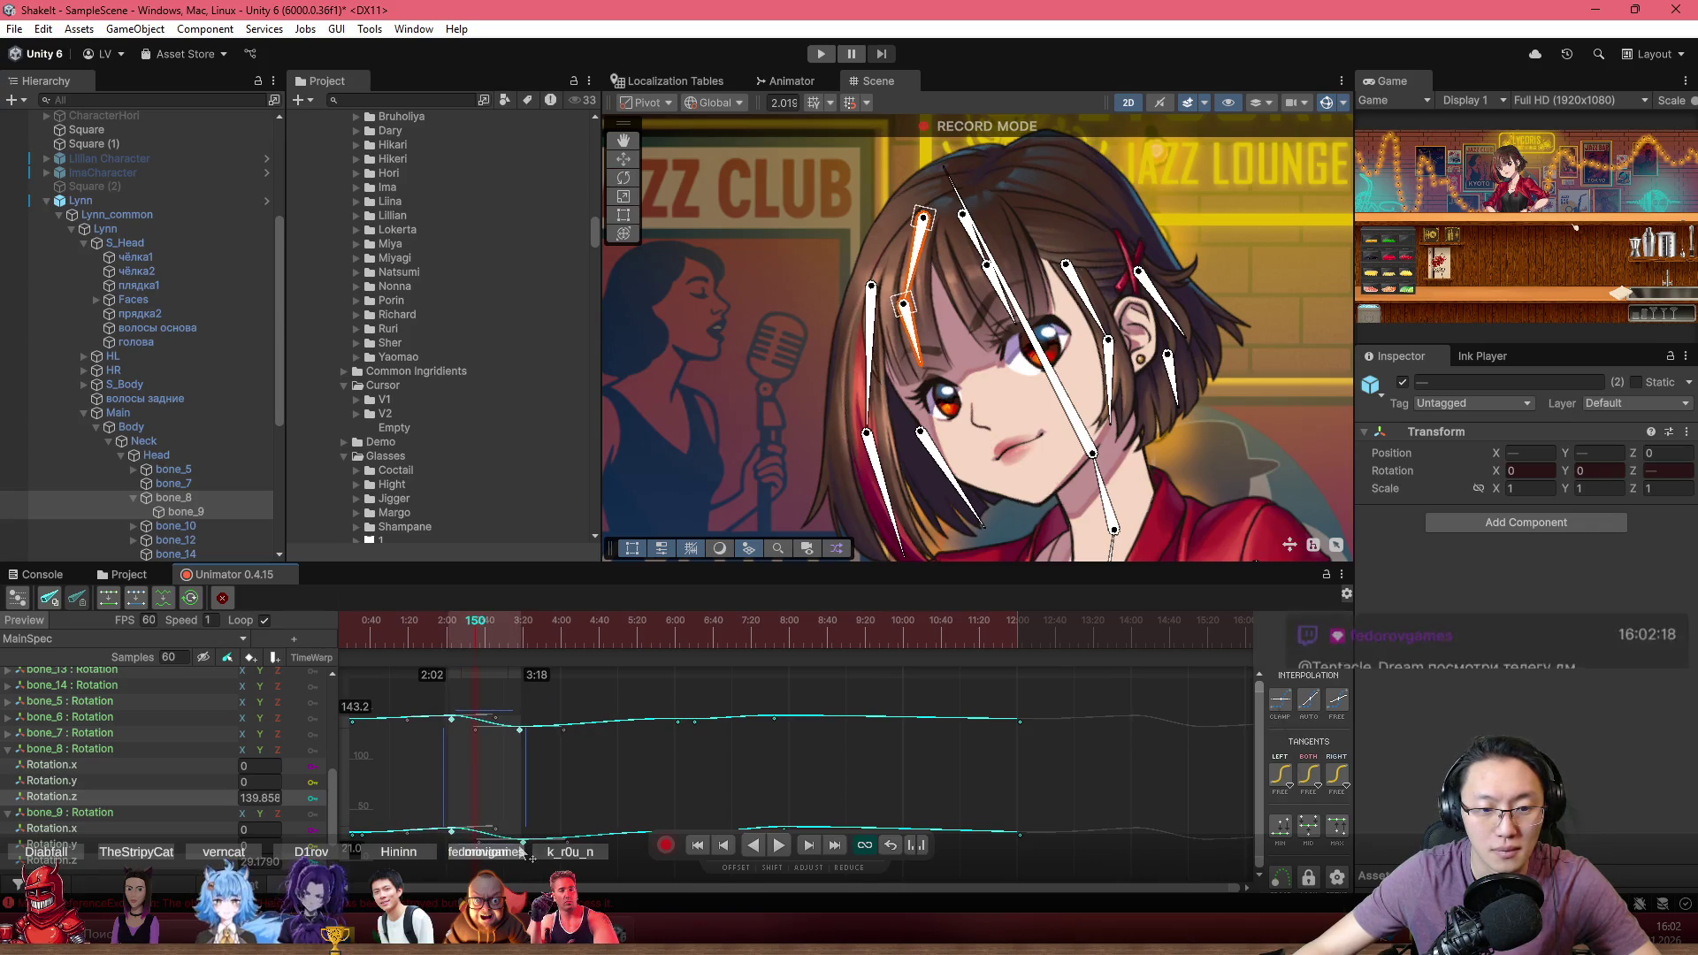
drag(516, 795, 506, 810)
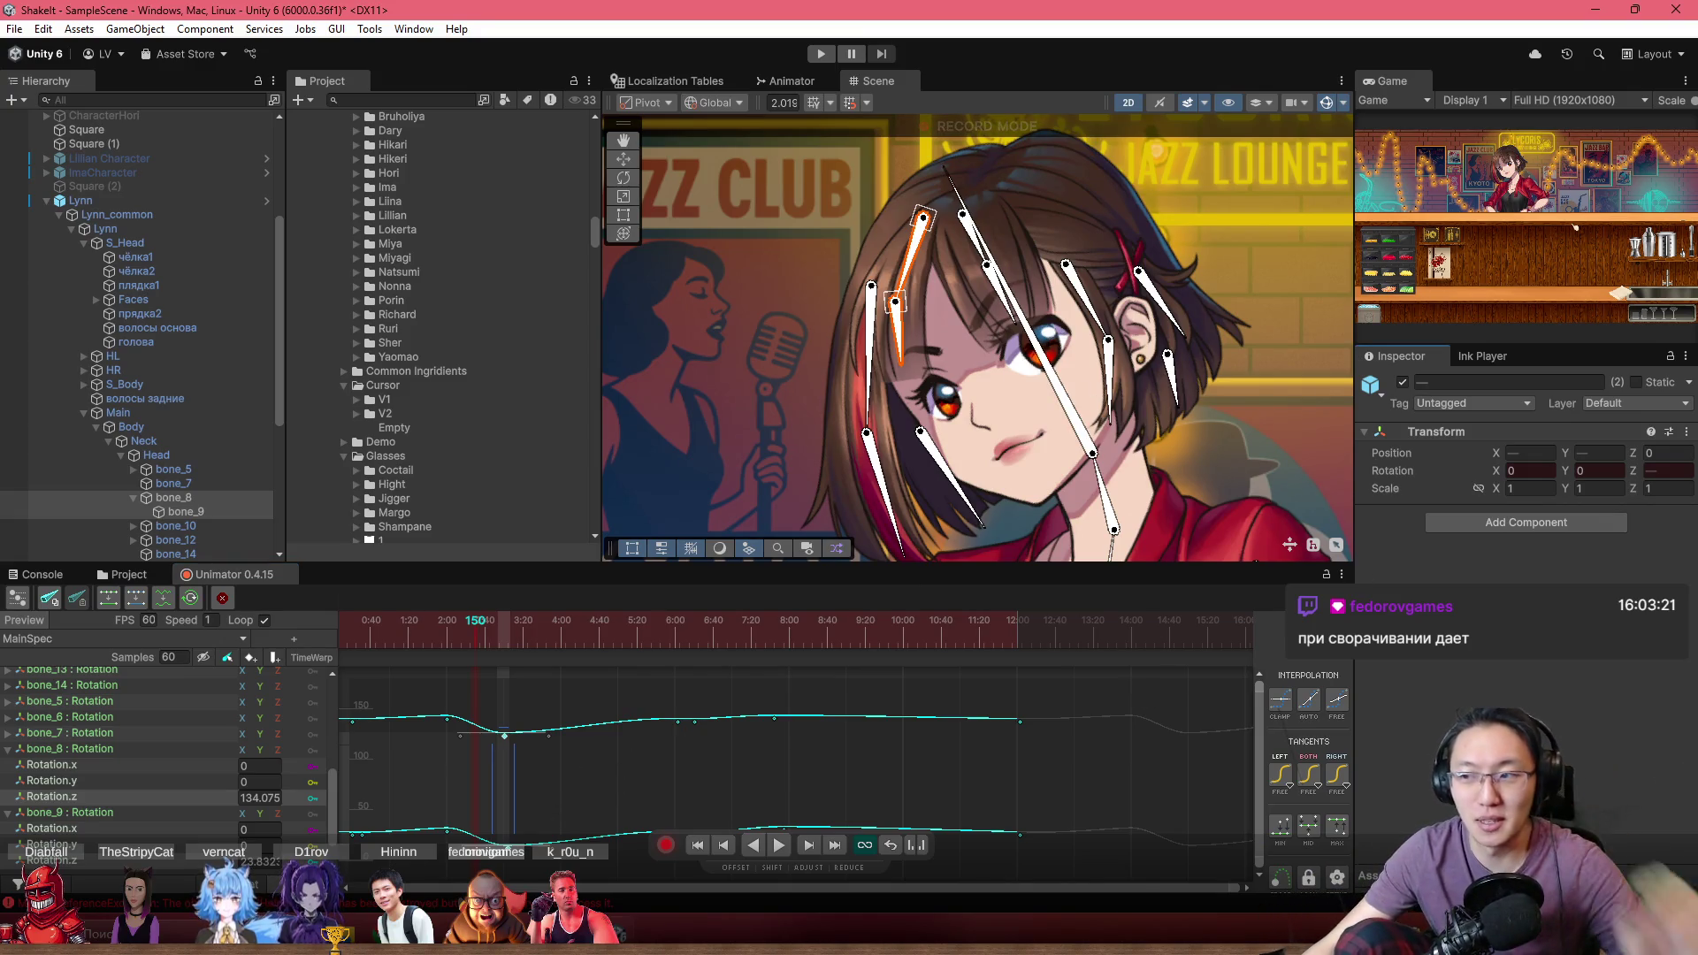
Frame all keys and move the peak keys on both curves earlier to 1:37
drag(486, 639, 294, 635)
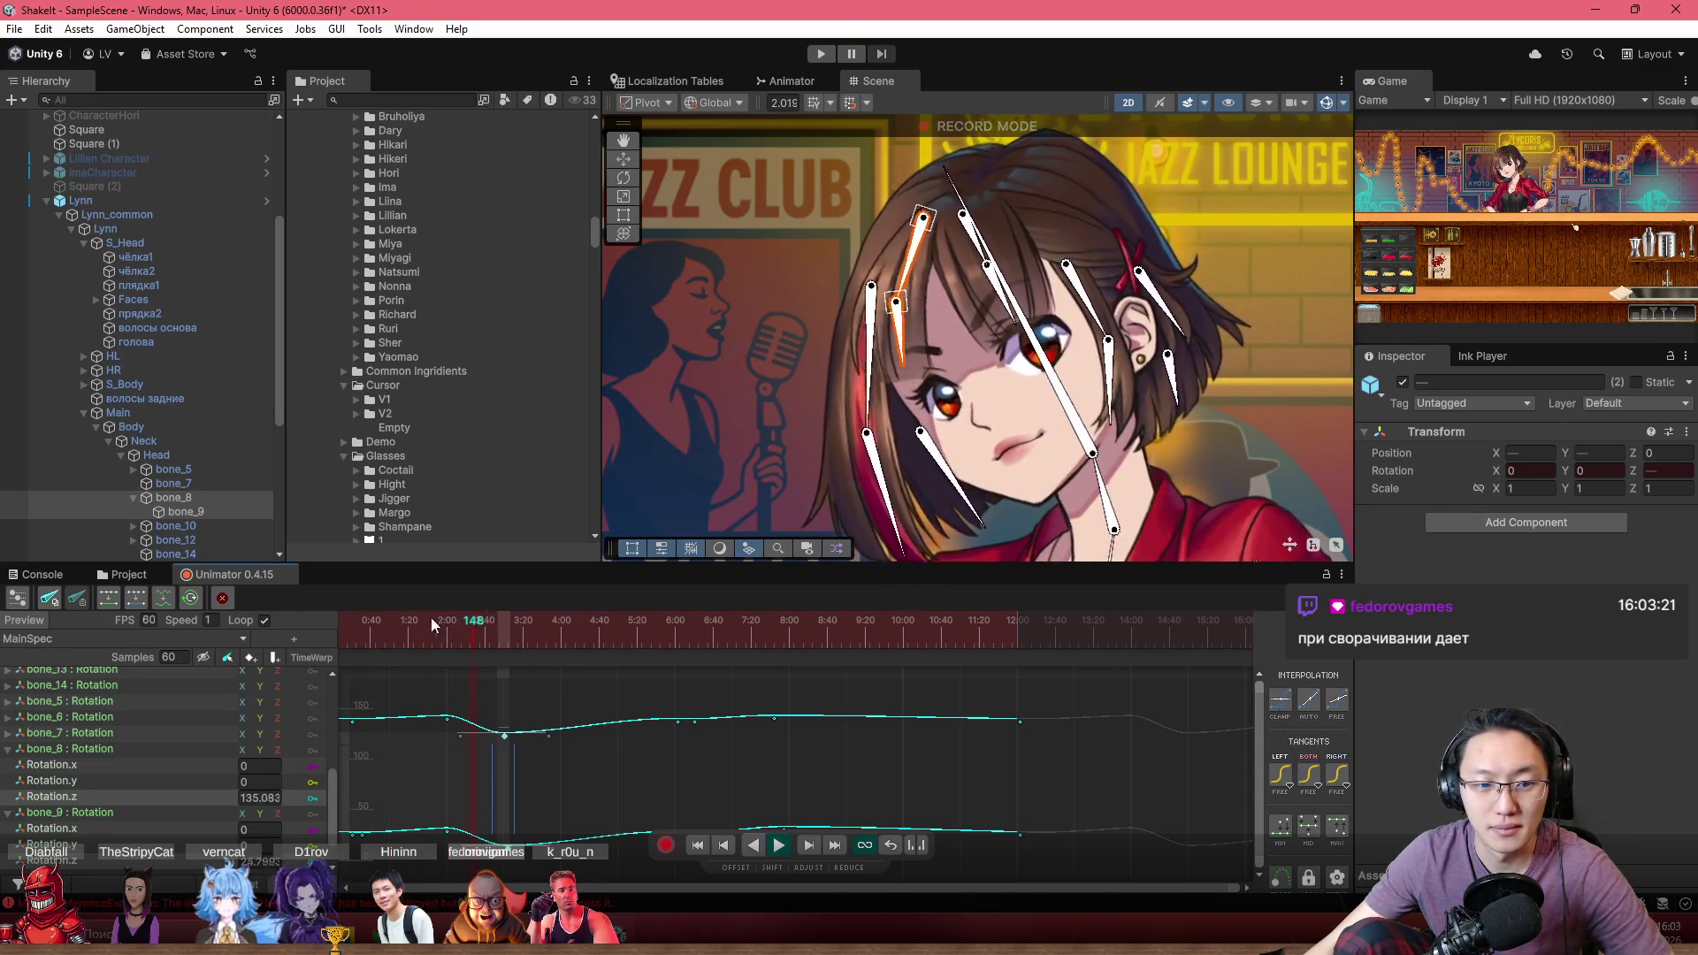
mouse_move(431, 618)
mouse_down()
mouse_move(402, 630)
mouse_move(435, 637)
mouse_up()
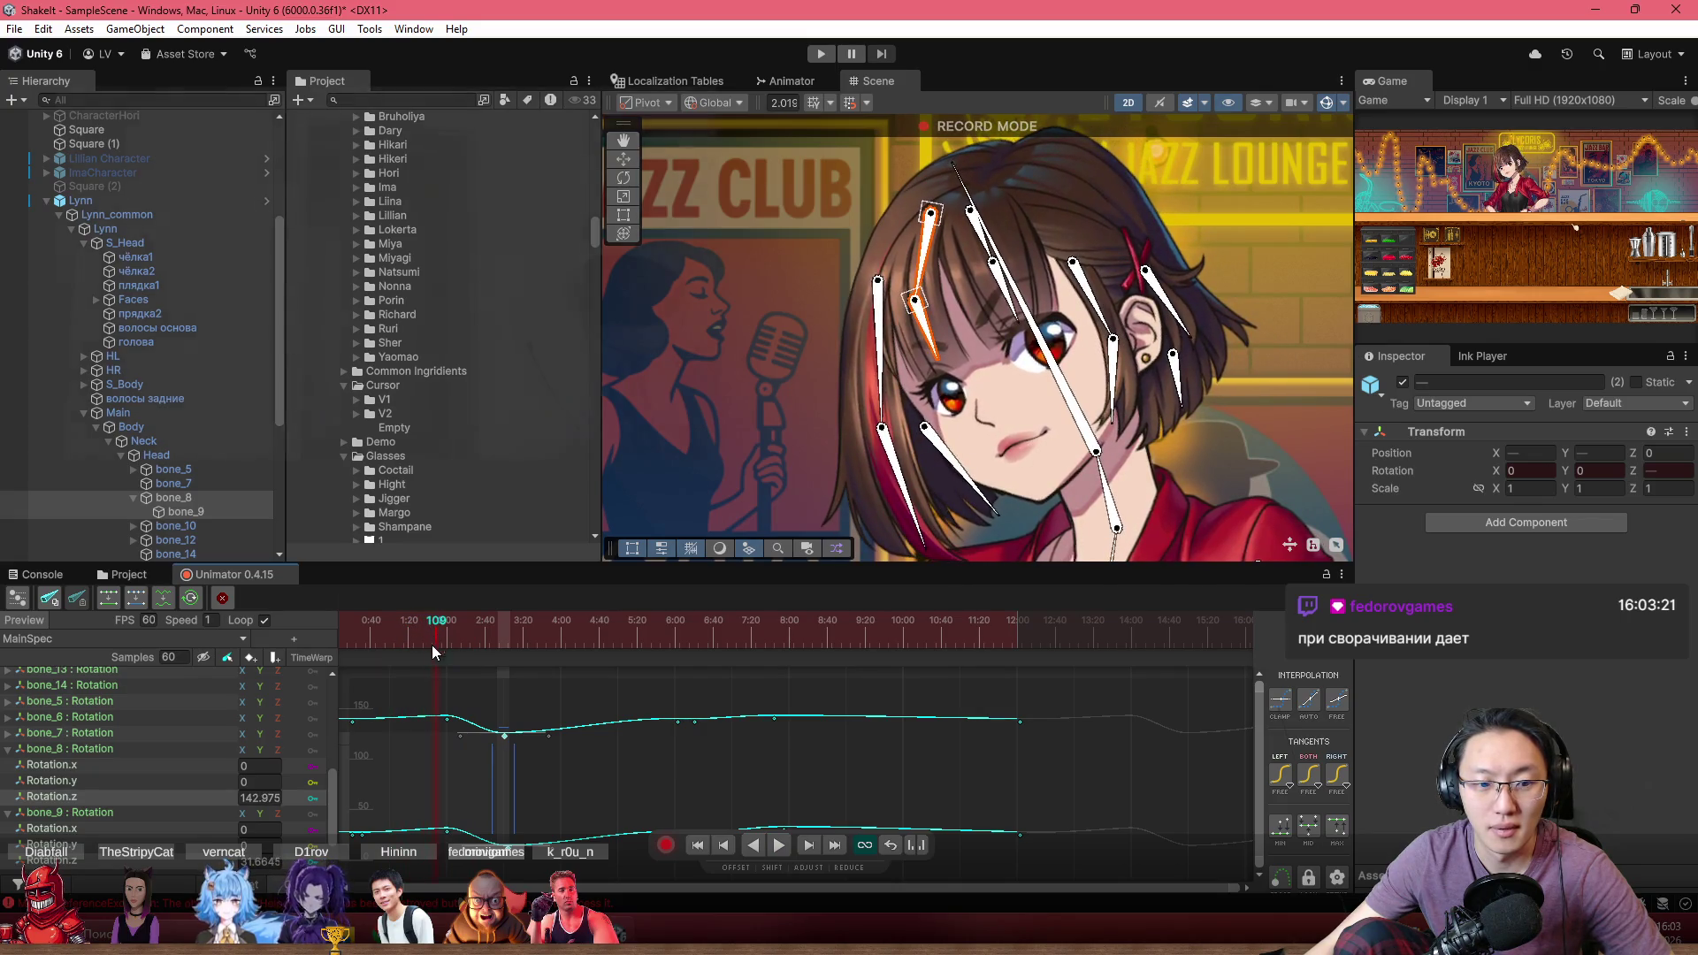
key(a)
mouse_move(536, 677)
mouse_down()
mouse_move(491, 854)
mouse_move(481, 805)
mouse_up()
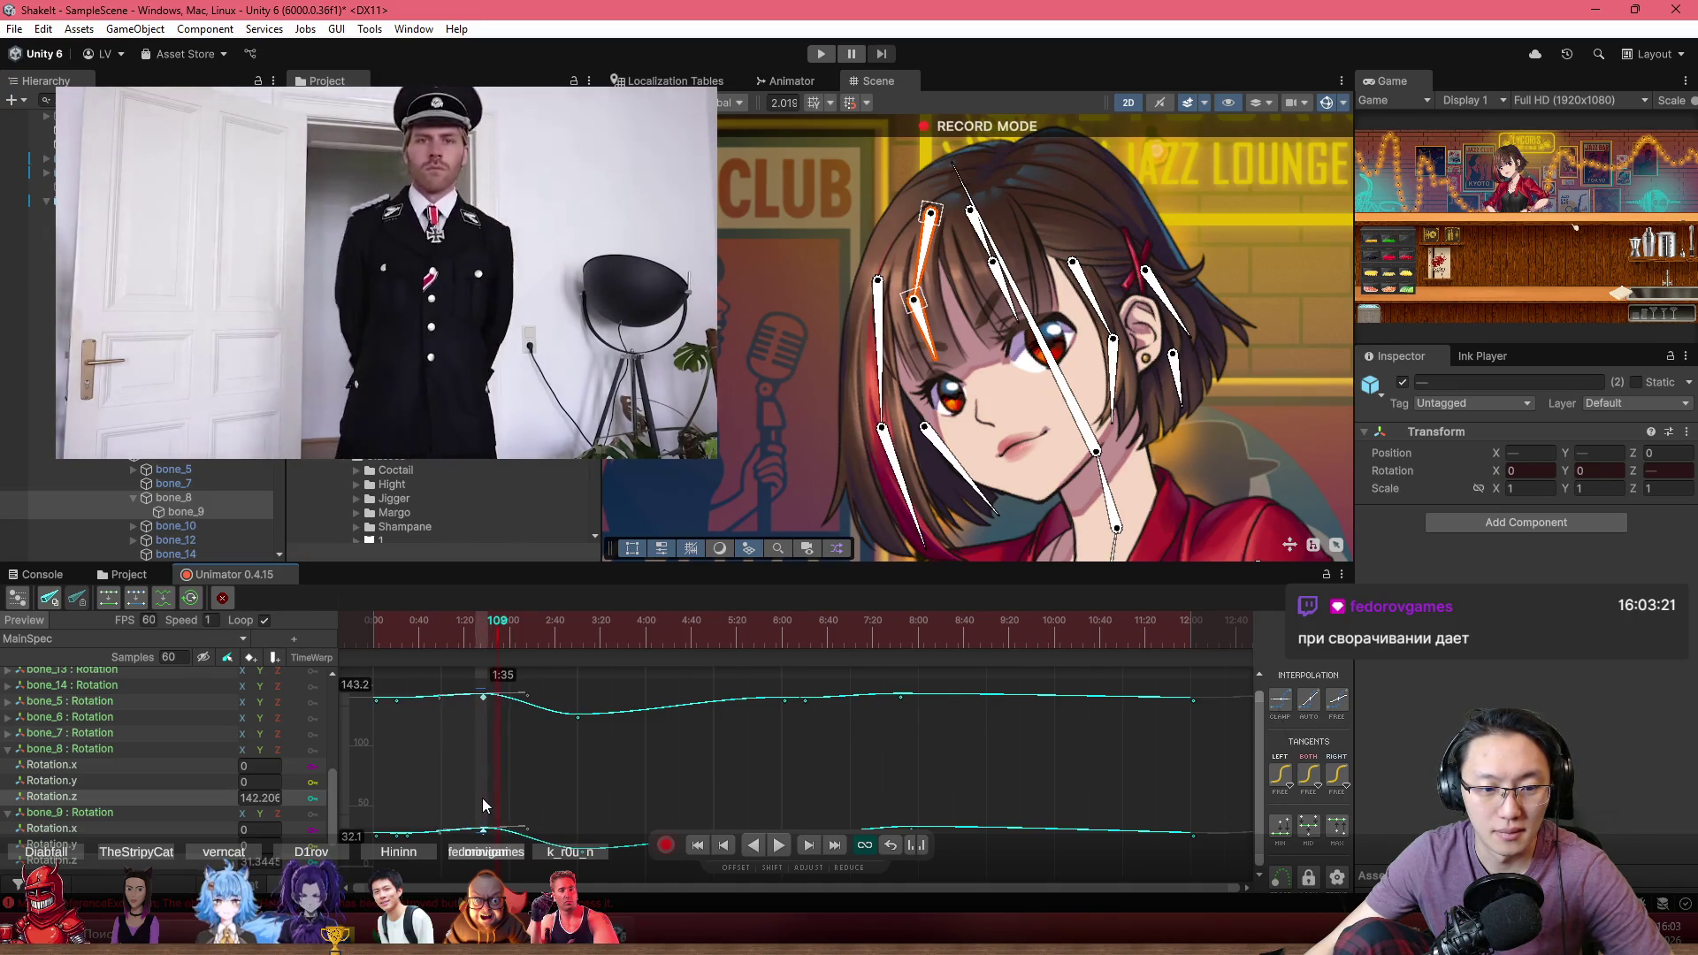
Raise the rotation keys near 2:45 and 3:22 on the curve
click(419, 621)
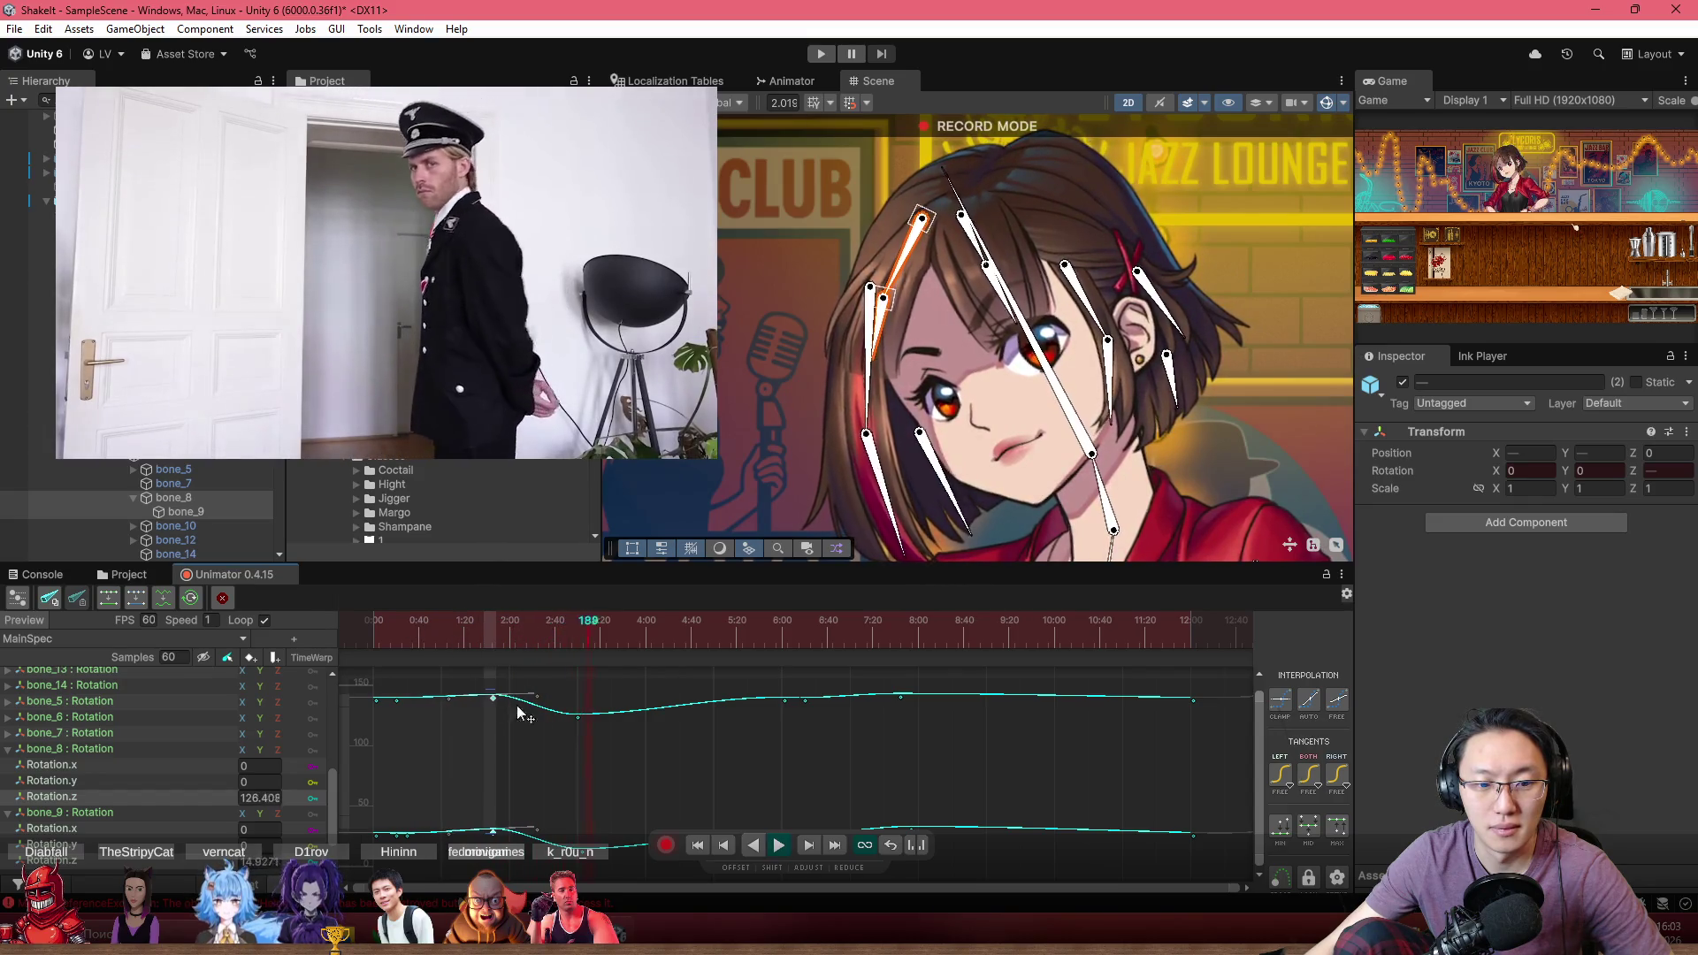
mouse_move(574, 707)
mouse_down()
mouse_move(579, 824)
mouse_move(560, 822)
mouse_up()
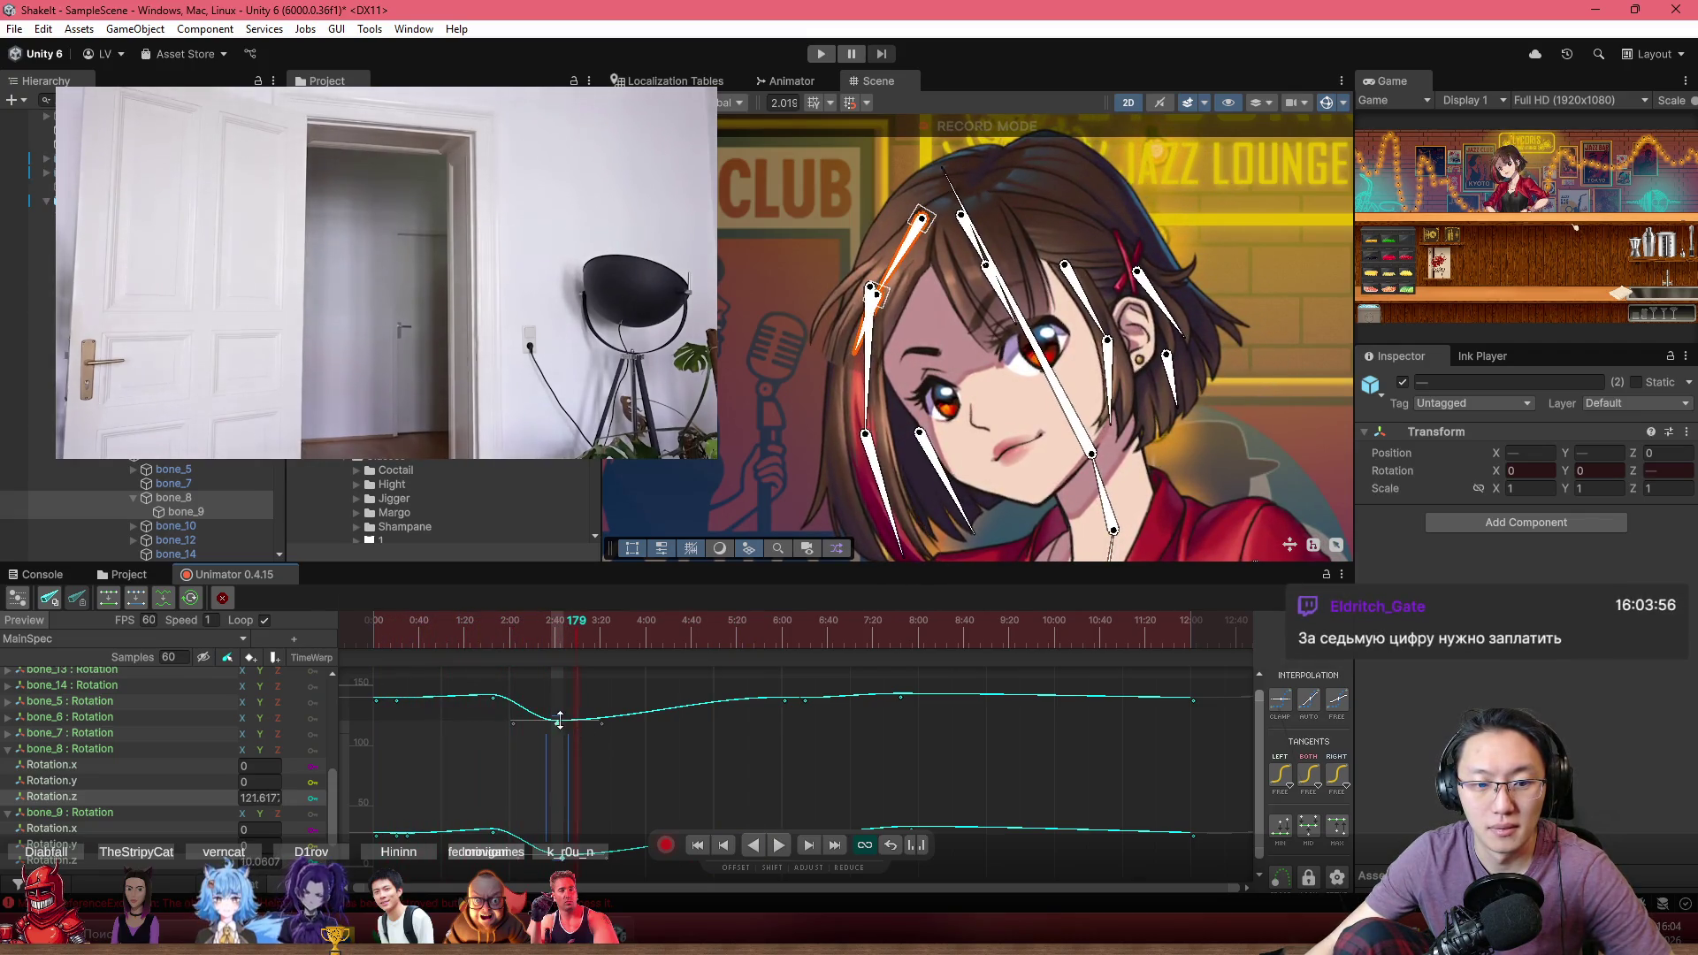
drag(571, 730, 563, 704)
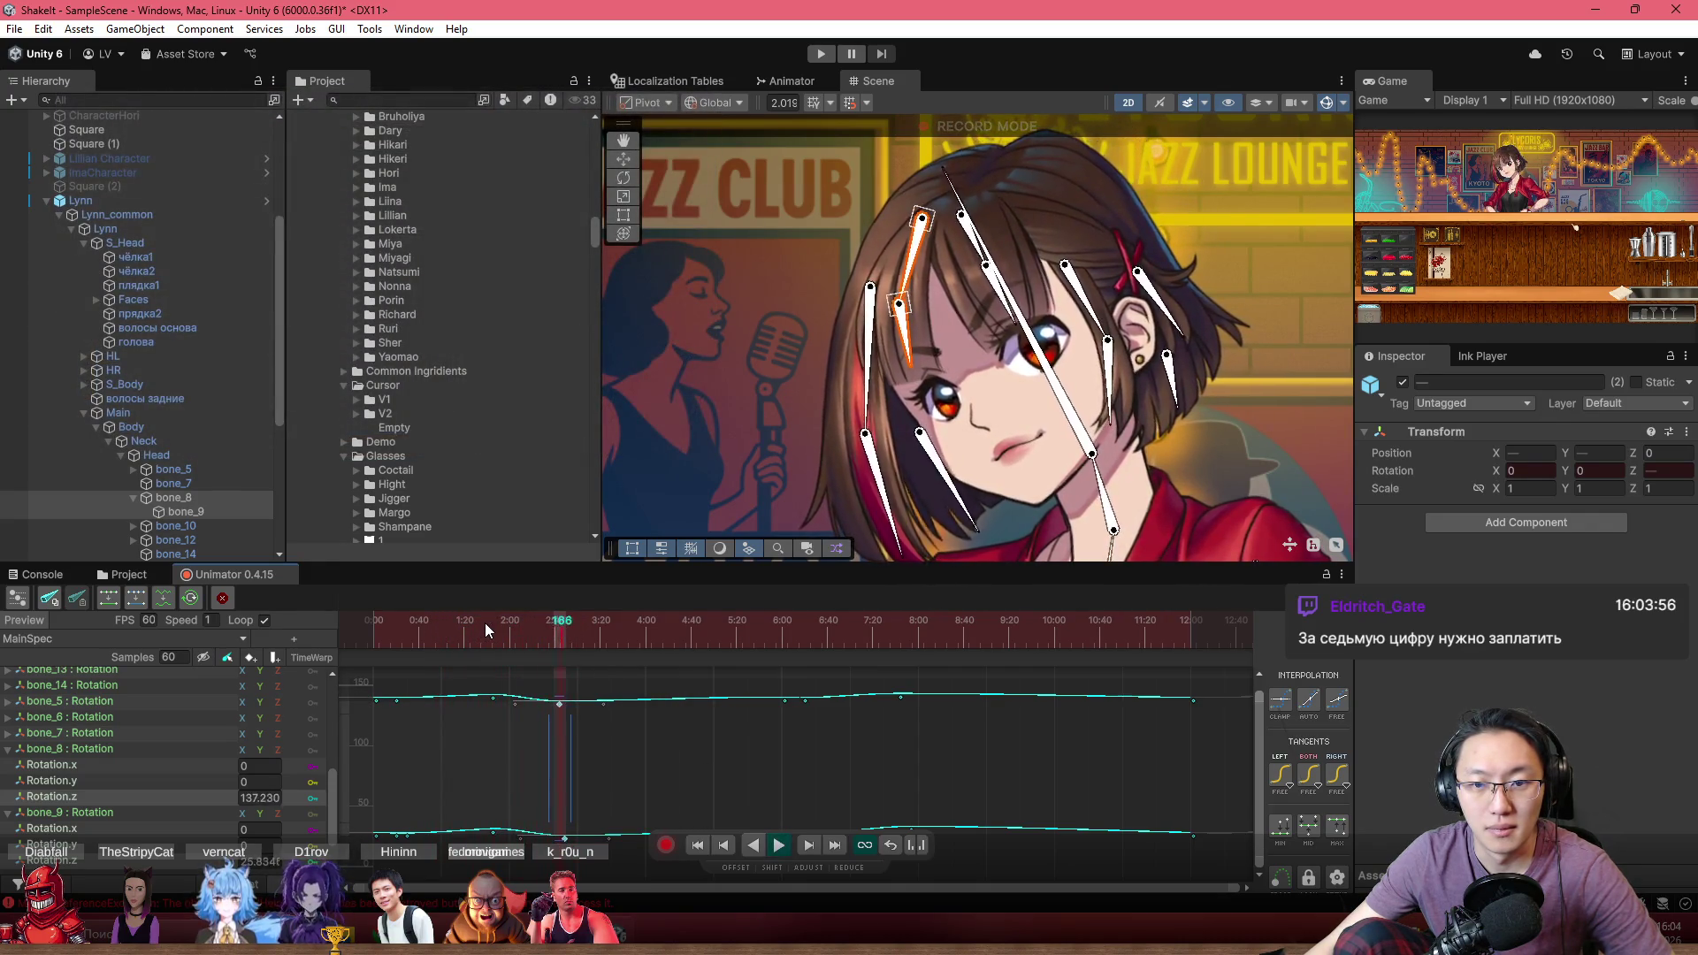
click(620, 732)
click(607, 703)
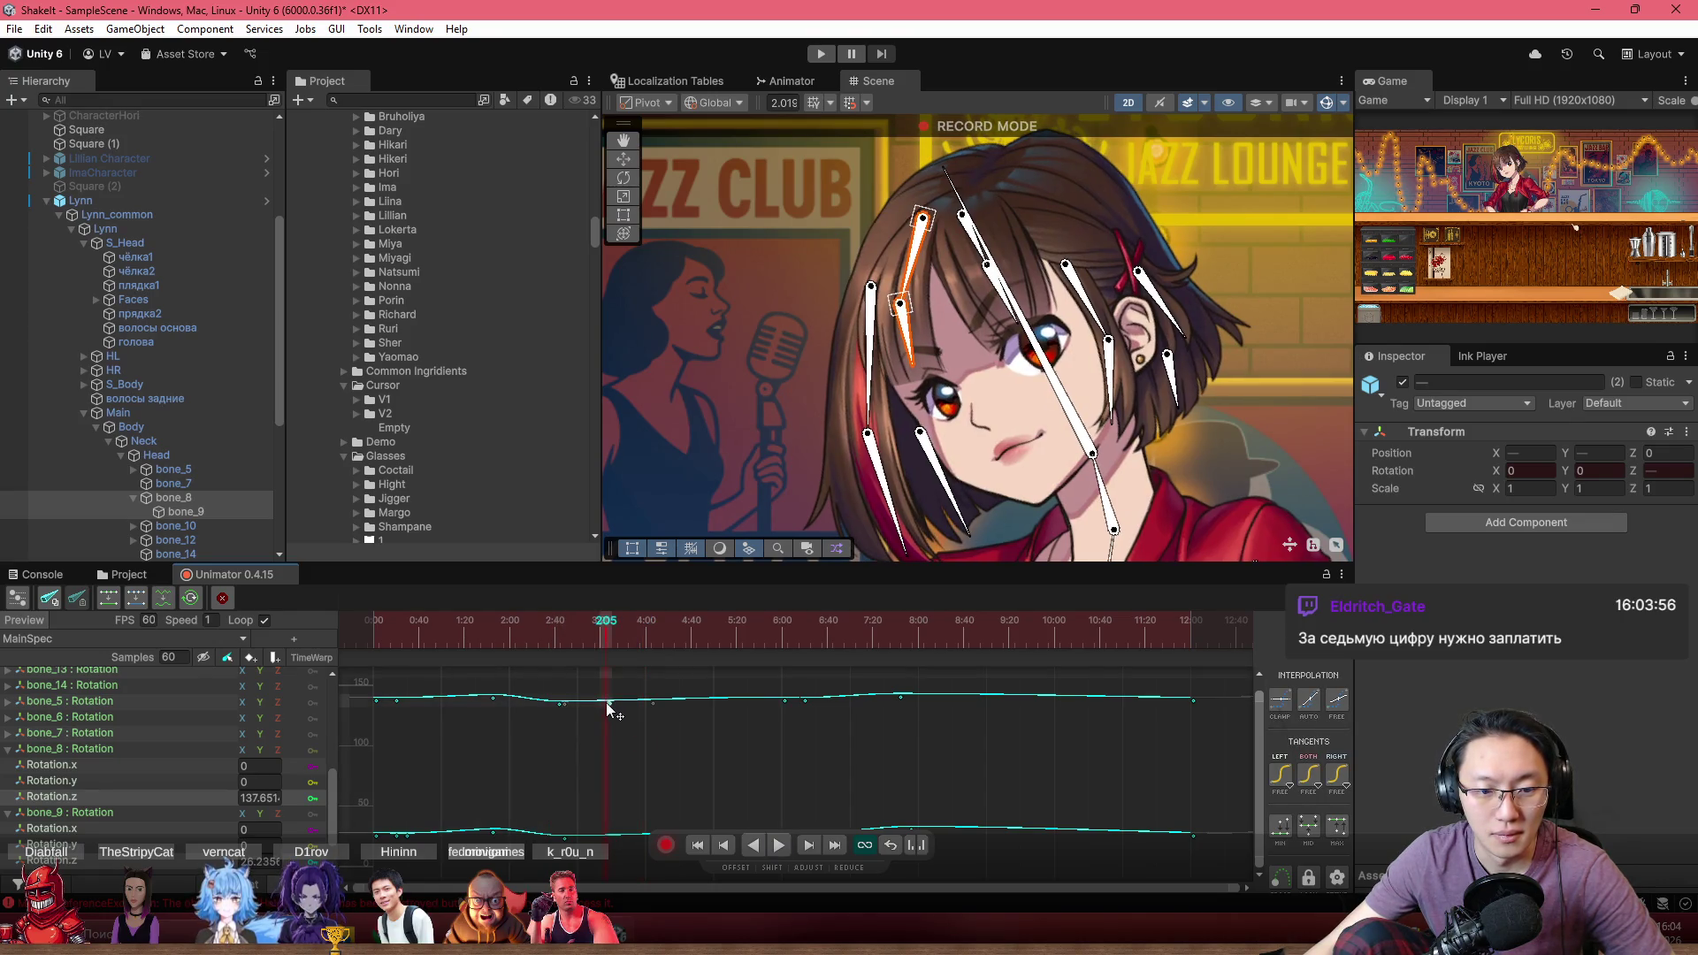
drag(603, 700, 604, 698)
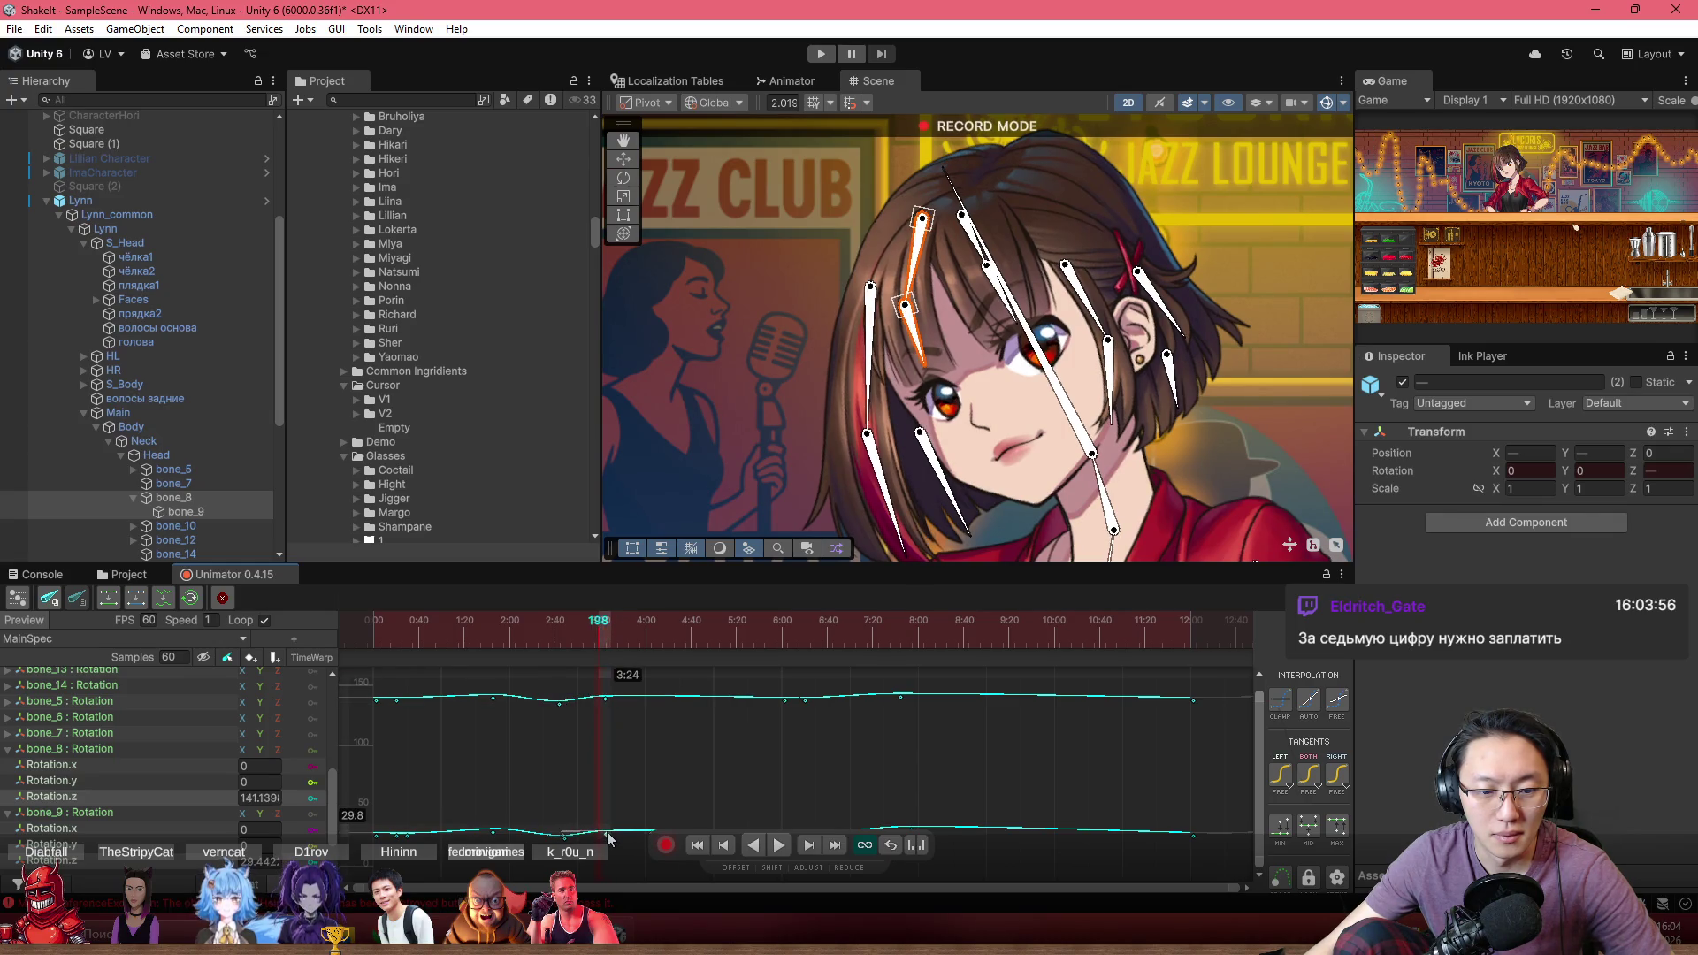
Select the keys around 3:32 and replay the animation from near the start
mouse_move(531, 619)
mouse_down()
mouse_move(326, 609)
mouse_move(458, 619)
mouse_up()
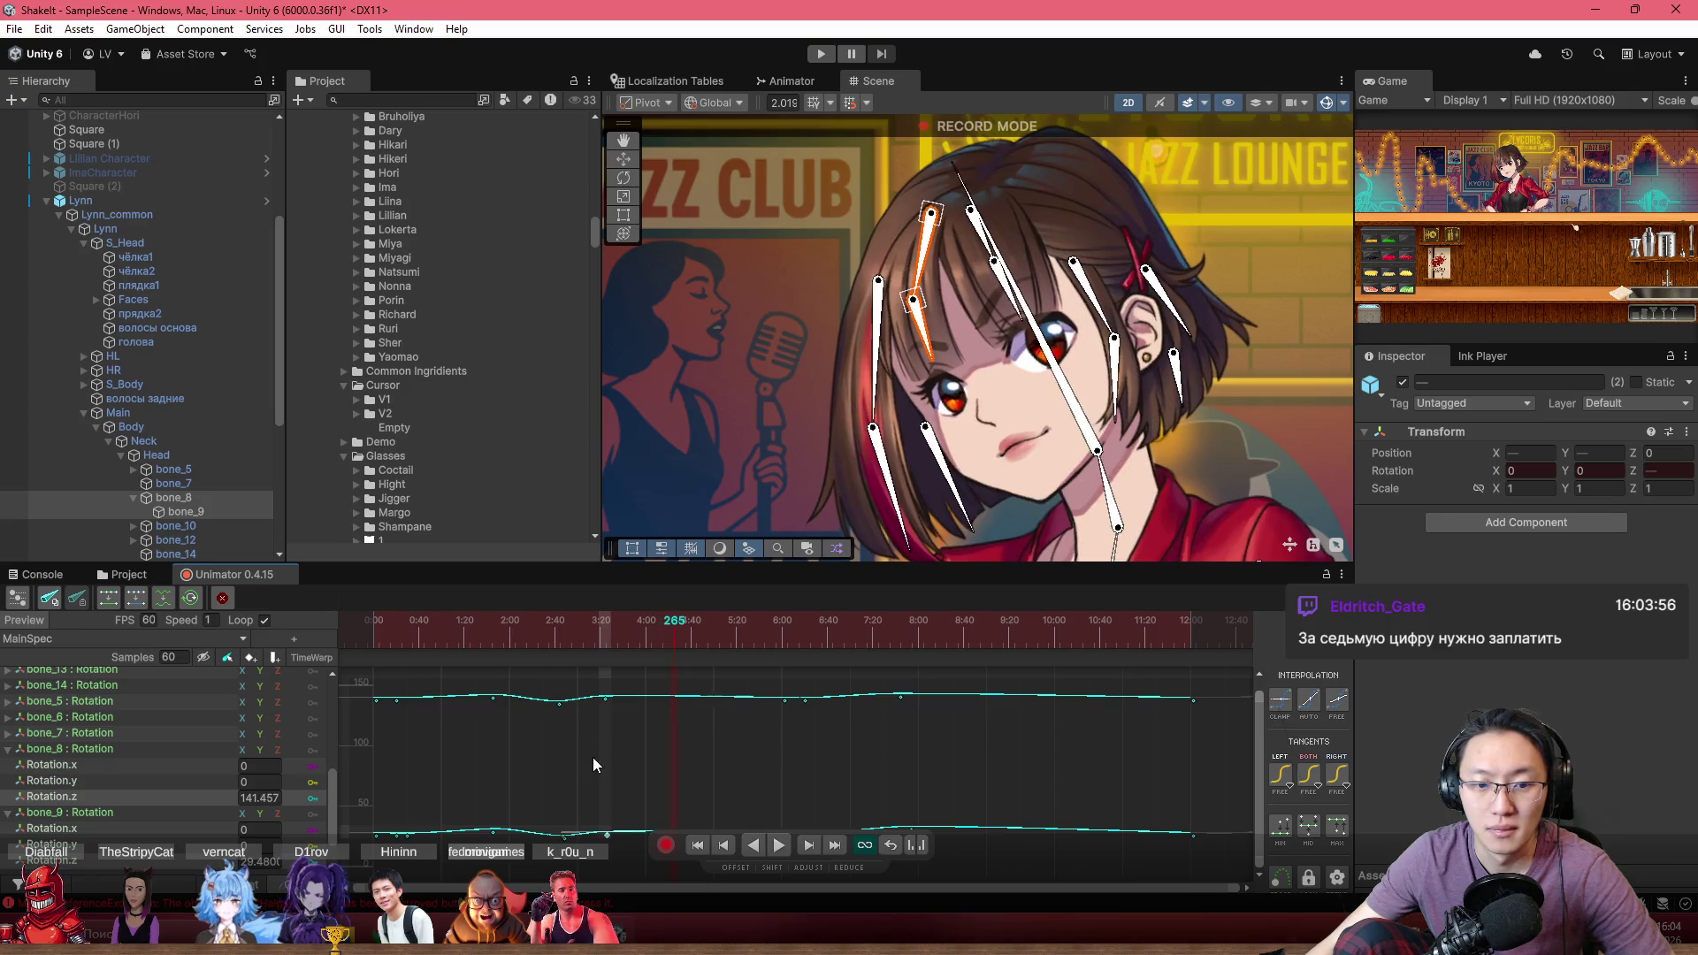
drag(648, 796, 619, 832)
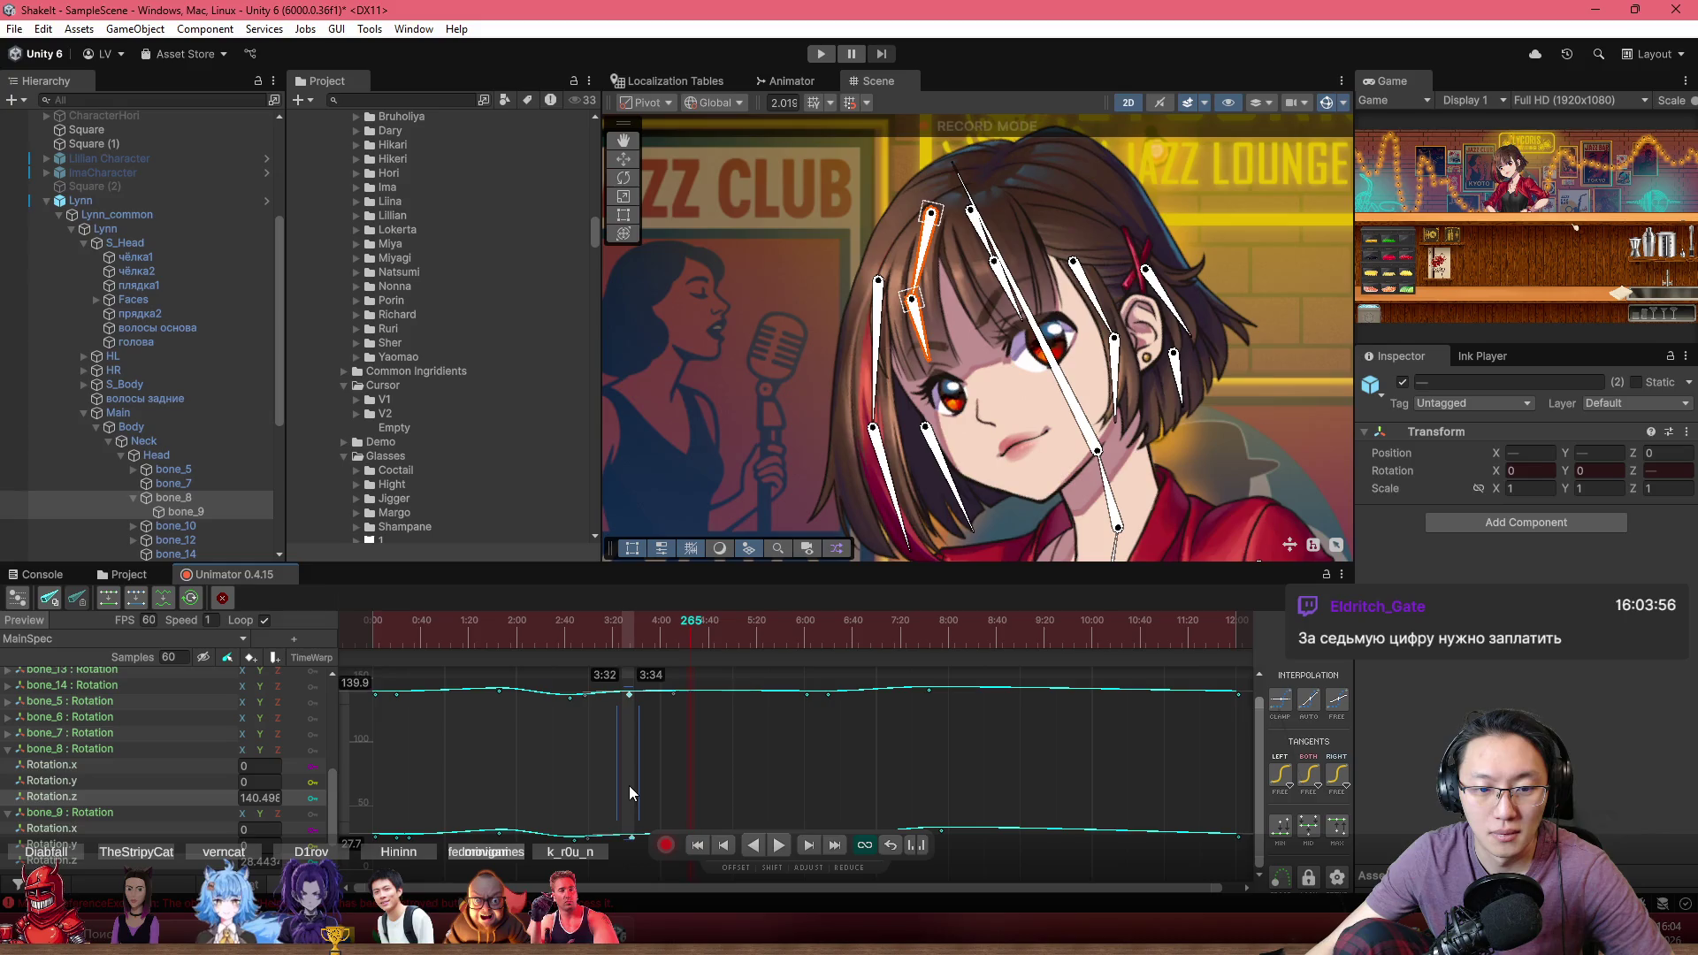
click(375, 630)
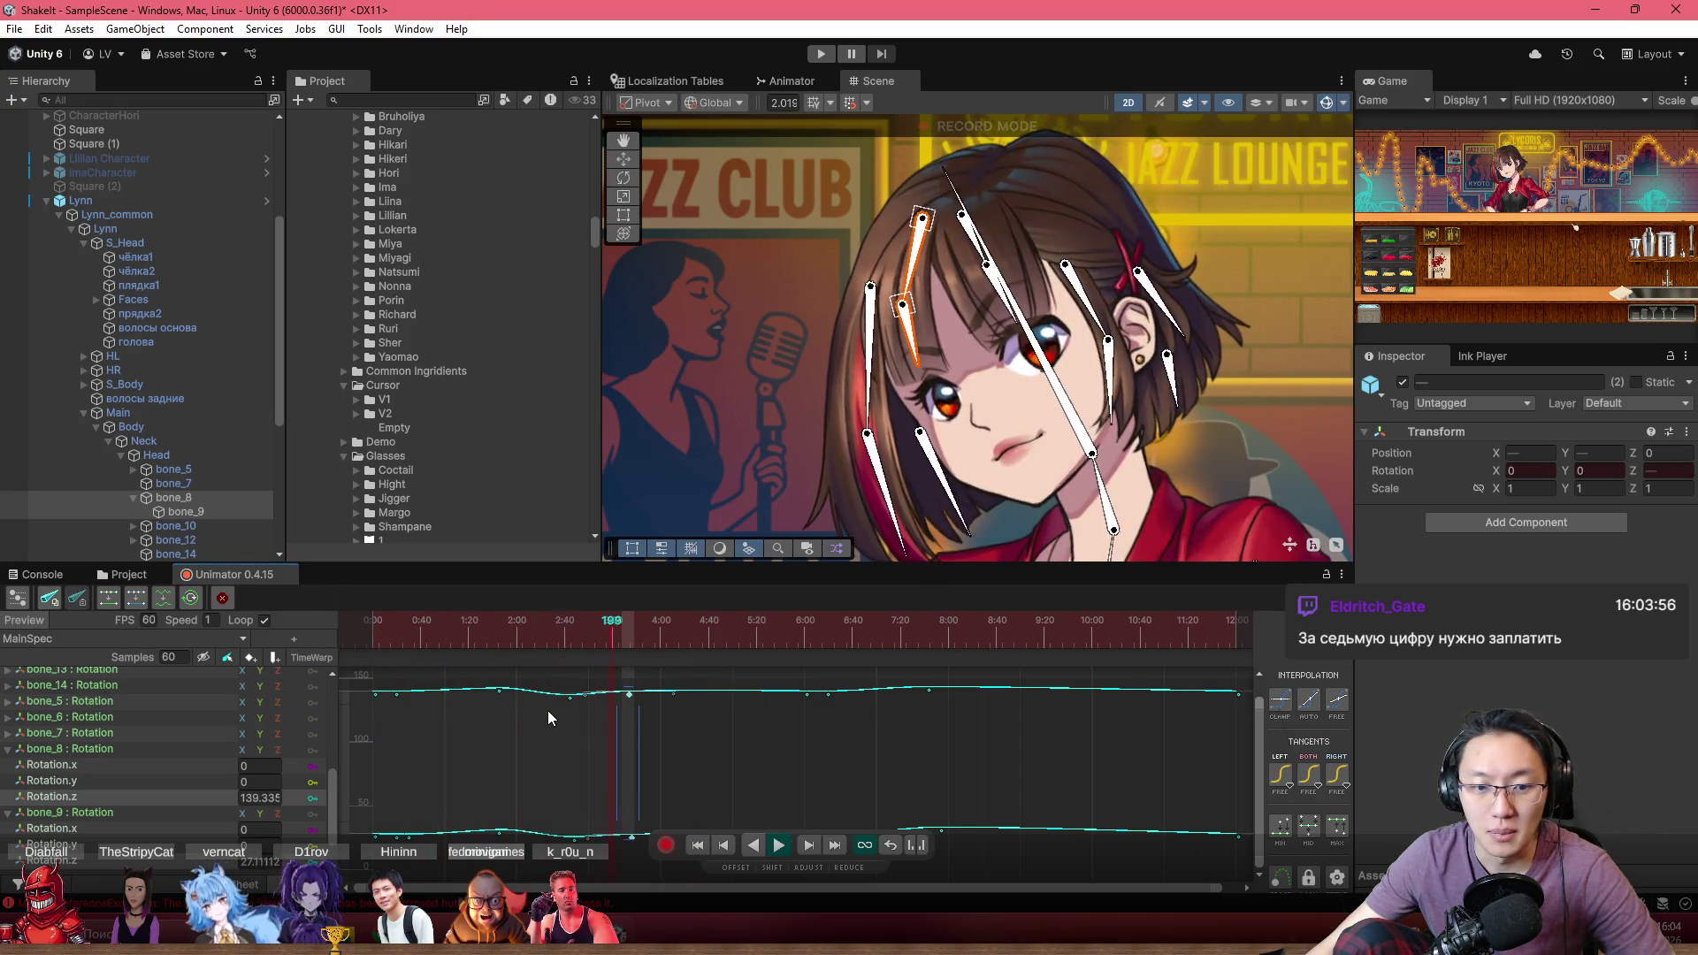
scroll(548, 712, up, 1)
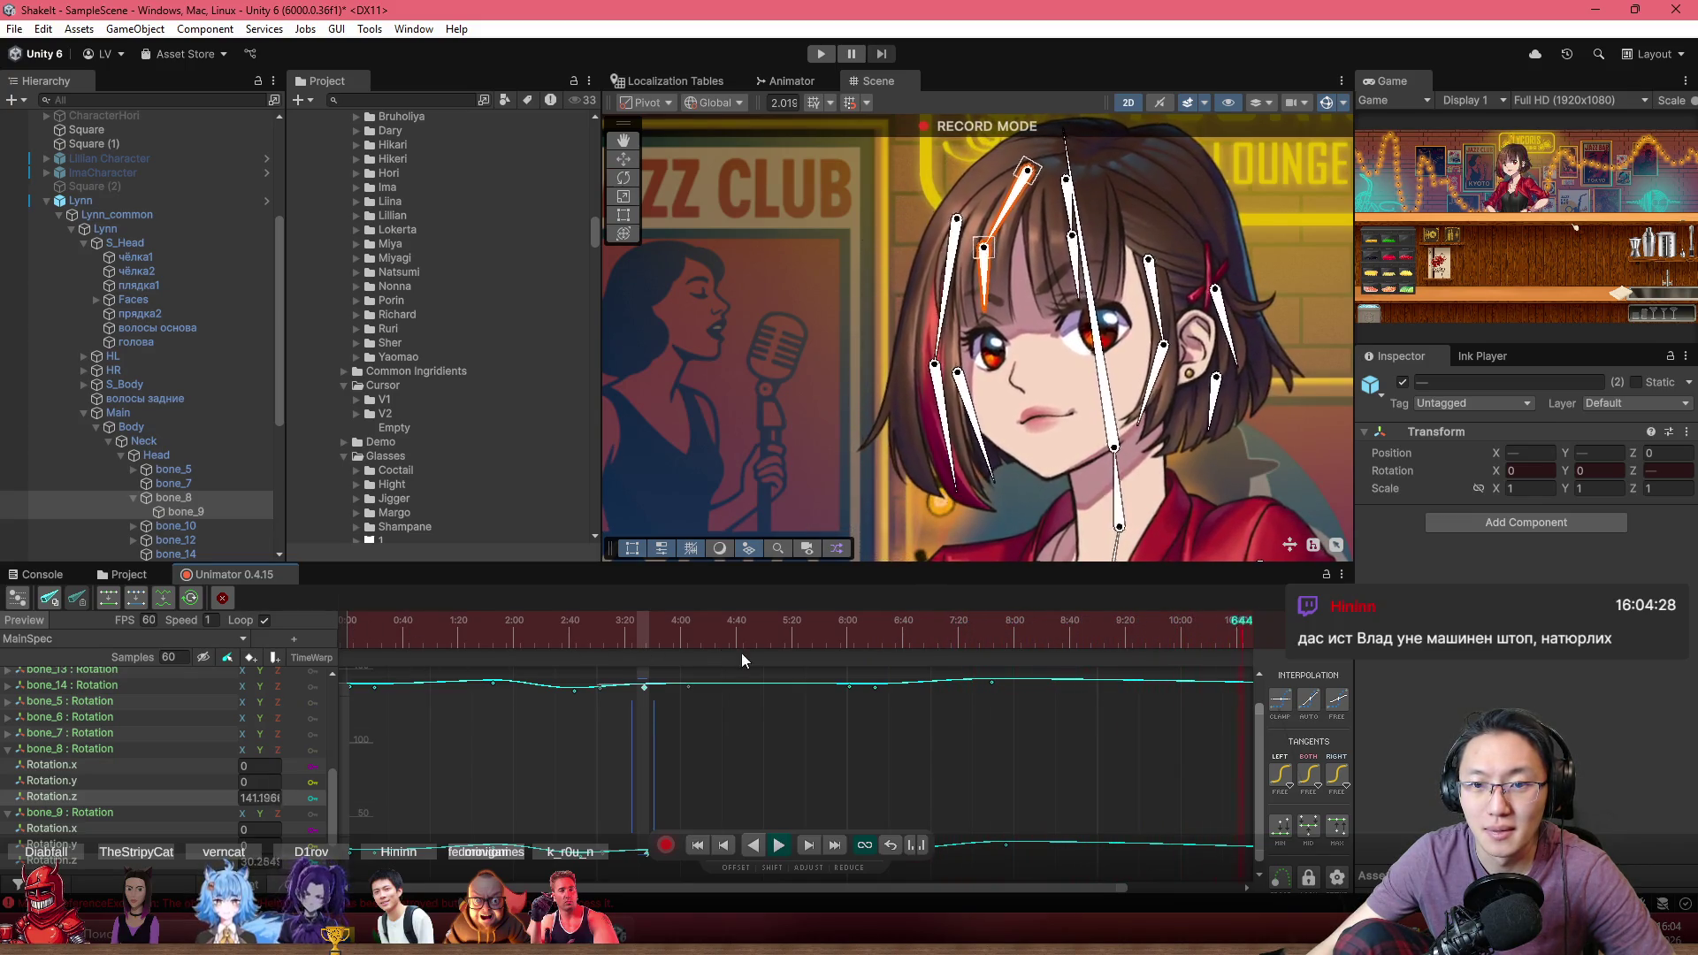
Add a rotation key around frame 552 and fit both curves in the graph
mouse_move(742, 652)
mouse_down()
mouse_move(987, 639)
mouse_move(1127, 656)
mouse_move(1110, 658)
mouse_up()
mouse_move(1139, 731)
mouse_down()
mouse_move(916, 767)
mouse_move(835, 745)
mouse_up()
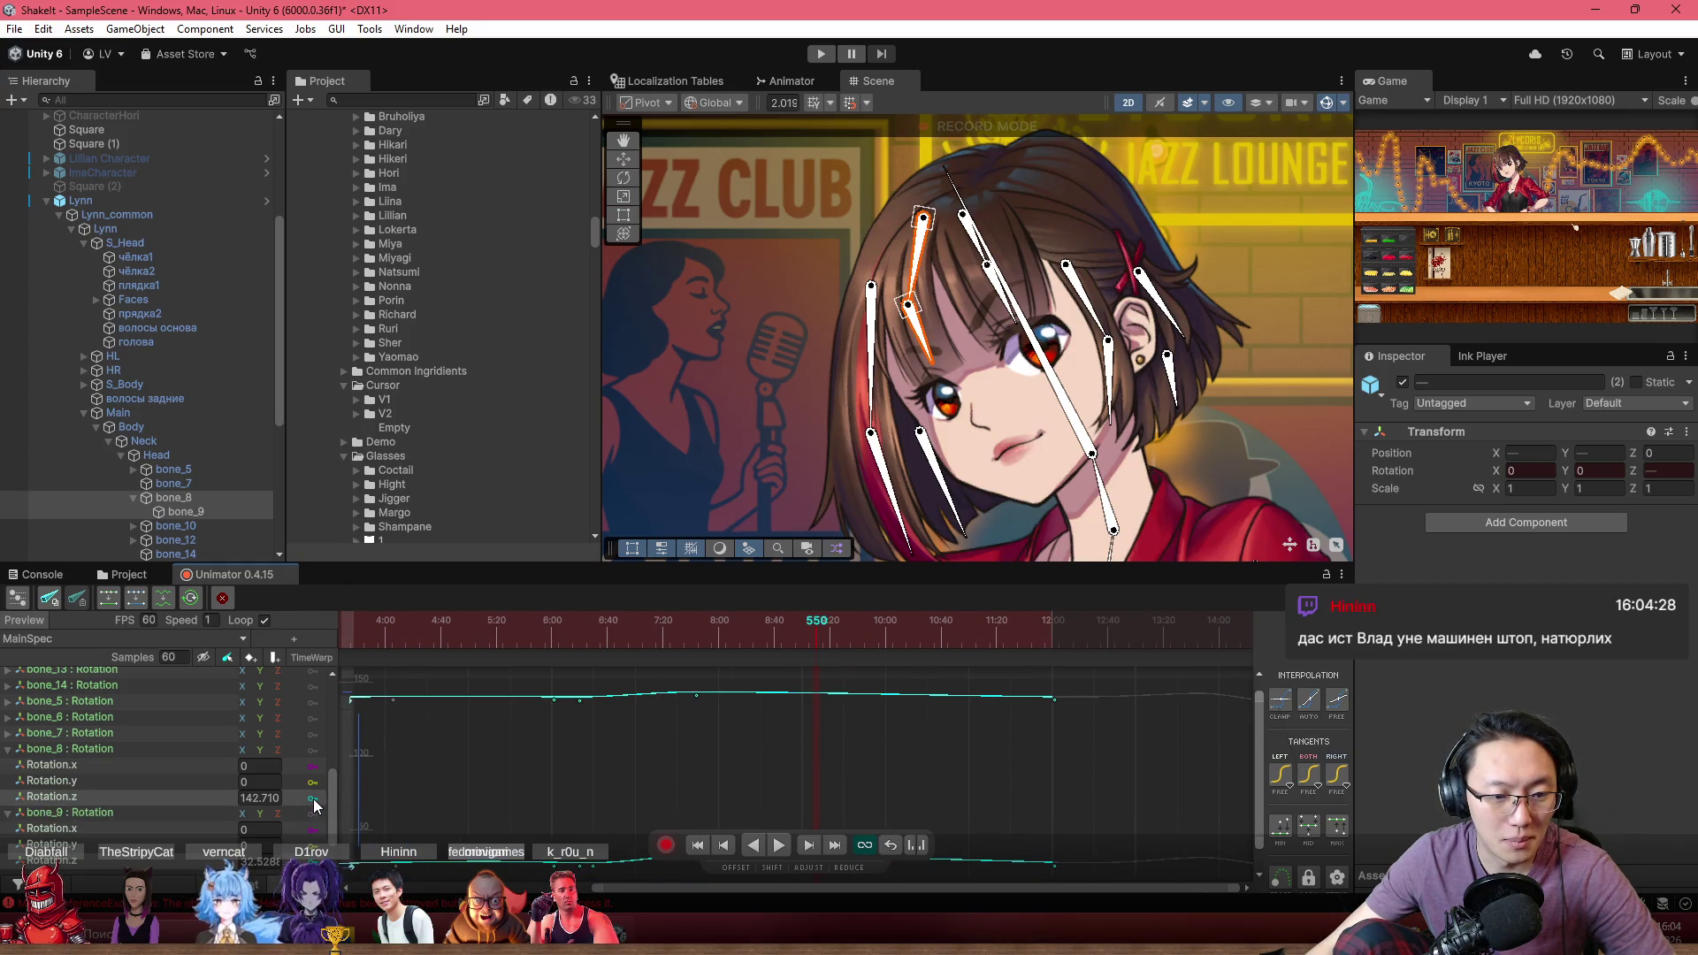
click(642, 814)
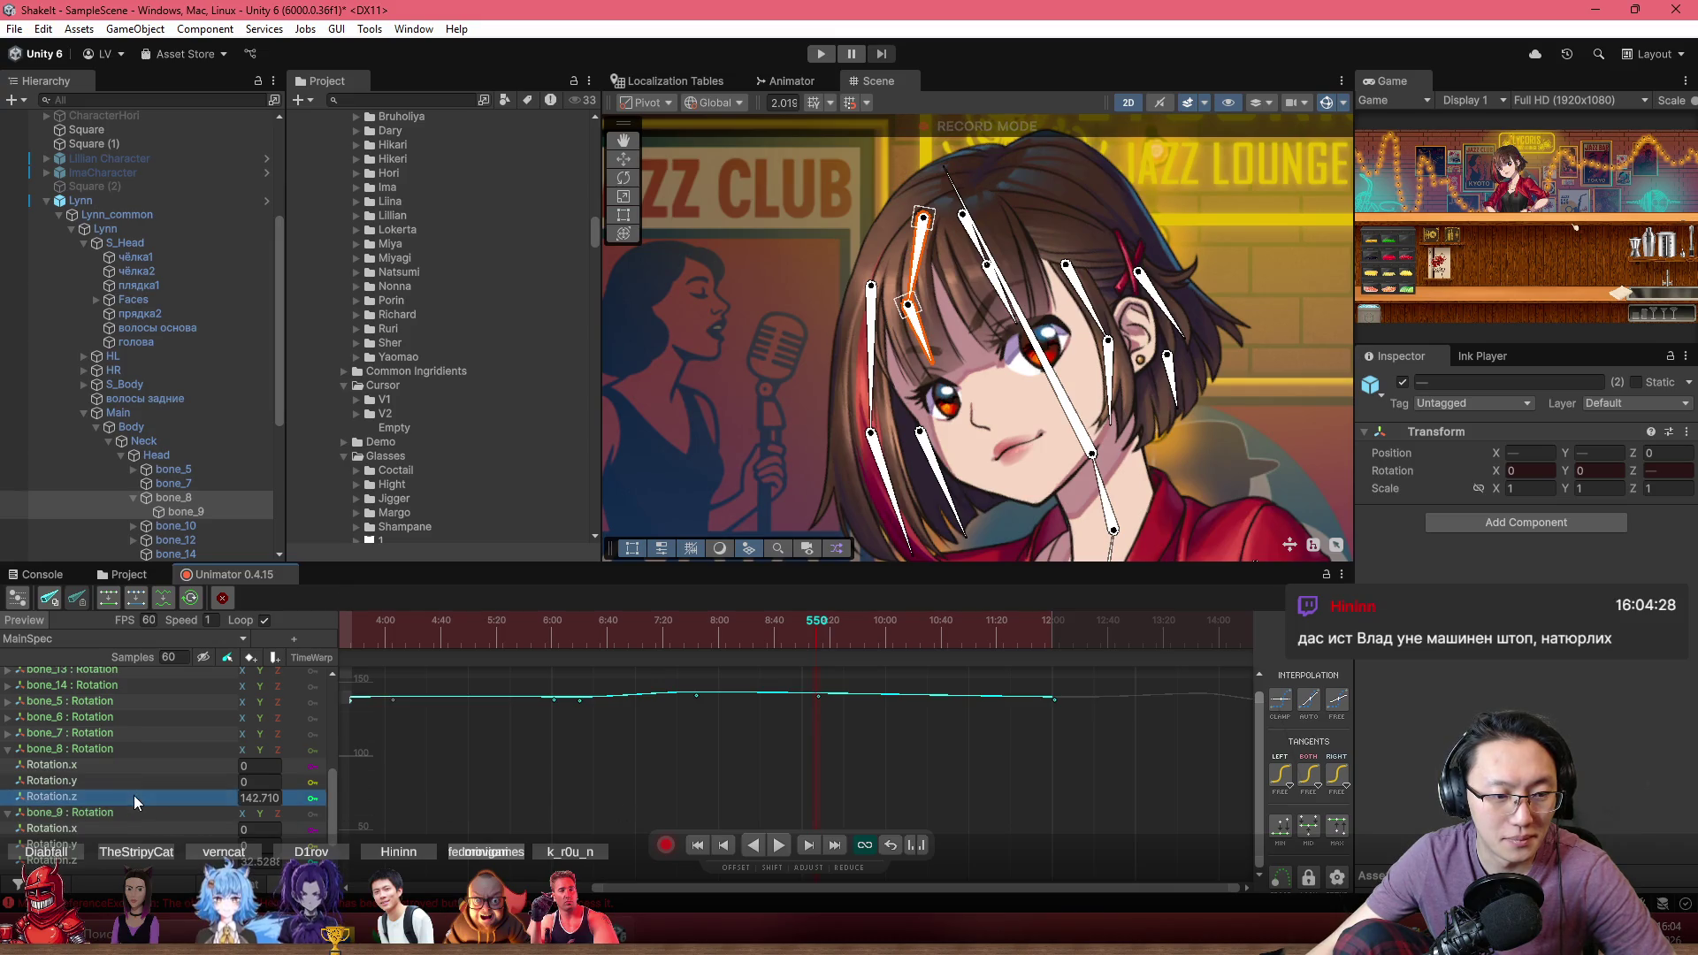
scroll(692, 815, down, 1)
key(f)
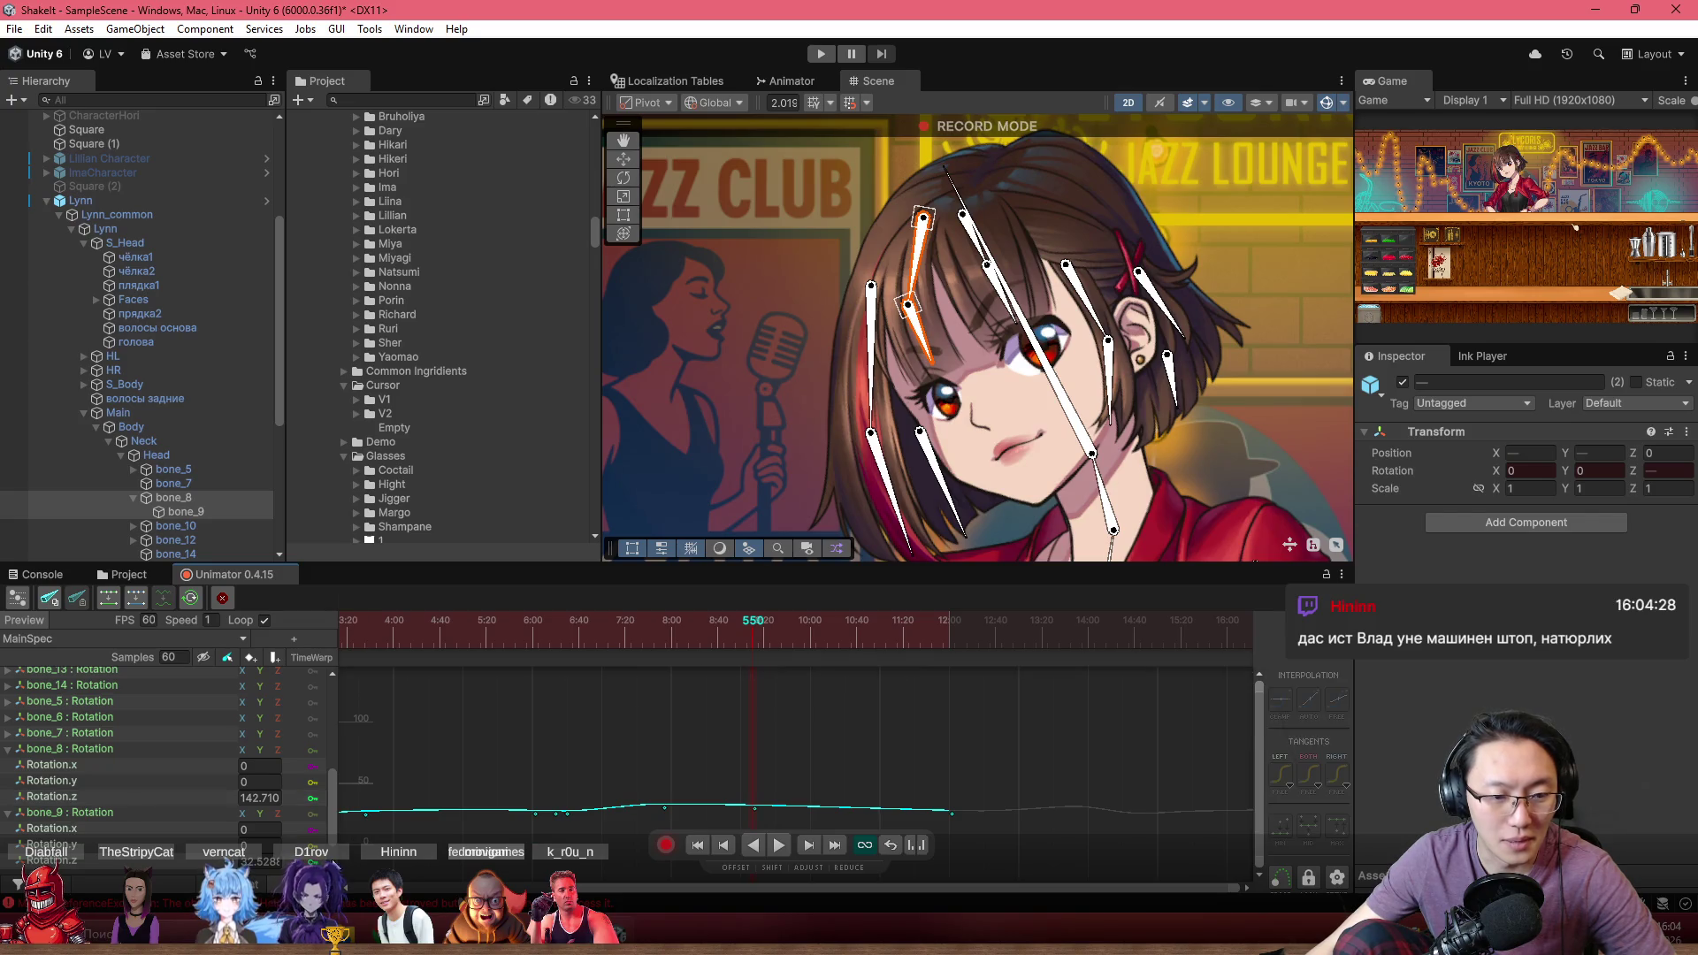
drag(619, 752, 602, 813)
Select the key at frame 505, then deselect it at frame 592
click(85, 801)
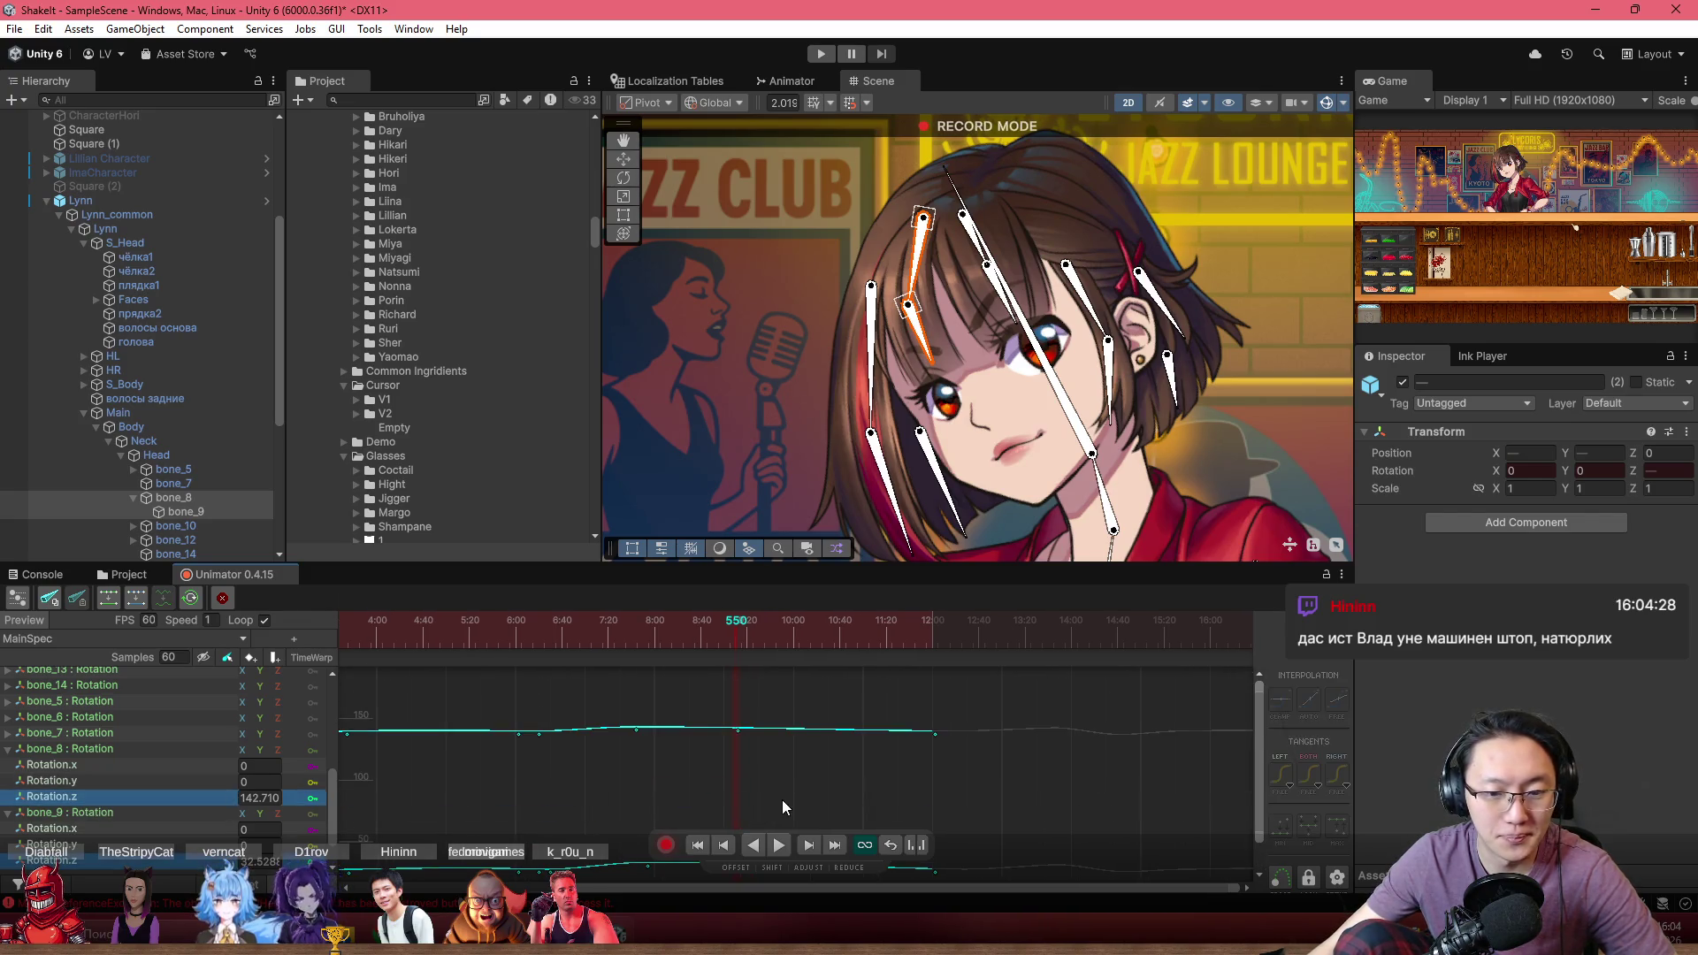
mouse_move(623, 624)
mouse_down()
mouse_move(782, 670)
mouse_move(772, 706)
mouse_up()
click(776, 704)
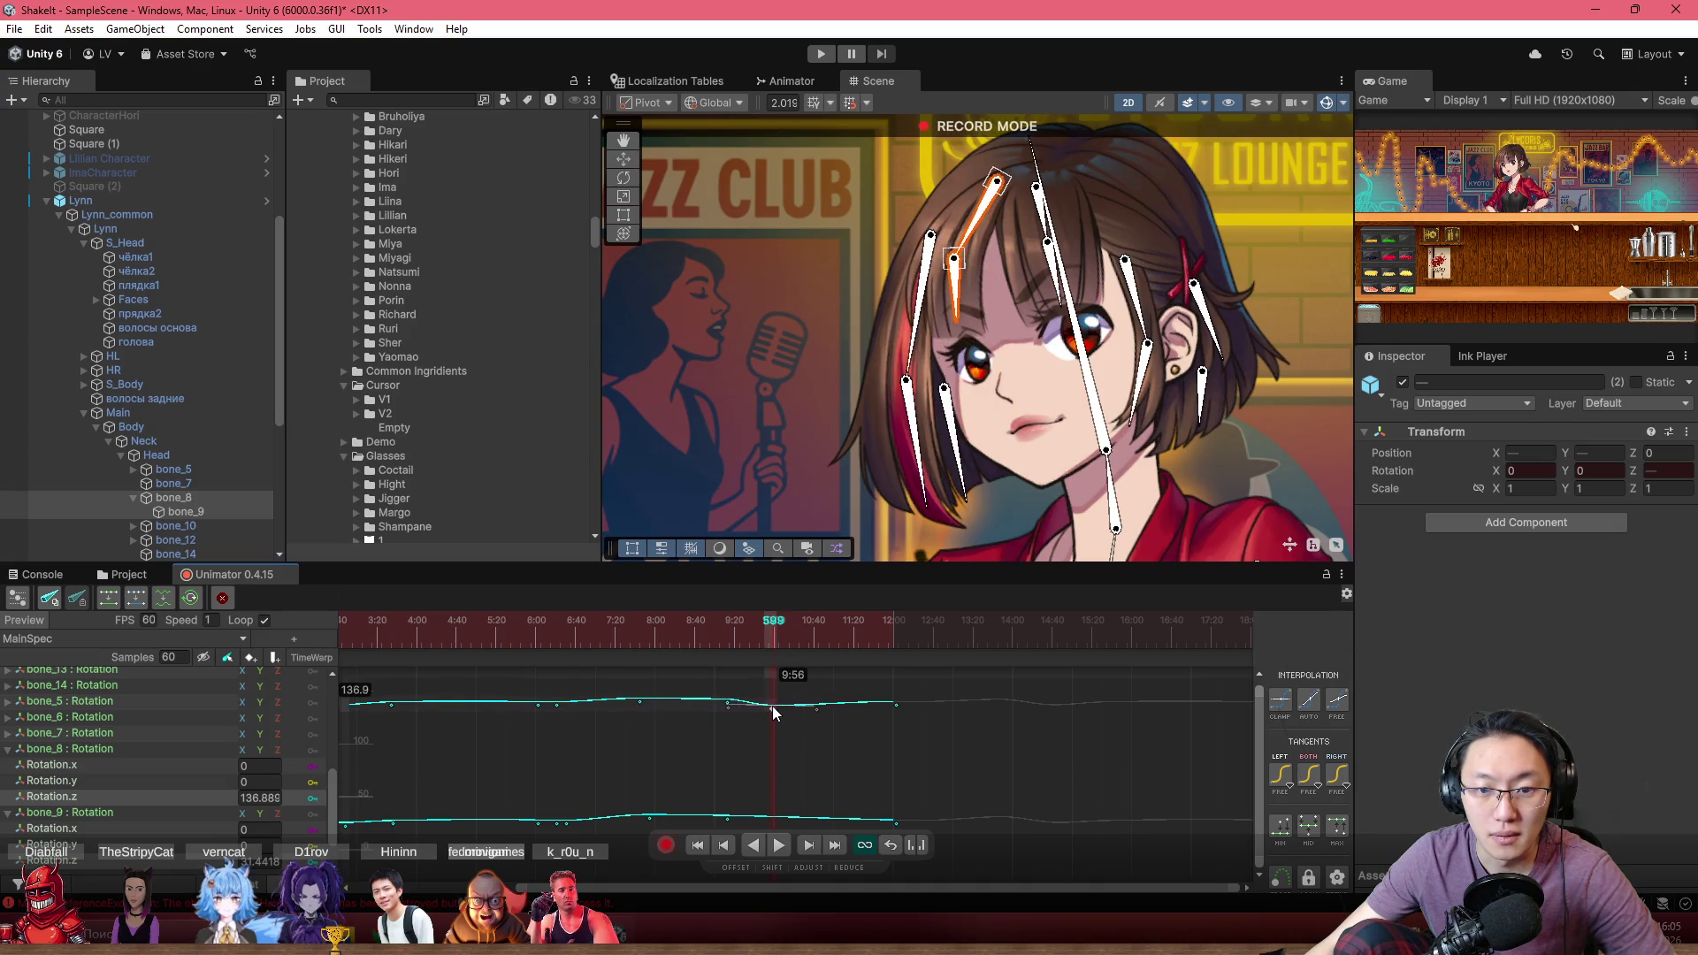
click(768, 824)
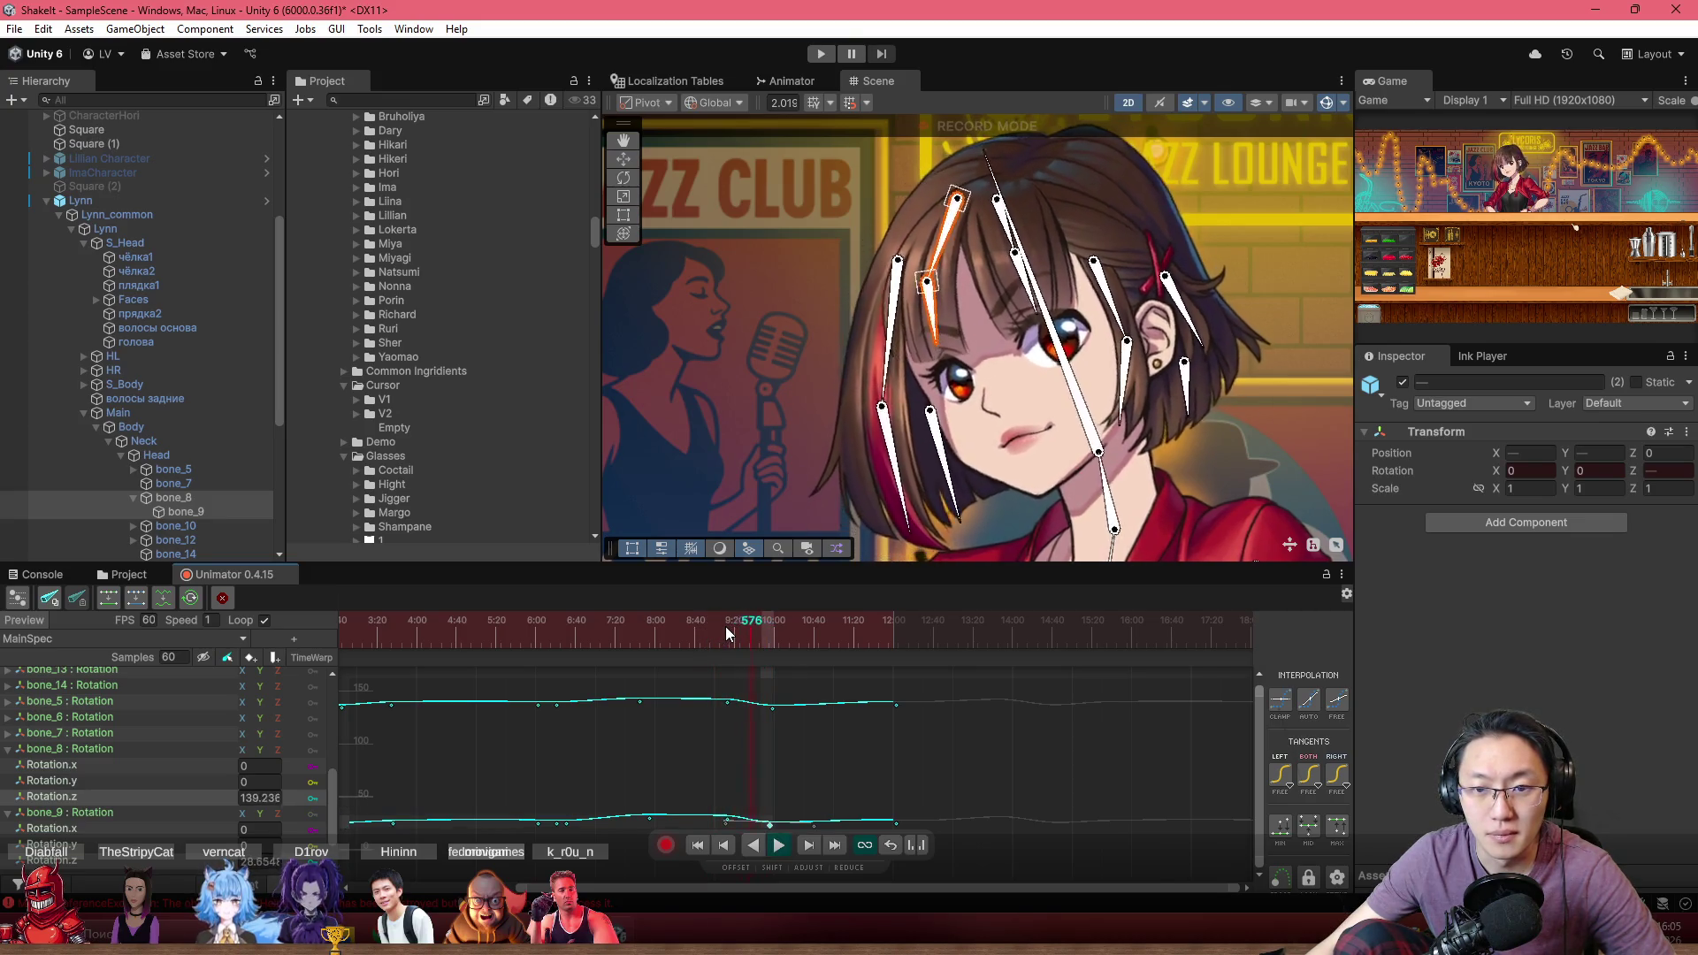
scroll(810, 691, up, 3)
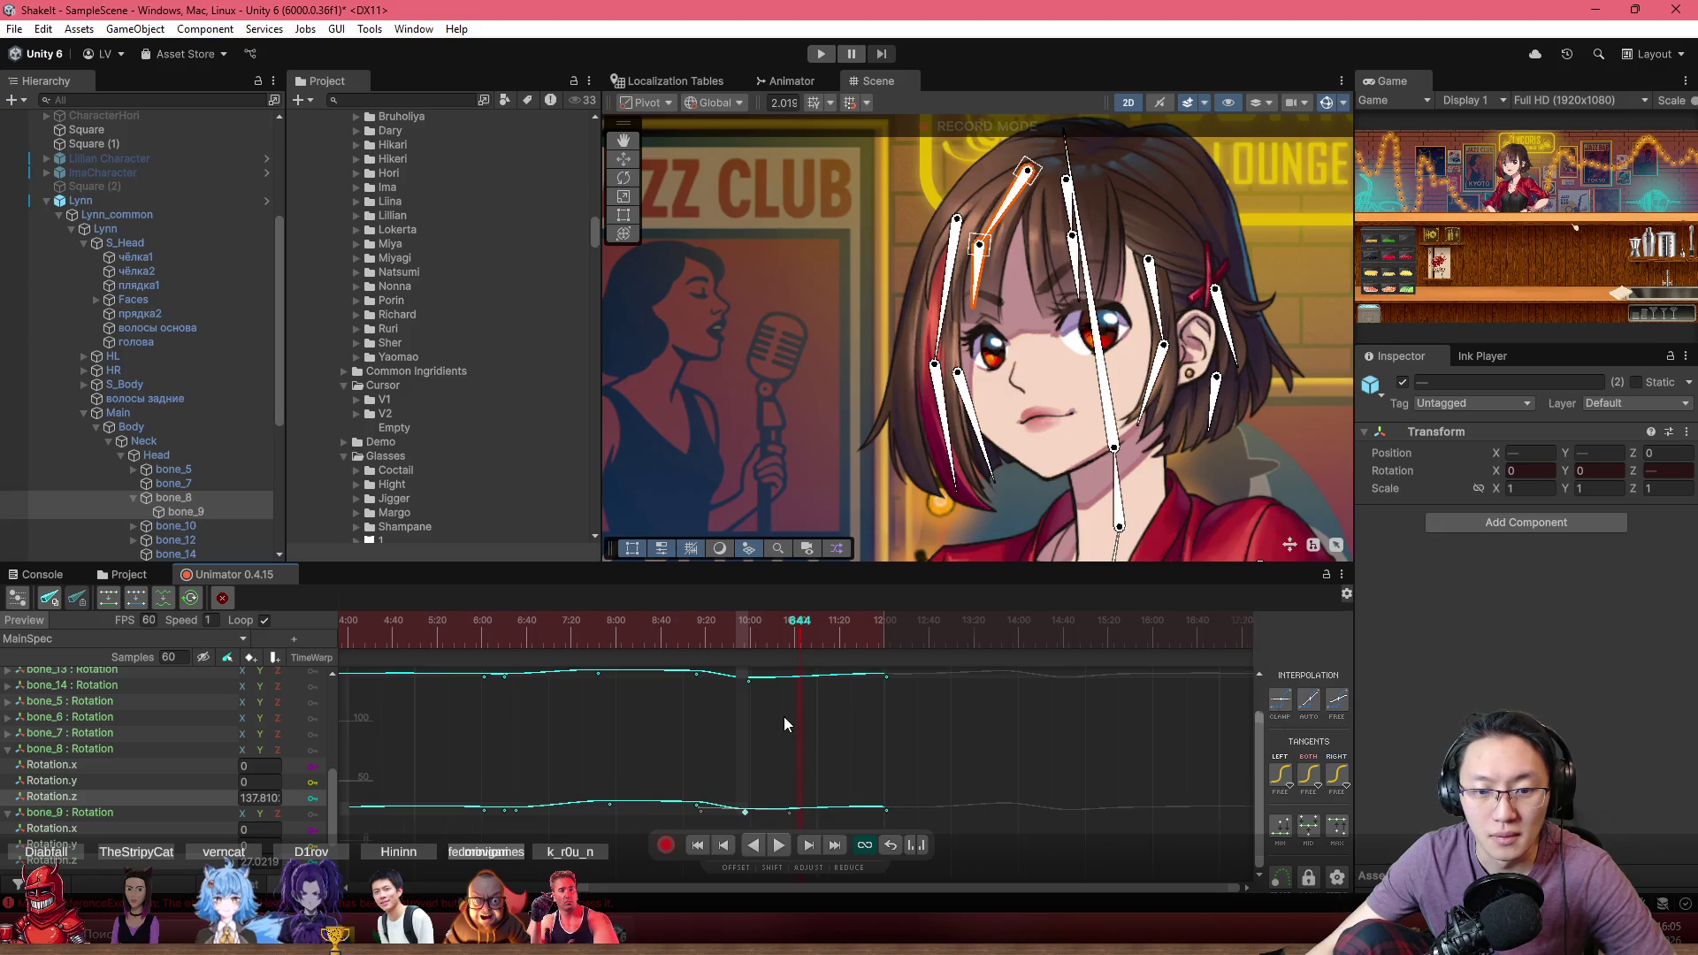
scroll(730, 740, down, 1)
Select the keys near 10:00 on both curves and preview the tilt from frames 542 and 501
drag(750, 670, 654, 827)
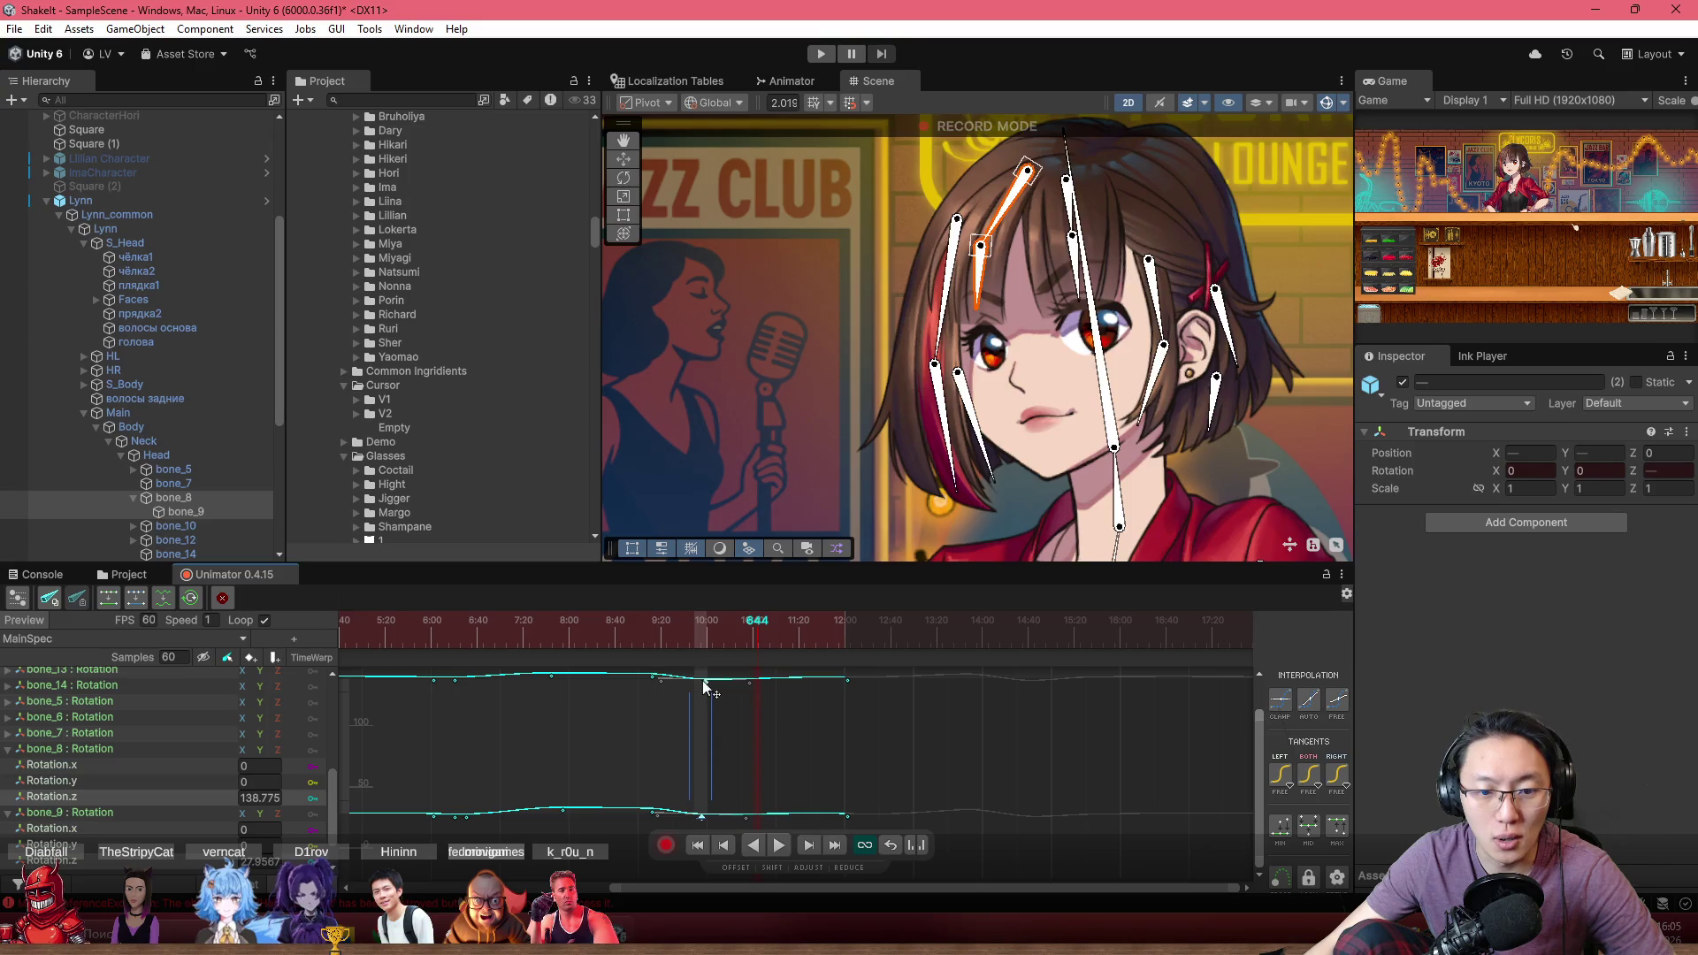
click(636, 631)
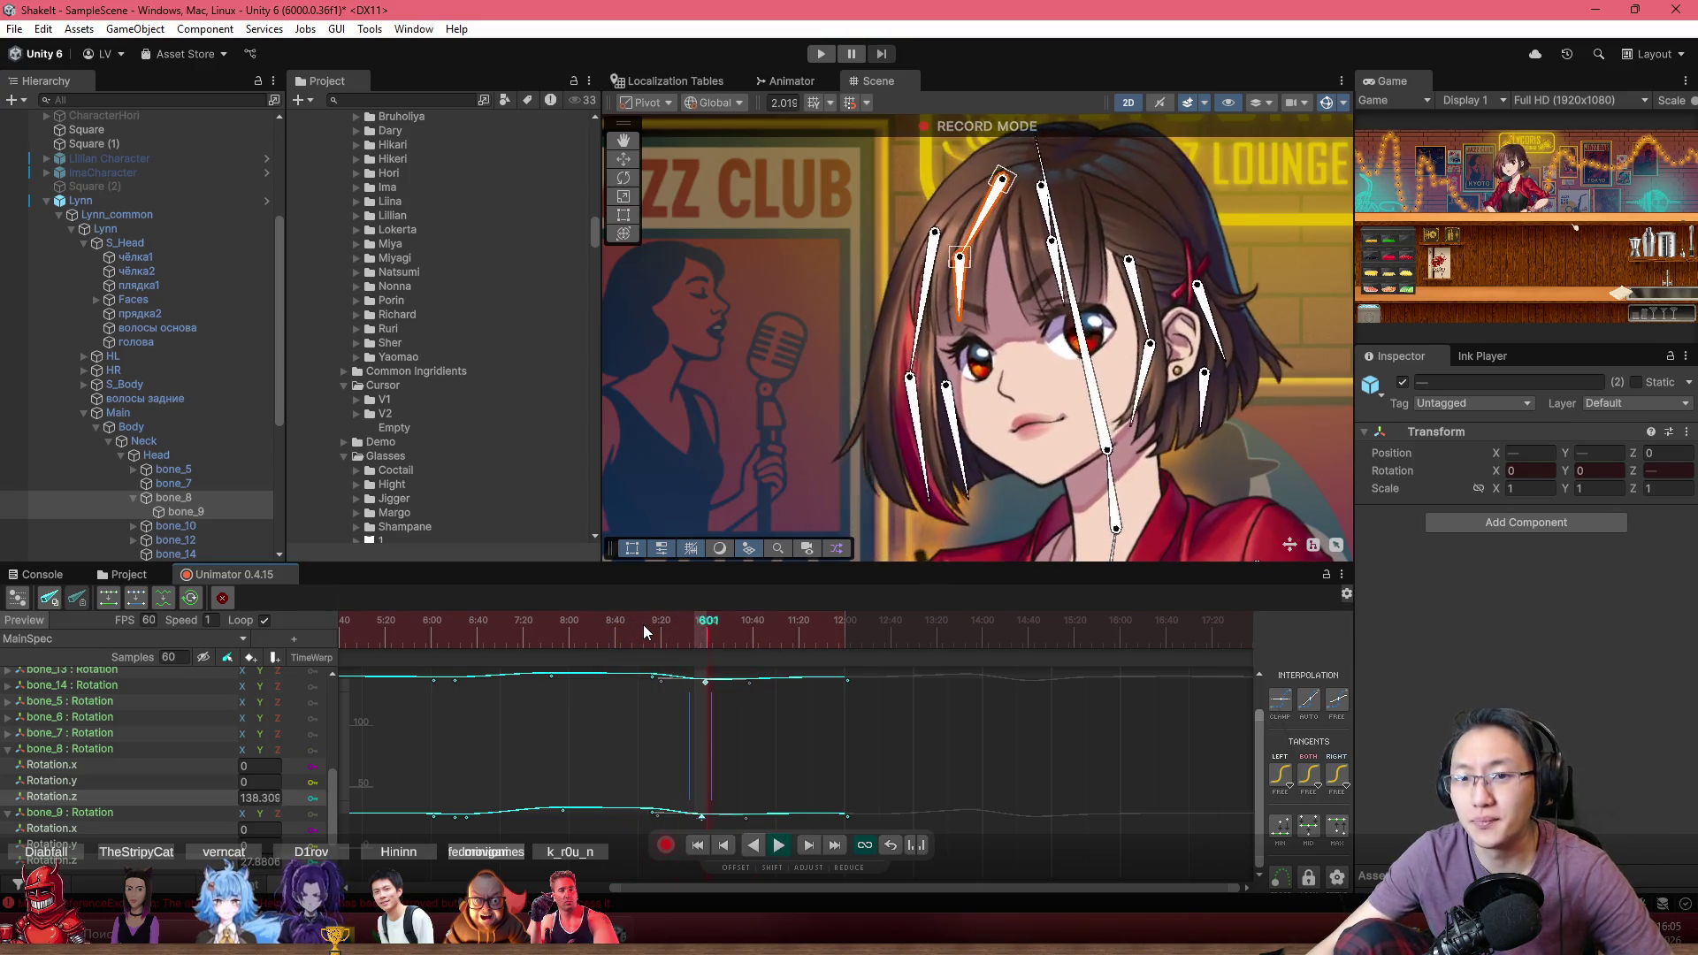
key(space)
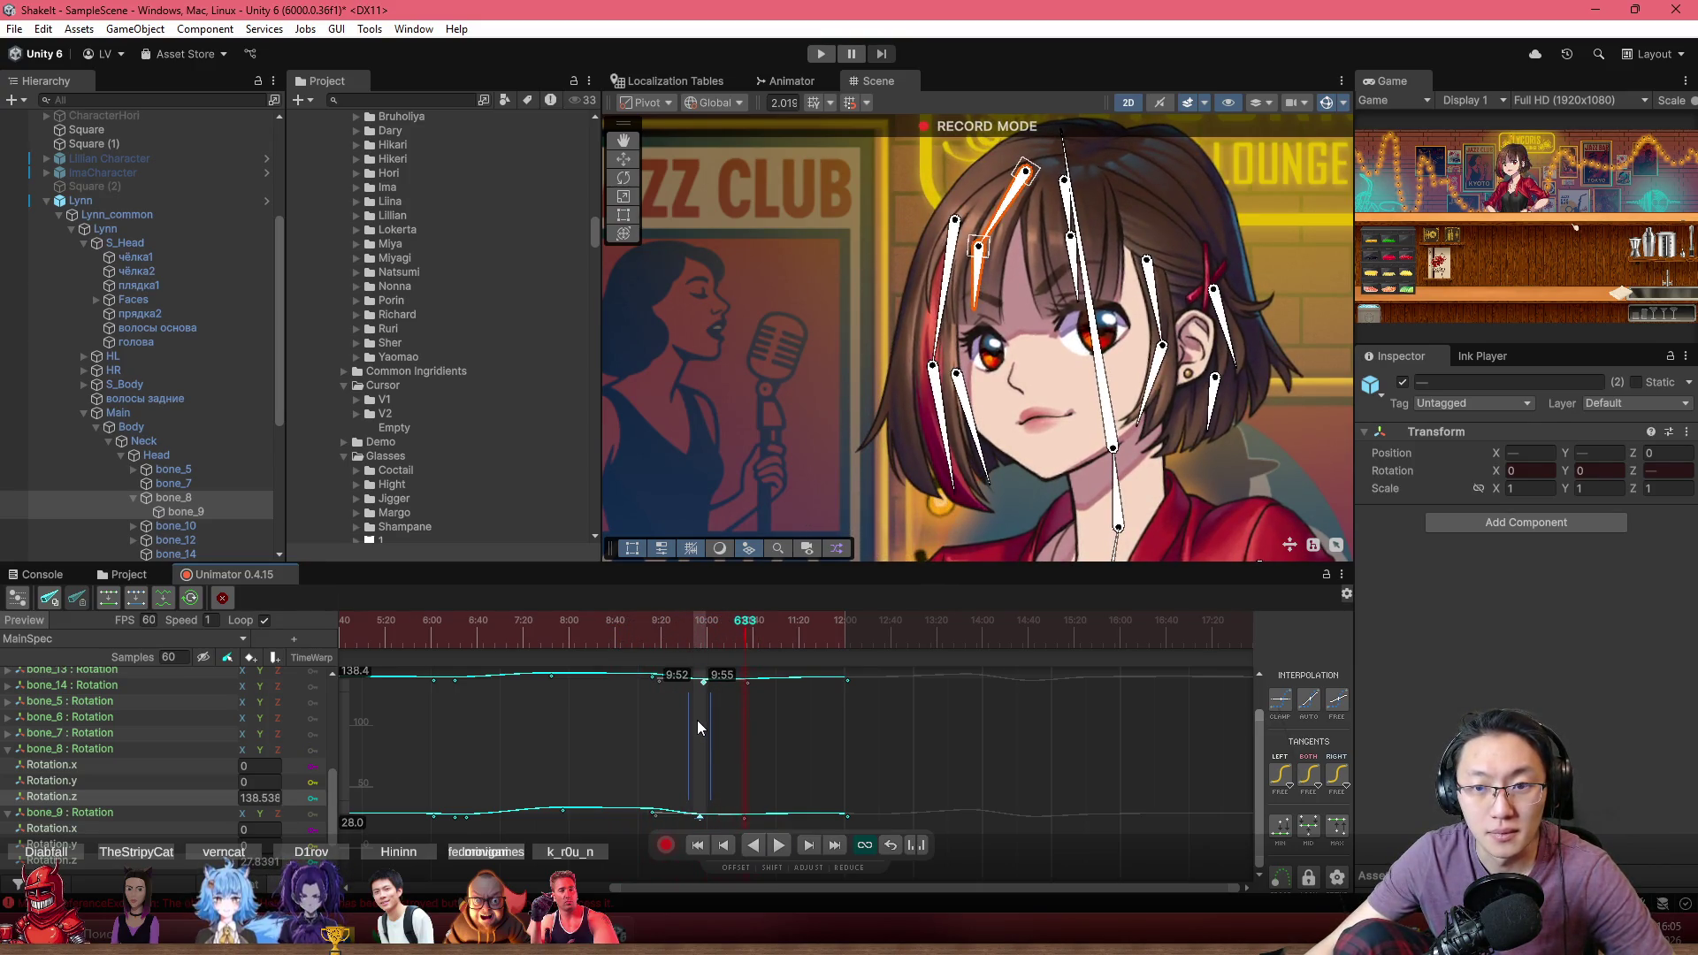
click(593, 631)
key(space)
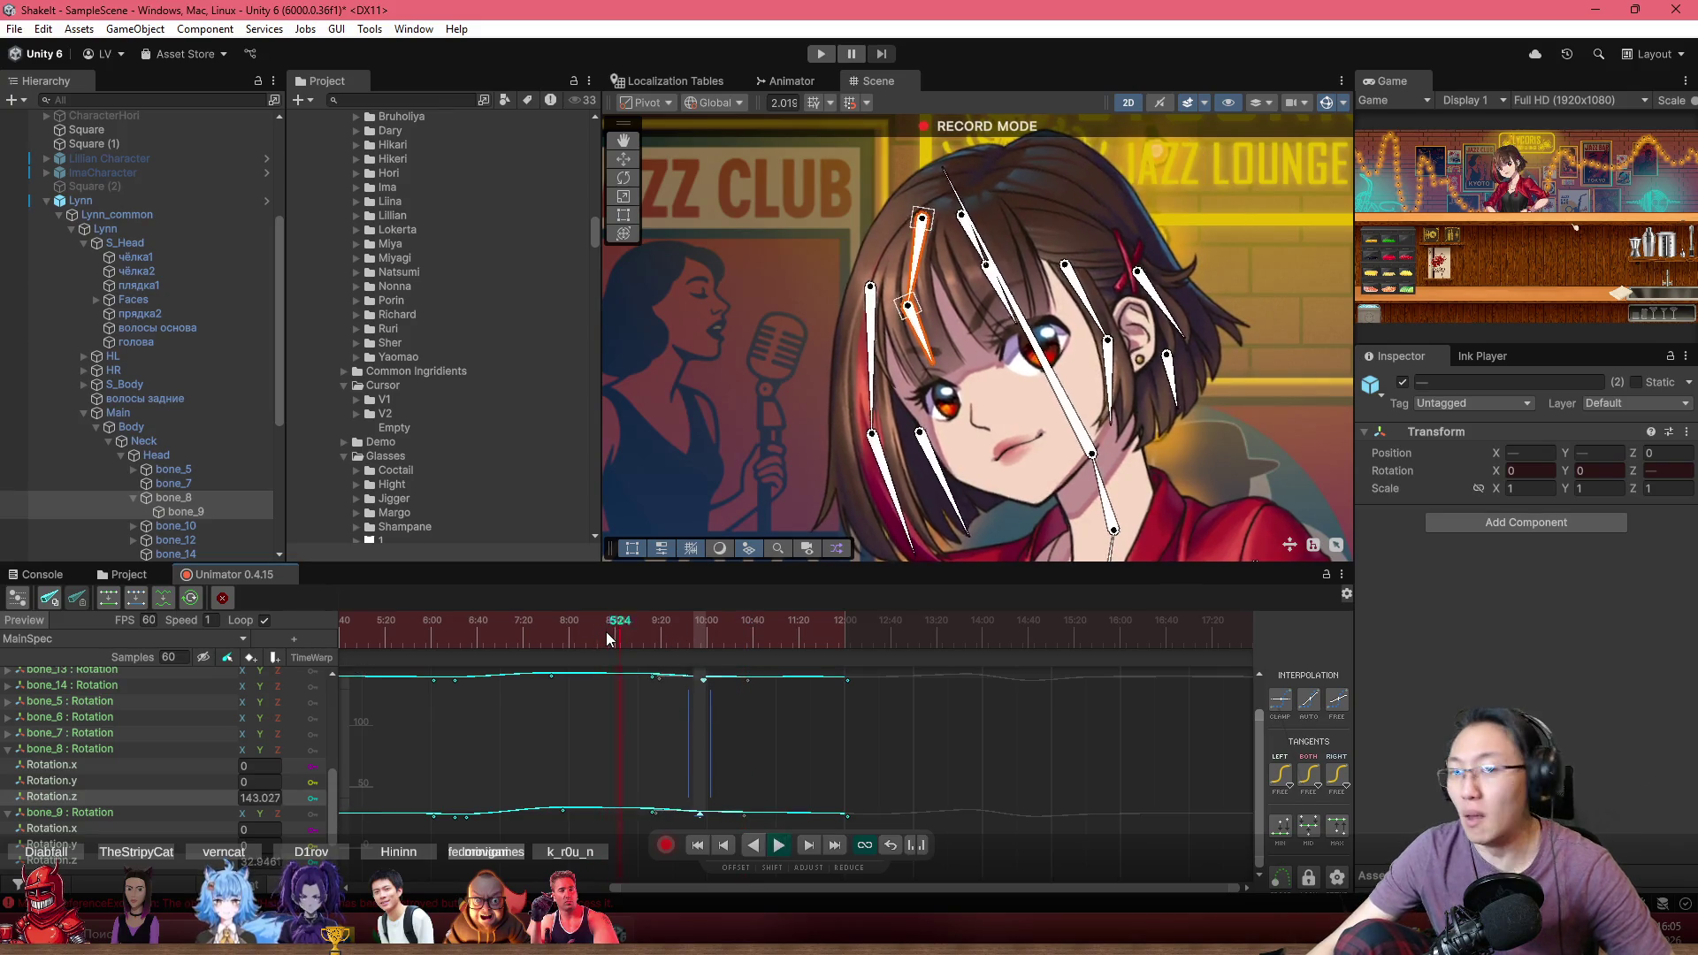
key(space)
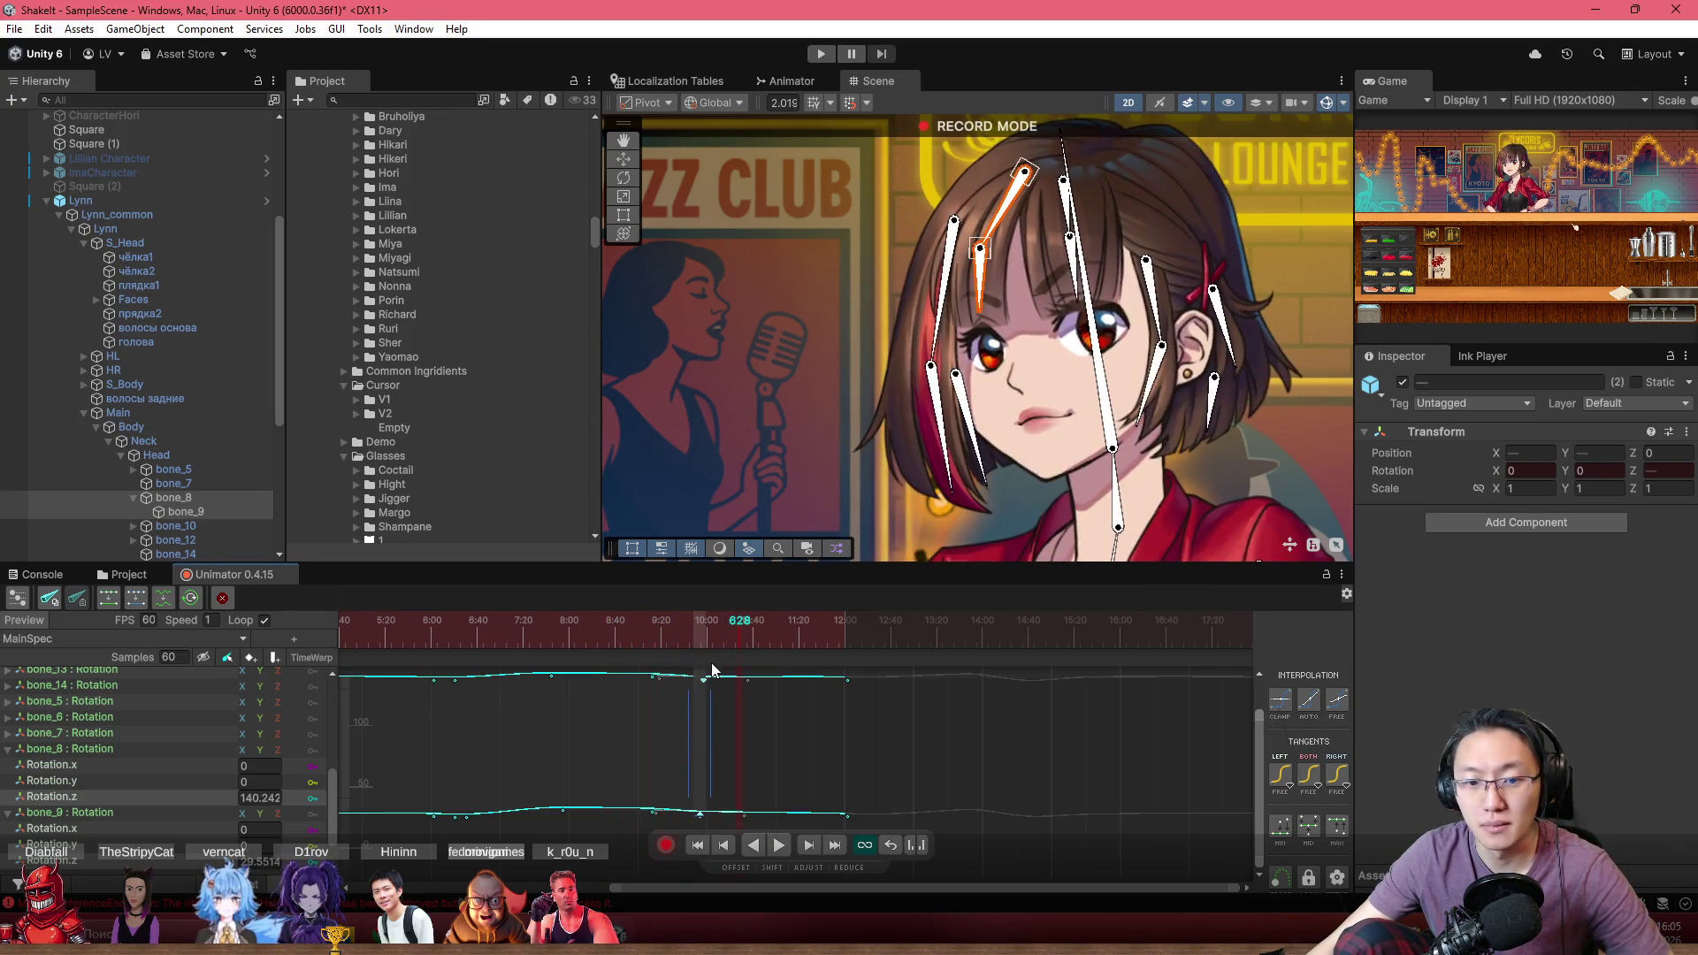
scroll(721, 736, up, 1)
mouse_move(720, 644)
mouse_down()
mouse_move(743, 648)
mouse_move(687, 691)
mouse_move(723, 693)
mouse_up()
Undo and redo the latest key change while selecting the keys near 10:00
scroll(718, 703, up, 3)
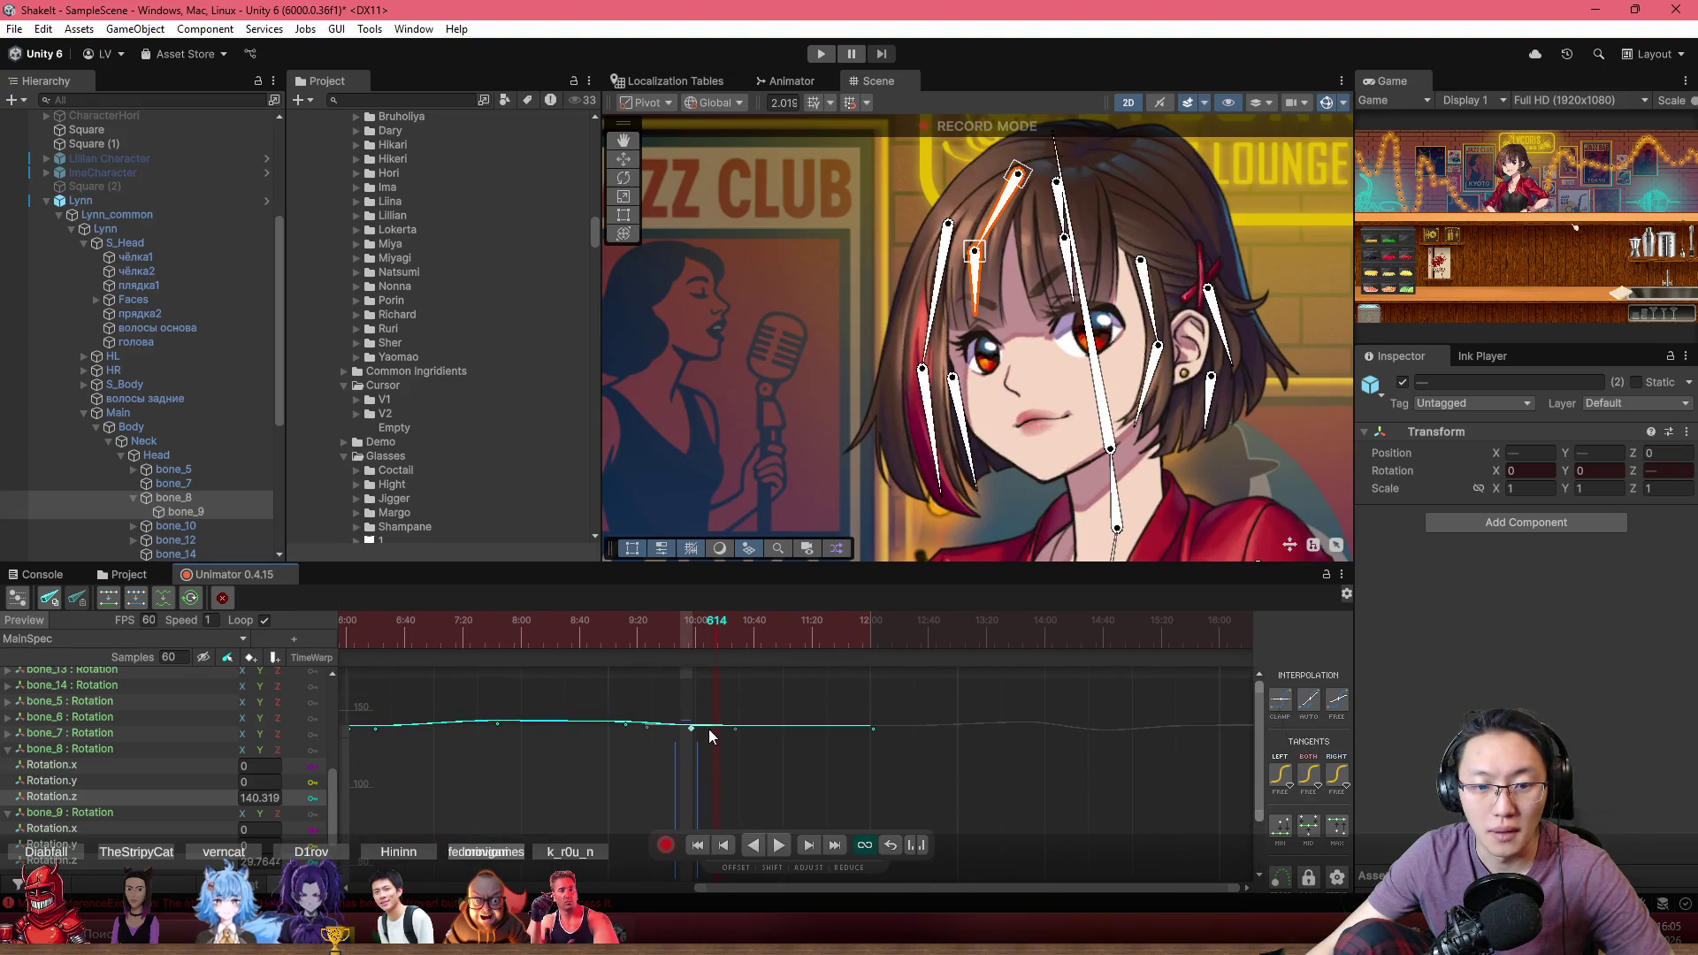
key(ctrl+z)
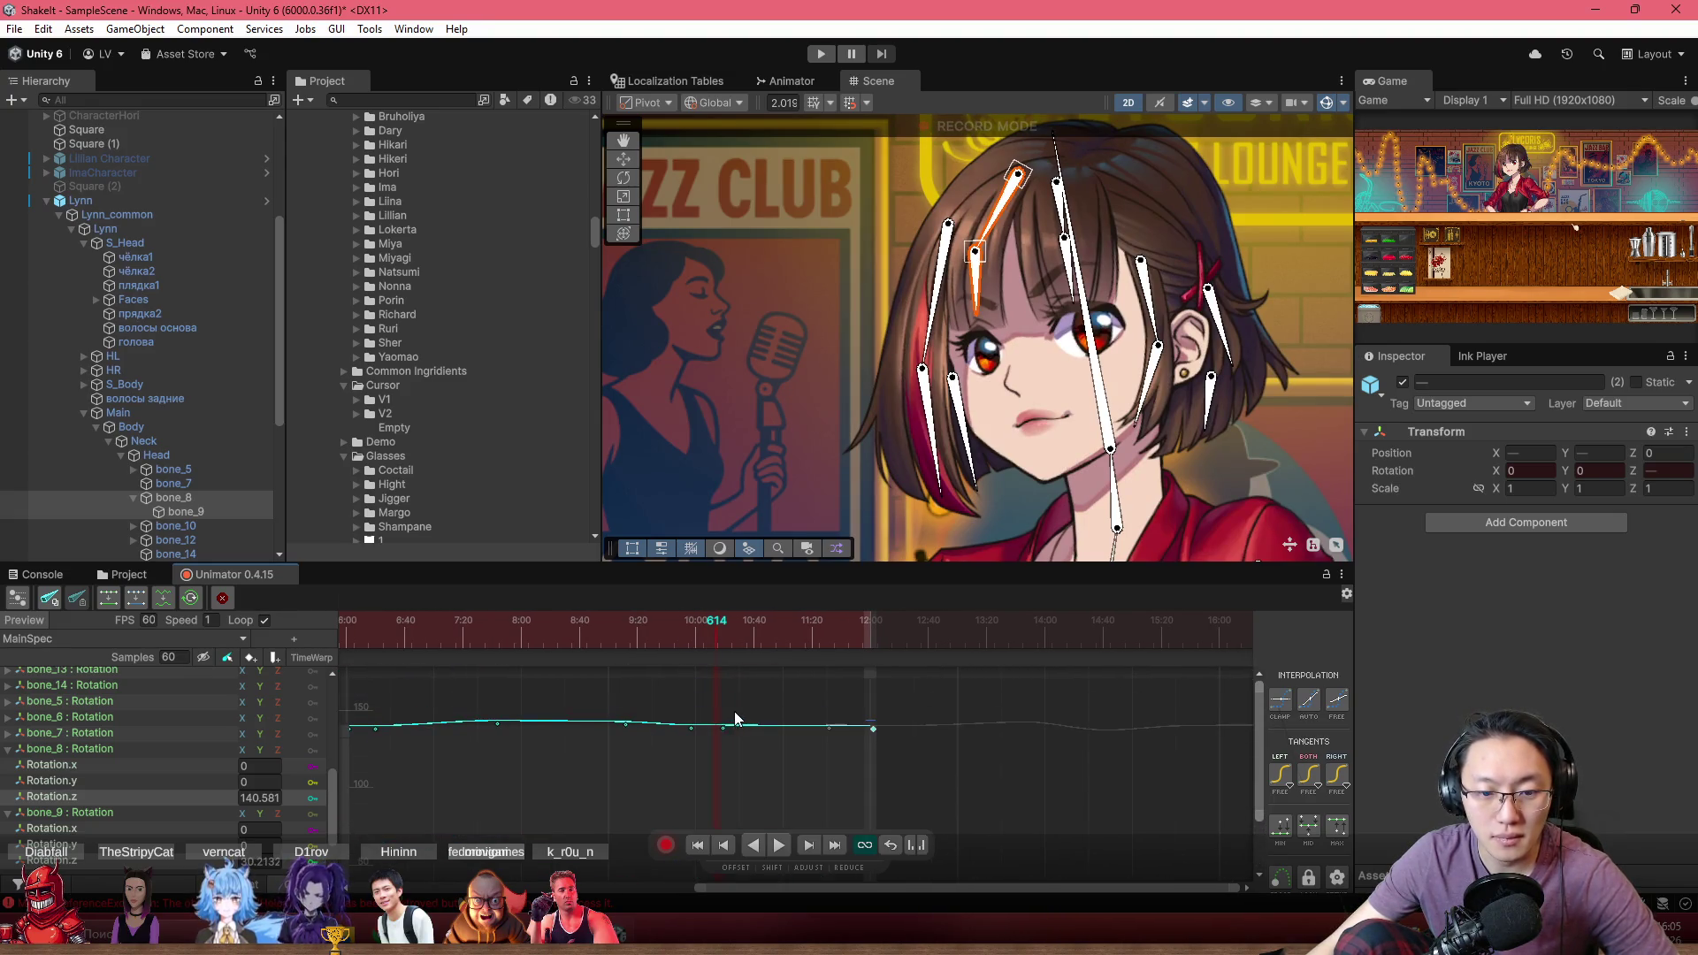
key(ctrl+z)
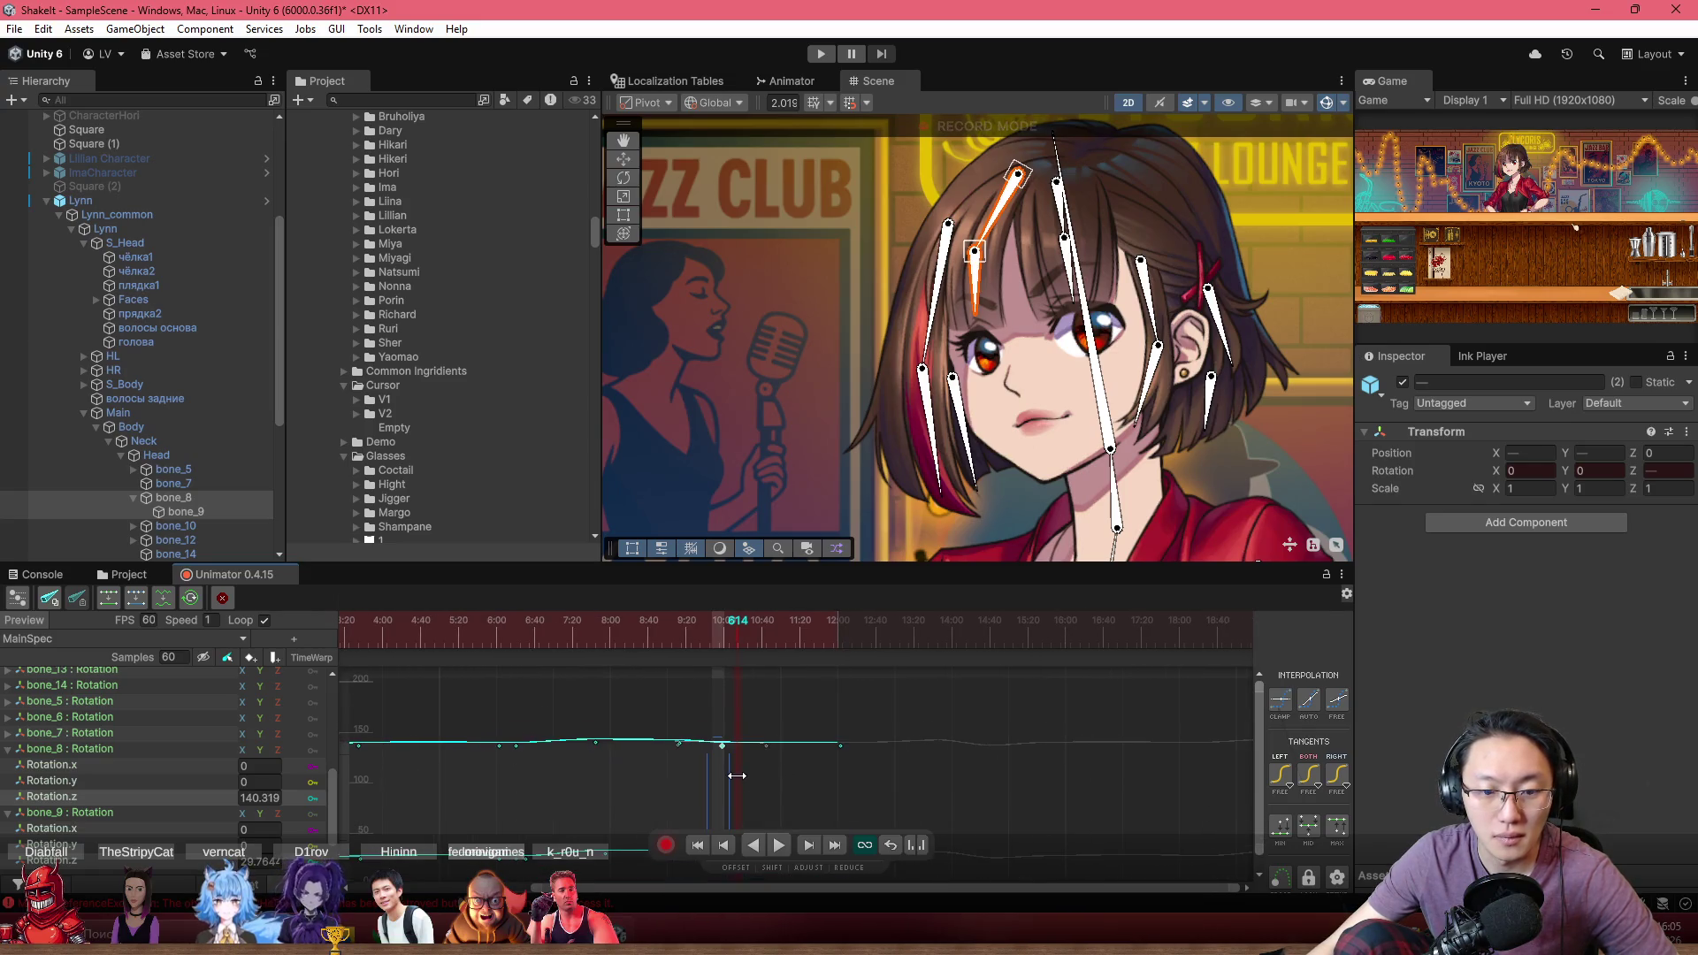
scroll(759, 708, down, 3)
scroll(755, 806, up, 2)
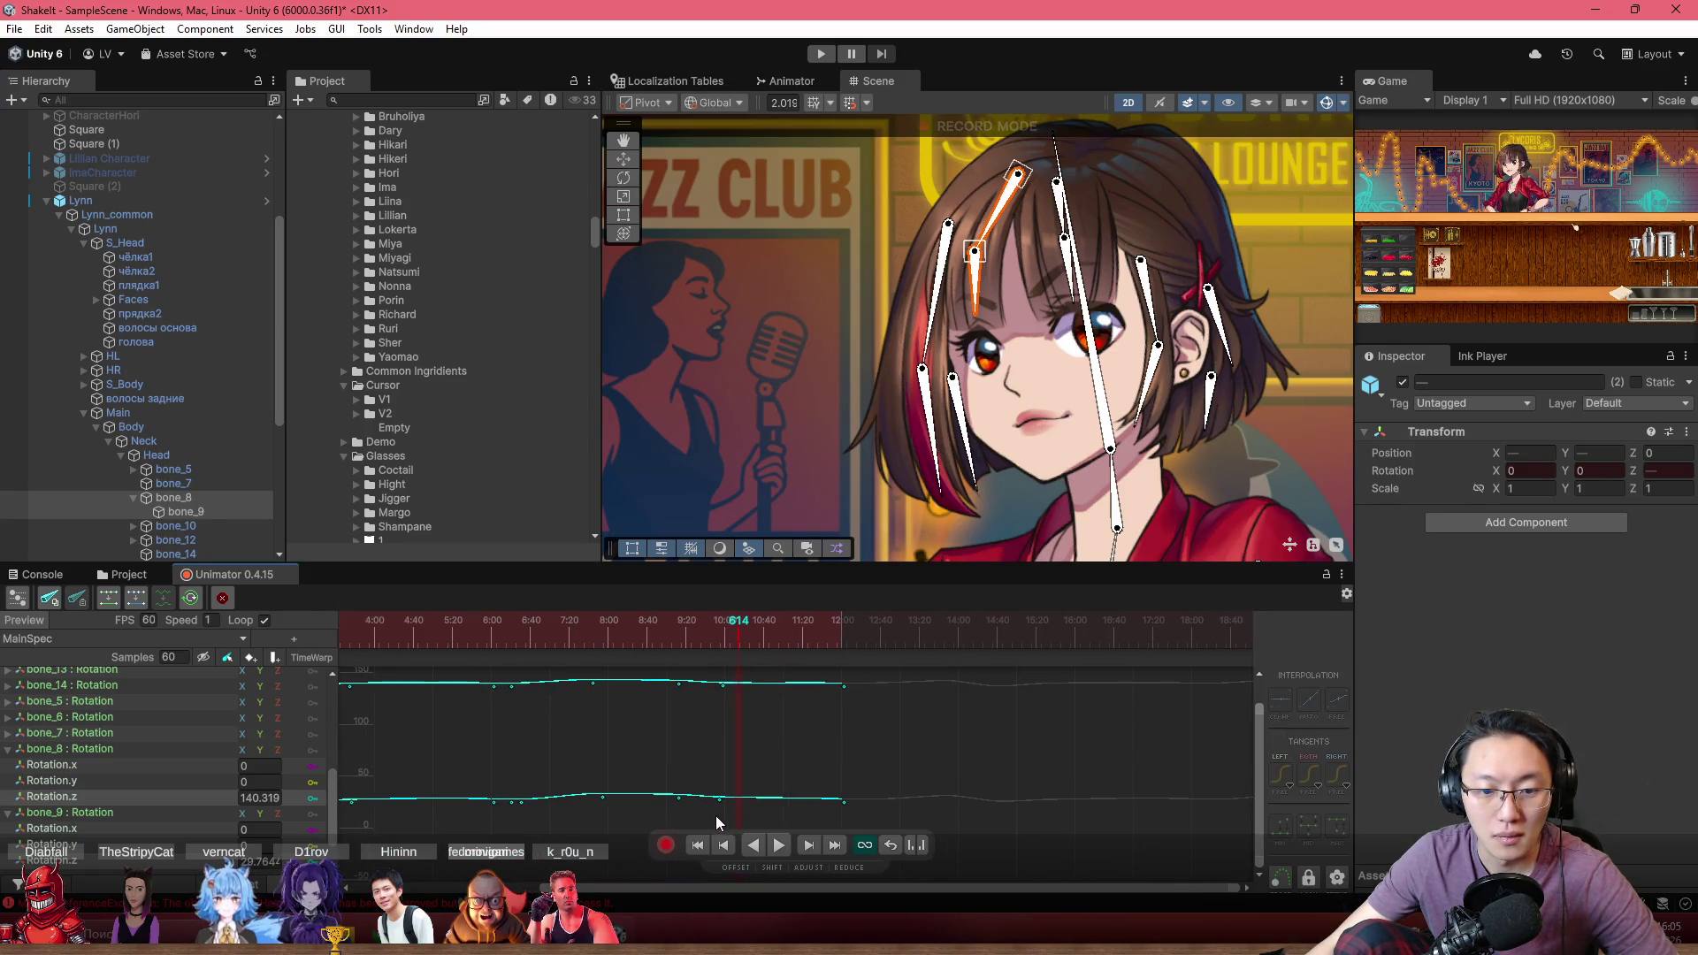
drag(710, 814, 729, 692)
click(732, 684)
key(ctrl+y)
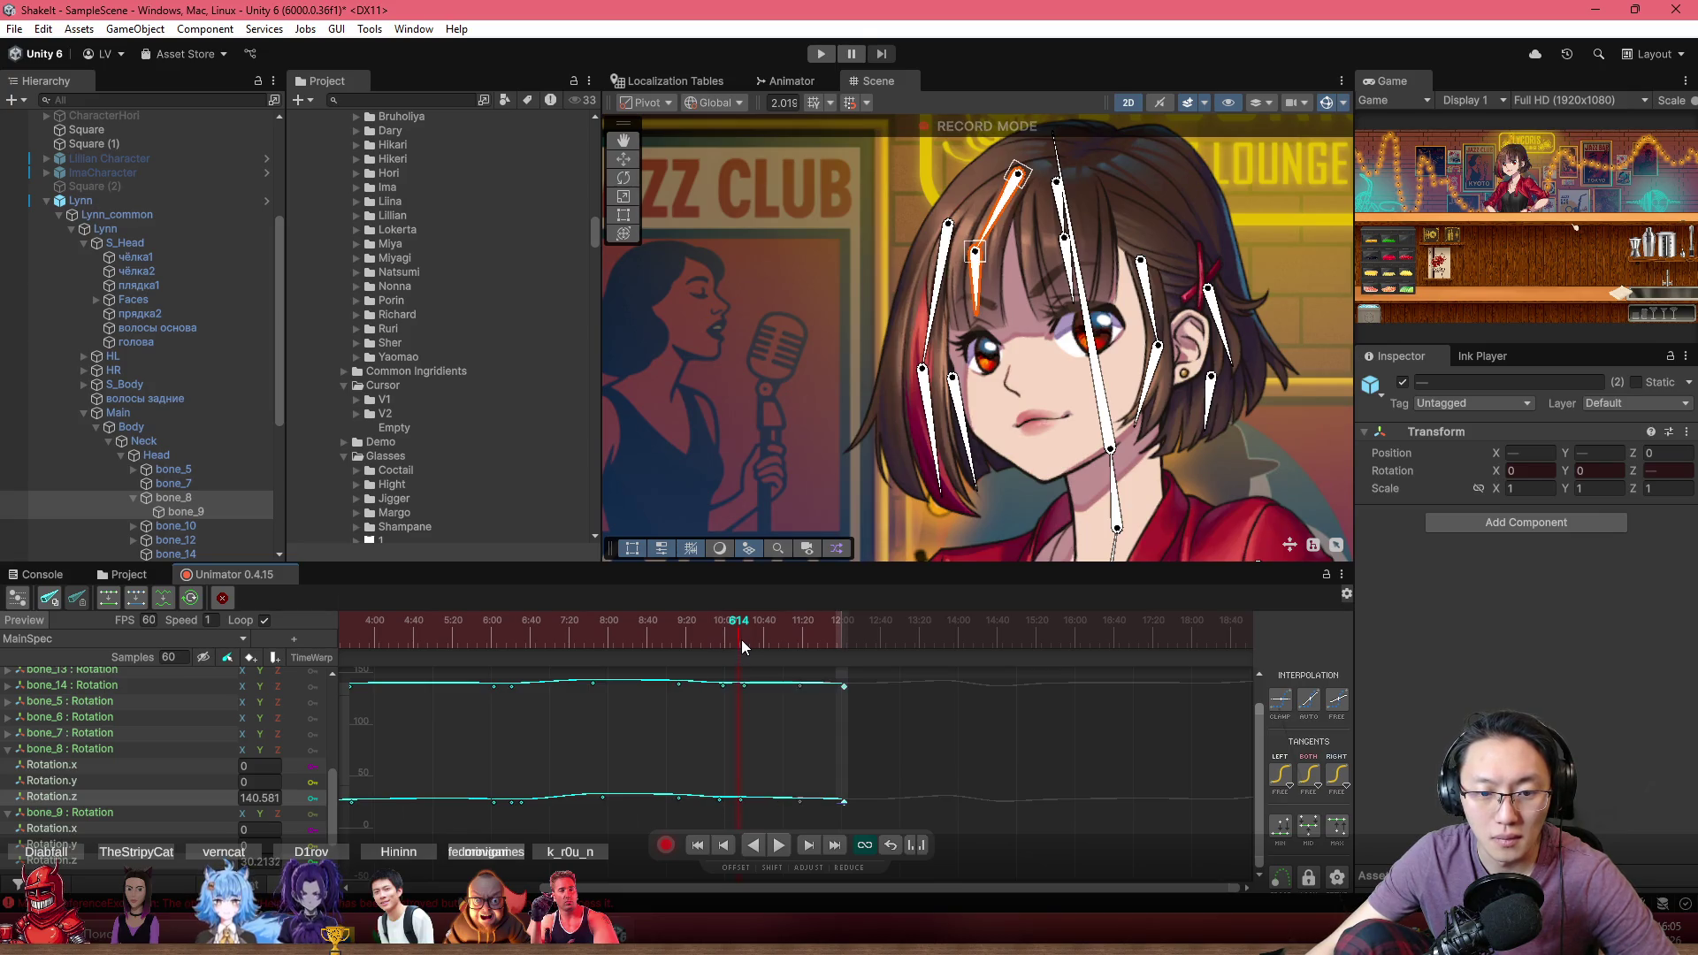
key(ctrl+z)
scroll(729, 734, up, 1)
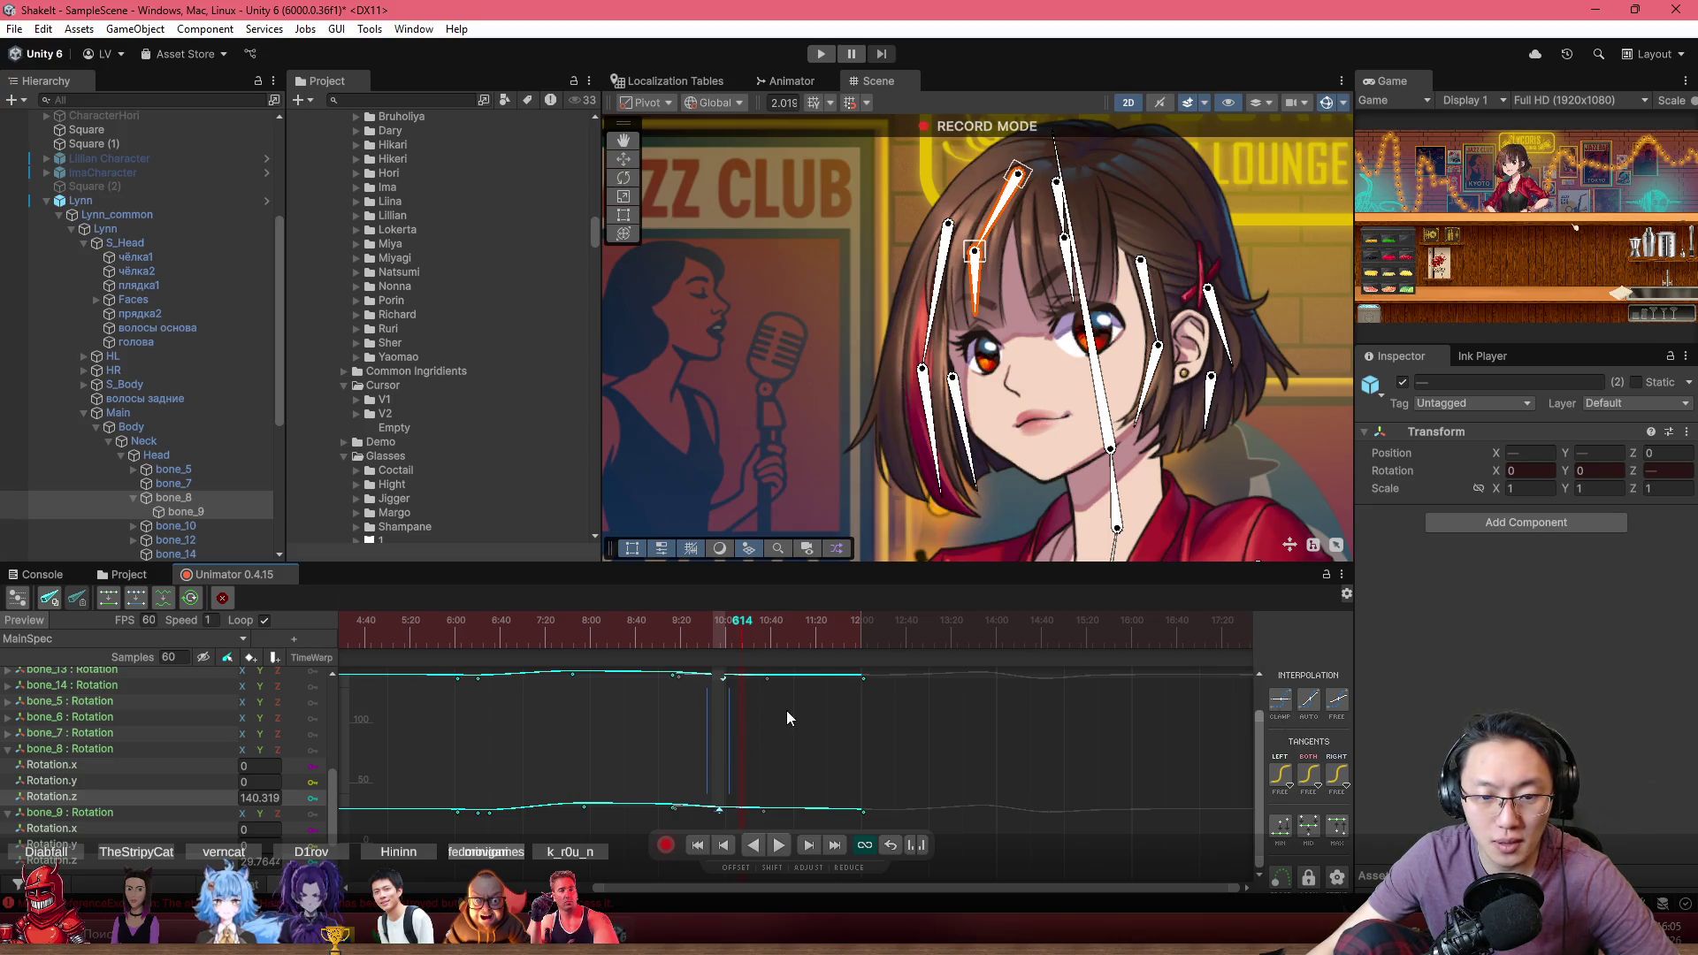
click(755, 695)
Lower bone_9's key near 10:11 to 33.5 and play to check the hair motion
drag(717, 688, 743, 682)
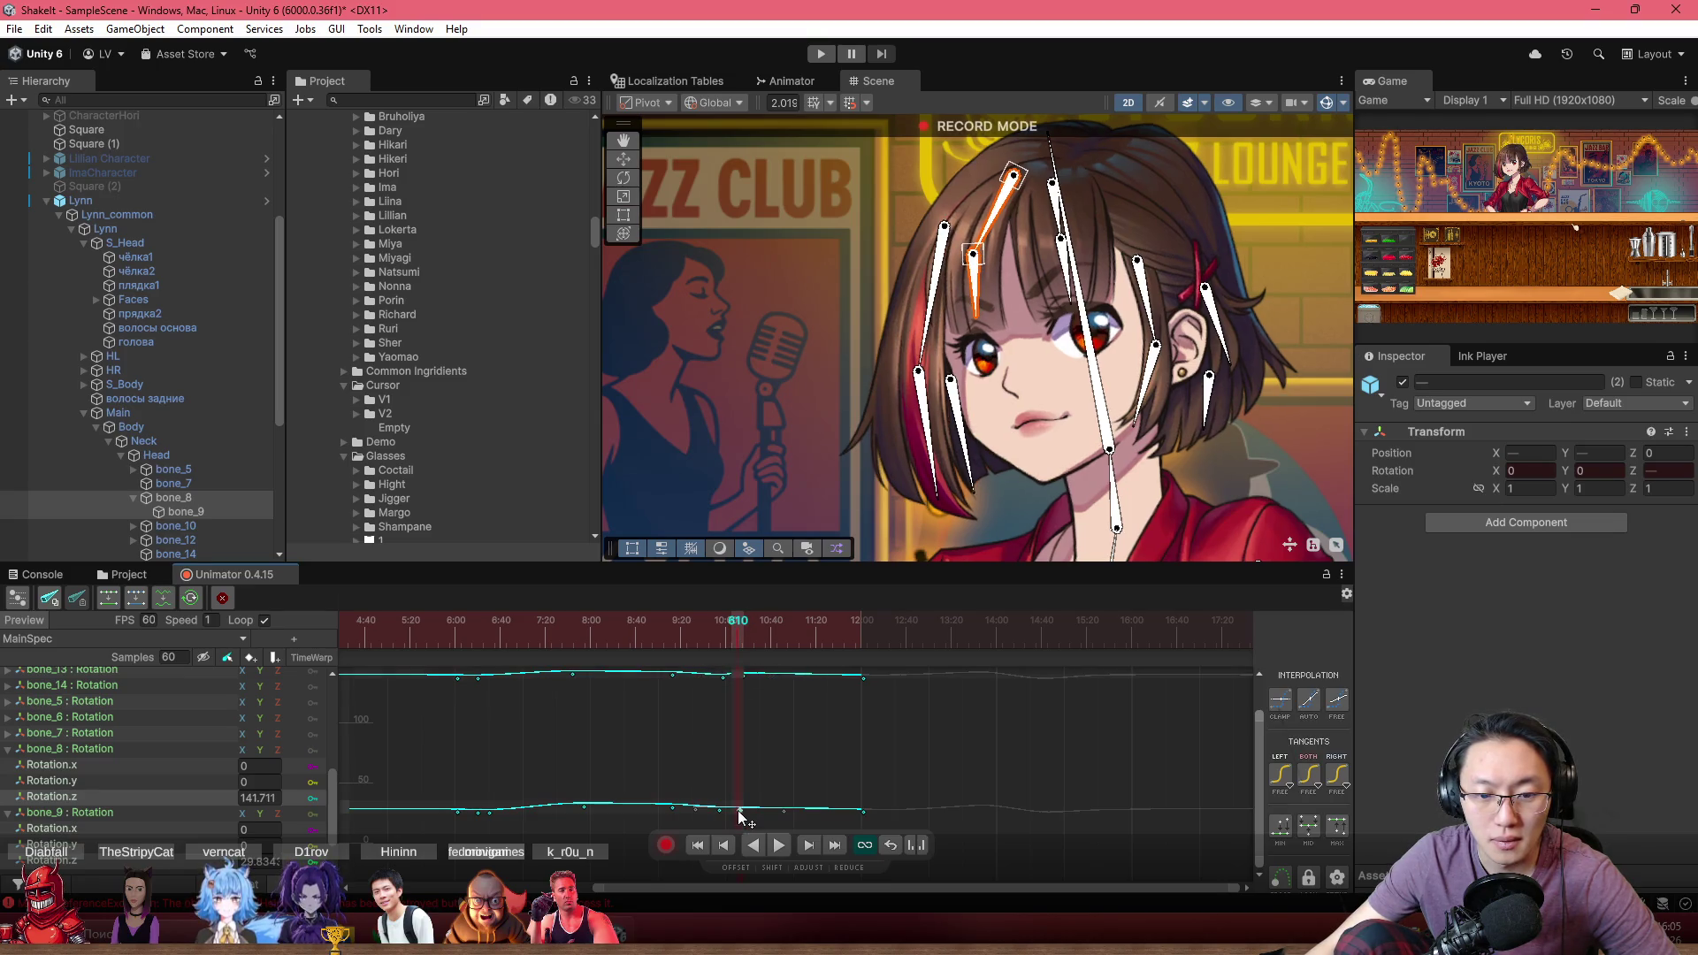
drag(742, 808, 743, 812)
scroll(743, 782, down, 1)
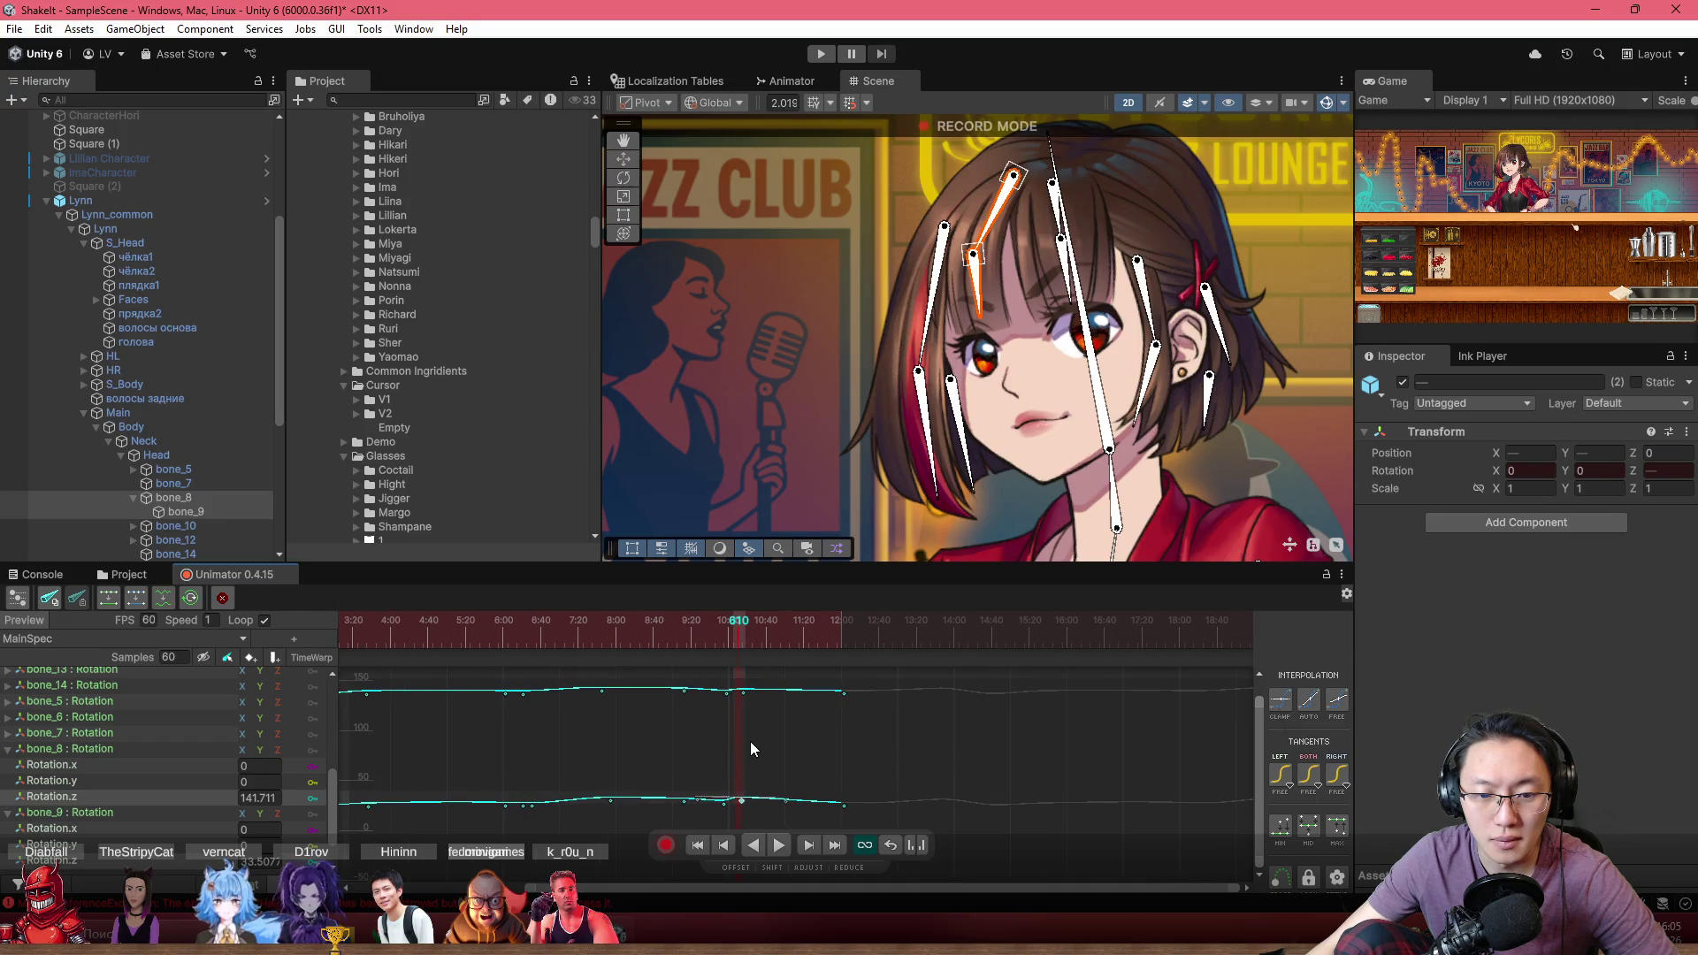
key(space)
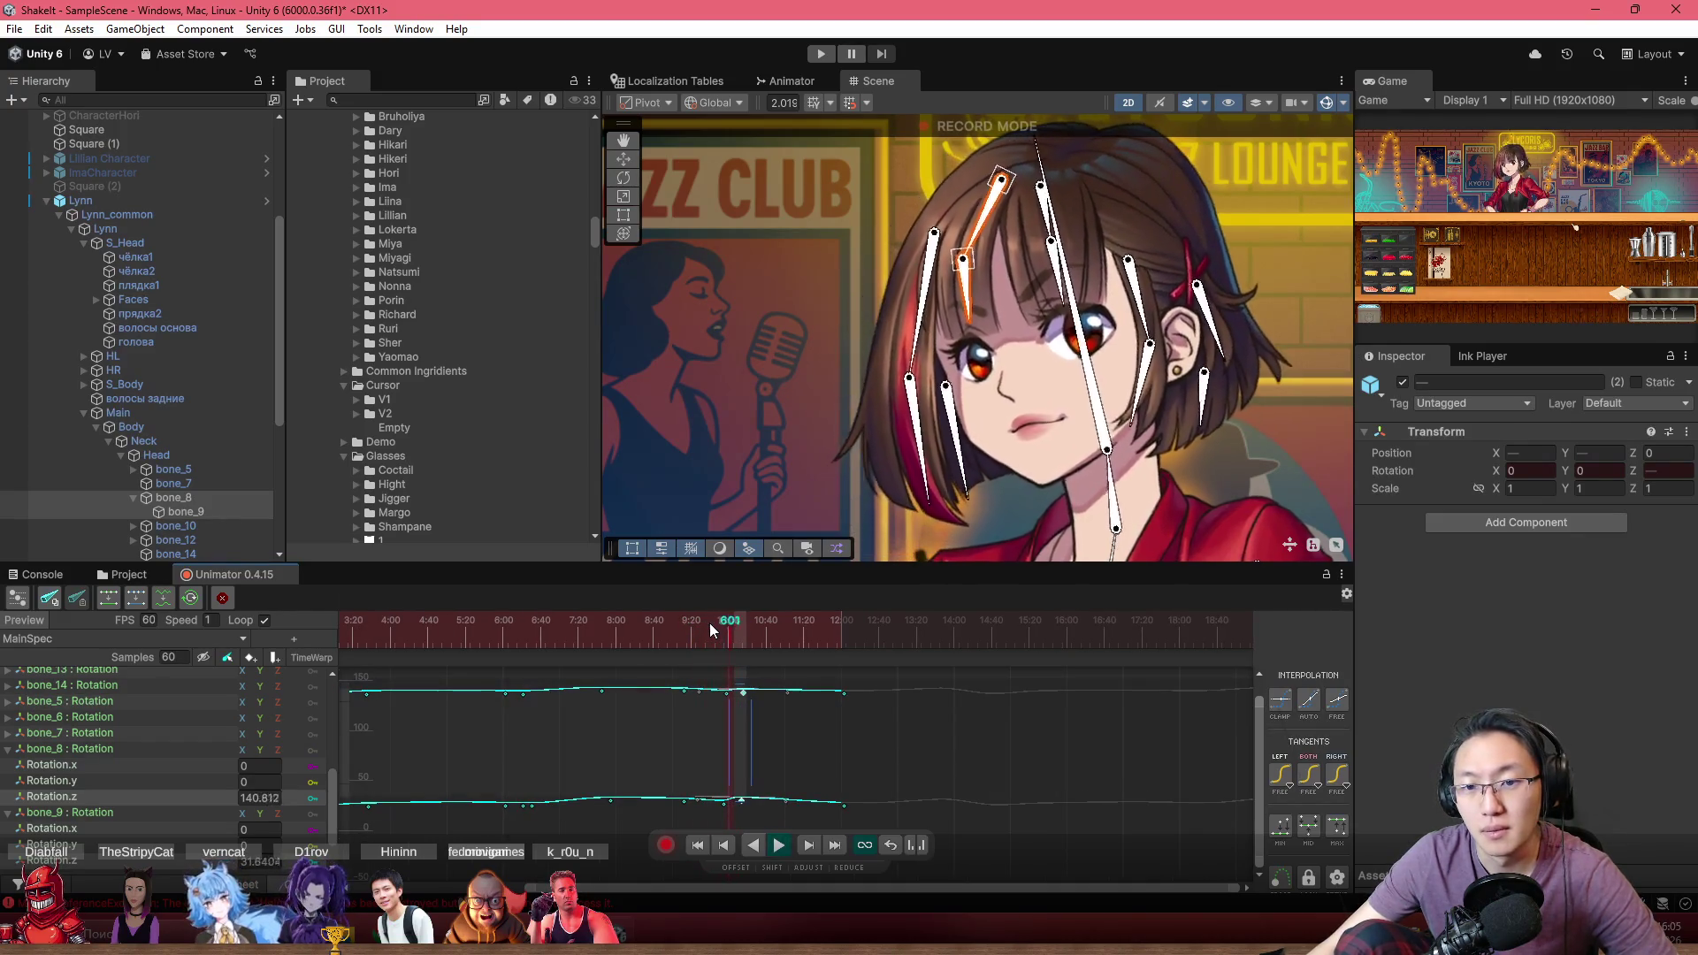
Select the keys around 10:14–10:16 and return the playhead to frame 553
scroll(769, 774, up, 1)
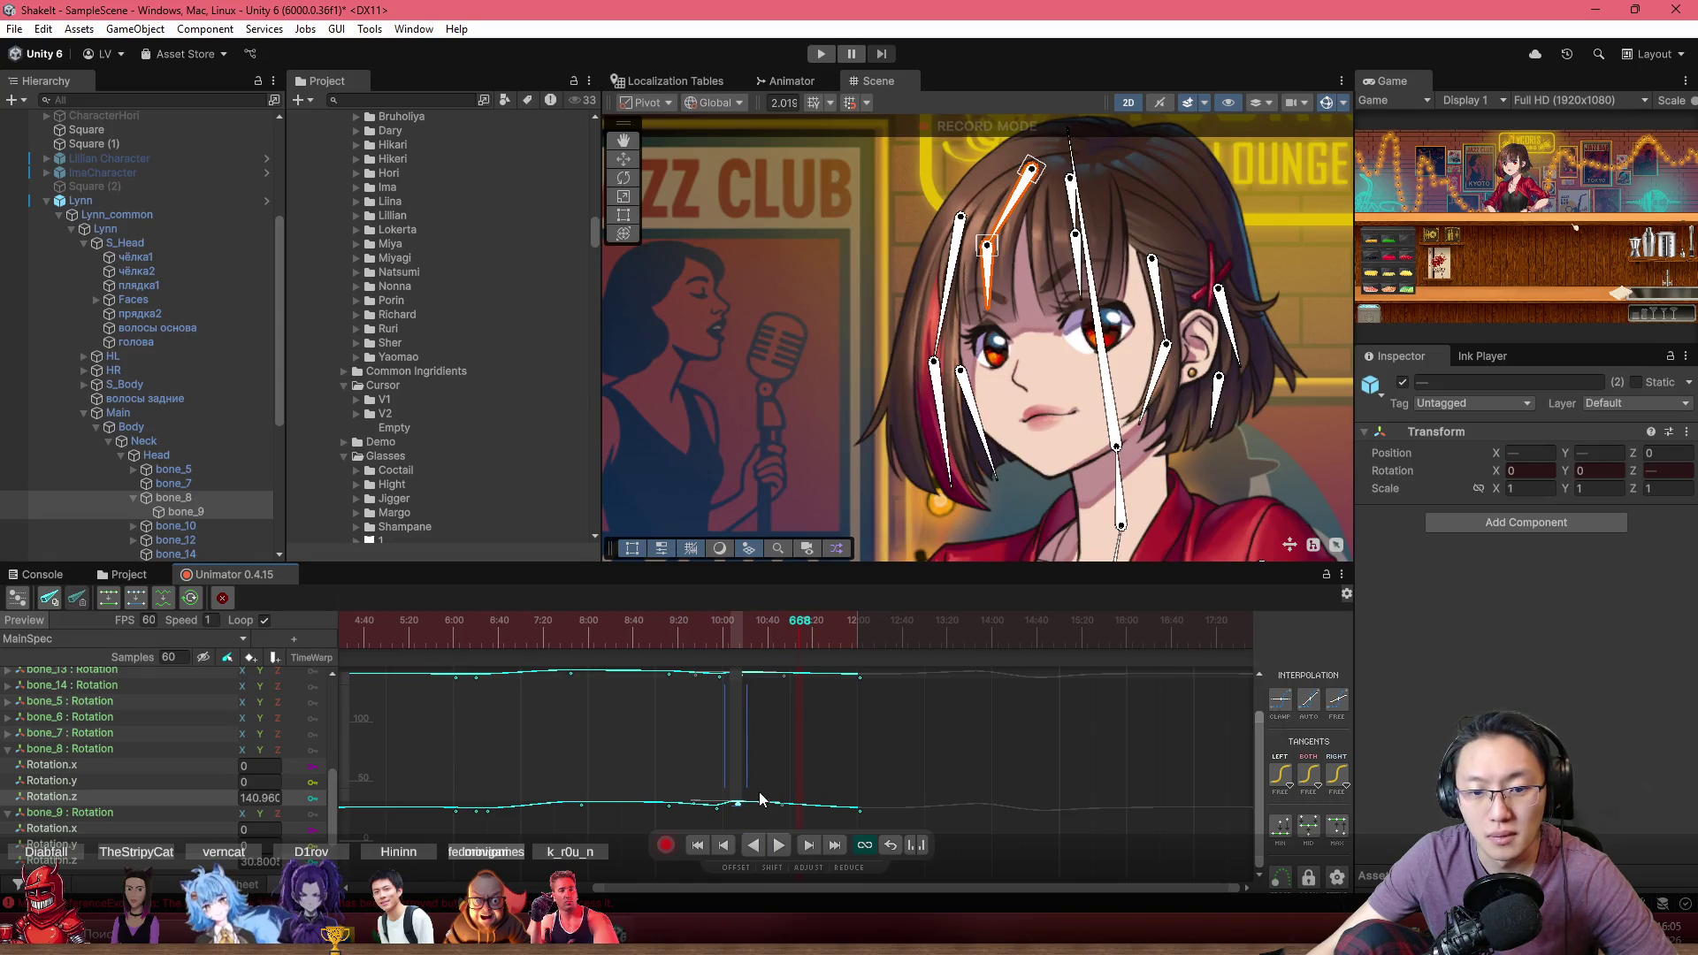
scroll(759, 803, down, 1)
click(748, 821)
drag(749, 705, 744, 696)
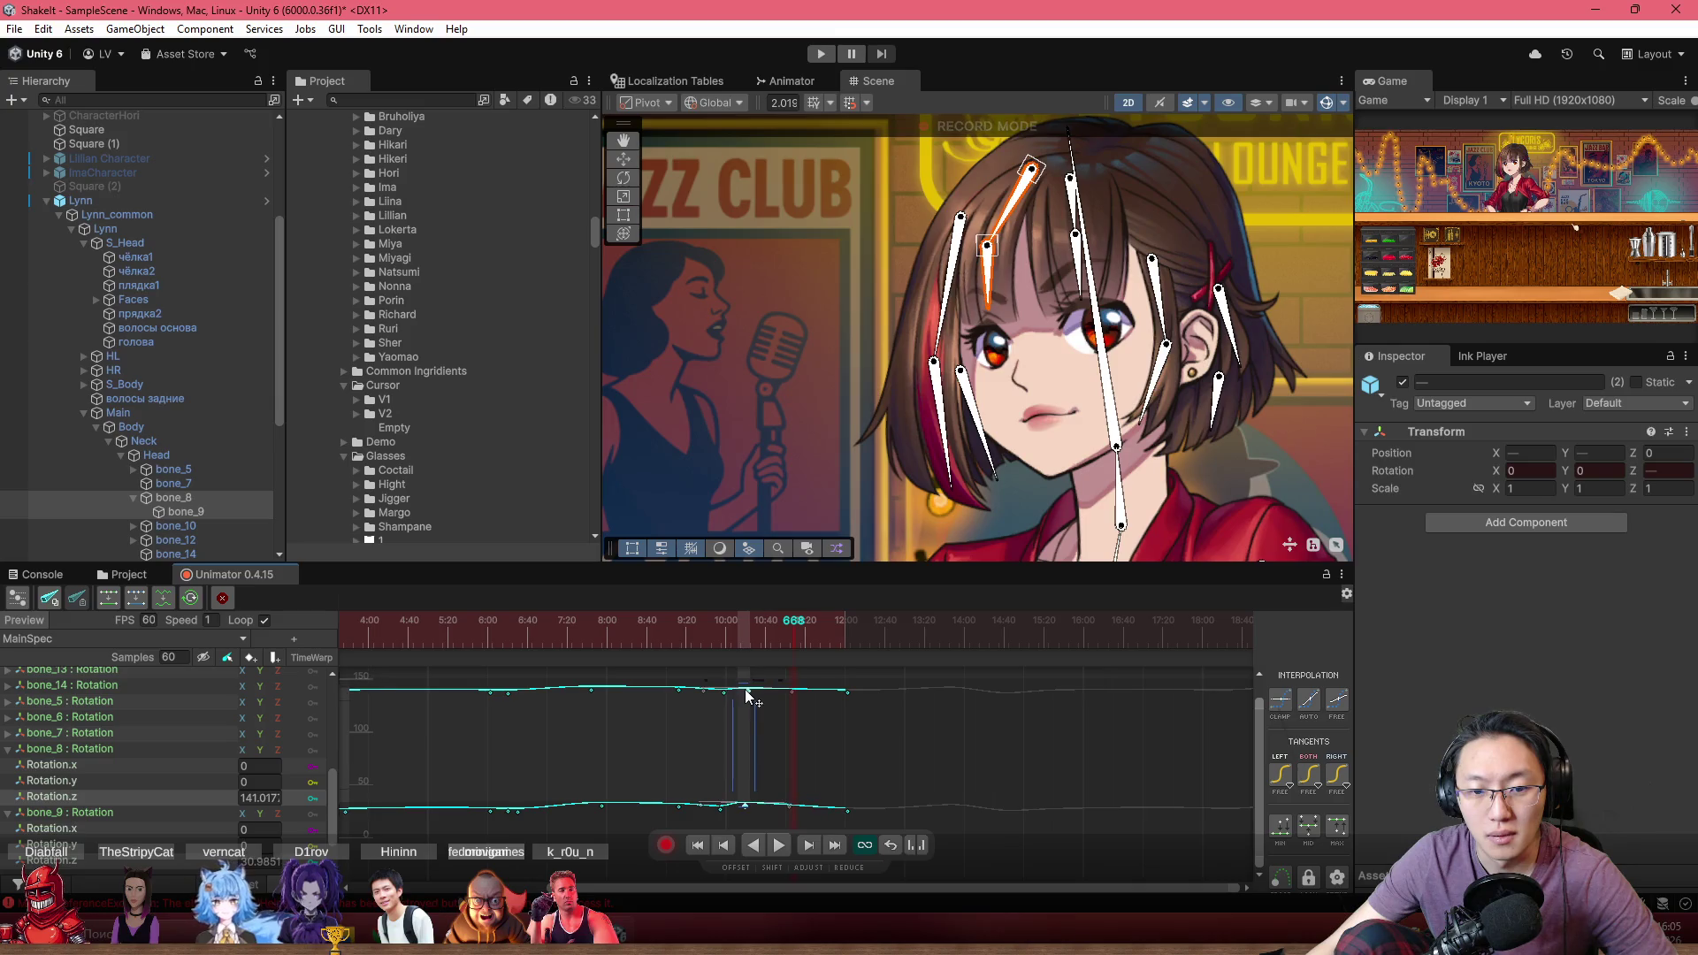
click(679, 626)
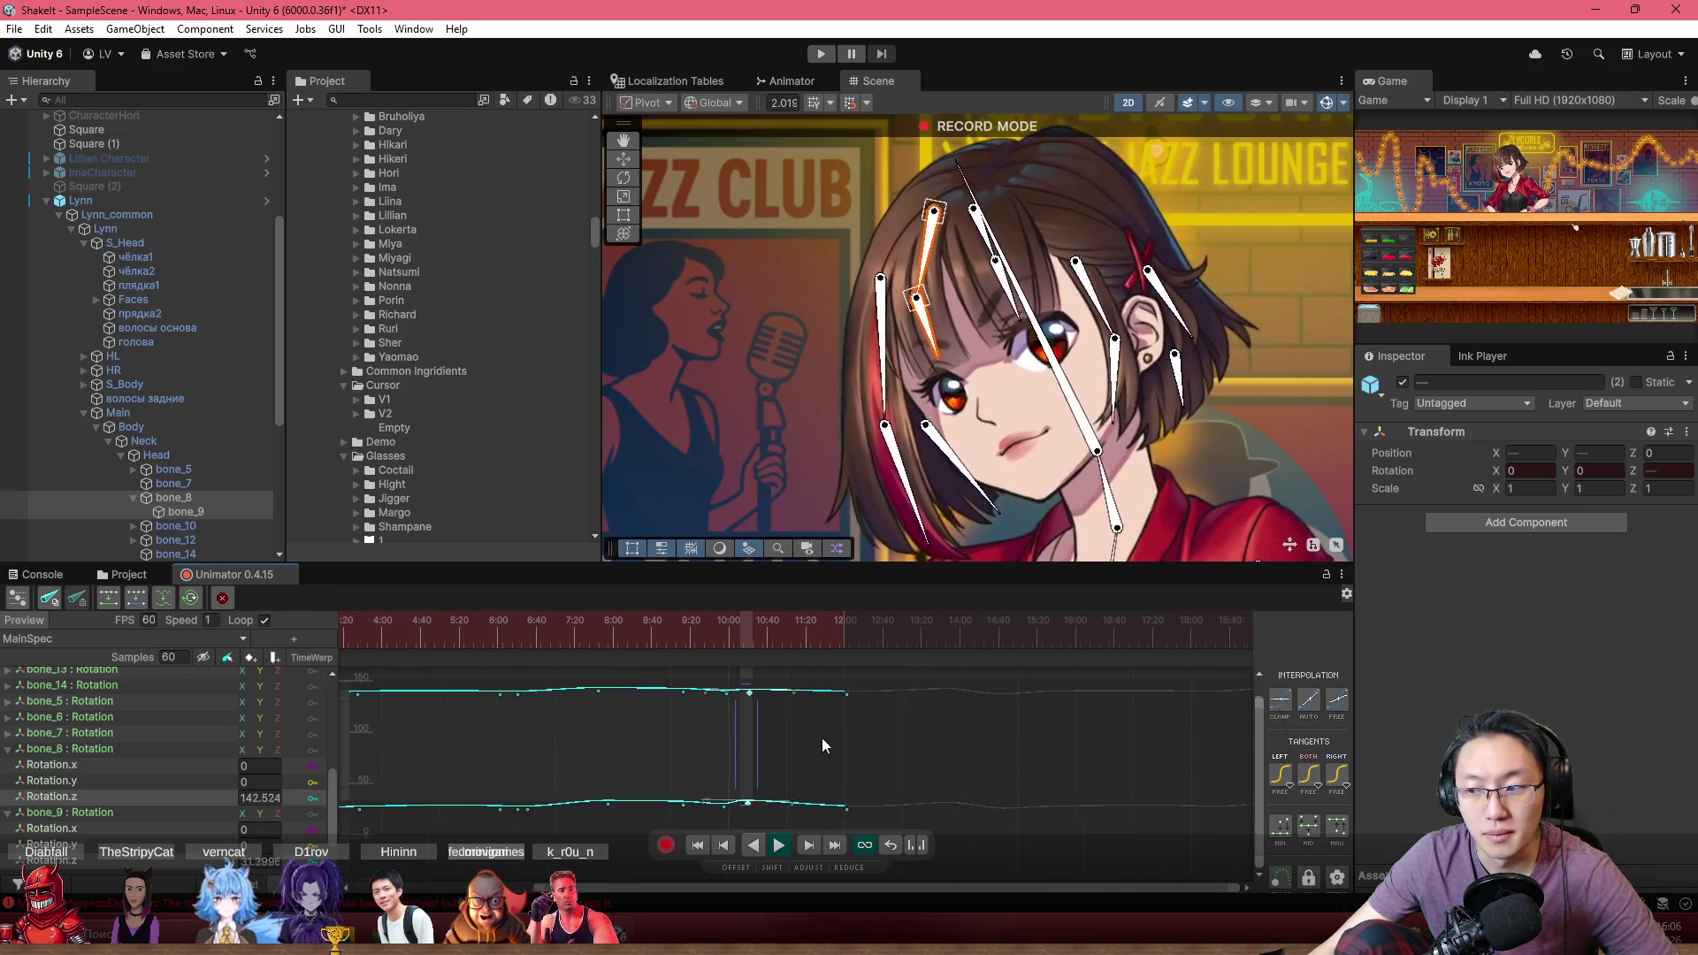
scroll(821, 737, down, 3)
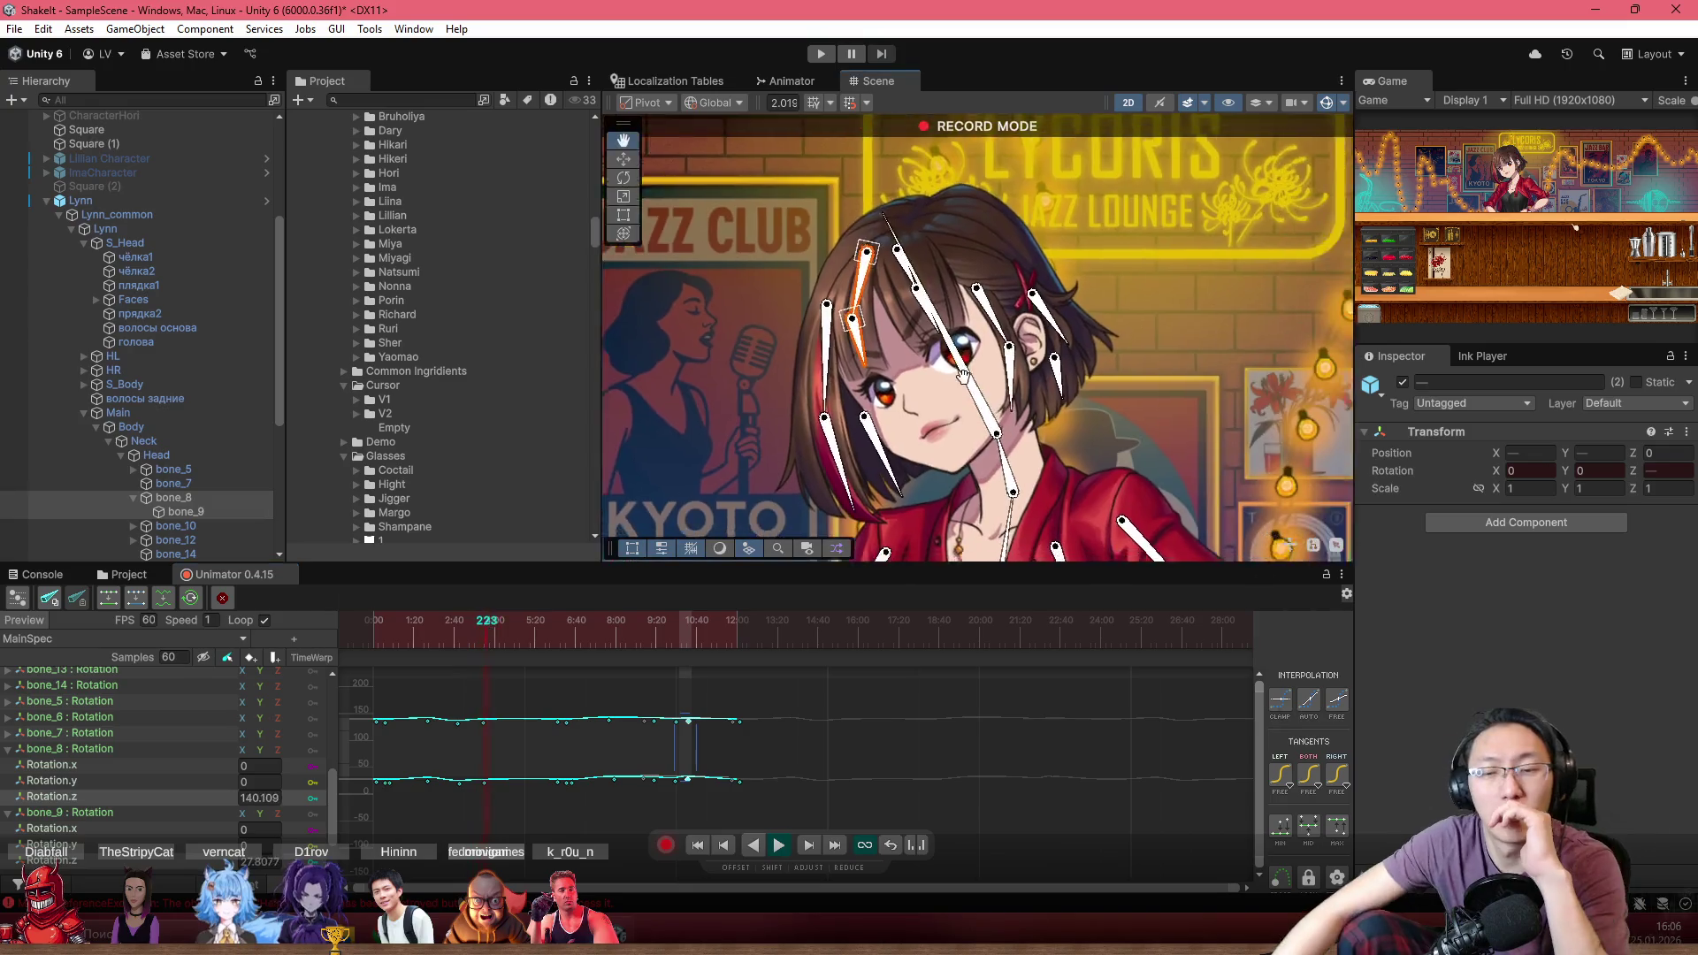
Hide the bone gizmos and zoom the Scene view in on Lynn's face
click(1328, 101)
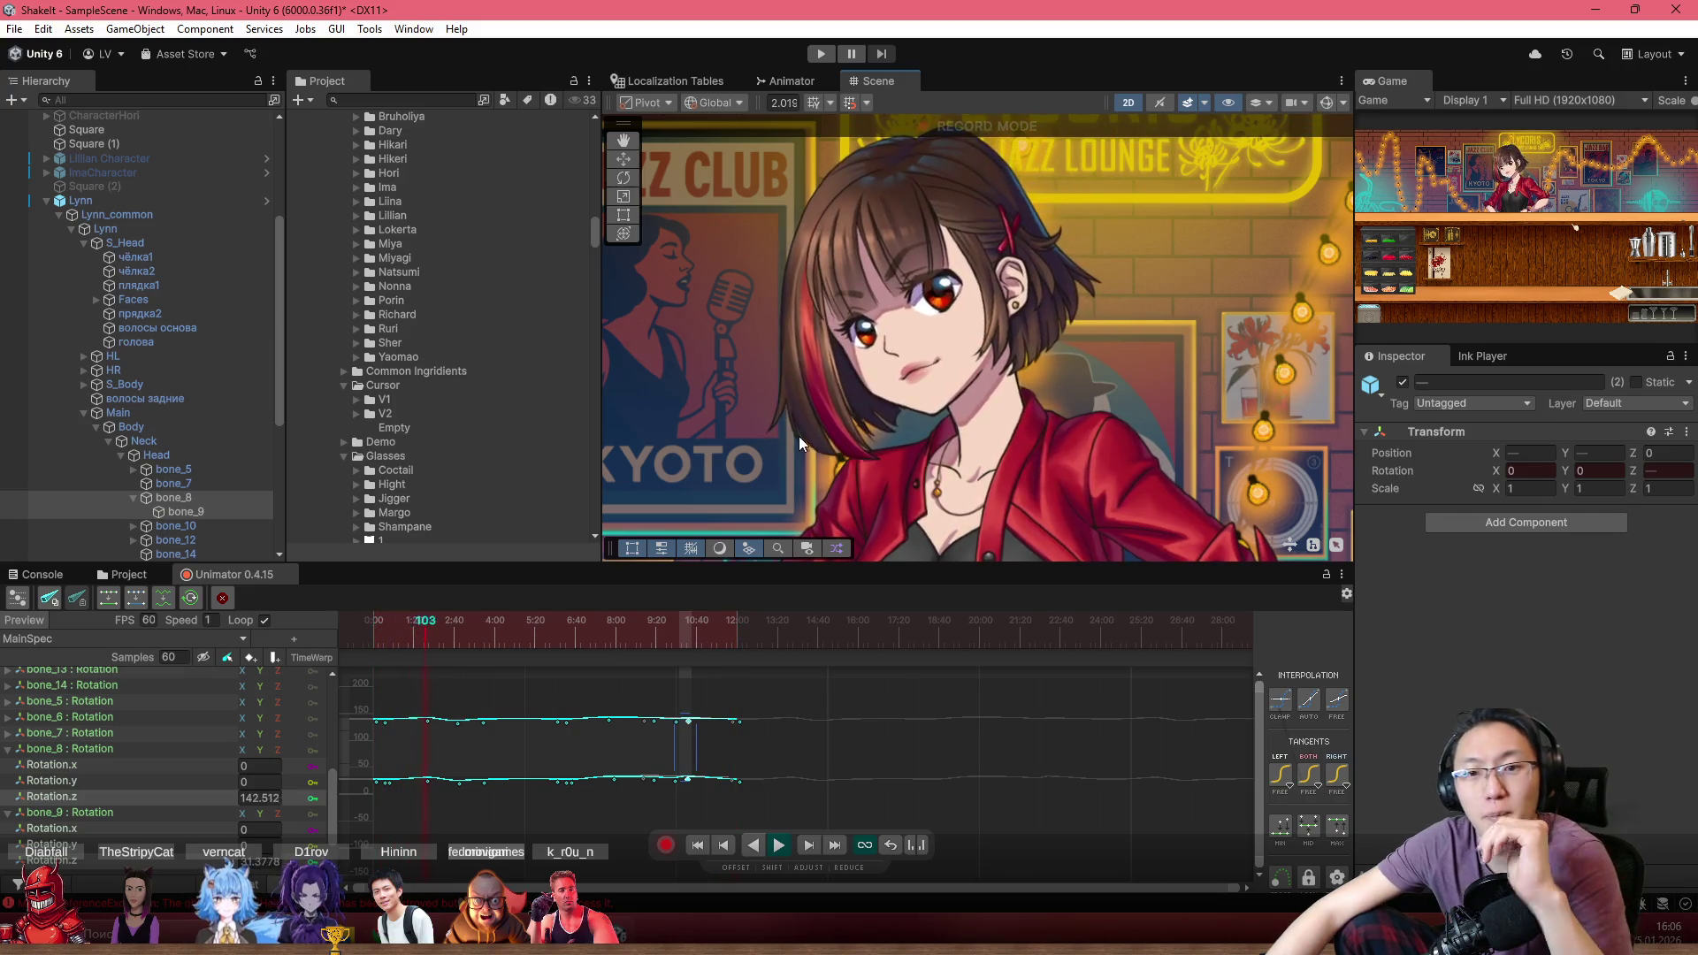
scroll(873, 260, up, 3)
scroll(880, 323, up, 3)
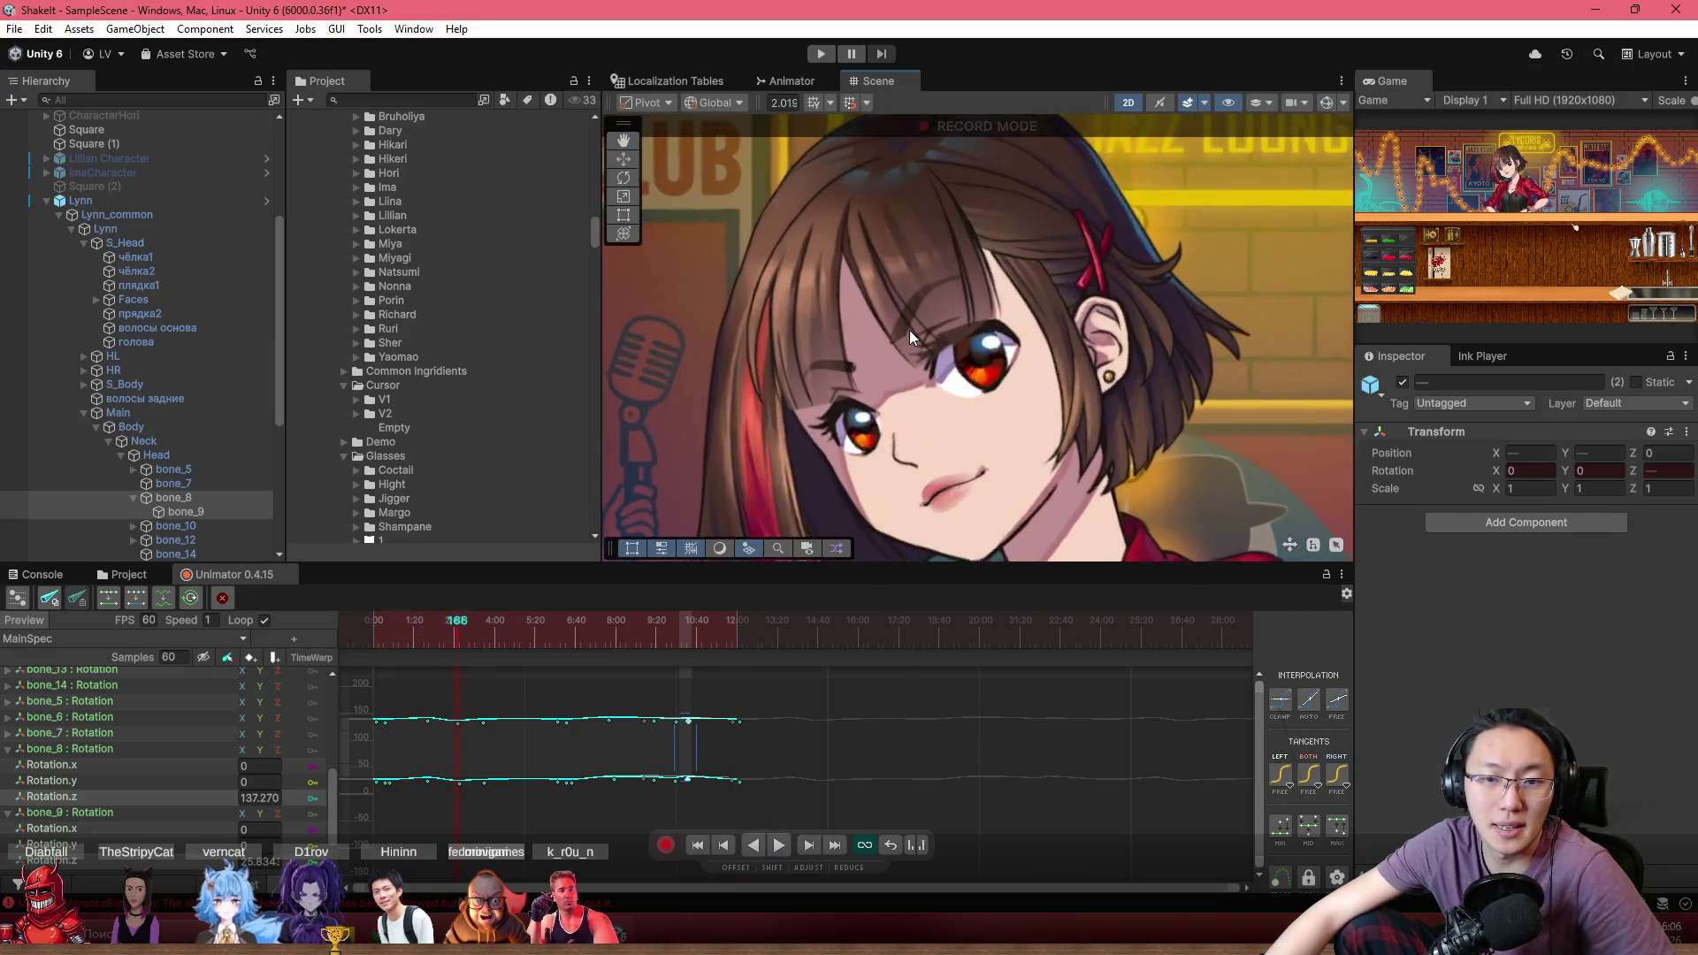
Show the bone gizmos again and select the bone_11 fringe bone
click(1326, 102)
scroll(904, 290, down, 2)
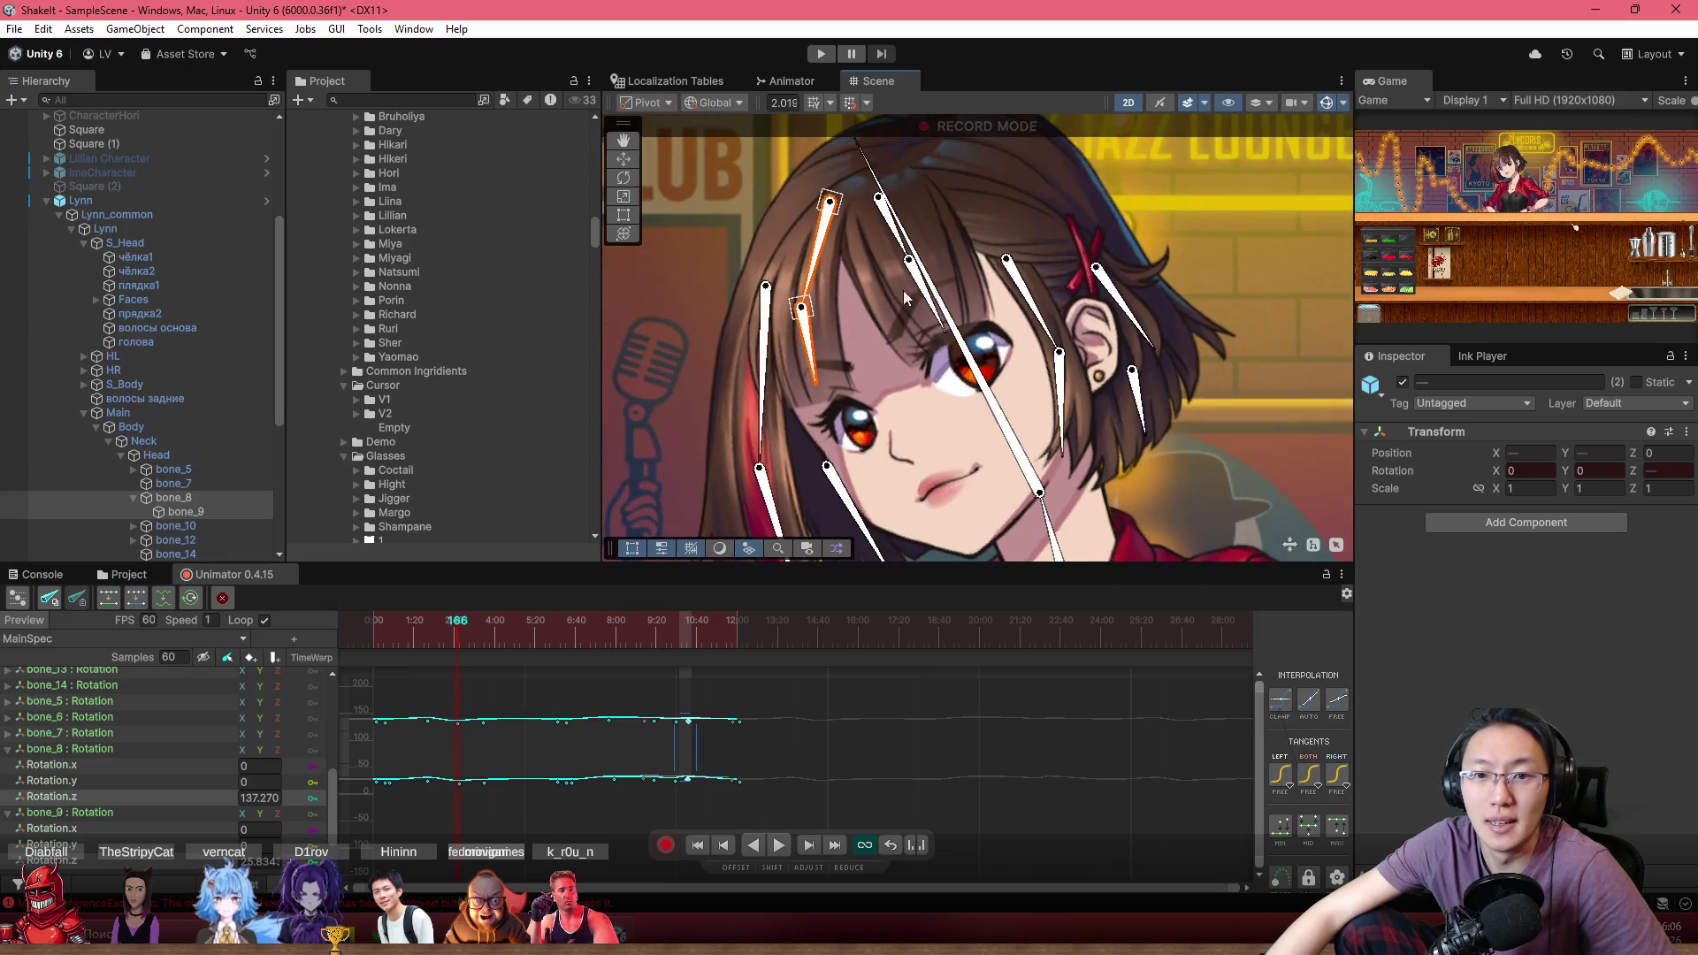
click(912, 283)
Collapse the bone_8 and bone_9 rotation groups and expand bone_11's rotation channels
click(904, 246)
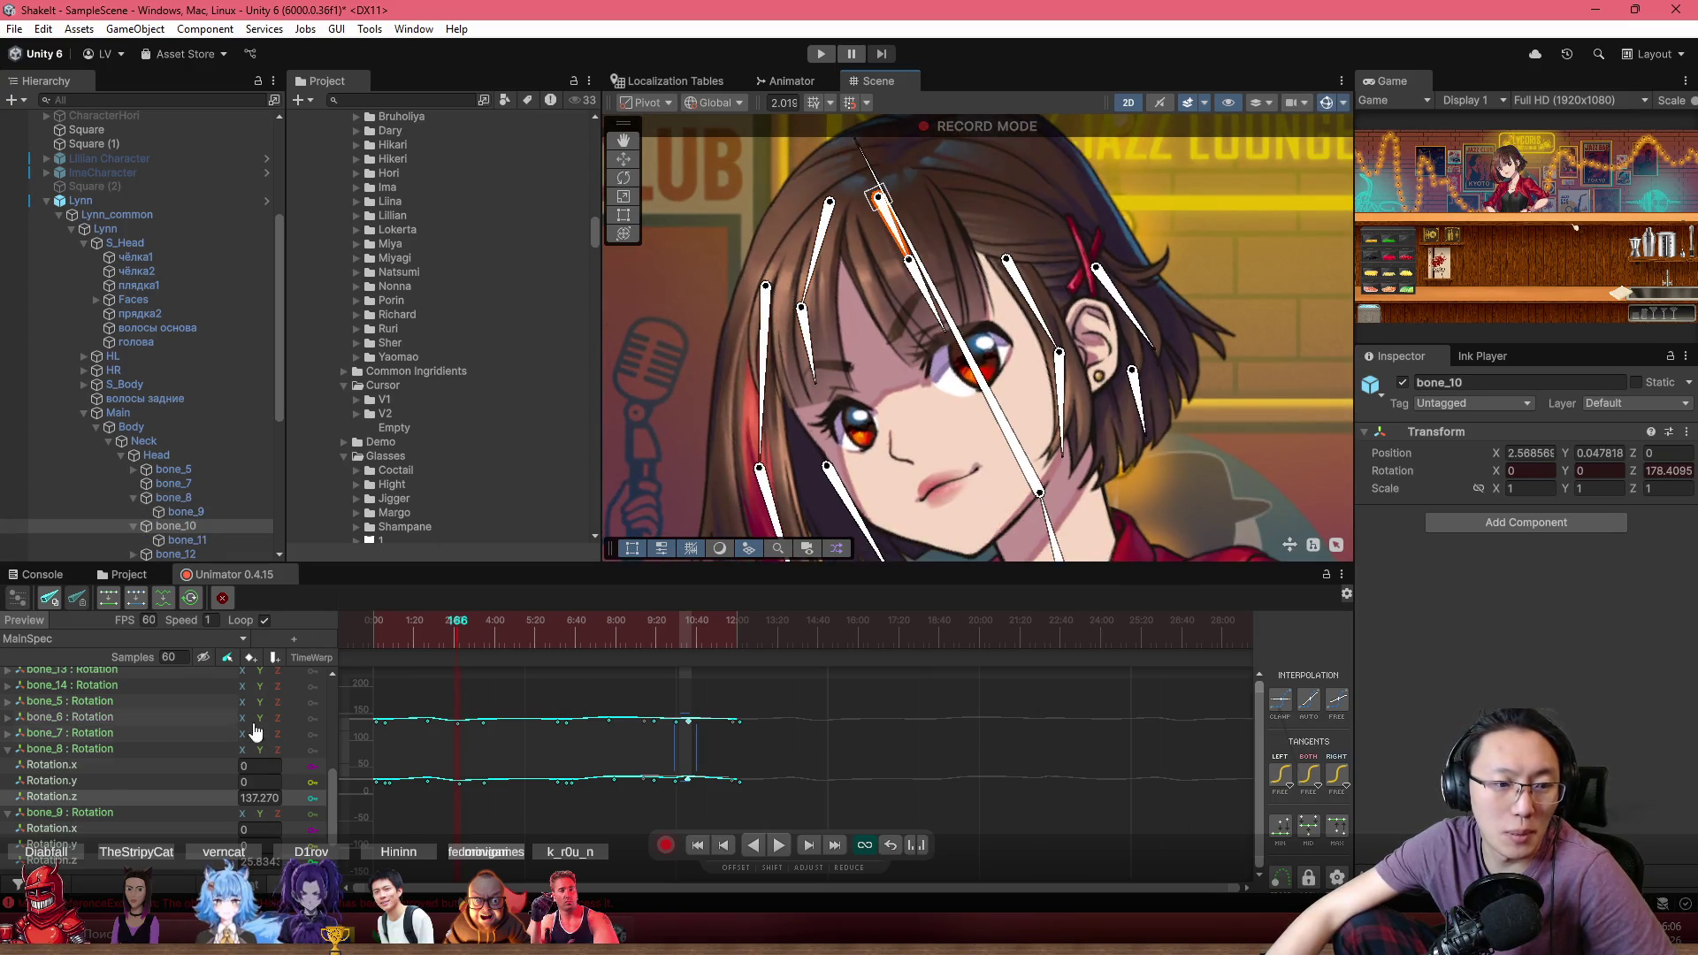
scroll(107, 779, down, 2)
click(9, 765)
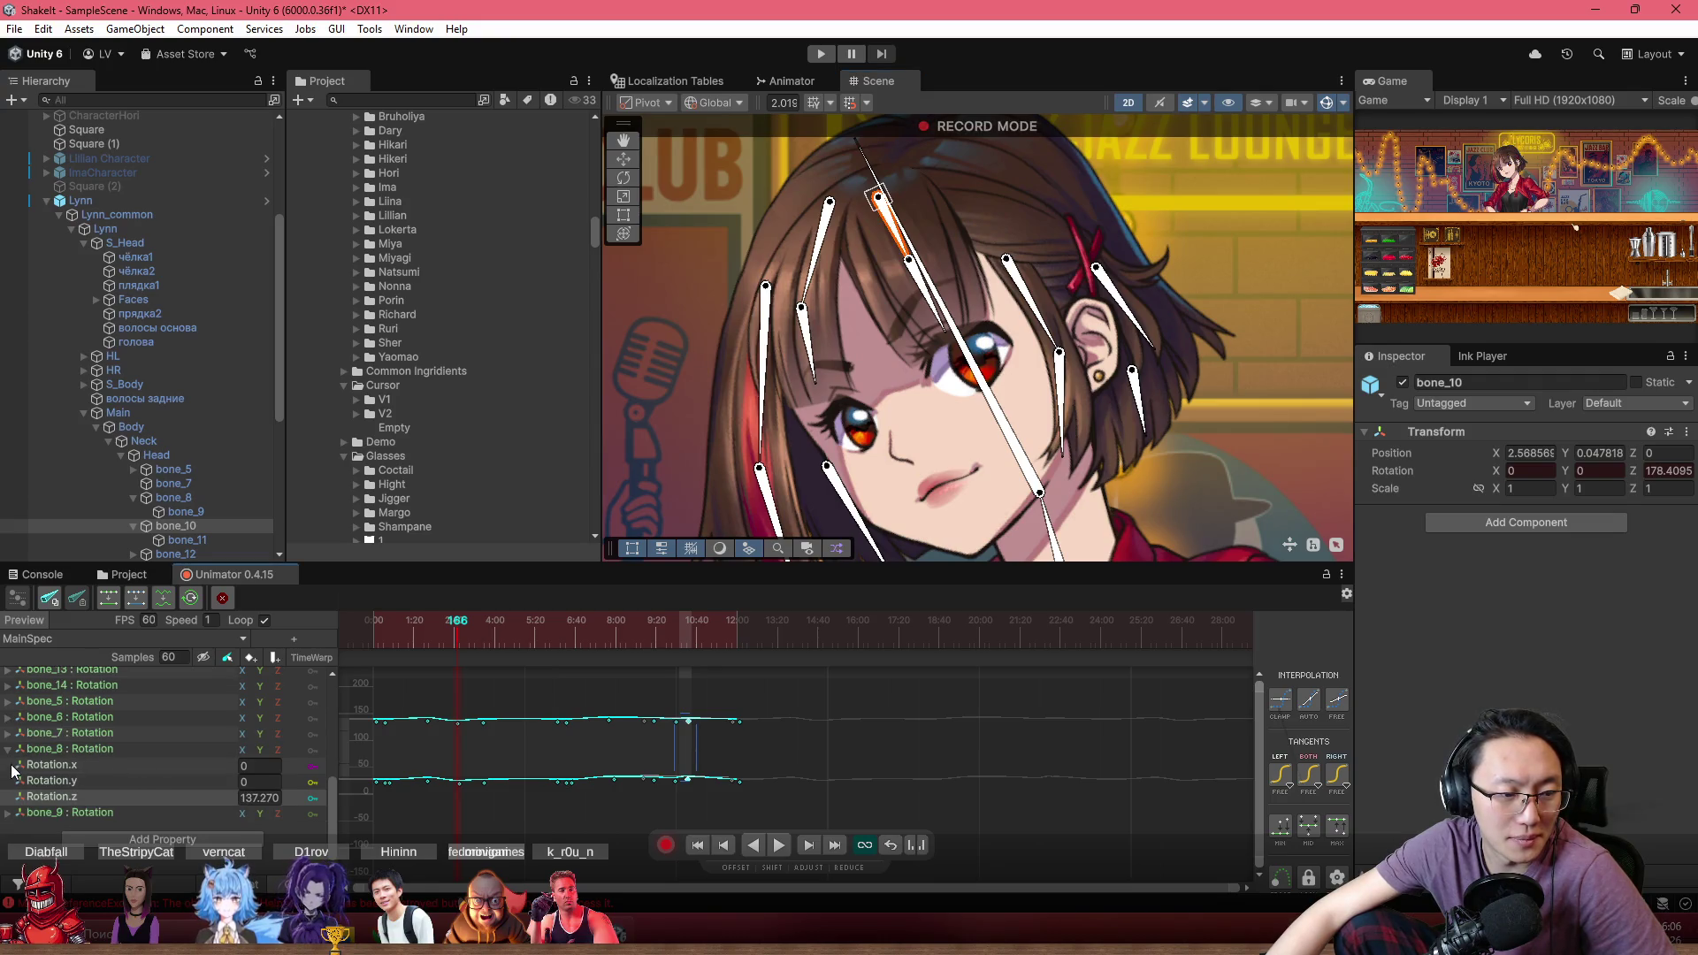
click(9, 749)
scroll(89, 768, up, 3)
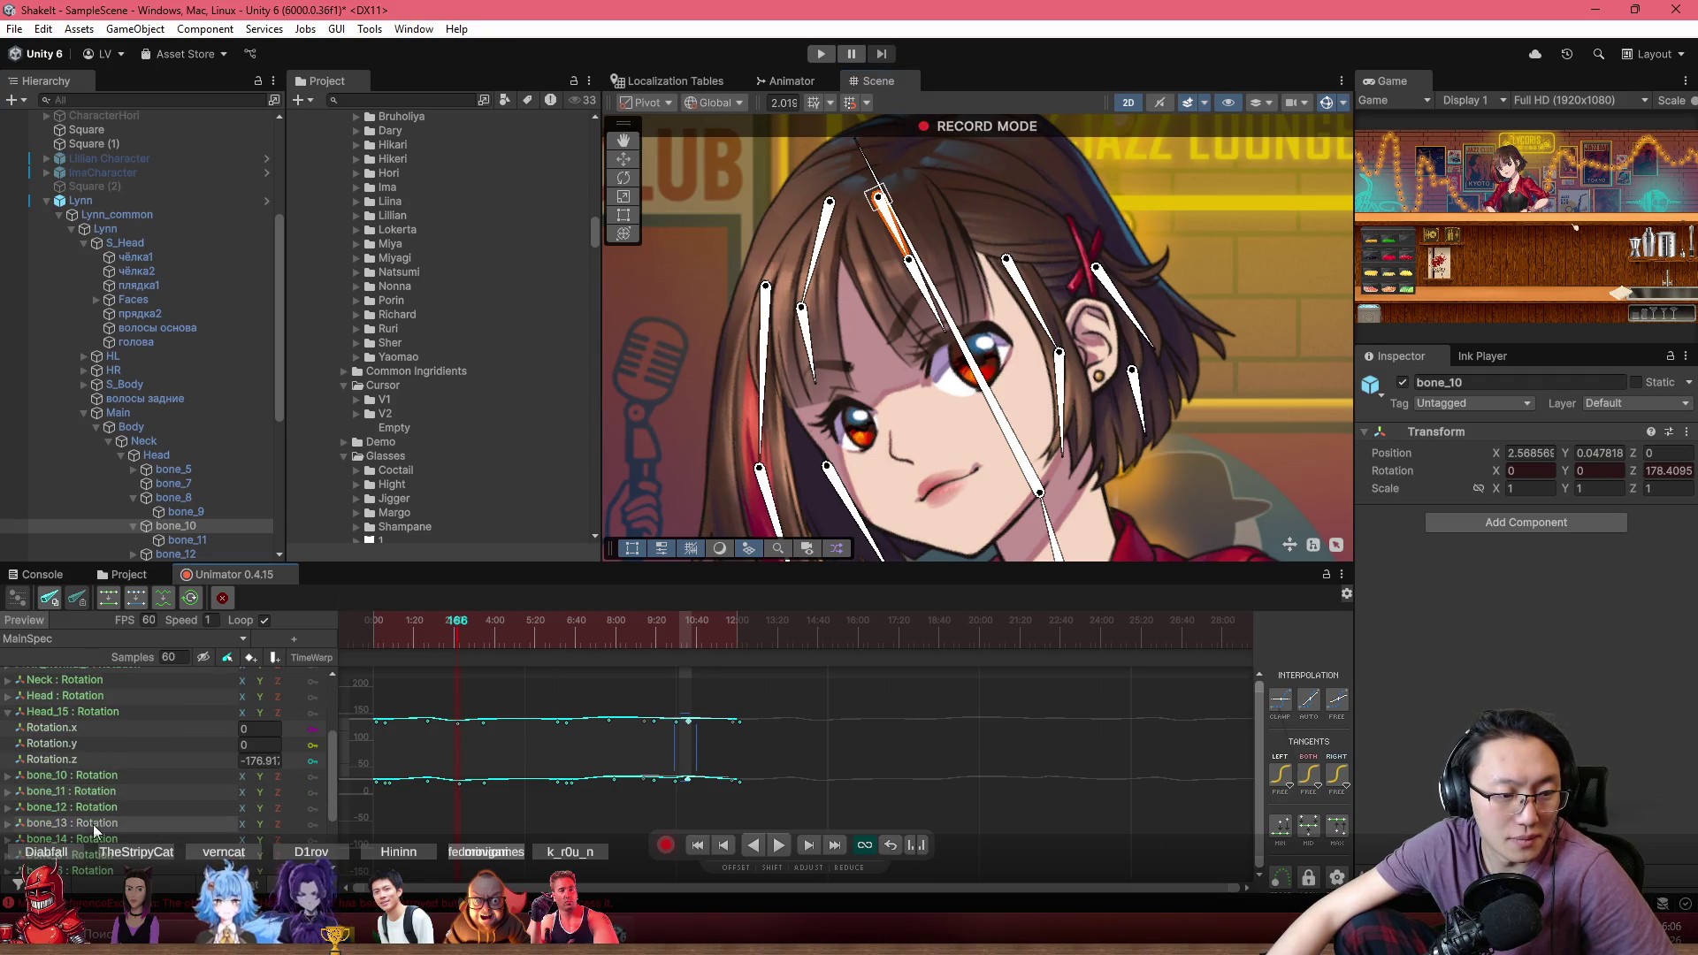
click(106, 790)
shift+click(125, 775)
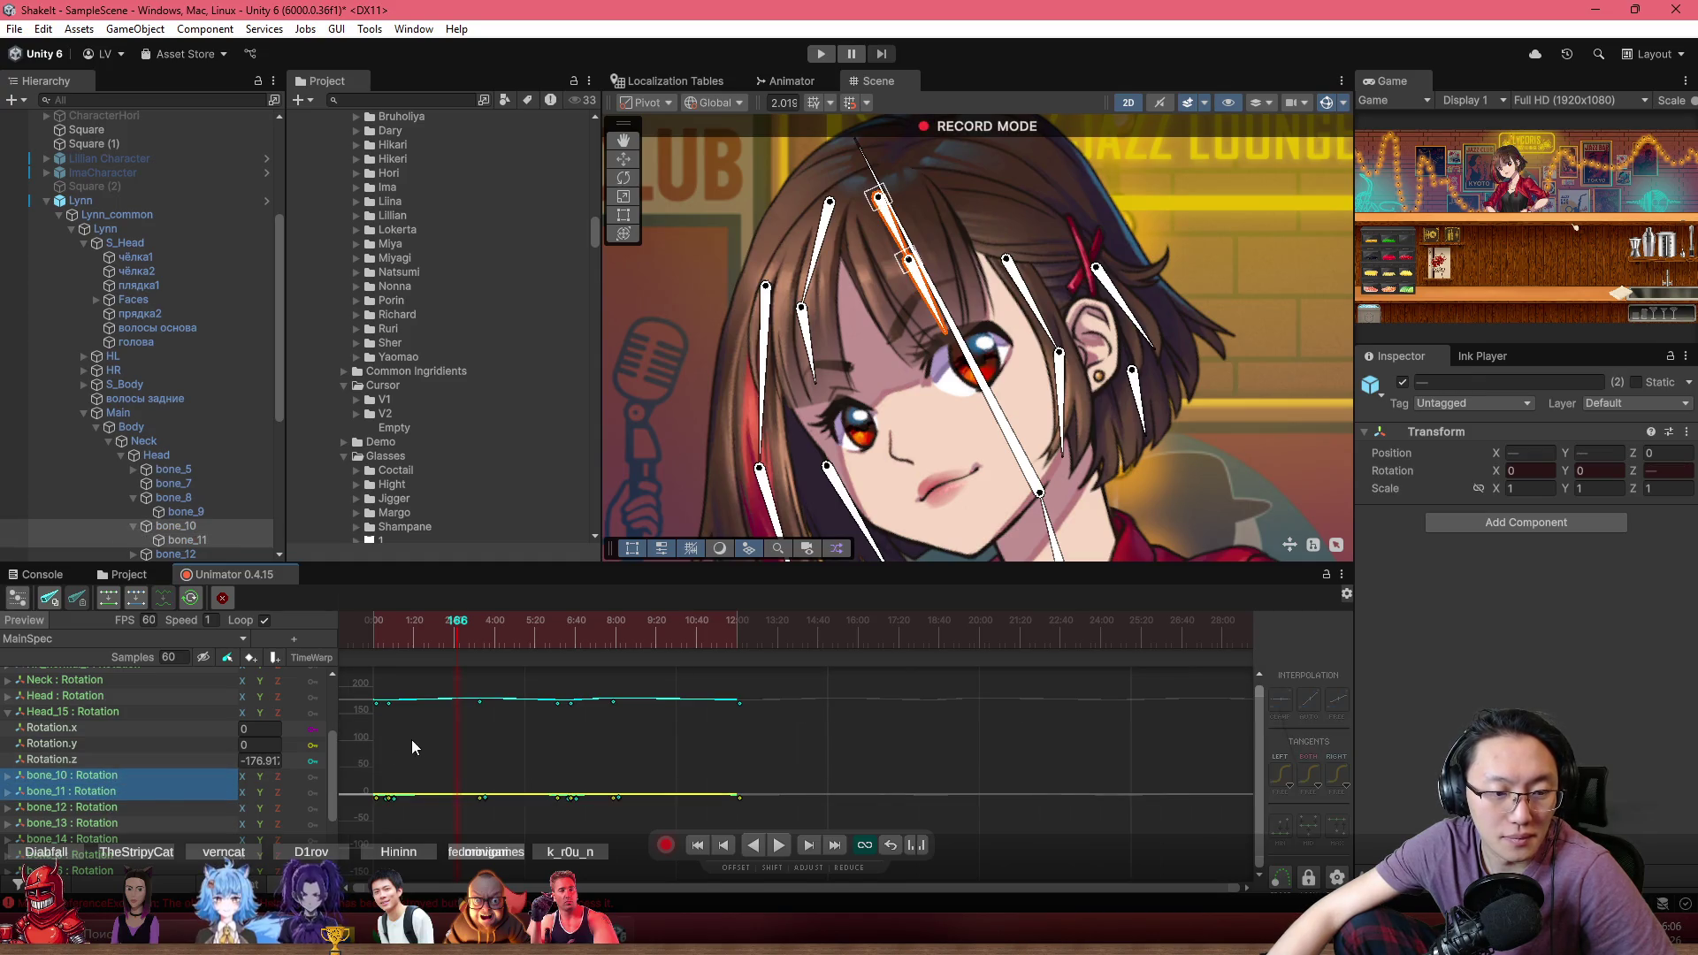
click(9, 790)
click(146, 776)
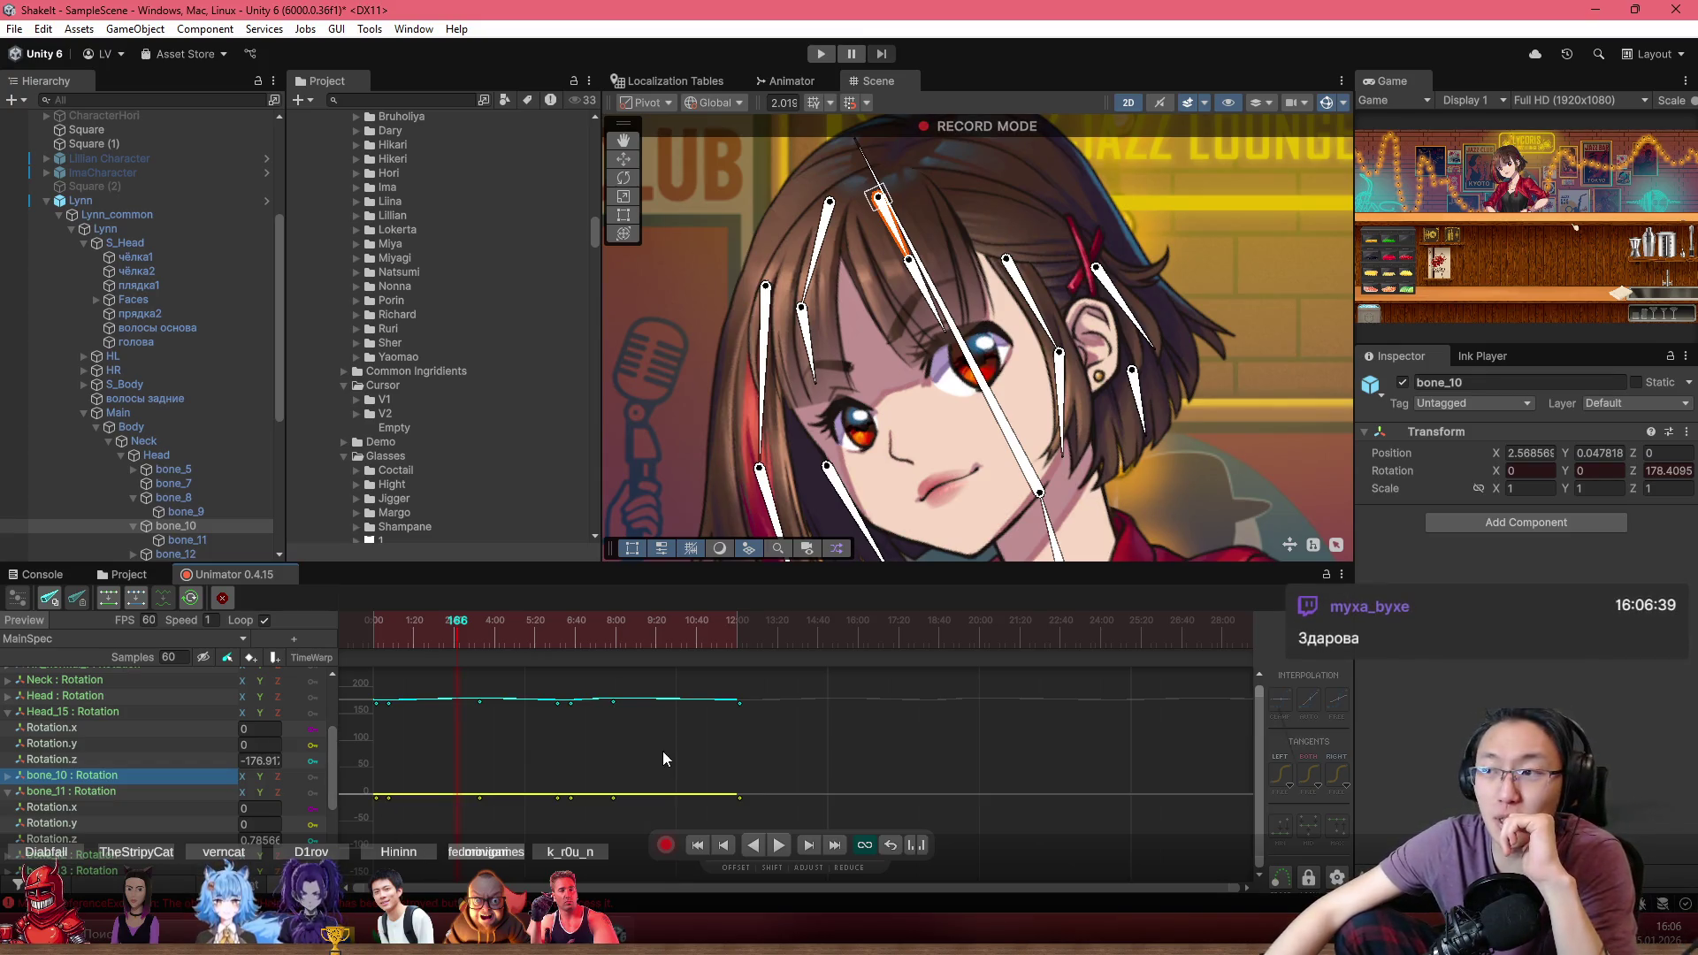
Expand bone_10's rotation and frame bone_10 and bone_11 Rotation.z curves together in the graph
scroll(658, 767, up, 3)
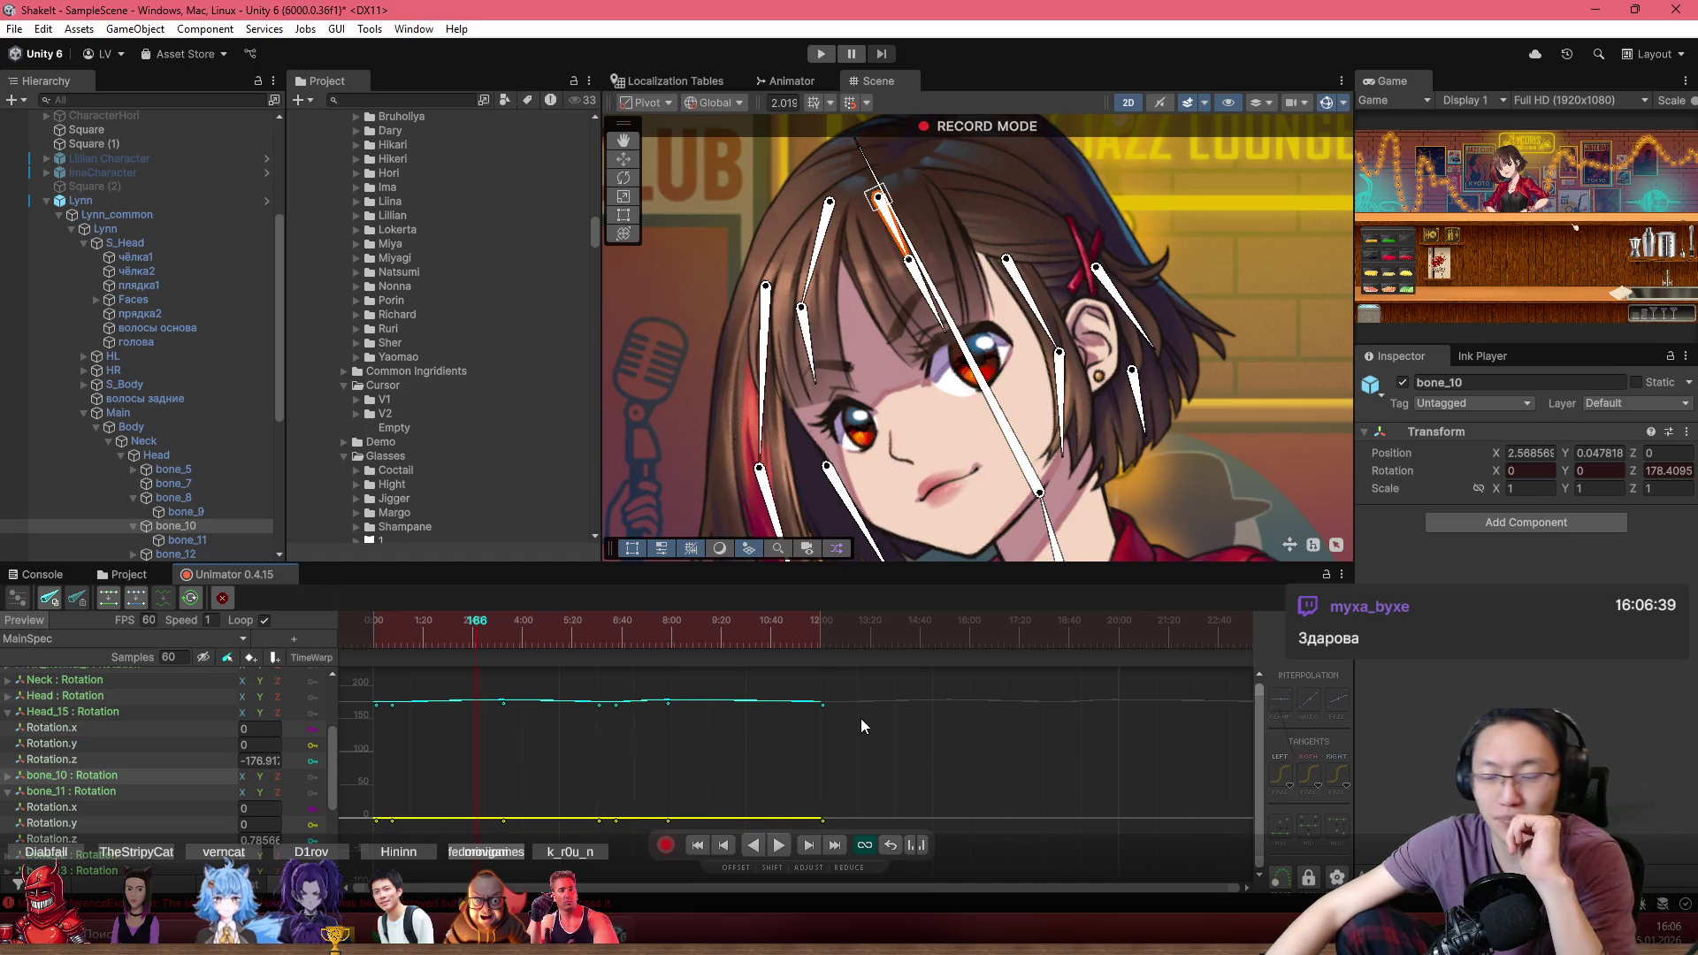
click(22, 777)
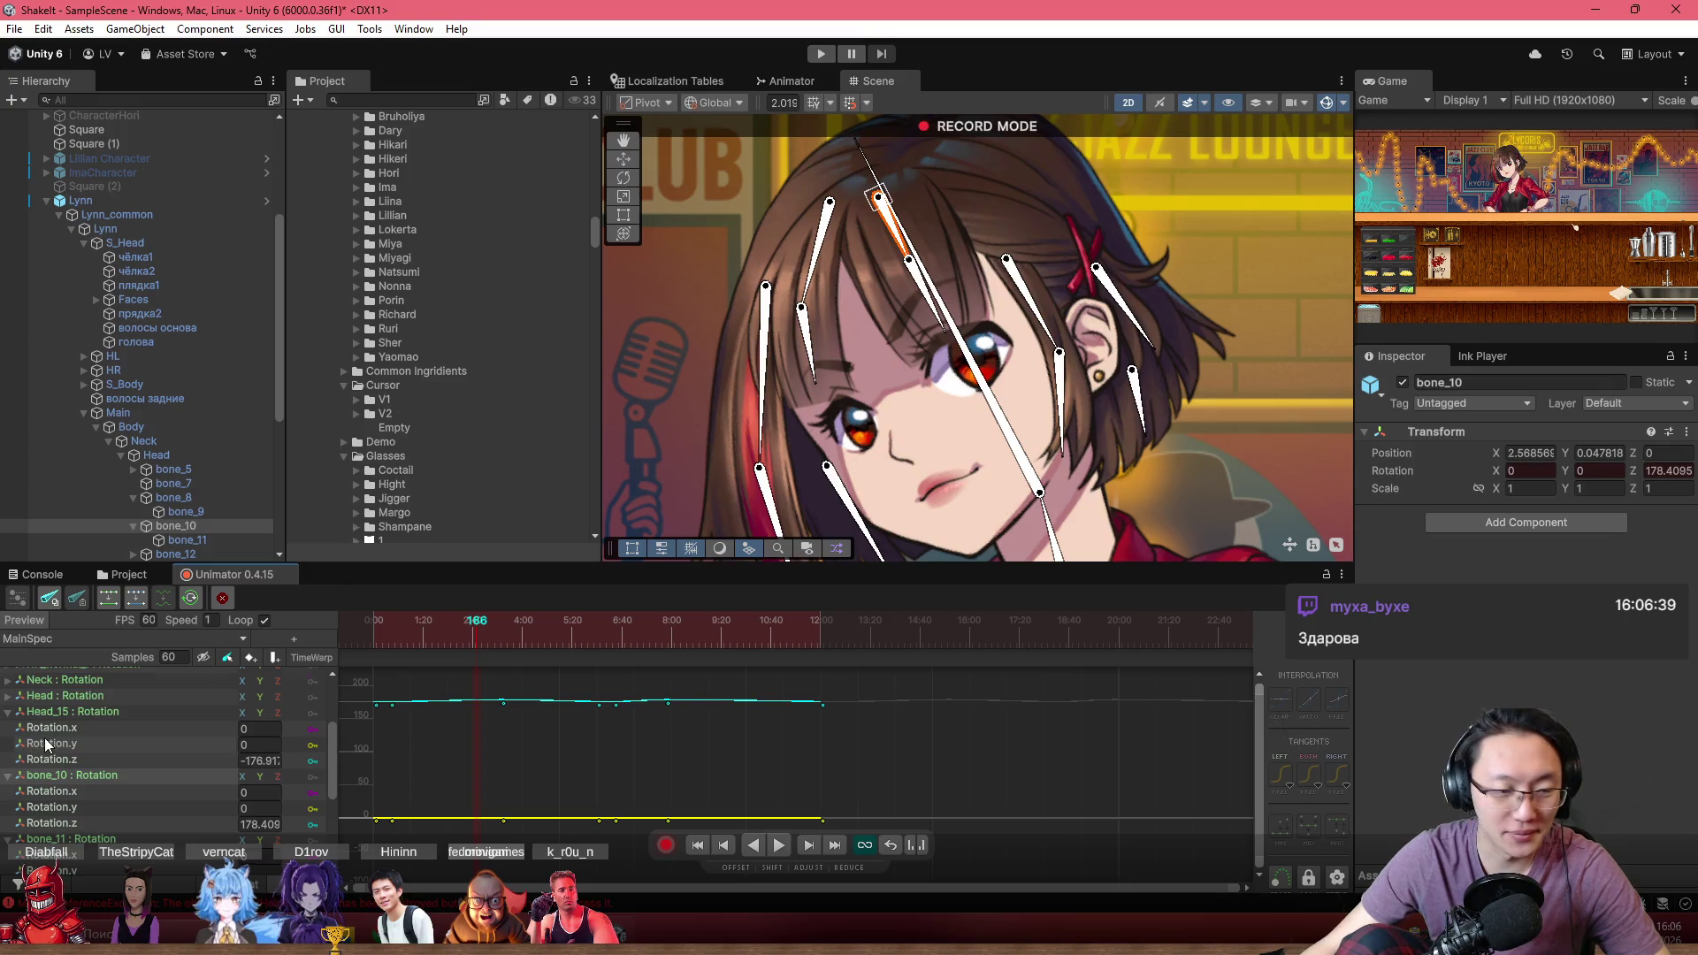
scroll(44, 737, down, 3)
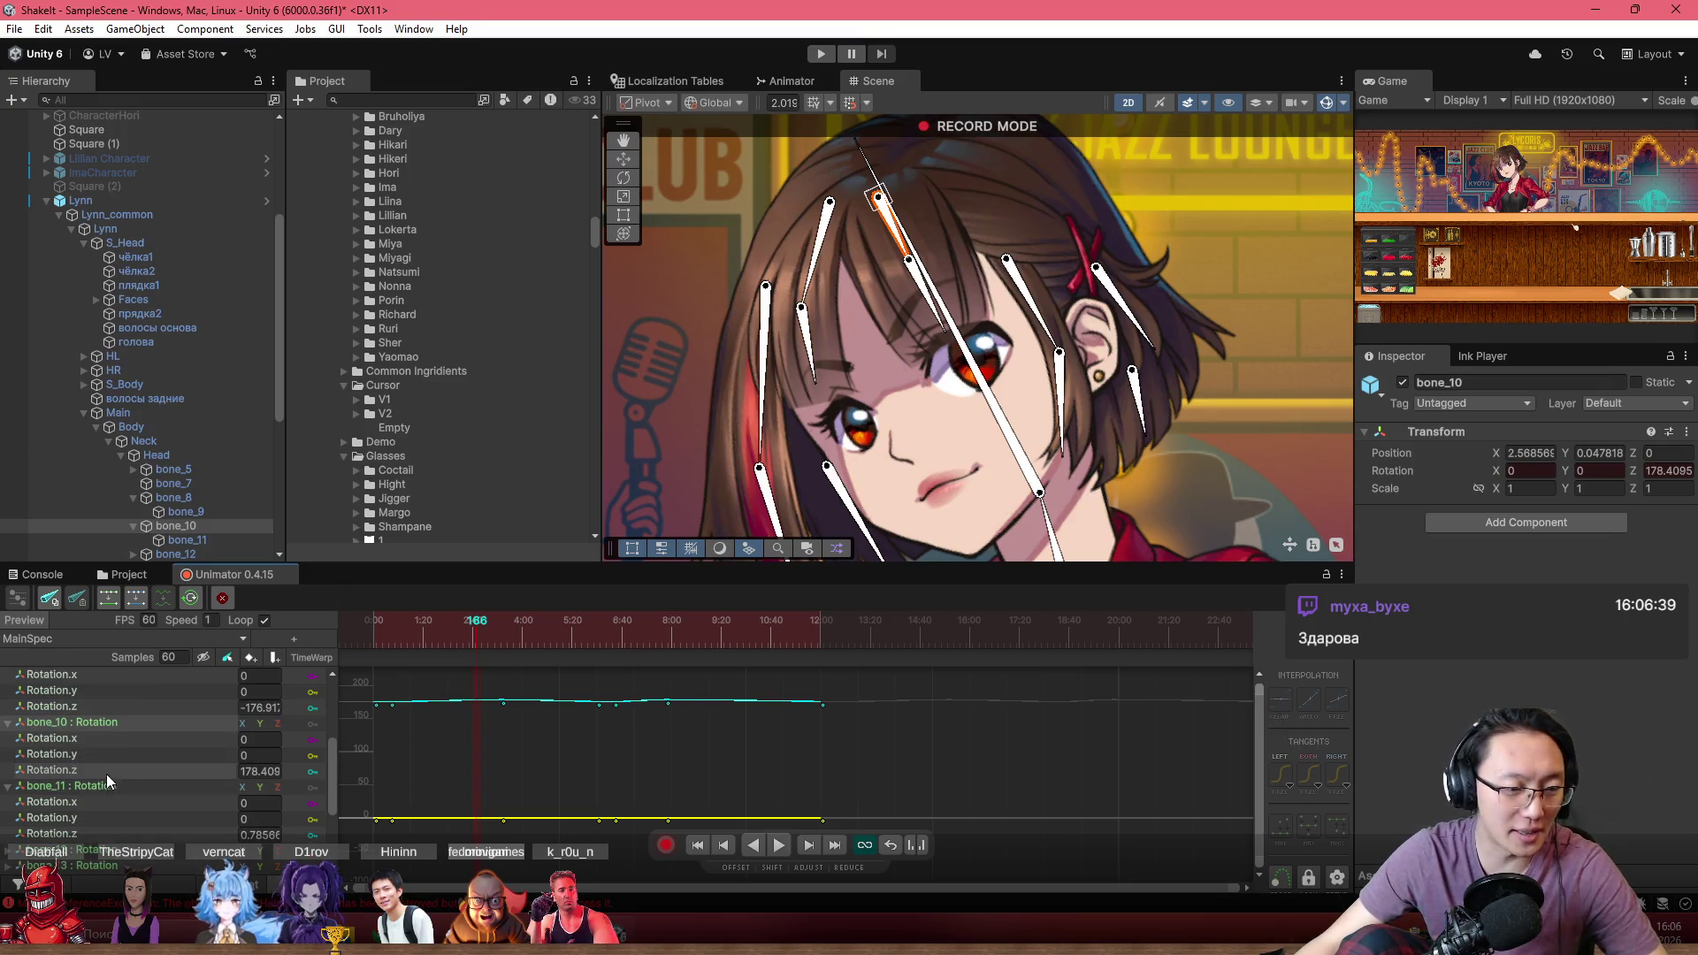
click(100, 834)
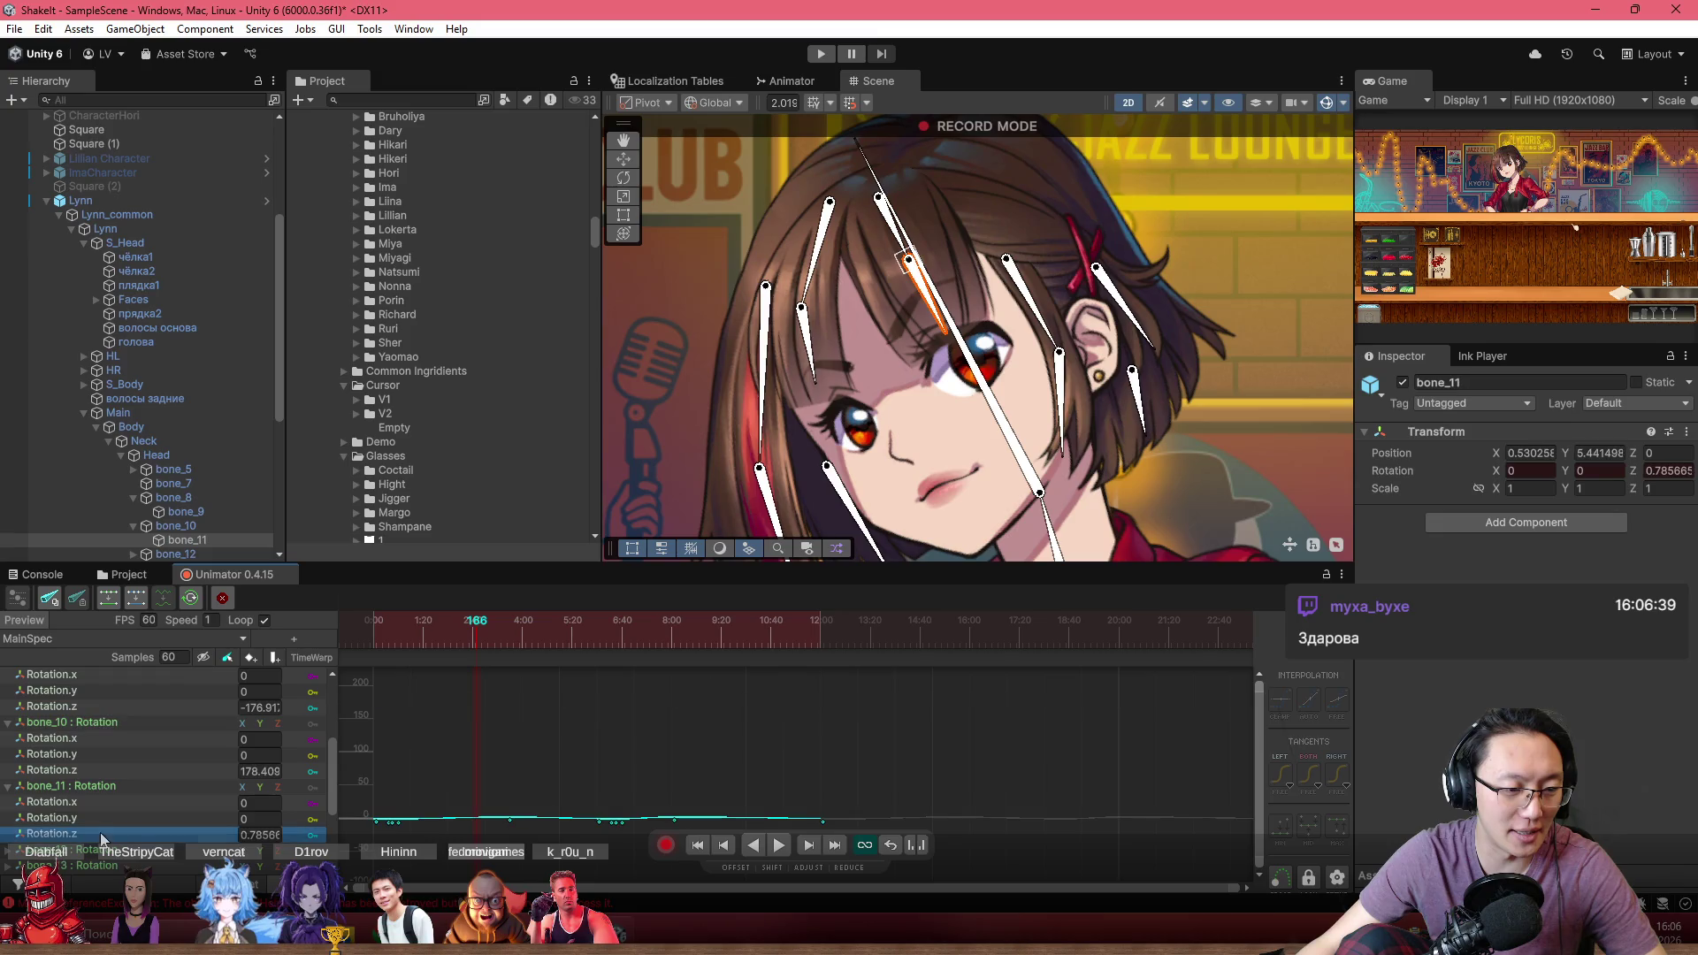
ctrl+click(142, 773)
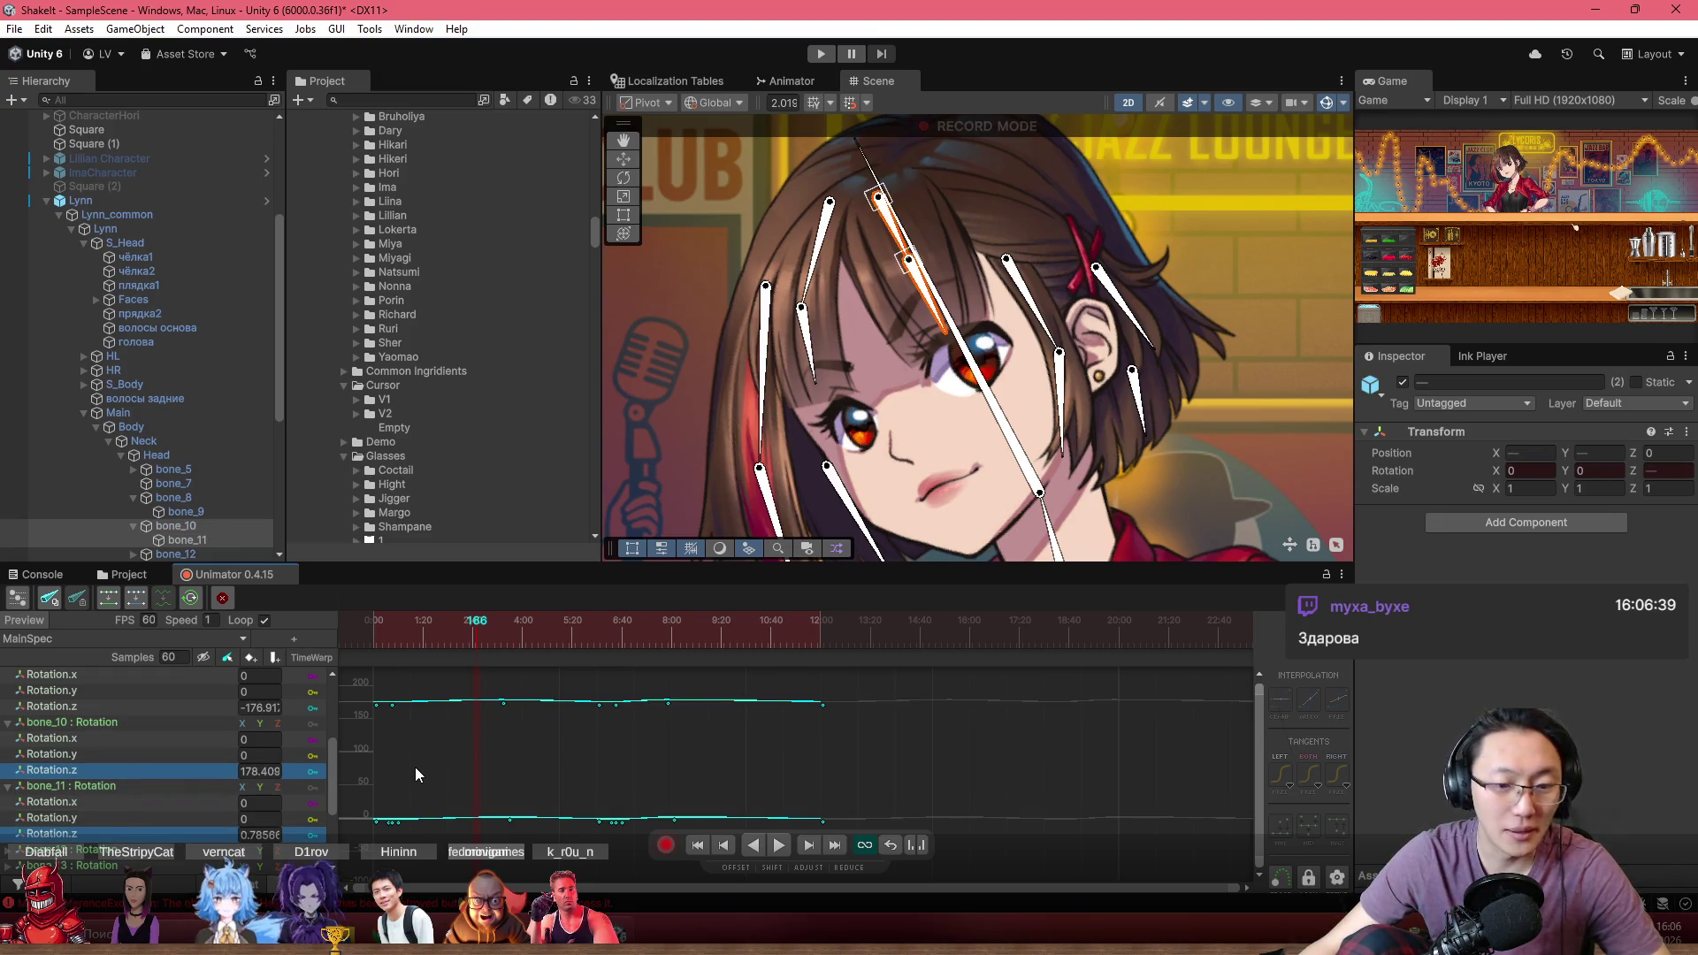
click(507, 752)
Rotate the fringe hair bone in the Scene to record a rotation key at frame 120
scroll(451, 746, up, 2)
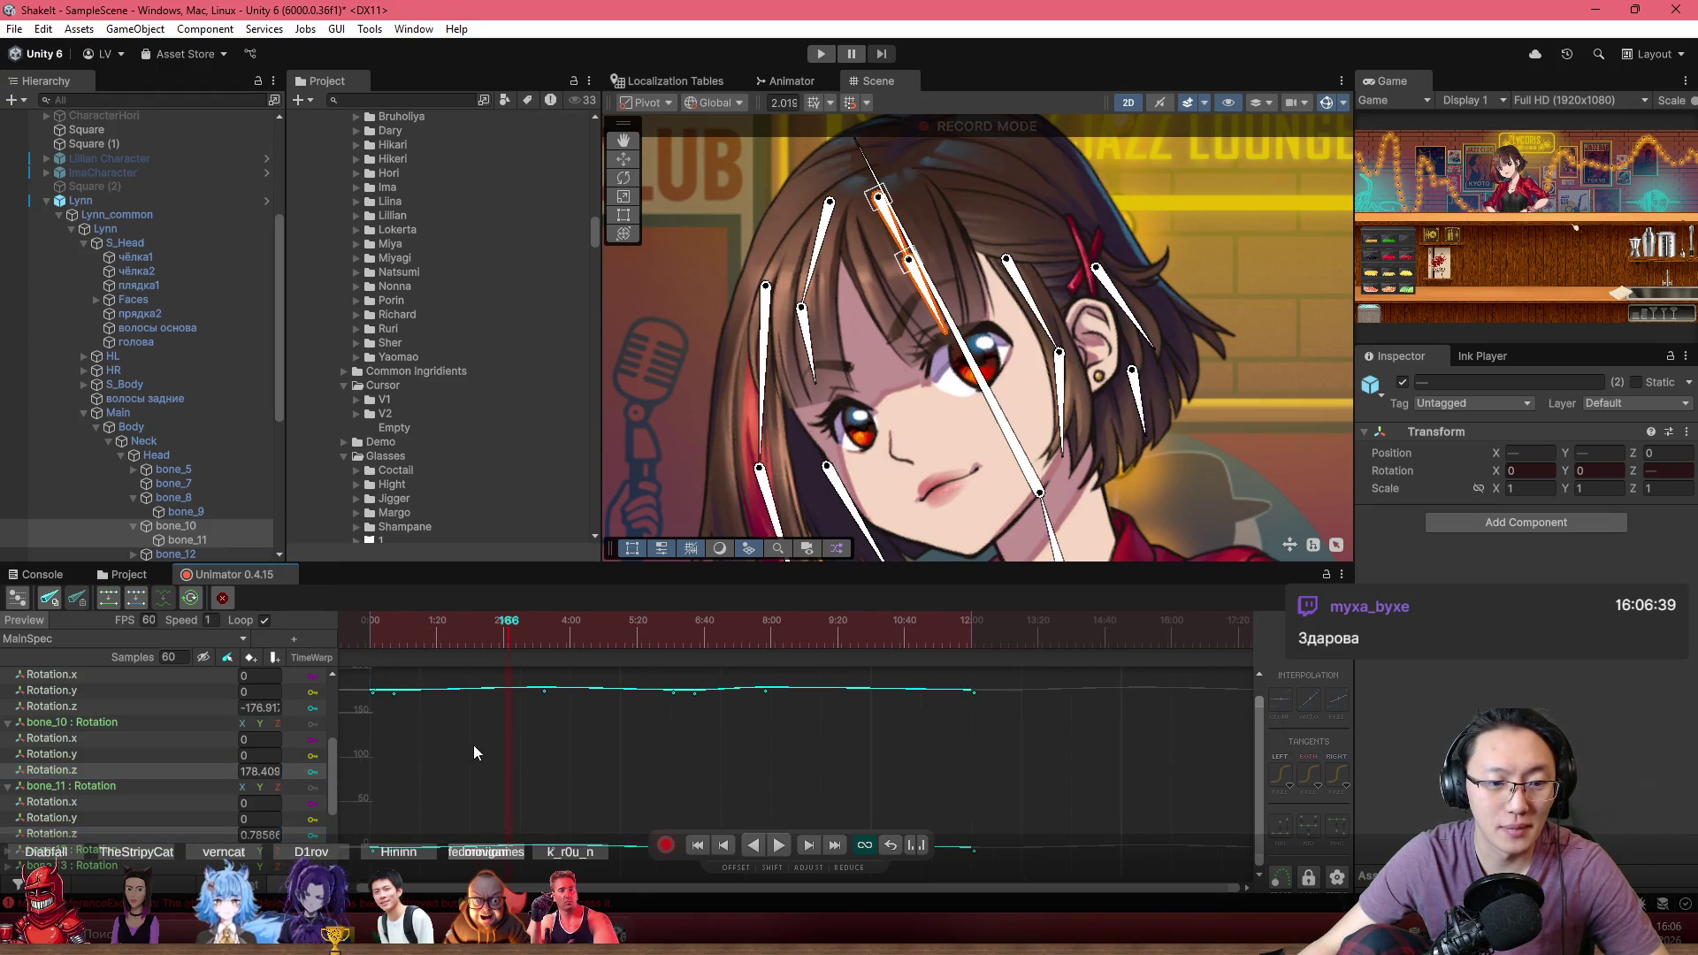
scroll(504, 727, up, 1)
mouse_move(428, 644)
mouse_down()
mouse_move(405, 641)
mouse_move(439, 655)
mouse_move(395, 665)
mouse_move(517, 677)
mouse_up()
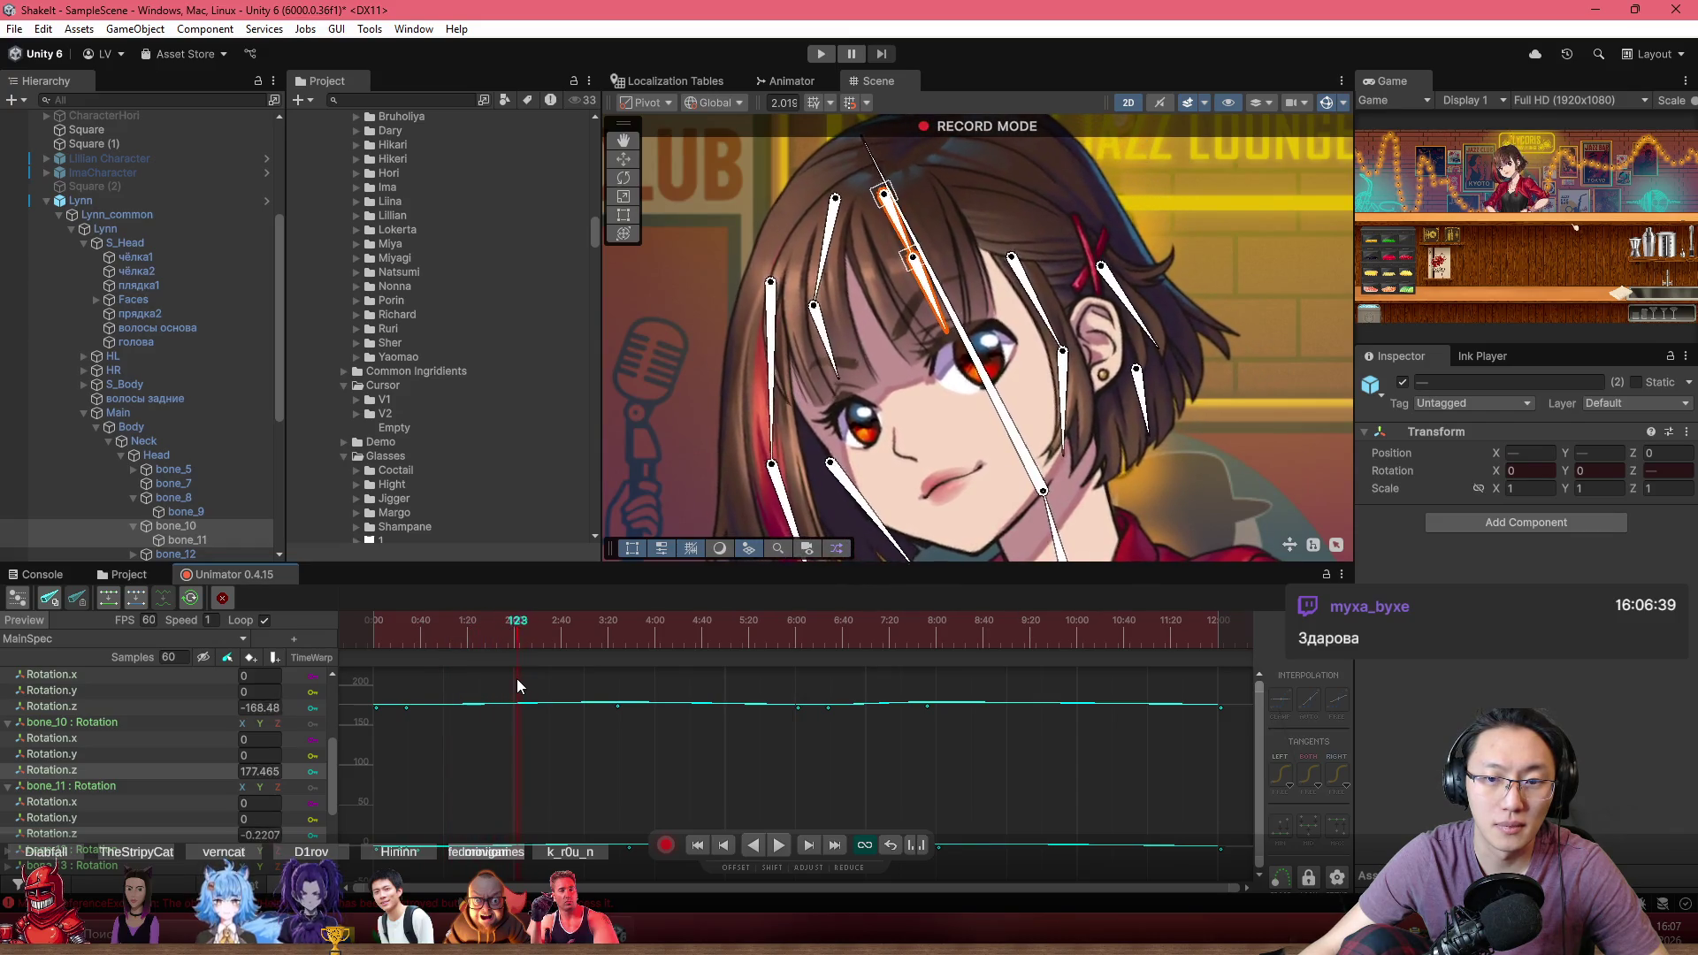
scroll(934, 389, up, 1)
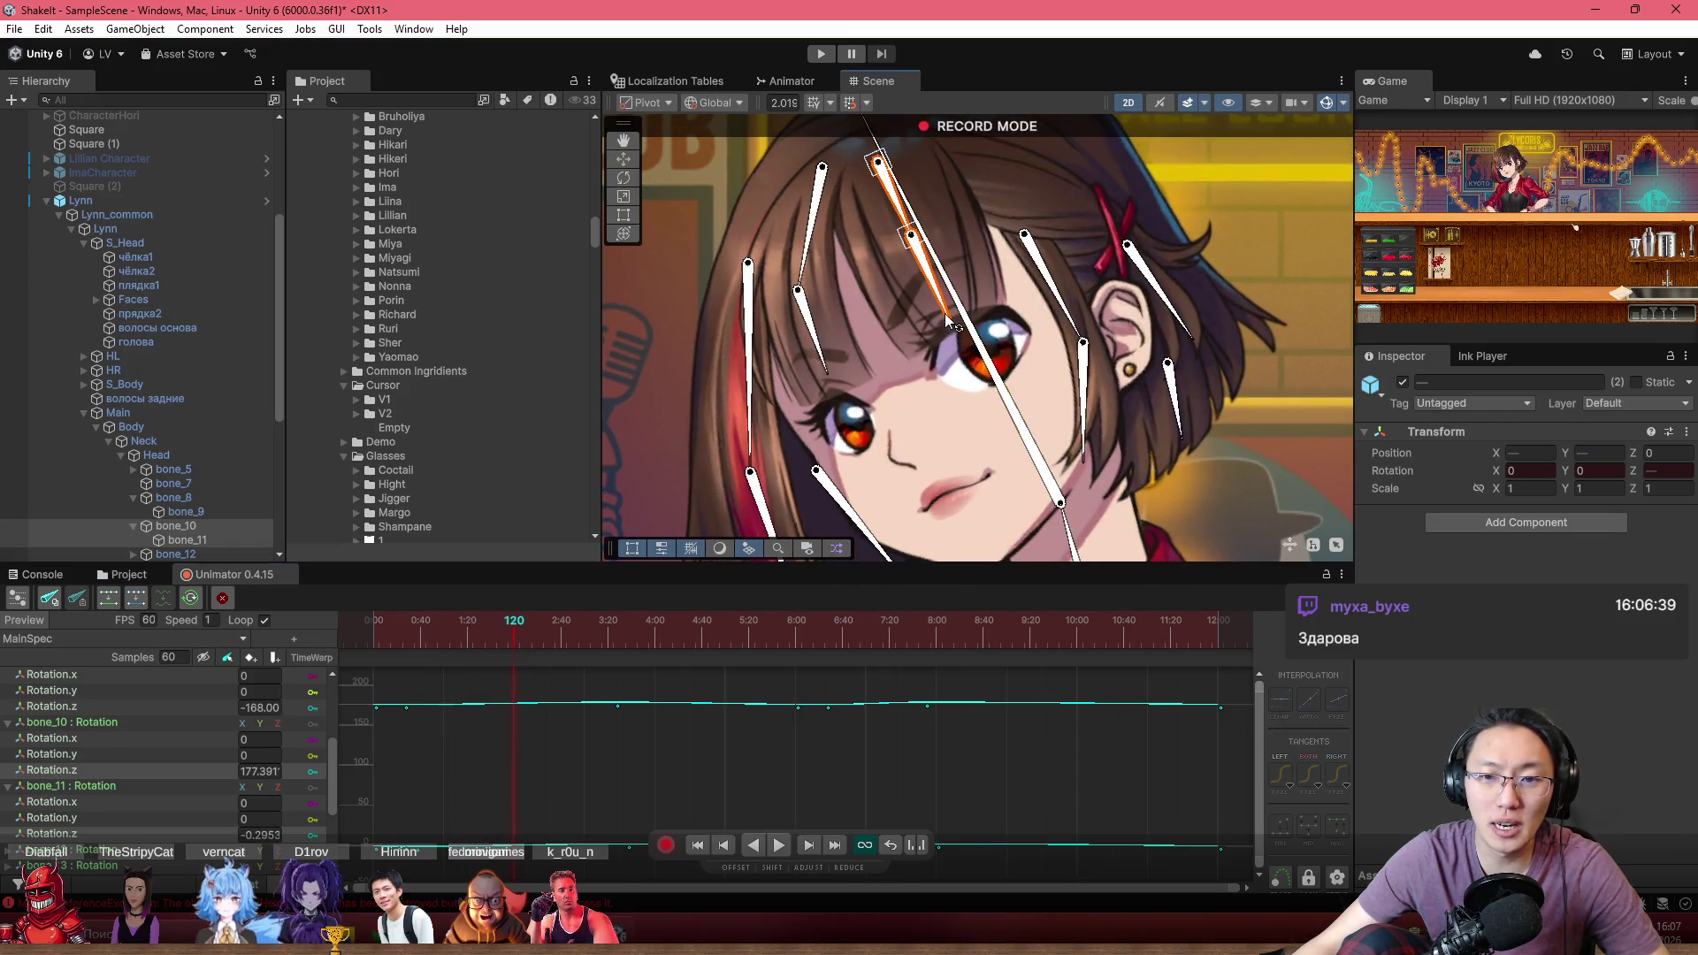
drag(945, 313, 961, 311)
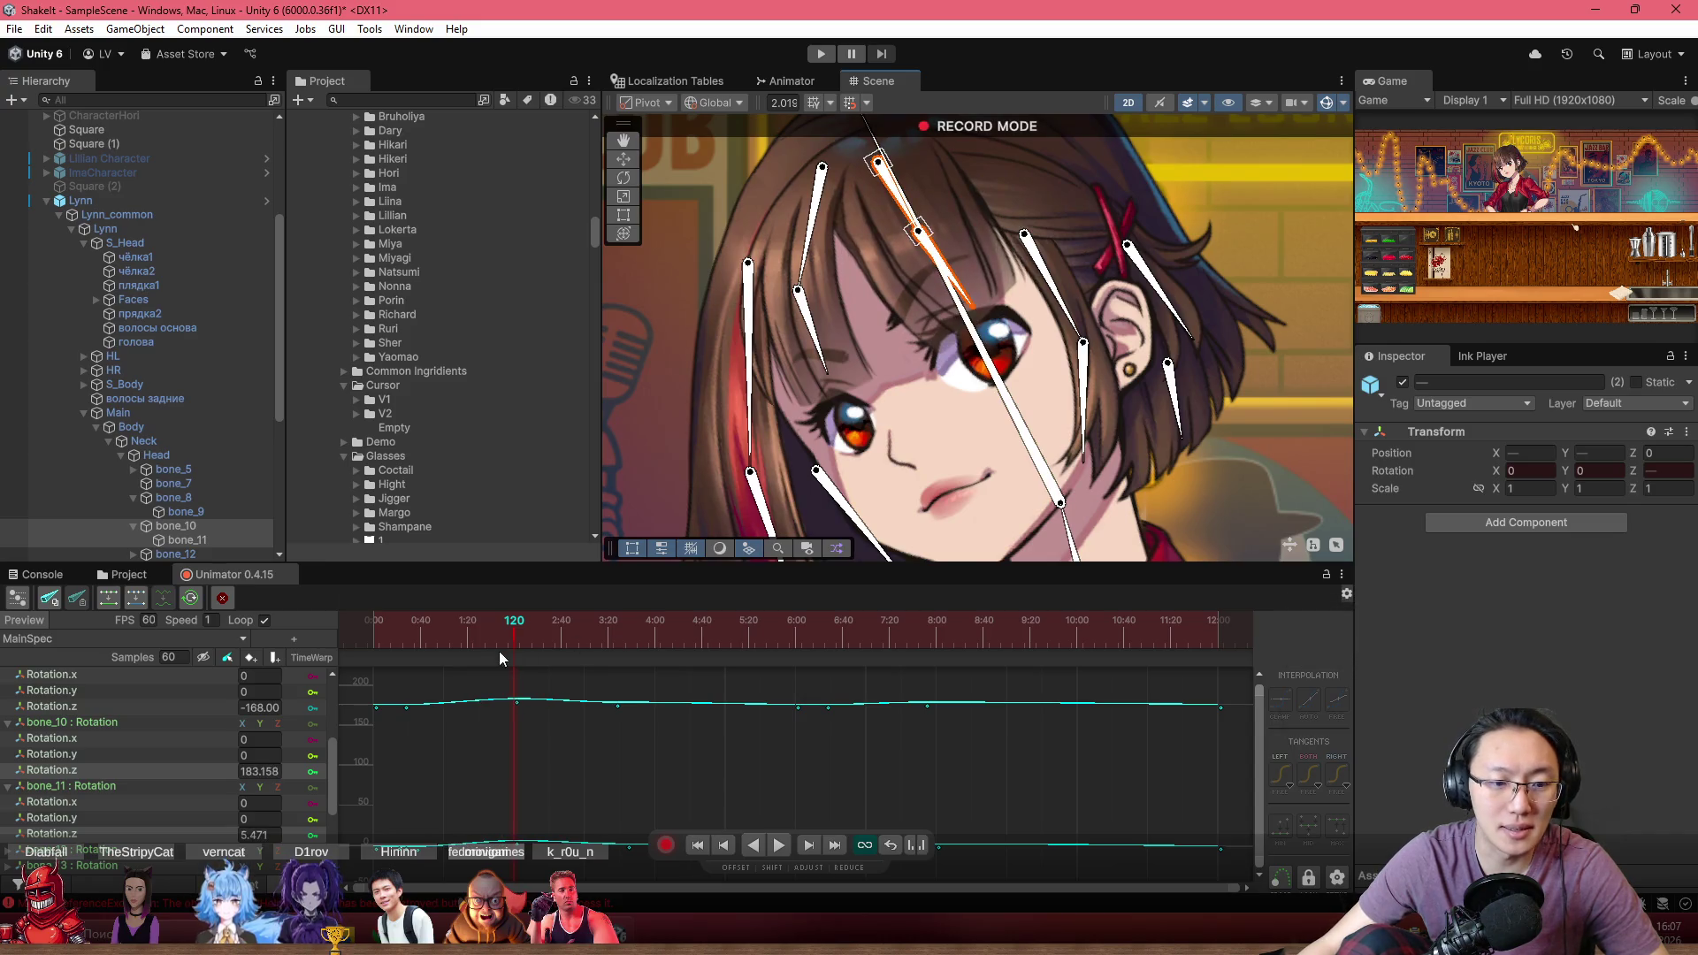
Move the new key slightly earlier to about frame 110 and scrub to review it
mouse_move(499, 650)
mouse_down()
mouse_move(405, 648)
mouse_move(508, 658)
mouse_up()
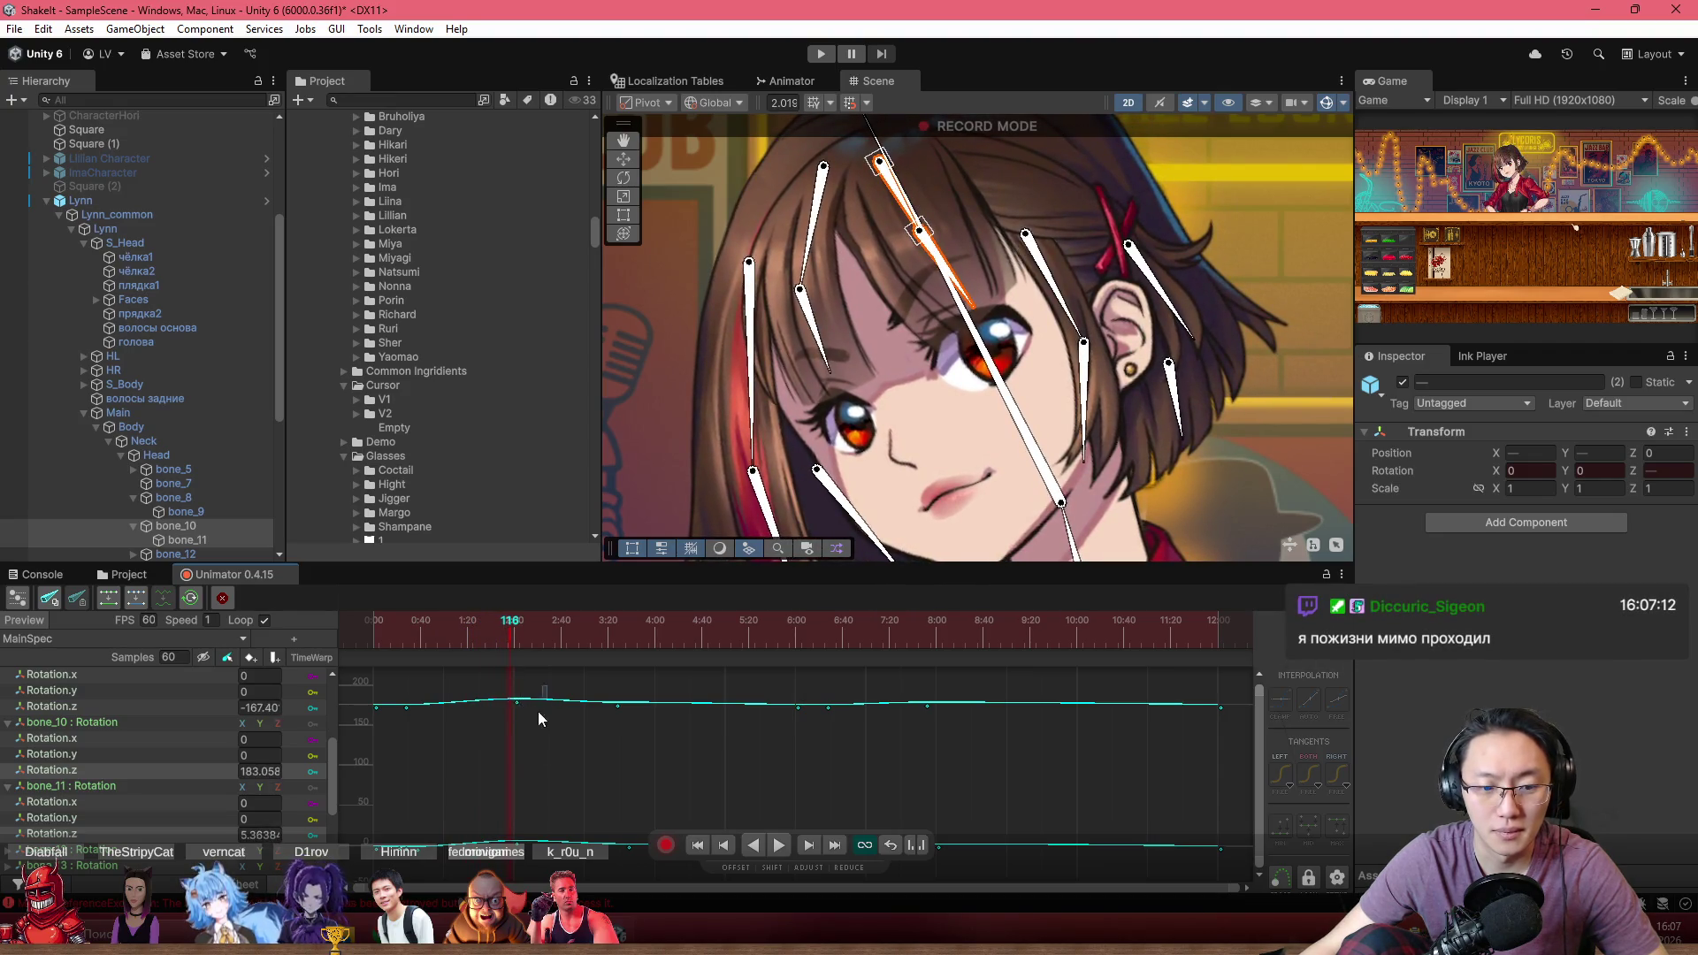
click(517, 701)
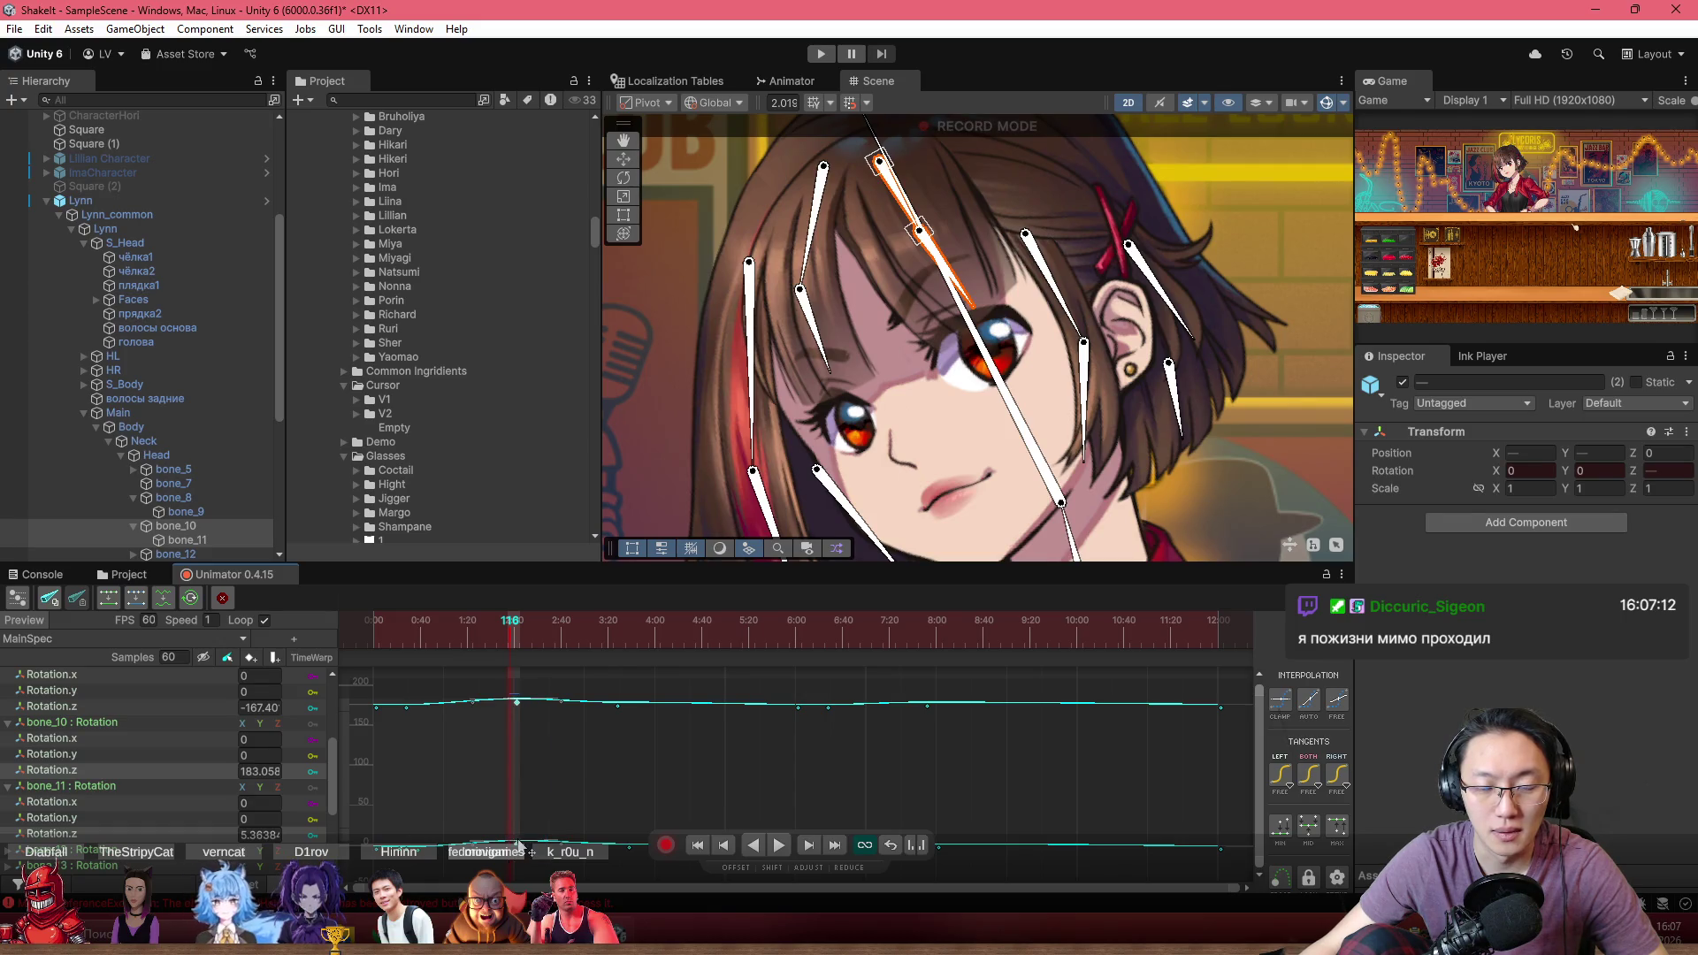
drag(513, 813, 505, 801)
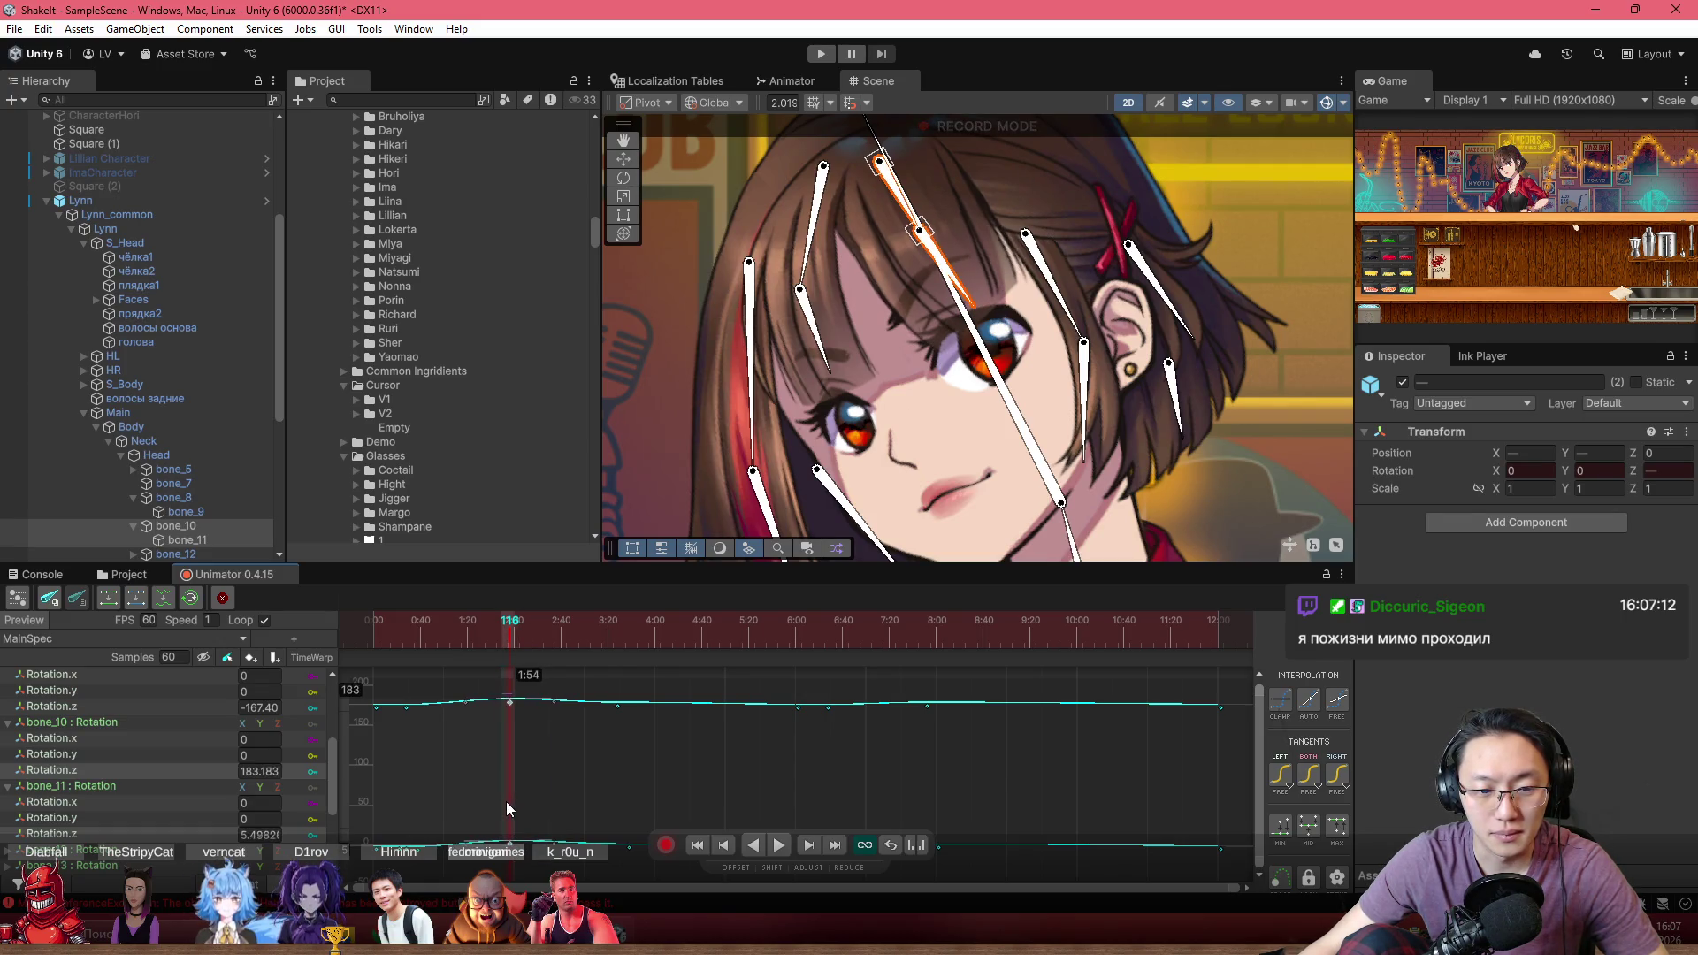
click(466, 632)
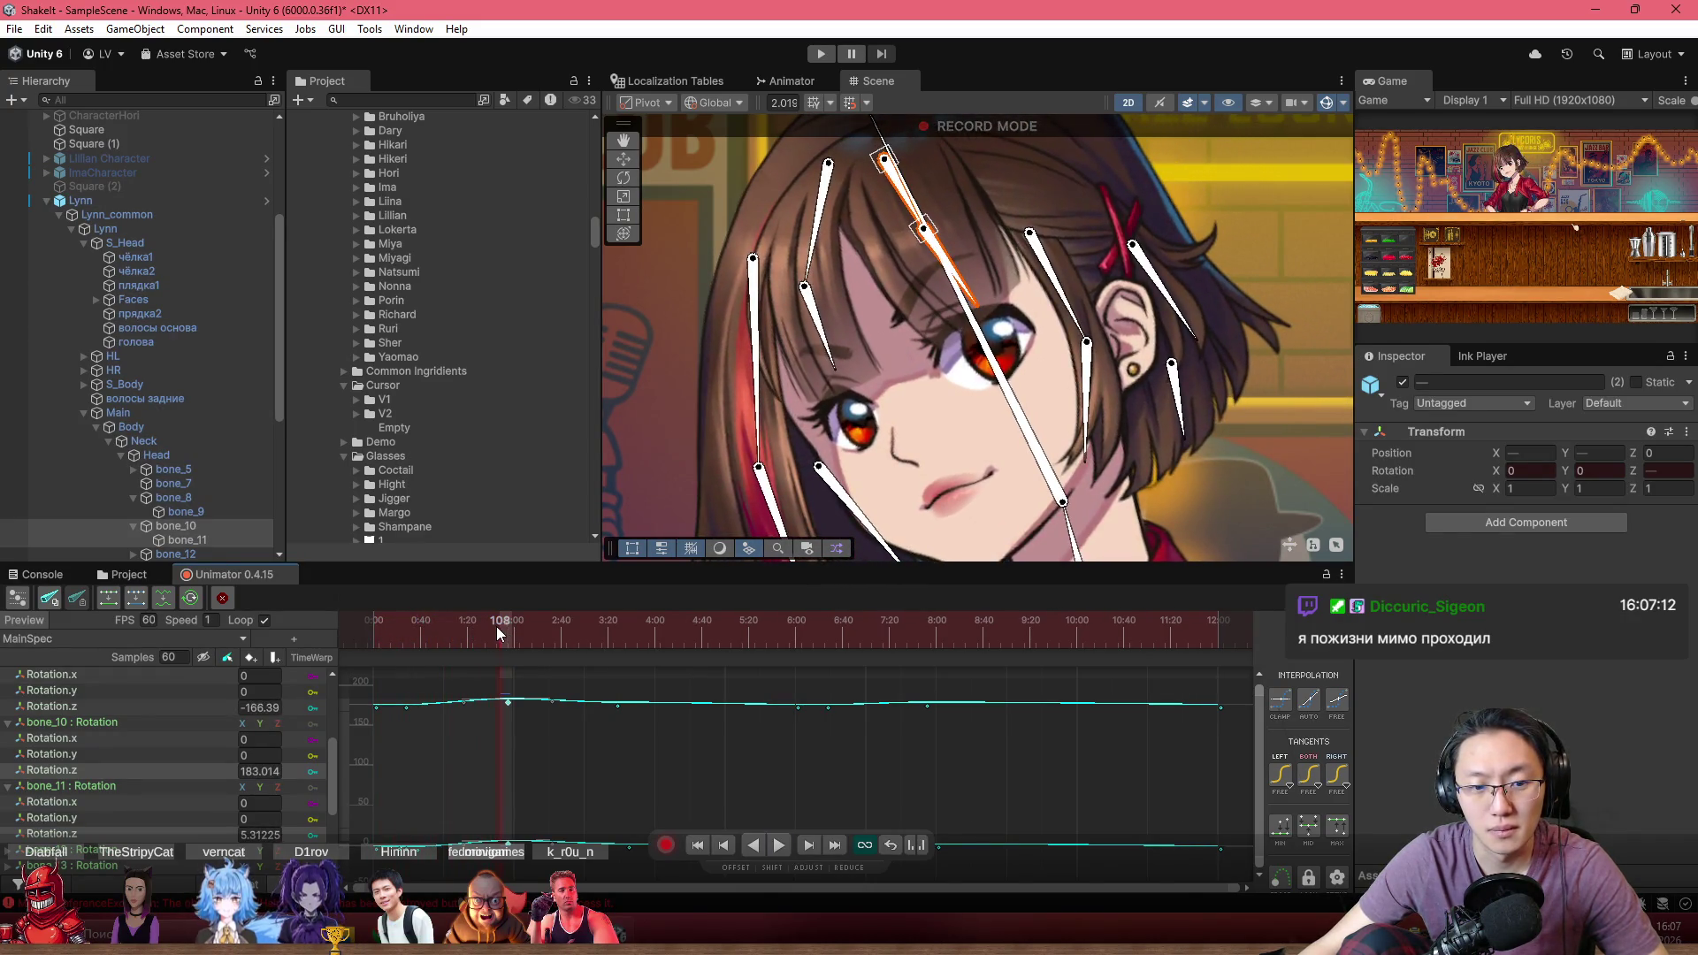
drag(496, 626, 544, 640)
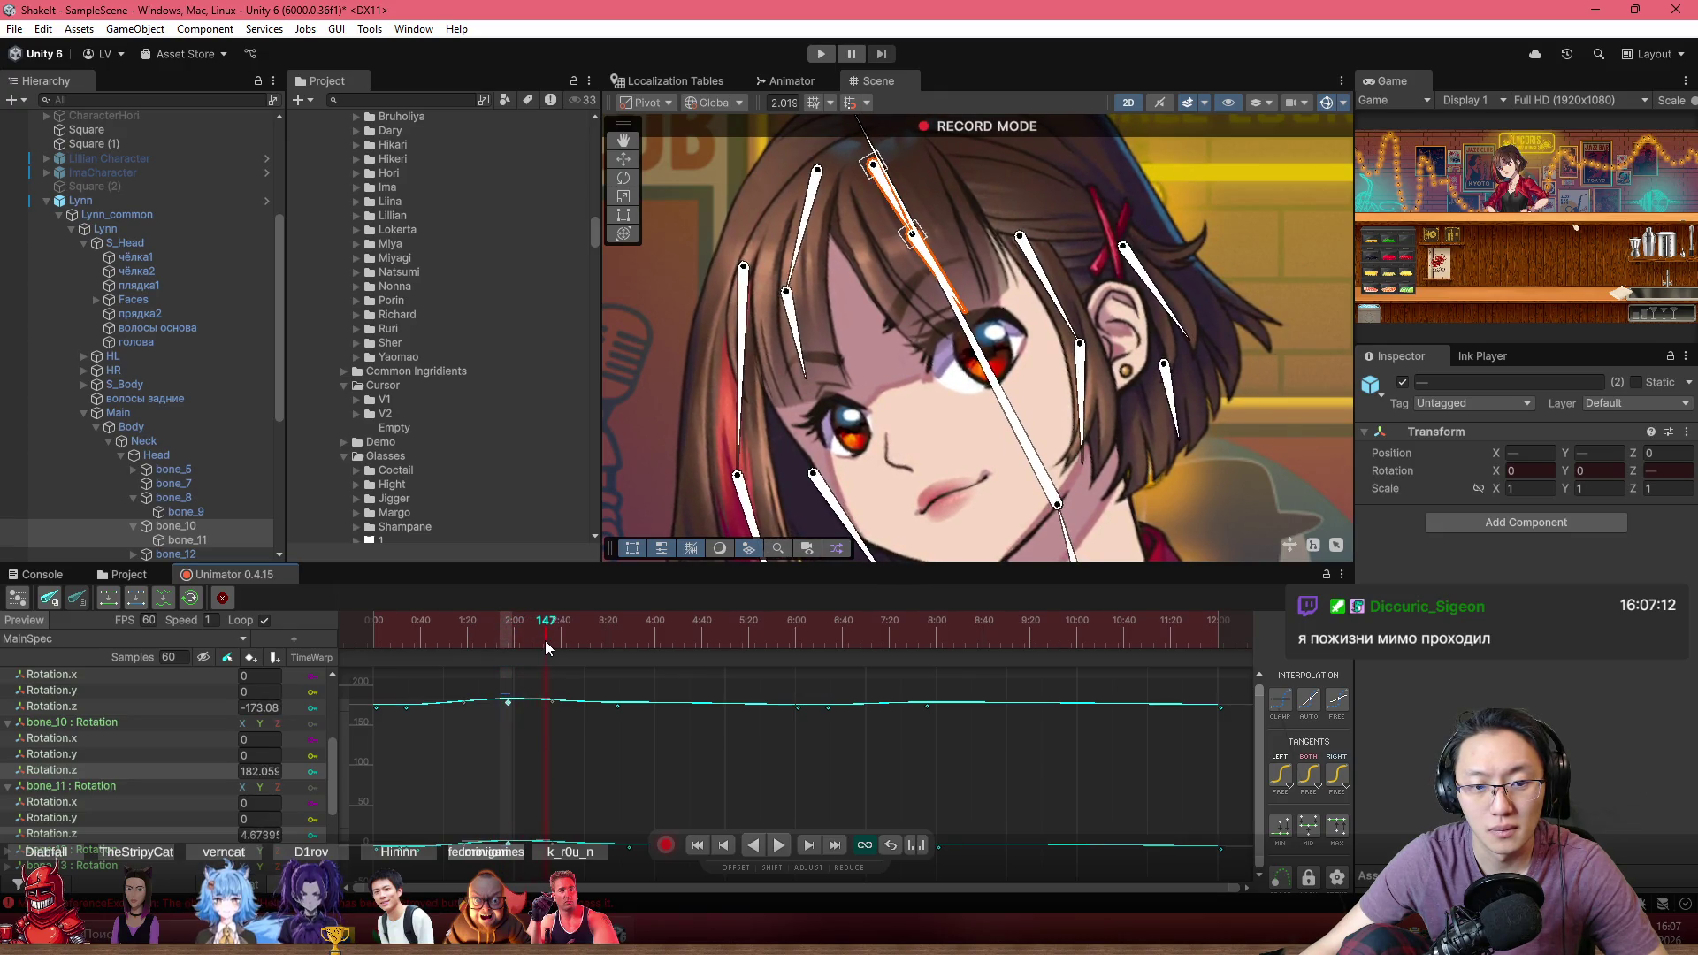
Add a key on bone_10's Rotation.z curve near 2:27 and lower it to 175
double_click(543, 698)
click(573, 704)
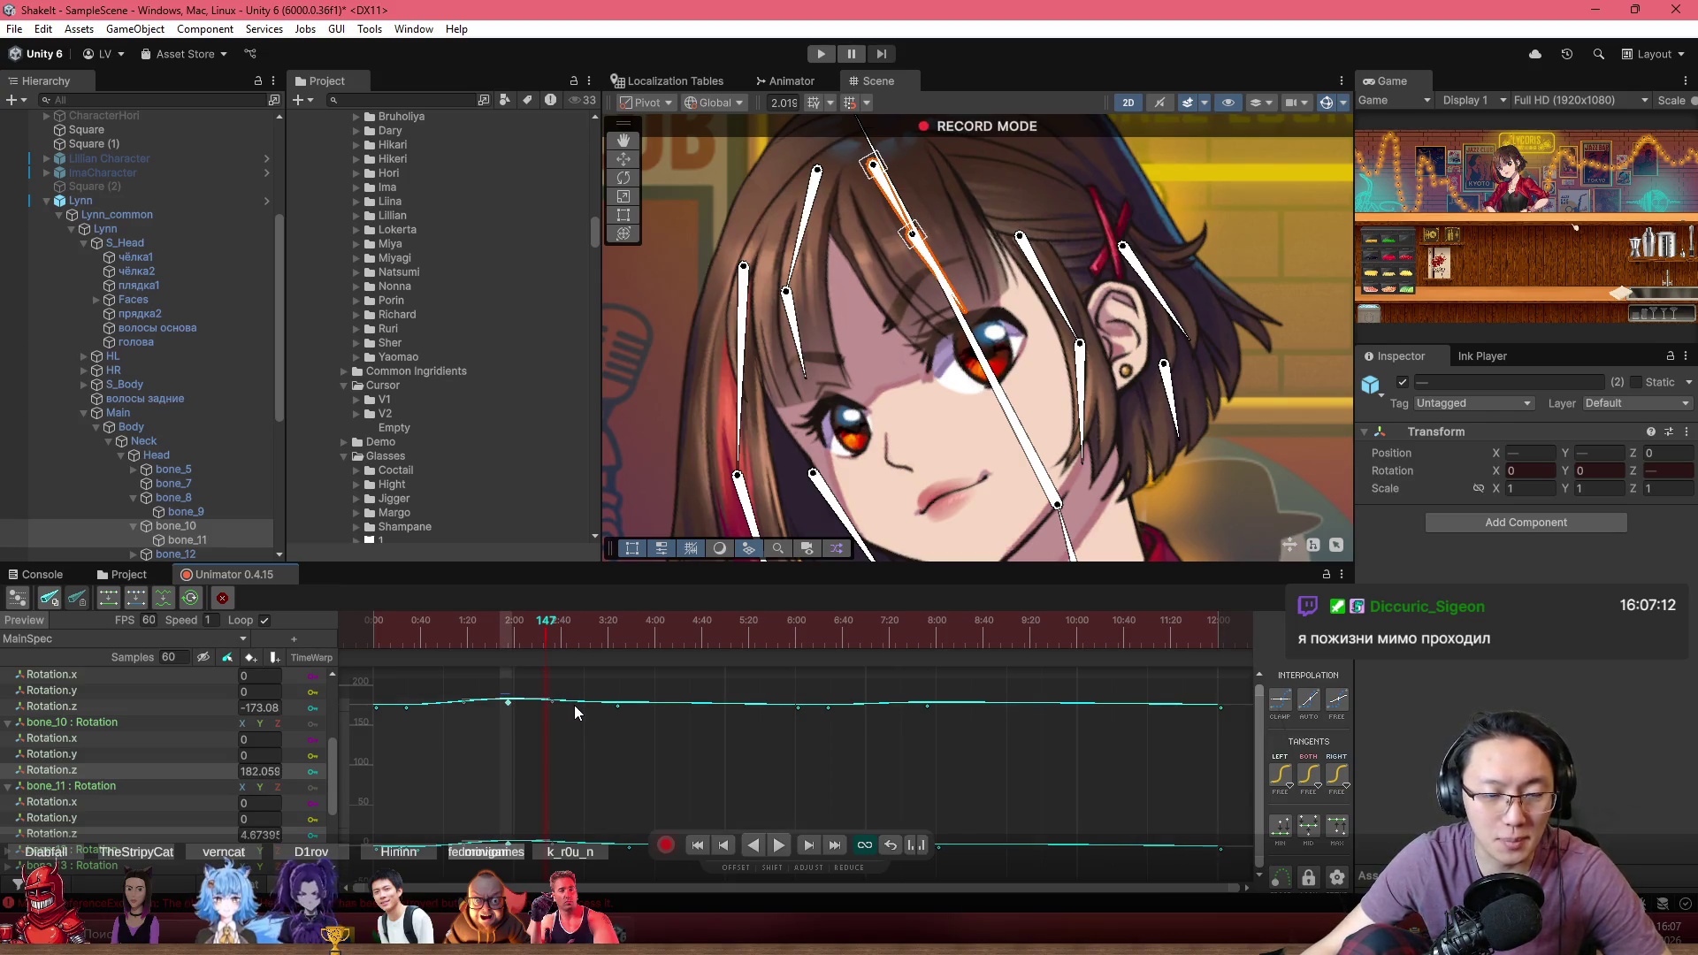
click(542, 635)
click(544, 635)
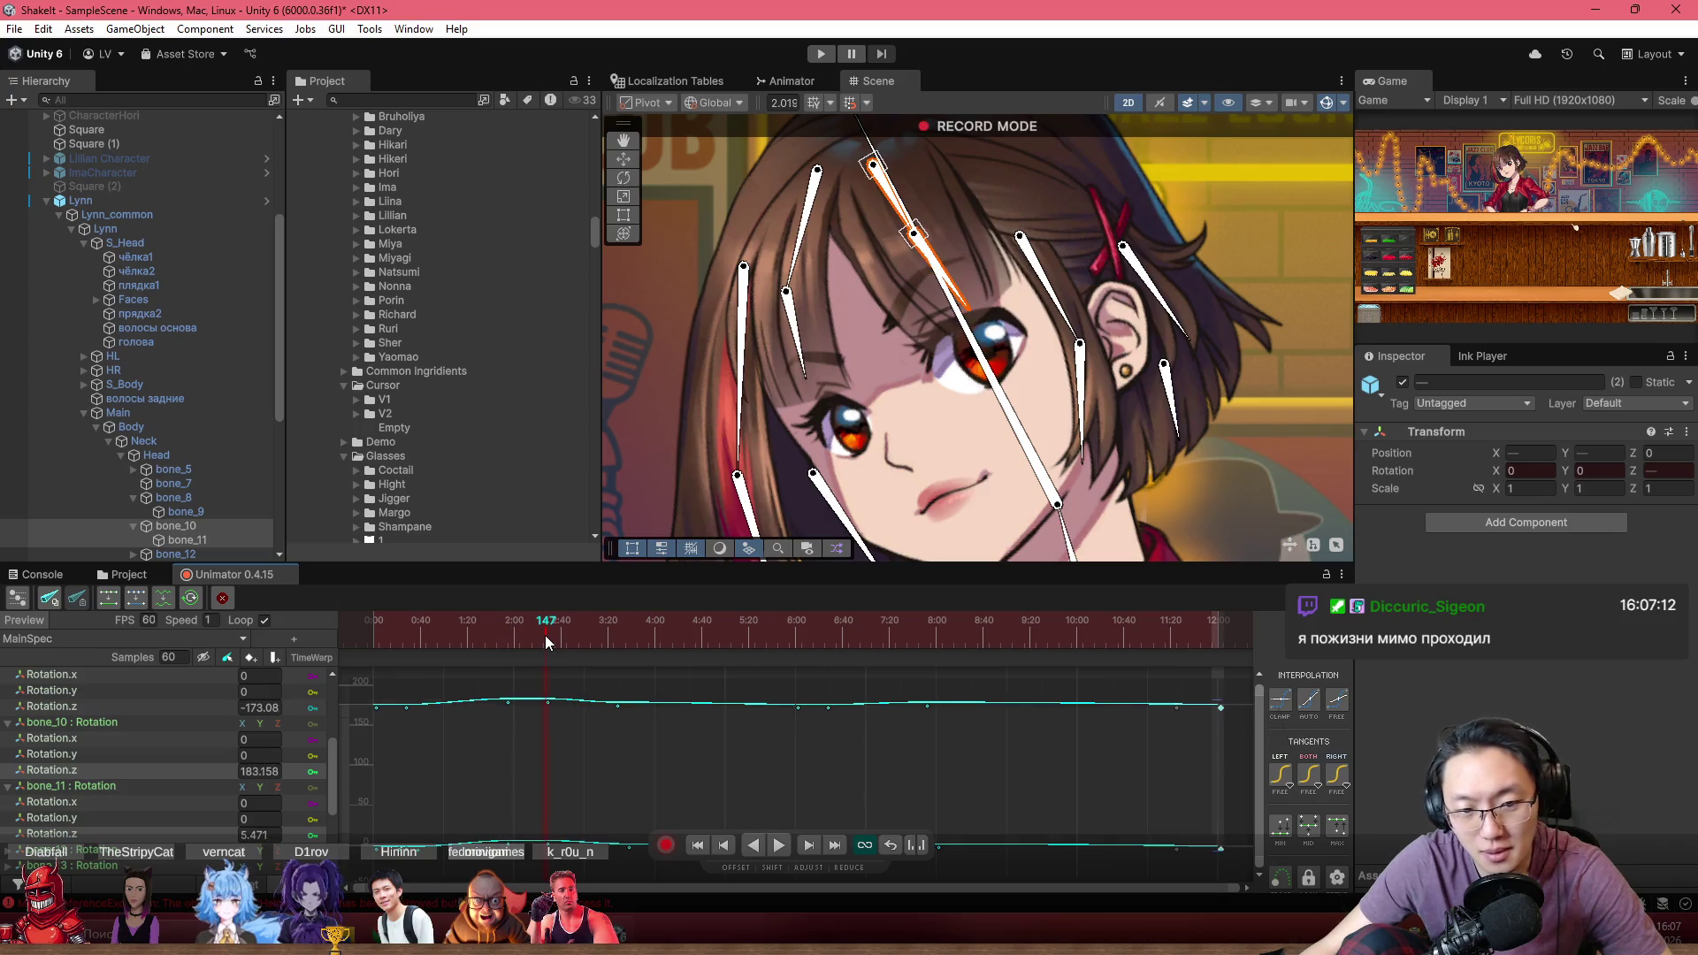
key(ctrl+z)
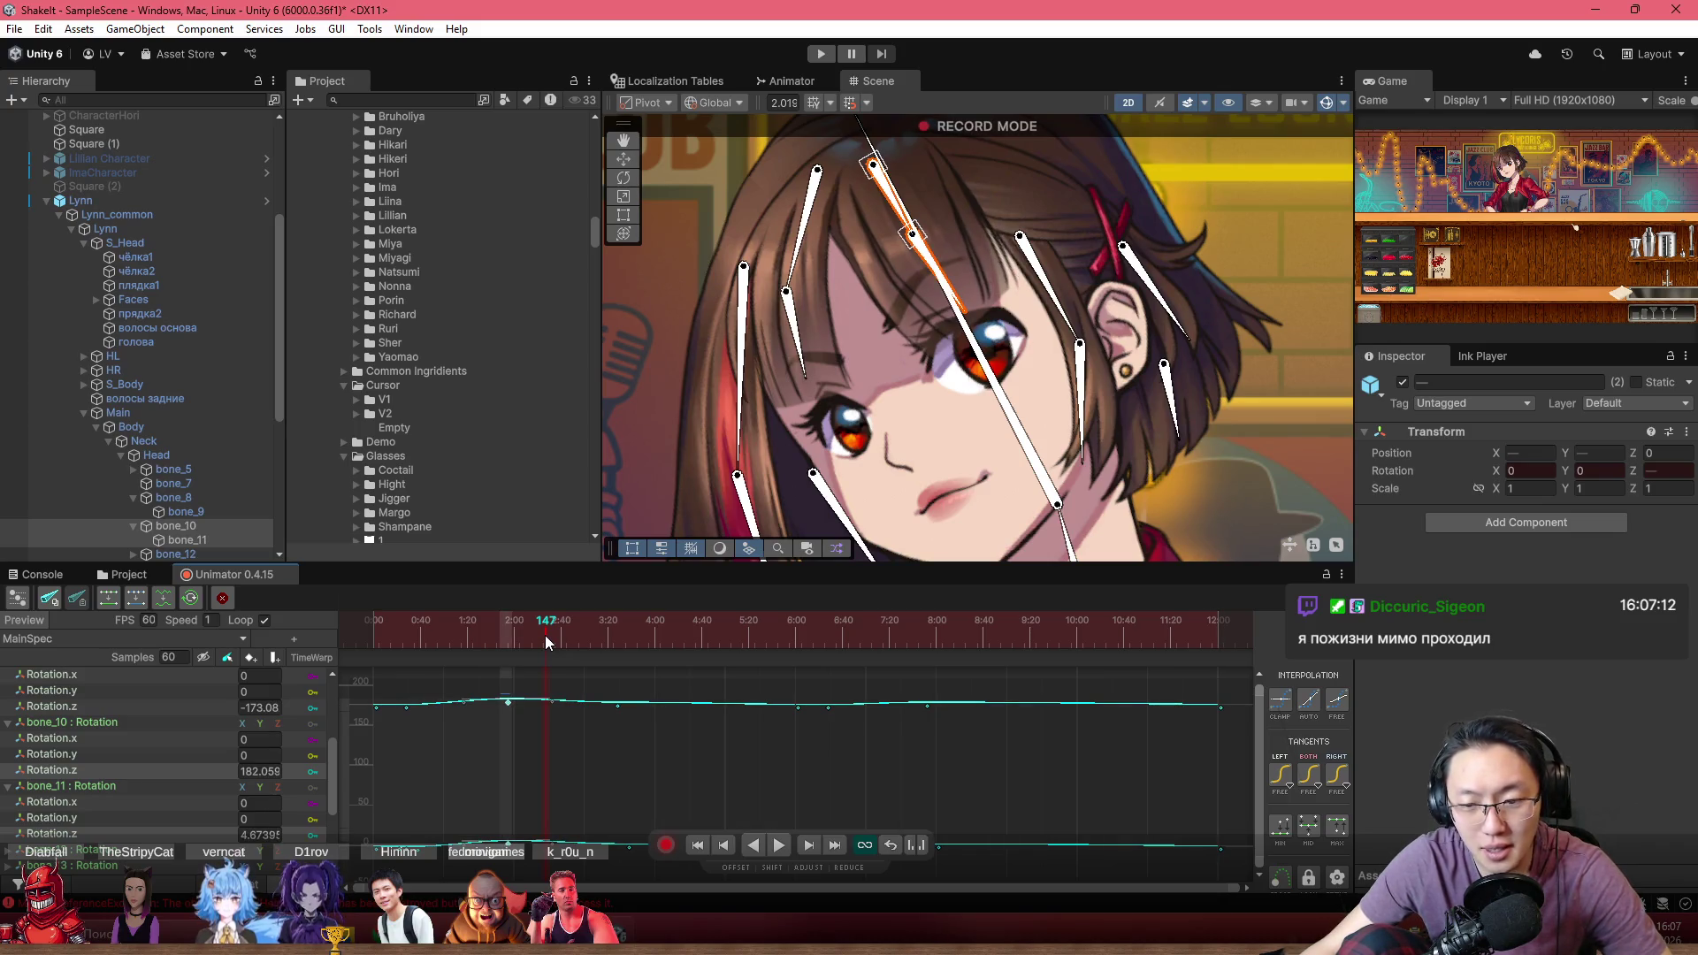
key(ctrl+y)
click(548, 702)
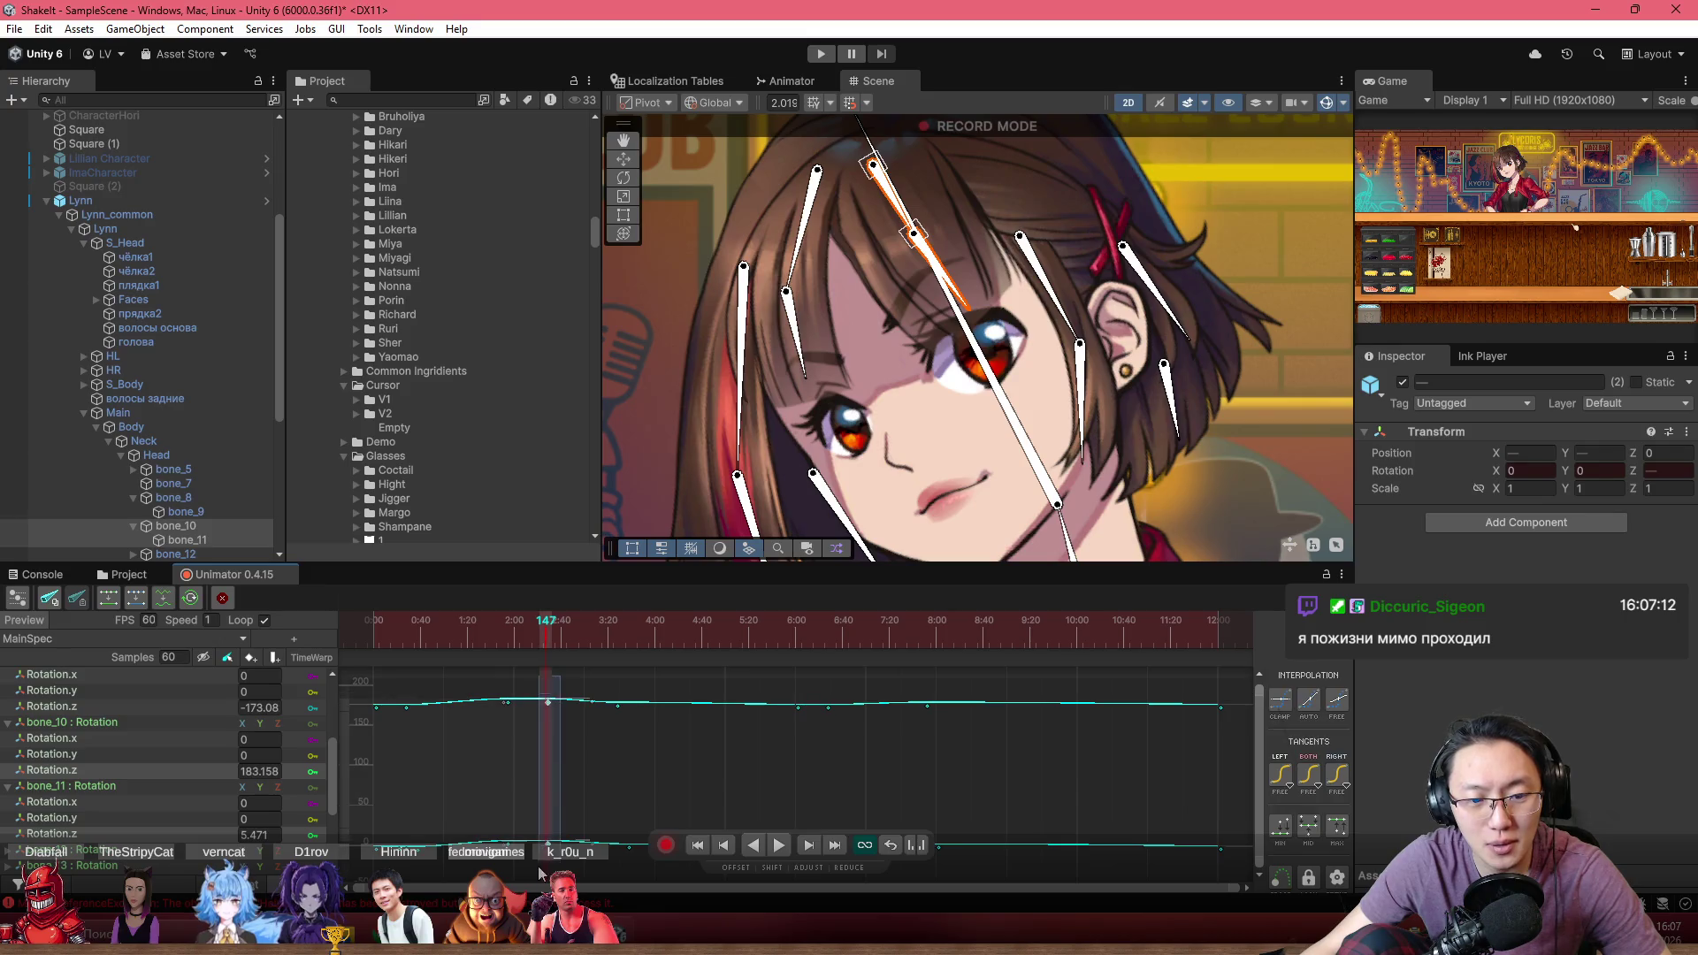
drag(523, 641, 549, 645)
drag(548, 703, 544, 730)
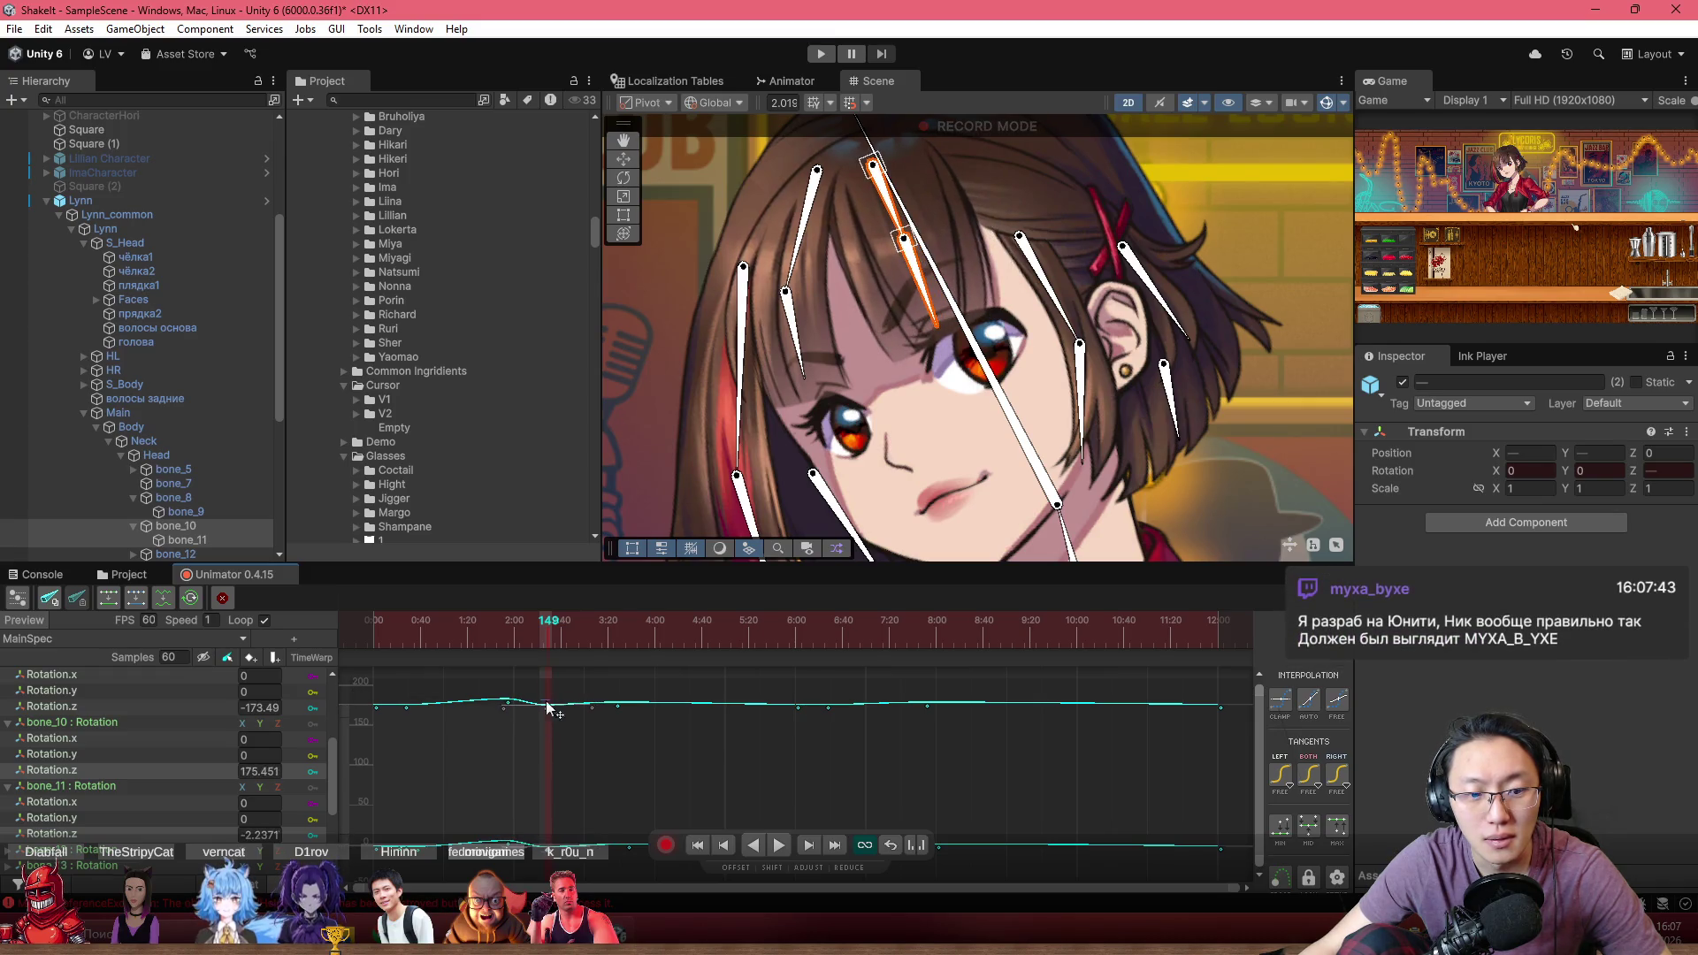
Preview the motion from frame 78 and shift the hair rotation key slightly later
drag(495, 618, 447, 619)
key(space)
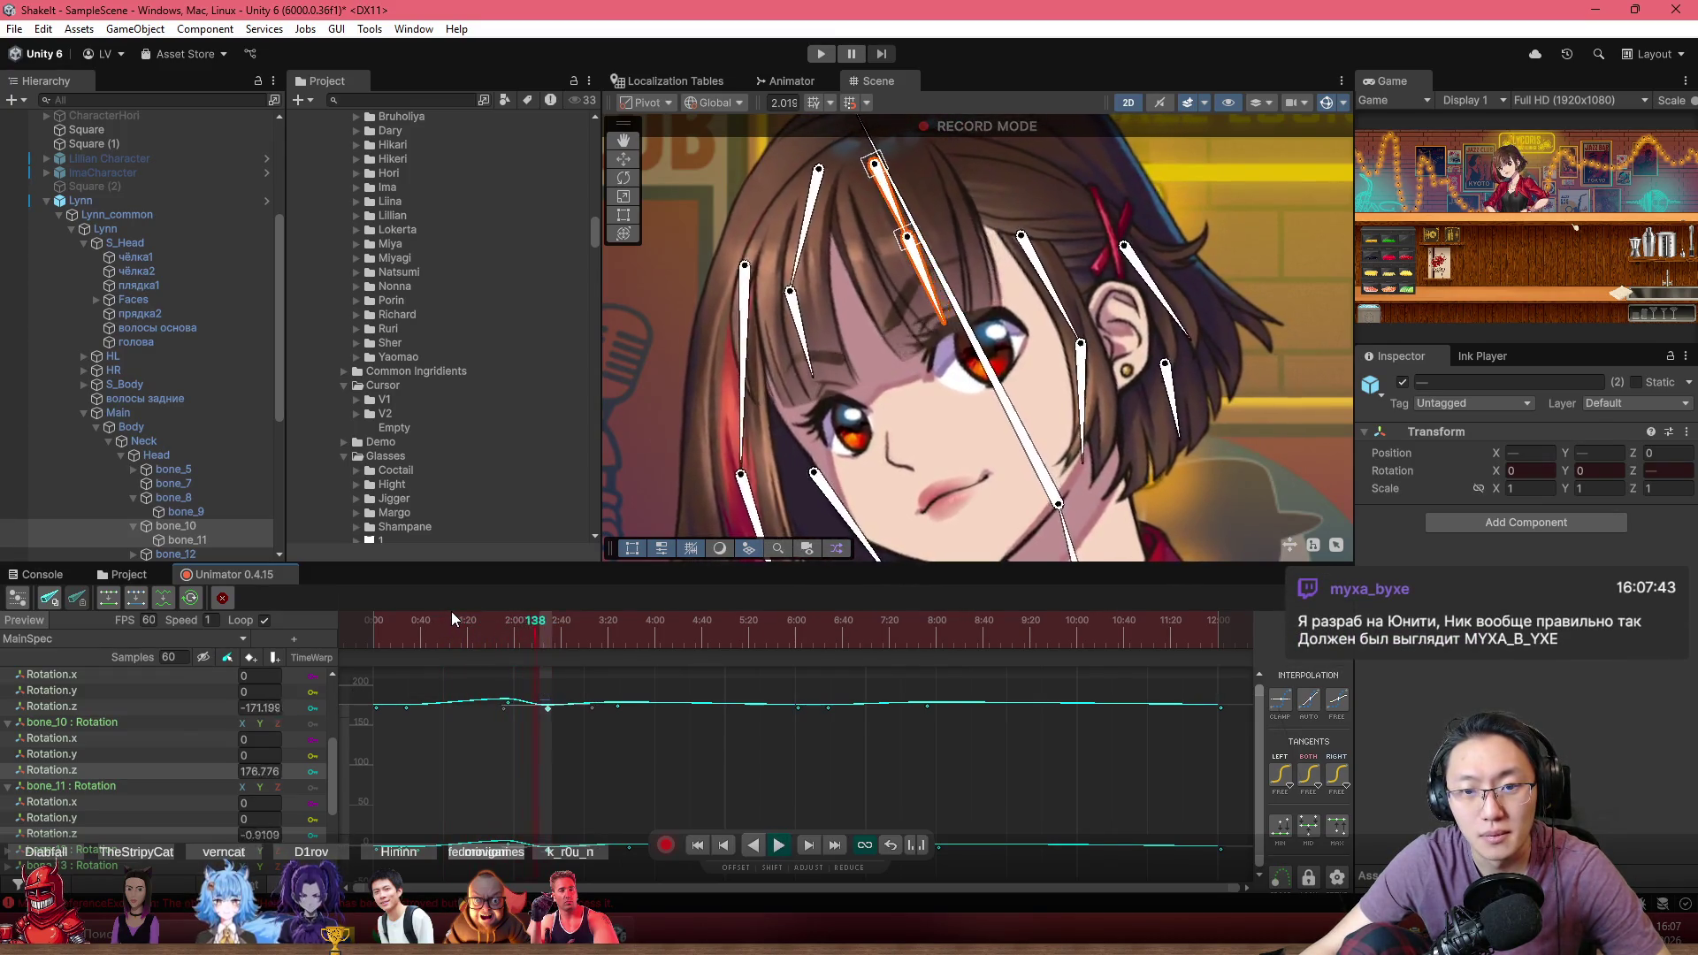
drag(545, 725, 554, 741)
mouse_move(536, 640)
mouse_down()
mouse_move(423, 618)
mouse_move(570, 626)
mouse_up()
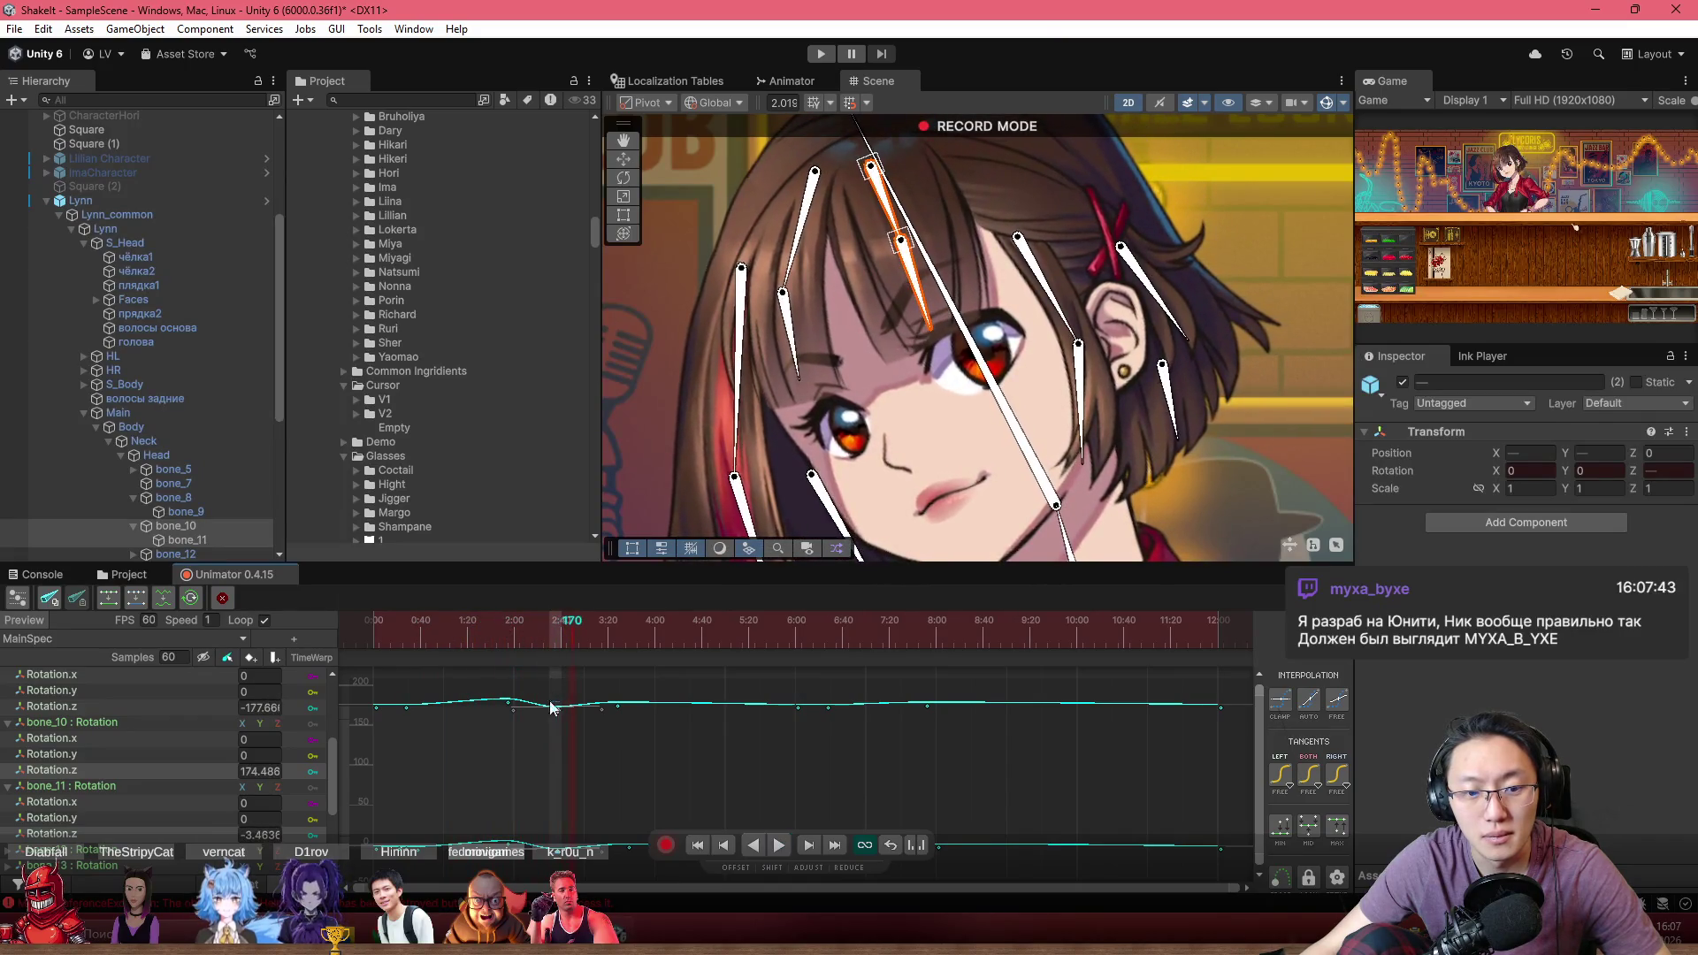
mouse_move(549, 700)
mouse_down()
mouse_move(554, 739)
mouse_move(492, 690)
mouse_up()
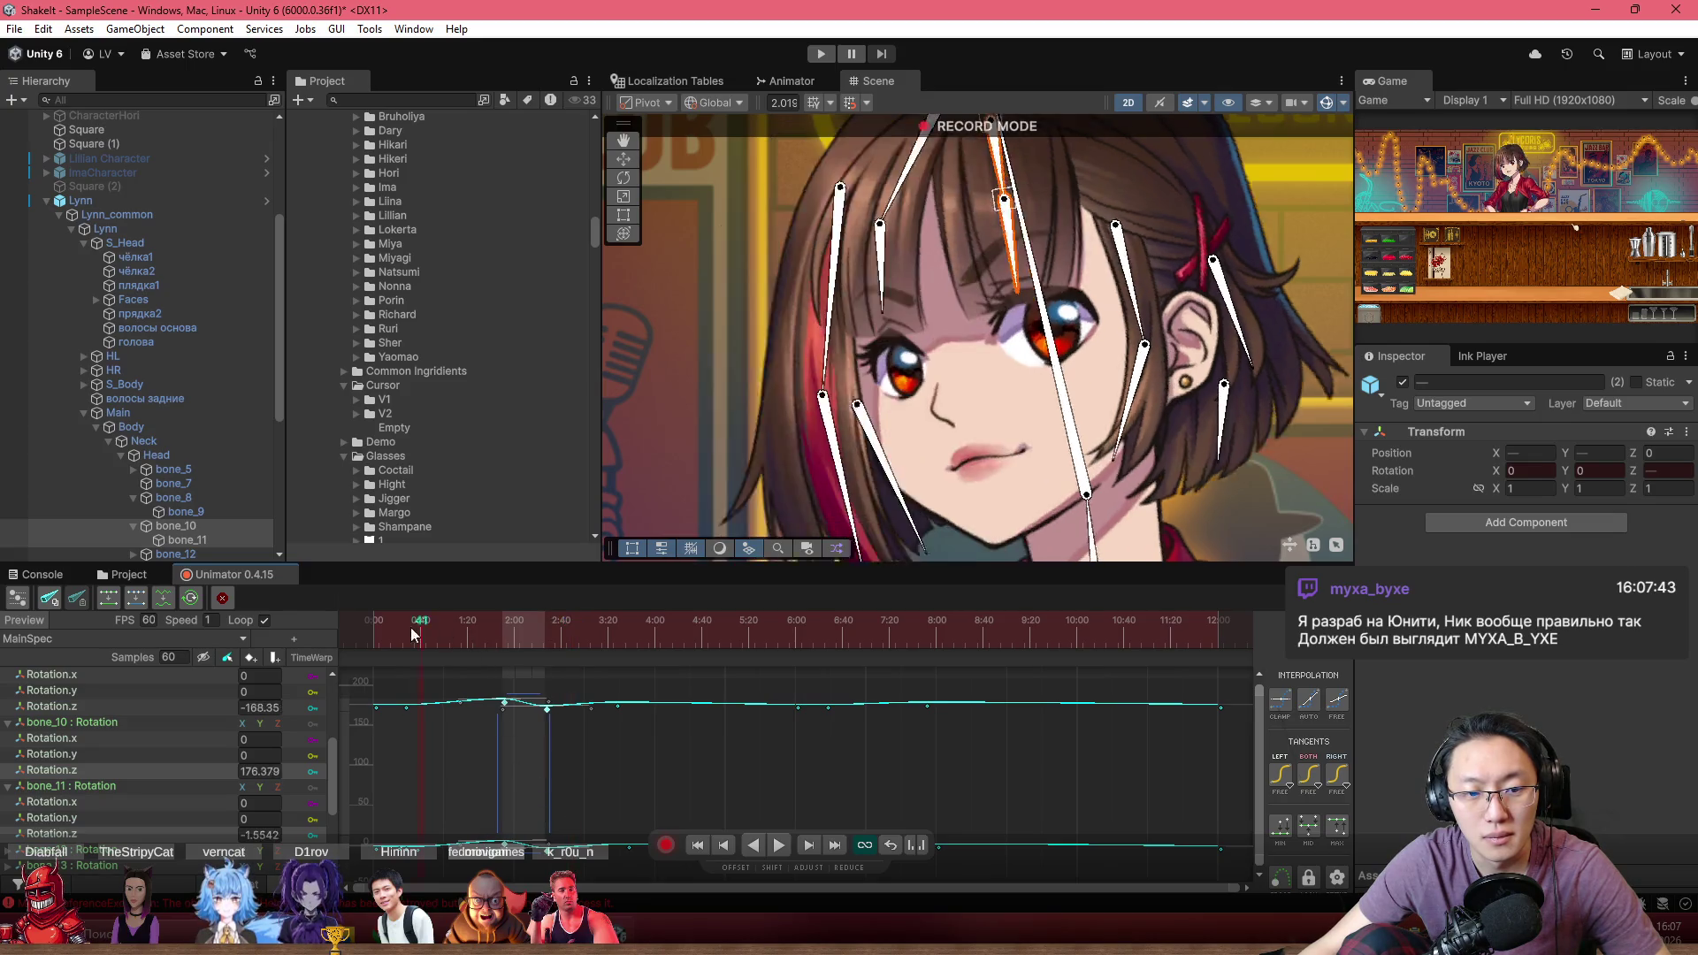
click(373, 623)
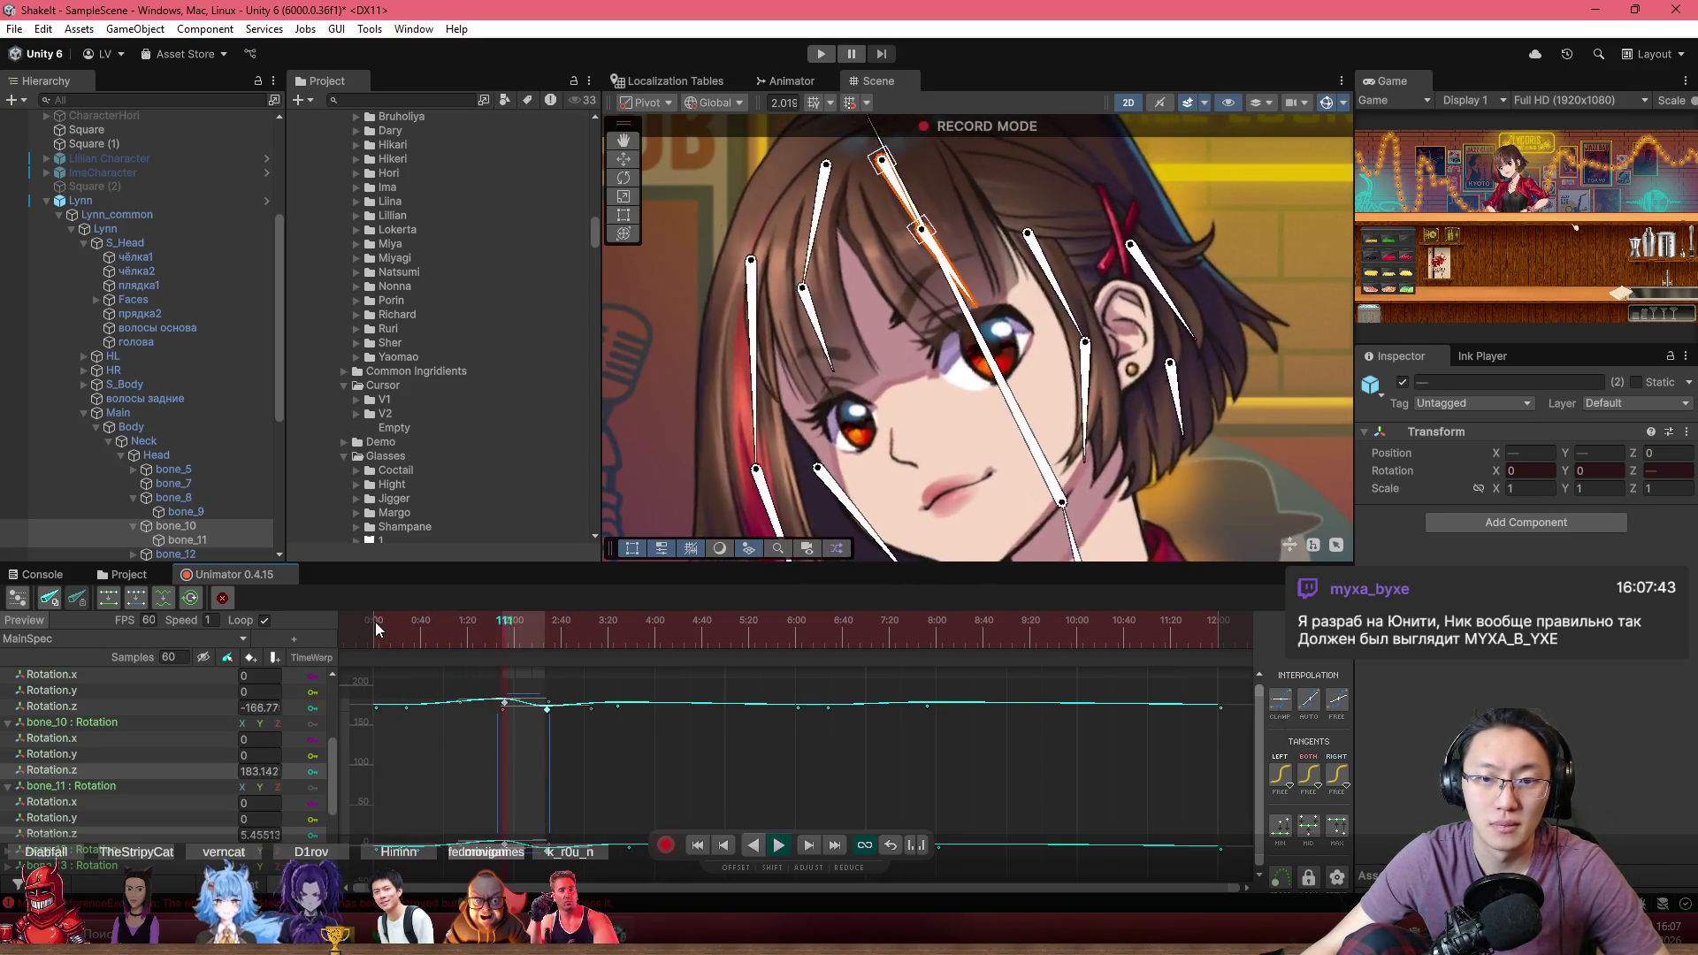
click(590, 745)
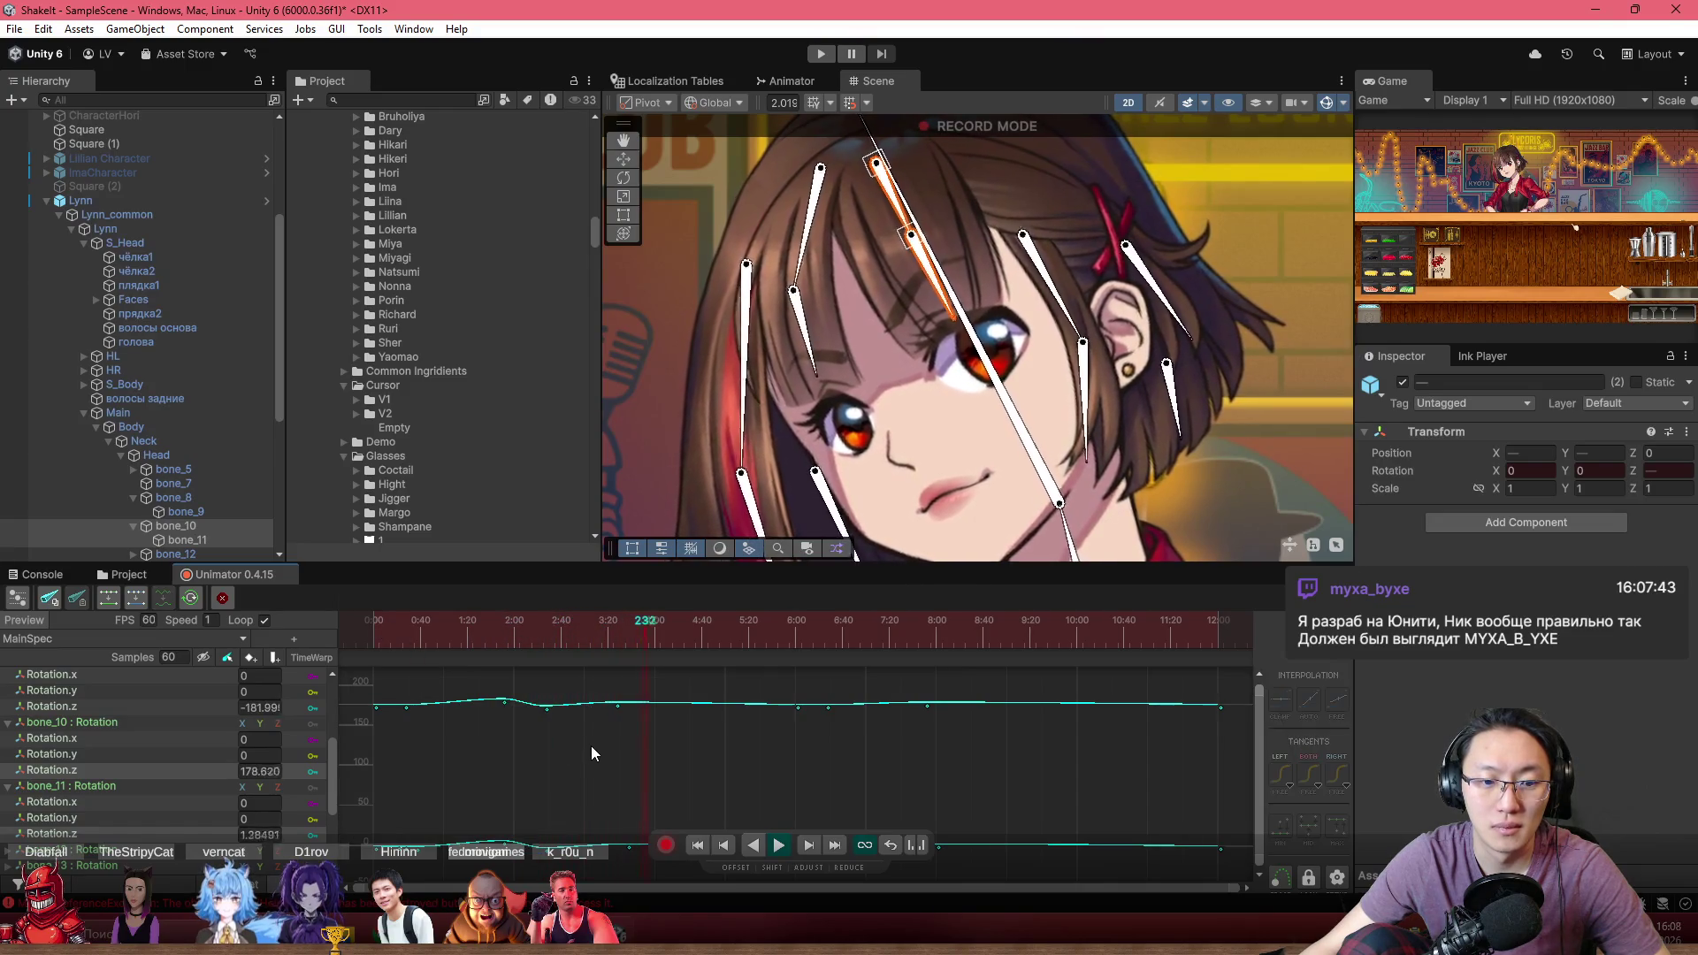
Move the hair rotation key from about 2:28 to 2:40, then rewind and check the pose at frame 79
drag(550, 798, 557, 798)
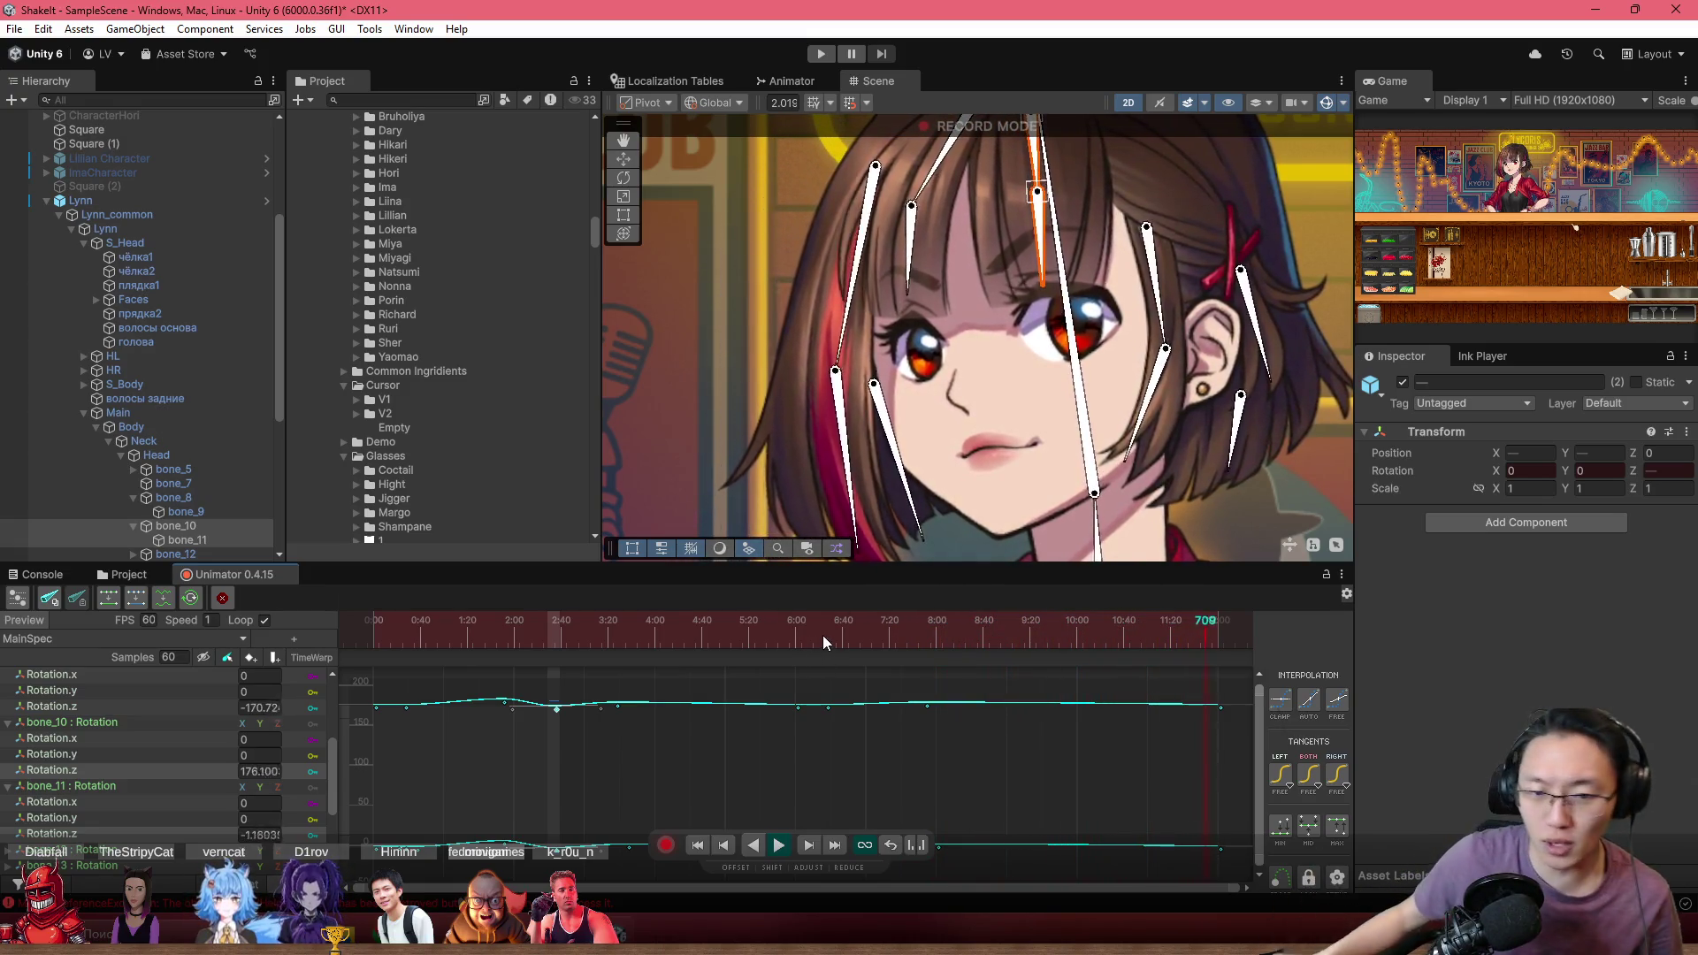
click(453, 622)
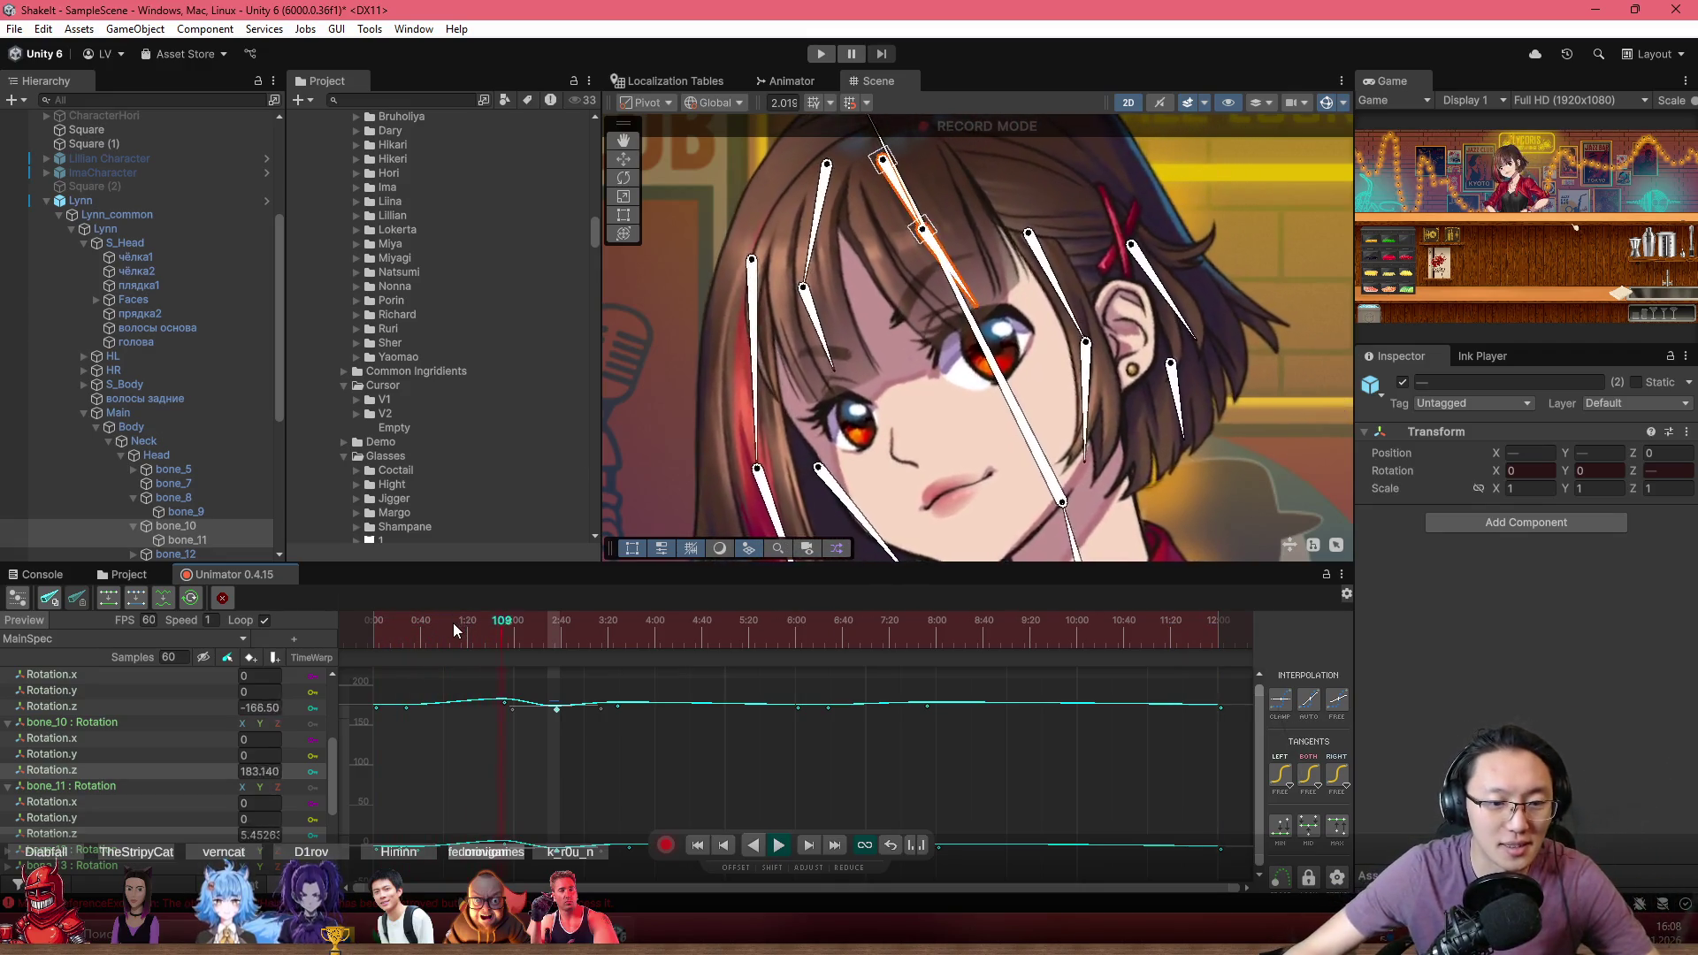
drag(453, 623, 300, 633)
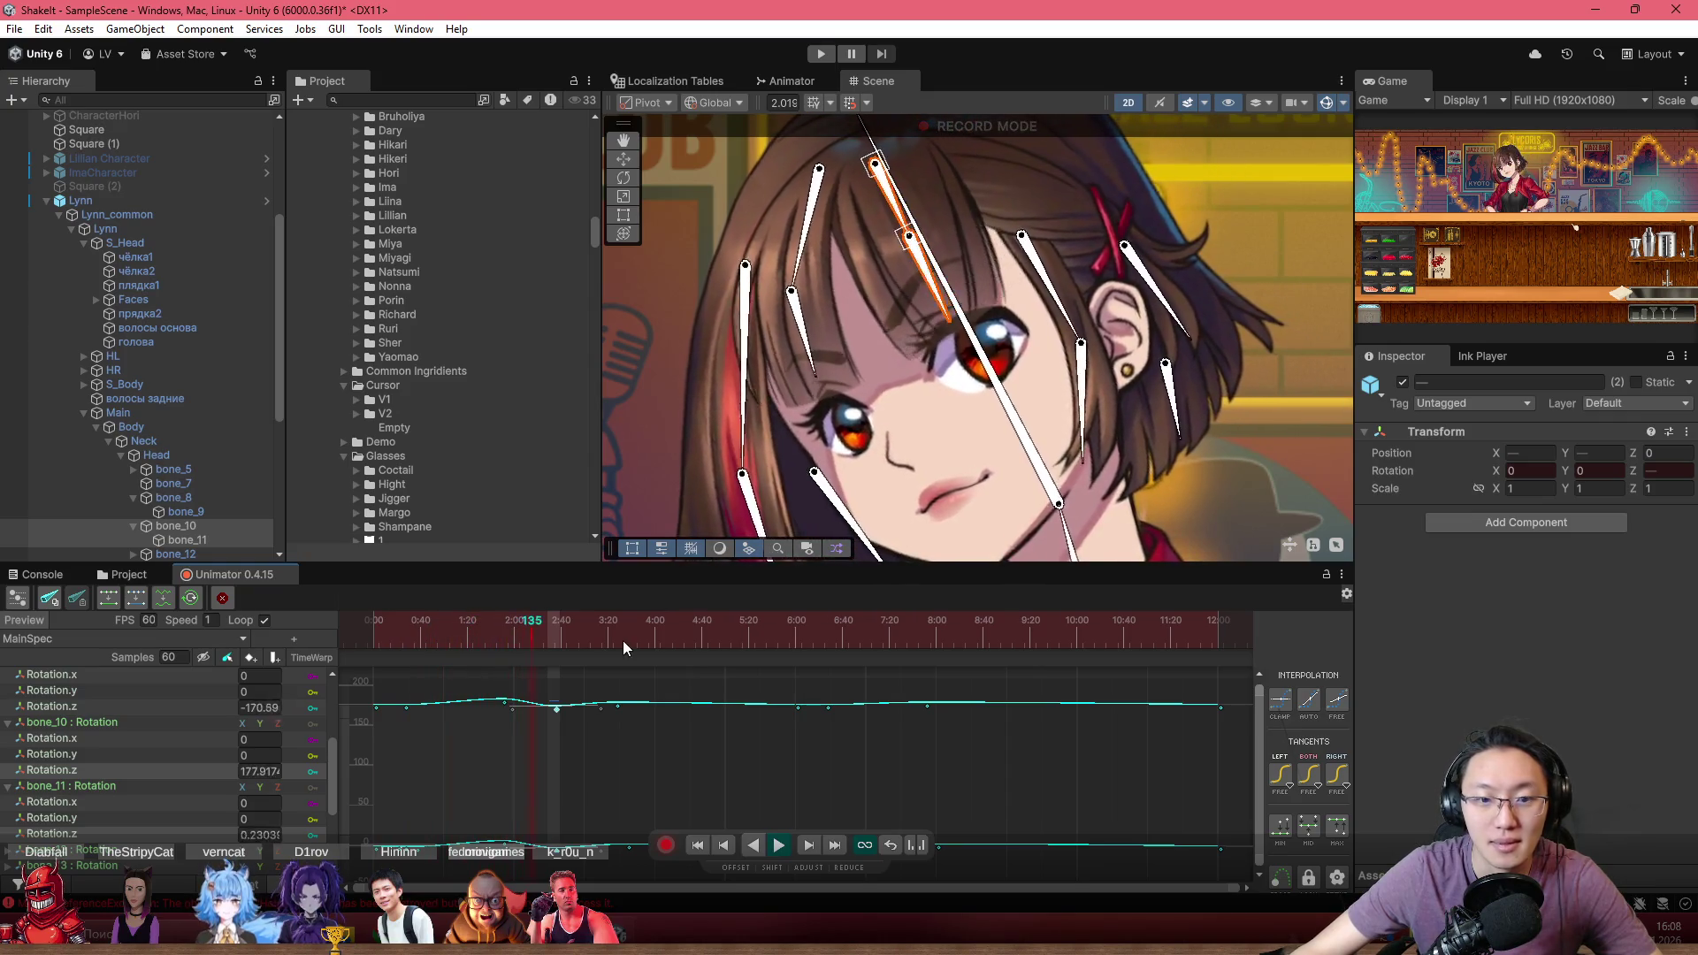
scroll(495, 741, up, 2)
mouse_move(575, 630)
mouse_down()
mouse_move(429, 628)
mouse_move(614, 641)
mouse_move(624, 685)
mouse_up()
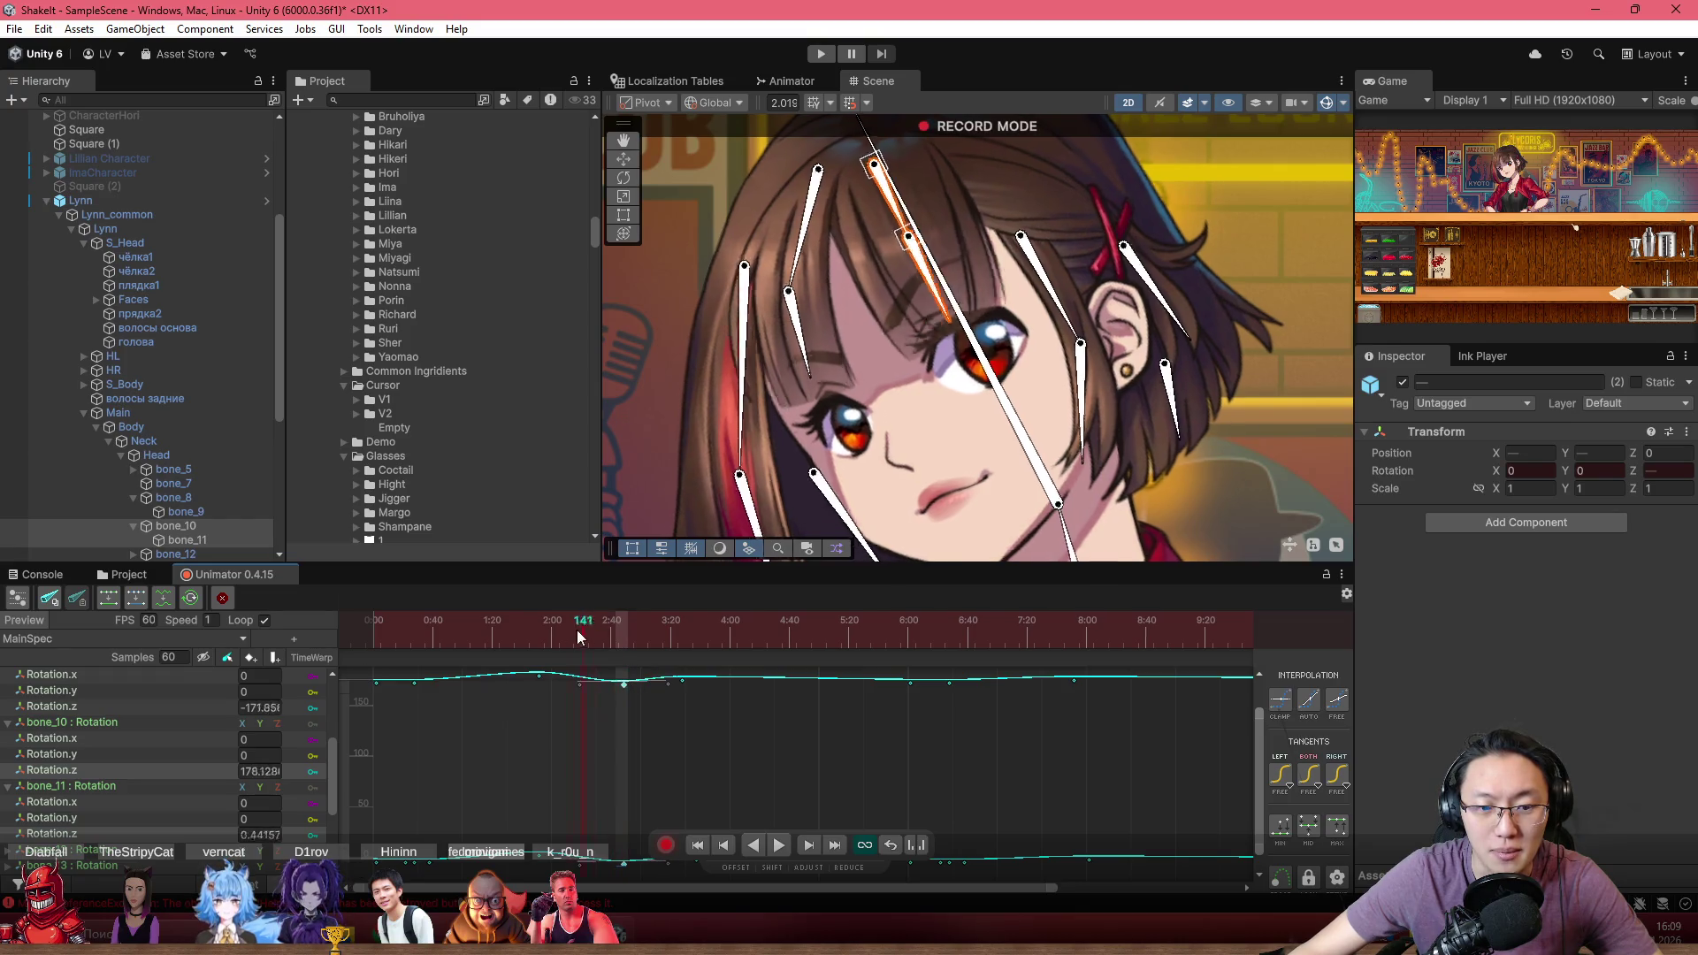
Move the later hair rotation key from about 2:40 out to 3:50
mouse_move(576, 630)
mouse_down()
mouse_move(523, 626)
mouse_move(564, 632)
mouse_up()
scroll(689, 760, down, 3)
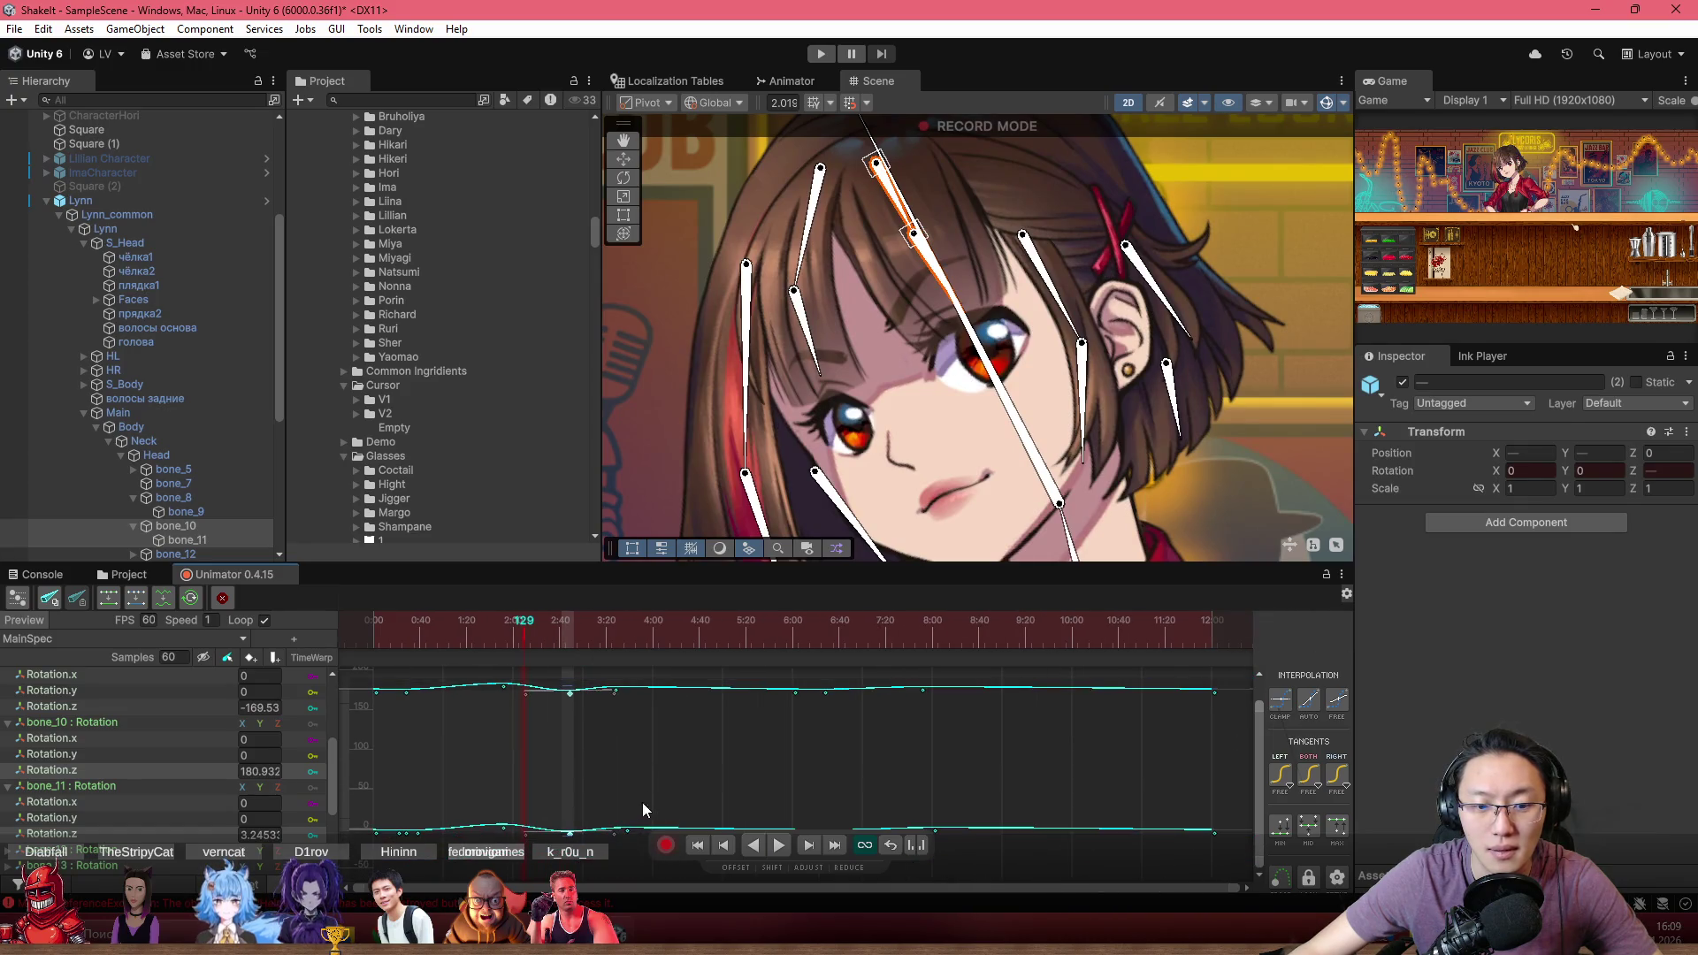
drag(569, 693, 648, 689)
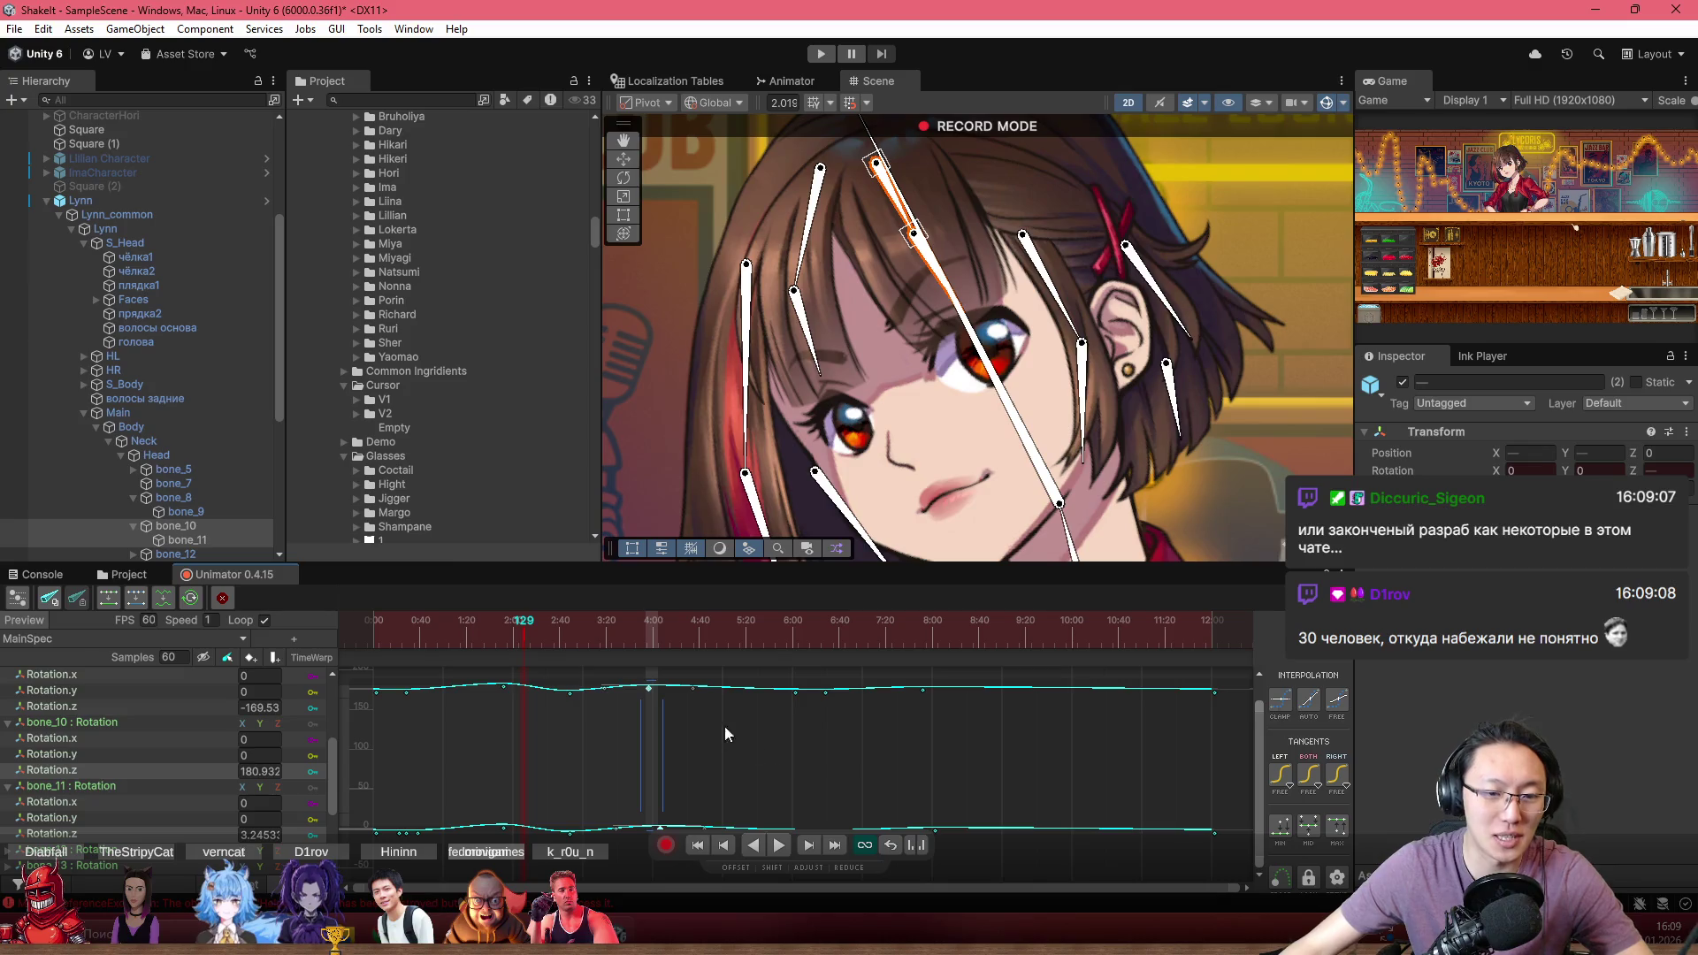
scroll(689, 761, down, 1)
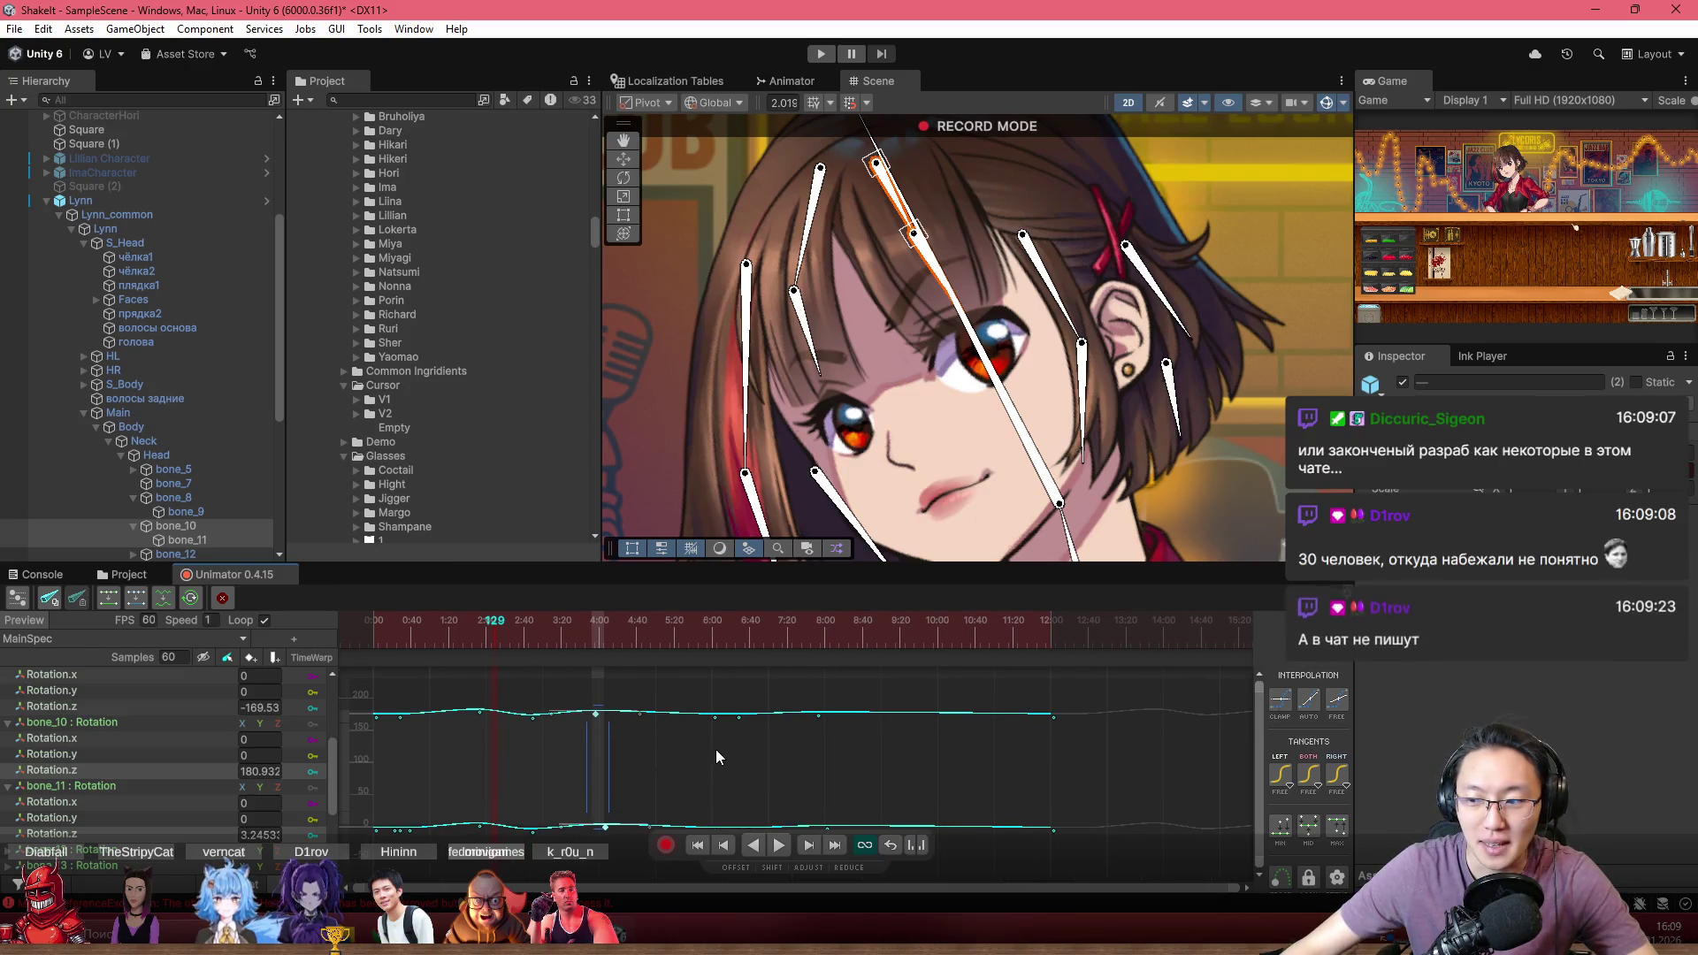
scroll(708, 760, up, 1)
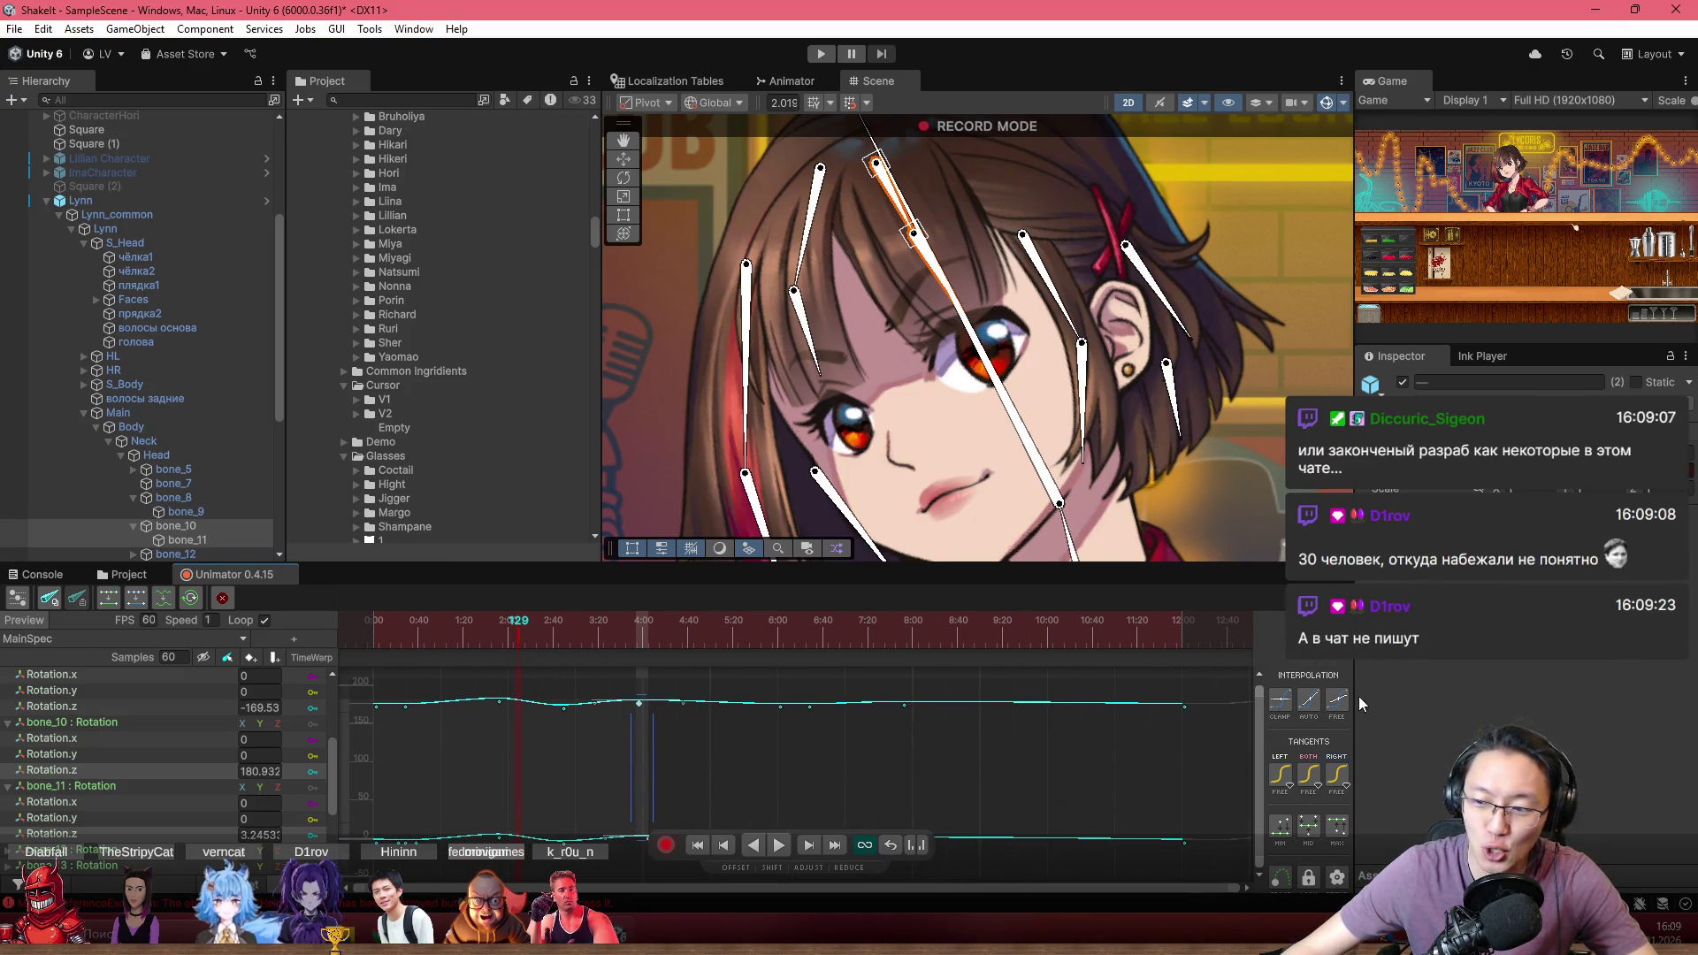
scroll(740, 729, down, 1)
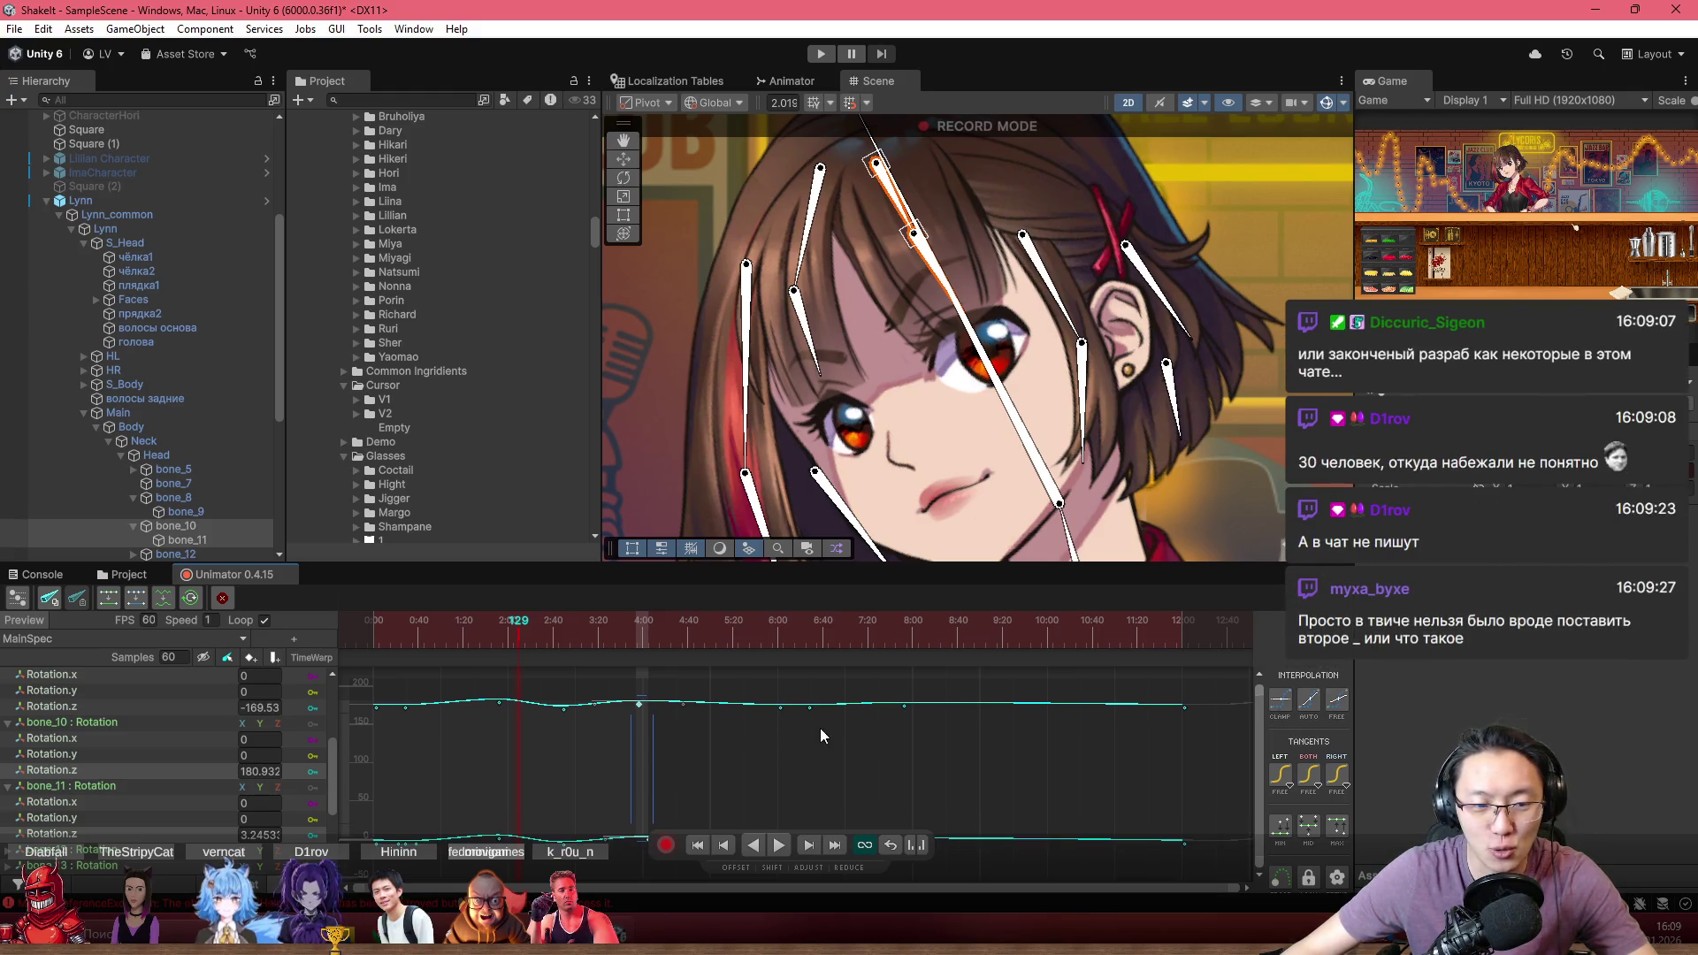
Play and stop the clip, check the pose at frame 112, and select the middle keys
key(space)
click(366, 624)
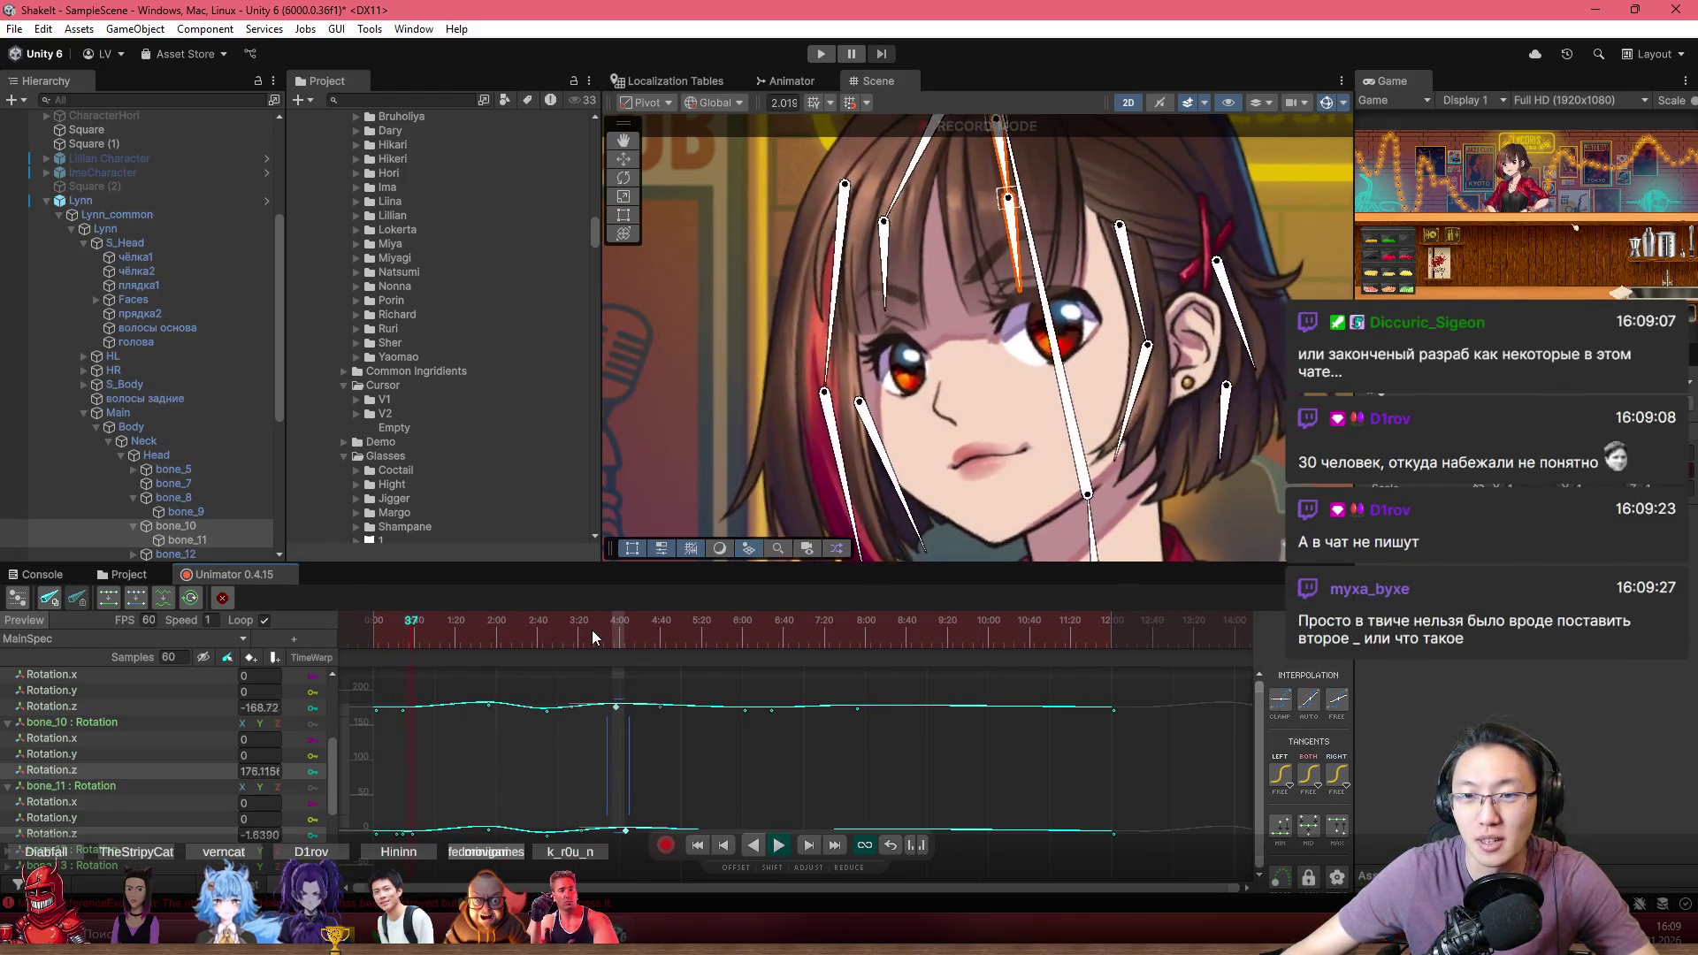
key(space)
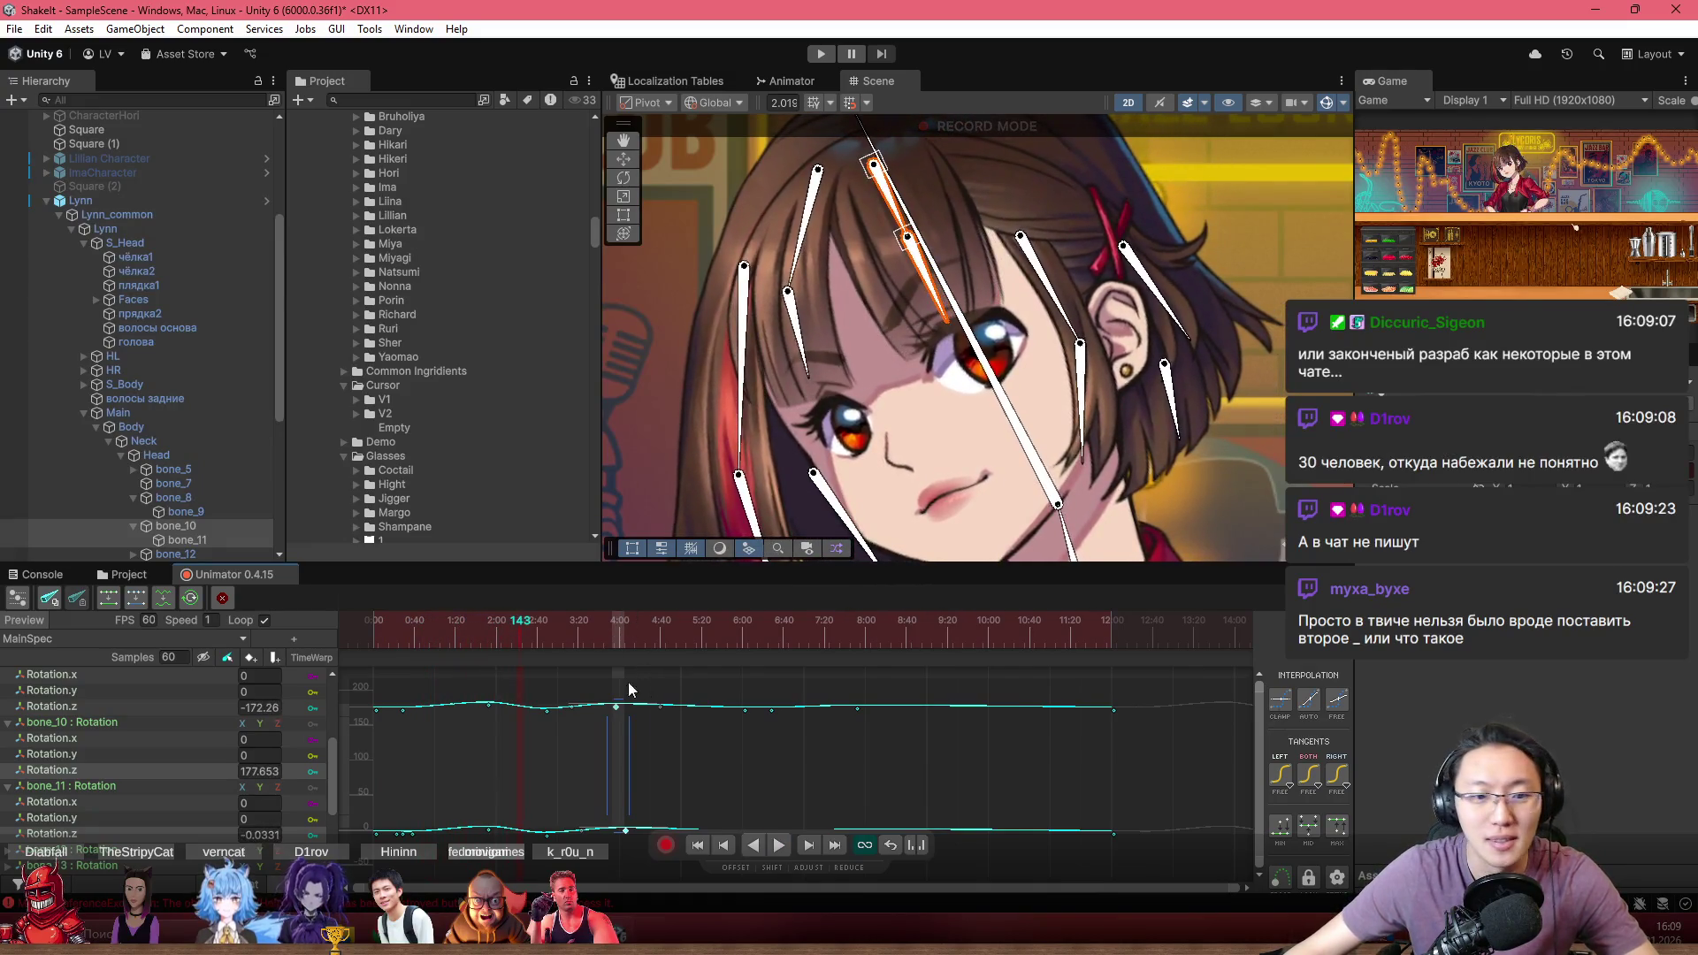
drag(549, 645, 331, 654)
key(space)
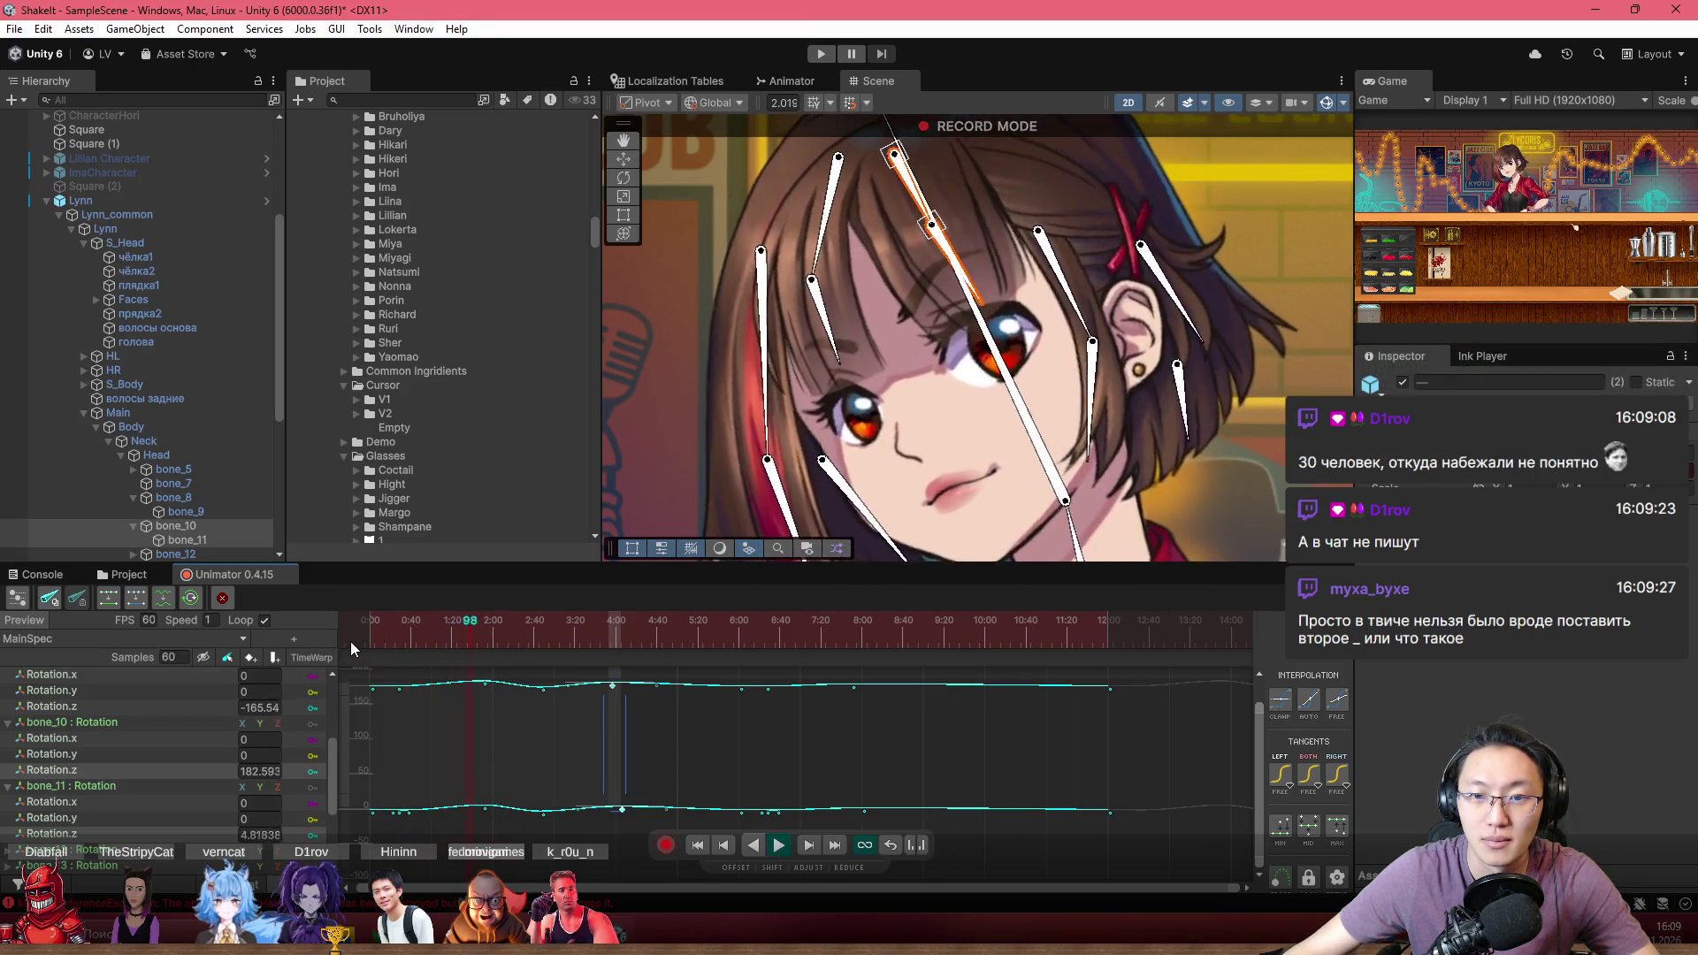
mouse_move(471, 853)
mouse_down()
mouse_move(634, 681)
mouse_move(602, 704)
mouse_up()
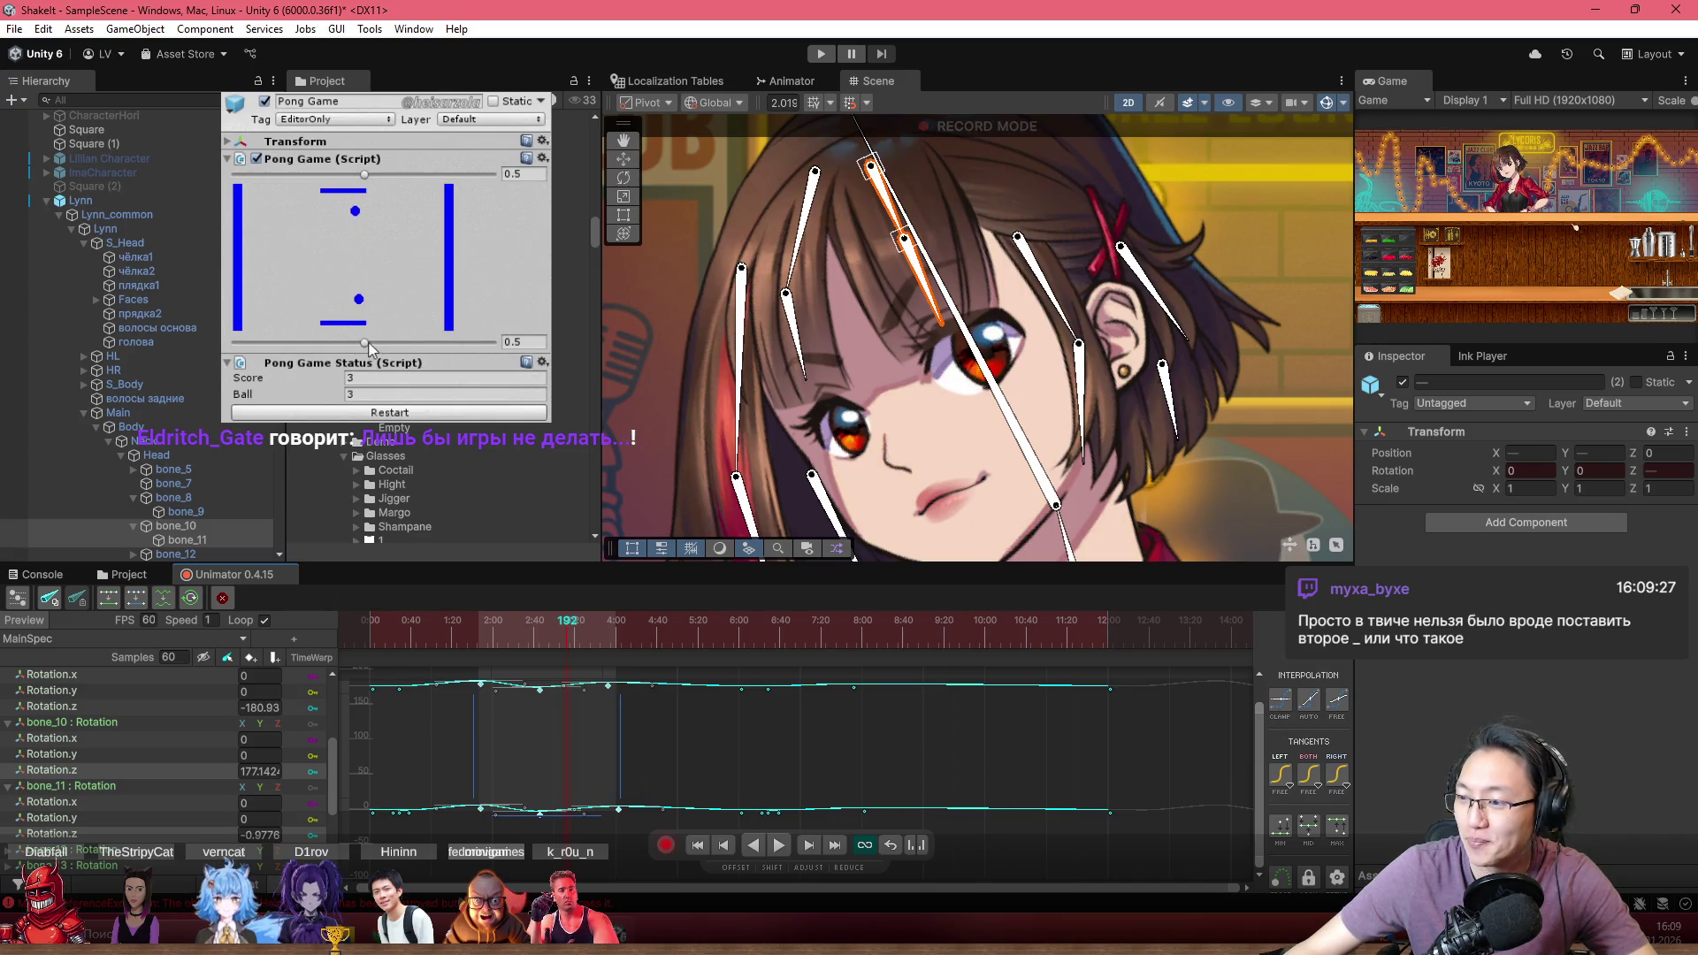
Move both Pong paddles for a quick round, then return the playhead to frame 37
drag(370, 345, 389, 345)
drag(363, 175, 351, 184)
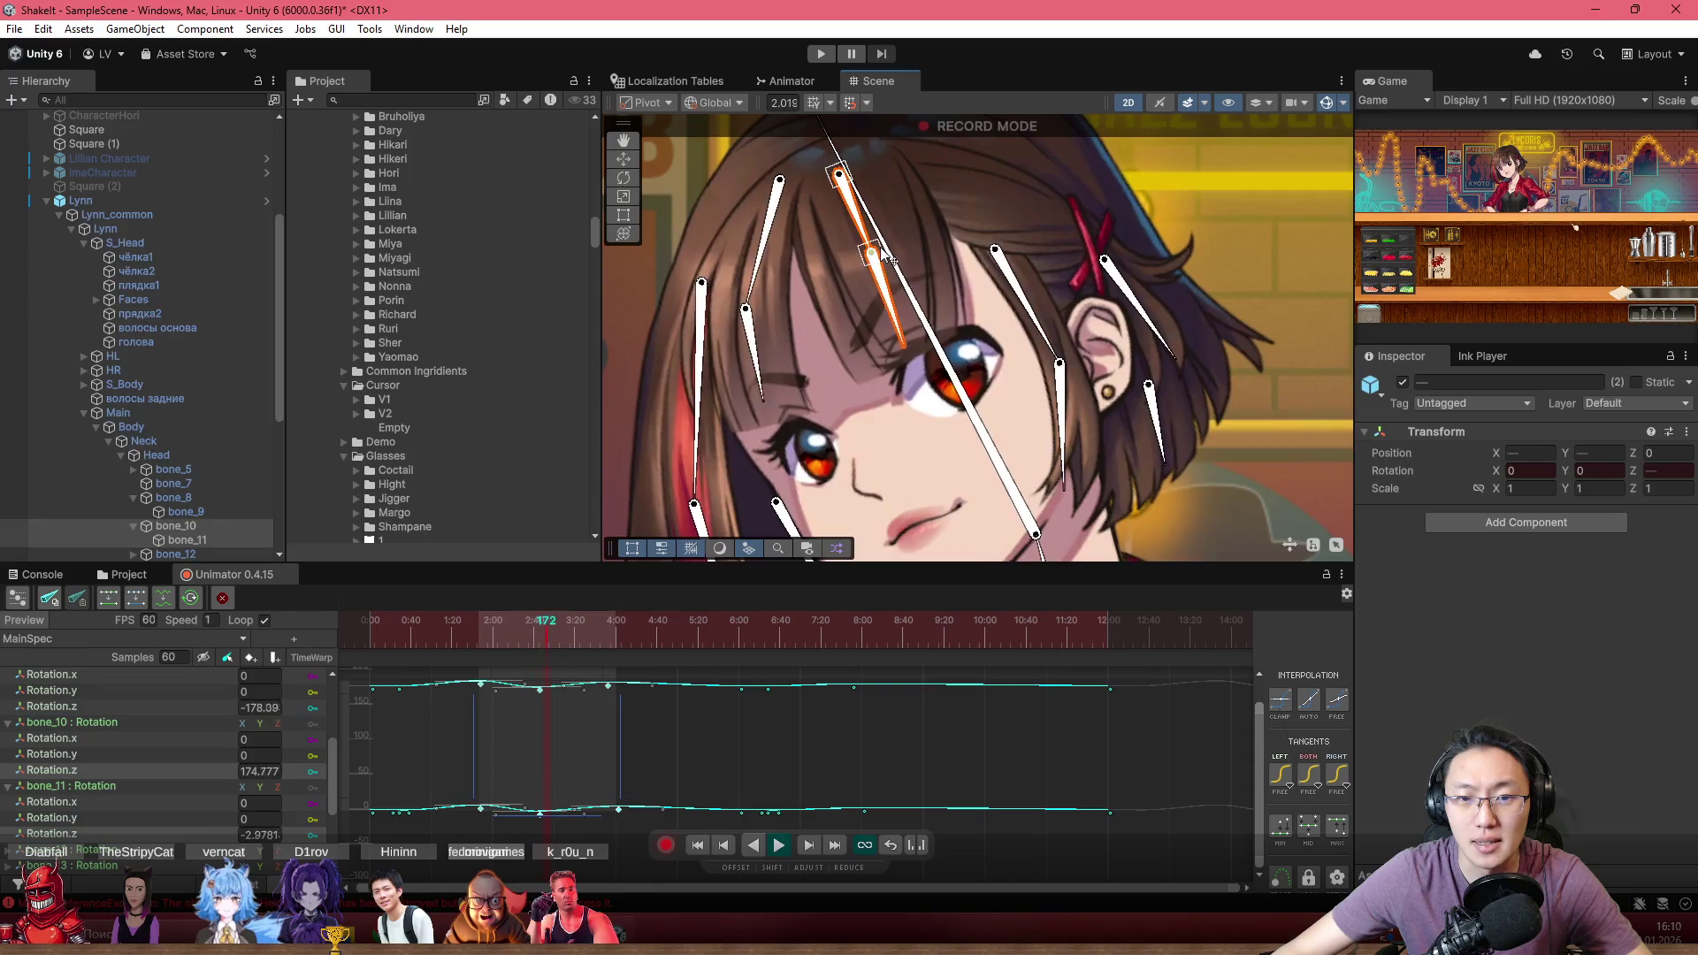
scroll(848, 221, up, 3)
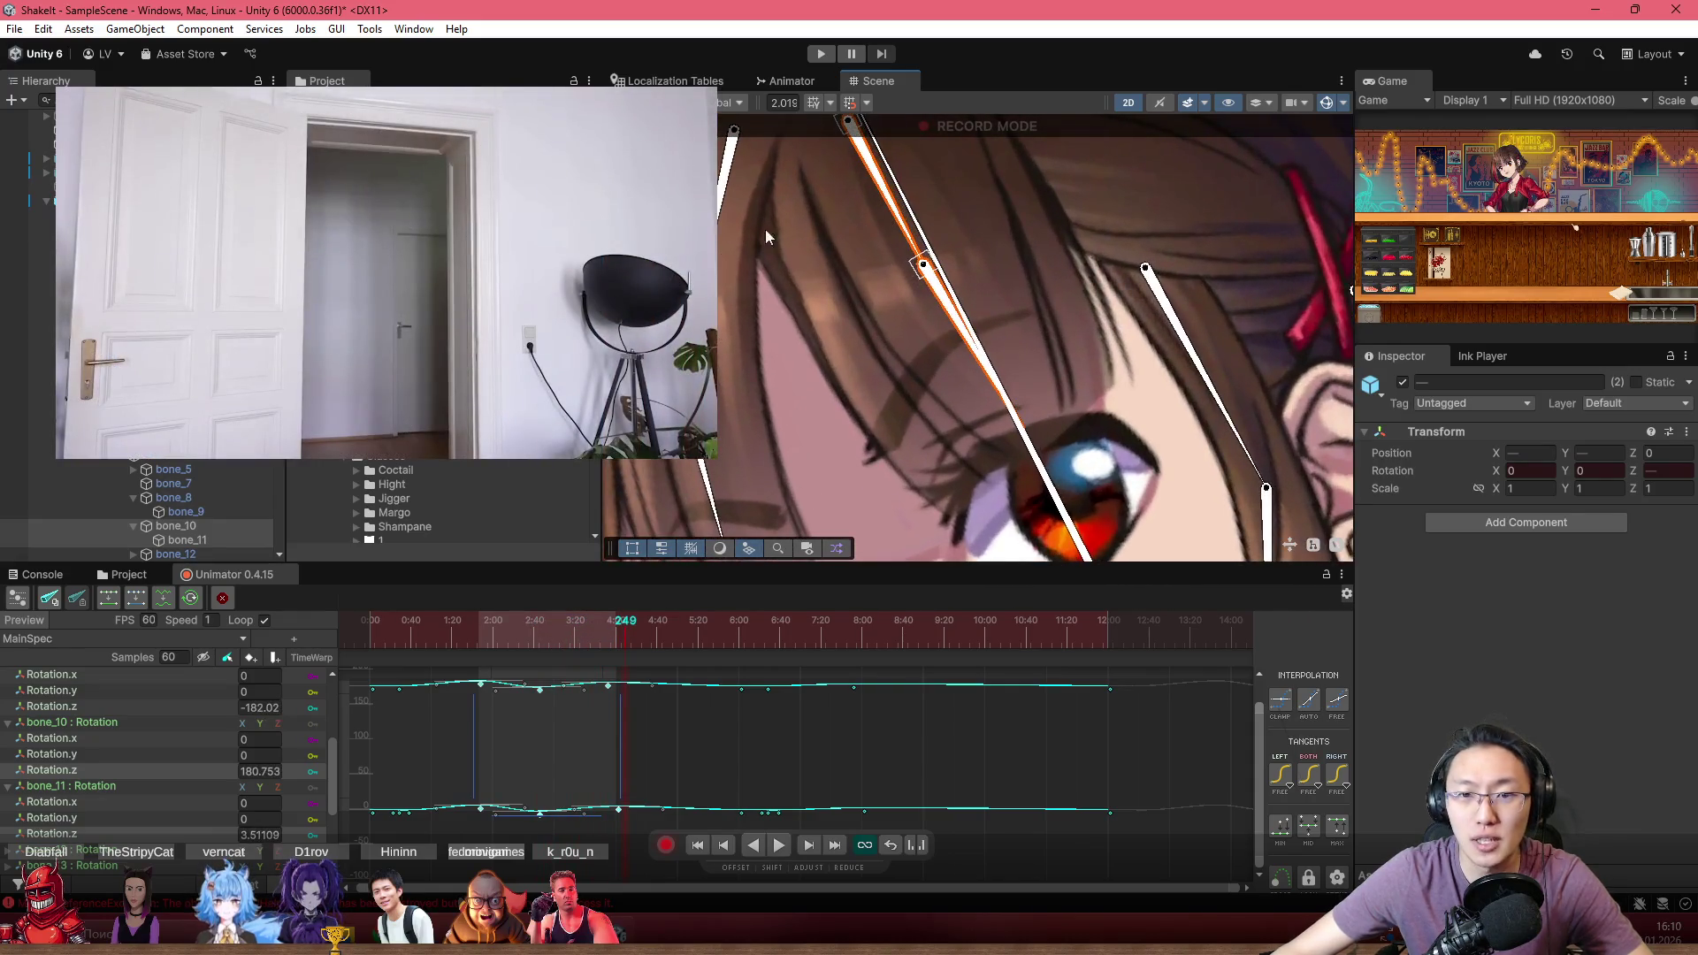
click(411, 634)
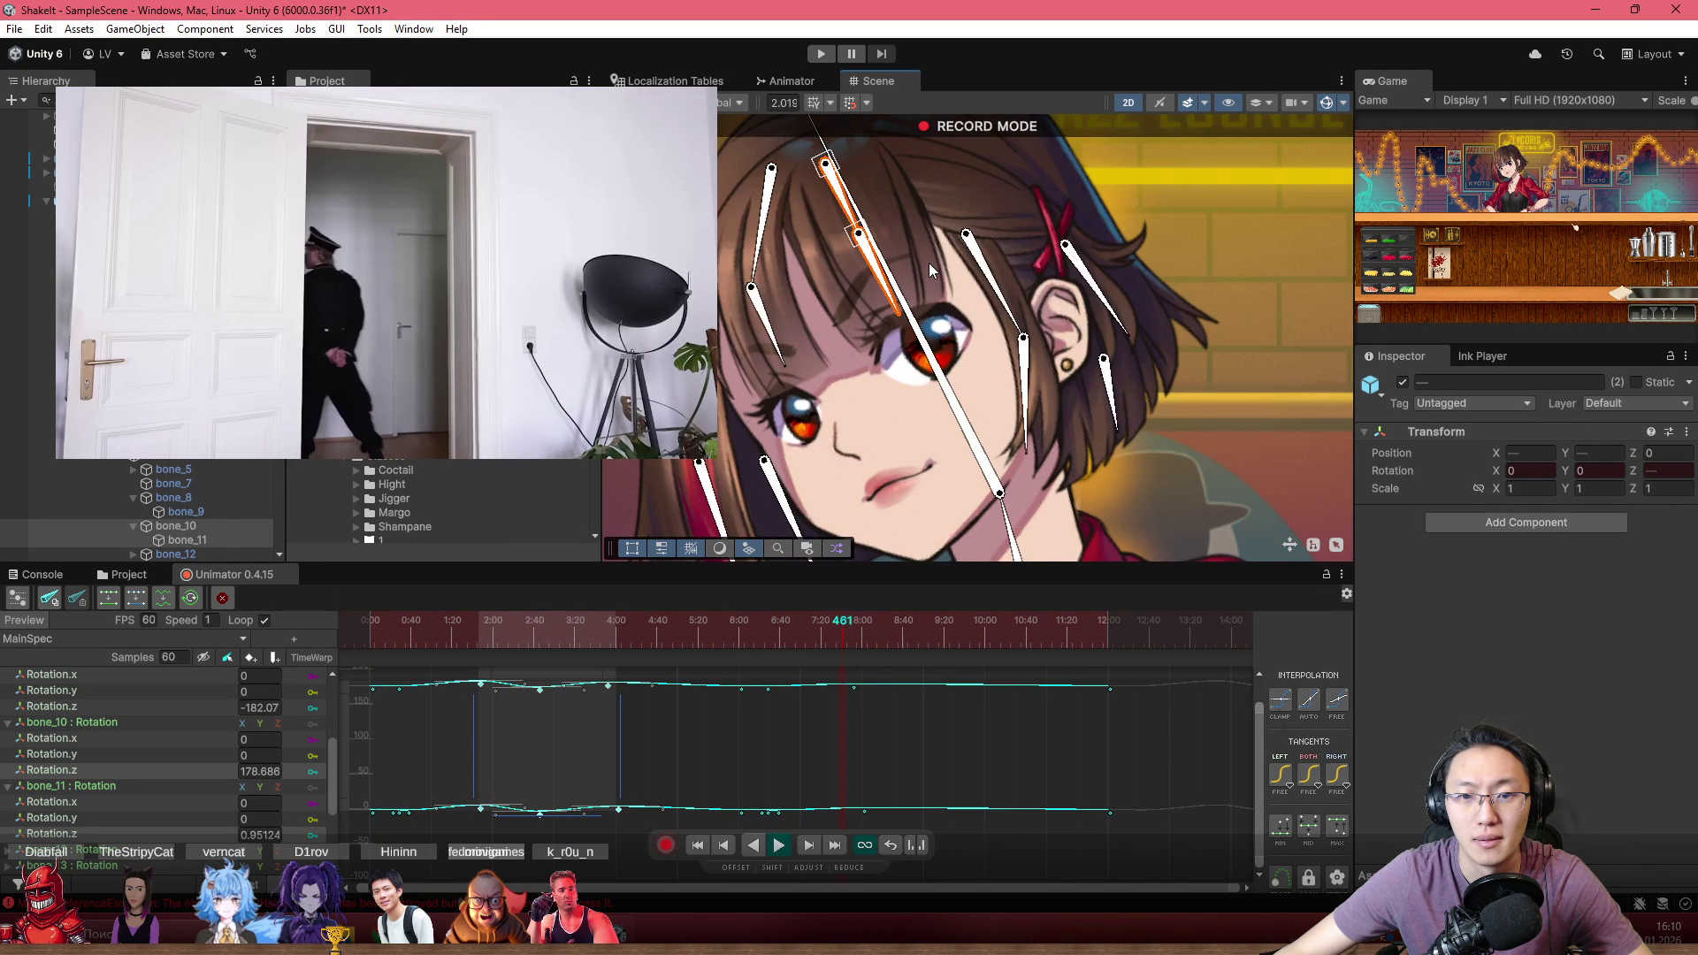
Scrub the preview from frame 477 to 561 and select both curves' keys at frame 537
click(861, 639)
mouse_move(861, 636)
mouse_down()
mouse_move(945, 636)
mouse_move(925, 637)
mouse_up()
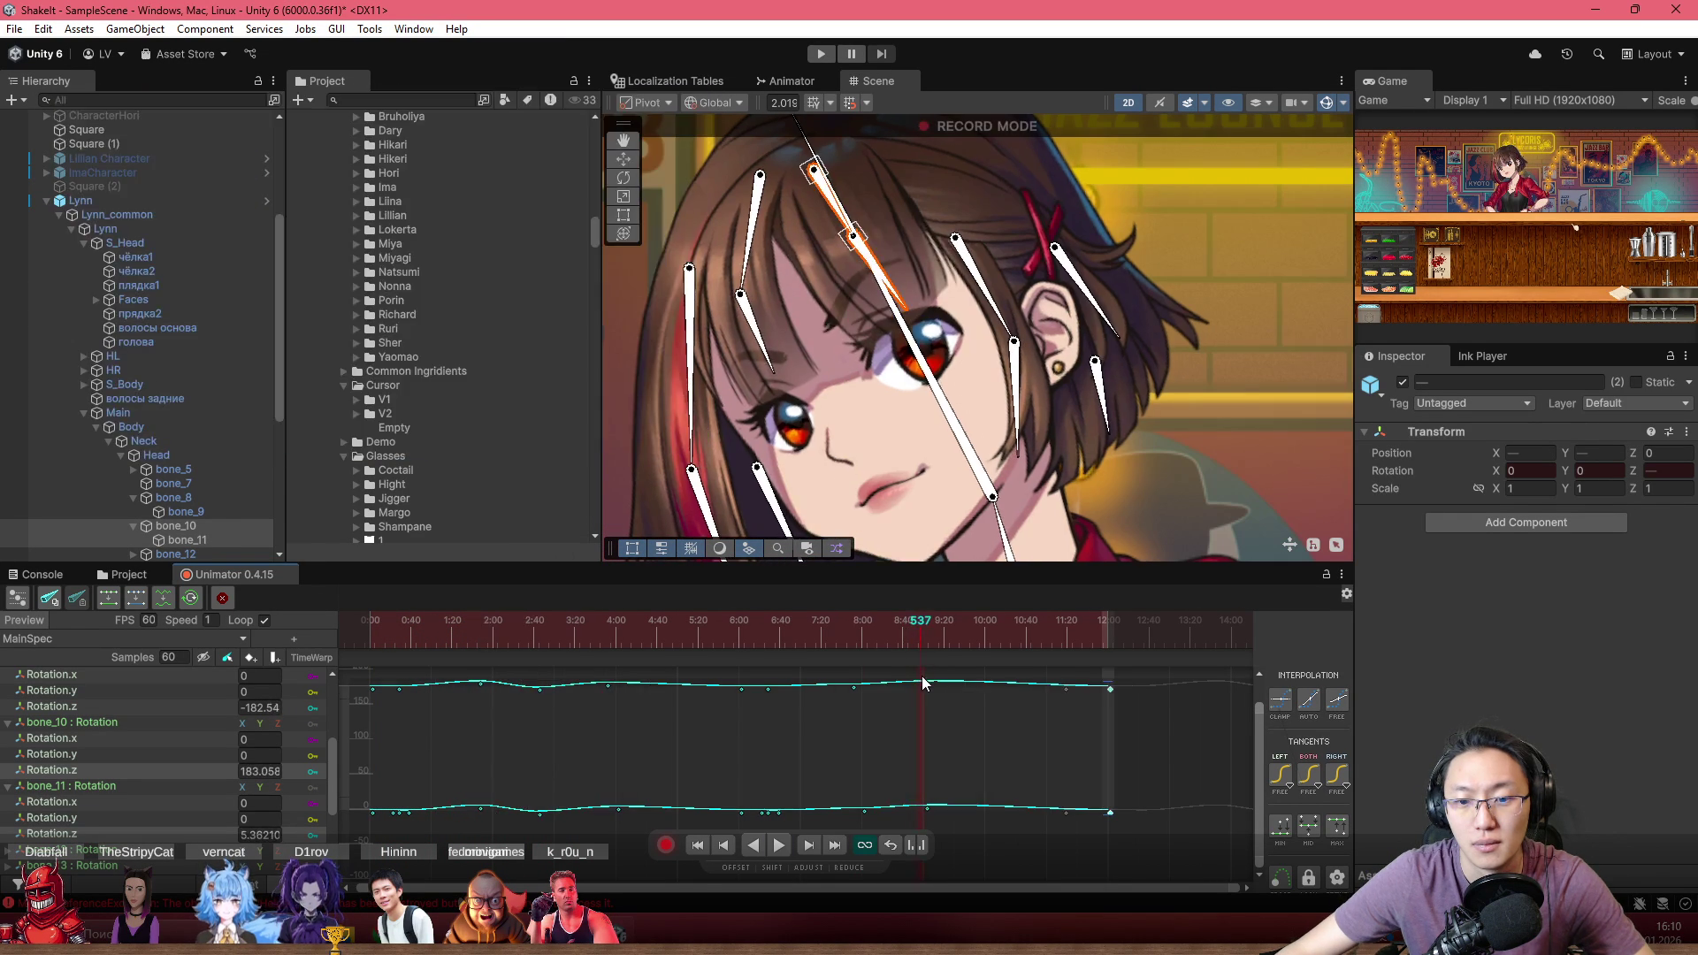
drag(937, 836, 930, 688)
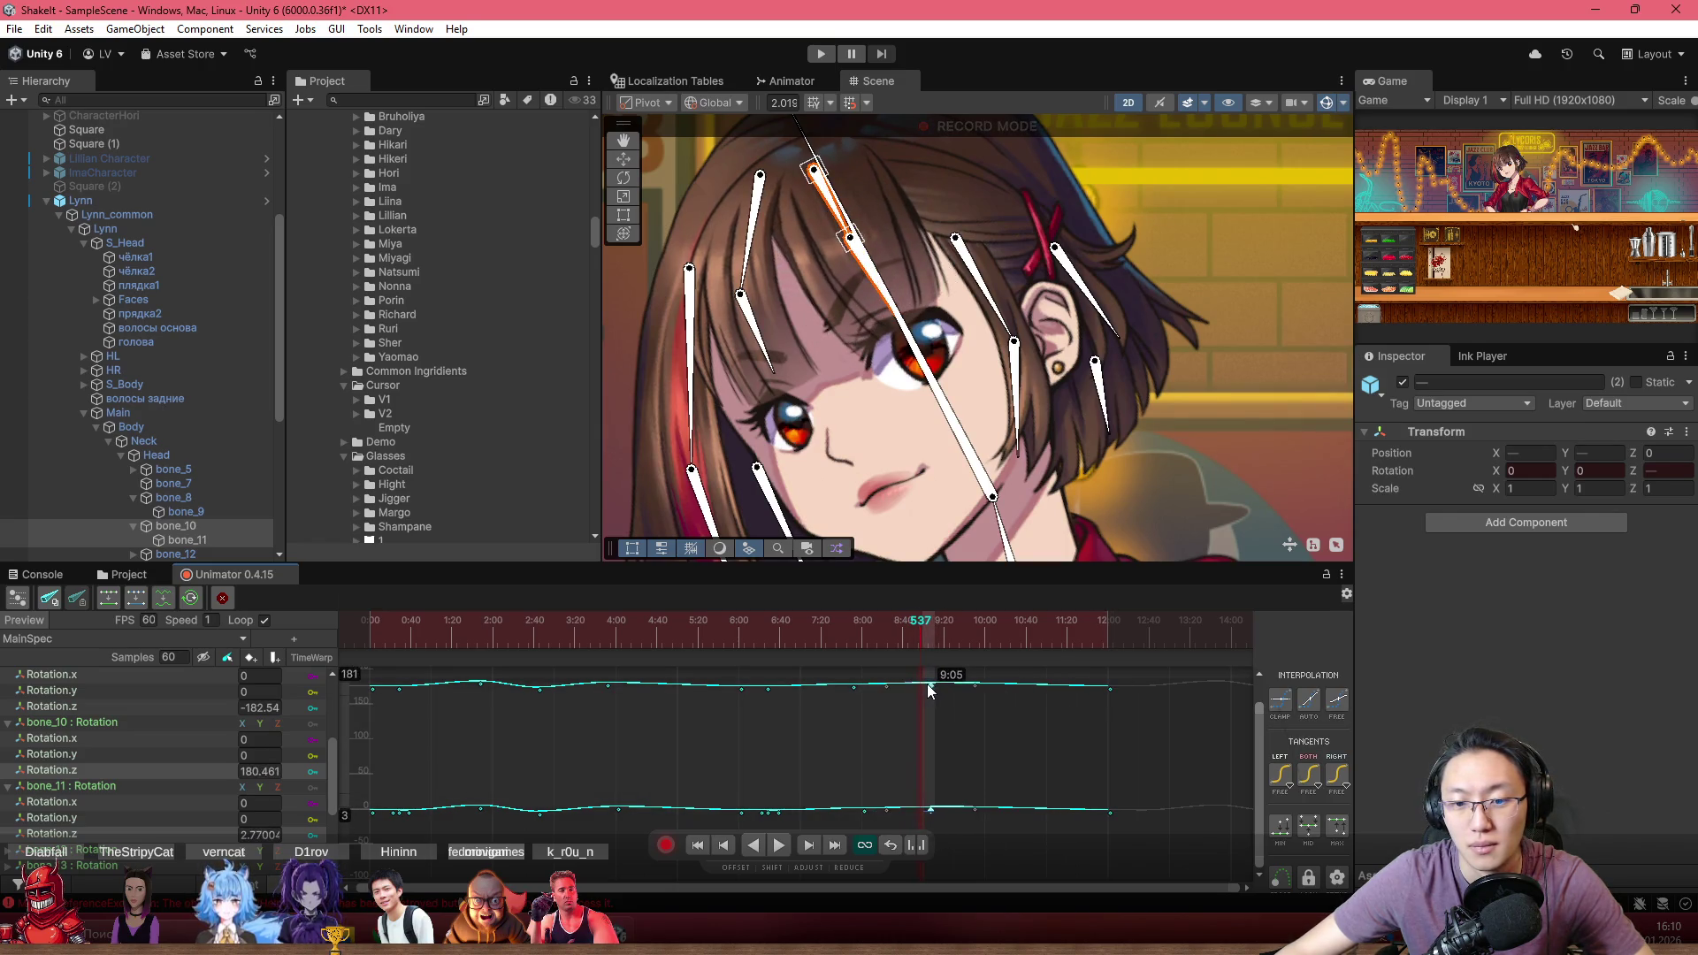